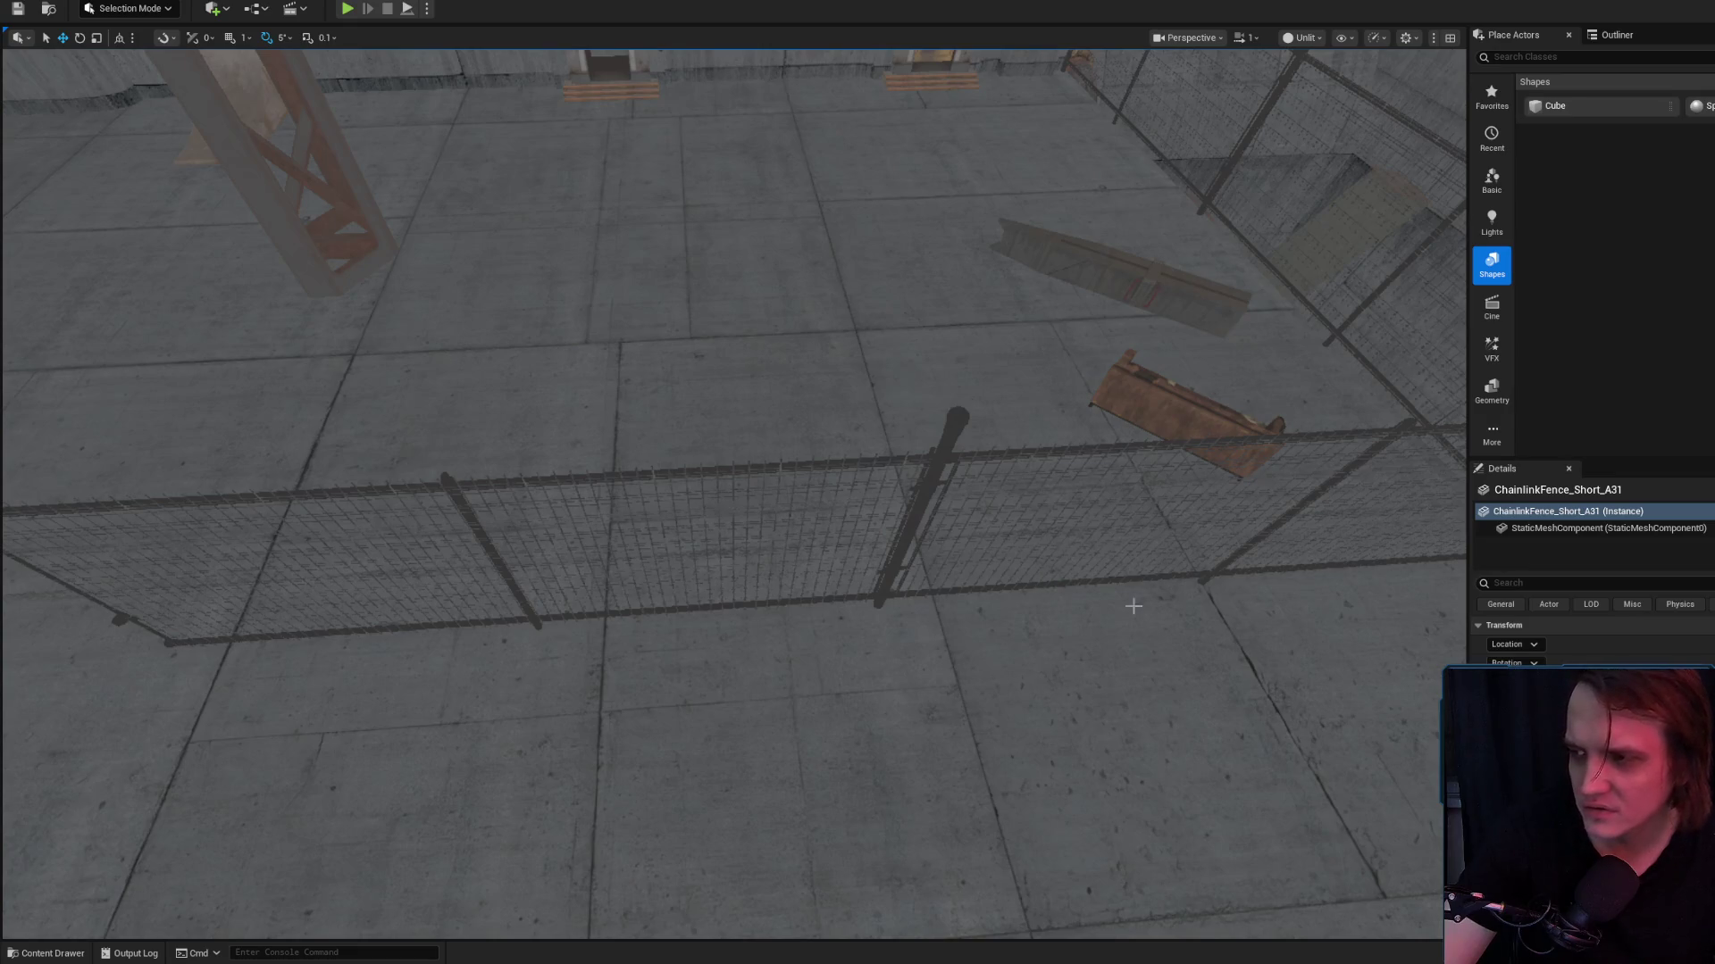
# Switch from the Unreal Editor to Chrome, which shows the Lightshot screenshot of Urban Jungle's Steam revenue
pyautogui.hotkey('alt', 'Tab')
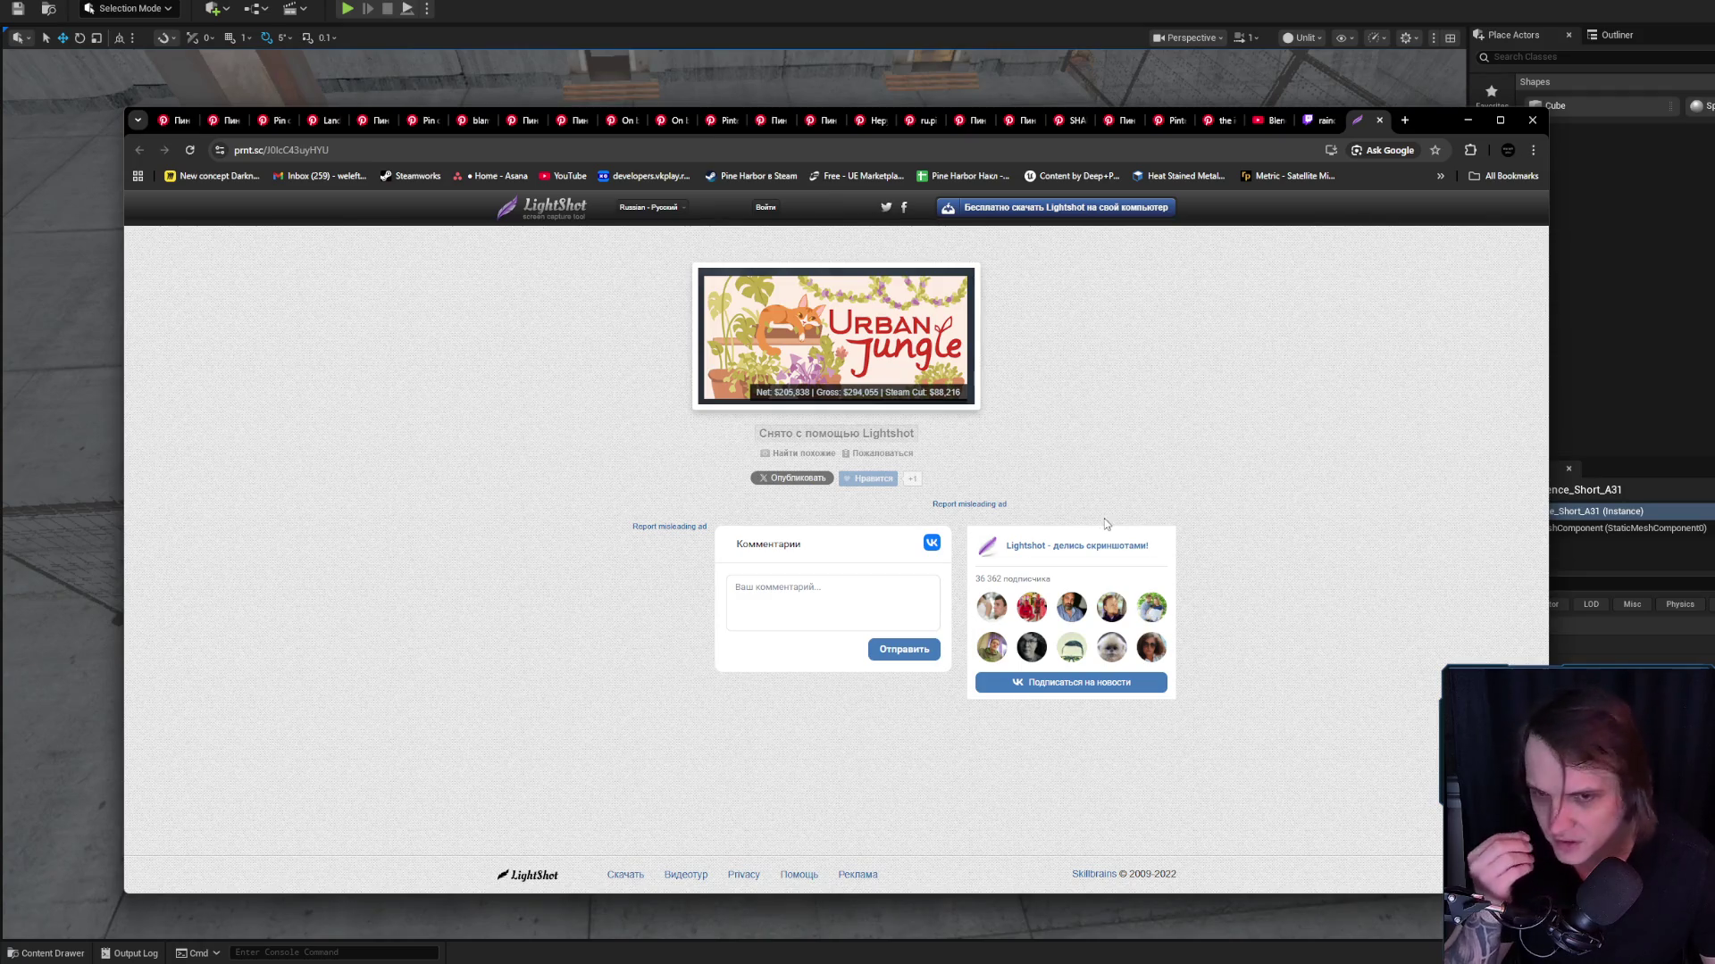
# Close the Lightshot screenshot tab, then close Chrome to return to the Unreal editor
pyautogui.click(1320, 120)
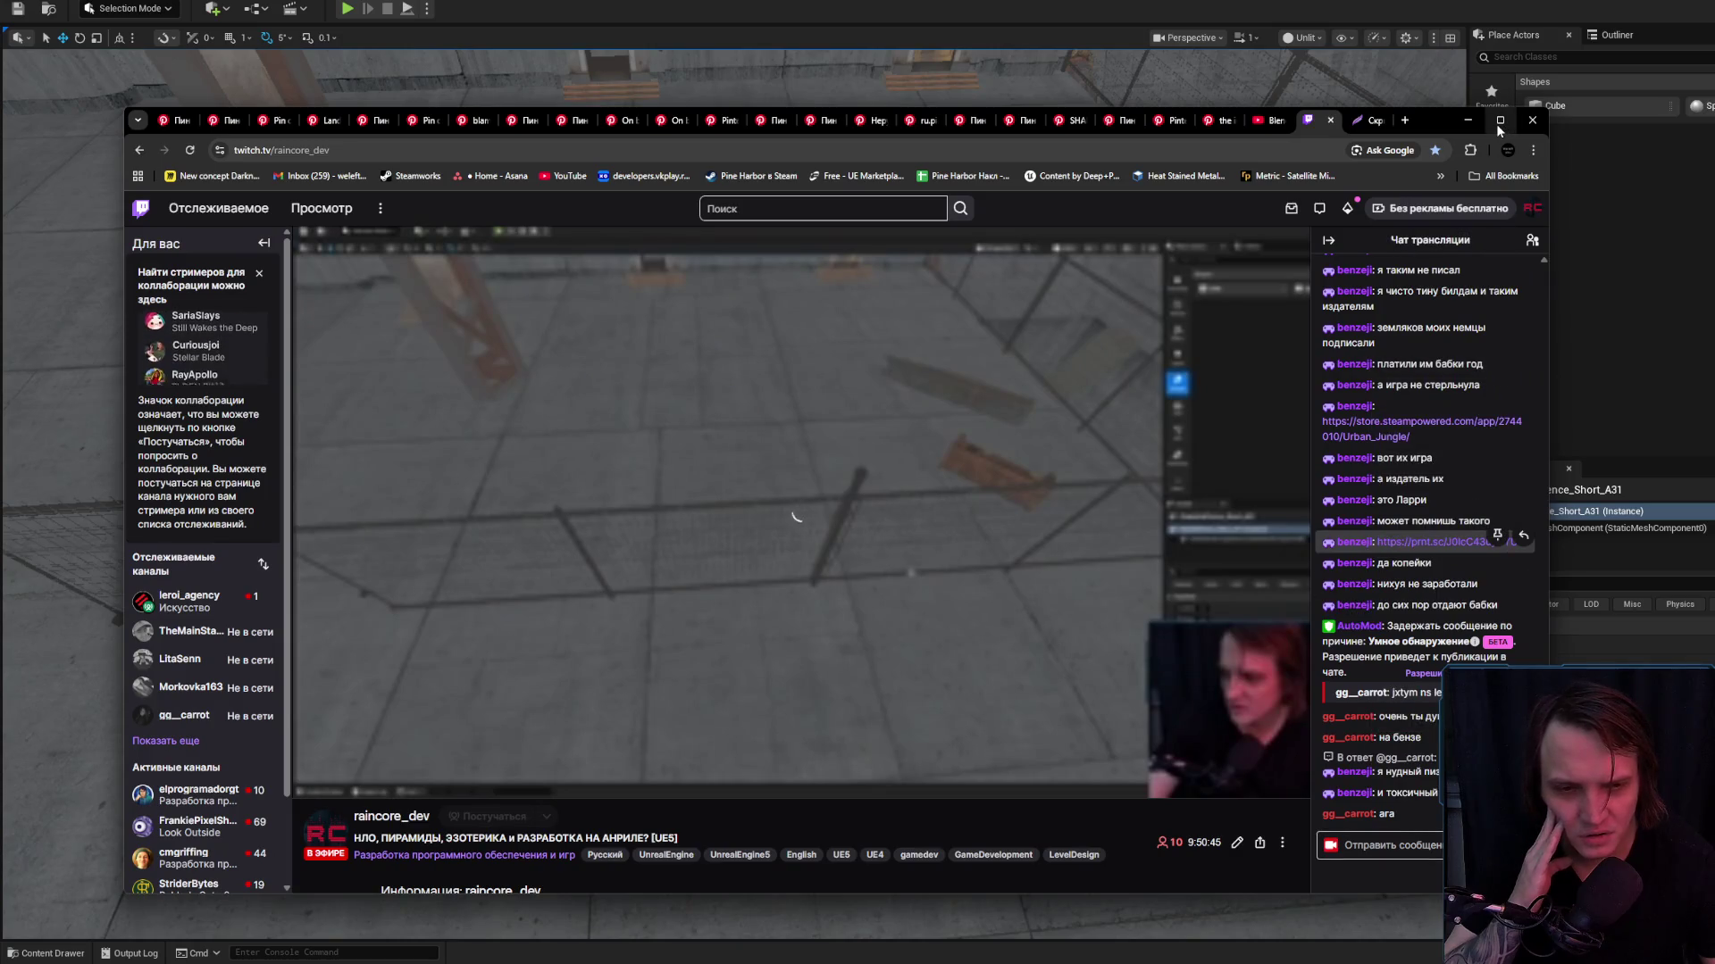
pyautogui.moveTo(1497, 124)
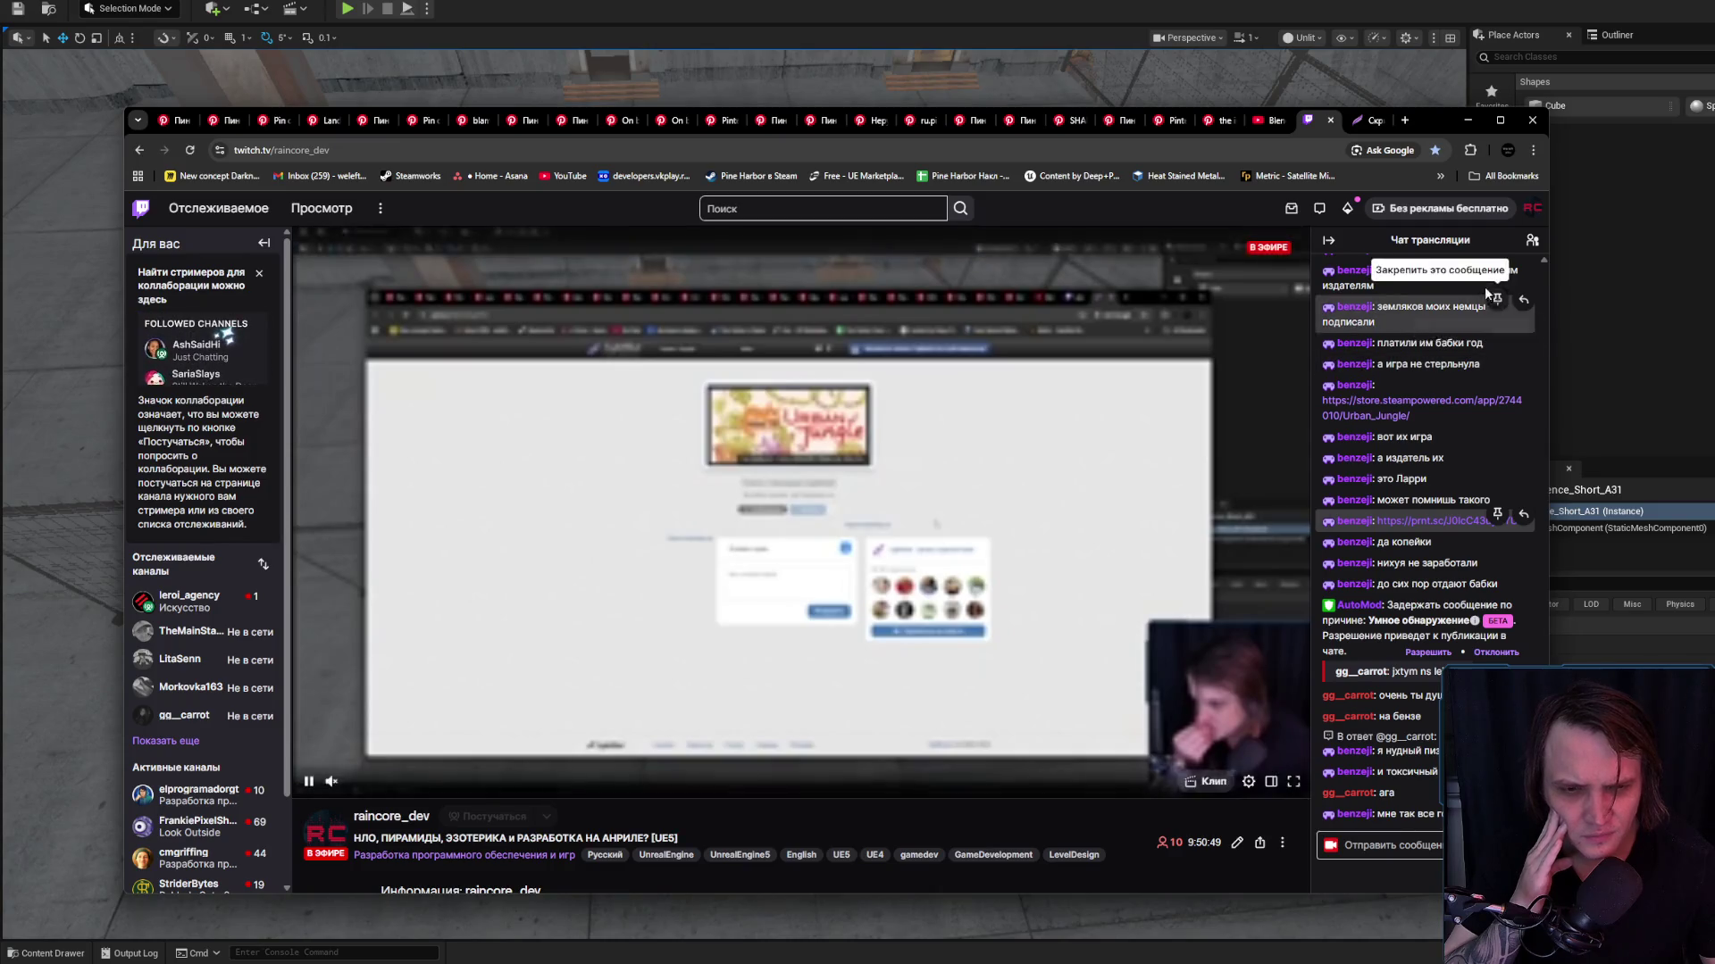
pyautogui.click(1358, 112)
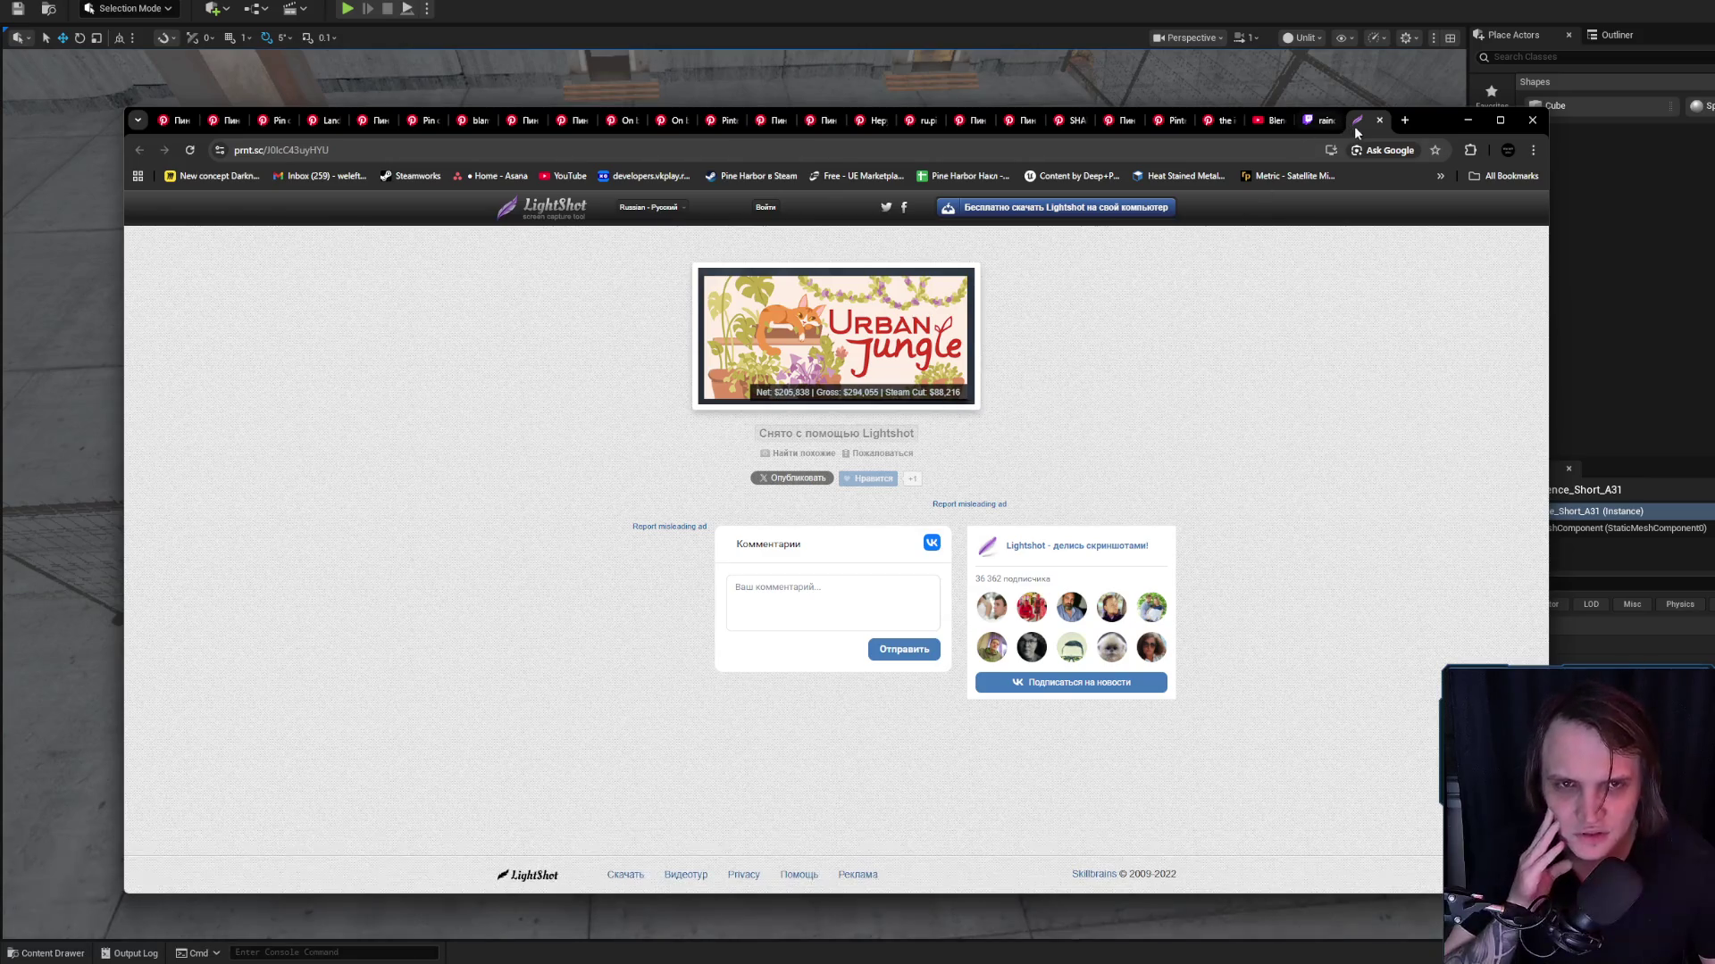
pyautogui.click(1380, 119)
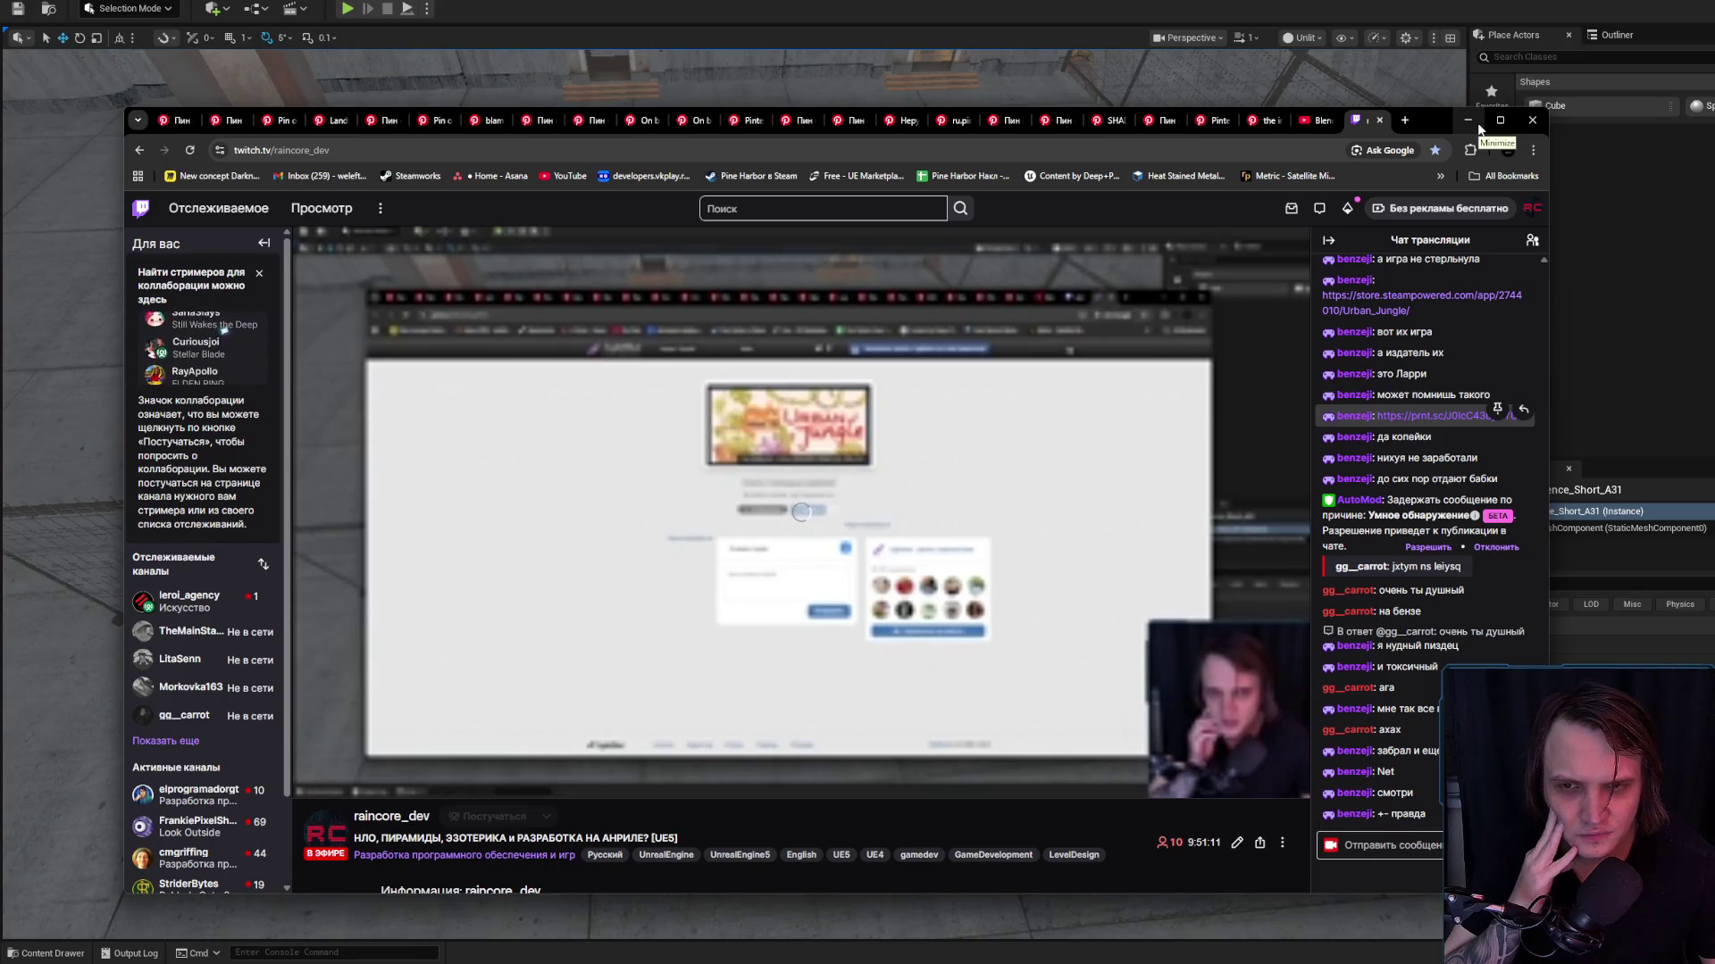
pyautogui.click(1533, 120)
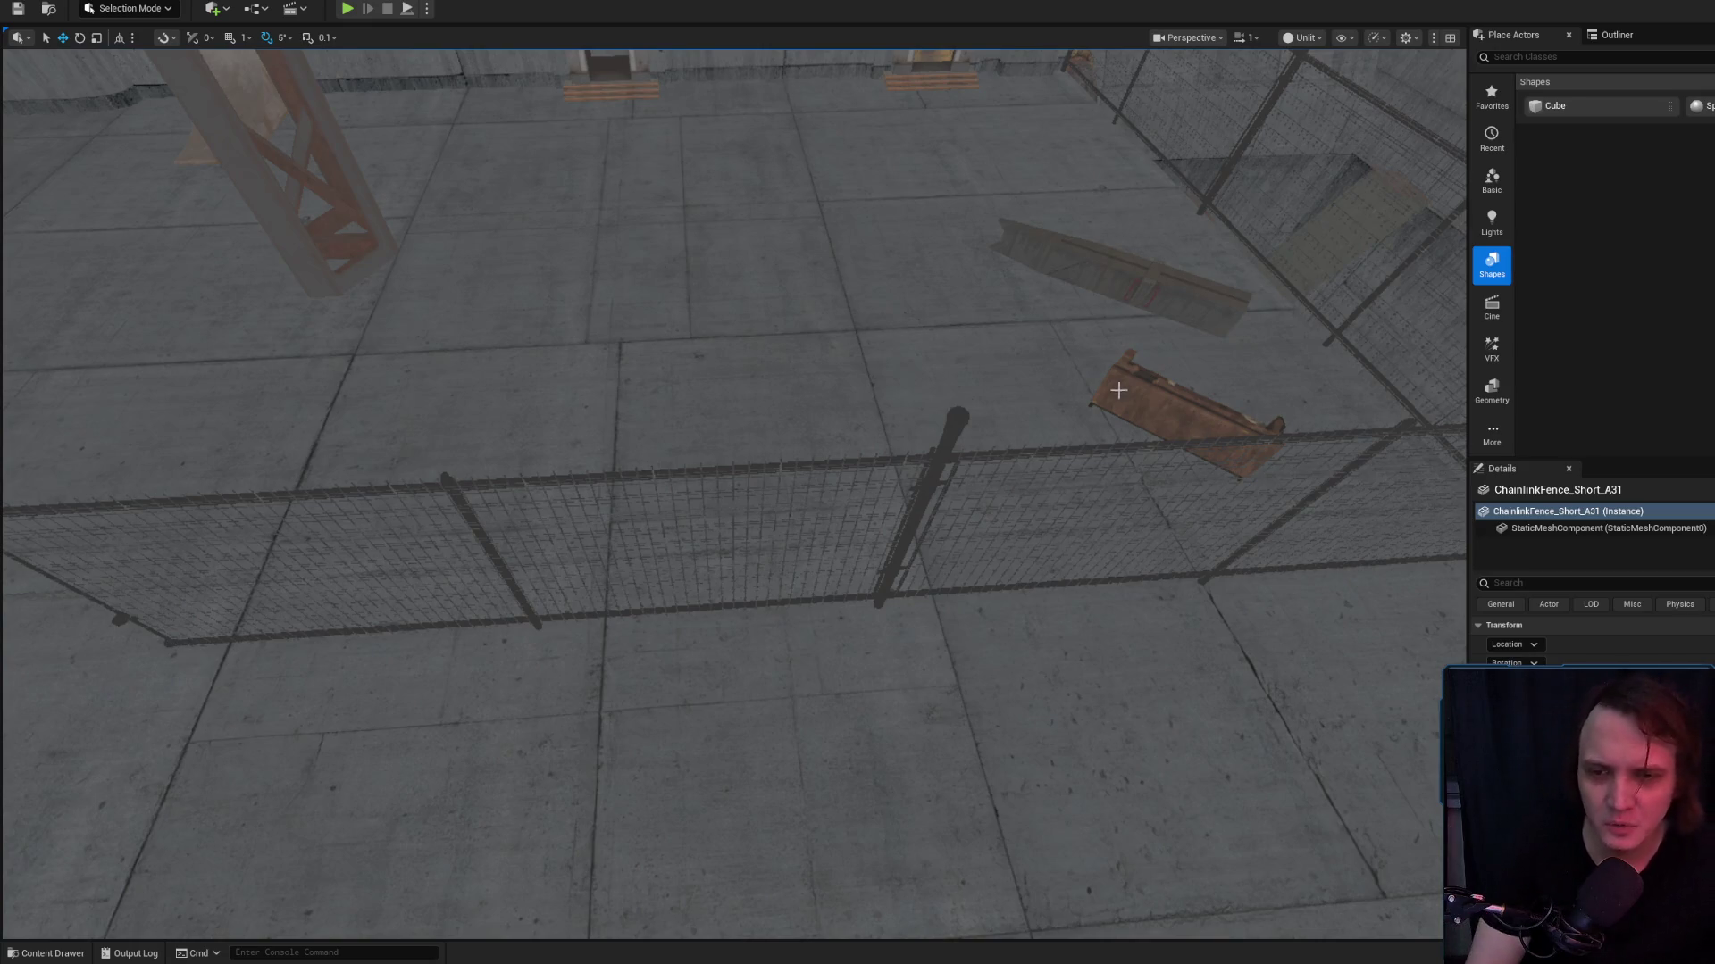
# Frame and inspect the orange truss pillar and its lower truss section
pyautogui.moveTo(1141, 234)
pyautogui.mouseDown()
pyautogui.moveTo(1141, 134)
pyautogui.moveTo(880, 620)
pyautogui.moveTo(804, 535)
pyautogui.moveTo(893, 625)
pyautogui.moveTo(982, 625)
pyautogui.moveTo(893, 679)
pyautogui.moveTo(857, 732)
pyautogui.moveTo(786, 607)
pyautogui.moveTo(714, 536)
pyautogui.mouseUp()
pyautogui.scroll(1, 875, 706)
pyautogui.scroll(-1, 822, 679)
pyautogui.scroll(2, 750, 571)
pyautogui.moveTo(644, 419); pyautogui.dragTo(593, 406)
pyautogui.click(920, 340)
pyautogui.press('f')
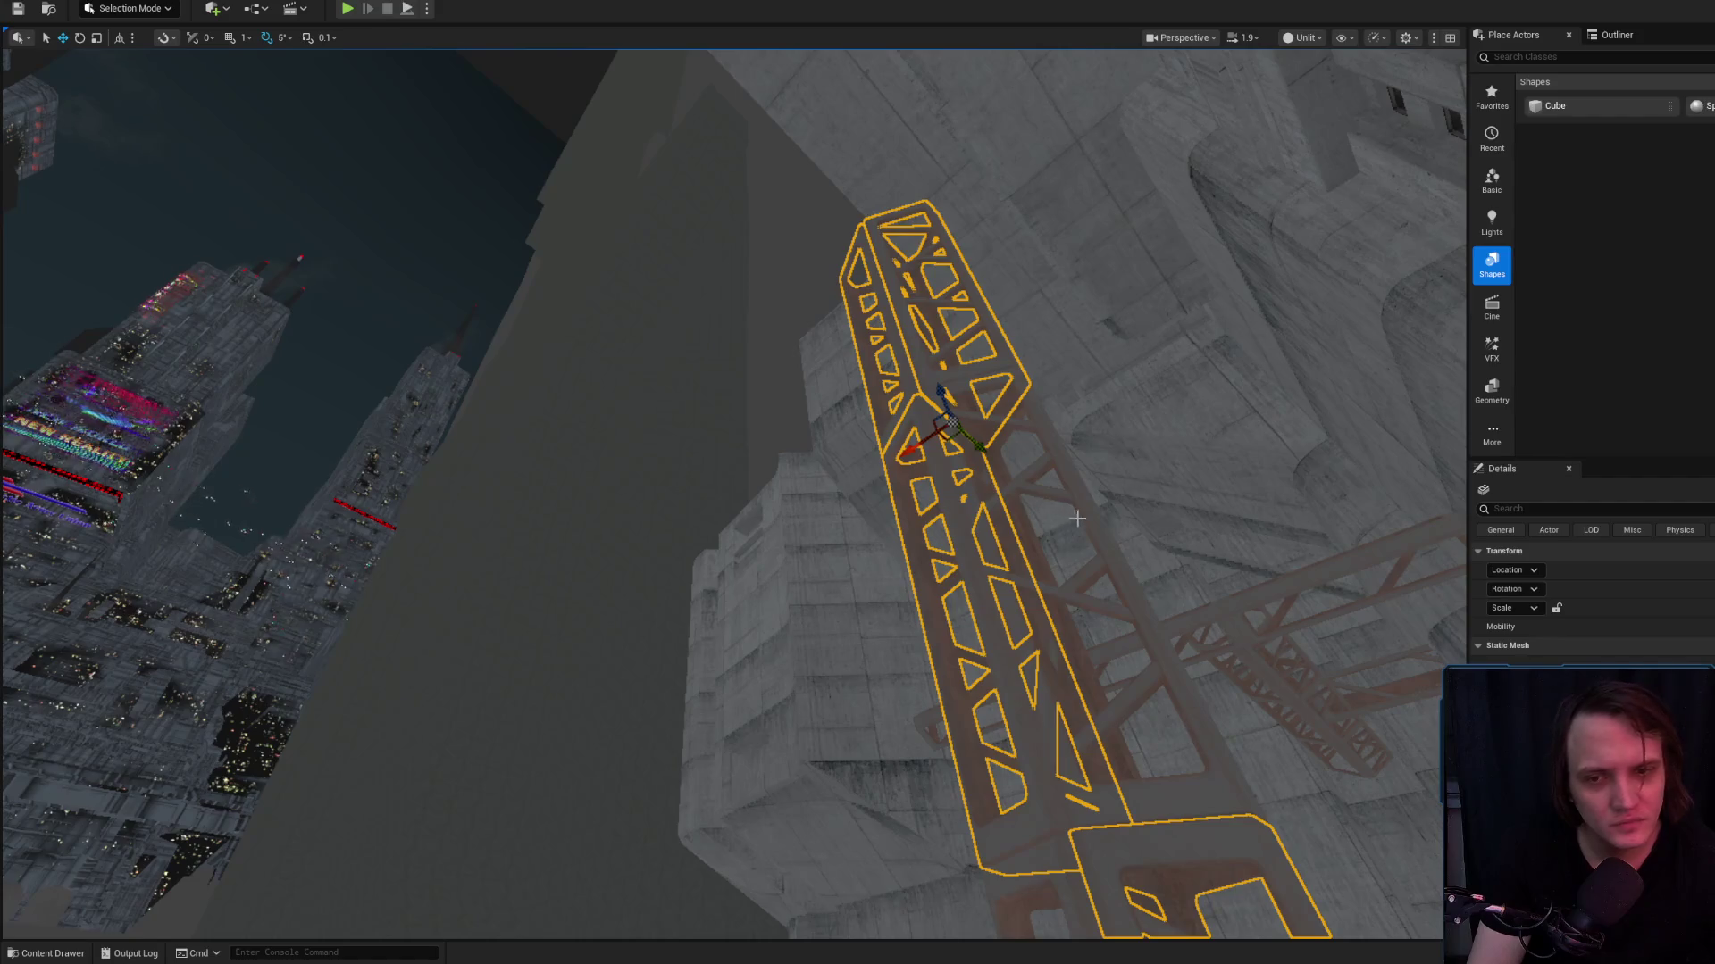
pyautogui.moveTo(888, 357); pyautogui.dragTo(791, 589)
pyautogui.click(674, 553)
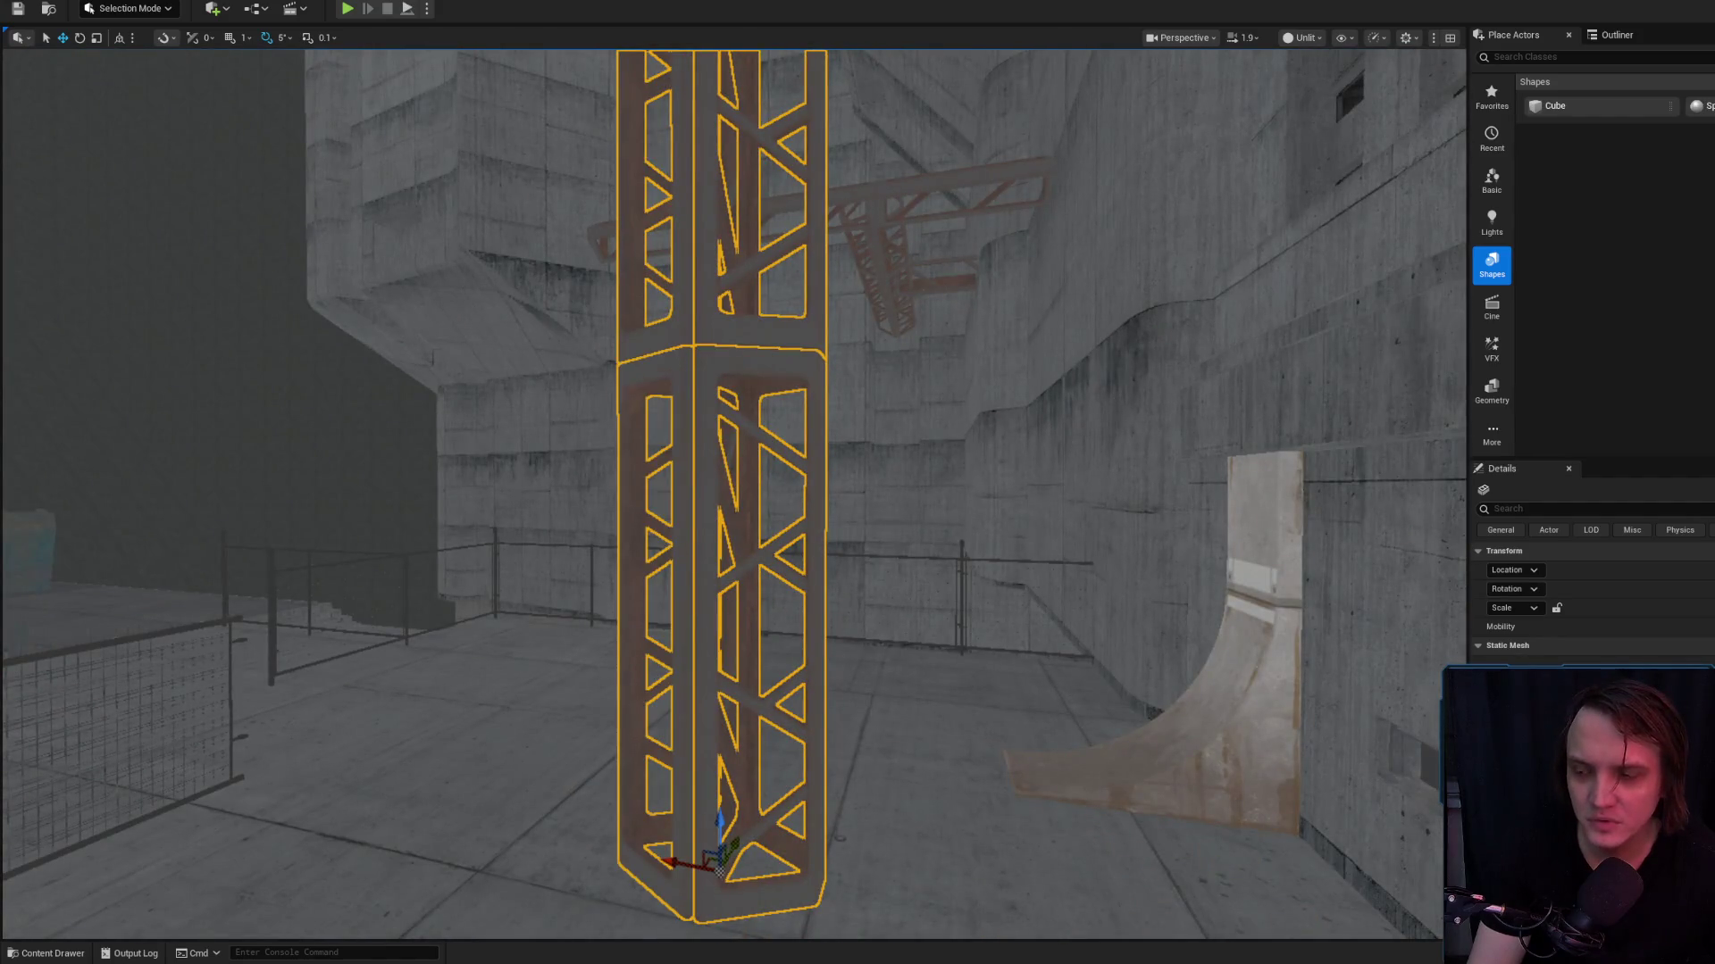
pyautogui.scroll(-3, 1590, 598)
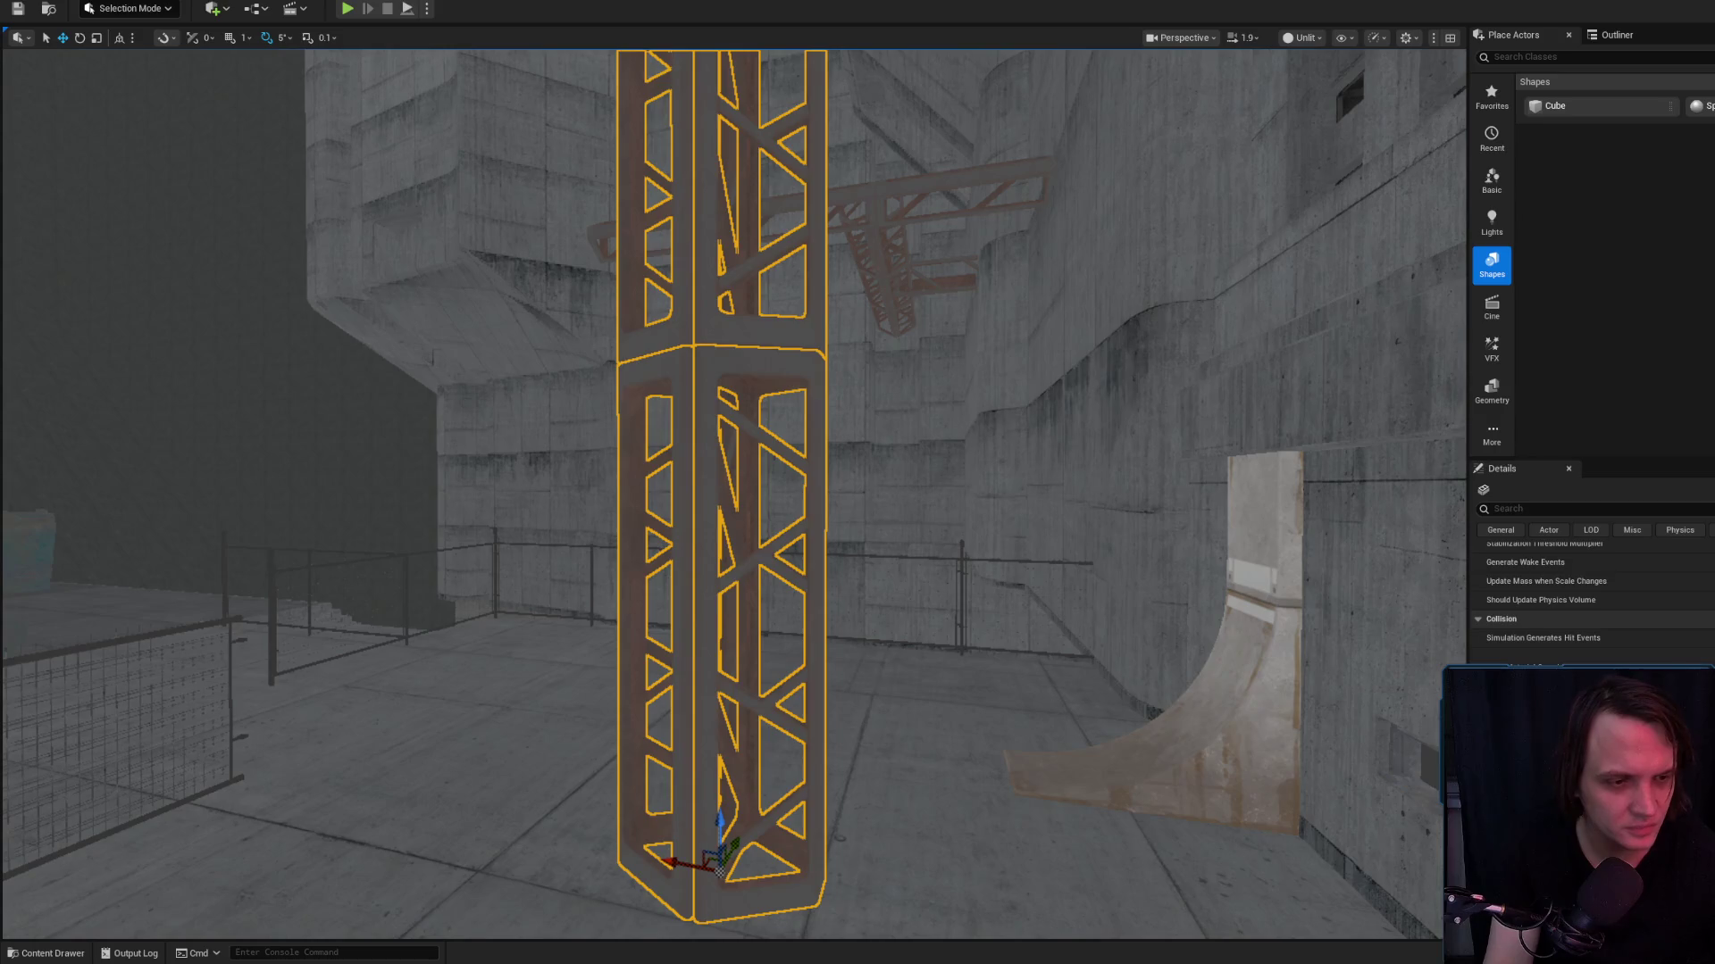
pyautogui.moveTo(1118, 512)
pyautogui.mouseDown()
pyautogui.moveTo(929, 536)
pyautogui.moveTo(929, 589)
pyautogui.moveTo(929, 527)
pyautogui.moveTo(911, 581)
pyautogui.mouseUp()
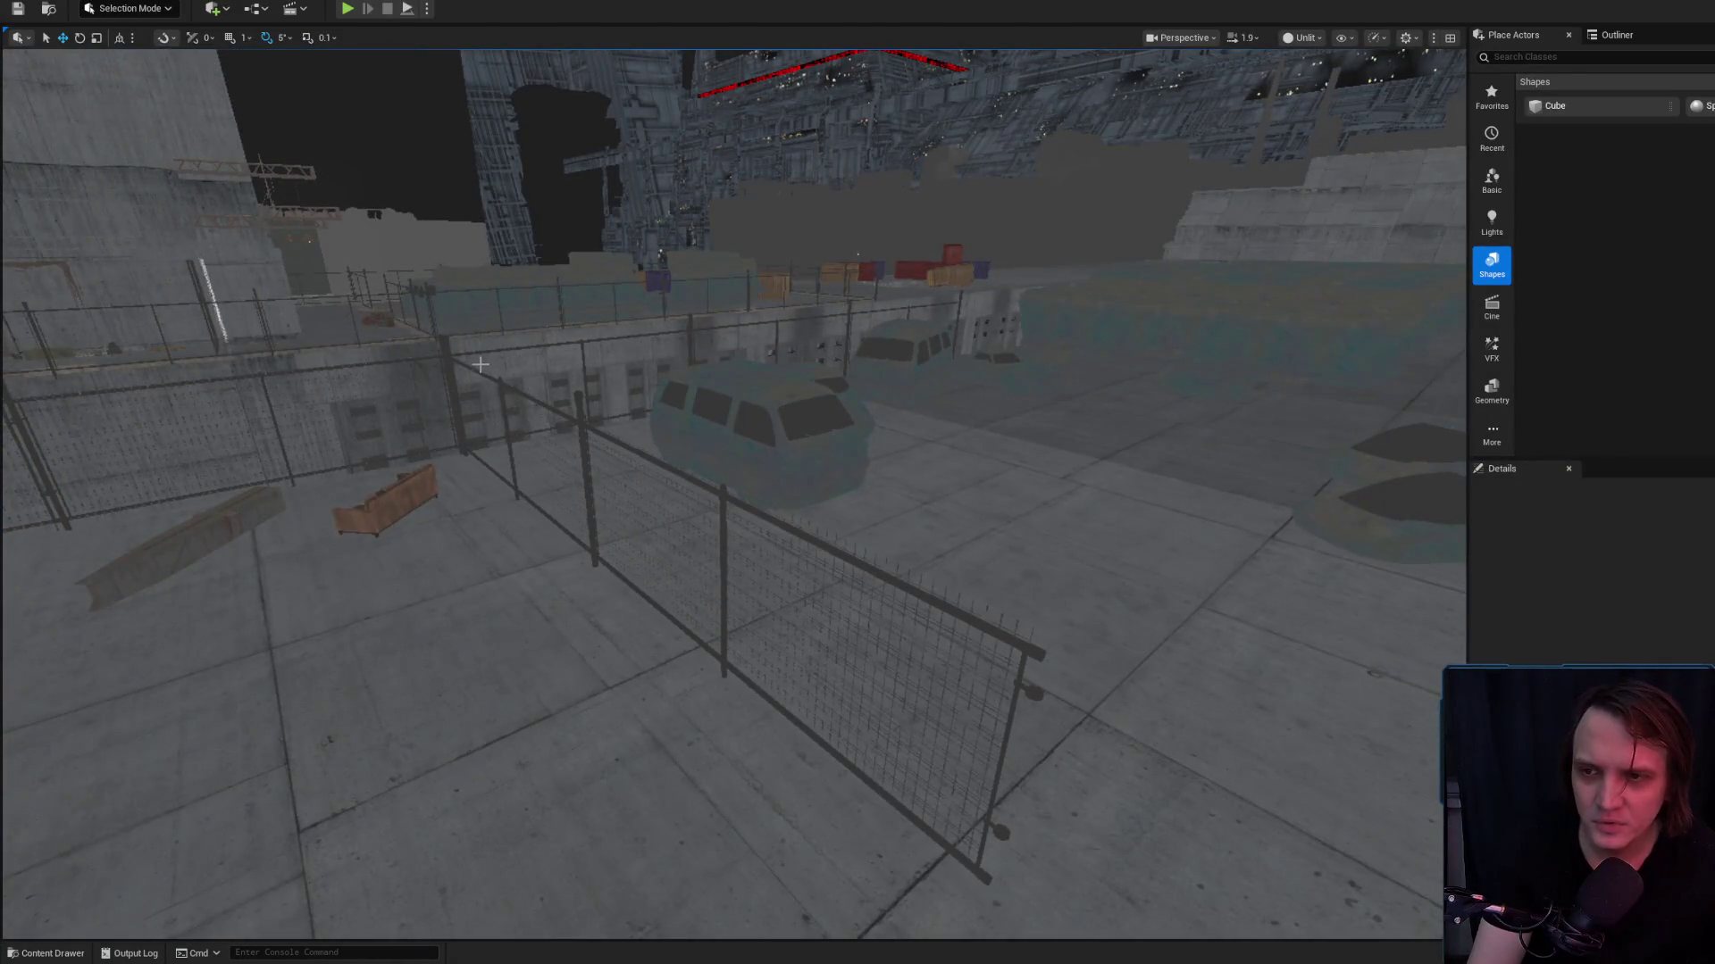
# Select the fence section left of the van and bring the camera in close to it
pyautogui.click(593, 411)
pyautogui.moveTo(601, 399)
pyautogui.mouseDown()
pyautogui.moveTo(625, 375)
pyautogui.moveTo(616, 419)
pyautogui.moveTo(601, 400)
pyautogui.mouseUp()
pyautogui.click(618, 433)
pyautogui.click(612, 409)
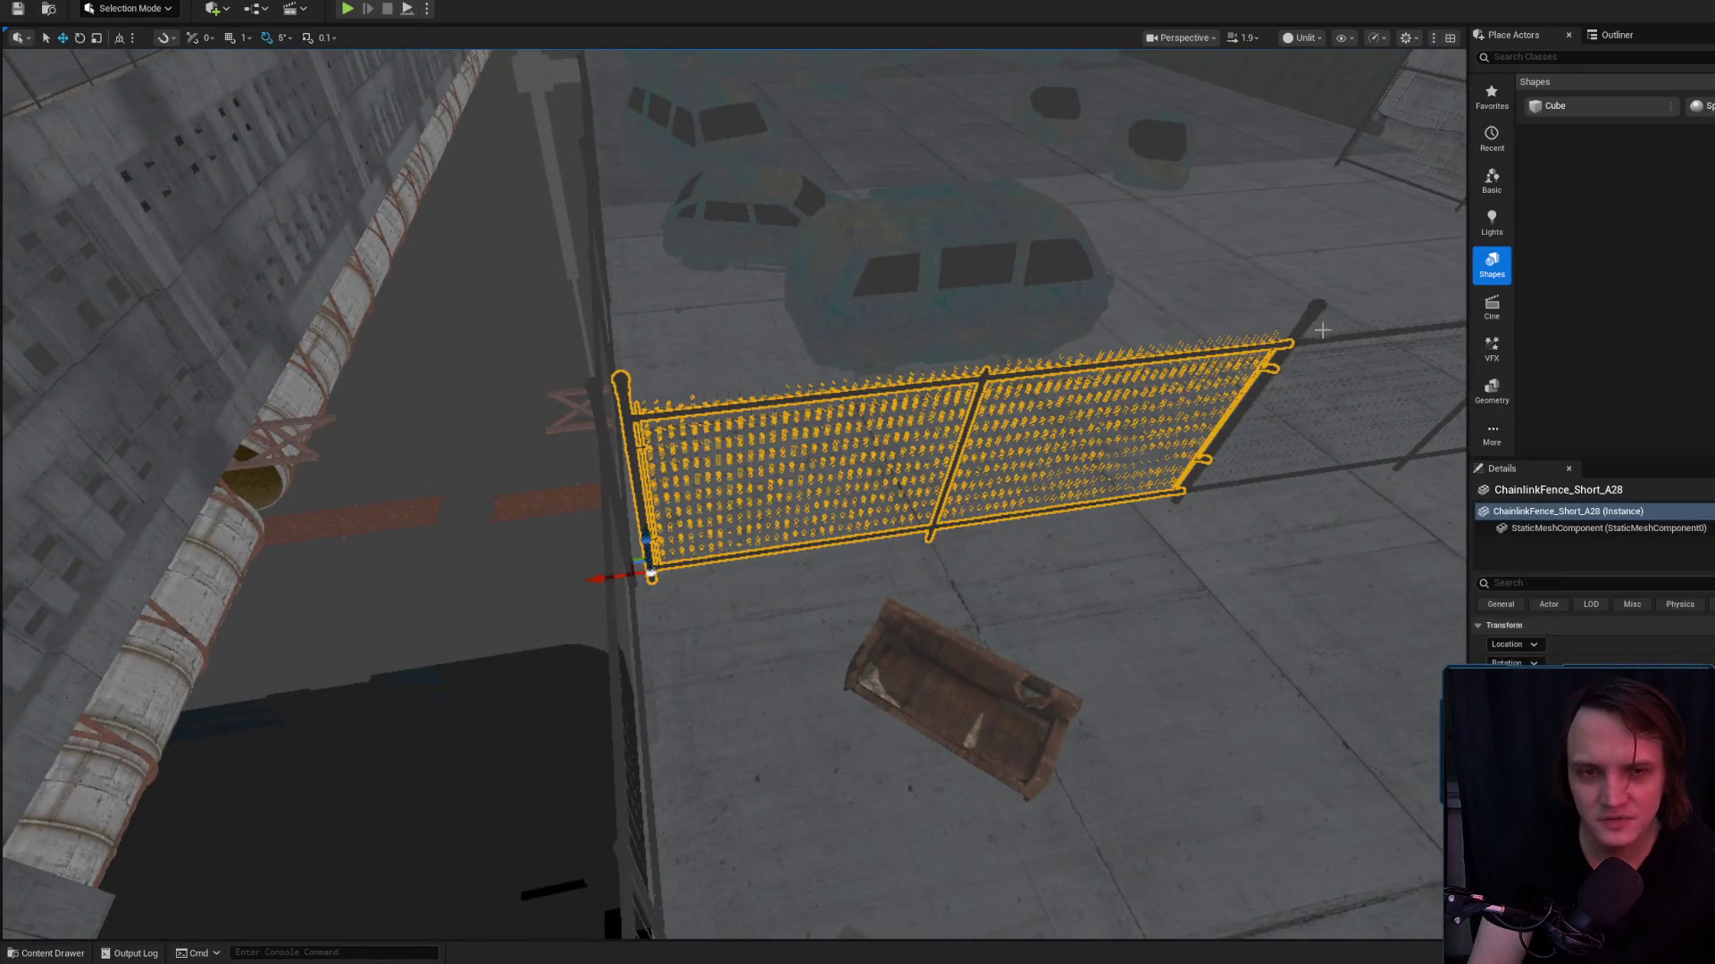
pyautogui.moveTo(1308, 308); pyautogui.dragTo(797, 576)
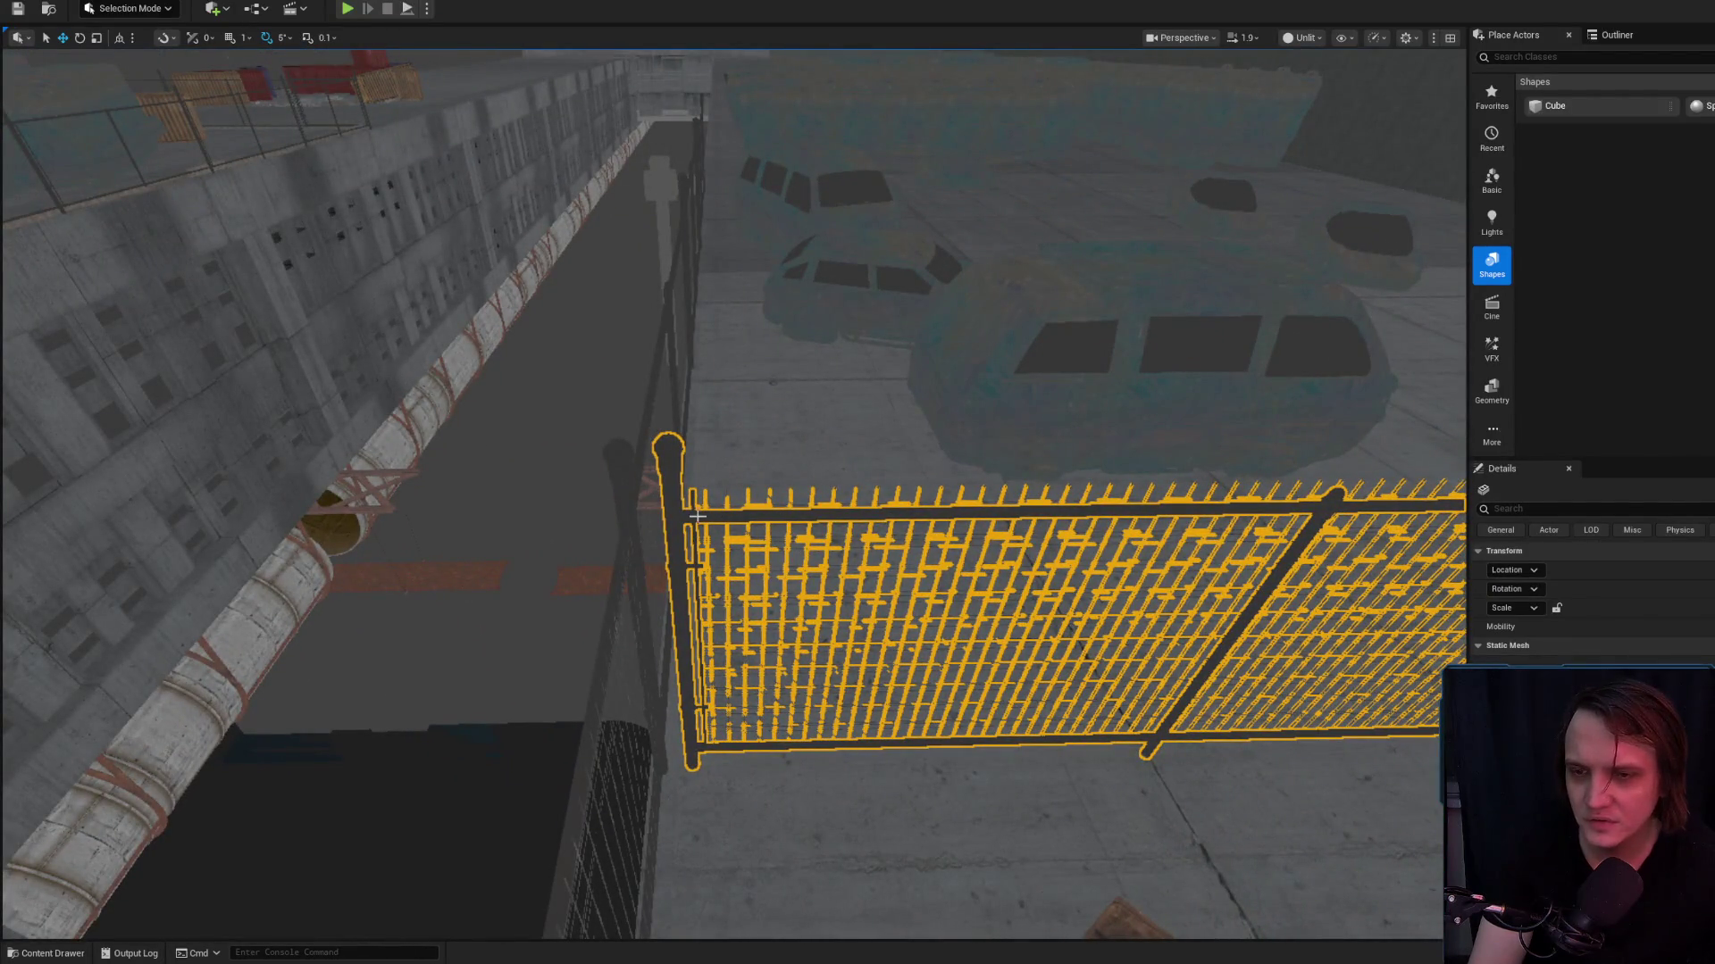
pyautogui.moveTo(679, 522)
pyautogui.mouseDown()
pyautogui.moveTo(677, 651)
pyautogui.moveTo(1045, 679)
pyautogui.moveTo(893, 558)
pyautogui.mouseUp()
pyautogui.scroll(-5, 893, 558)
# Rotate the fence around its pivot, then switch back to the move gizmo to slide it along X
pyautogui.press('e')
pyautogui.moveTo(536, 571)
pyautogui.mouseDown()
pyautogui.moveTo(500, 536)
pyautogui.moveTo(671, 538)
pyautogui.moveTo(674, 503)
pyautogui.moveTo(1251, 524)
pyautogui.moveTo(1179, 524)
pyautogui.mouseUp()
pyautogui.press('w')
pyautogui.scroll(-2, 1179, 524)
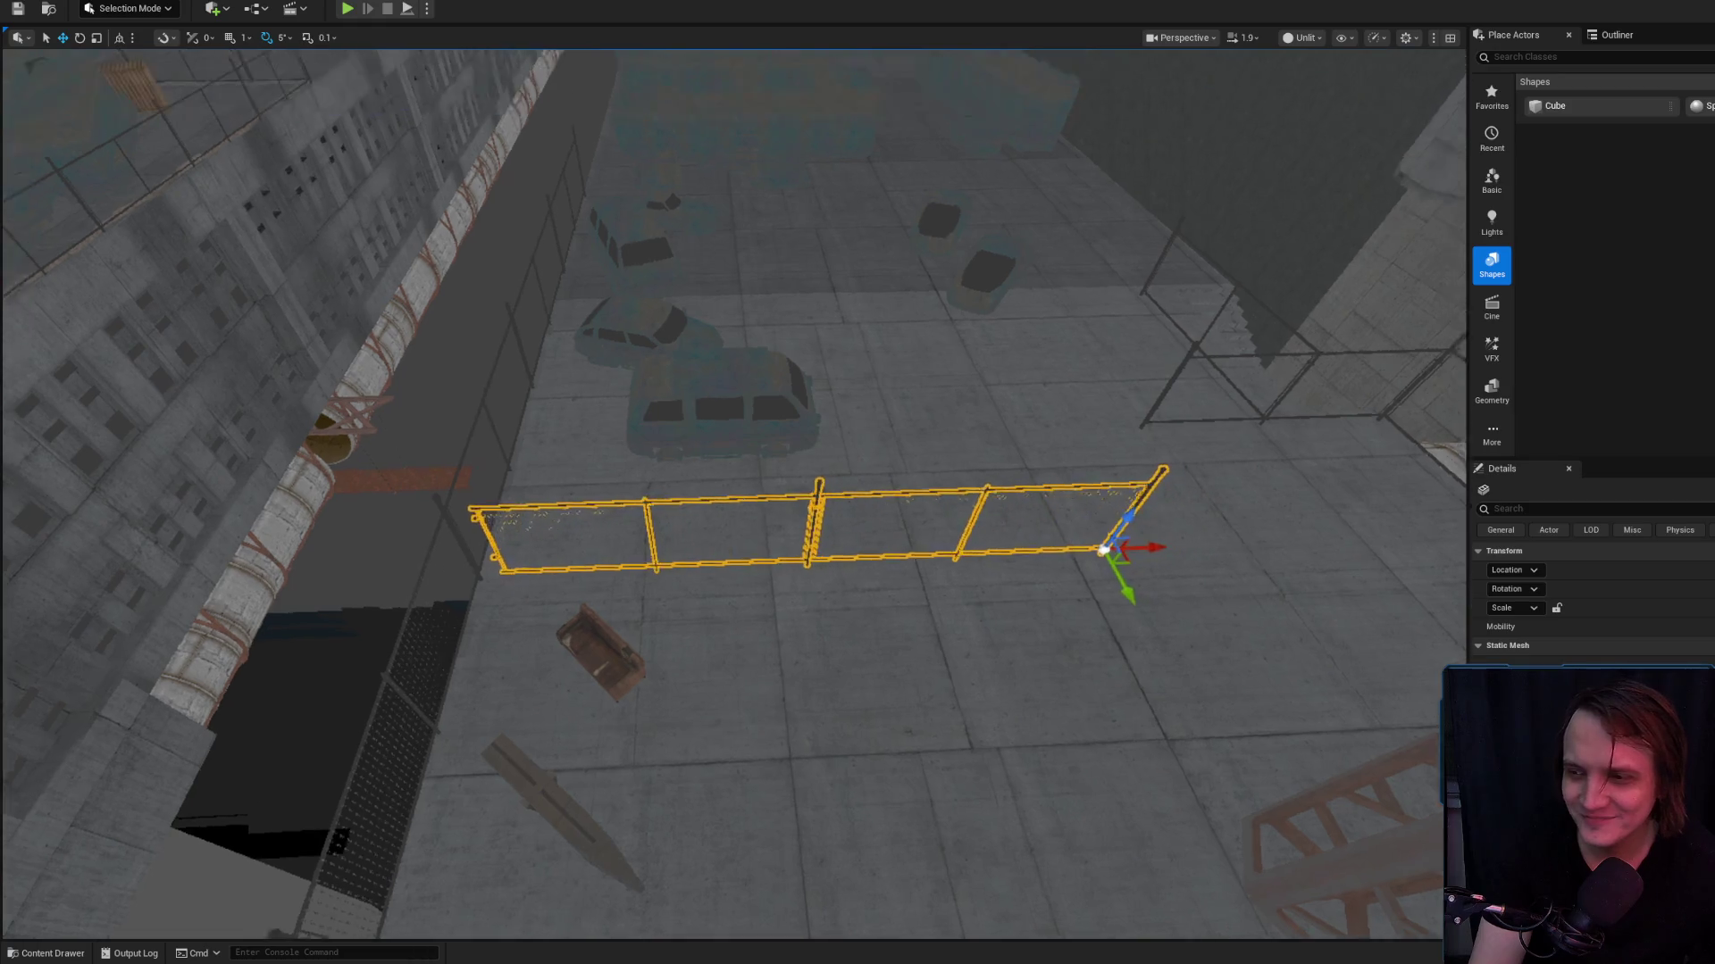
pyautogui.scroll(-1, 1236, 358)
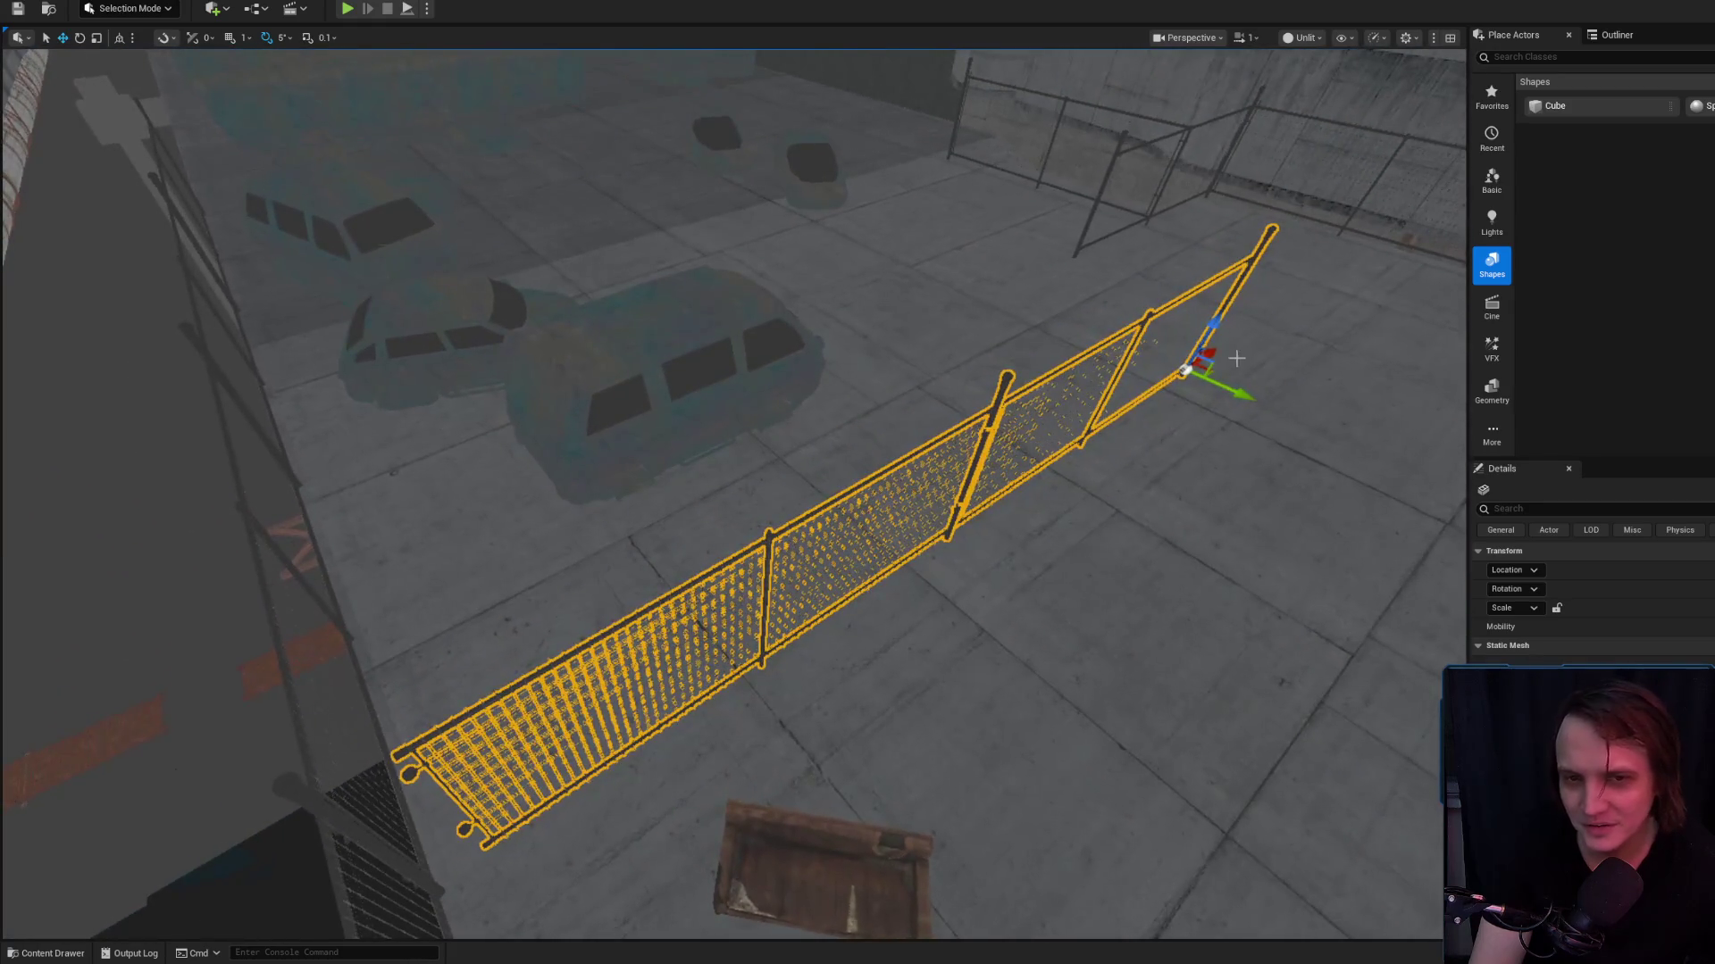
pyautogui.scroll(-1, 1207, 351)
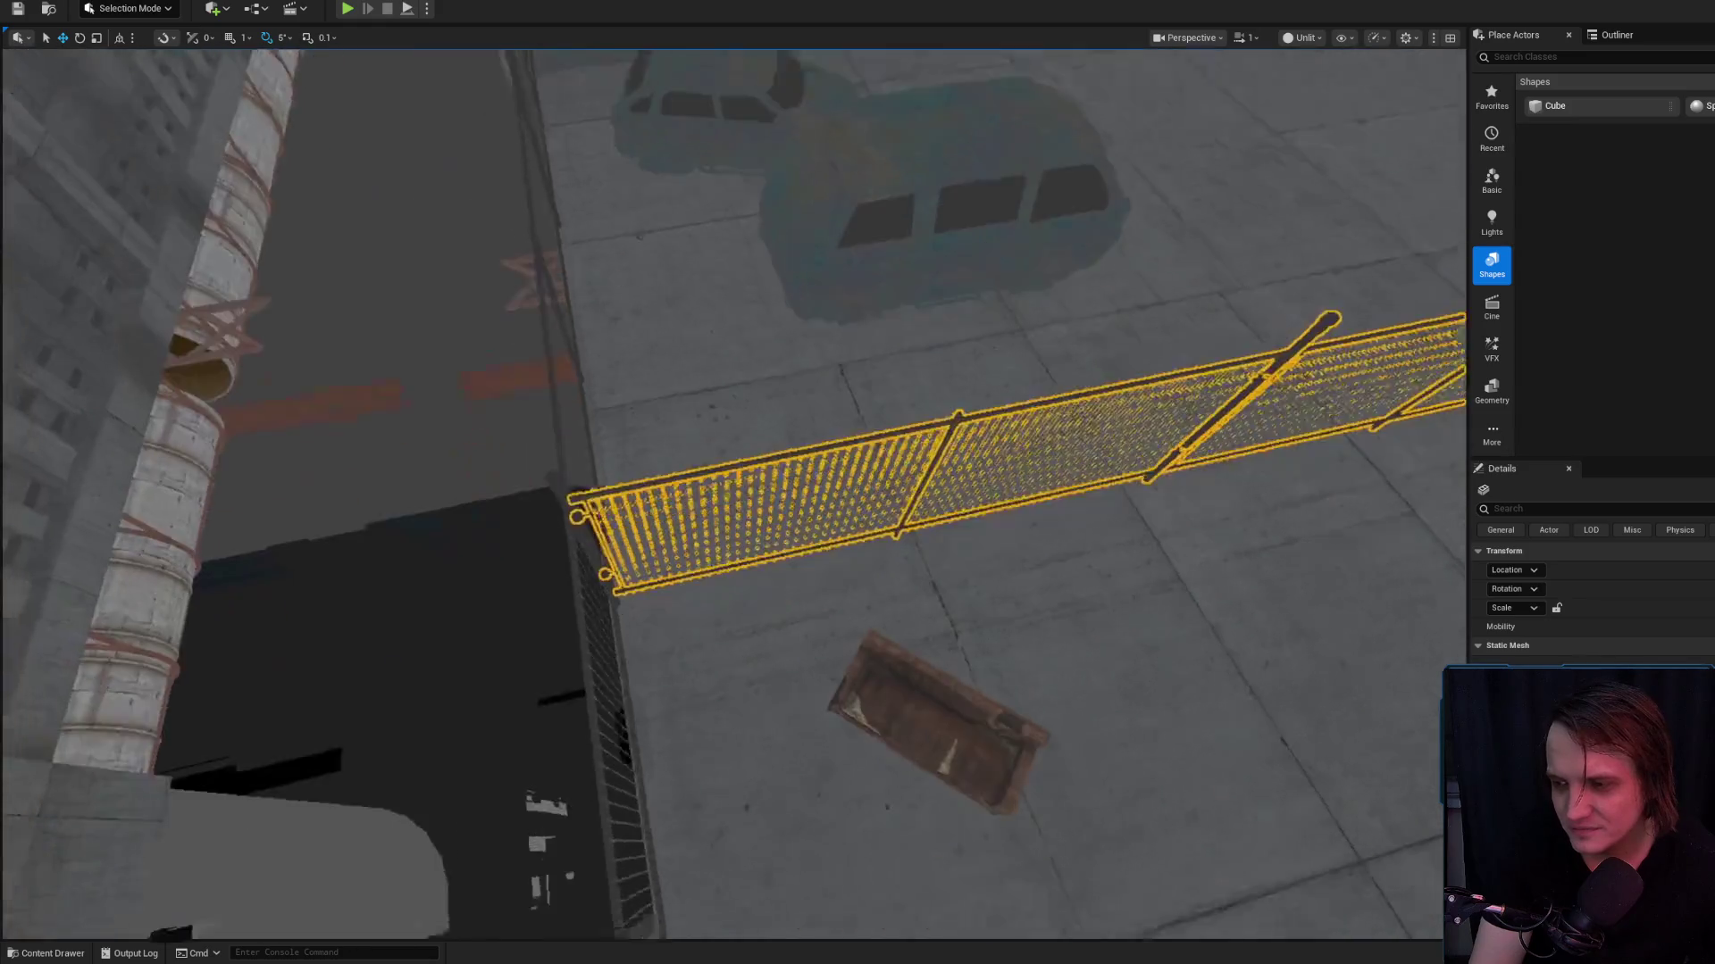
pyautogui.scroll(-1, 734, 494)
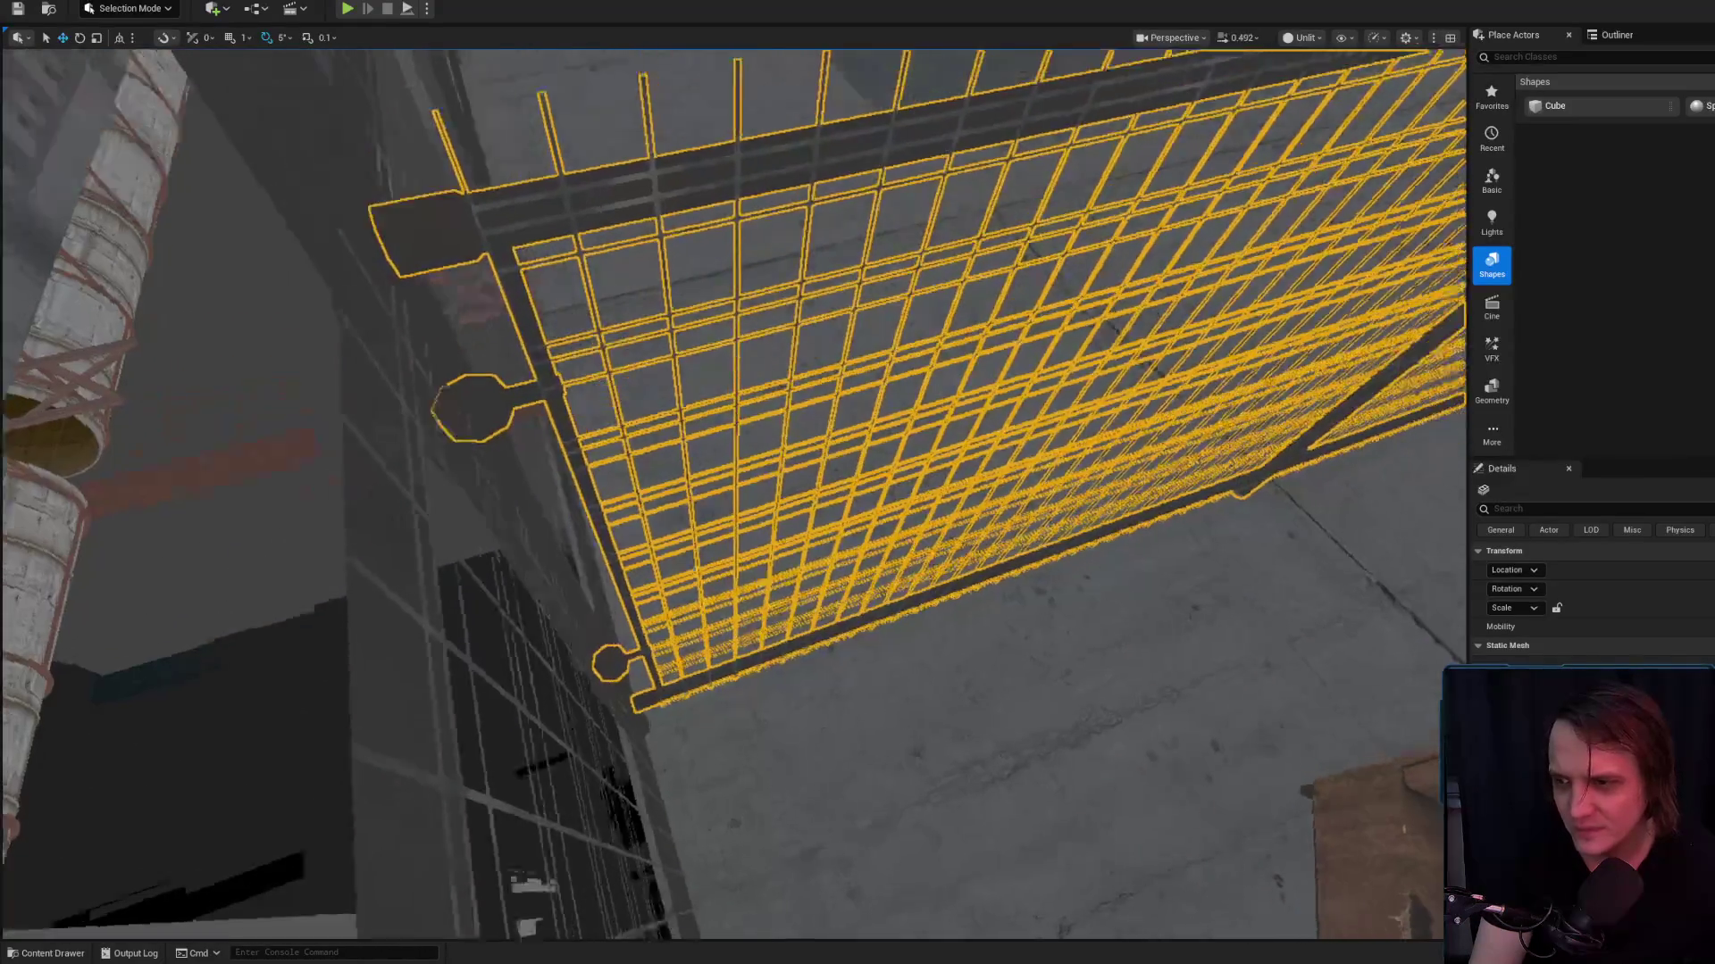
pyautogui.press('a')
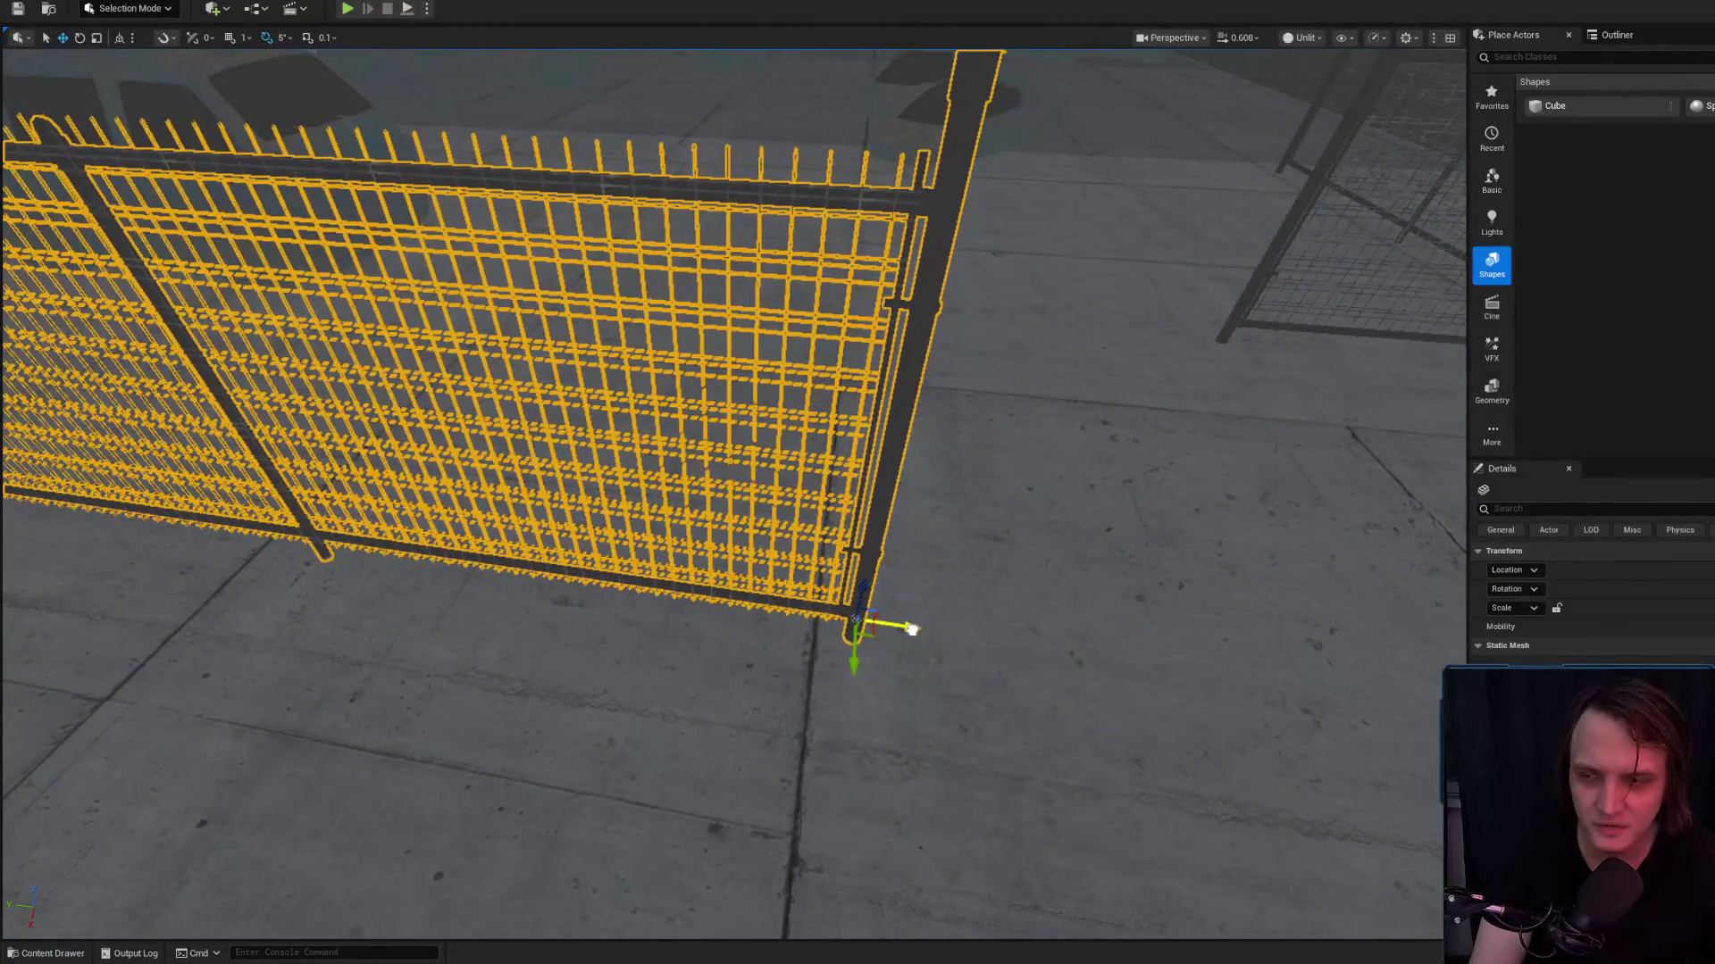
# Deselect the fence once its end post is aligned at the corner
pyautogui.press('Escape')
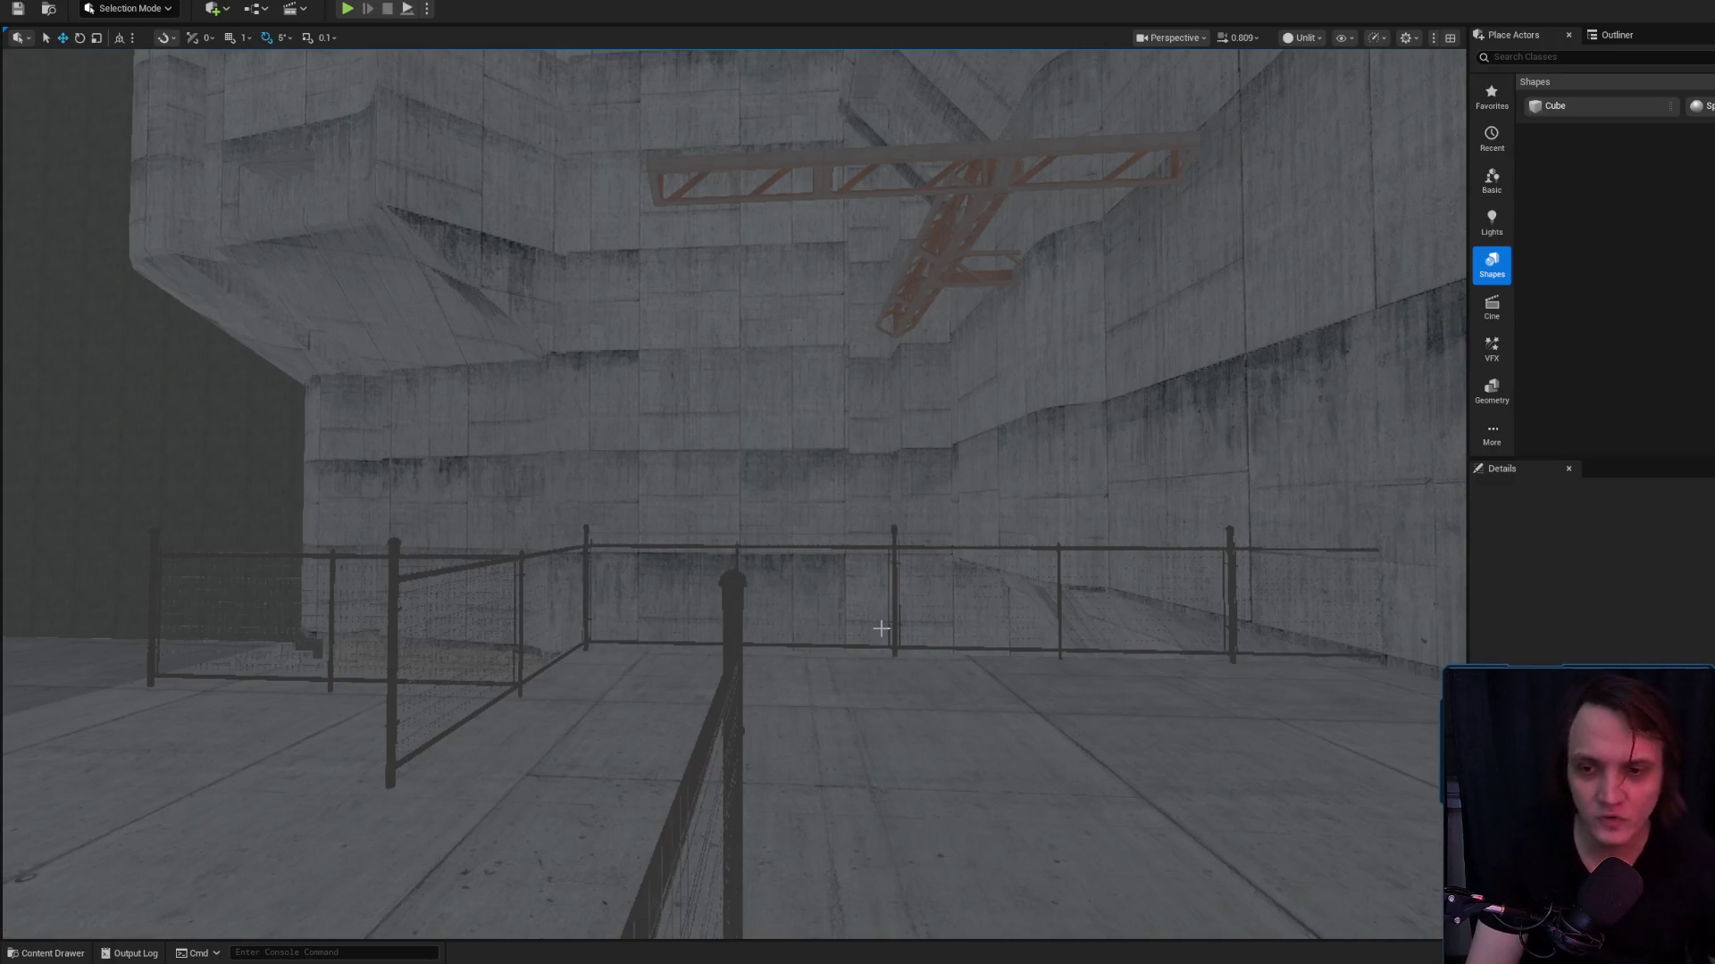
# Fly through the street, check fence ChainlinkFence_Short_A56, then deselect it
pyautogui.scroll(2, 880, 628)
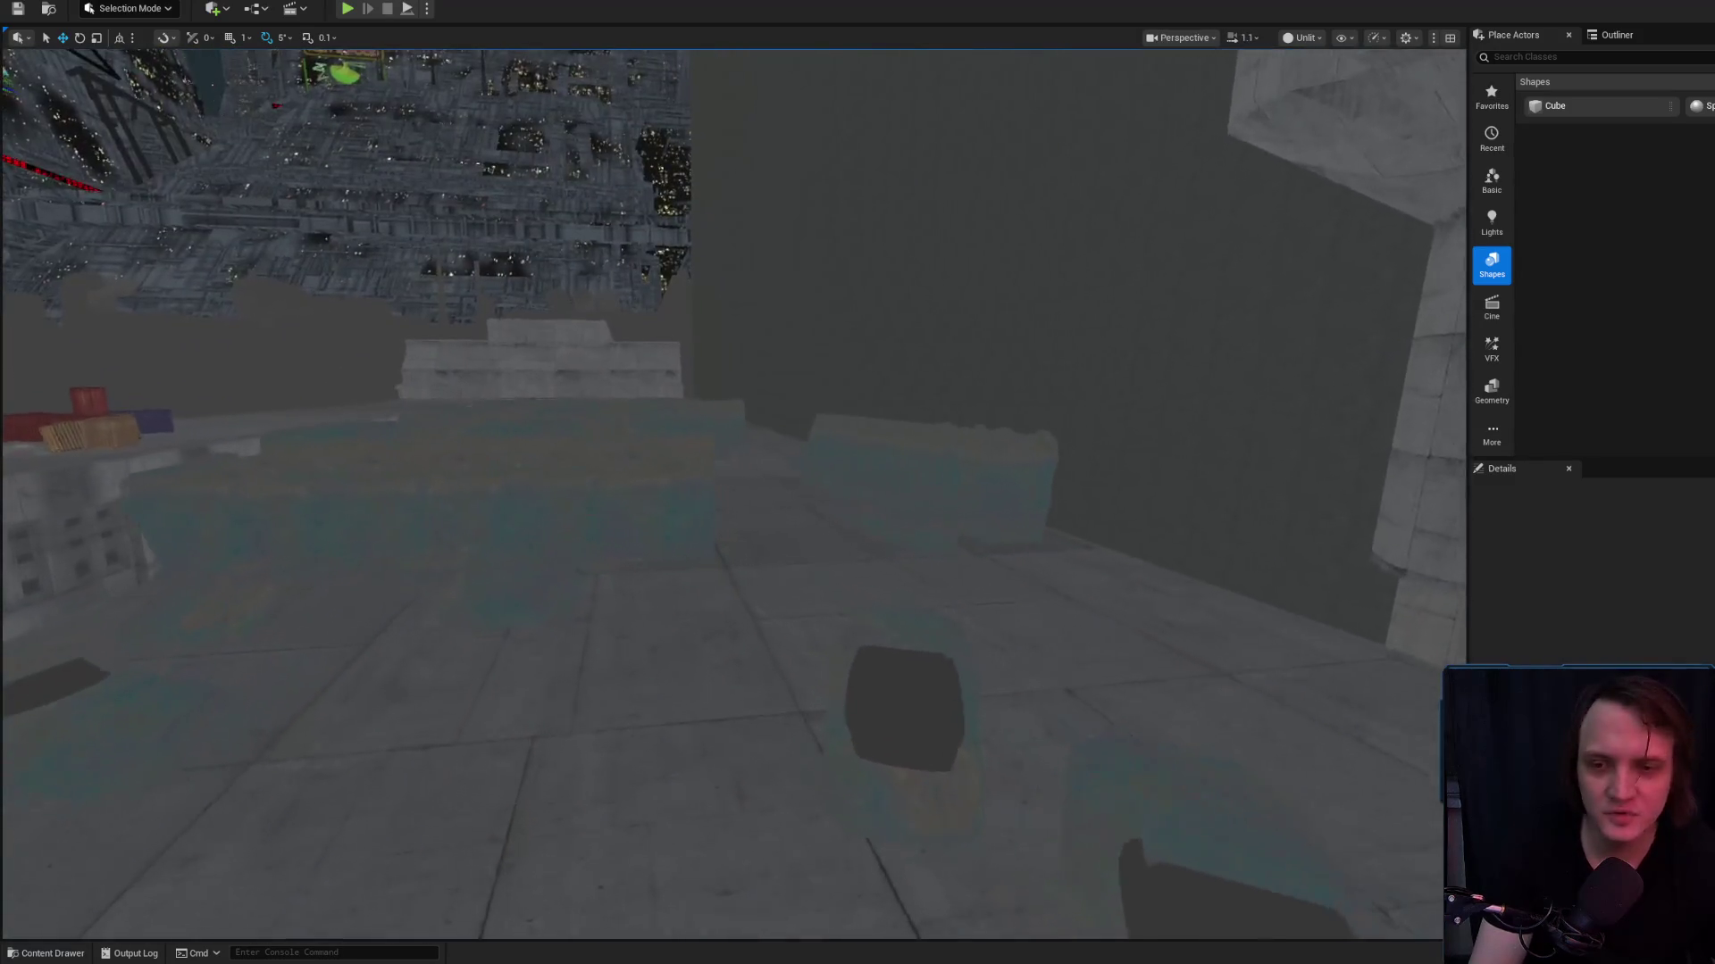
pyautogui.scroll(-1, 733, 491)
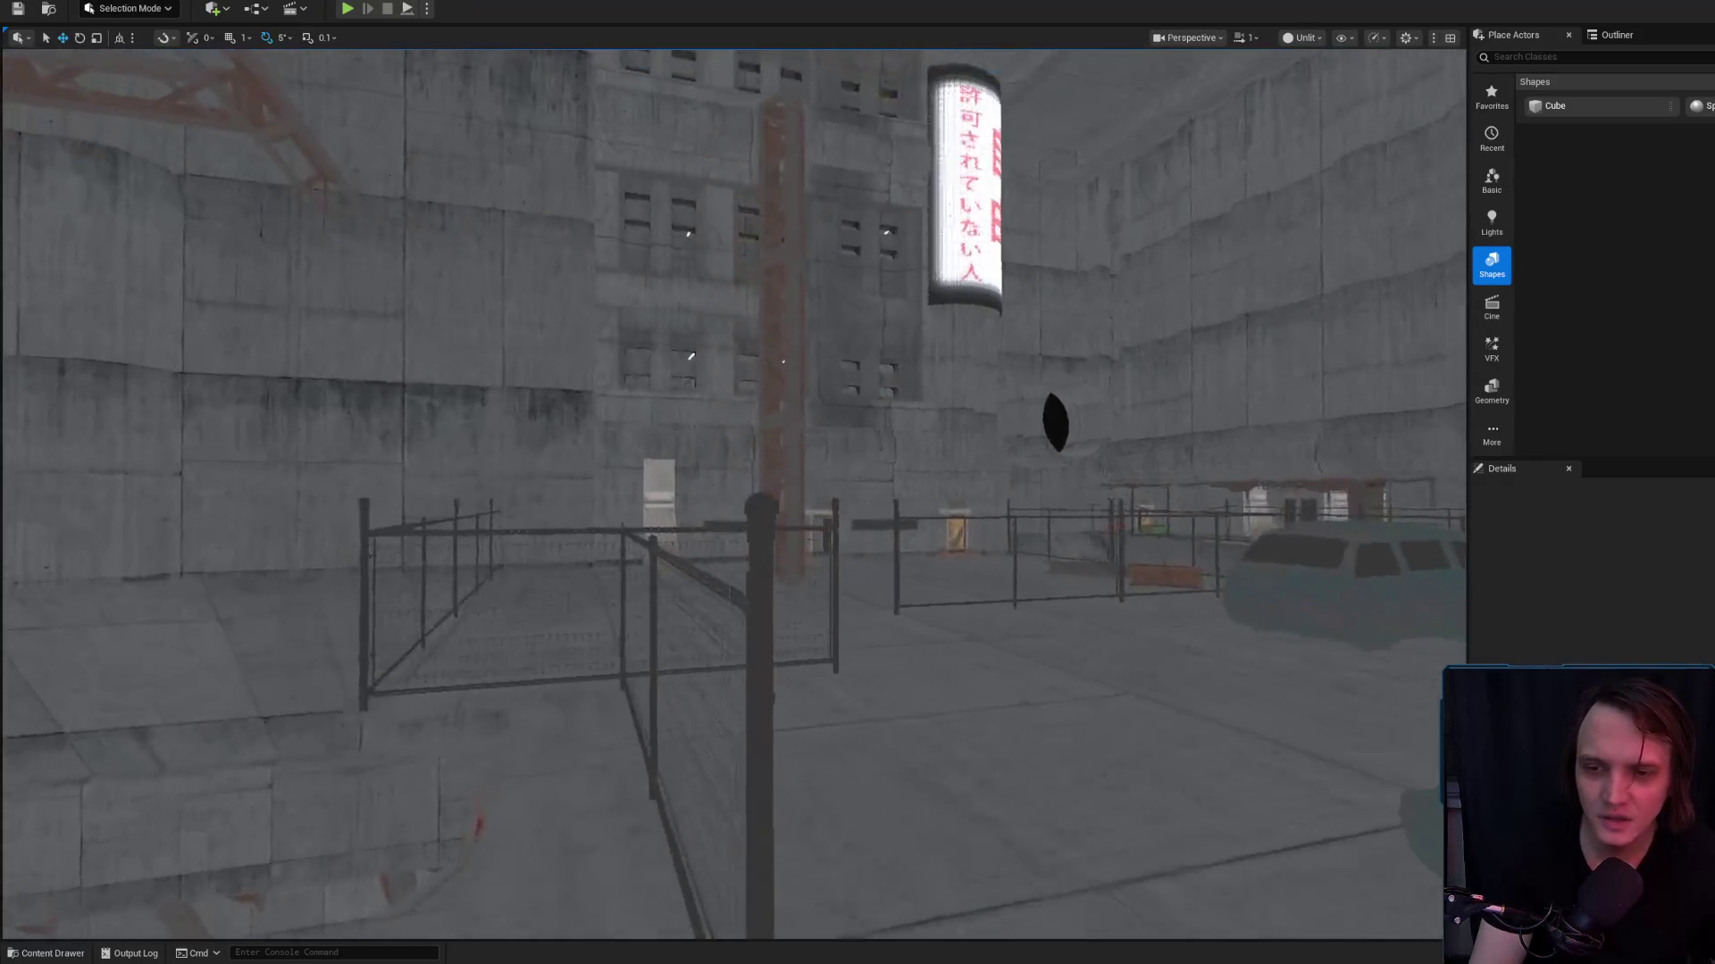
pyautogui.press('w')
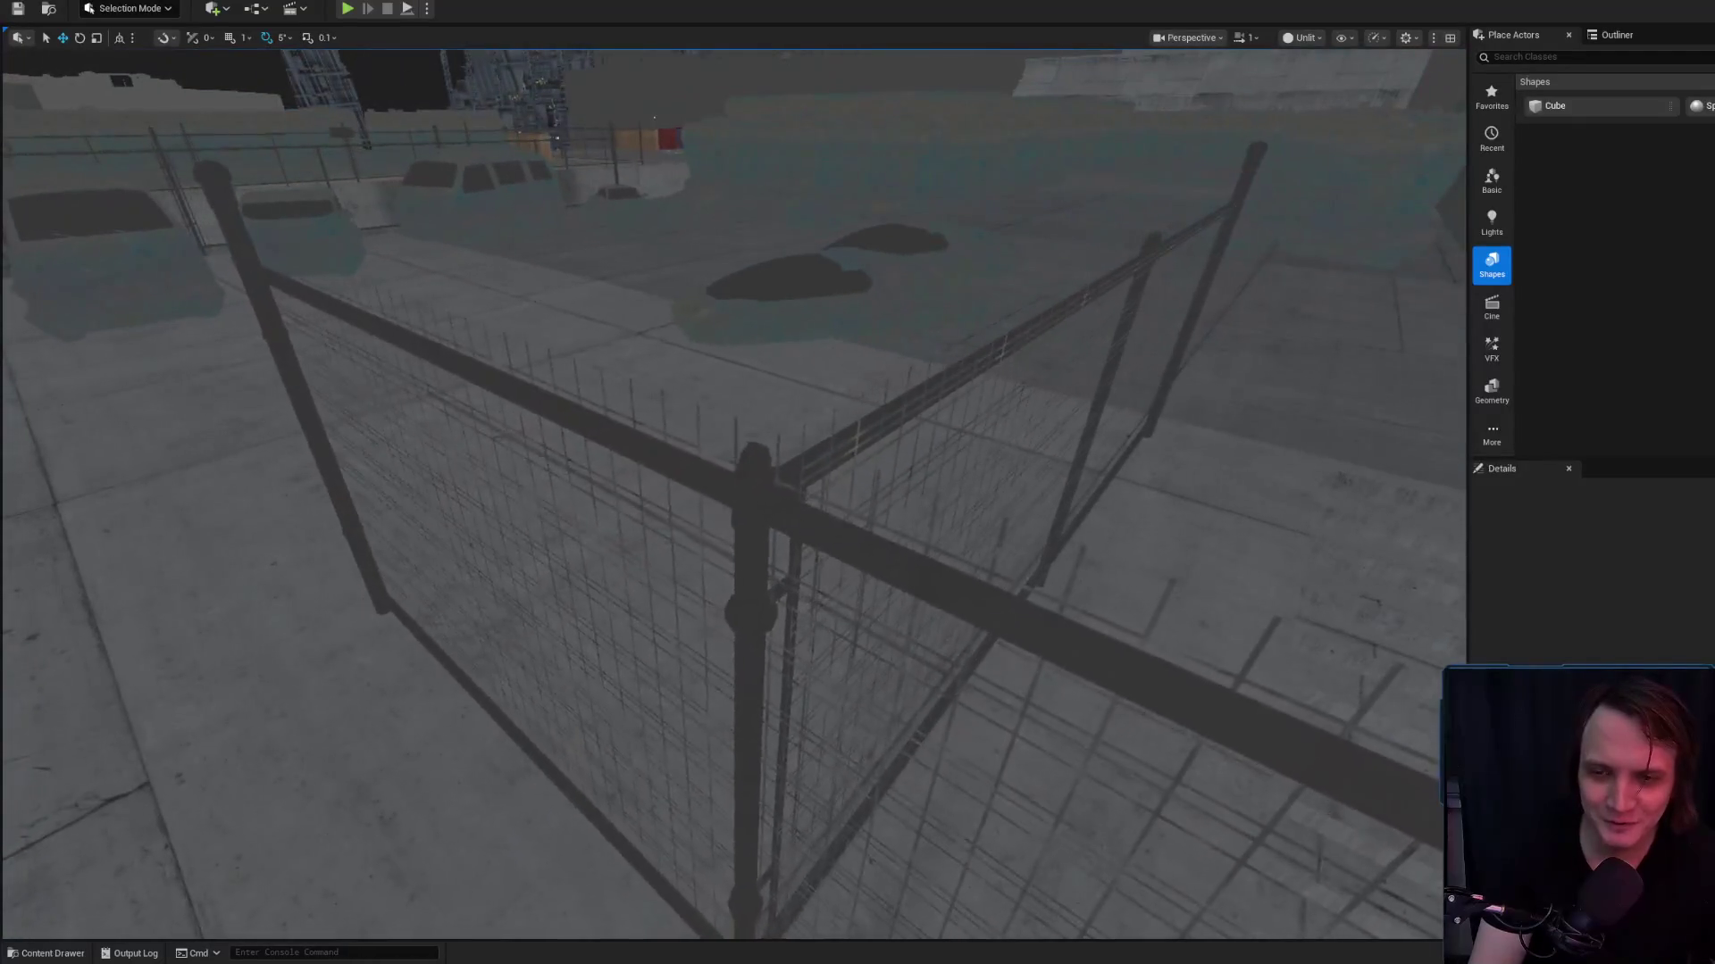
pyautogui.click(792, 469)
pyautogui.scroll(2, 792, 469)
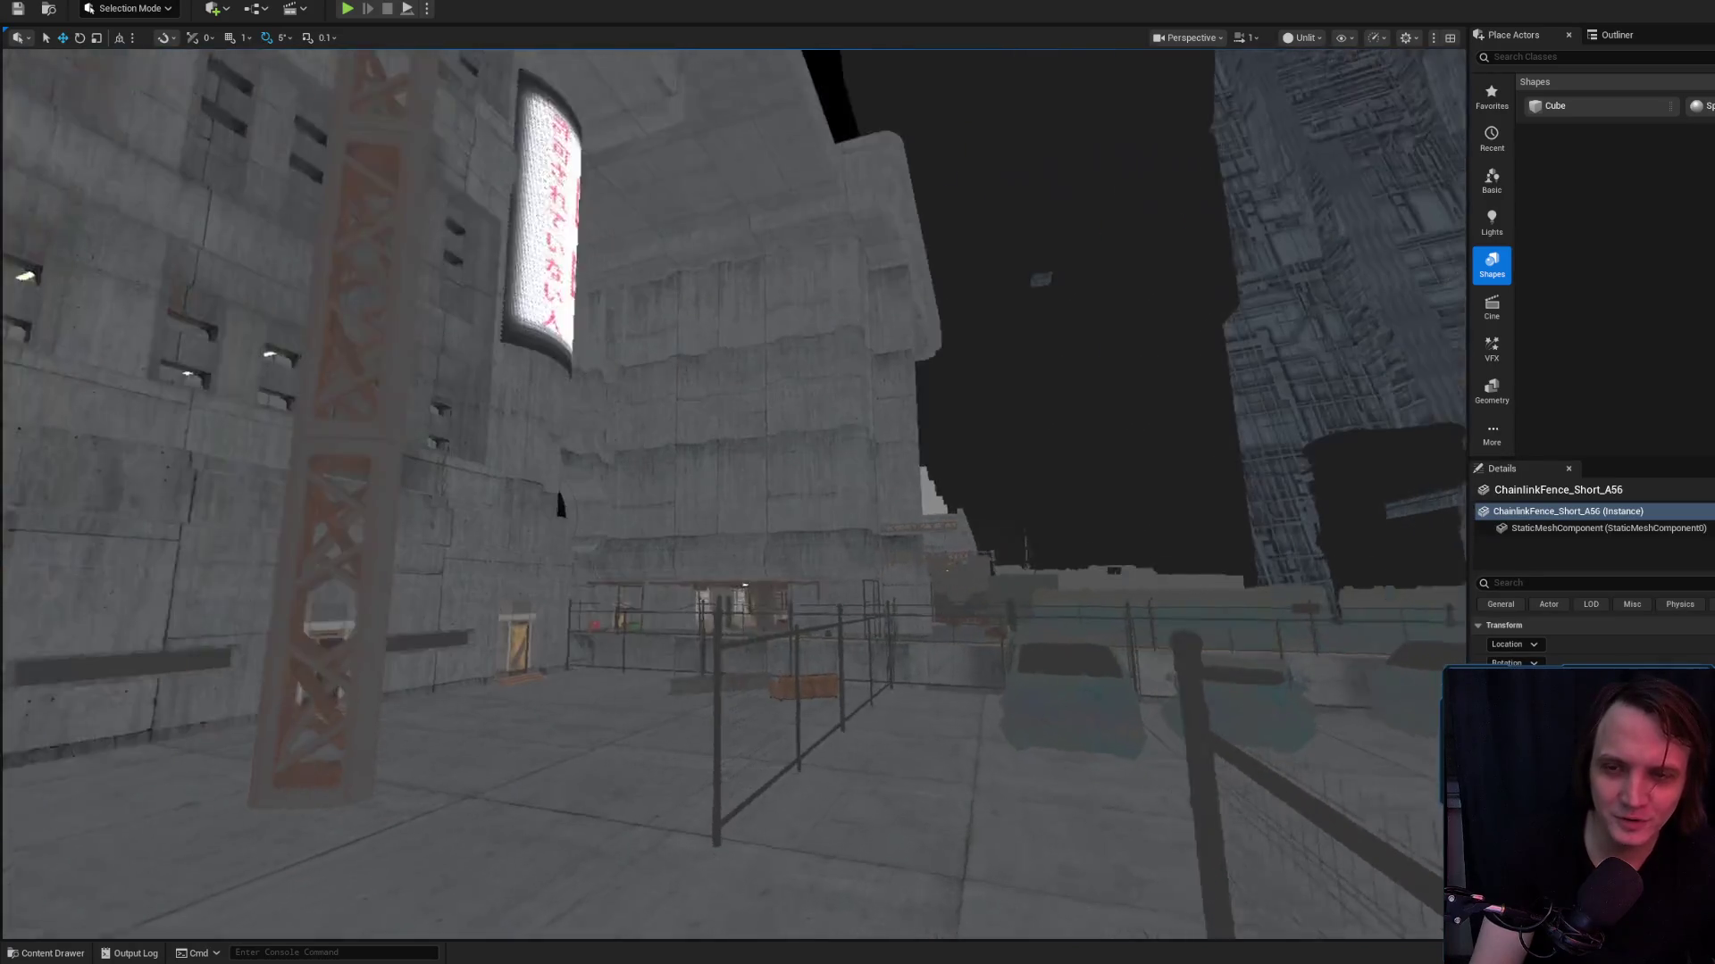
pyautogui.press('w')
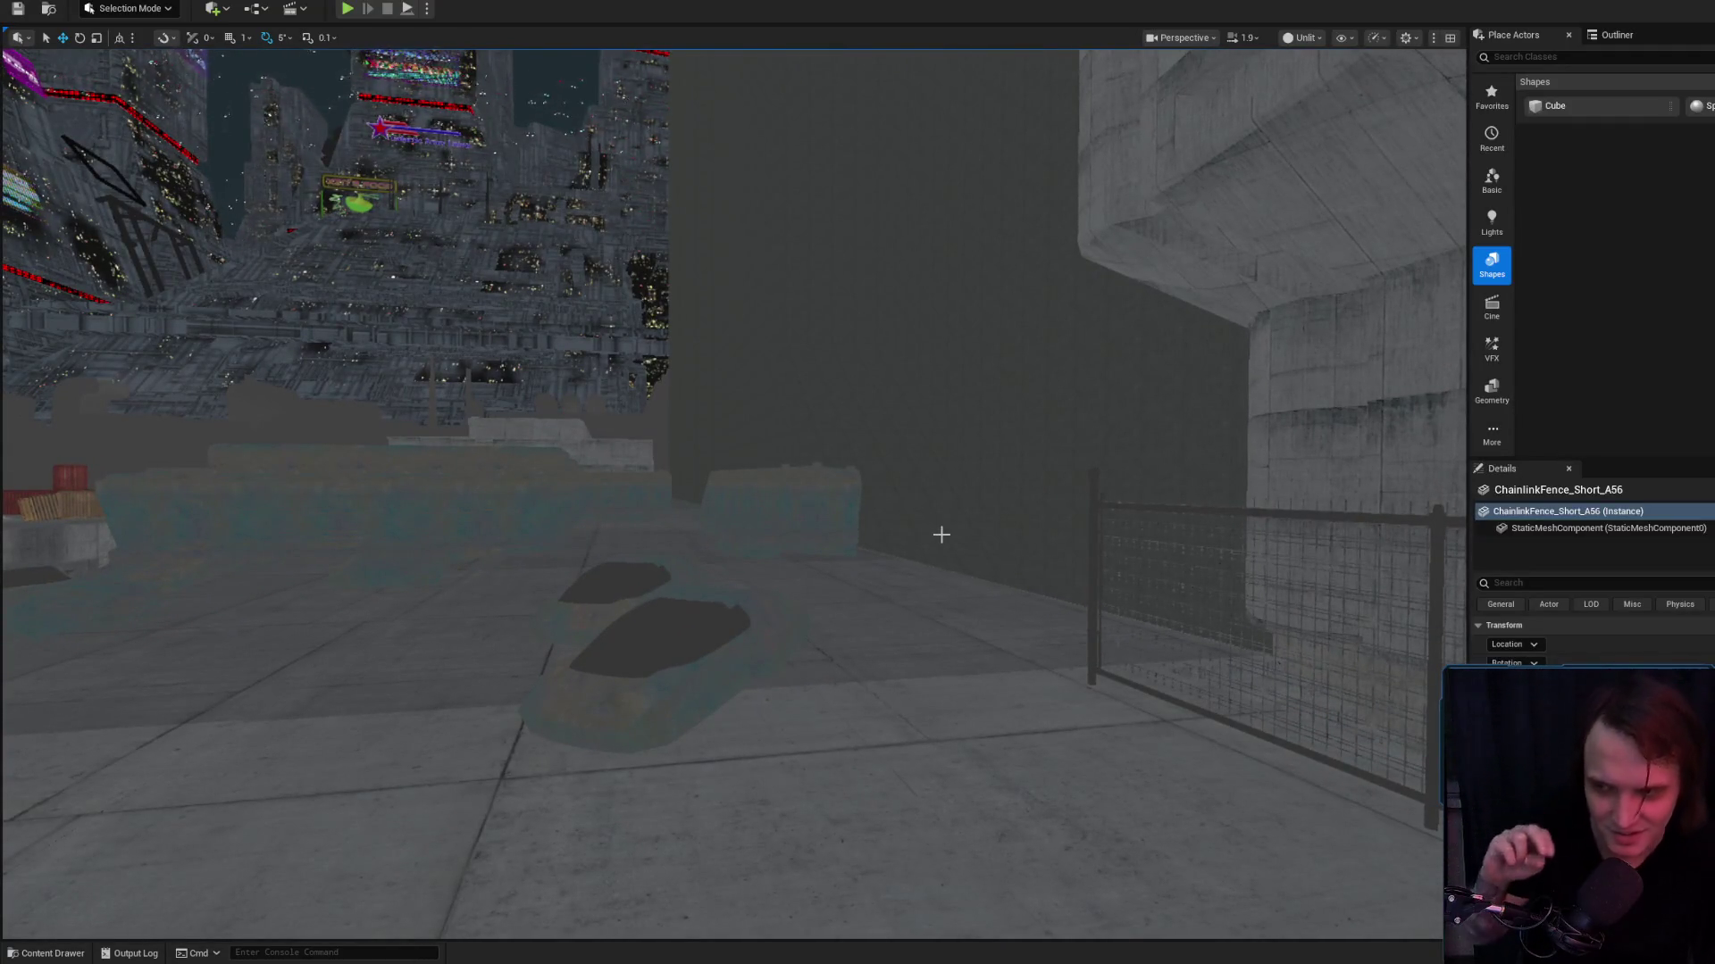
pyautogui.press('Escape')
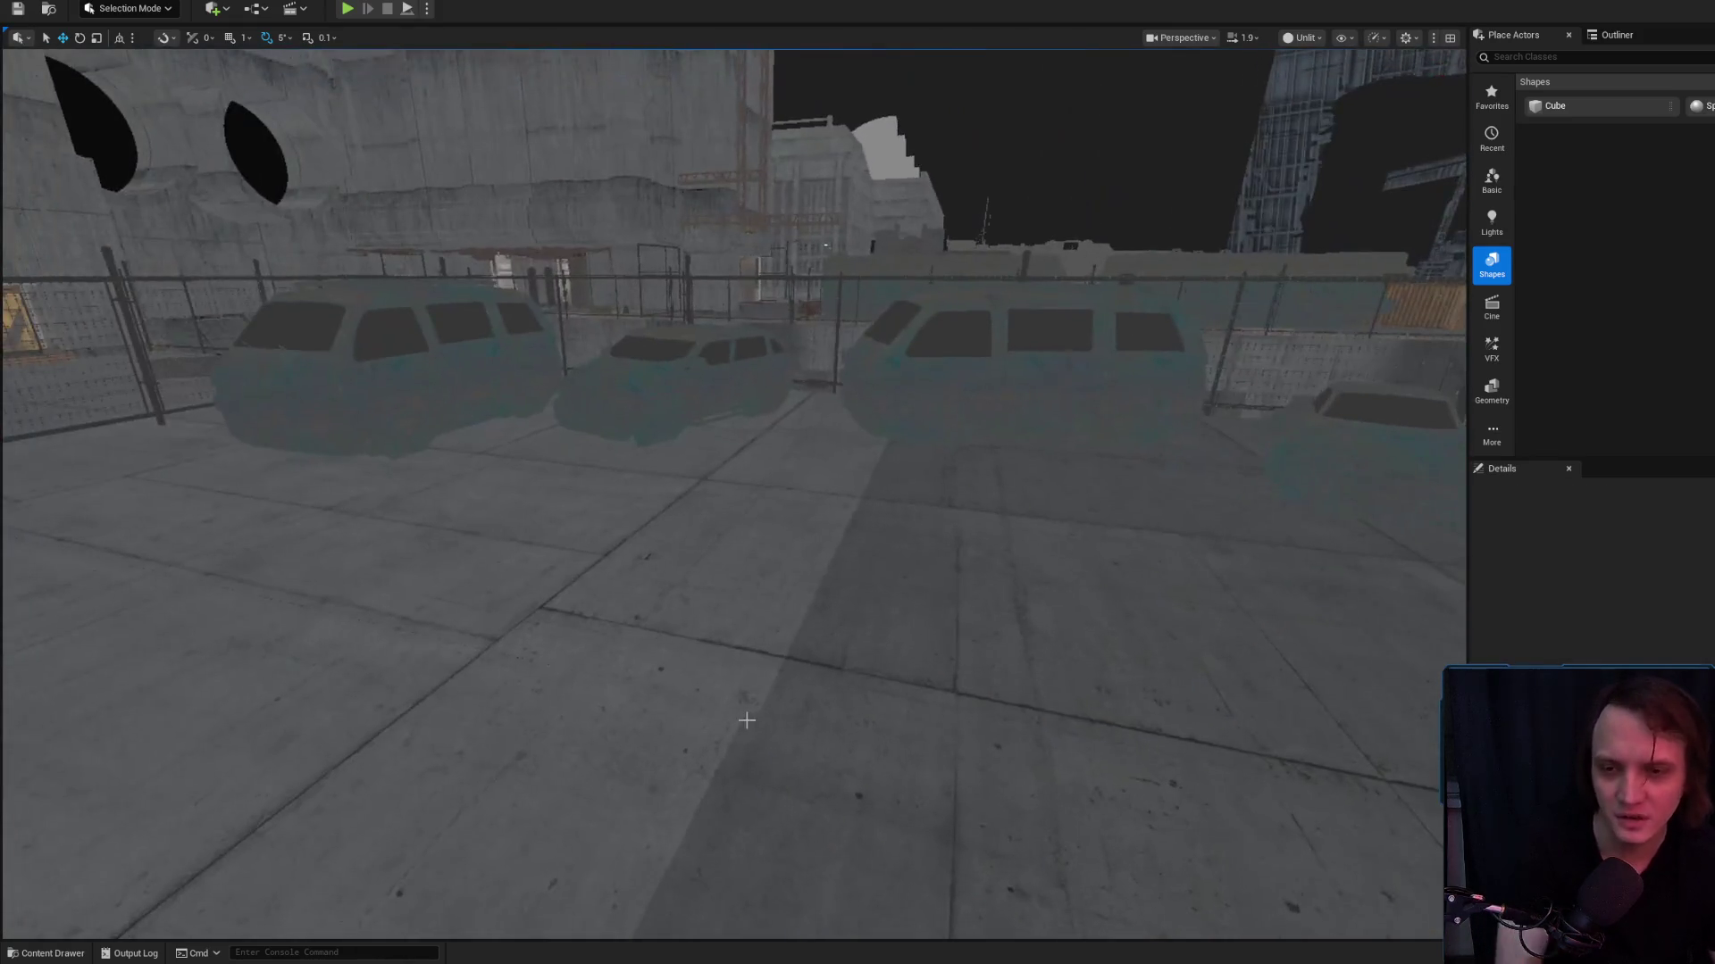
# Select the rain plane near the van and pull back to a wide view of fences and vans
pyautogui.click(732, 535)
pyautogui.moveTo(953, 674)
pyautogui.mouseDown()
pyautogui.moveTo(953, 616)
pyautogui.moveTo(982, 608)
pyautogui.mouseUp()
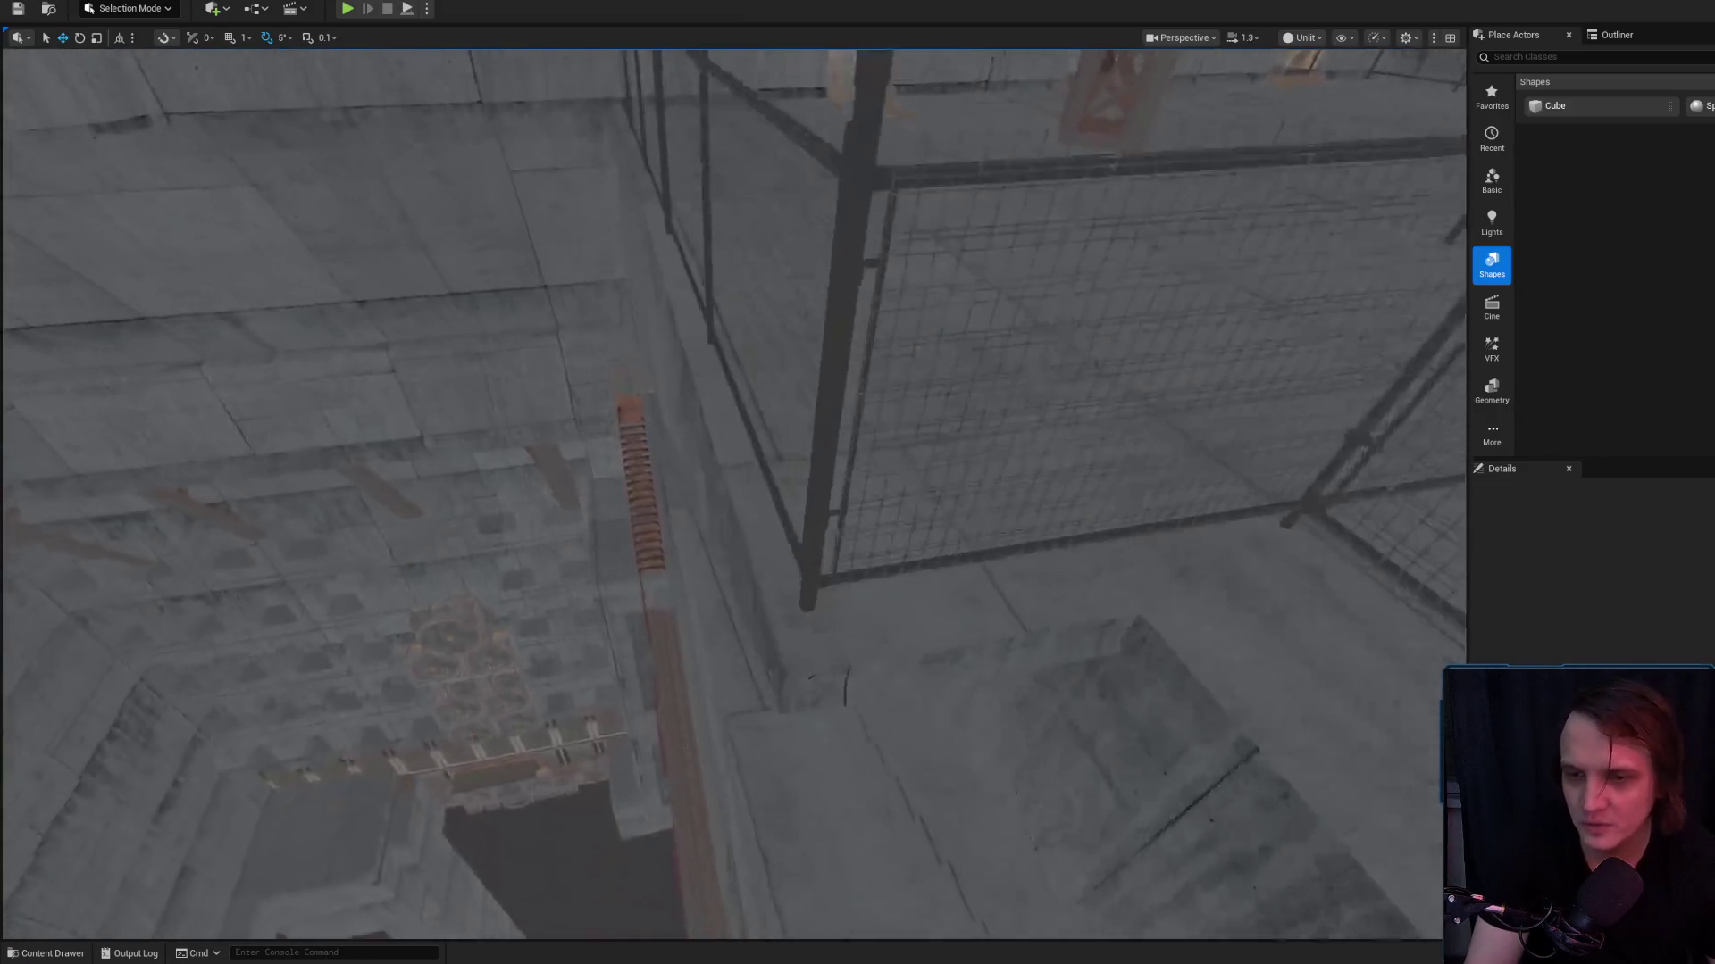
pyautogui.scroll(-2, 732, 491)
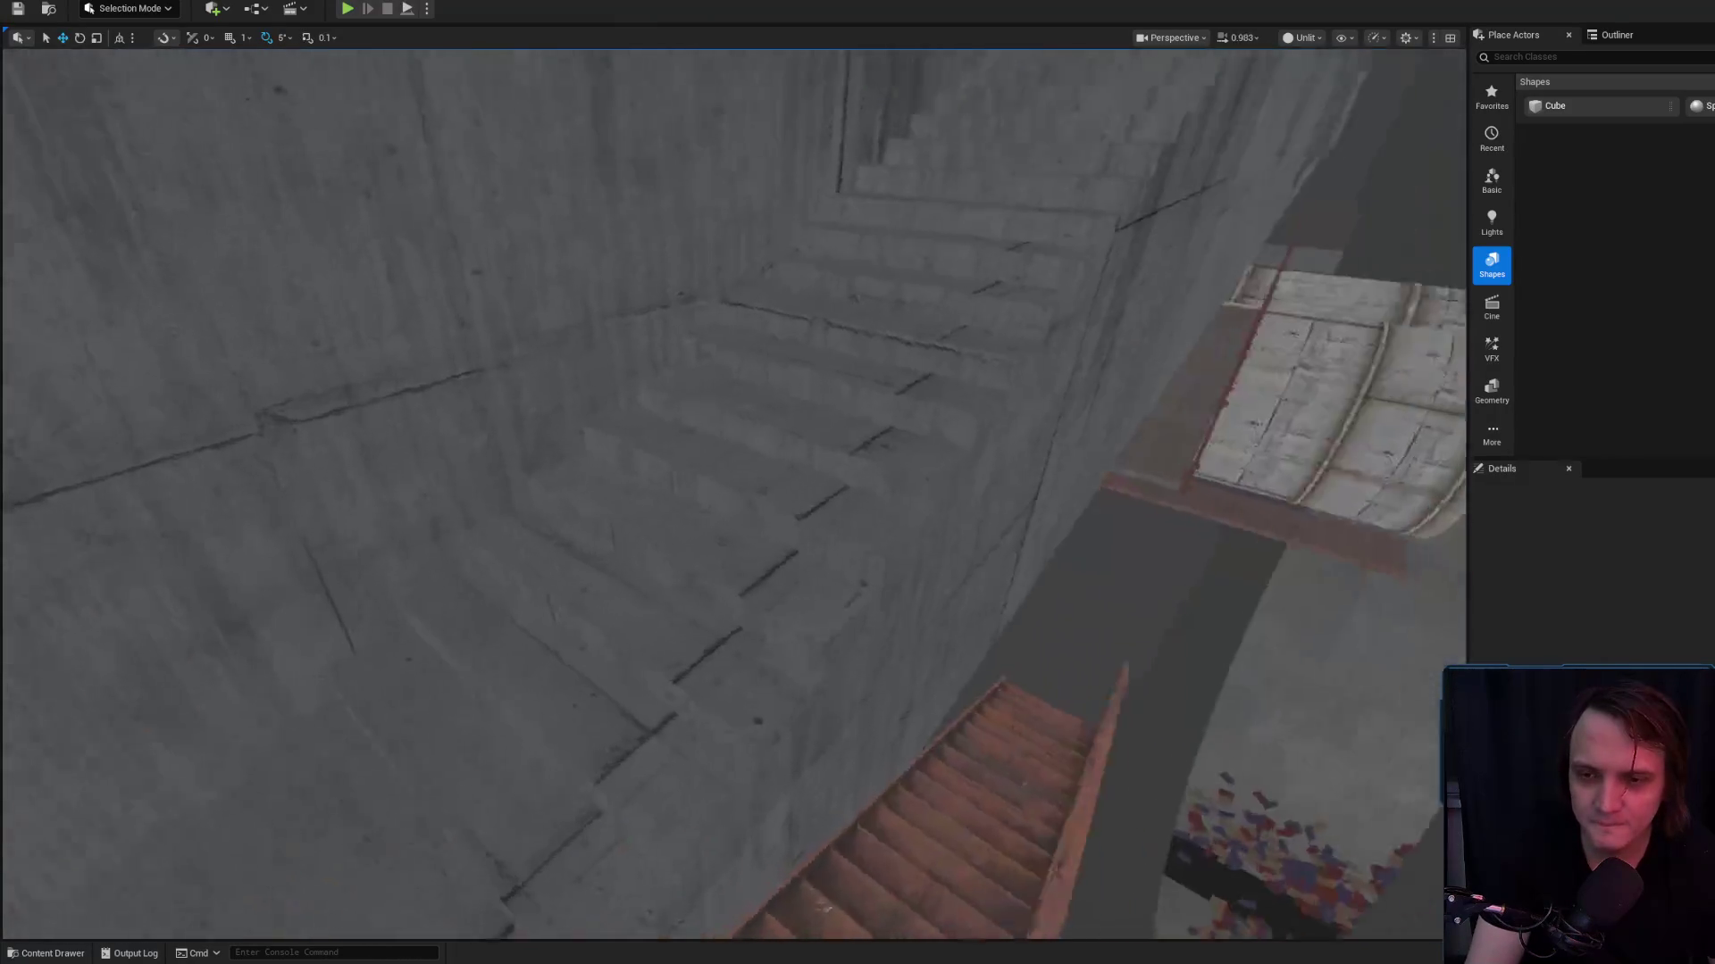
pyautogui.moveTo(732, 491)
pyautogui.mouseDown()
pyautogui.moveTo(733, 411)
pyautogui.moveTo(737, 509)
pyautogui.moveTo(745, 482)
pyautogui.moveTo(715, 500)
pyautogui.moveTo(723, 514)
pyautogui.moveTo(661, 509)
pyautogui.mouseUp()
pyautogui.scroll(1, 728, 505)
# Save the Level_3_Game map with Save Selected in the Save Content dialog
pyautogui.moveTo(957, 571); pyautogui.dragTo(957, 595)
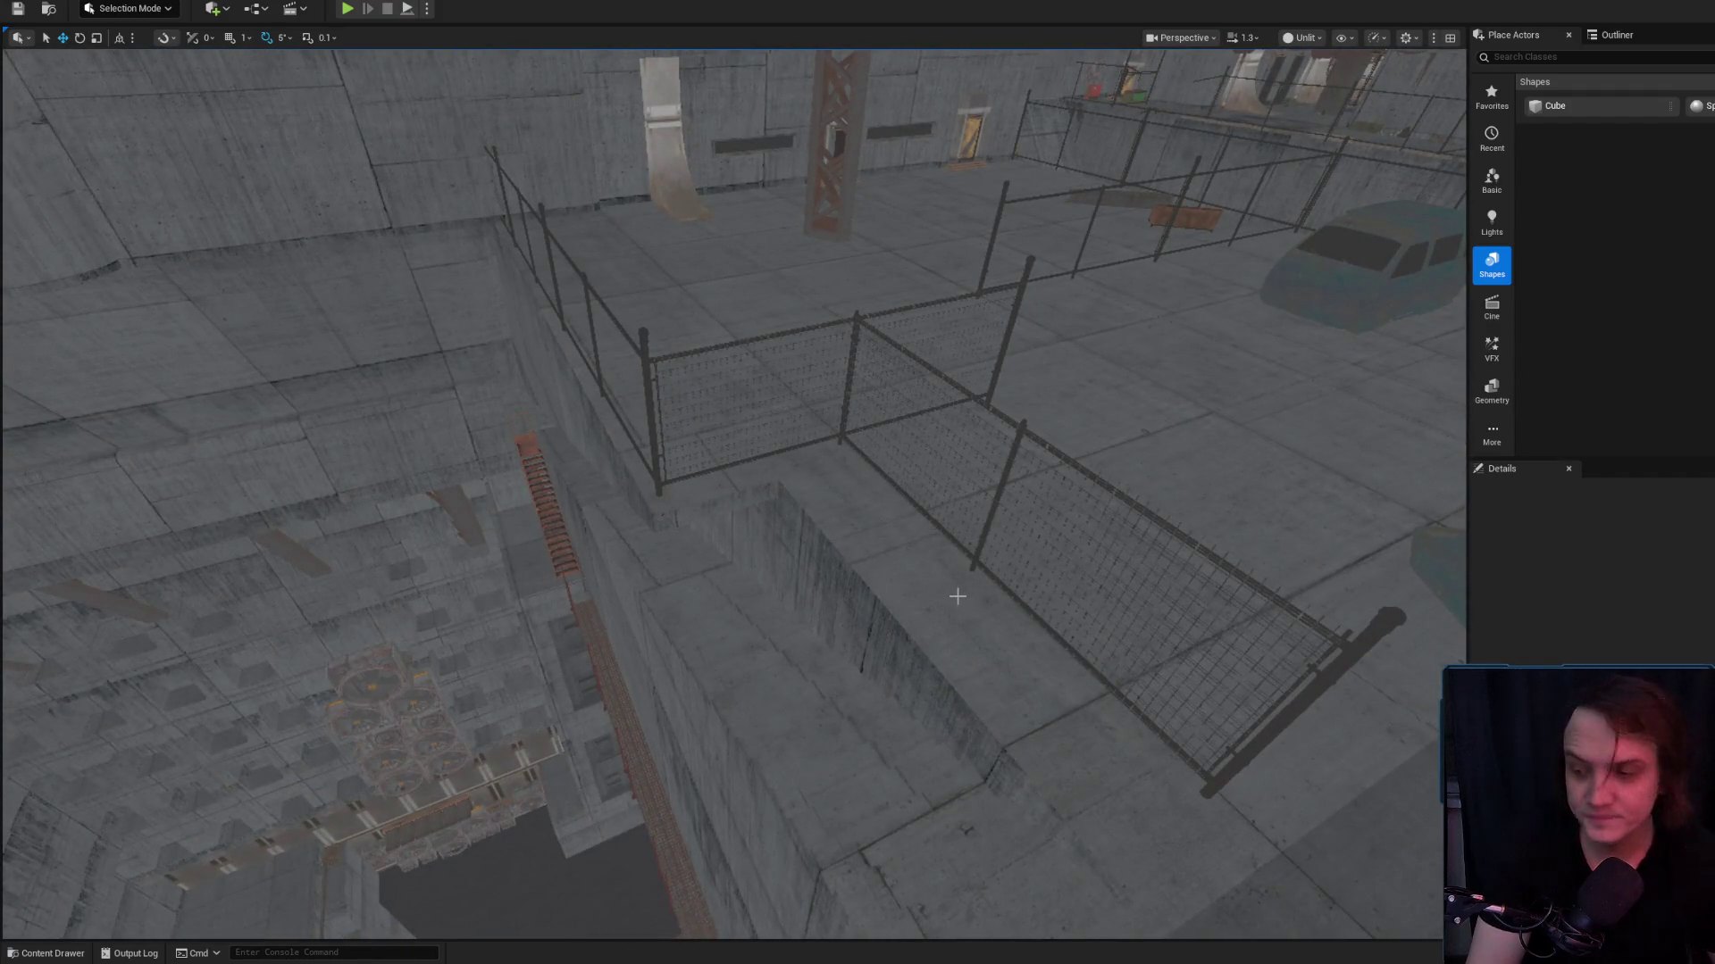
pyautogui.moveTo(965, 596); pyautogui.dragTo(947, 638)
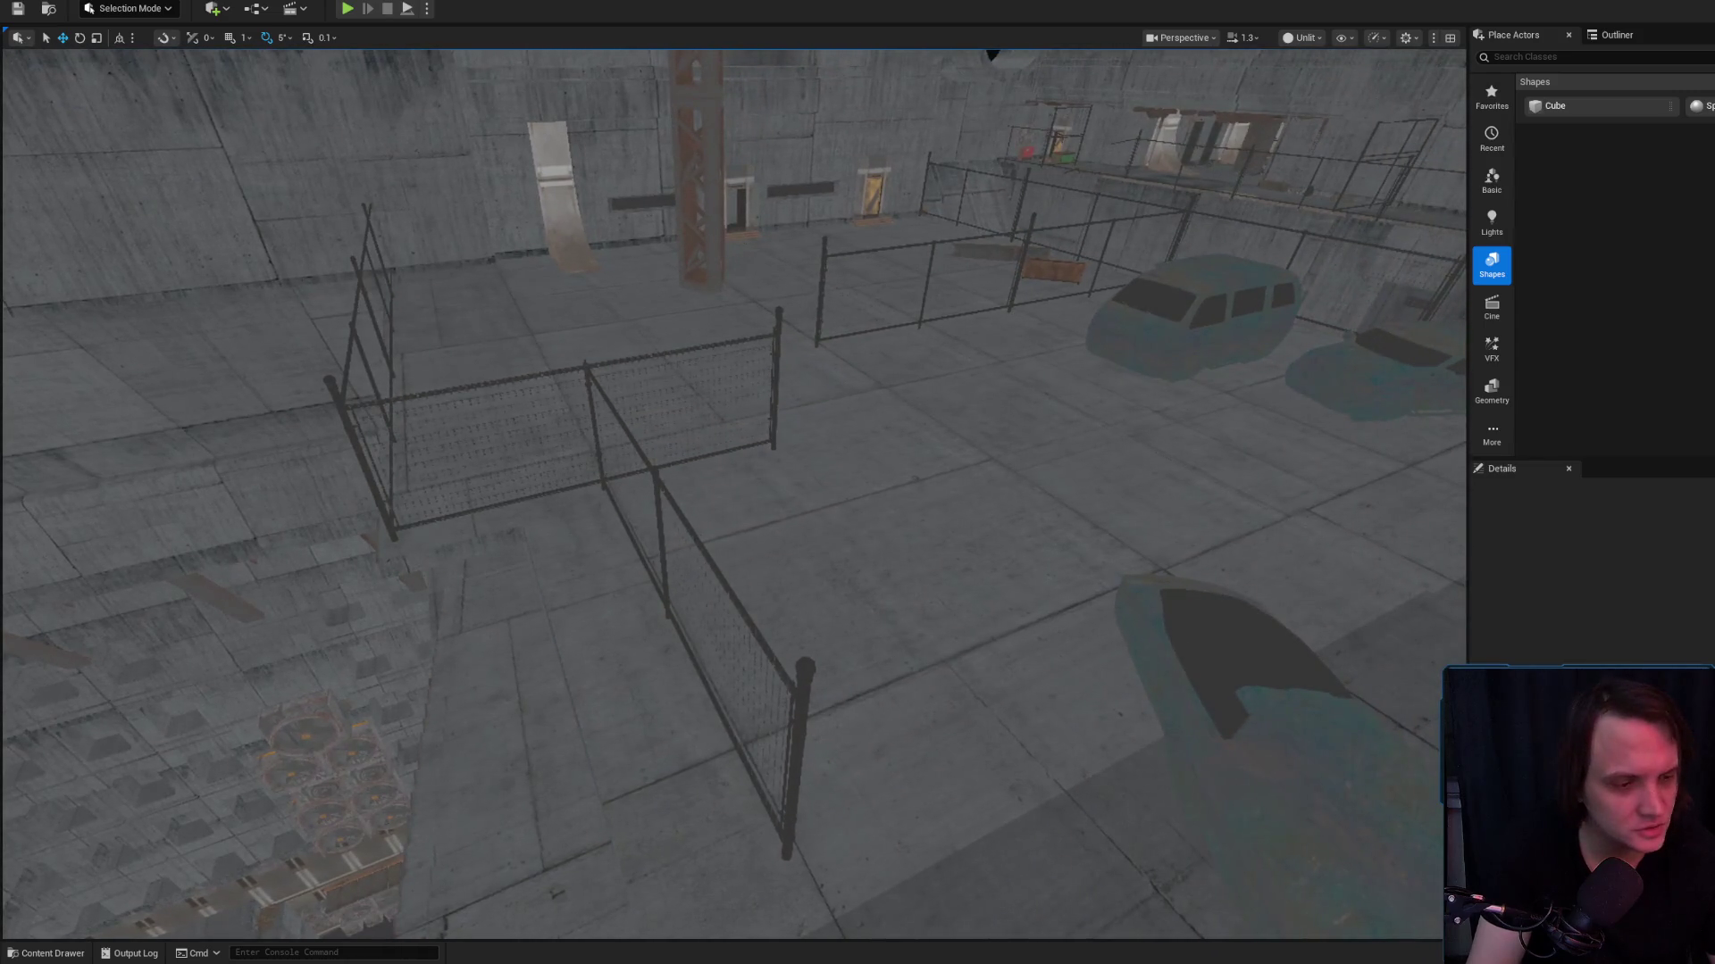
pyautogui.hotkey('ctrl', 'shift', 's')
pyautogui.click(1272, 630)
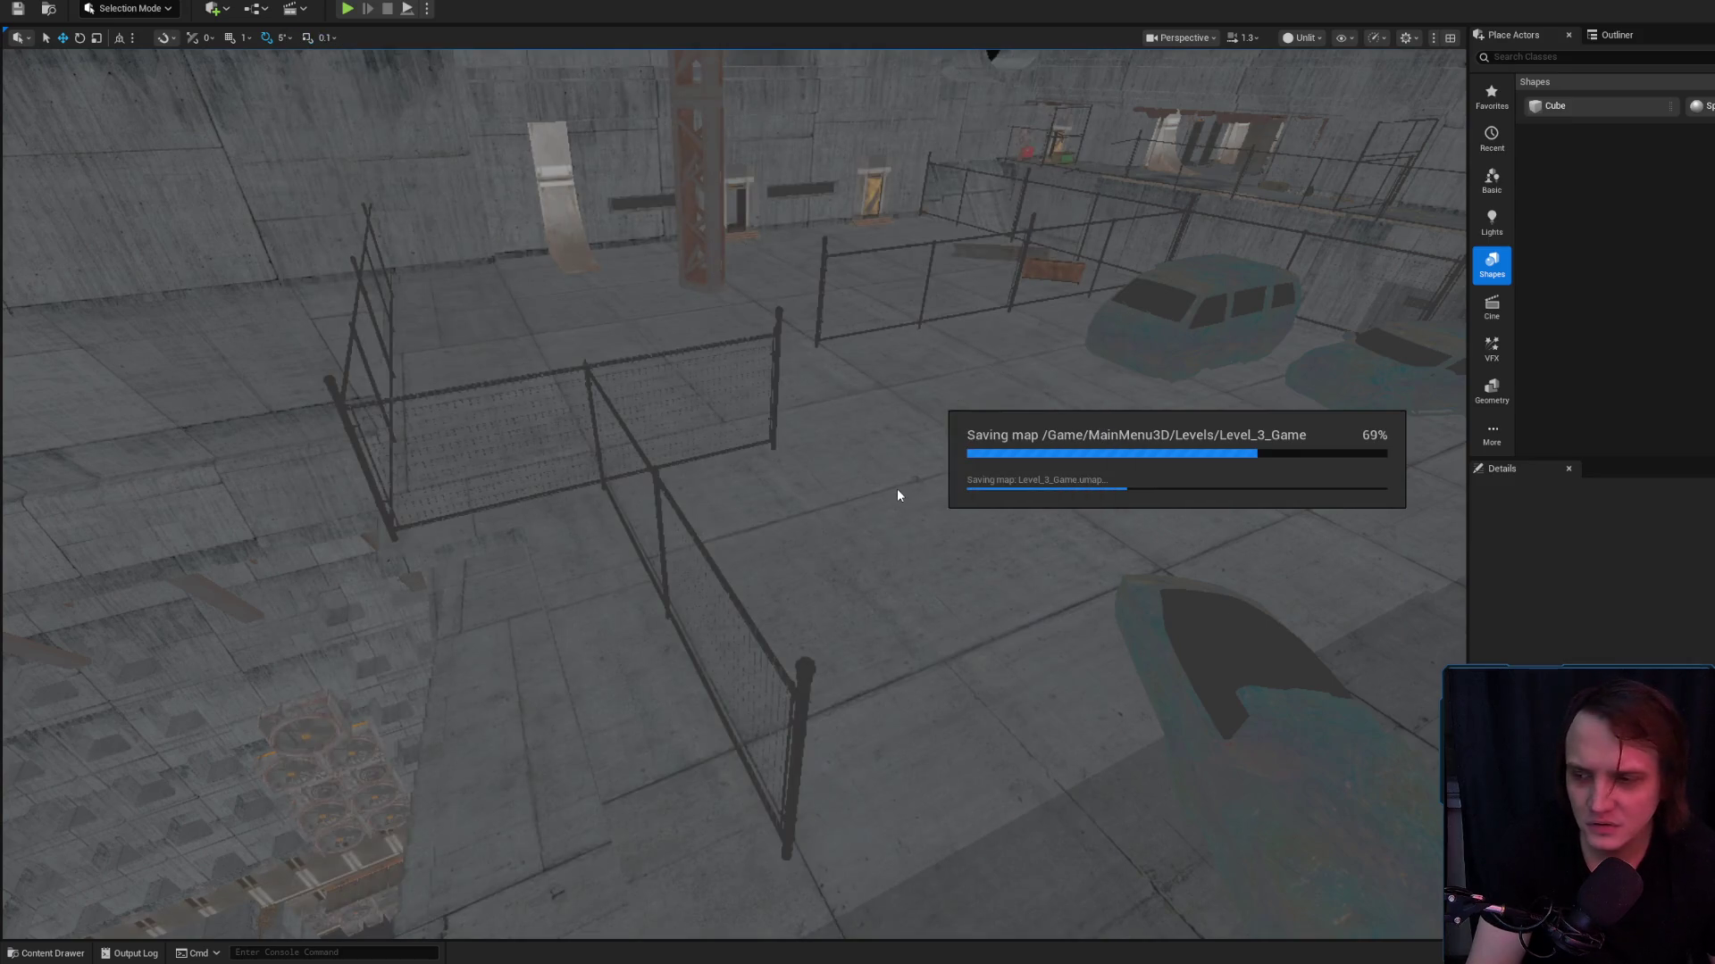
pyautogui.moveTo(902, 470)
pyautogui.mouseDown()
pyautogui.moveTo(902, 428)
pyautogui.moveTo(875, 500)
pyautogui.moveTo(803, 563)
pyautogui.moveTo(902, 470)
pyautogui.mouseUp()
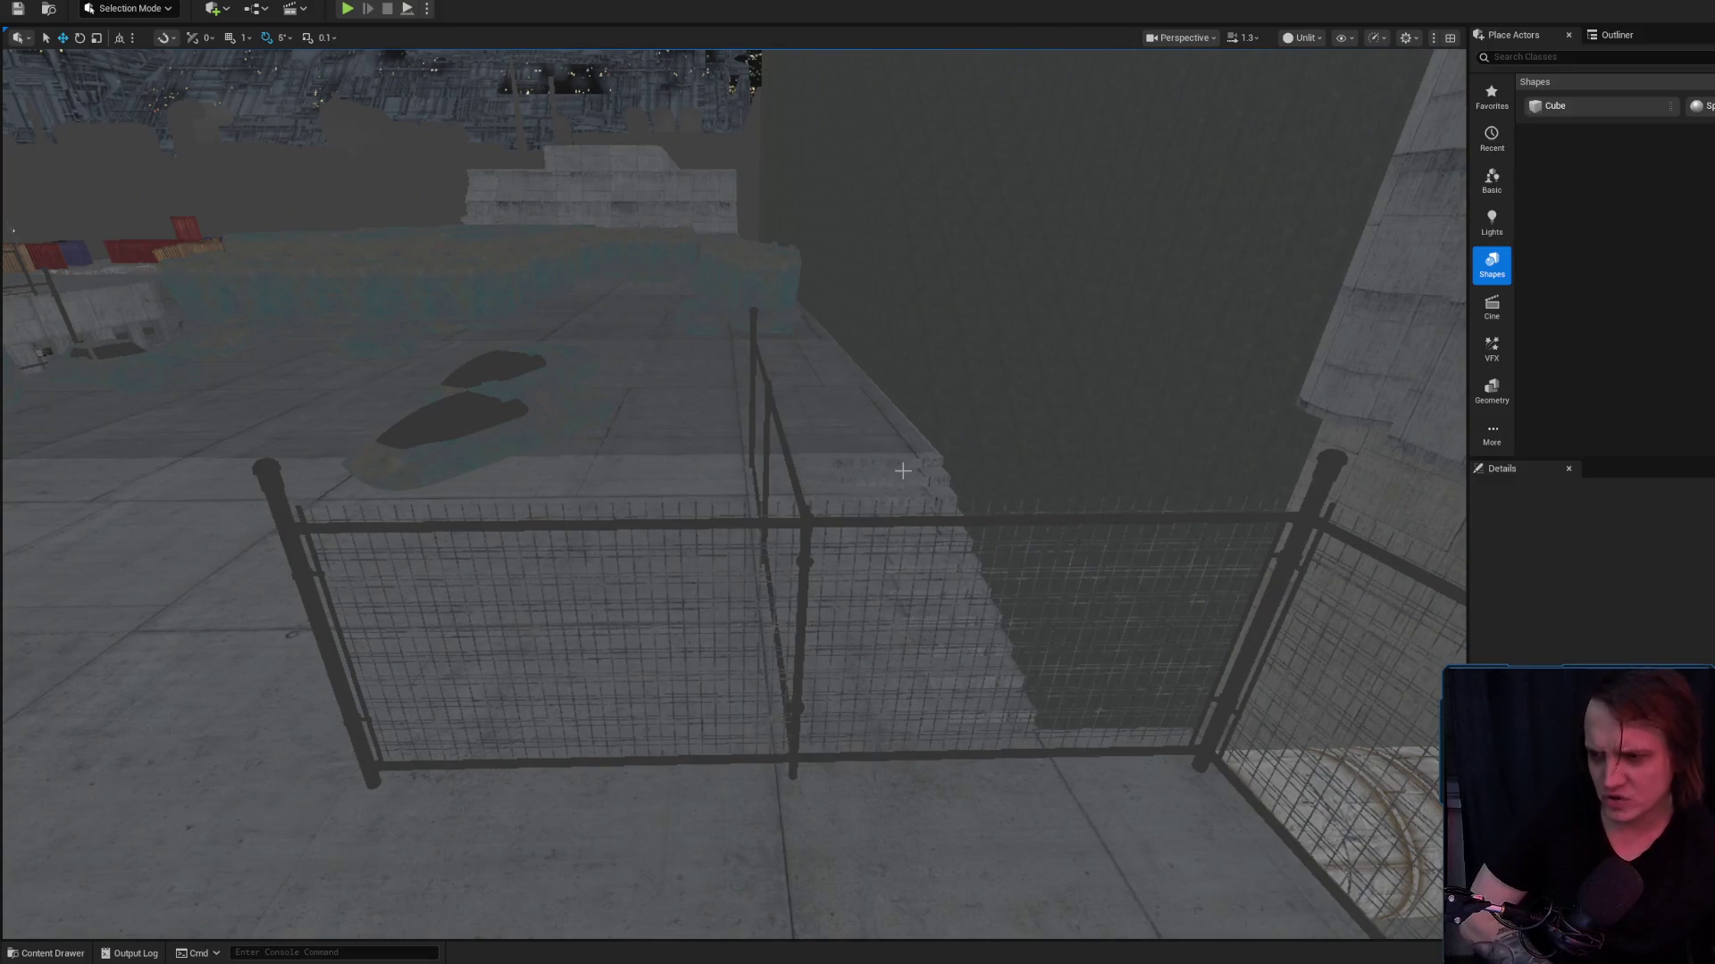
pyautogui.click(804, 496)
pyautogui.moveTo(804, 497); pyautogui.dragTo(754, 481)
pyautogui.press('Delete')
pyautogui.moveTo(838, 575); pyautogui.dragTo(850, 589)
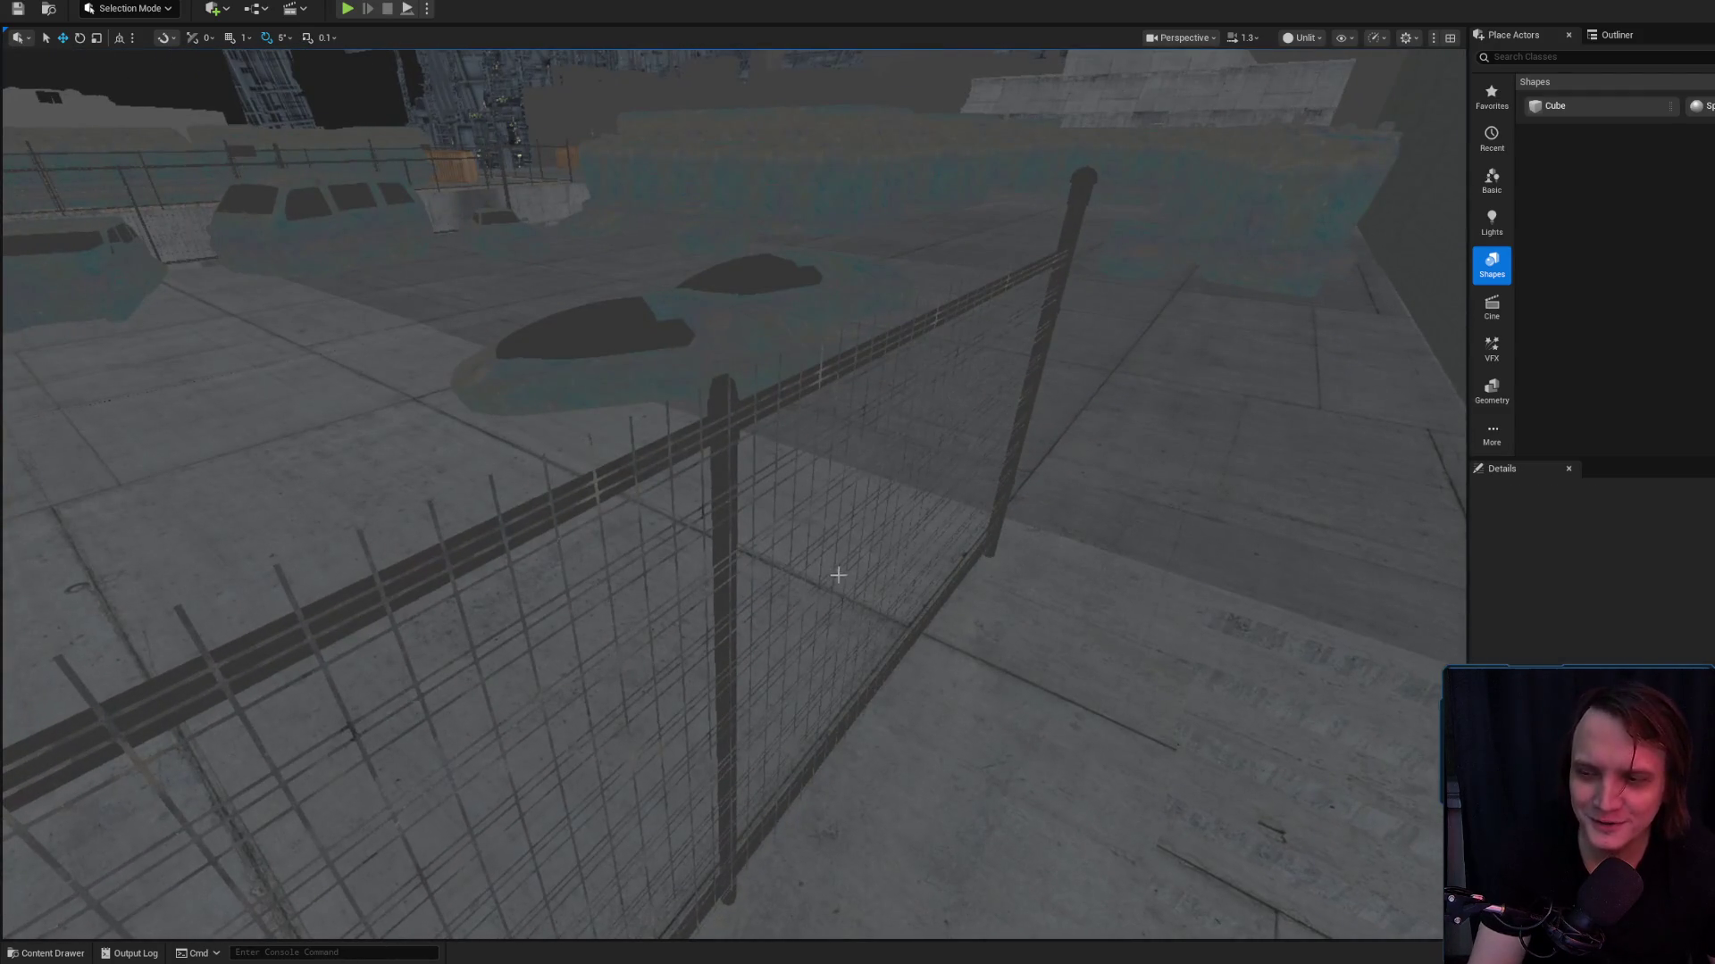
pyautogui.click(738, 414)
pyautogui.press('Escape')
pyautogui.click(754, 437)
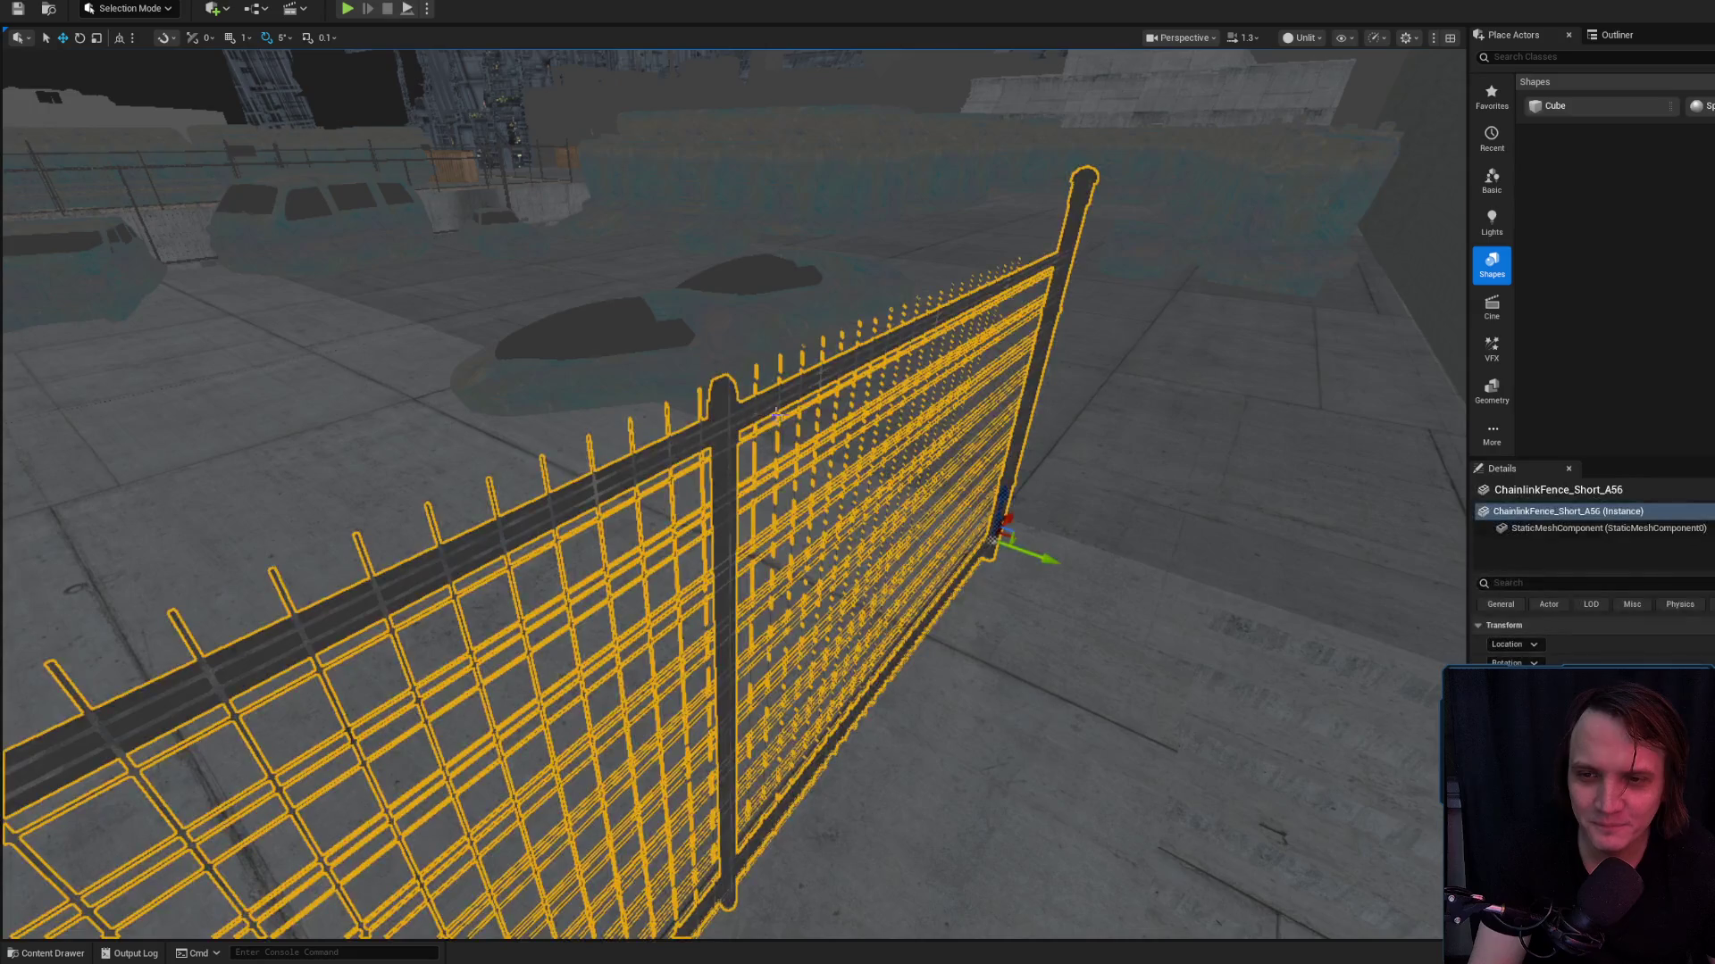
pyautogui.moveTo(755, 437); pyautogui.dragTo(724, 442)
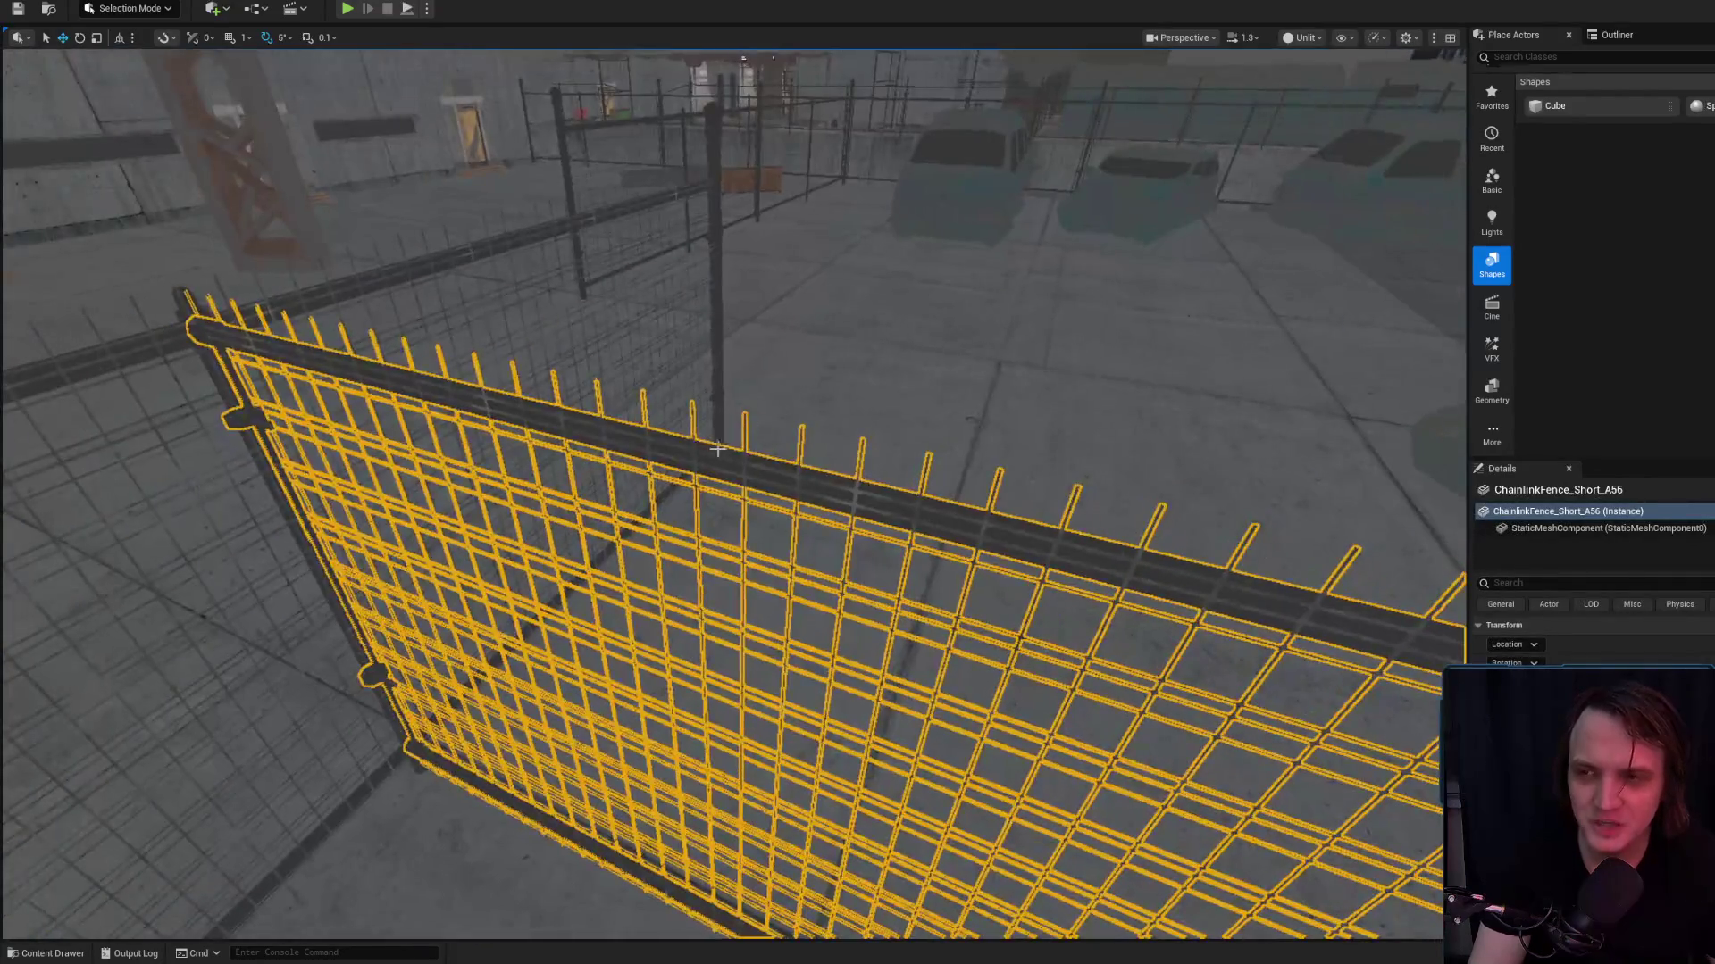
pyautogui.moveTo(586, 106)
pyautogui.mouseDown()
pyautogui.moveTo(740, 132)
pyautogui.moveTo(765, 130)
pyautogui.moveTo(768, 94)
pyautogui.moveTo(893, 85)
pyautogui.moveTo(786, 99)
pyautogui.moveTo(686, 448)
pyautogui.moveTo(500, 445)
pyautogui.moveTo(589, 446)
pyautogui.moveTo(482, 460)
pyautogui.moveTo(626, 666)
pyautogui.mouseUp()
pyautogui.scroll(-1, 768, 94)
pyautogui.scroll(-2, 804, 94)
pyautogui.scroll(2, 572, 445)
pyautogui.scroll(2, 518, 500)
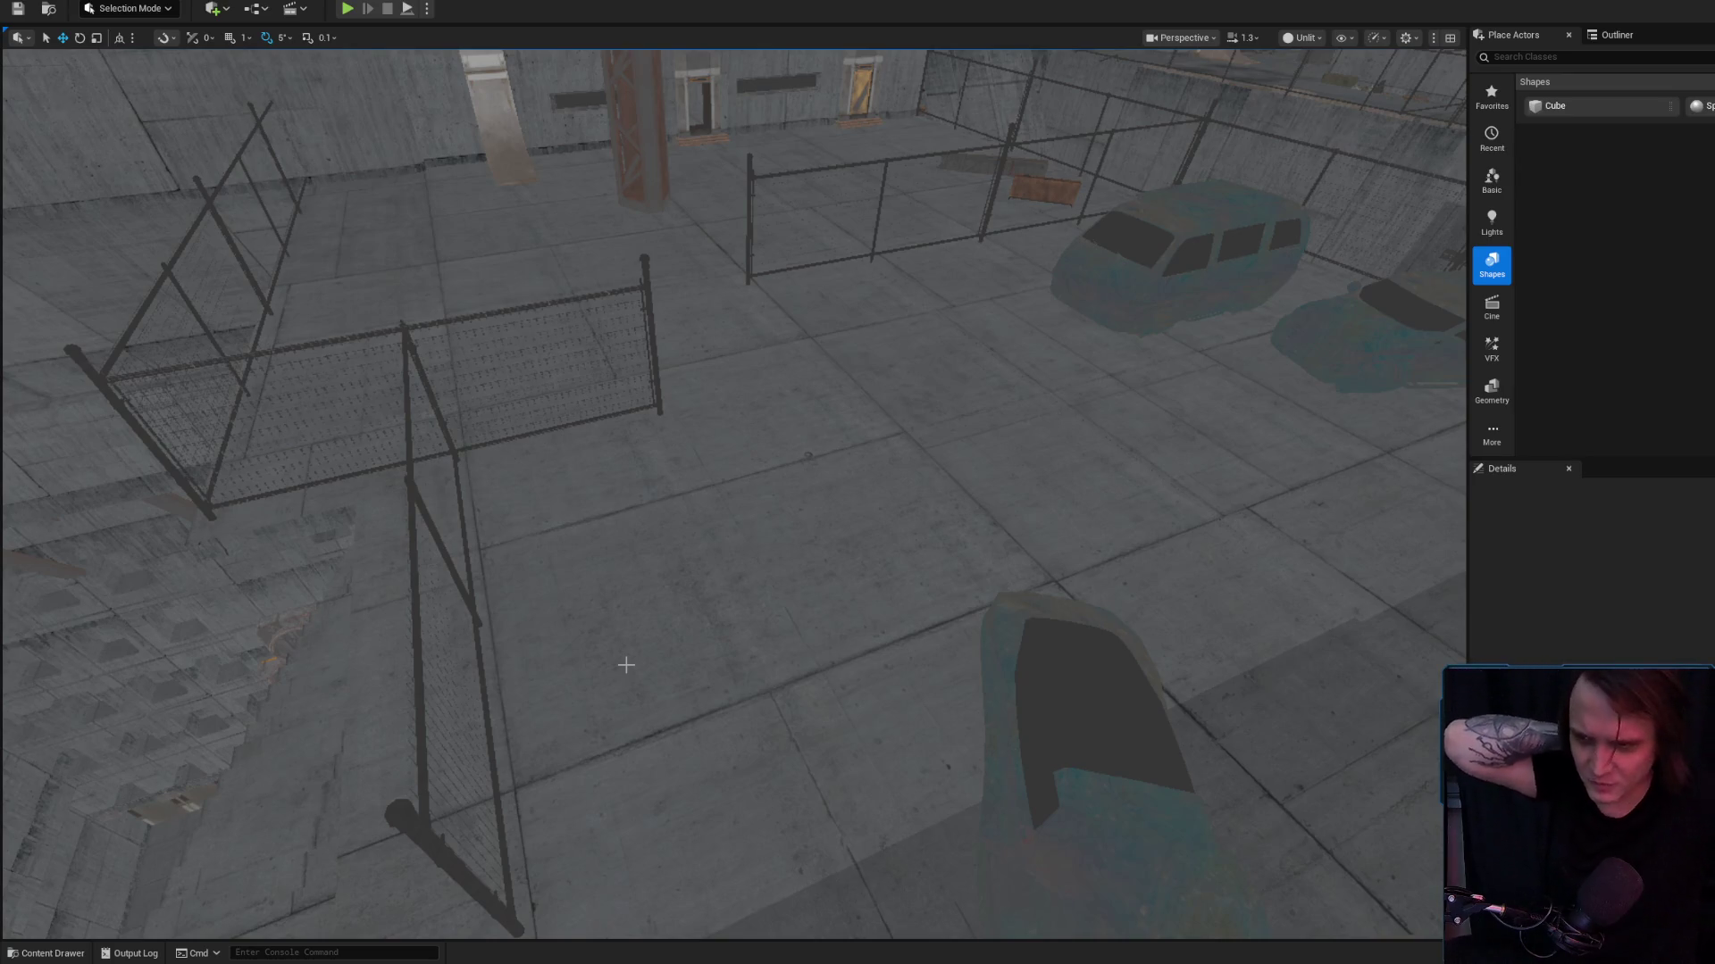
pyautogui.click(820, 598)
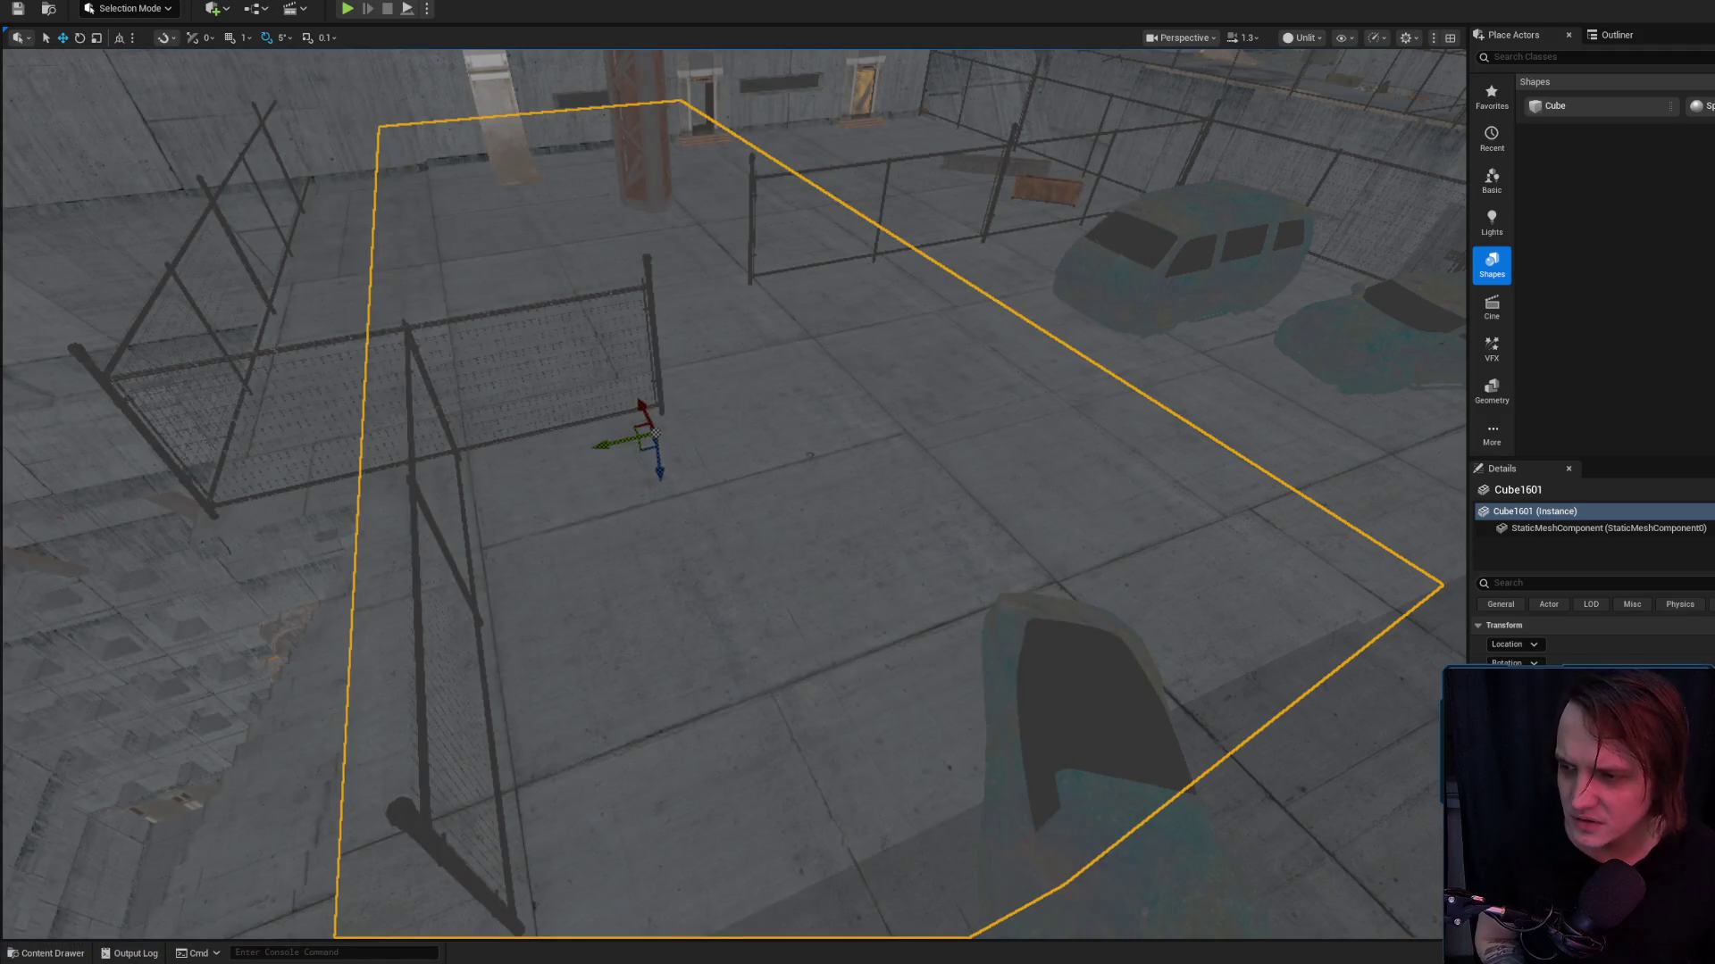
# Bring up Chrome on YouTube, shrink and move its window over the editor, then open a new tab
pyautogui.hotkey('alt', 'Tab')
pyautogui.write('He')
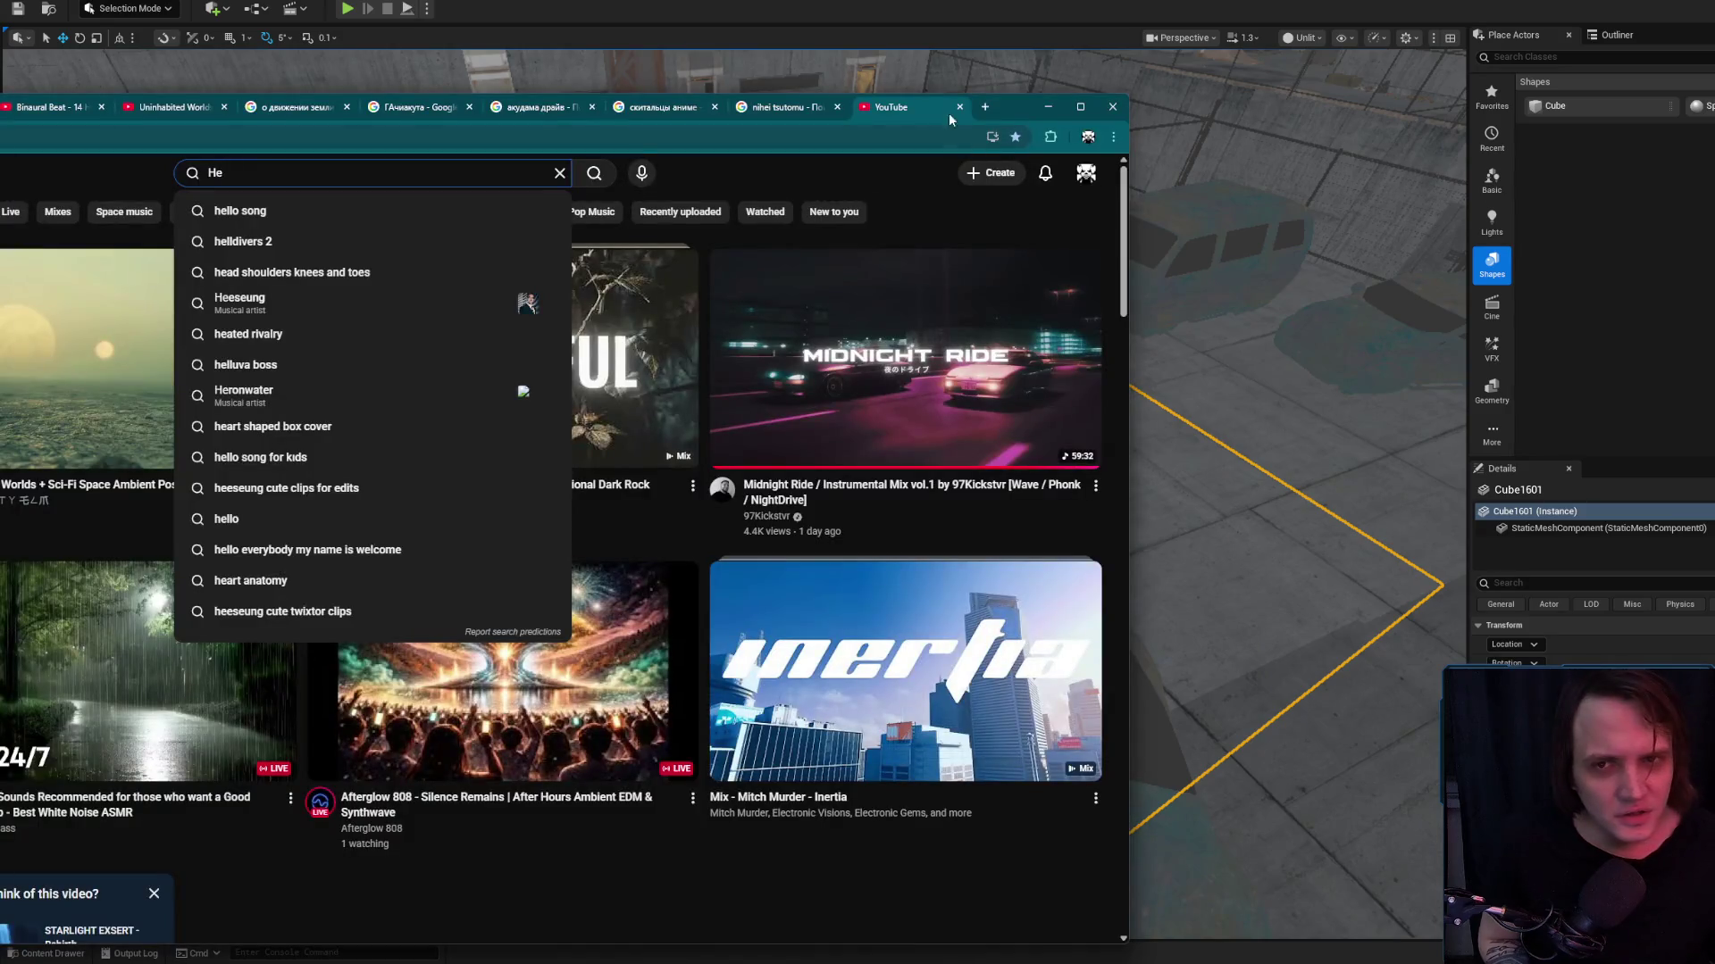
pyautogui.moveTo(949, 113); pyautogui.dragTo(1481, 101)
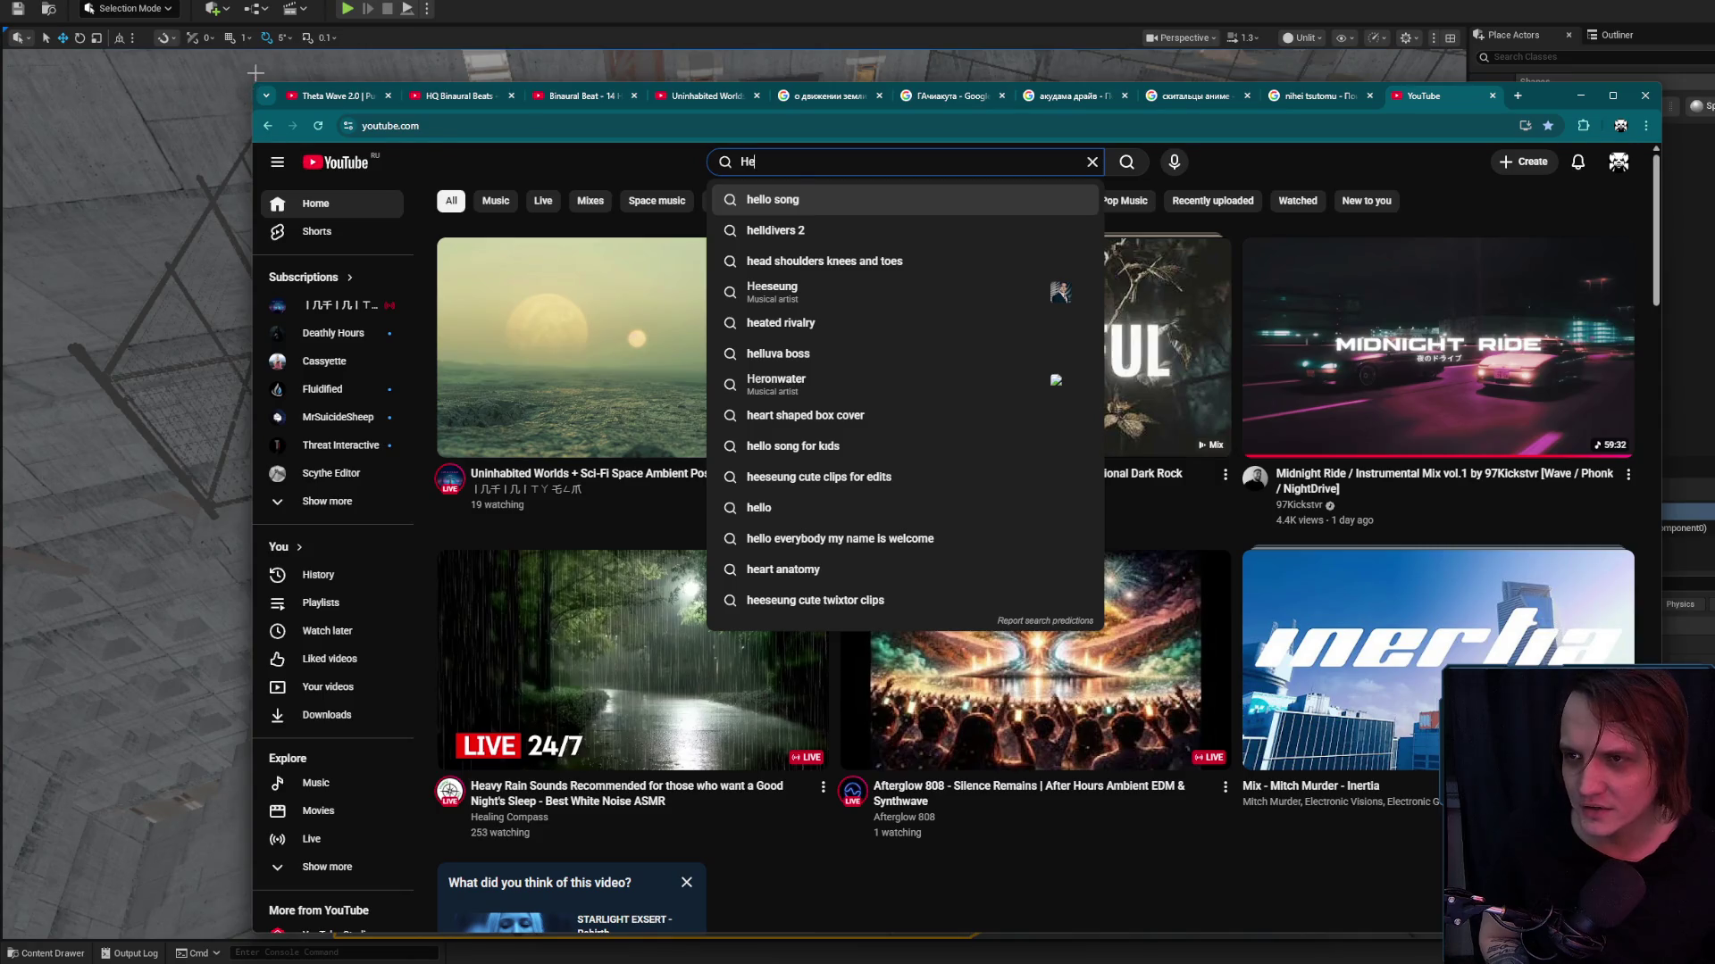
pyautogui.moveTo(247, 85); pyautogui.dragTo(210, 217)
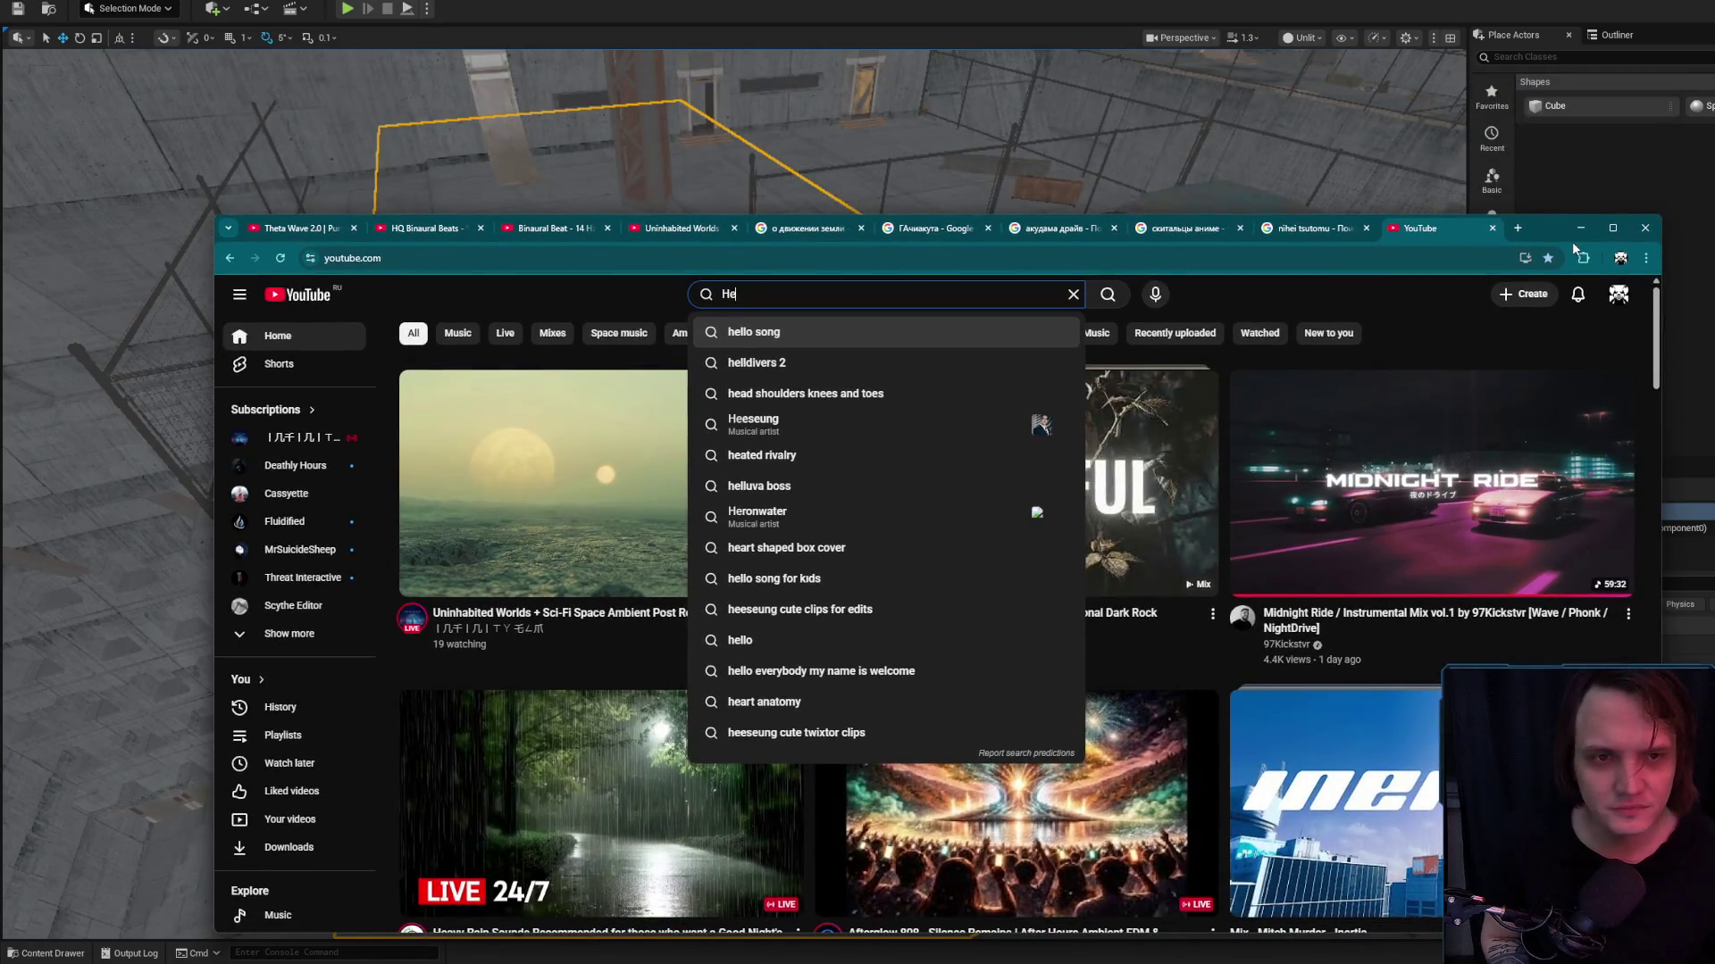
pyautogui.moveTo(1572, 241); pyautogui.dragTo(1545, 64)
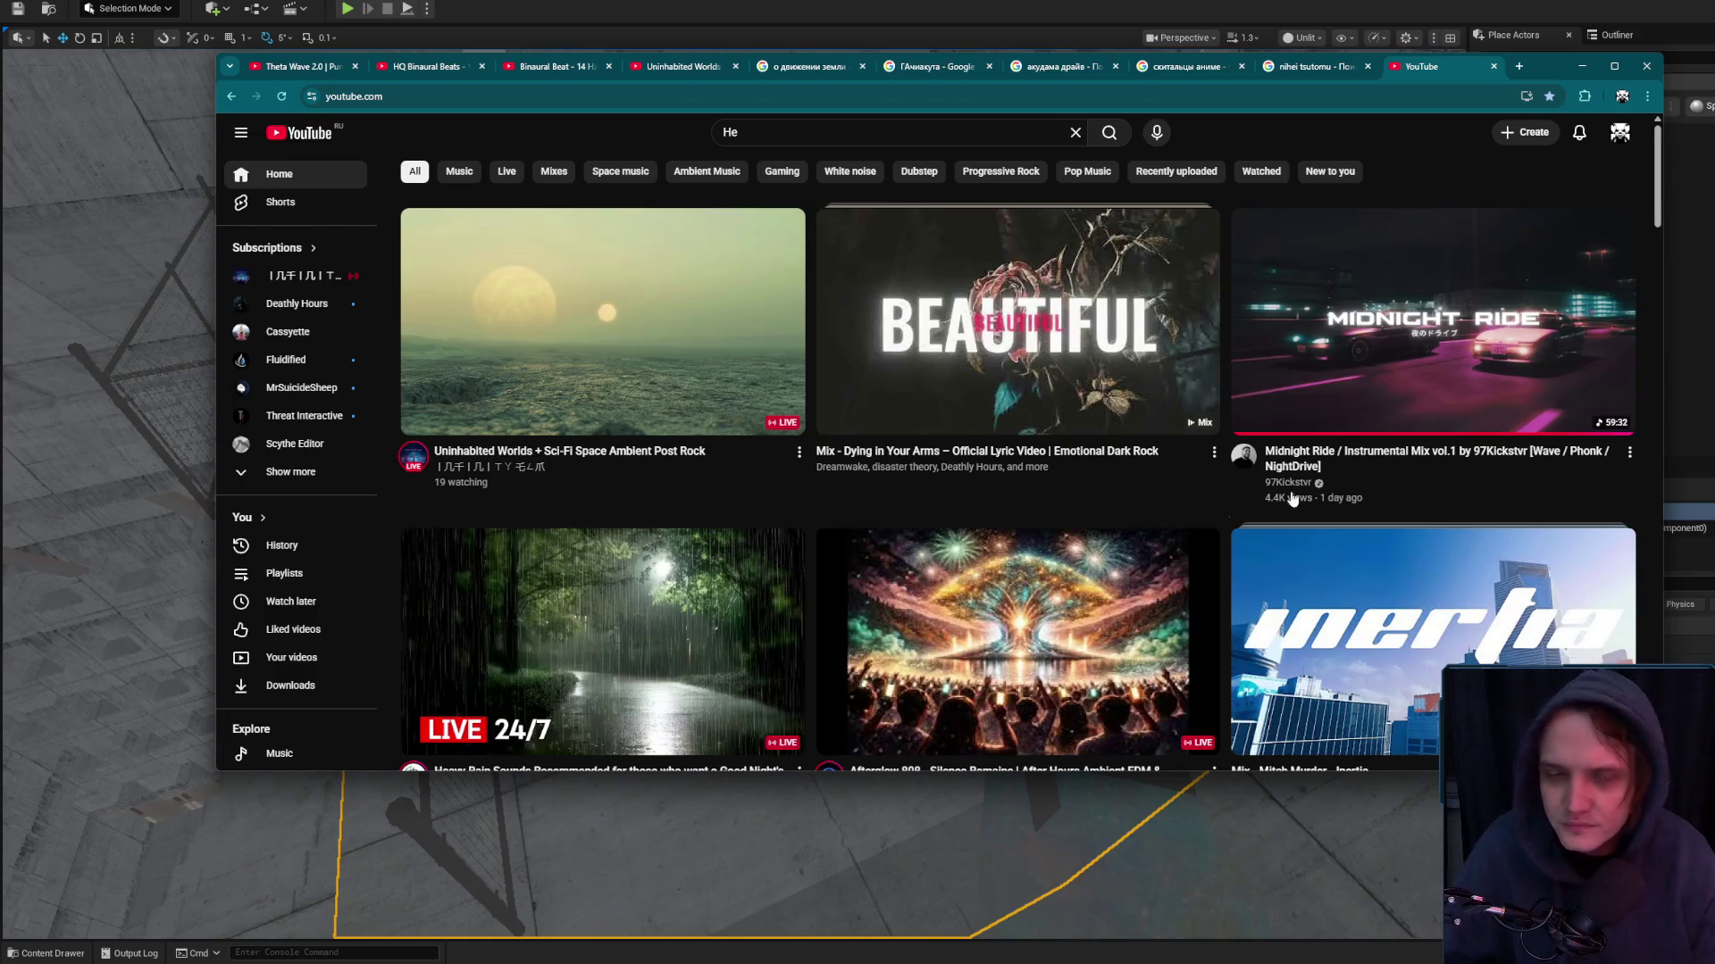
pyautogui.click(1518, 66)
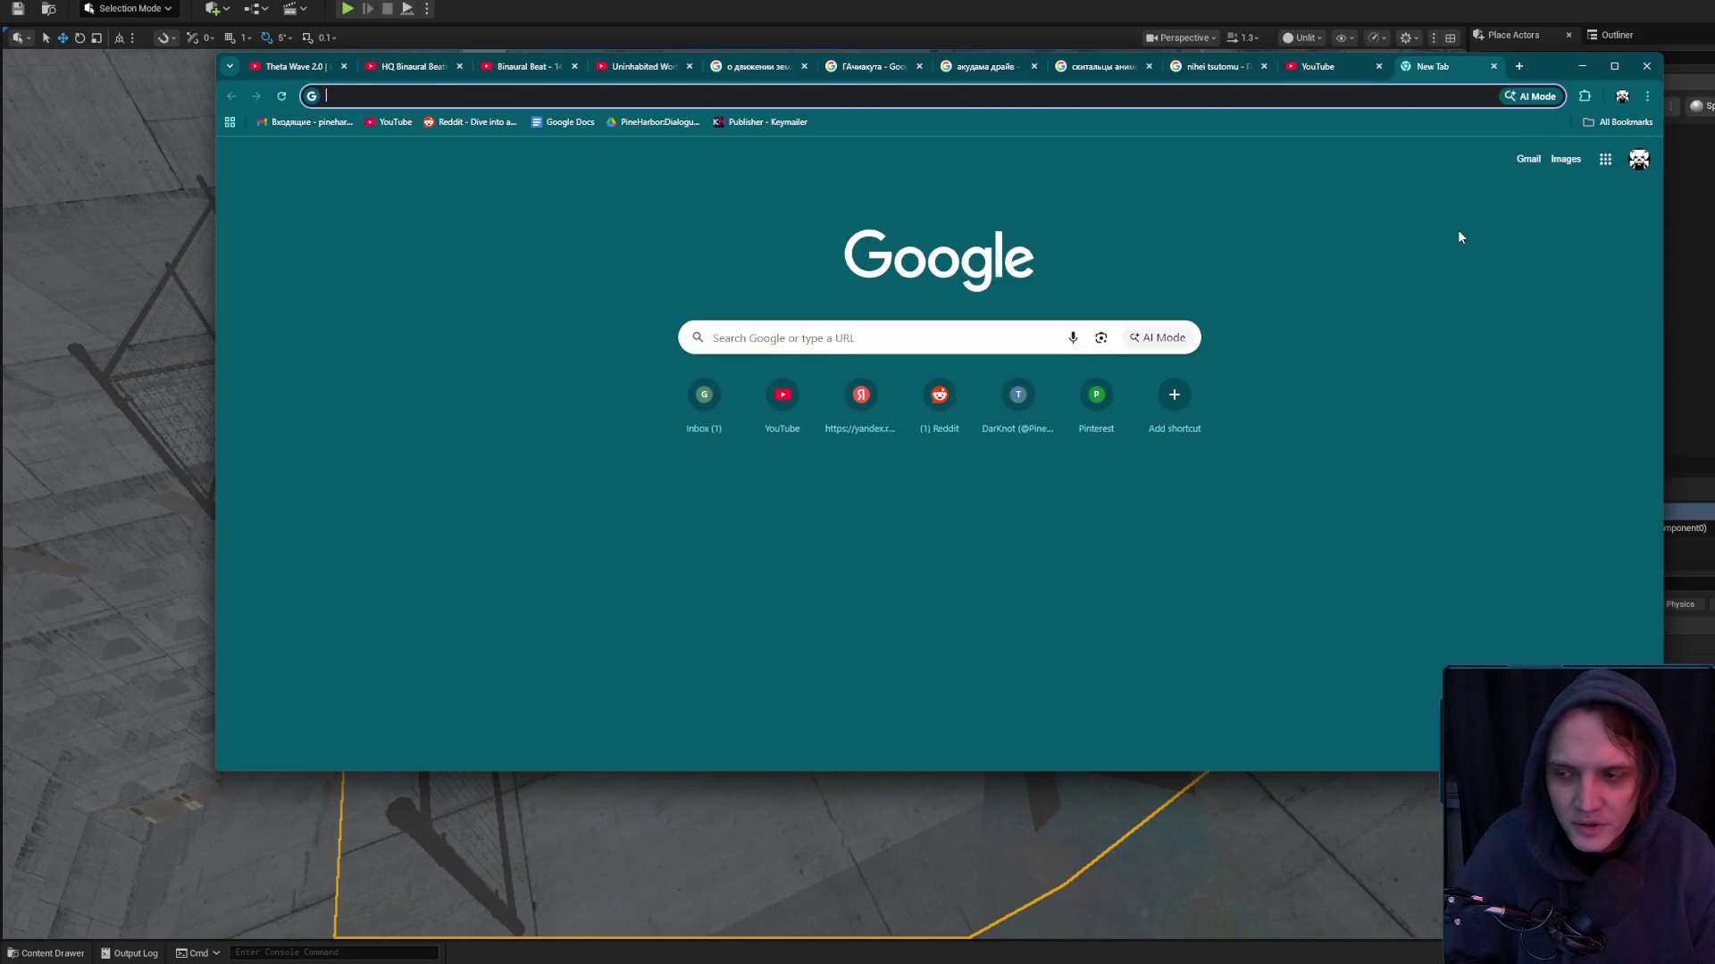
# Search Google for 'midjourney' and scroll through the image results
pyautogui.write('midjourney')
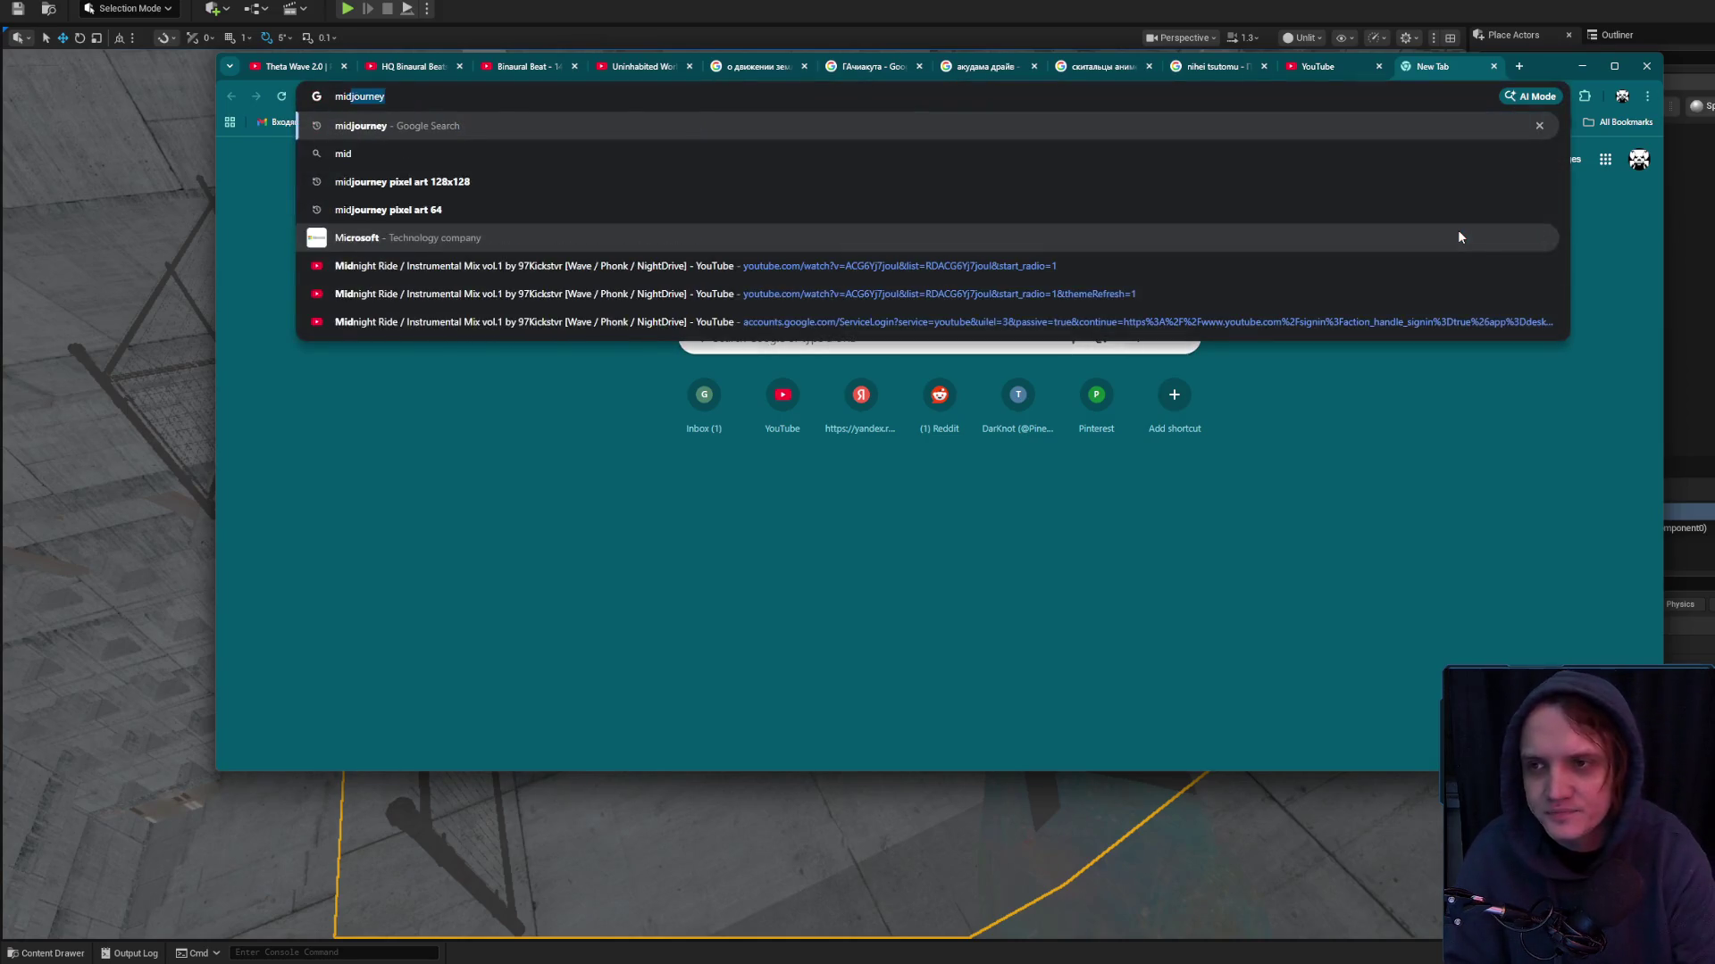
pyautogui.press('Return')
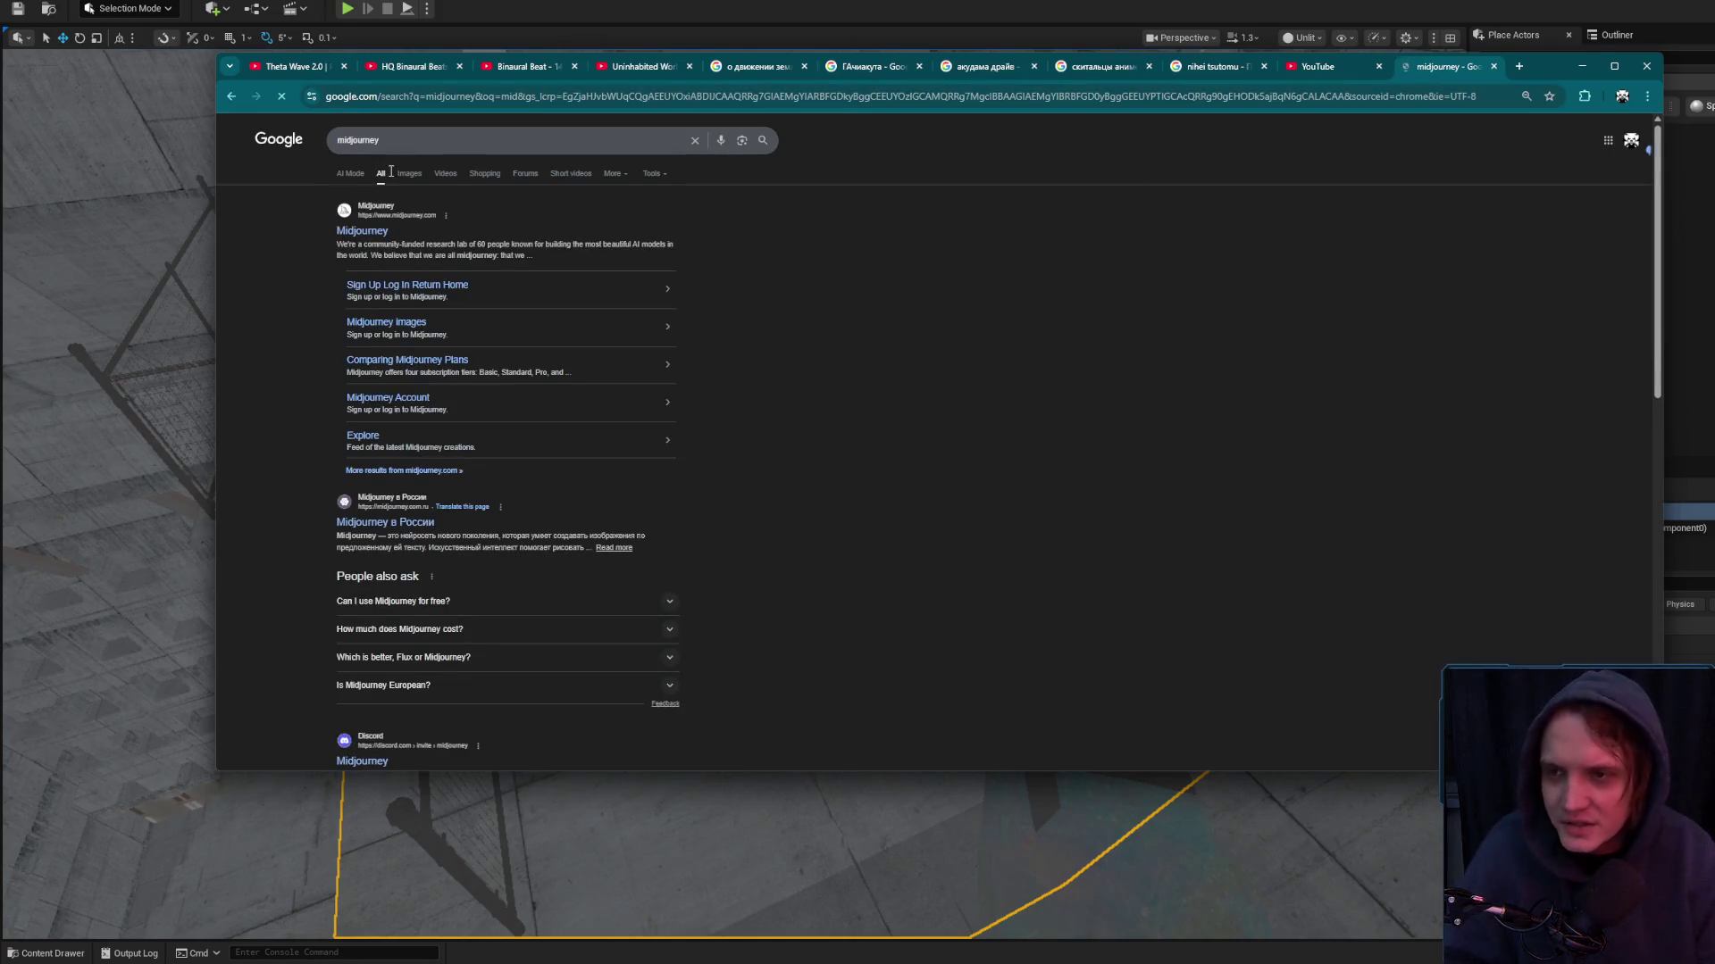
pyautogui.click(409, 173)
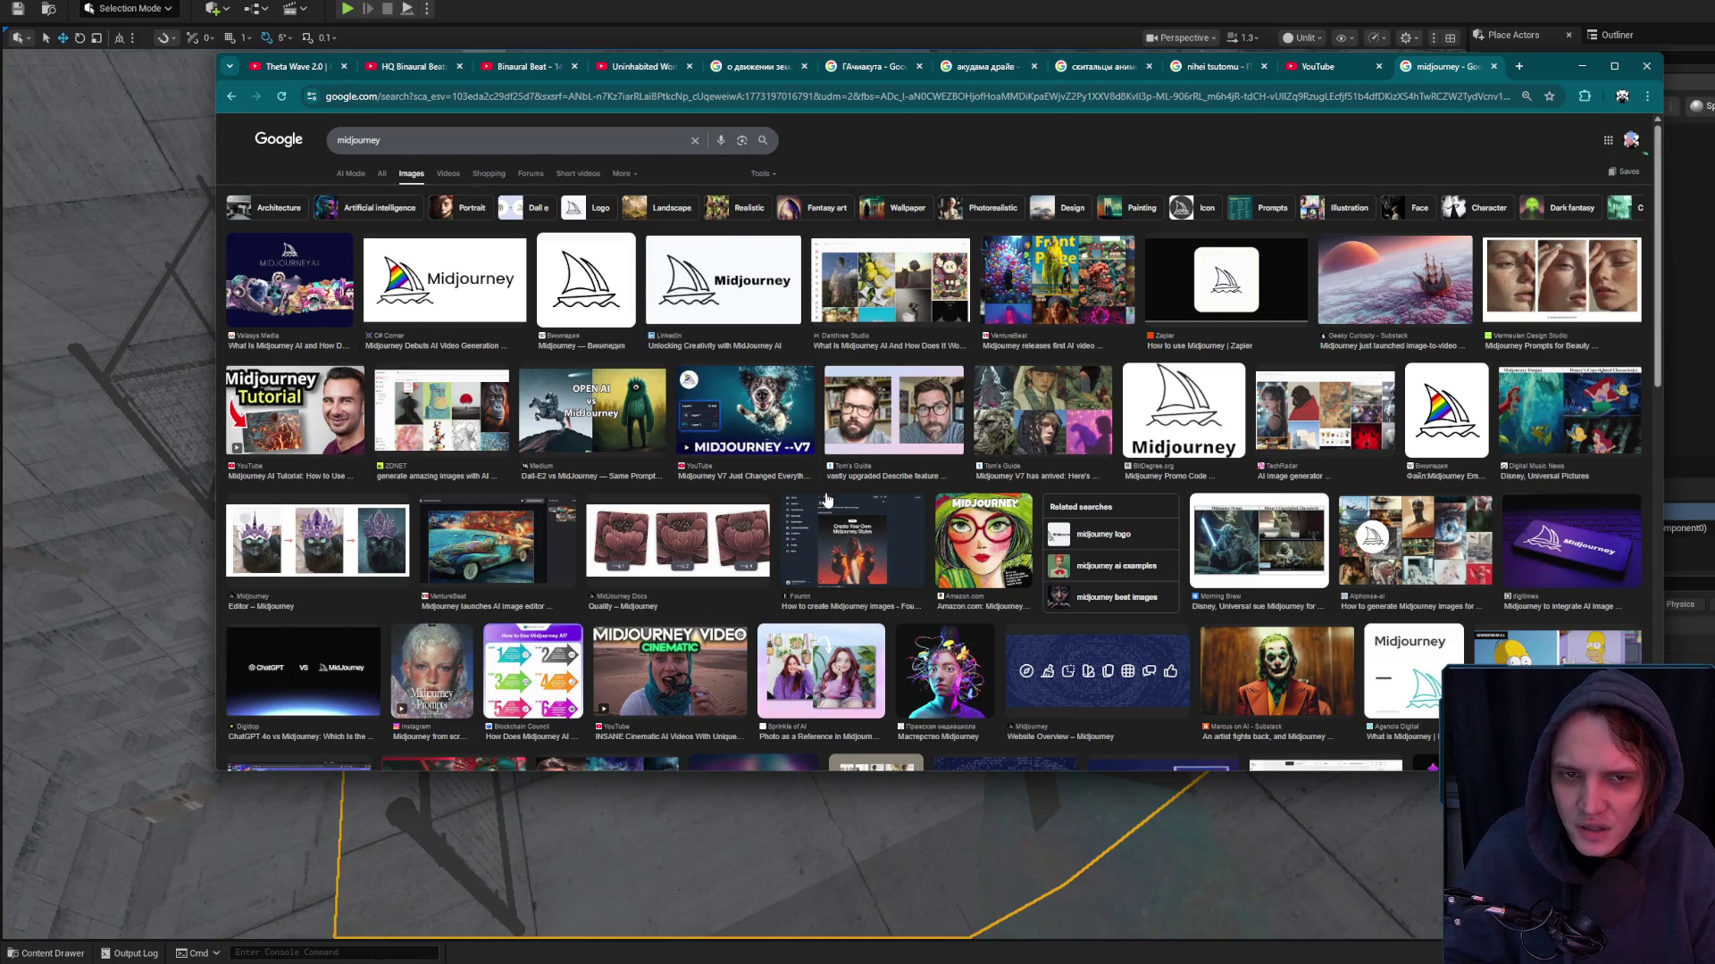
pyautogui.scroll(-3, 764, 469)
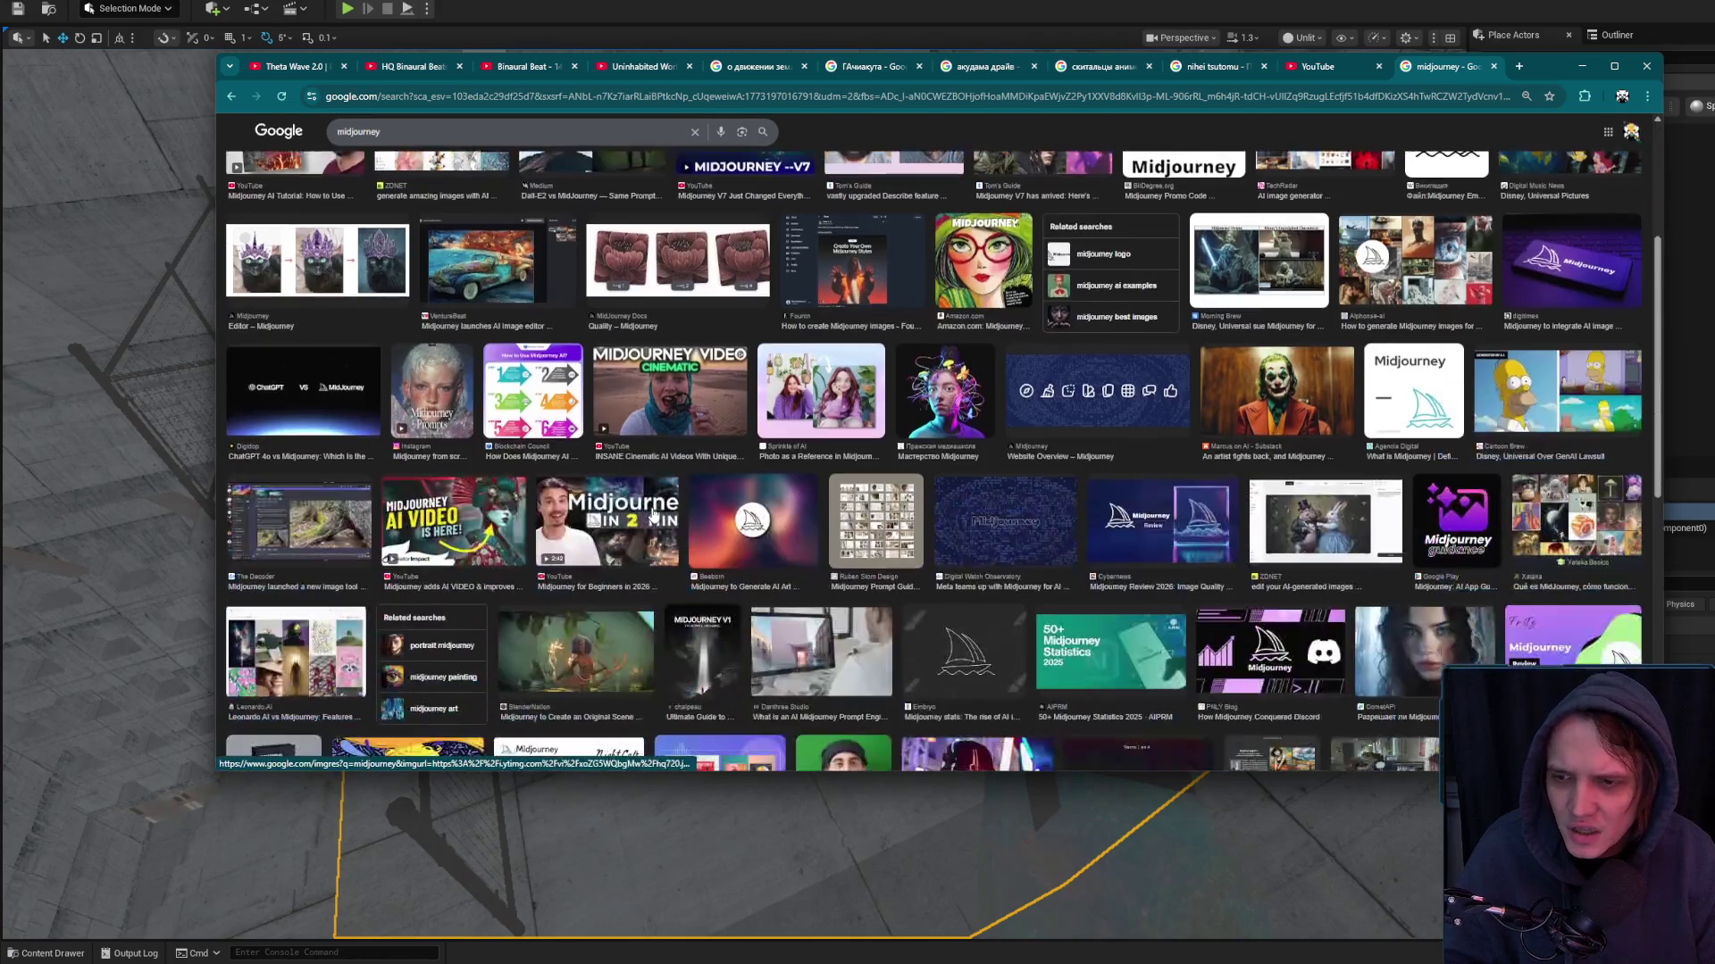
pyautogui.scroll(-2, 616, 508)
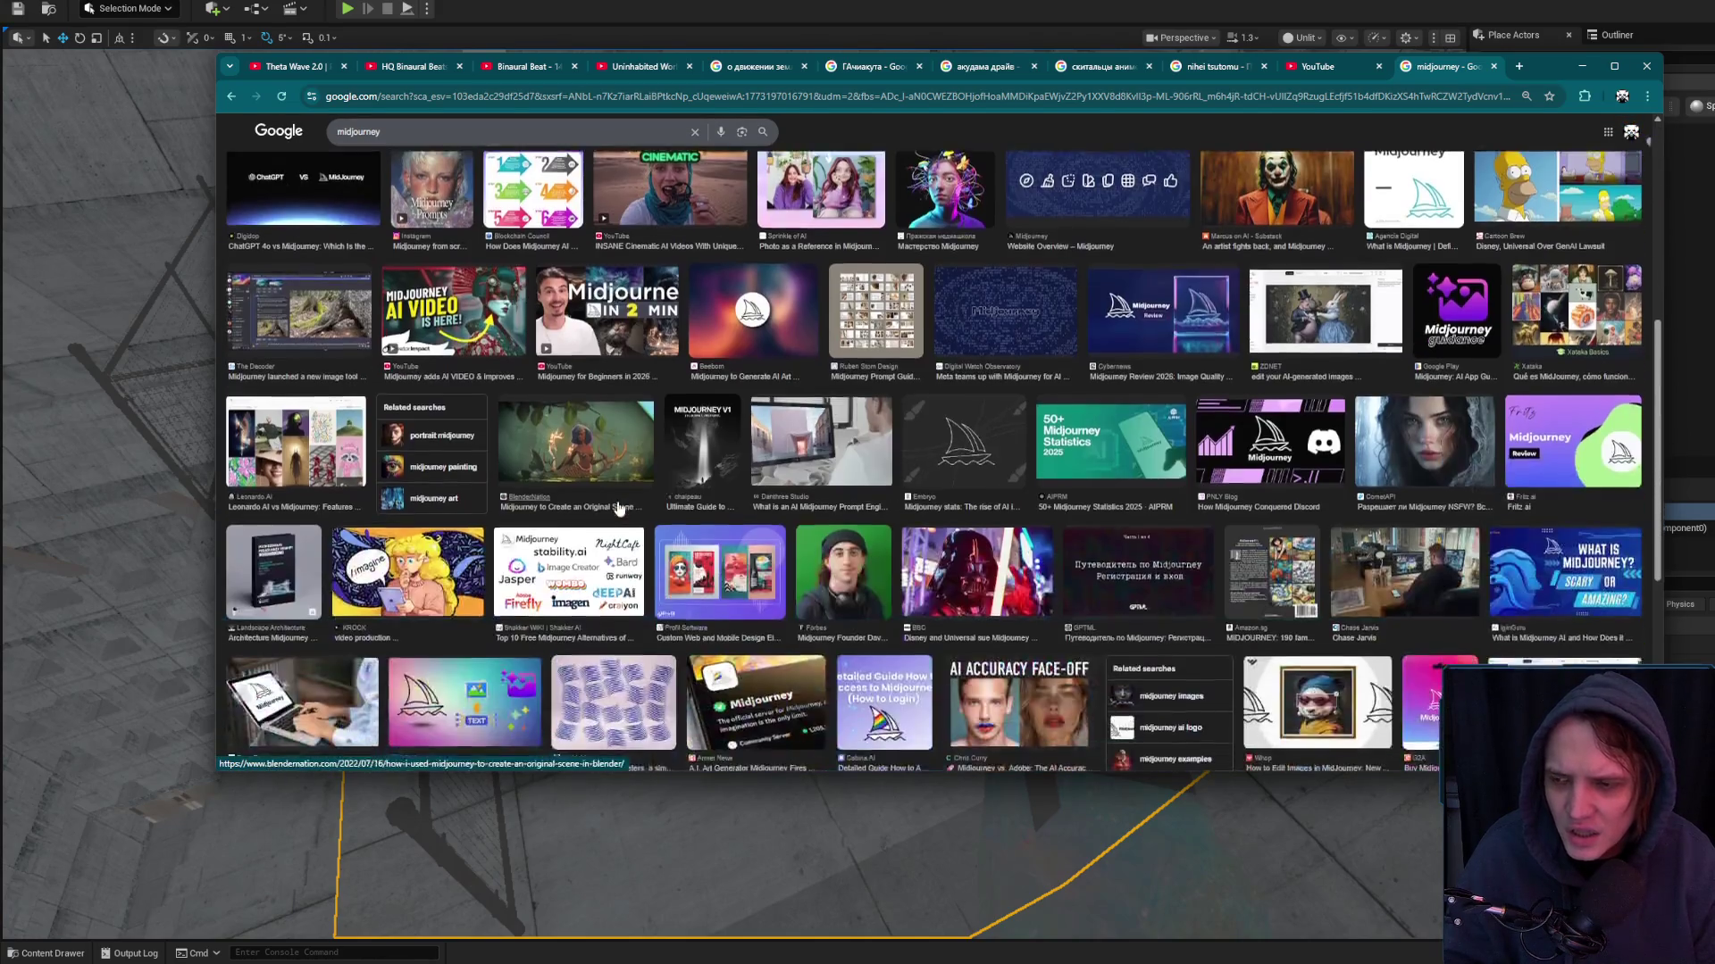
pyautogui.scroll(-2, 618, 508)
pyautogui.scroll(-2, 618, 507)
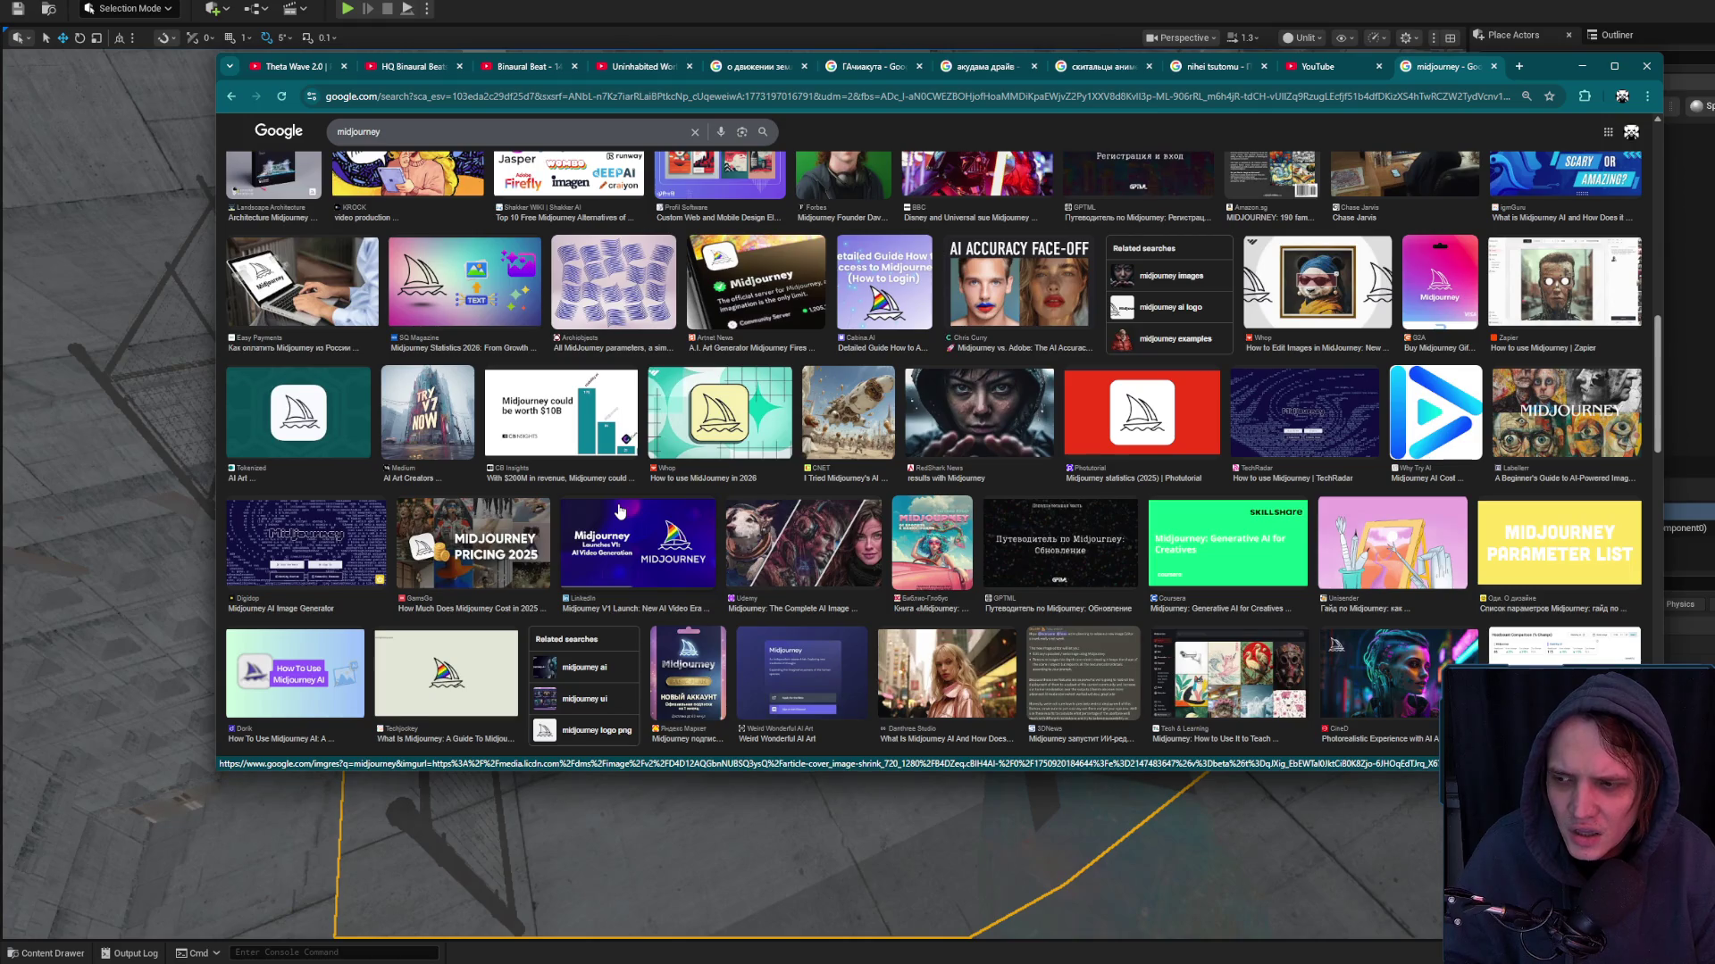
pyautogui.scroll(10, 621, 446)
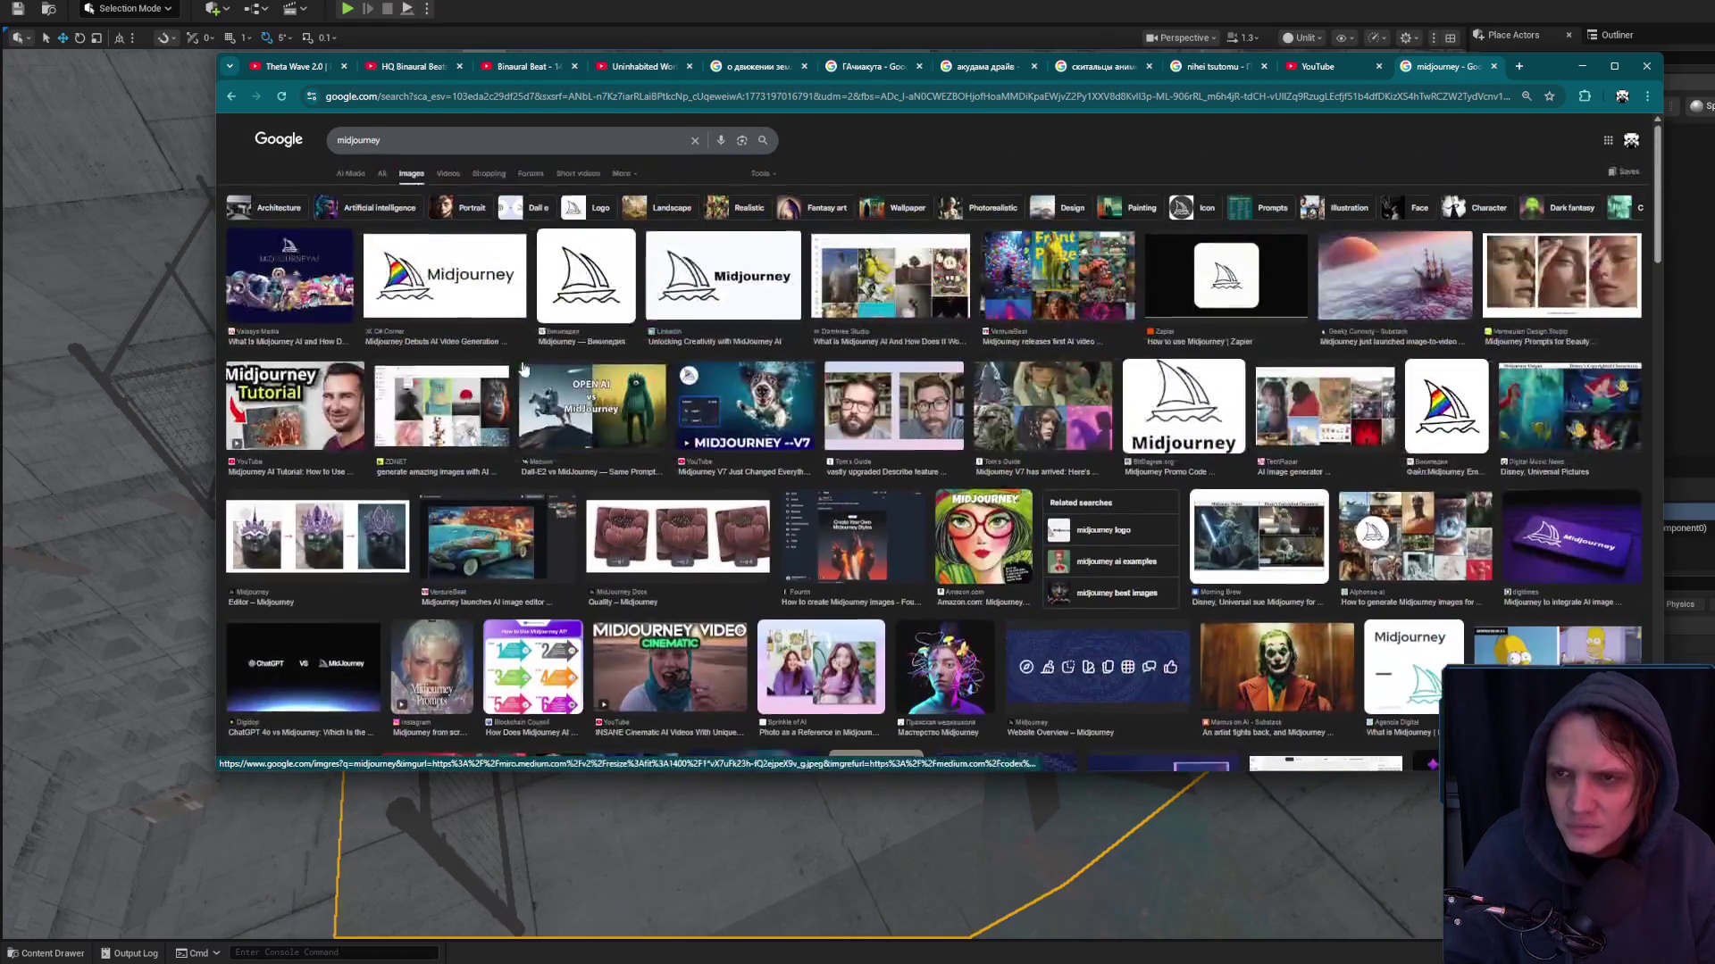
# Return to web results, open the Midjourney в России result in the background, and open the Wikipedia article
pyautogui.click(383, 174)
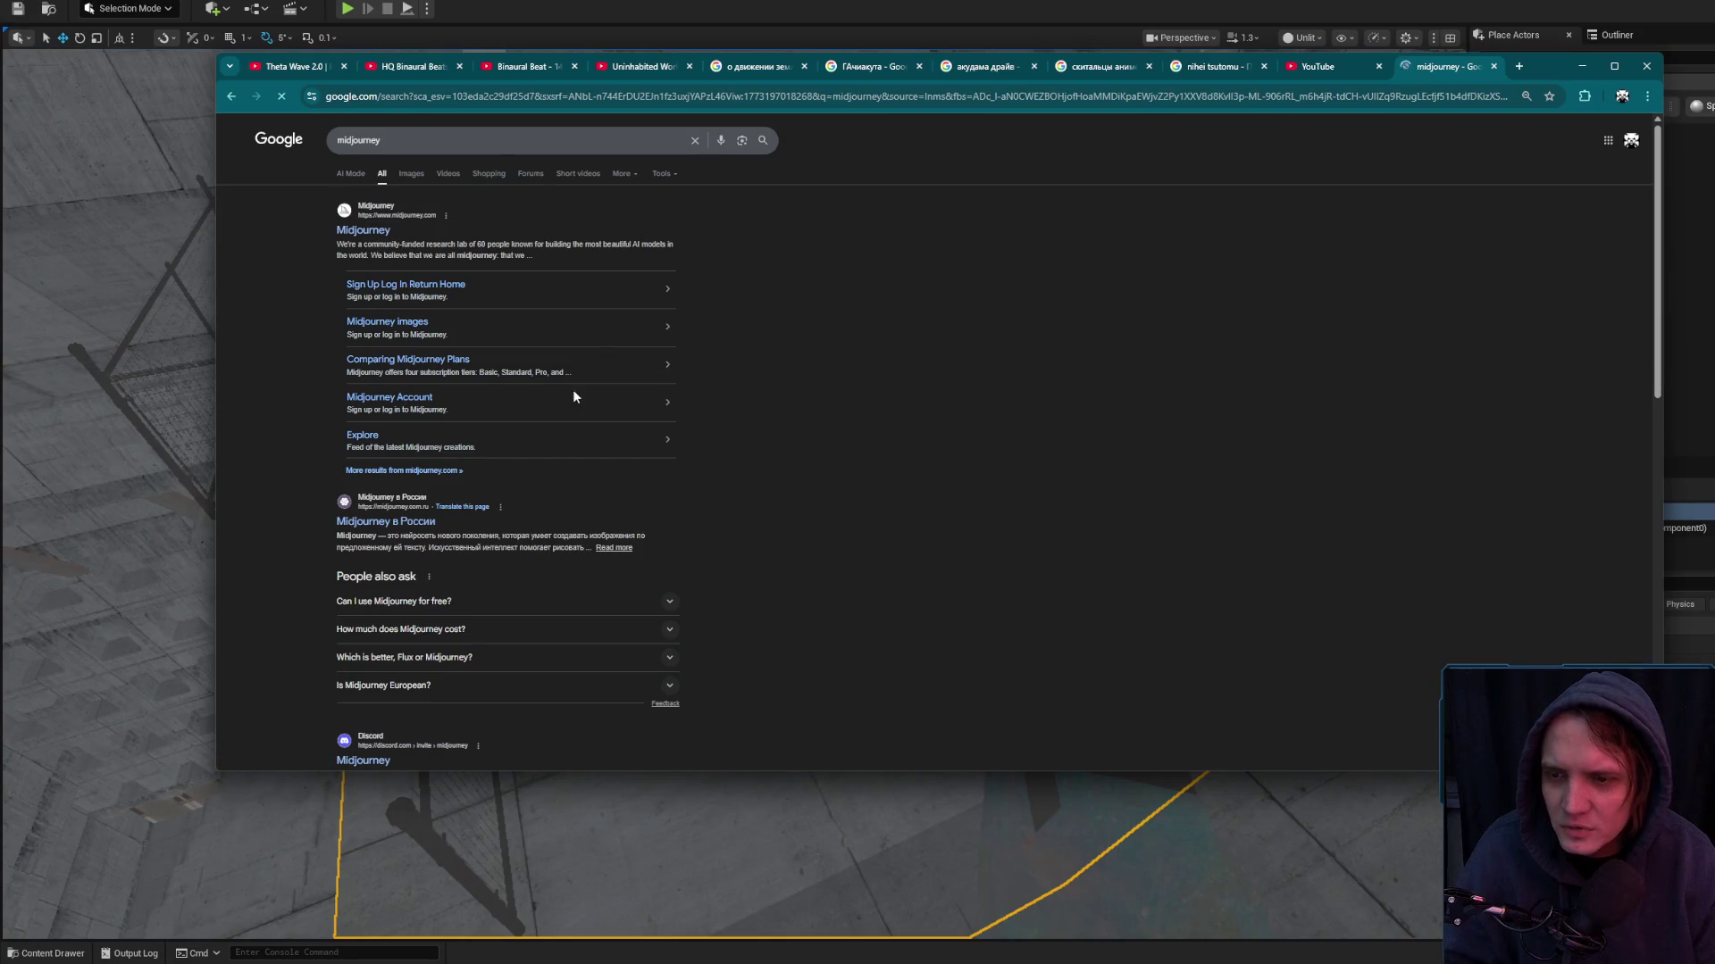
pyautogui.scroll(-2, 568, 410)
pyautogui.middleClick(397, 376)
pyautogui.scroll(-1, 561, 444)
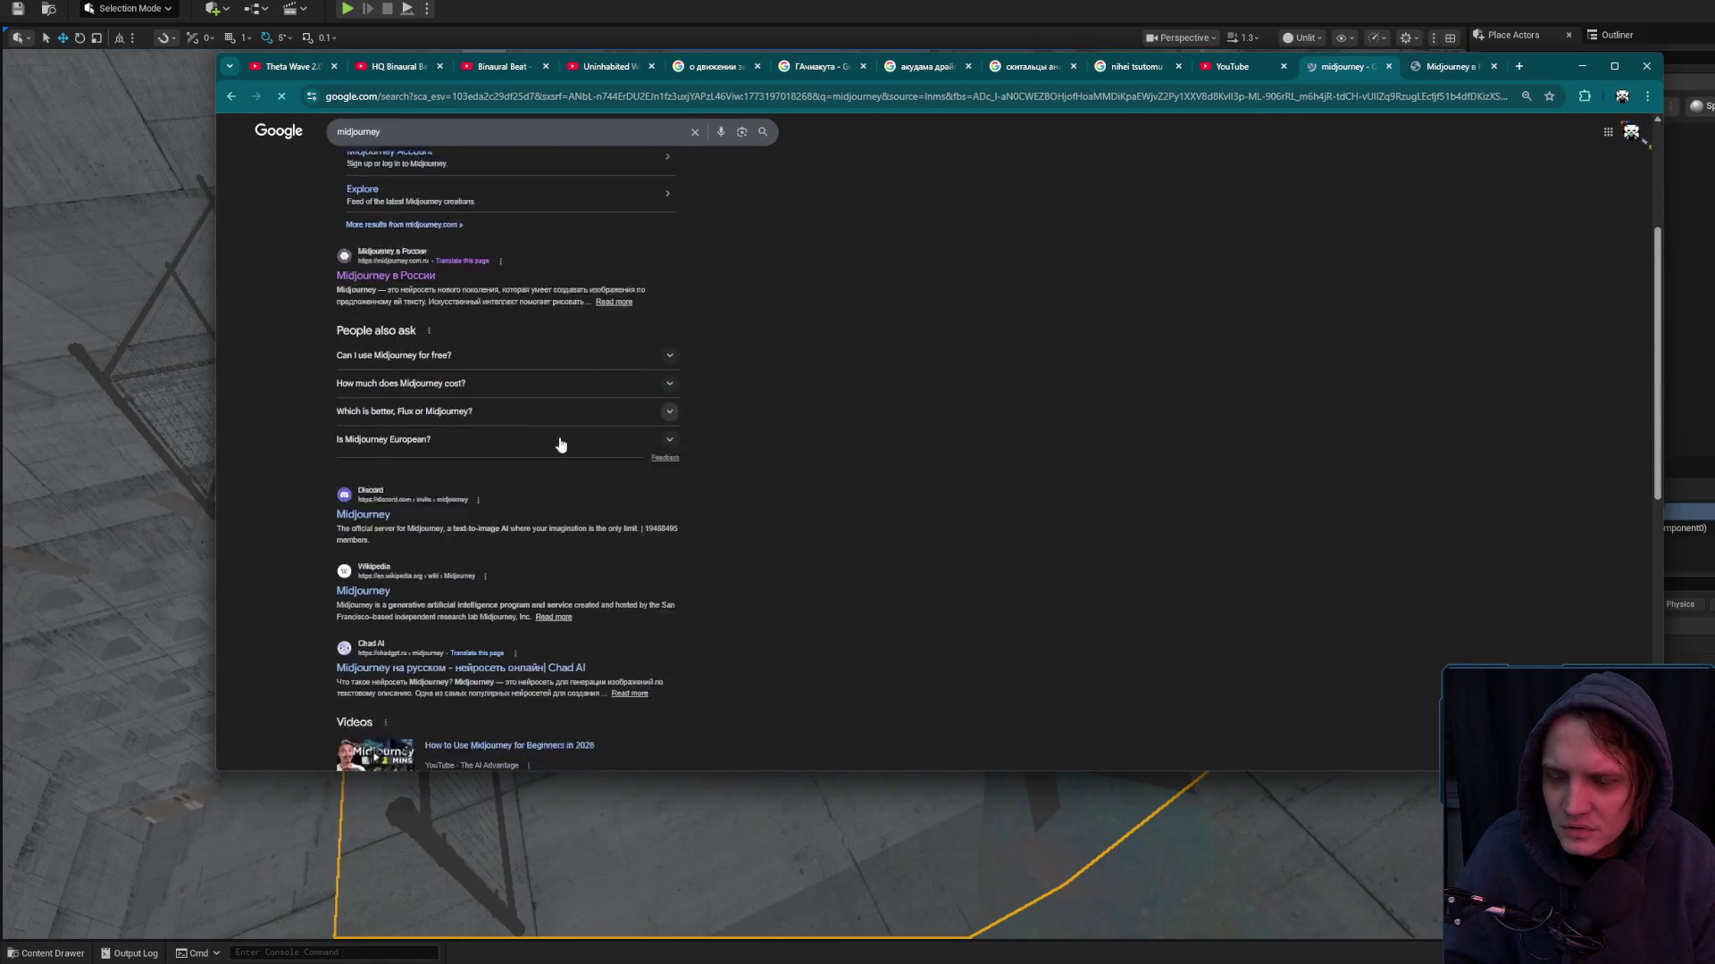
pyautogui.scroll(-5, 457, 569)
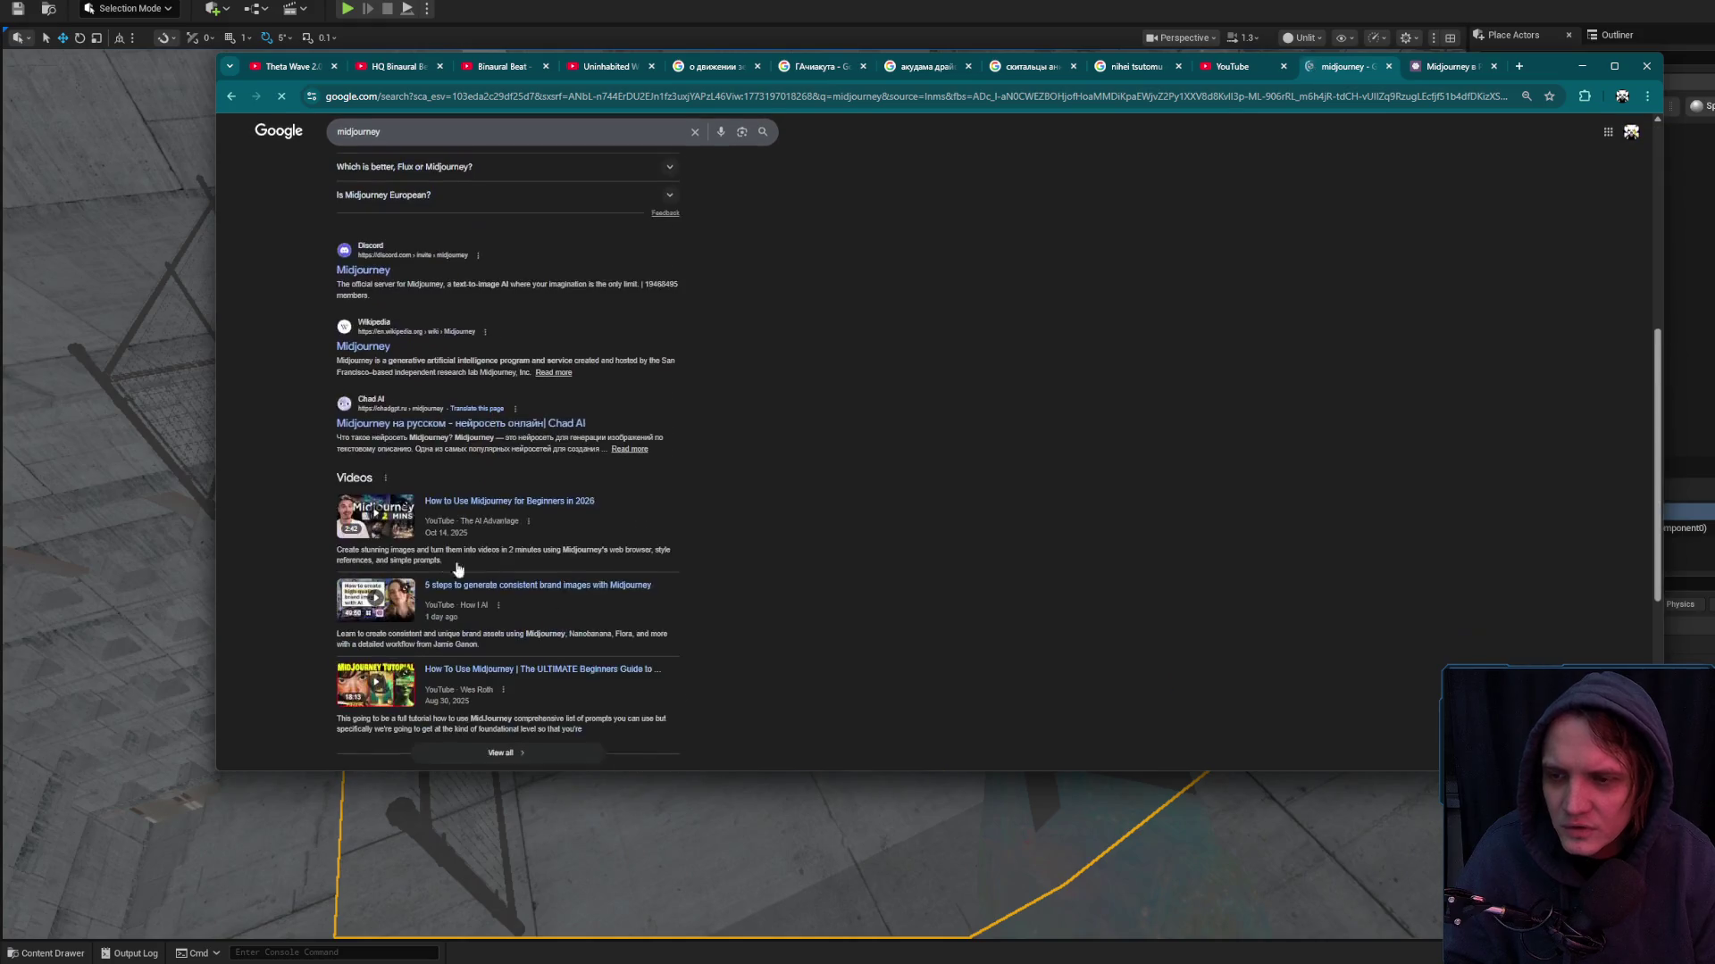
pyautogui.click(370, 347)
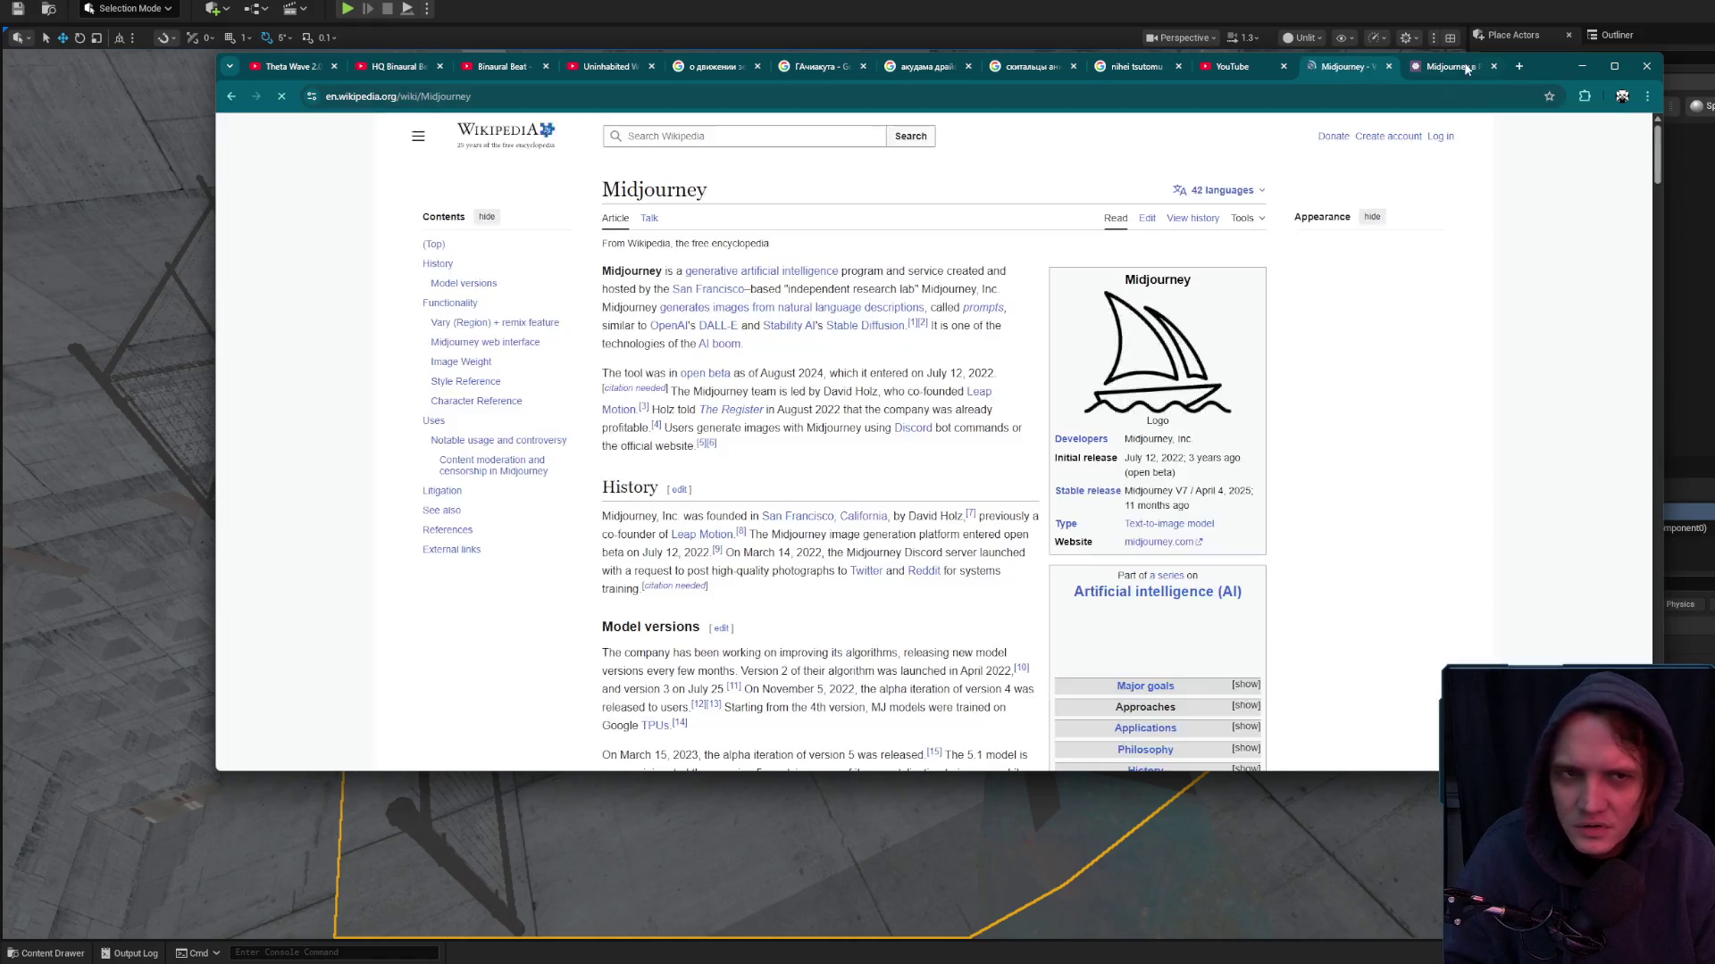
# Close the Midjourney в России tab, check the infobox release rows (Stable release V7), and open a blank tab
pyautogui.middleClick(1465, 69)
pyautogui.moveTo(1188, 458); pyautogui.dragTo(1233, 461)
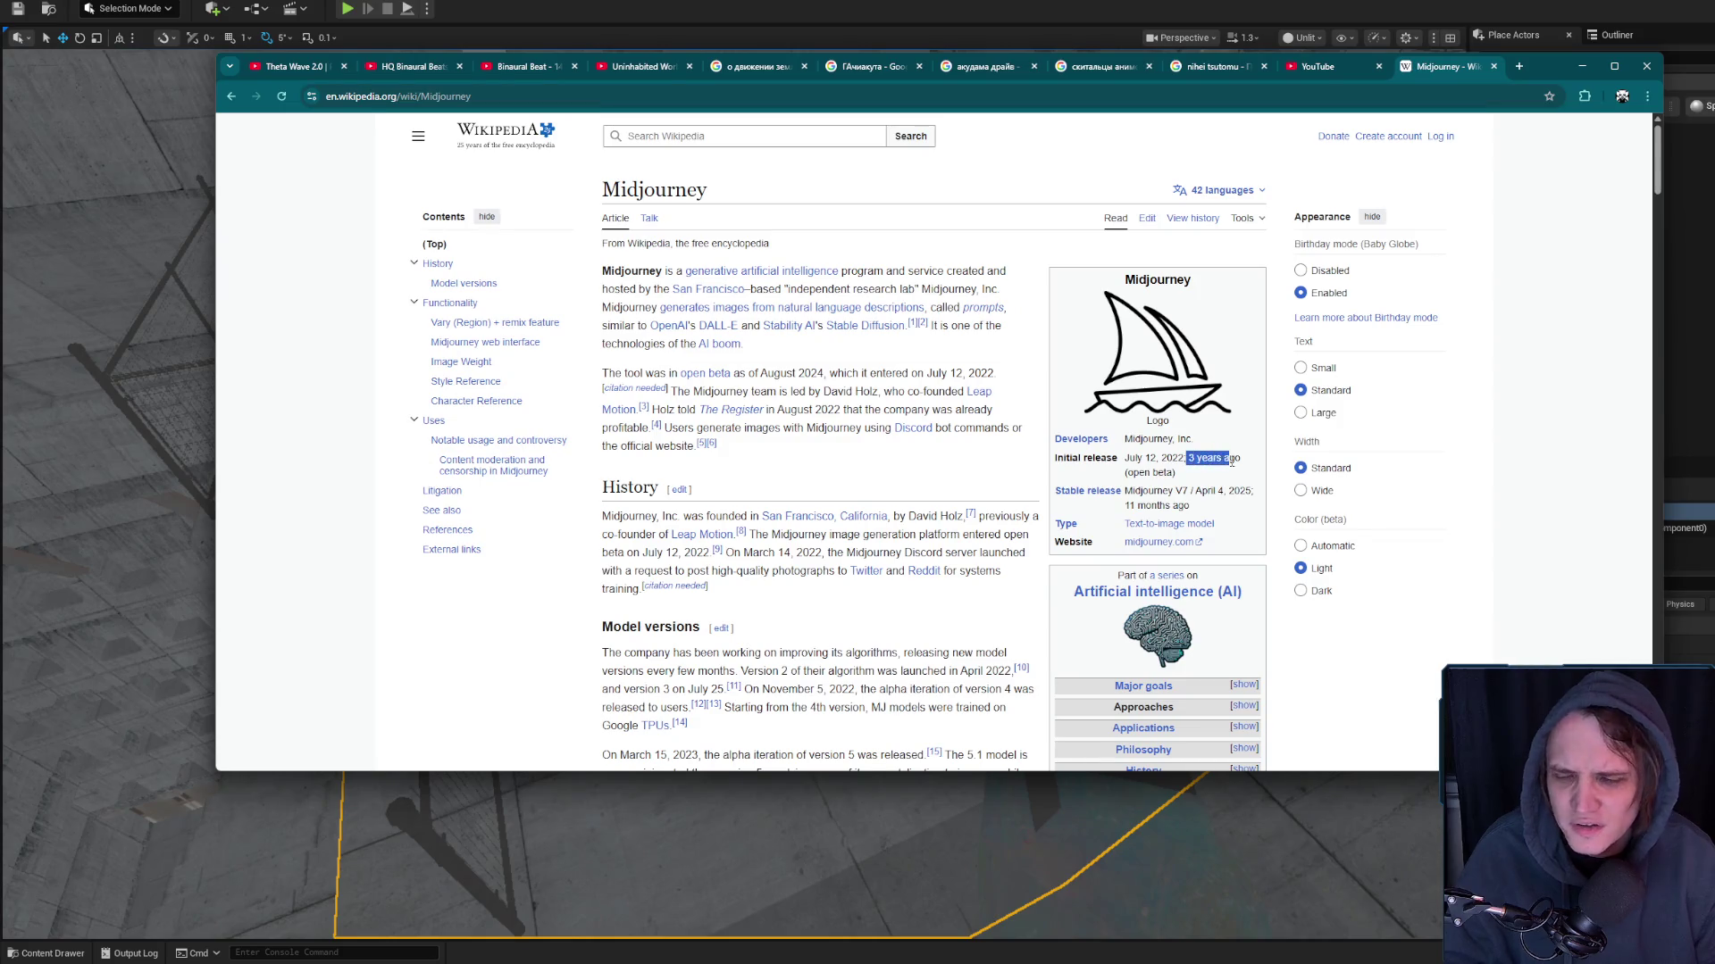
pyautogui.click(1232, 462)
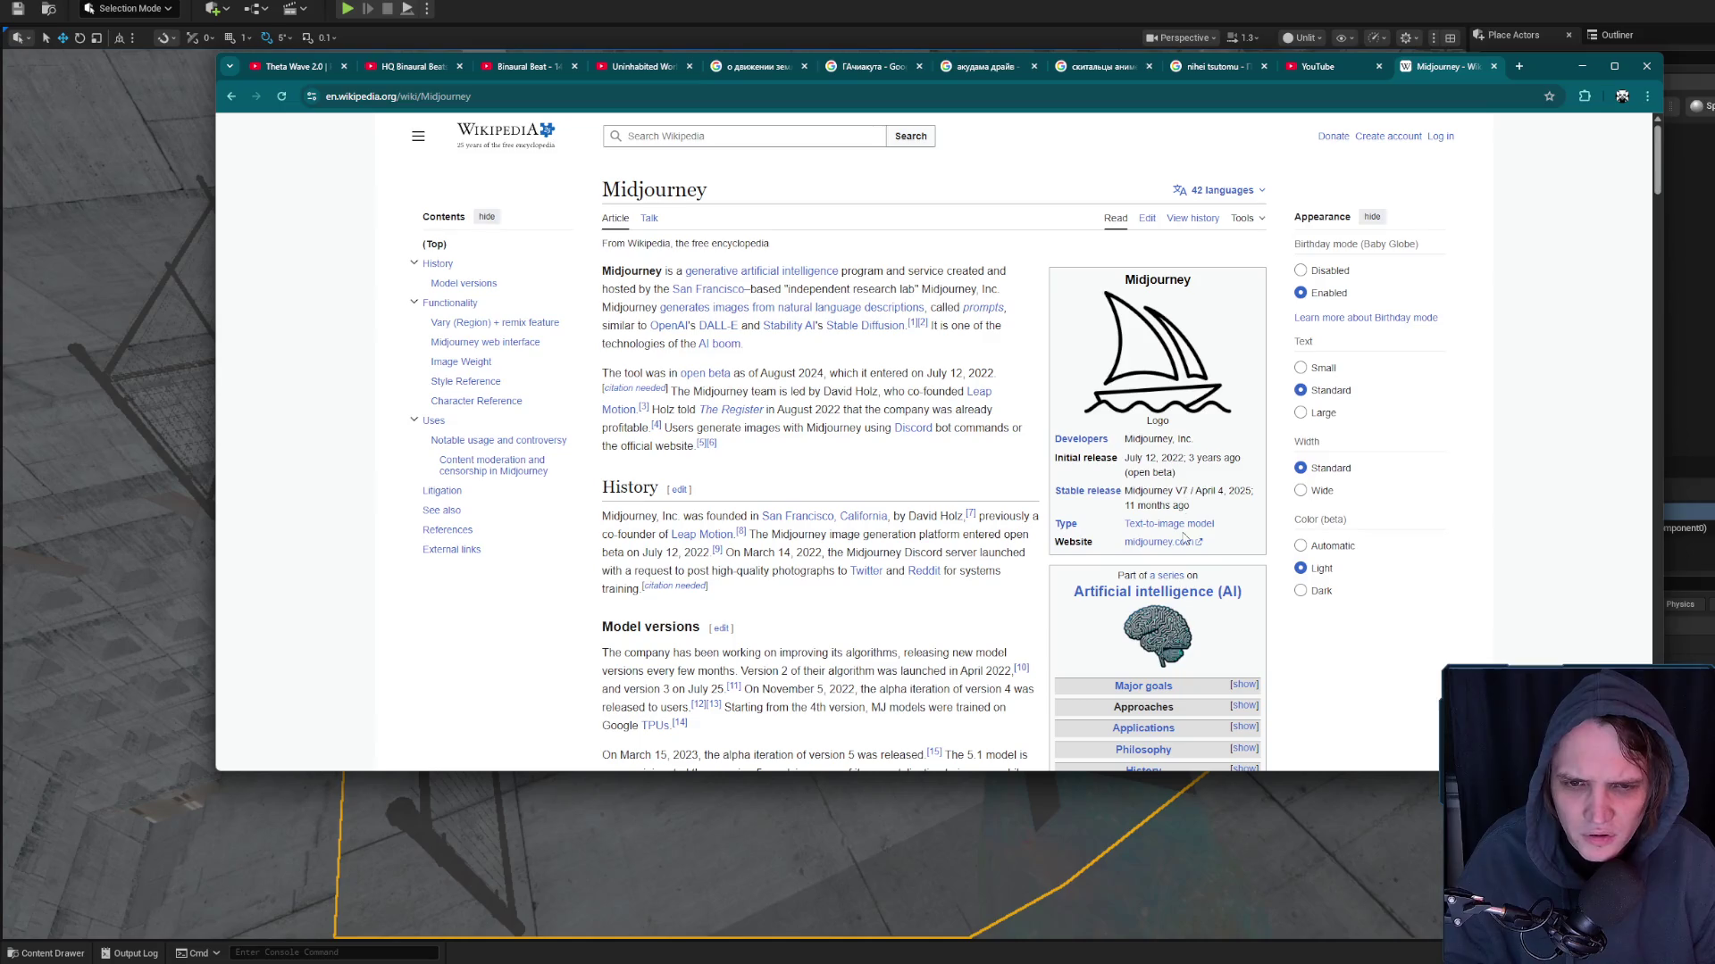
pyautogui.moveTo(1211, 507); pyautogui.dragTo(1177, 457)
pyautogui.click(1213, 491)
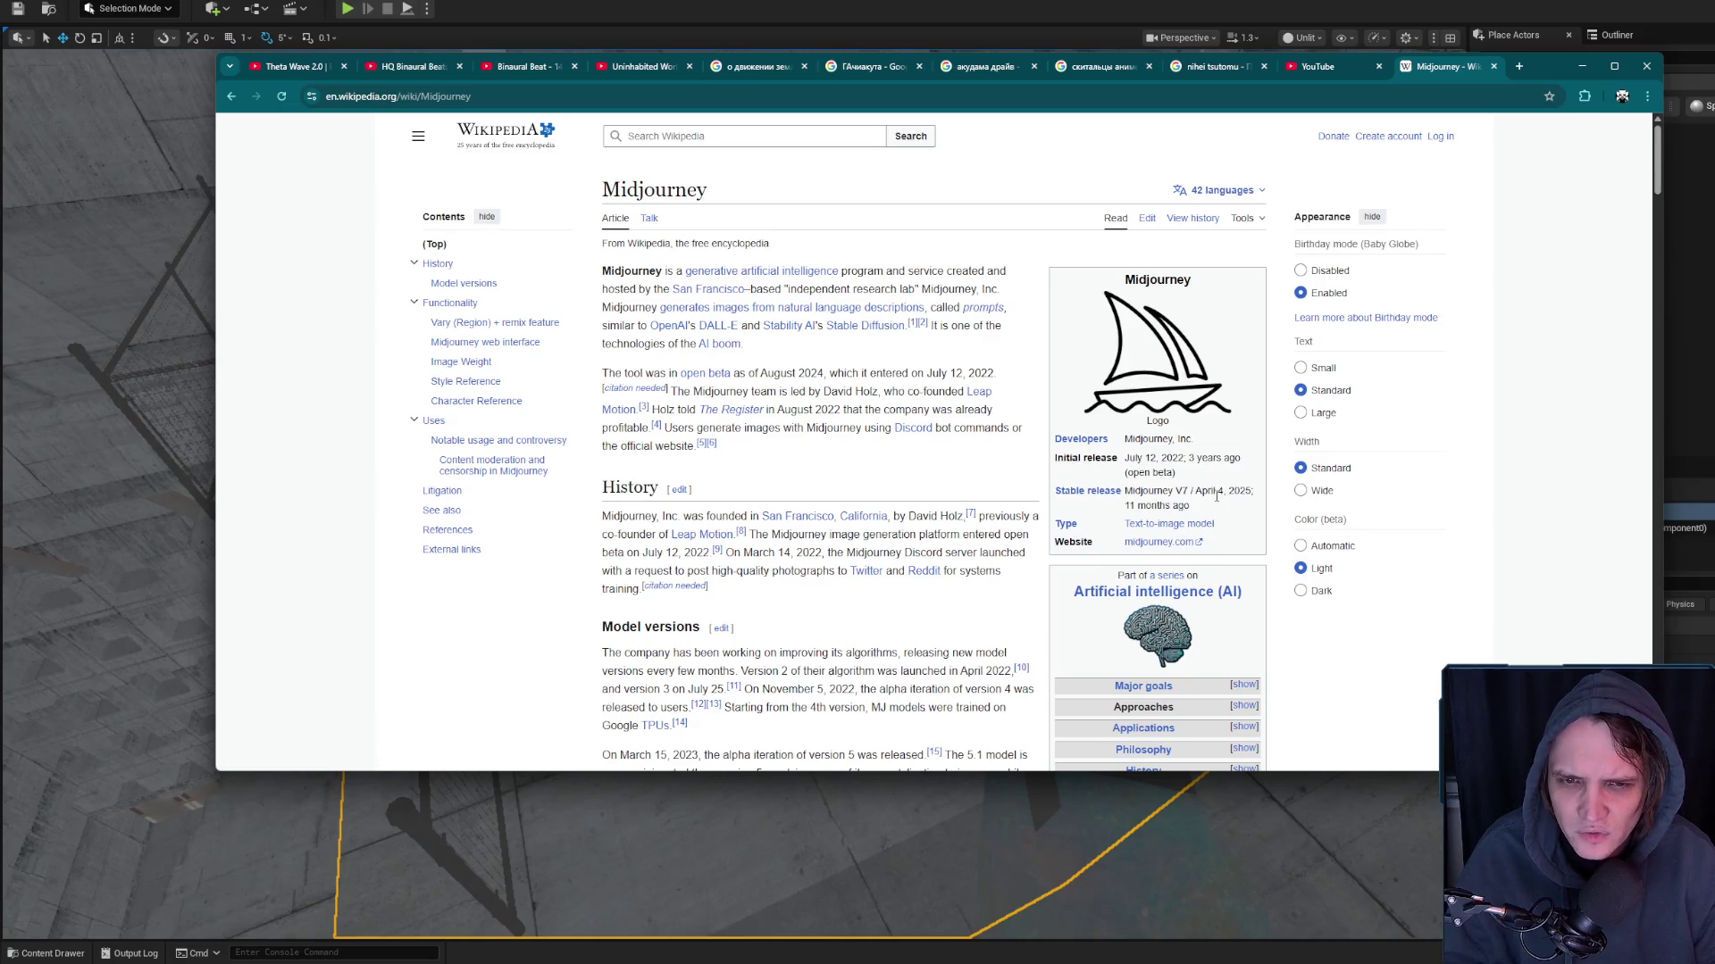
pyautogui.doubleClick(1182, 492)
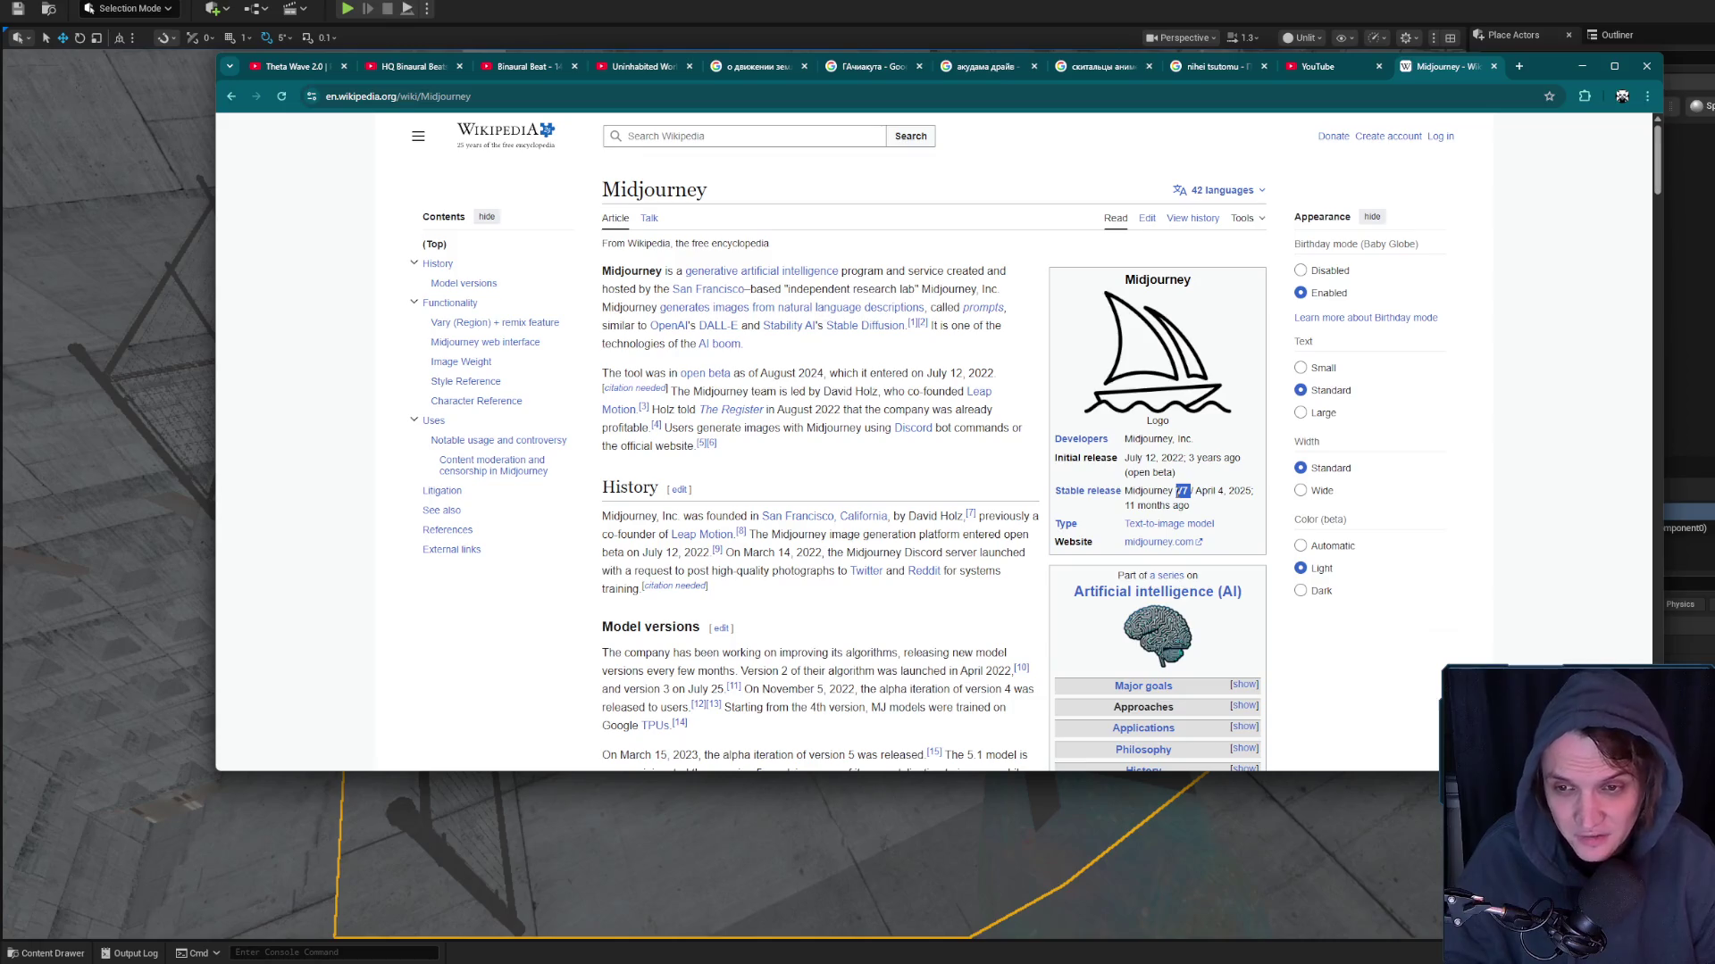
pyautogui.hotkey('ctrl', 't')
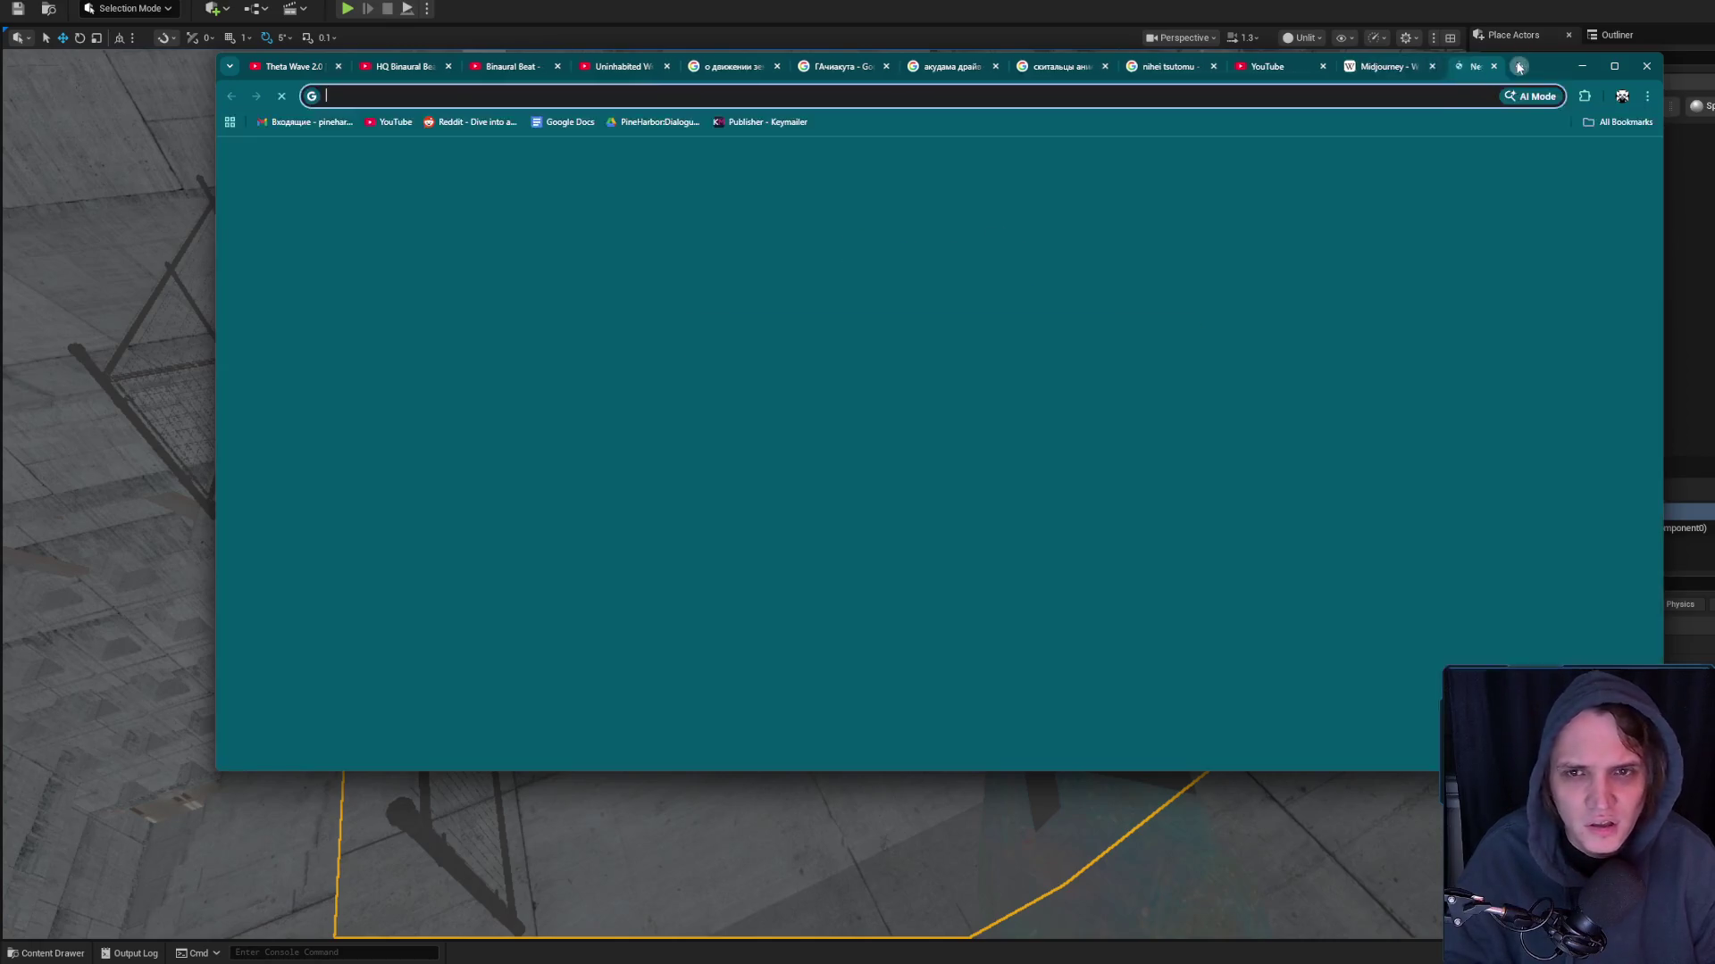
# Open the Pine Harbor Steam store page, view its header image in a separate tab, then close that tab
pyautogui.write('st')
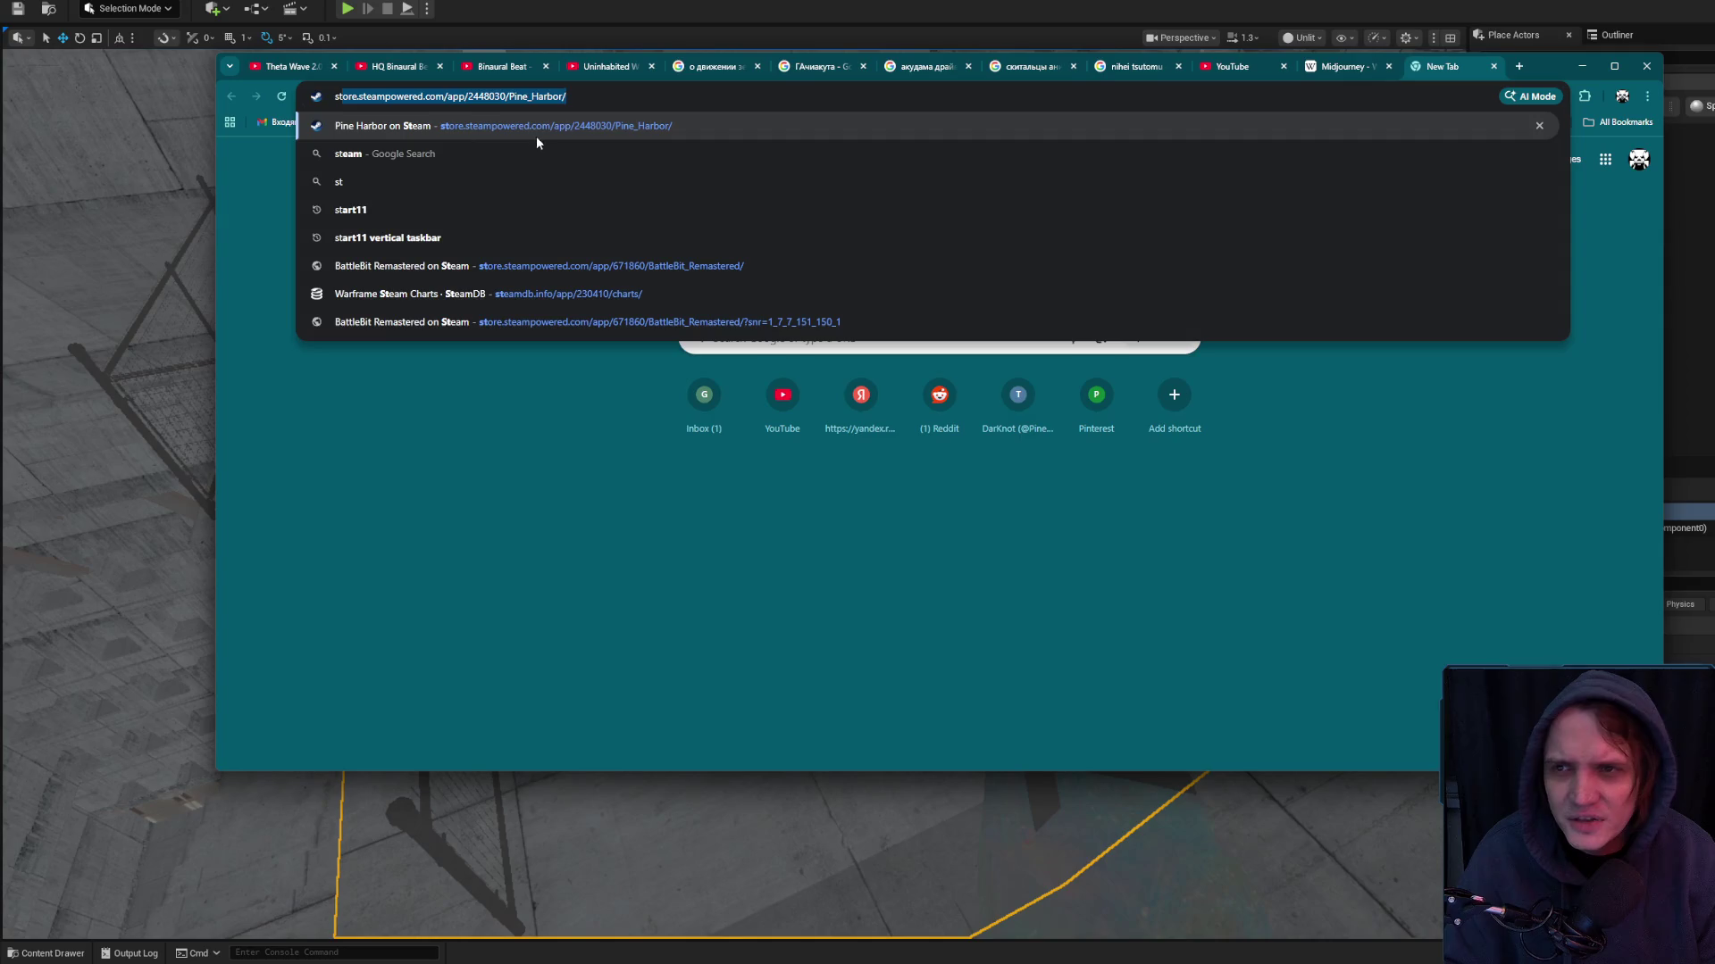
pyautogui.click(534, 130)
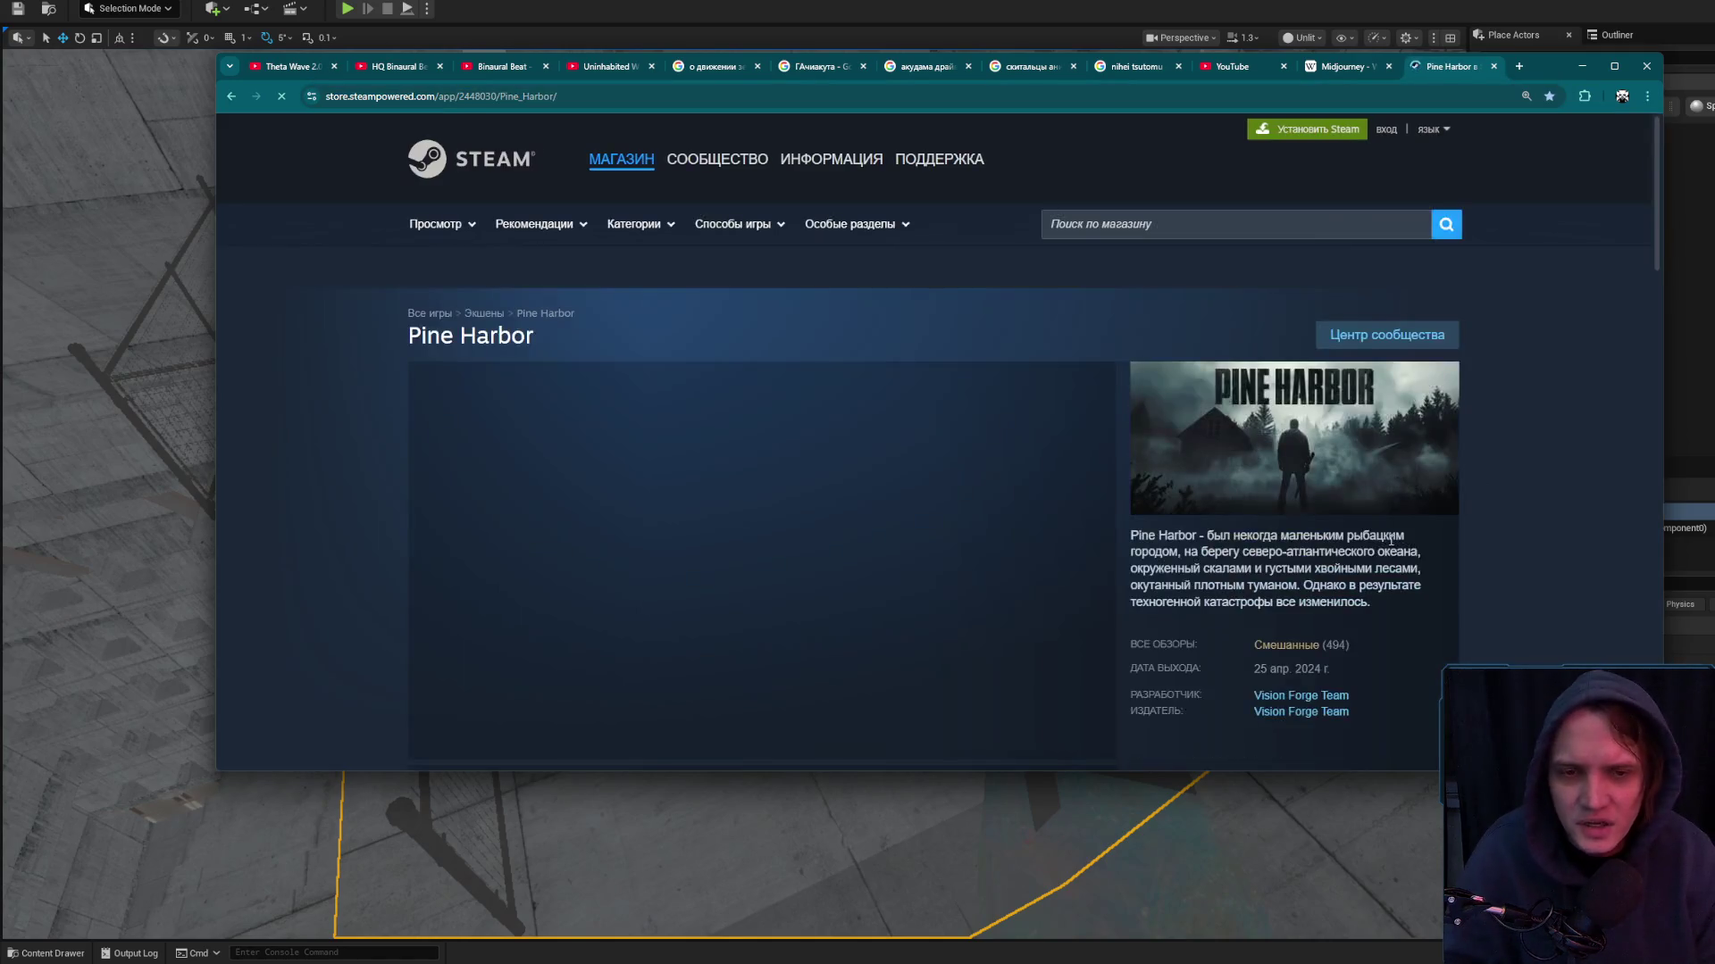
pyautogui.rightClick(1348, 449)
pyautogui.click(1400, 465)
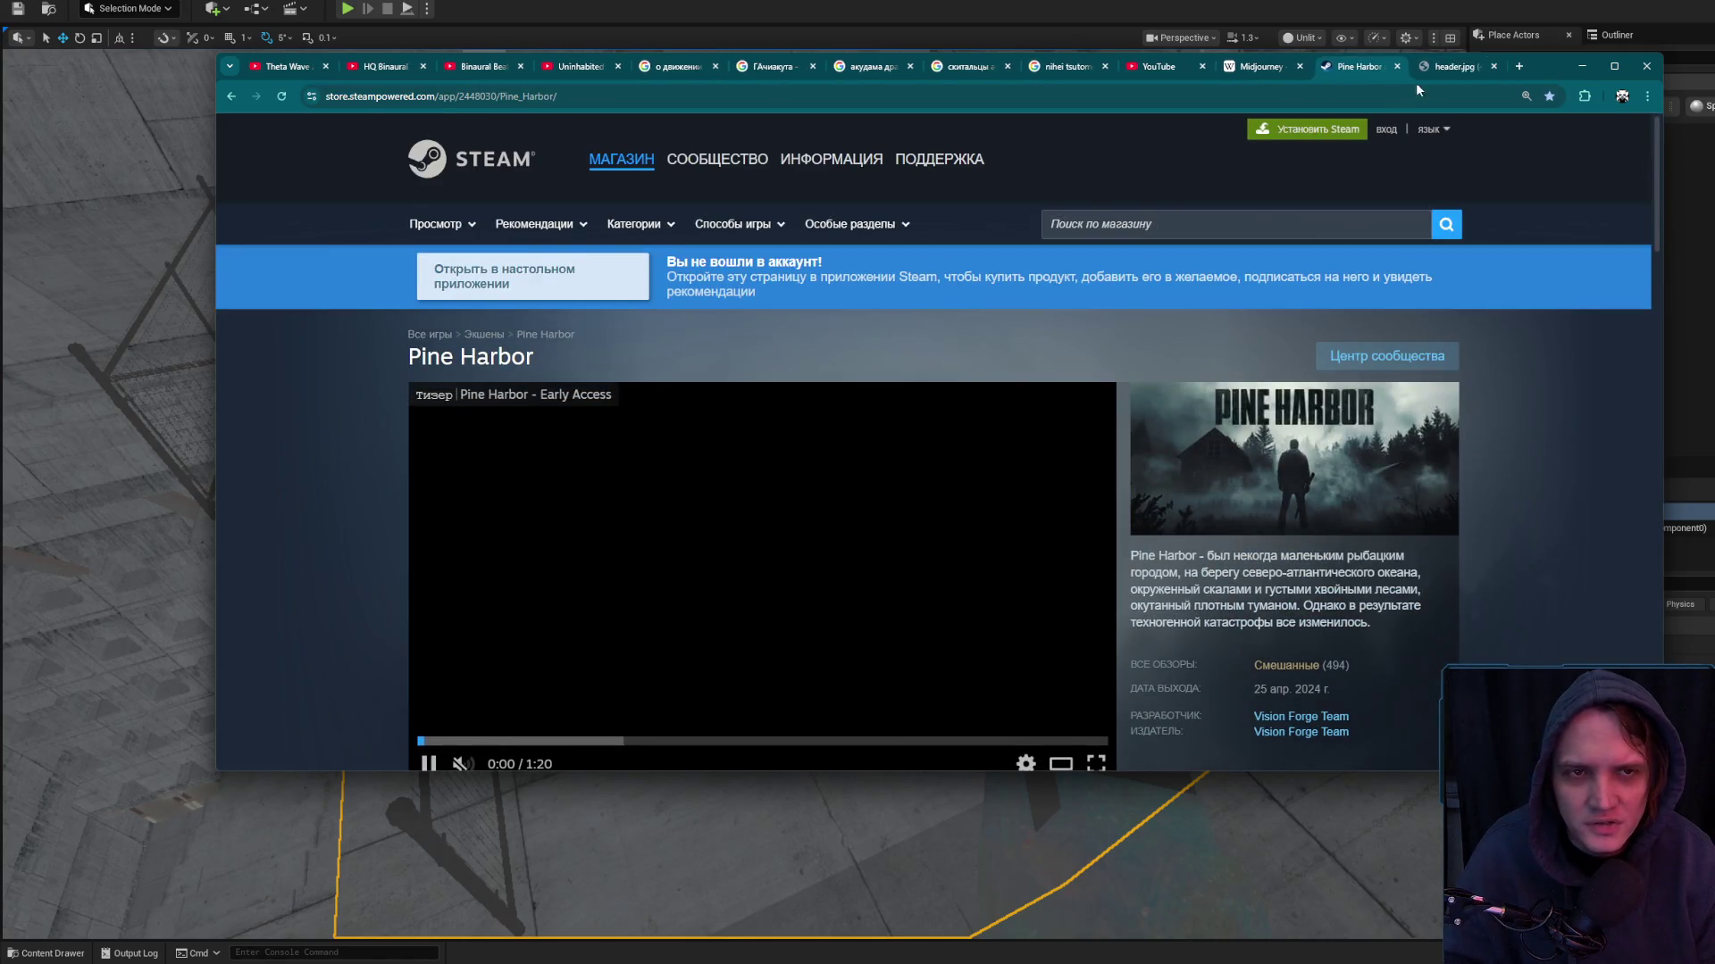
pyautogui.click(1428, 68)
pyautogui.scroll(2, 945, 480)
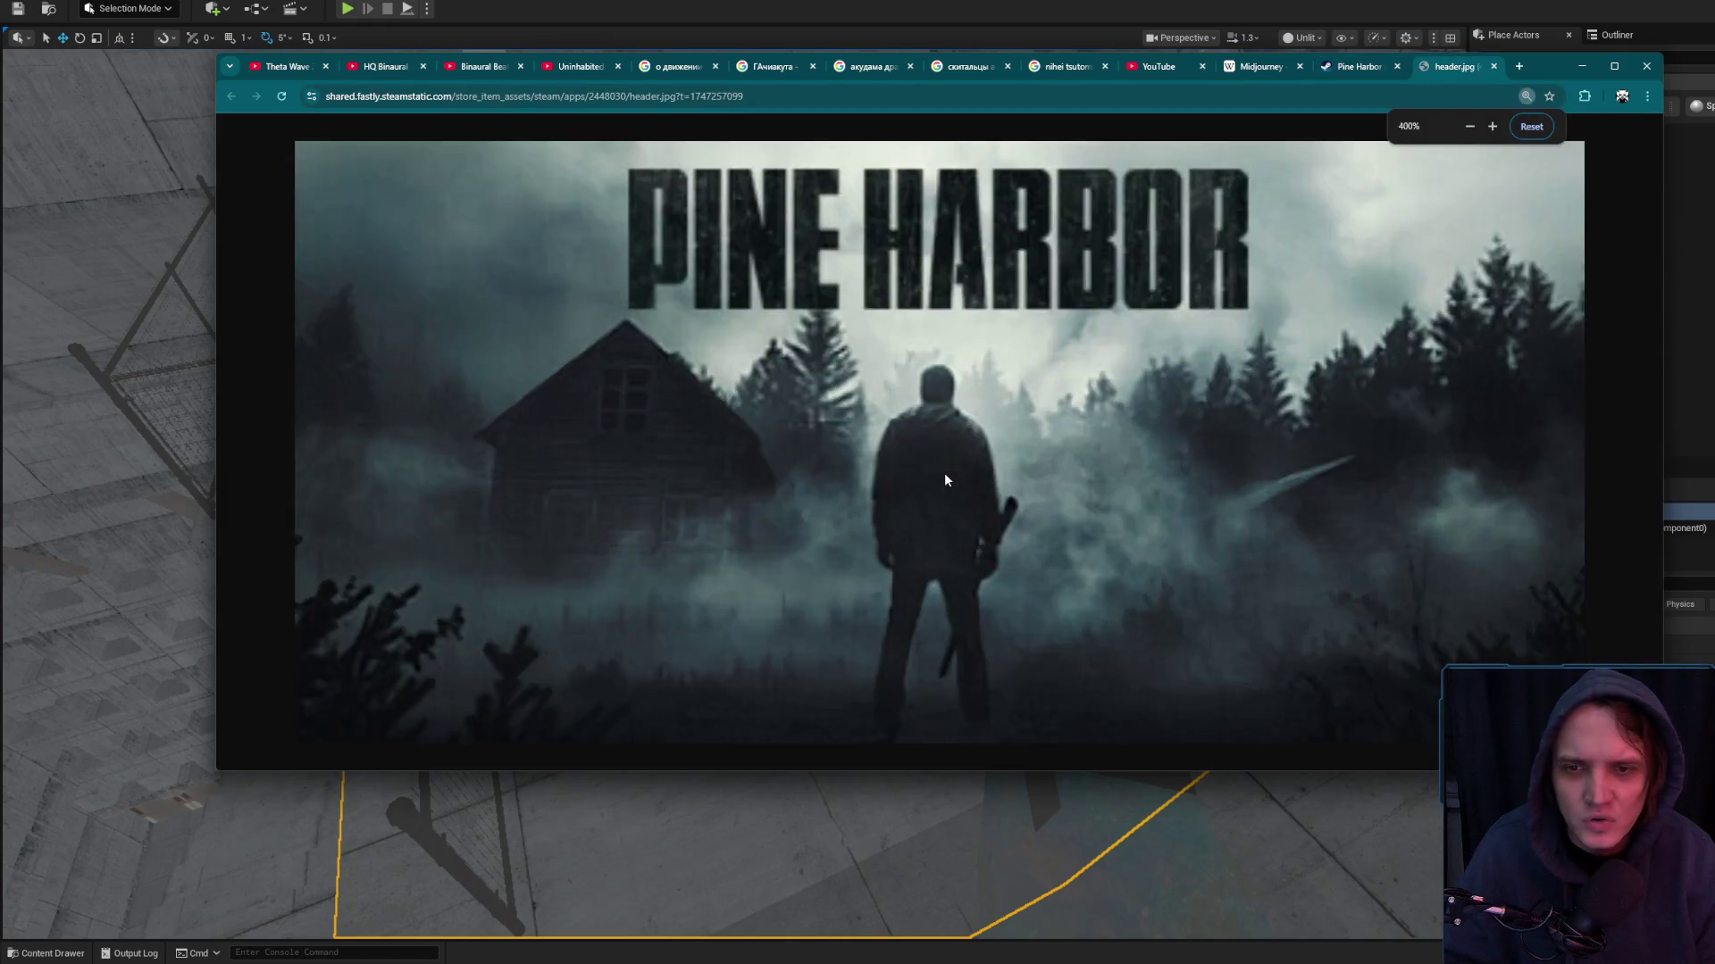
pyautogui.scroll(-2, 1012, 446)
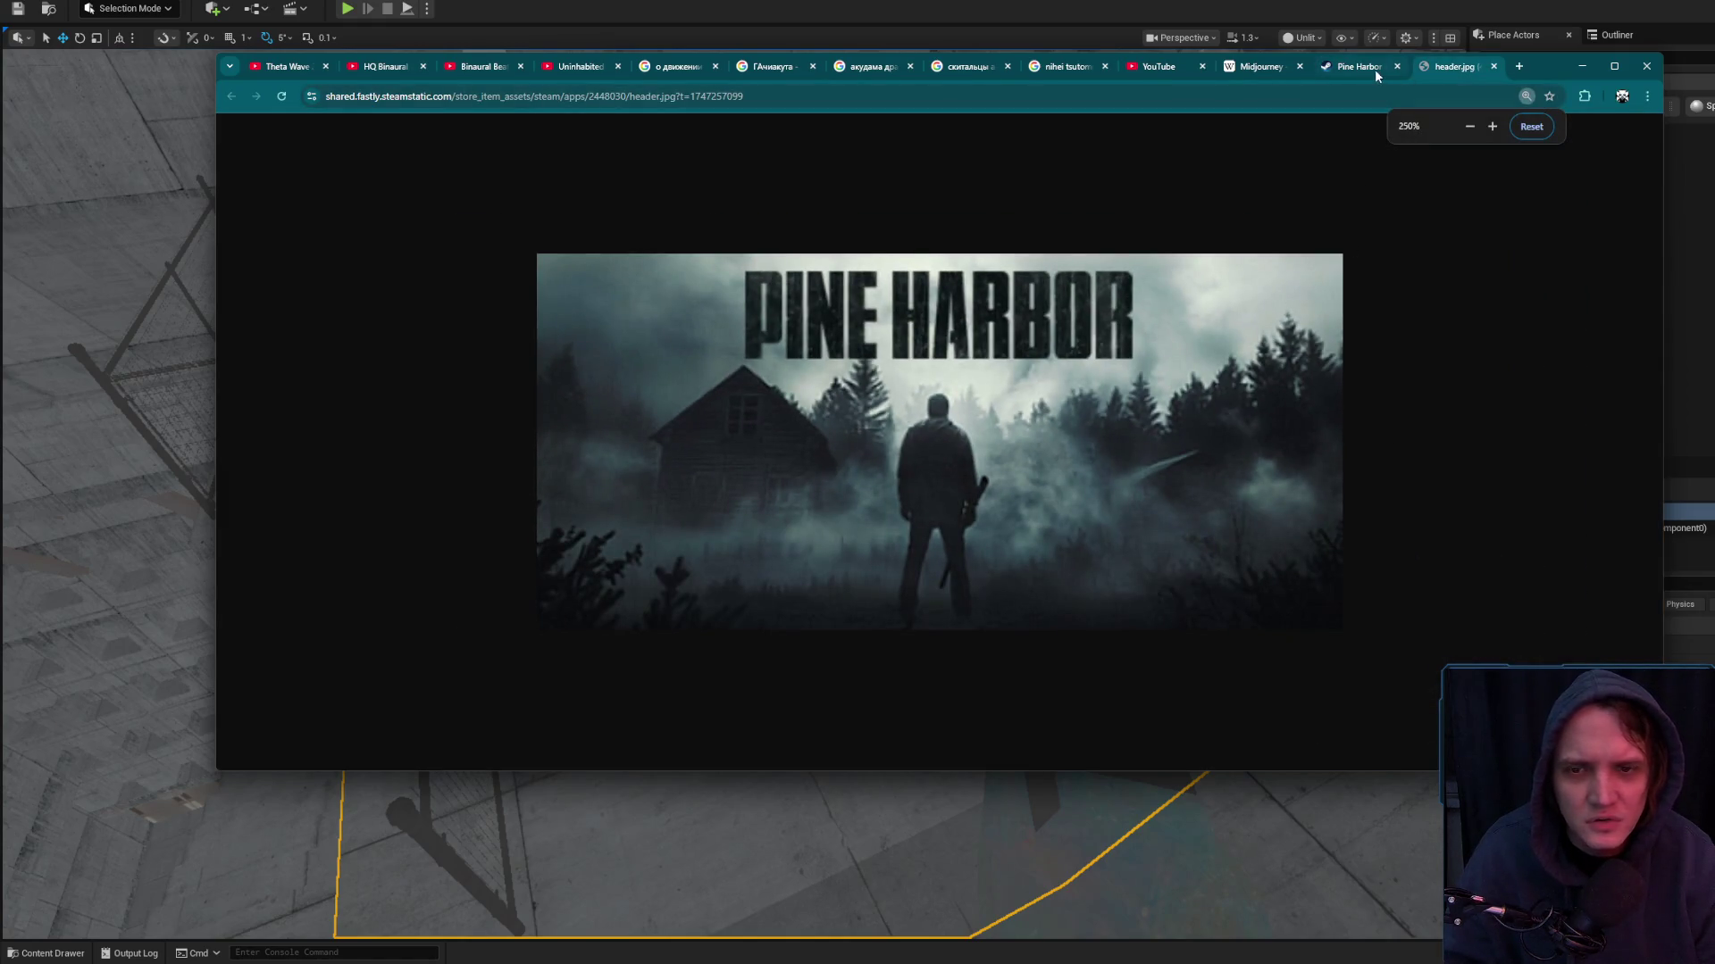
pyautogui.moveTo(1373, 67)
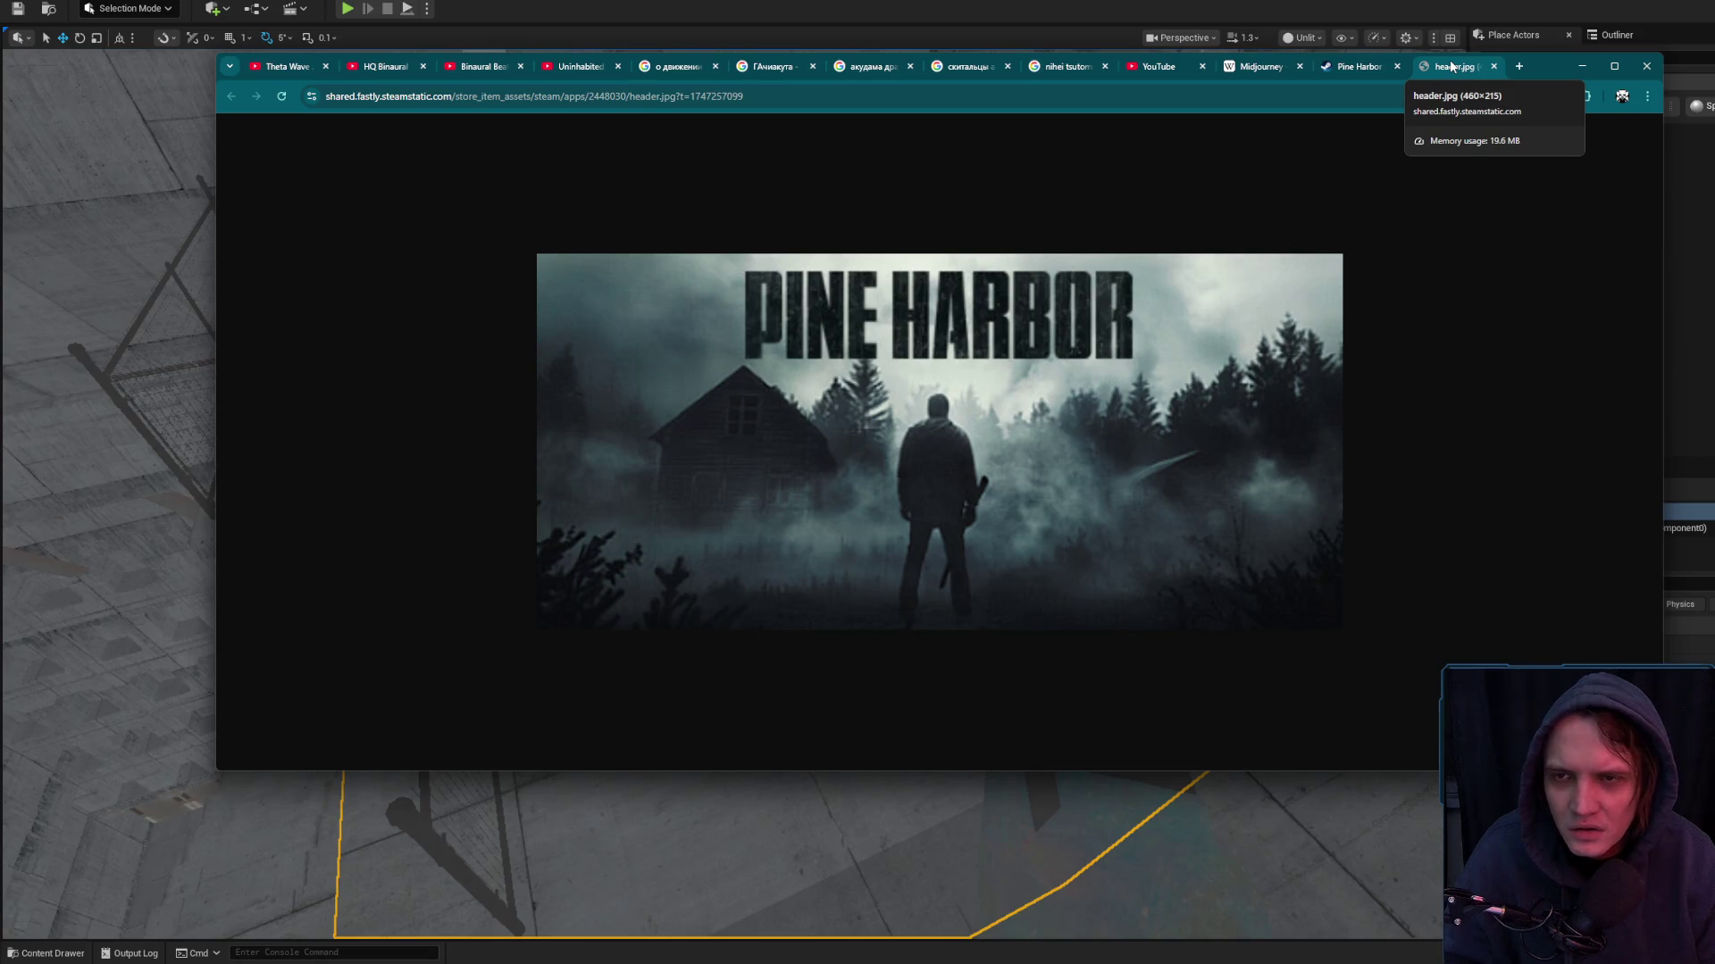
pyautogui.click(1493, 67)
# Close the Pine Harbor store tab, leaving a fresh new tab
pyautogui.scroll(-4, 1375, 473)
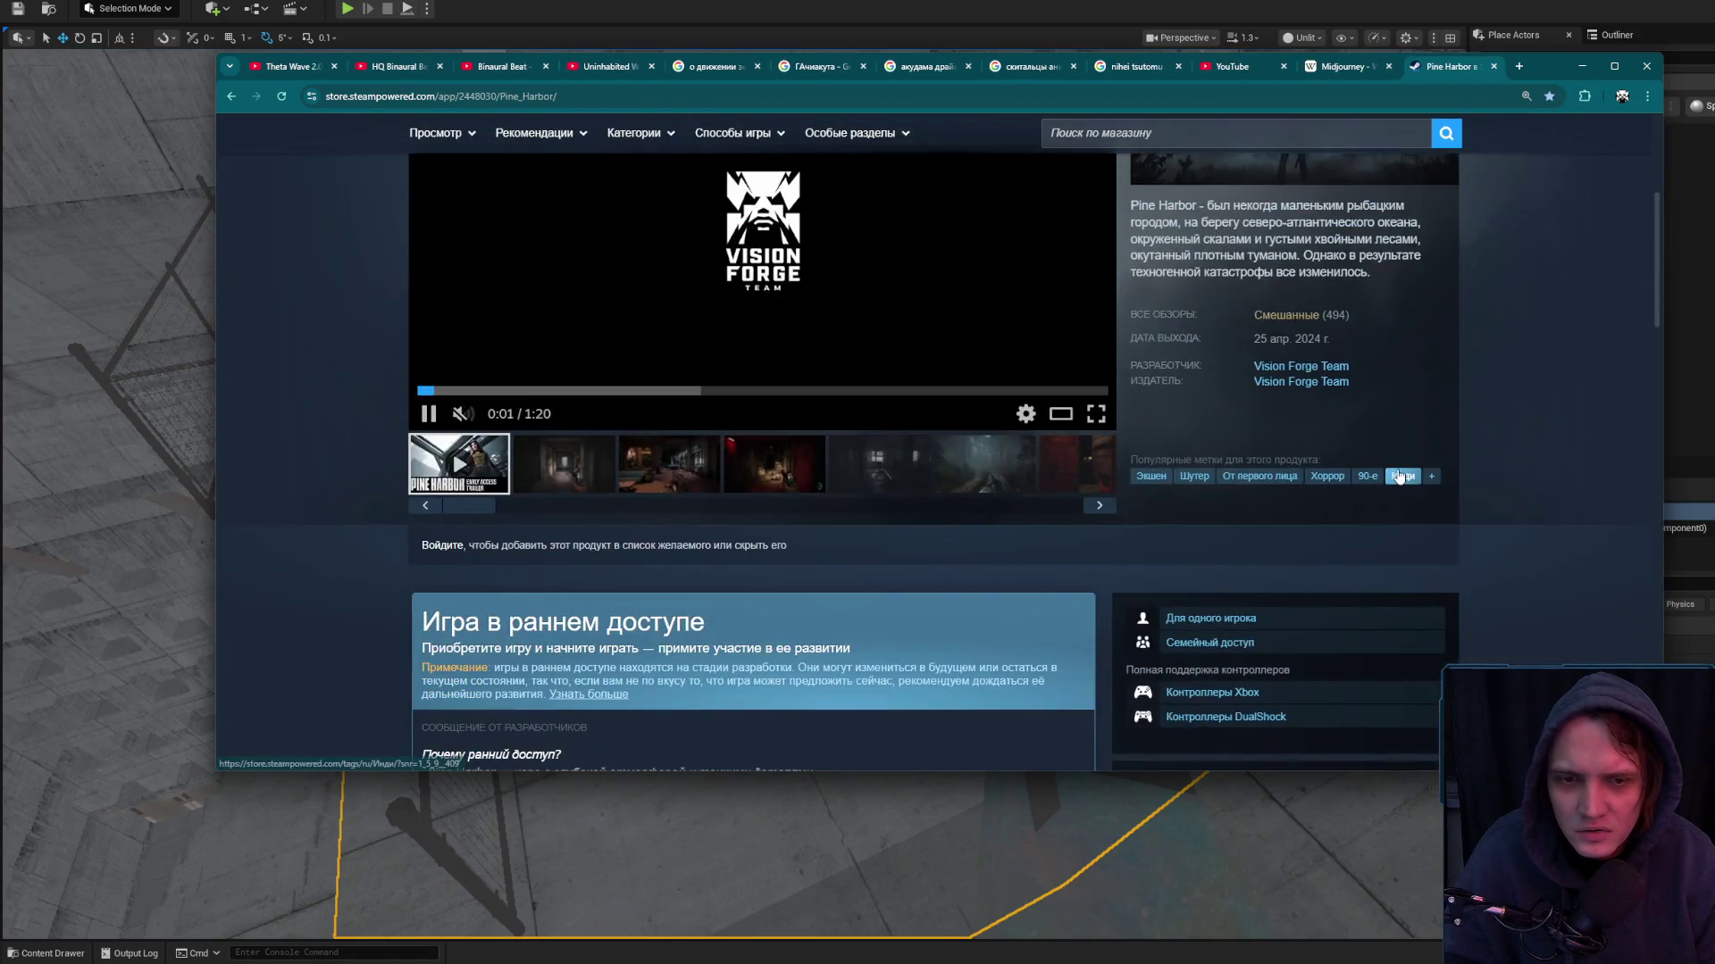
pyautogui.scroll(4, 1177, 507)
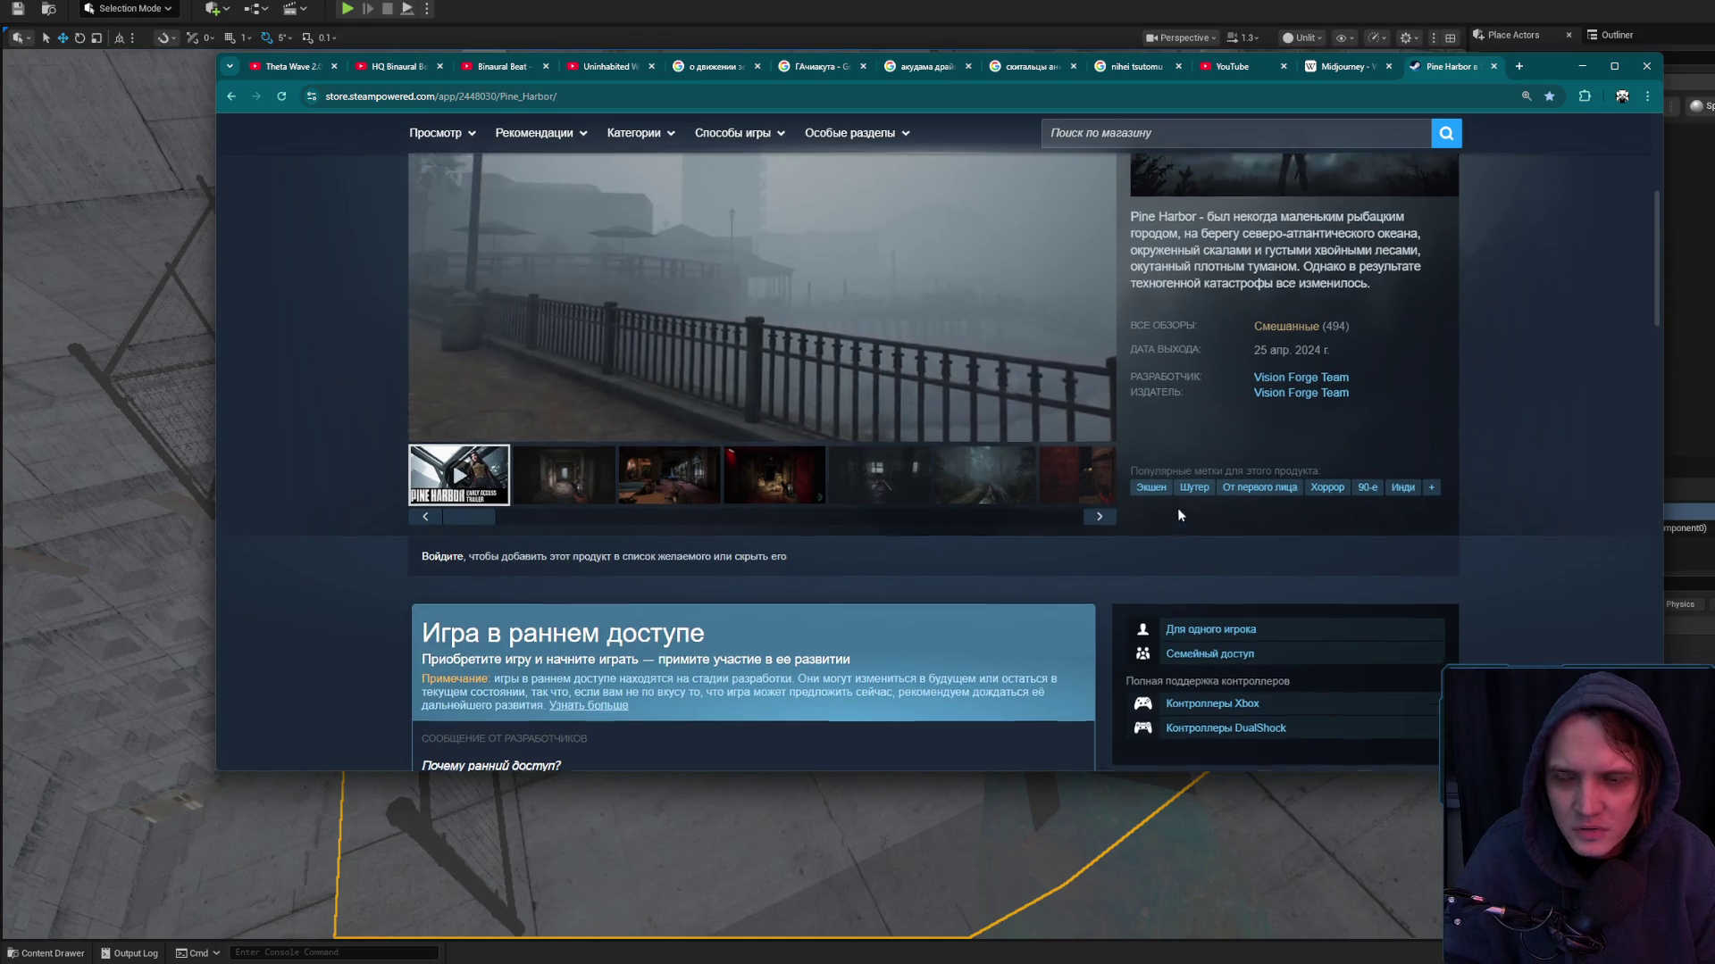
pyautogui.hotkey('ctrl', 't')
pyautogui.middleClick(1368, 68)
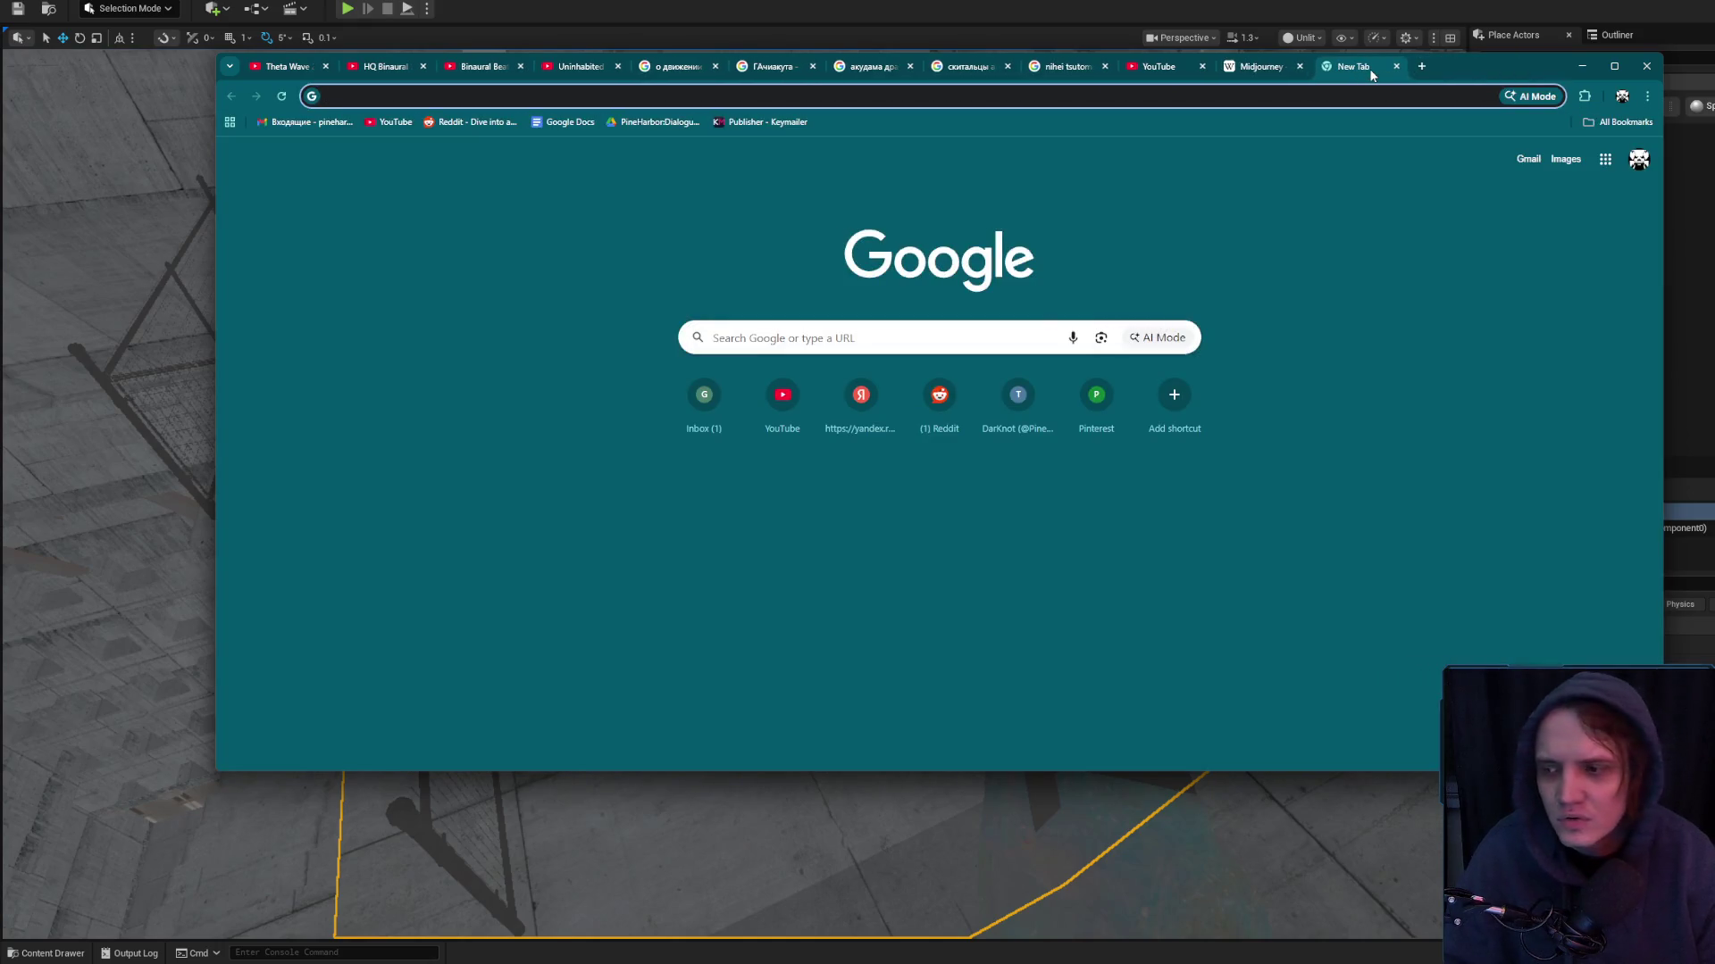
# Search 'raincore', open the Raincore Steam page, and view its header image in a new tab
pyautogui.write('raincore')
pyautogui.press('Return')
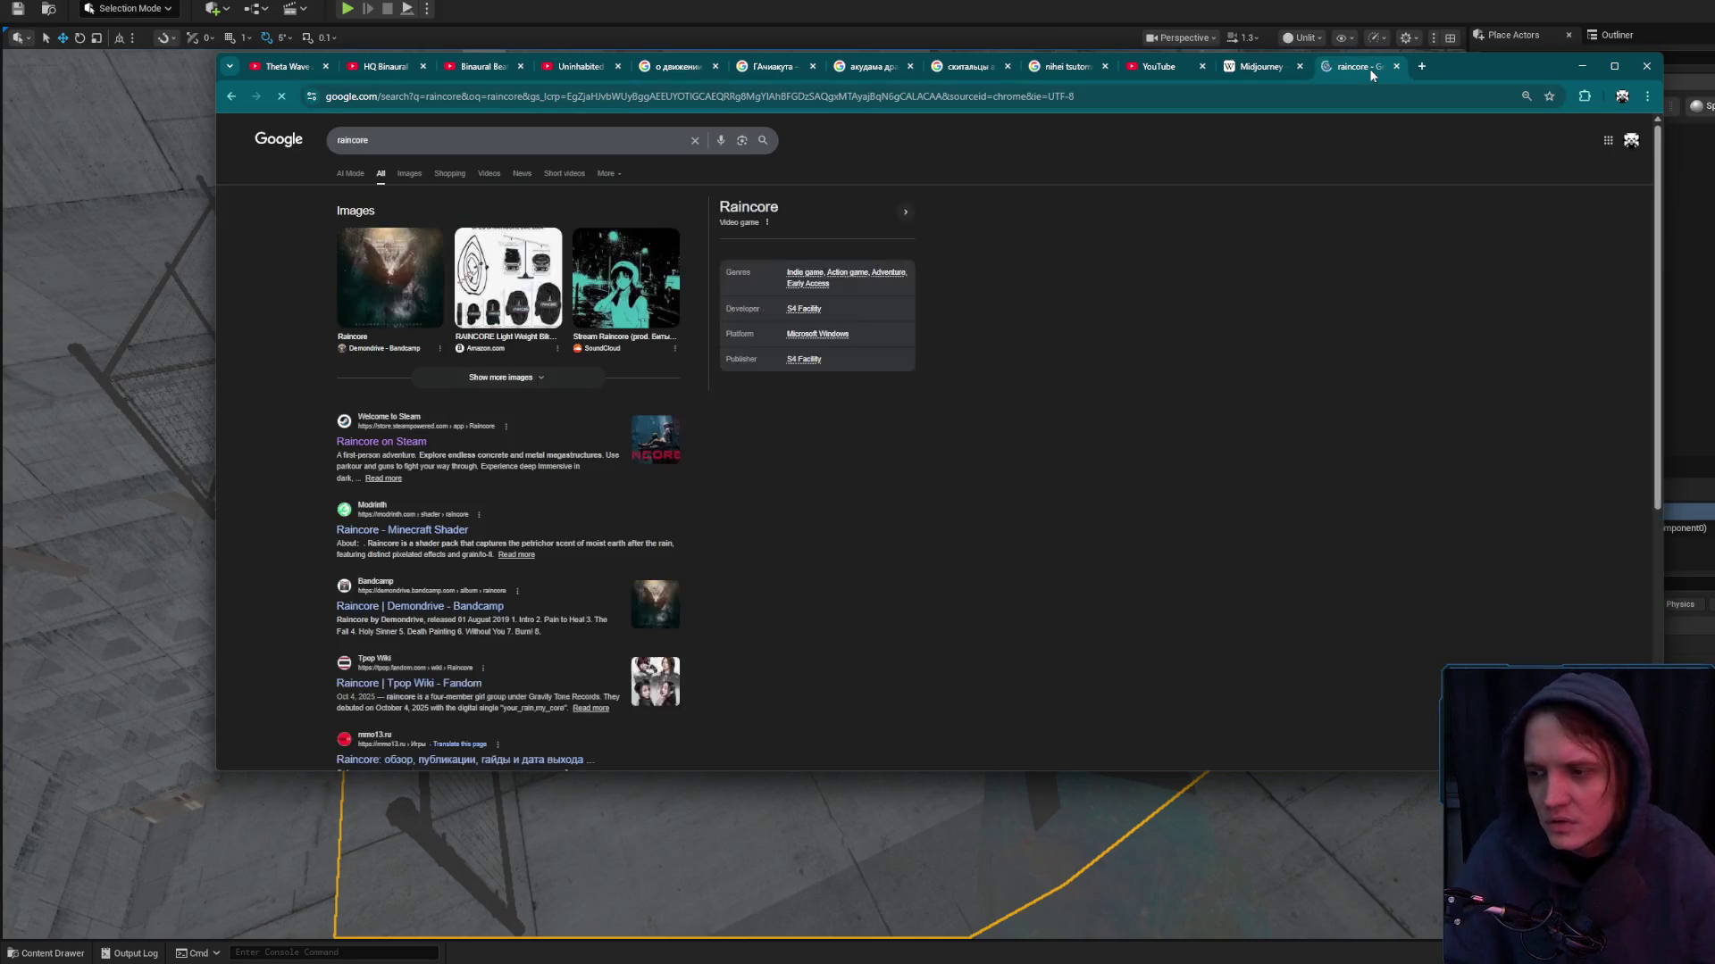
pyautogui.click(381, 441)
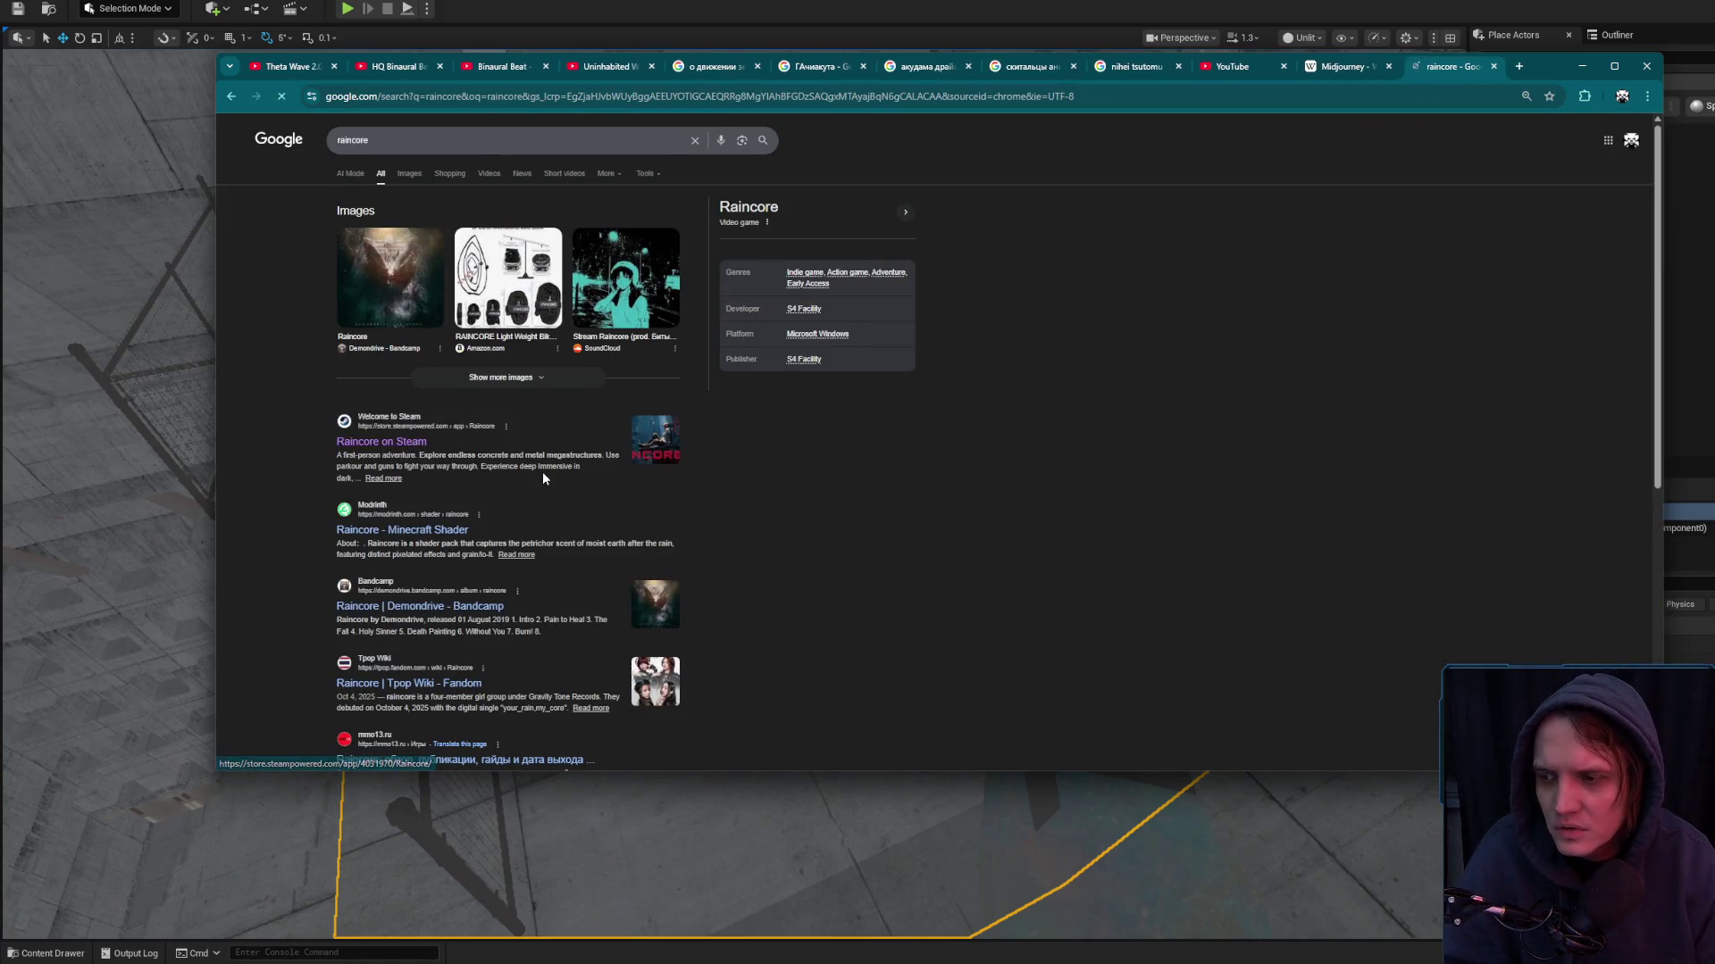
pyautogui.rightClick(1181, 458)
pyautogui.click(1207, 473)
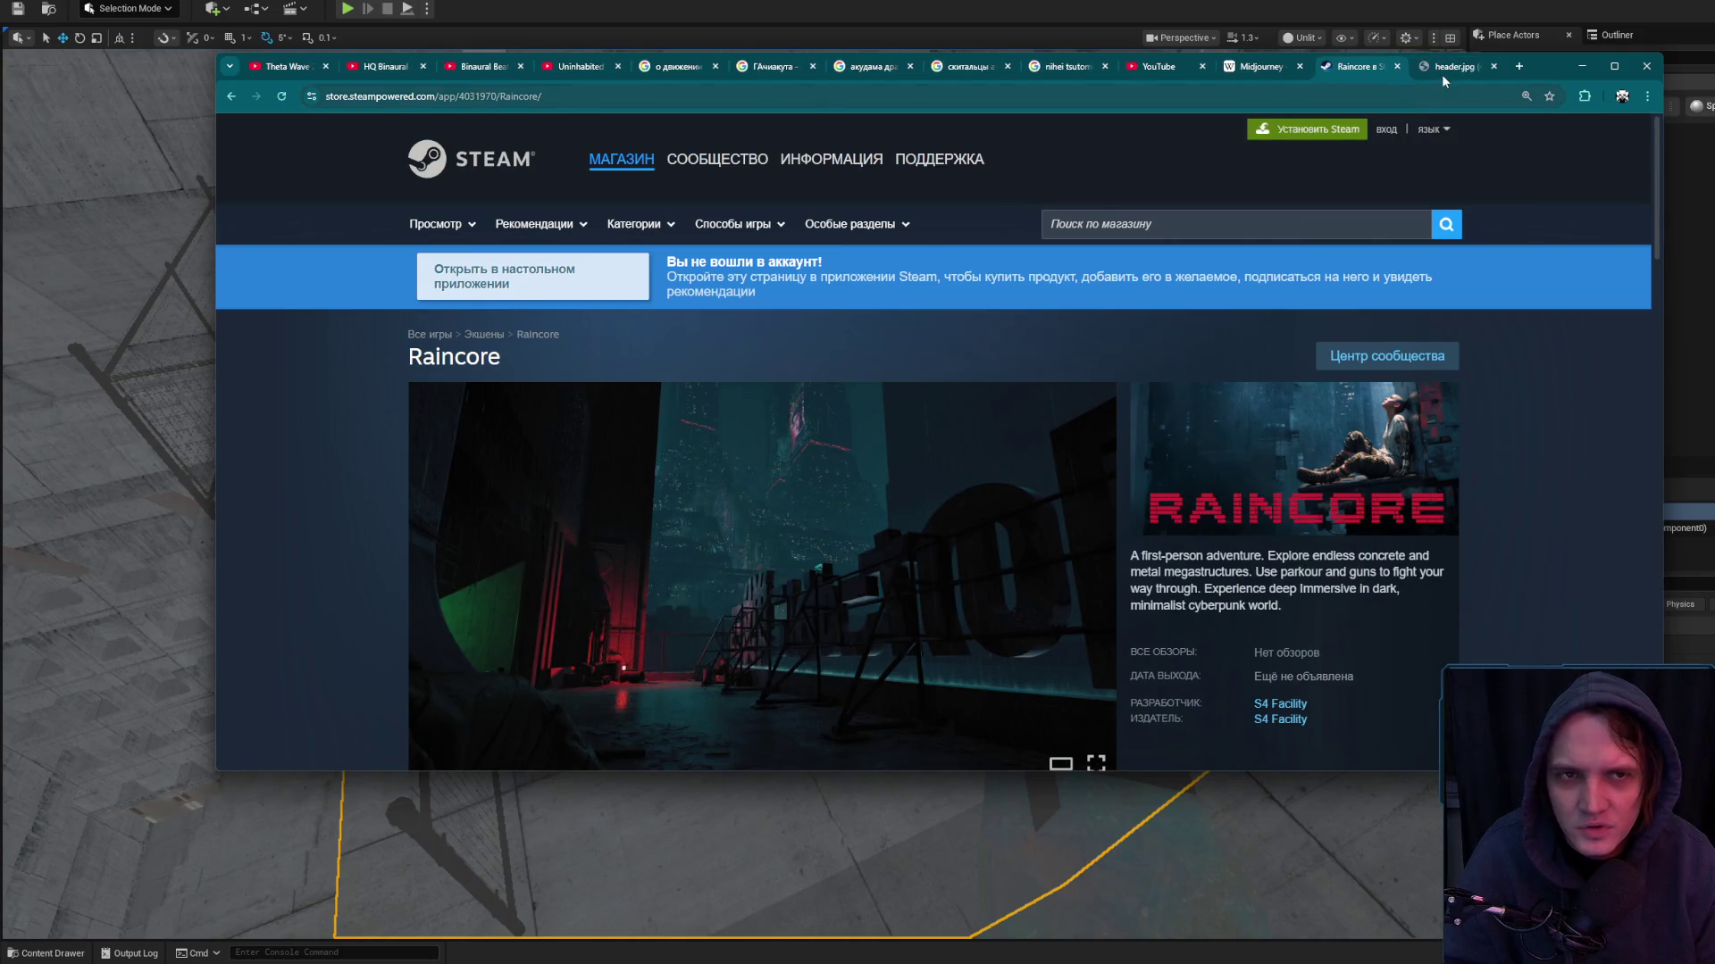
pyautogui.click(1441, 69)
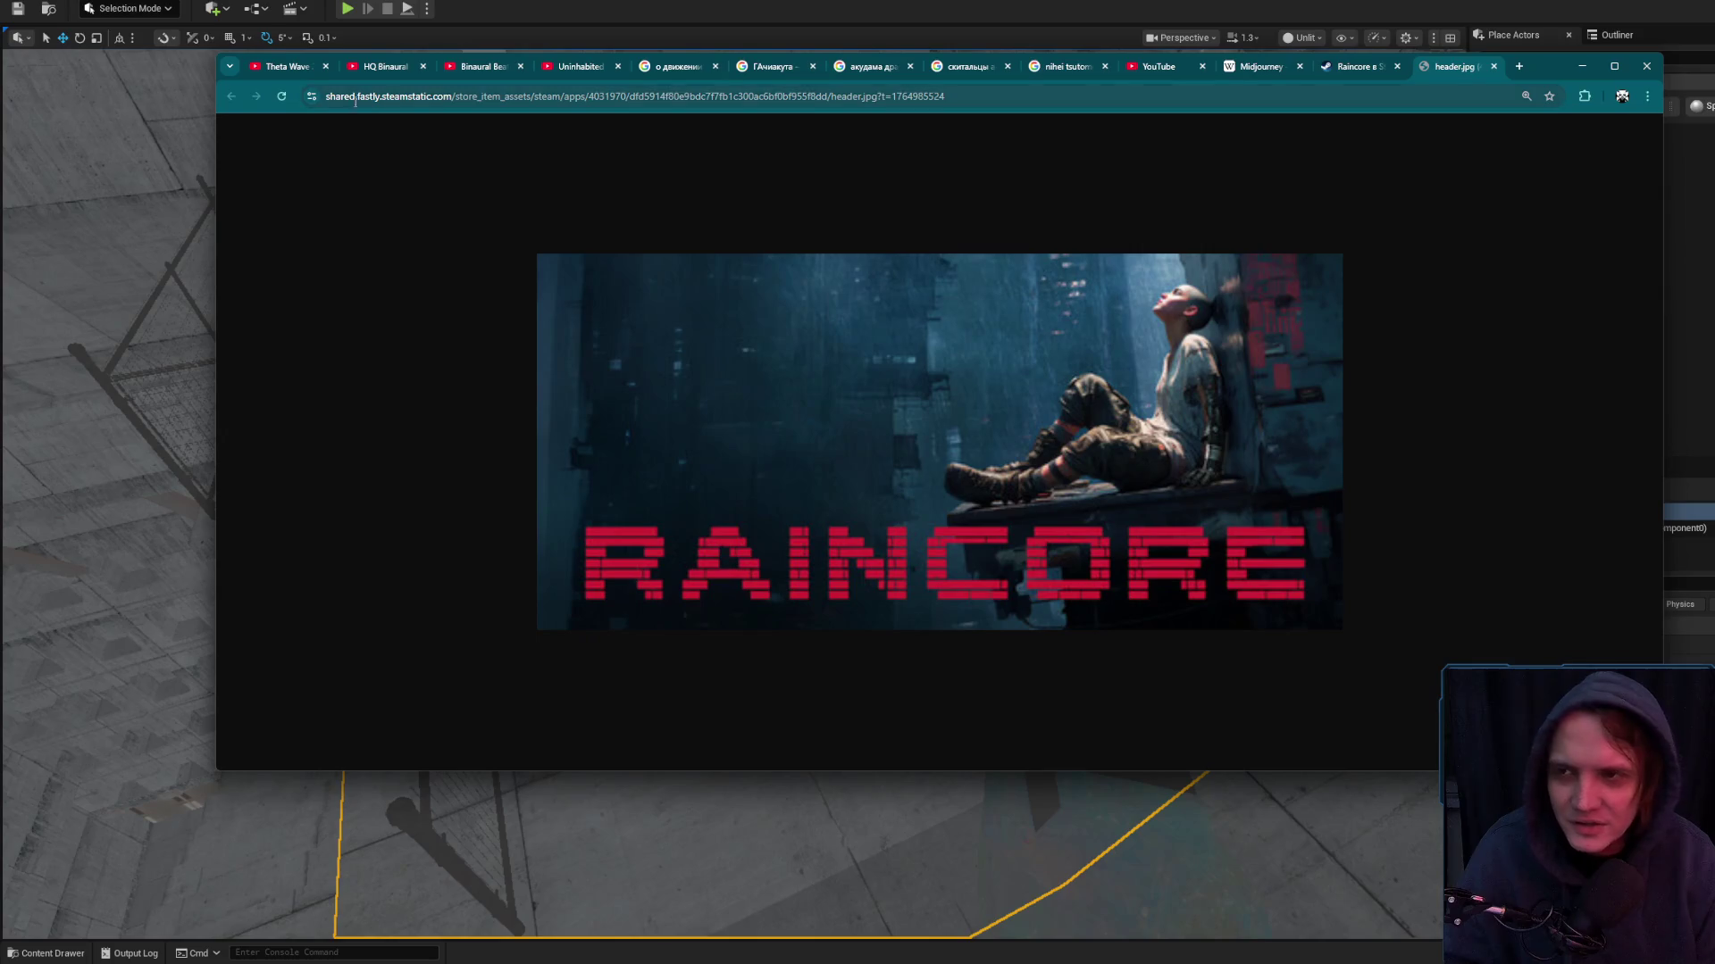
# Return to the Raincore store page, close the header image tab, and switch back to the Midjourney article
pyautogui.click(1366, 67)
pyautogui.scroll(-5, 1286, 348)
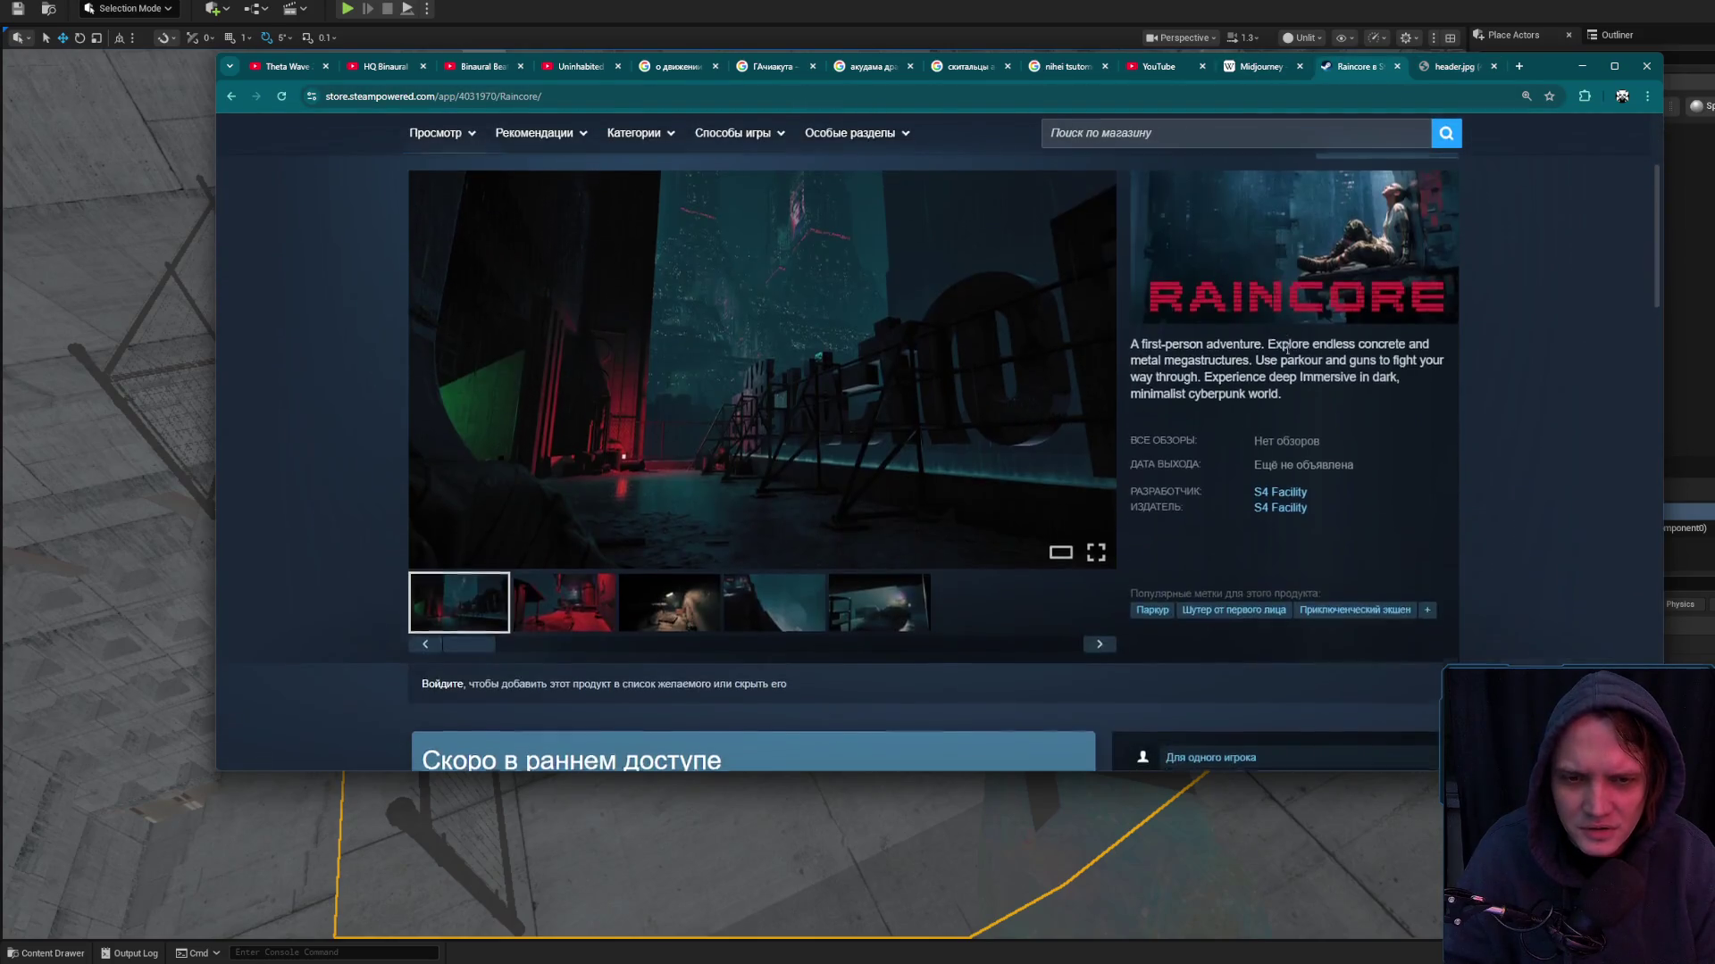
pyautogui.scroll(4, 1375, 357)
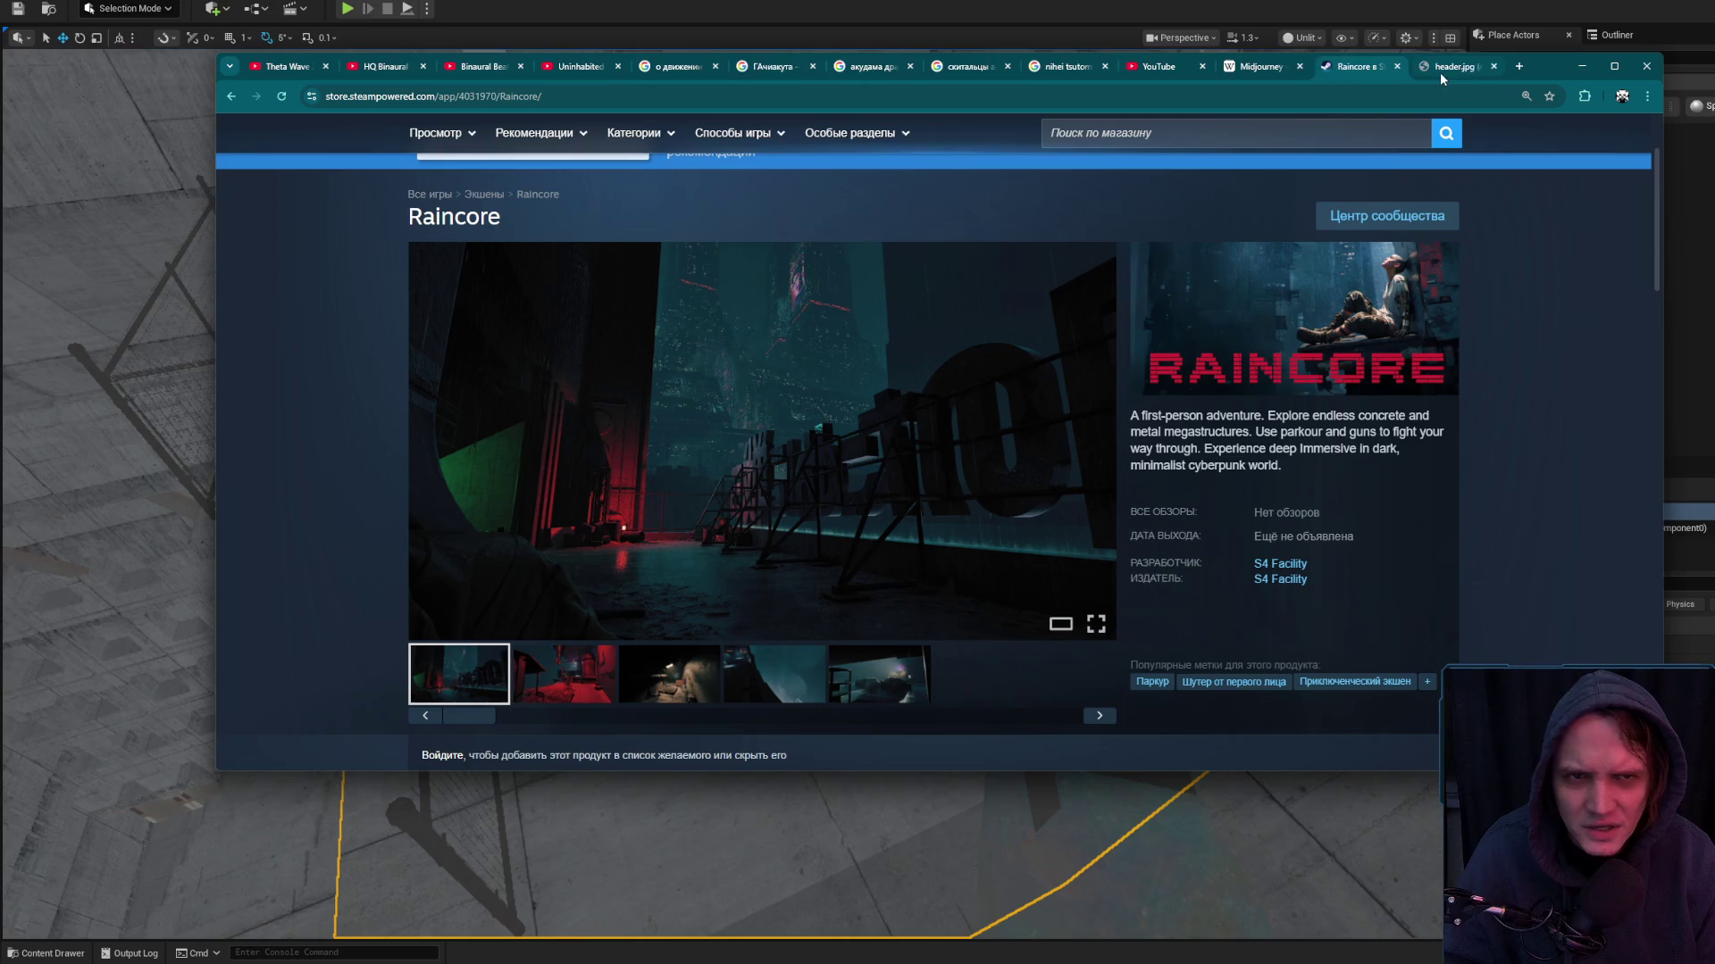
pyautogui.middleClick(1440, 69)
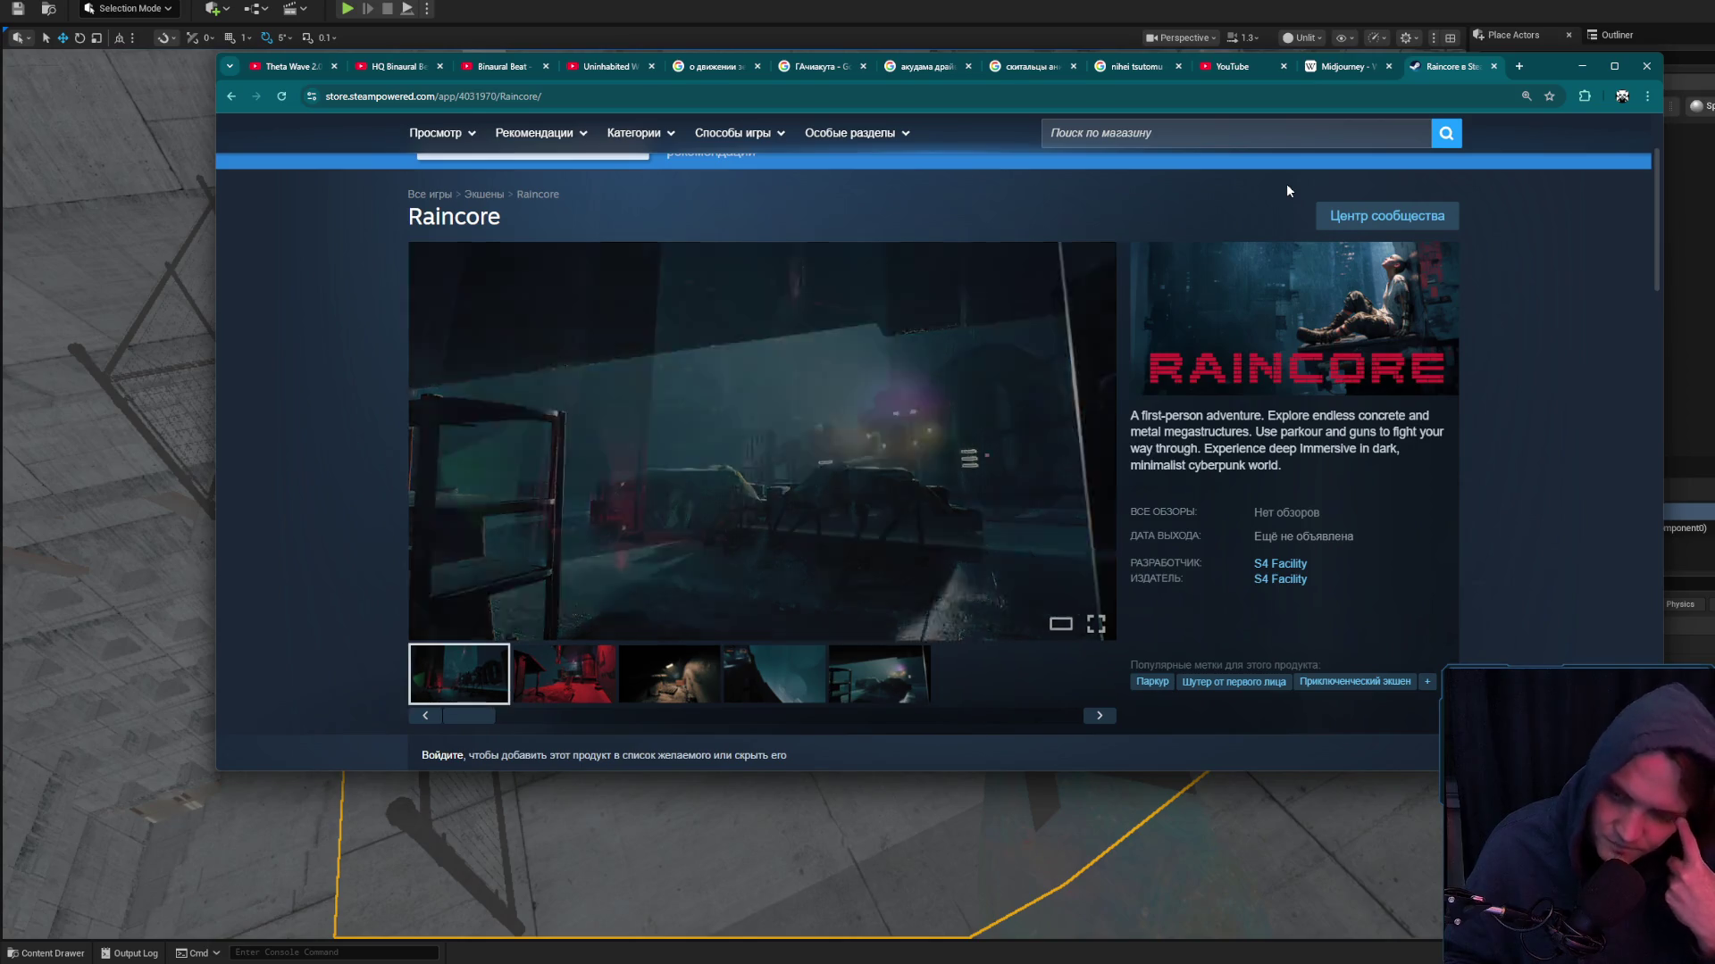
pyautogui.moveTo(1075, 374)
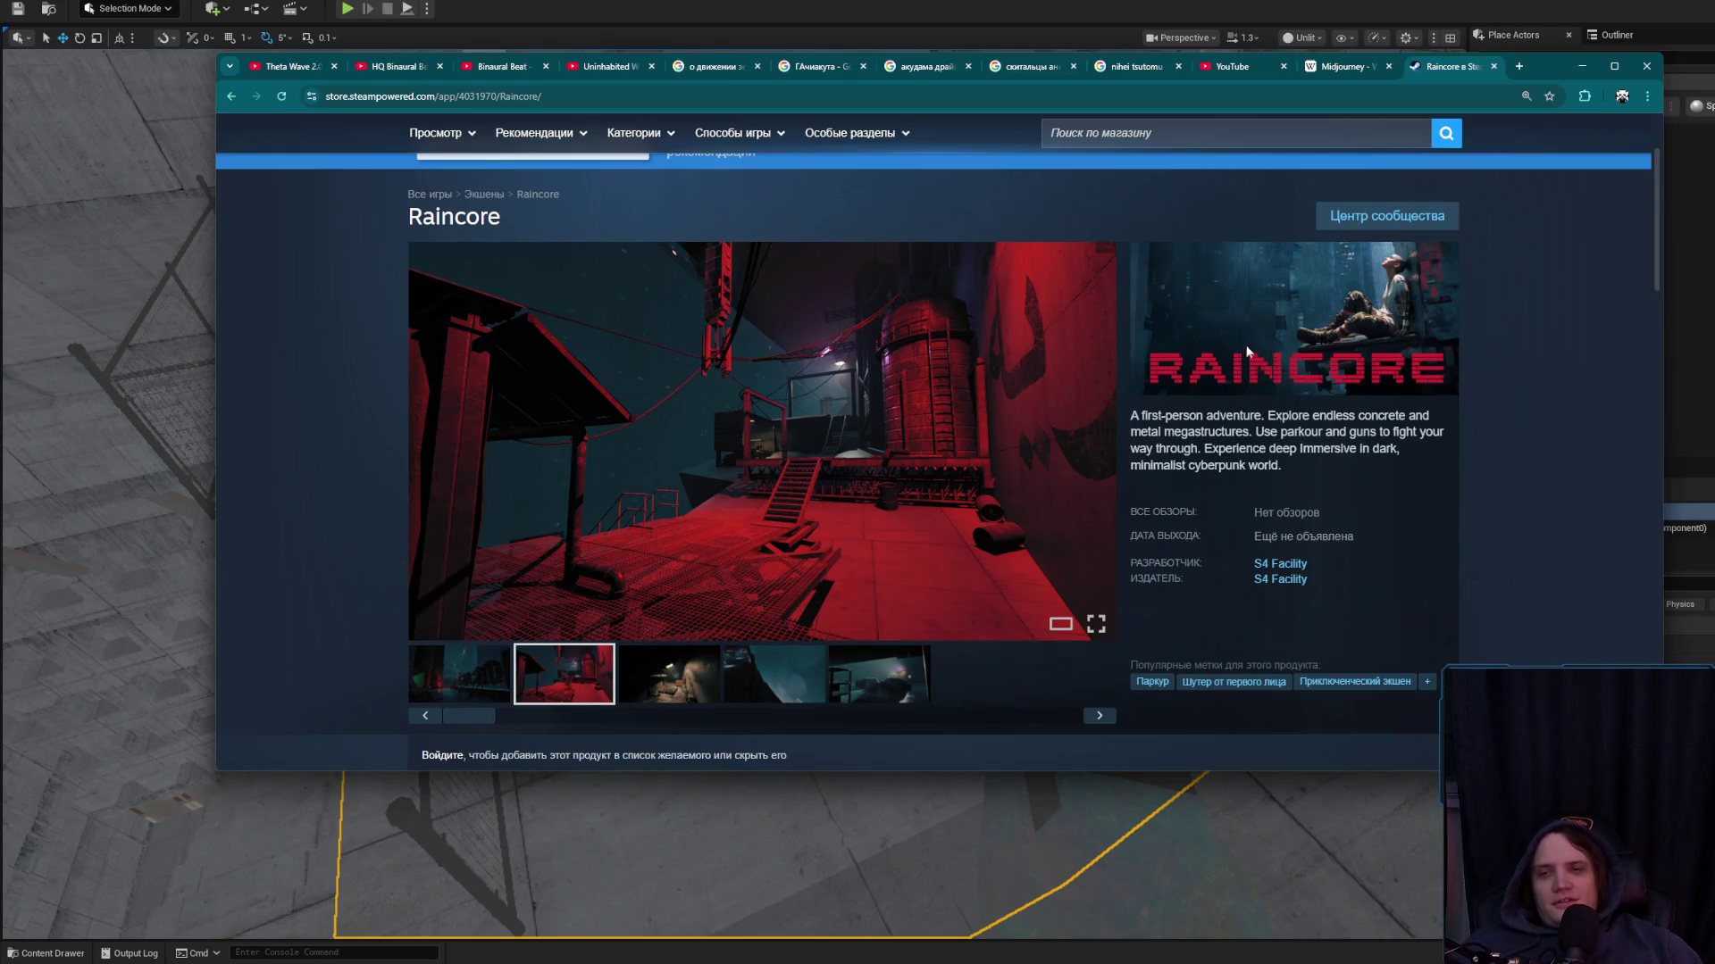
pyautogui.click(1367, 67)
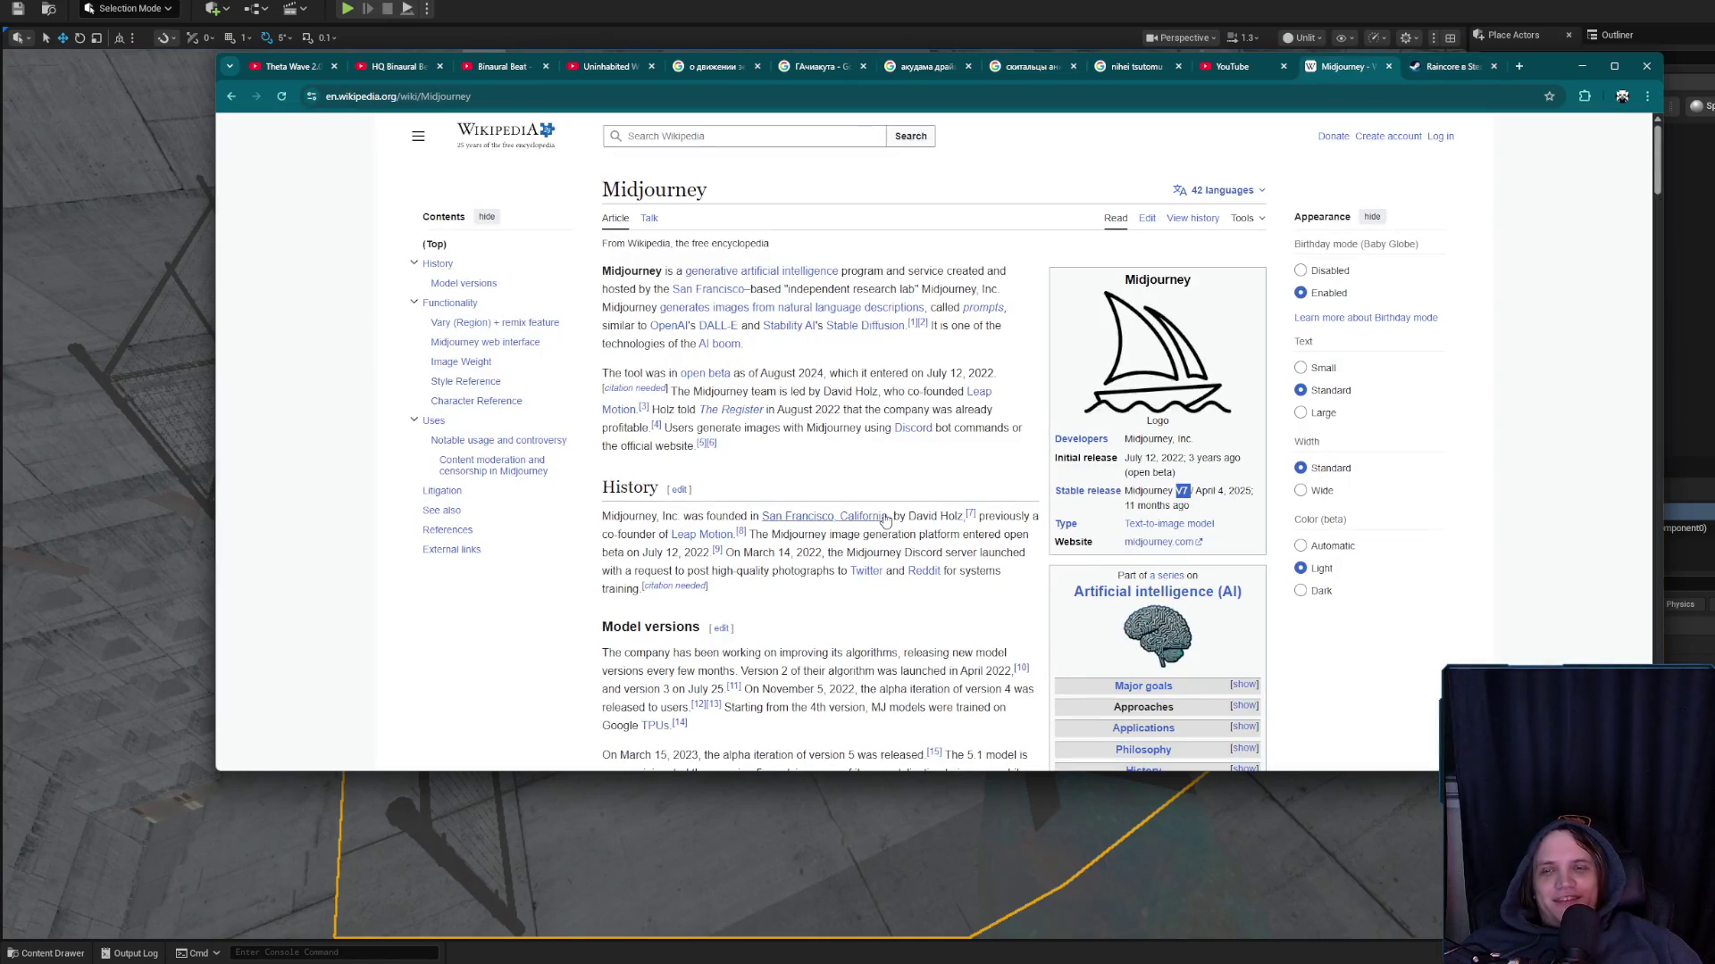
# Close the Midjourney Wikipedia tab and bring up a work-profile browser window
pyautogui.scroll(-2, 1113, 557)
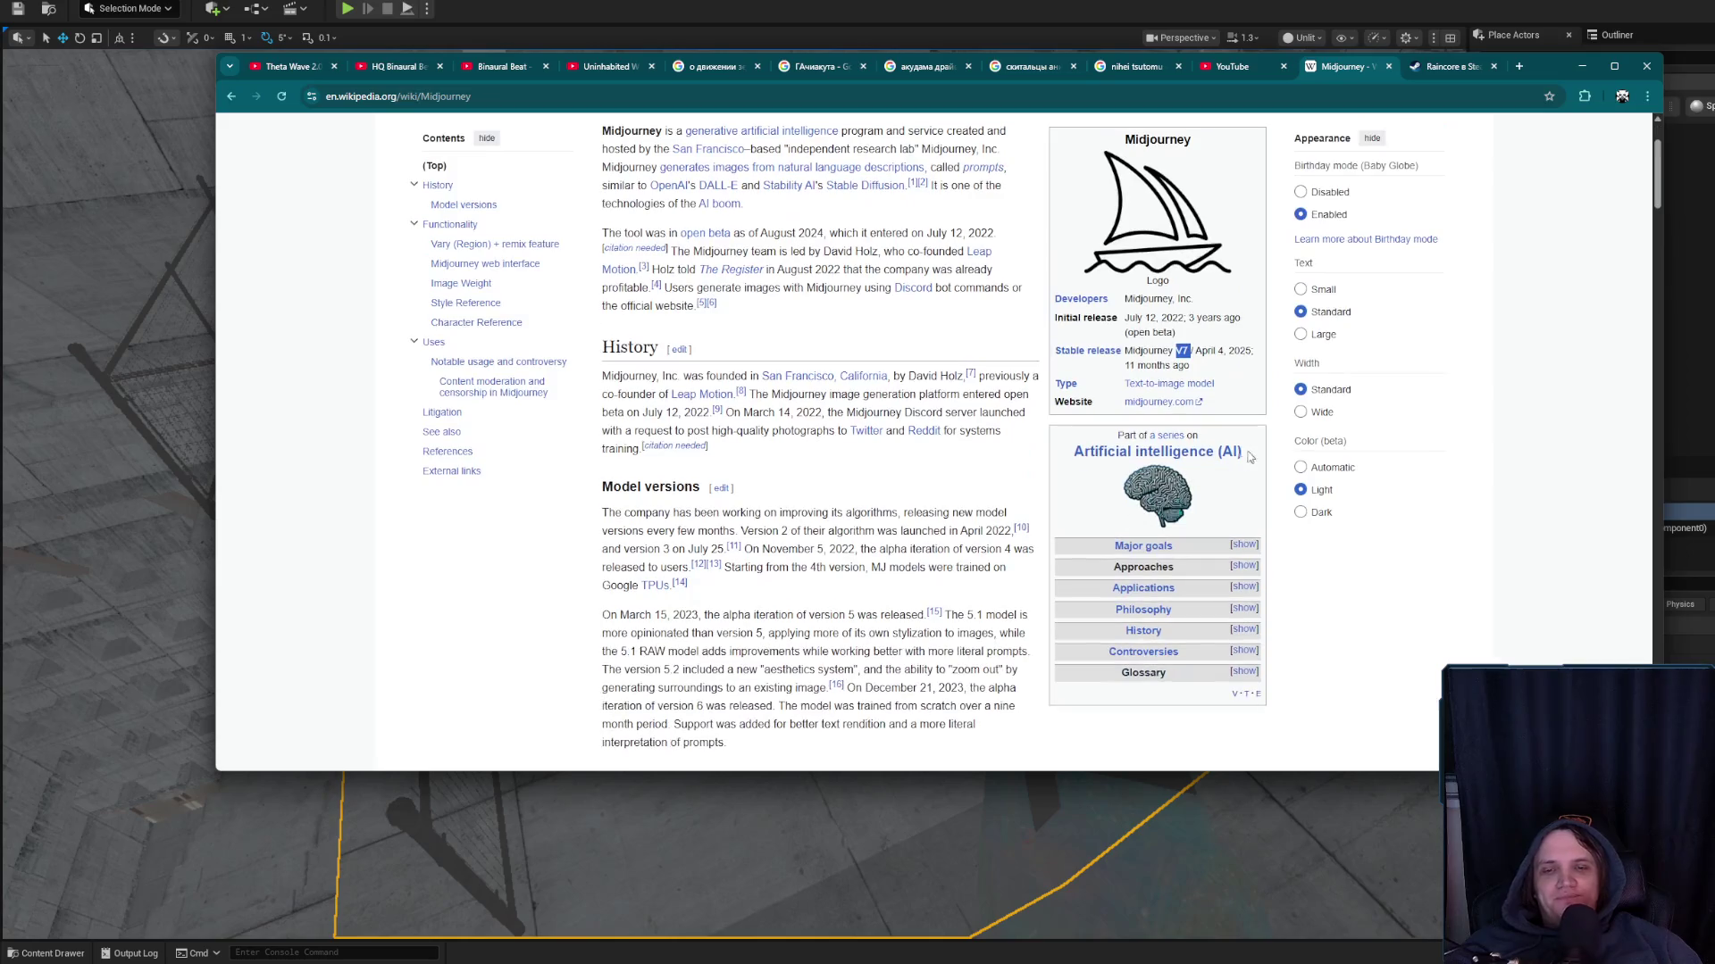
pyautogui.middleClick(1364, 66)
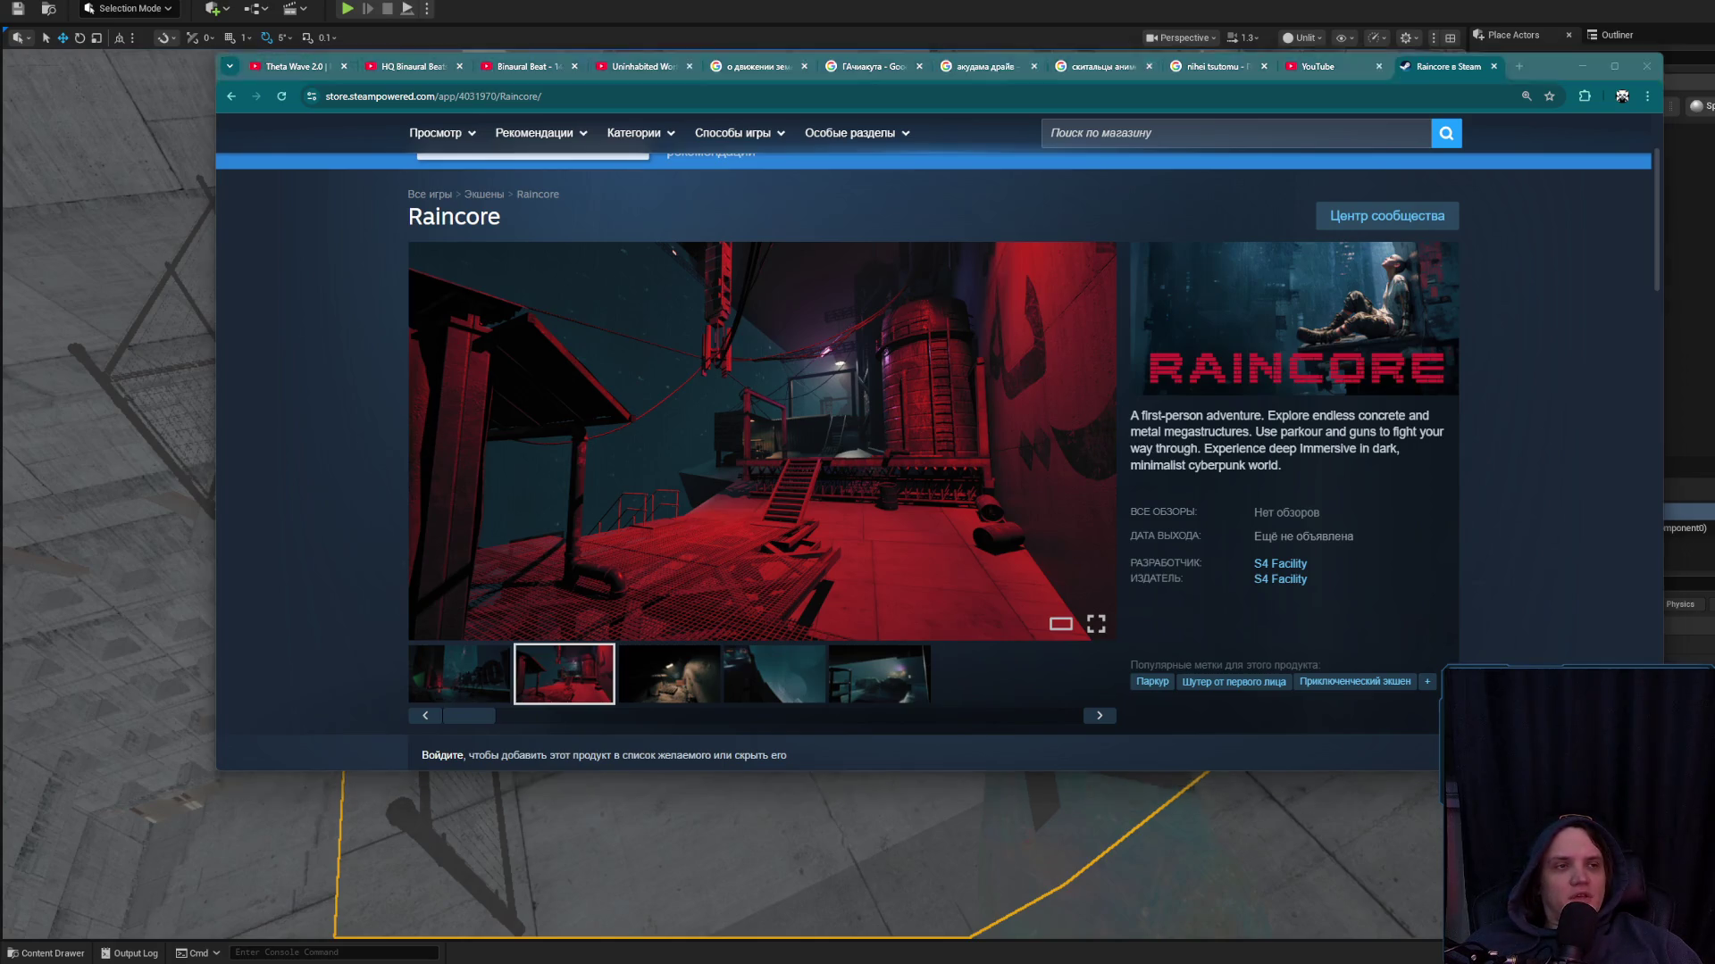
pyautogui.click(1250, 513)
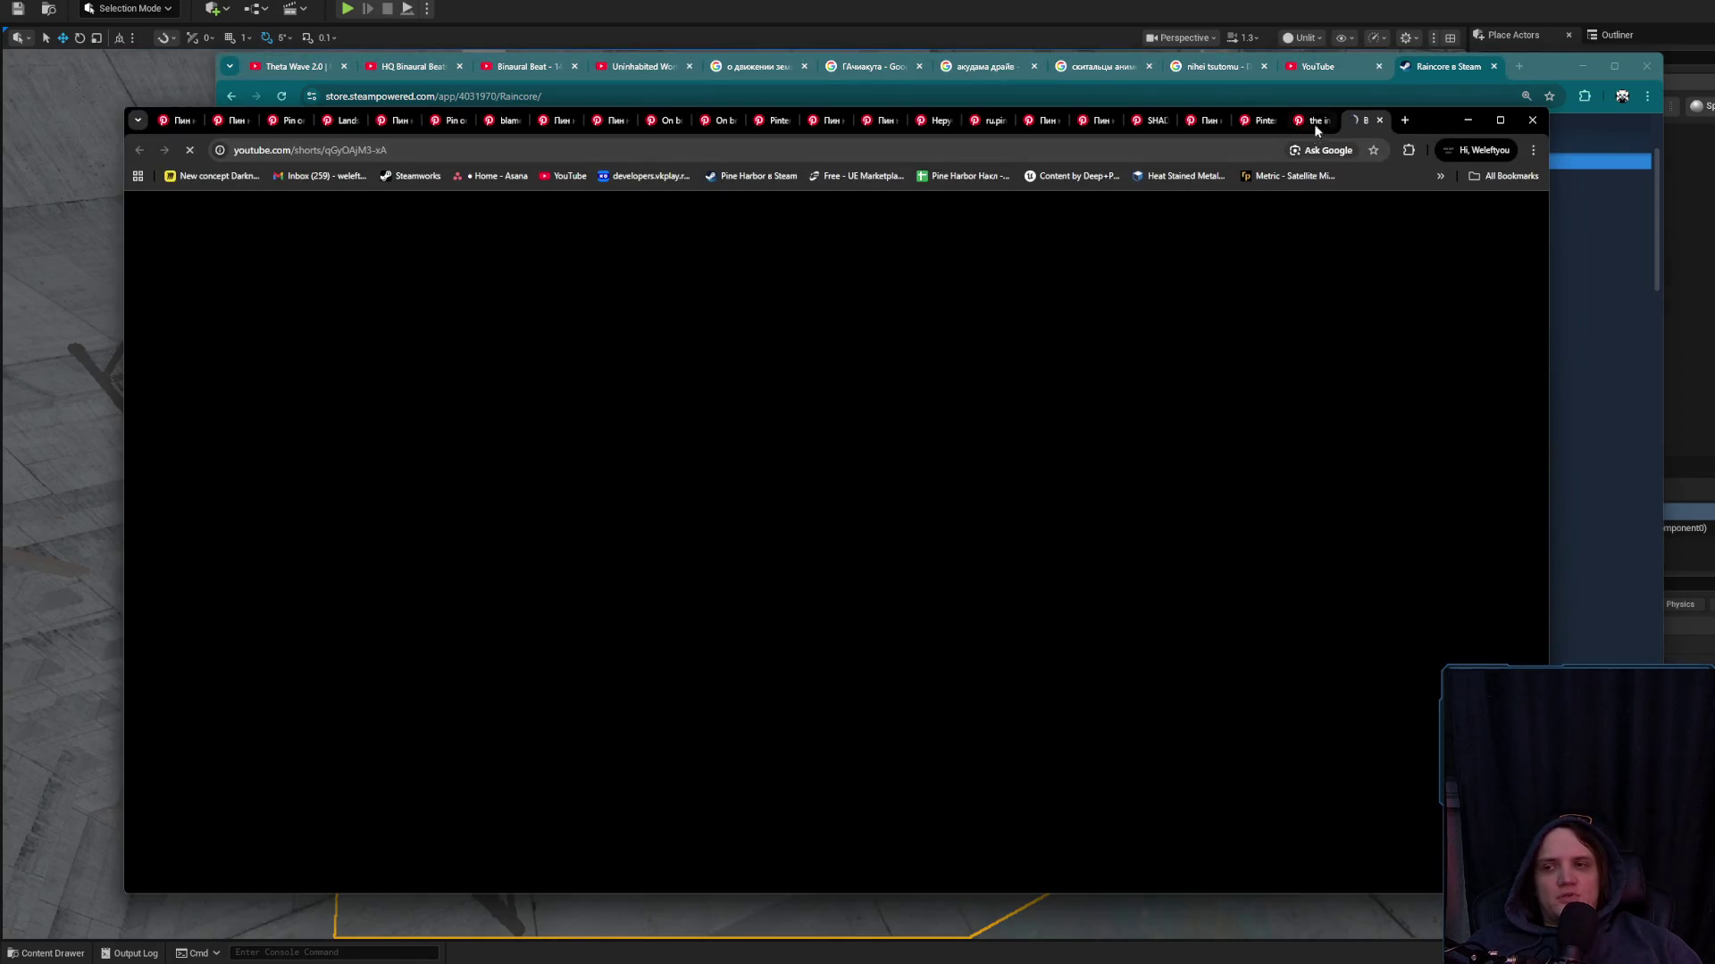
# Load twitch.tv/raincore_dev in a new tab of the work-profile window
pyautogui.click(1404, 119)
pyautogui.write('twitch.tv/raincore_dev')
pyautogui.press('Return')
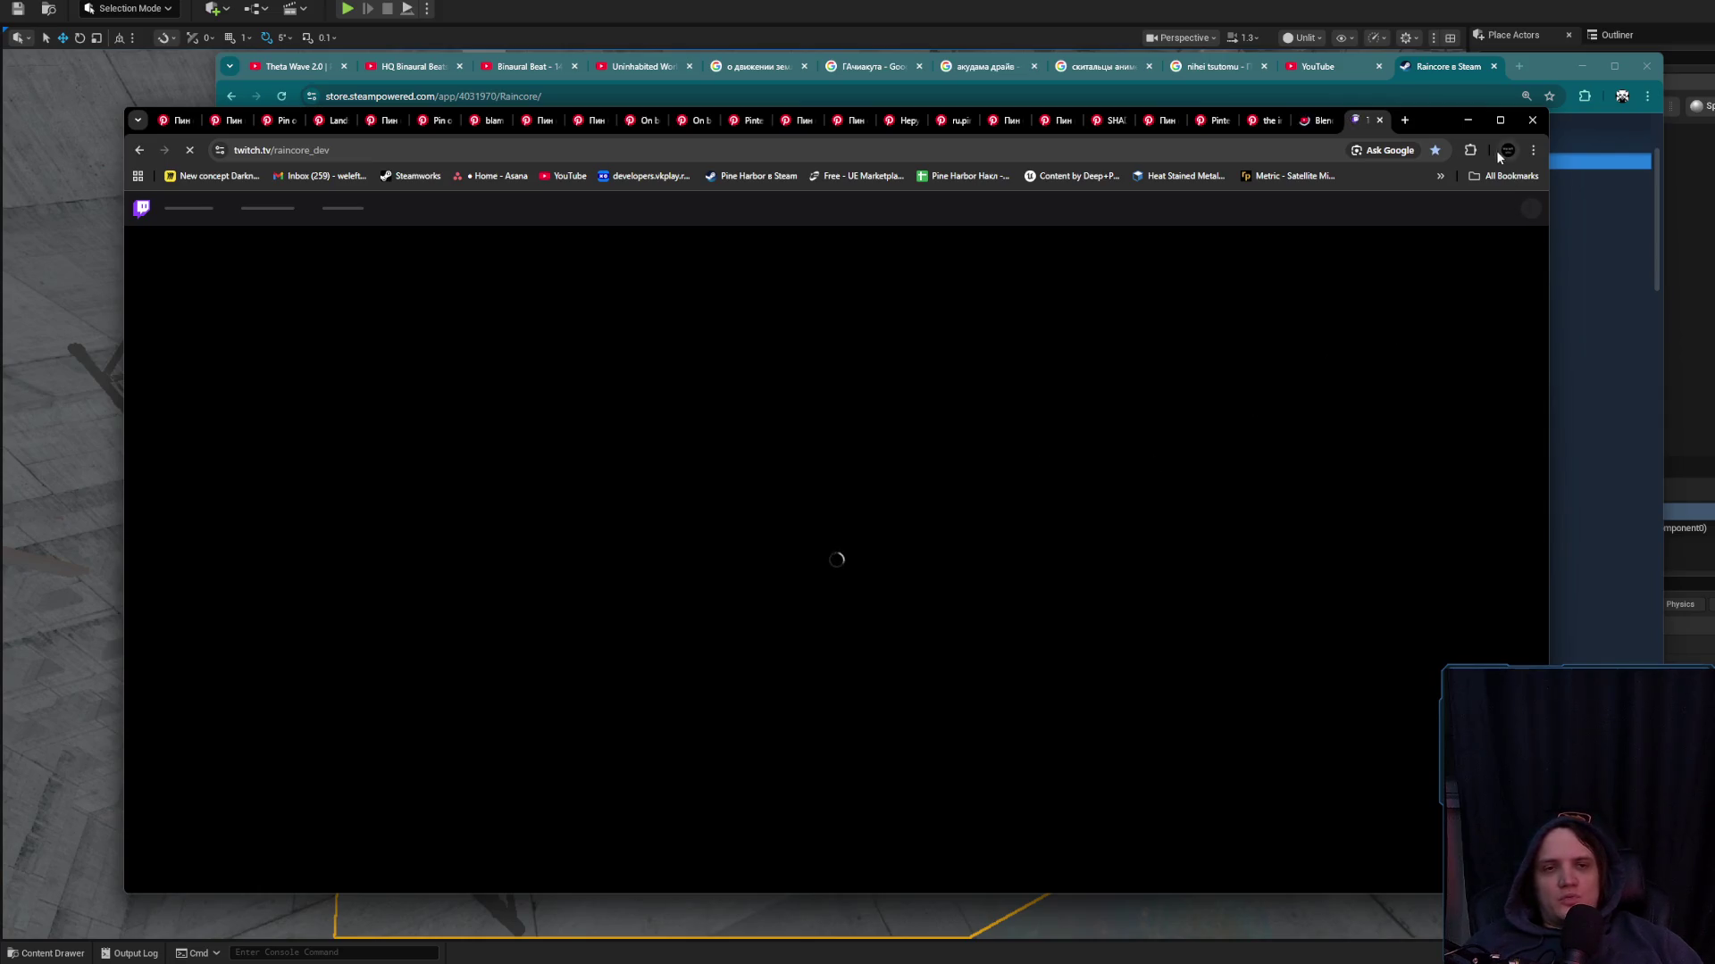
pyautogui.click(1469, 150)
pyautogui.click(1470, 152)
# Pause the playing YouTube Short and return to the raincore_dev stream chat
pyautogui.click(1310, 120)
pyautogui.click(1363, 121)
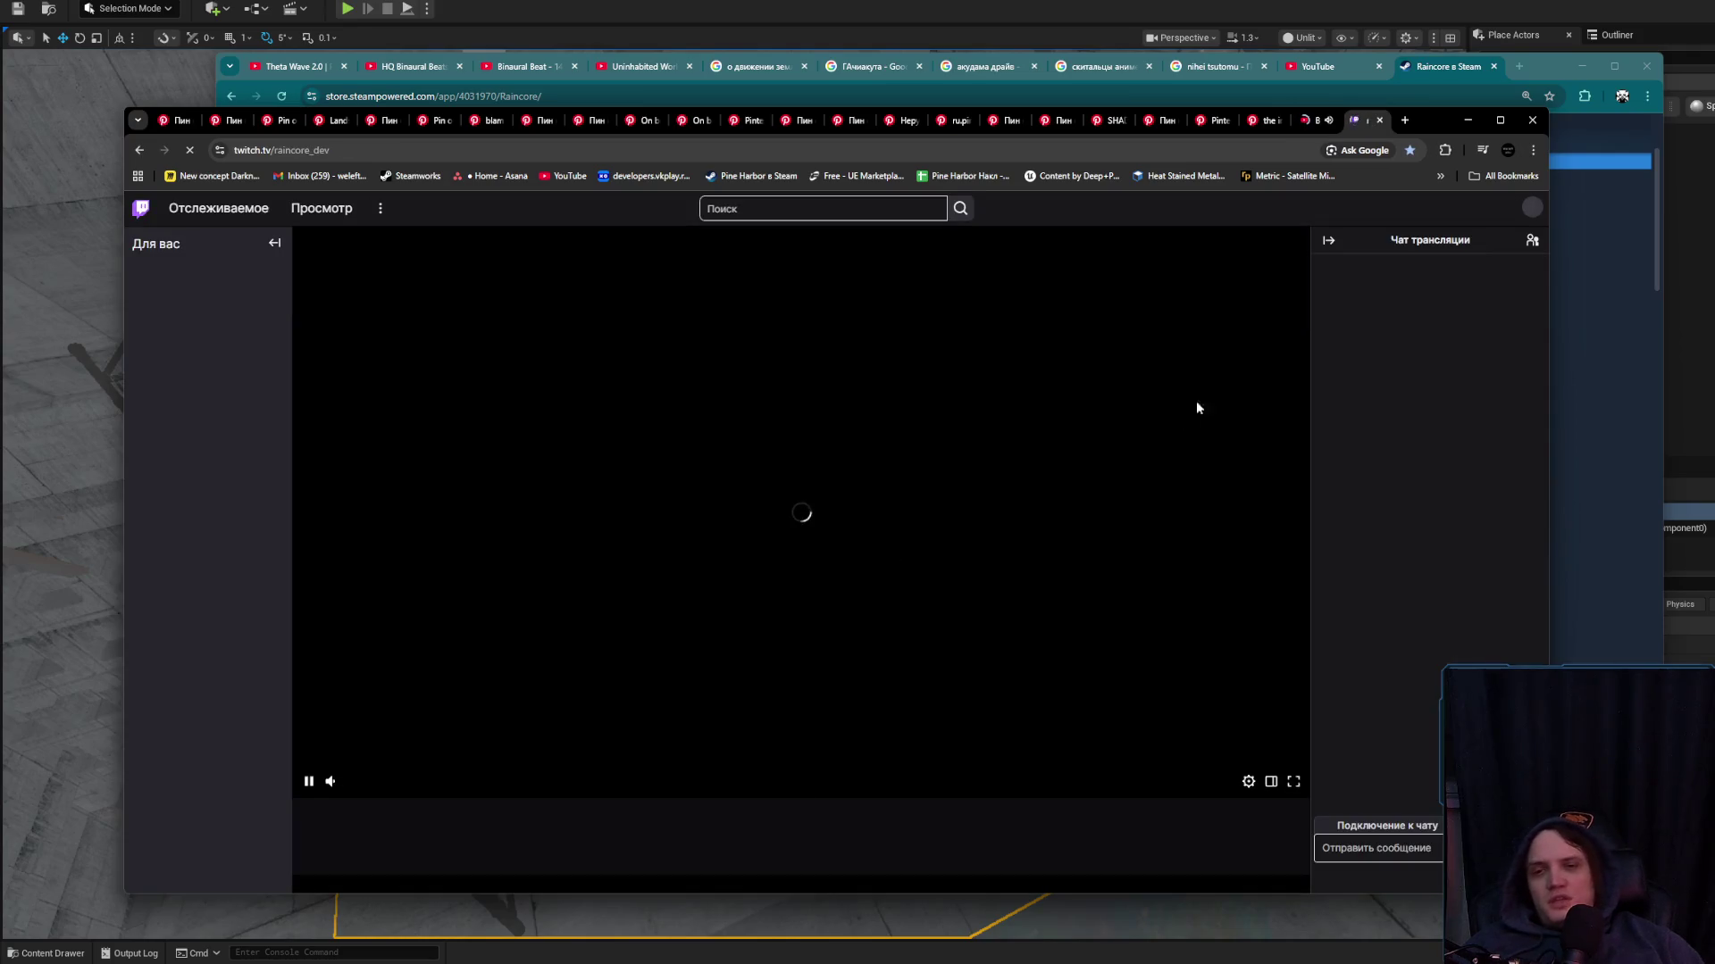
pyautogui.click(1309, 119)
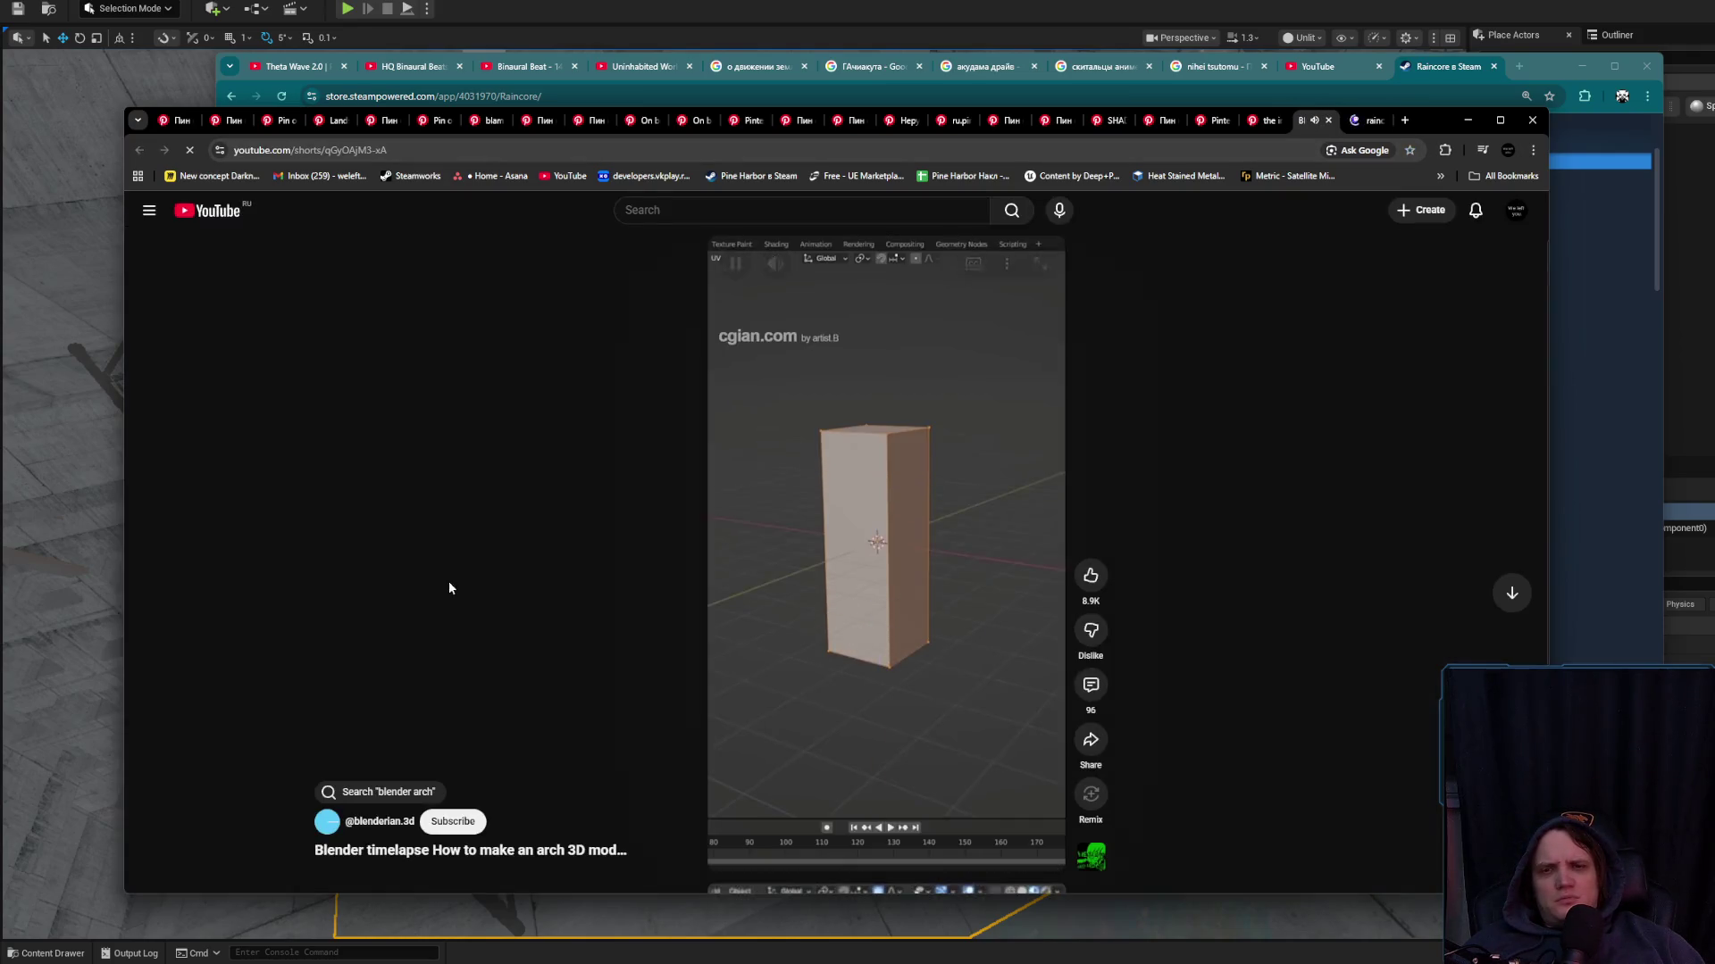
pyautogui.click(835, 459)
pyautogui.click(1367, 120)
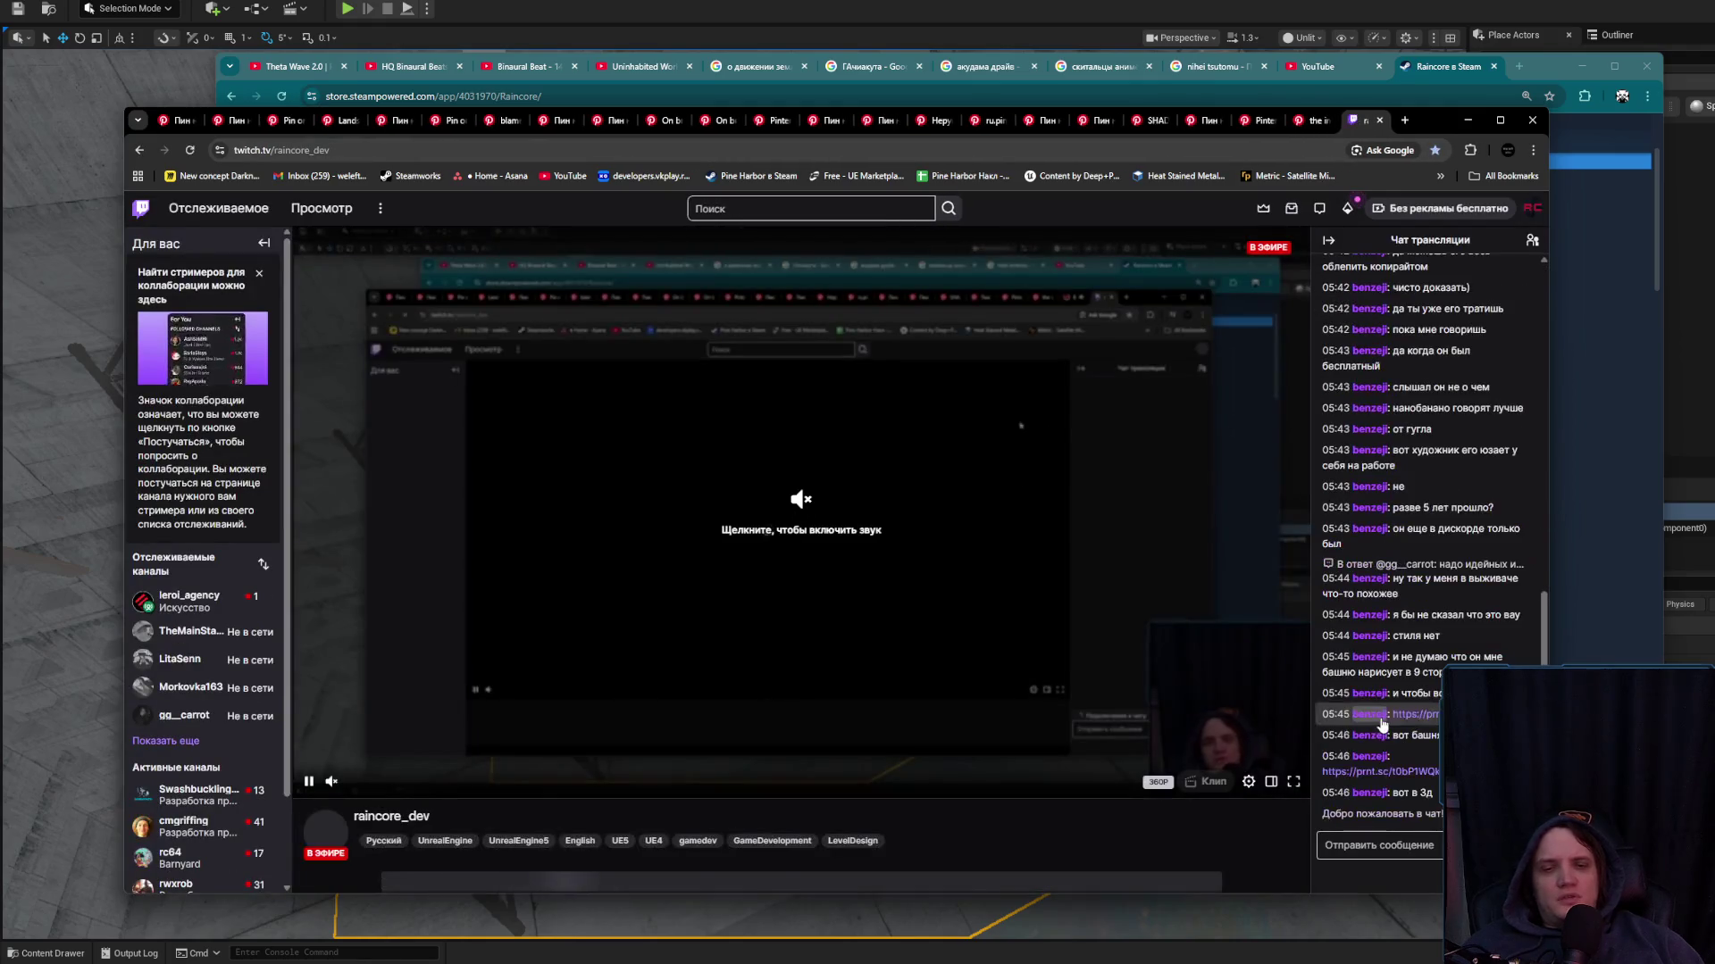
# Open the two prnt.sc tomato screenshots from chat, compare them, and start a 'nano banana' search
pyautogui.middleClick(1380, 771)
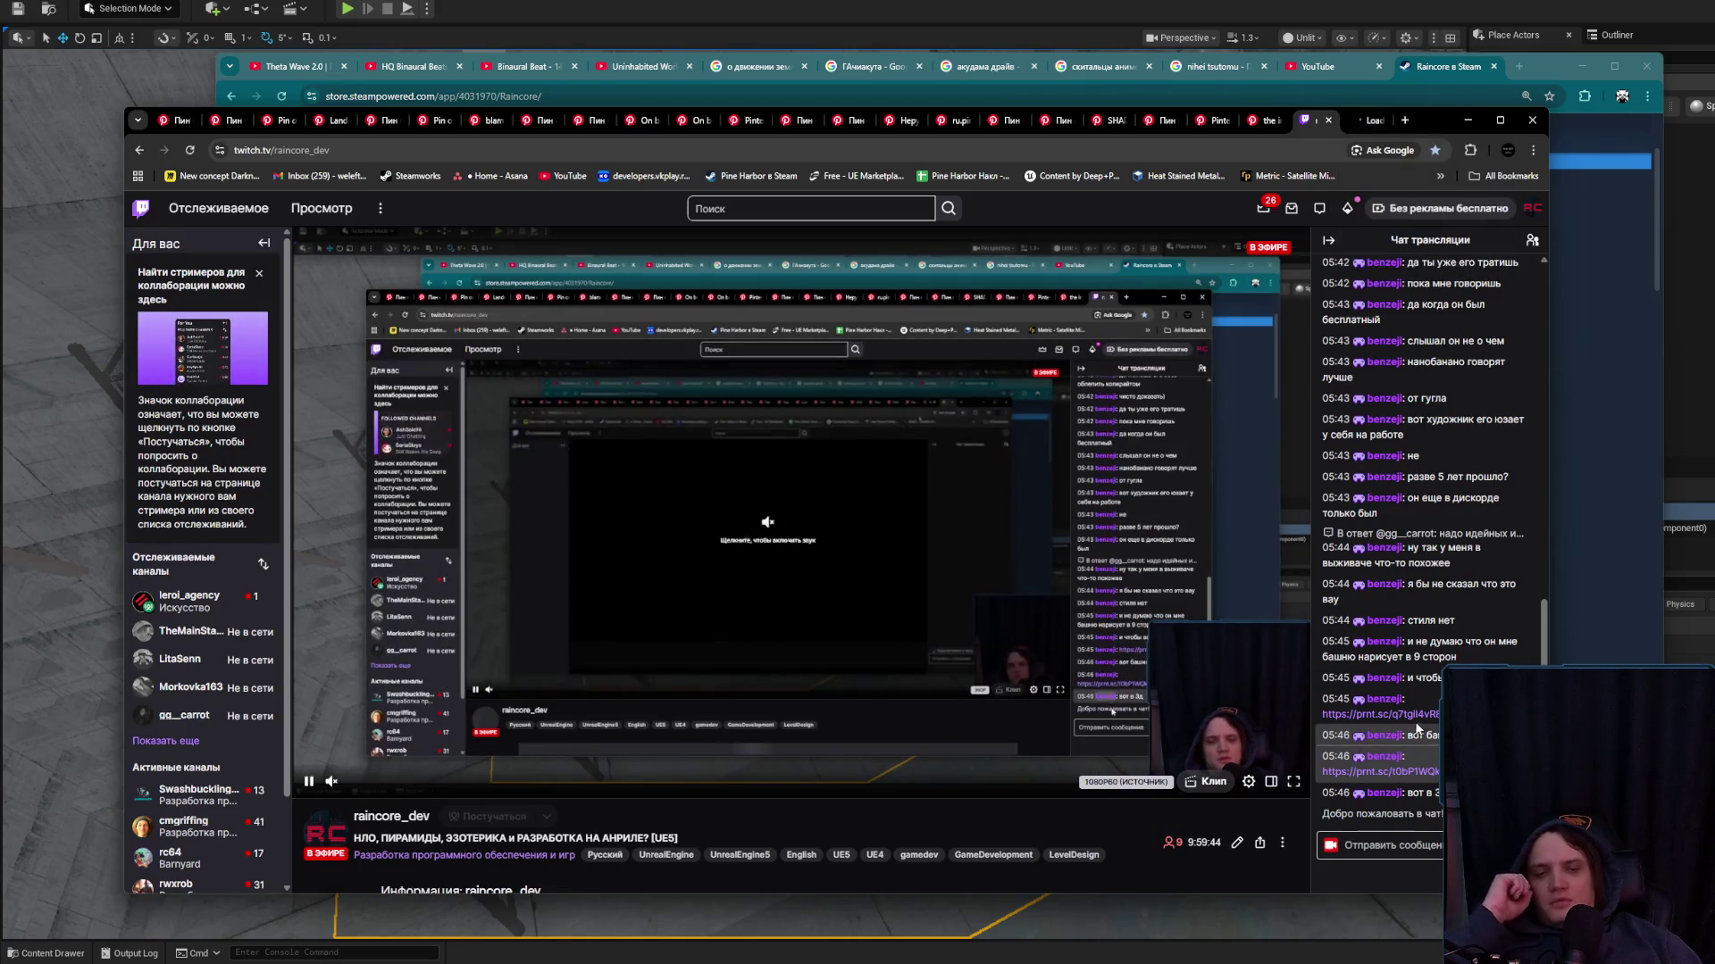
pyautogui.middleClick(1412, 713)
pyautogui.click(1359, 120)
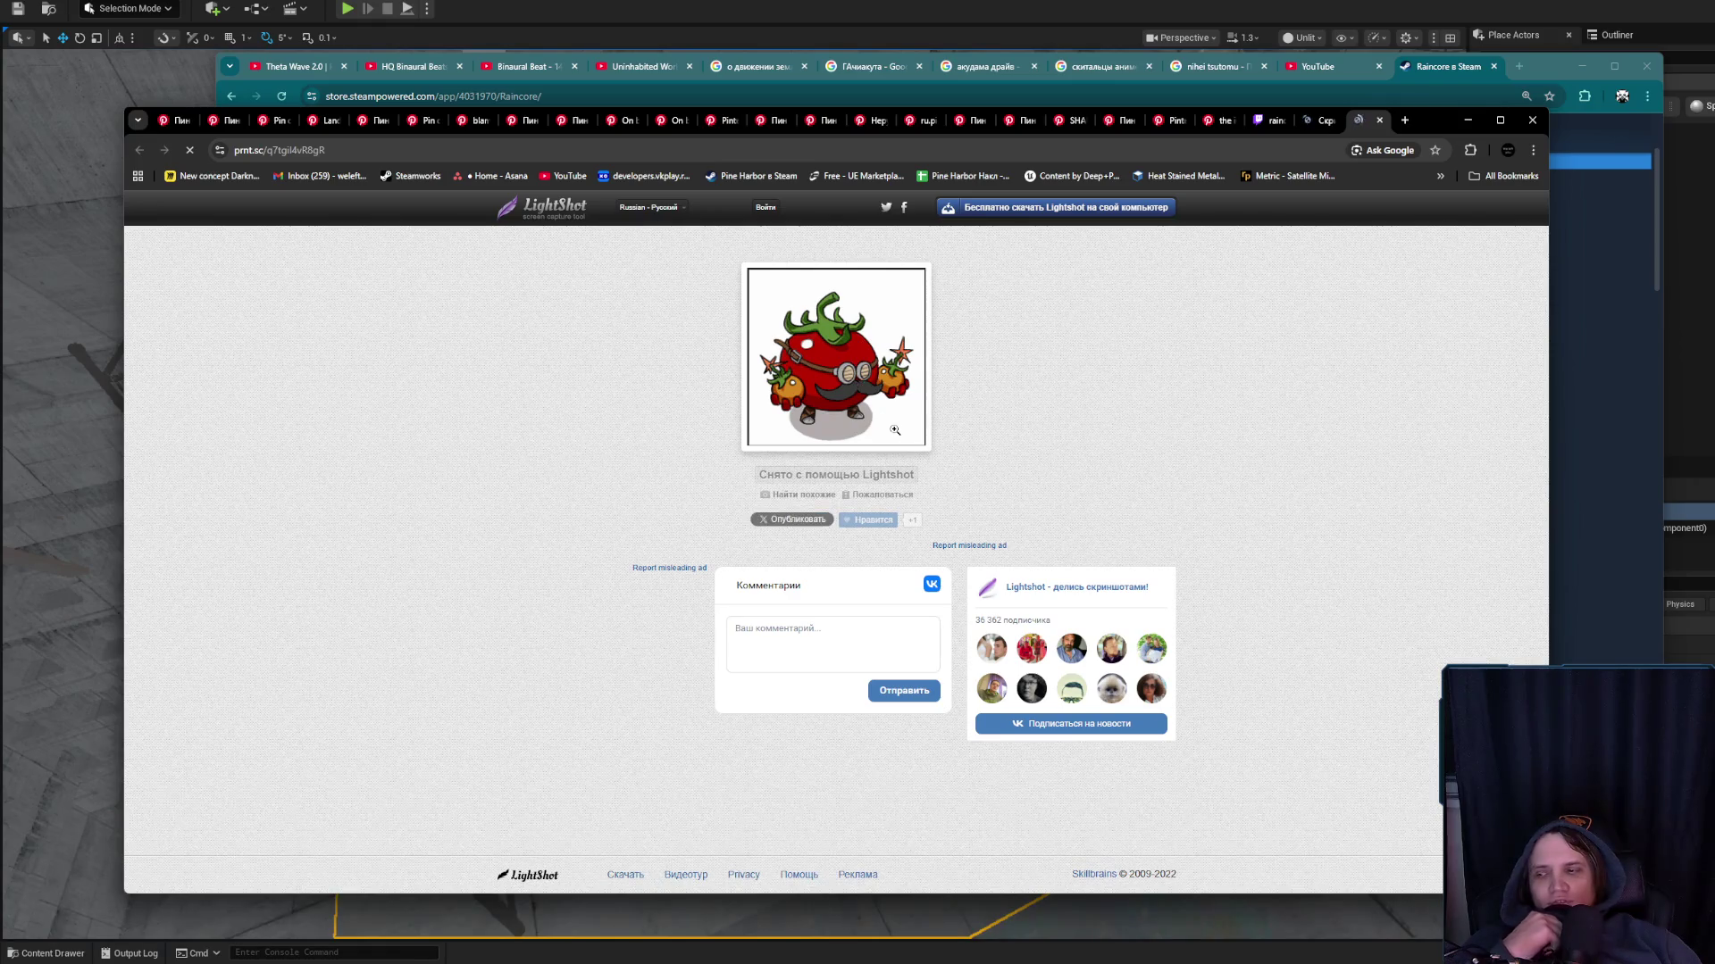
pyautogui.click(1305, 127)
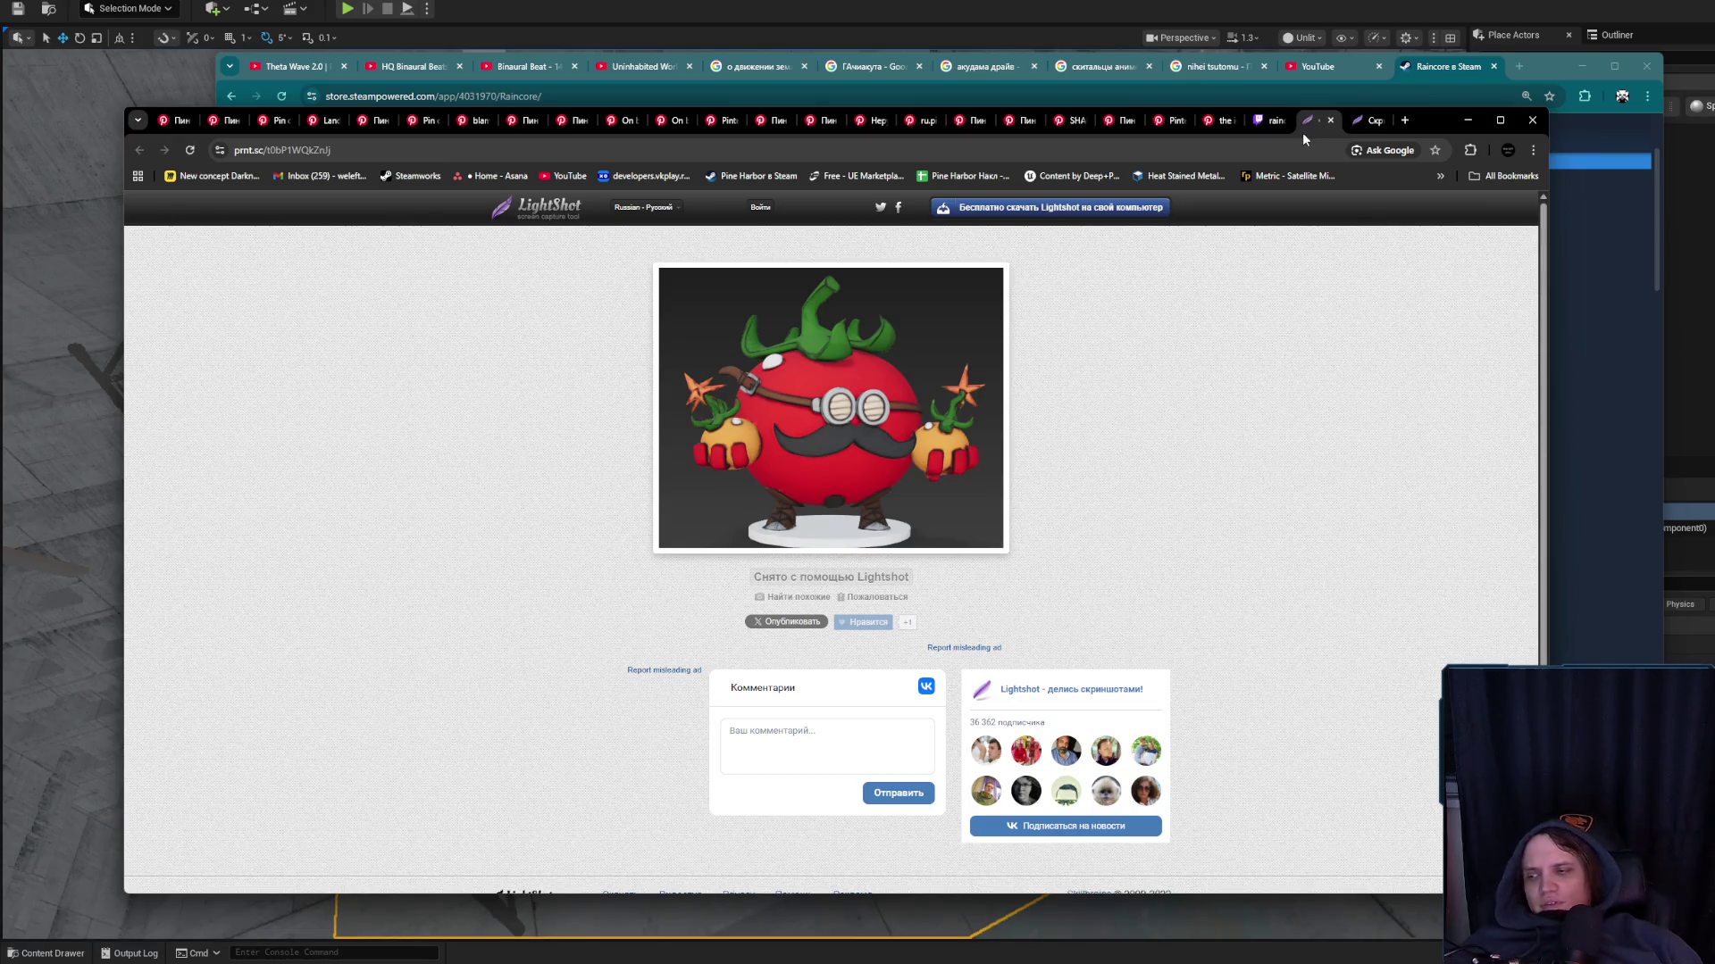
pyautogui.click(1369, 123)
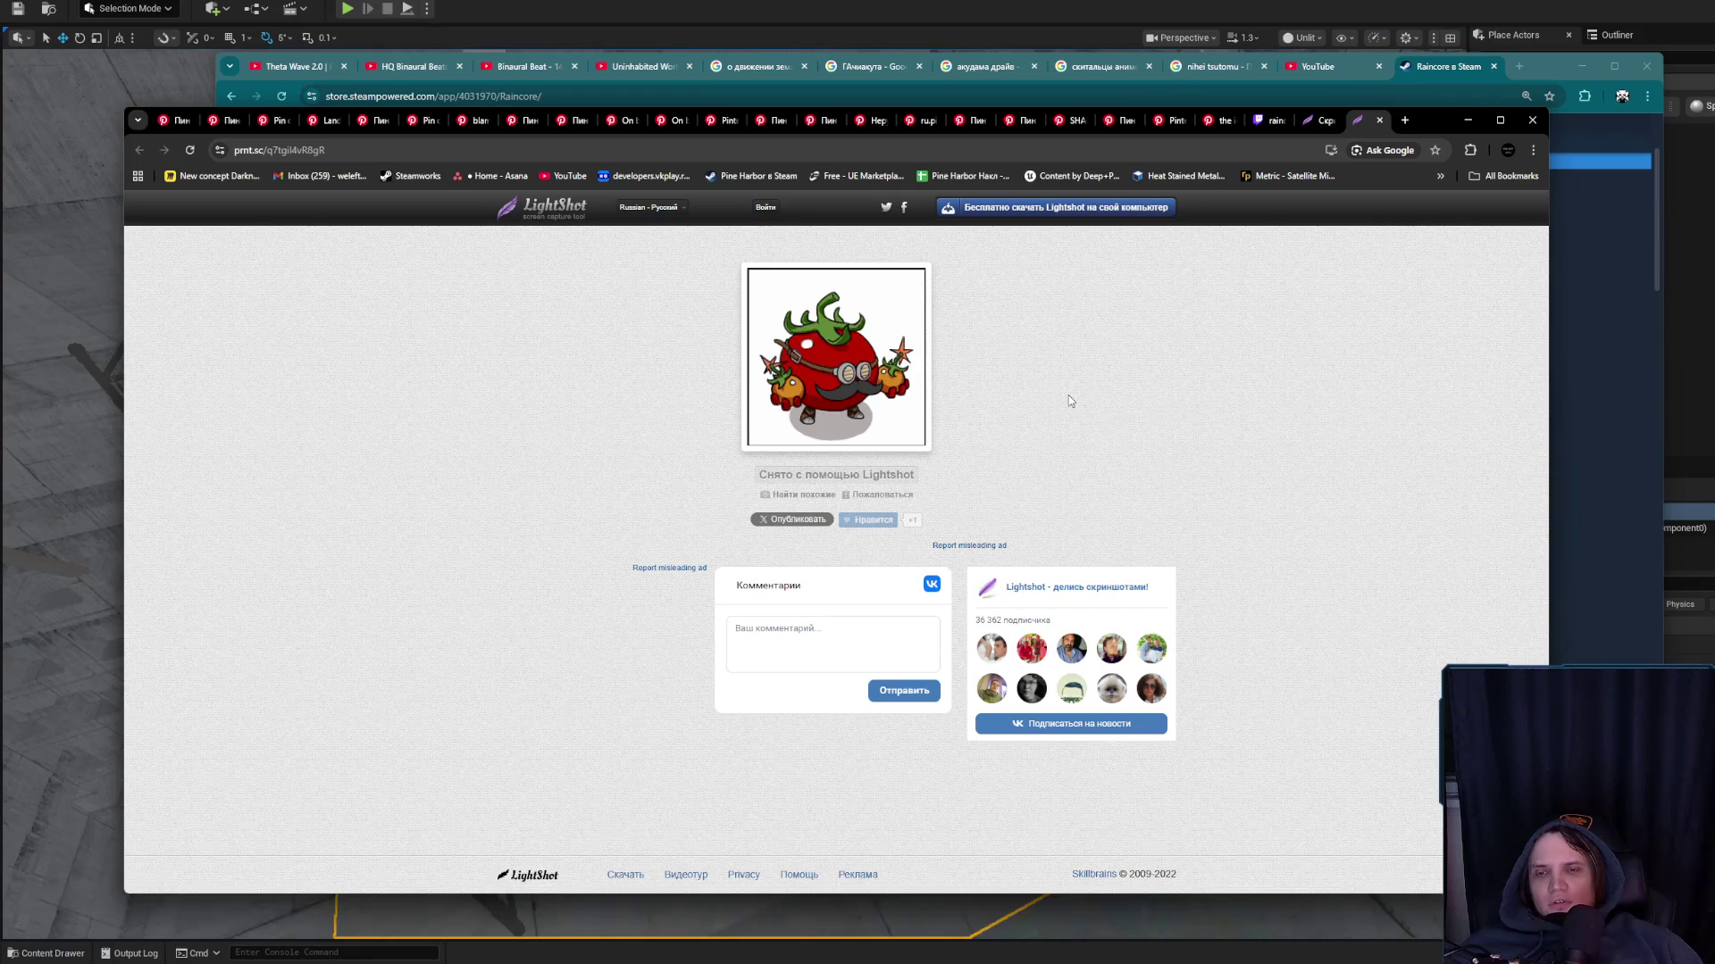
pyautogui.click(1316, 122)
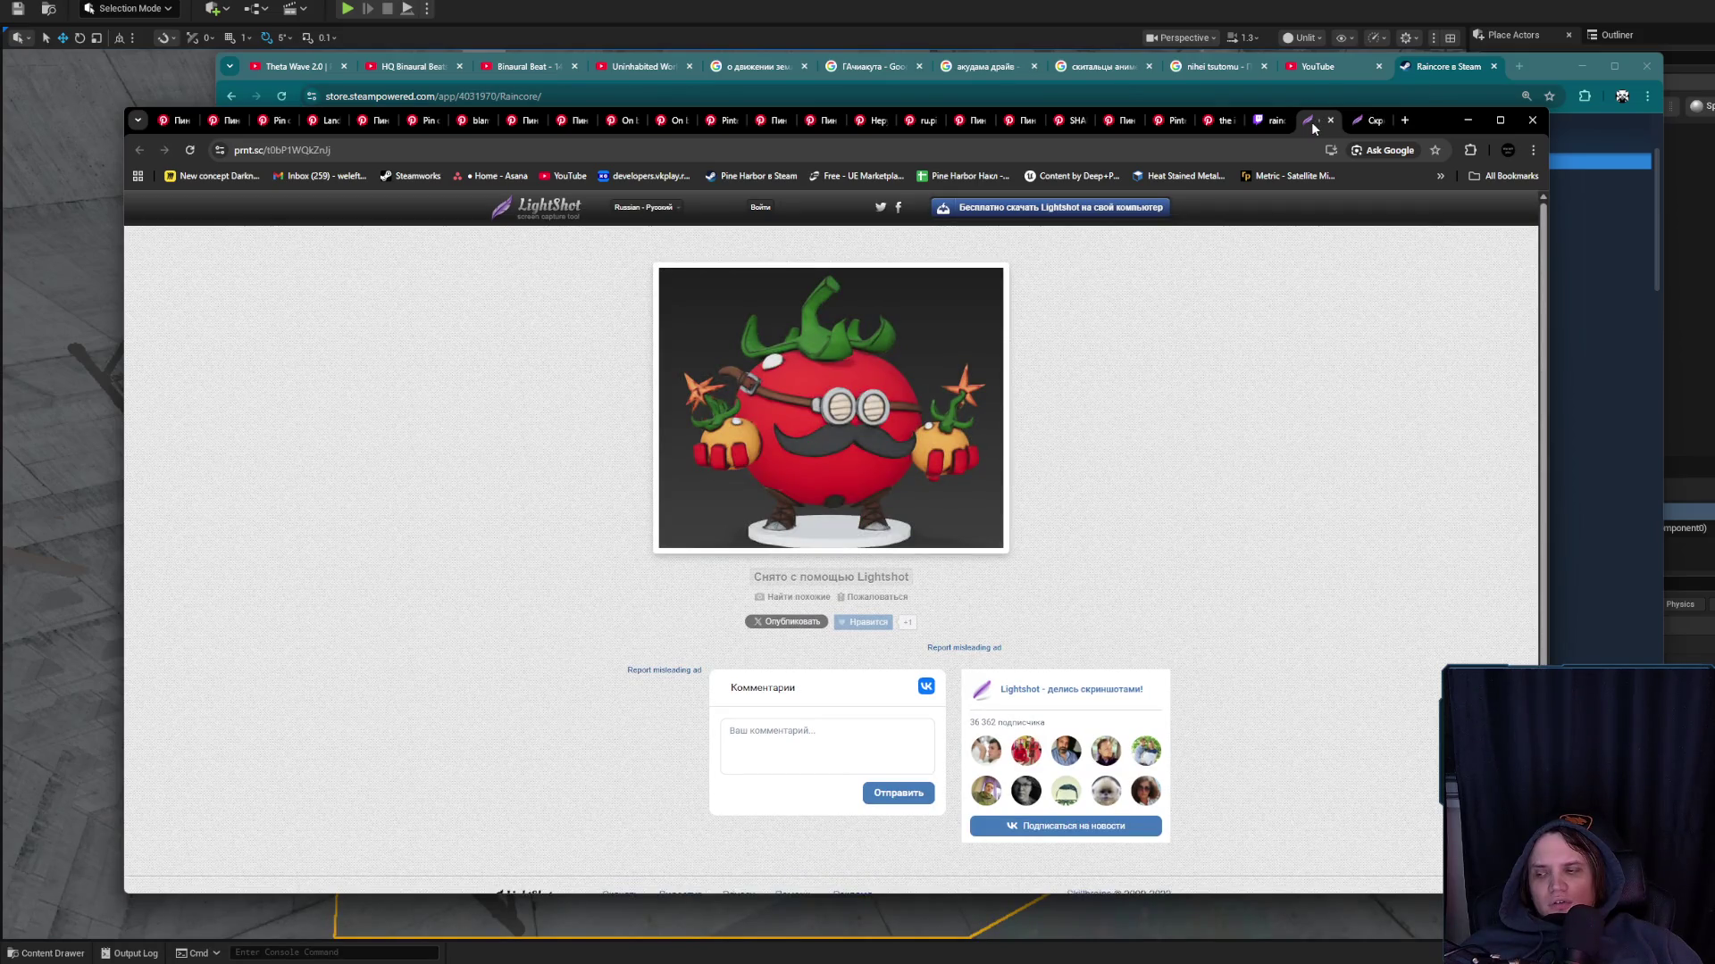
pyautogui.click(1359, 121)
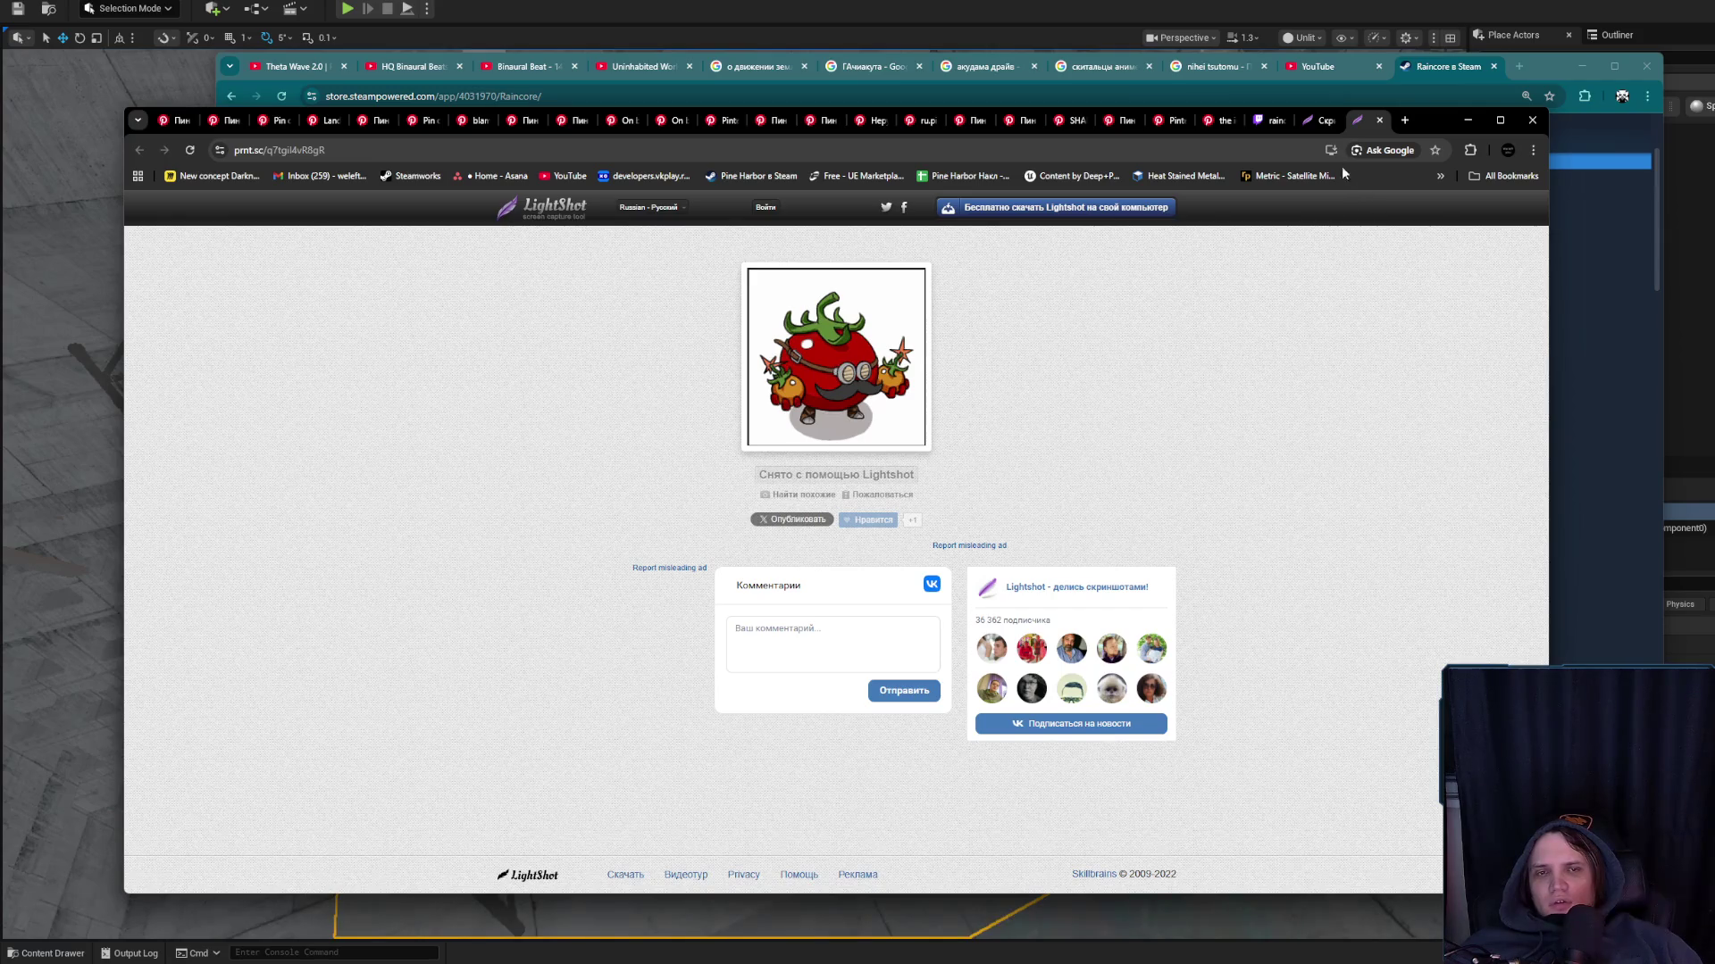
pyautogui.click(1277, 151)
pyautogui.write('nano')
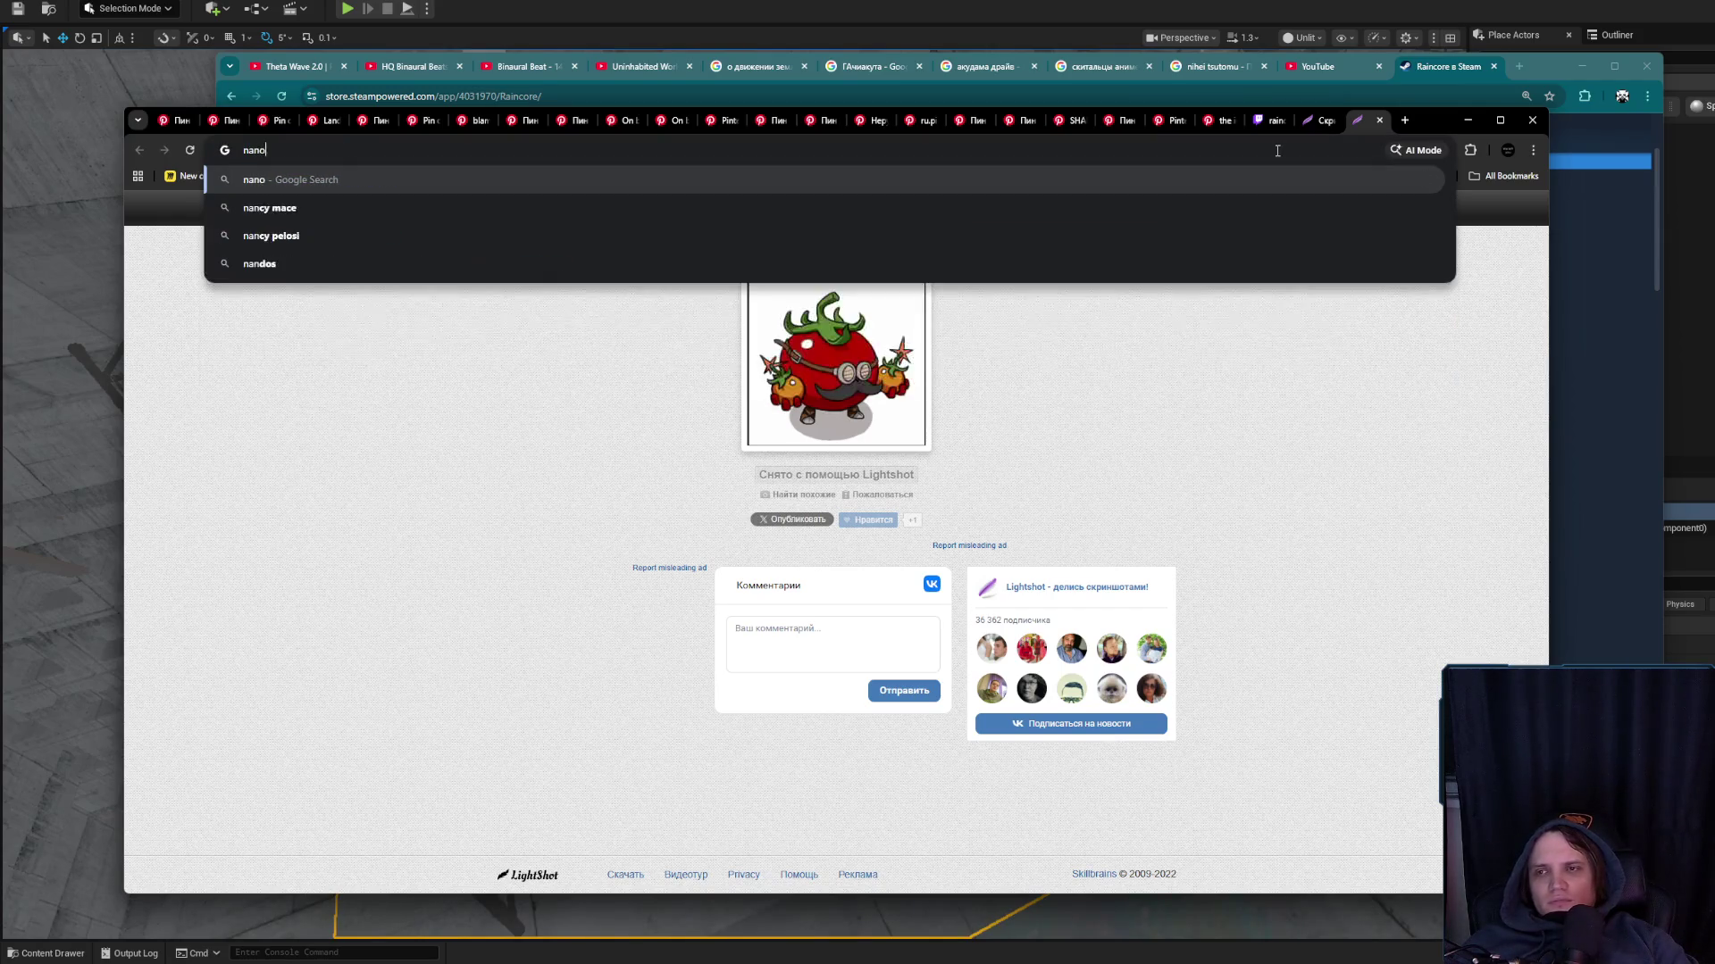
pyautogui.write(' banana')
# View 'nano banana' image results, then search 'what is better nano banana or midjourney' and expand the AI Overview
pyautogui.press('Return')
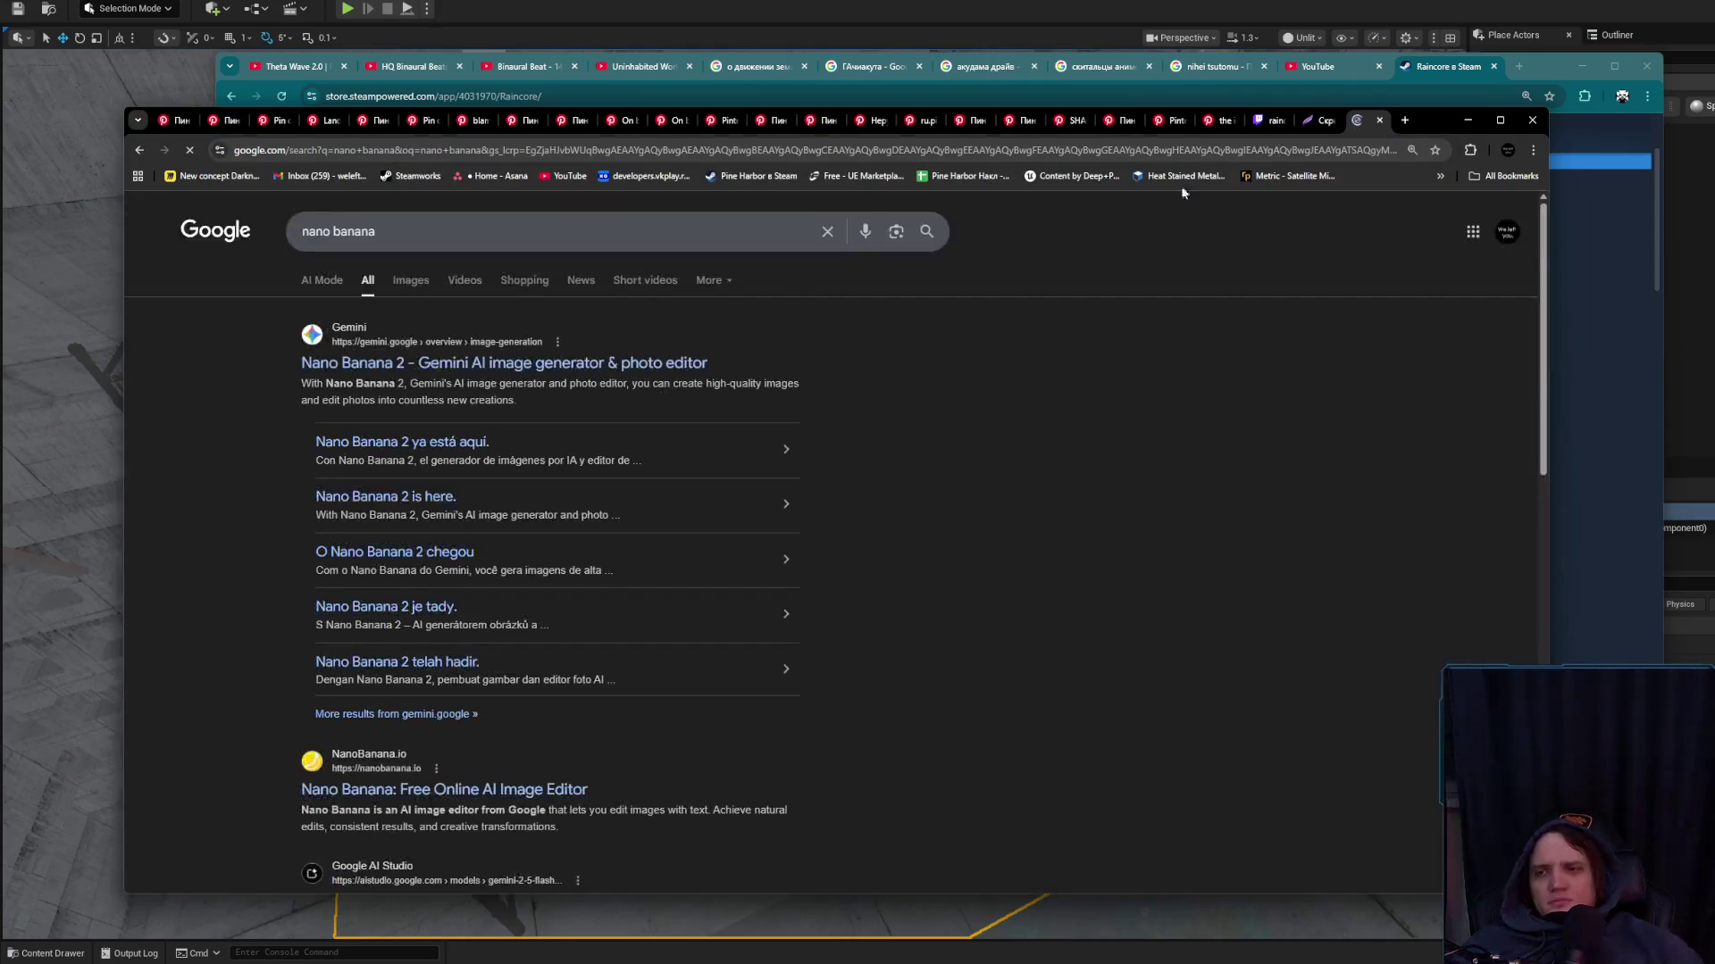
pyautogui.click(407, 282)
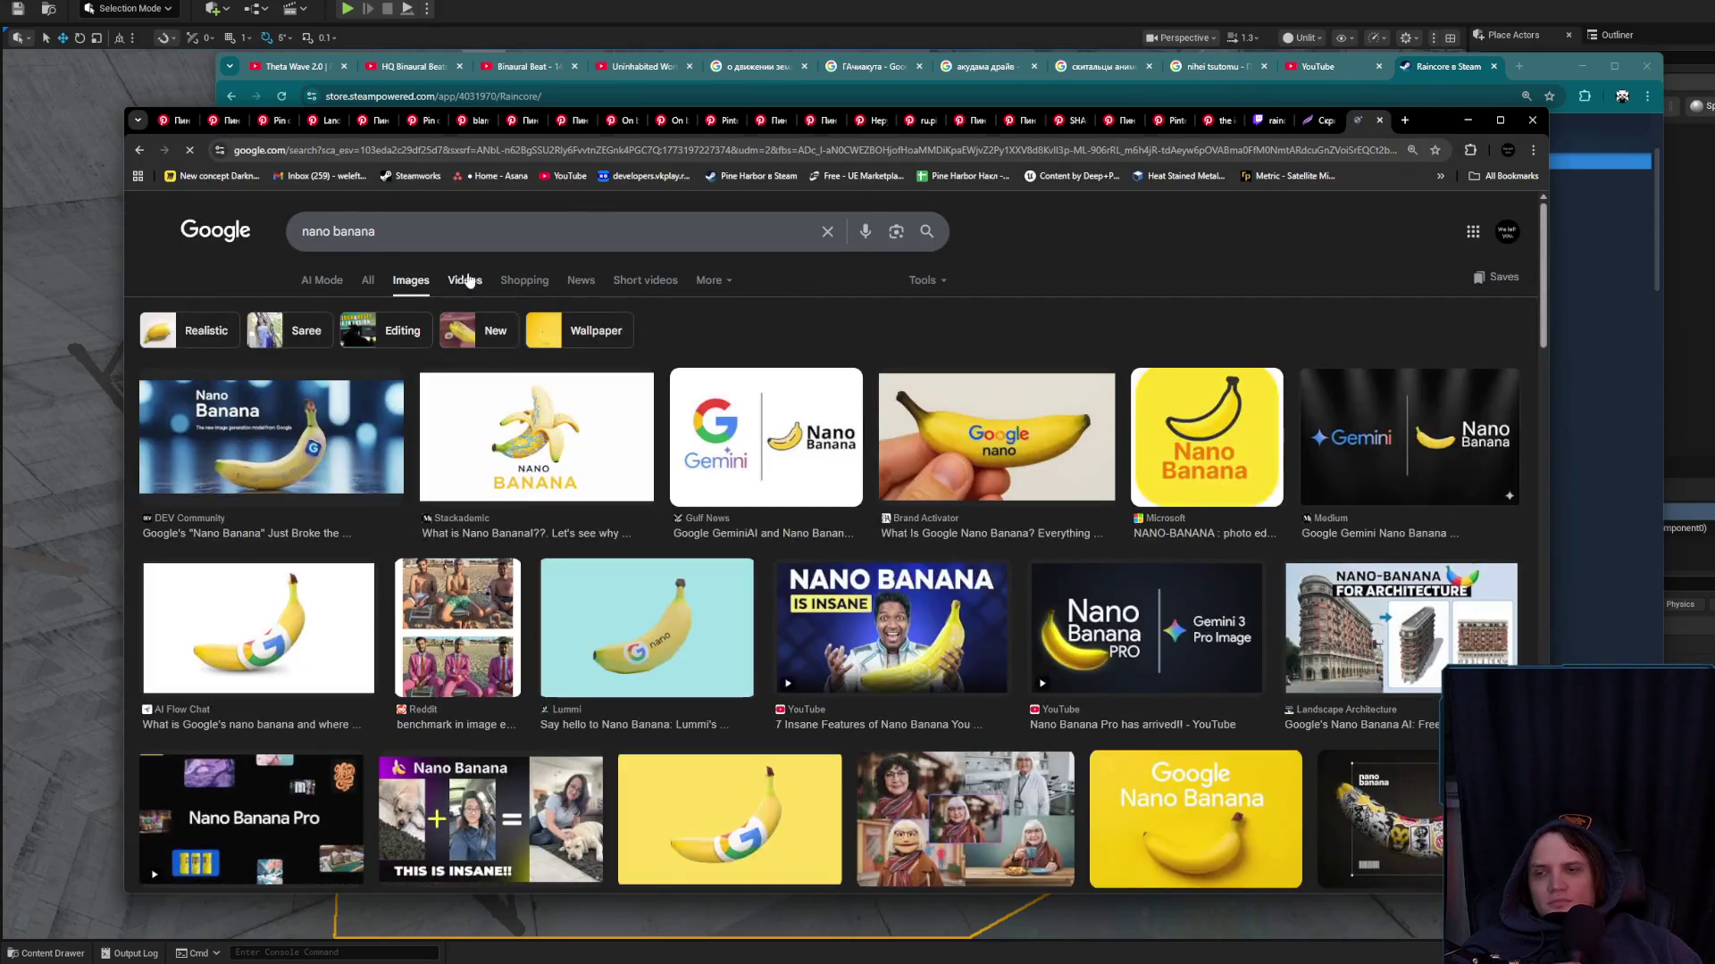
pyautogui.click(368, 281)
pyautogui.write('who is better n')
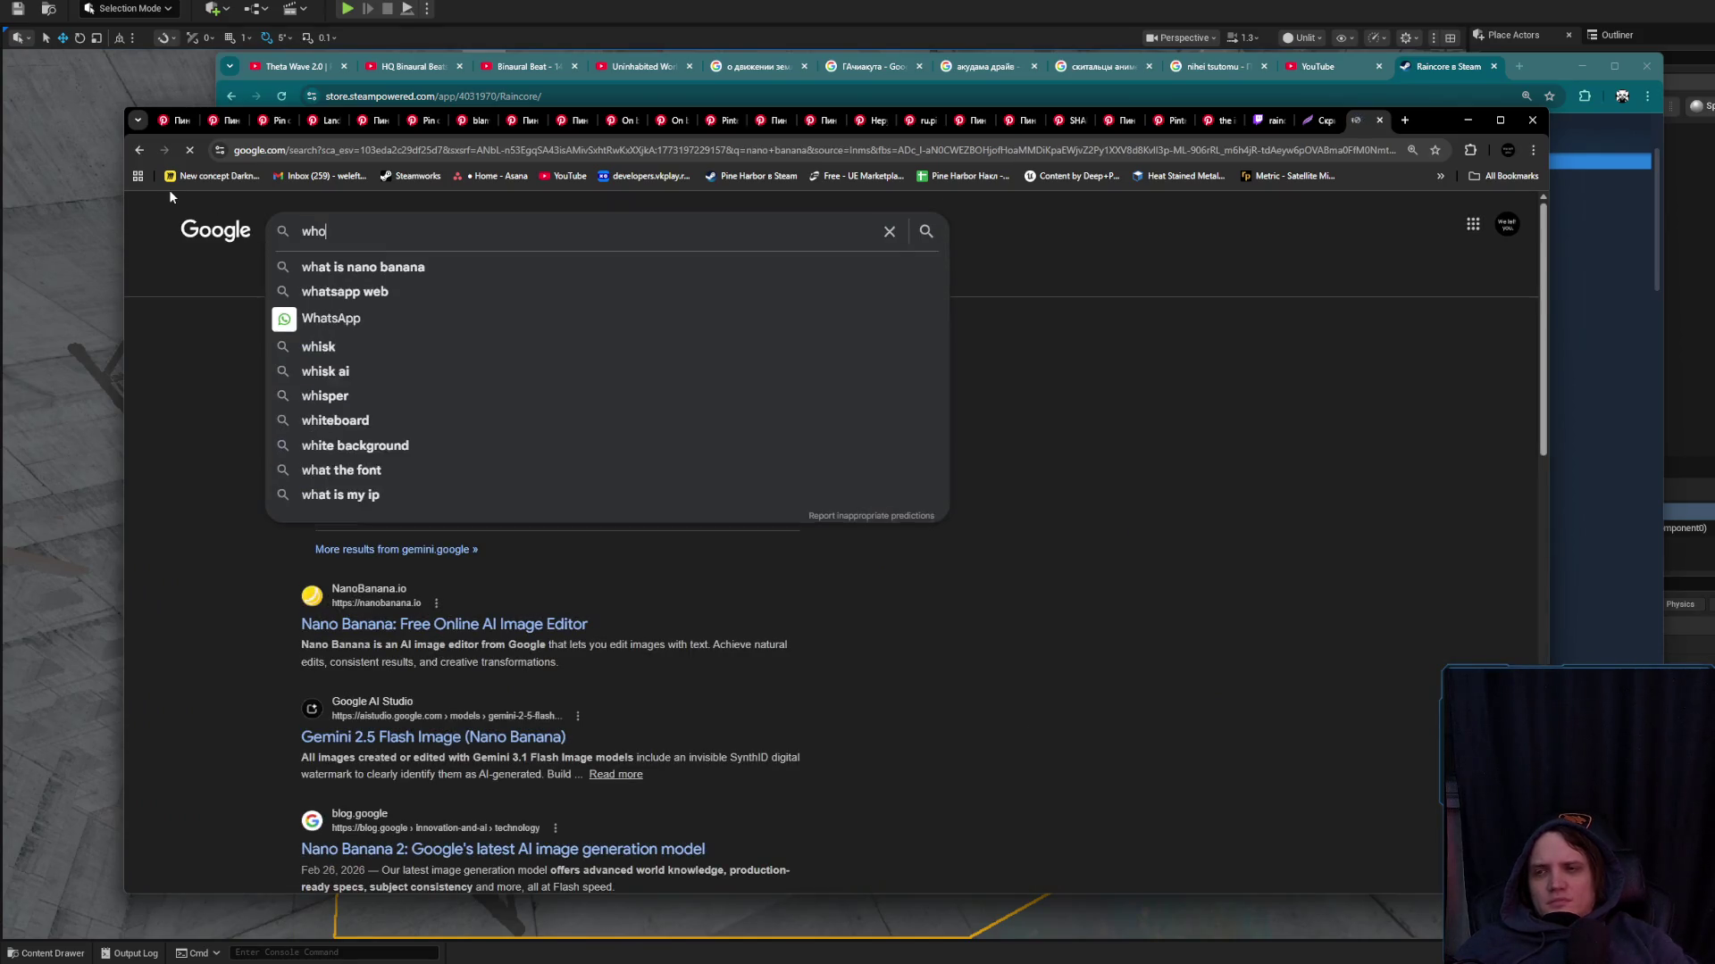
pyautogui.write('ano')
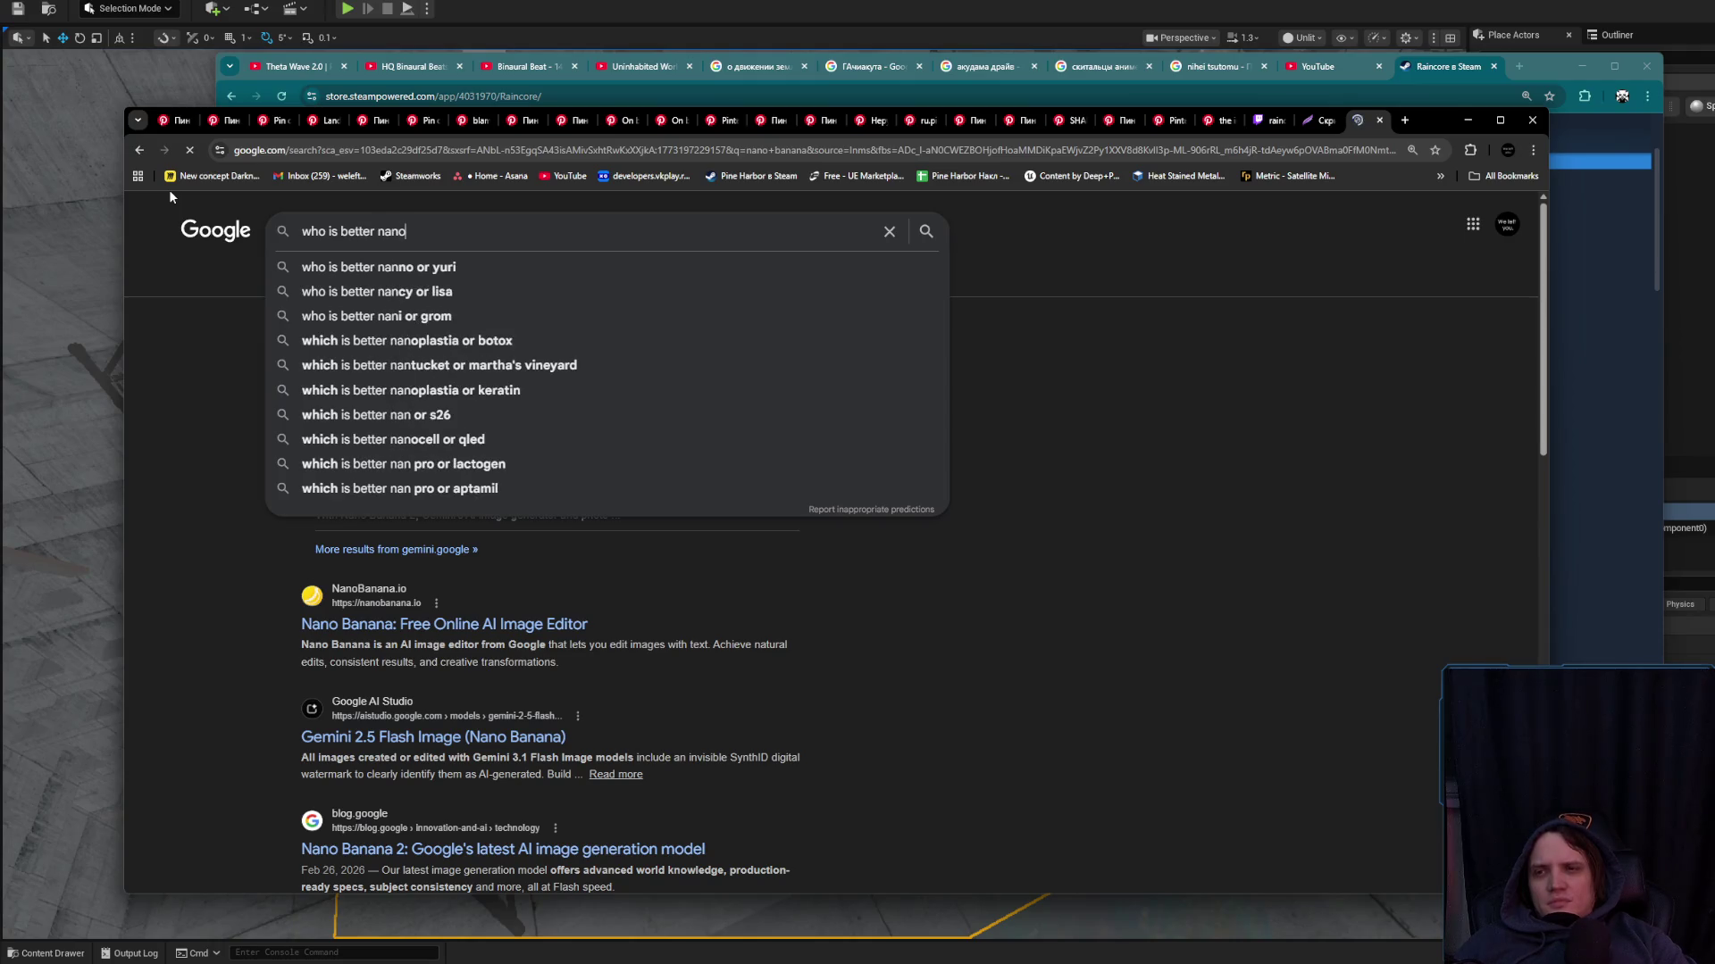
pyautogui.write(' bana')
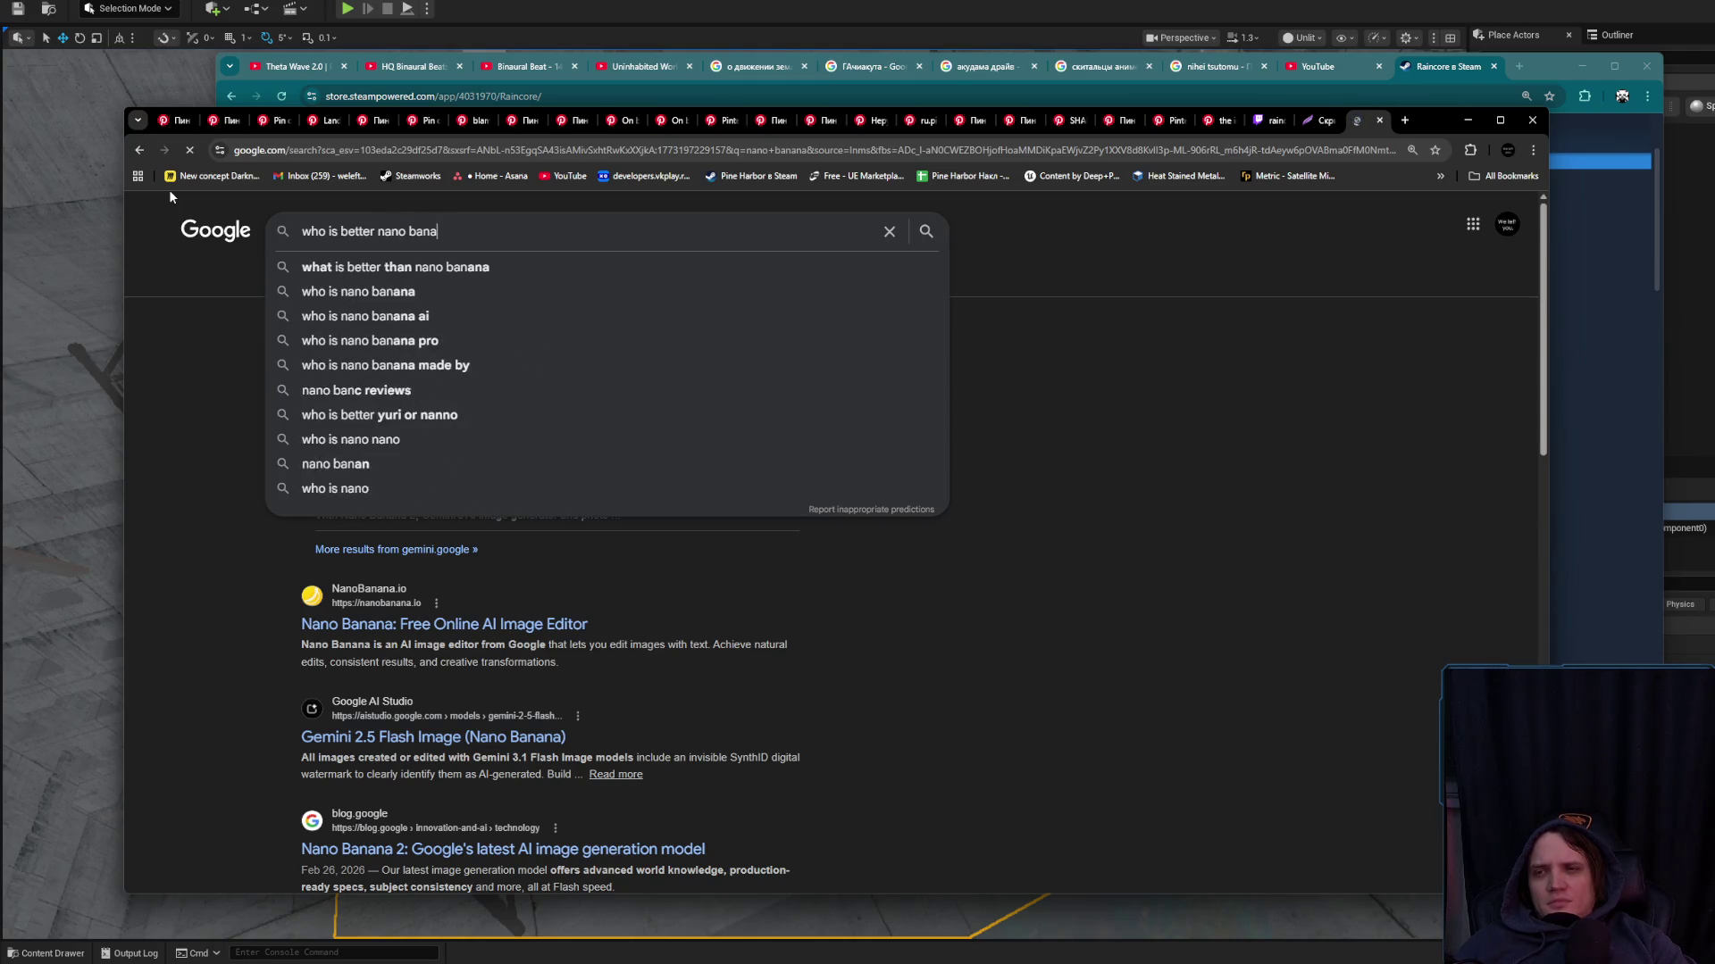
pyautogui.write('na or midj')
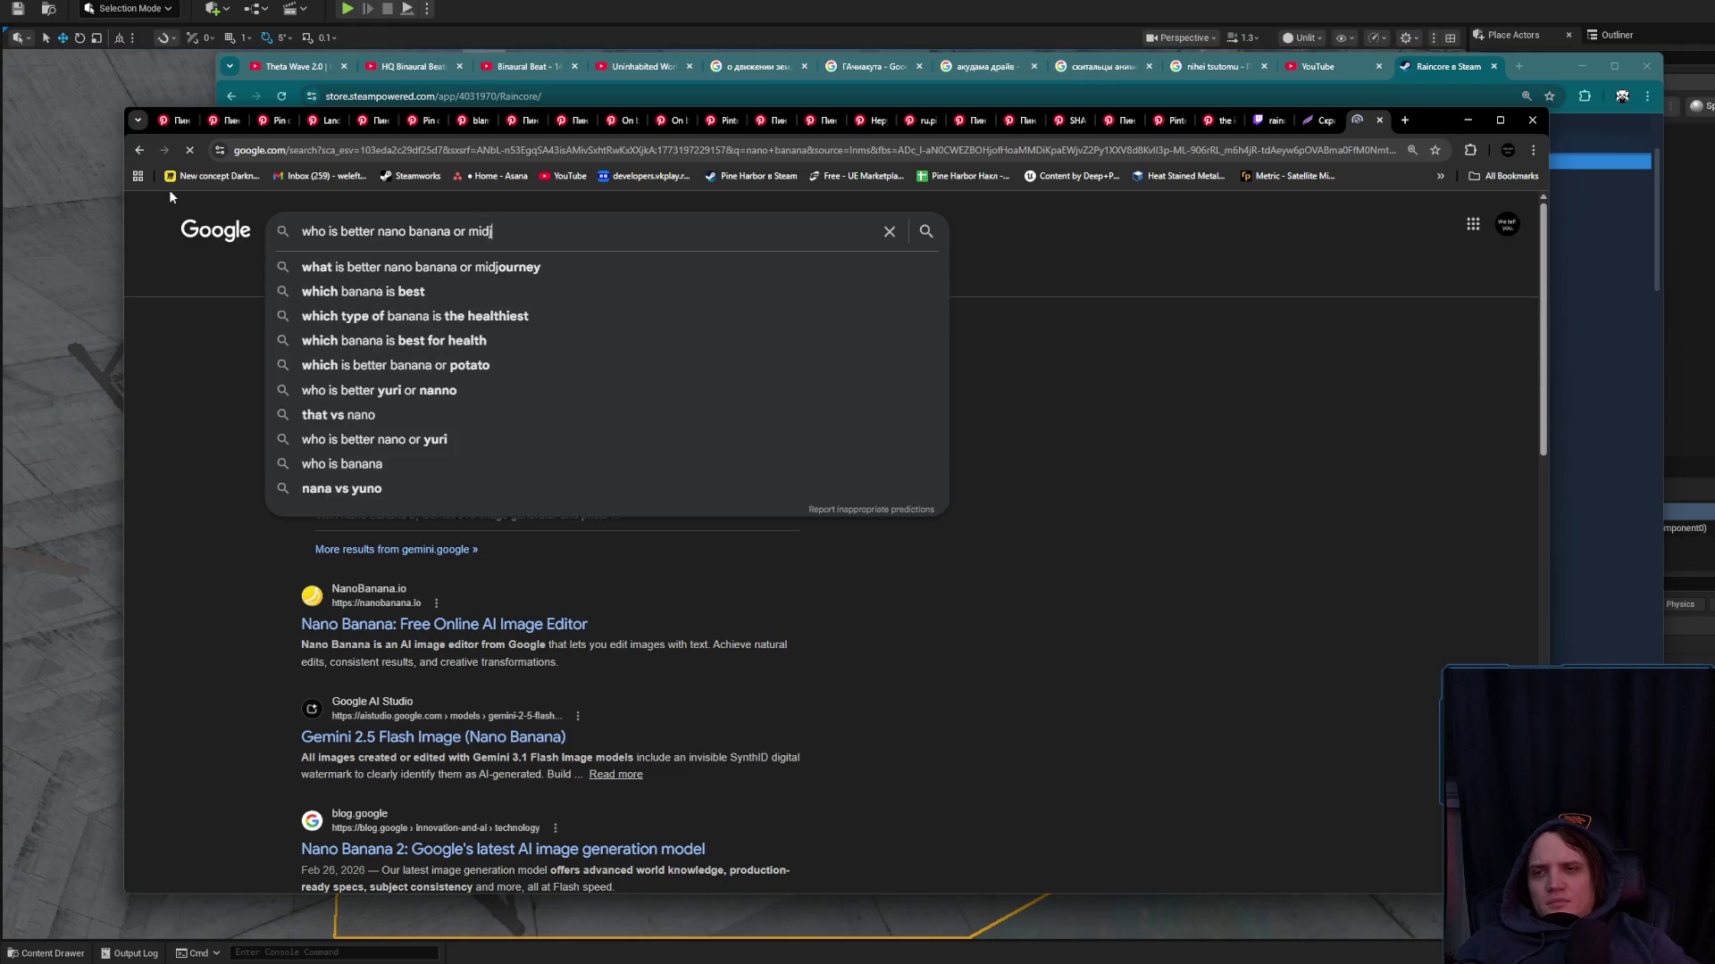
pyautogui.press('Down')
pyautogui.press('Return')
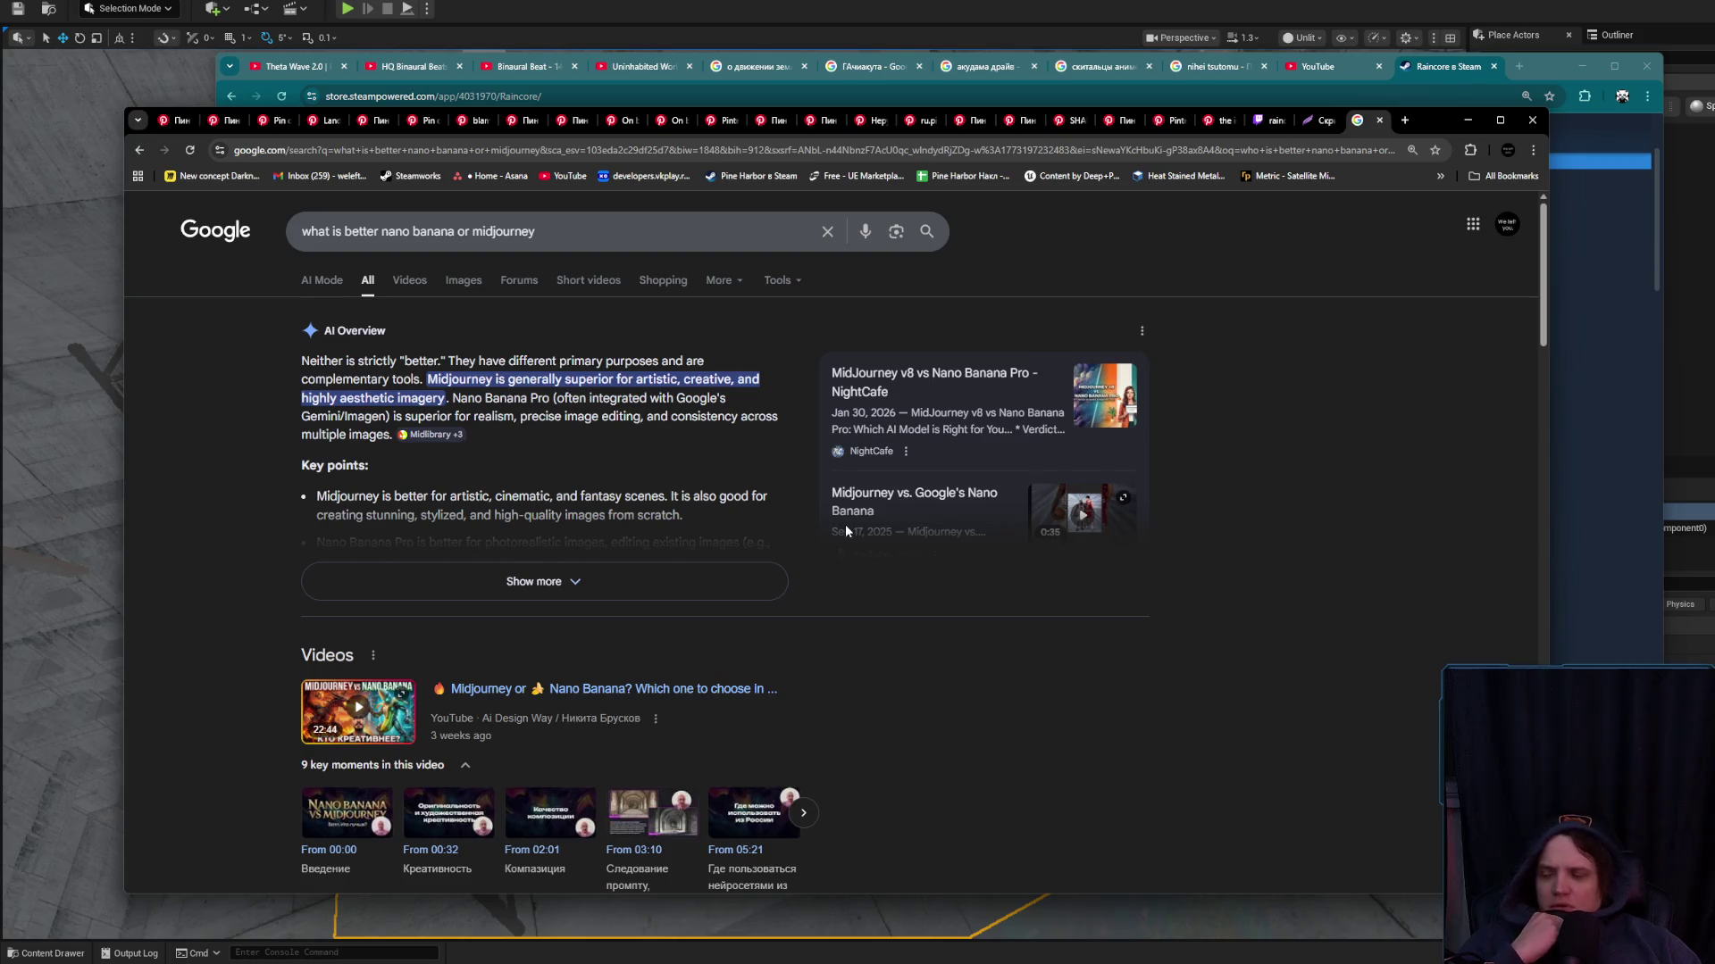
pyautogui.click(656, 574)
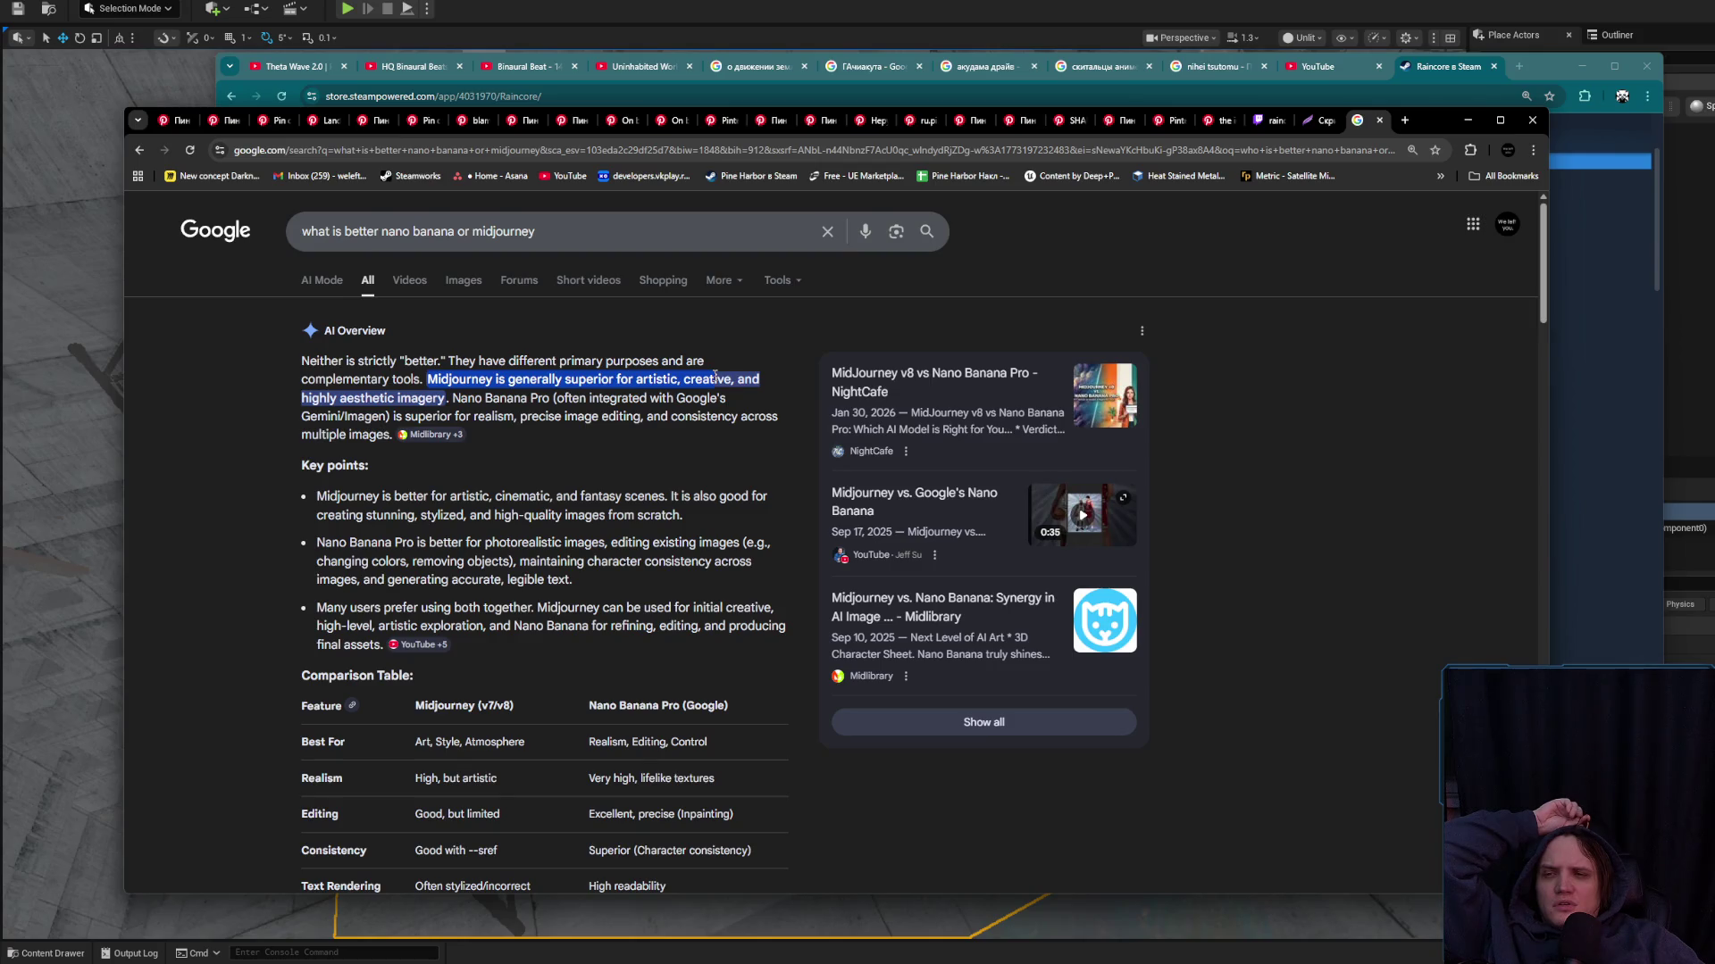
# Highlight key Midjourney and Nano Banana Pro points in the AI Overview, then close the search tab
pyautogui.moveTo(486, 401); pyautogui.dragTo(641, 417)
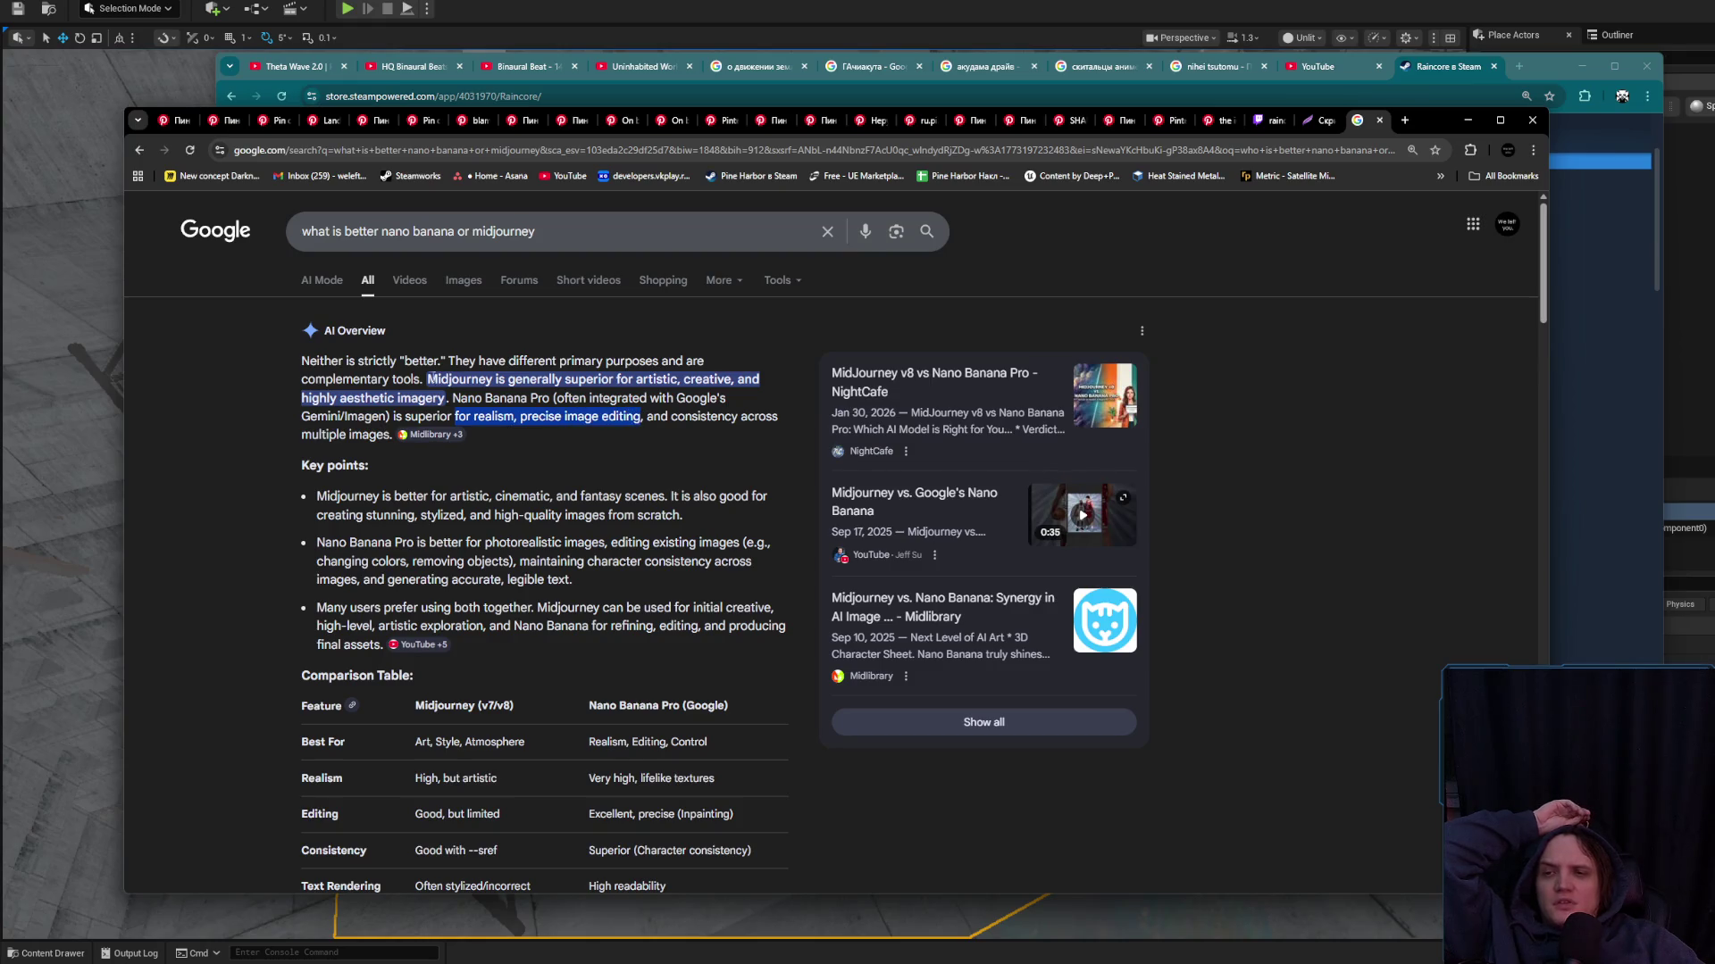
pyautogui.moveTo(426, 378); pyautogui.dragTo(454, 397)
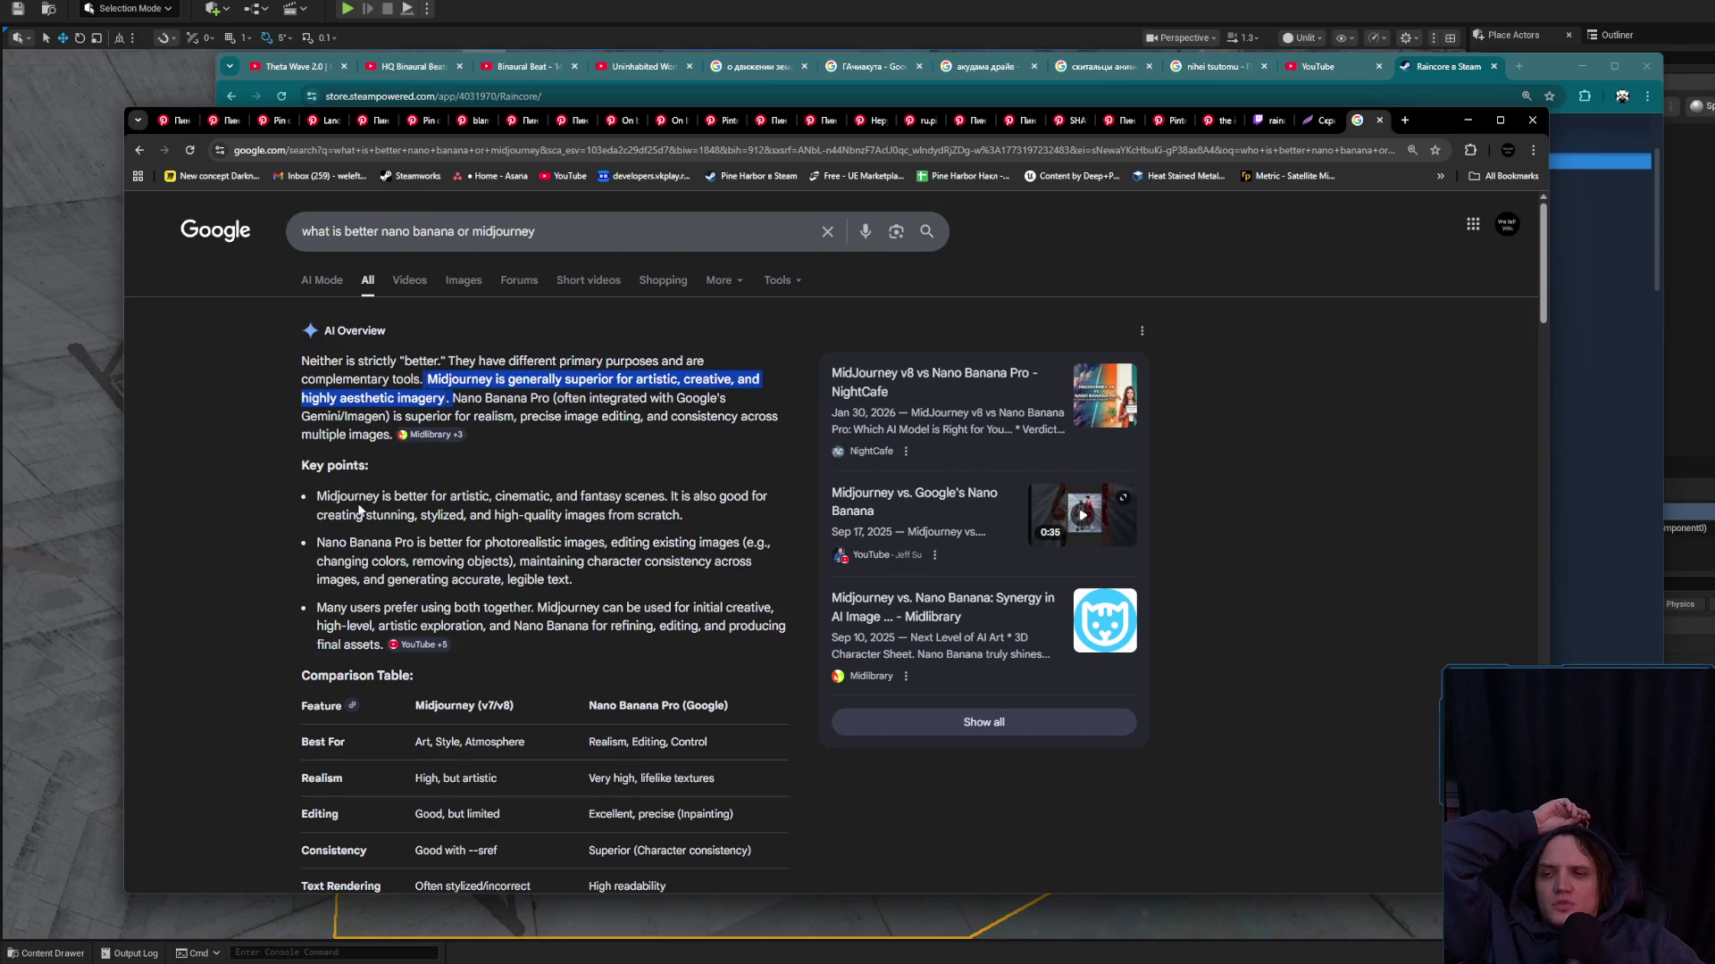
pyautogui.moveTo(442, 497); pyautogui.dragTo(645, 497)
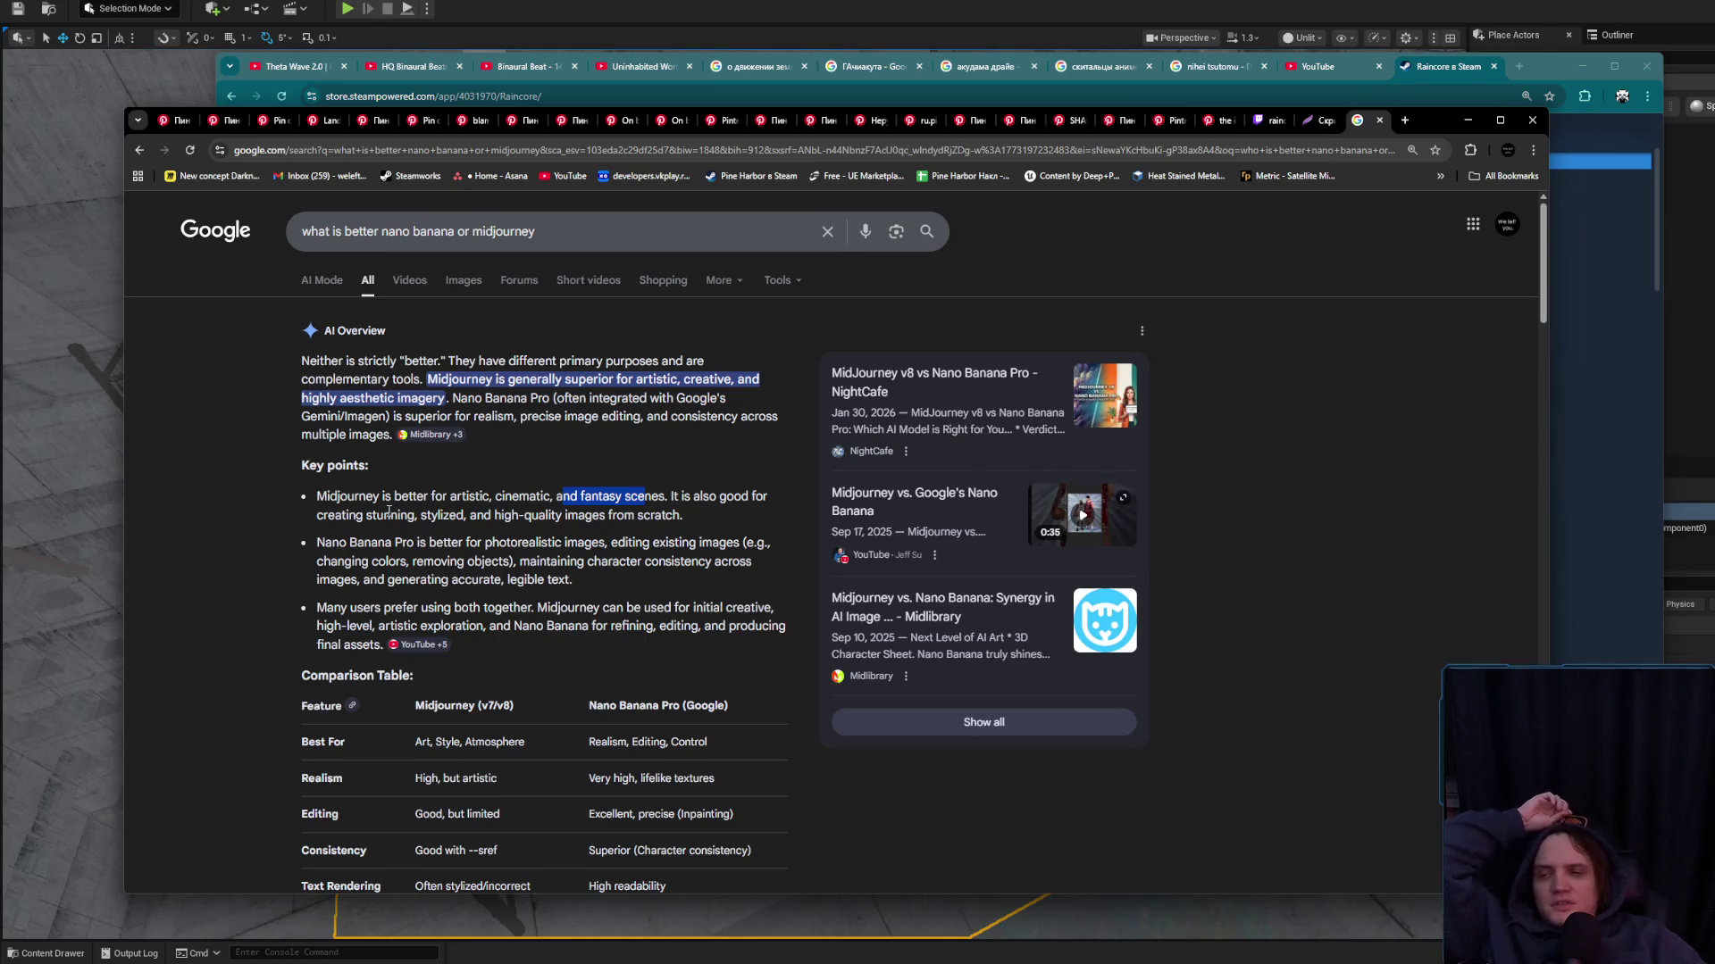
pyautogui.moveTo(421, 516); pyautogui.dragTo(464, 516)
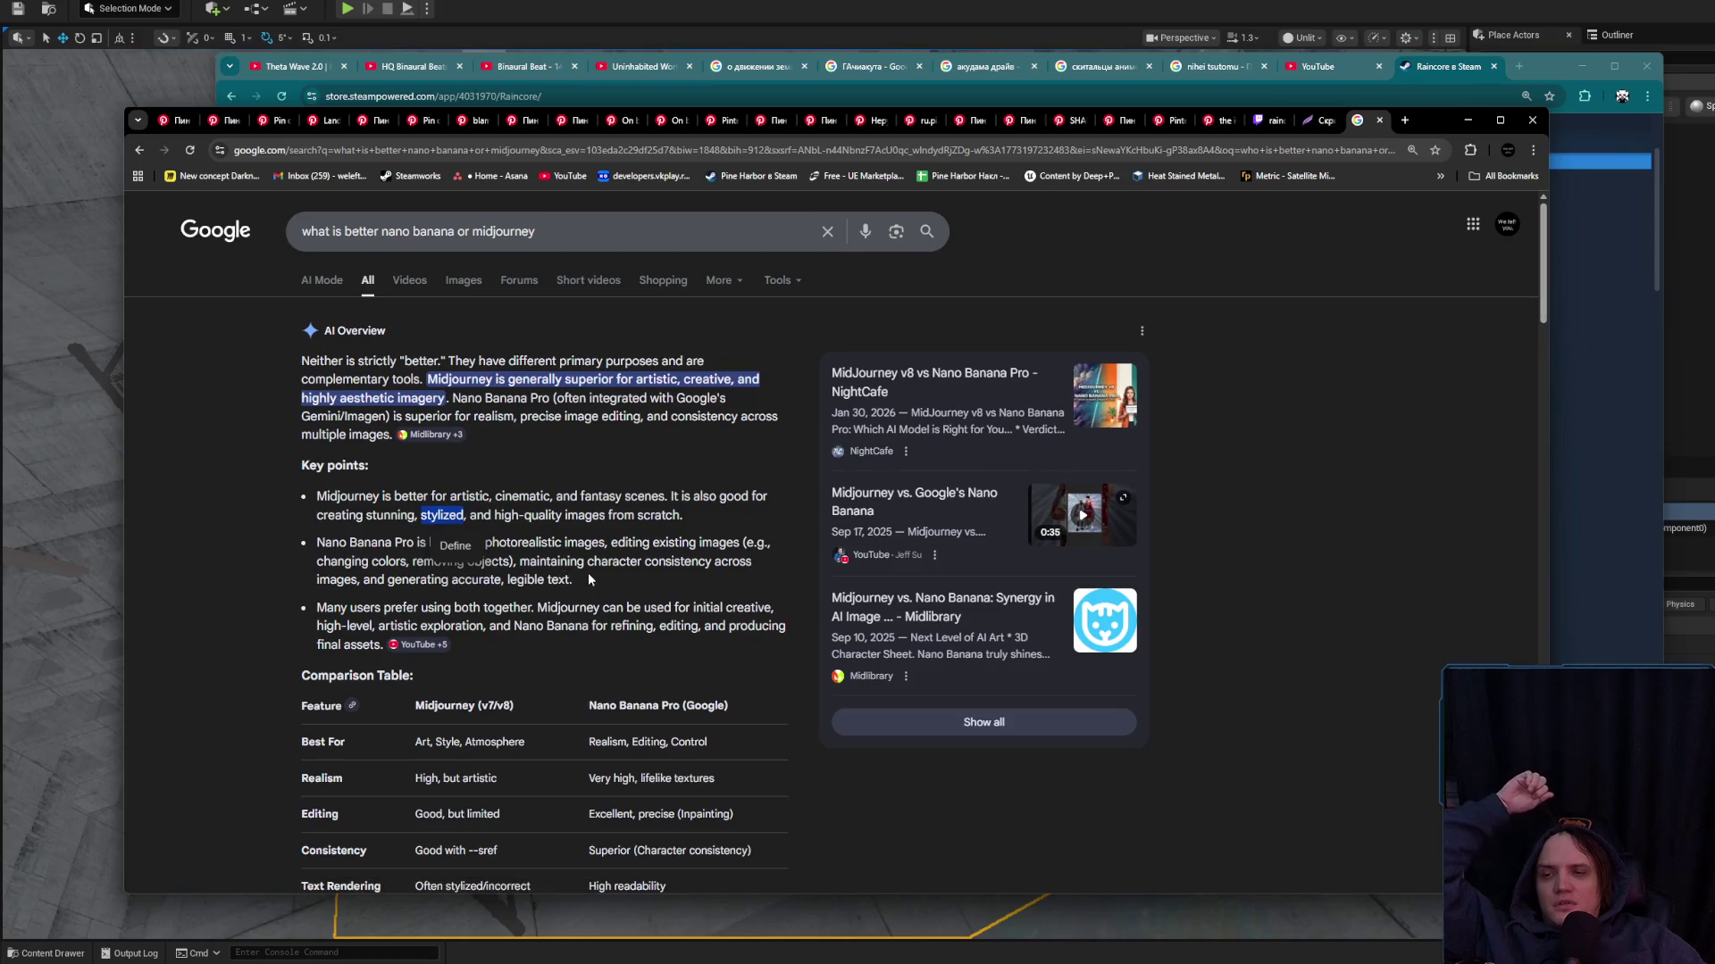
pyautogui.click(589, 577)
pyautogui.moveTo(587, 585); pyautogui.dragTo(311, 559)
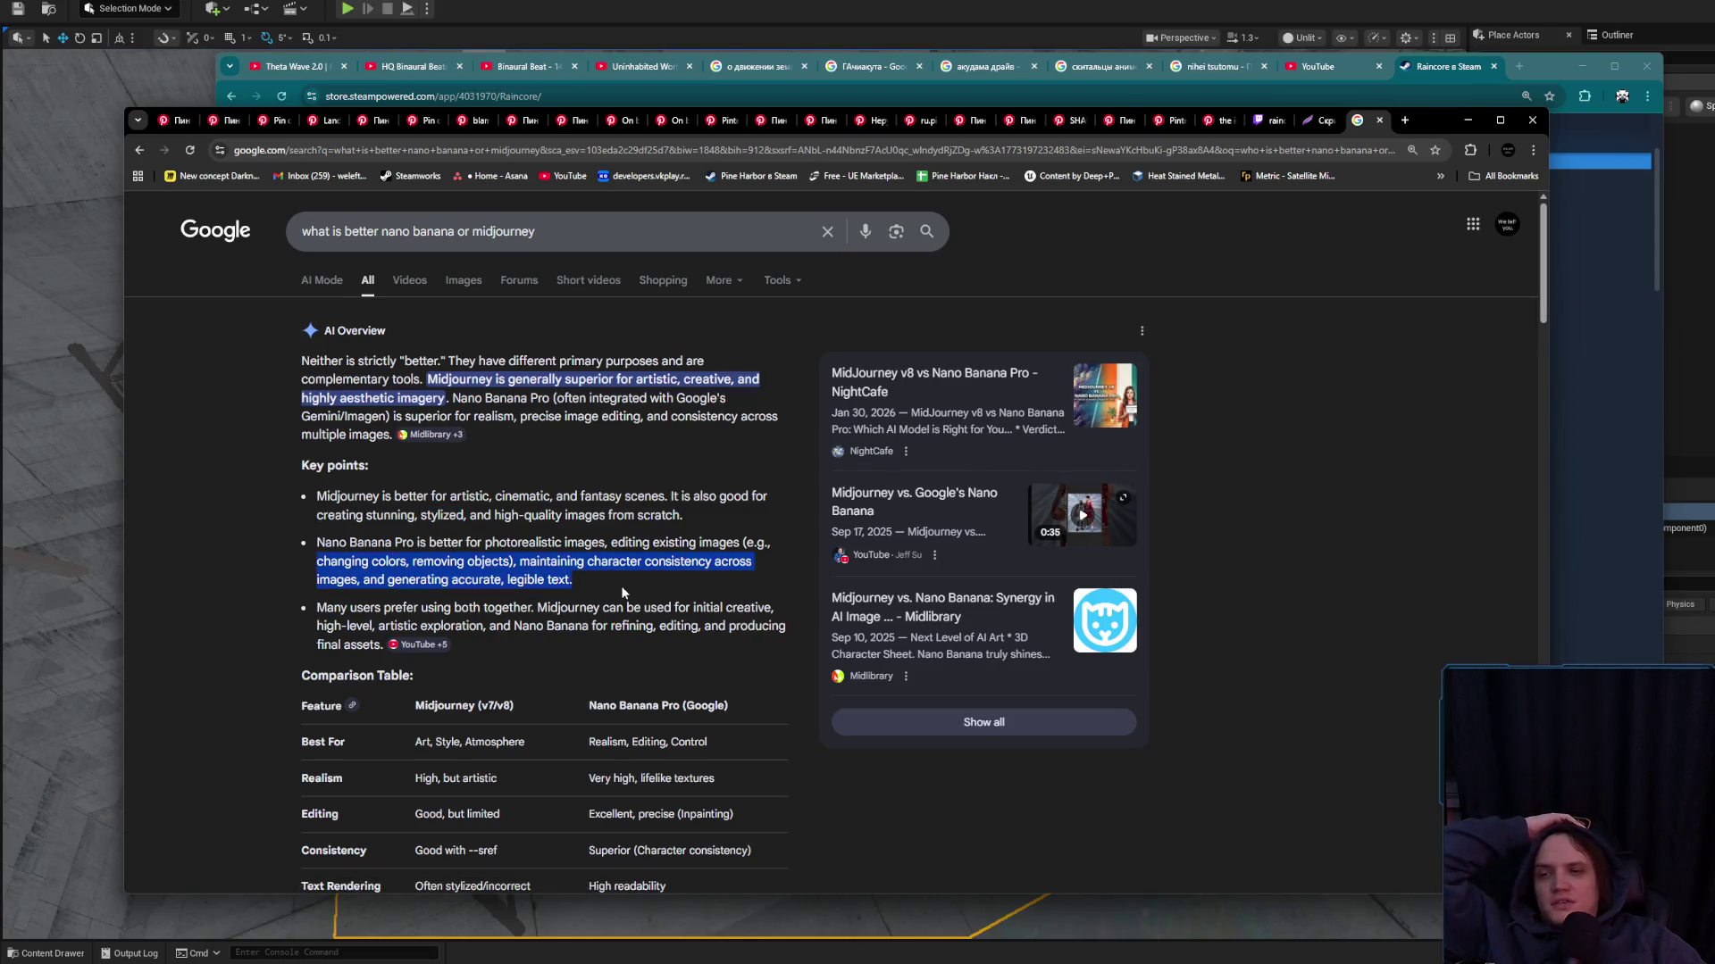
pyautogui.moveTo(580, 582); pyautogui.dragTo(317, 558)
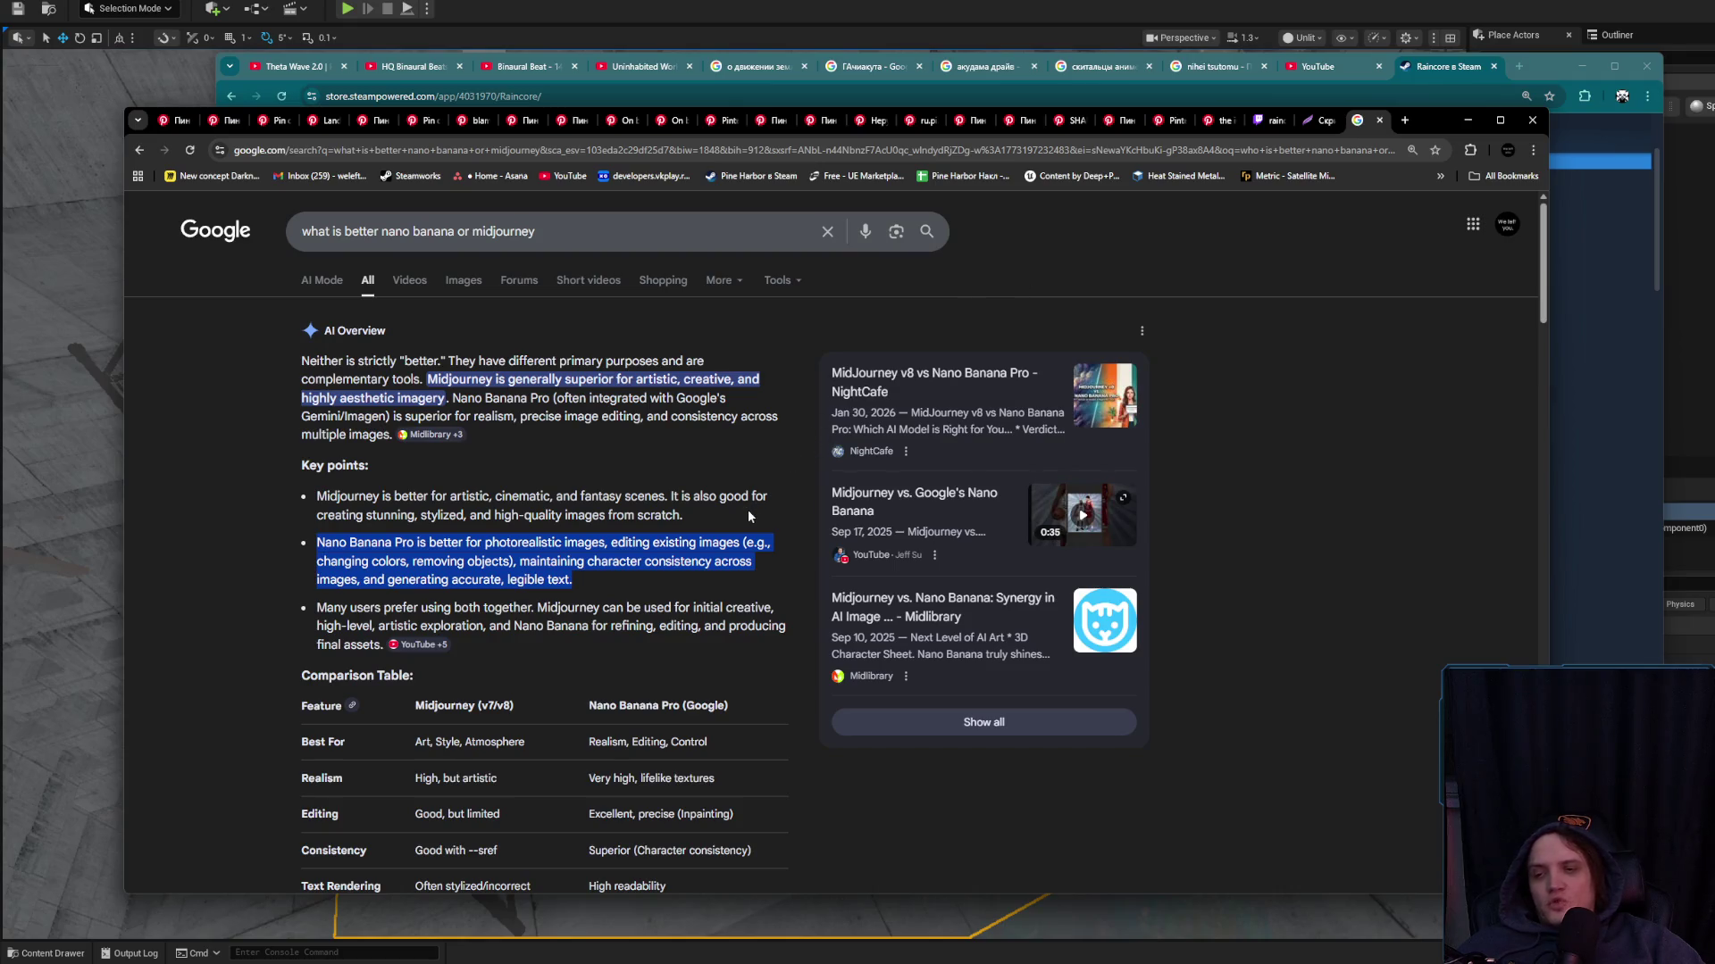
pyautogui.click(1376, 128)
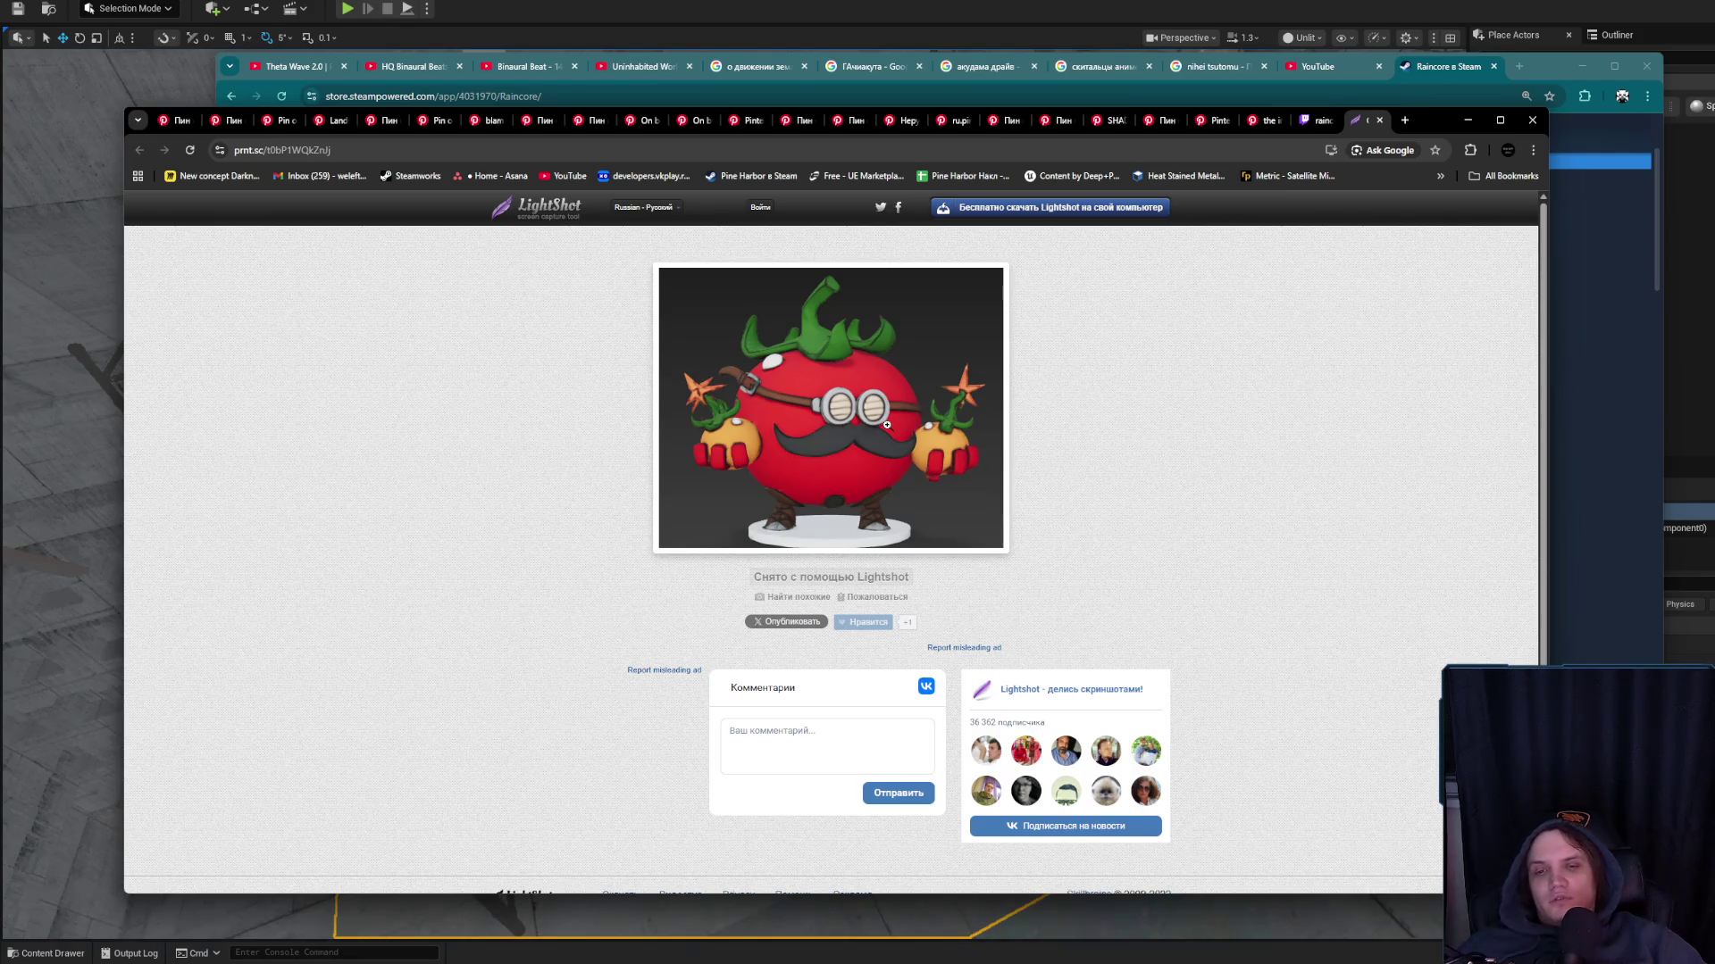
# Close the Lightshot, Twitch, Pinterest and Steam pages and both Chrome windows, then deselect the cube
pyautogui.click(1380, 120)
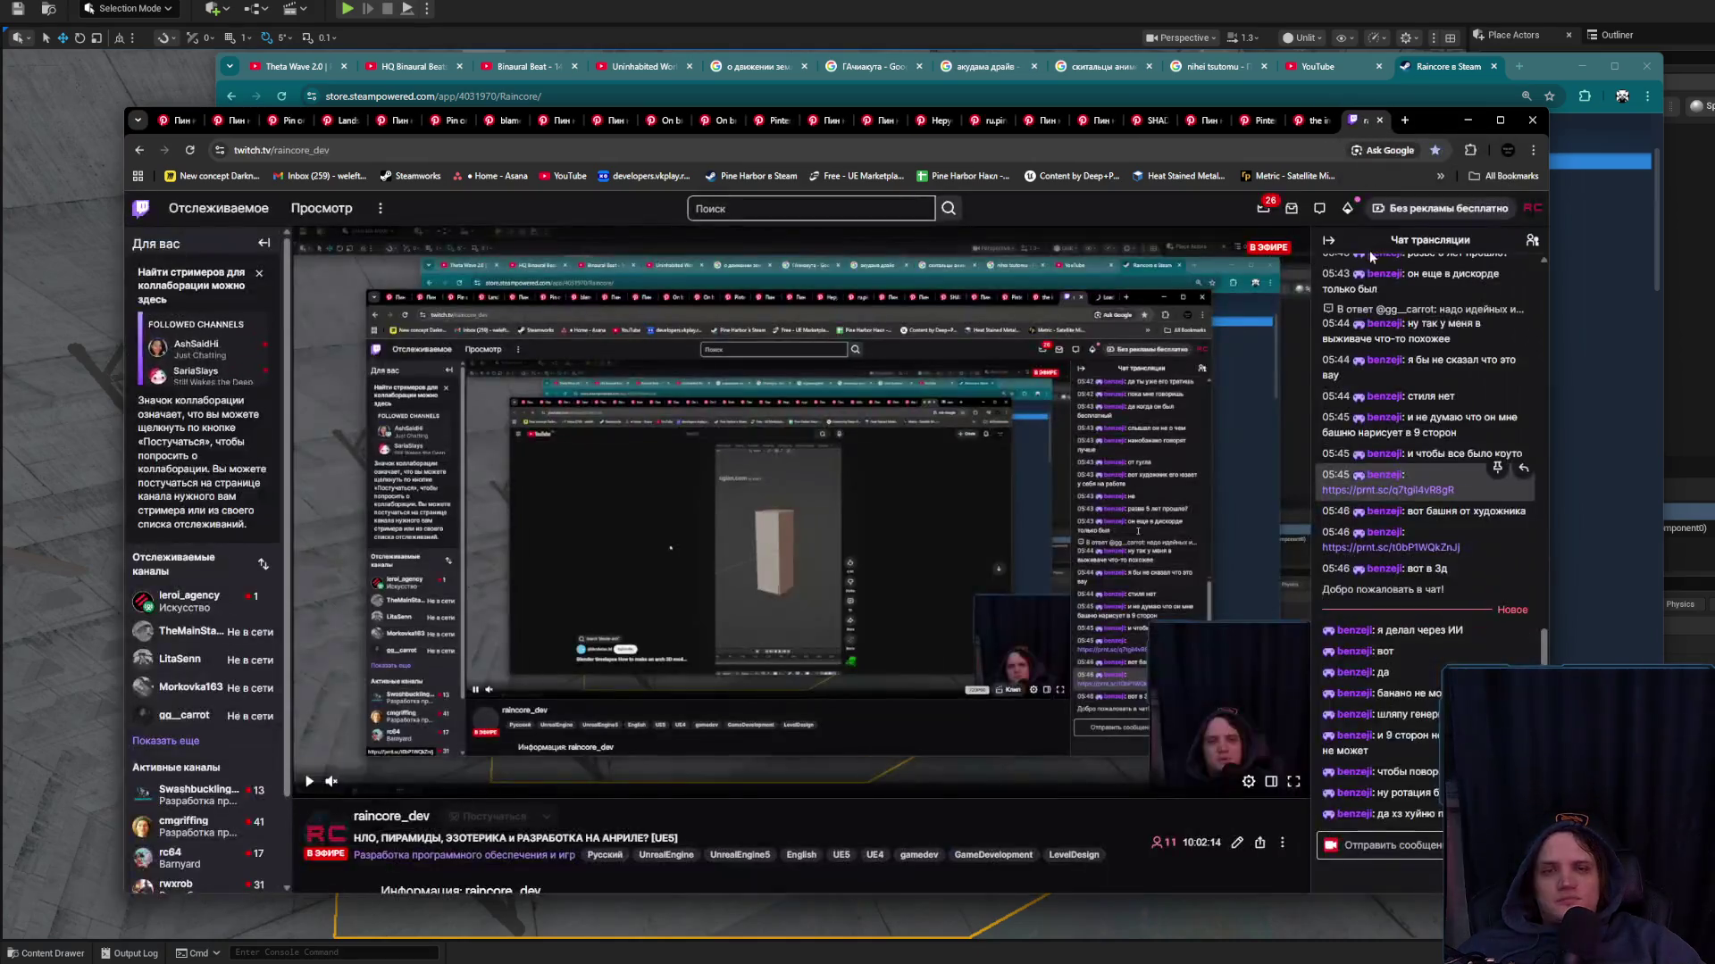
pyautogui.click(1379, 120)
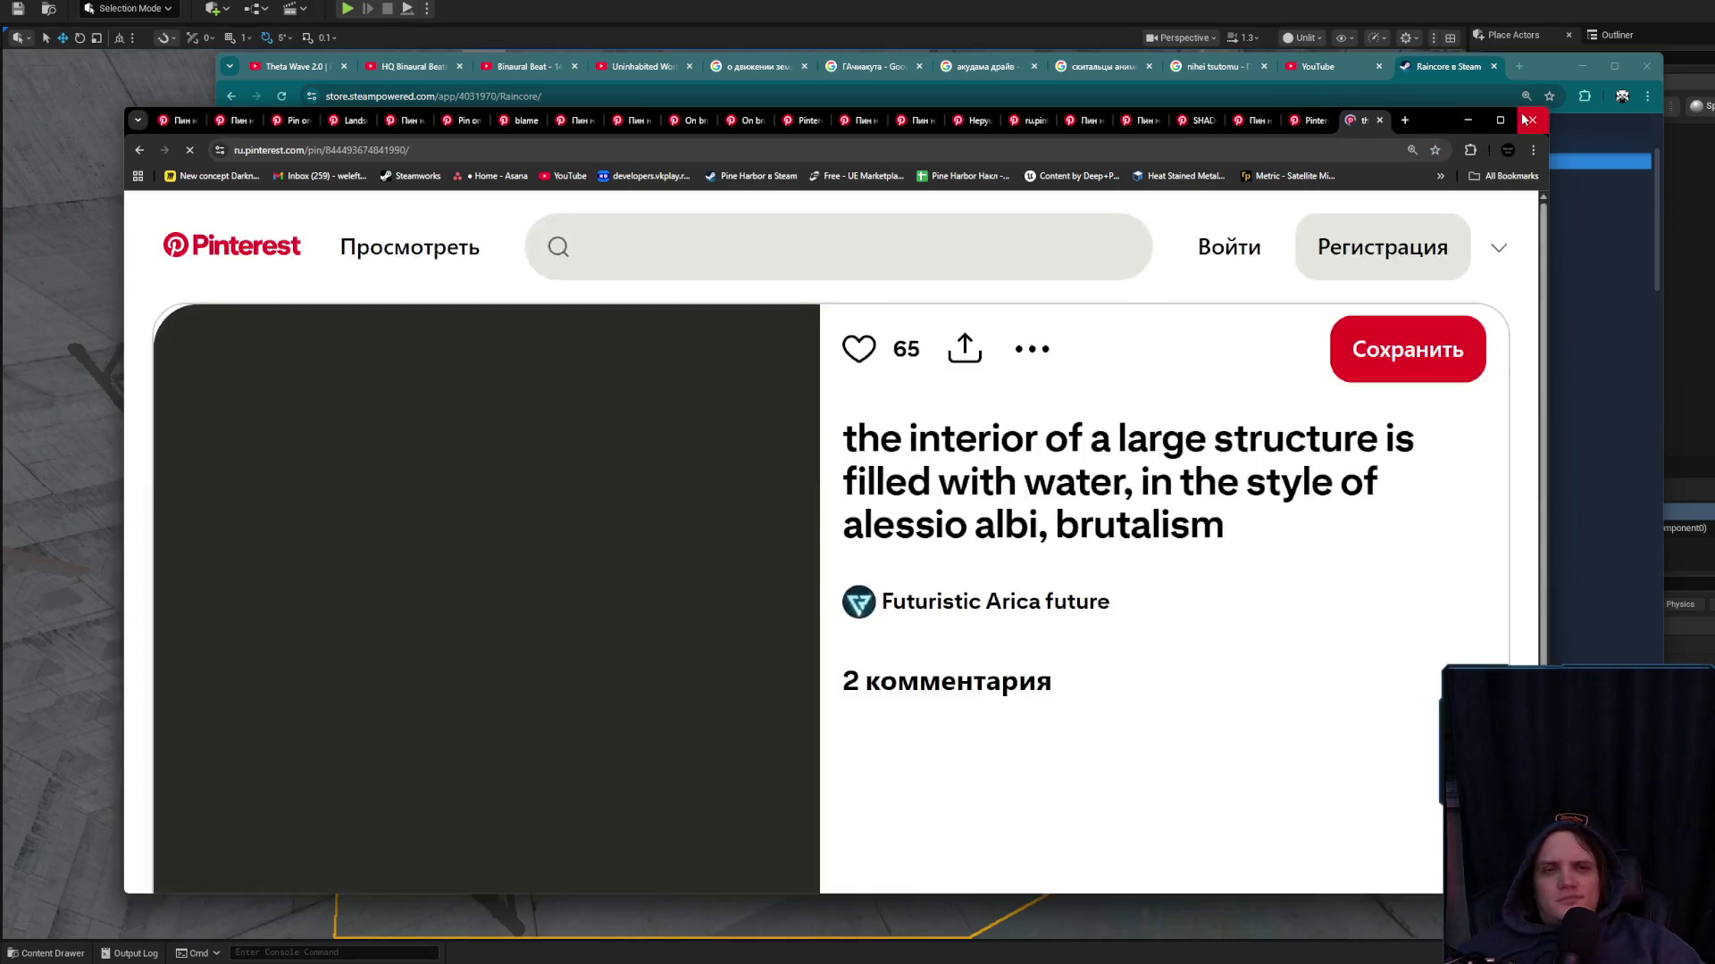
pyautogui.click(1525, 120)
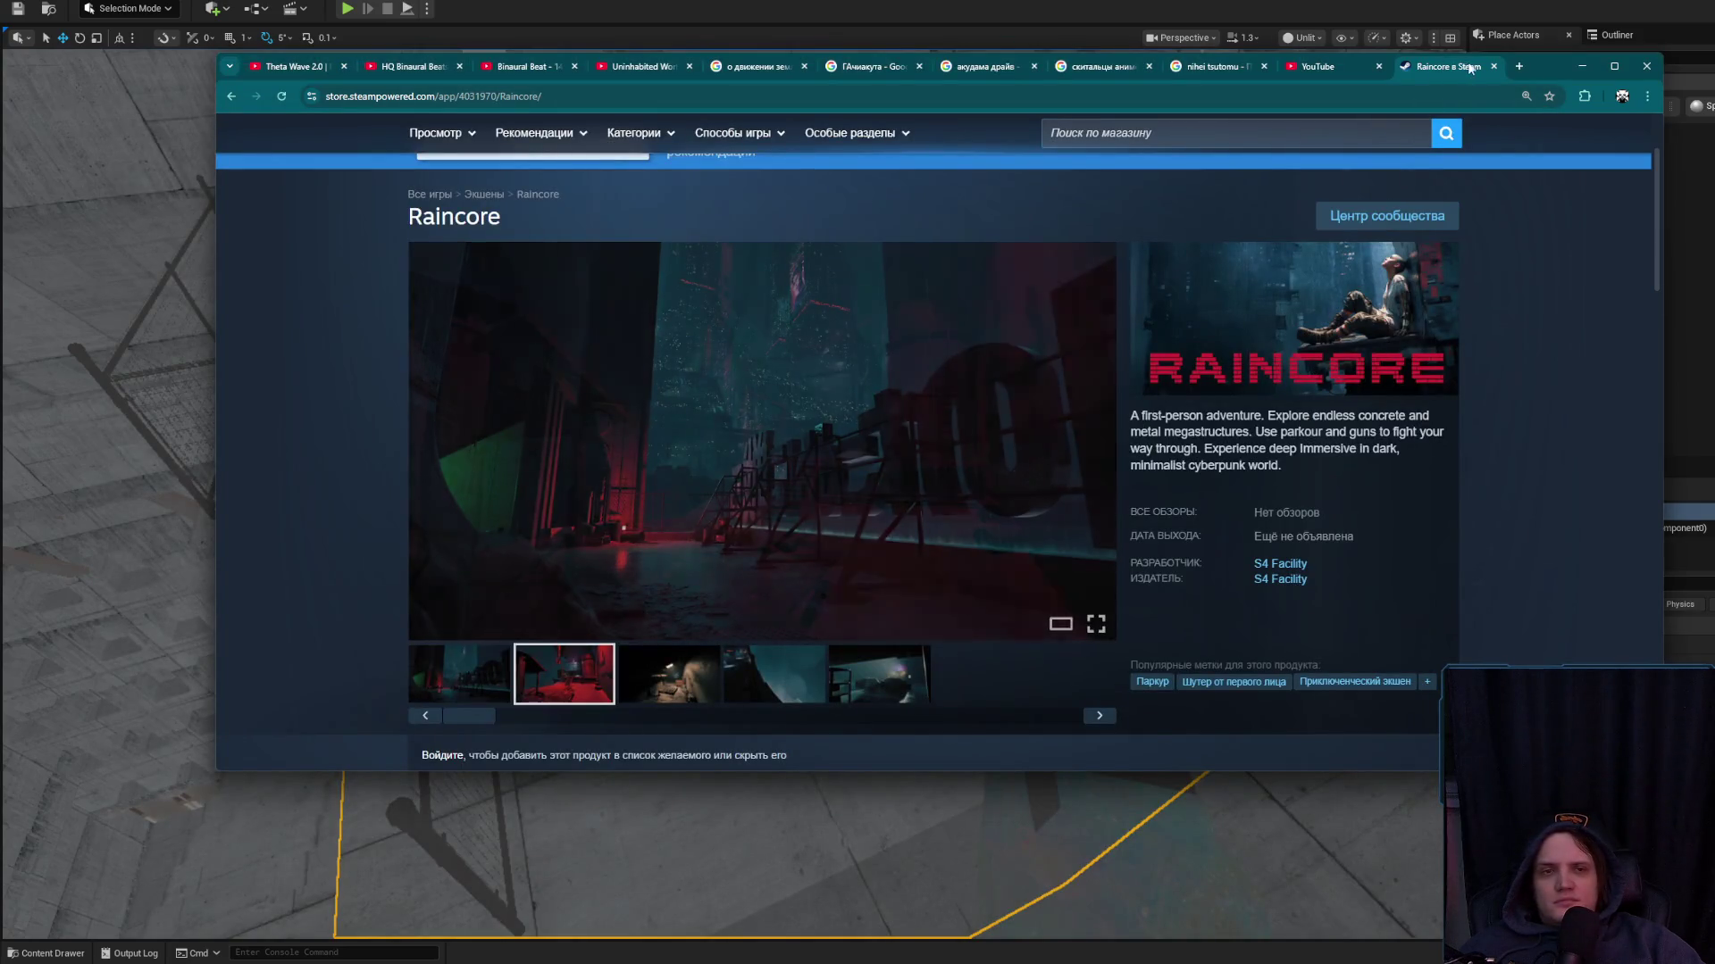
pyautogui.moveTo(1543, 75); pyautogui.dragTo(1525, 204)
pyautogui.click(1475, 194)
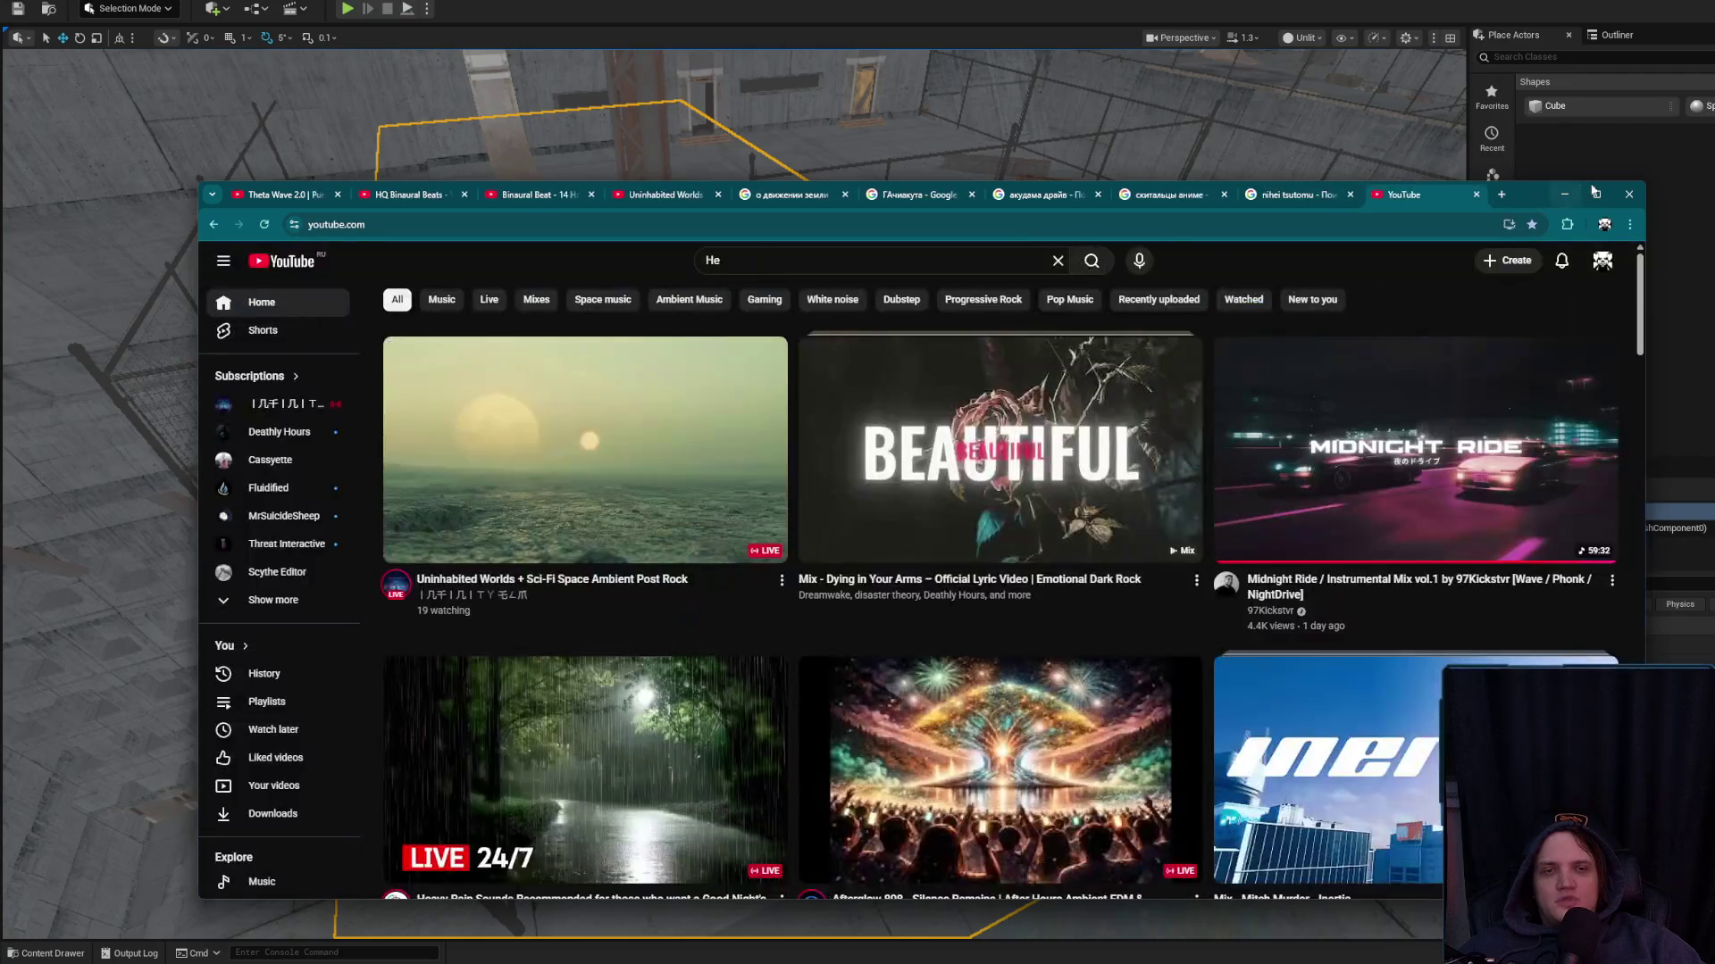
pyautogui.click(1629, 194)
pyautogui.moveTo(957, 506)
pyautogui.mouseDown()
pyautogui.moveTo(938, 571)
pyautogui.moveTo(983, 518)
pyautogui.mouseUp()
pyautogui.press('Escape')
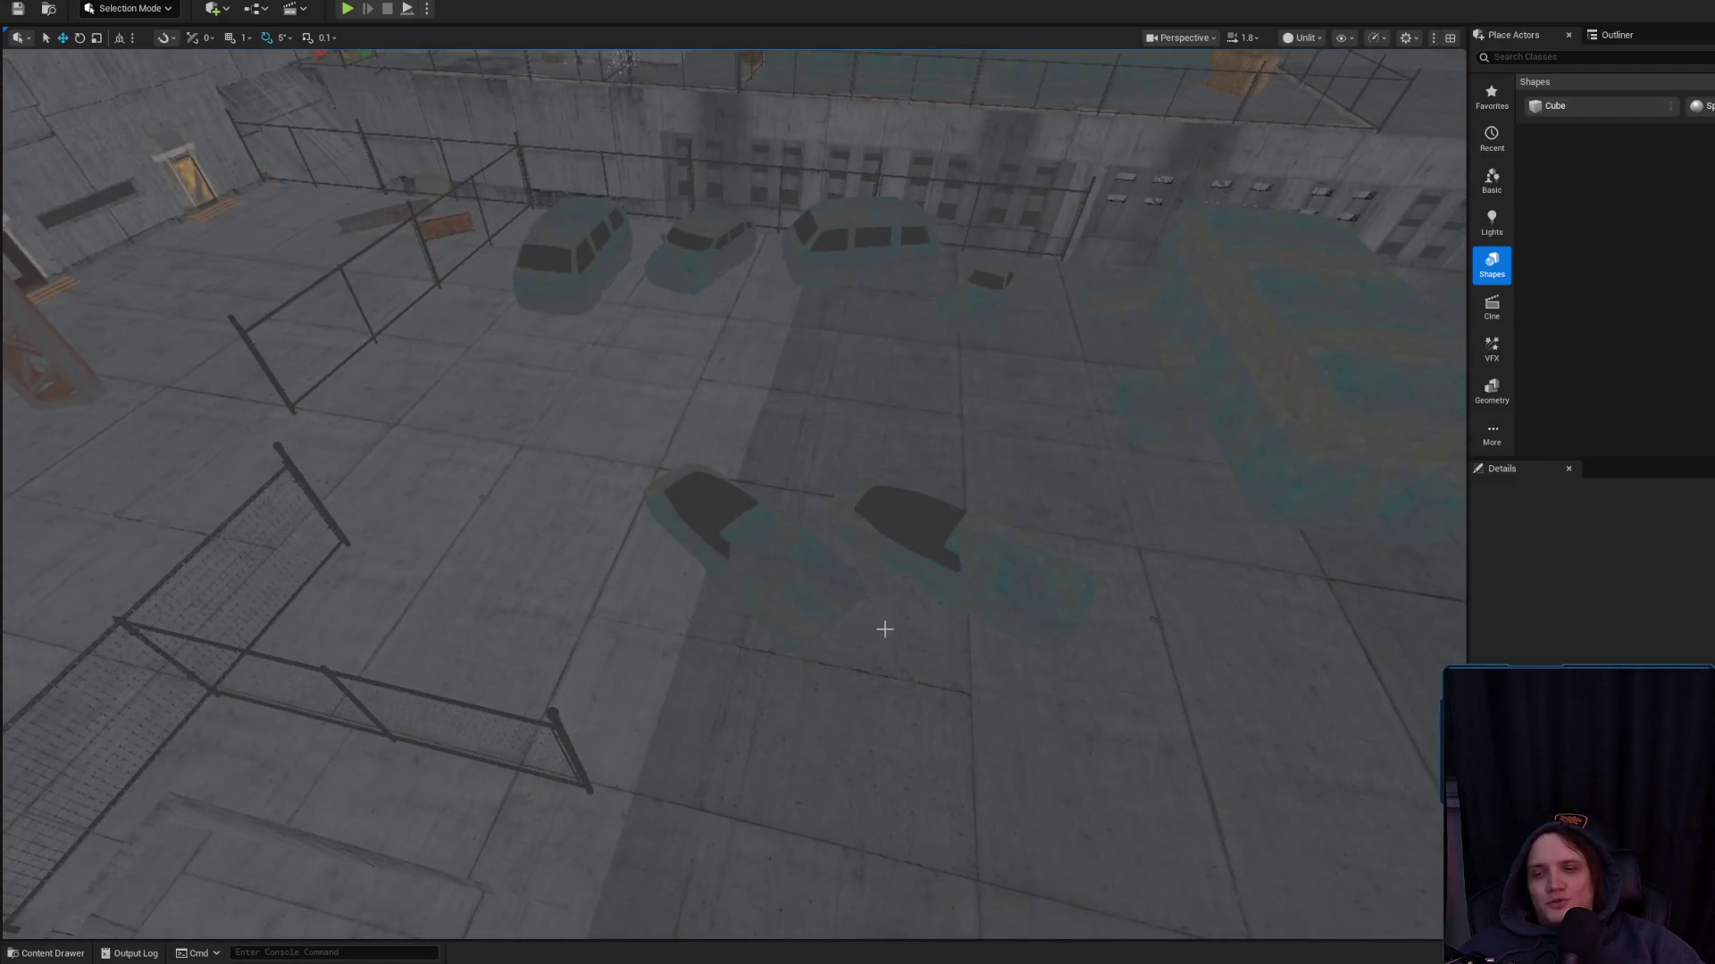
# Select the rain floor surface, pull back to see rooftops and cars, then deselect it
pyautogui.click(868, 655)
pyautogui.moveTo(858, 500)
pyautogui.mouseDown()
pyautogui.moveTo(830, 526)
pyautogui.moveTo(857, 500)
pyautogui.moveTo(839, 514)
pyautogui.moveTo(857, 500)
pyautogui.moveTo(857, 545)
pyautogui.moveTo(857, 500)
pyautogui.moveTo(759, 505)
pyautogui.mouseUp()
pyautogui.press('Escape')
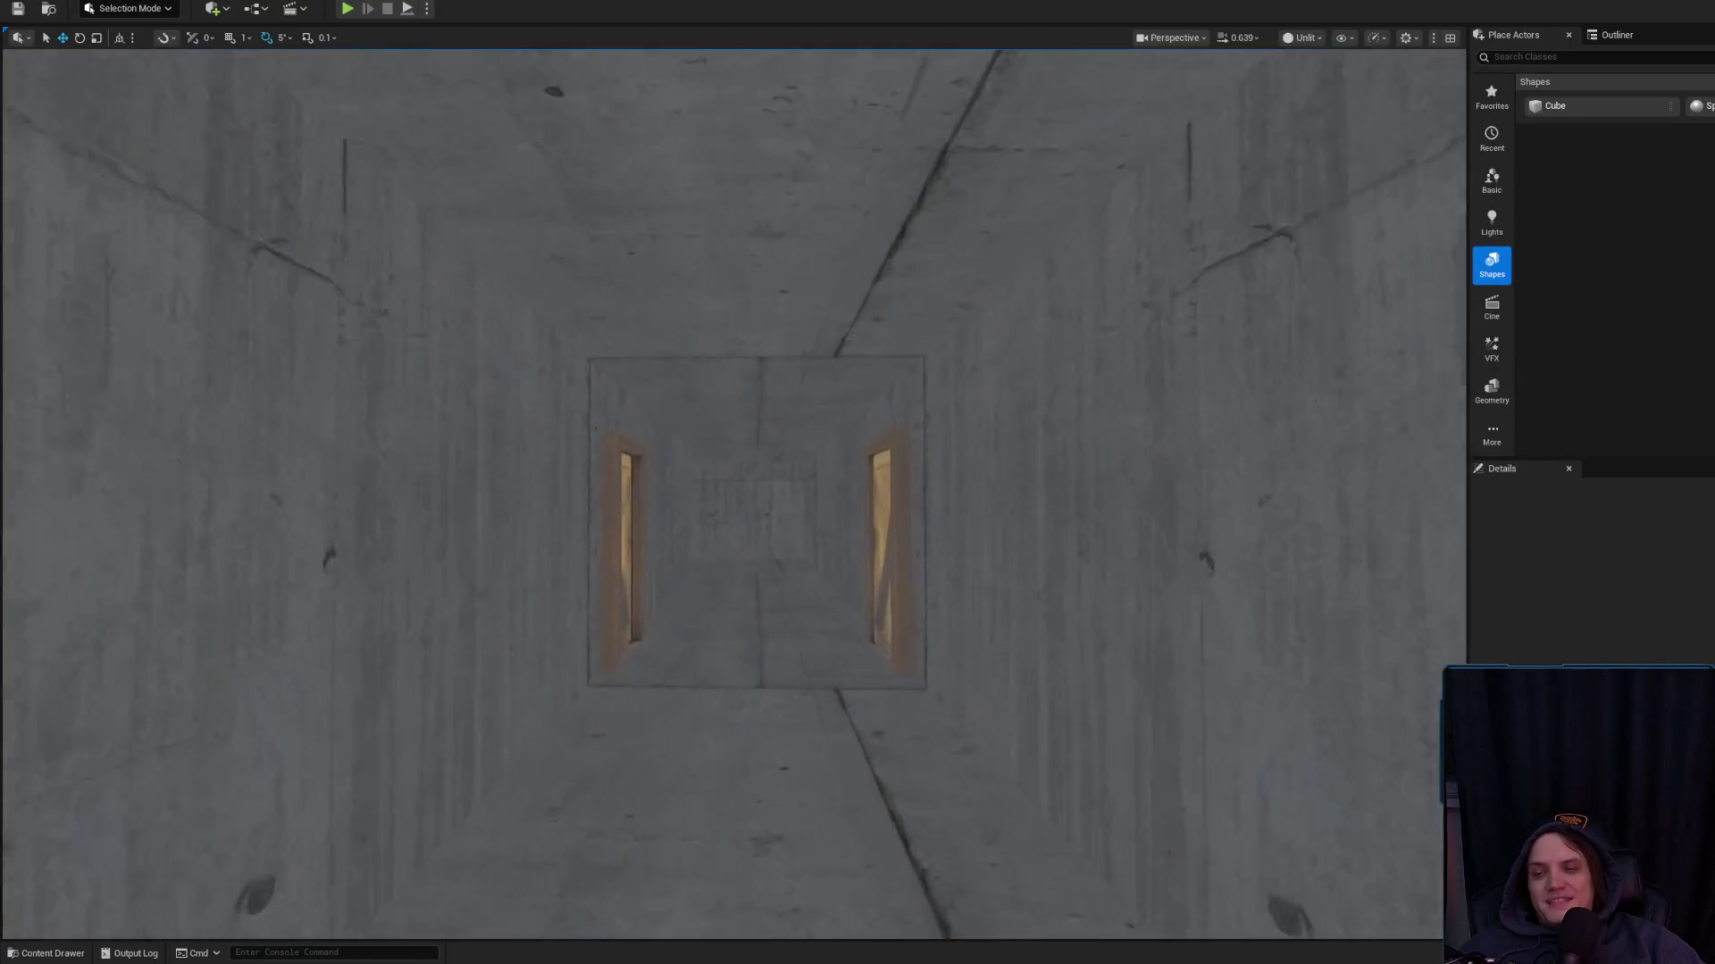
# Fly past the lit doorway and down the corridor to look into the stairwell
pyautogui.moveTo(759, 505)
pyautogui.mouseDown()
pyautogui.moveTo(759, 482)
pyautogui.moveTo(884, 482)
pyautogui.moveTo(830, 536)
pyautogui.moveTo(808, 606)
pyautogui.moveTo(809, 500)
pyautogui.moveTo(857, 514)
pyautogui.mouseUp()
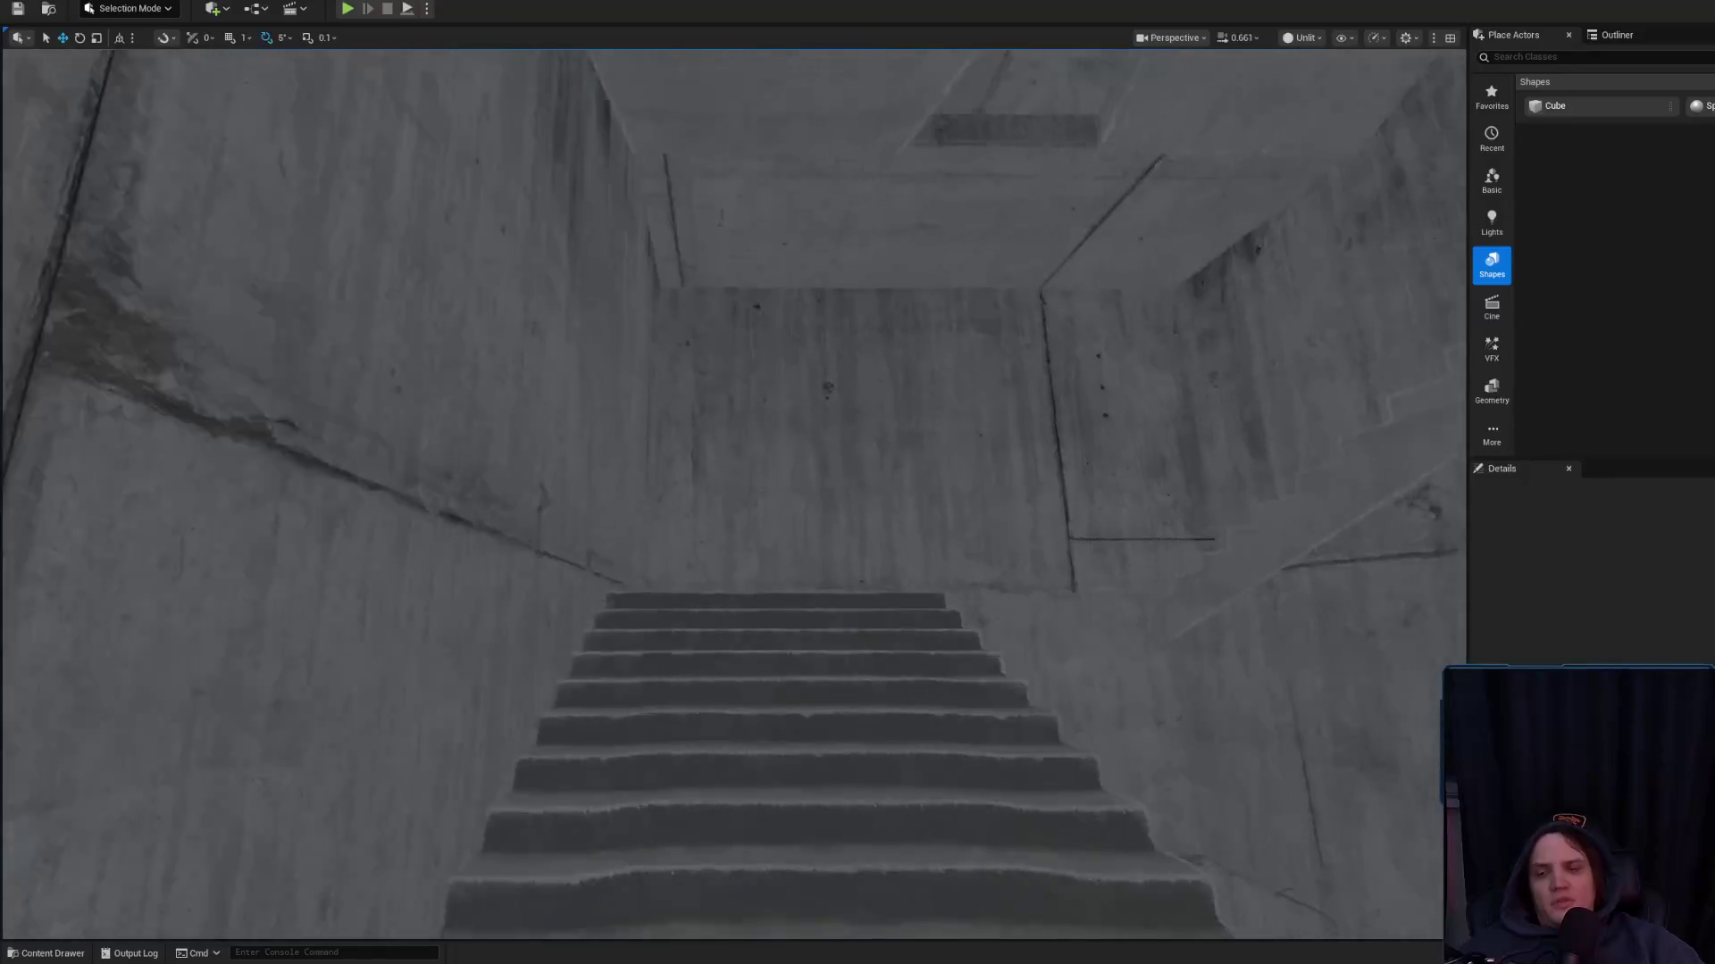
pyautogui.moveTo(831, 616); pyautogui.dragTo(806, 628)
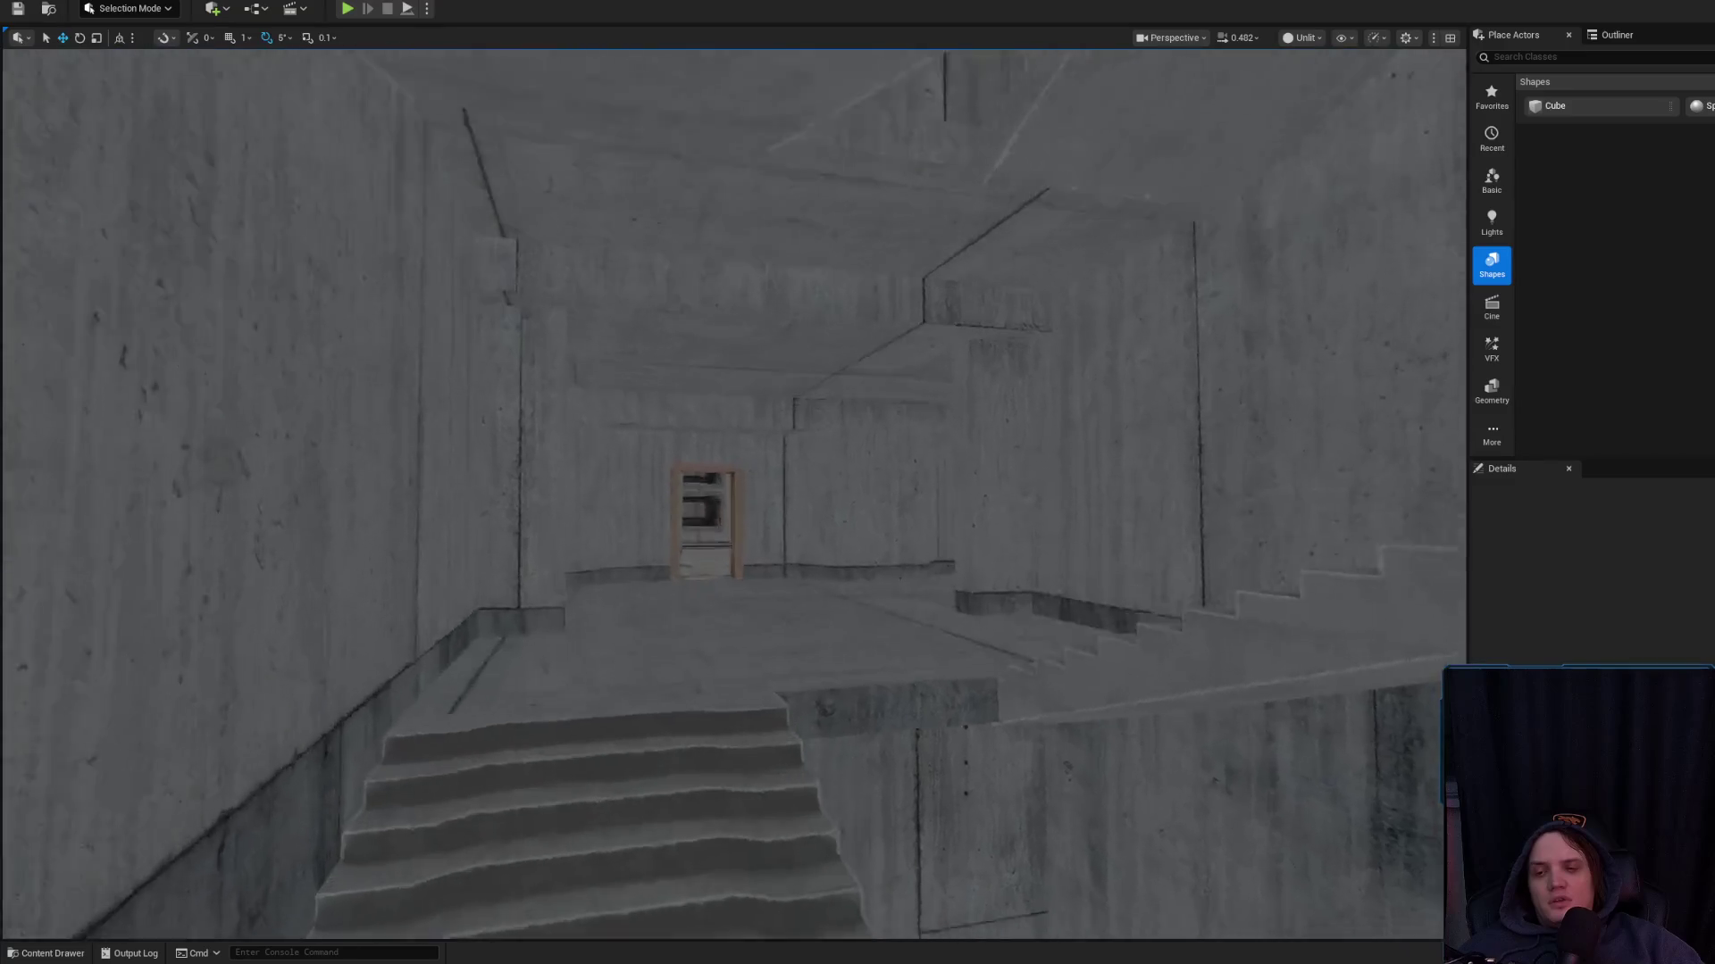
pyautogui.moveTo(806, 628); pyautogui.dragTo(839, 630)
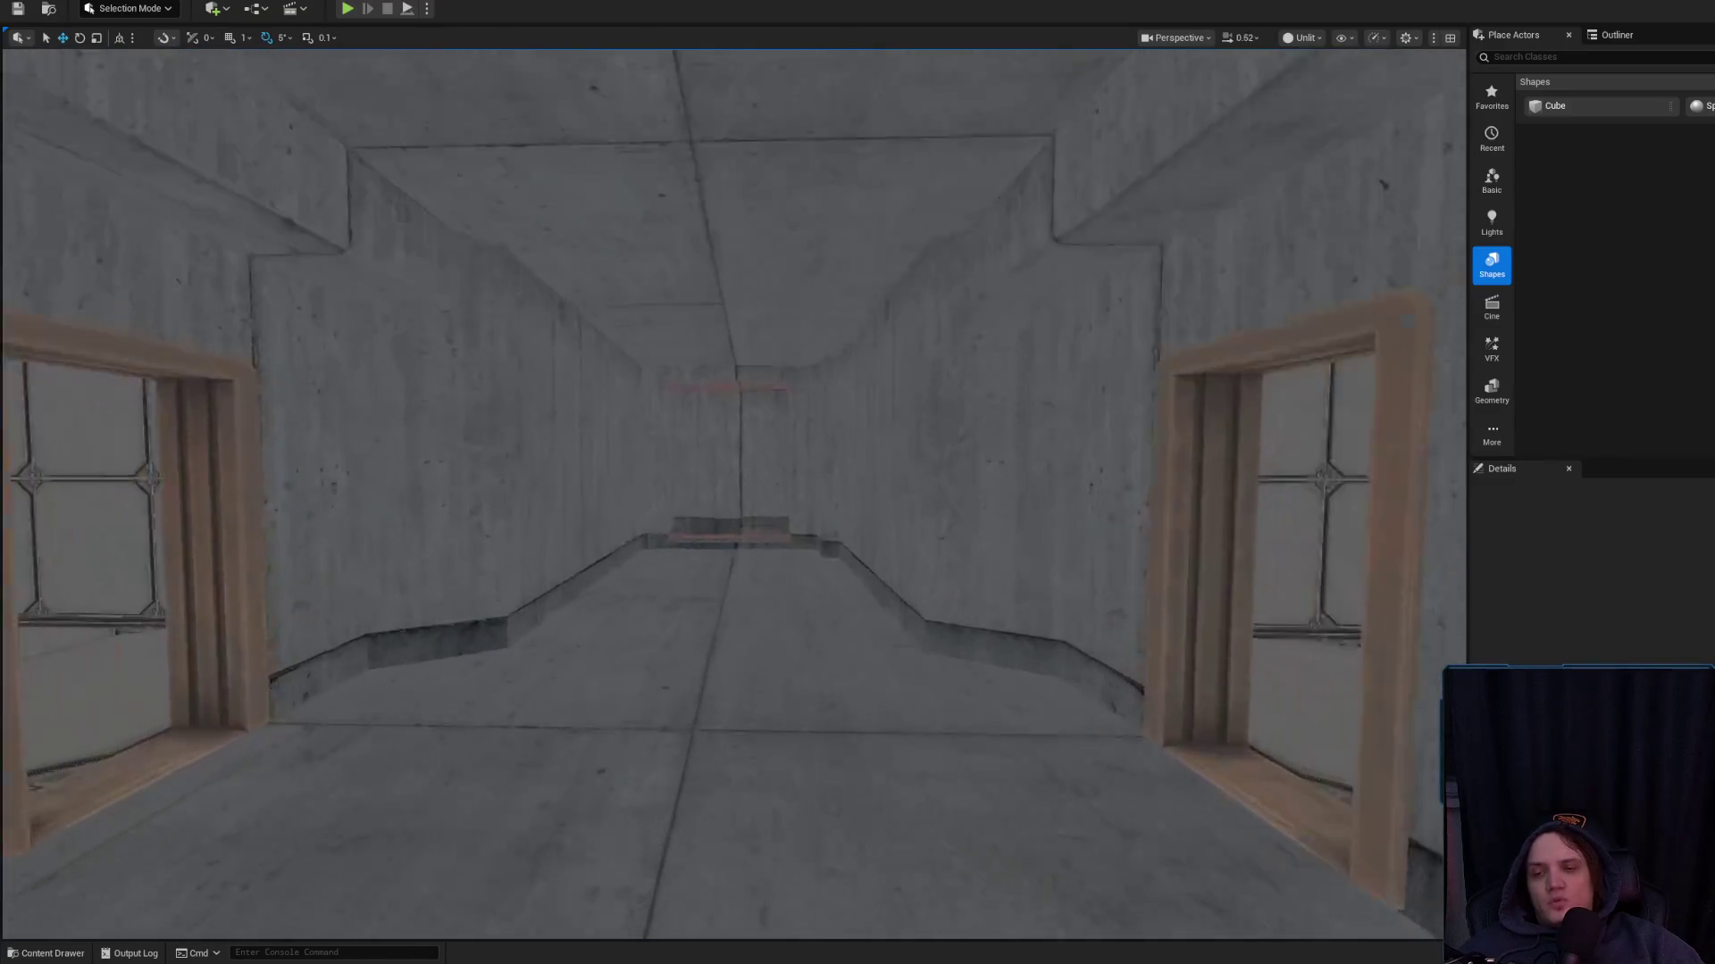
pyautogui.press('w')
pyautogui.press('w')
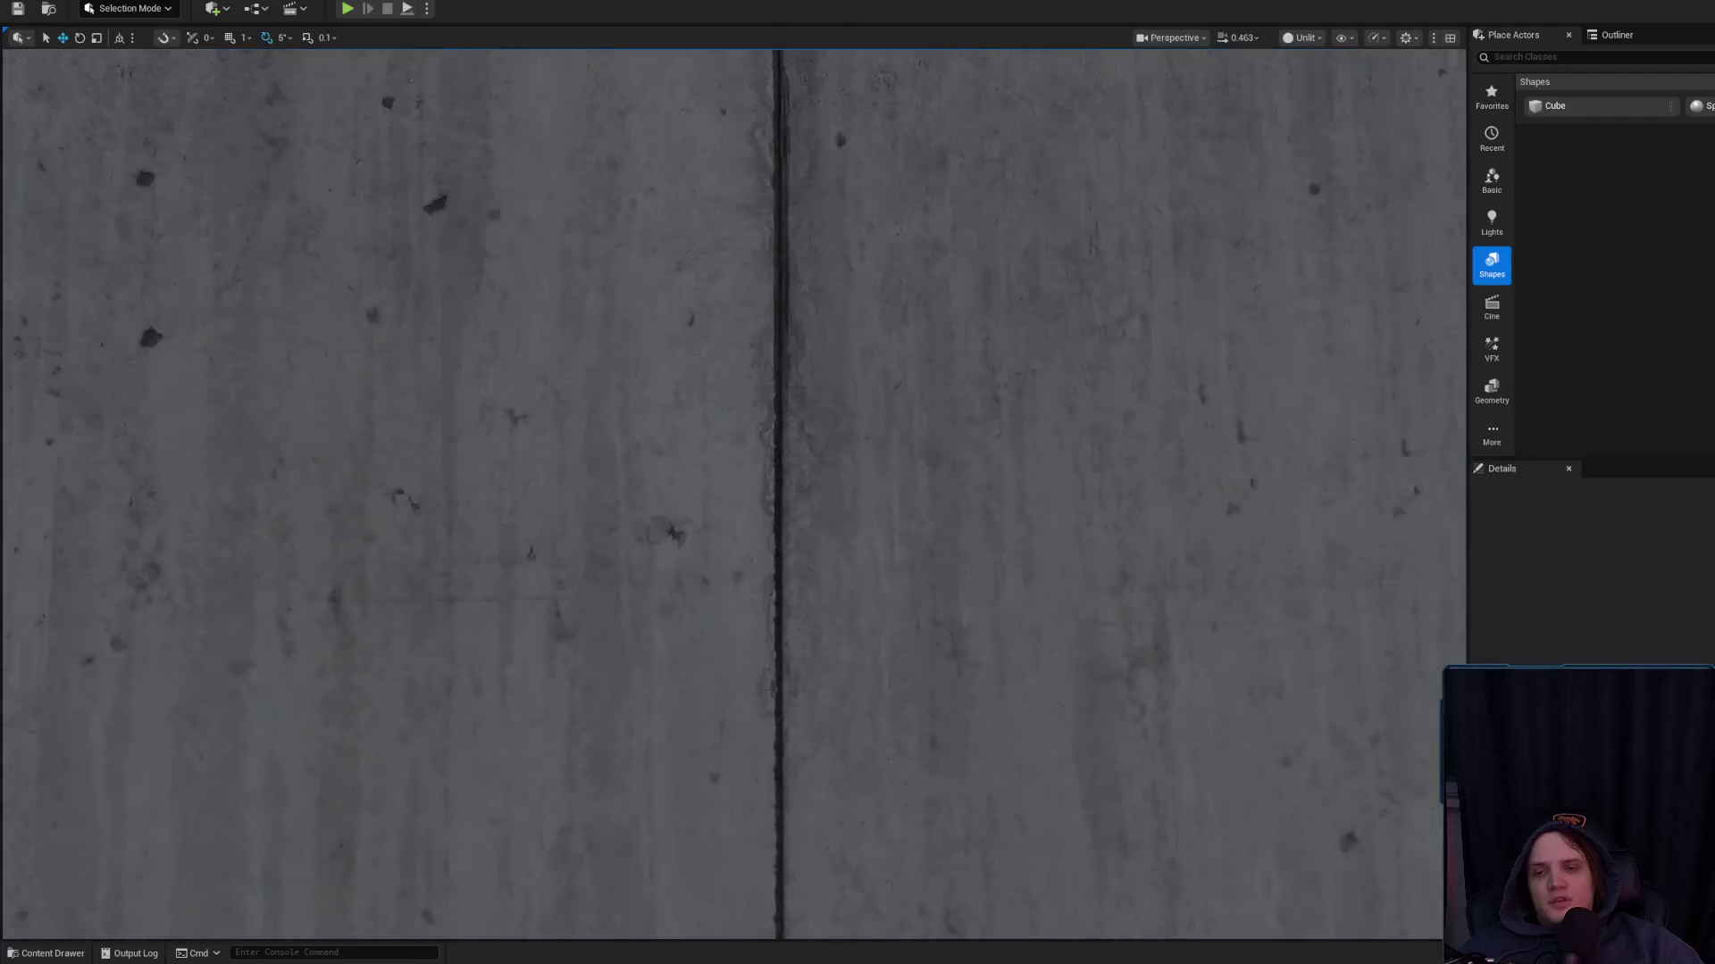
pyautogui.moveTo(840, 630); pyautogui.dragTo(626, 634)
pyautogui.press('w')
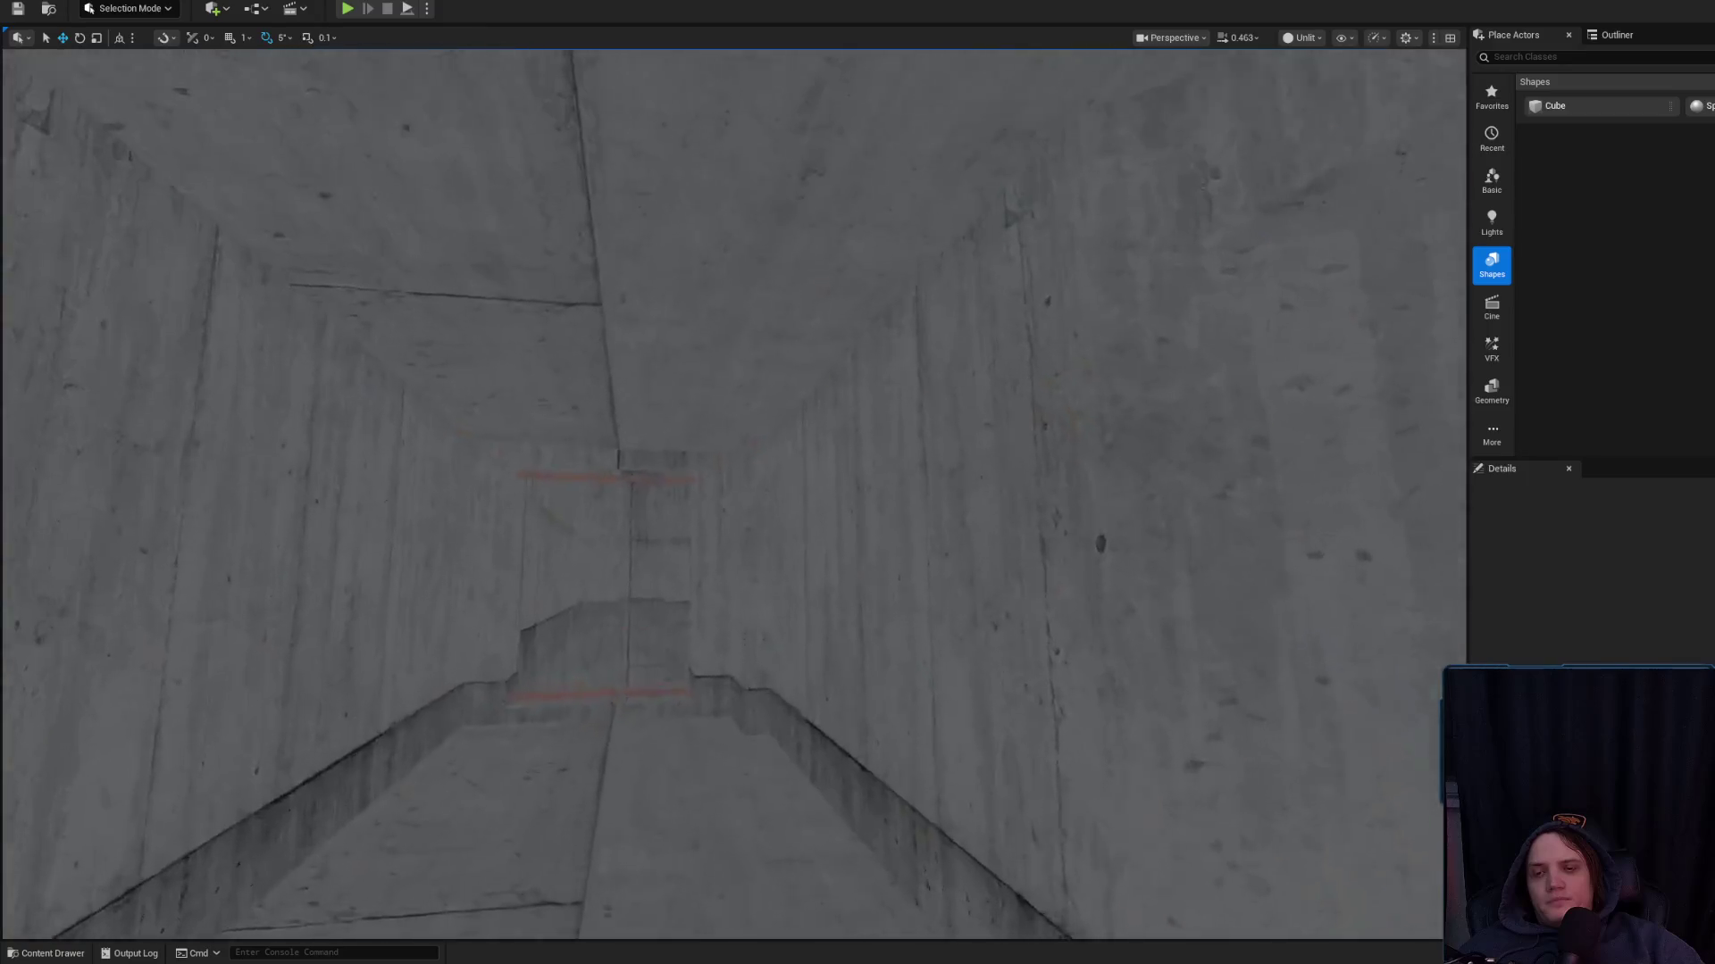
pyautogui.moveTo(735, 581); pyautogui.dragTo(735, 693)
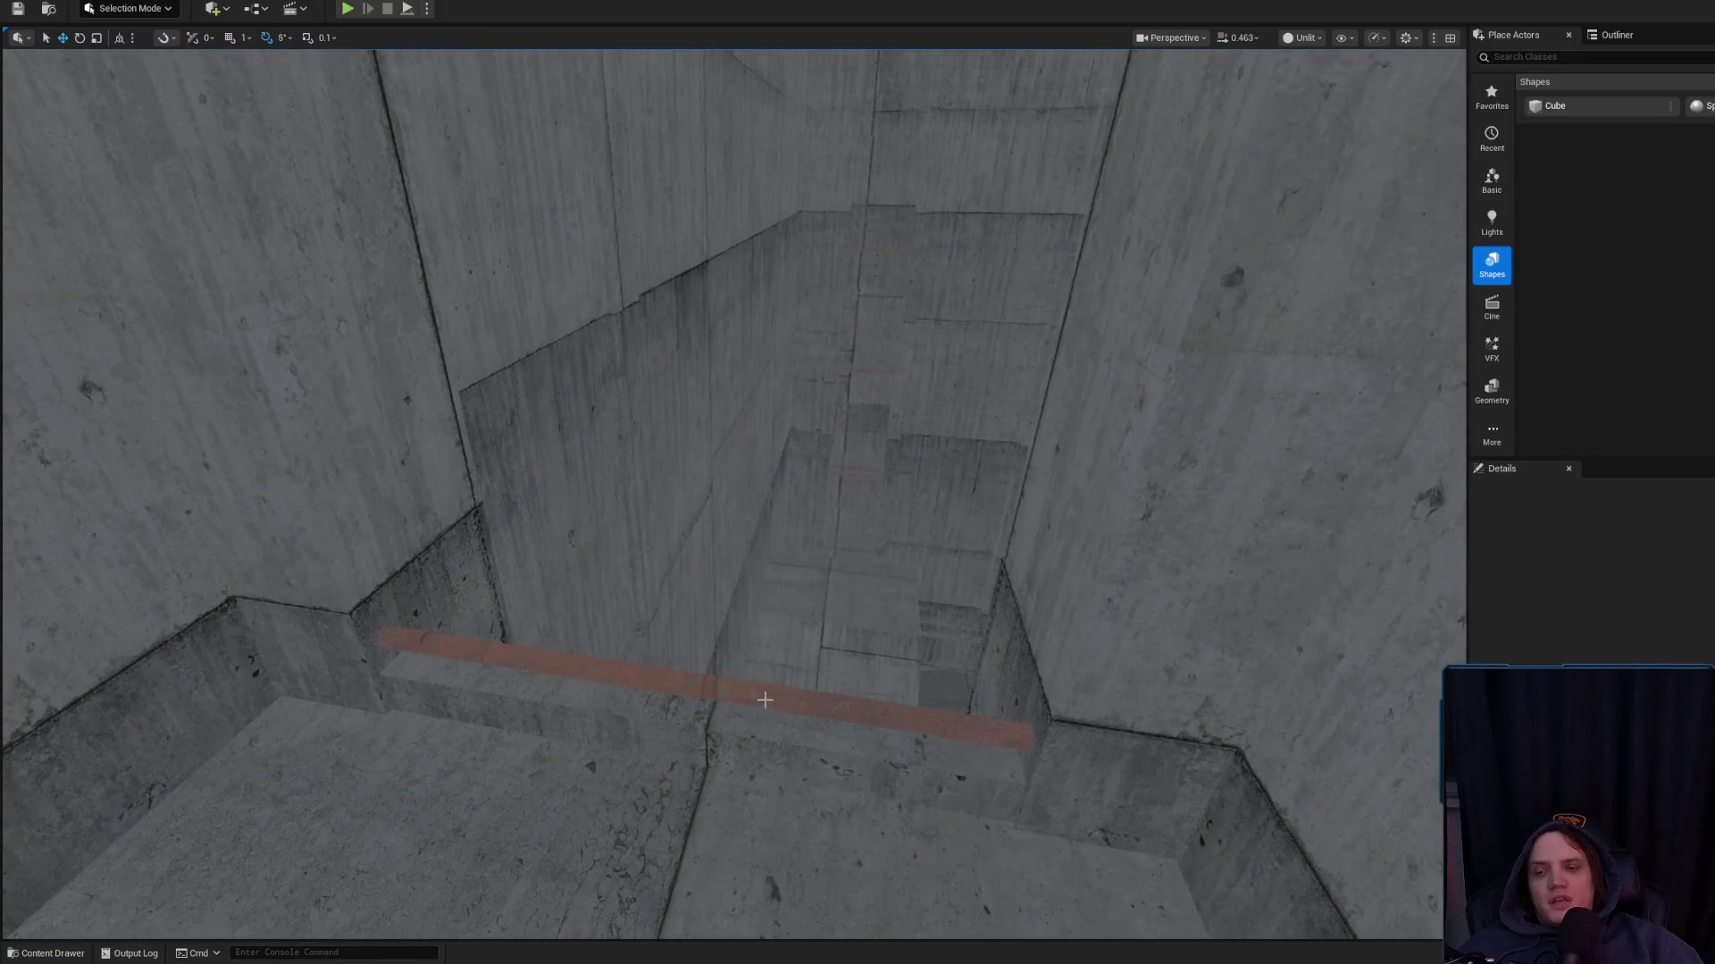
# Select and frame the orange beam SM_Beam188, inspect it up close, then deselect it
pyautogui.click(764, 700)
pyautogui.click(893, 580)
pyautogui.press('f')
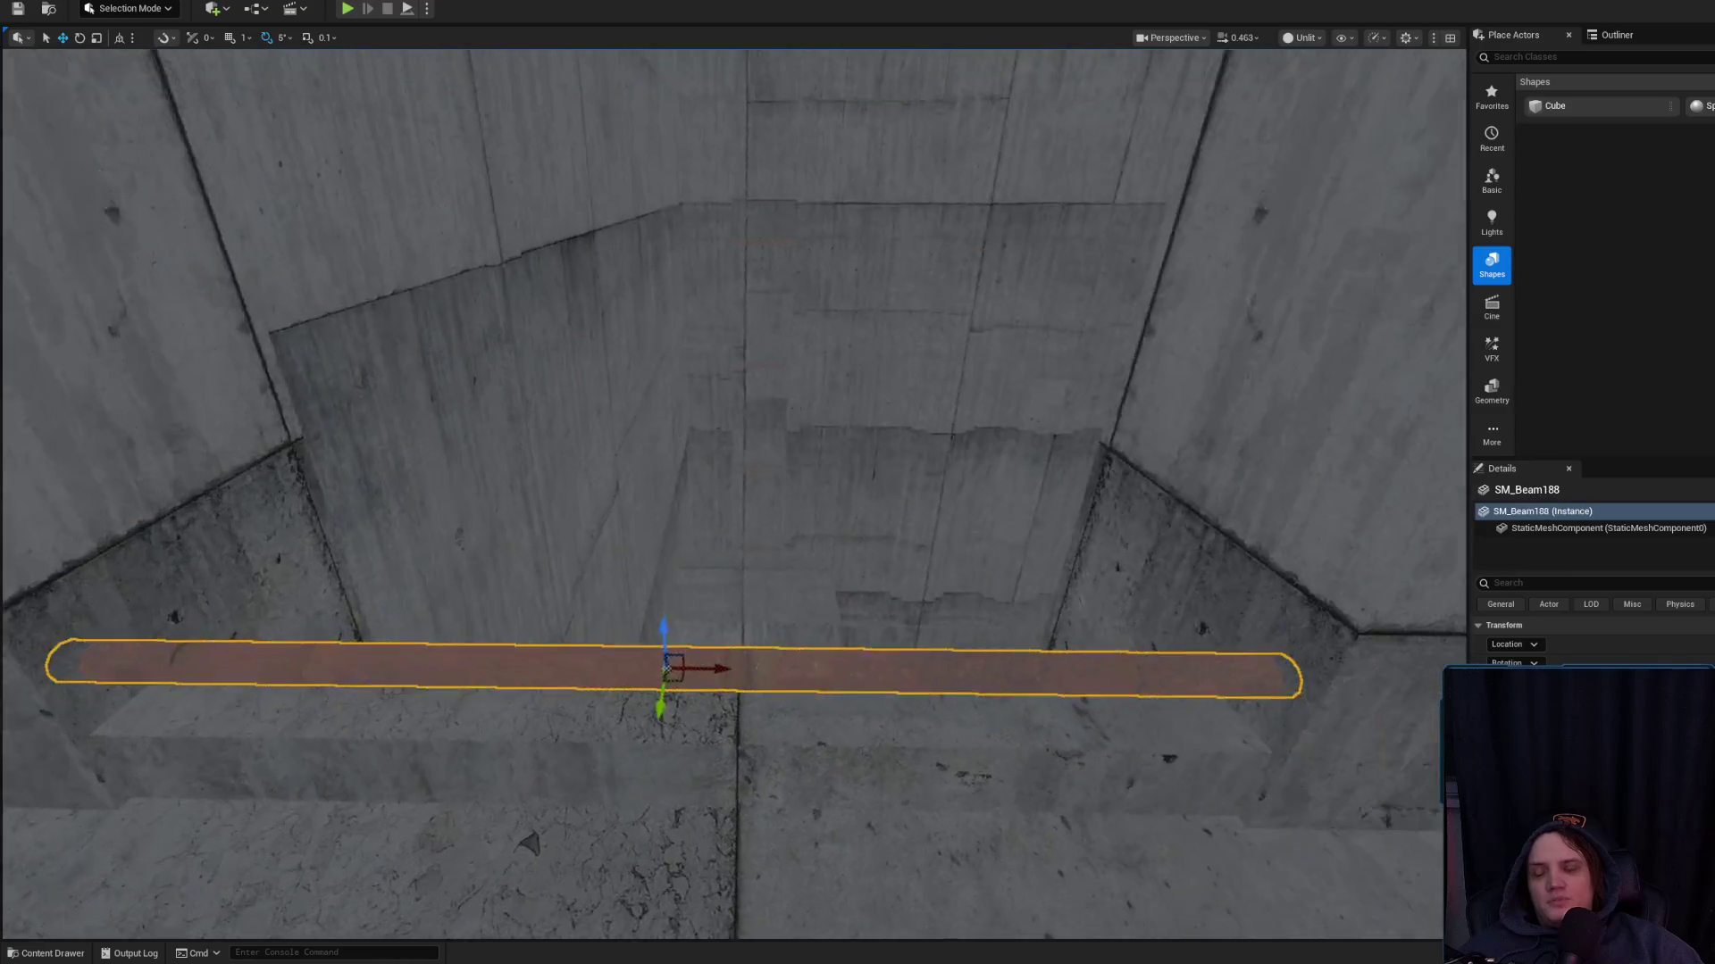
pyautogui.scroll(-2, 775, 583)
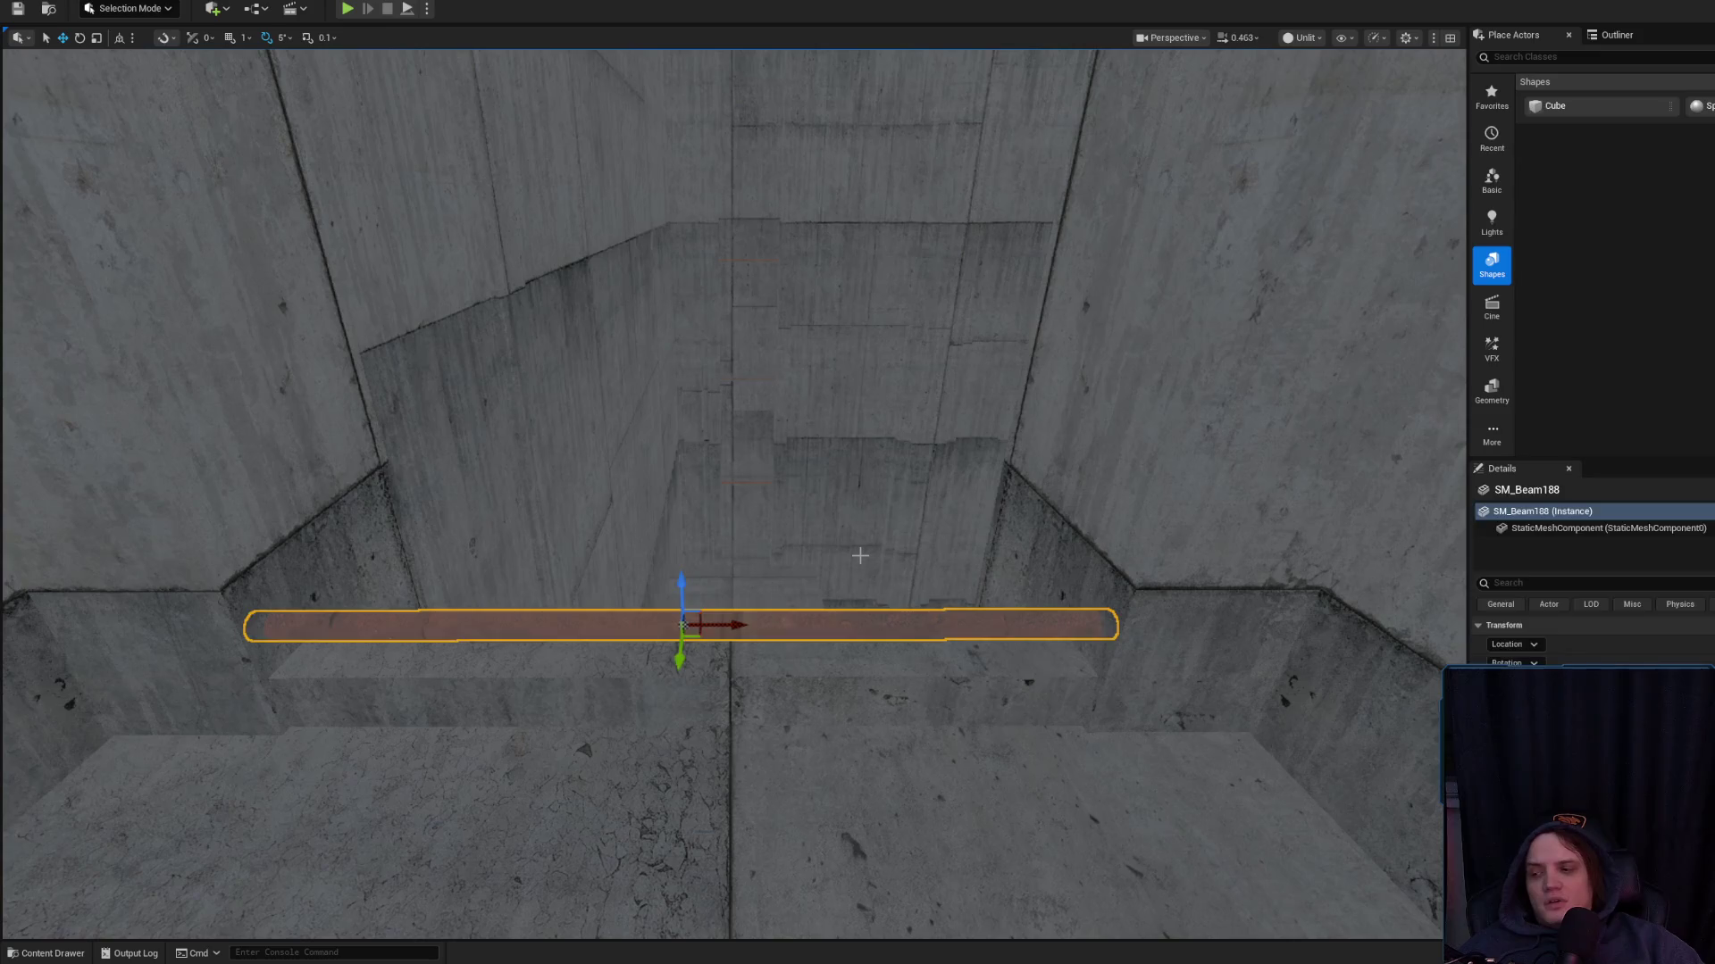
pyautogui.press('Escape')
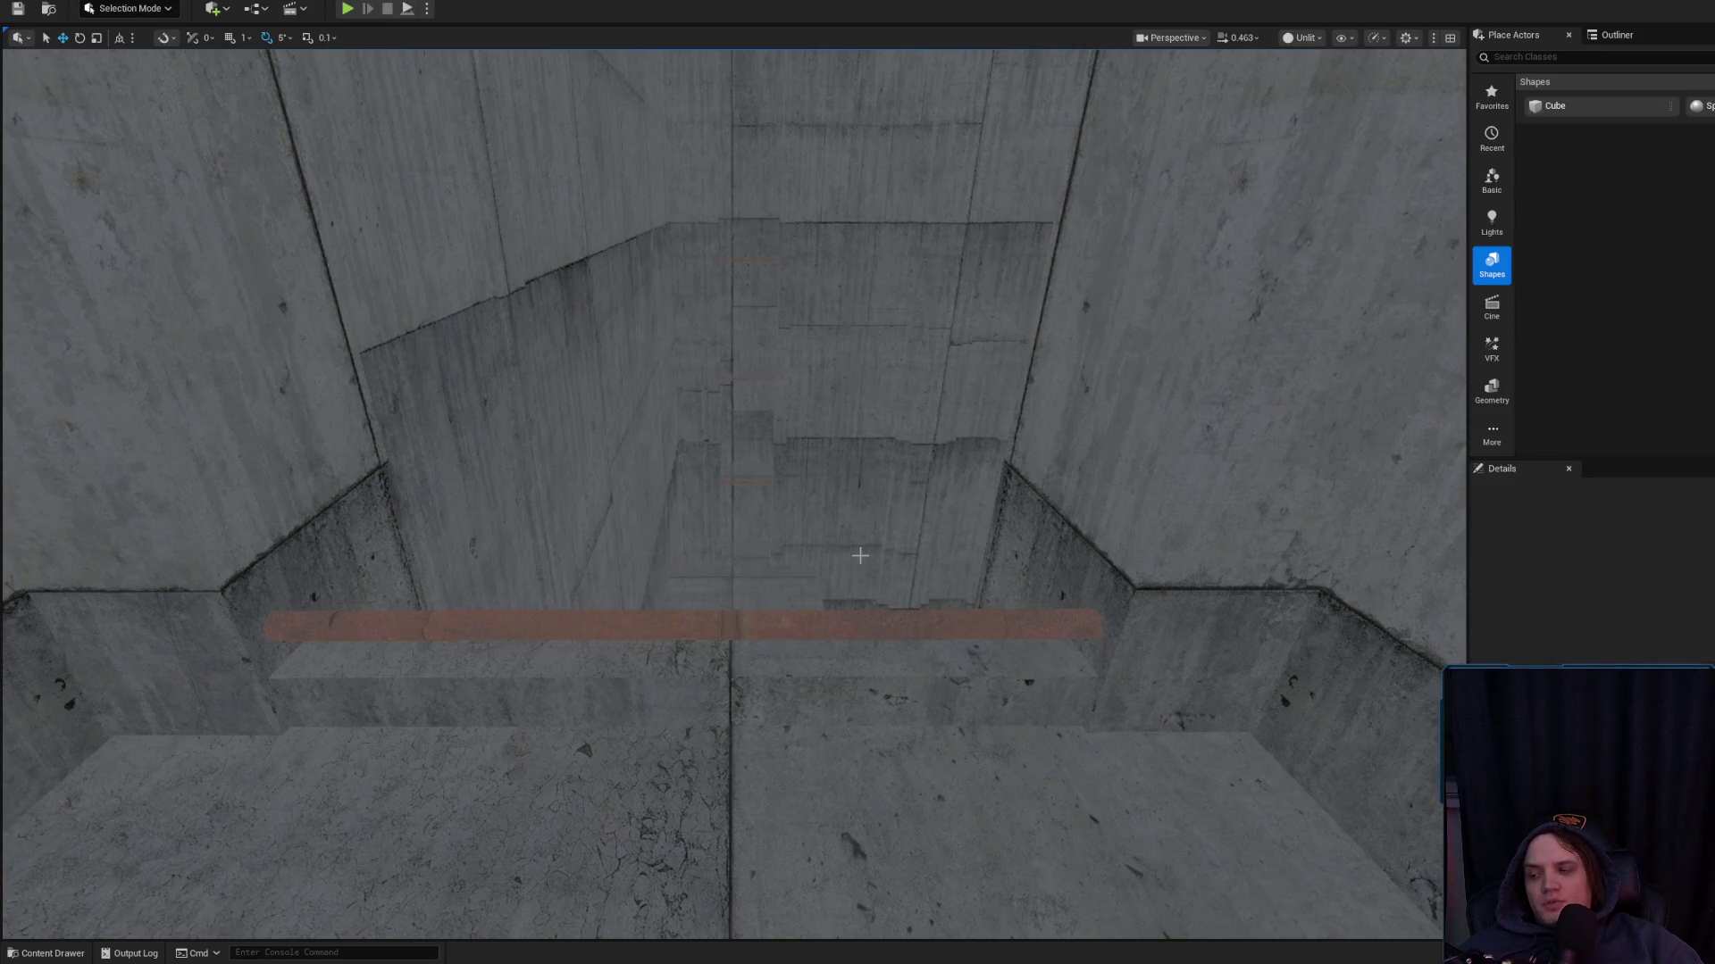
pyautogui.moveTo(906, 592)
pyautogui.mouseDown()
pyautogui.moveTo(884, 626)
pyautogui.moveTo(934, 624)
pyautogui.moveTo(625, 785)
pyautogui.moveTo(717, 665)
pyautogui.moveTo(970, 588)
pyautogui.mouseUp()
pyautogui.click(934, 624)
pyautogui.press('Escape')
pyautogui.scroll(-1, 960, 596)
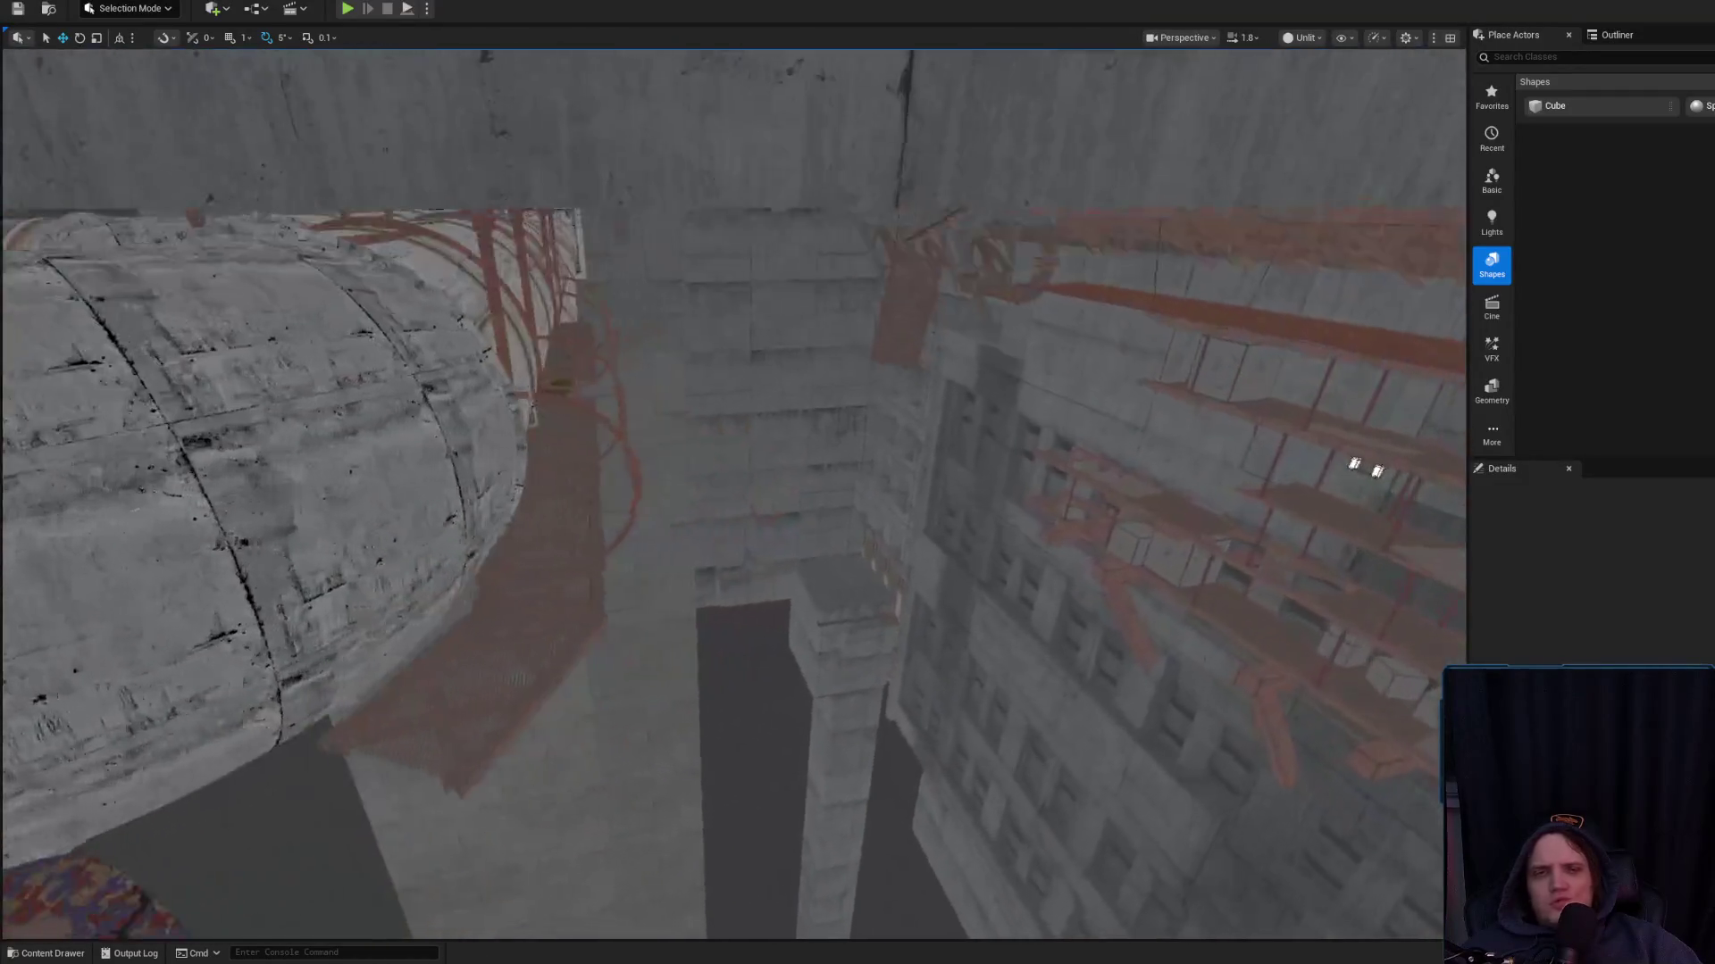
# Switch the viewport to Lit rendering, then back to Unlit
pyautogui.click(1302, 38)
pyautogui.click(1331, 92)
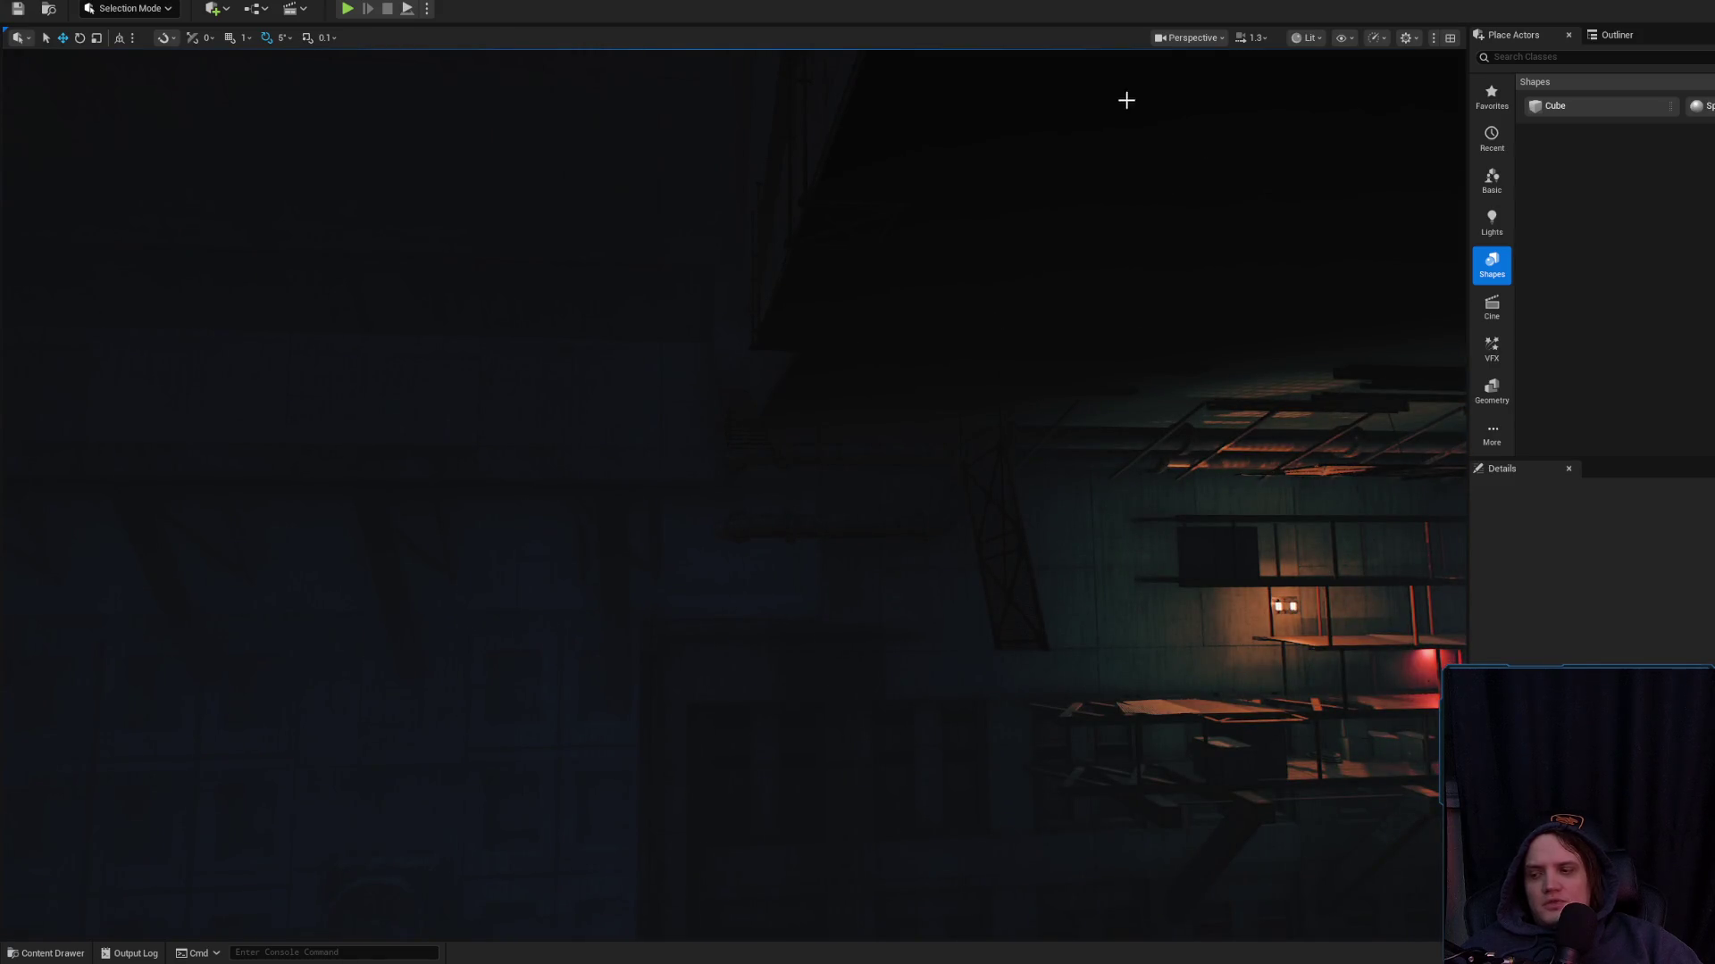
pyautogui.click(1201, 36)
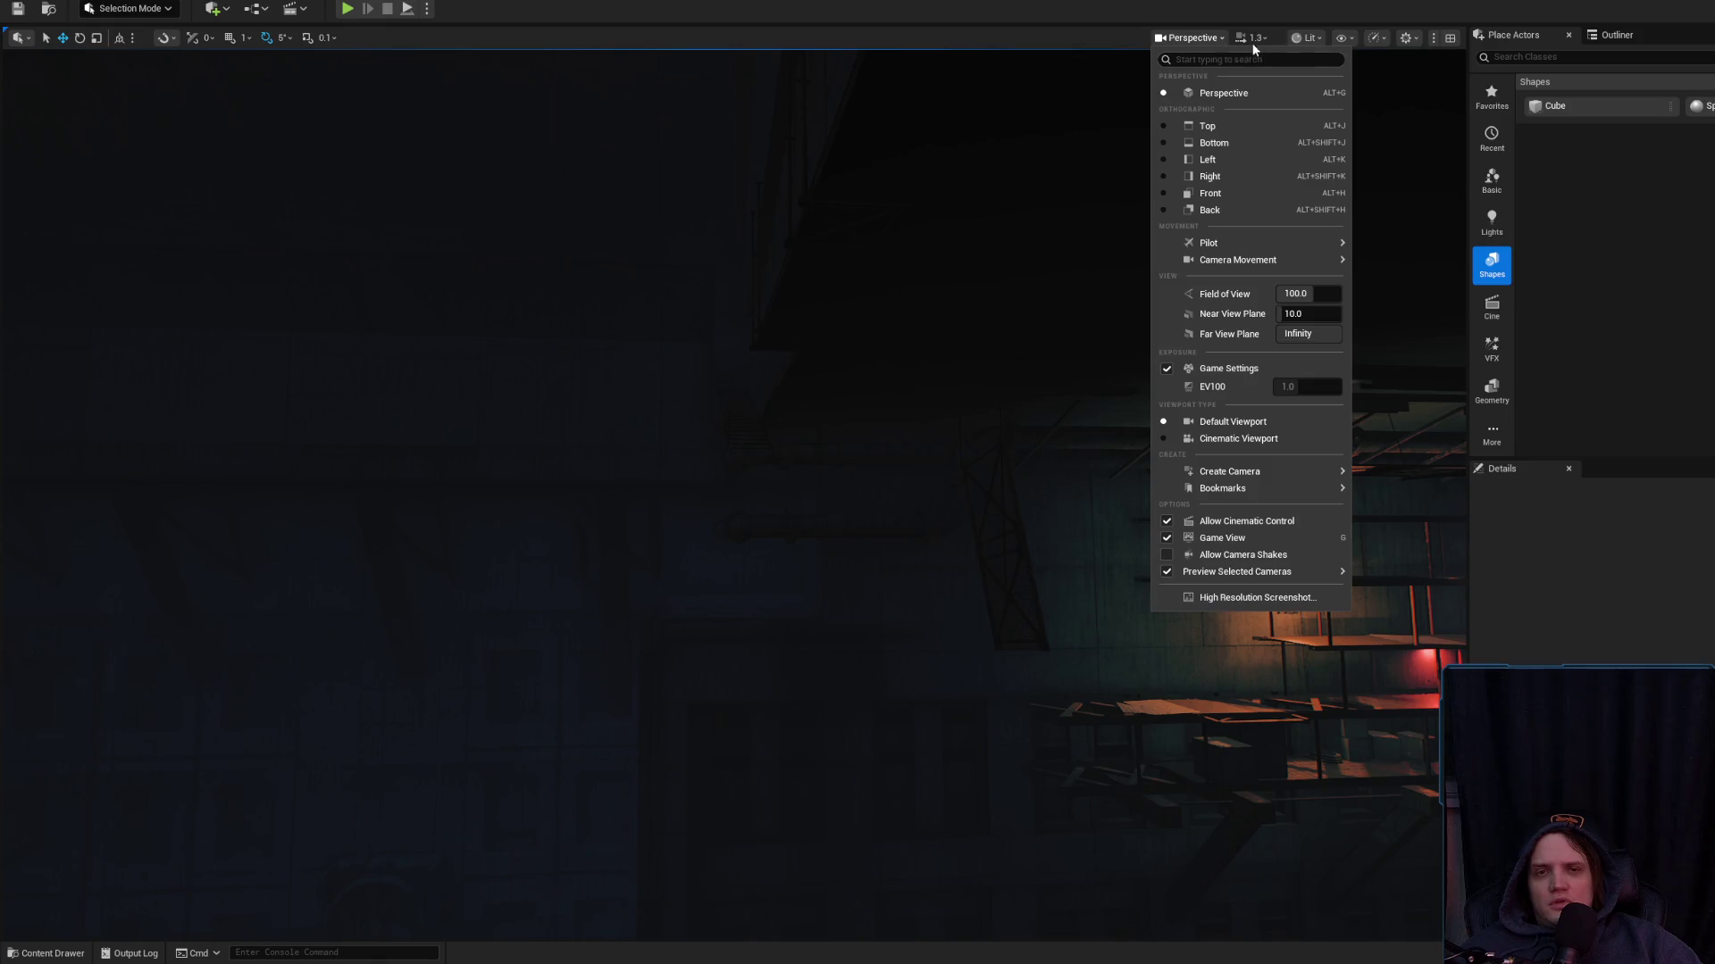
pyautogui.click(1315, 39)
pyautogui.click(1323, 108)
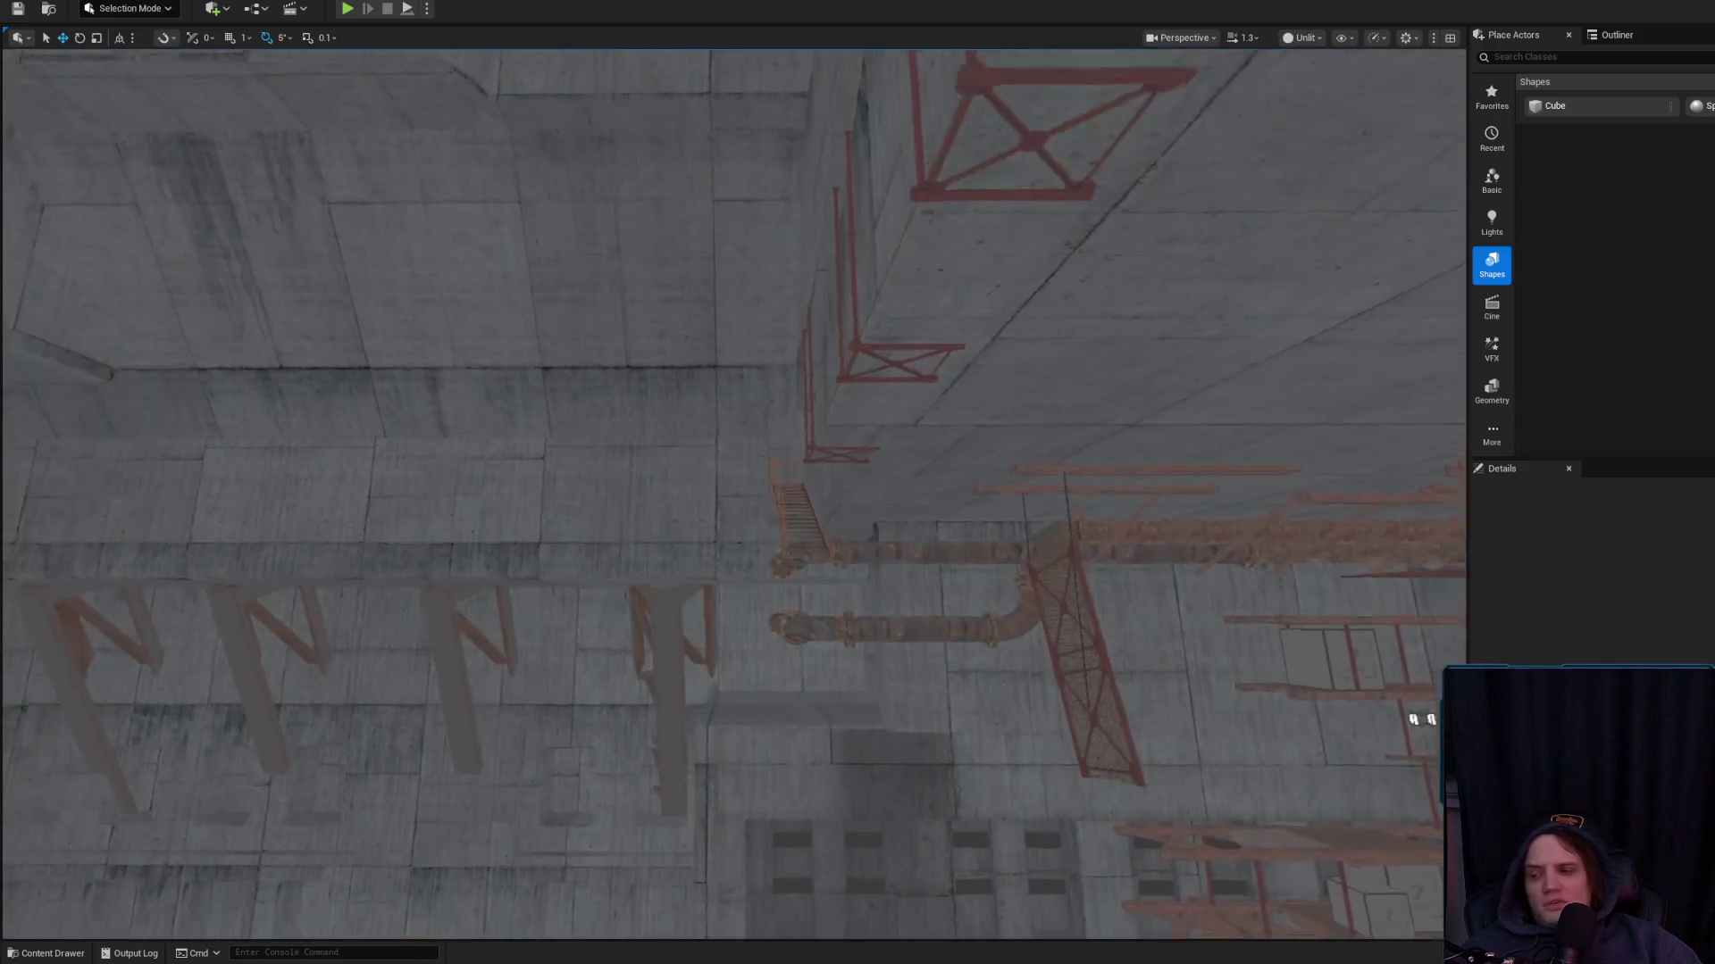
# Fly up the concrete stairwell and minimize the Discord window that came up
pyautogui.scroll(-2, 732, 492)
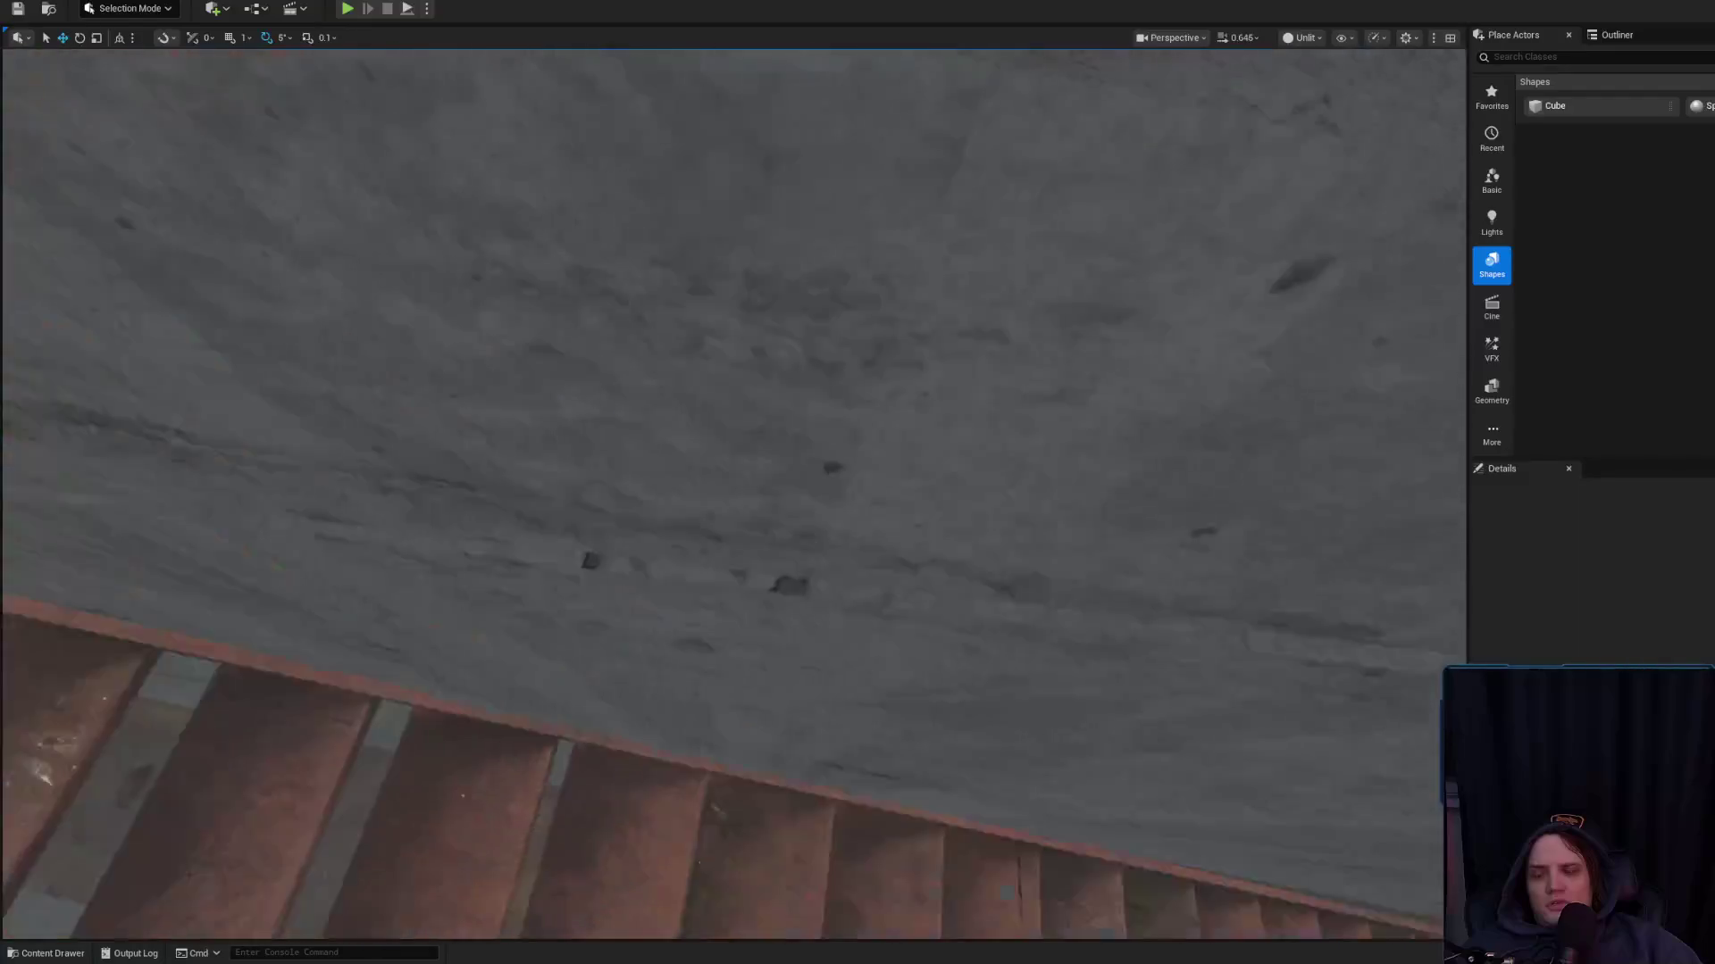
pyautogui.moveTo(732, 491)
pyautogui.mouseDown()
pyautogui.moveTo(598, 398)
pyautogui.moveTo(2, 743)
pyautogui.mouseUp()
pyautogui.scroll(-2, 608, 402)
pyautogui.hotkey('alt', 'Tab')
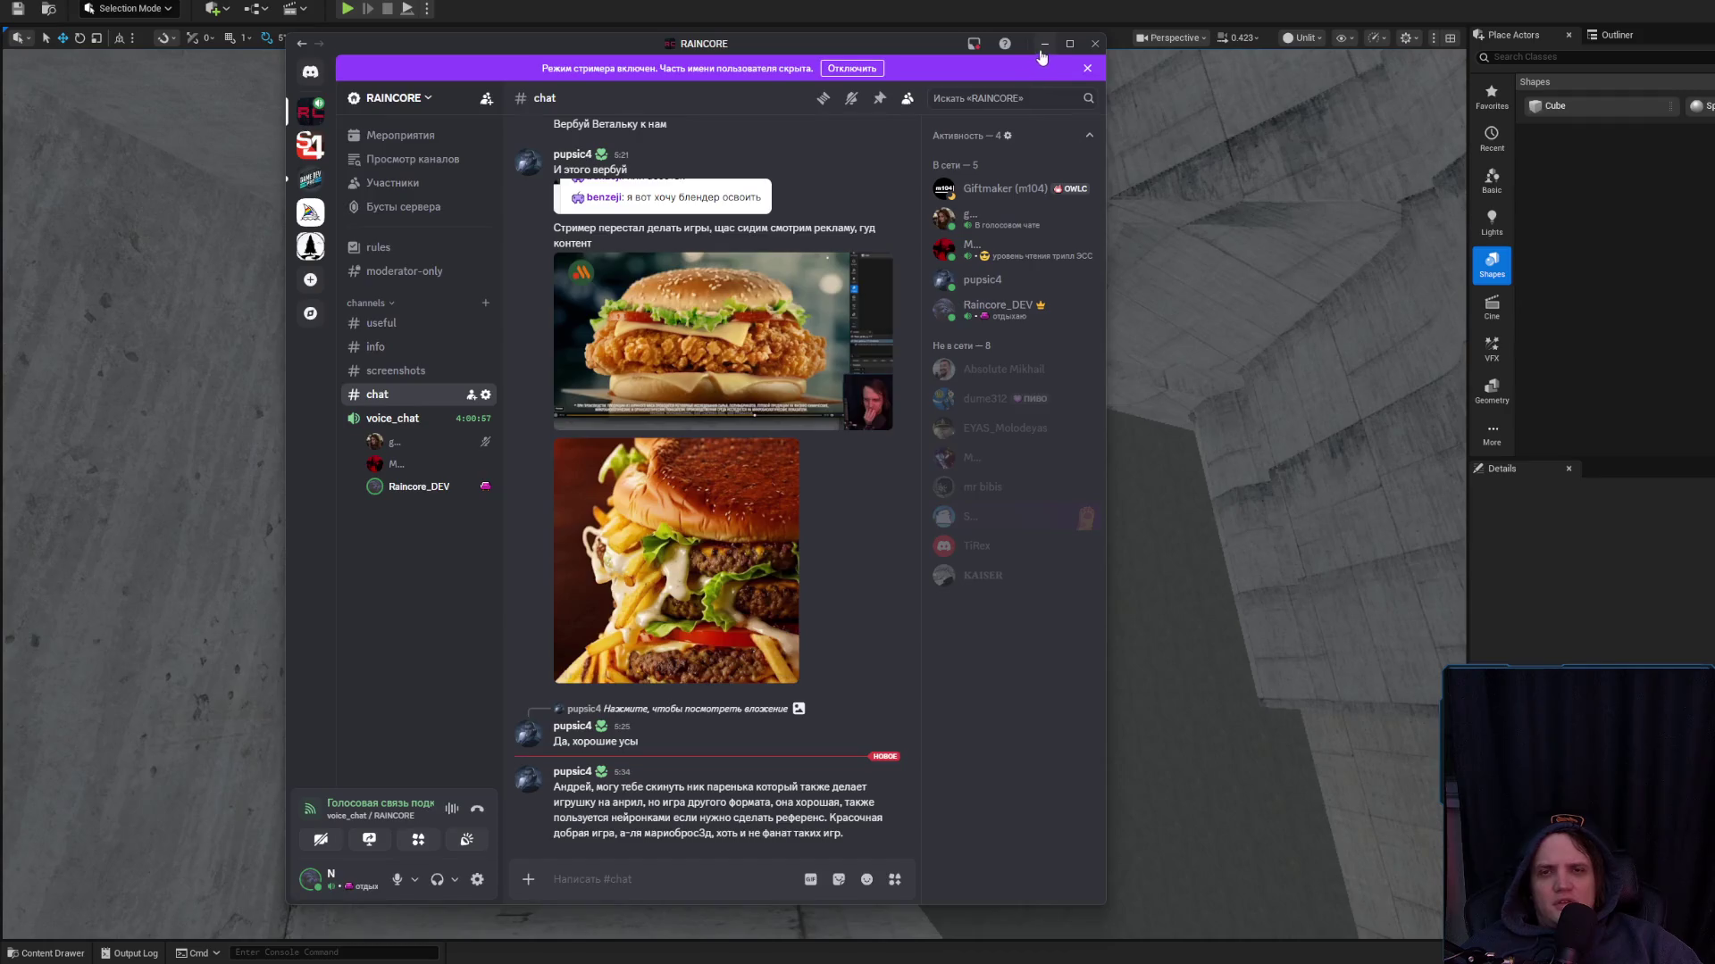
pyautogui.click(1044, 44)
pyautogui.scroll(-1, 732, 482)
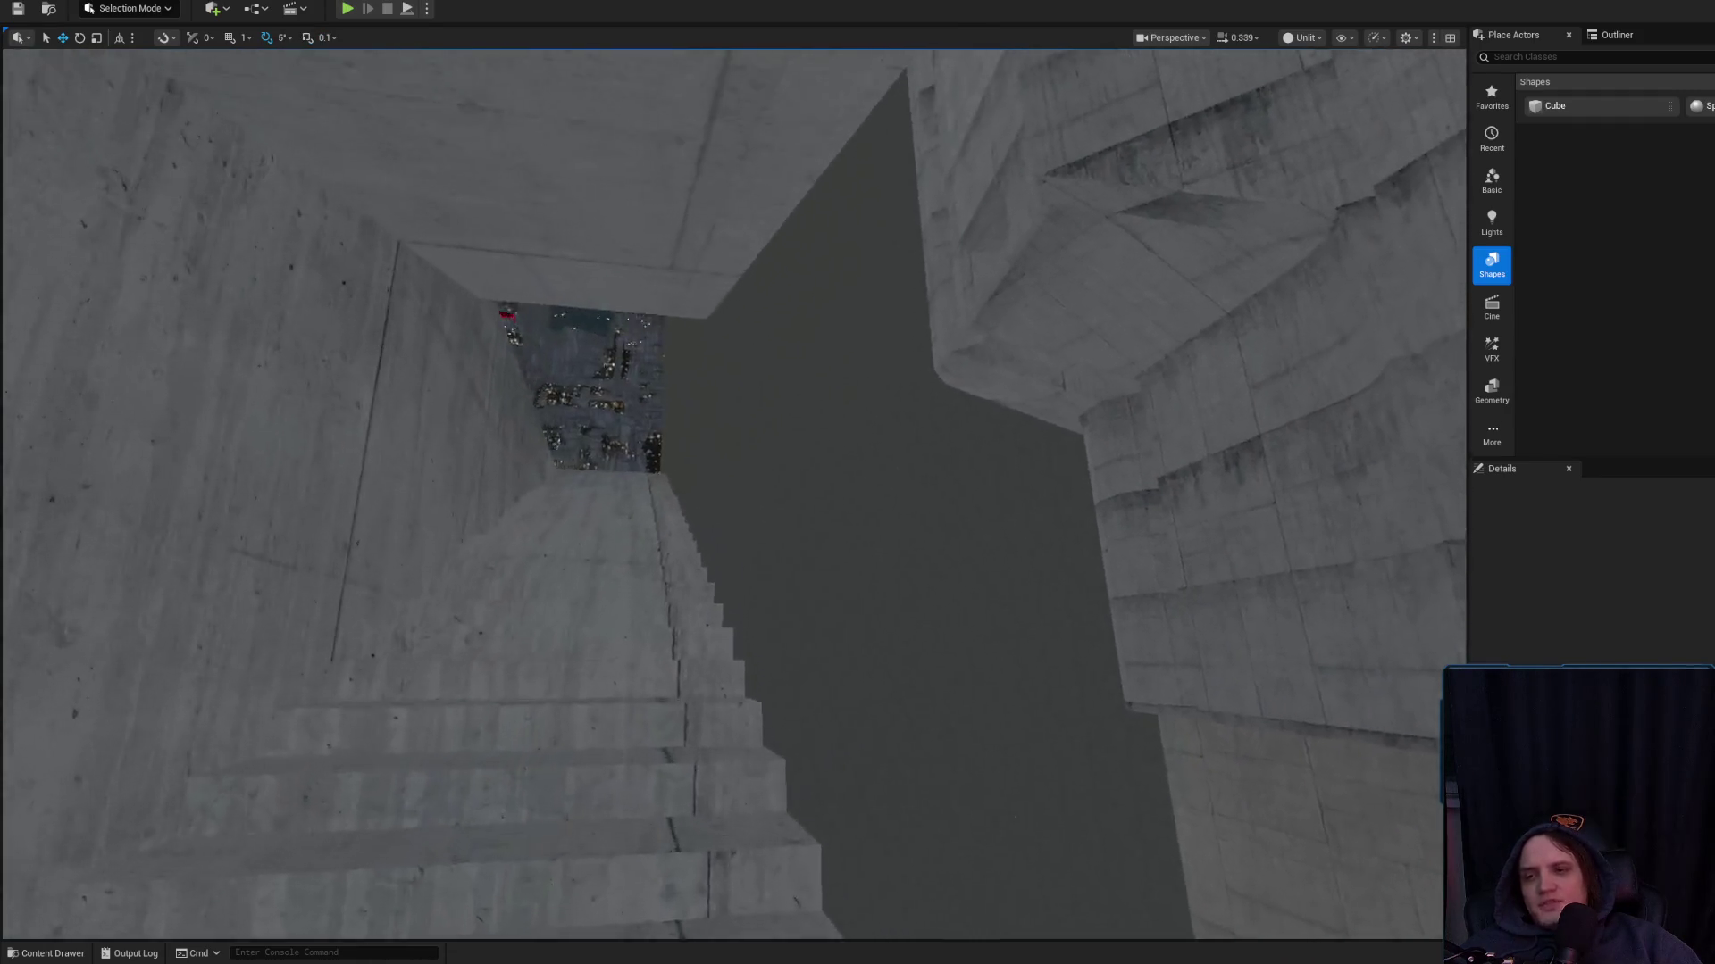
# Fly through the fenced courtyard past the neon towers to a close view of the van
pyautogui.press('w')
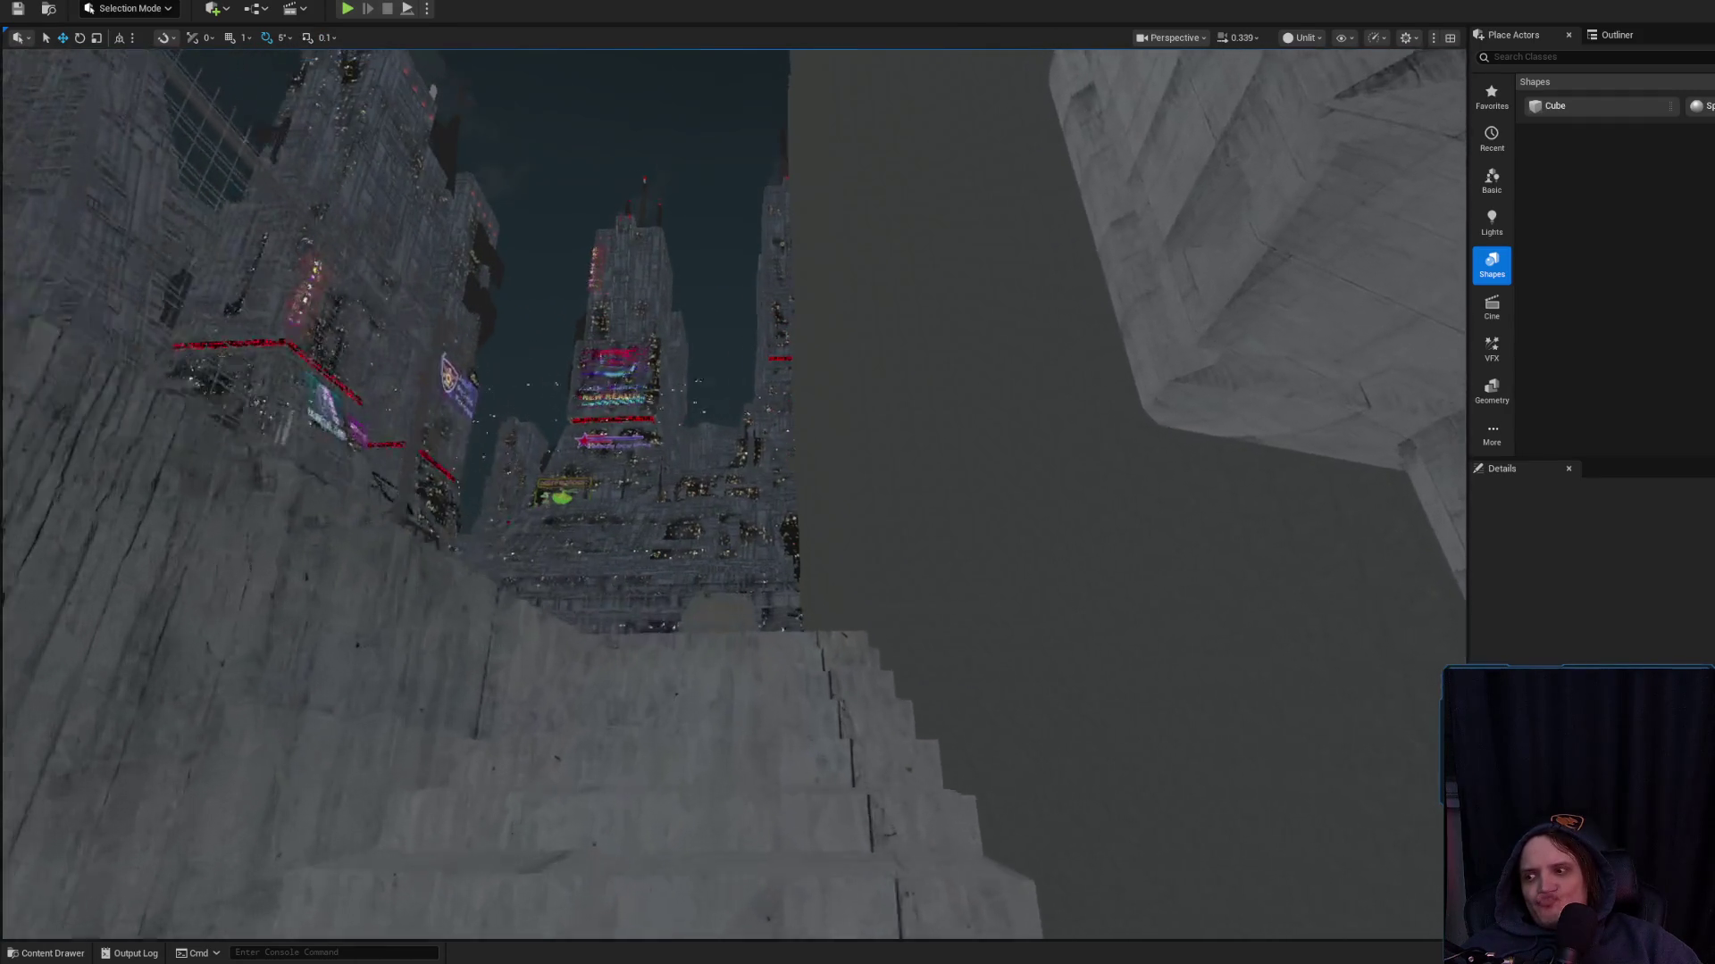
pyautogui.press('w')
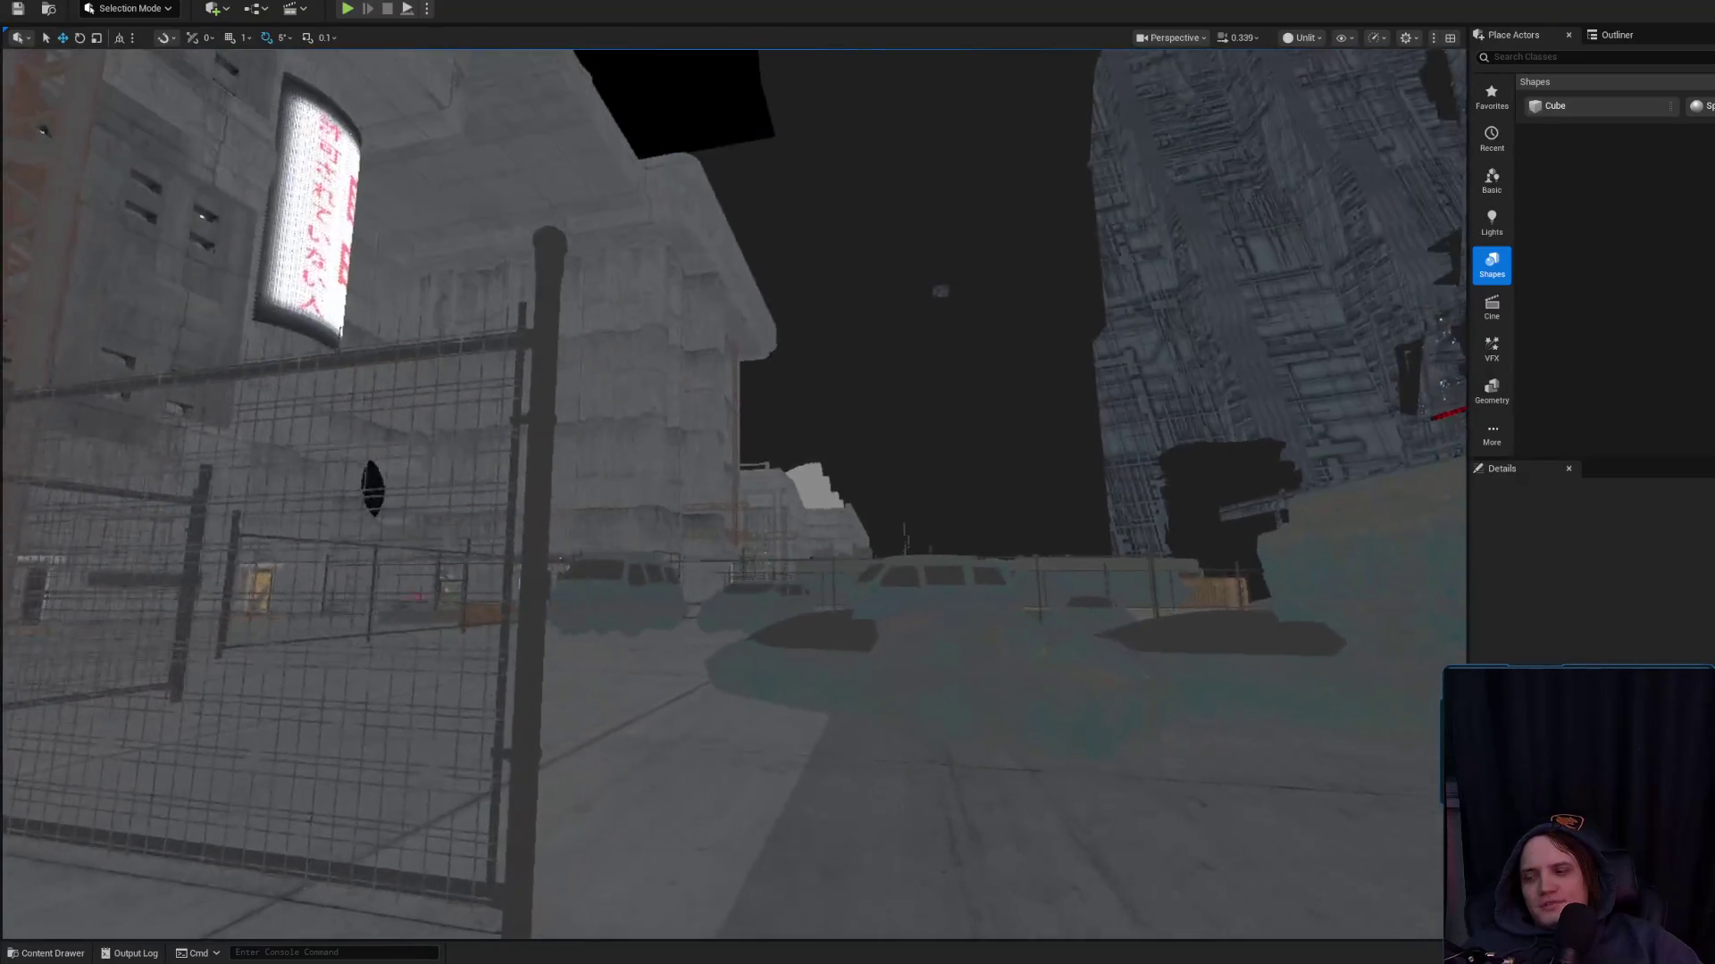
pyautogui.press('w')
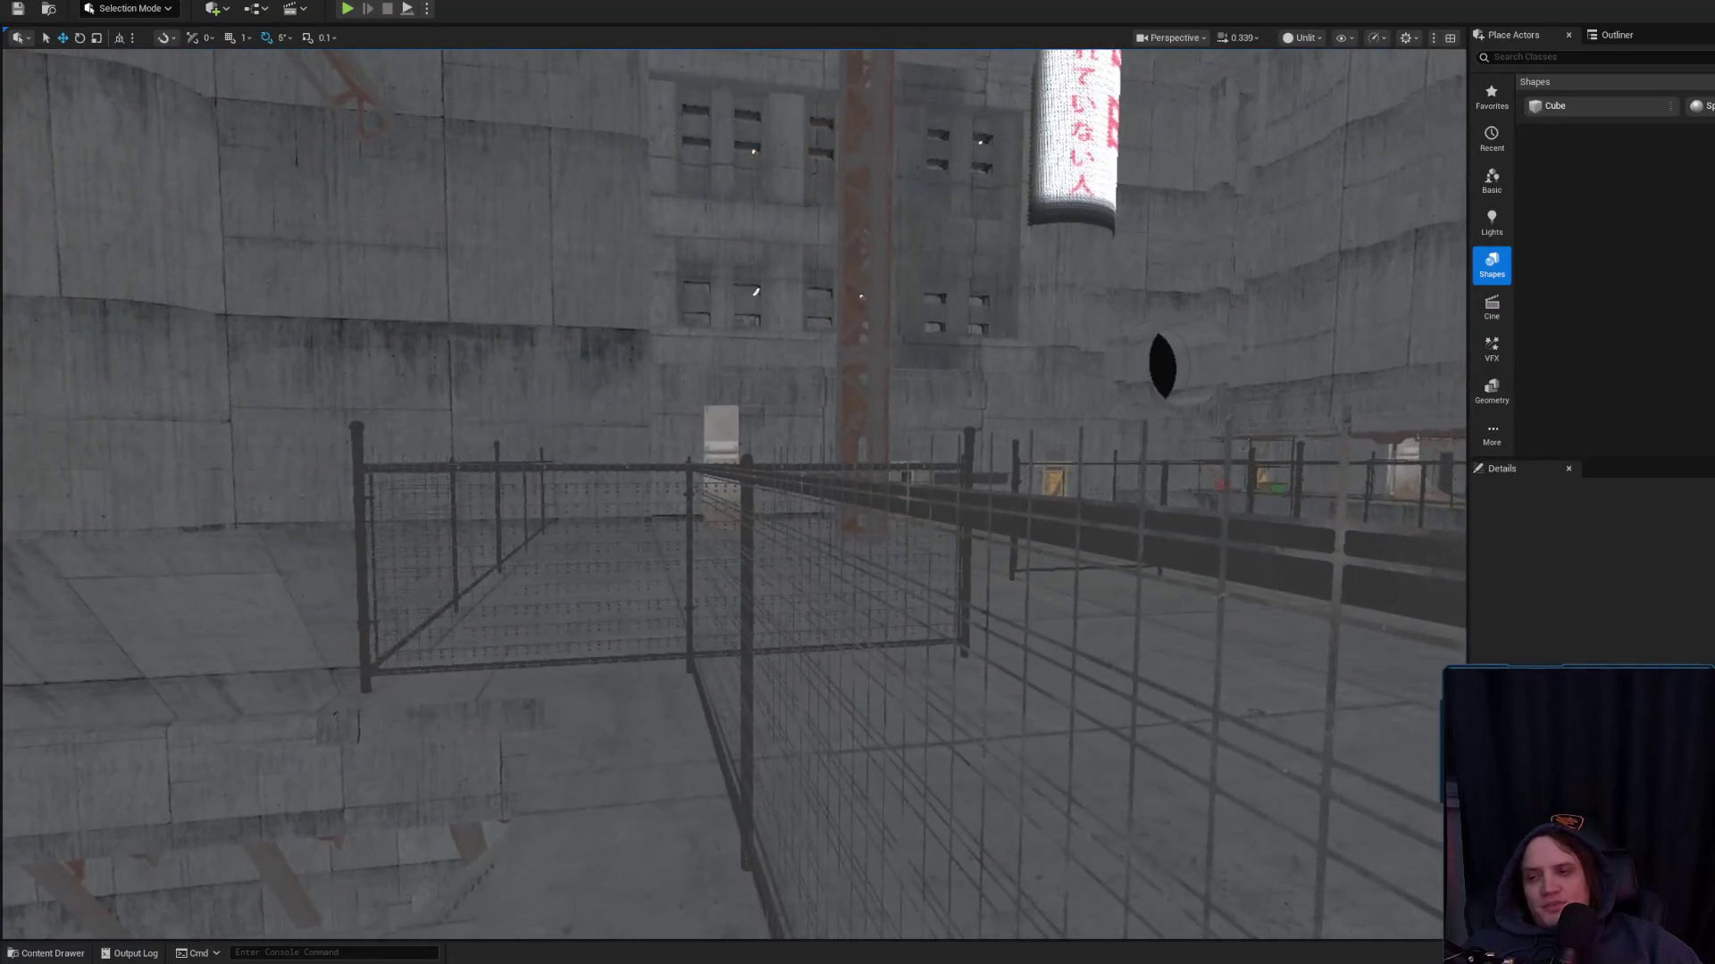
pyautogui.press('w')
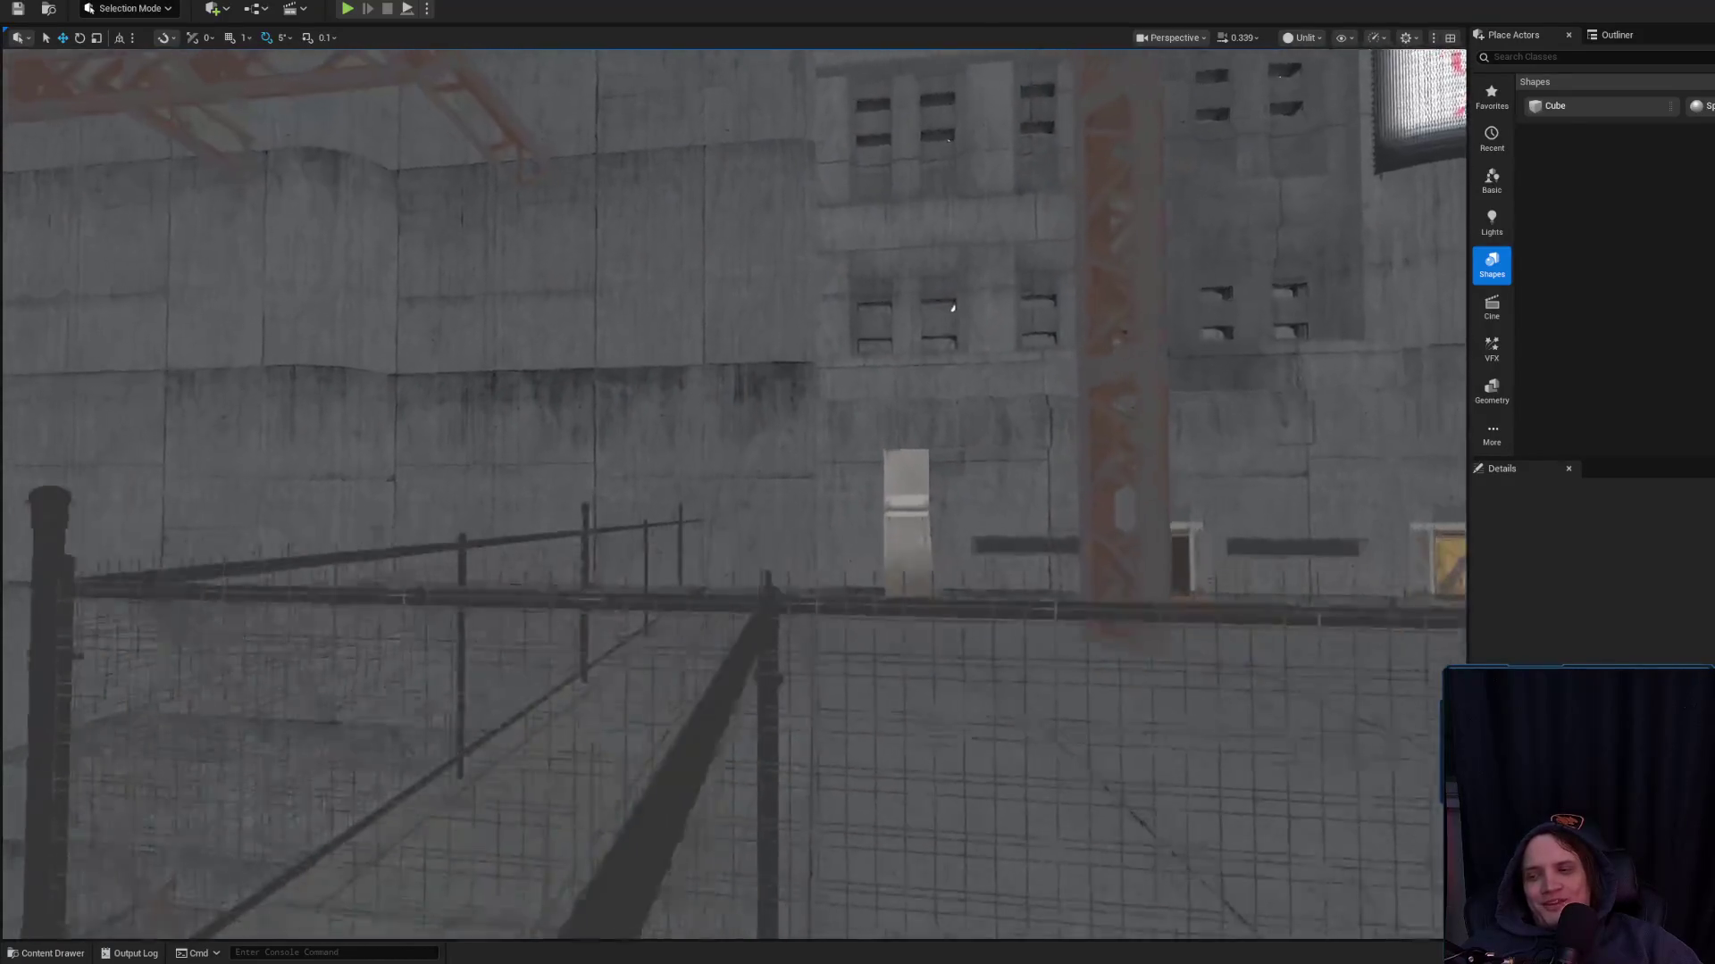
pyautogui.press('w')
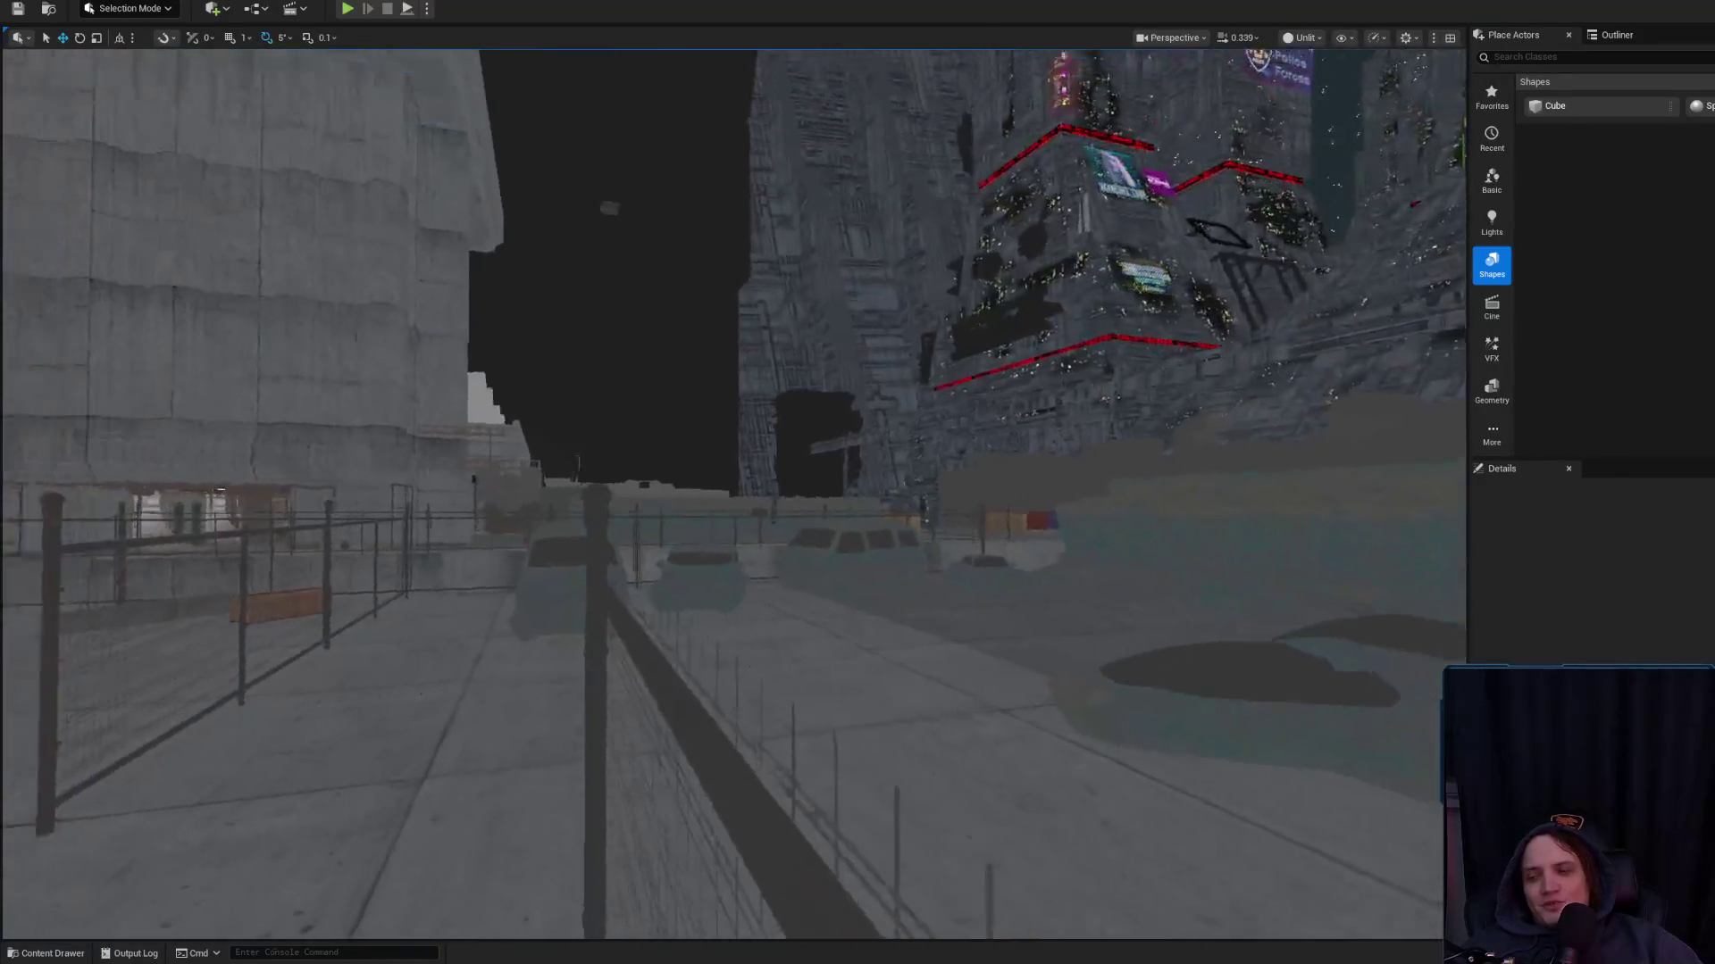
pyautogui.press('w')
pyautogui.scroll(1, 732, 491)
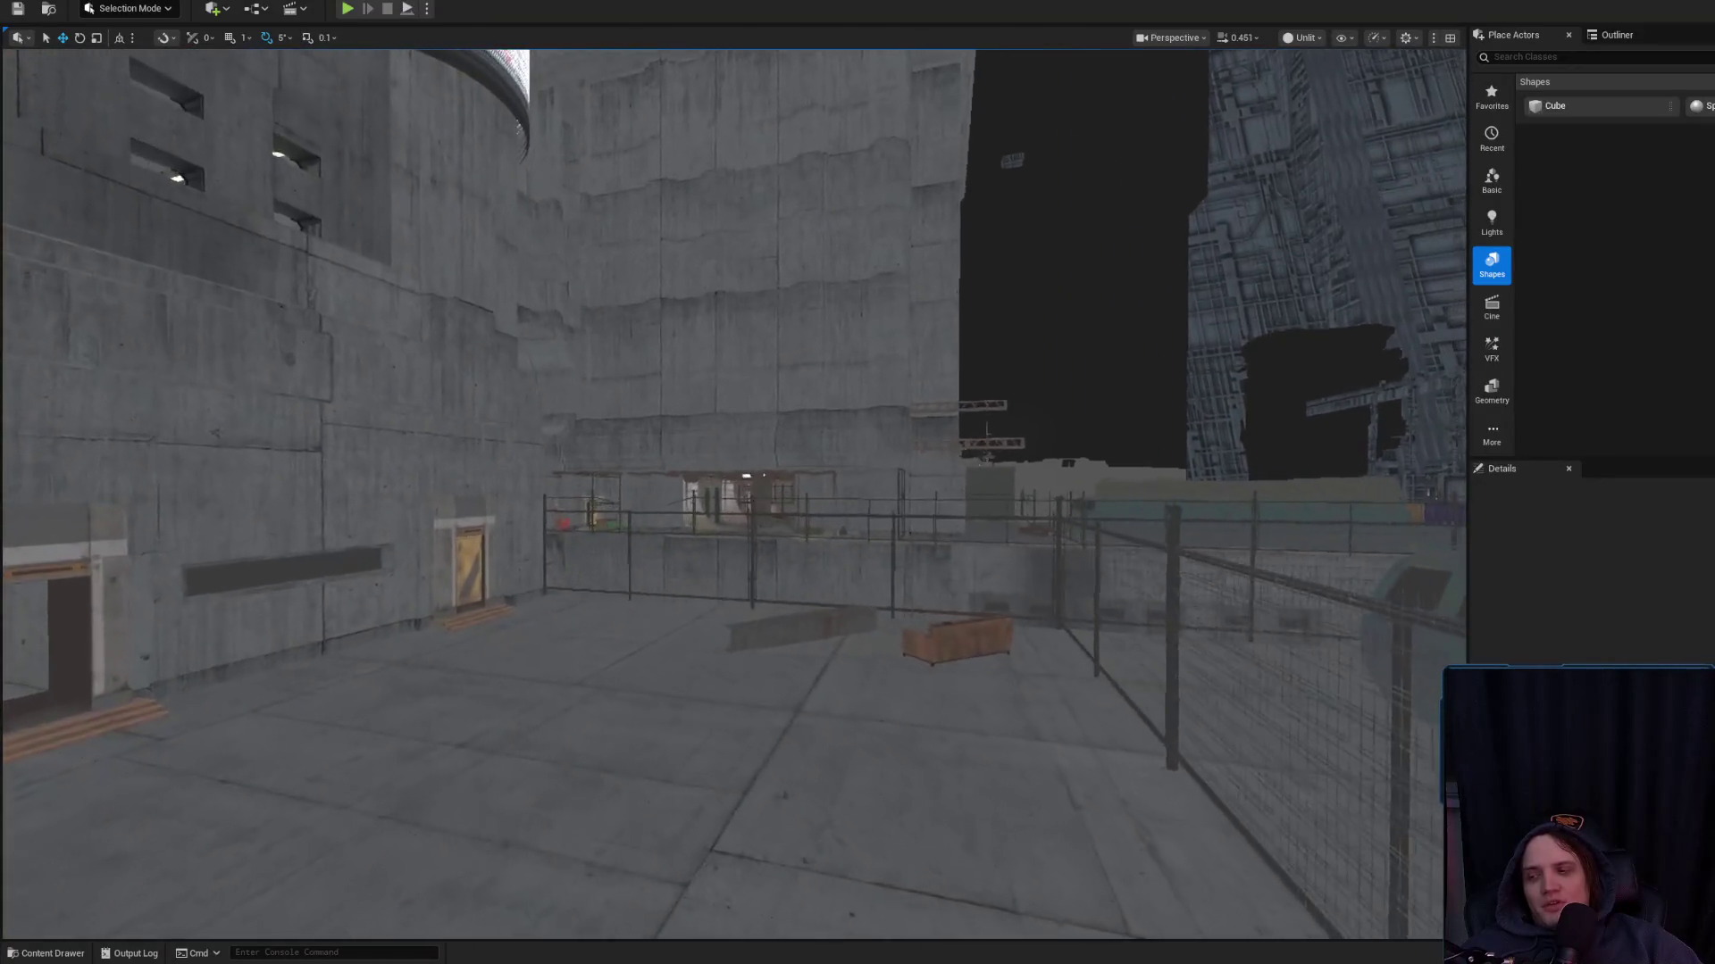
pyautogui.press('s')
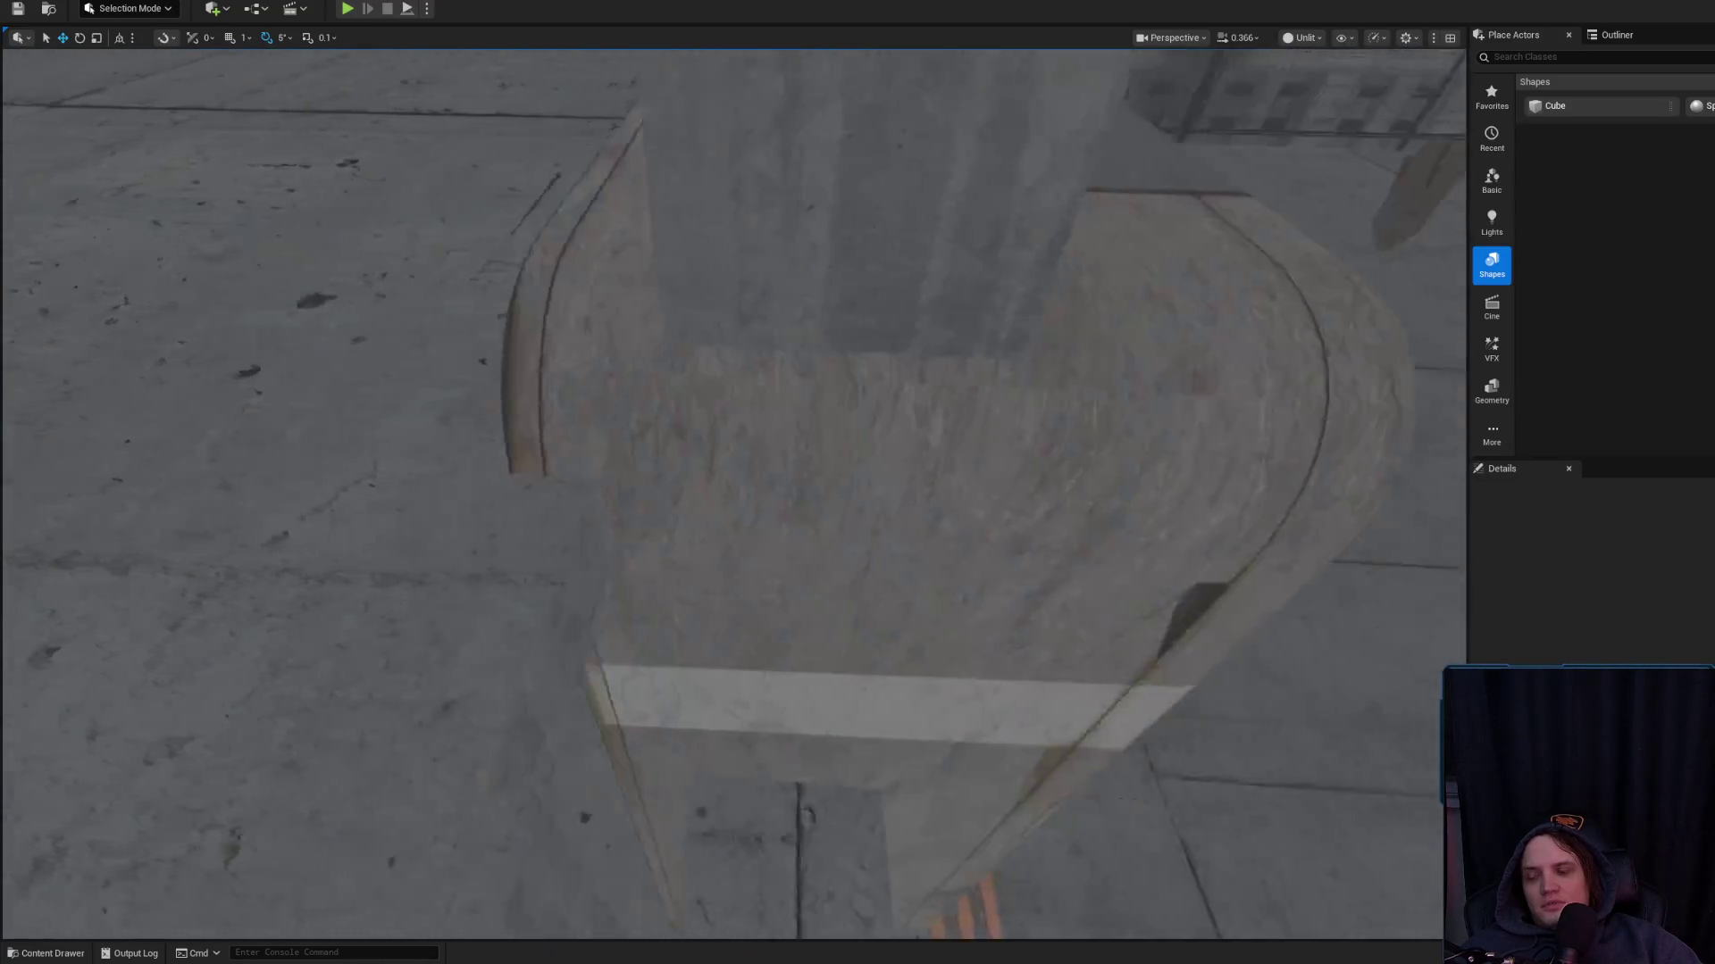
pyautogui.scroll(2, 732, 491)
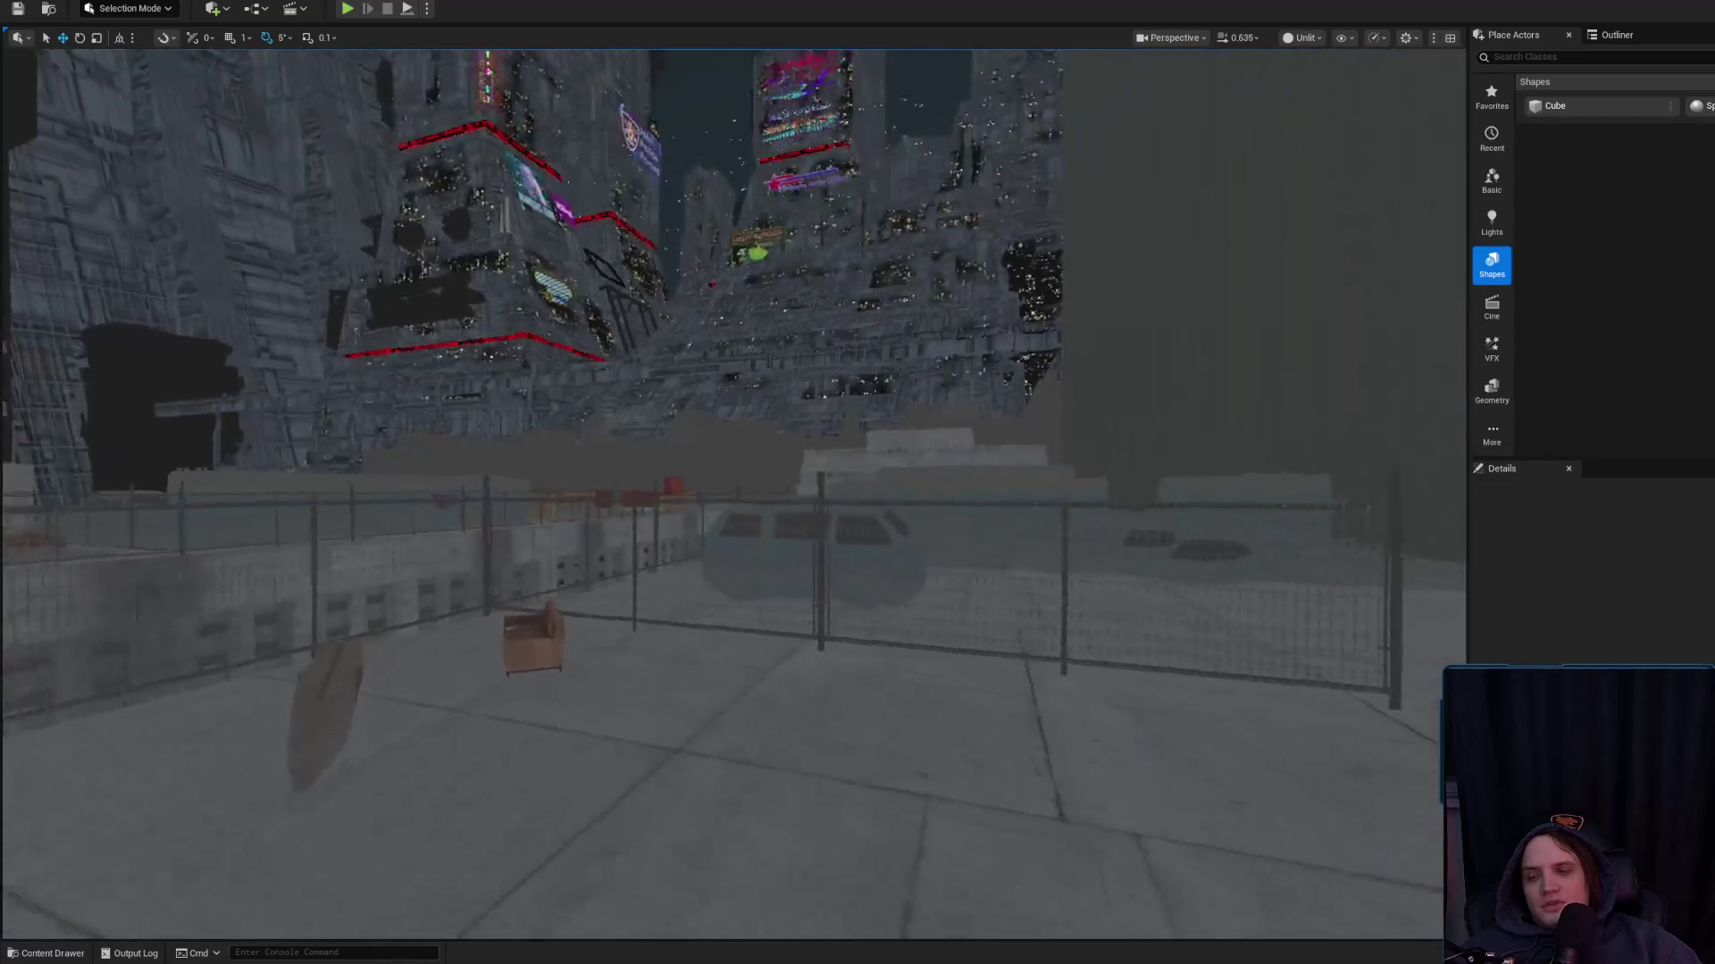
pyautogui.press('w')
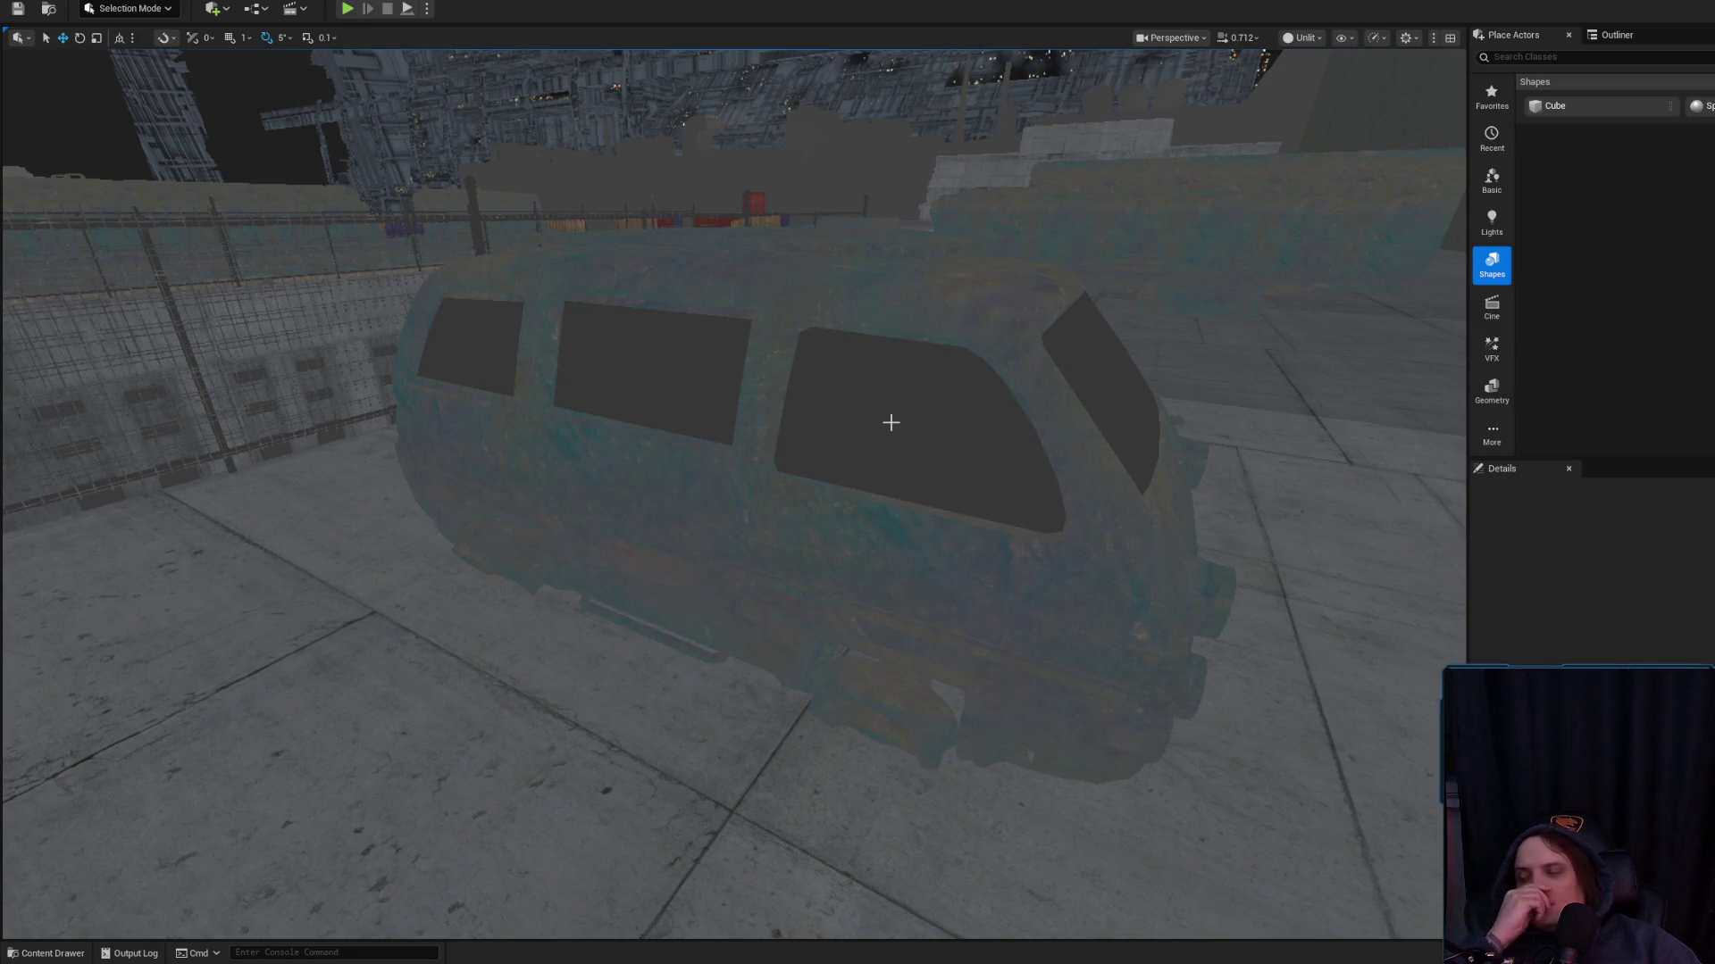
# Select the wrecked van, look along the concrete corridor, then open the view-mode dropdown
pyautogui.click(890, 423)
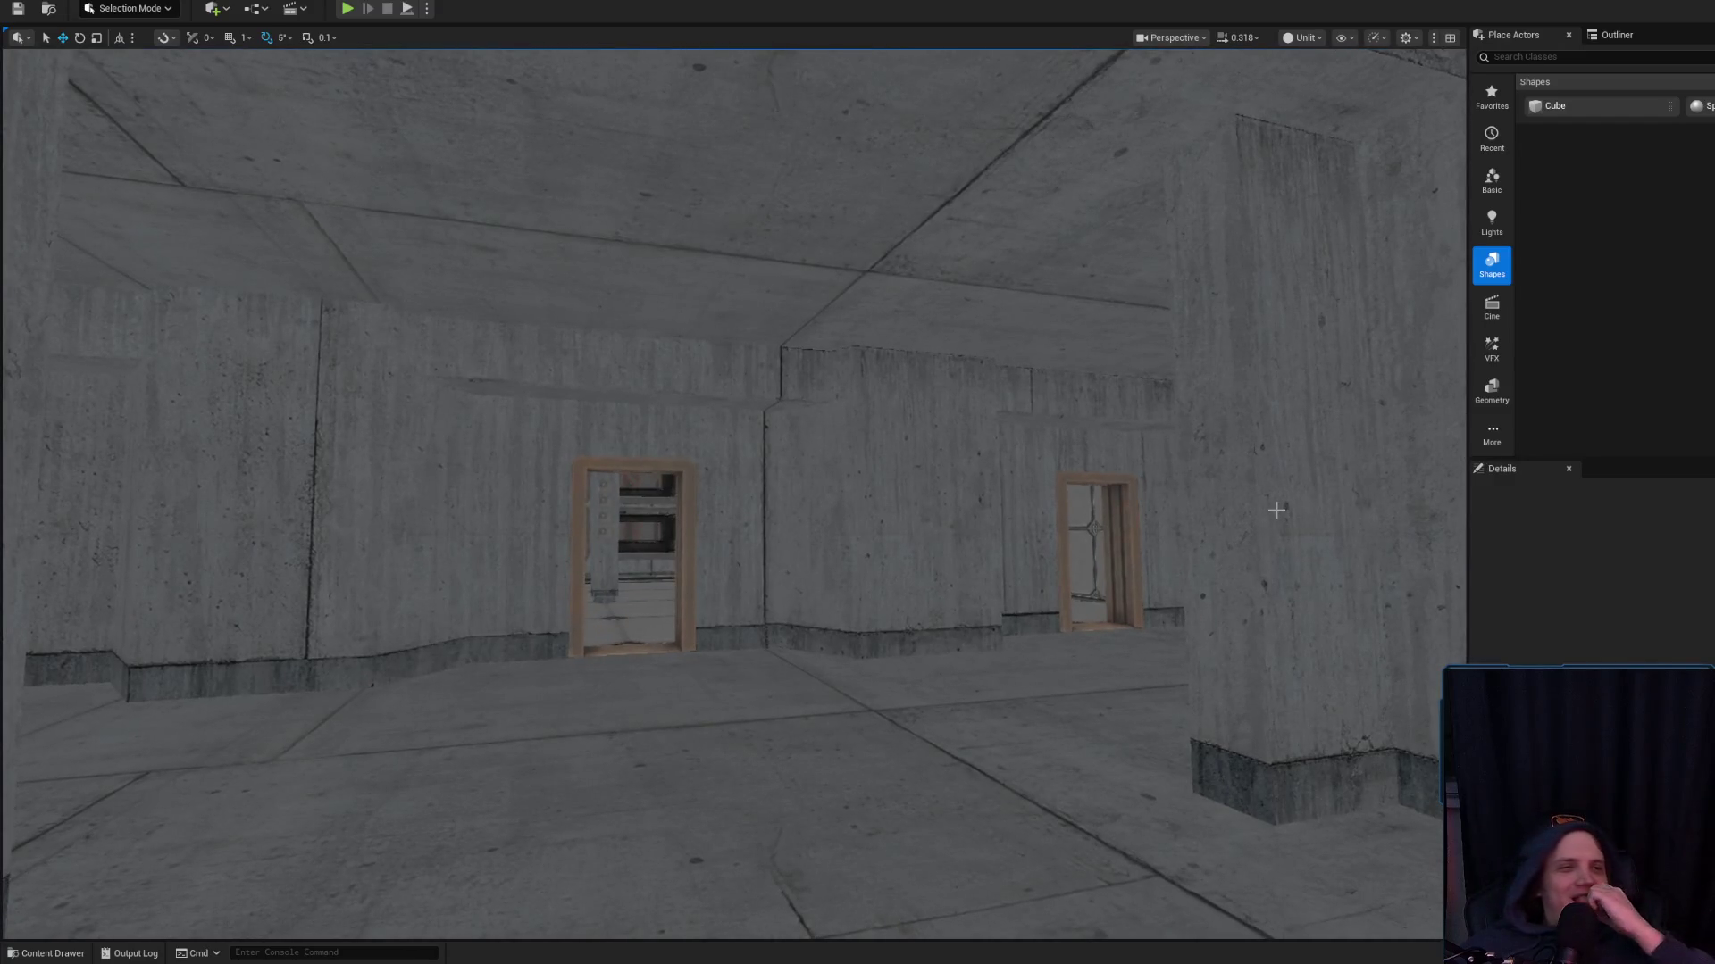
pyautogui.scroll(2, 1253, 479)
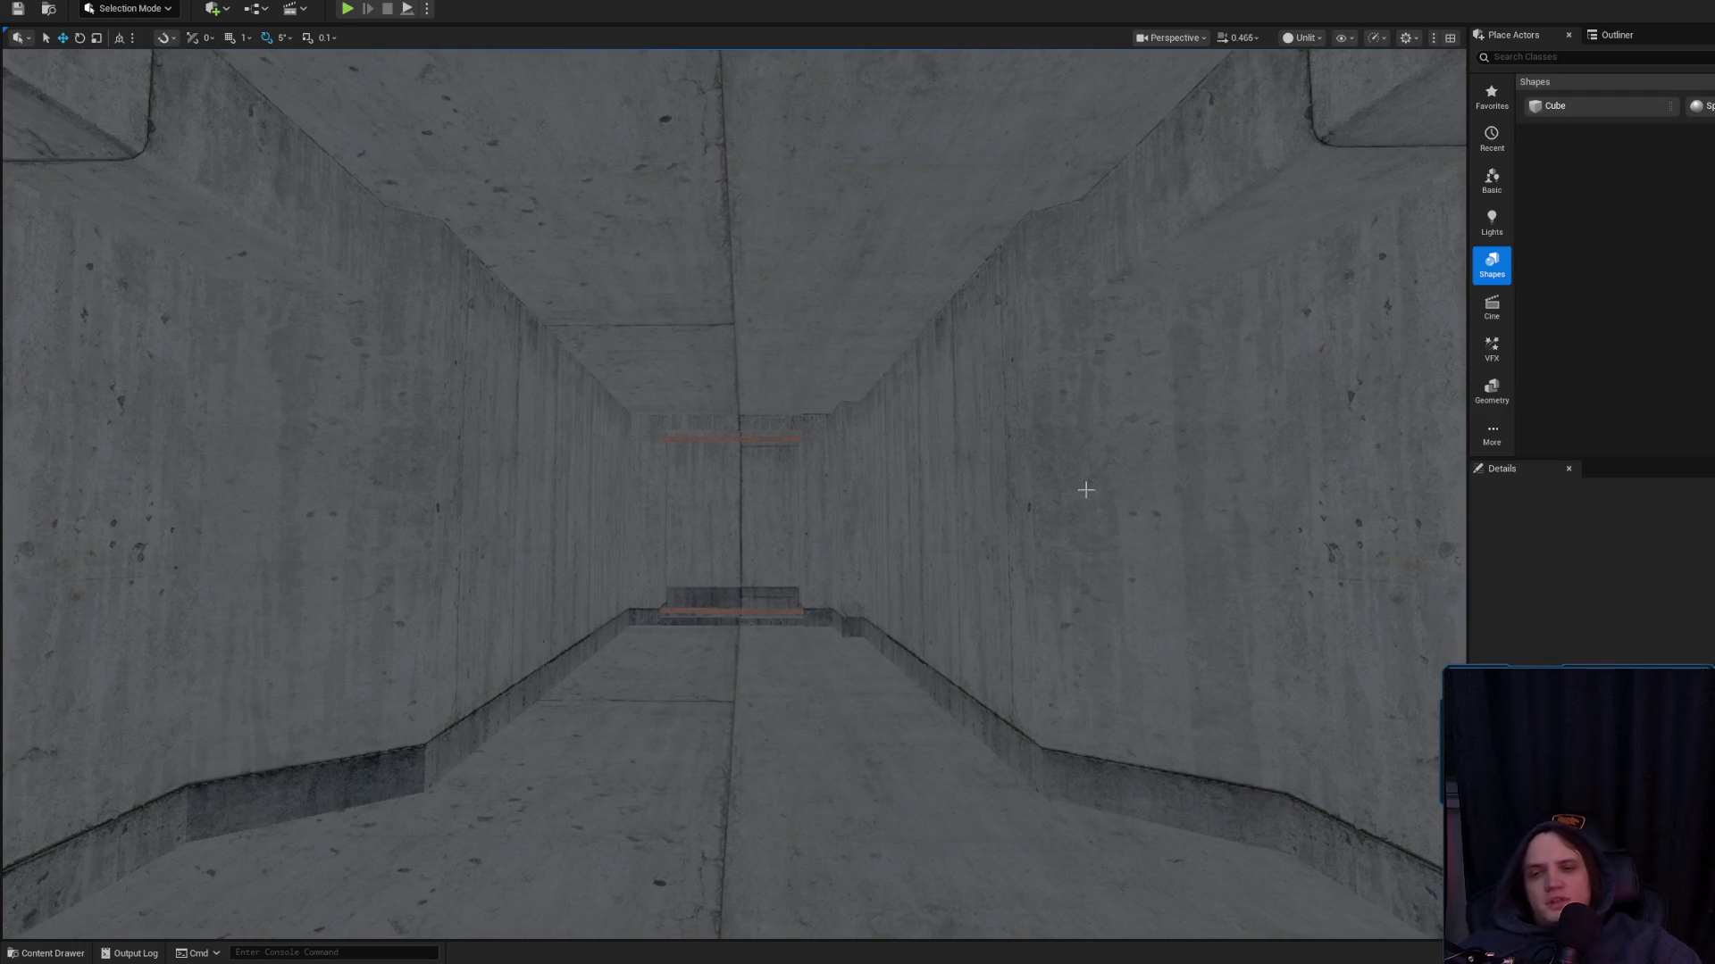
pyautogui.moveTo(786, 374)
pyautogui.mouseDown()
pyautogui.moveTo(787, 465)
pyautogui.moveTo(787, 374)
pyautogui.moveTo(768, 384)
pyautogui.moveTo(804, 322)
pyautogui.moveTo(732, 375)
pyautogui.moveTo(750, 357)
pyautogui.moveTo(773, 384)
pyautogui.moveTo(840, 371)
pyautogui.moveTo(804, 375)
pyautogui.mouseUp()
pyautogui.scroll(-3, 735, 493)
pyautogui.scroll(3, 734, 494)
pyautogui.scroll(-3, 734, 494)
pyautogui.scroll(3, 734, 494)
pyautogui.click(1301, 37)
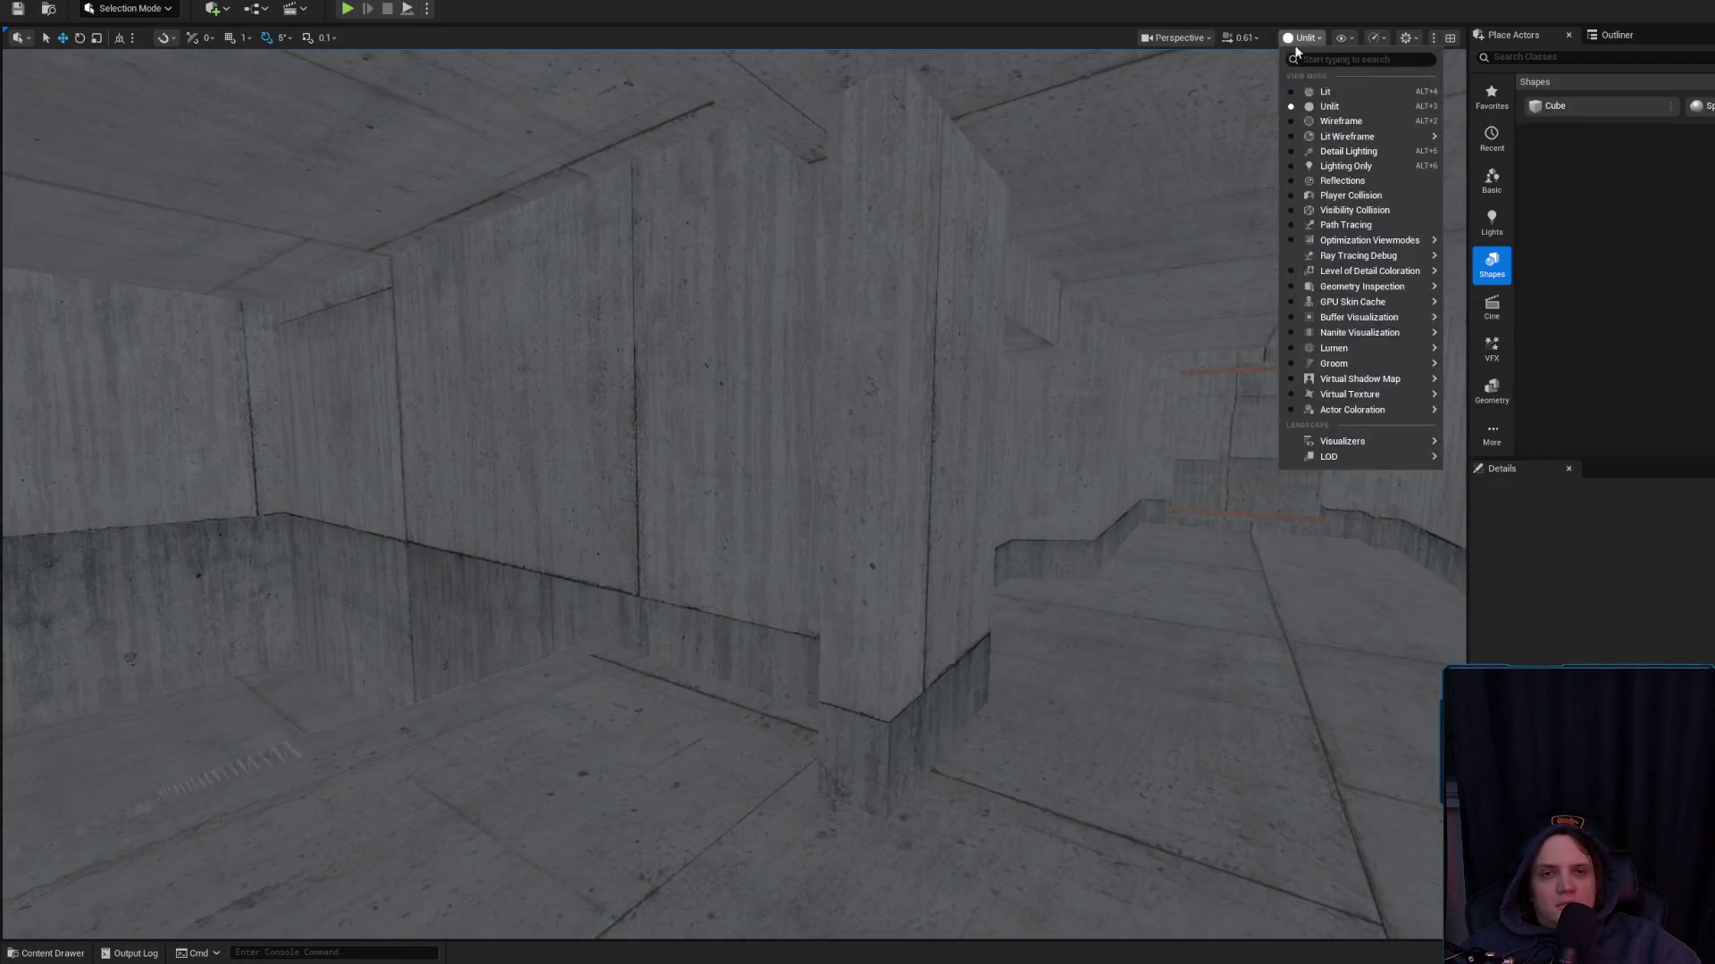
# Switch the viewport to Lit and fly through the dark level to the netted roof opening
pyautogui.click(1304, 90)
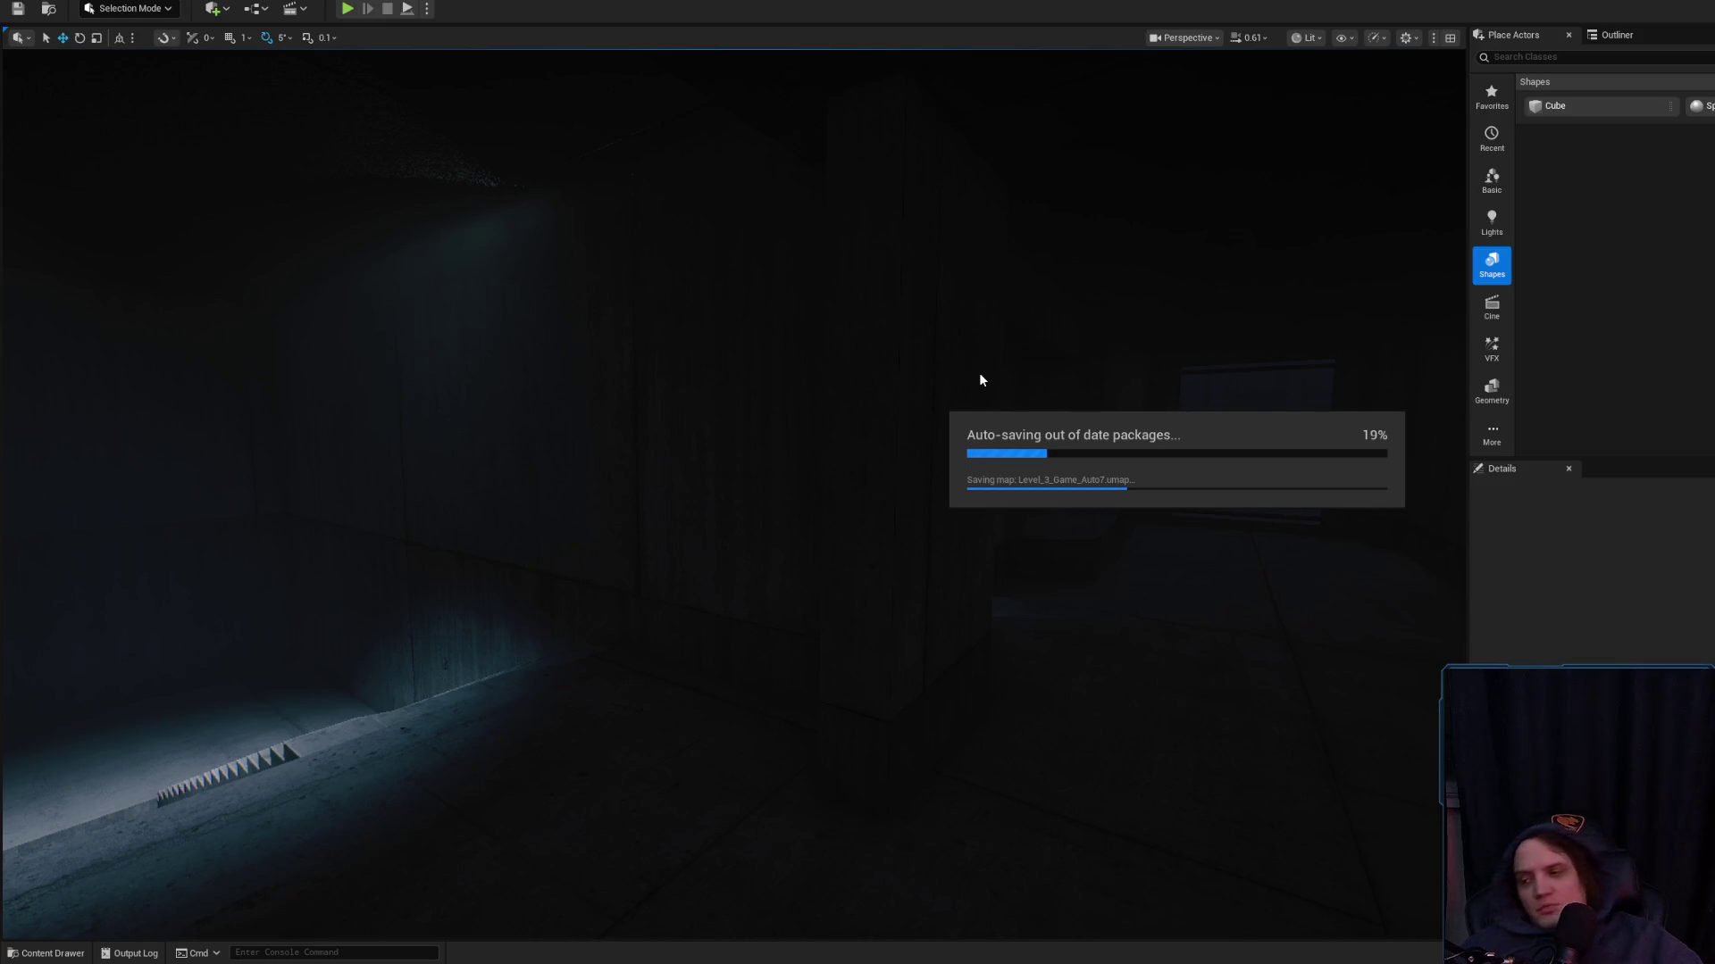
pyautogui.moveTo(1023, 553)
pyautogui.mouseDown()
pyautogui.moveTo(991, 563)
pyautogui.moveTo(1023, 554)
pyautogui.moveTo(991, 465)
pyautogui.moveTo(955, 429)
pyautogui.mouseUp()
pyautogui.scroll(1, 992, 562)
pyautogui.scroll(2, 1009, 509)
pyautogui.scroll(2, 964, 437)
pyautogui.scroll(-2, 997, 616)
pyautogui.moveTo(998, 617); pyautogui.dragTo(991, 605)
pyautogui.scroll(-1, 998, 616)
pyautogui.scroll(2, 997, 616)
pyautogui.scroll(-2, 998, 617)
pyautogui.scroll(-1, 997, 616)
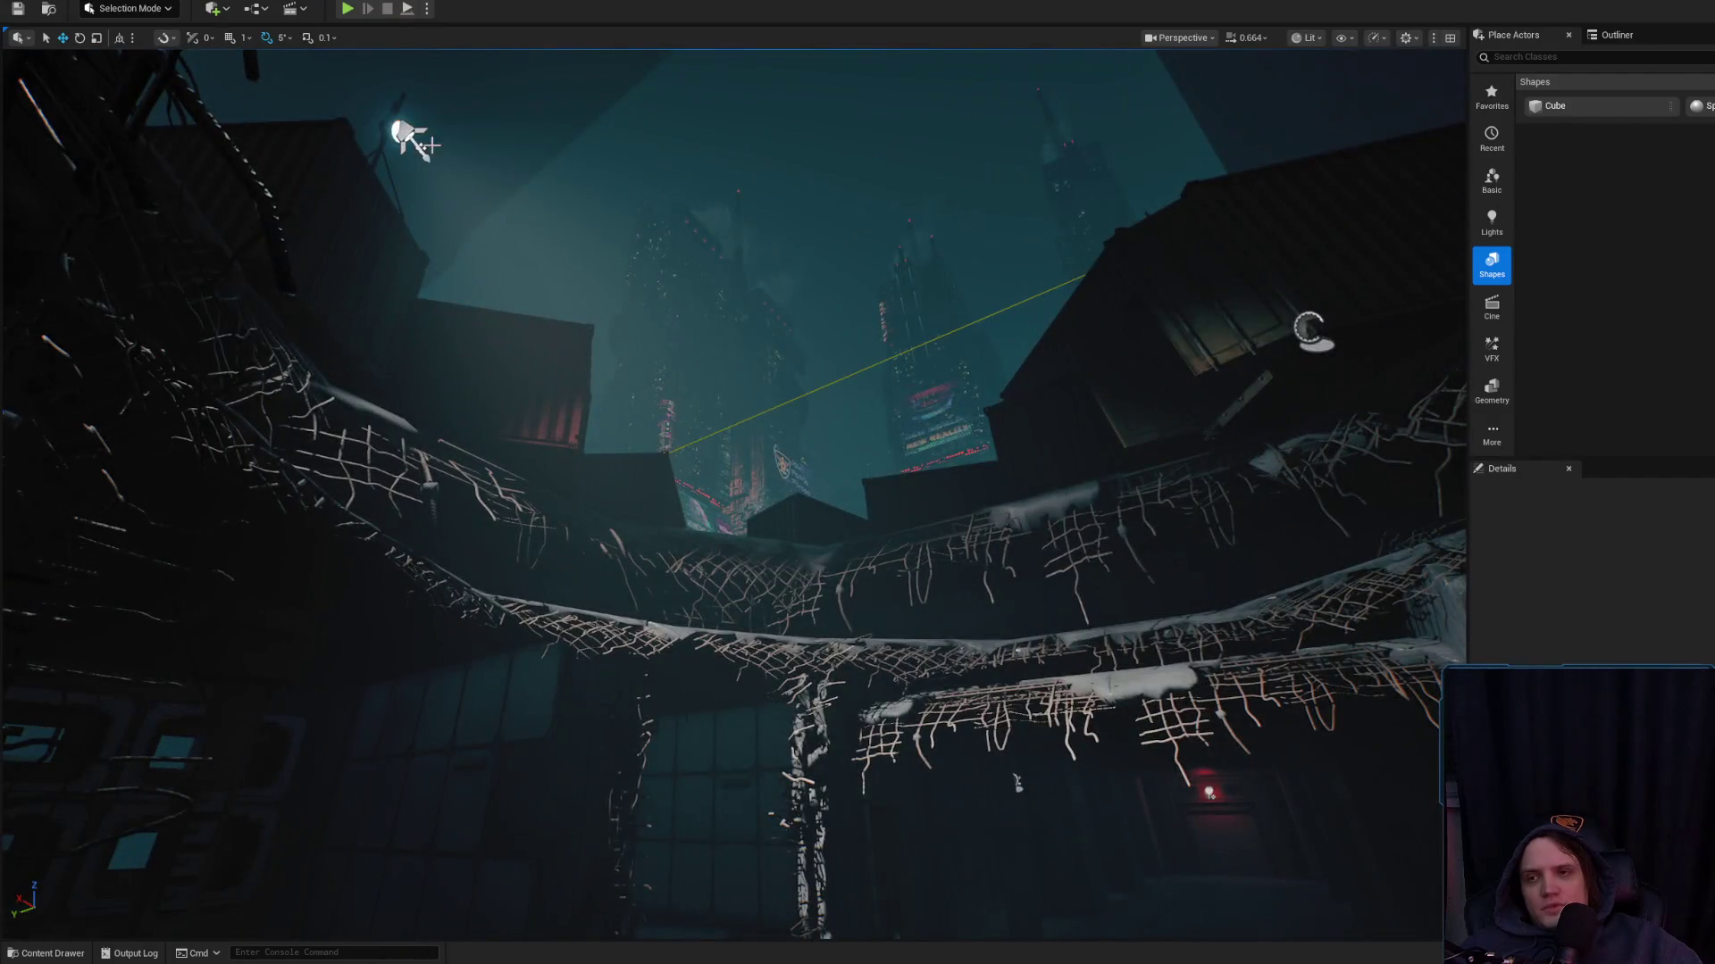
# Rotate SpotLight35 about 5 degrees and check its new ray angle in the room
pyautogui.click(406, 131)
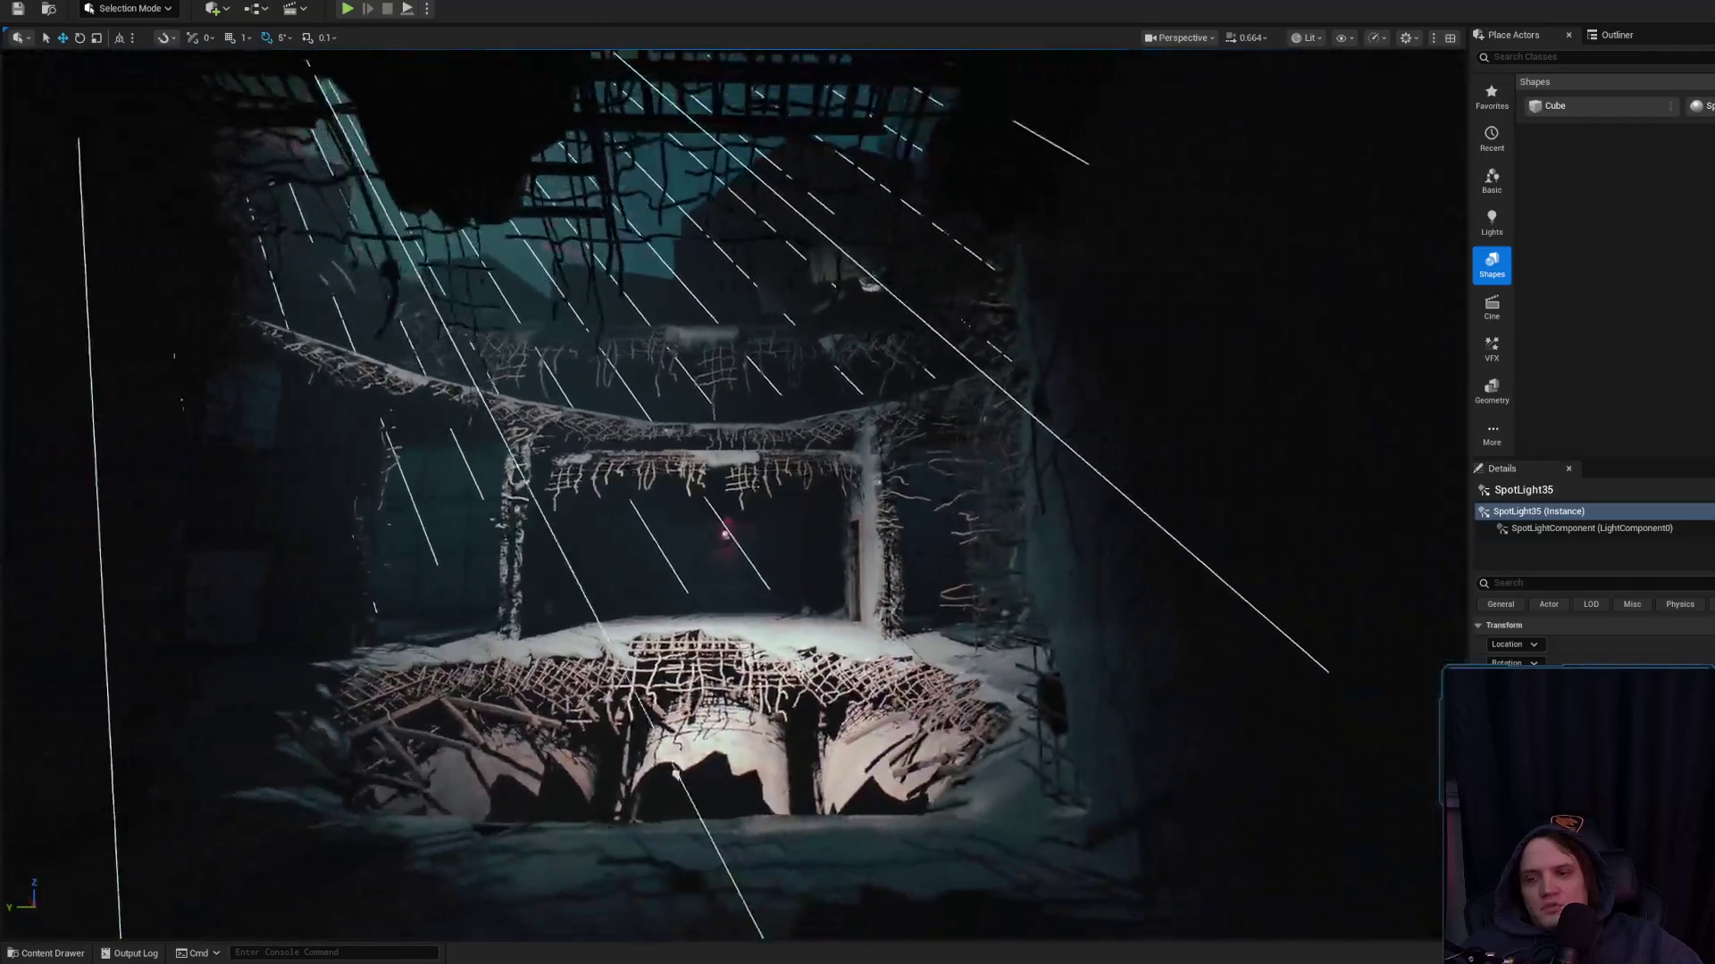
pyautogui.press('e')
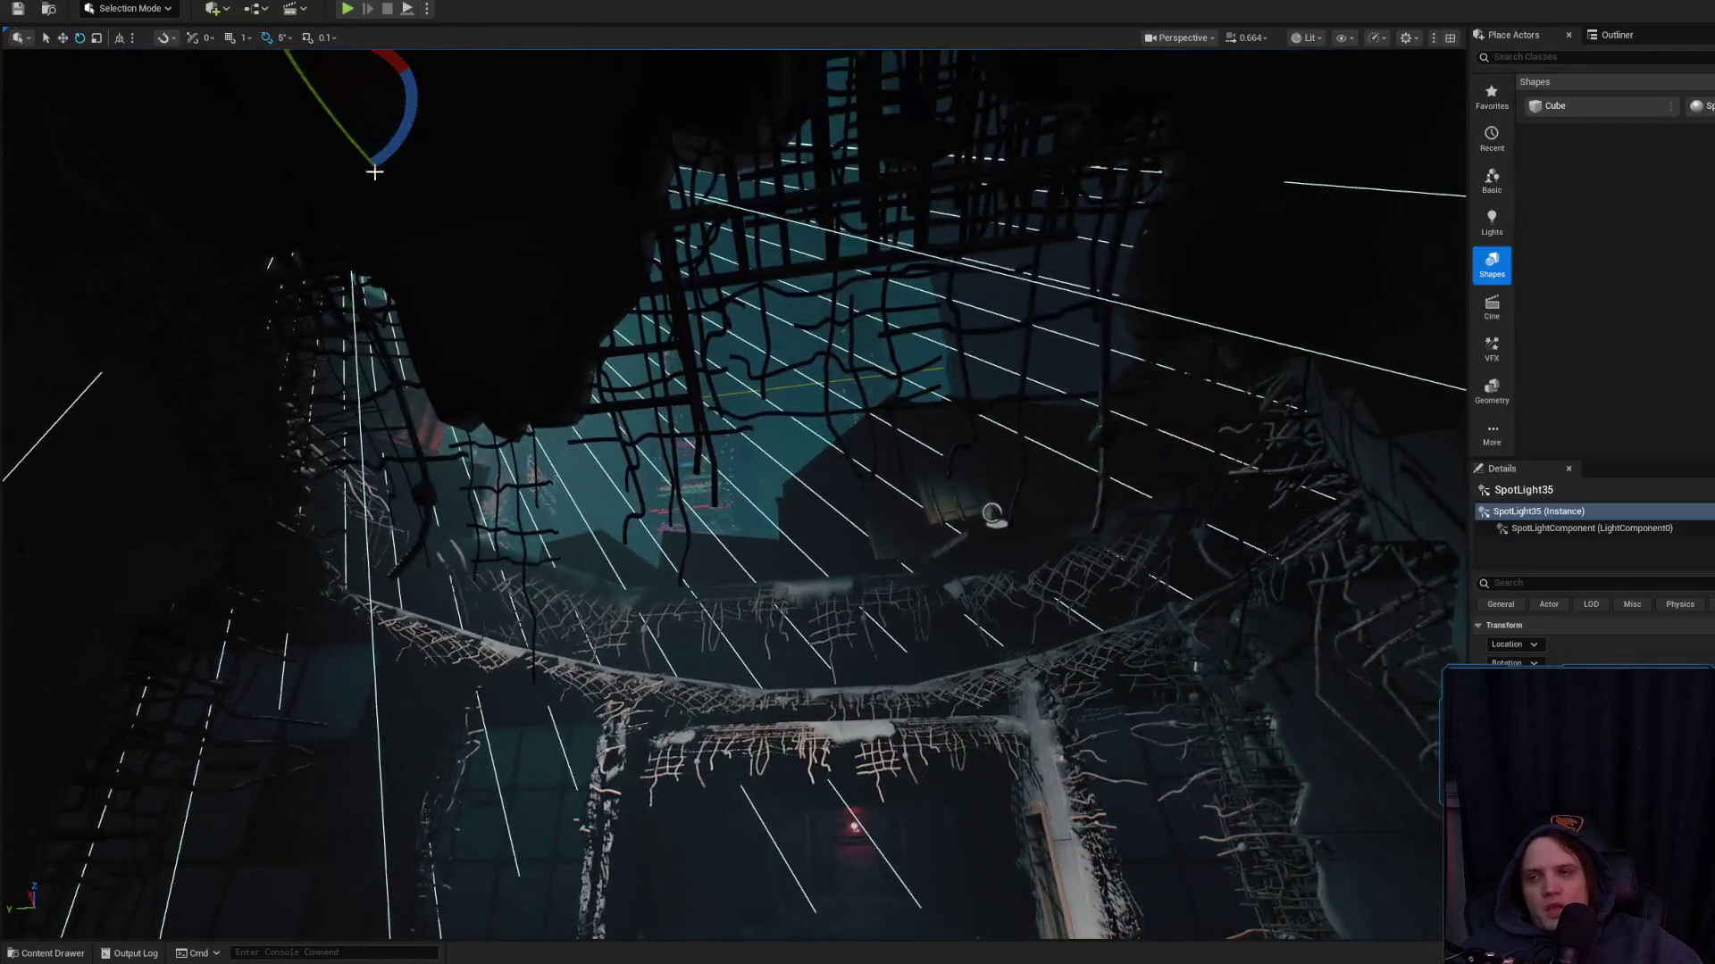
pyautogui.moveTo(402, 133); pyautogui.dragTo(375, 173)
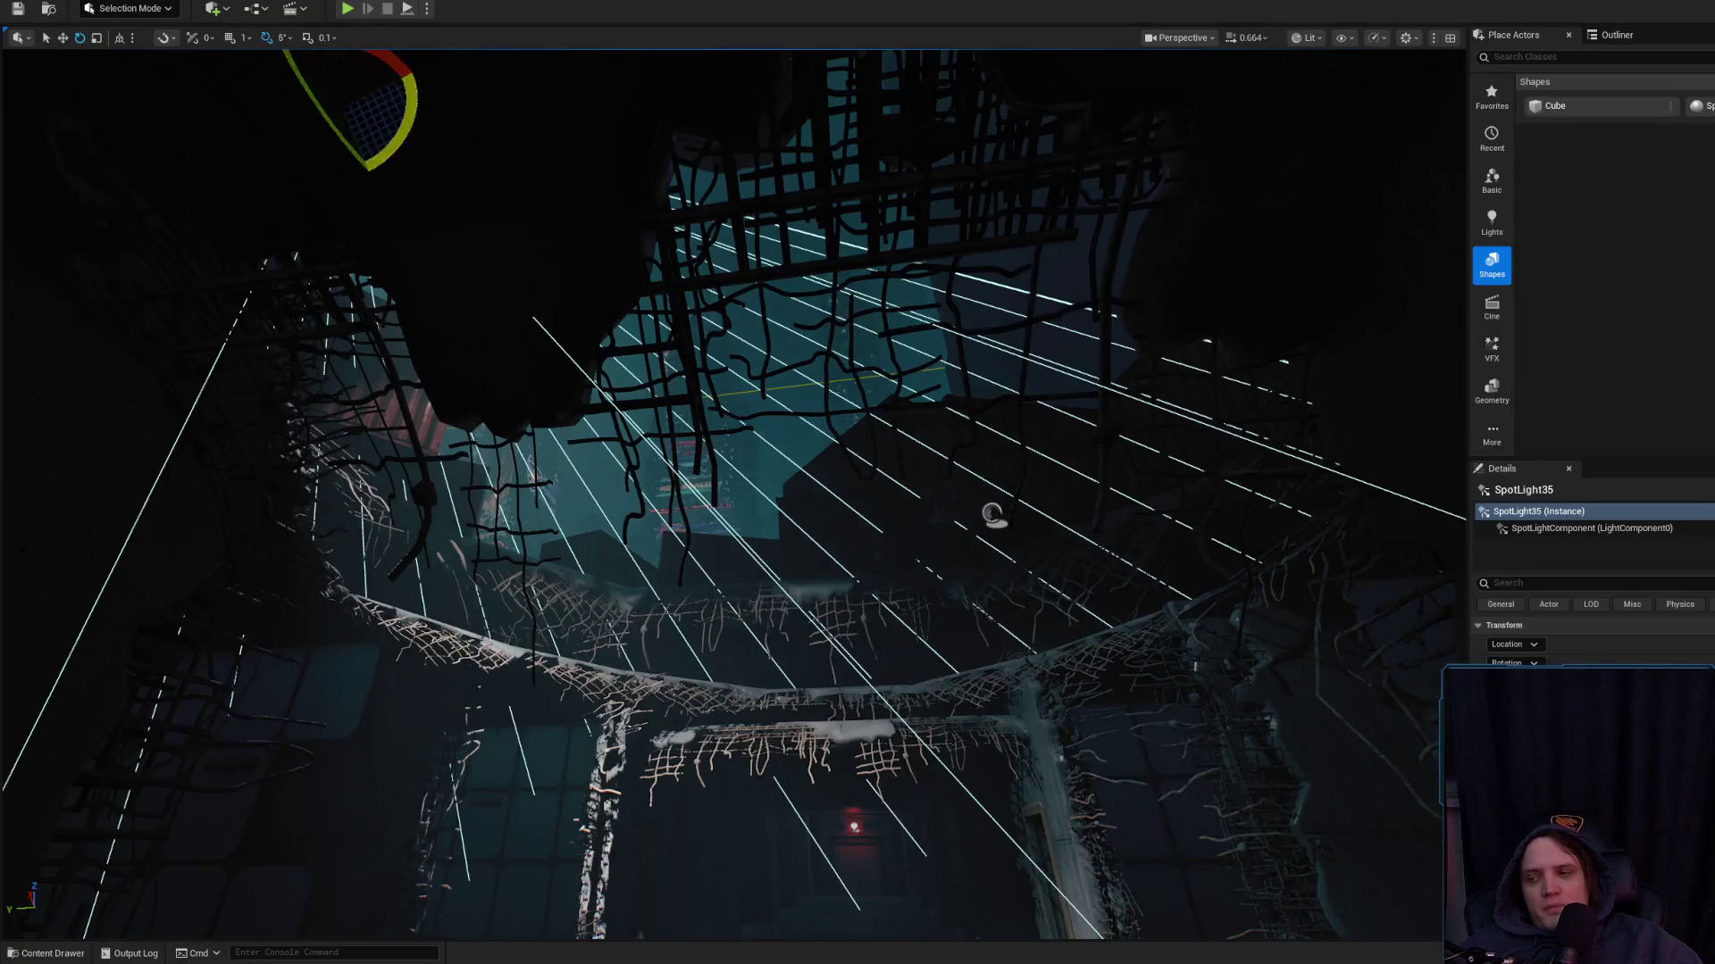
pyautogui.moveTo(732, 491); pyautogui.dragTo(732, 402)
pyautogui.moveTo(517, 232)
pyautogui.mouseDown()
pyautogui.moveTo(517, 173)
pyautogui.moveTo(514, 196)
pyautogui.mouseUp()
pyautogui.moveTo(552, 297); pyautogui.dragTo(552, 482)
# Fly toward the debris-covered floor, then switch over to the Discord window
pyautogui.moveTo(732, 482)
pyautogui.mouseDown()
pyautogui.moveTo(732, 205)
pyautogui.moveTo(732, 295)
pyautogui.moveTo(804, 321)
pyautogui.moveTo(804, 286)
pyautogui.moveTo(804, 384)
pyautogui.moveTo(804, 259)
pyautogui.moveTo(679, 393)
pyautogui.mouseUp()
pyautogui.scroll(3, 804, 304)
pyautogui.scroll(-2, 804, 357)
pyautogui.scroll(3, 804, 267)
pyautogui.scroll(-1, 741, 330)
pyautogui.scroll(-2, 705, 366)
pyautogui.hotkey('alt', 'Tab')
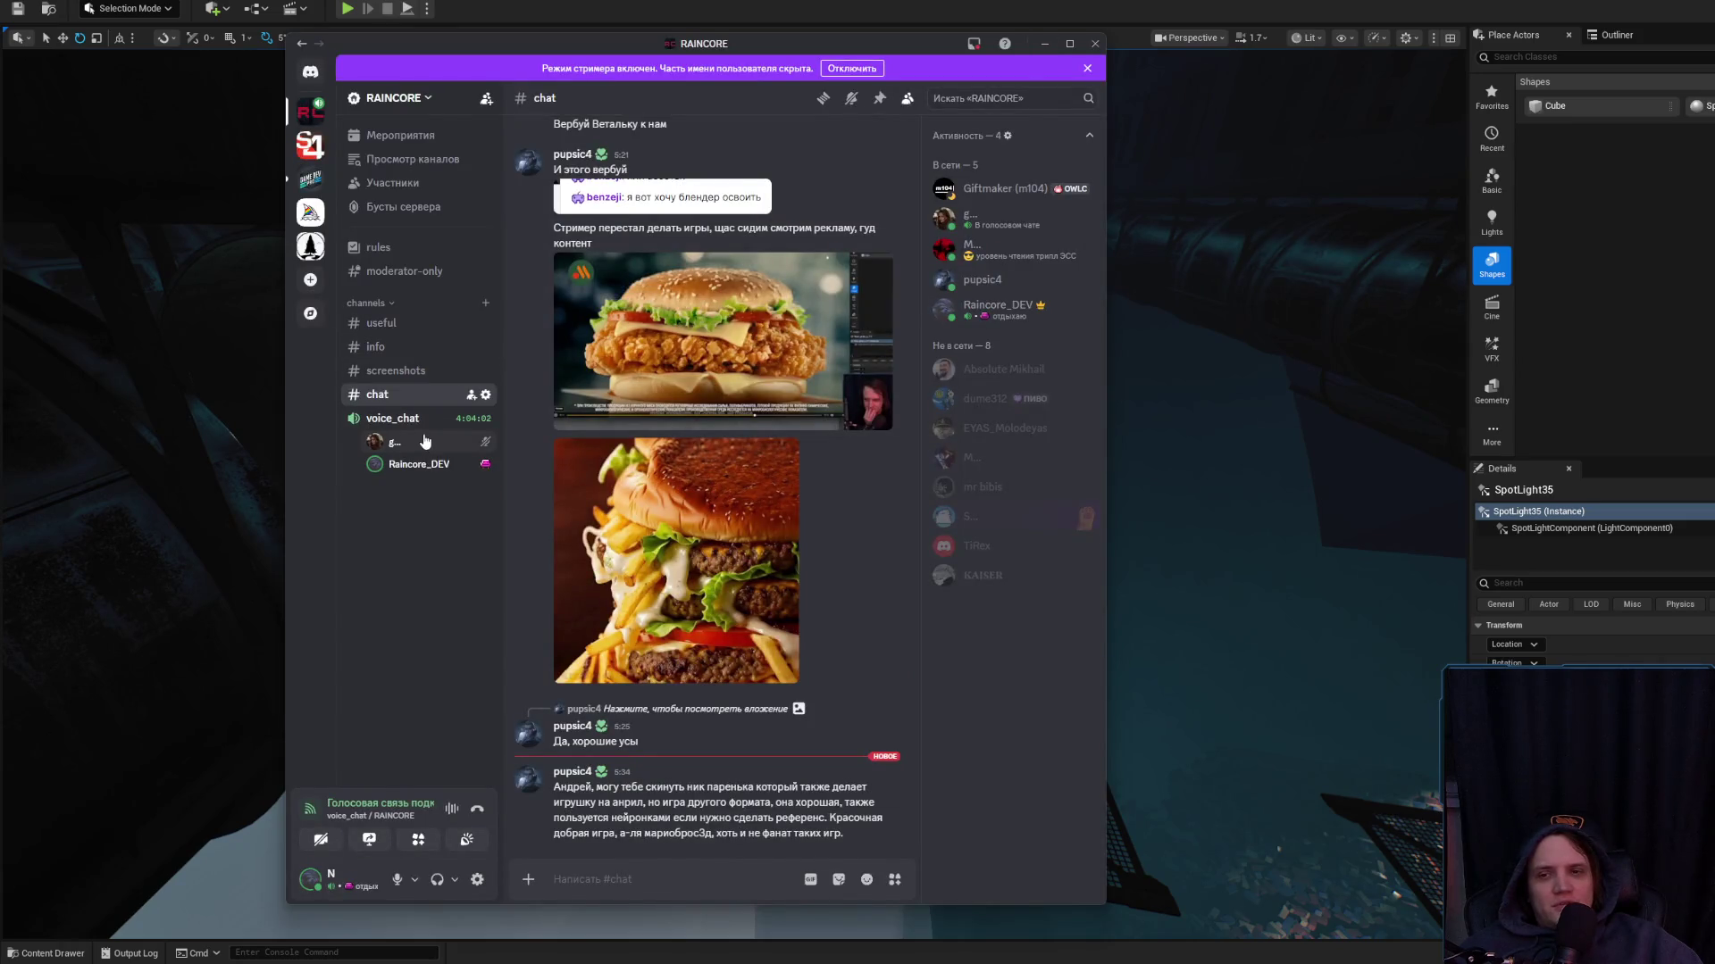
# Delete the first burger-image message from the #chat channel via Удалить сообщение
pyautogui.scroll(3, 853, 409)
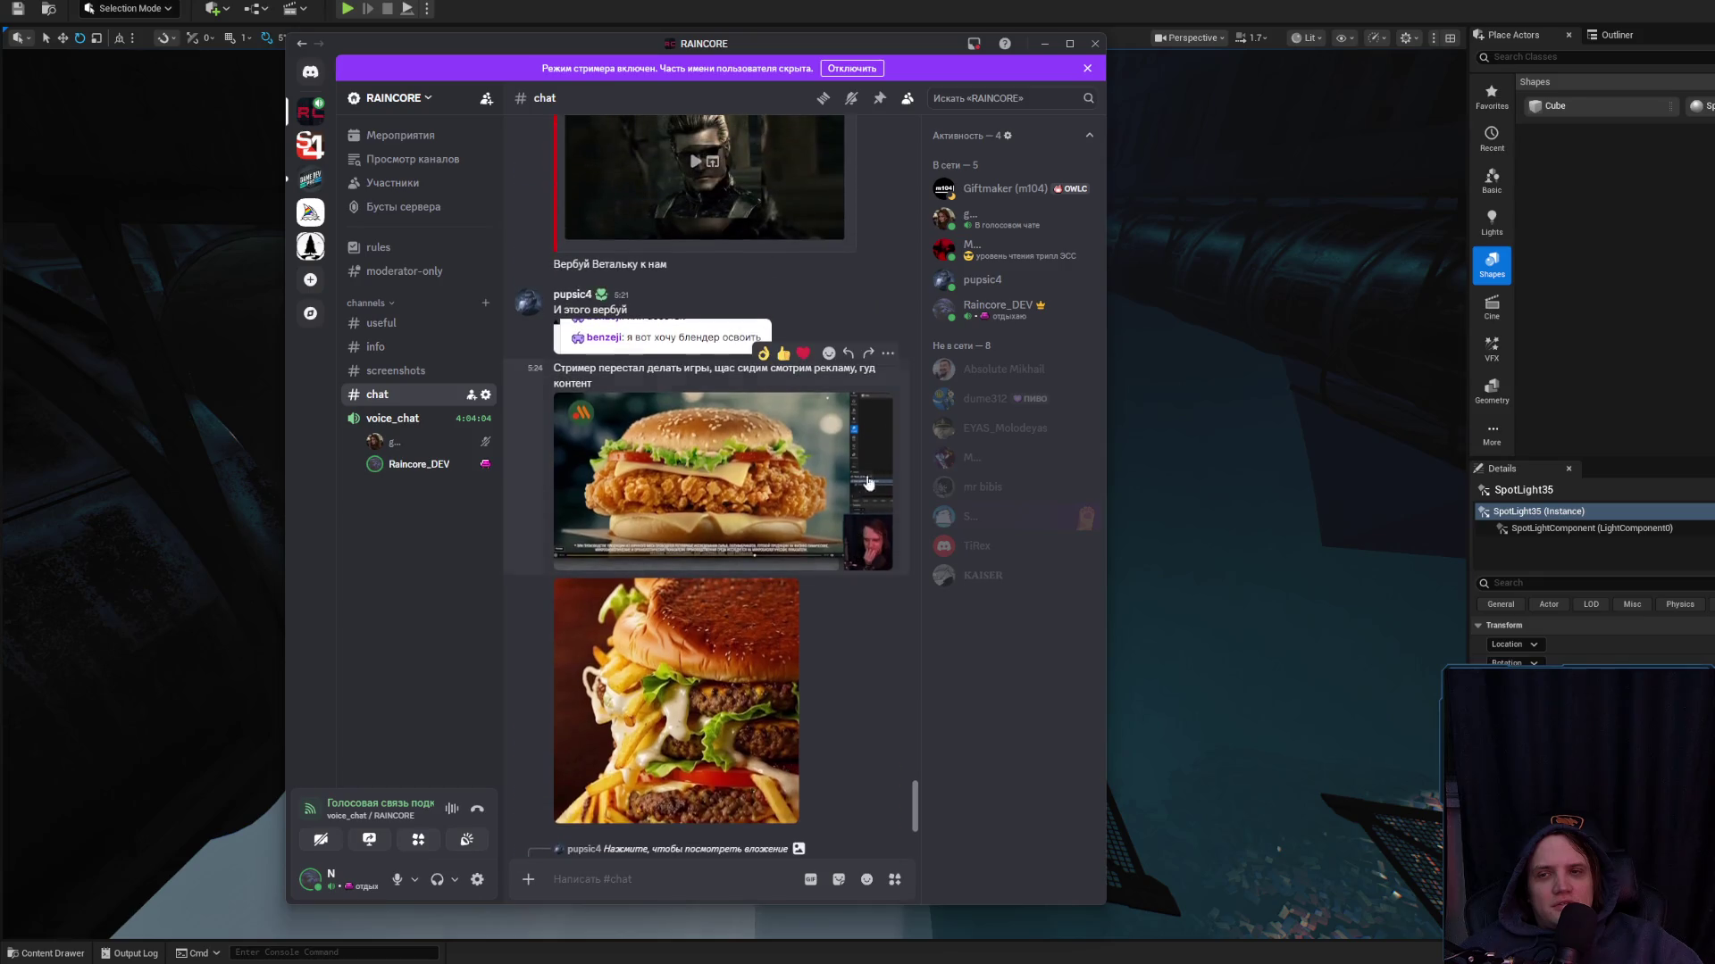
pyautogui.rightClick(846, 474)
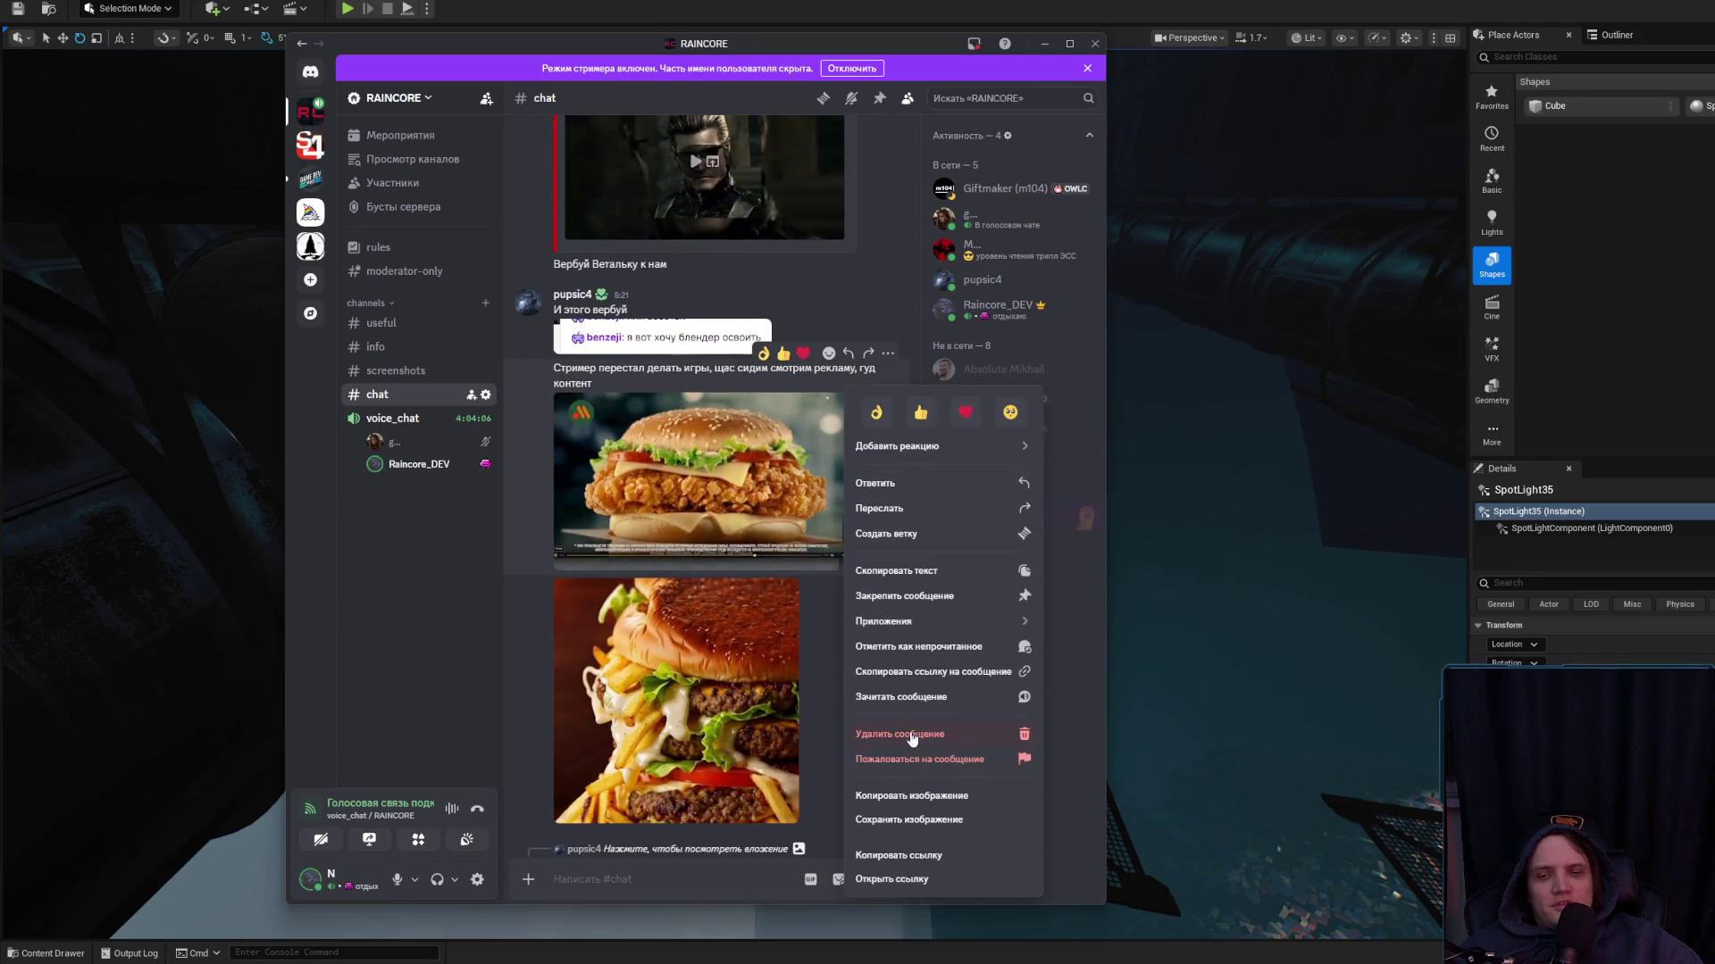
pyautogui.click(911, 734)
pyautogui.click(802, 622)
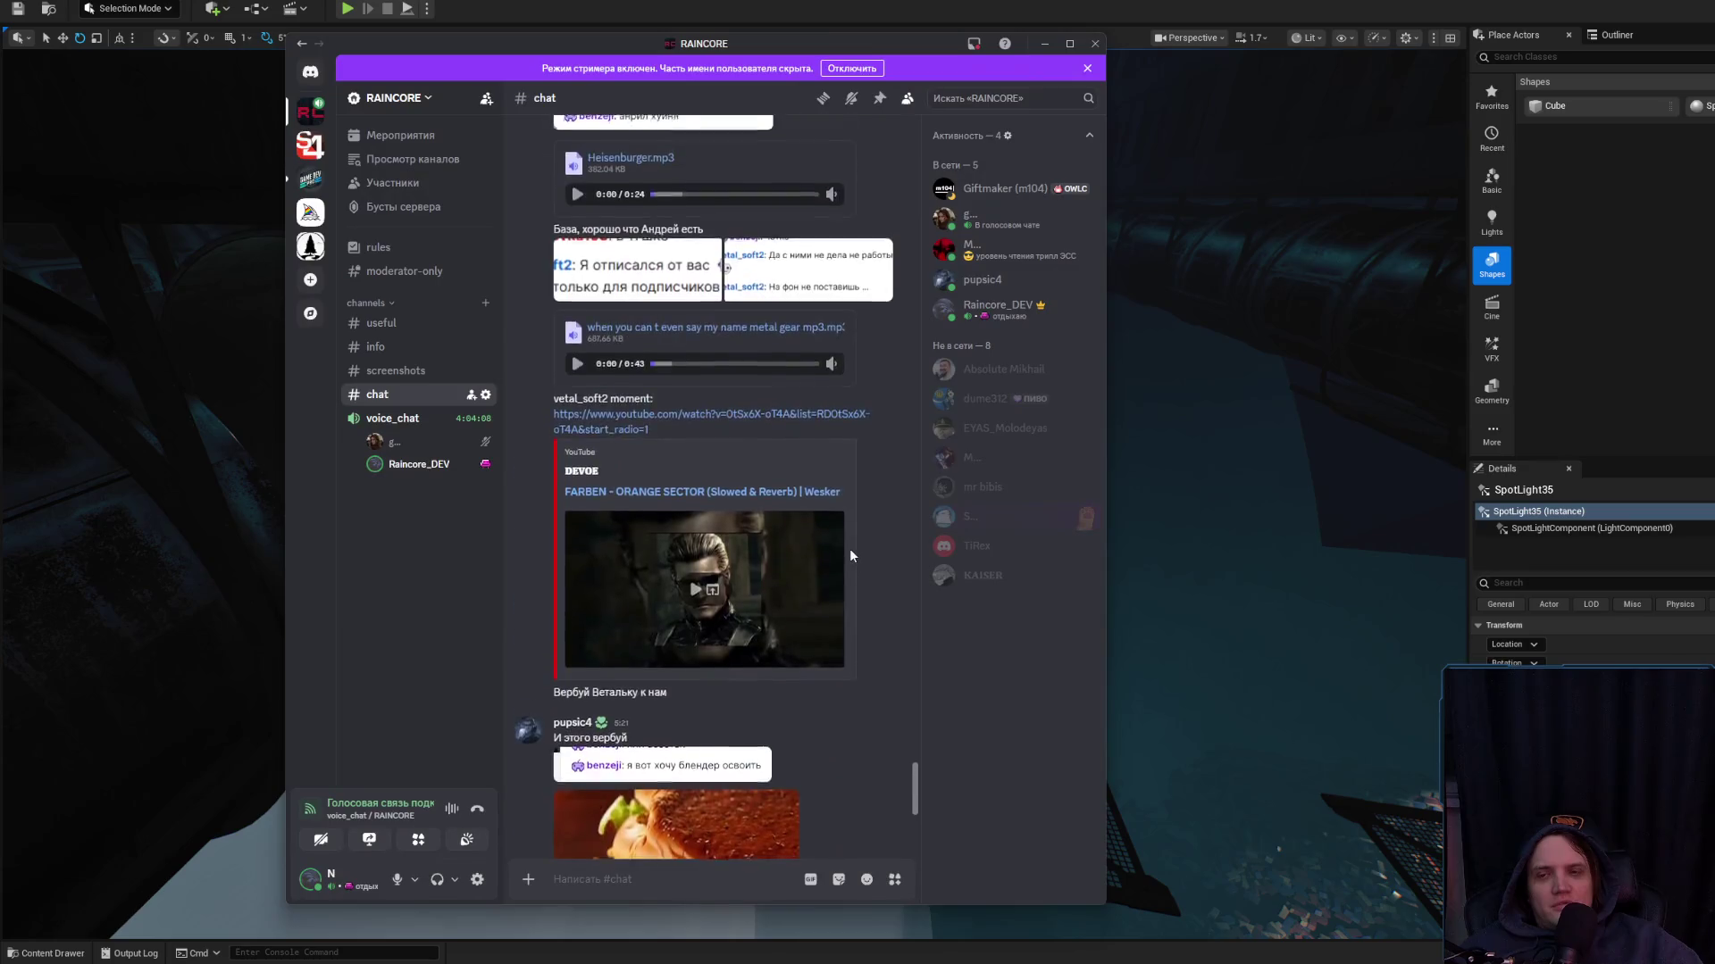
# Minimise Discord, nudge the camera toward the catwalk, then bring Discord back
pyautogui.scroll(15, 850, 552)
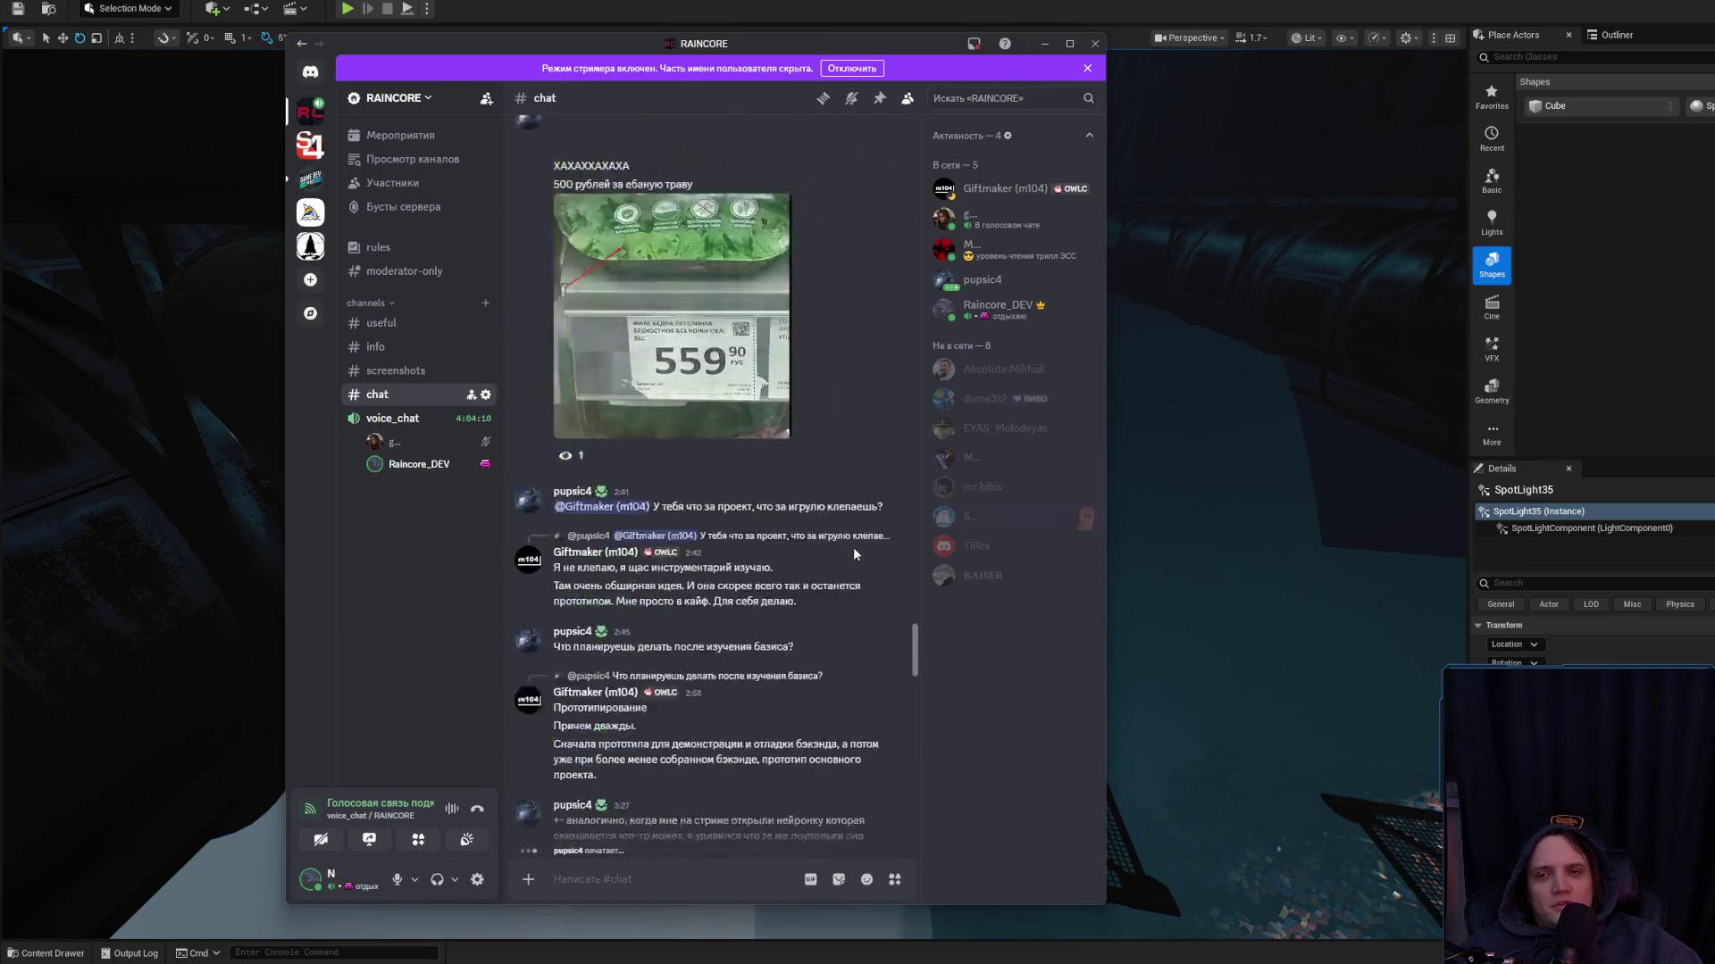
pyautogui.scroll(-10, 854, 547)
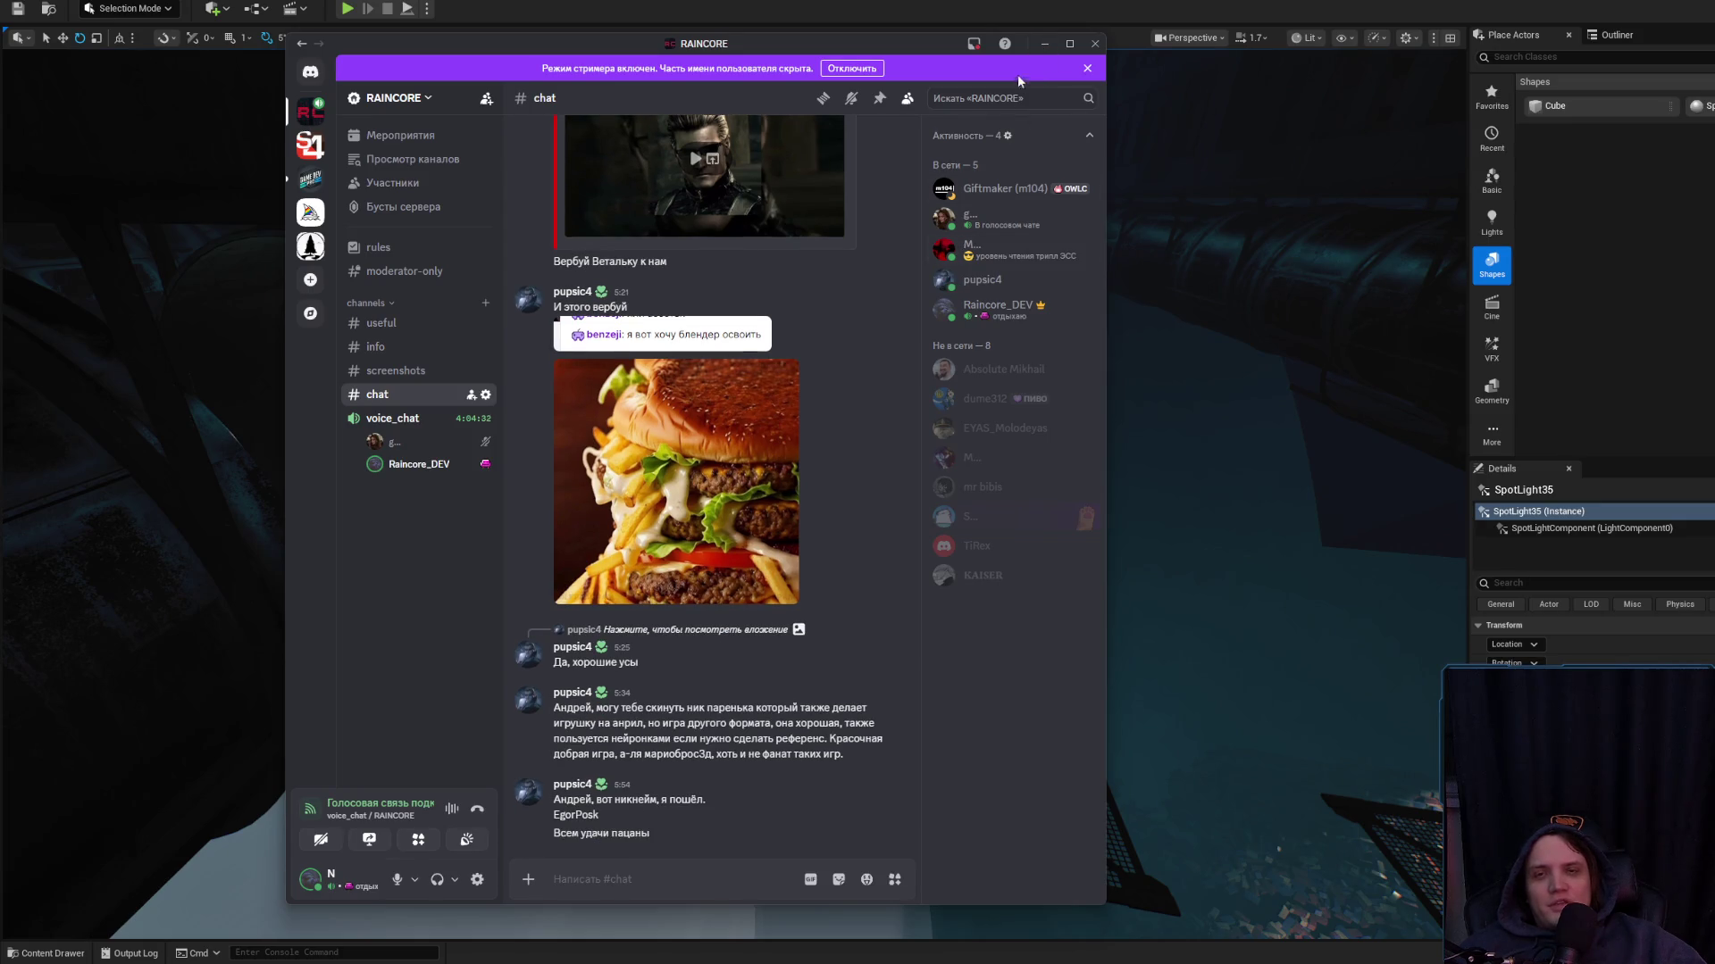
pyautogui.click(1041, 47)
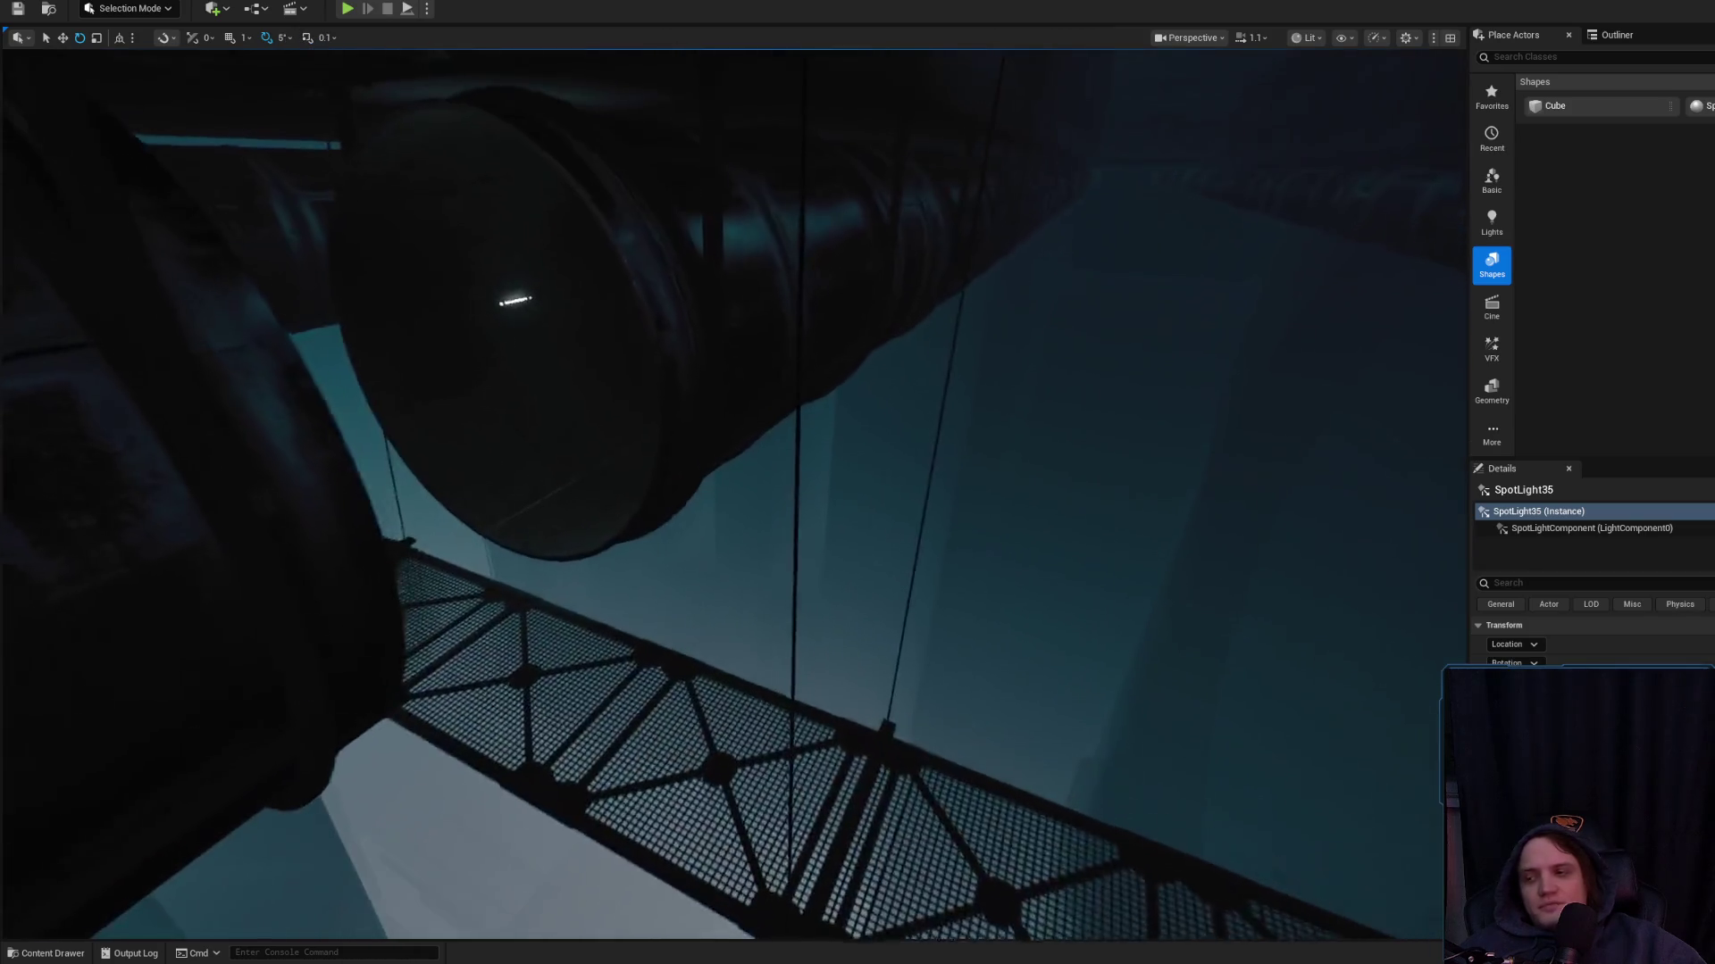
pyautogui.press('w')
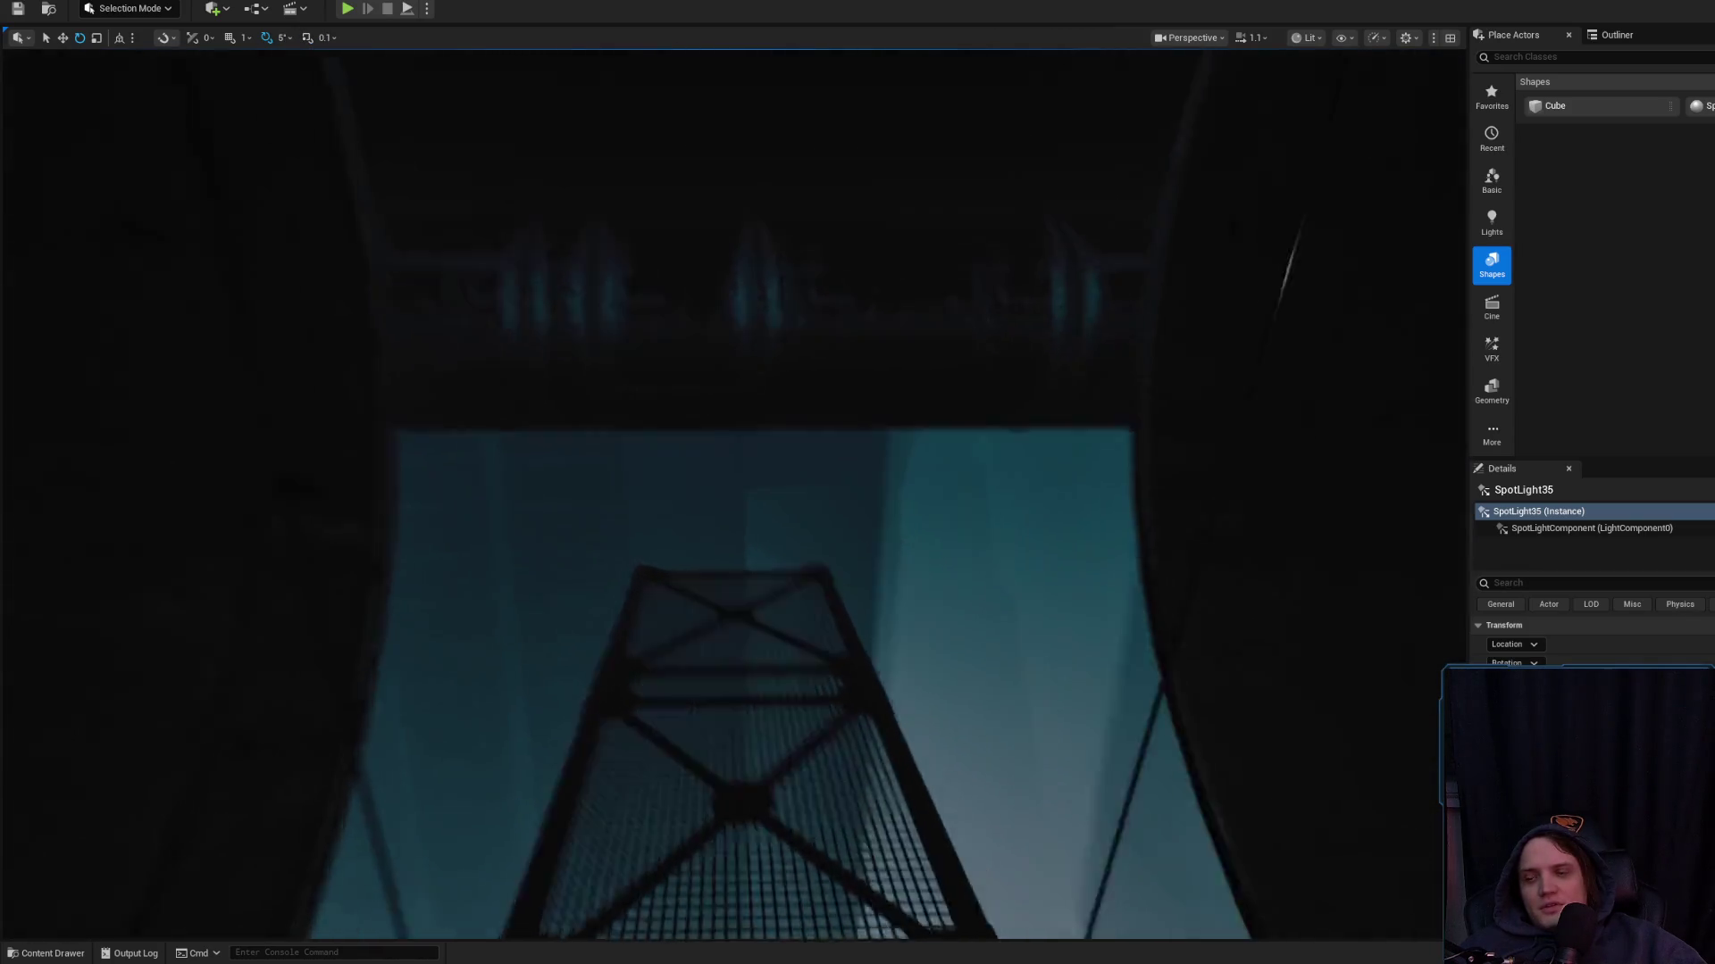
pyautogui.hotkey('alt', 'Tab')
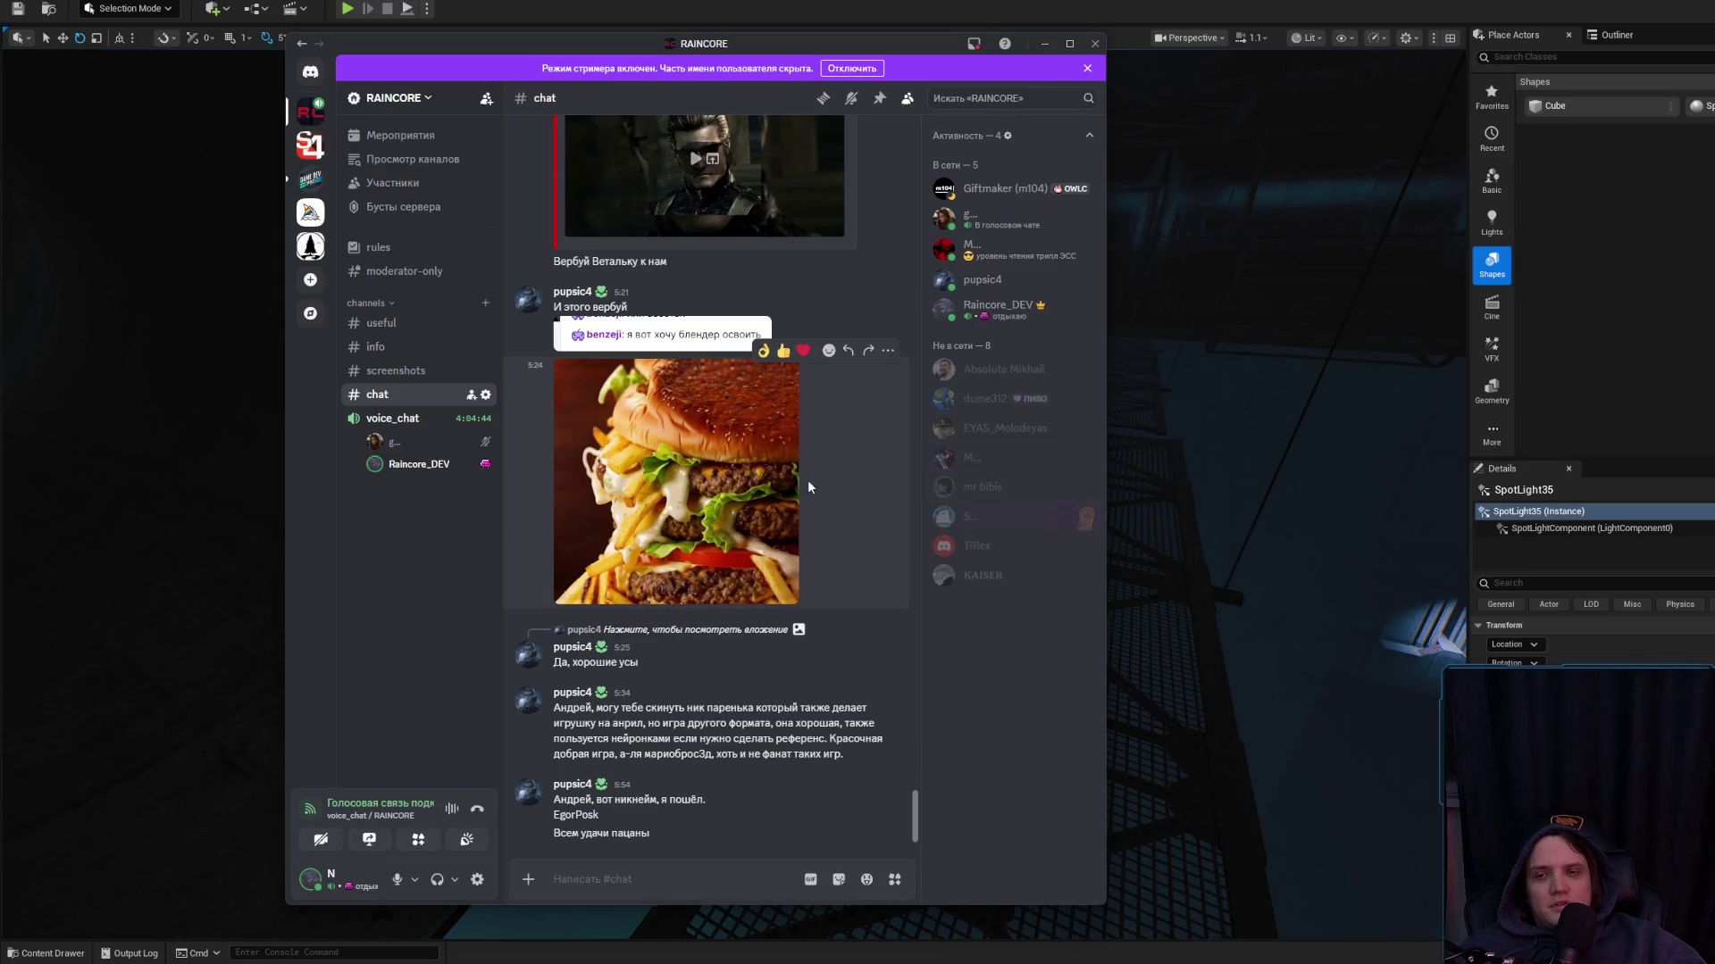
# Delete the second burger-image message through its ⋯ menu and minimise Discord
pyautogui.click(888, 354)
pyautogui.click(790, 651)
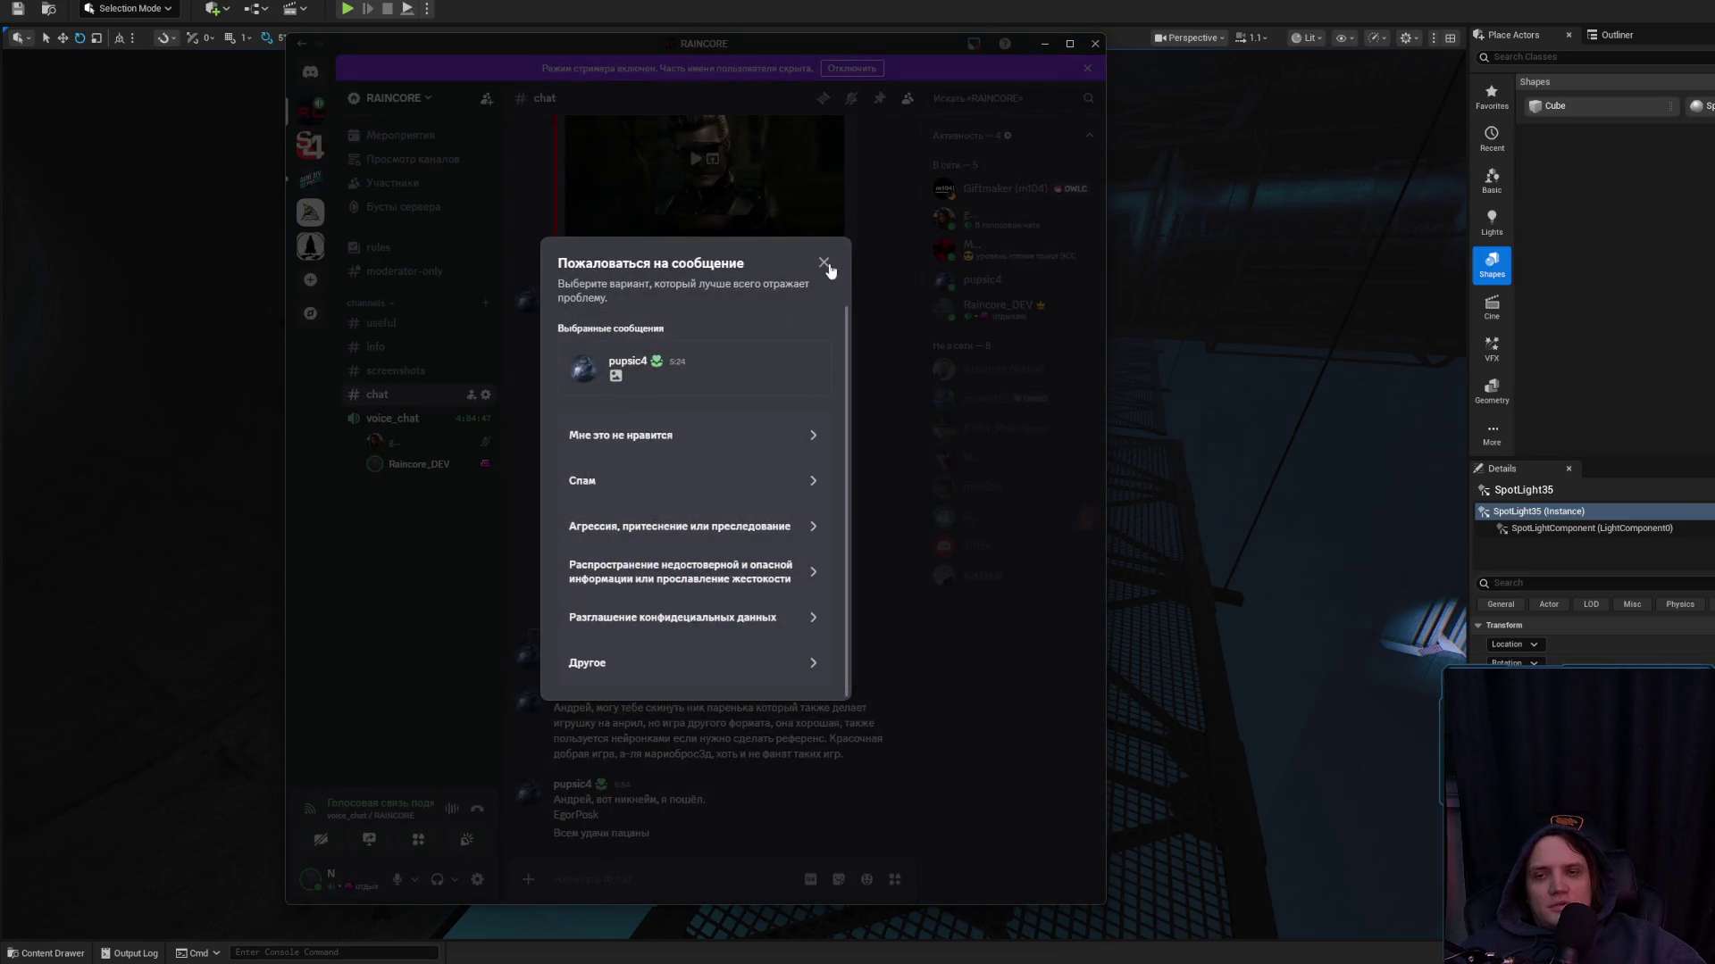
pyautogui.click(824, 262)
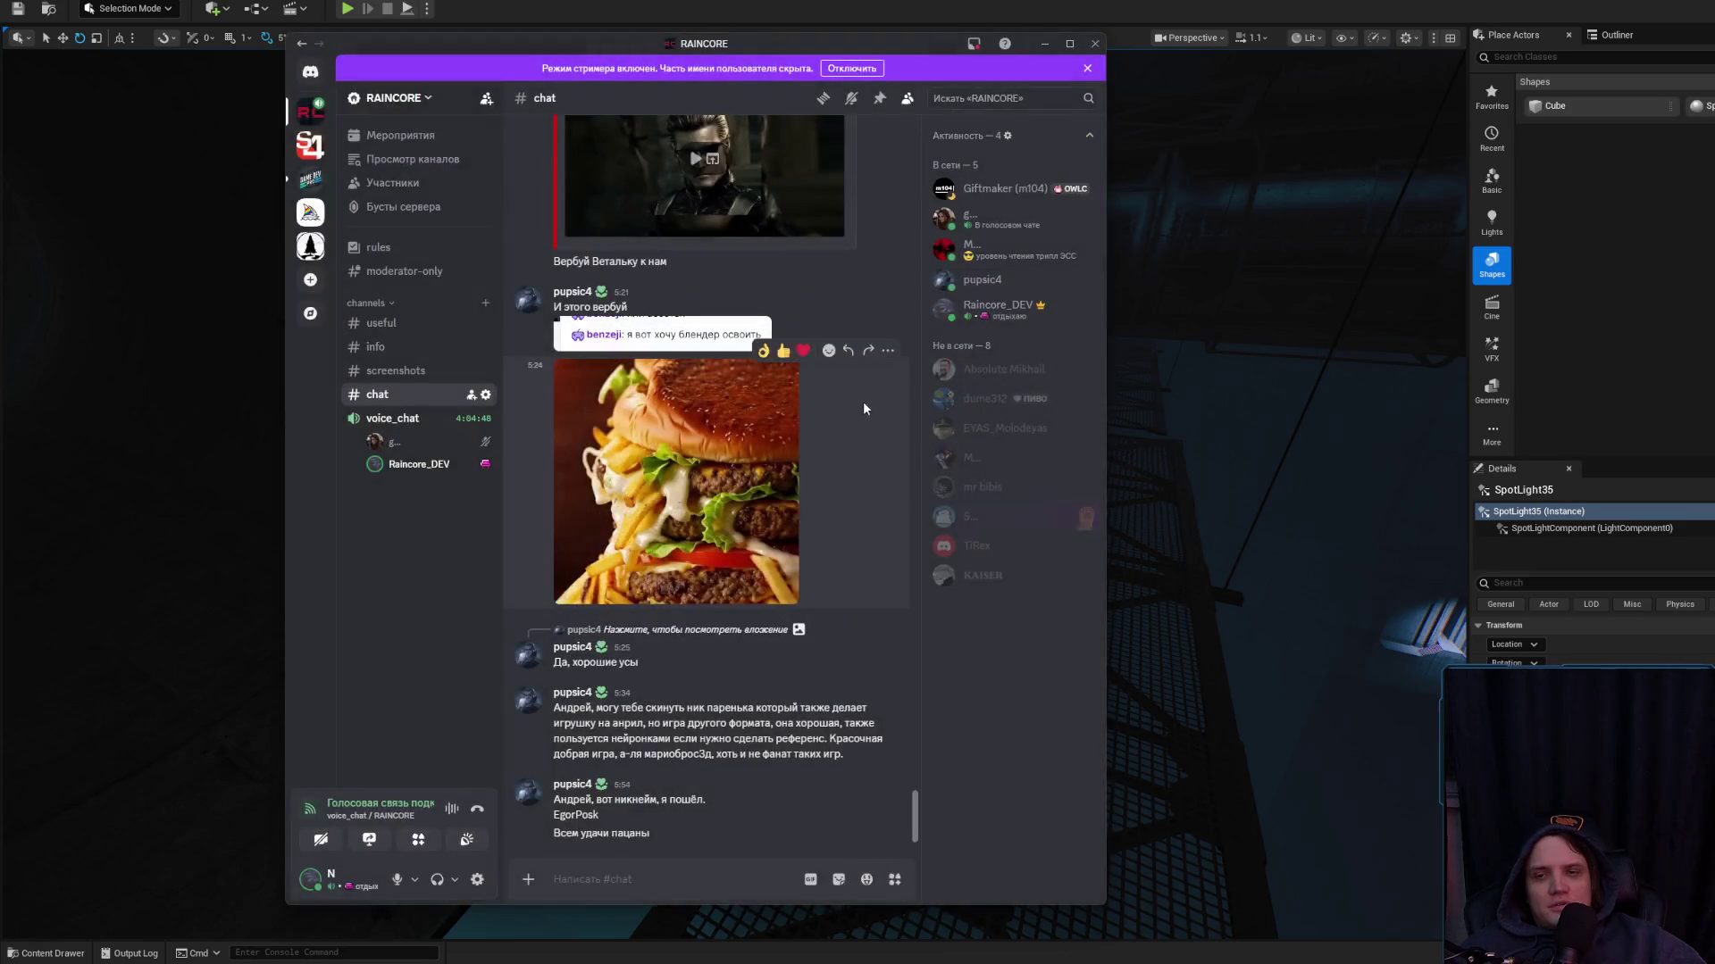
pyautogui.click(888, 351)
pyautogui.click(746, 637)
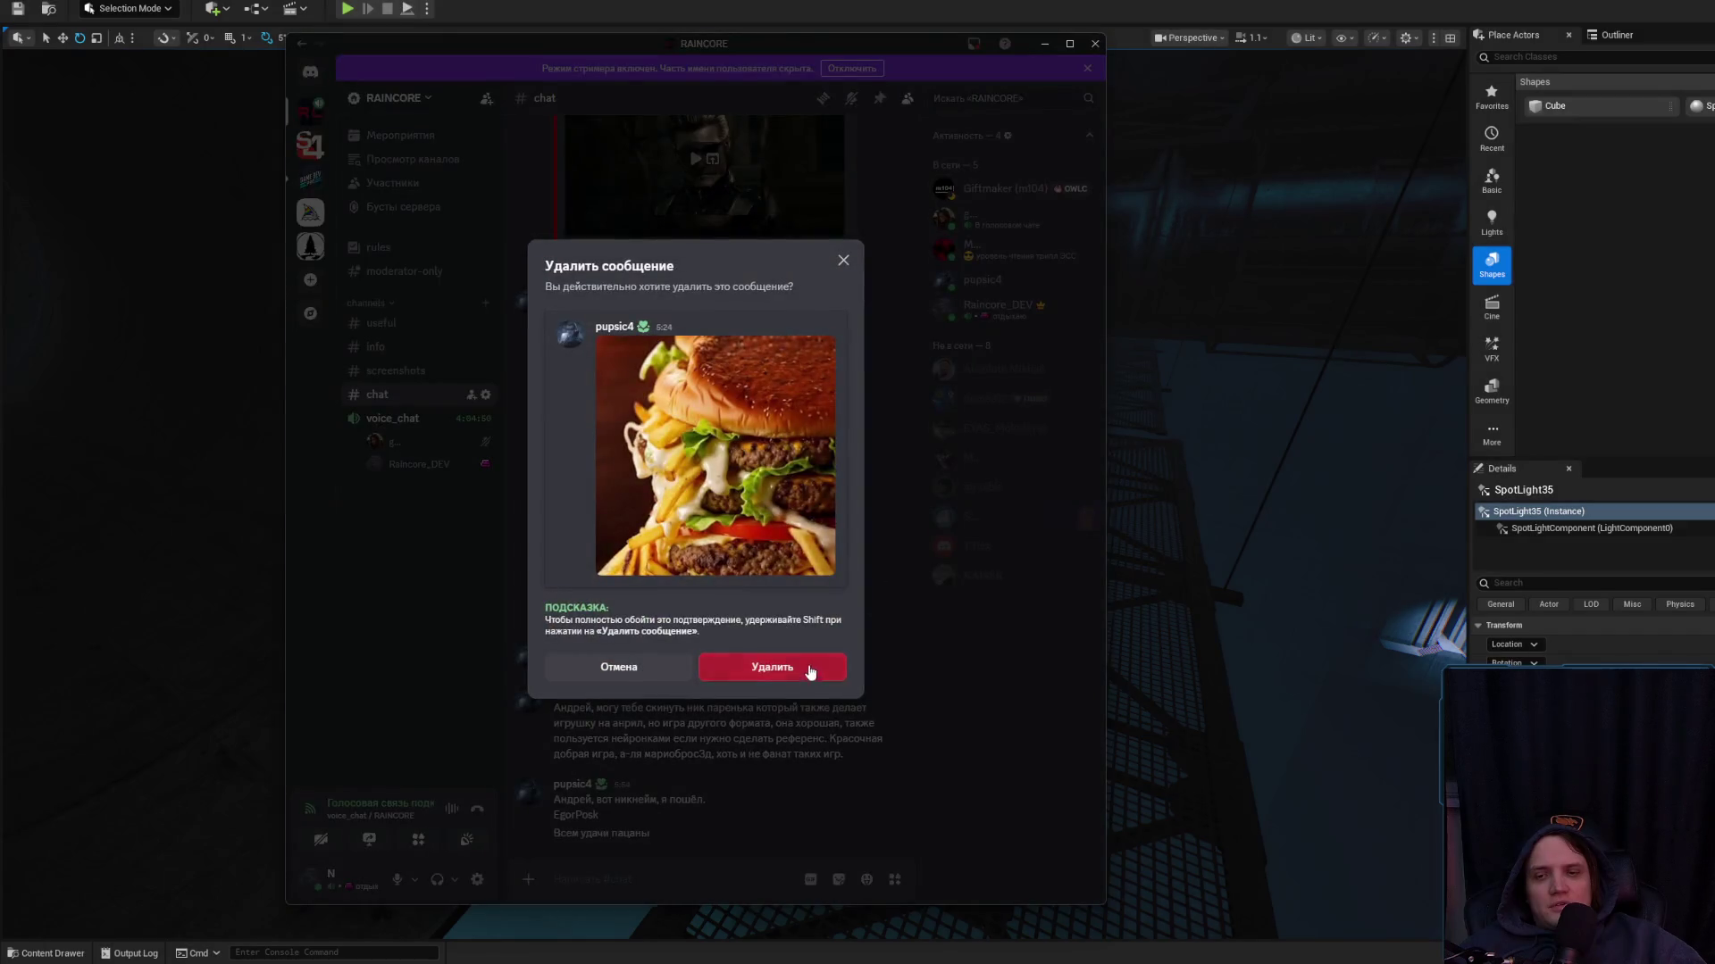
pyautogui.click(807, 672)
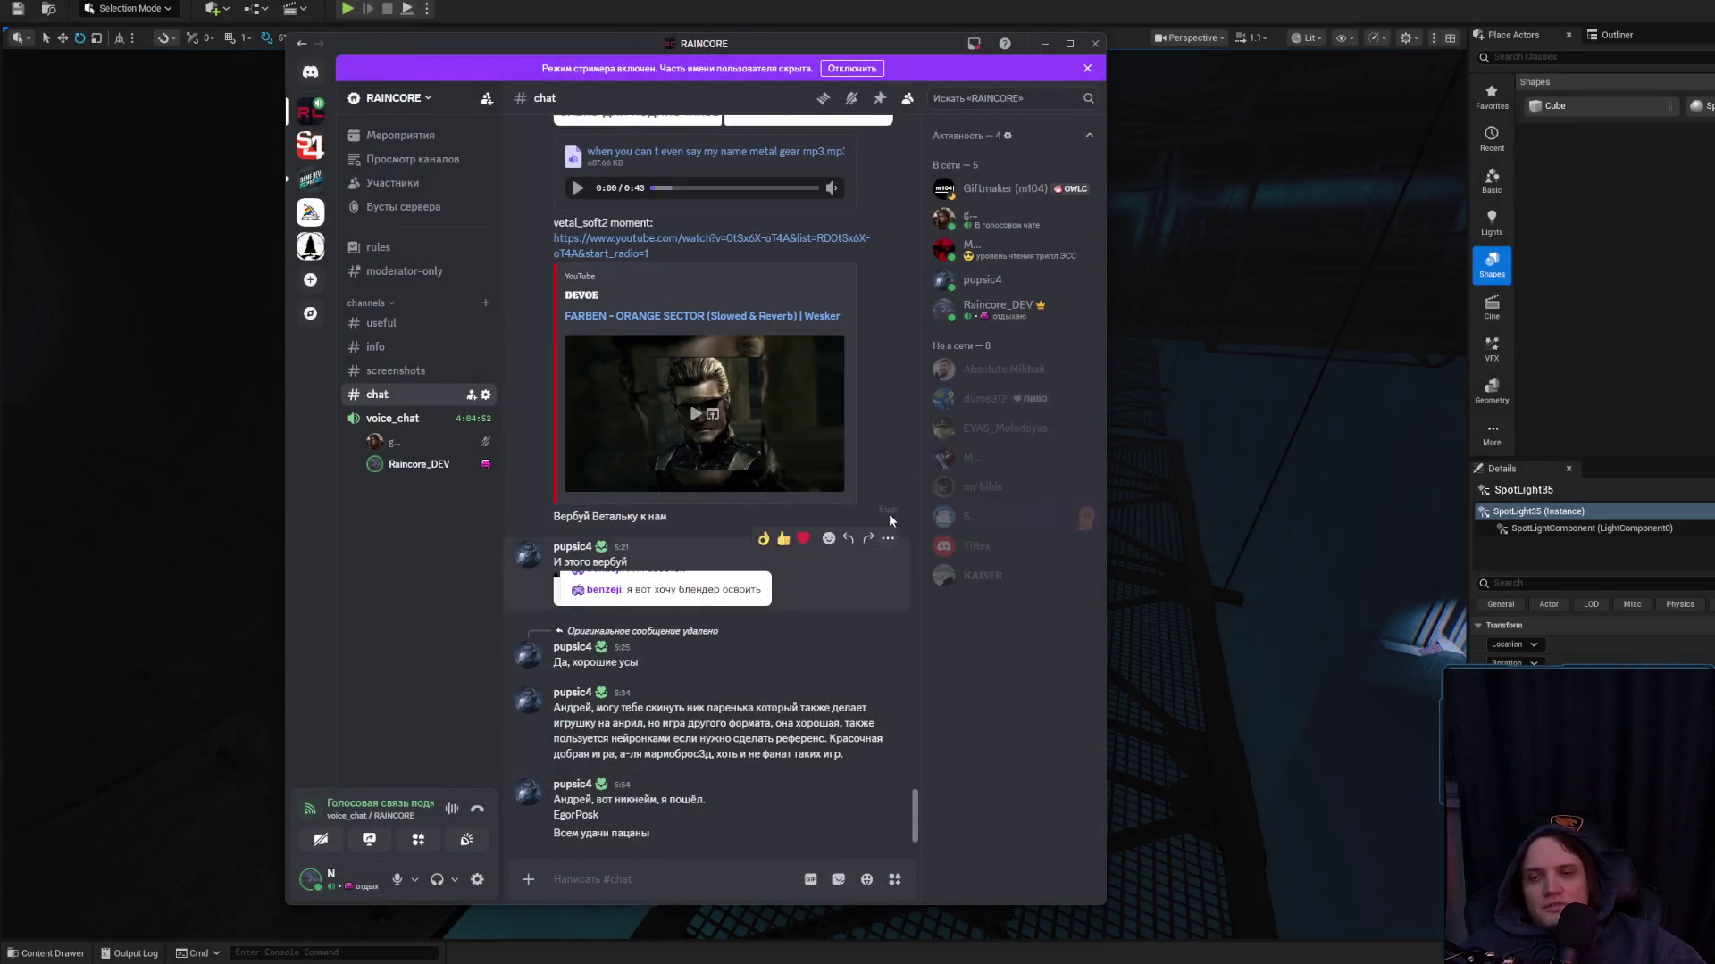
pyautogui.click(1043, 44)
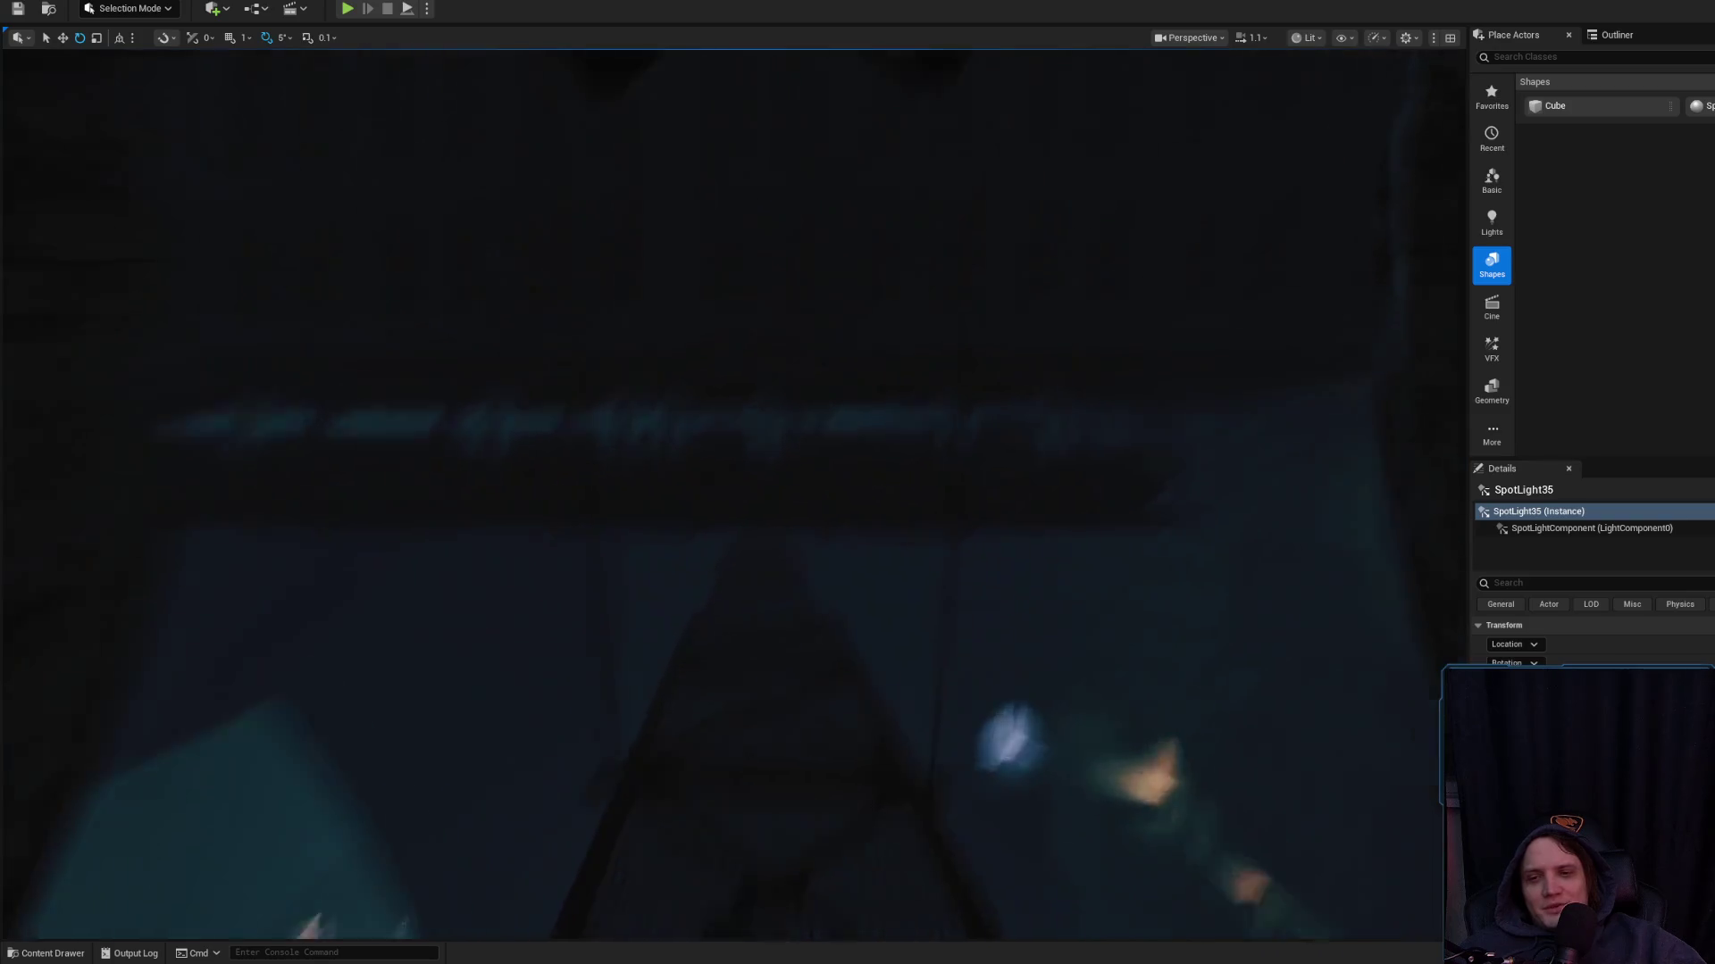
# Select wall light BP_Wall_Light_A73, then the ductwork pipe surrounding the camera
pyautogui.scroll(3, 732, 495)
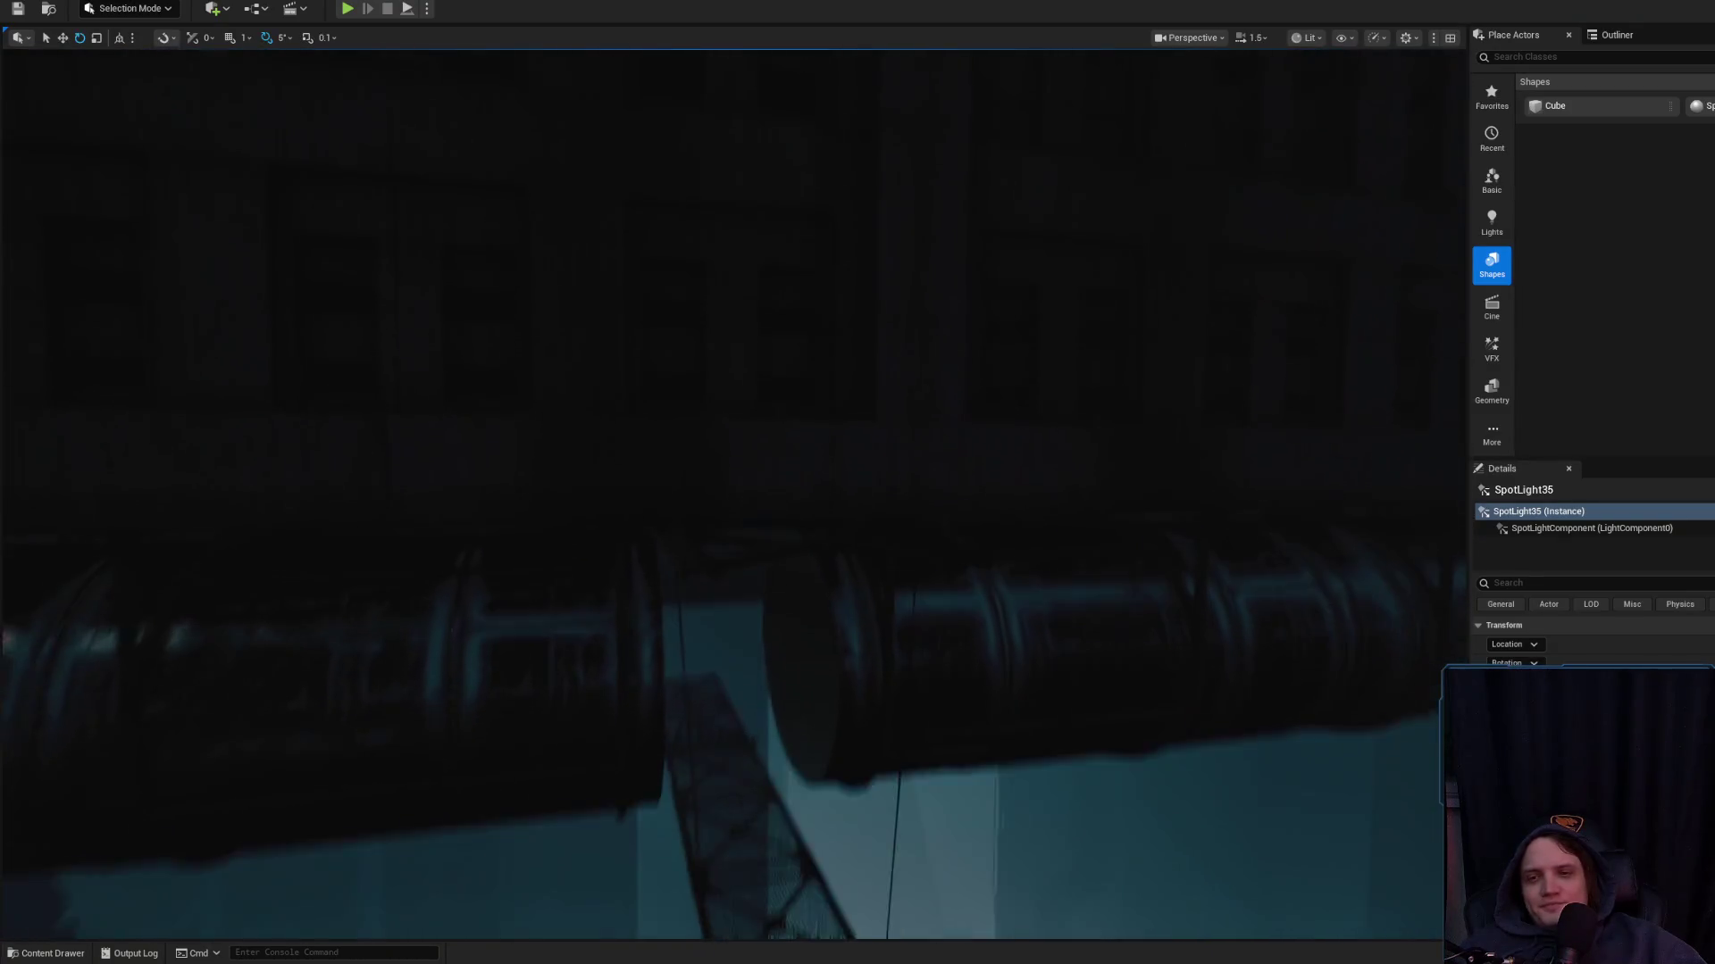
pyautogui.scroll(-2, 732, 495)
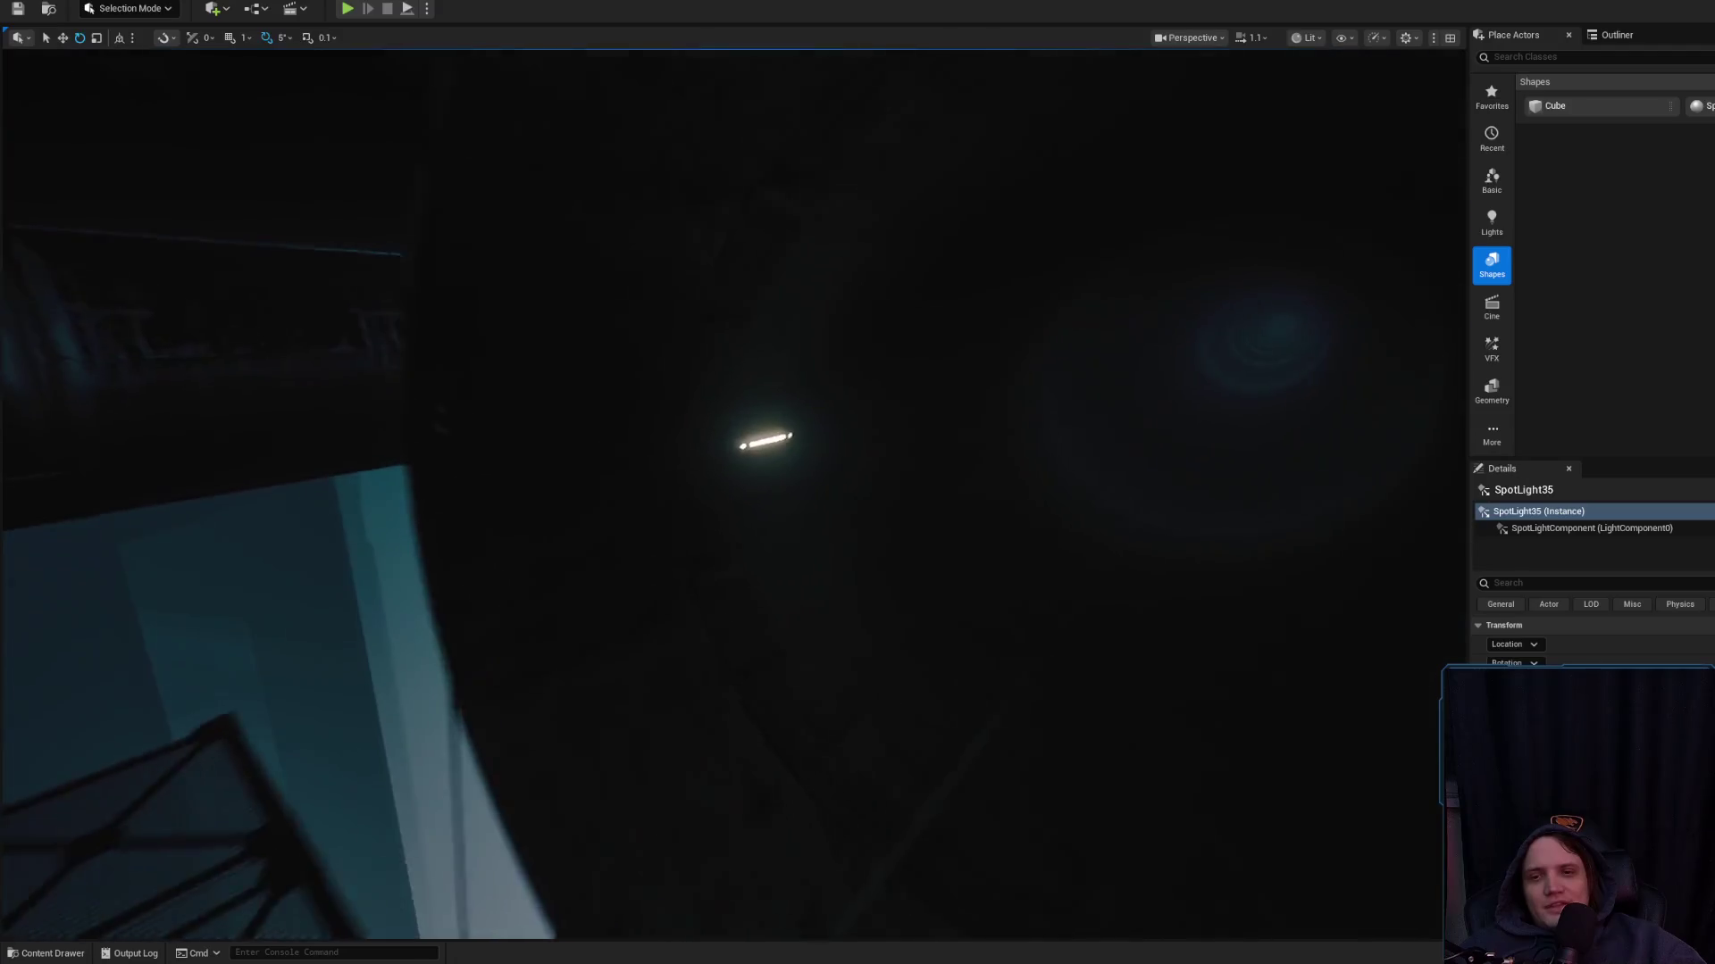
pyautogui.click(783, 432)
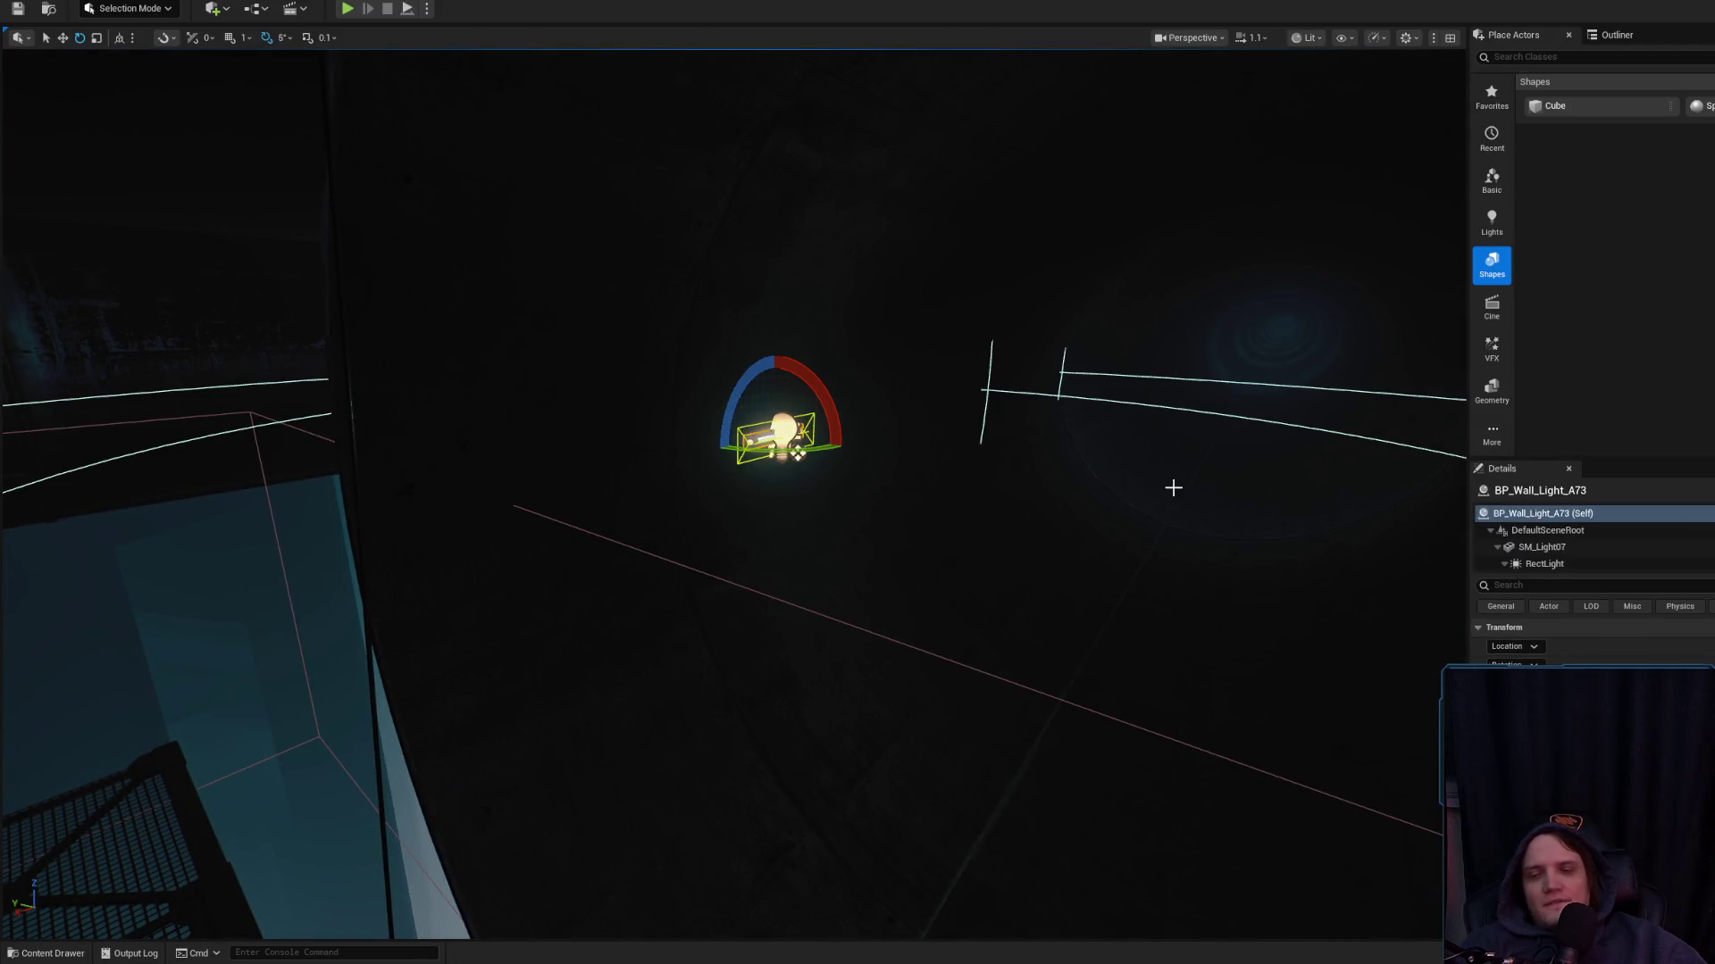
pyautogui.moveTo(1173, 488)
pyautogui.mouseDown()
pyautogui.moveTo(1113, 475)
pyautogui.moveTo(893, 500)
pyautogui.moveTo(963, 493)
pyautogui.mouseUp()
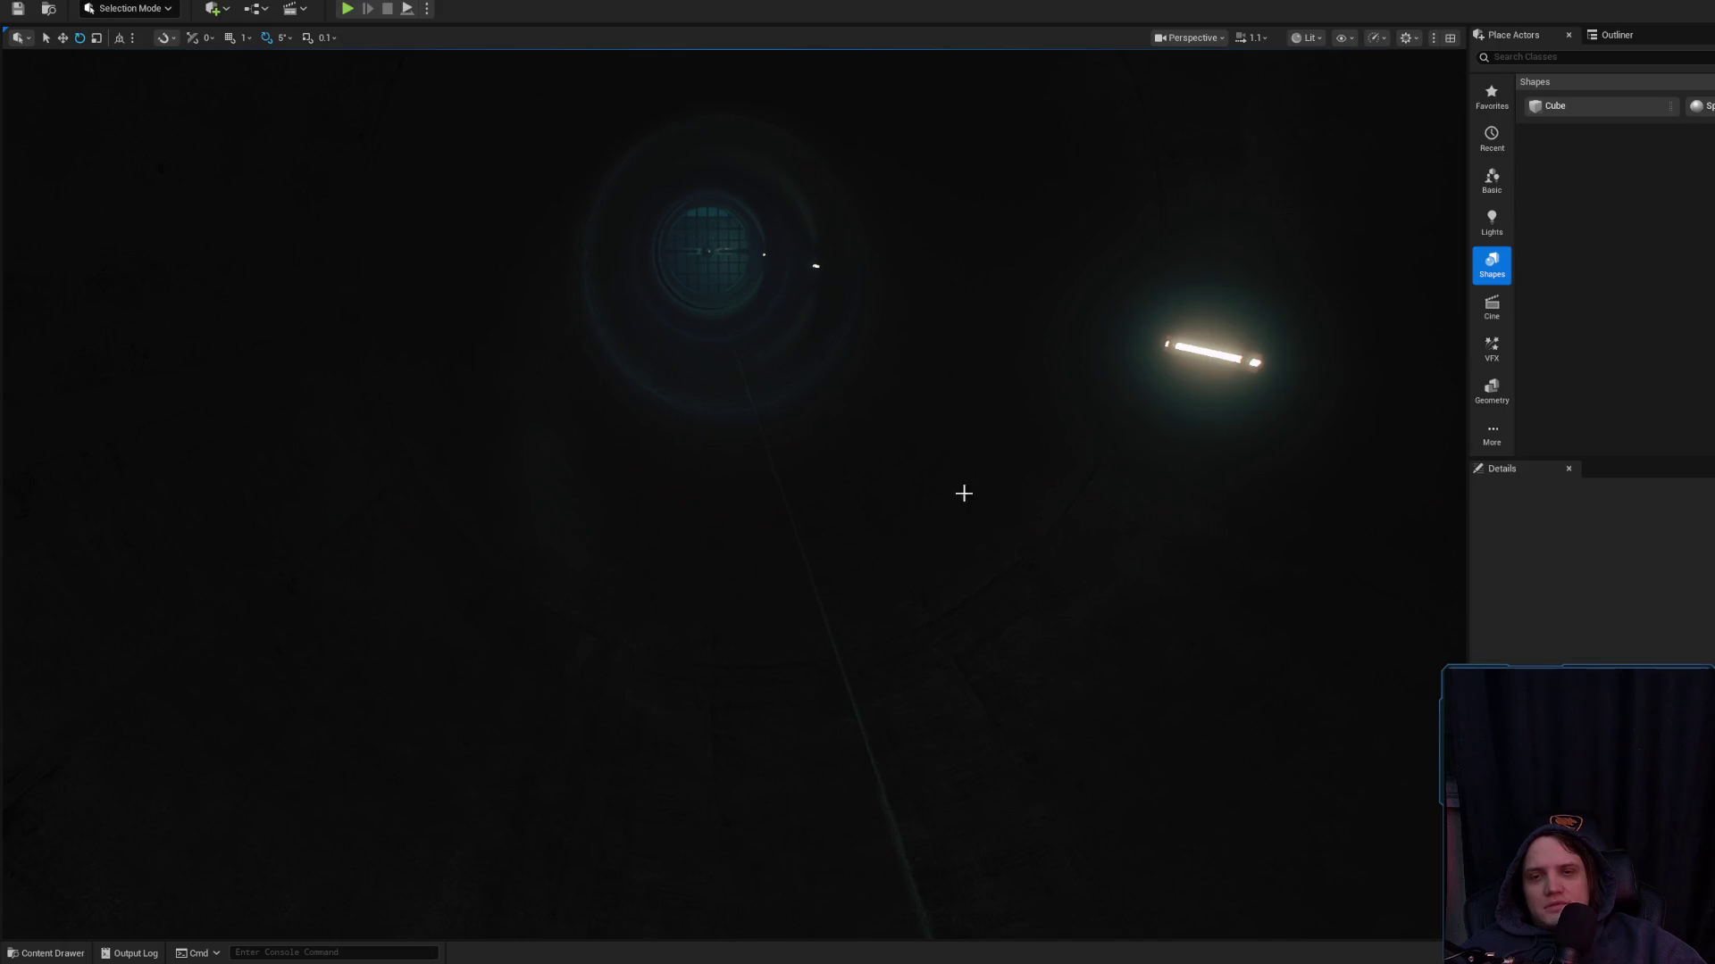
pyautogui.click(964, 493)
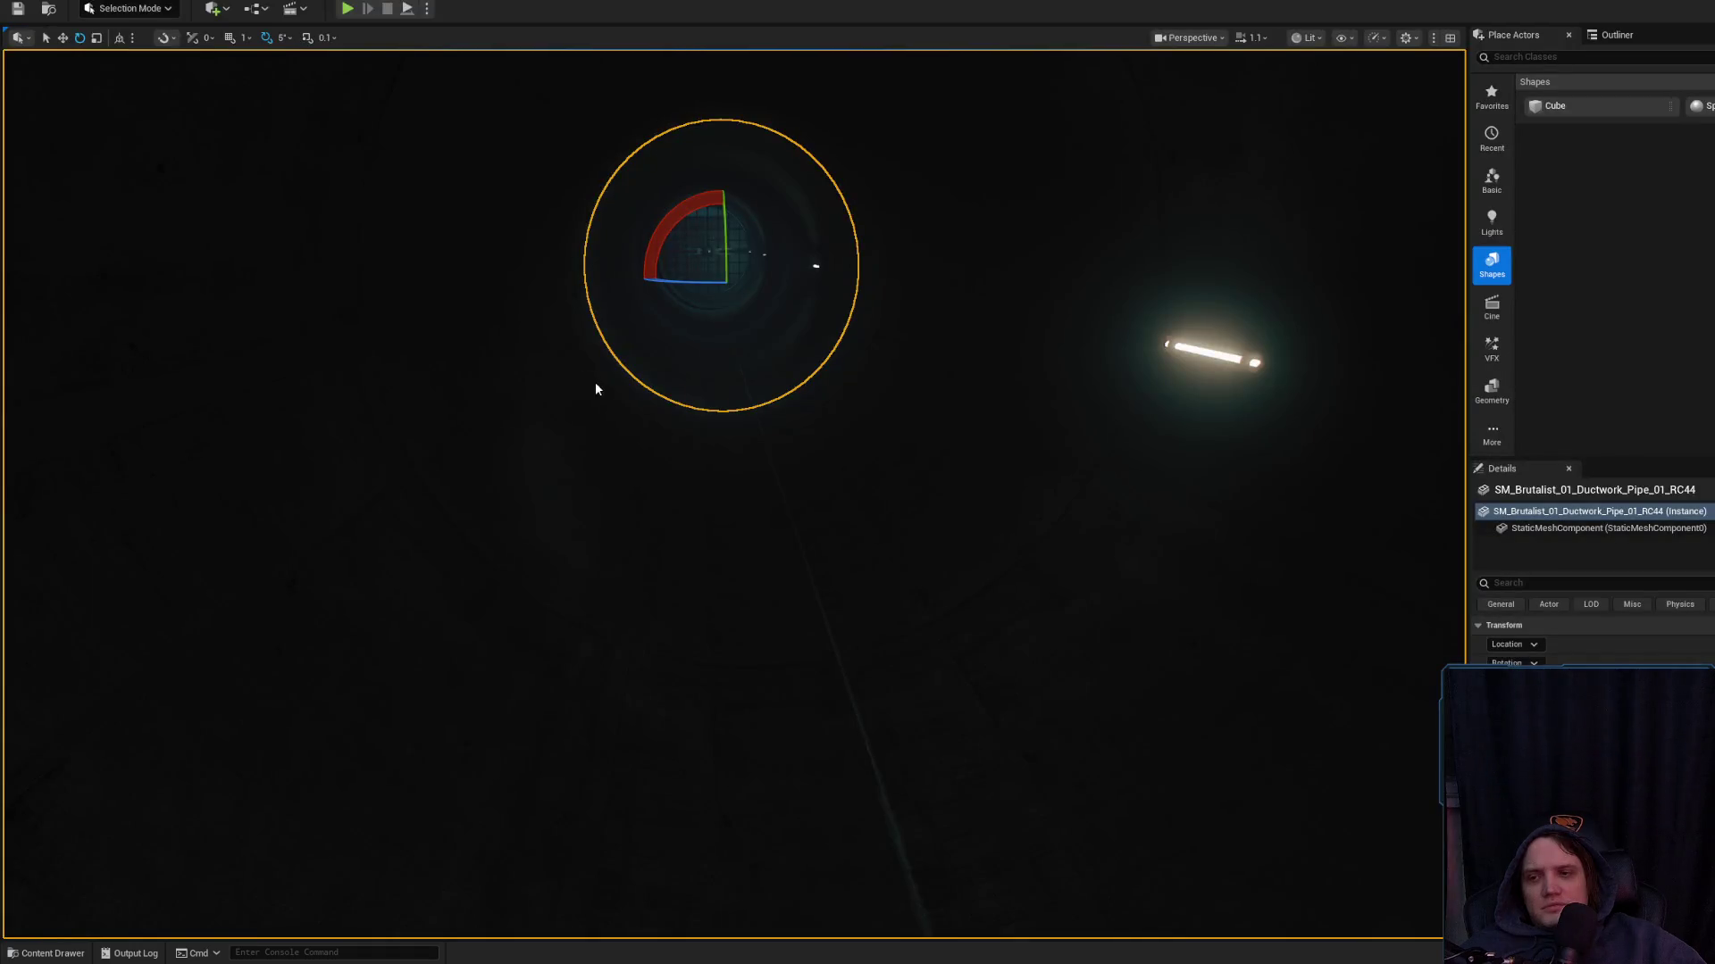
pyautogui.click(727, 410)
# Reselect the ductwork pipe and switch the viewport shading to Unlit
pyautogui.press('s')
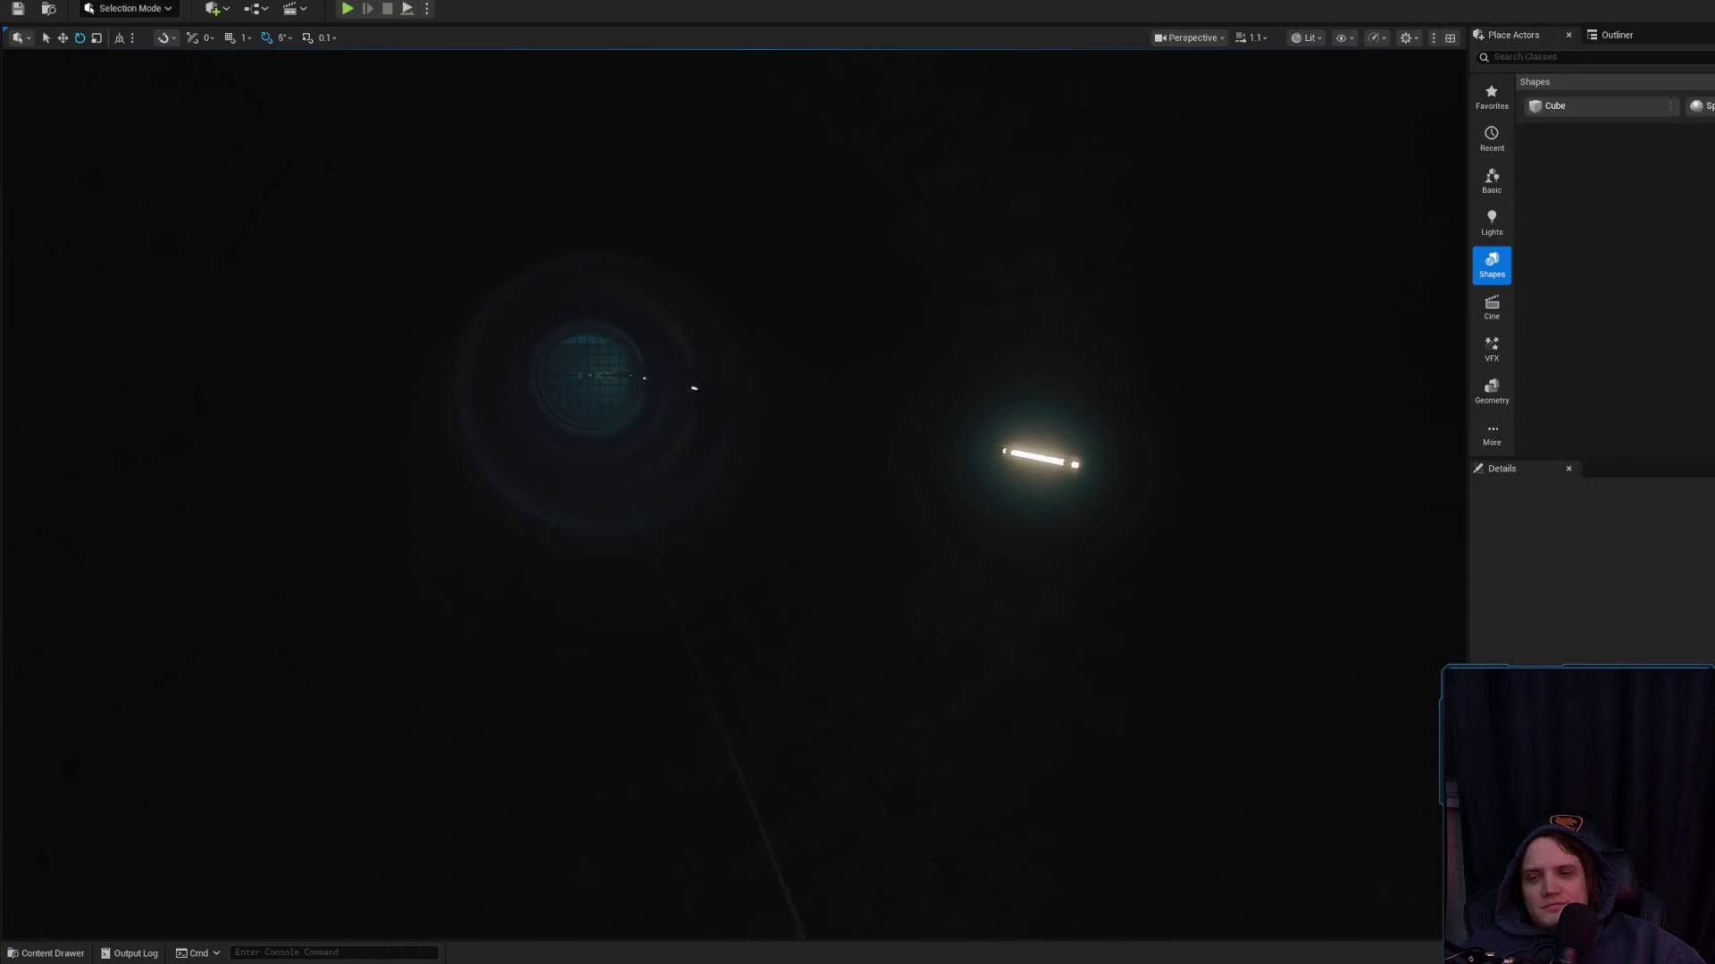
pyautogui.hotkey('ctrl', 'z')
pyautogui.click(1311, 37)
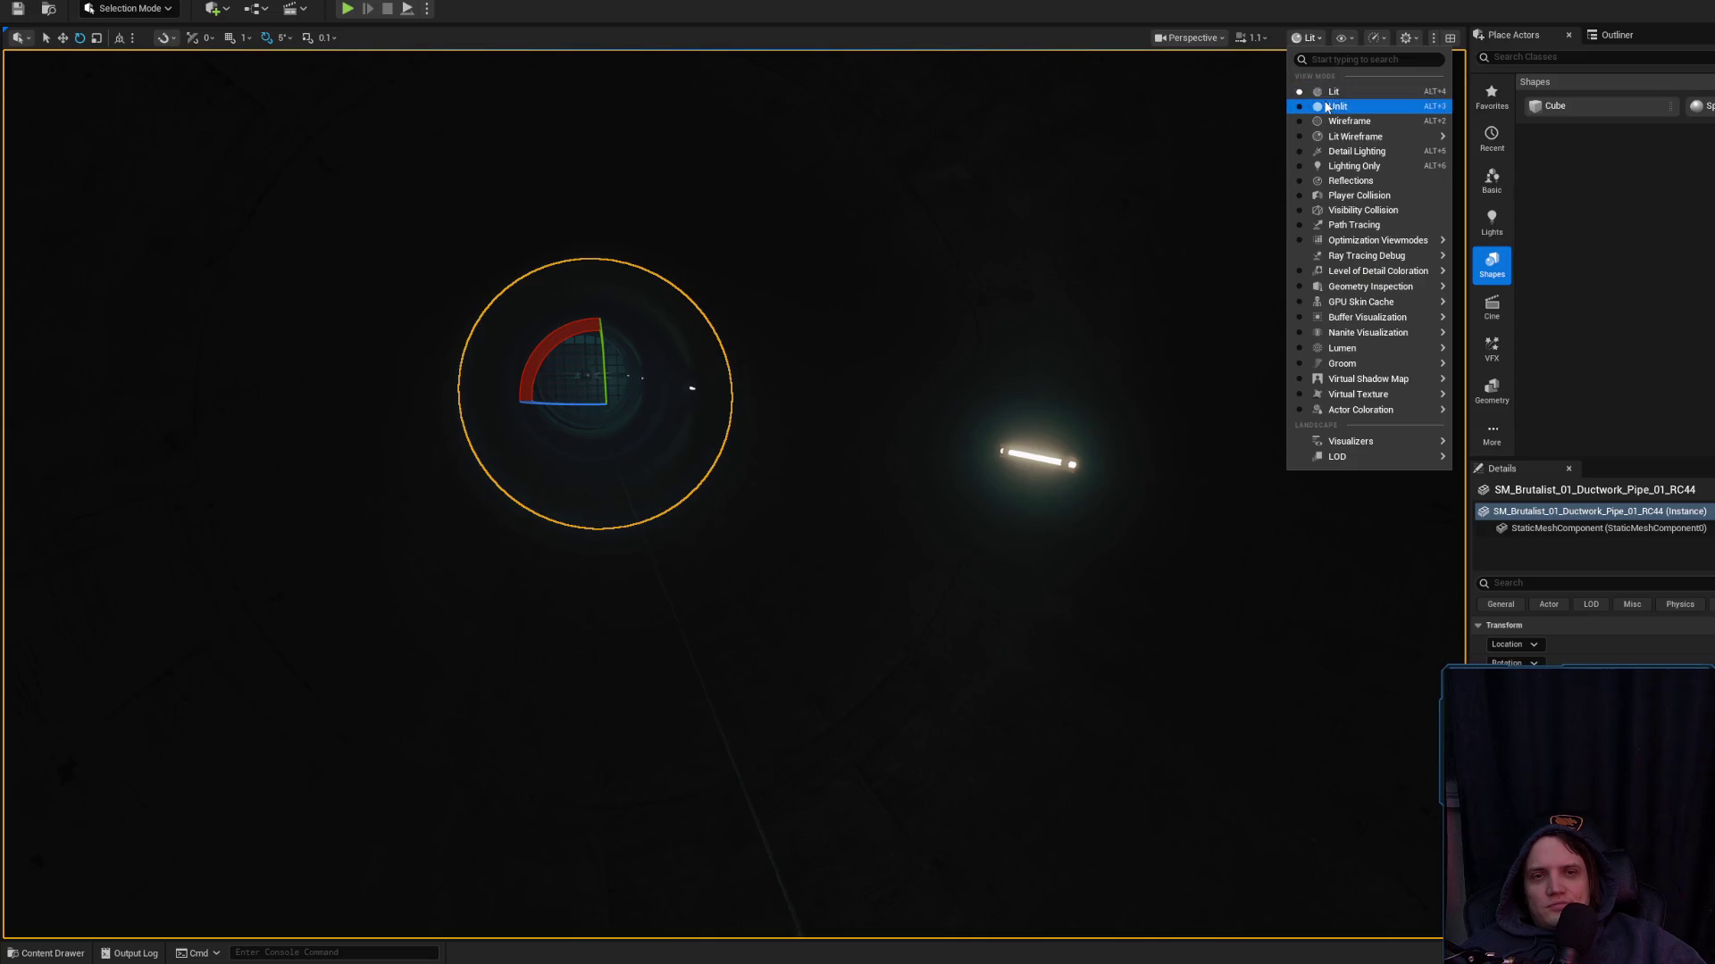
pyautogui.click(1327, 106)
pyautogui.hotkey('alt', 'Tab')
pyautogui.hotkey('alt', 'Tab')
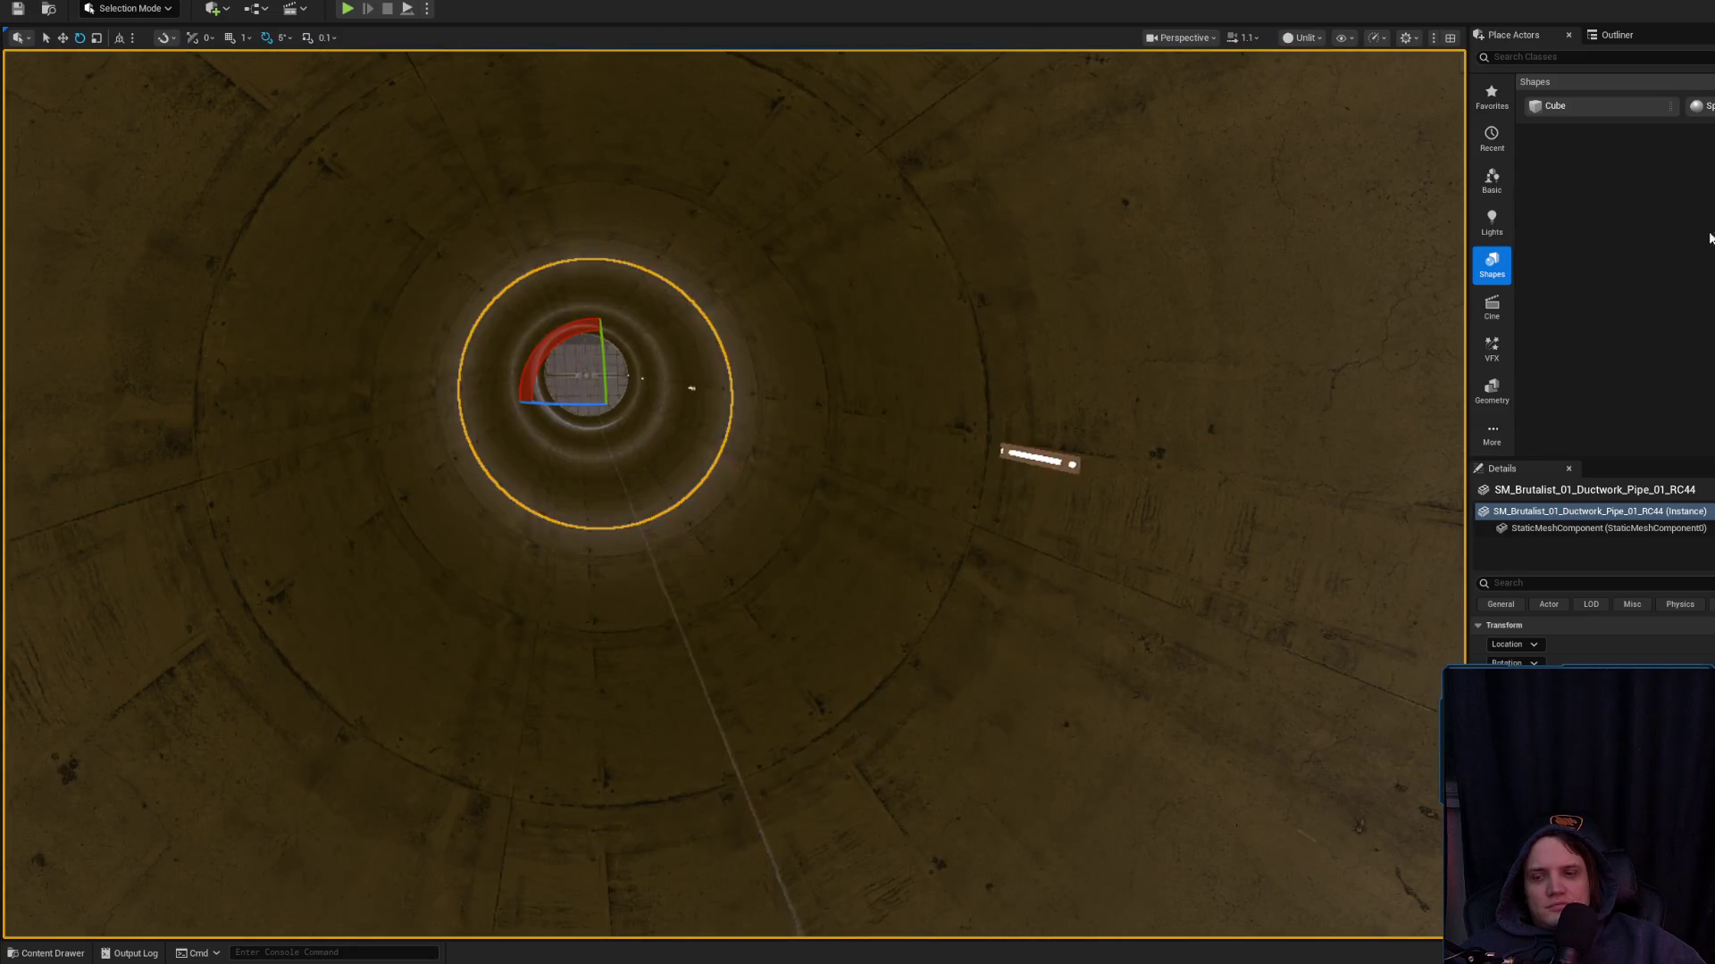
# Set the ductwork material instance's AO Color to white, test AO Intensity, and save
pyautogui.moveTo(755, 482); pyautogui.dragTo(791, 505)
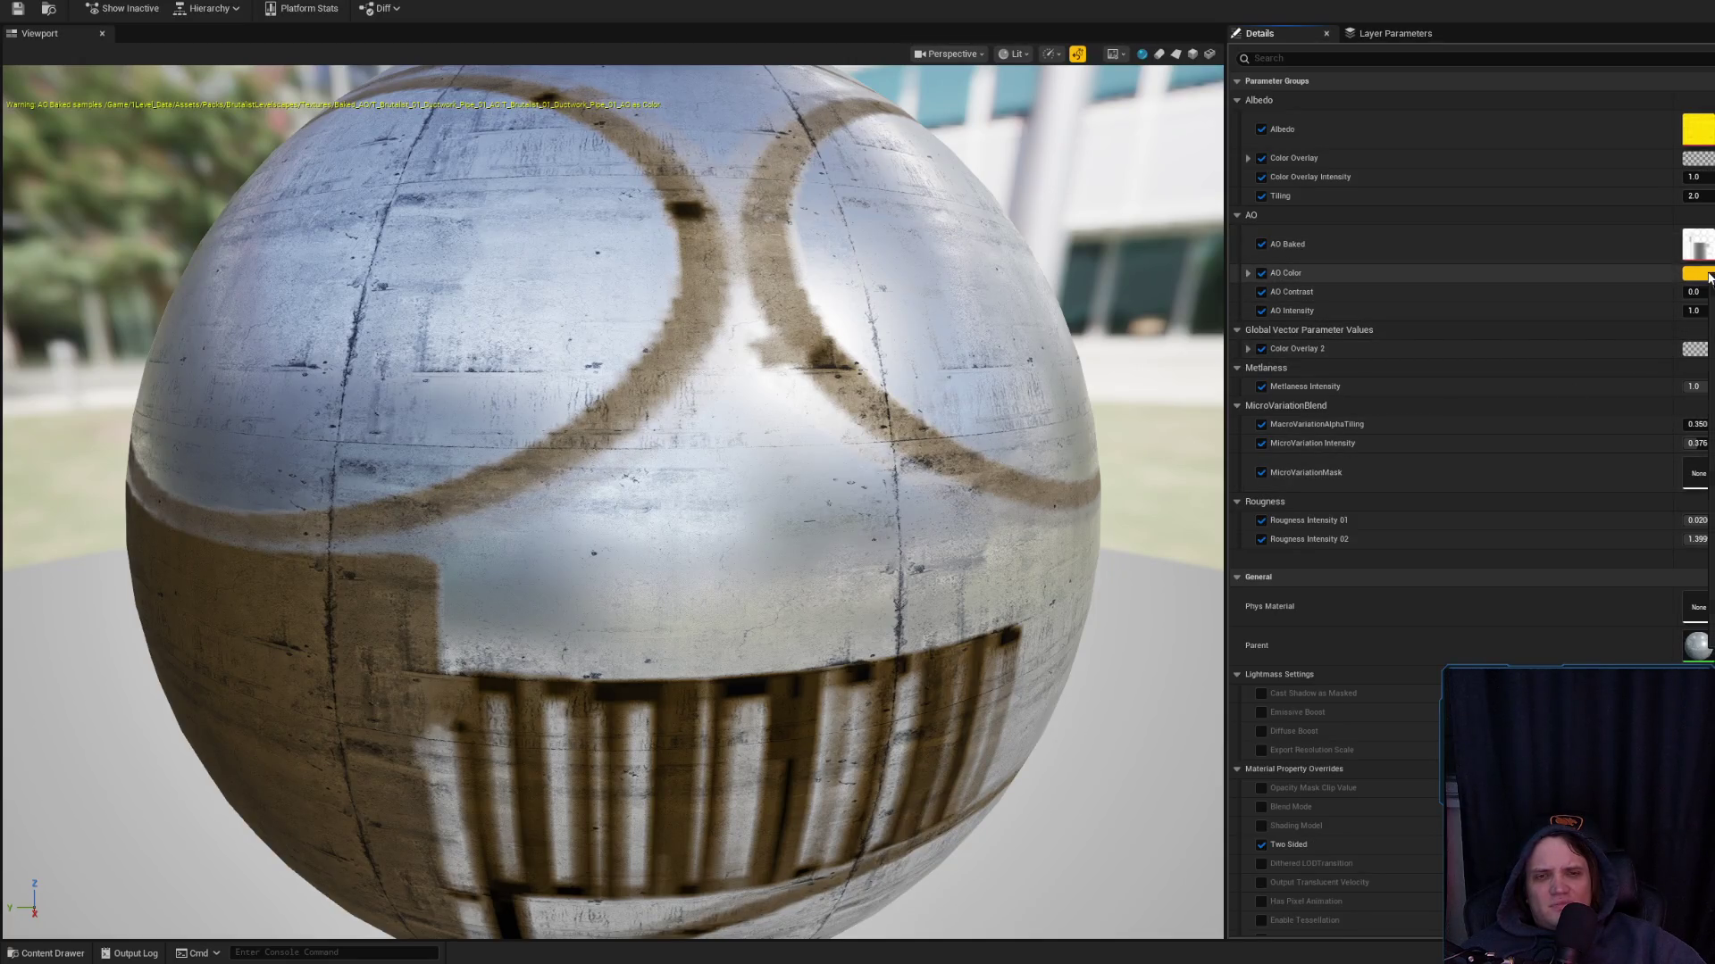
pyautogui.click(1709, 278)
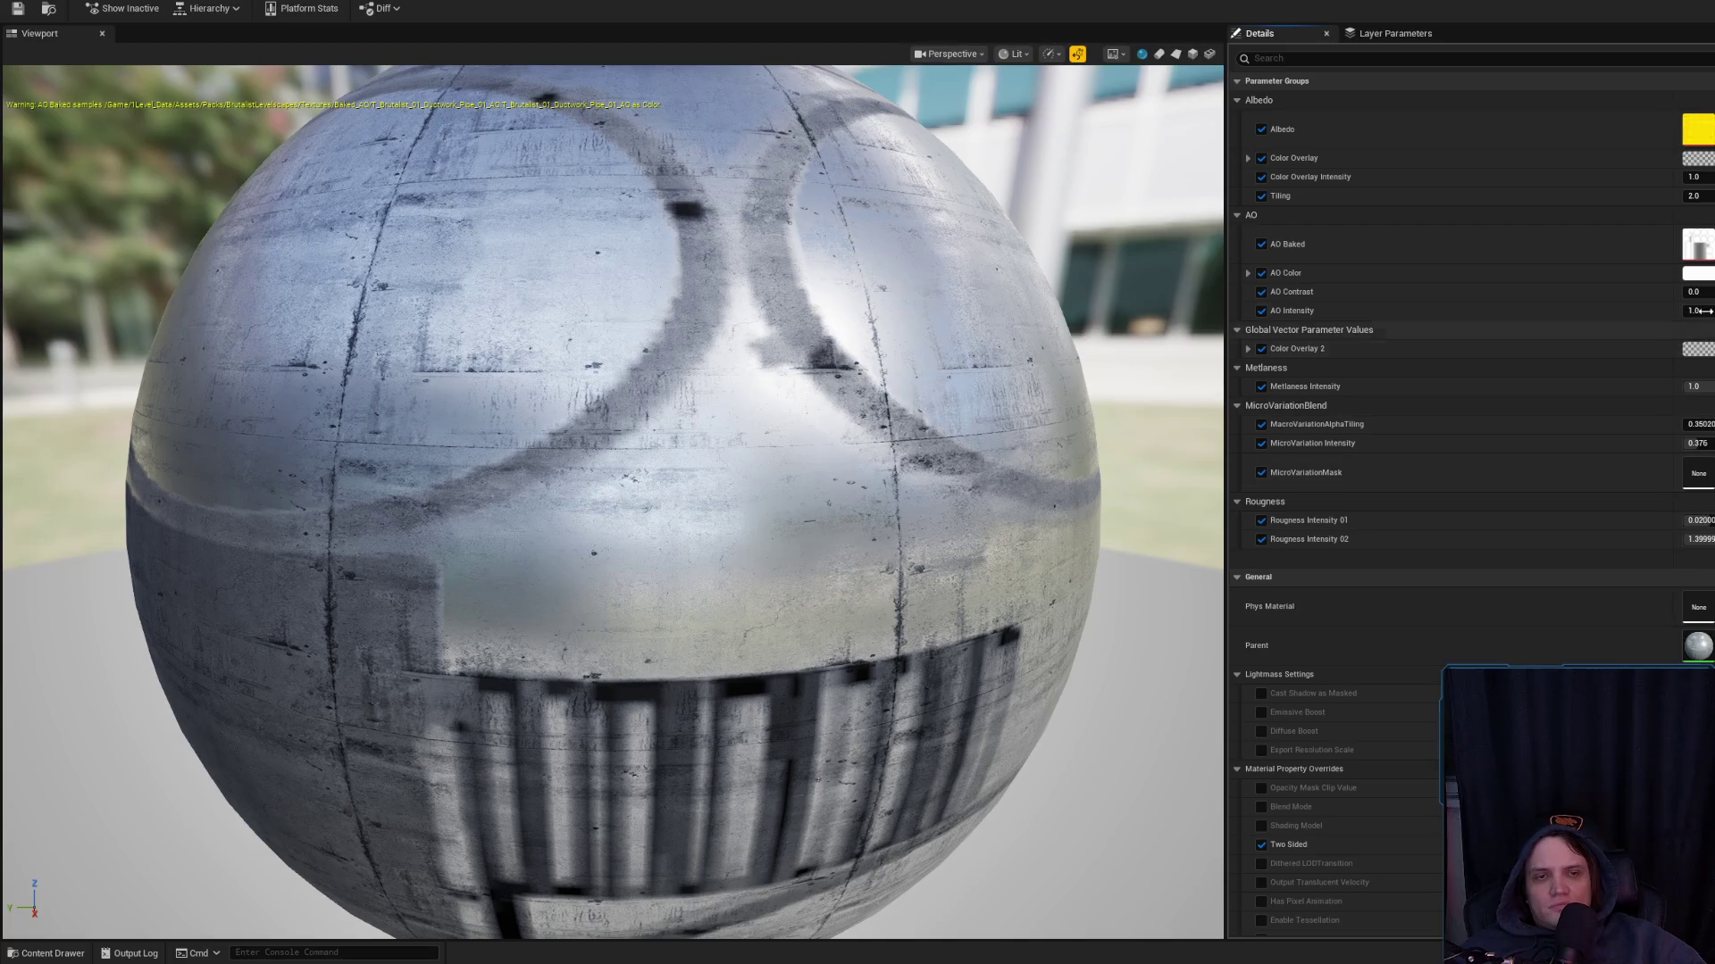
pyautogui.moveTo(1696, 311)
pyautogui.mouseDown()
pyautogui.moveTo(1661, 311)
pyautogui.moveTo(1710, 311)
pyautogui.moveTo(1684, 311)
pyautogui.mouseUp()
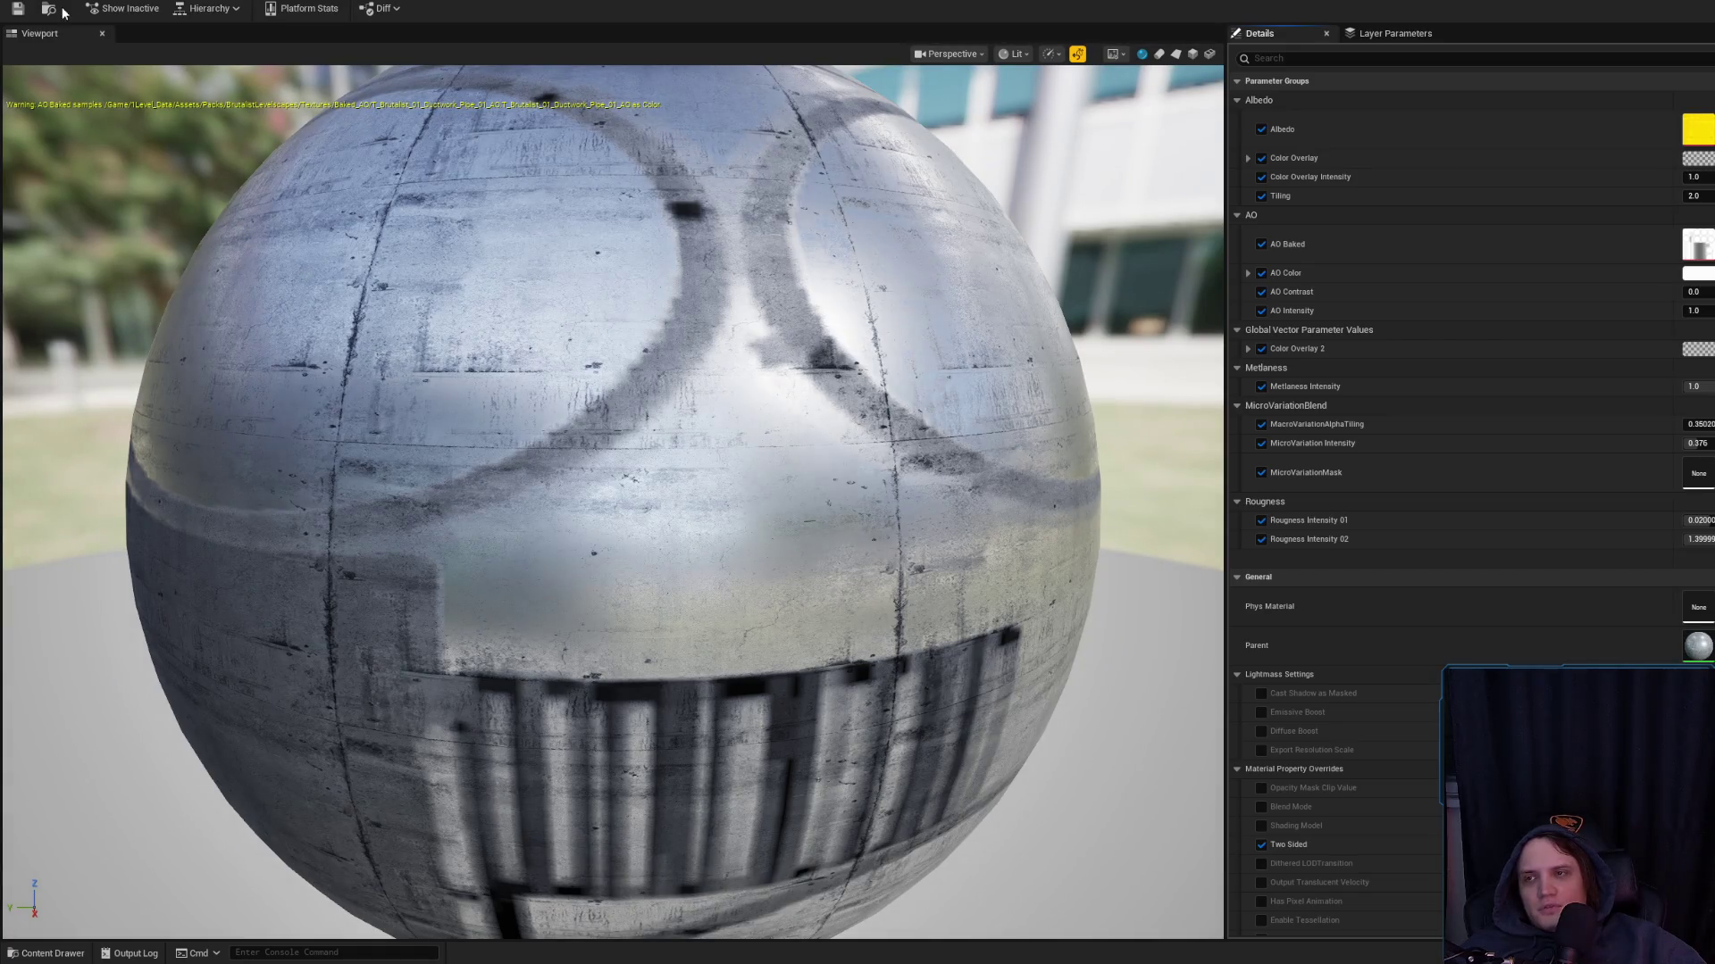
pyautogui.click(19, 9)
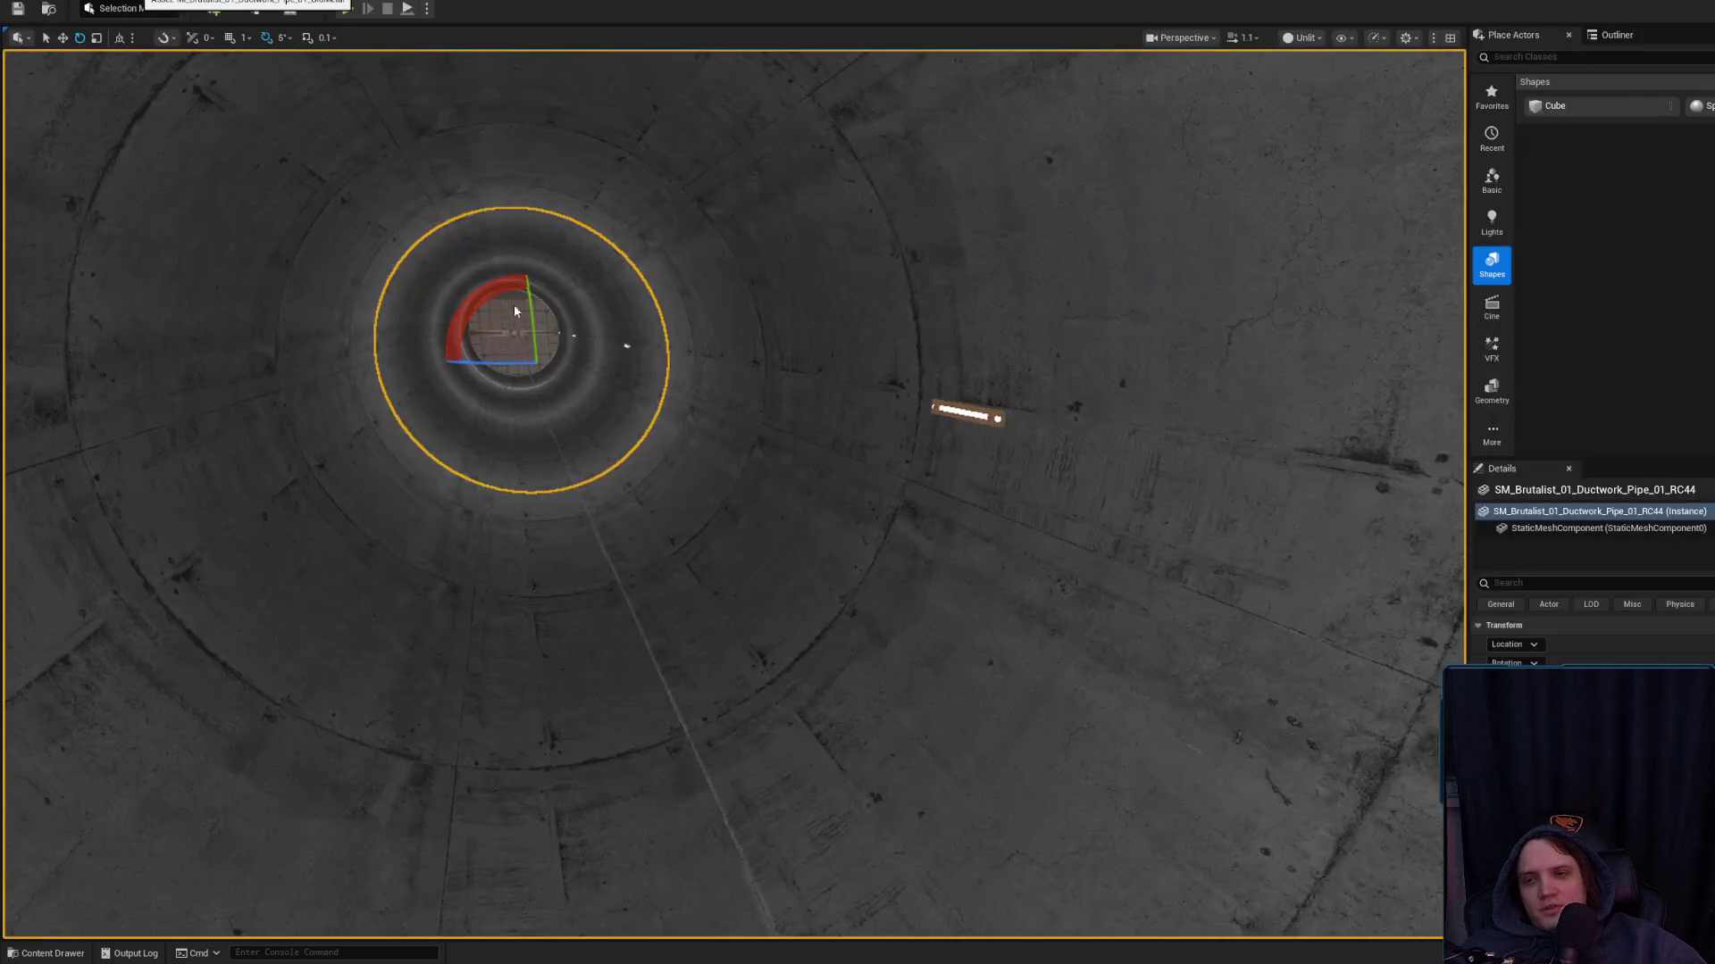
# Return the viewport to Lit shading and check the tunnel's glowing wall light
pyautogui.press('Escape')
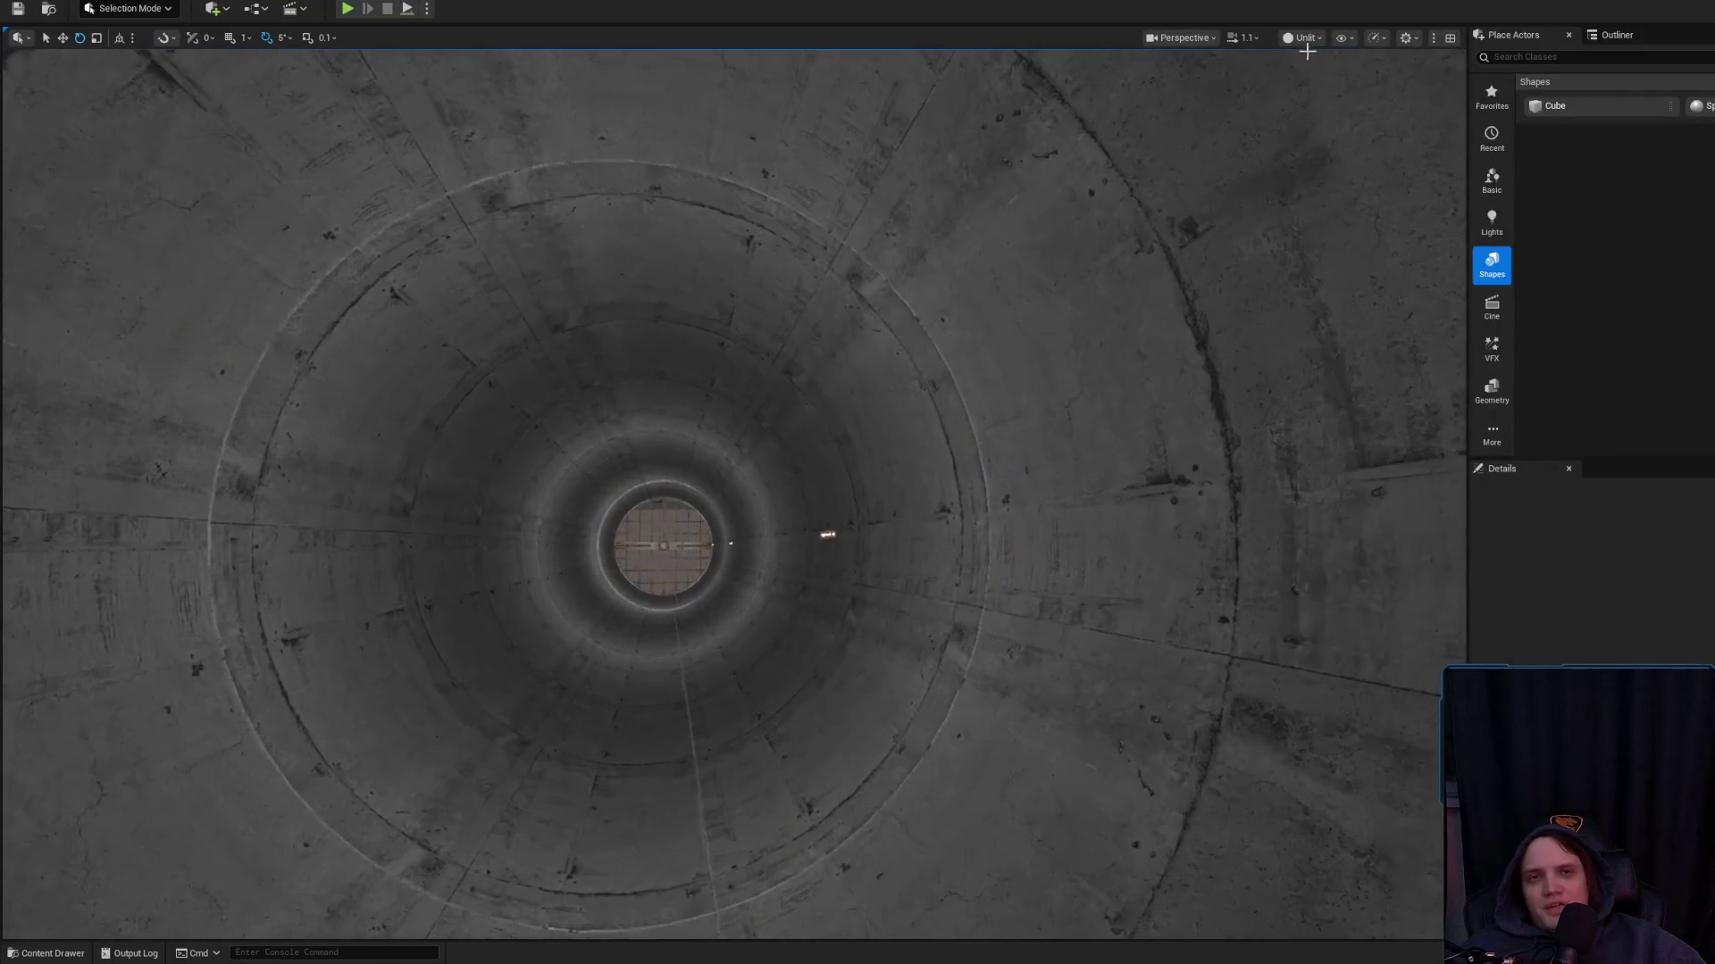
pyautogui.click(1304, 39)
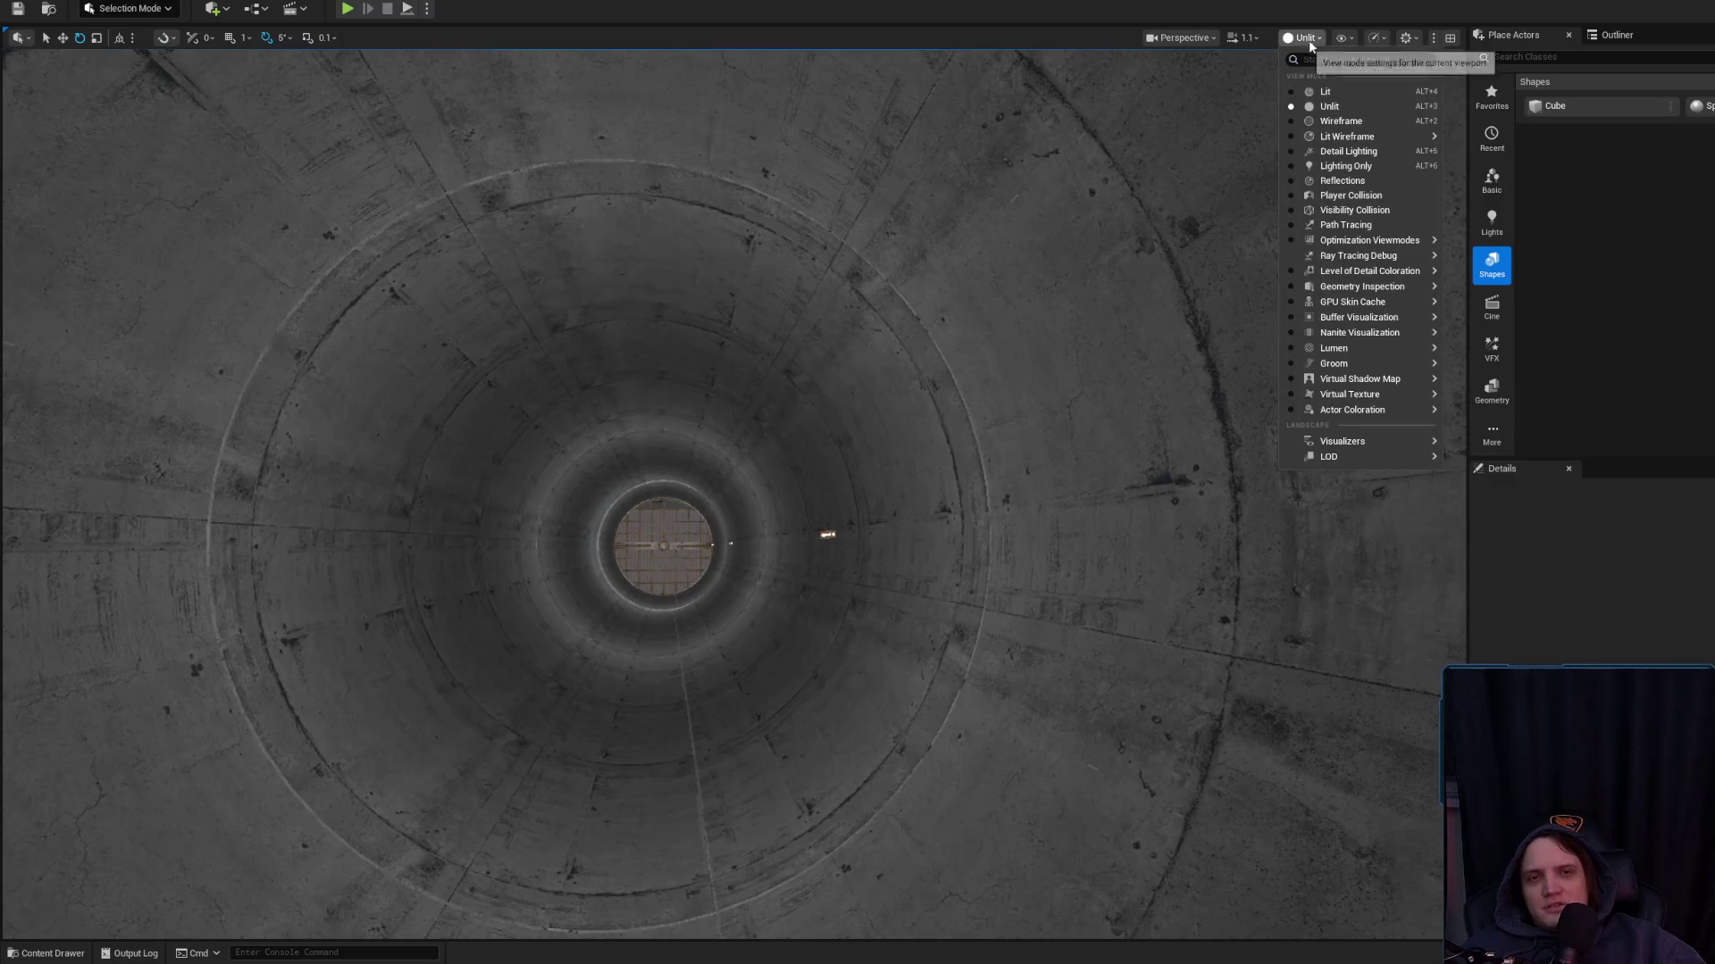
pyautogui.click(1325, 93)
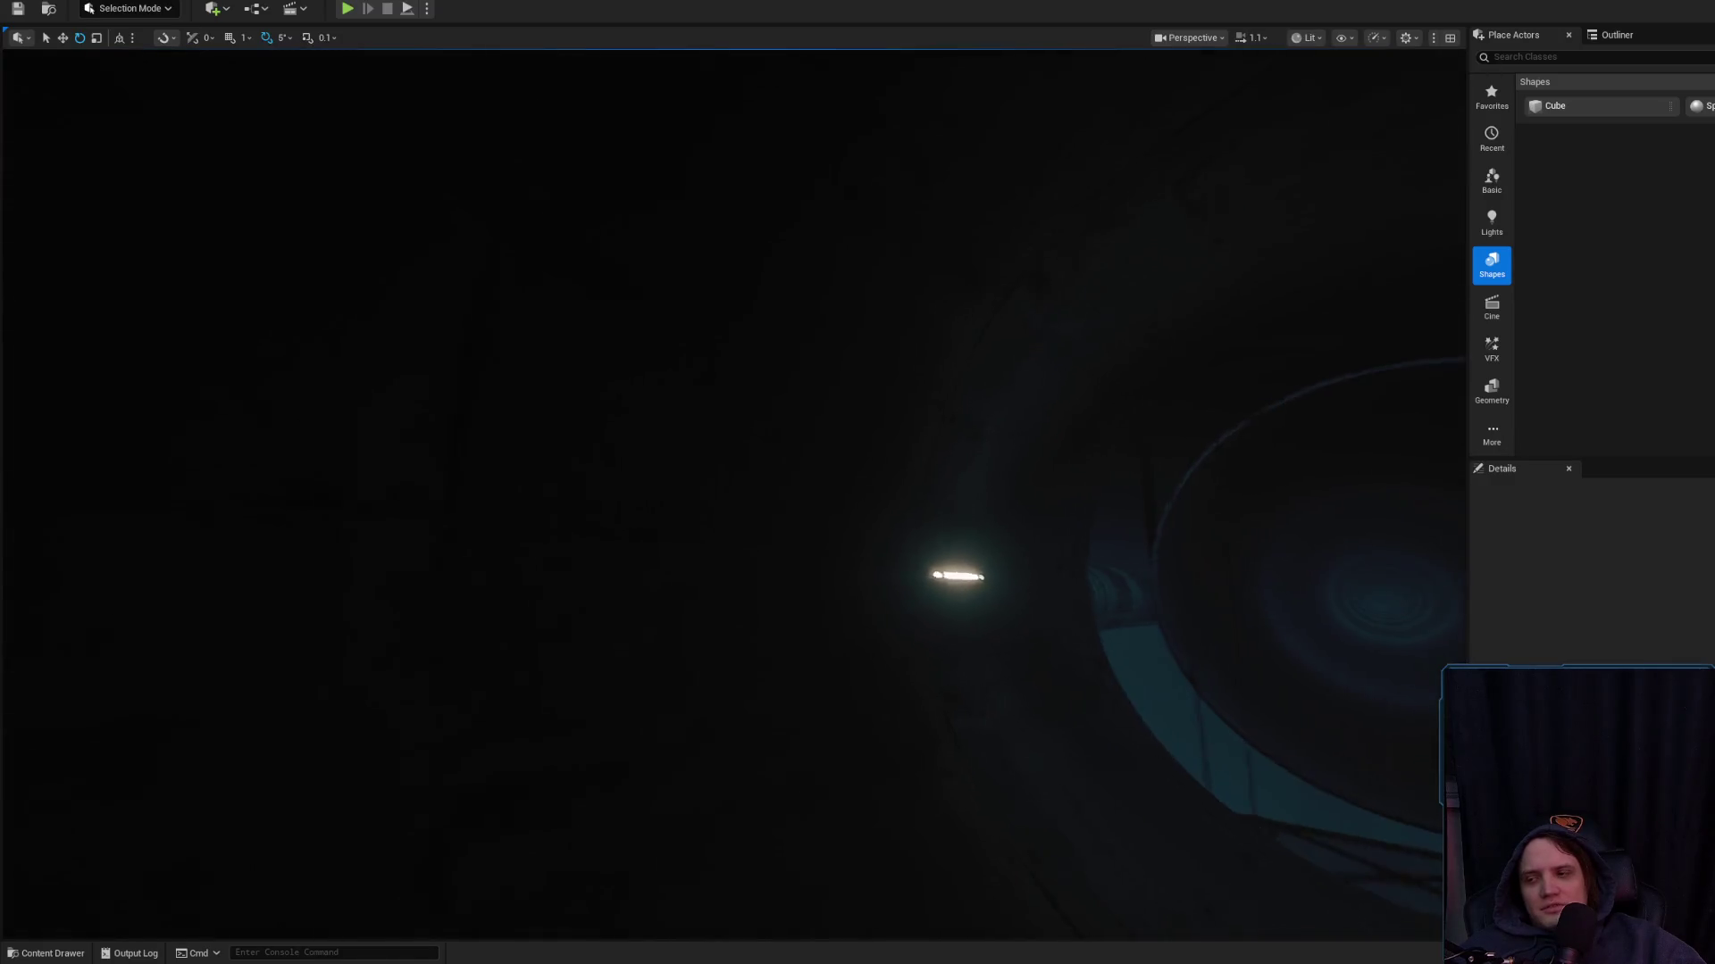
pyautogui.press('s')
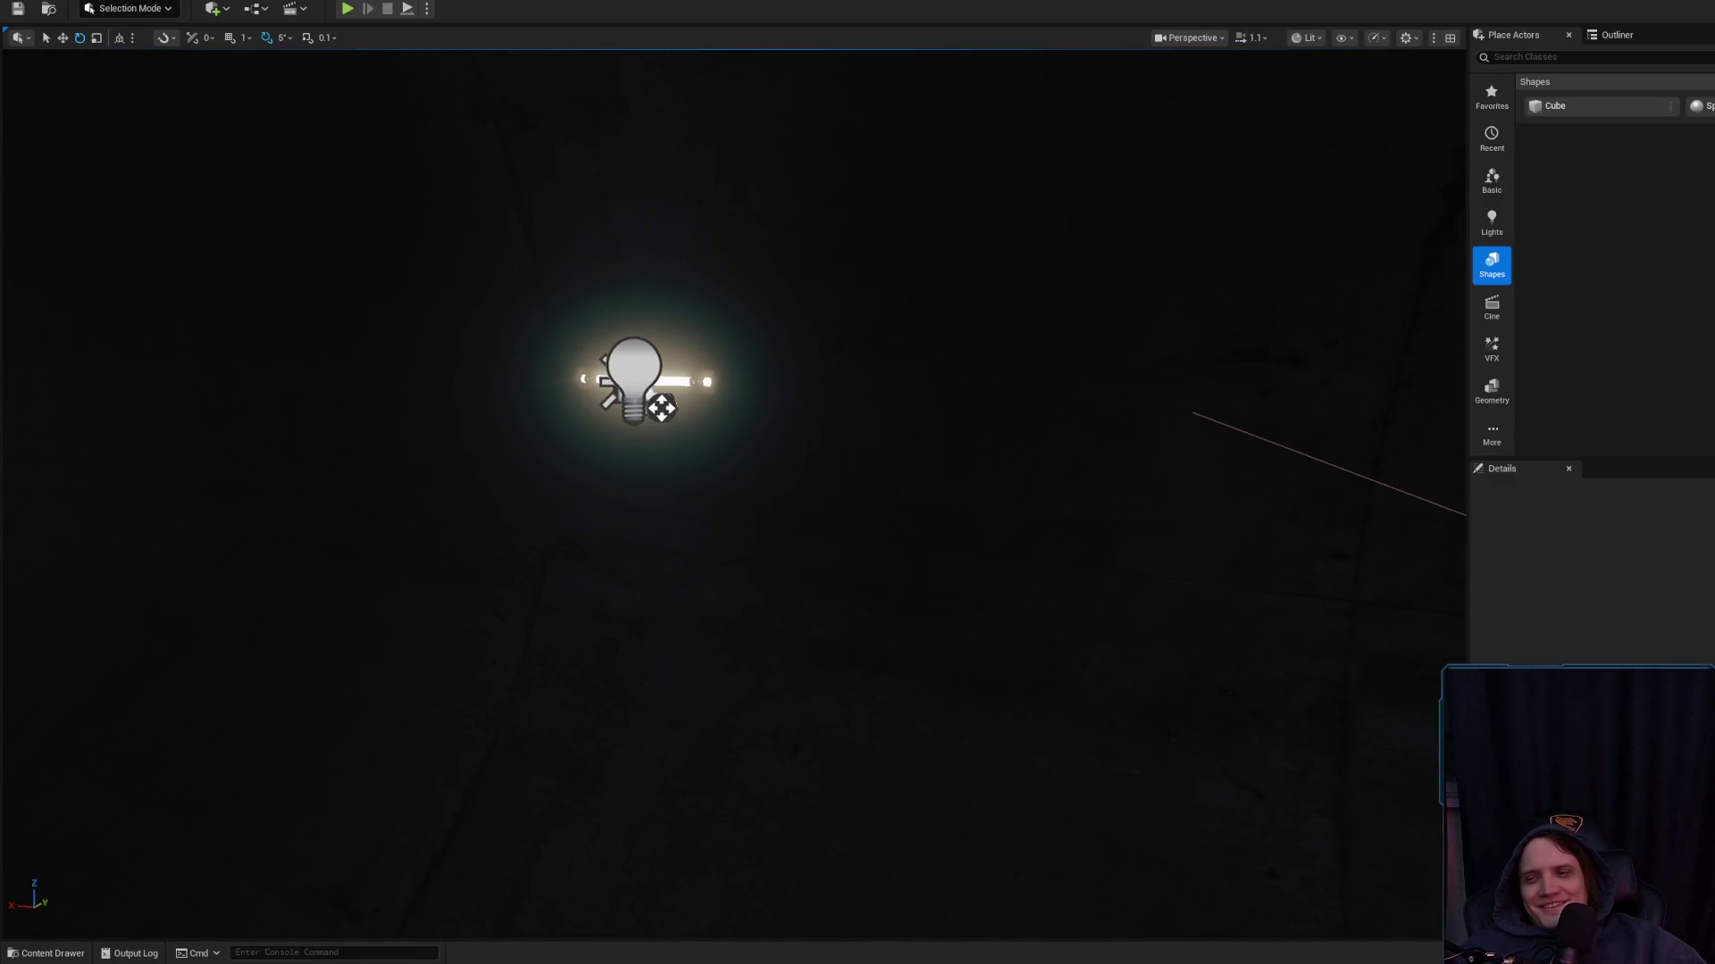
pyautogui.click(661, 408)
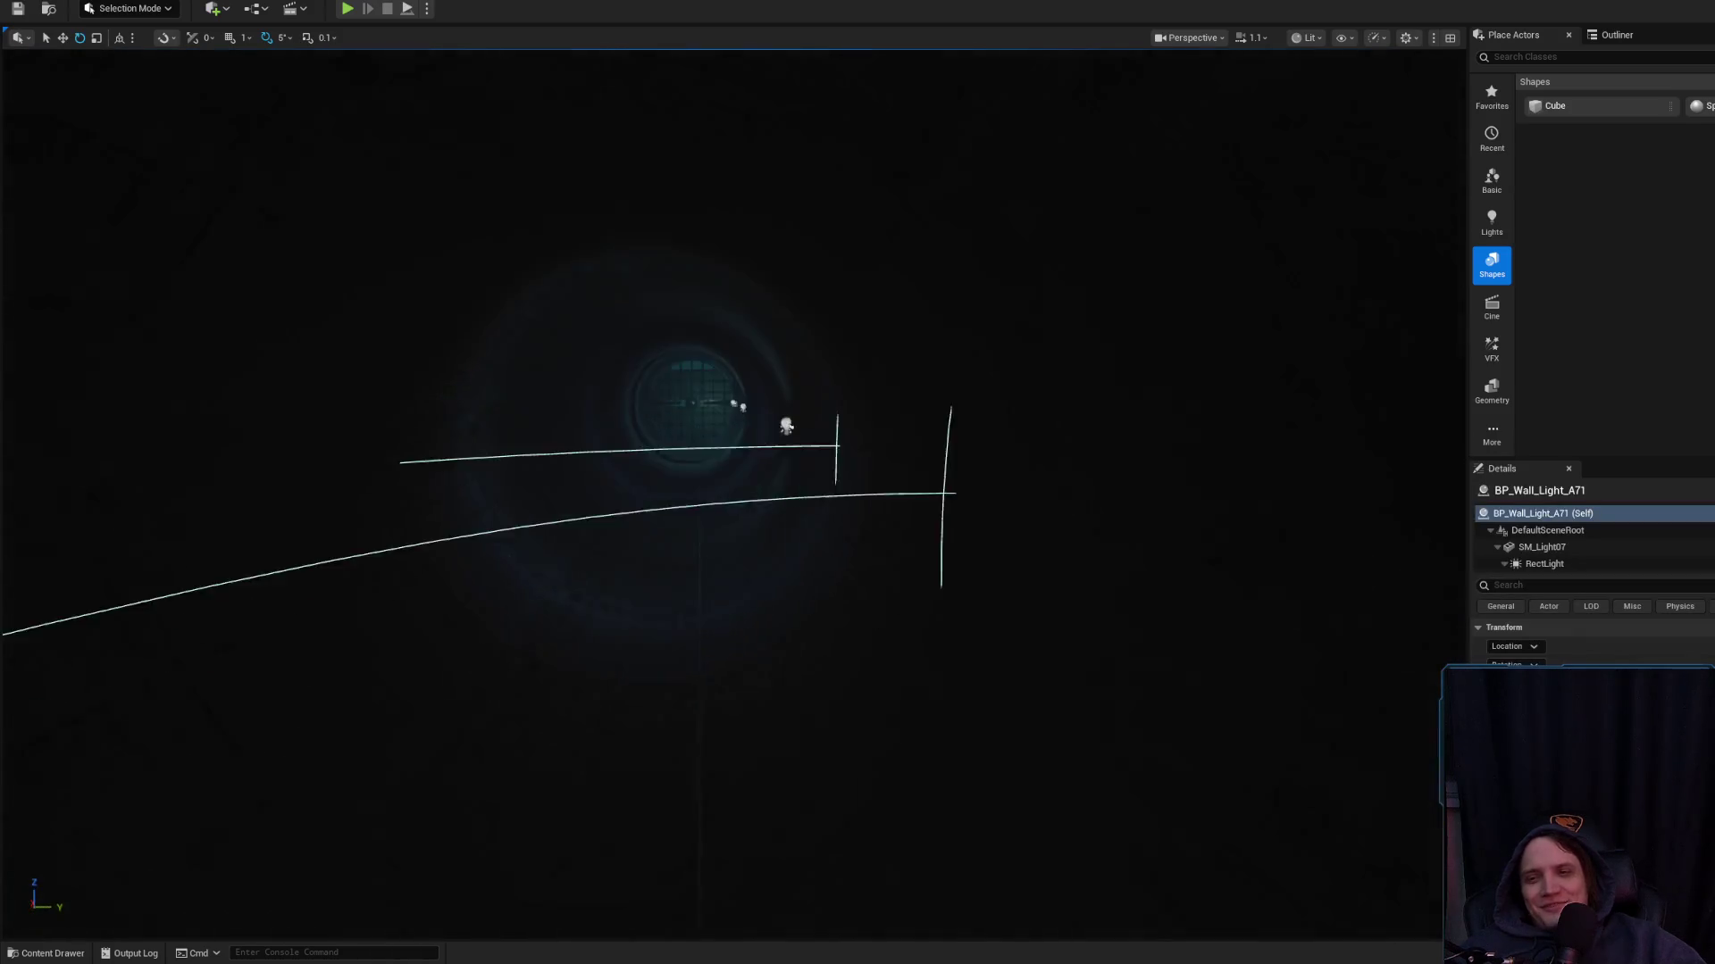
pyautogui.press('Escape')
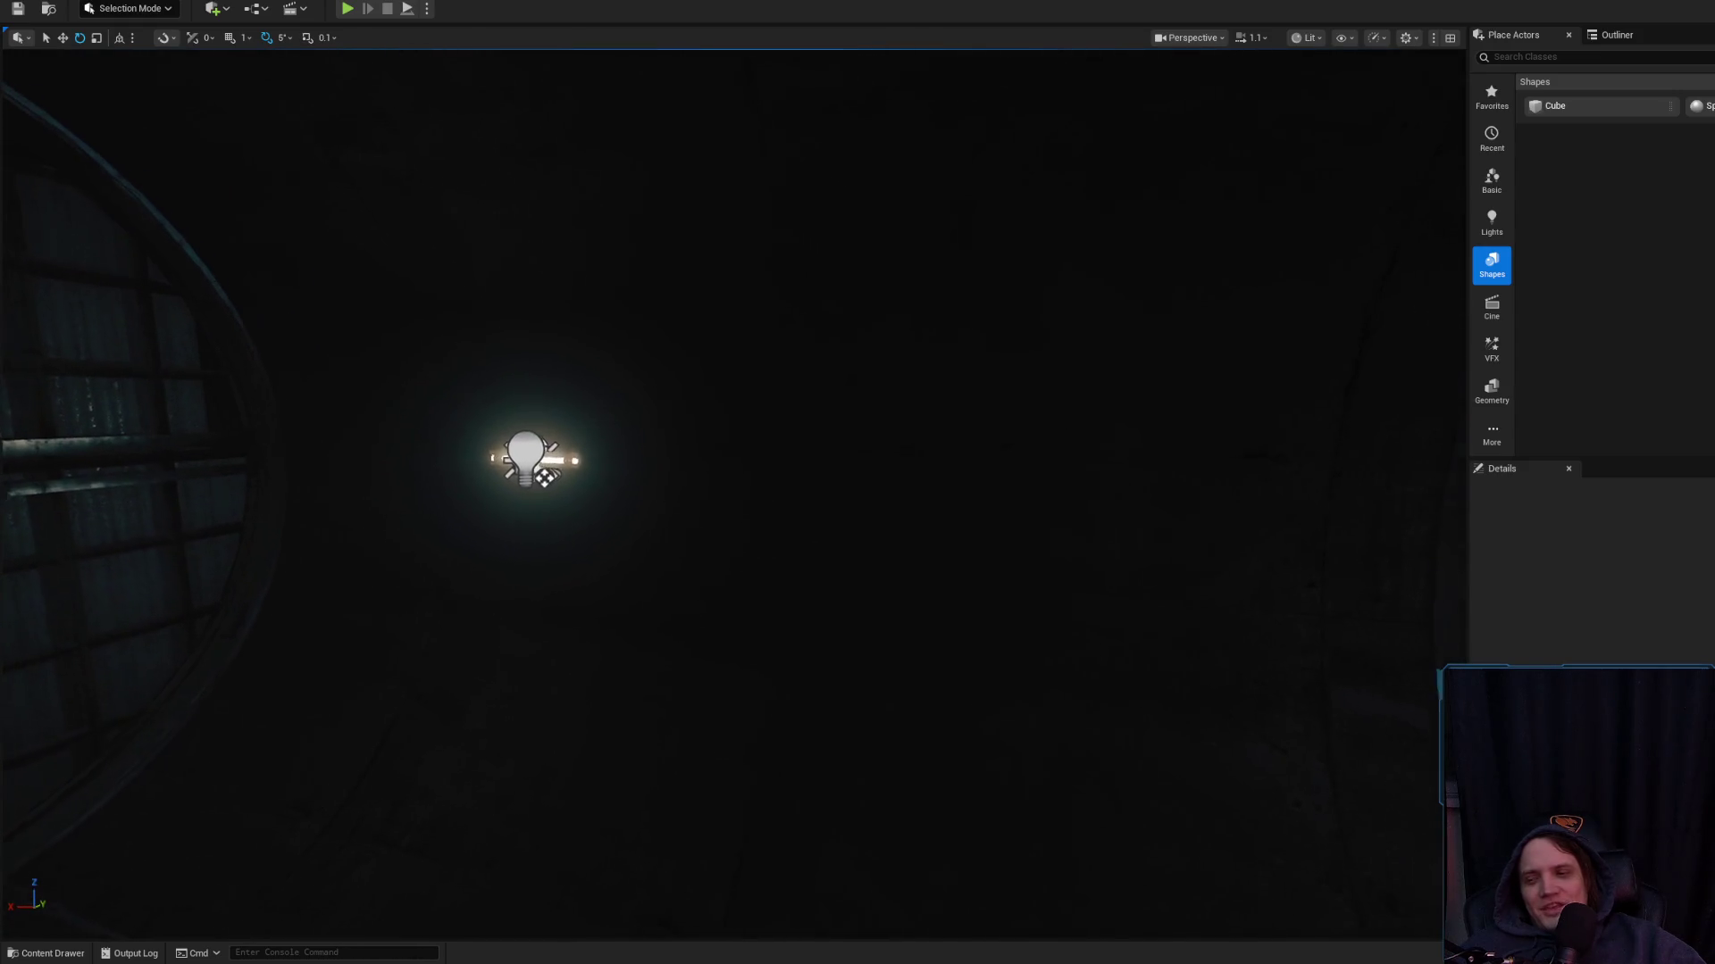
# Adjust camera speed and fly past the round railing toward the lit buildings and pipes
pyautogui.scroll(-1, 732, 491)
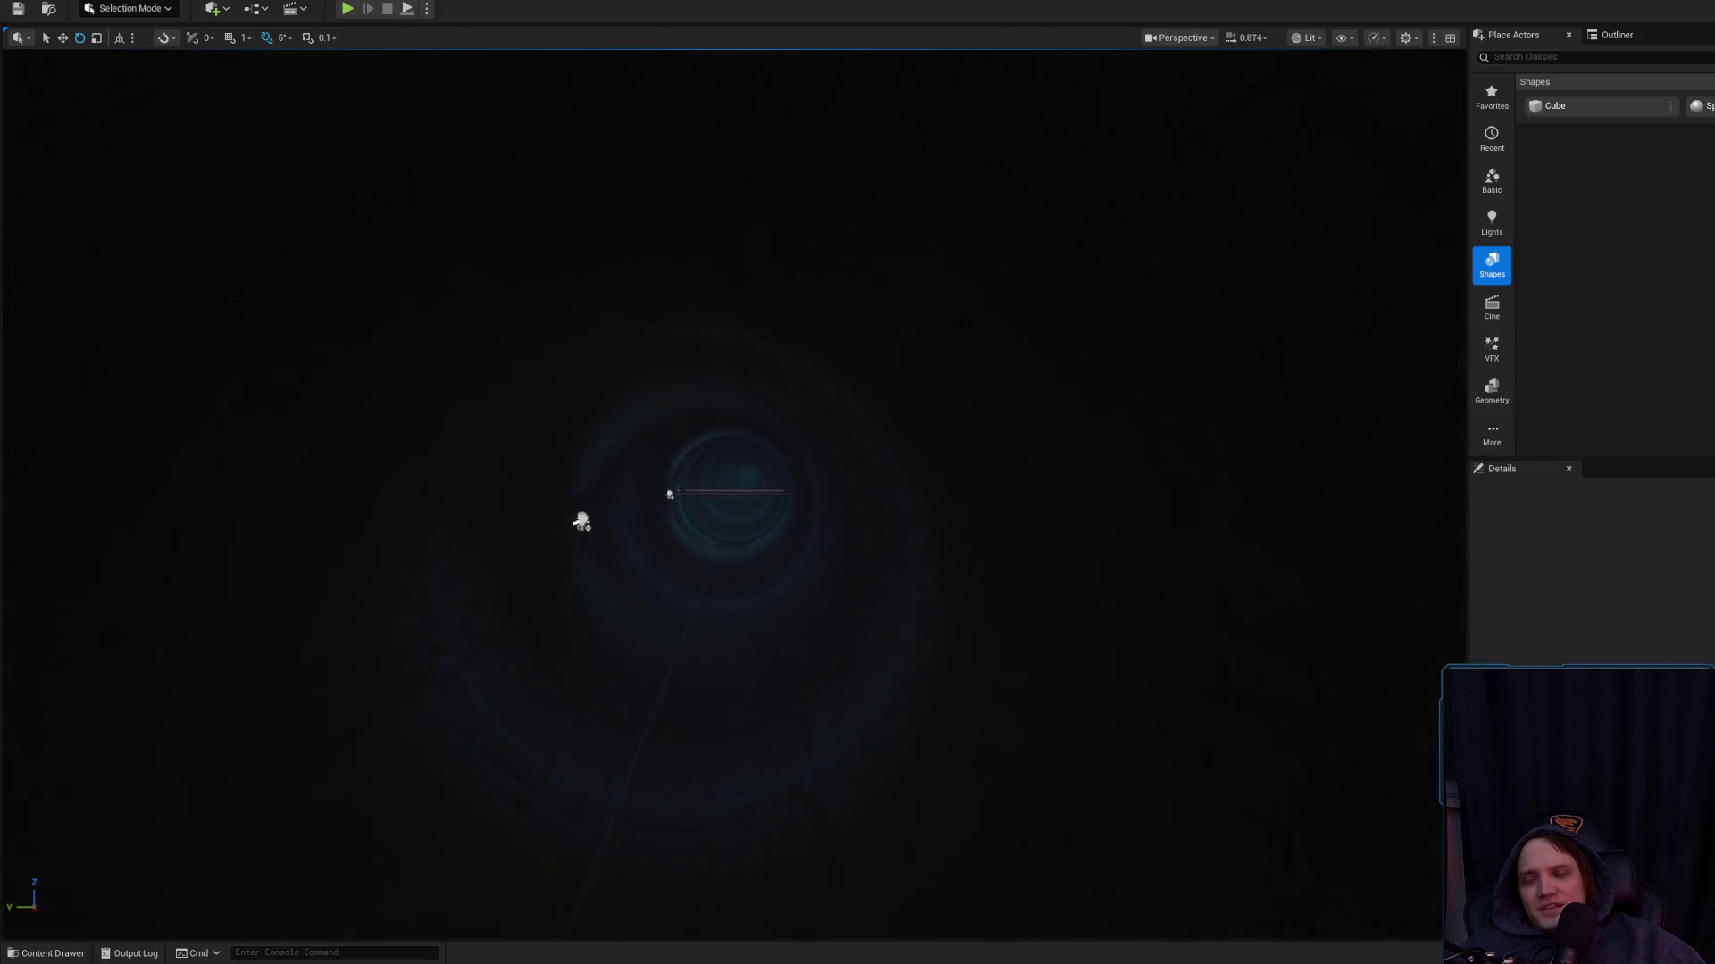
pyautogui.scroll(1, 732, 491)
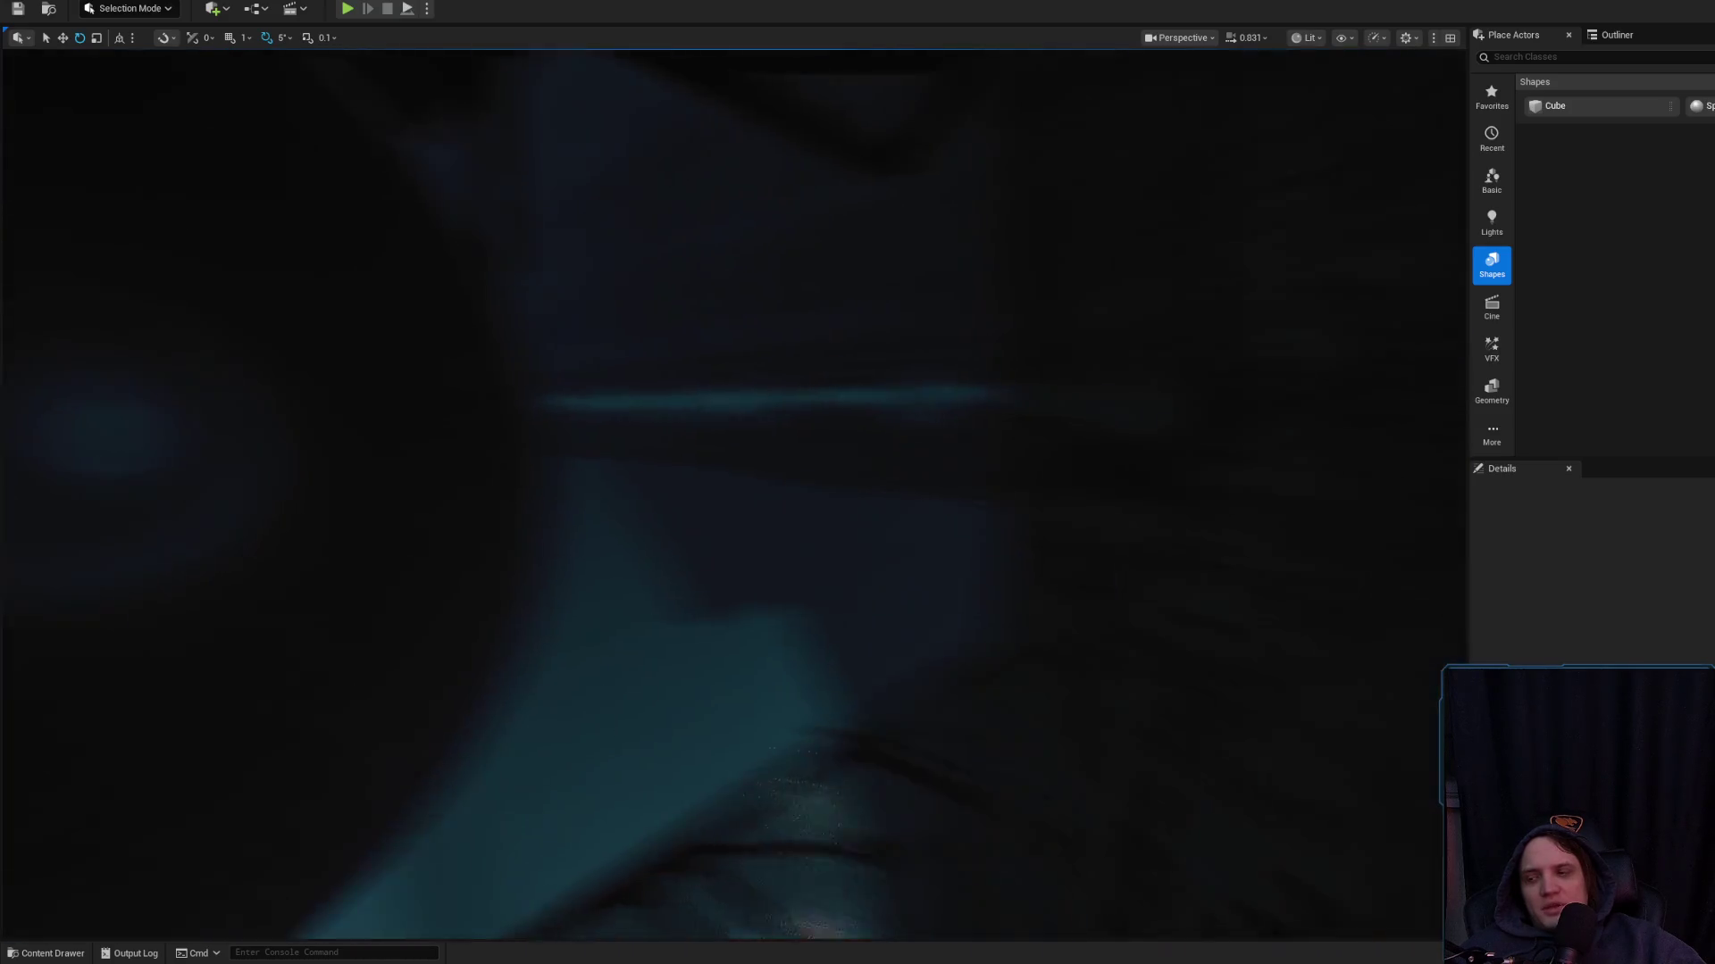
pyautogui.scroll(-2, 732, 492)
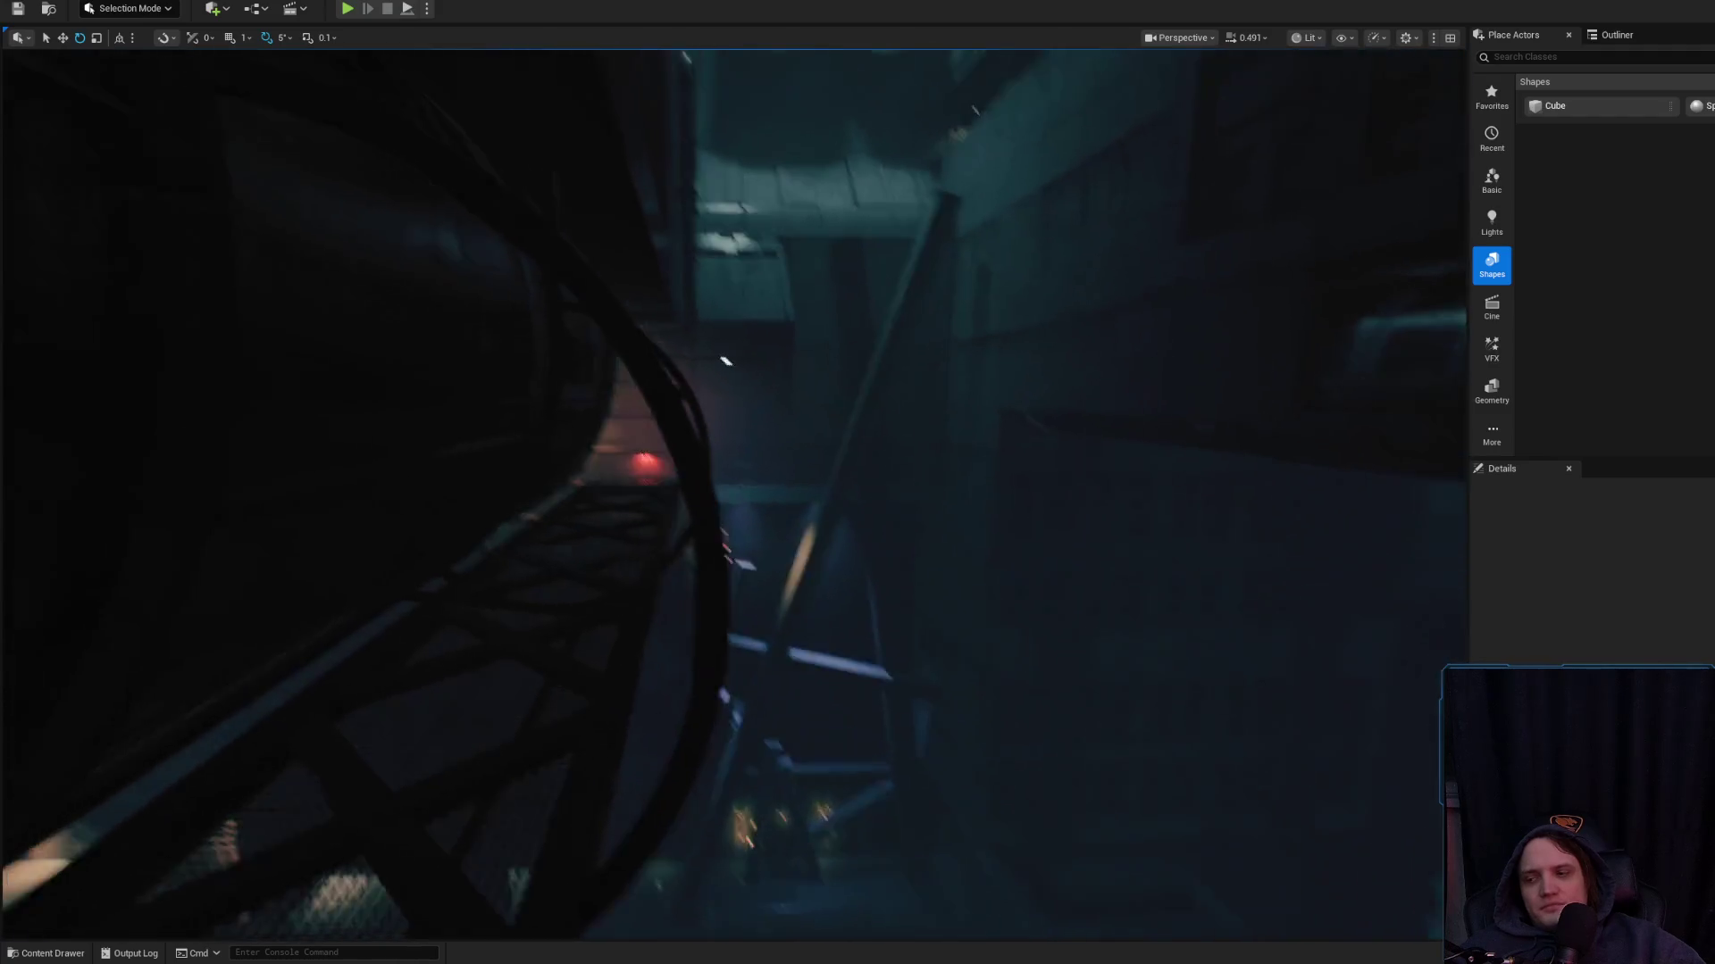
pyautogui.scroll(1, 732, 491)
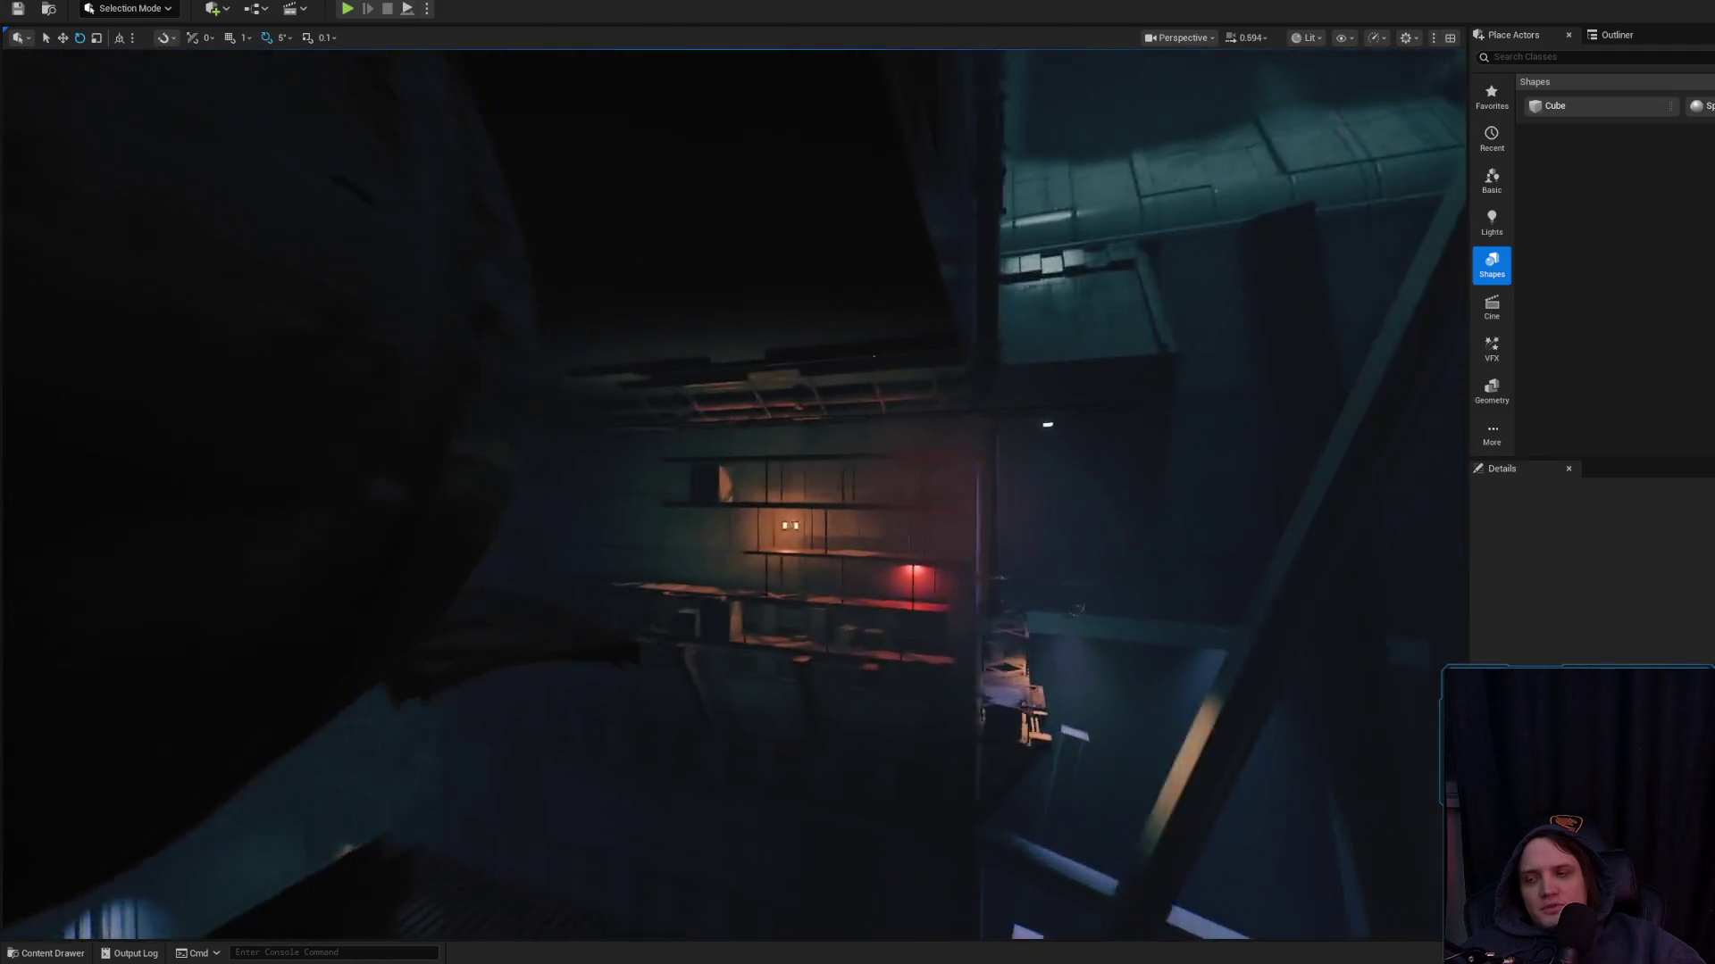
pyautogui.scroll(-1, 732, 491)
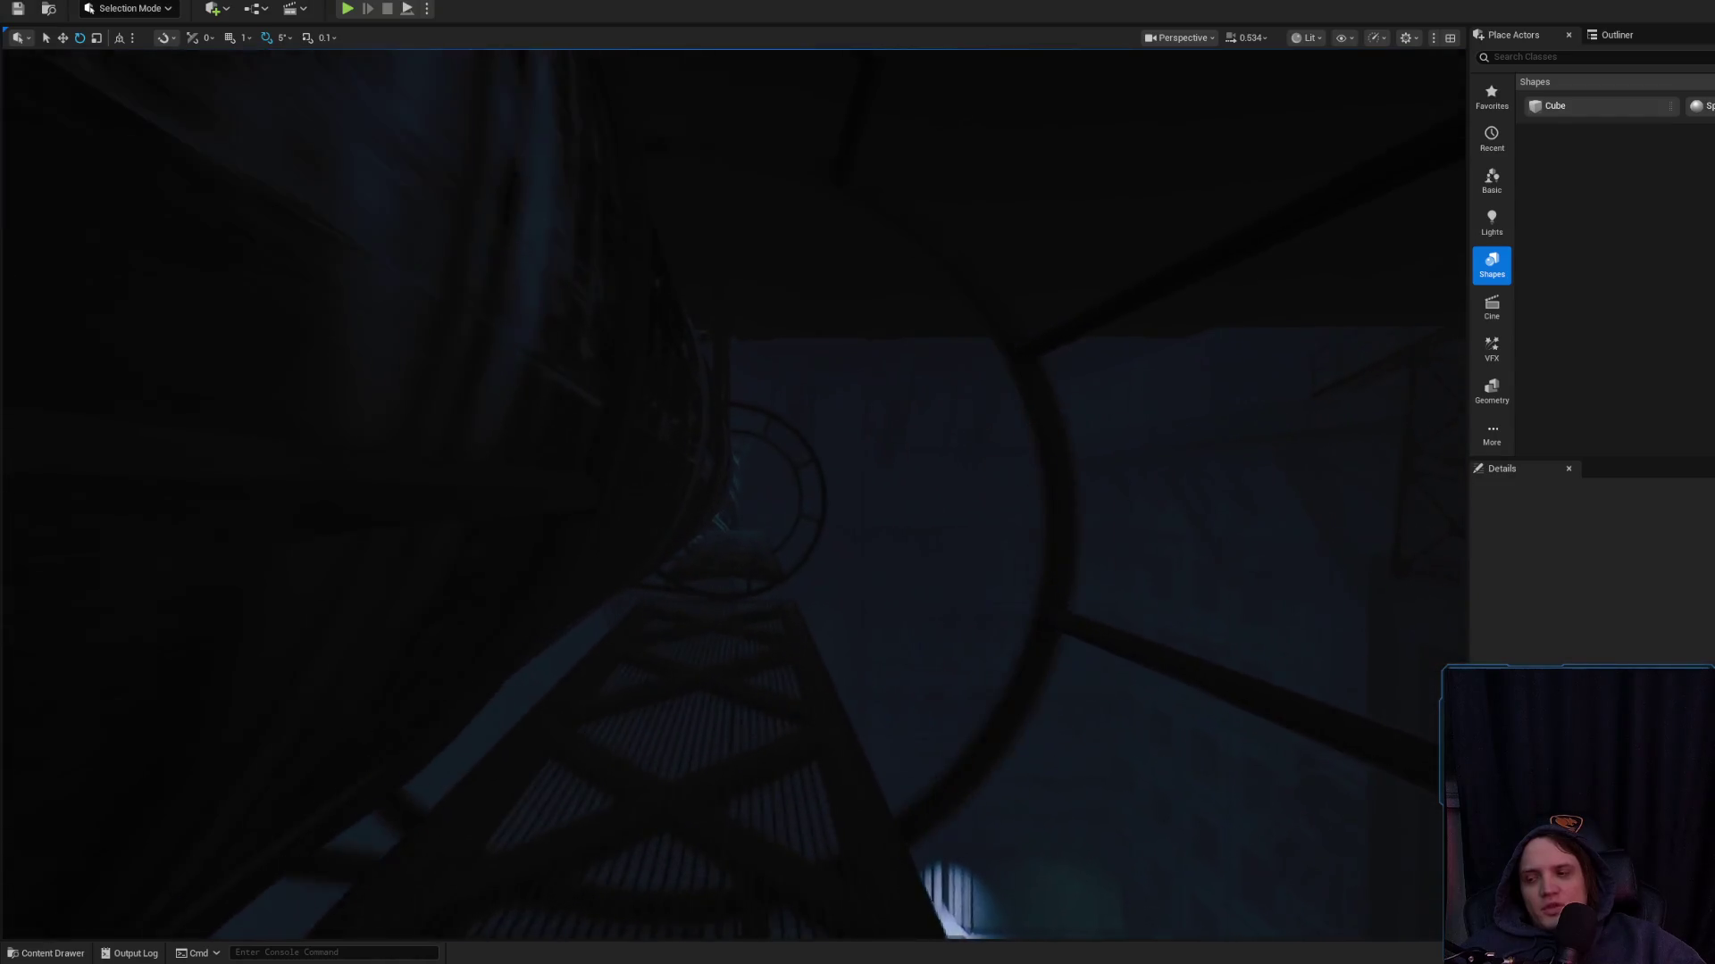
pyautogui.scroll(1, 732, 492)
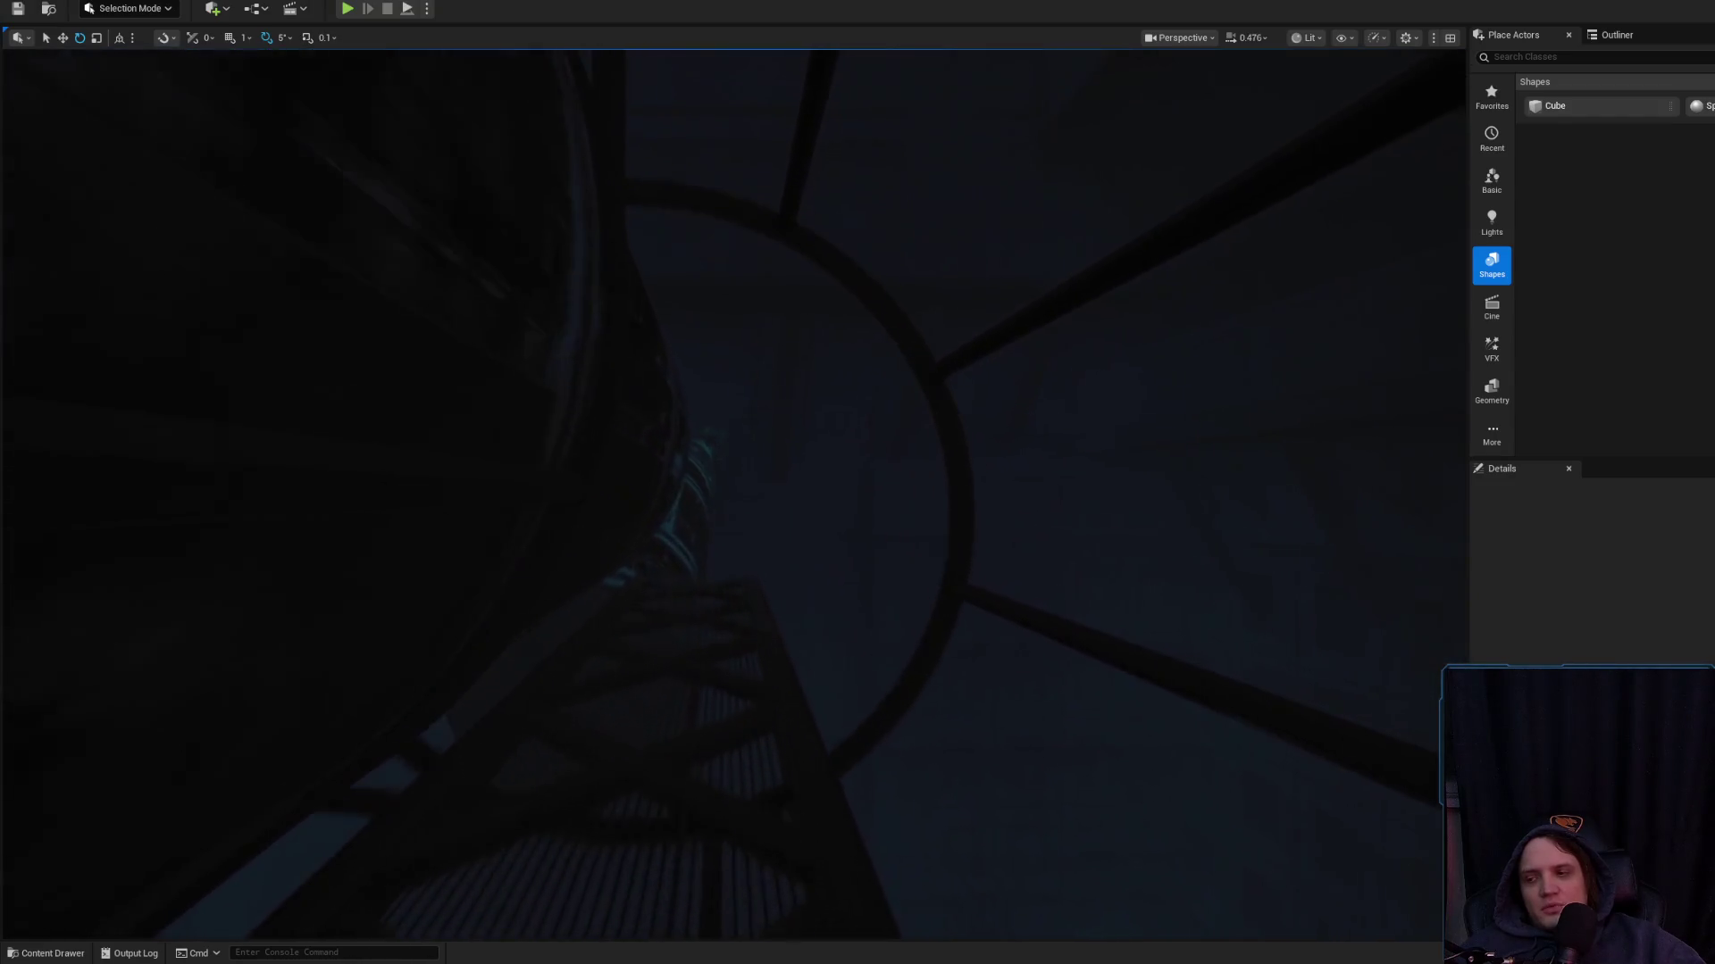
pyautogui.press('w')
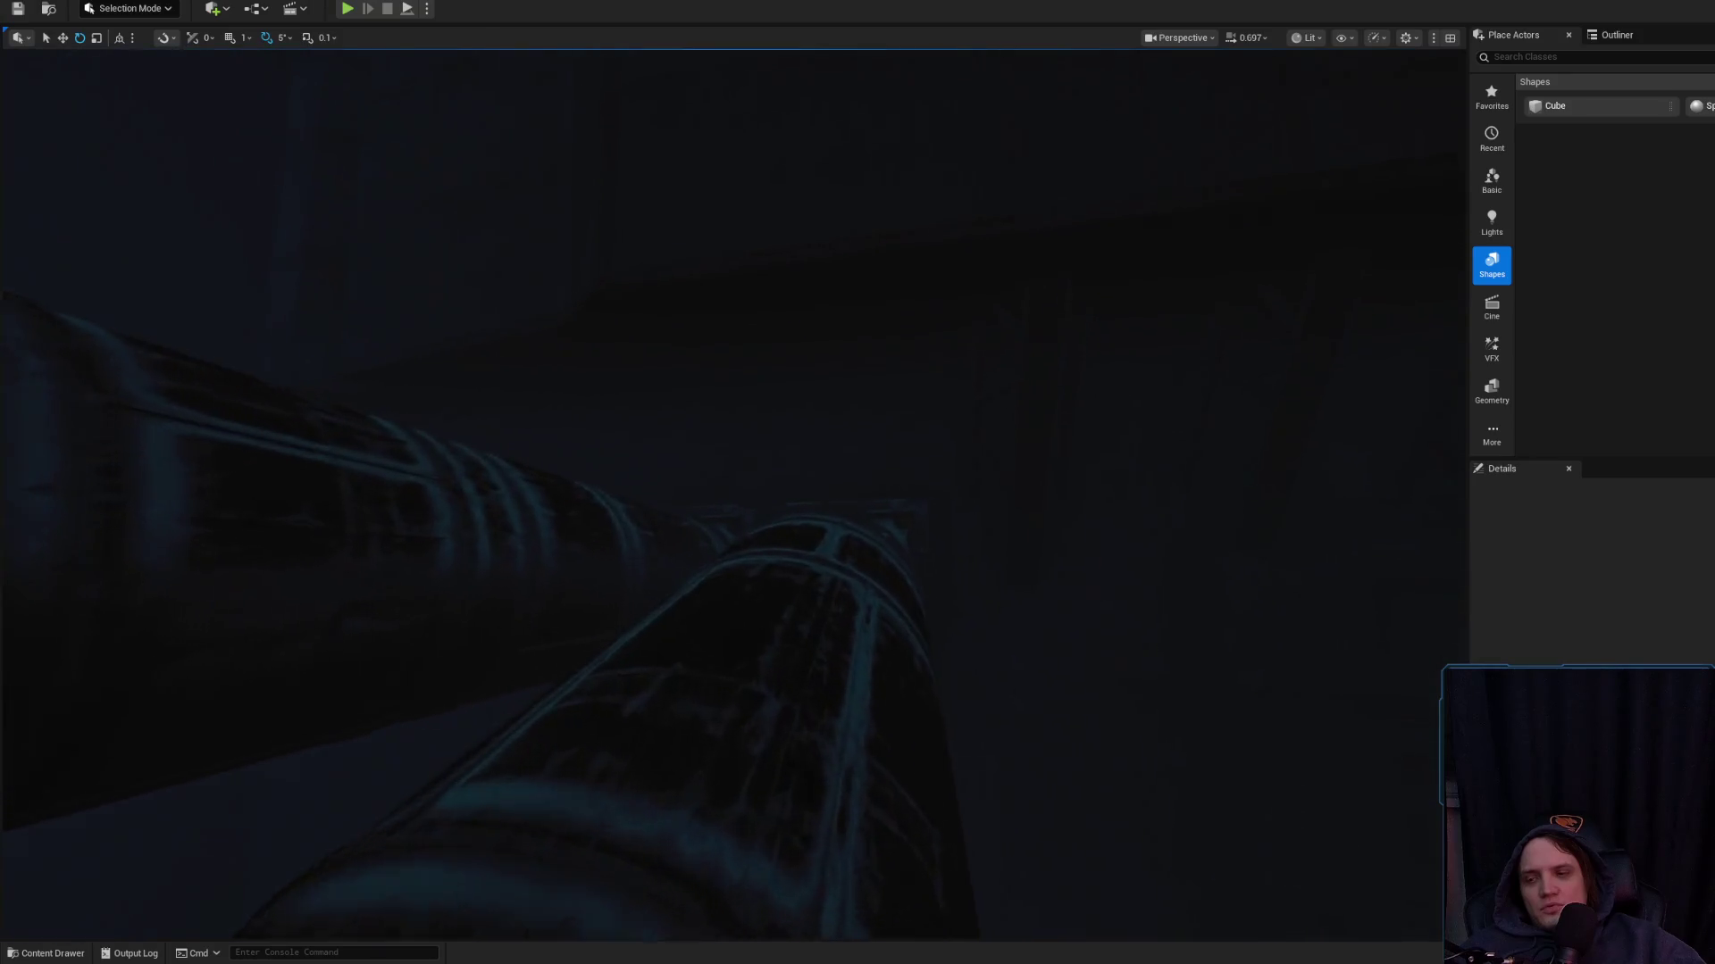
pyautogui.press('w')
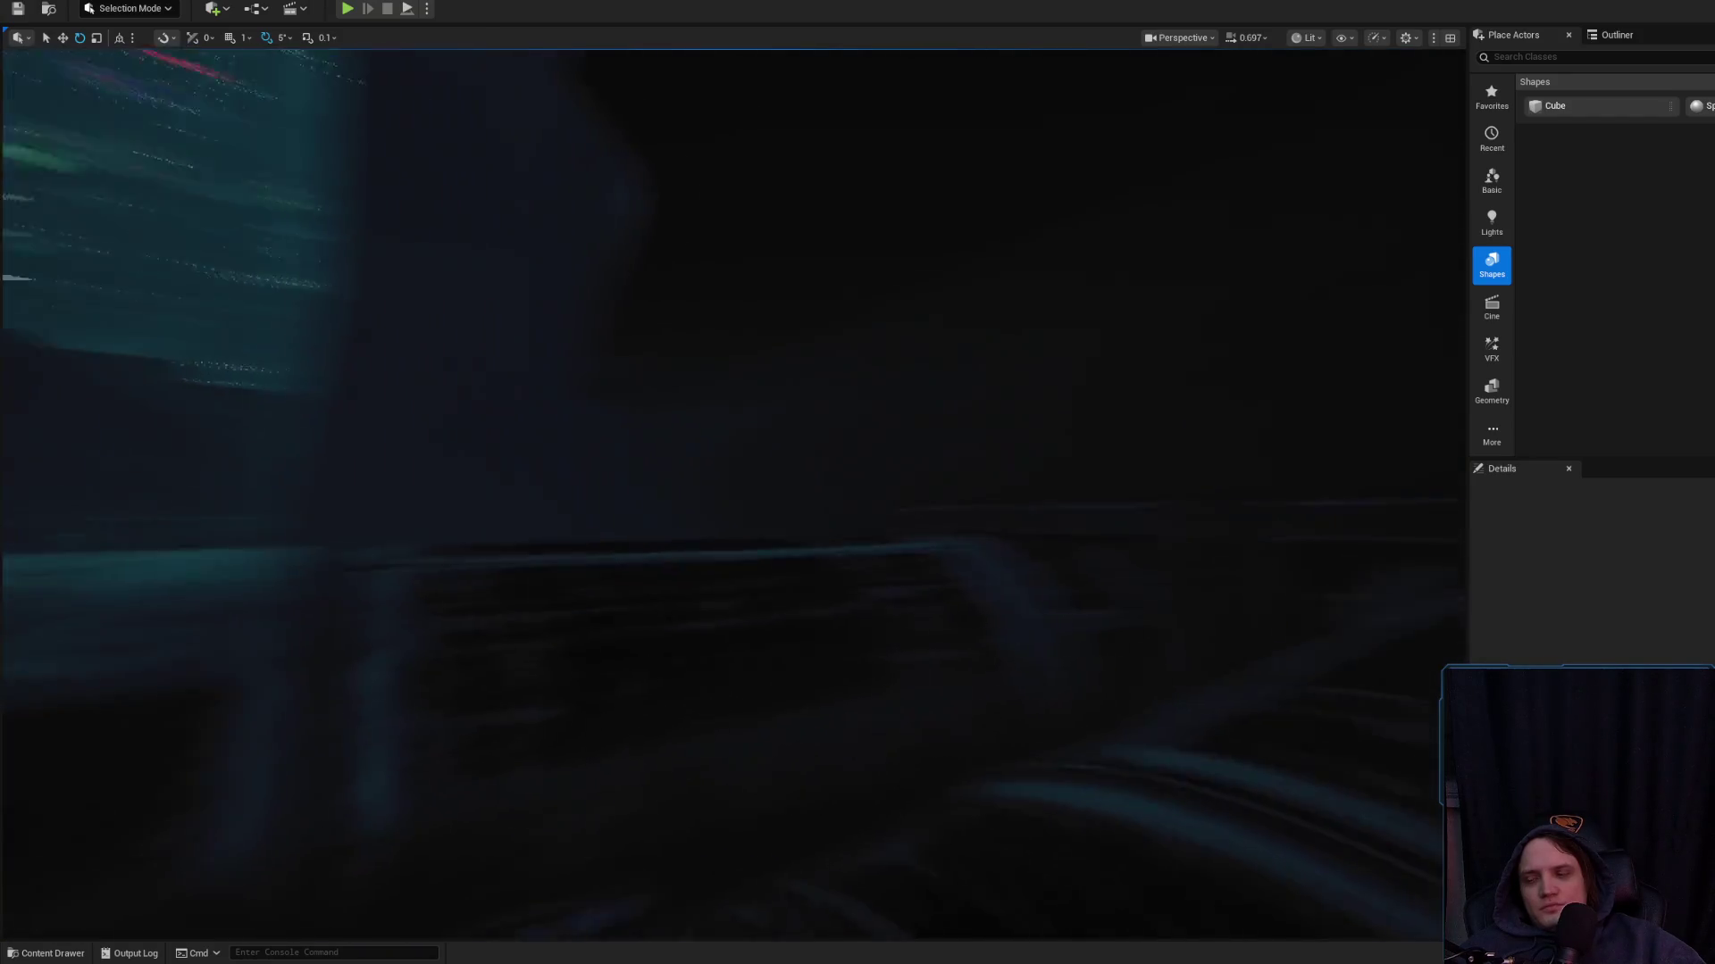
pyautogui.press('w')
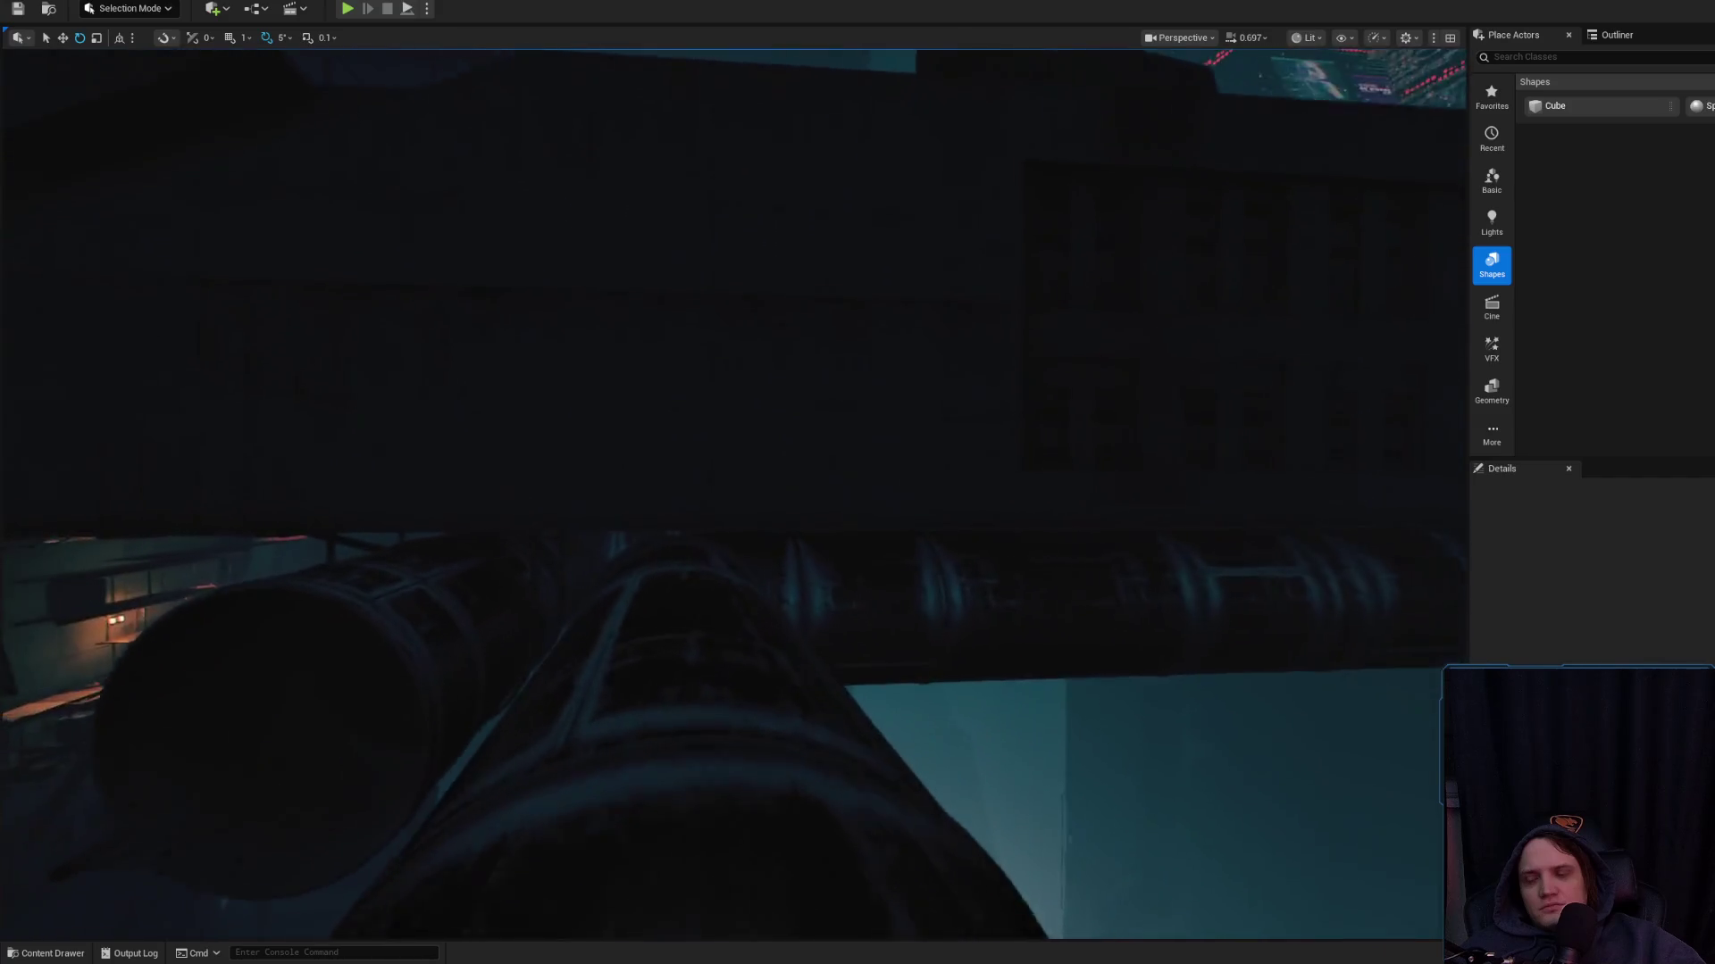
# Continue along the dark wall and select a tilted catwalk support pole
pyautogui.press('w')
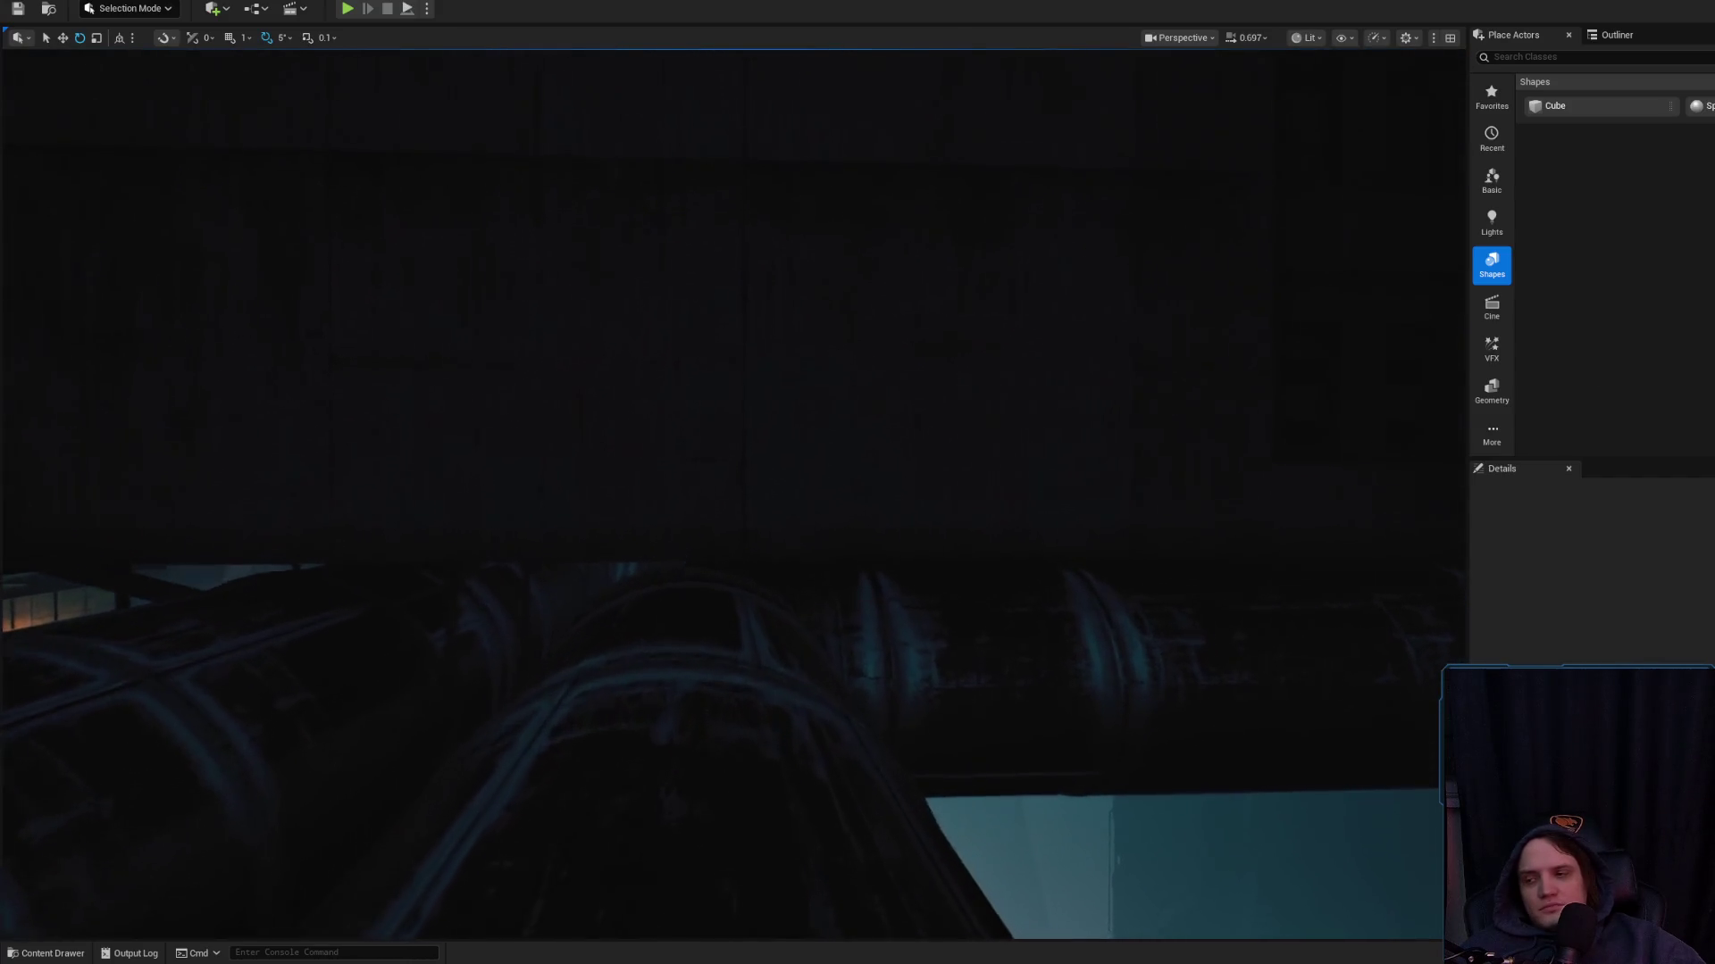
pyautogui.press('w')
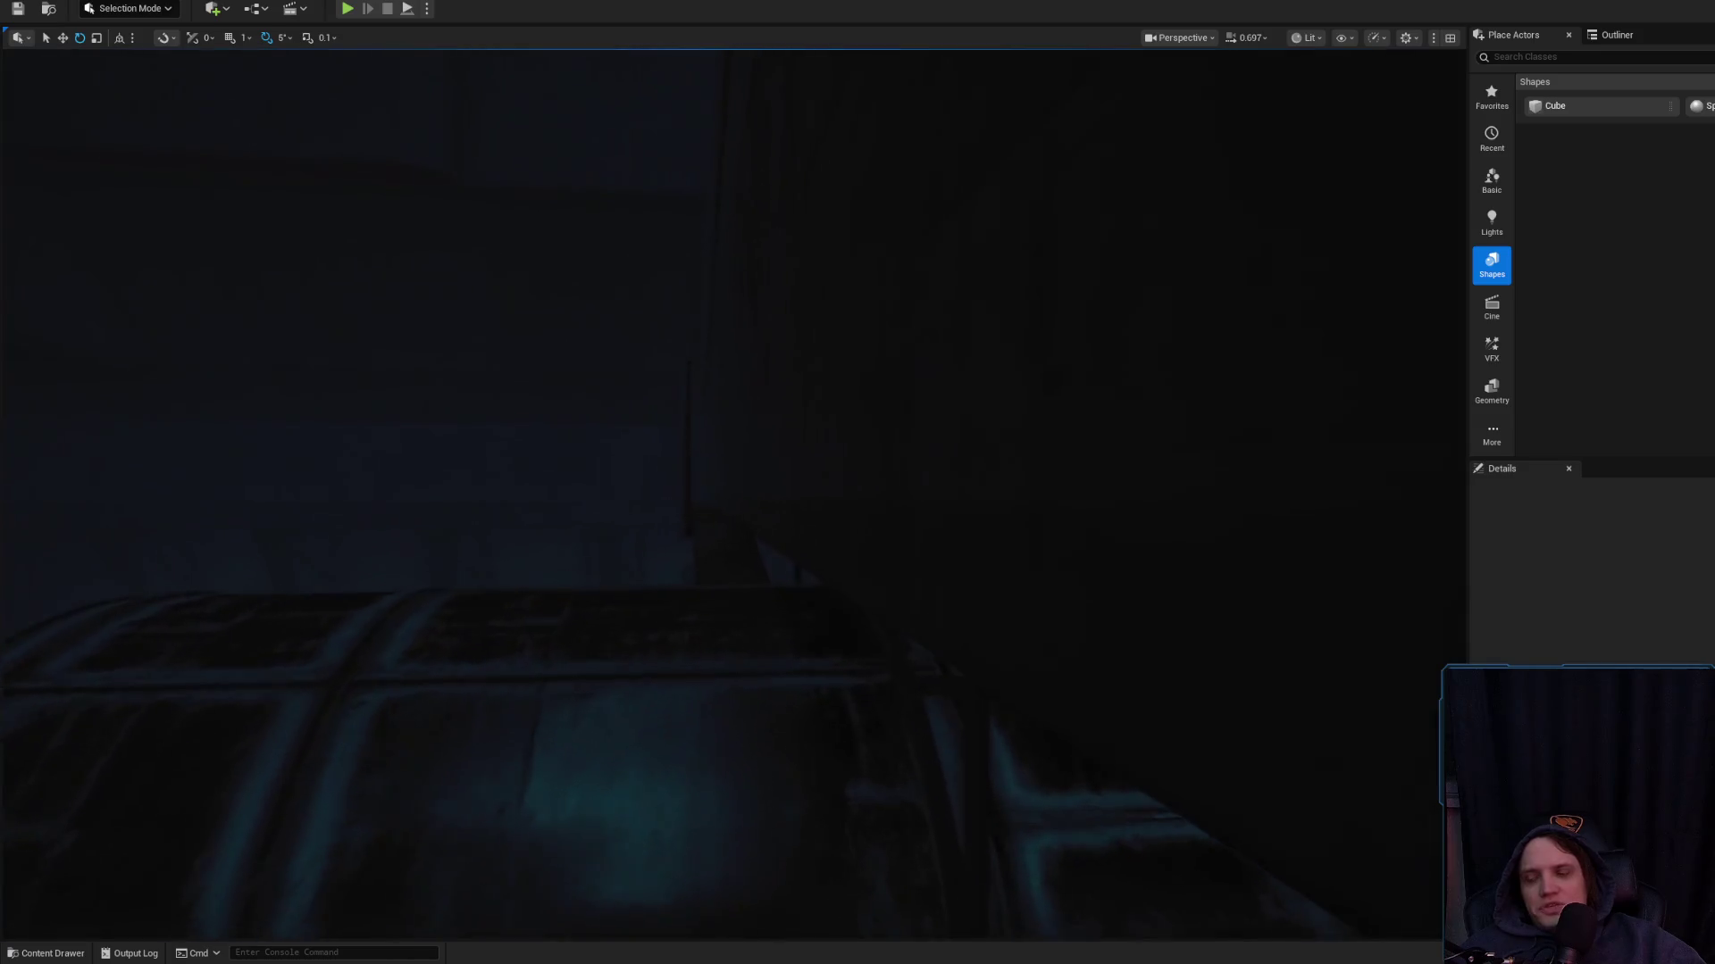
pyautogui.press('w')
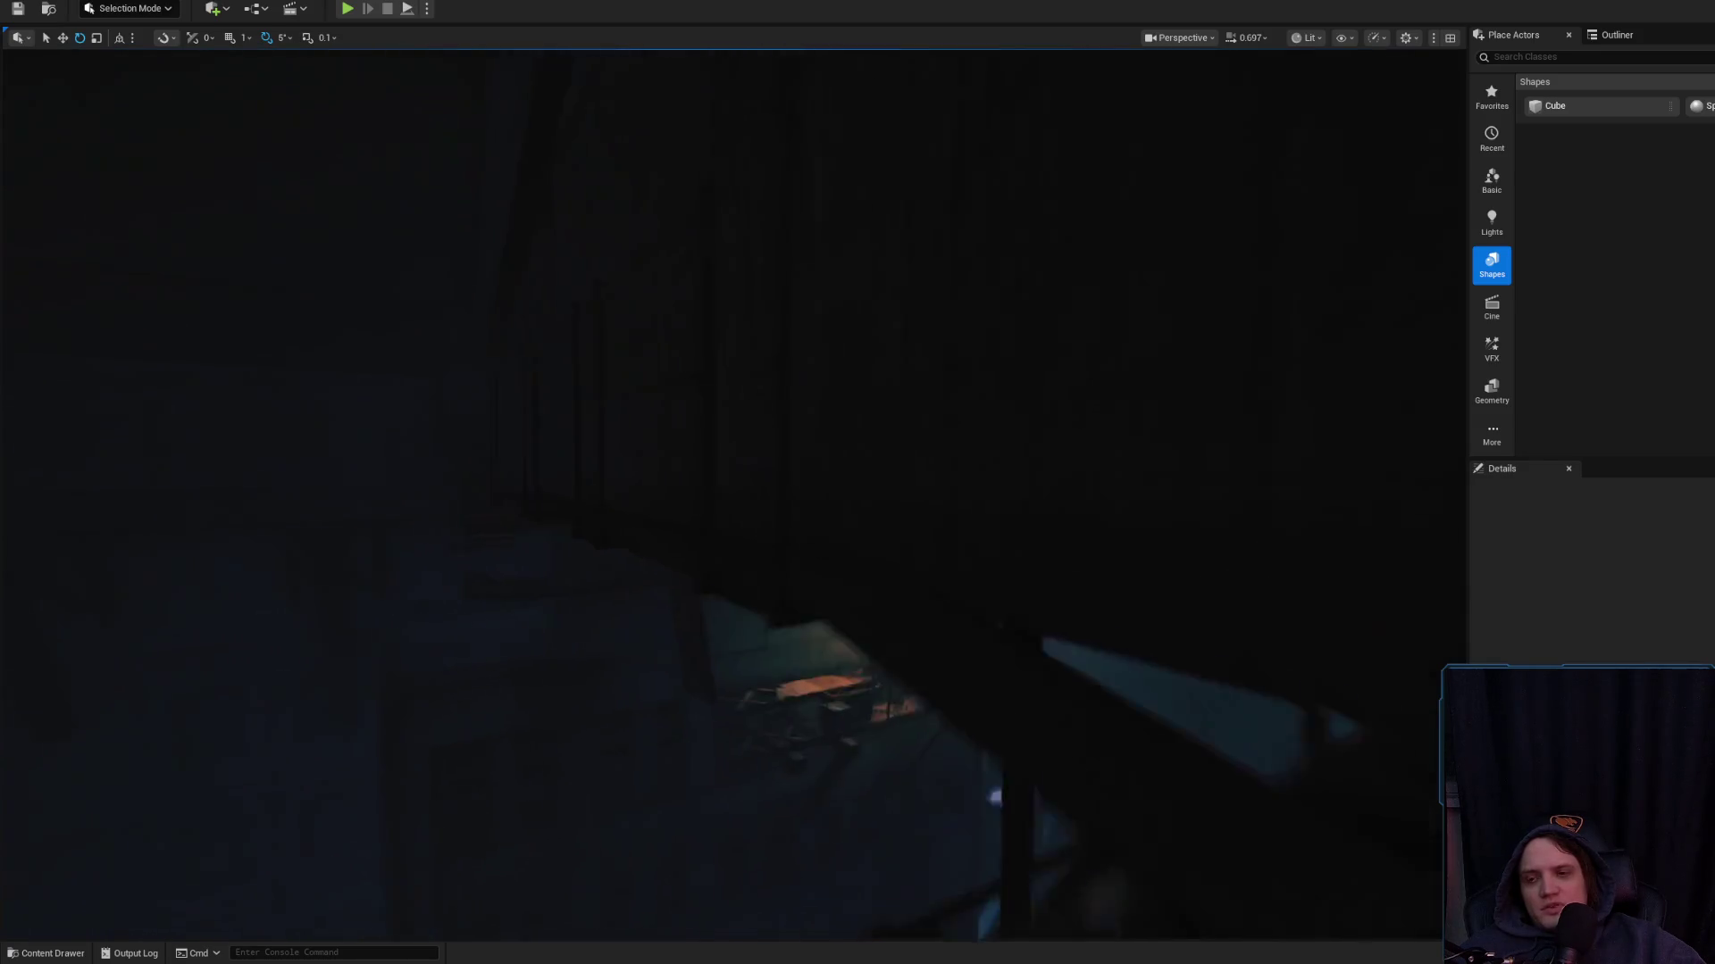
pyautogui.scroll(-2, 732, 491)
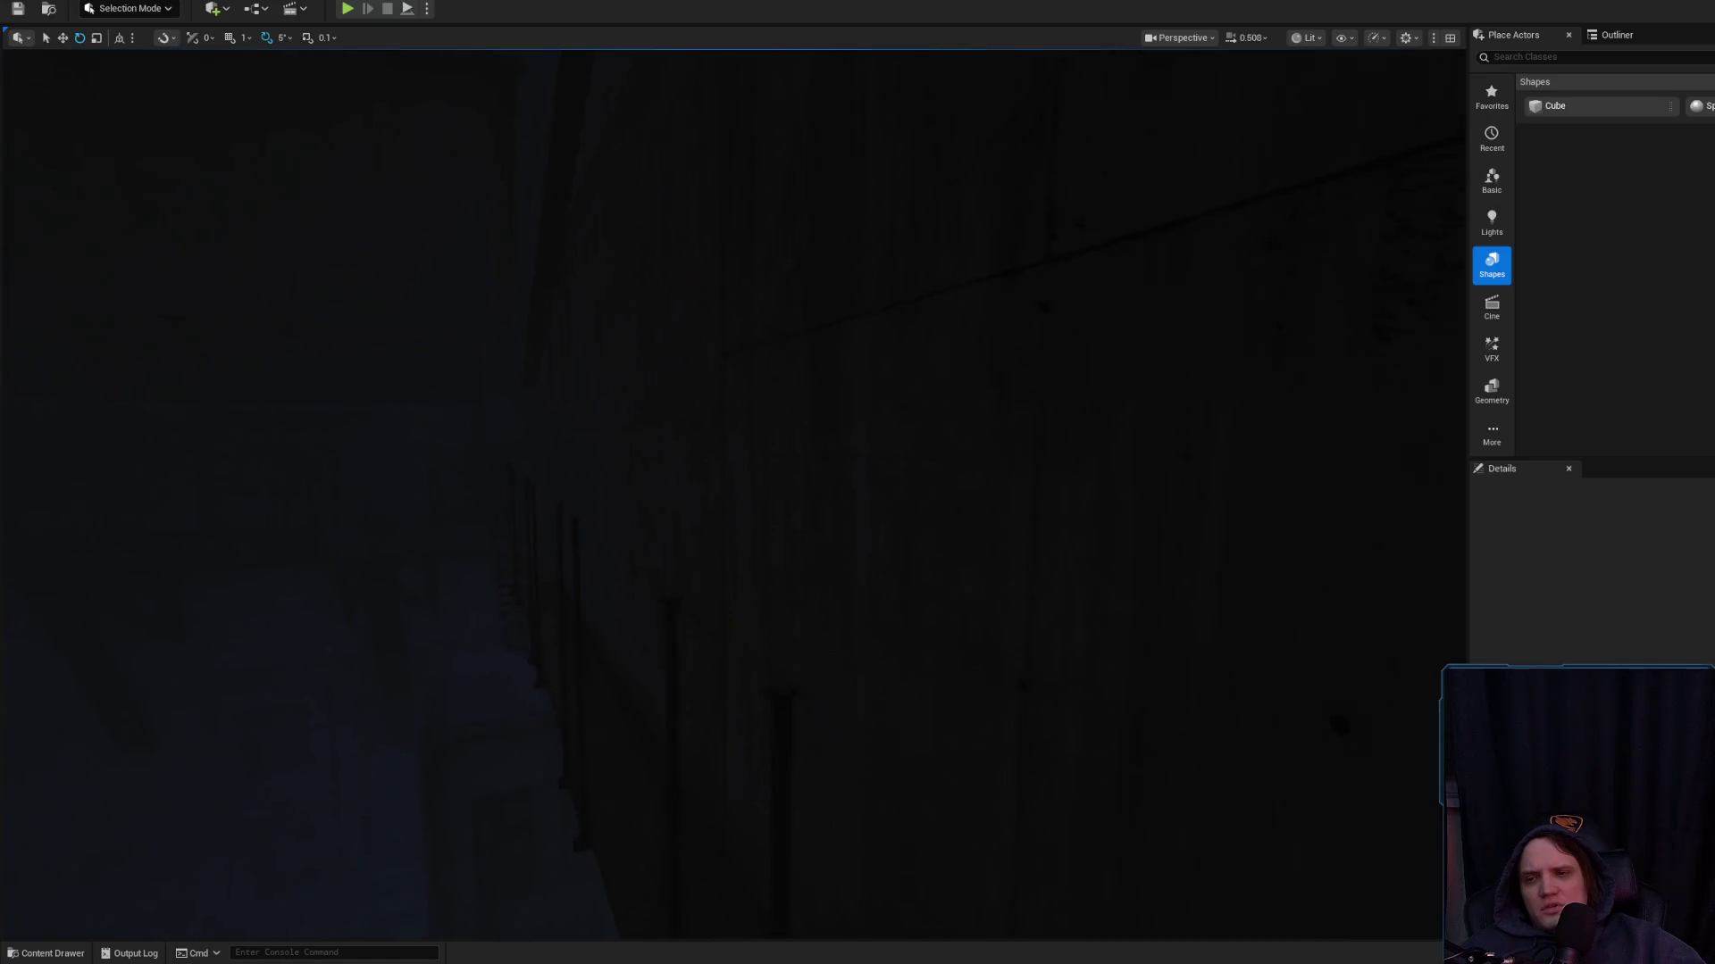
pyautogui.press('w')
pyautogui.press('s')
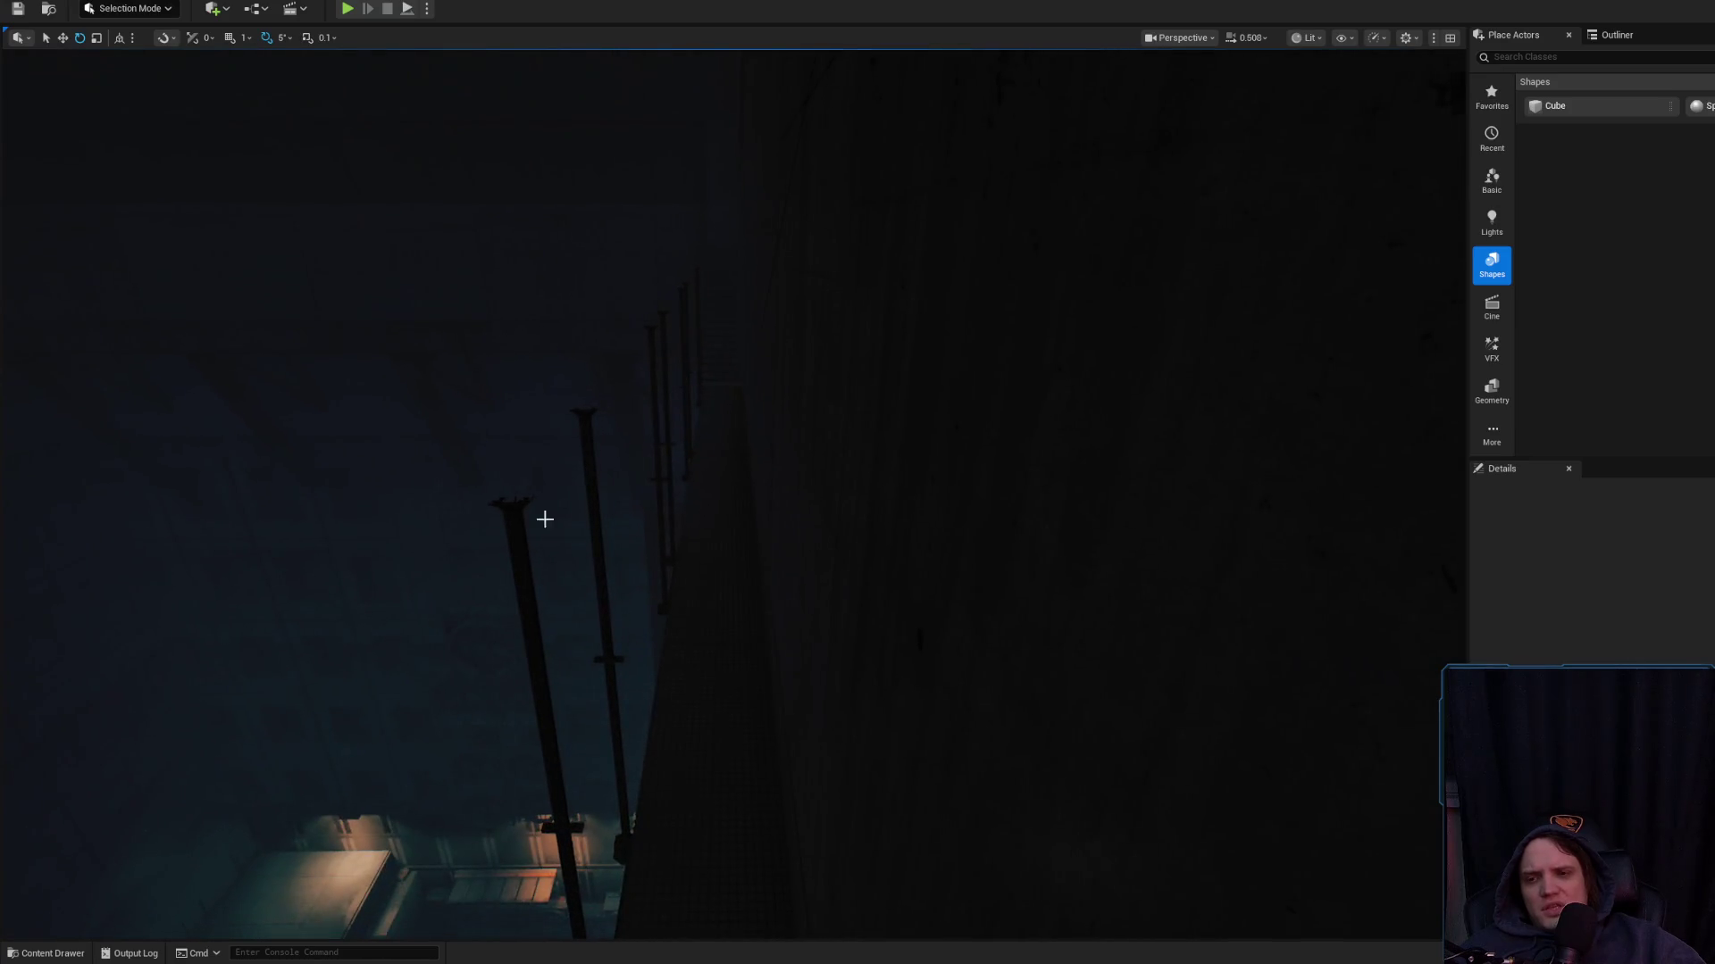
pyautogui.click(523, 553)
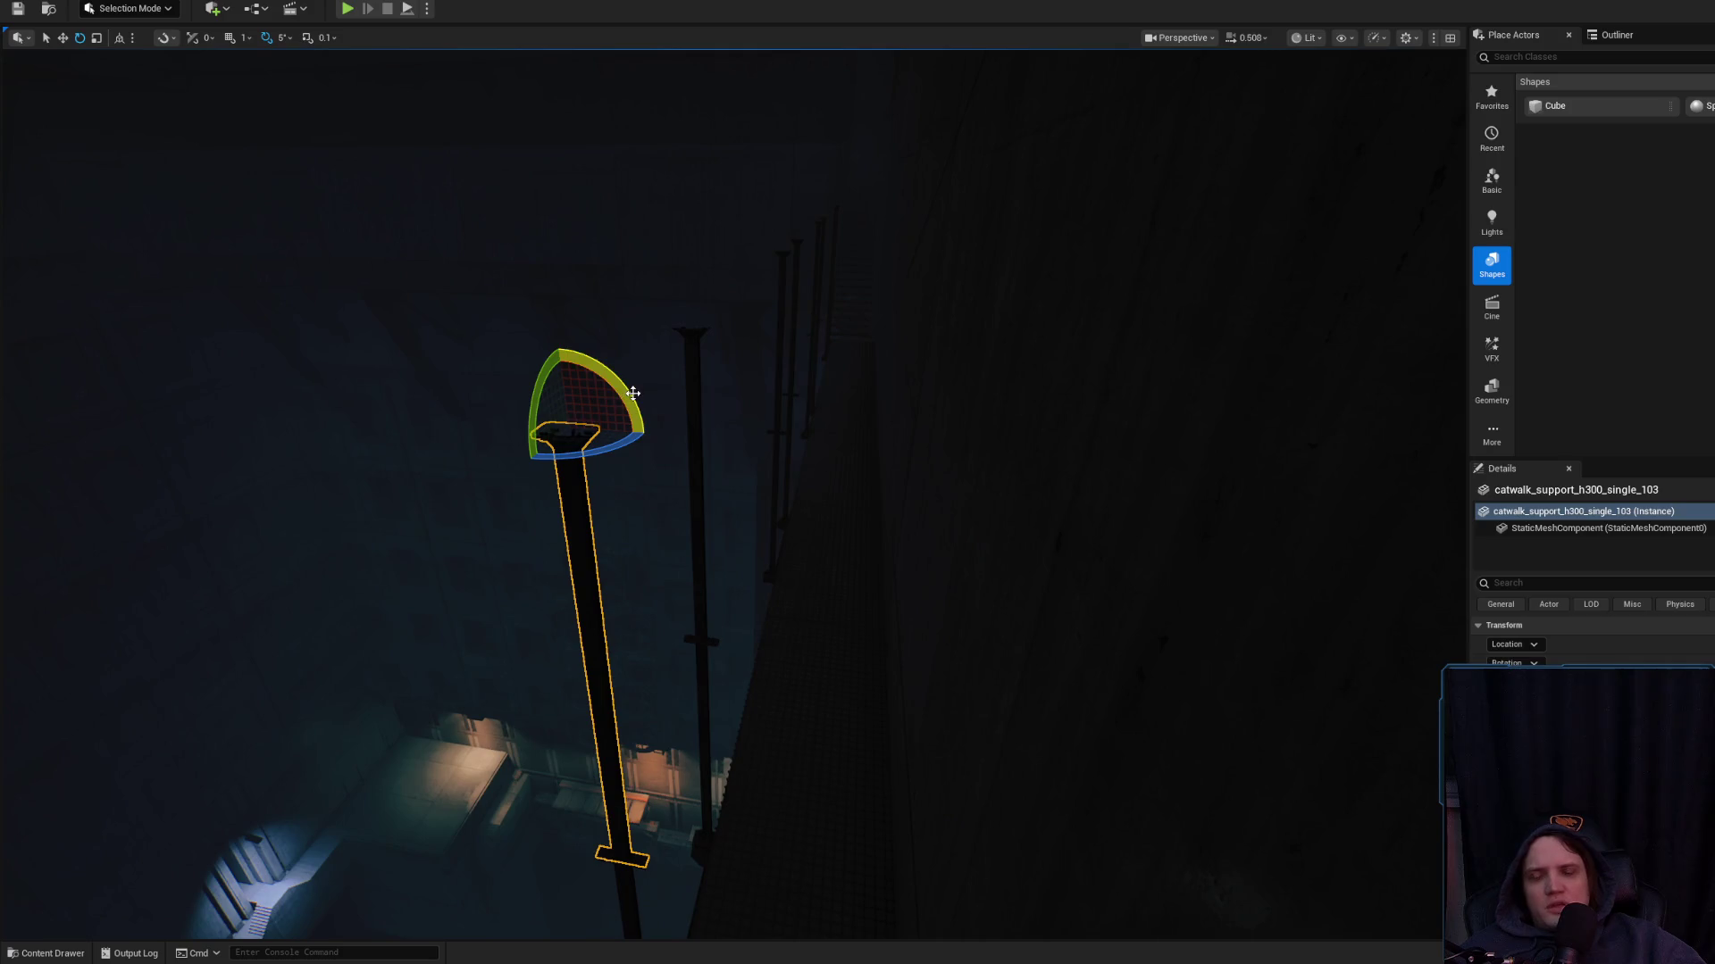
pyautogui.moveTo(633, 393)
pyautogui.mouseDown()
pyautogui.moveTo(618, 473)
pyautogui.moveTo(1251, 515)
pyautogui.moveTo(707, 352)
pyautogui.moveTo(625, 393)
pyautogui.moveTo(665, 429)
pyautogui.moveTo(648, 415)
pyautogui.moveTo(652, 436)
pyautogui.mouseUp()
pyautogui.press('w')
pyautogui.scroll(5, 691, 357)
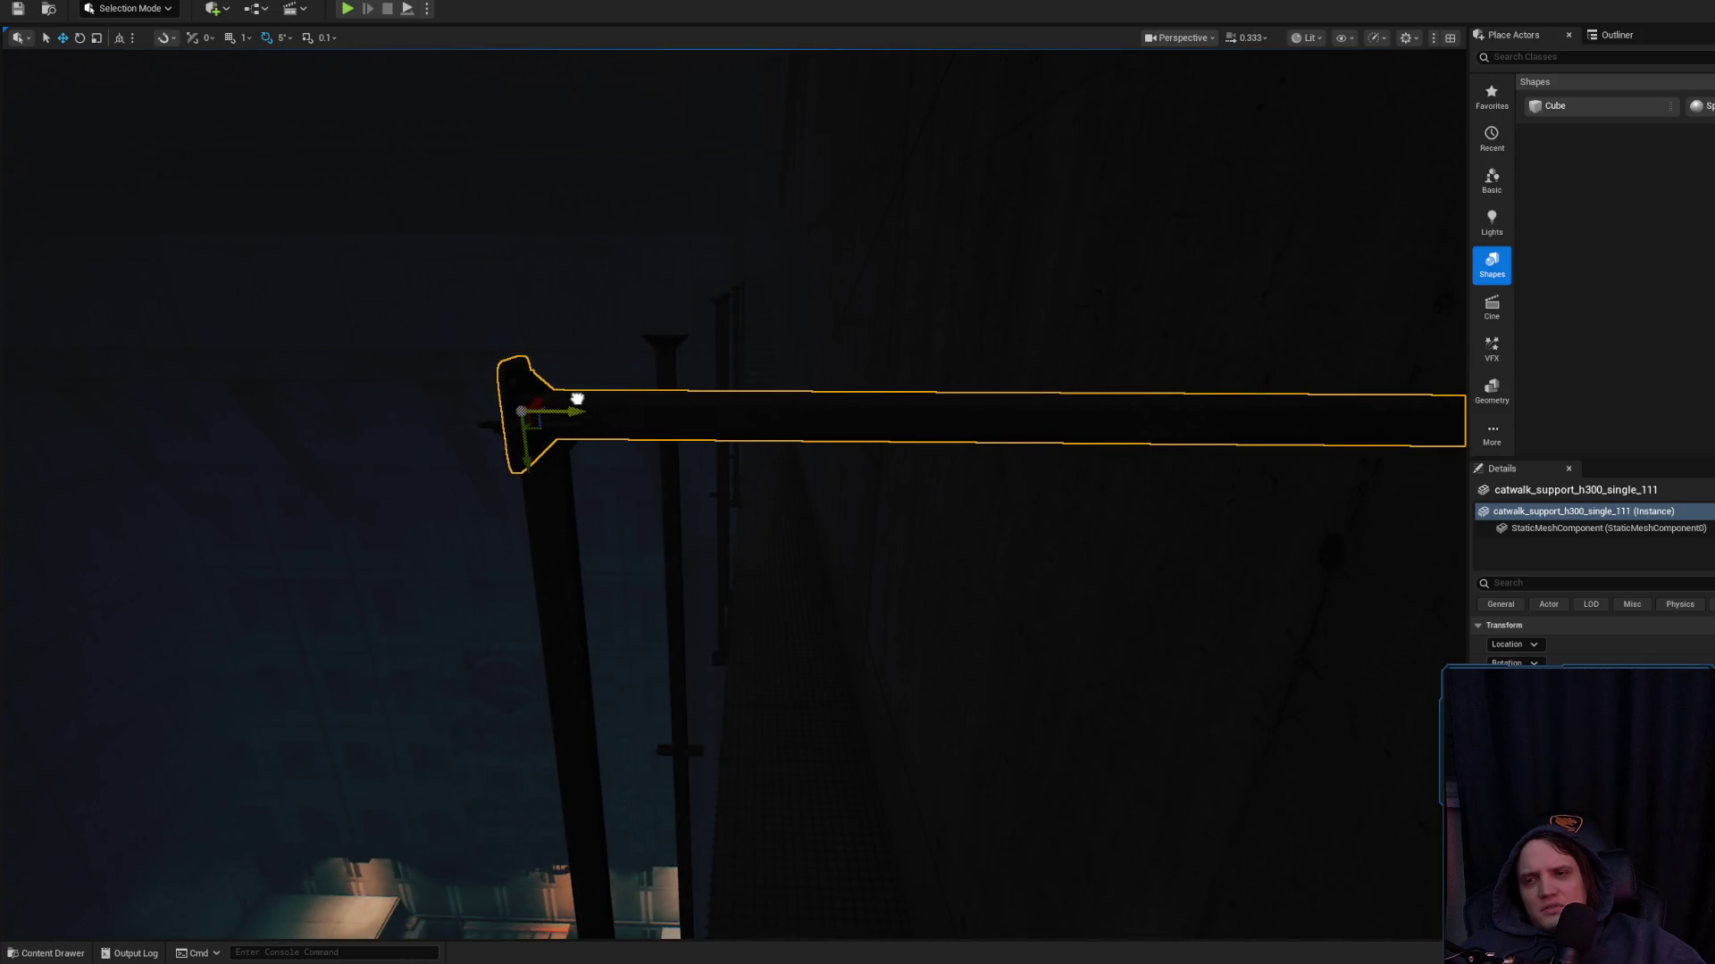
pyautogui.moveTo(695, 393); pyautogui.dragTo(652, 398)
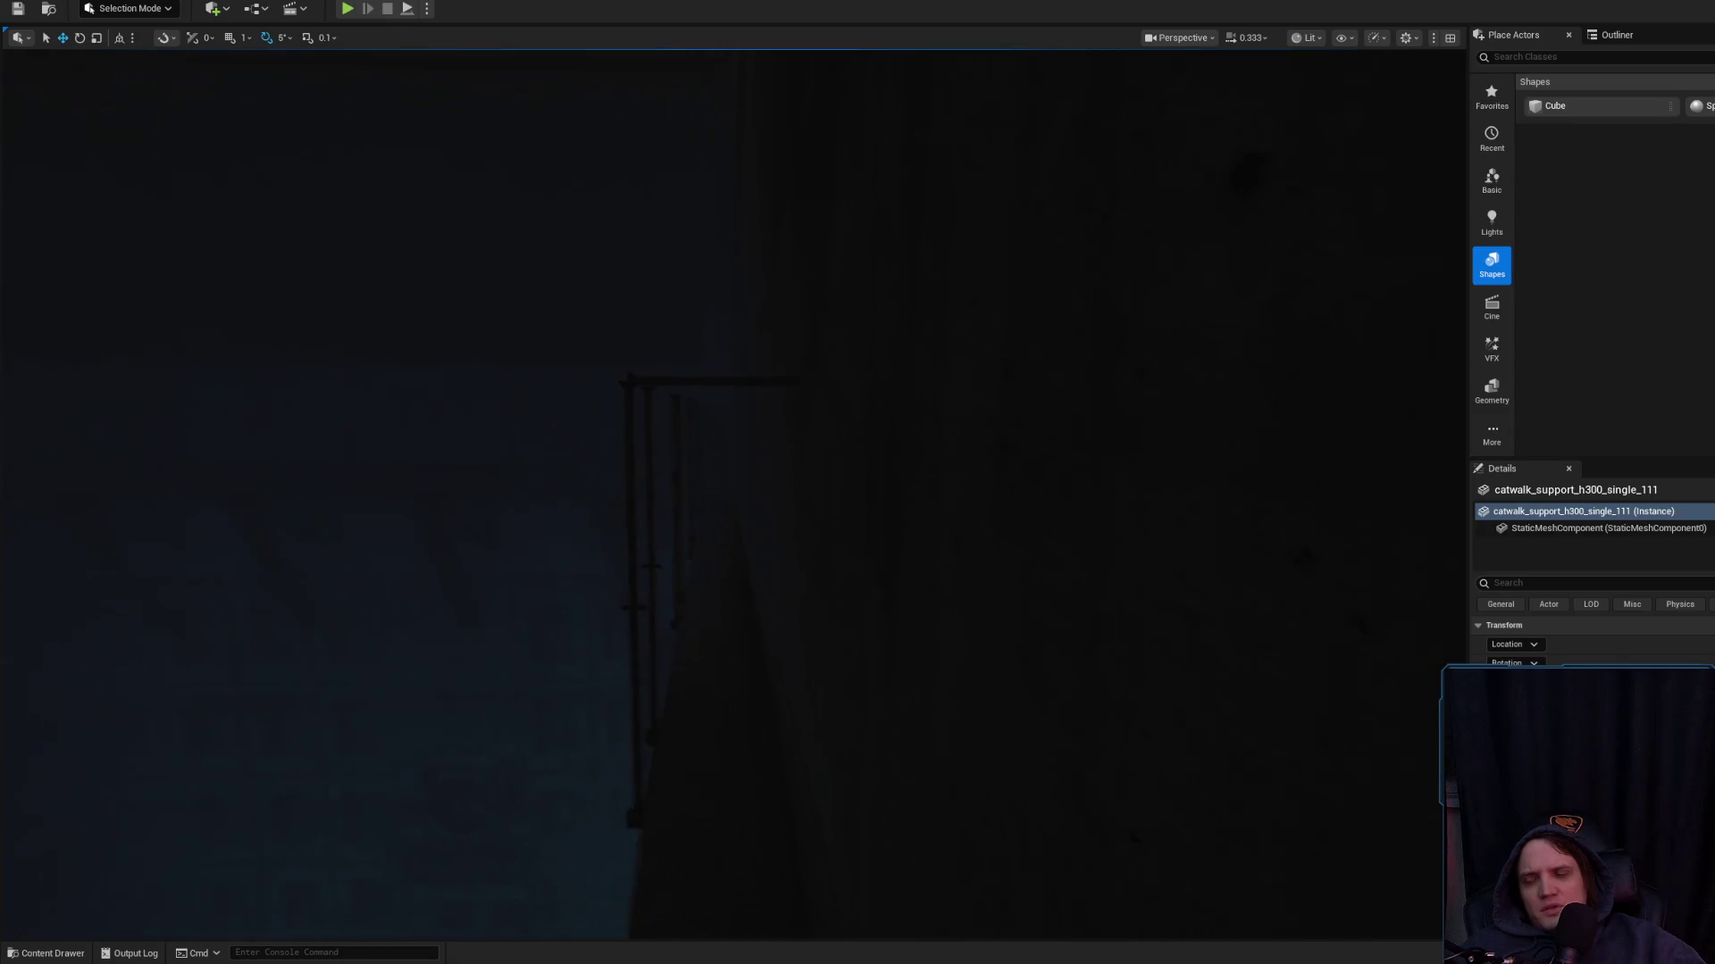
pyautogui.click(733, 502)
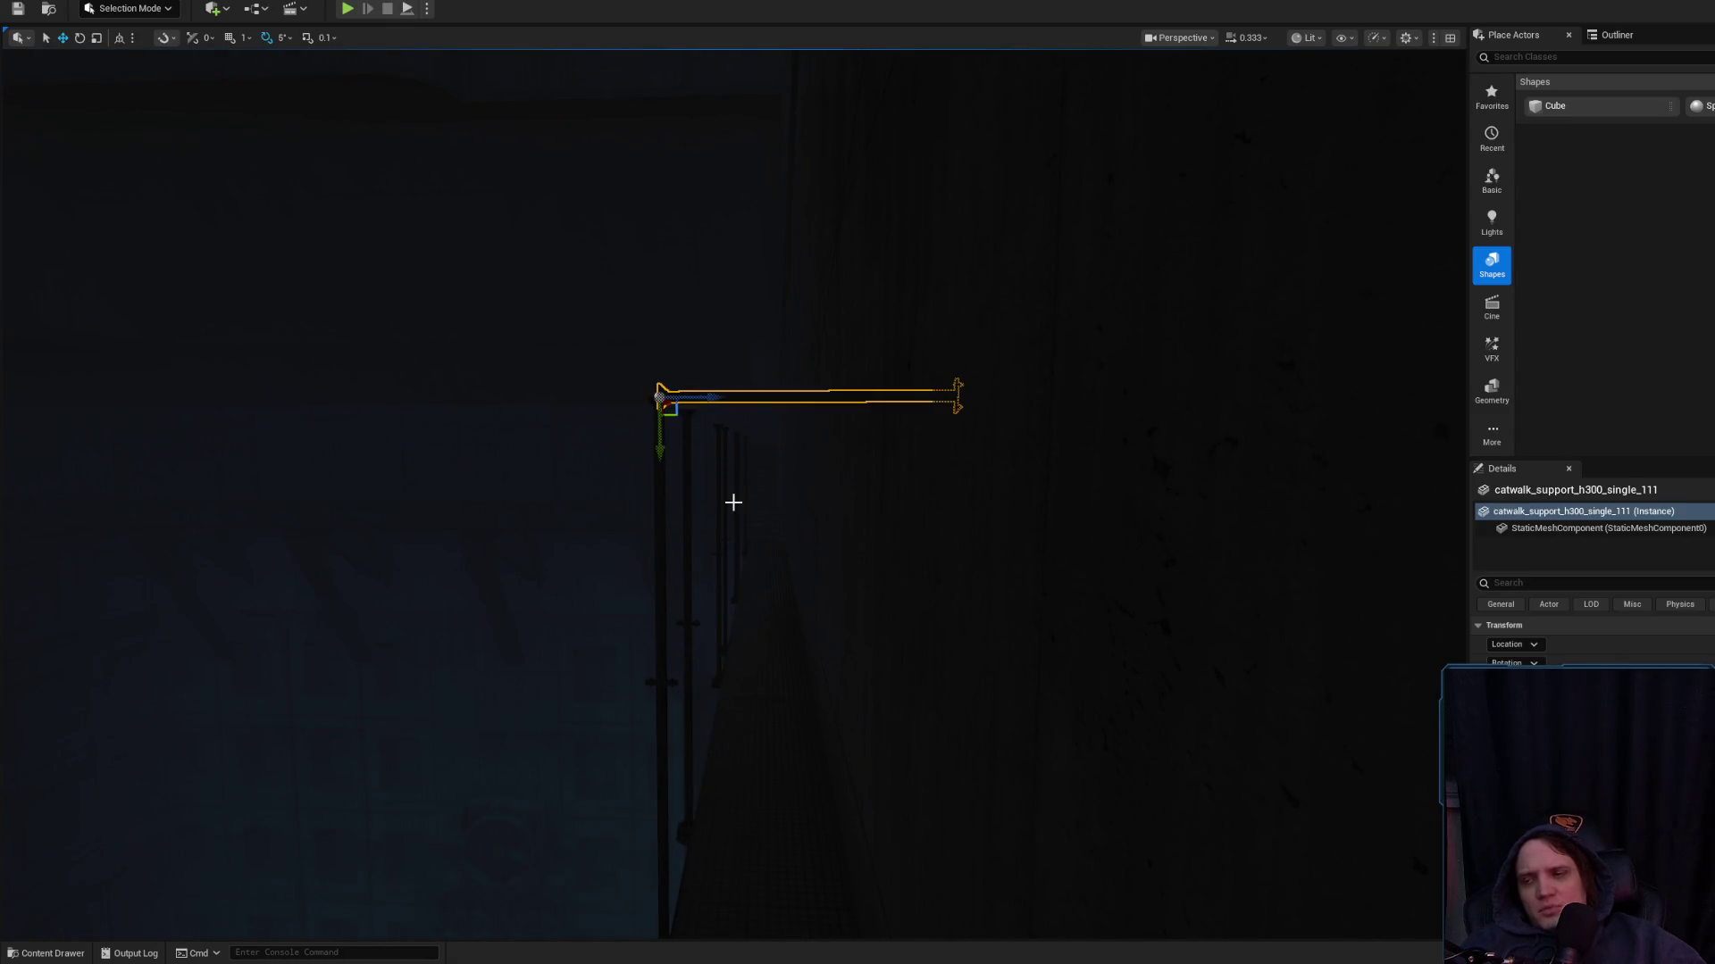
pyautogui.press('Escape')
pyautogui.moveTo(835, 624); pyautogui.dragTo(838, 627)
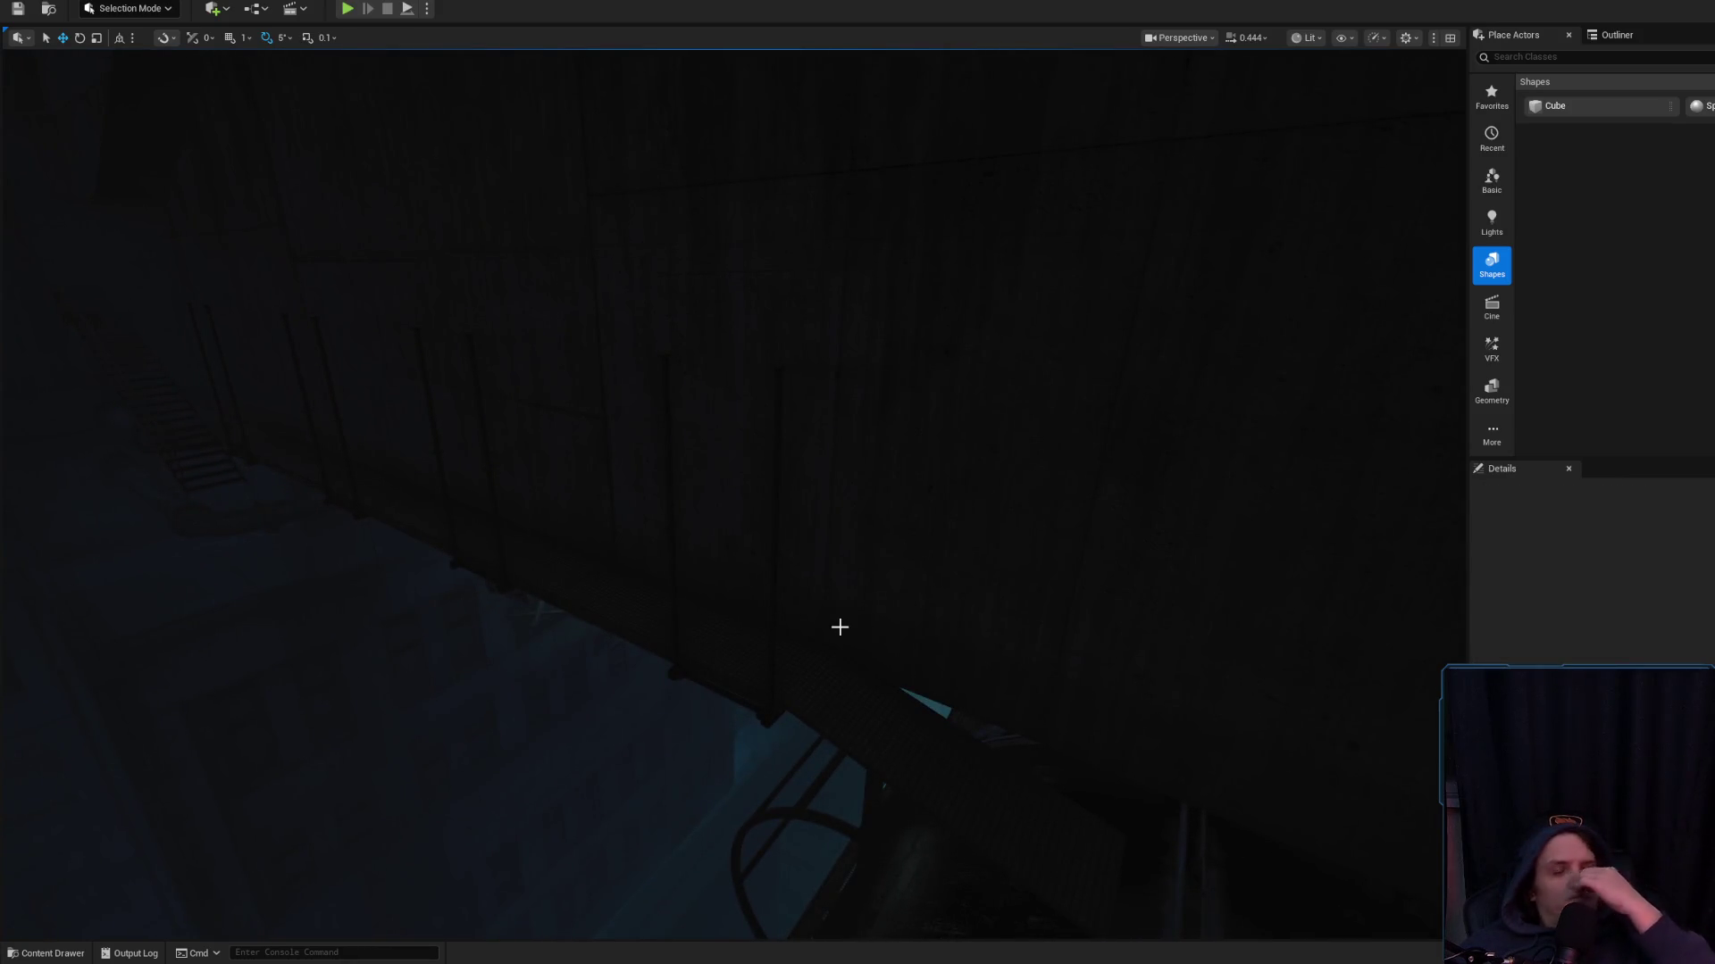
pyautogui.moveTo(847, 602)
pyautogui.mouseDown()
pyautogui.moveTo(685, 564)
pyautogui.moveTo(848, 578)
pyautogui.moveTo(837, 137)
pyautogui.mouseUp()
# Focus and orbit around catwalk_support_reinforced_31, then bring up the shading-mode list
pyautogui.click(685, 564)
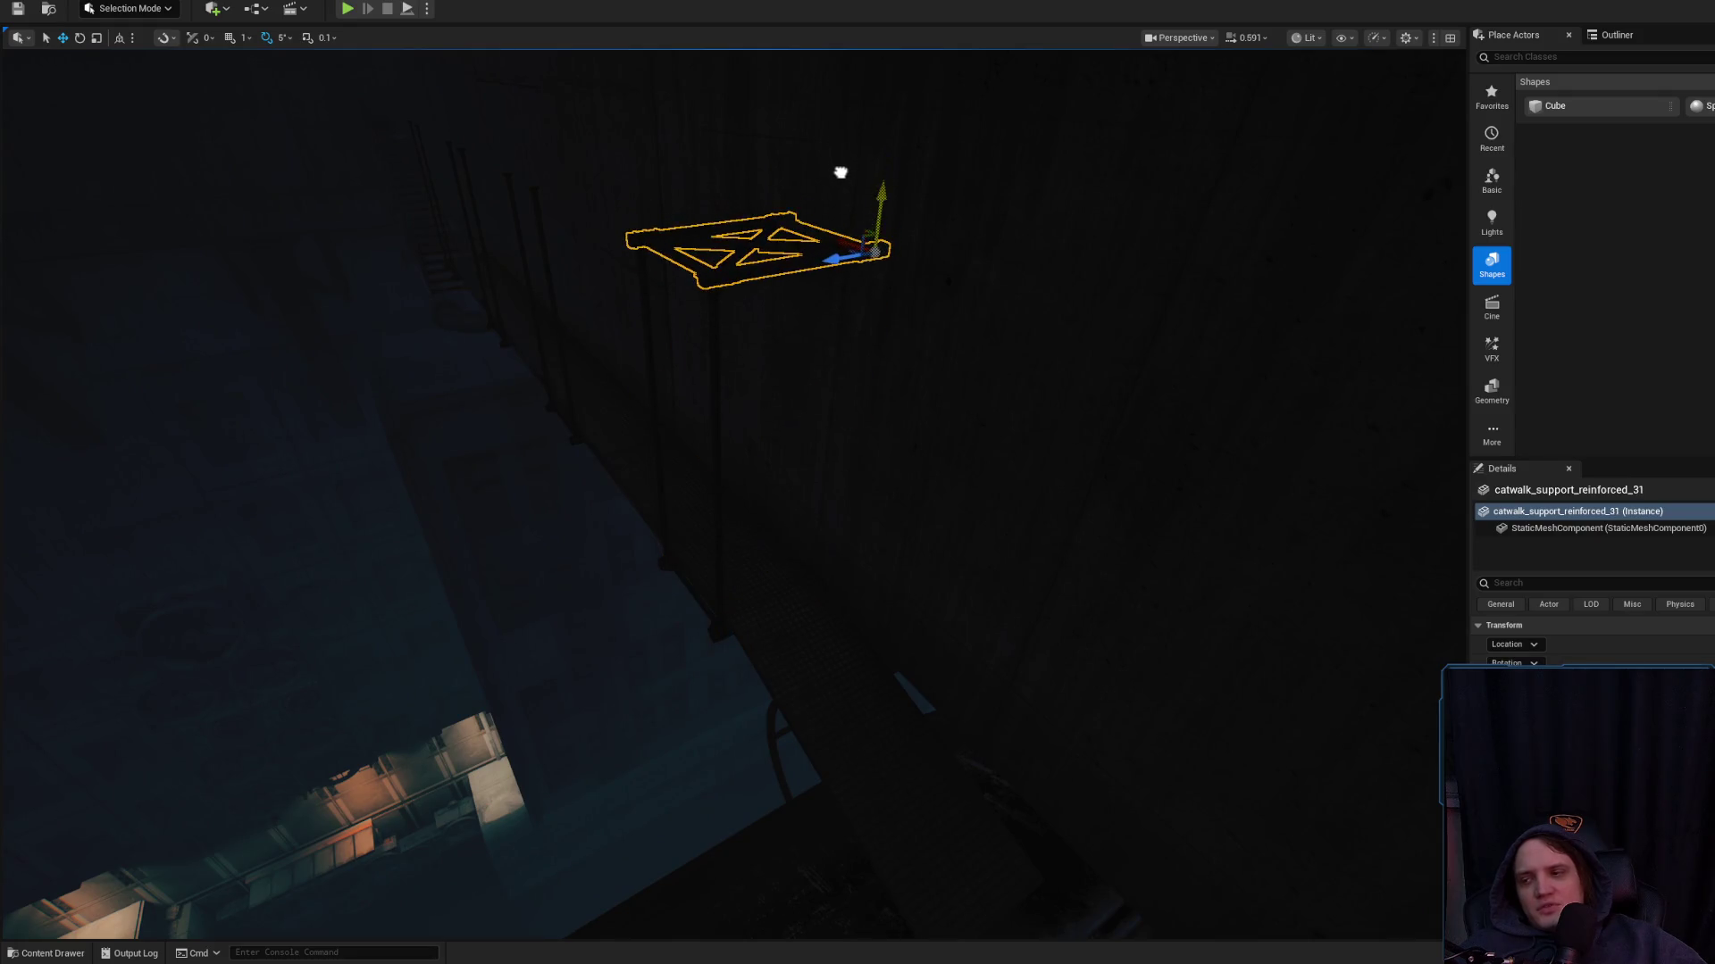
pyautogui.press('f')
pyautogui.scroll(5, 1026, 365)
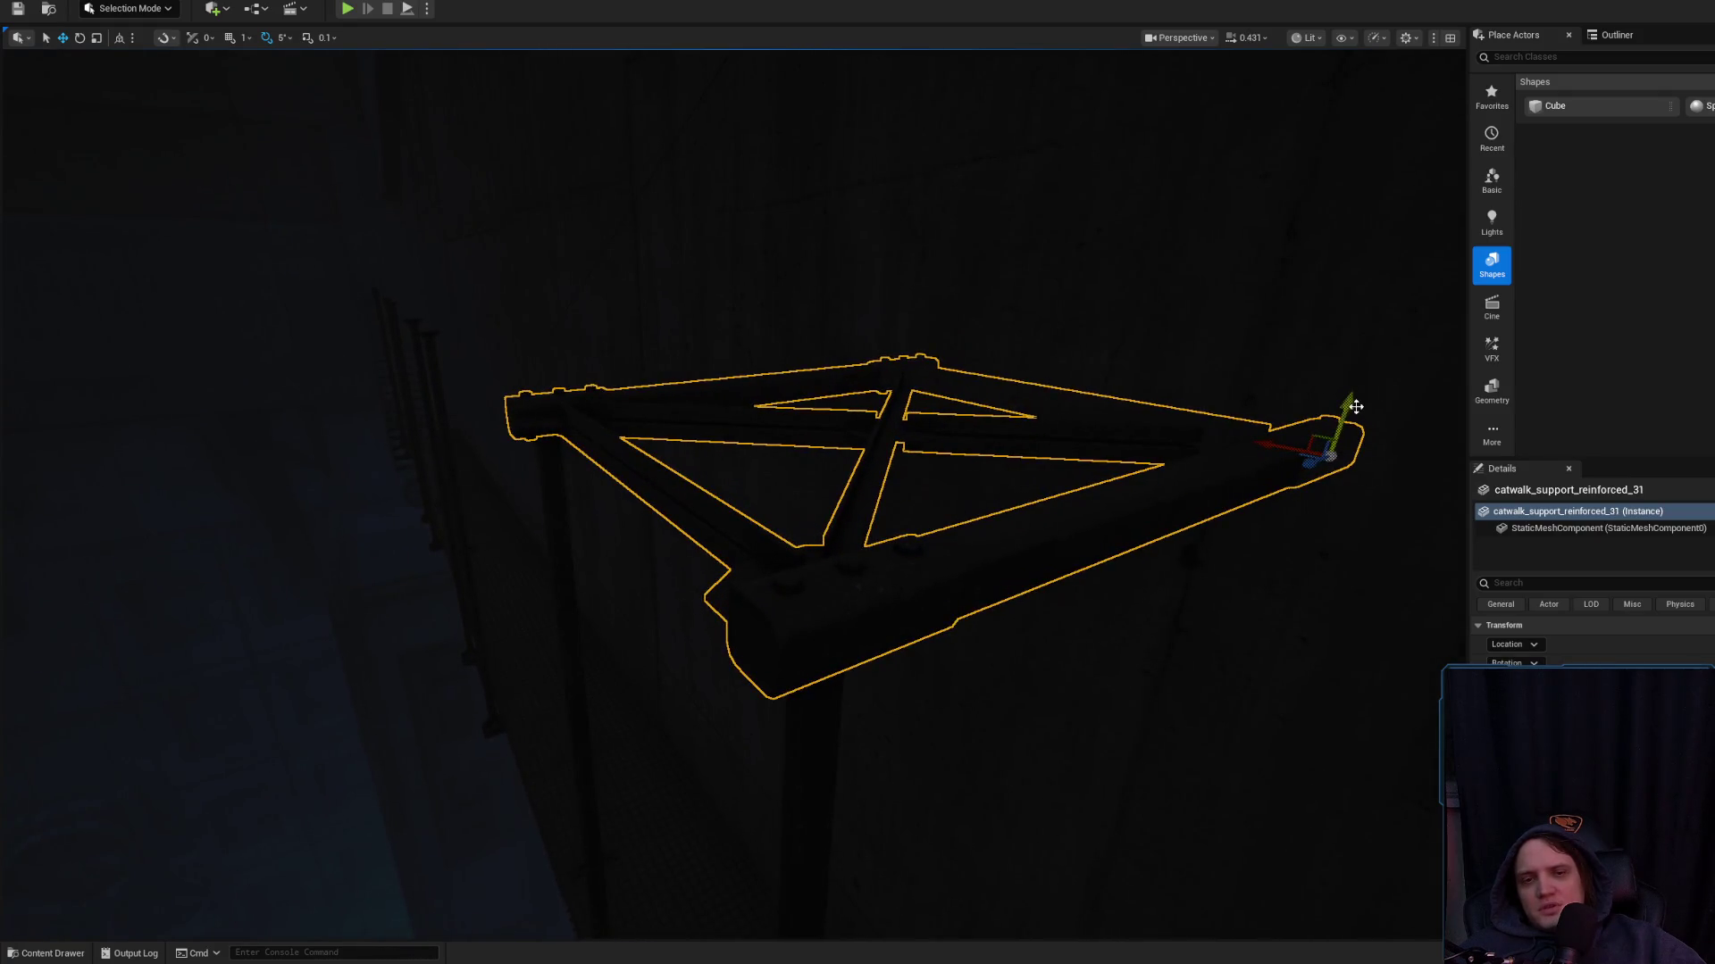
pyautogui.moveTo(1355, 406)
pyautogui.keyDown('alt'); pyautogui.mouseDown()
pyautogui.moveTo(1339, 462)
pyautogui.moveTo(1328, 448)
pyautogui.moveTo(1356, 406)
pyautogui.moveTo(1408, 479)
pyautogui.moveTo(1064, 689)
pyautogui.moveTo(1080, 662)
pyautogui.moveTo(1056, 601)
pyautogui.moveTo(1068, 616)
pyautogui.moveTo(1161, 553)
pyautogui.mouseUp(); pyautogui.keyUp('alt')
pyautogui.keyDown('alt'); pyautogui.moveTo(836, 630); pyautogui.dragTo(990, 502); pyautogui.keyUp('alt')
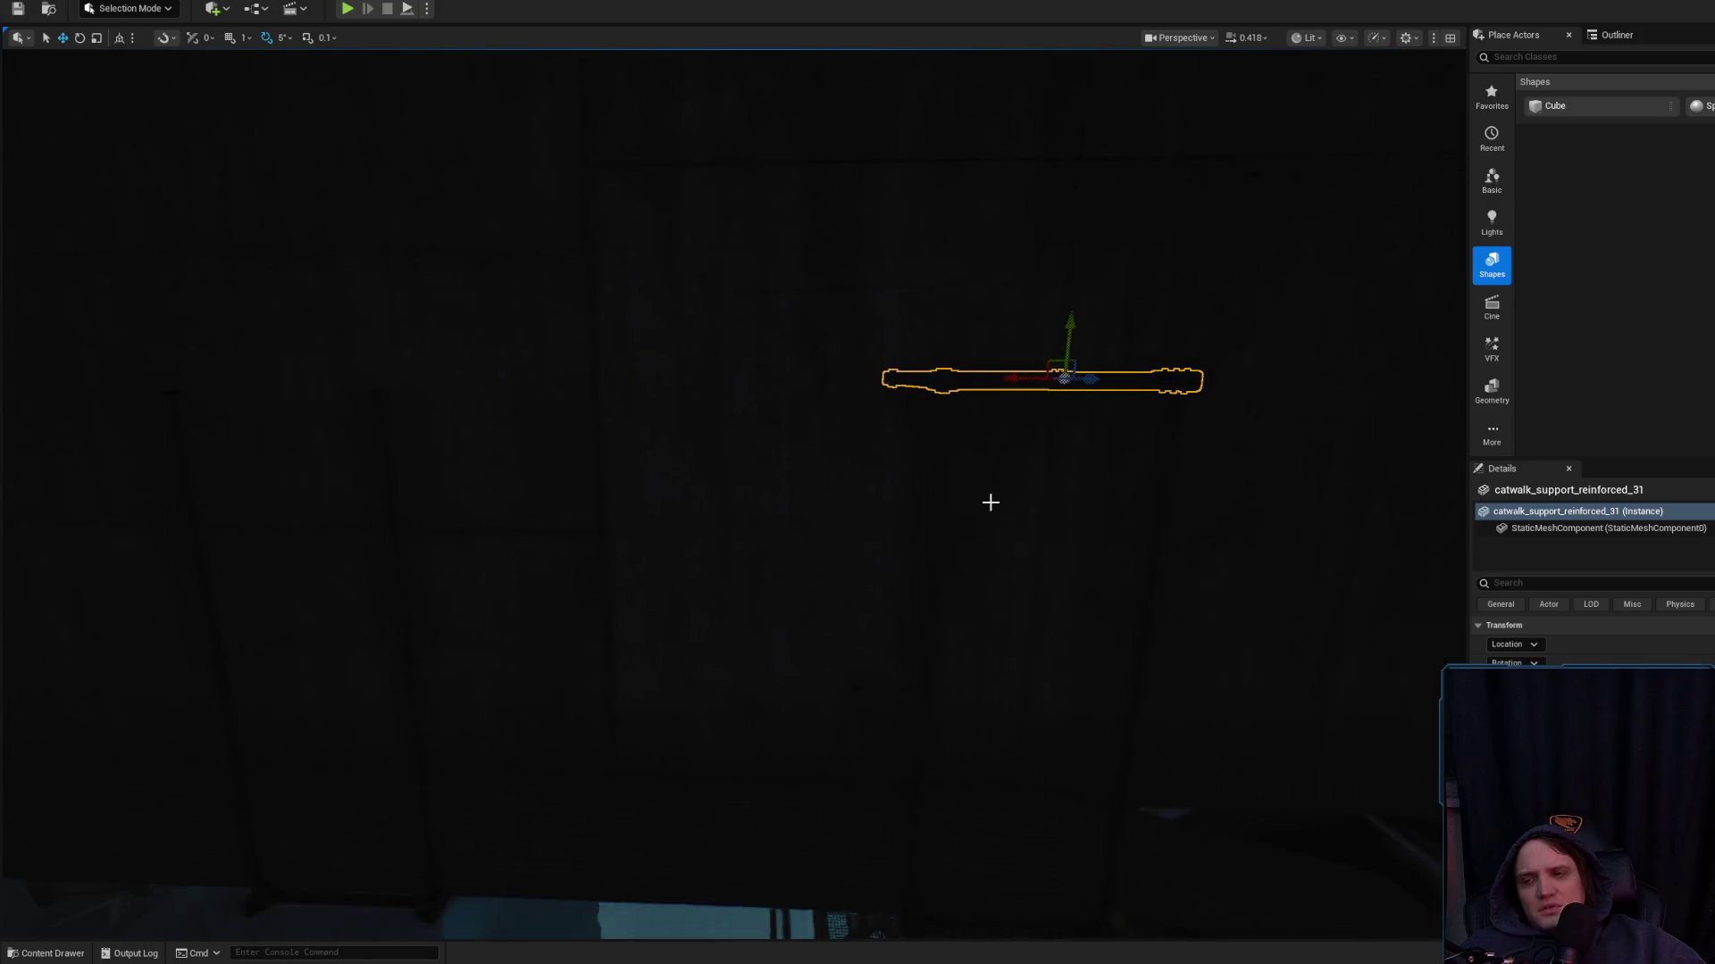
pyautogui.click(1309, 38)
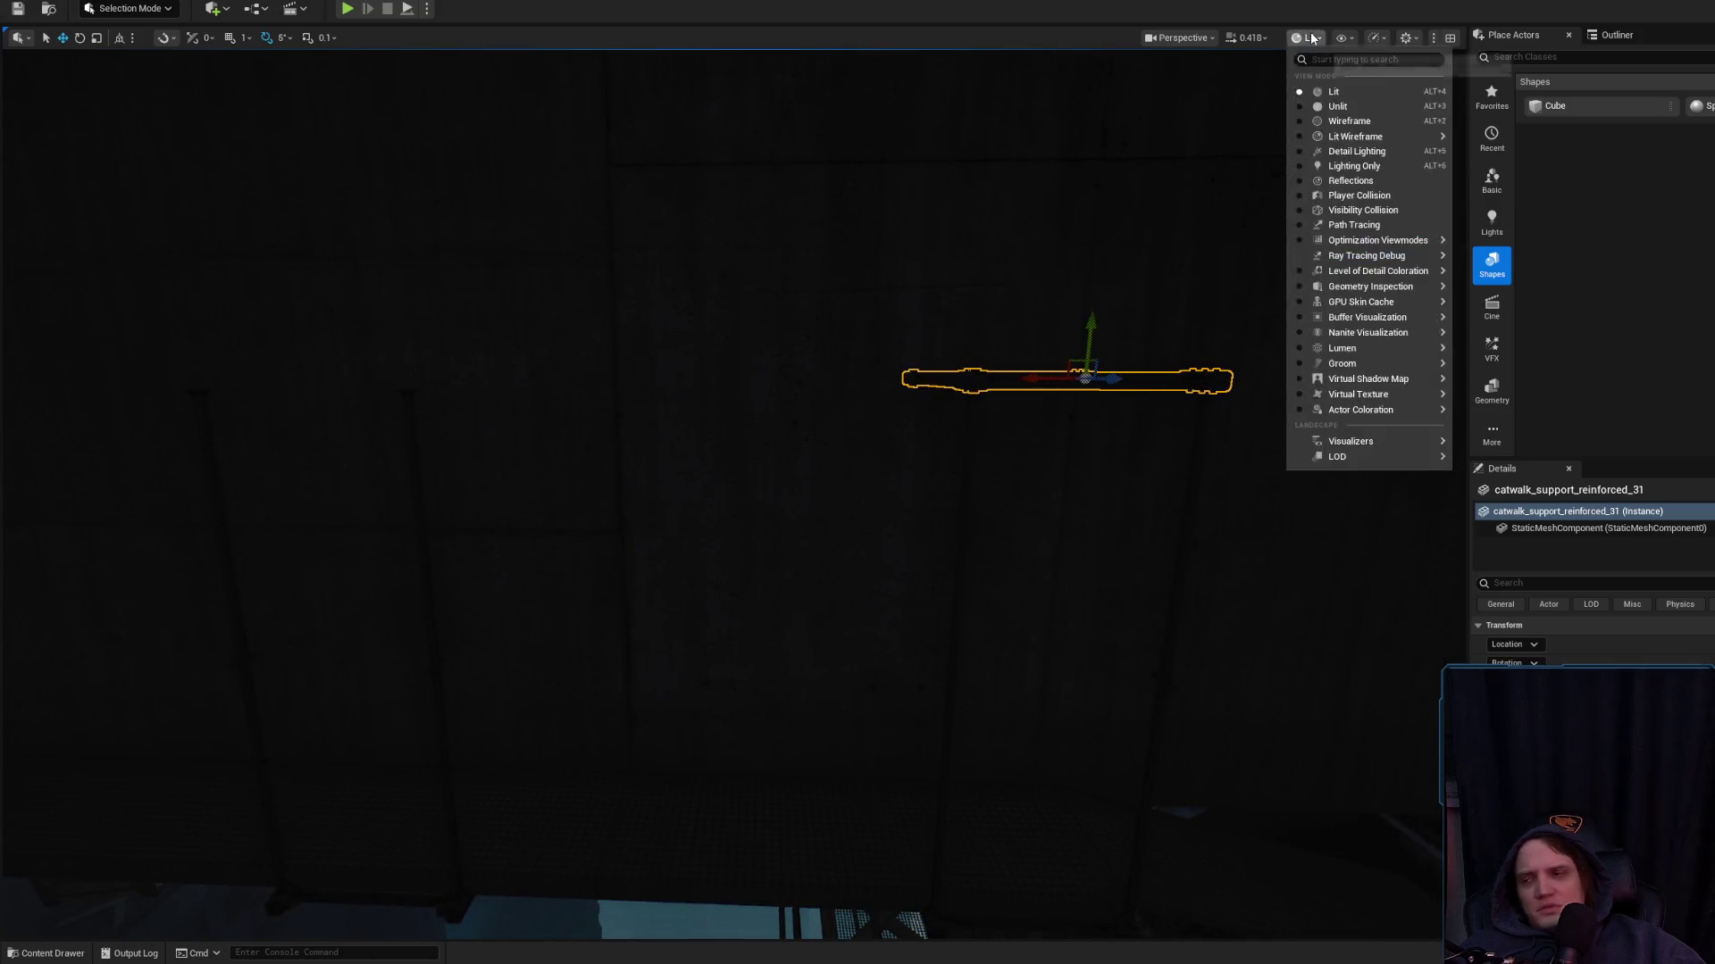
# Switch to Lighting Only and Alt-drag a duplicate support sideways along the catwalk
pyautogui.click(1368, 166)
pyautogui.moveTo(945, 398)
pyautogui.keyDown('alt'); pyautogui.mouseDown()
pyautogui.moveTo(875, 500)
pyautogui.moveTo(804, 482)
pyautogui.mouseUp(); pyautogui.keyUp('alt')
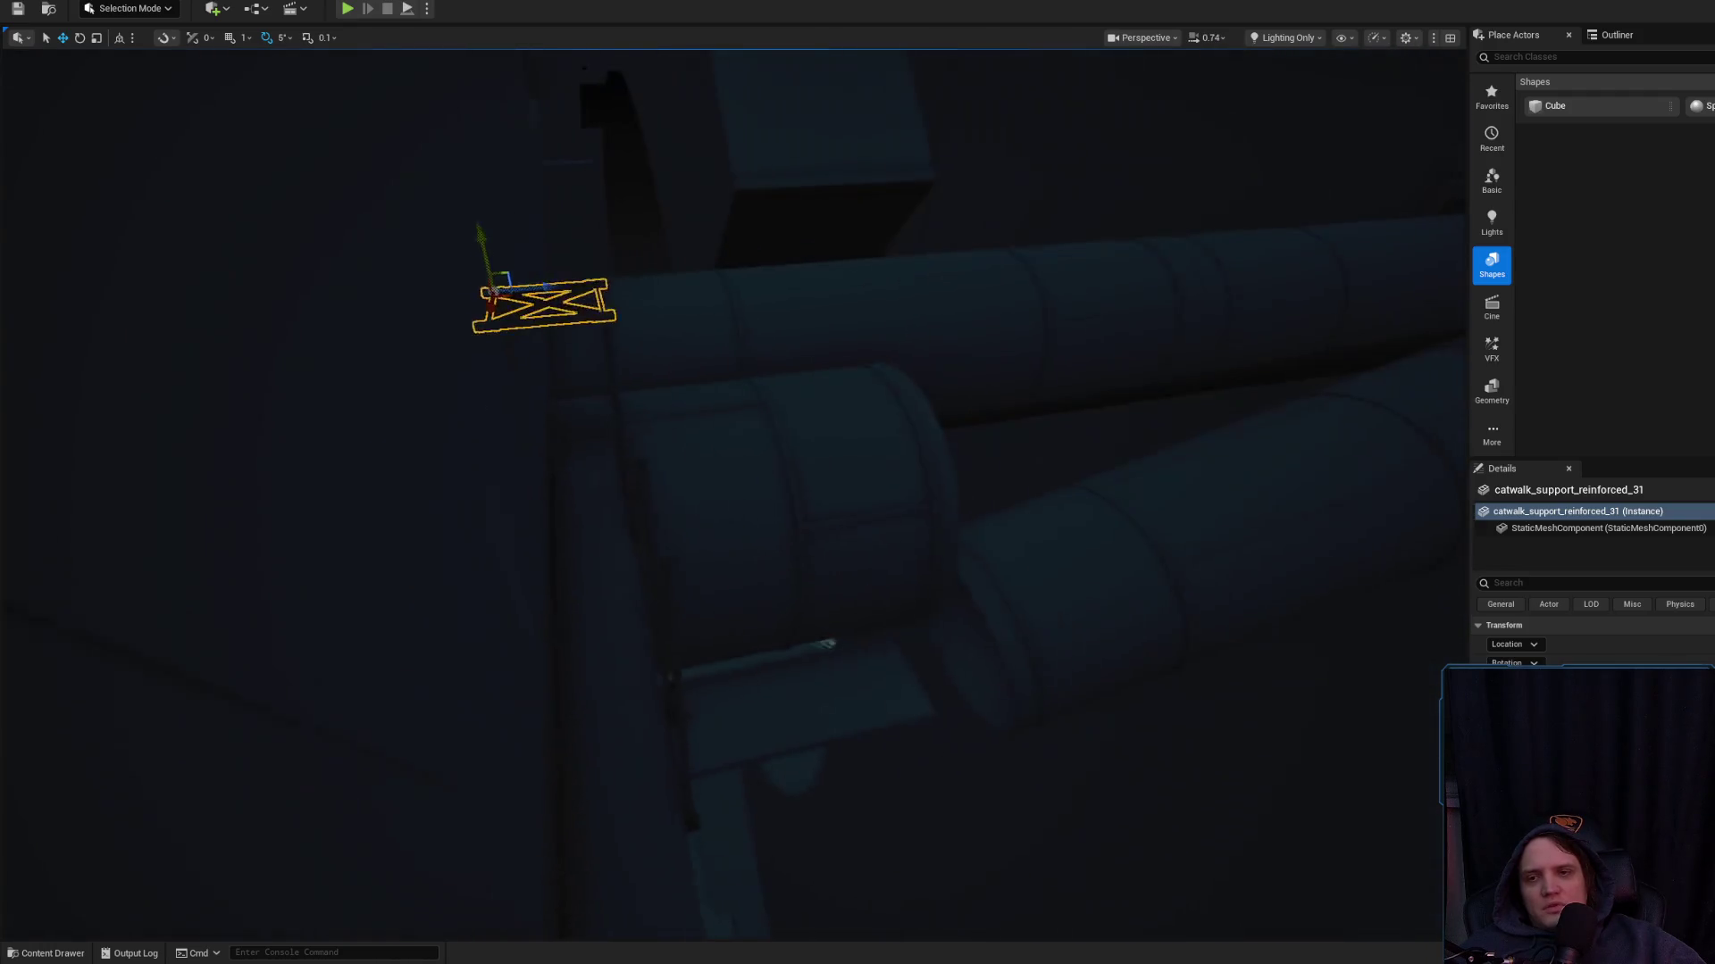
pyautogui.moveTo(1082, 335)
pyautogui.keyDown('alt'); pyautogui.mouseDown()
pyautogui.moveTo(1014, 402)
pyautogui.moveTo(985, 370)
pyautogui.mouseUp(); pyautogui.keyUp('alt')
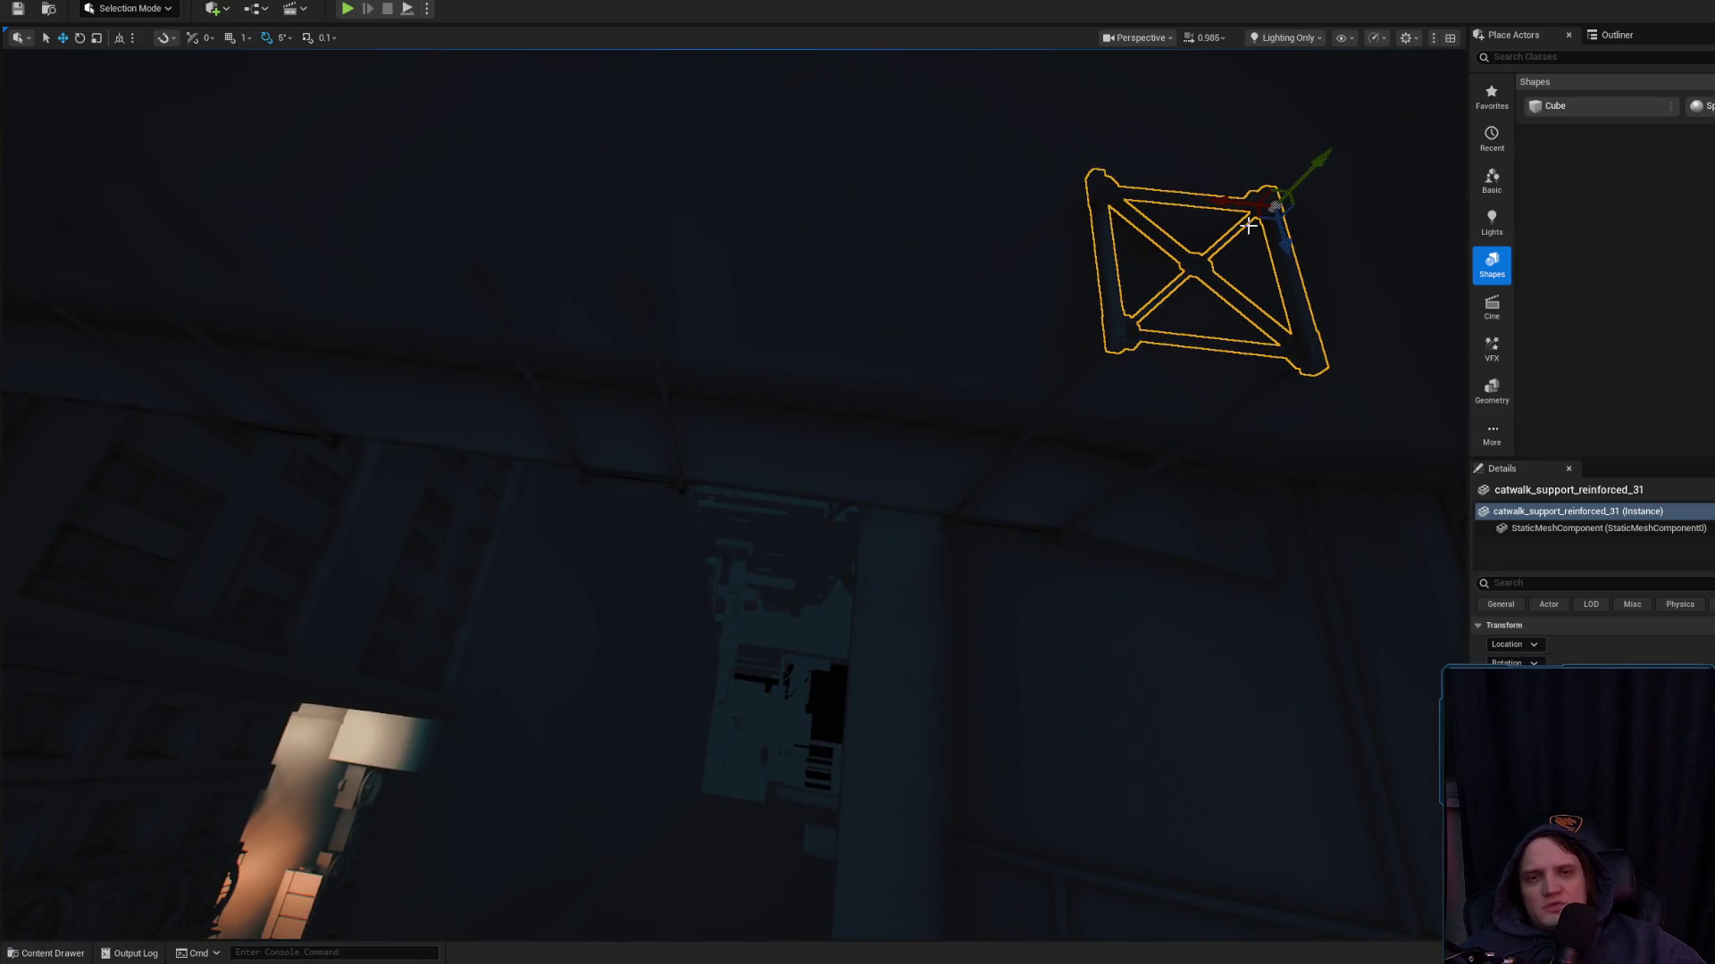
pyautogui.moveTo(1232, 204)
pyautogui.keyDown('alt'); pyautogui.mouseDown()
pyautogui.moveTo(681, 111)
pyautogui.moveTo(783, 95)
pyautogui.mouseUp(); pyautogui.keyUp('alt')
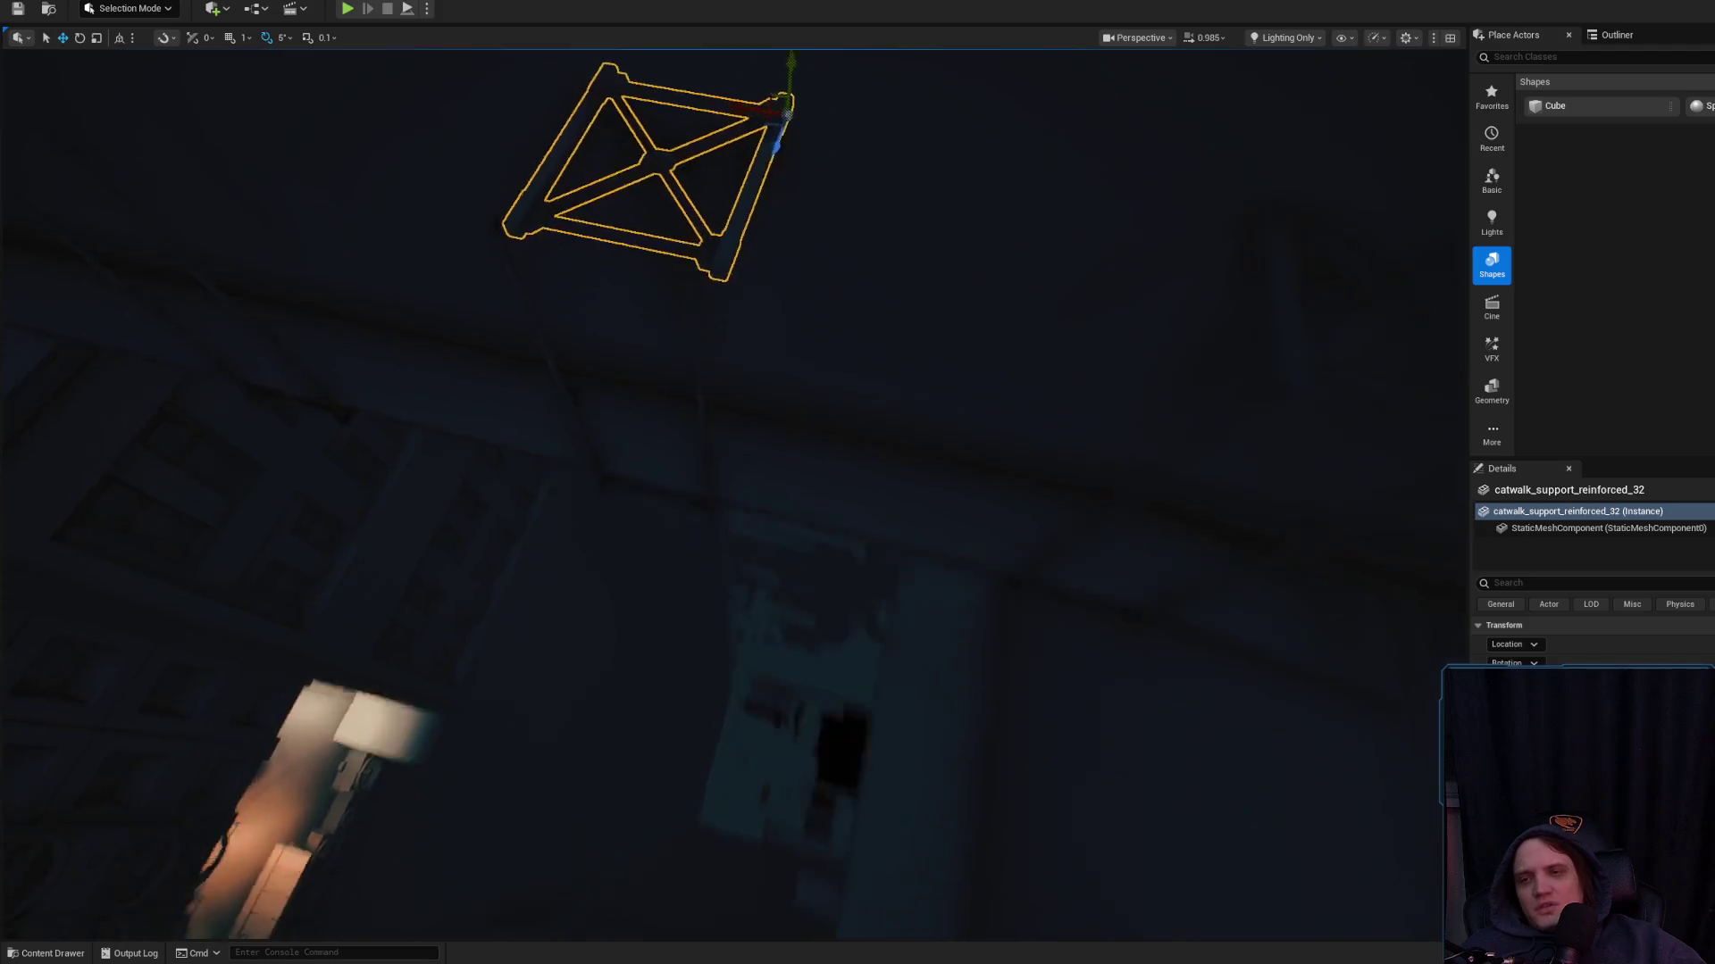
pyautogui.press('f')
pyautogui.scroll(5, 917, 293)
pyautogui.scroll(-5, 812, 183)
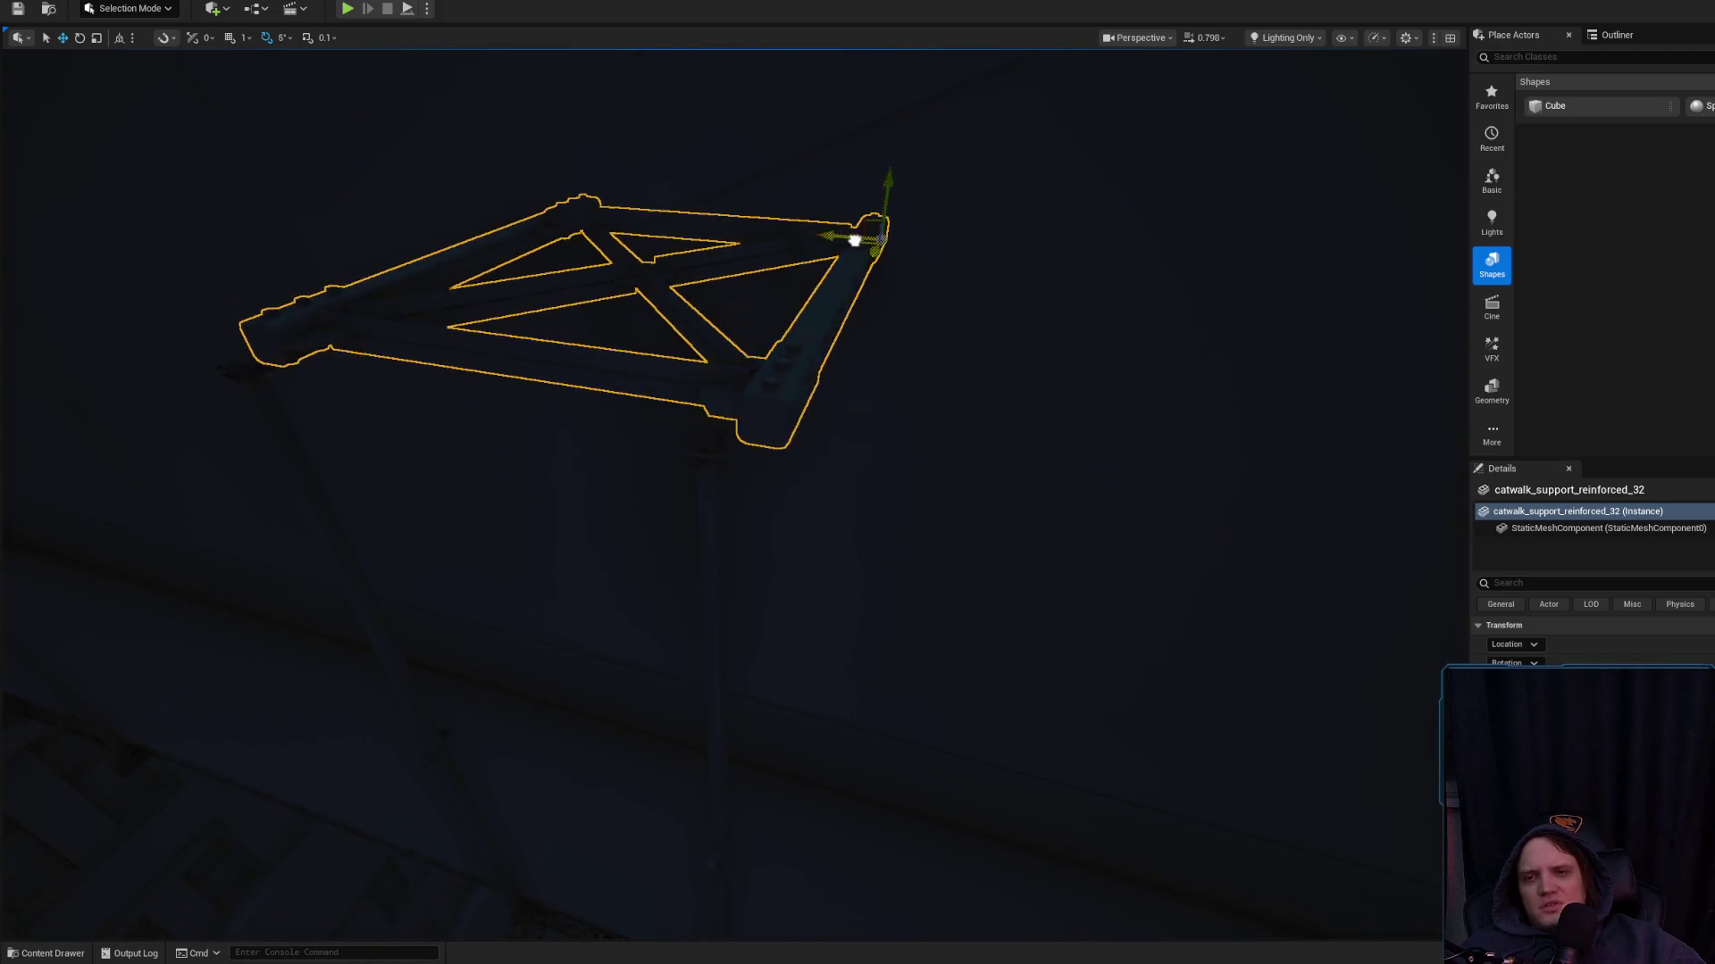
pyautogui.moveTo(854, 240)
pyautogui.mouseDown()
pyautogui.moveTo(827, 226)
pyautogui.moveTo(848, 256)
pyautogui.moveTo(796, 230)
pyautogui.mouseUp()
# Frame the copied support and slide it further left along the catwalk
pyautogui.scroll(5, 796, 229)
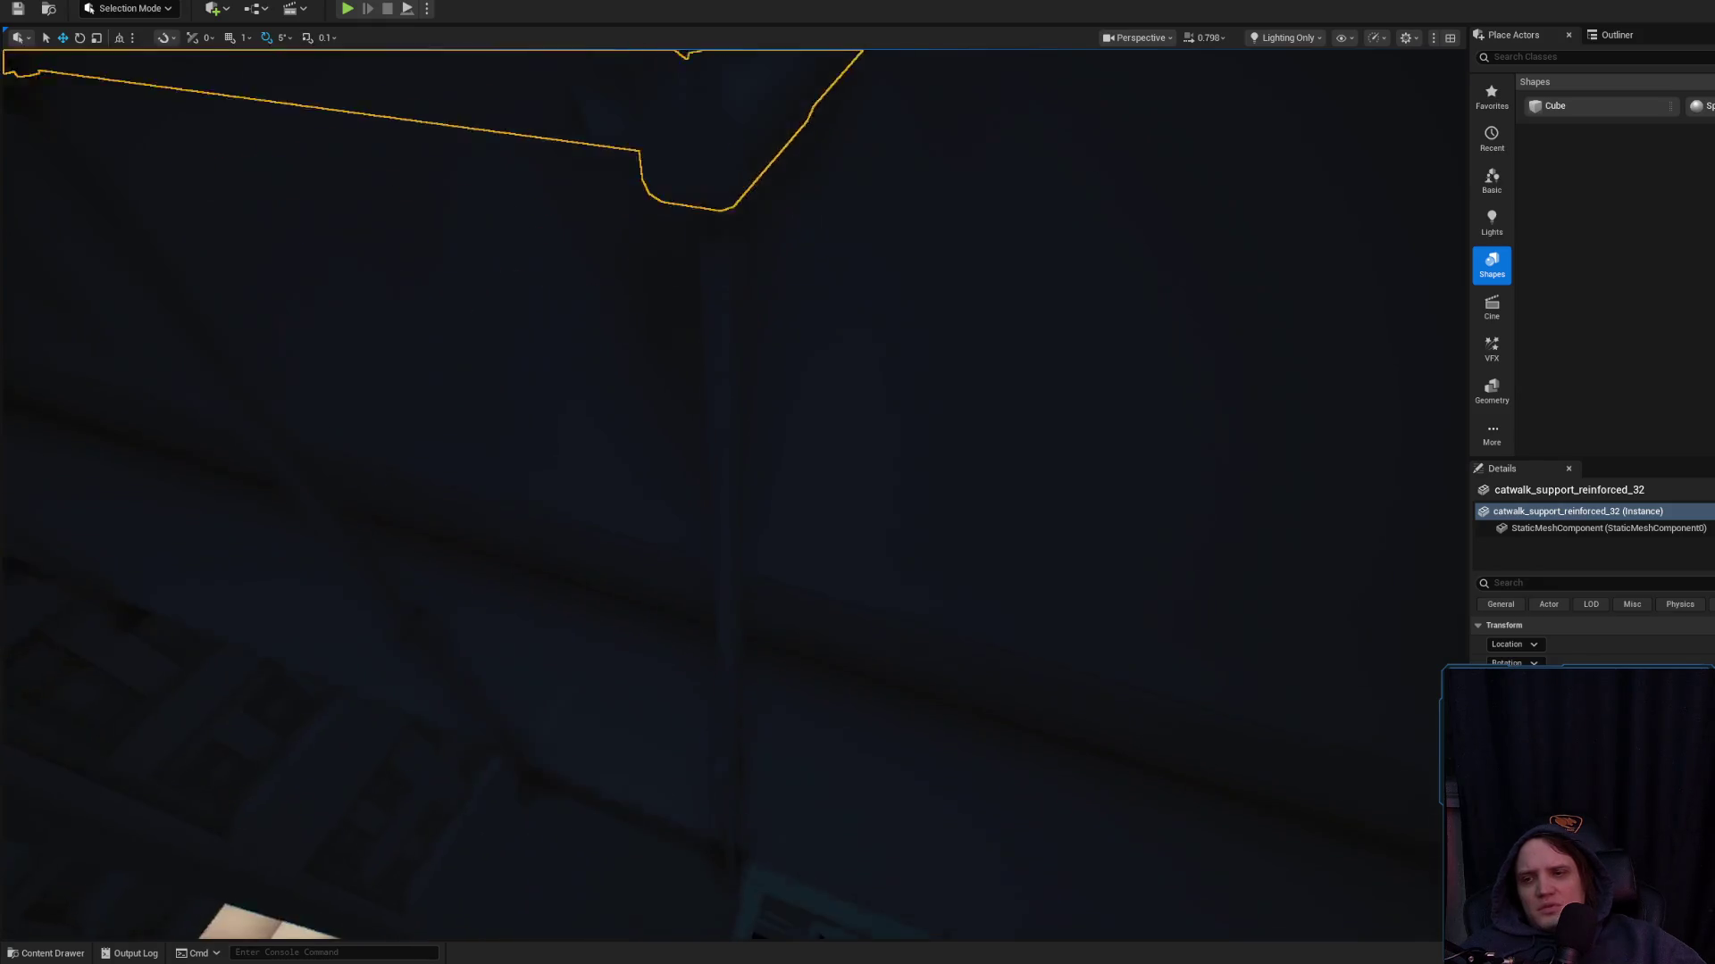
pyautogui.scroll(-6, 796, 230)
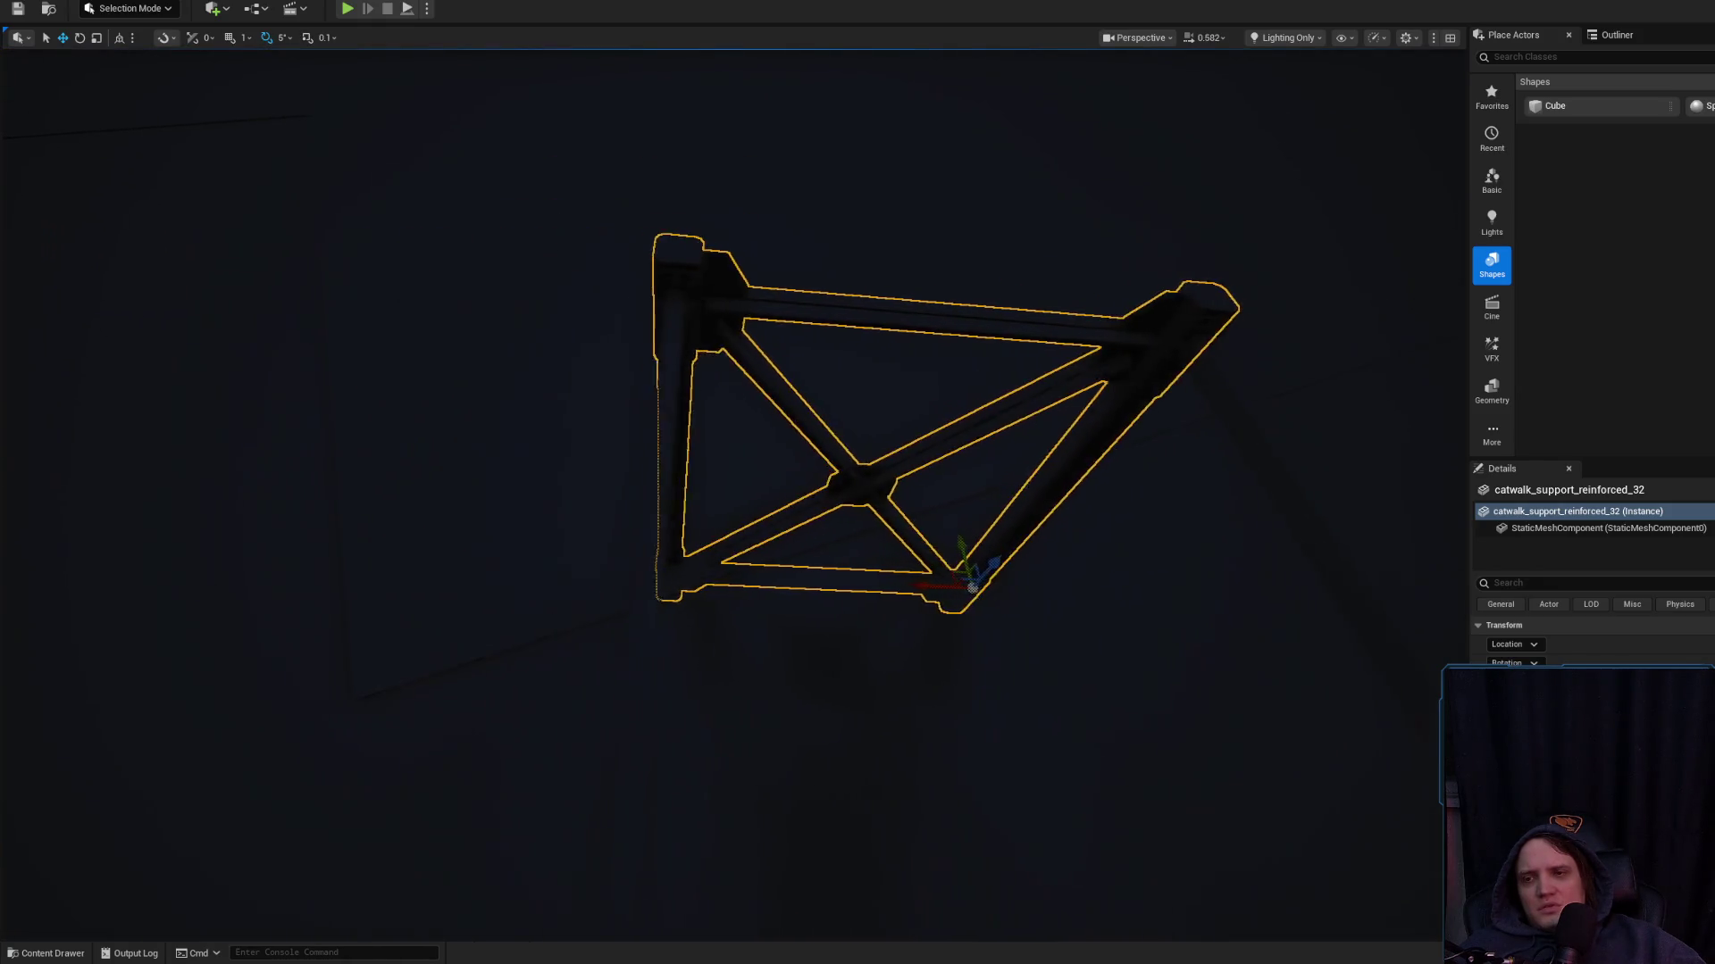
pyautogui.press('a')
pyautogui.moveTo(825, 356)
pyautogui.mouseDown()
pyautogui.moveTo(882, 518)
pyautogui.moveTo(306, 371)
pyautogui.moveTo(409, 383)
pyautogui.mouseUp()
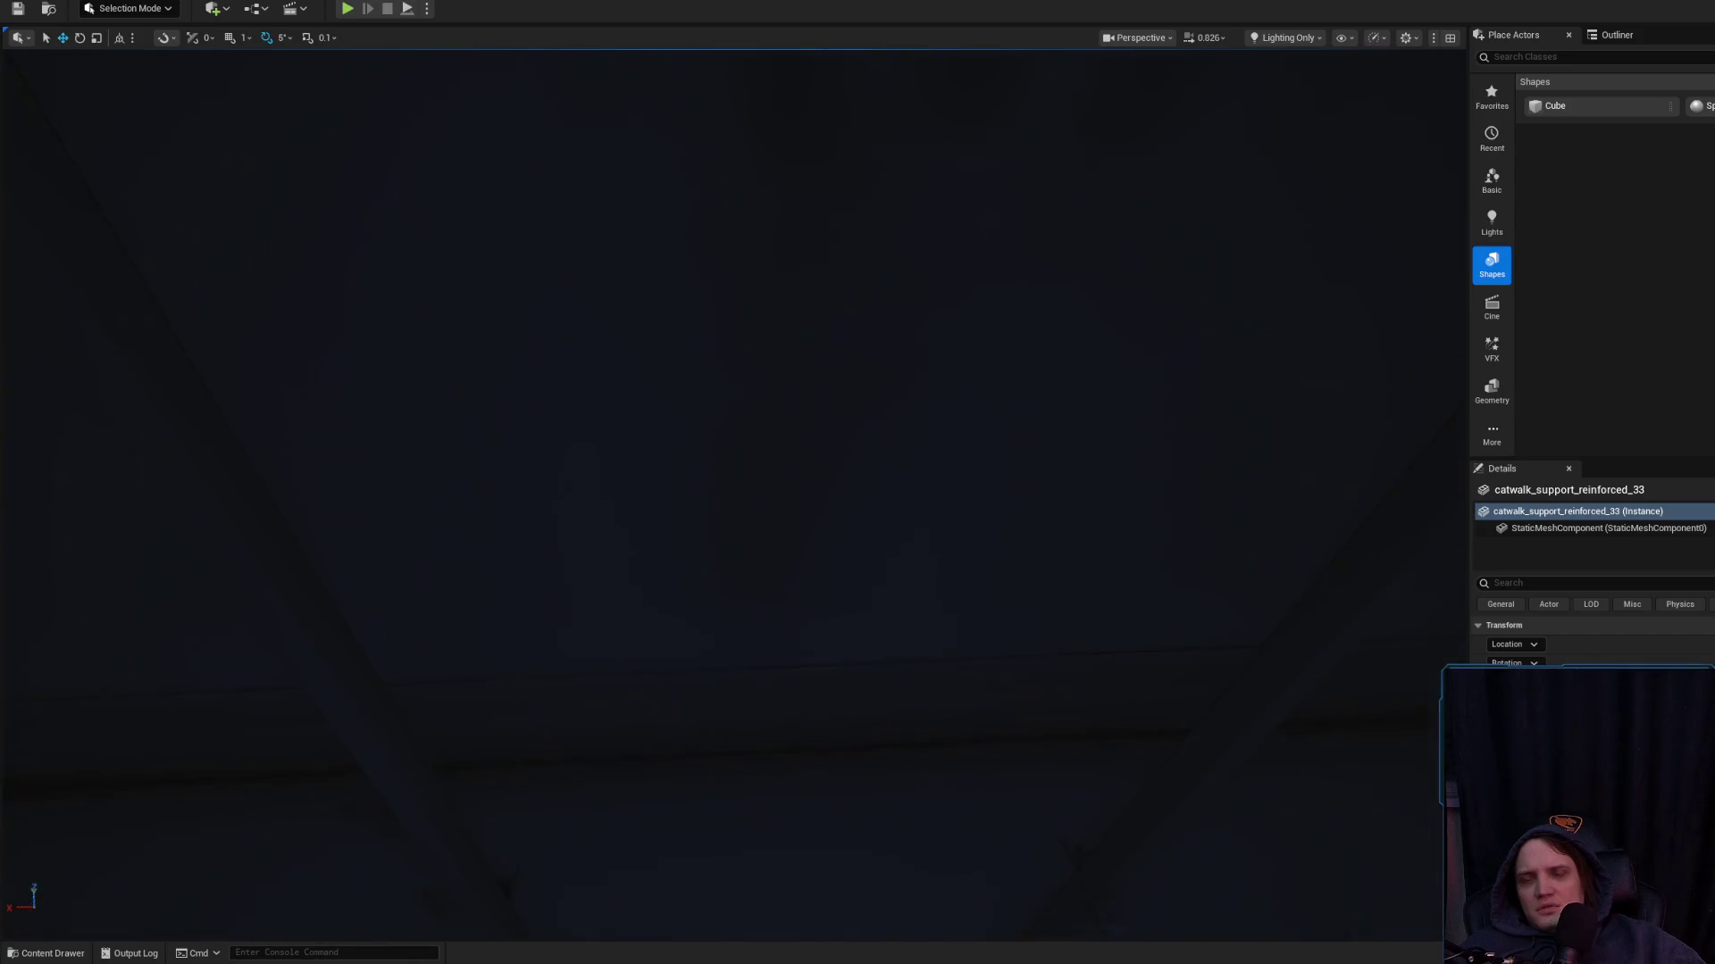
pyautogui.press('f')
pyautogui.moveTo(643, 617); pyautogui.dragTo(654, 639)
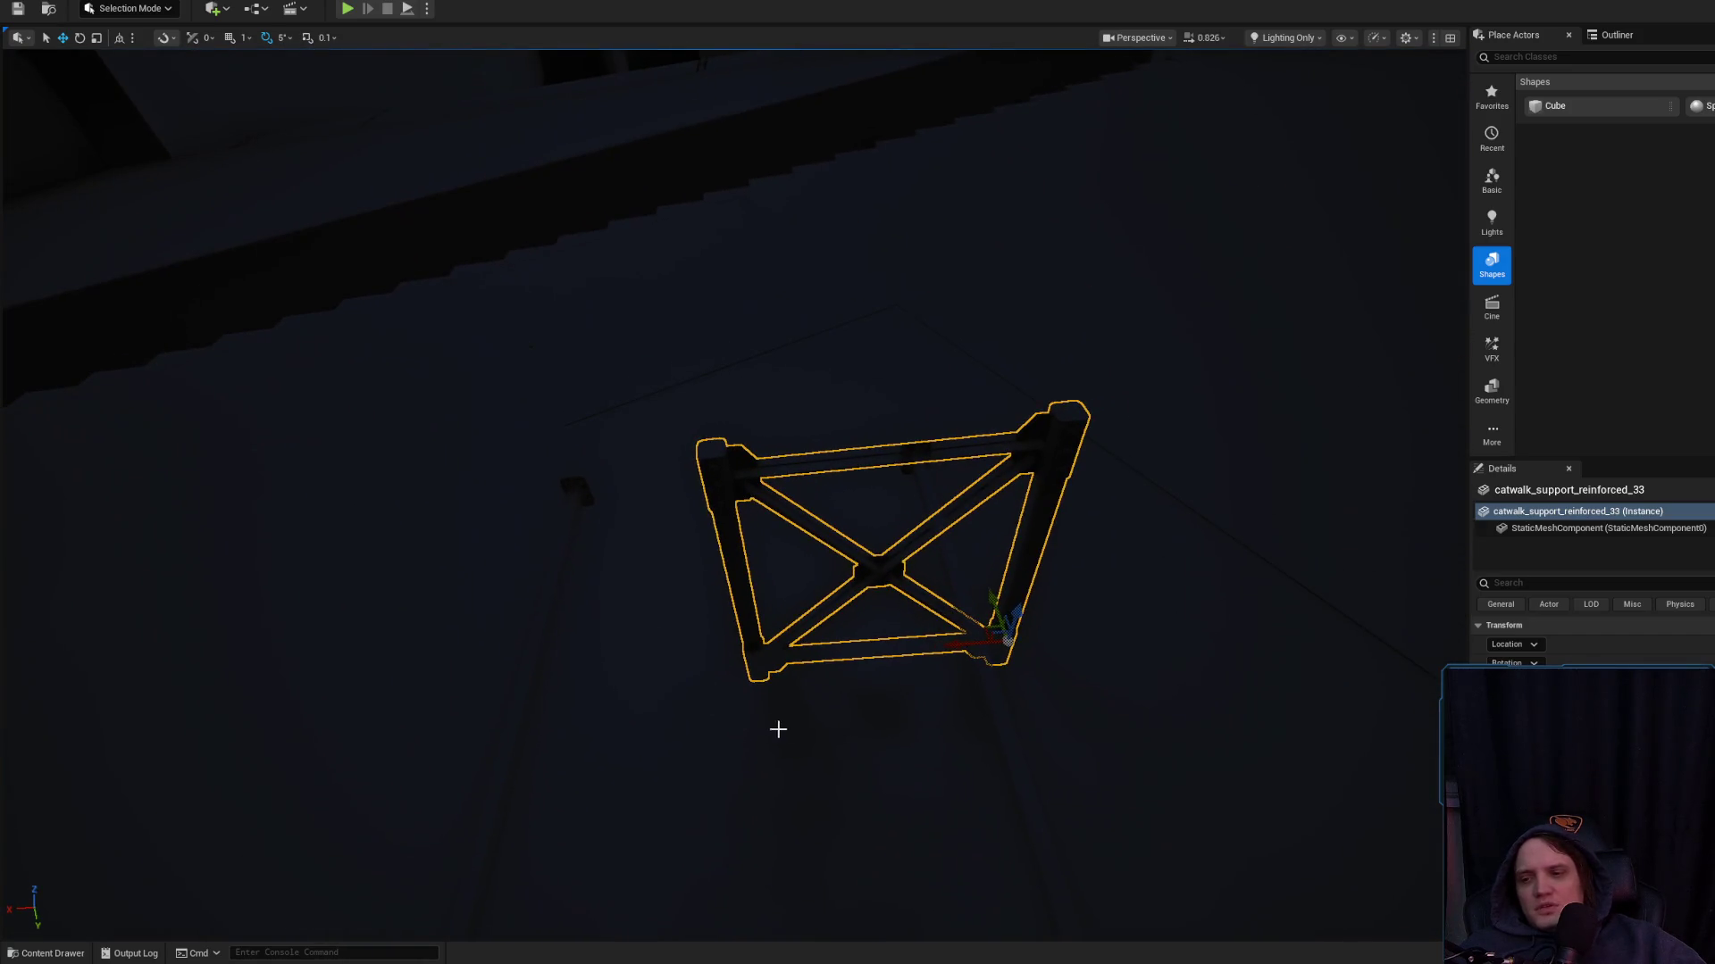
pyautogui.moveTo(949, 650)
pyautogui.mouseDown()
pyautogui.moveTo(847, 608)
pyautogui.moveTo(967, 425)
pyautogui.mouseUp()
pyautogui.click(967, 425)
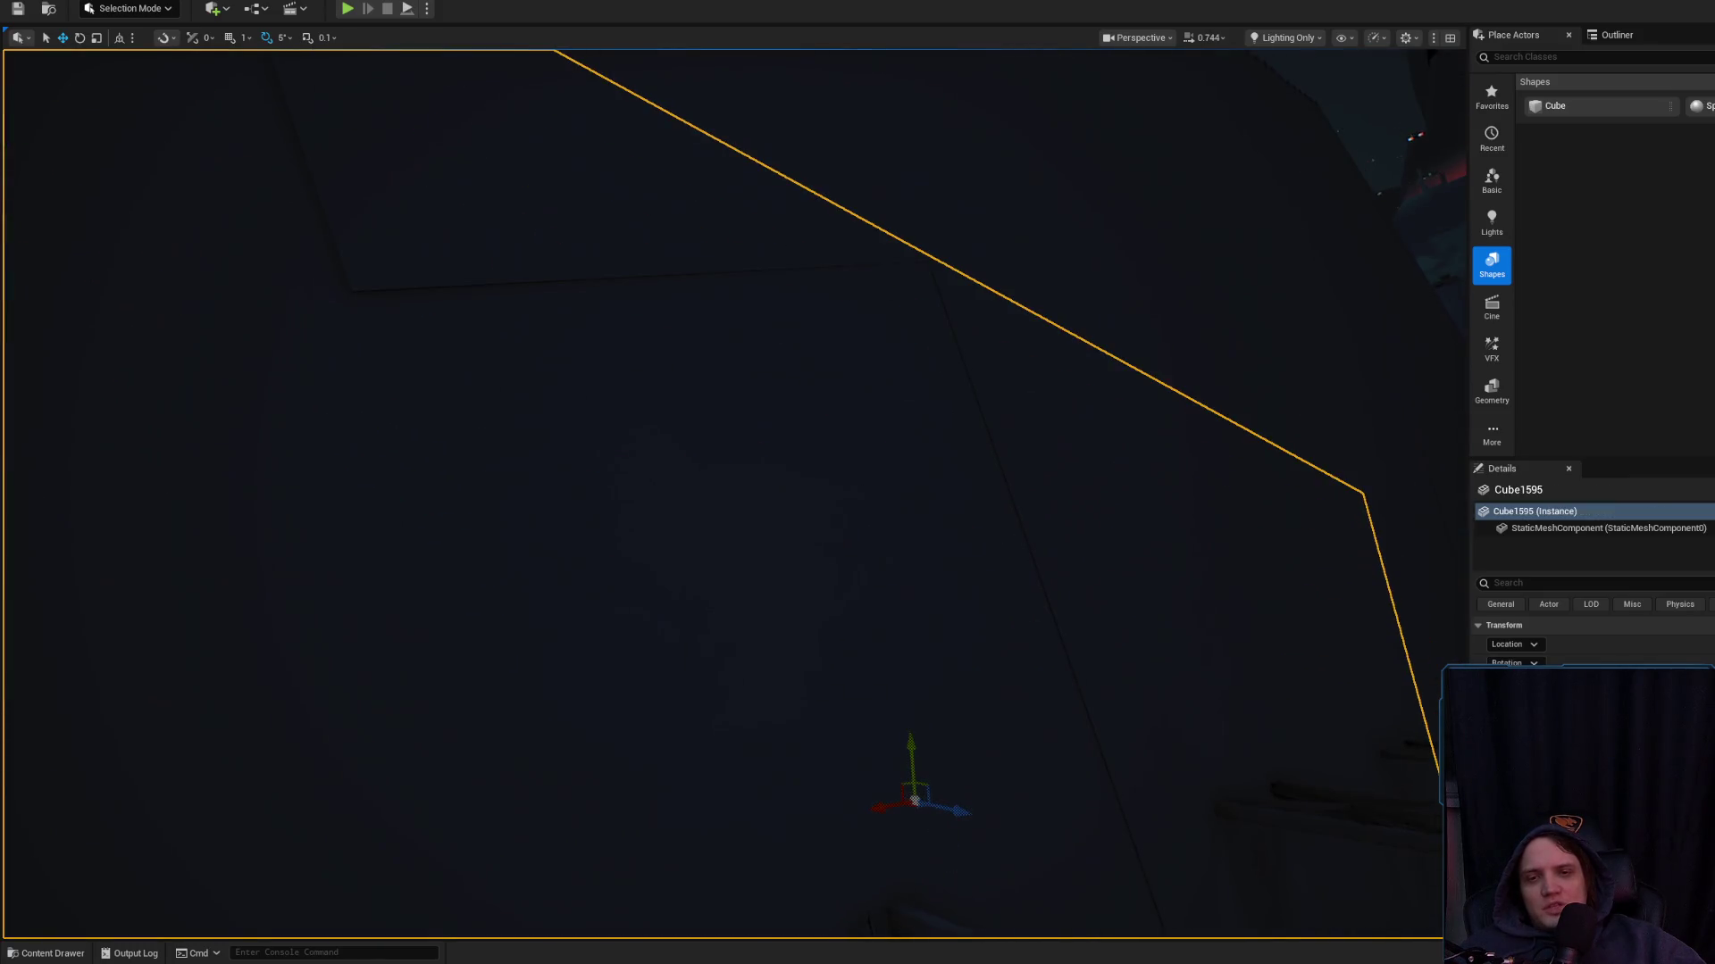
# Duplicate another reinforced support further left, nudge it into line, and select it
pyautogui.moveTo(968, 310); pyautogui.dragTo(758, 817)
pyautogui.click(757, 817)
pyautogui.moveTo(1069, 476); pyautogui.dragTo(1069, 476)
pyautogui.moveTo(1110, 358)
pyautogui.mouseDown()
pyautogui.moveTo(594, 337)
pyautogui.moveTo(607, 326)
pyautogui.moveTo(726, 452)
pyautogui.moveTo(802, 695)
pyautogui.moveTo(744, 690)
pyautogui.mouseUp()
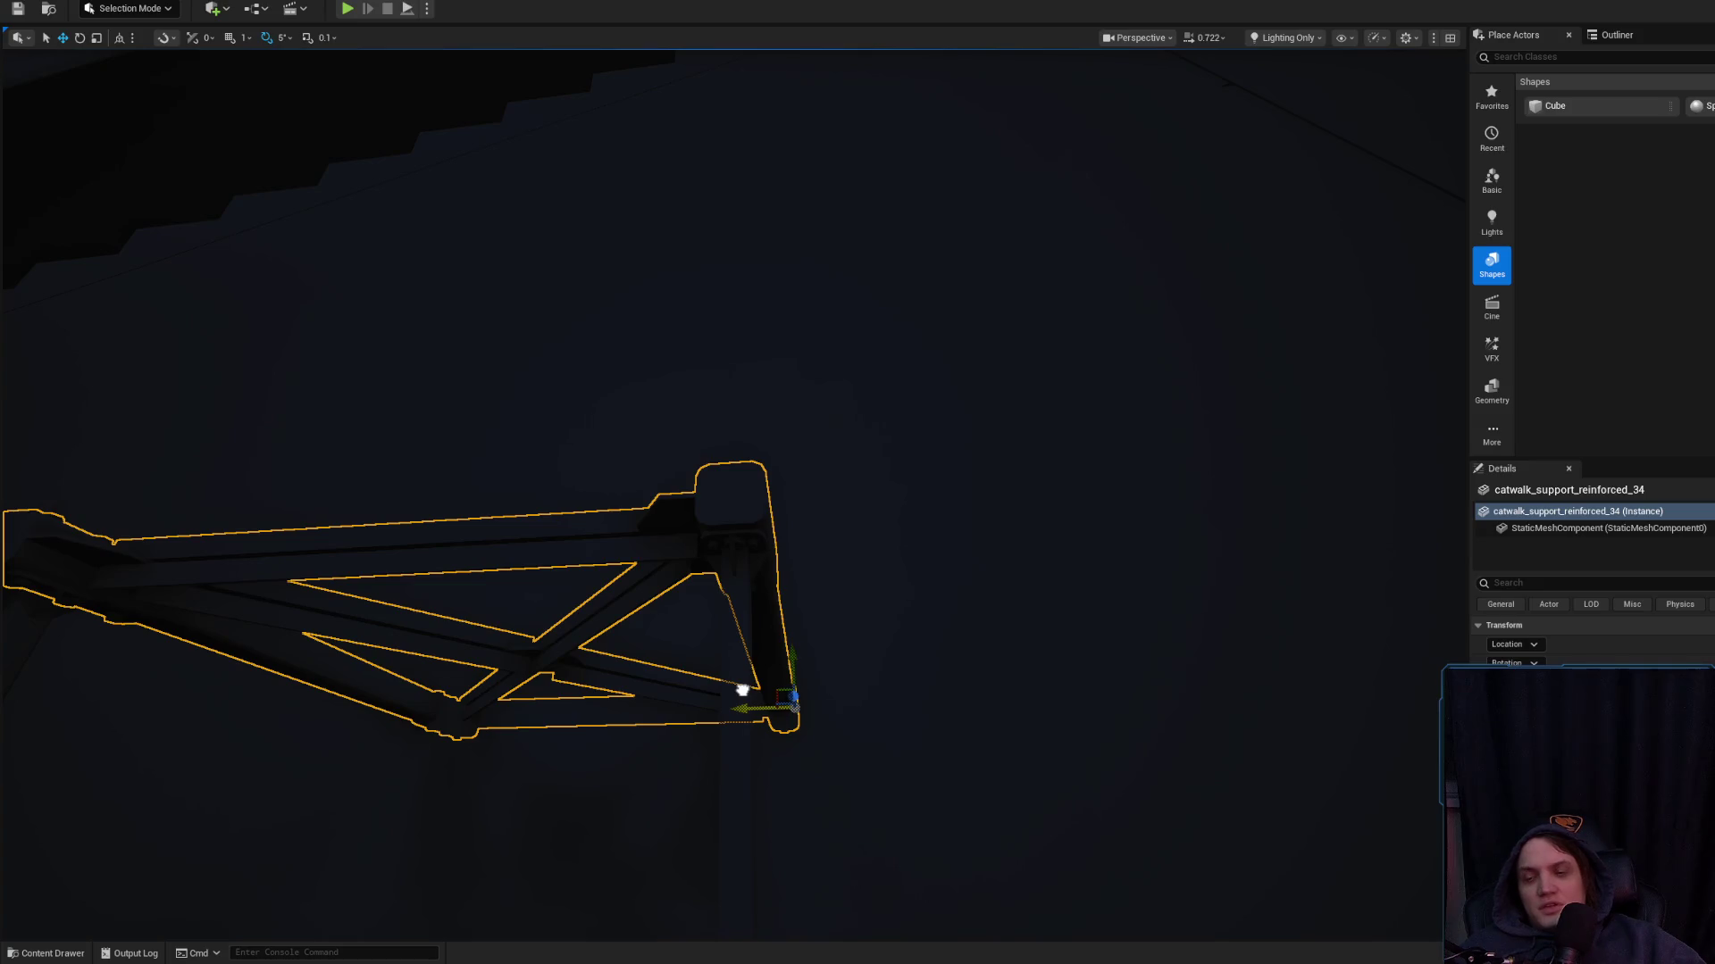
pyautogui.moveTo(741, 689); pyautogui.dragTo(742, 689)
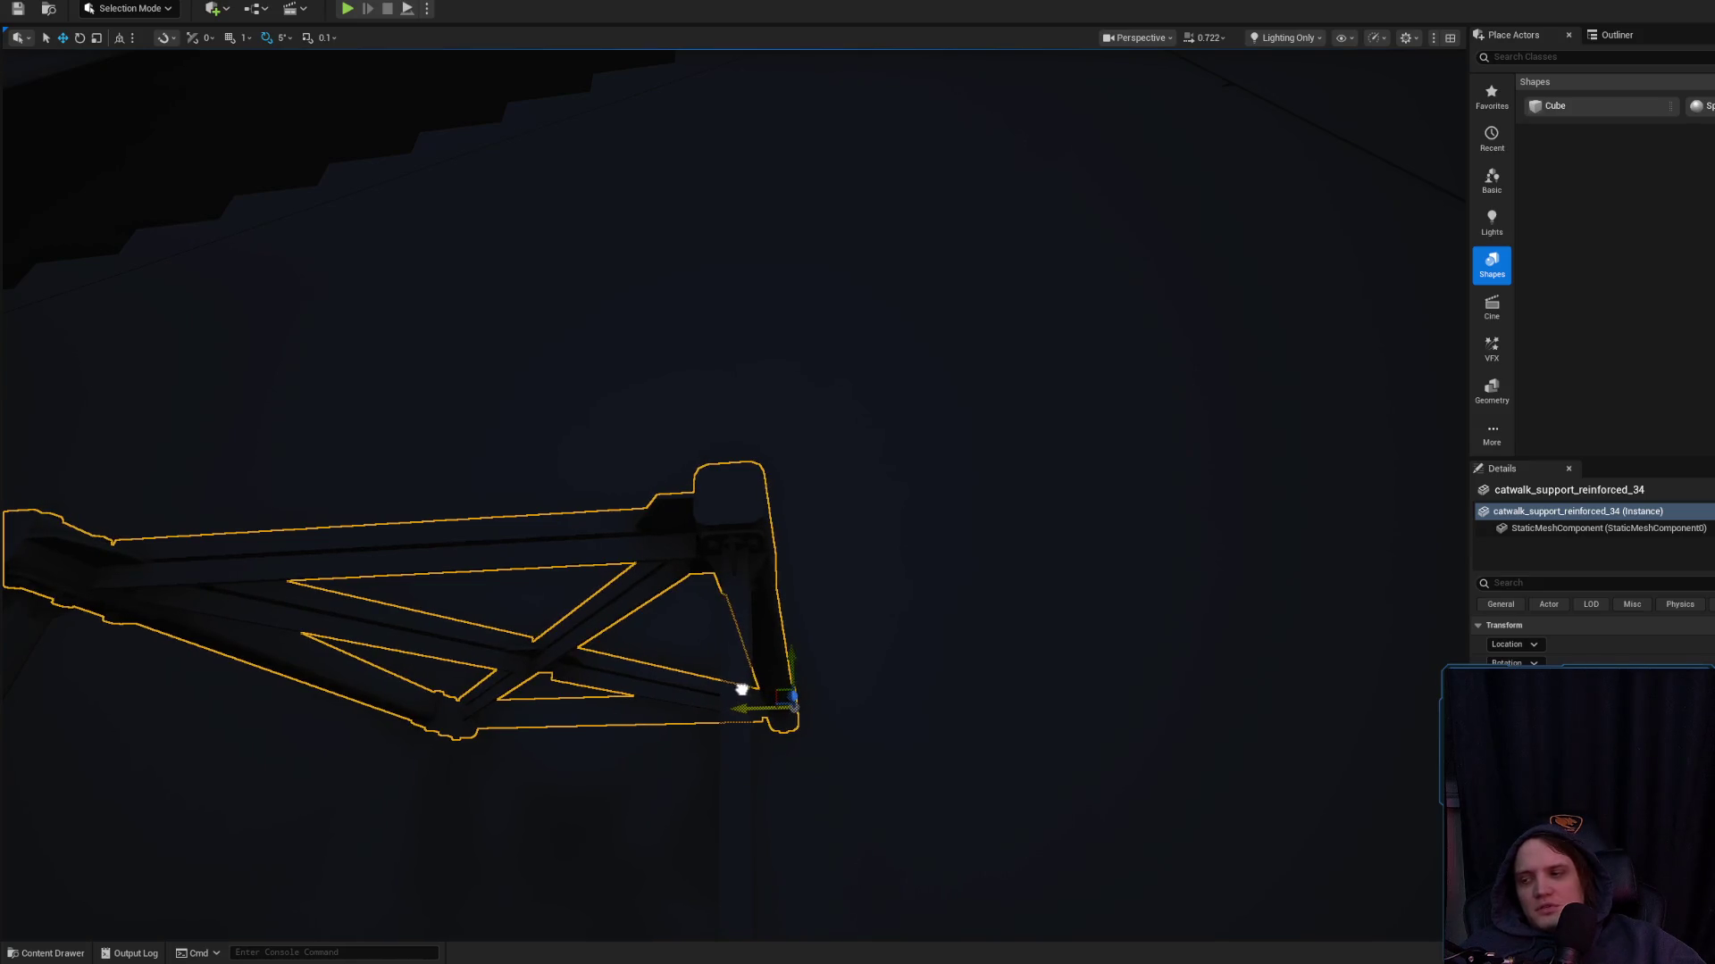
pyautogui.press('Escape')
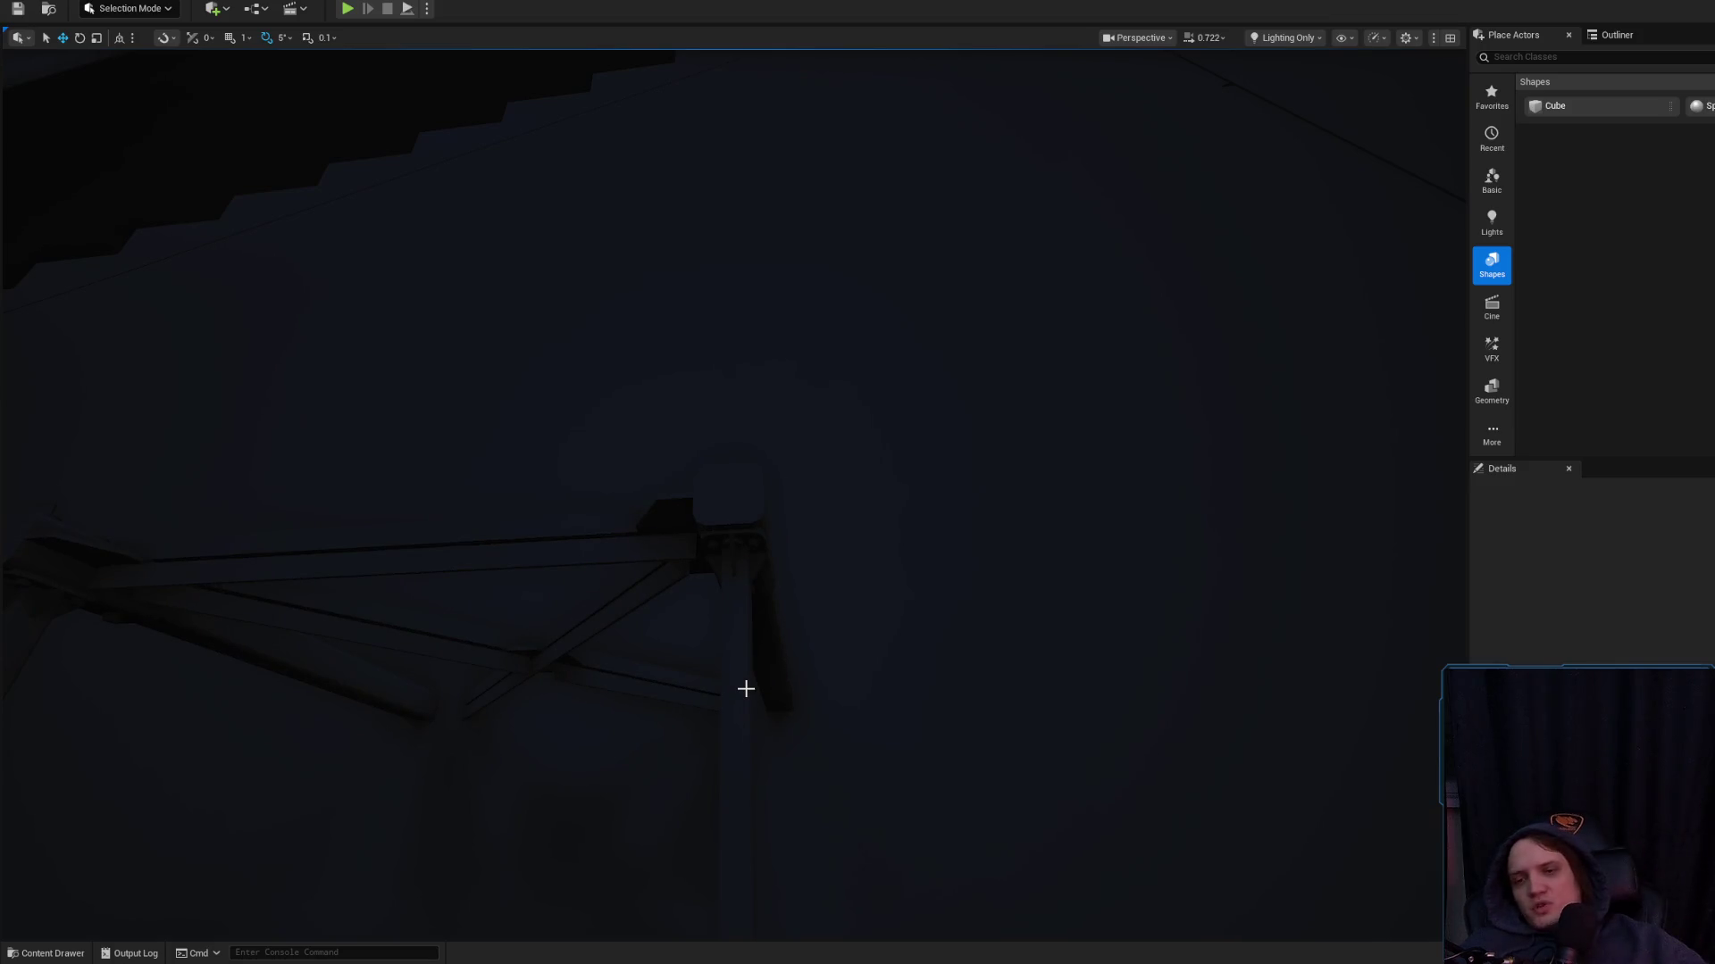
pyautogui.moveTo(746, 688)
pyautogui.mouseDown()
pyautogui.moveTo(776, 688)
pyautogui.moveTo(776, 706)
pyautogui.mouseUp()
pyautogui.click(603, 489)
pyautogui.moveTo(604, 488); pyautogui.dragTo(609, 409)
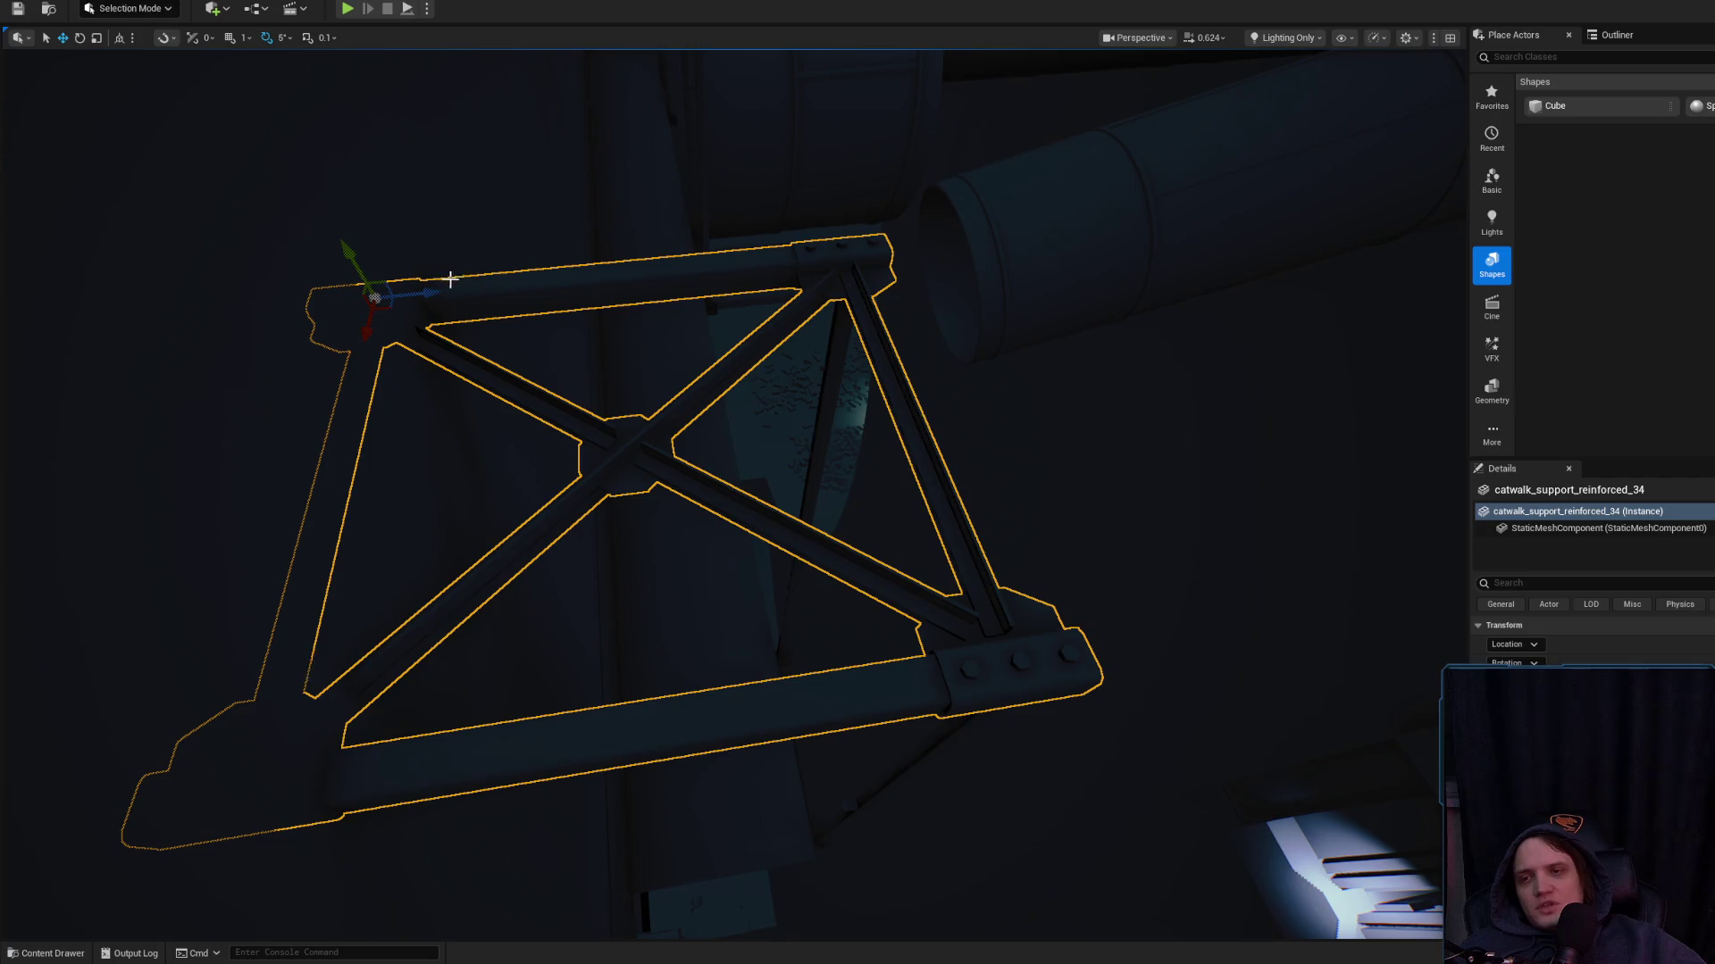
# Move catwalk_support_reinforced_34 right toward the large pipes, toggling scale and move tools
pyautogui.moveTo(450, 279)
pyautogui.mouseDown()
pyautogui.moveTo(516, 306)
pyautogui.moveTo(501, 312)
pyautogui.mouseUp()
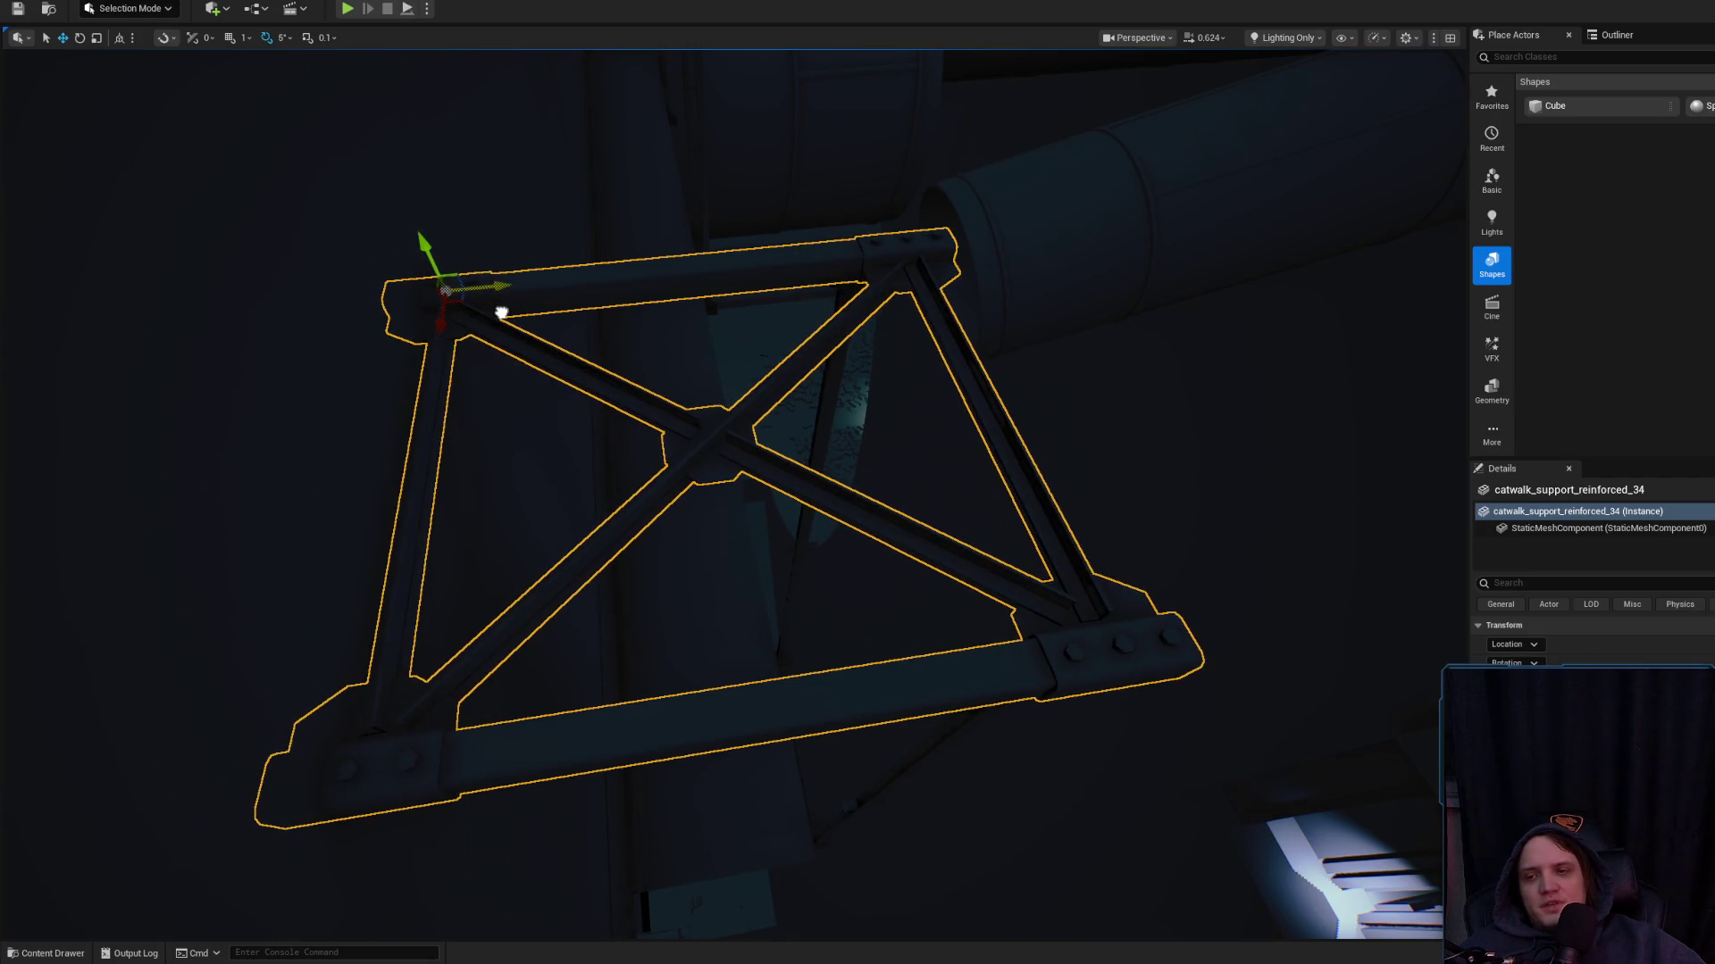
pyautogui.press('r')
pyautogui.scroll(3, 661, 382)
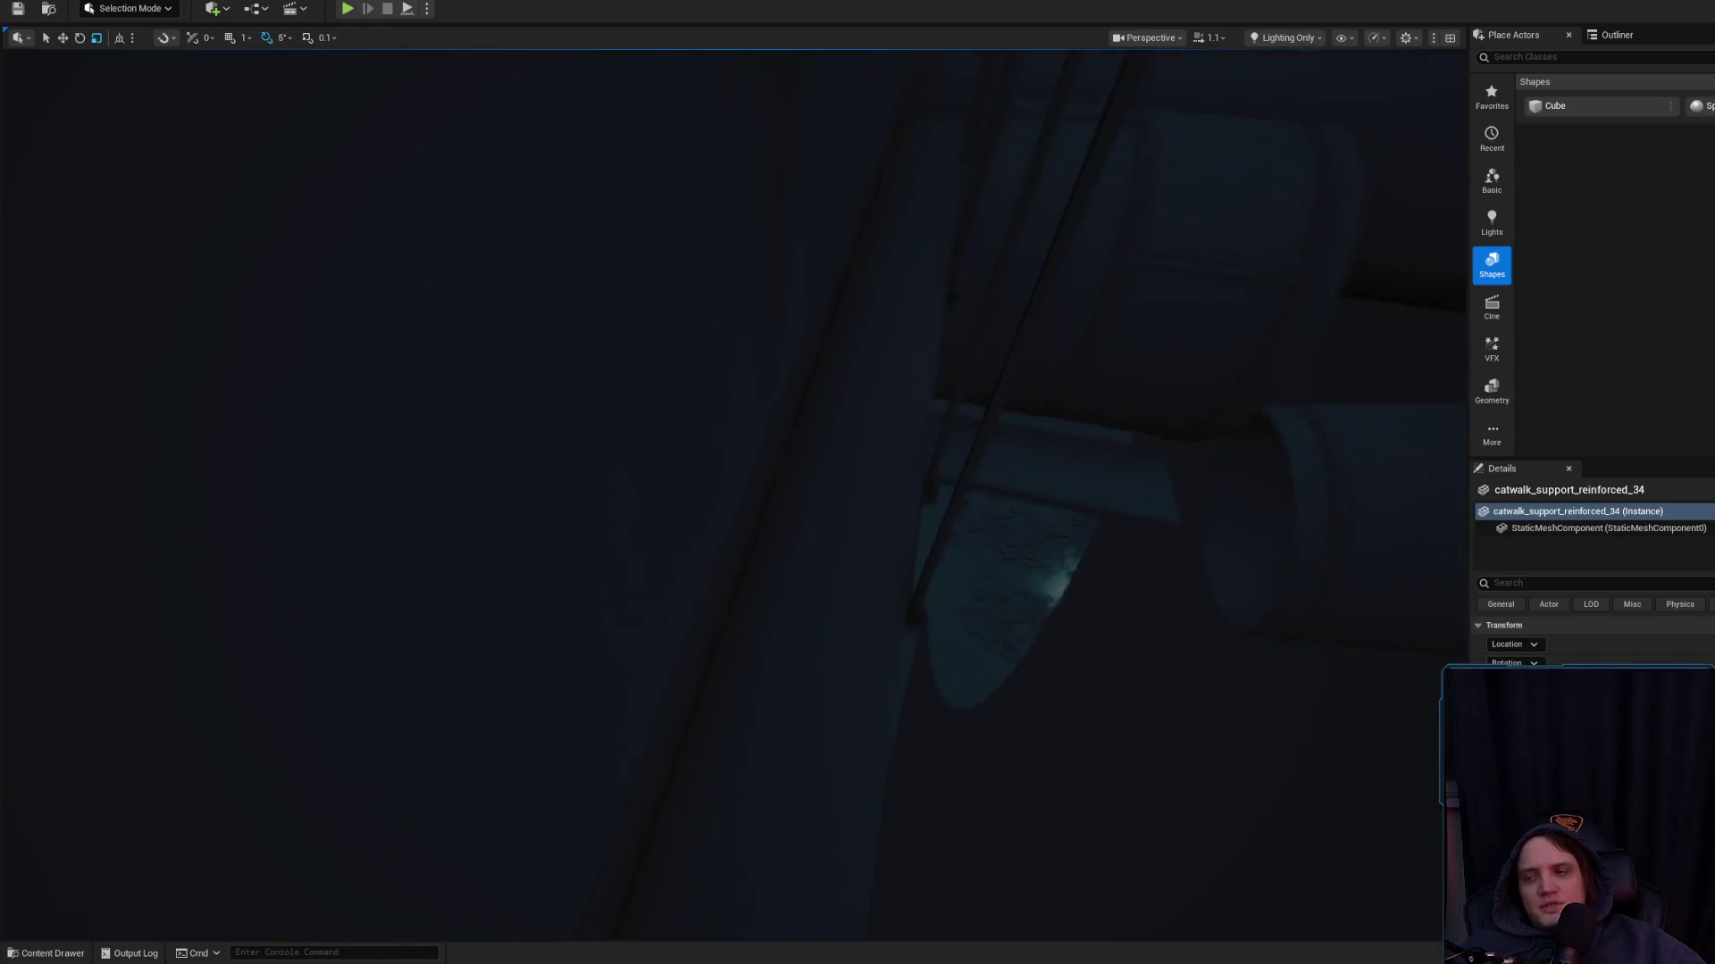
pyautogui.scroll(3, 658, 387)
pyautogui.press('w')
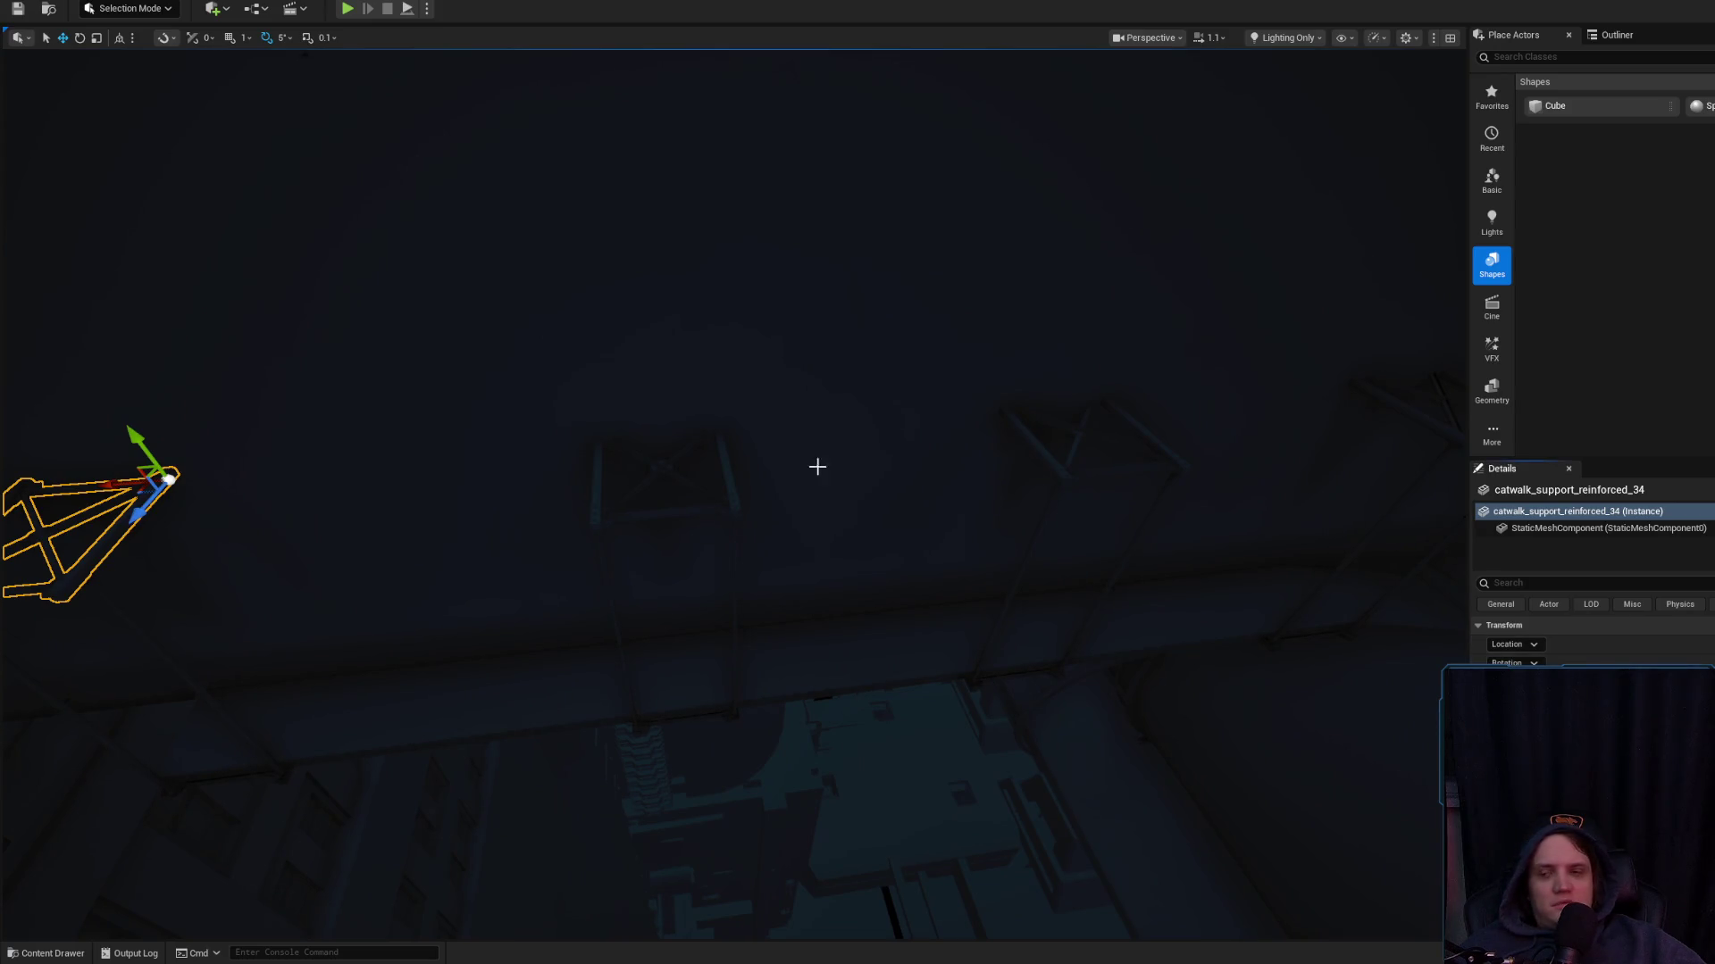
pyautogui.moveTo(140, 83)
pyautogui.mouseDown()
pyautogui.moveTo(205, 67)
pyautogui.moveTo(140, 83)
pyautogui.mouseUp()
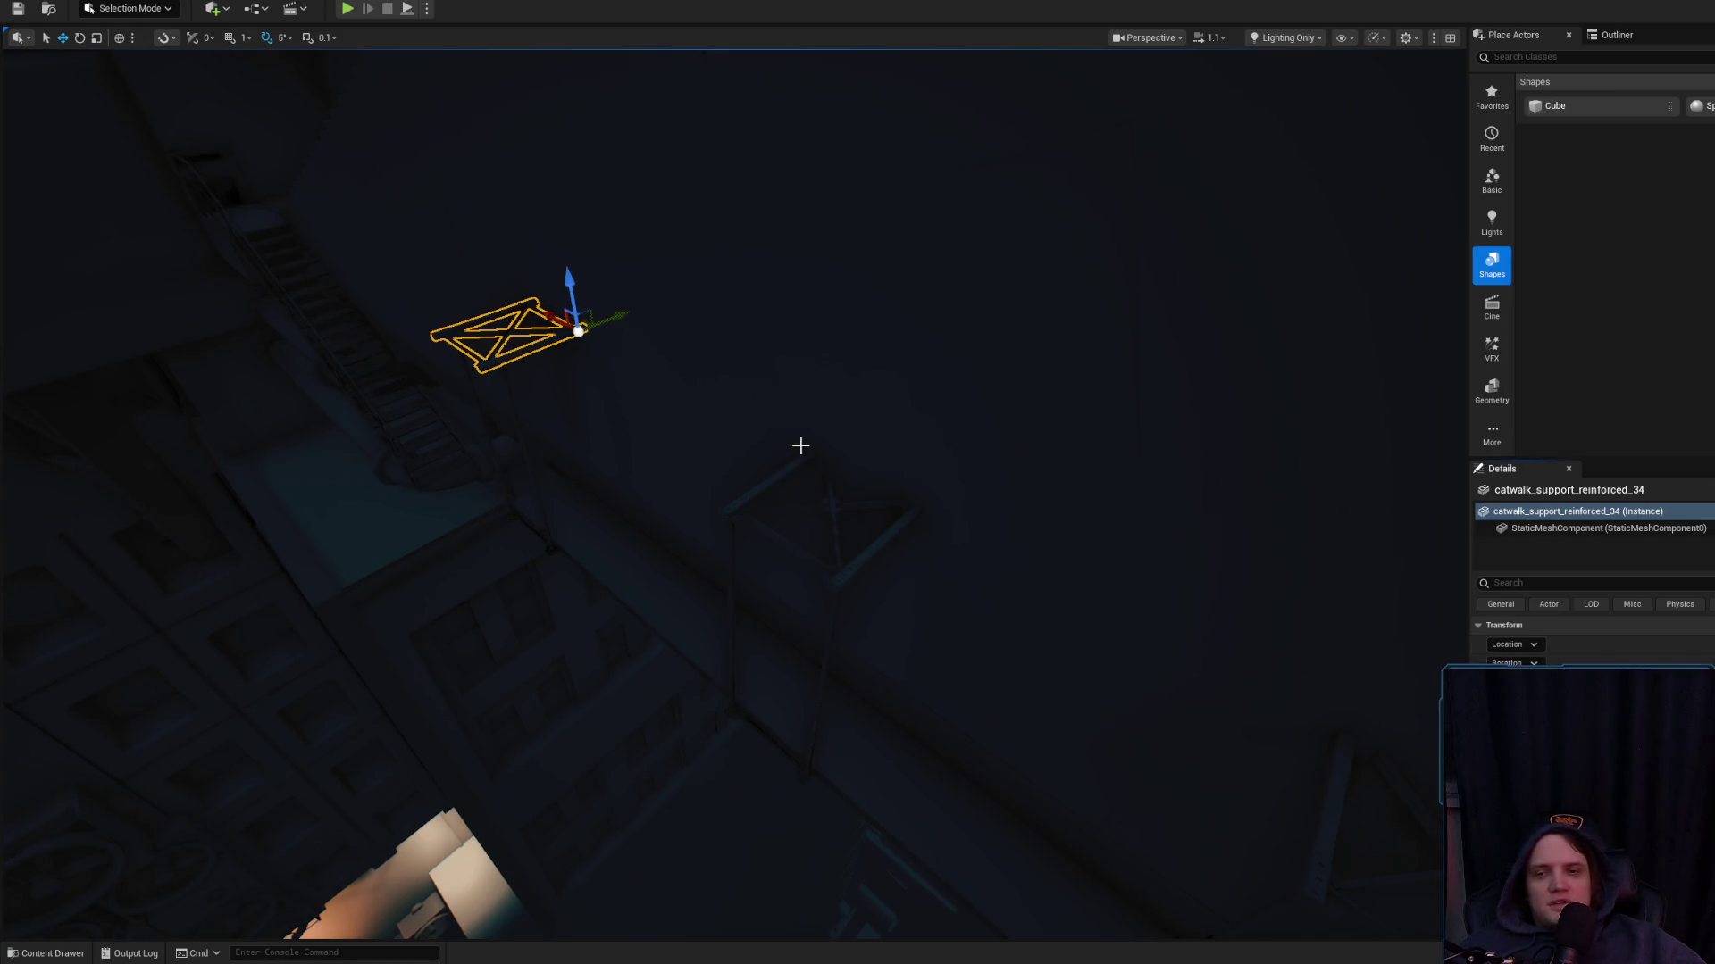
pyautogui.hotkey('ctrl', 'v')
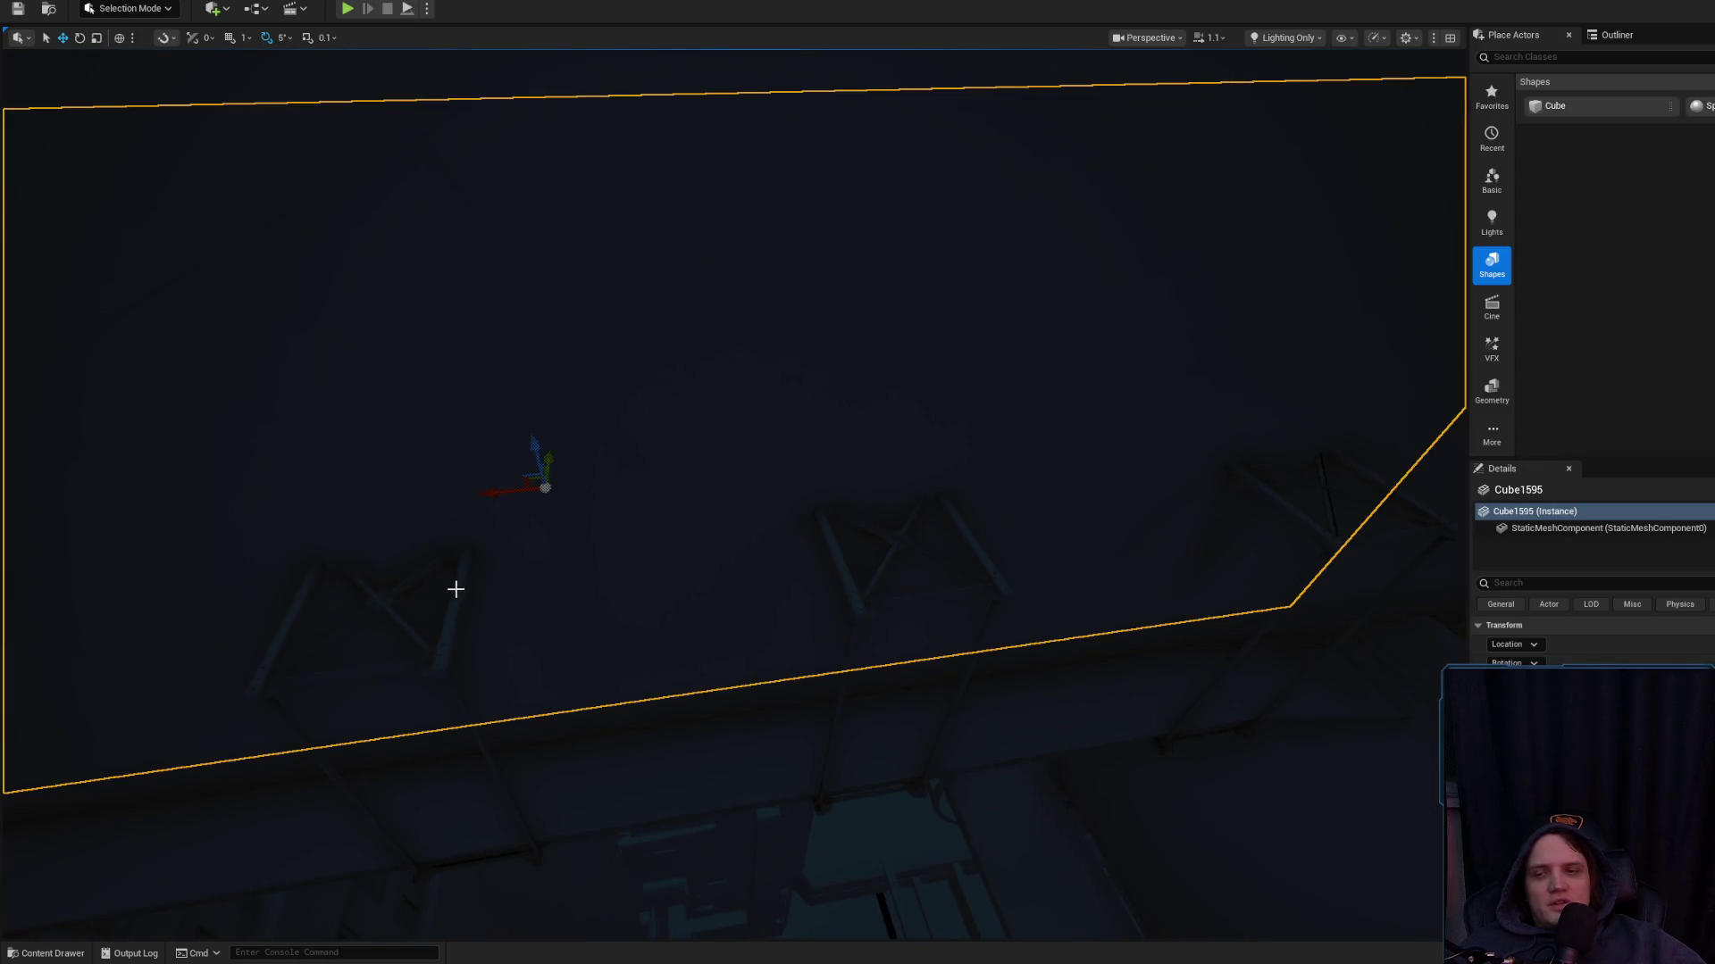
# Select catwalk_support_reinforced_33 plus a second support, fly to them, and switch to Rotate
pyautogui.click(455, 590)
pyautogui.keyDown('ctrl'); pyautogui.click(968, 539); pyautogui.keyUp('ctrl')
pyautogui.moveTo(969, 539); pyautogui.dragTo(812, 544)
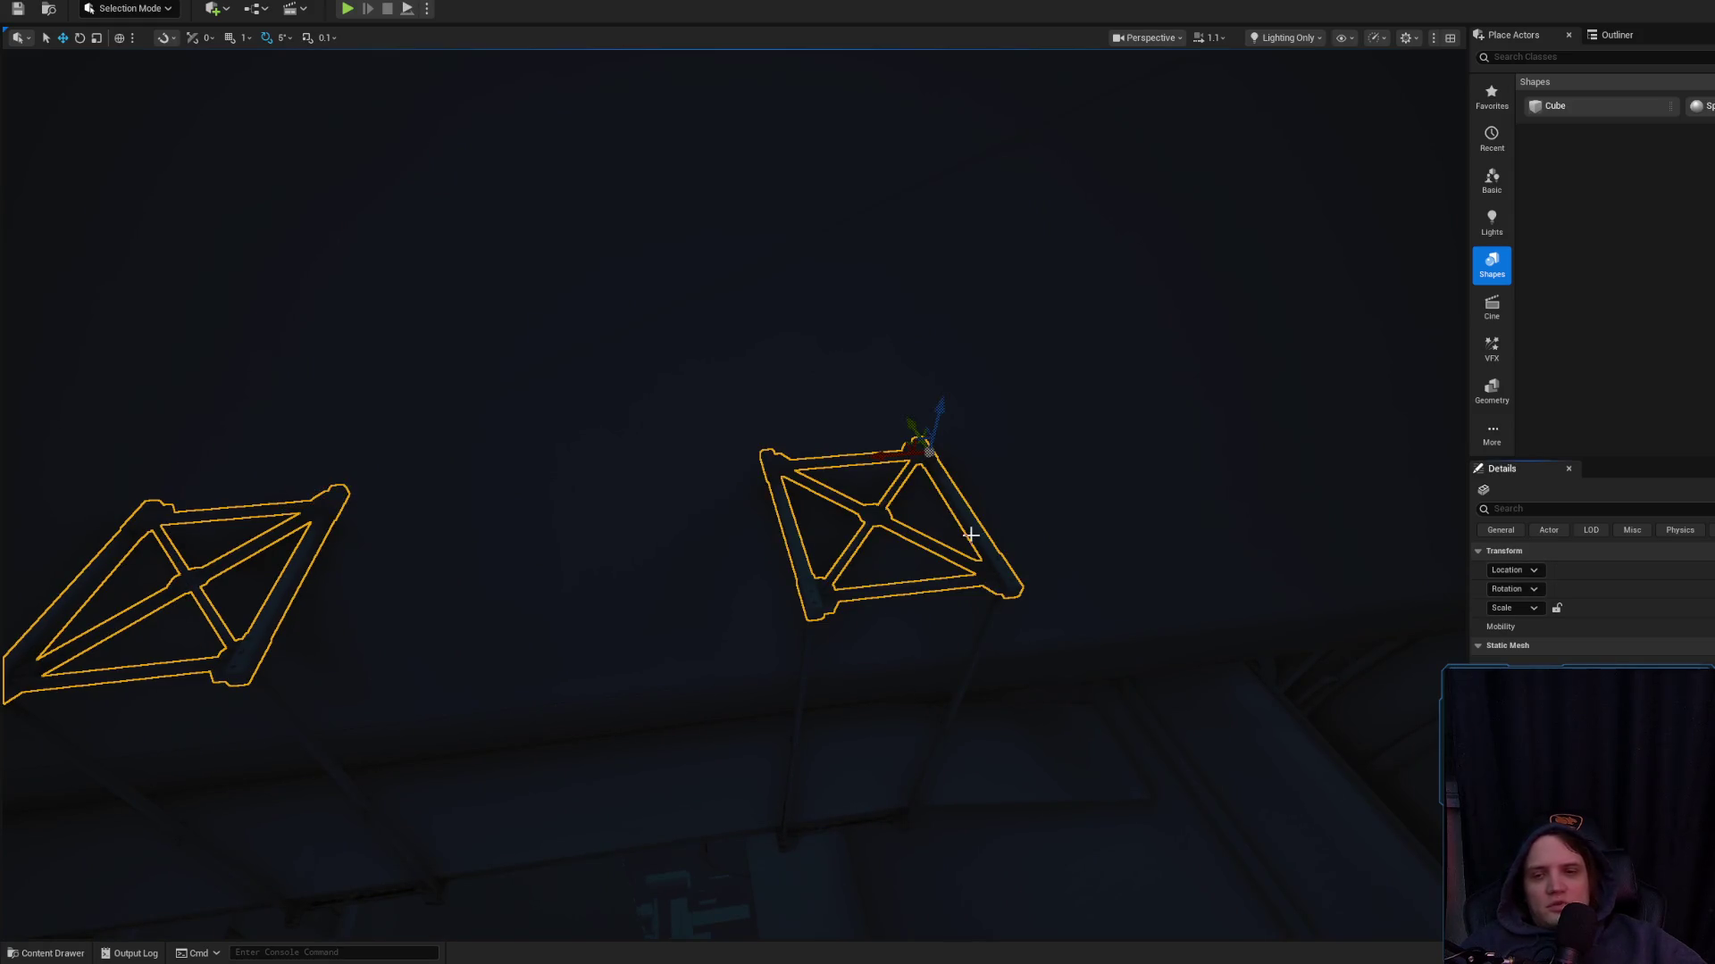
pyautogui.moveTo(971, 534); pyautogui.dragTo(949, 591)
pyautogui.scroll(-2, 950, 592)
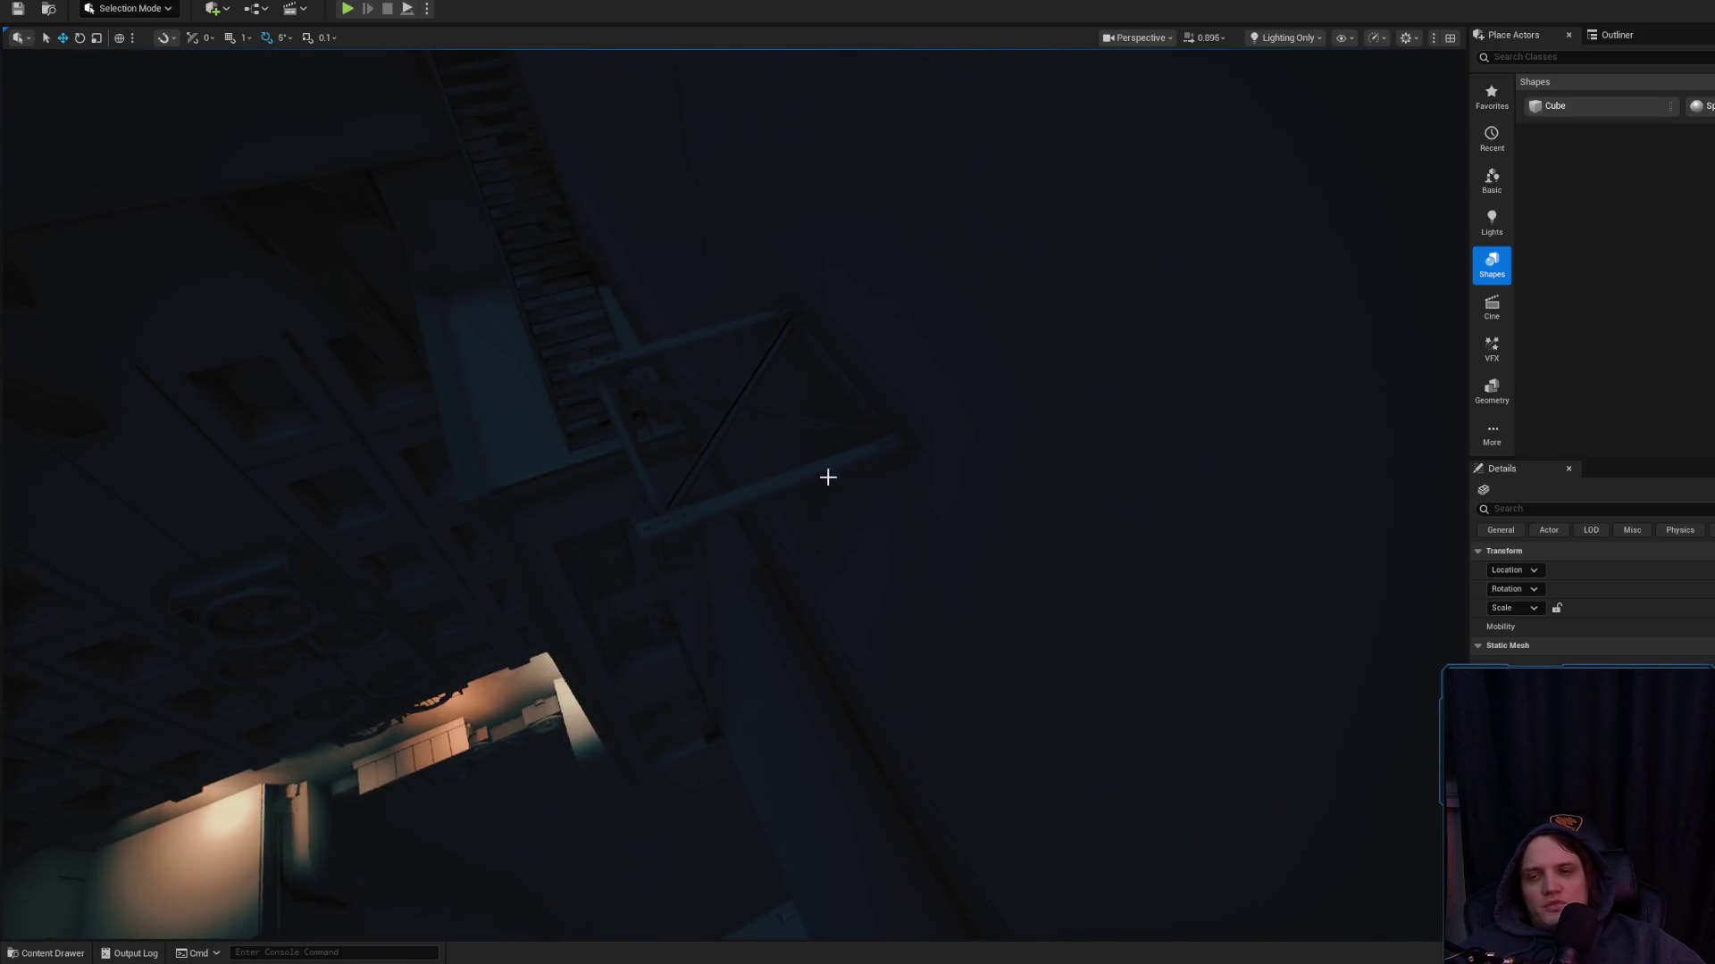
pyautogui.scroll(-2, 820, 465)
pyautogui.moveTo(820, 465); pyautogui.dragTo(813, 457)
pyautogui.scroll(-2, 820, 465)
pyautogui.press('e')
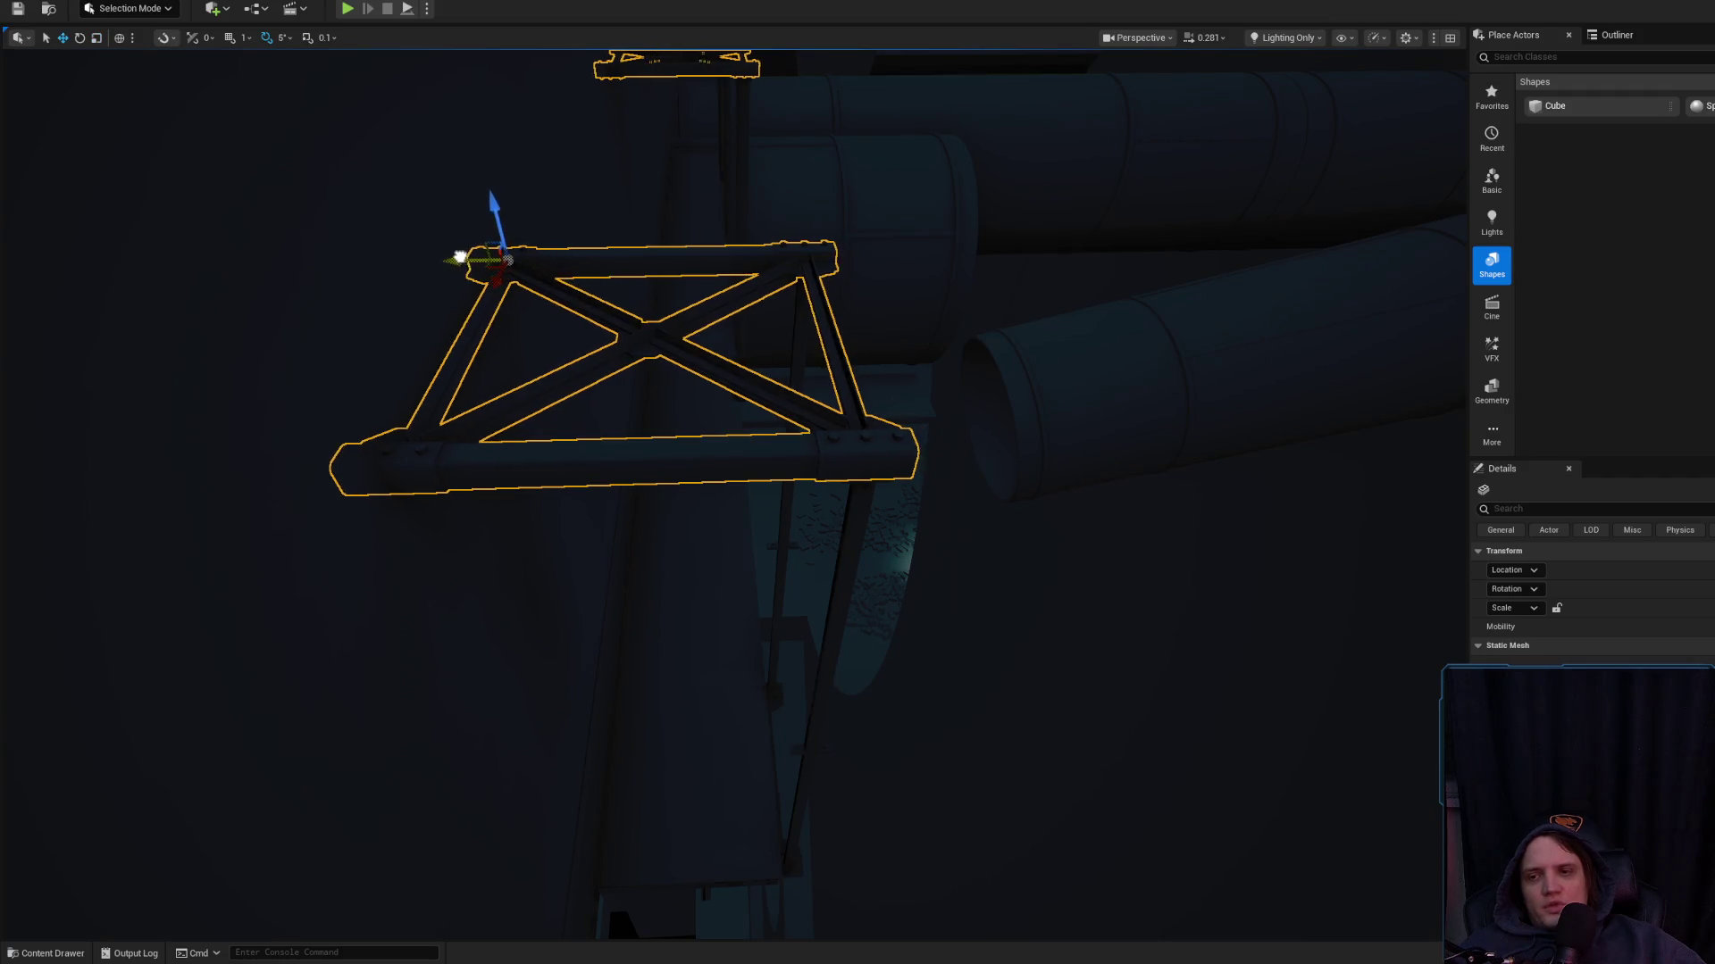
pyautogui.scroll(-2, 732, 483)
pyautogui.moveTo(732, 482); pyautogui.dragTo(733, 483)
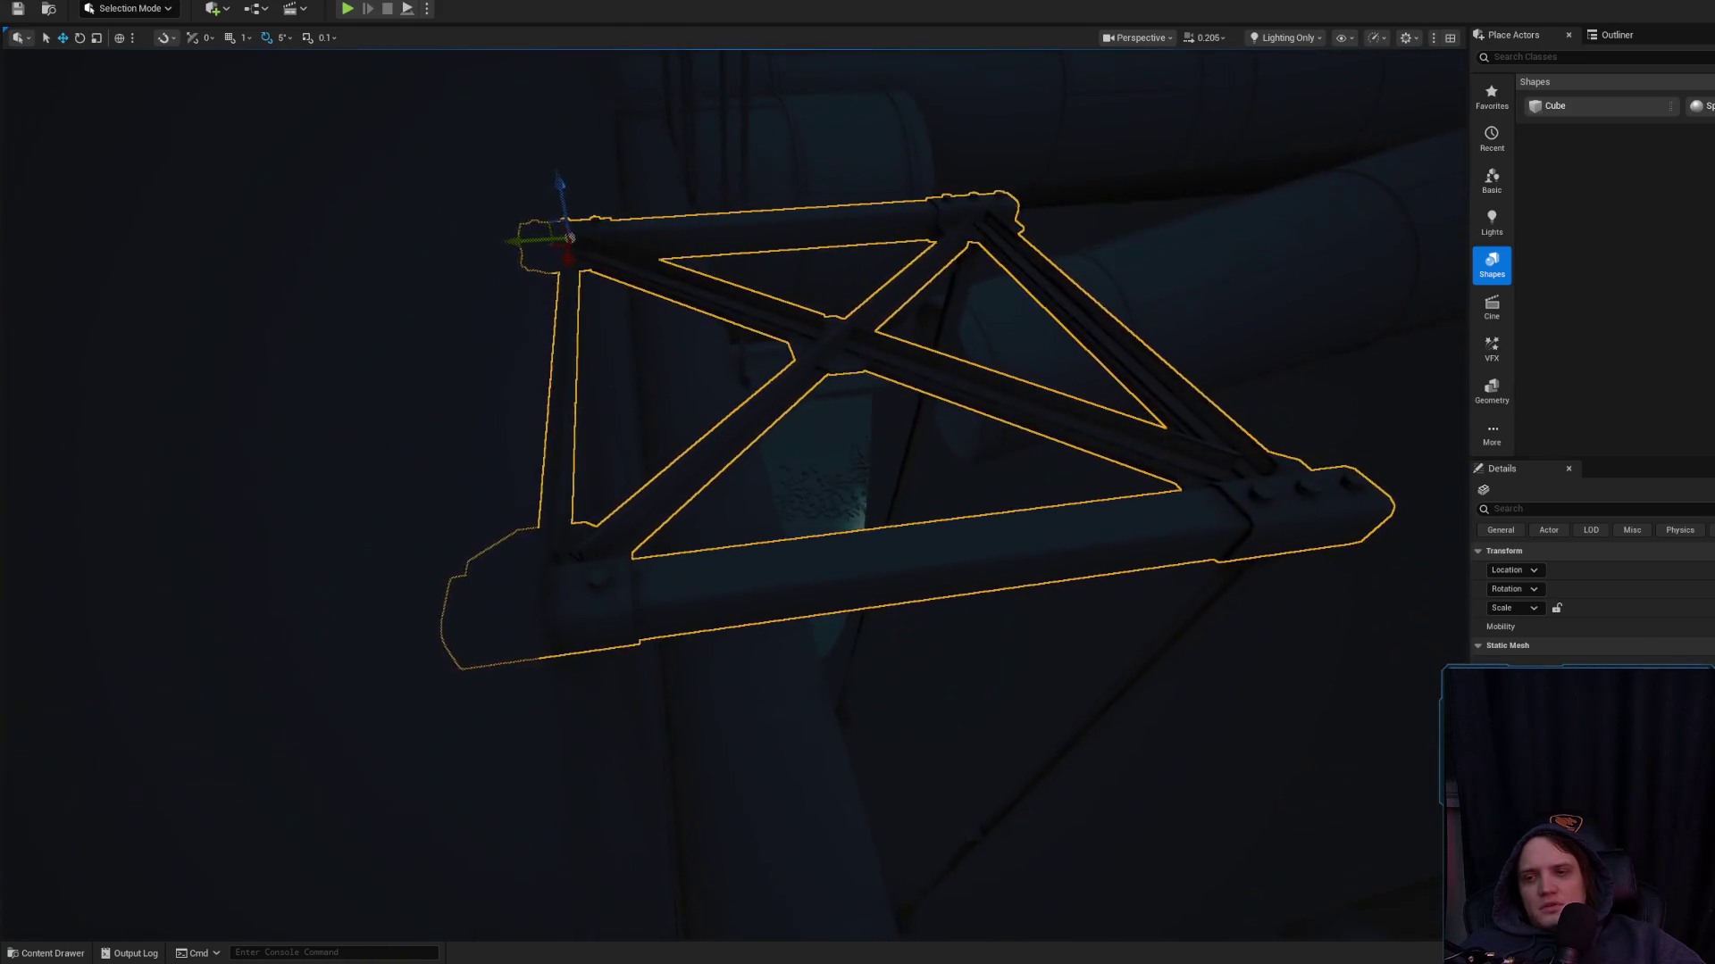
pyautogui.moveTo(821, 402)
pyautogui.mouseDown()
pyautogui.moveTo(796, 512)
pyautogui.moveTo(804, 595)
pyautogui.mouseUp()
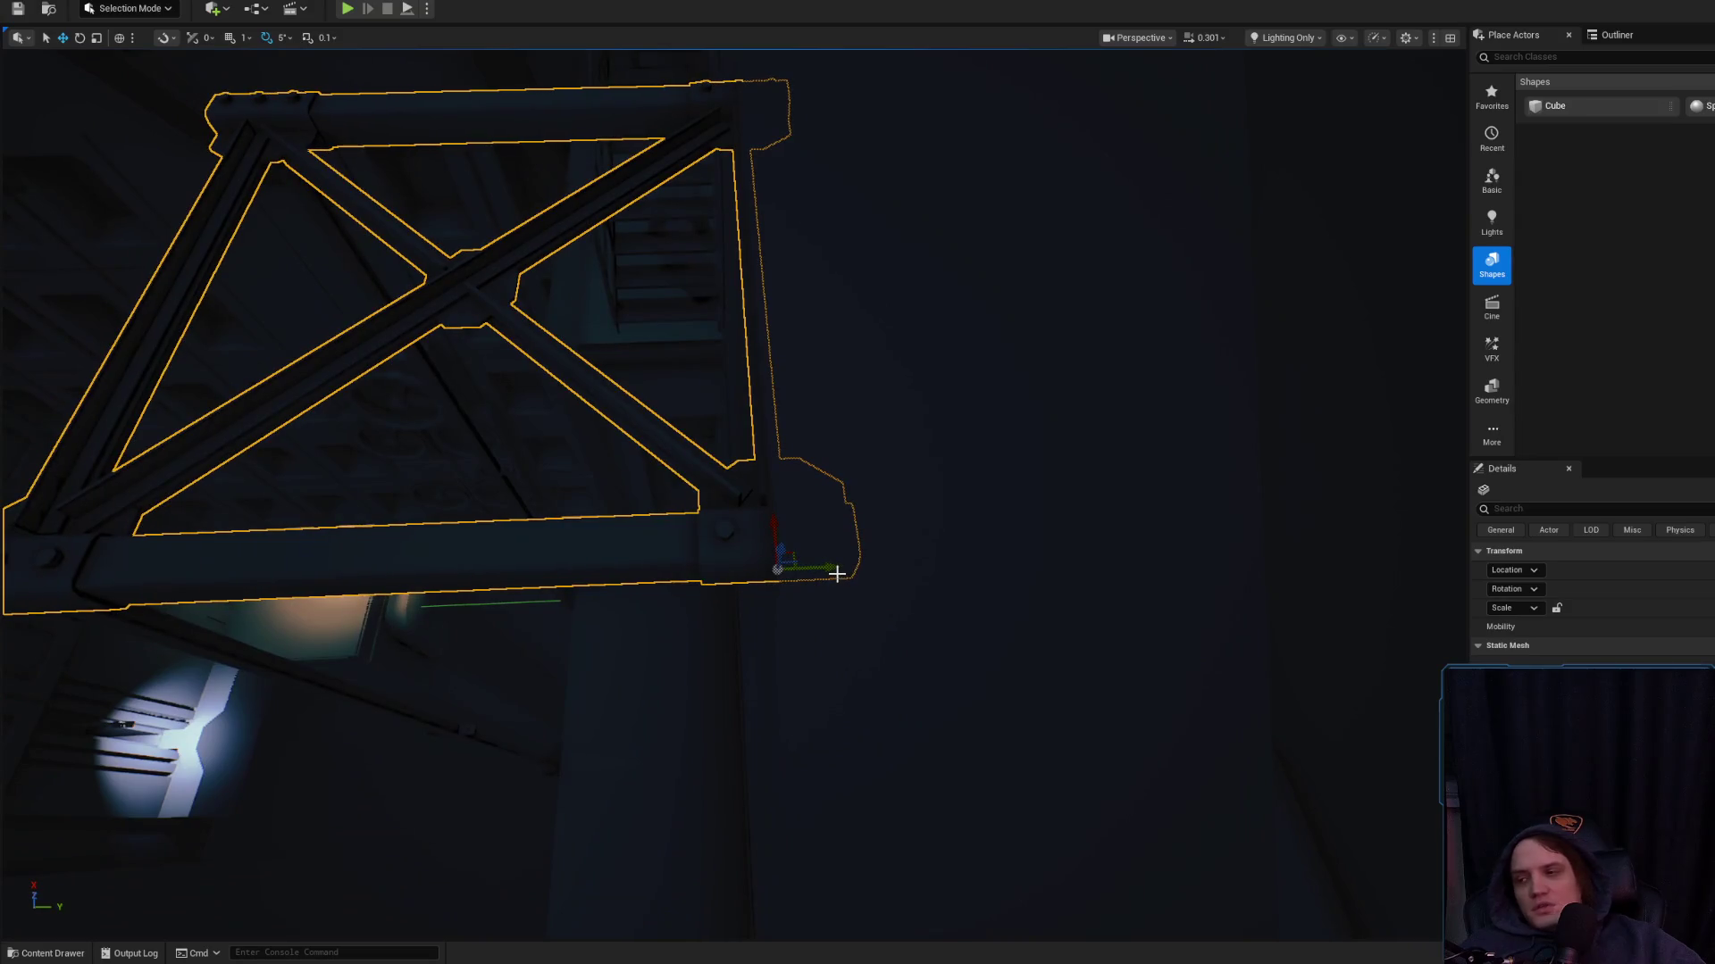
pyautogui.scroll(2, 836, 572)
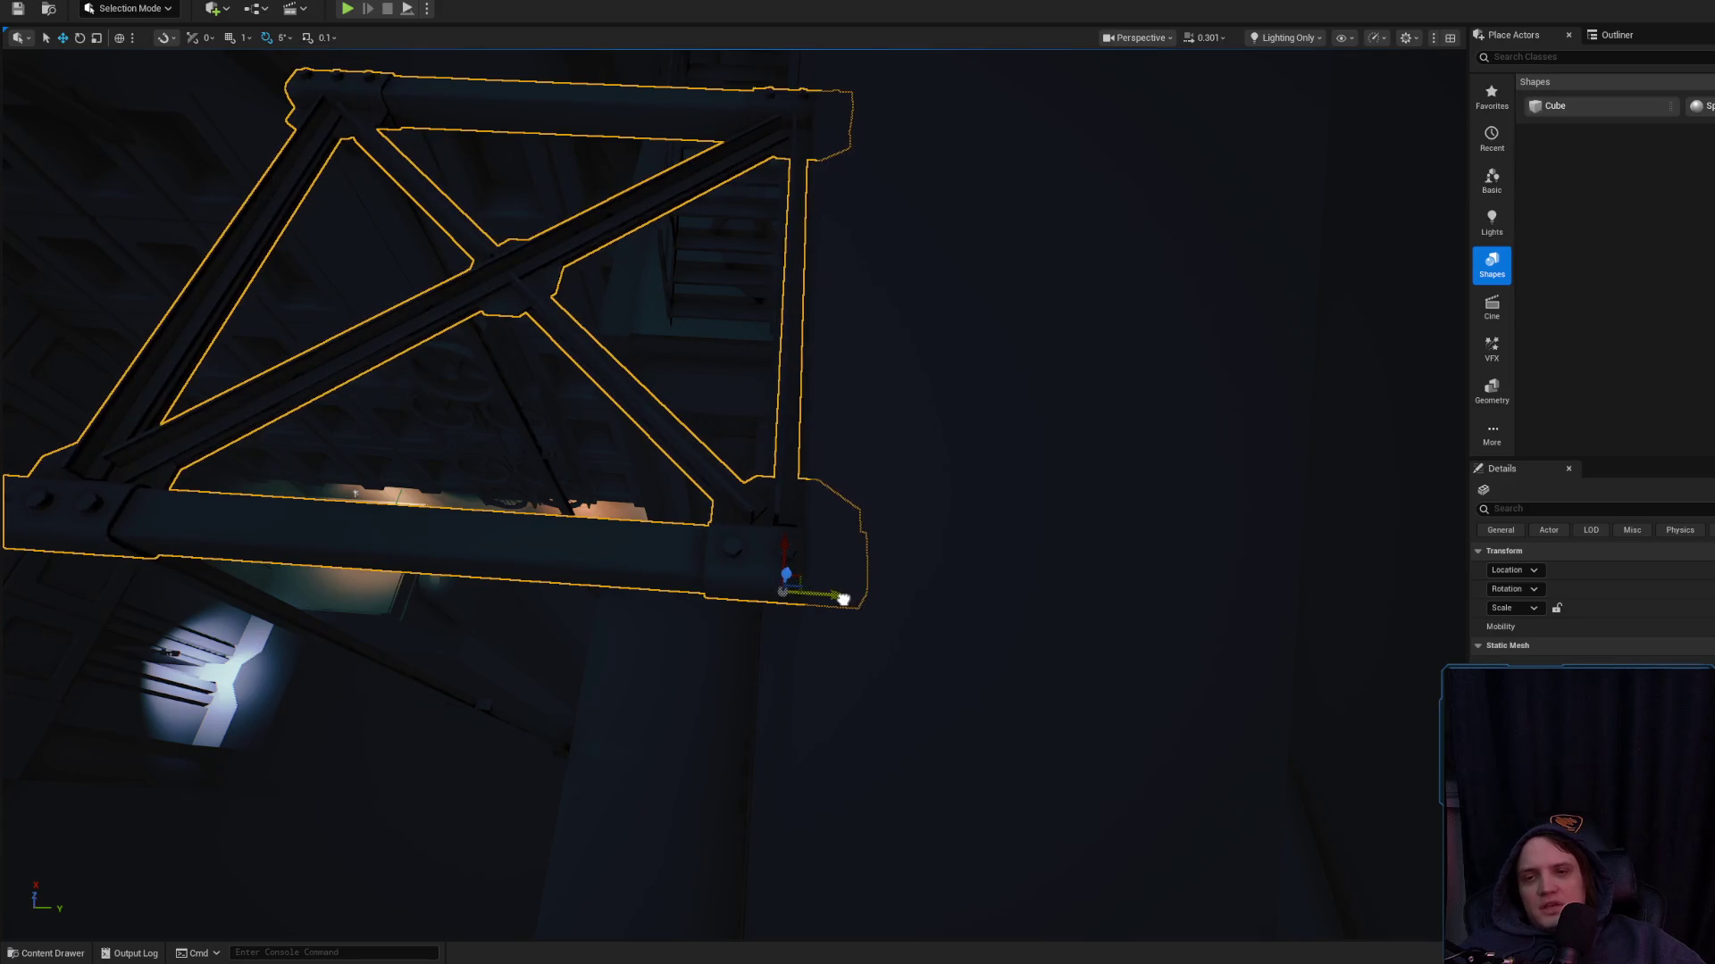
pyautogui.click(820, 506)
pyautogui.hotkey('ctrl', 'z')
pyautogui.press('f')
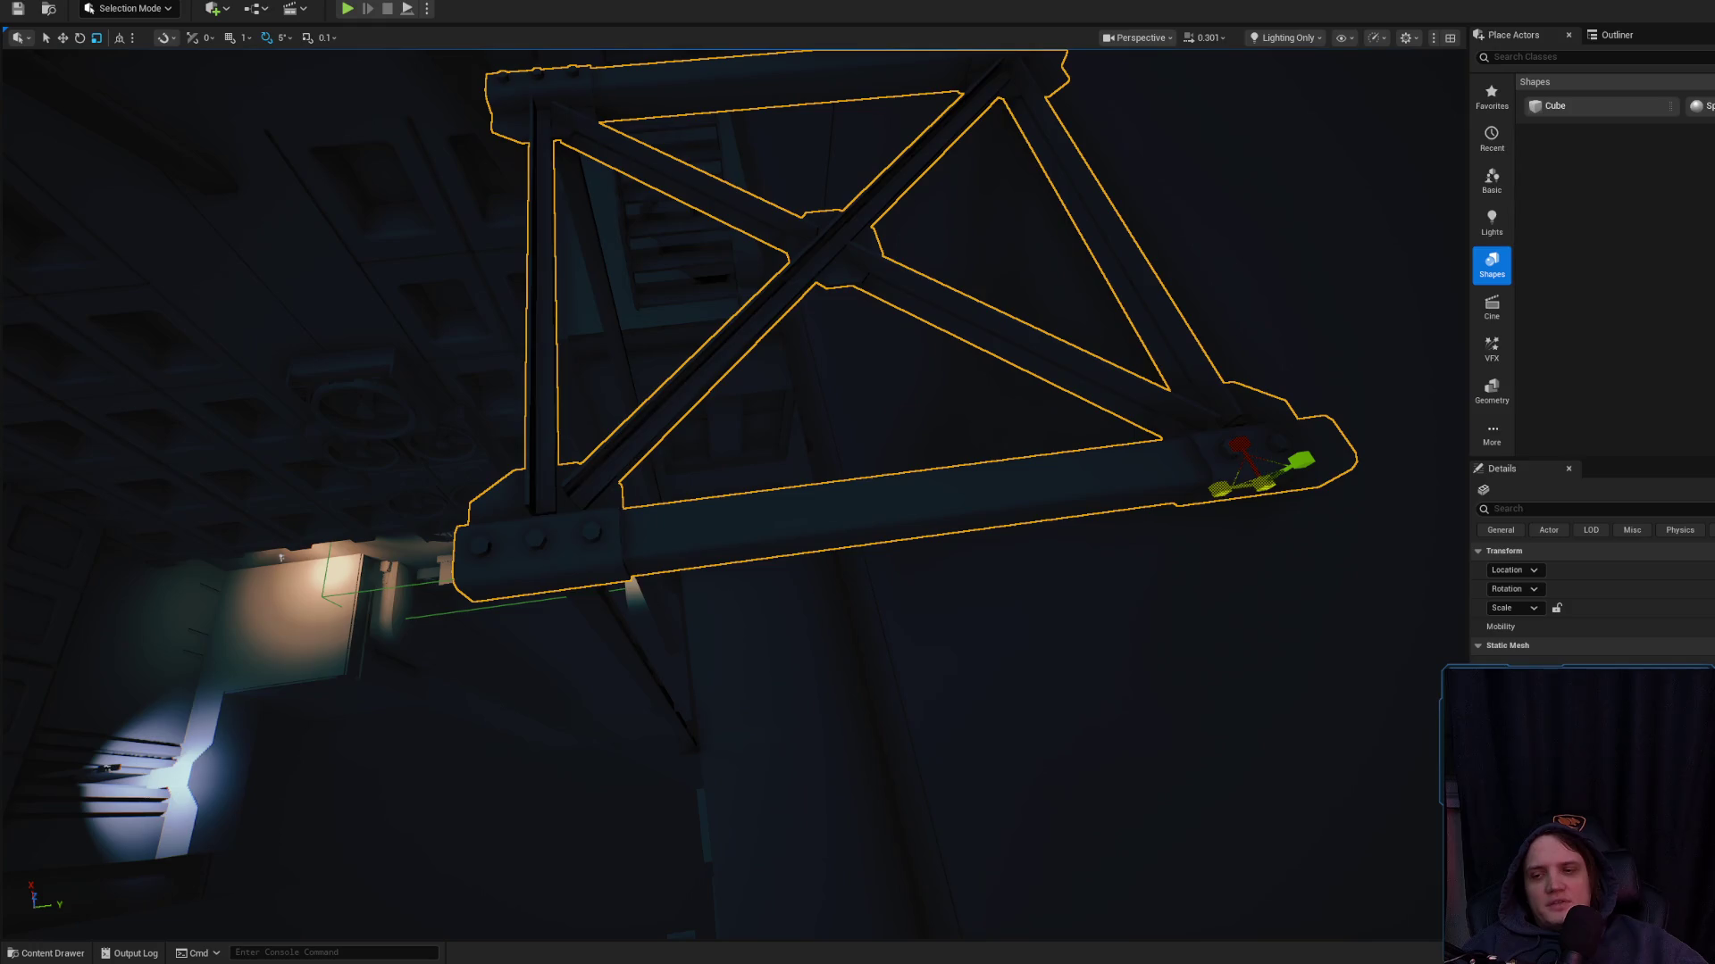
pyautogui.click(1139, 515)
pyautogui.moveTo(926, 493); pyautogui.dragTo(926, 490)
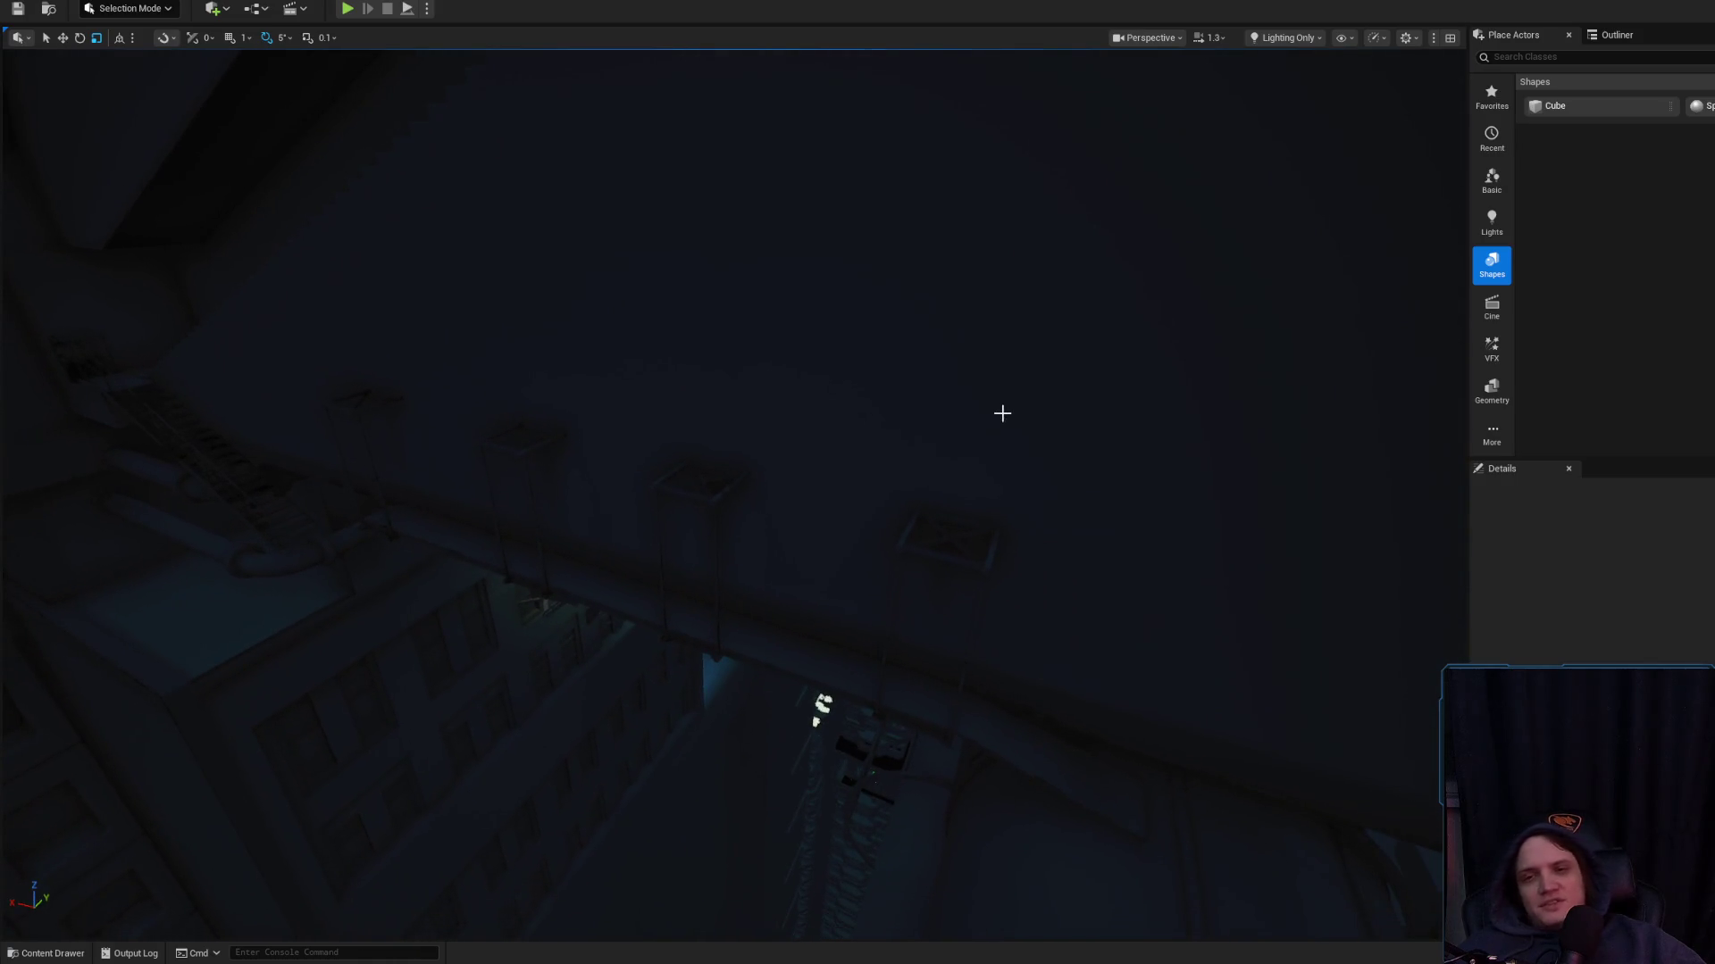
# Add a Directional Light to the level, delete it again, then bring up the viewport view-mode list
pyautogui.moveTo(922, 566); pyautogui.dragTo(922, 566)
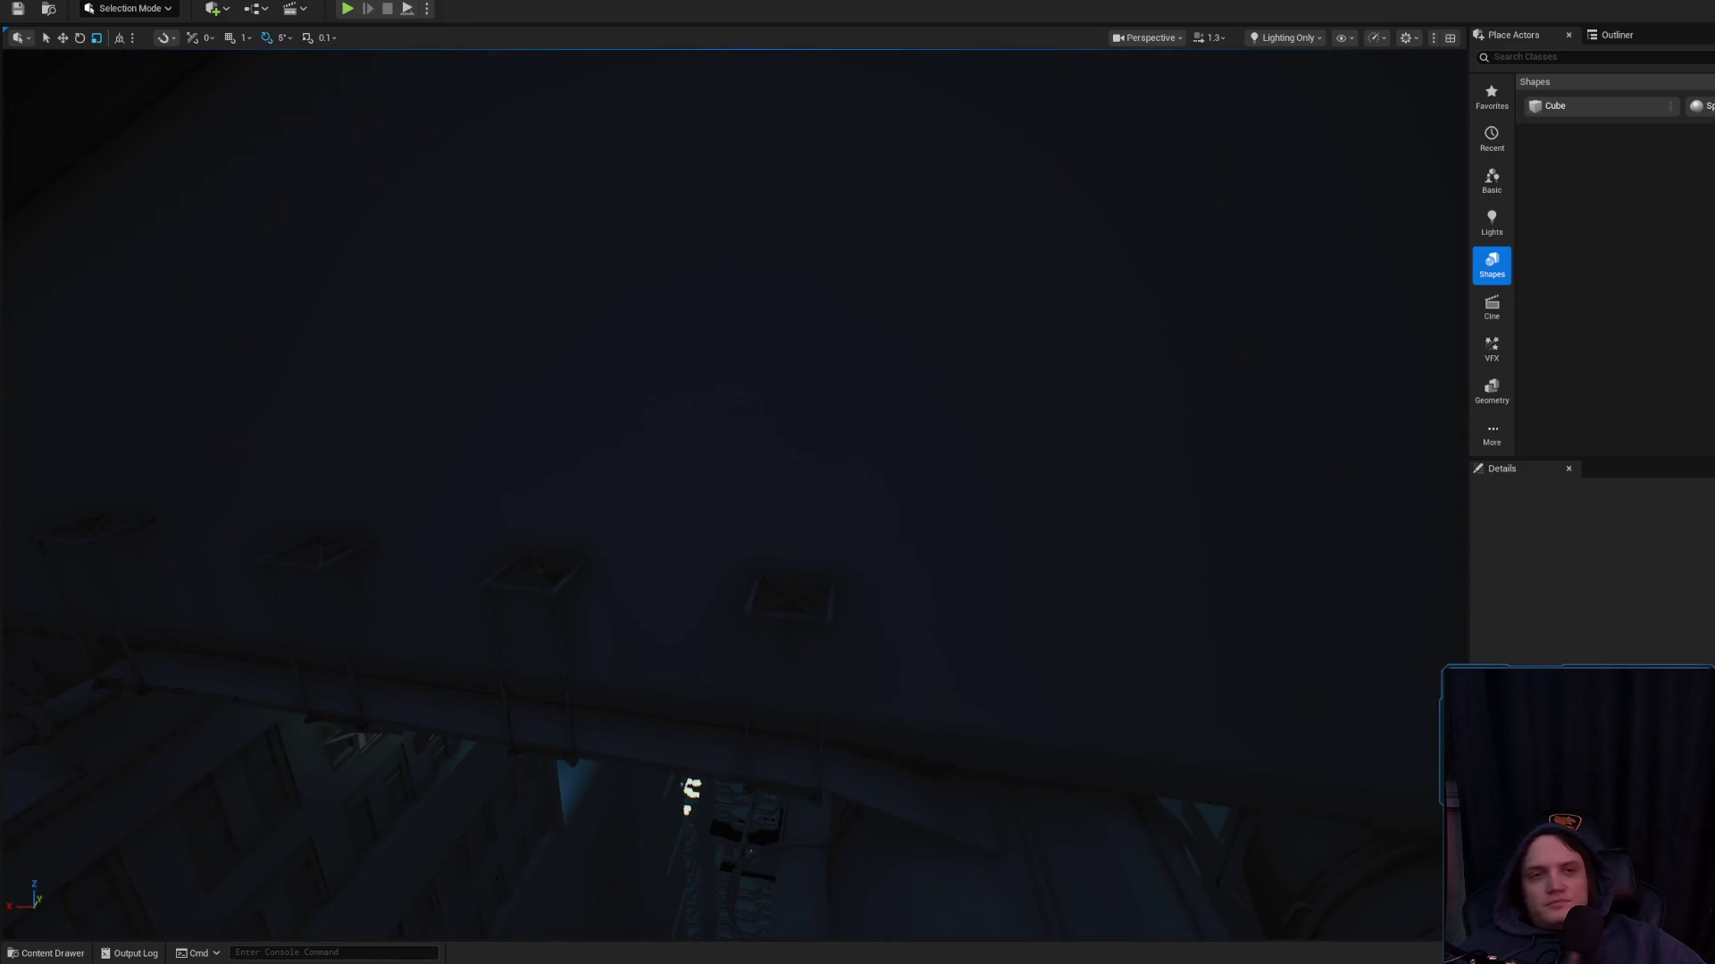
pyautogui.moveTo(1573, 103); pyautogui.dragTo(952, 351)
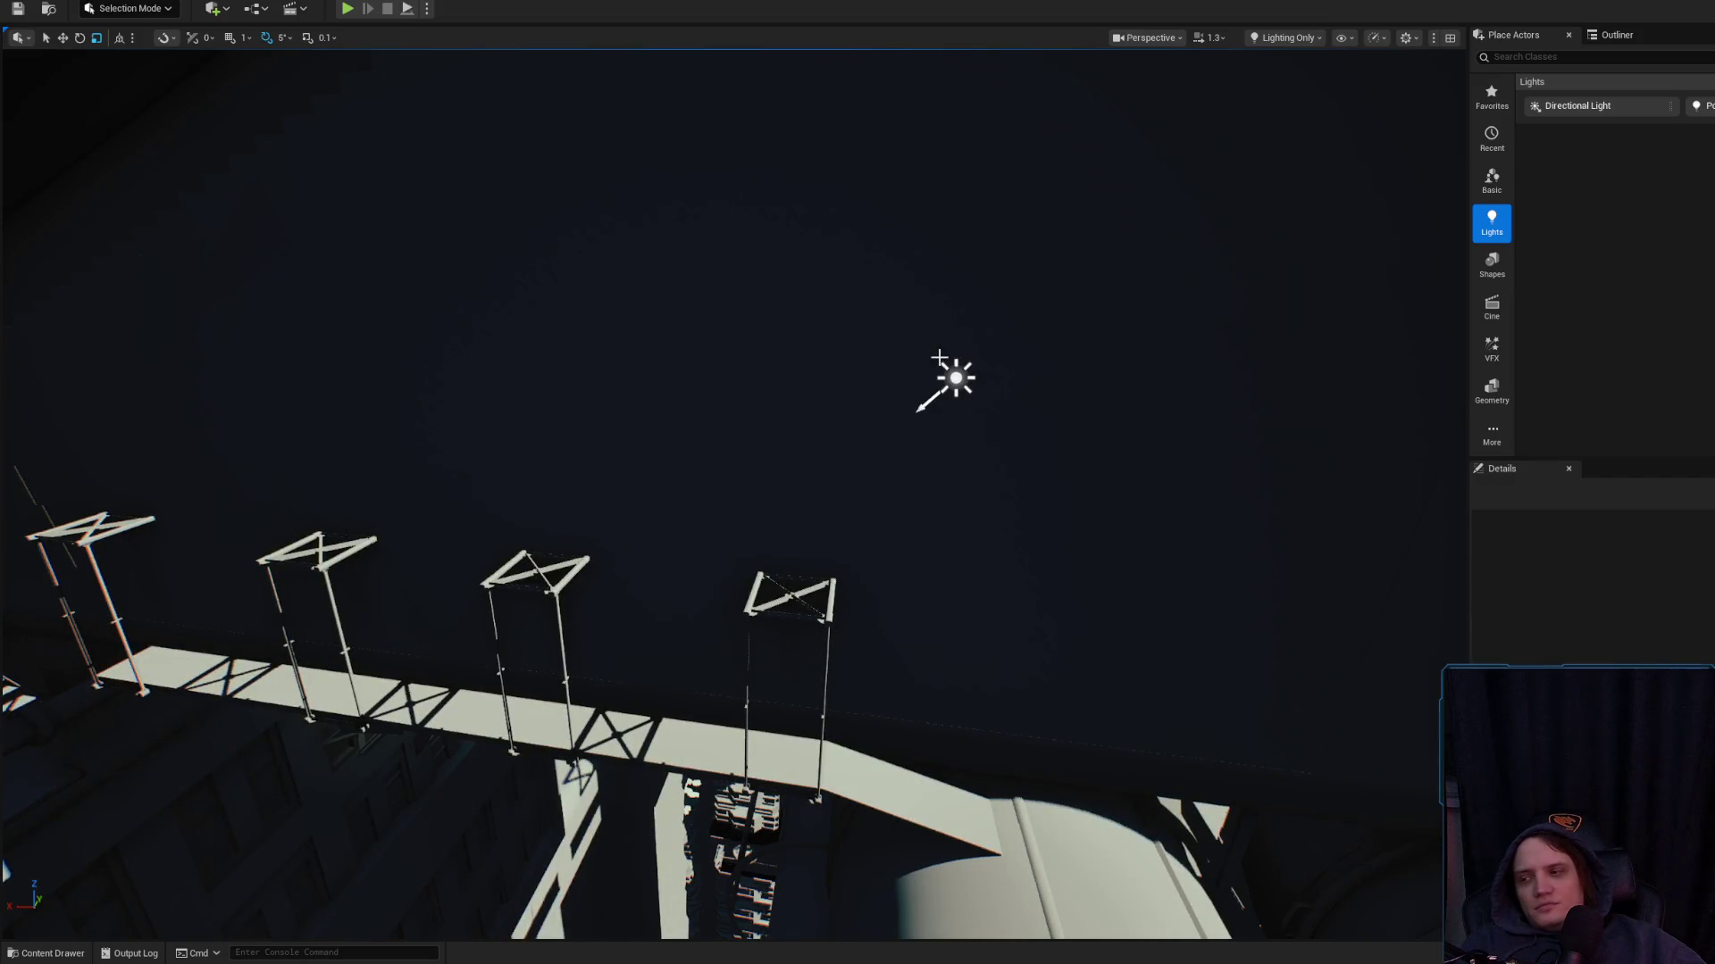
pyautogui.click(939, 359)
pyautogui.press('Delete')
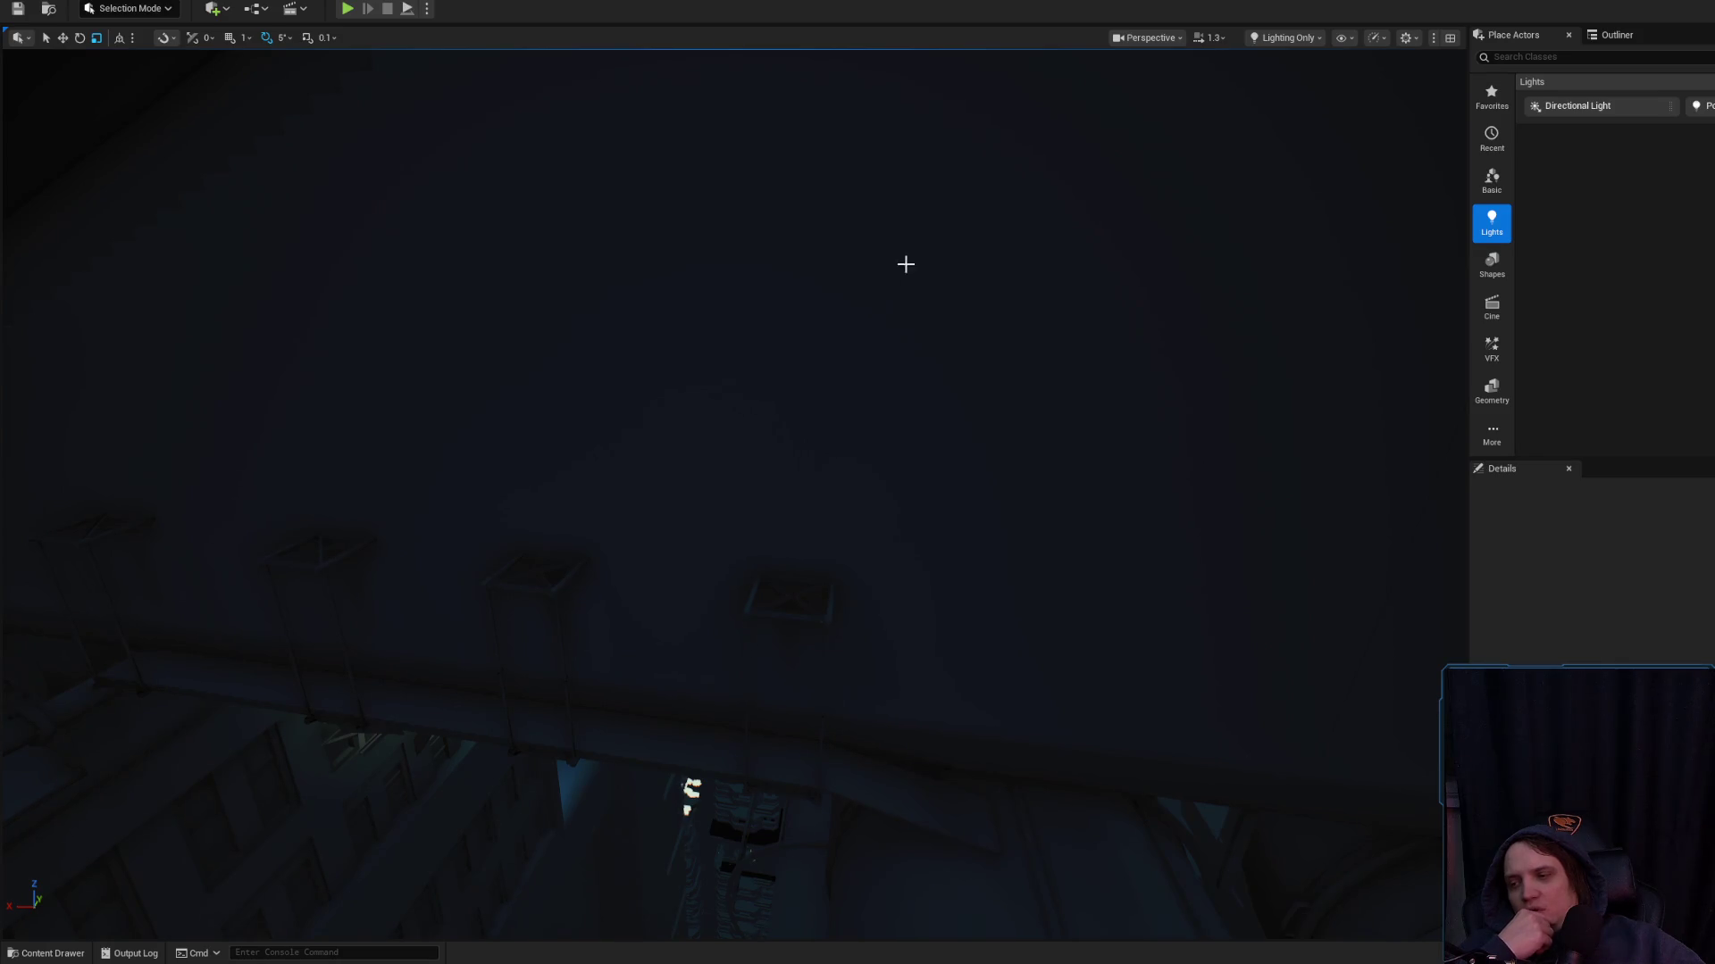
pyautogui.click(1261, 41)
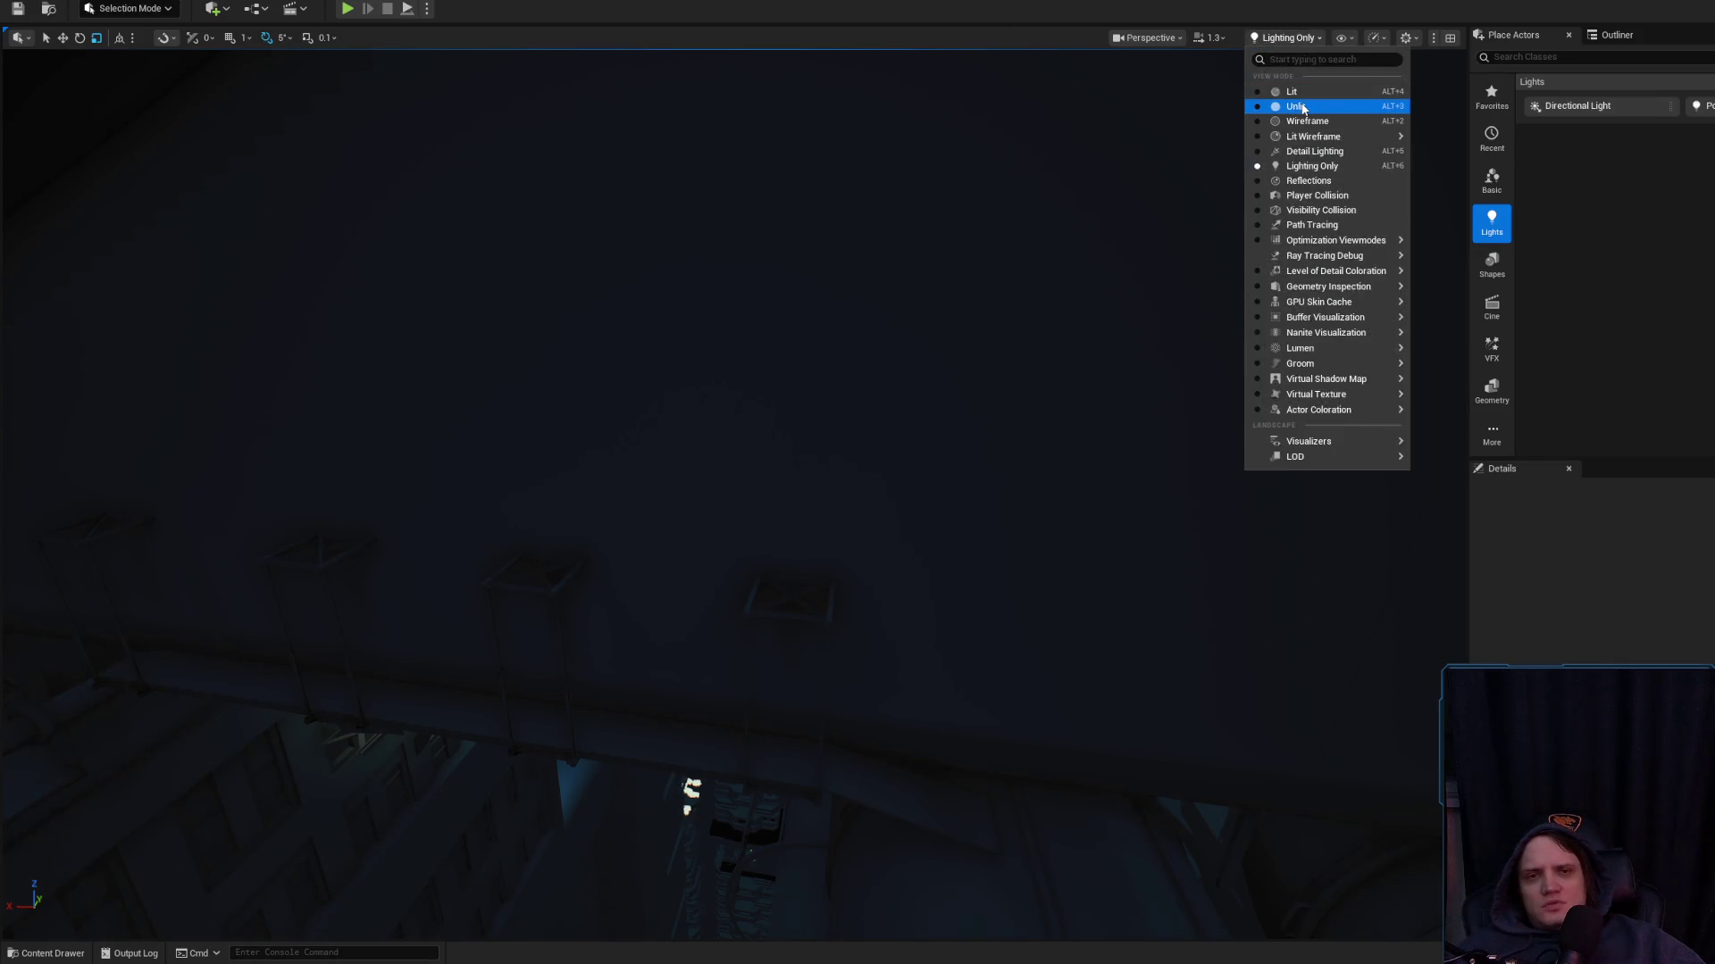
# Switch the viewport to Unlit and fly over the catwalk and truss frames
pyautogui.click(1290, 103)
pyautogui.moveTo(1088, 464); pyautogui.dragTo(1088, 464)
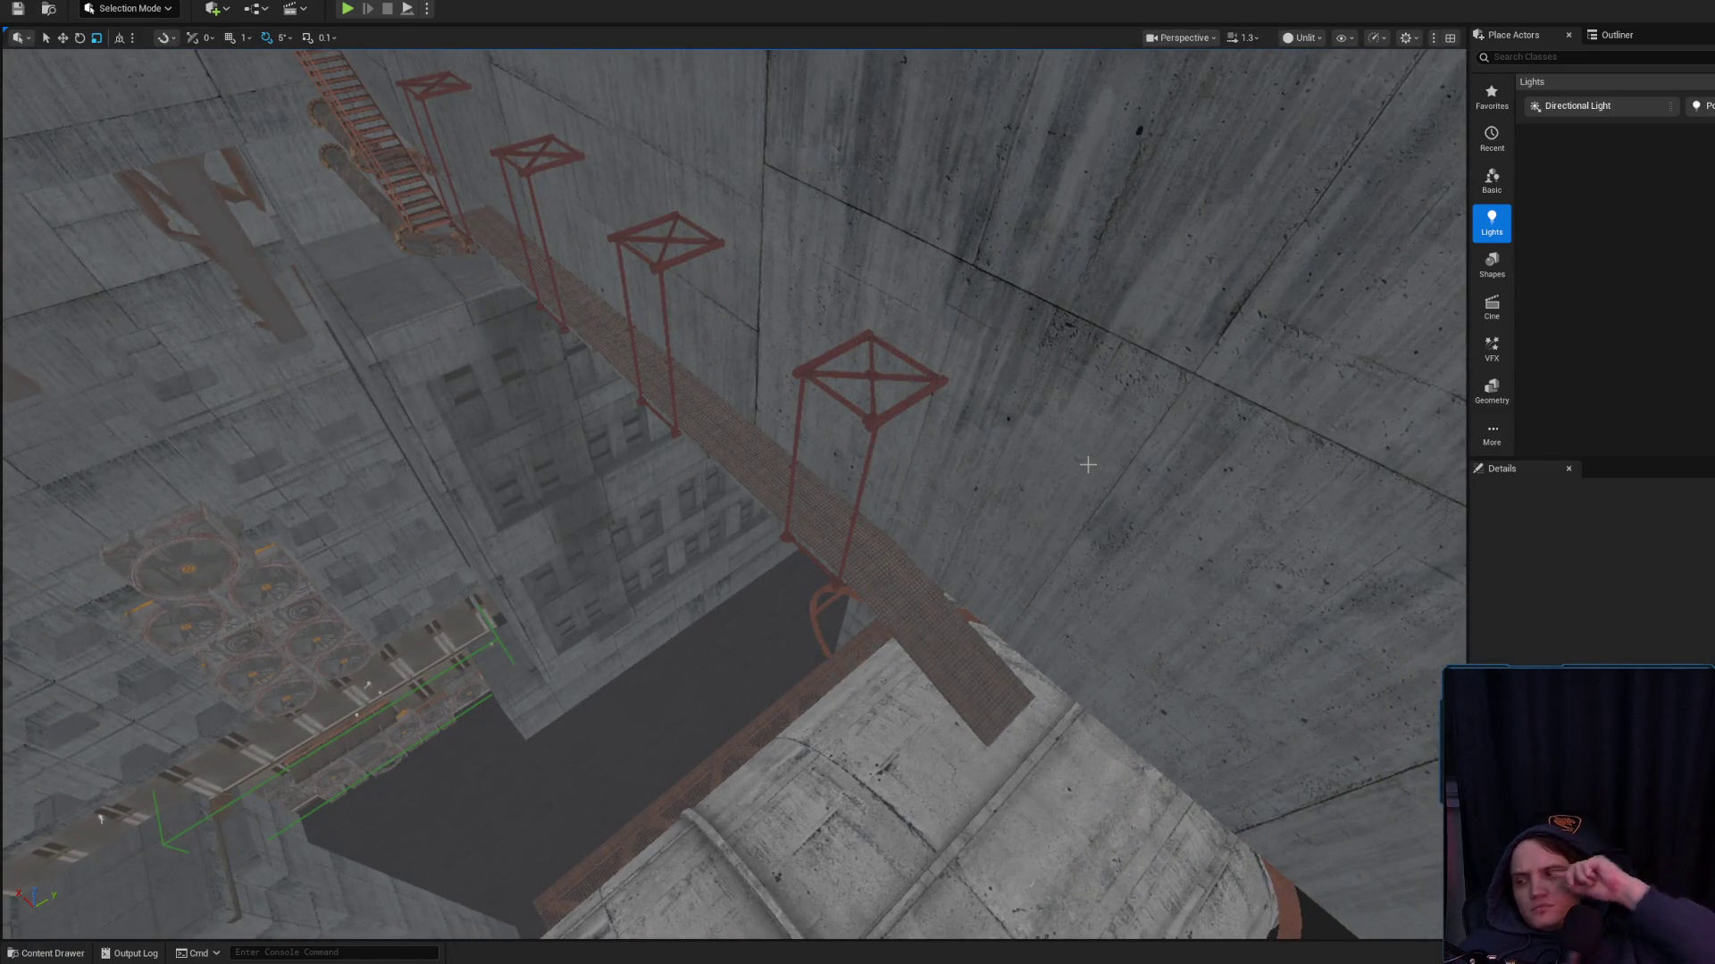
pyautogui.moveTo(829, 570); pyautogui.dragTo(829, 570)
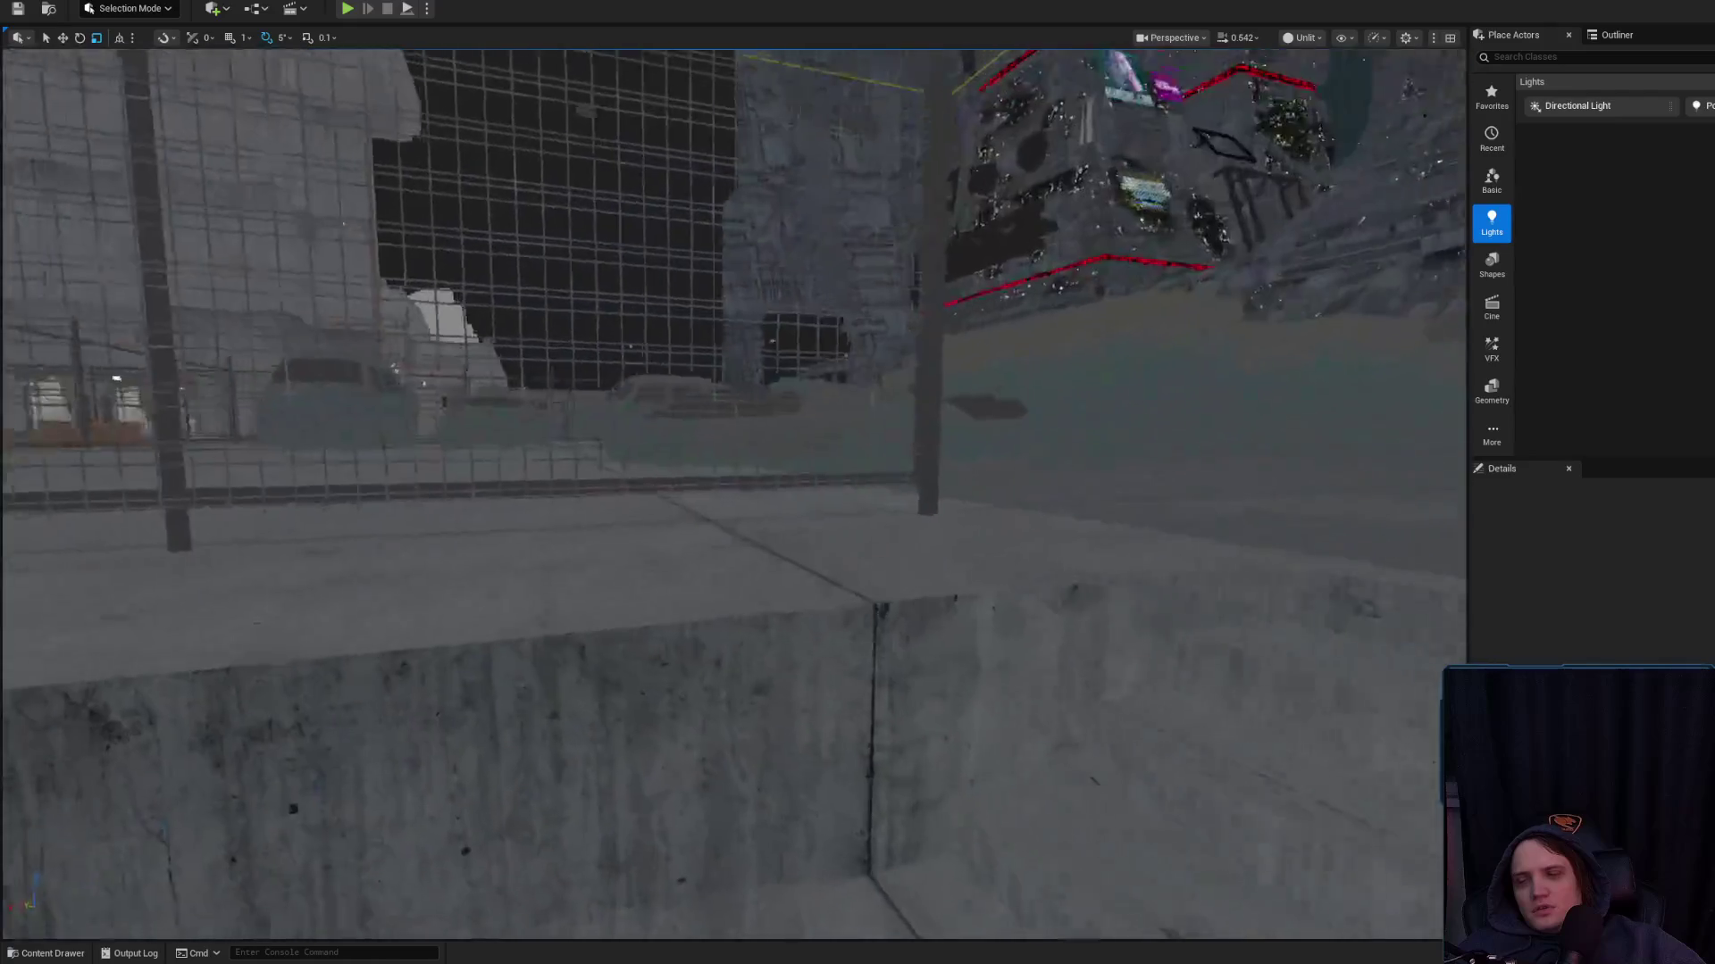
pyautogui.scroll(2, 726, 598)
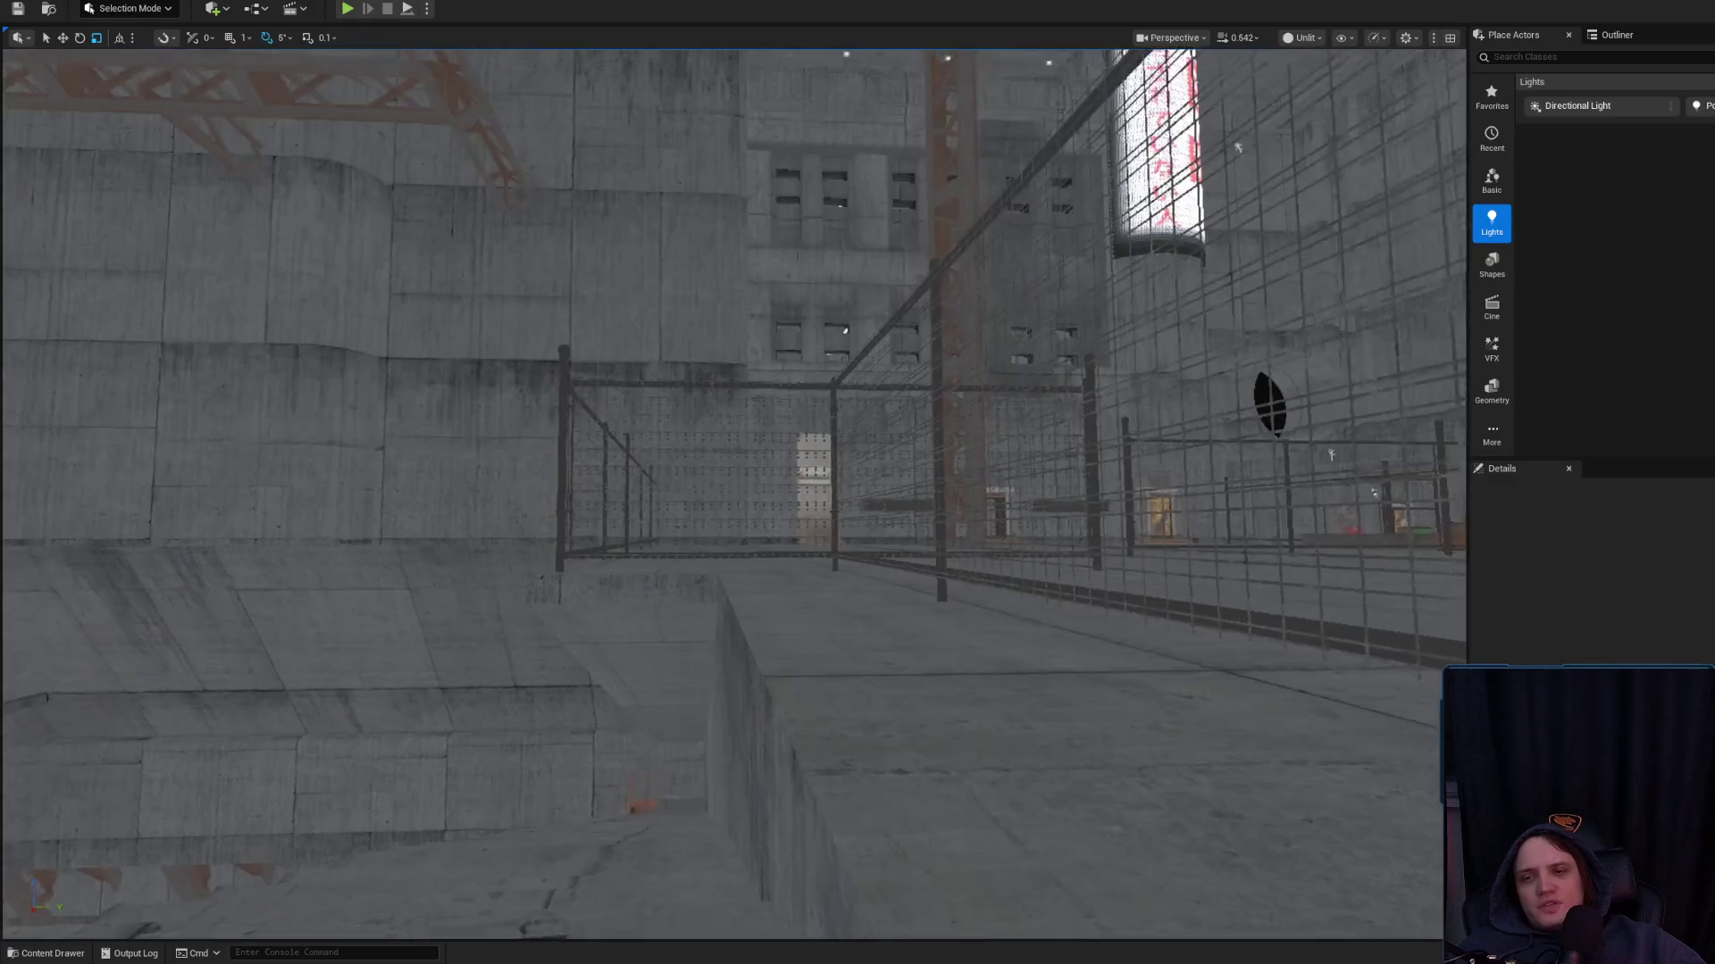
pyautogui.scroll(2, 652, 600)
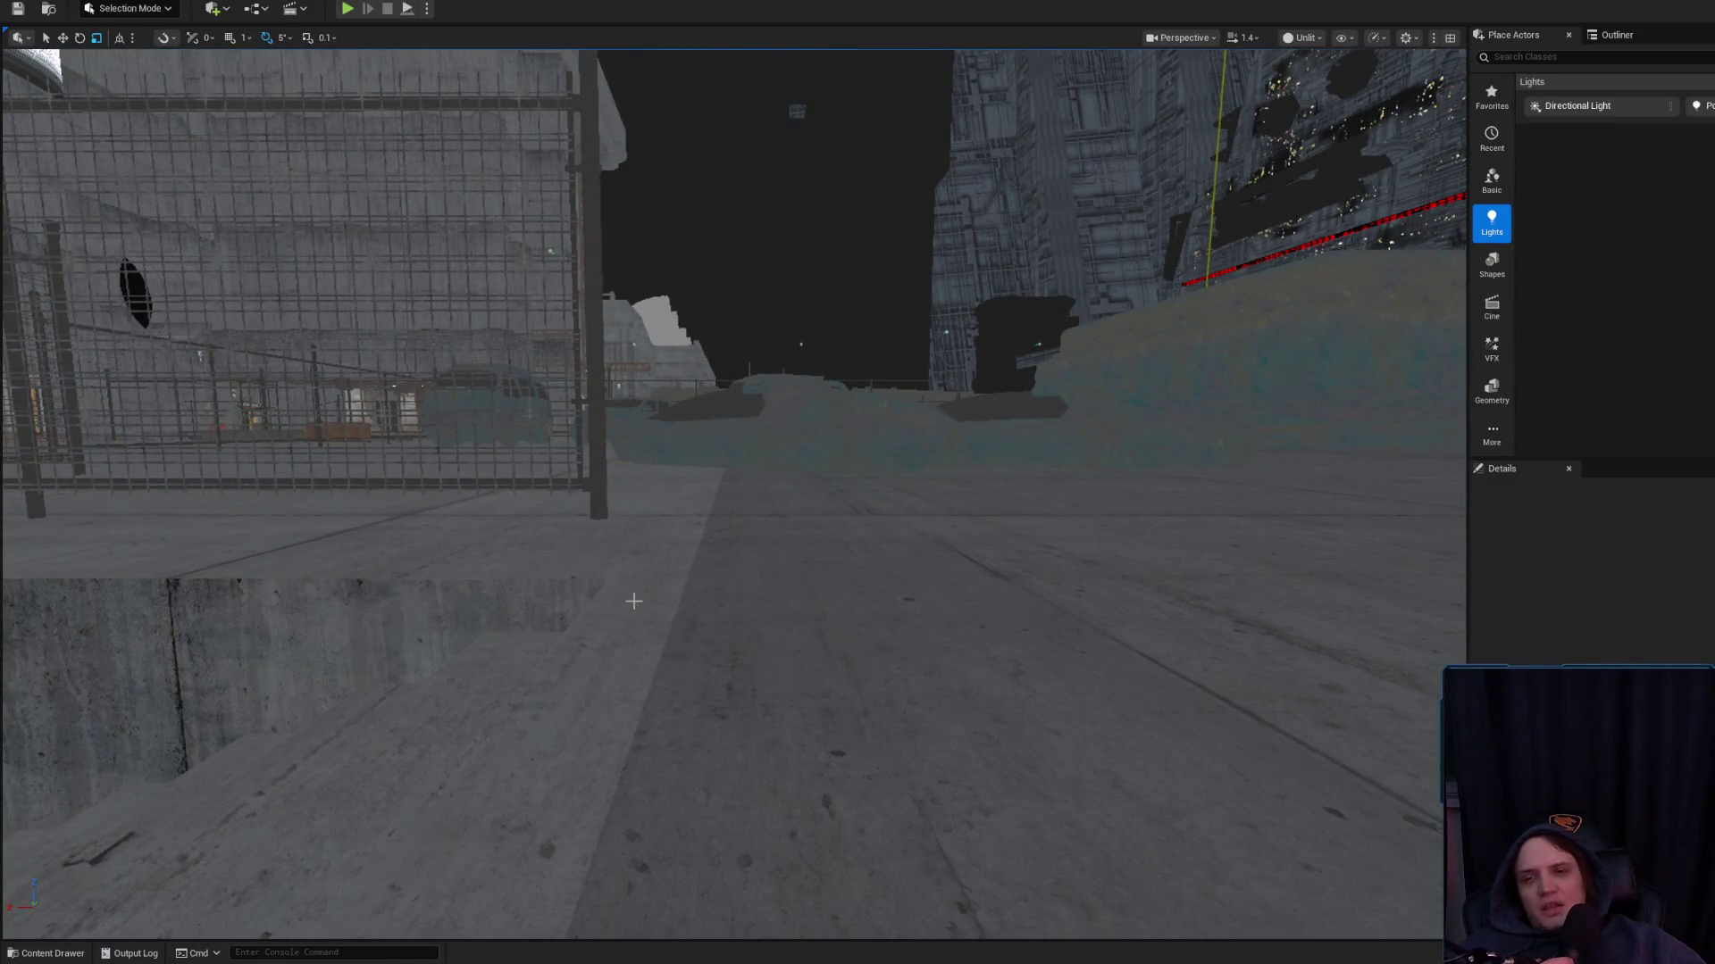
pyautogui.scroll(2, 633, 601)
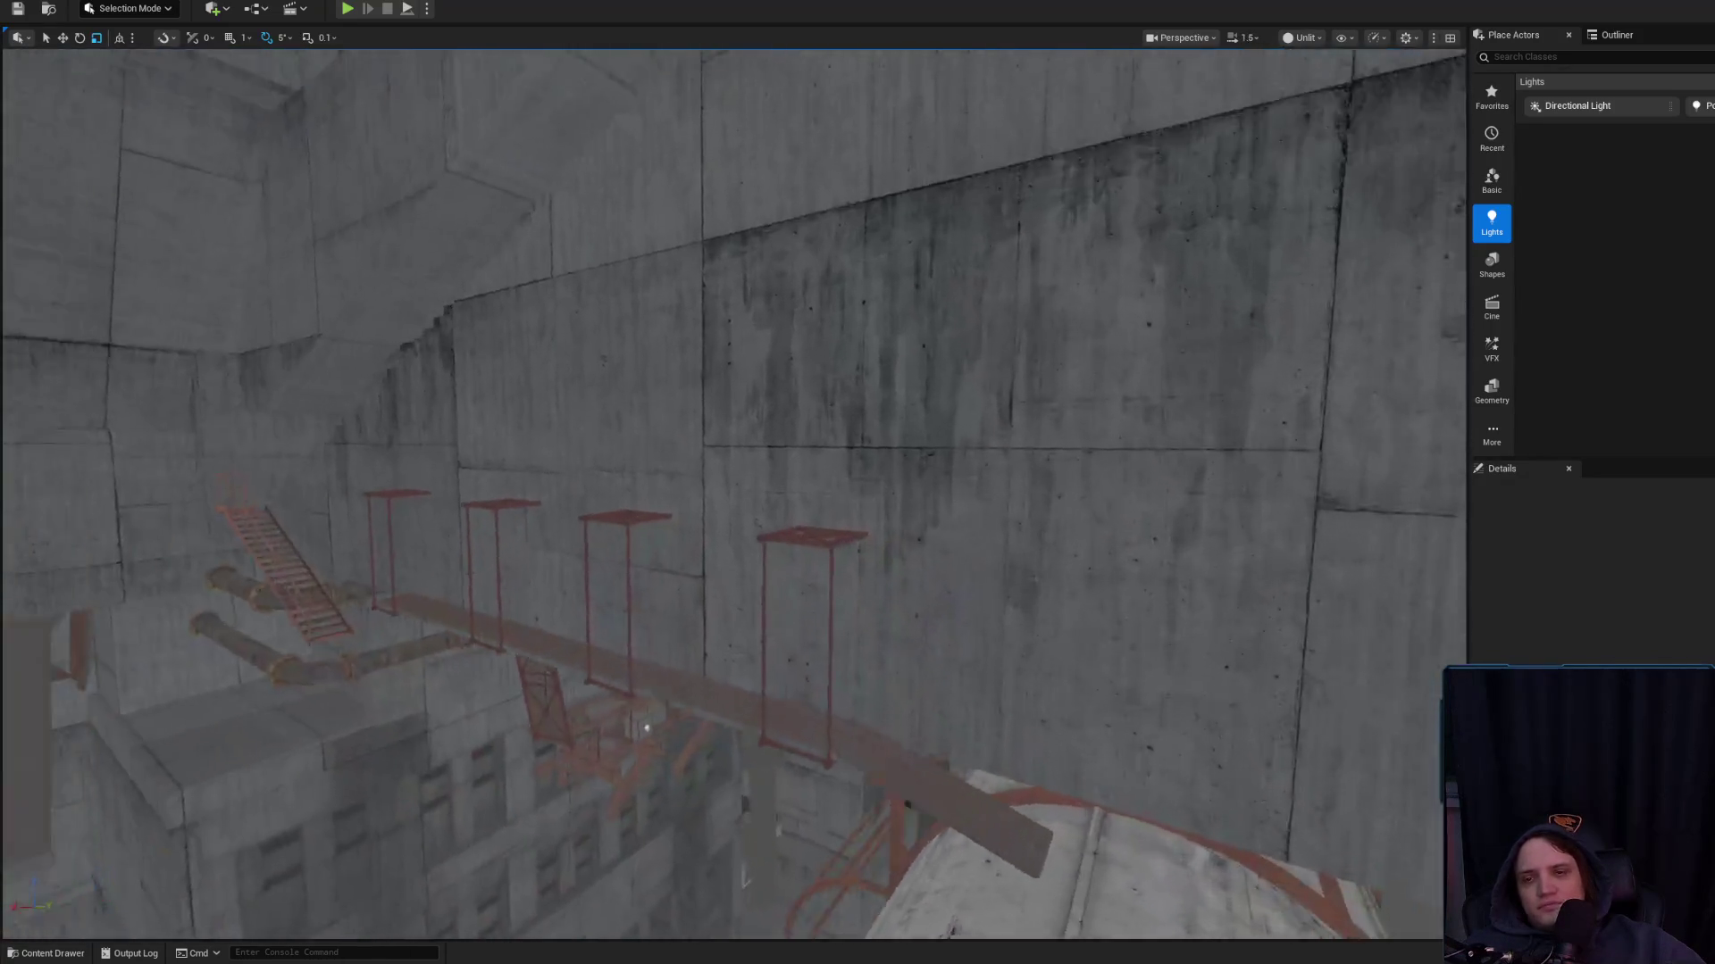
pyautogui.scroll(-2, 621, 591)
# Select a red catwalk truss support and frame it in the view
pyautogui.moveTo(621, 591); pyautogui.dragTo(752, 582)
pyautogui.click(592, 543)
pyautogui.press('f')
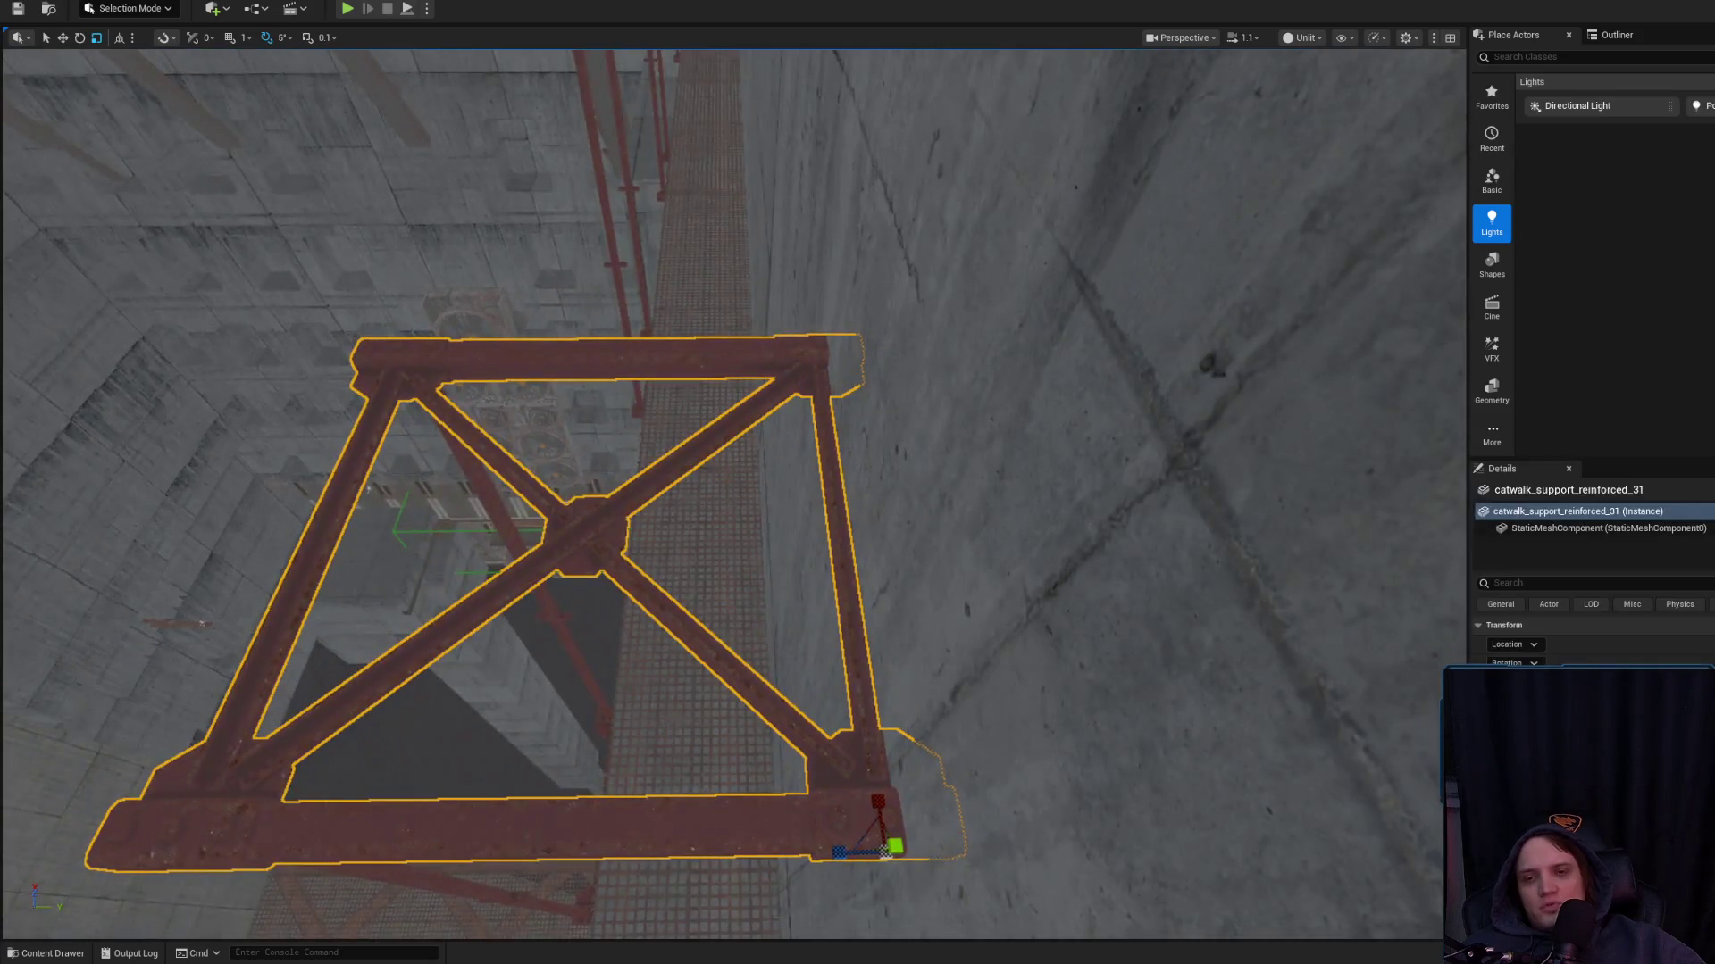
pyautogui.press('Escape')
pyautogui.moveTo(759, 589)
pyautogui.mouseDown()
pyautogui.moveTo(742, 653)
pyautogui.moveTo(768, 630)
pyautogui.mouseUp()
pyautogui.click(655, 421)
pyautogui.moveTo(655, 422)
pyautogui.mouseDown()
pyautogui.moveTo(670, 522)
pyautogui.moveTo(759, 531)
pyautogui.moveTo(723, 491)
pyautogui.moveTo(797, 472)
pyautogui.mouseUp()
pyautogui.press('e')
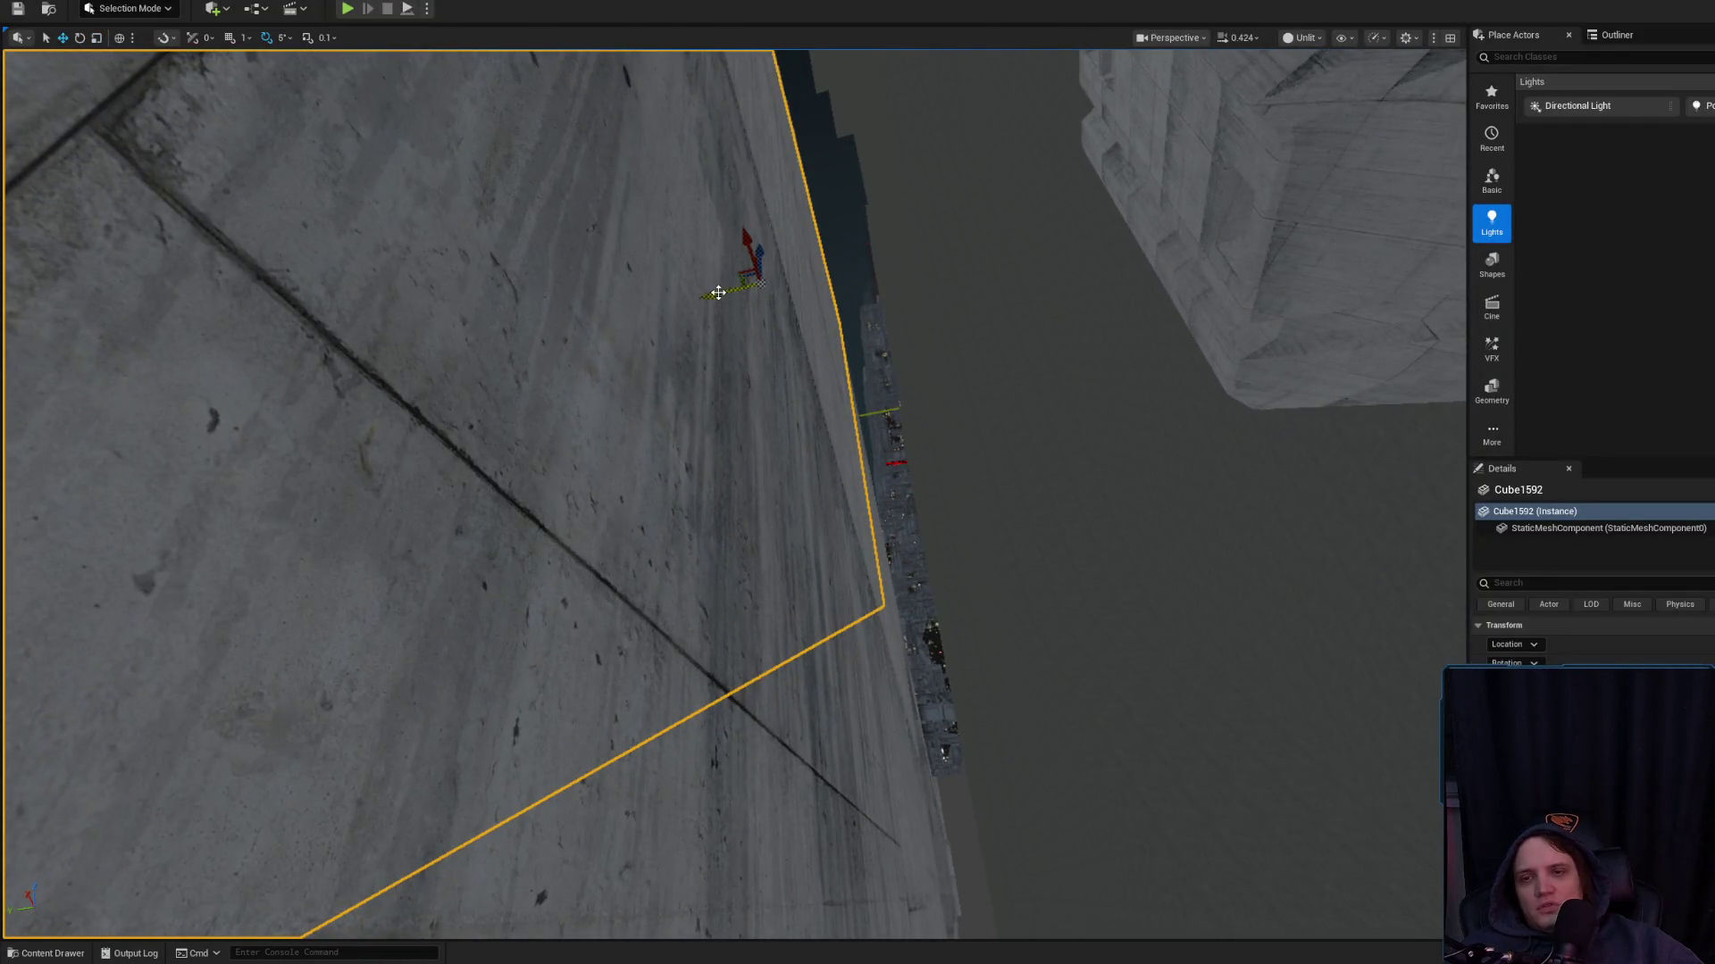
pyautogui.moveTo(980, 565)
pyautogui.mouseDown()
pyautogui.moveTo(795, 604)
pyautogui.moveTo(742, 653)
pyautogui.mouseUp()
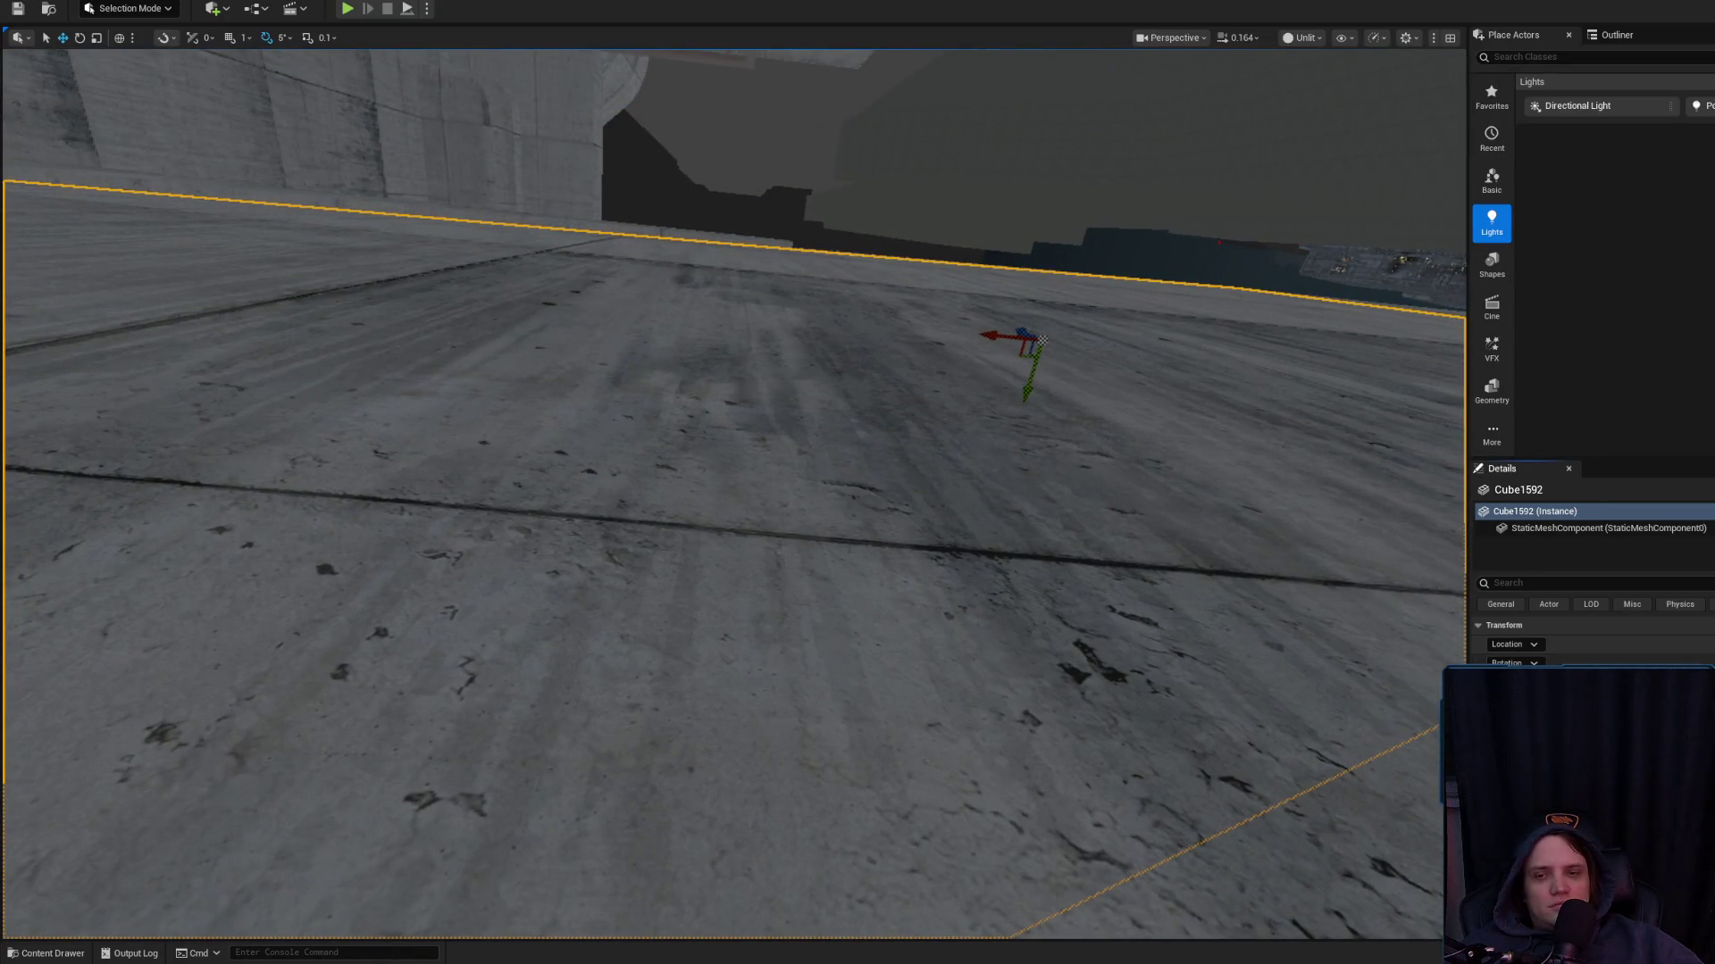
pyautogui.moveTo(988, 693)
pyautogui.mouseDown()
pyautogui.moveTo(973, 553)
pyautogui.moveTo(924, 500)
pyautogui.moveTo(805, 667)
pyautogui.mouseUp()
pyautogui.scroll(4, 965, 535)
pyautogui.scroll(3, 938, 513)
pyautogui.scroll(-2, 864, 583)
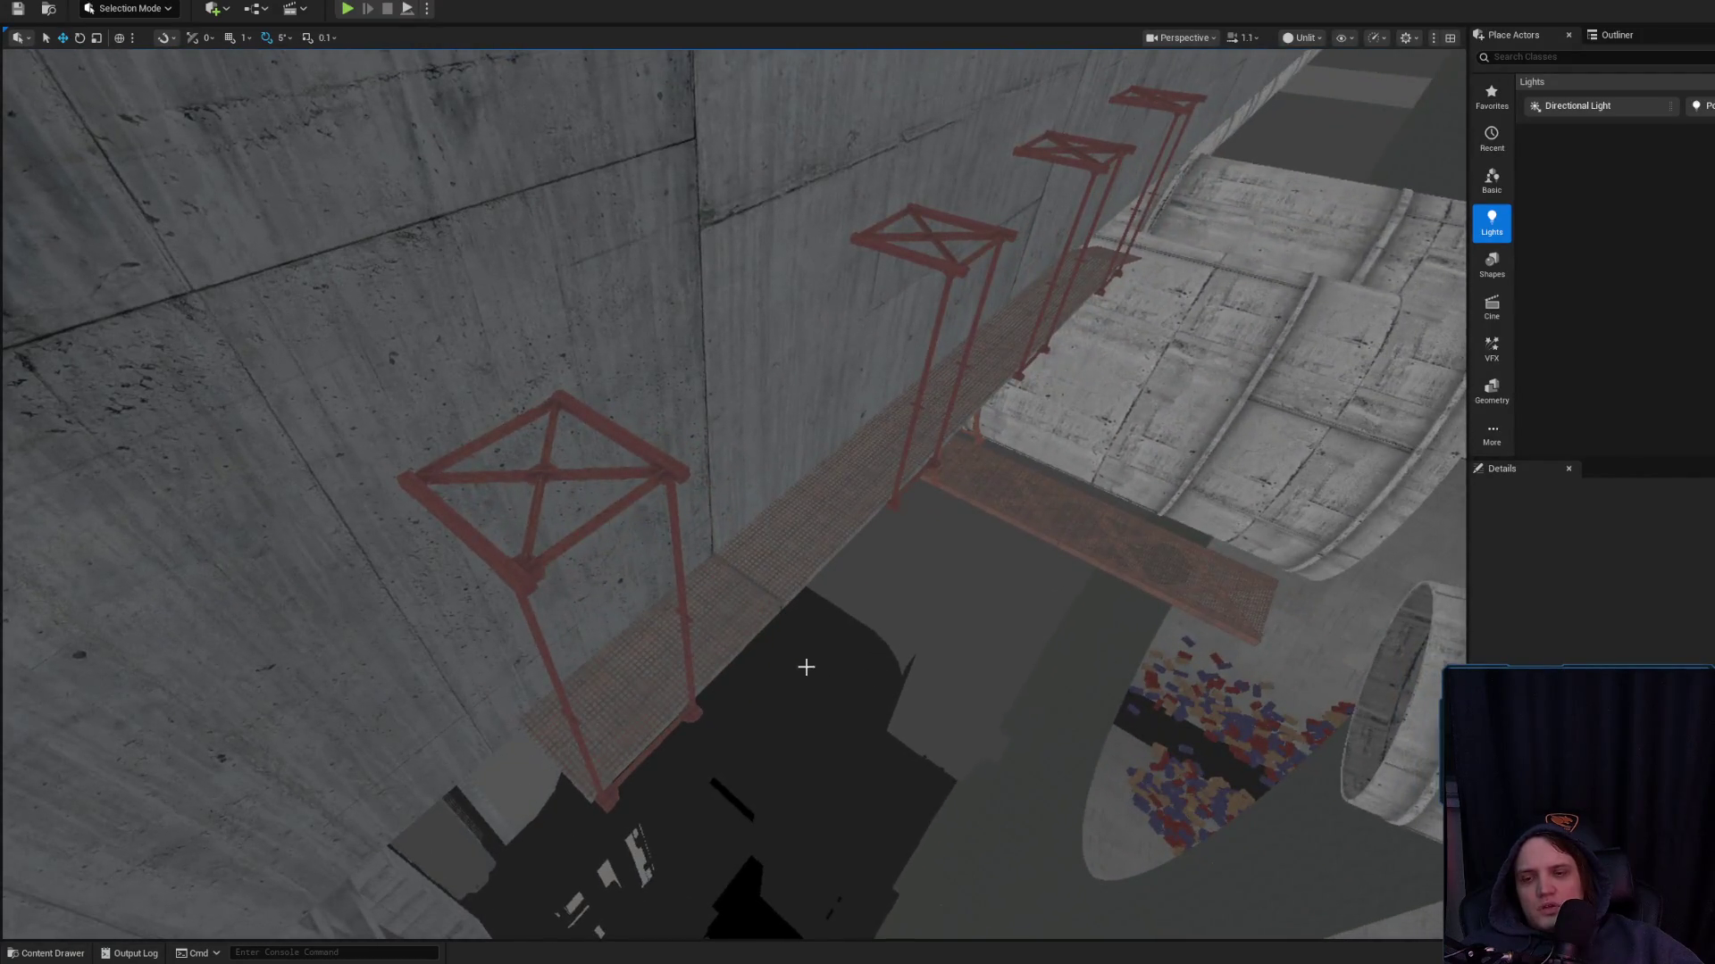
# Alt-drag Cube1832 upward to duplicate it as Cube1834, then raise the copy slightly higher
pyautogui.click(805, 626)
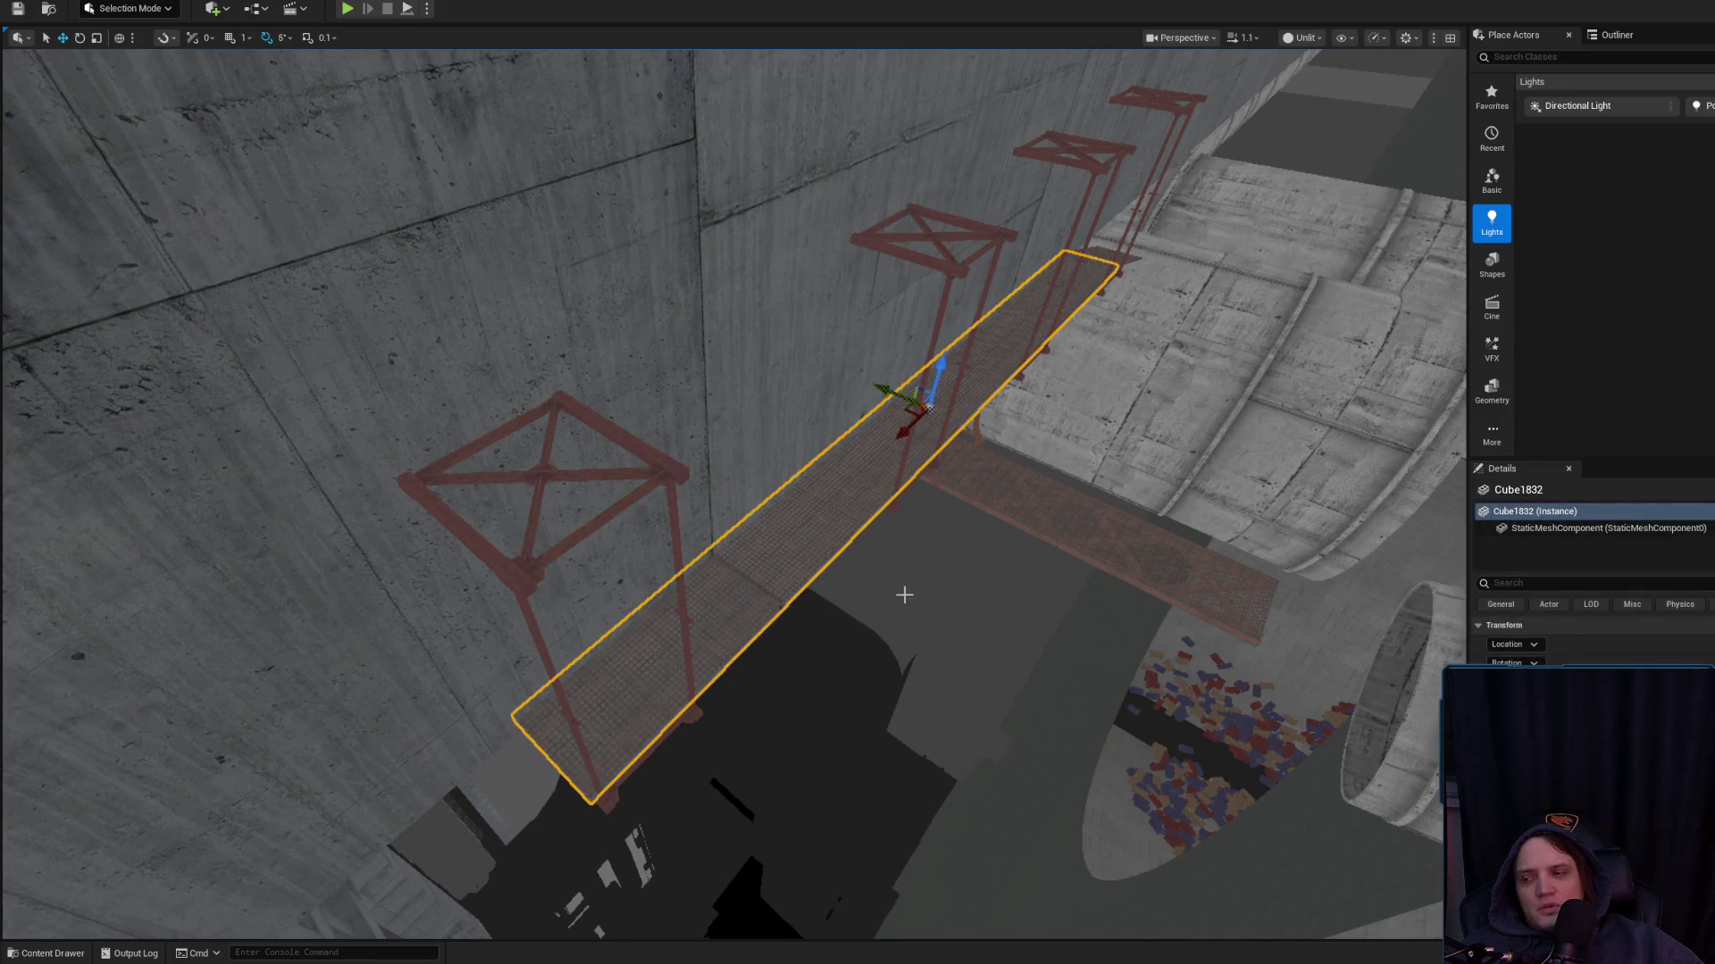
pyautogui.moveTo(936, 370); pyautogui.dragTo(922, 107)
pyautogui.moveTo(733, 491)
pyautogui.mouseDown()
pyautogui.moveTo(732, 429)
pyautogui.moveTo(831, 303)
pyautogui.moveTo(657, 390)
pyautogui.mouseUp()
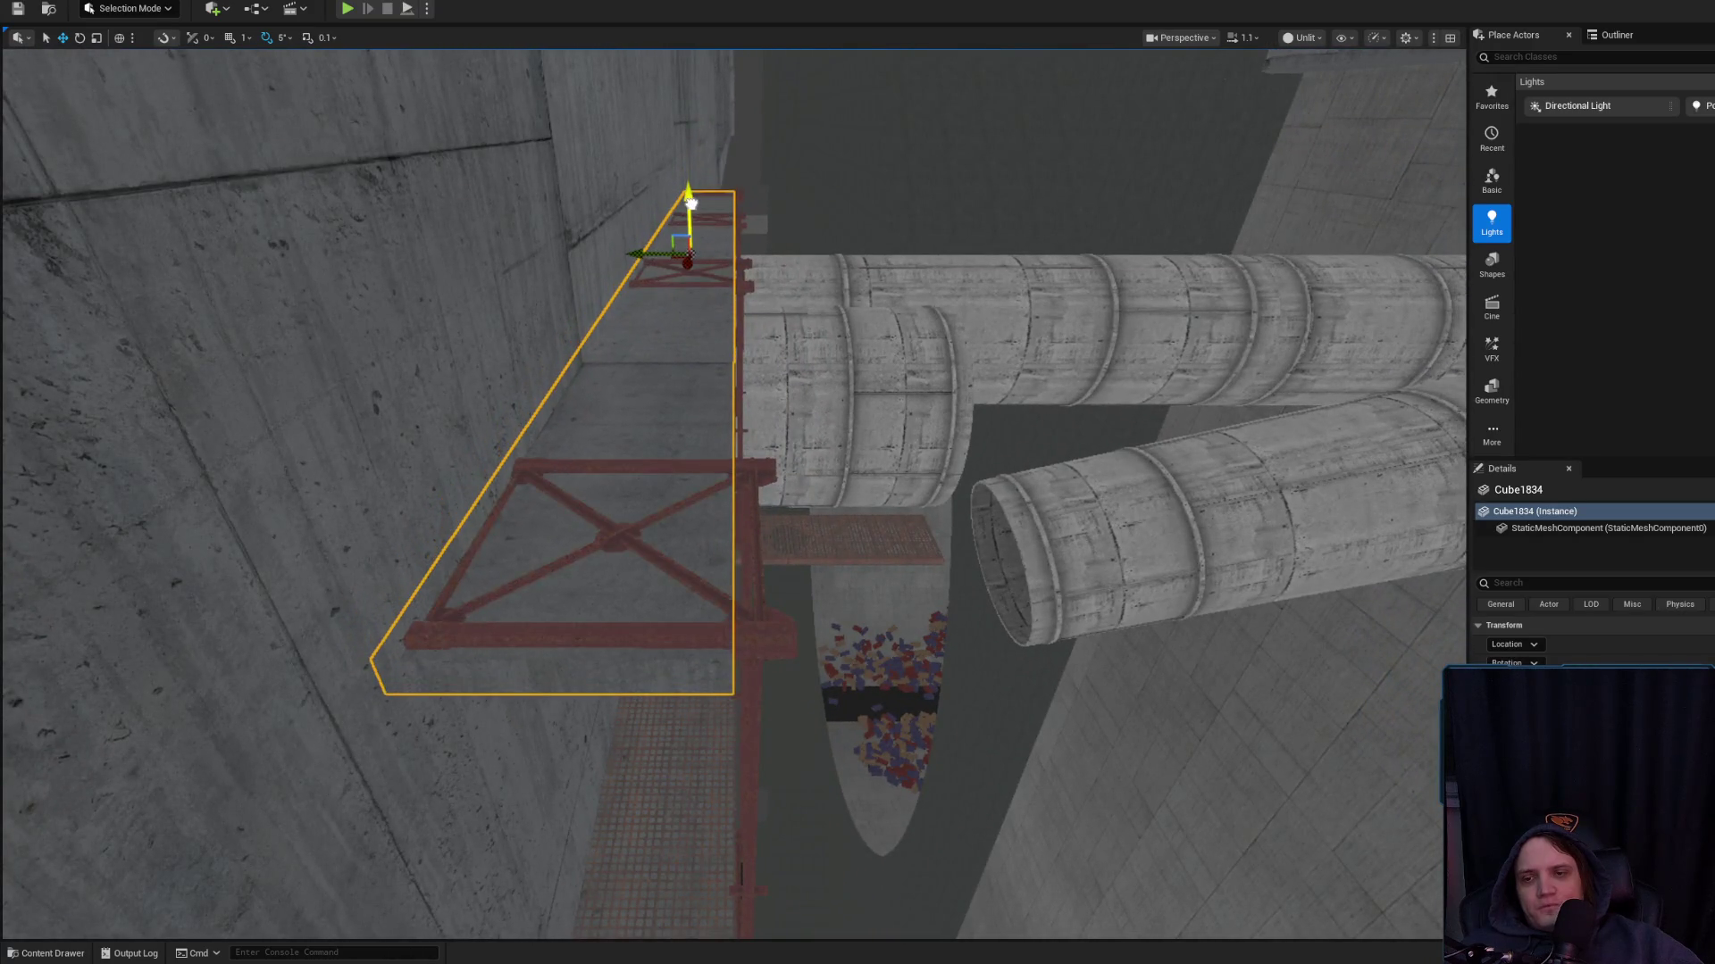
pyautogui.moveTo(676, 223); pyautogui.dragTo(702, 438)
pyautogui.moveTo(733, 346); pyautogui.dragTo(718, 336)
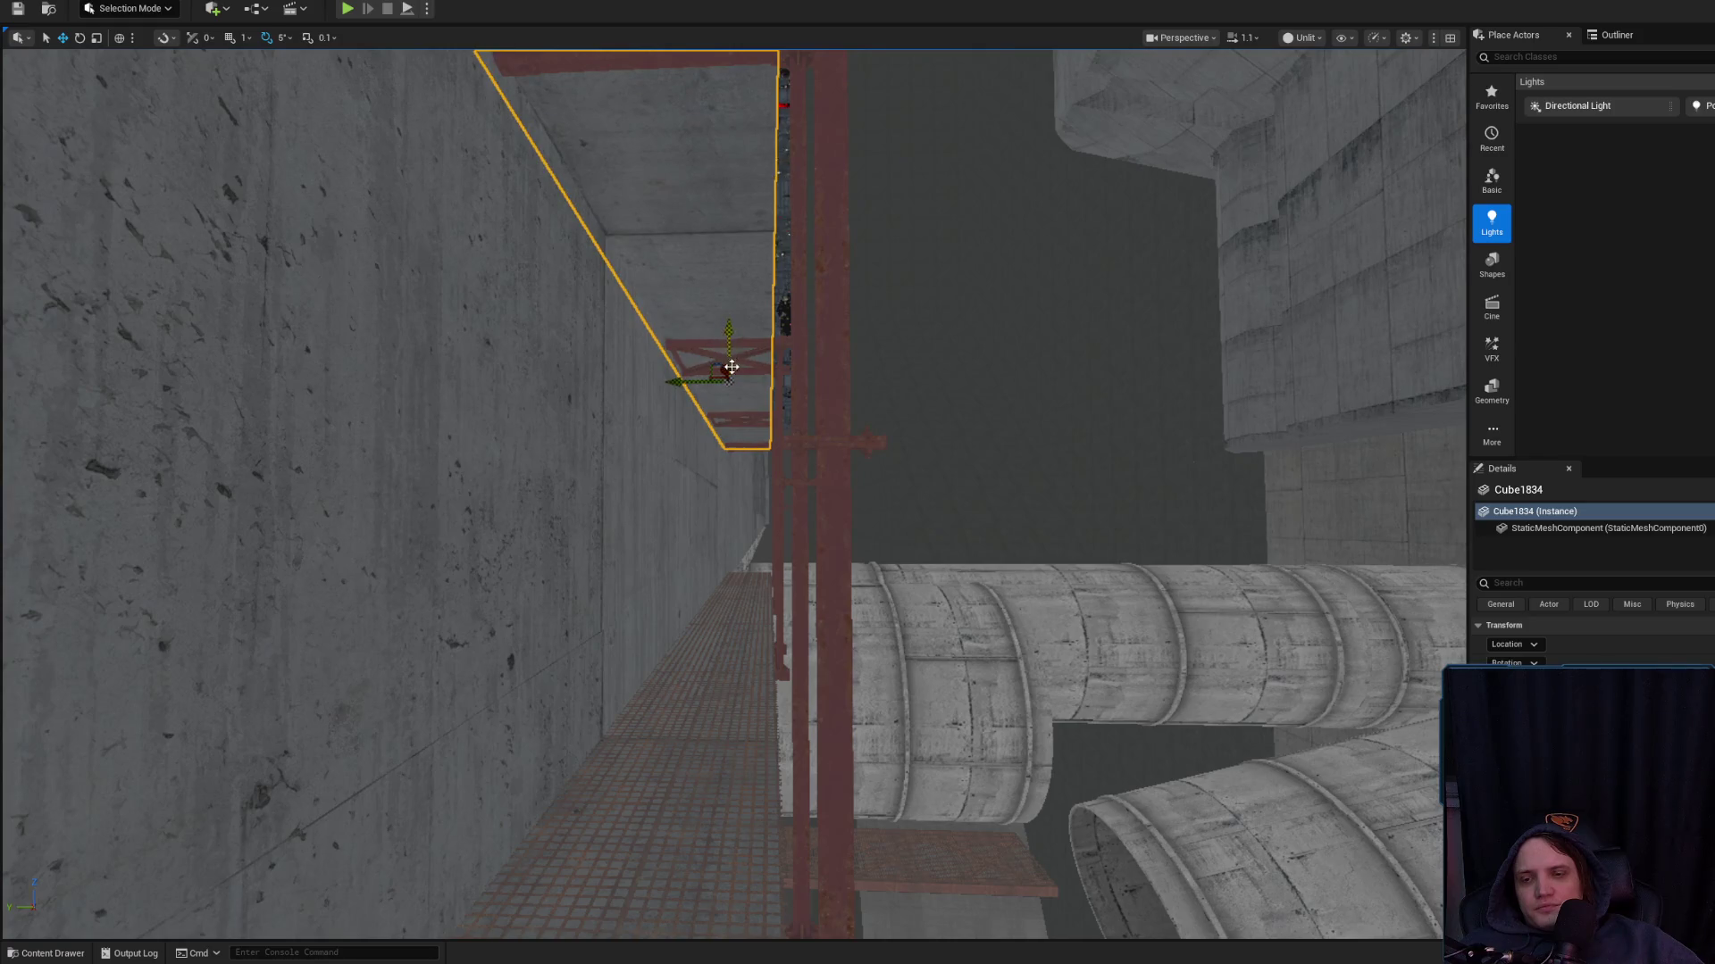
# Fly the camera up to the red truss frames and select a catwalk support
pyautogui.moveTo(735, 382)
pyautogui.mouseDown()
pyautogui.moveTo(786, 362)
pyautogui.moveTo(741, 393)
pyautogui.moveTo(709, 302)
pyautogui.mouseUp()
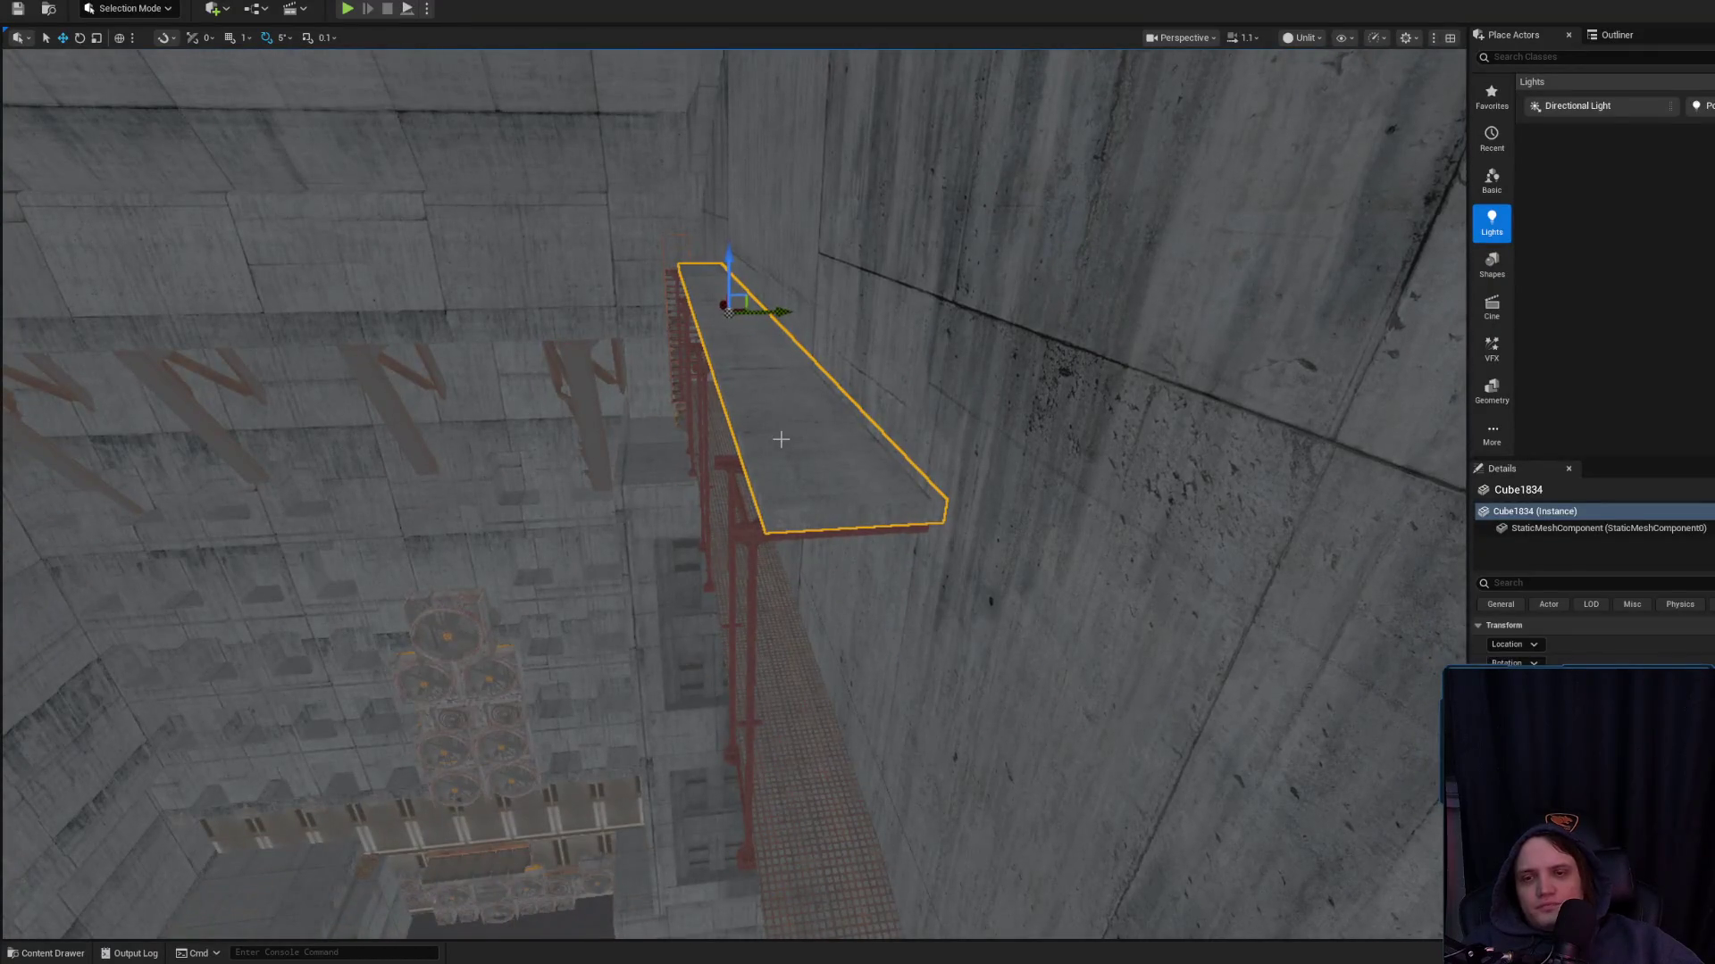
pyautogui.moveTo(841, 440); pyautogui.dragTo(813, 384)
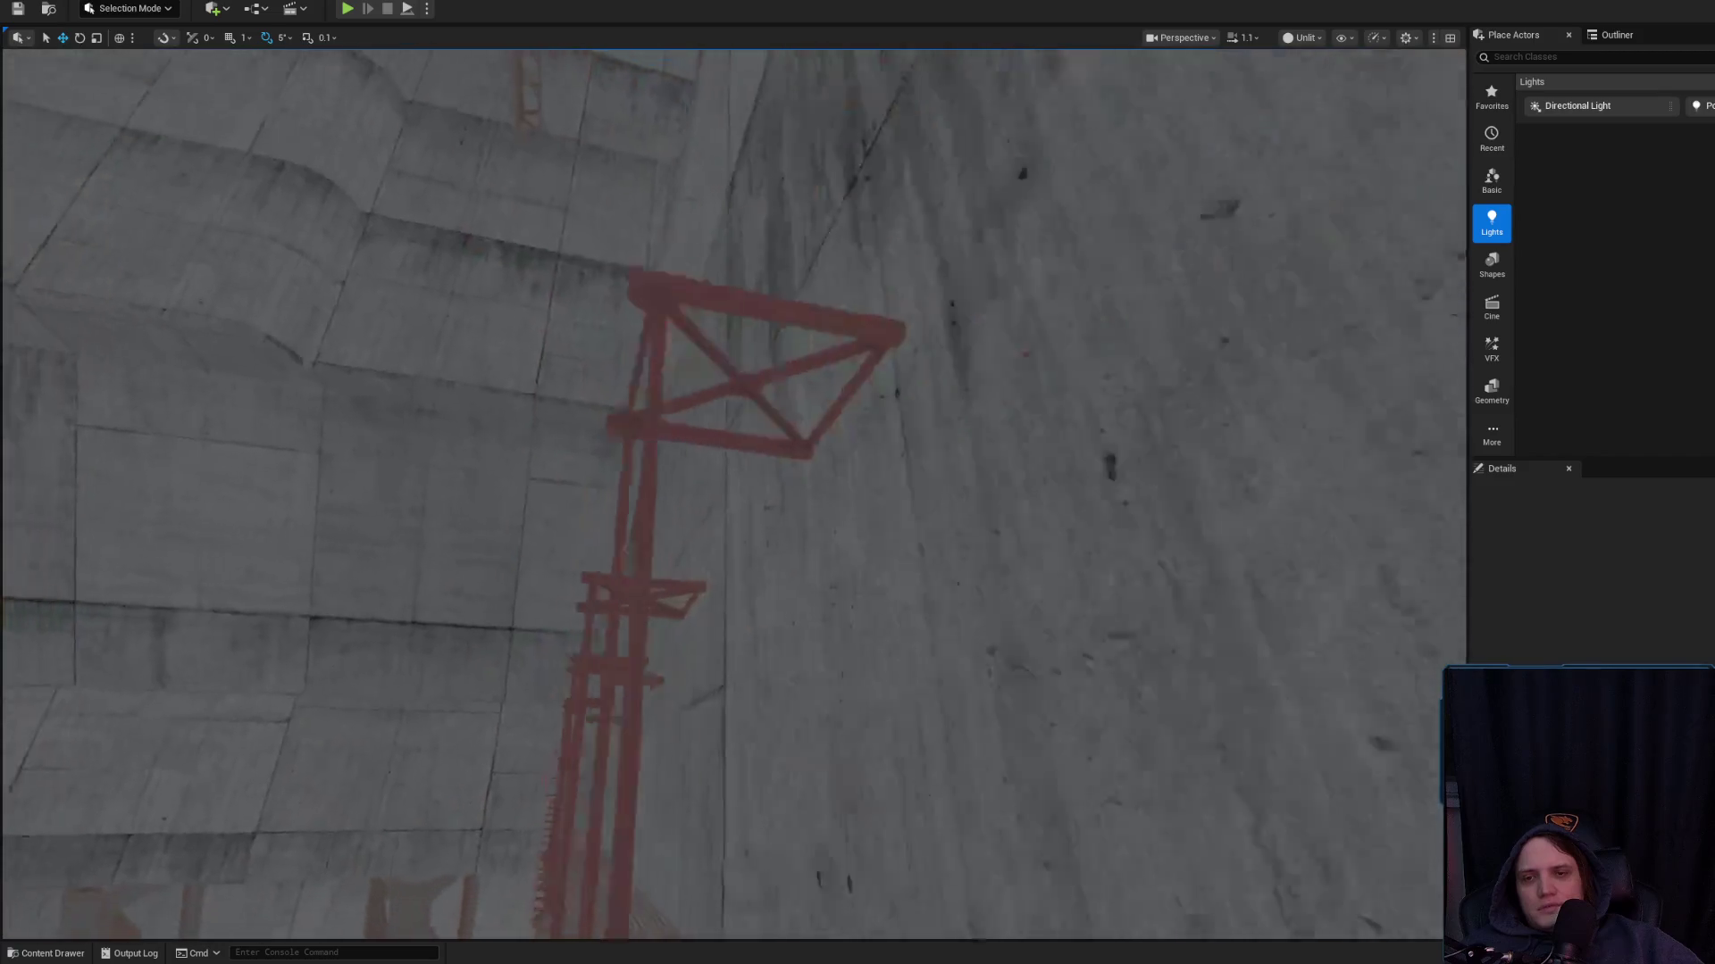
pyautogui.moveTo(822, 451); pyautogui.dragTo(823, 451)
pyautogui.click(813, 604)
pyautogui.moveTo(814, 605); pyautogui.dragTo(814, 605)
pyautogui.moveTo(810, 523); pyautogui.dragTo(744, 509)
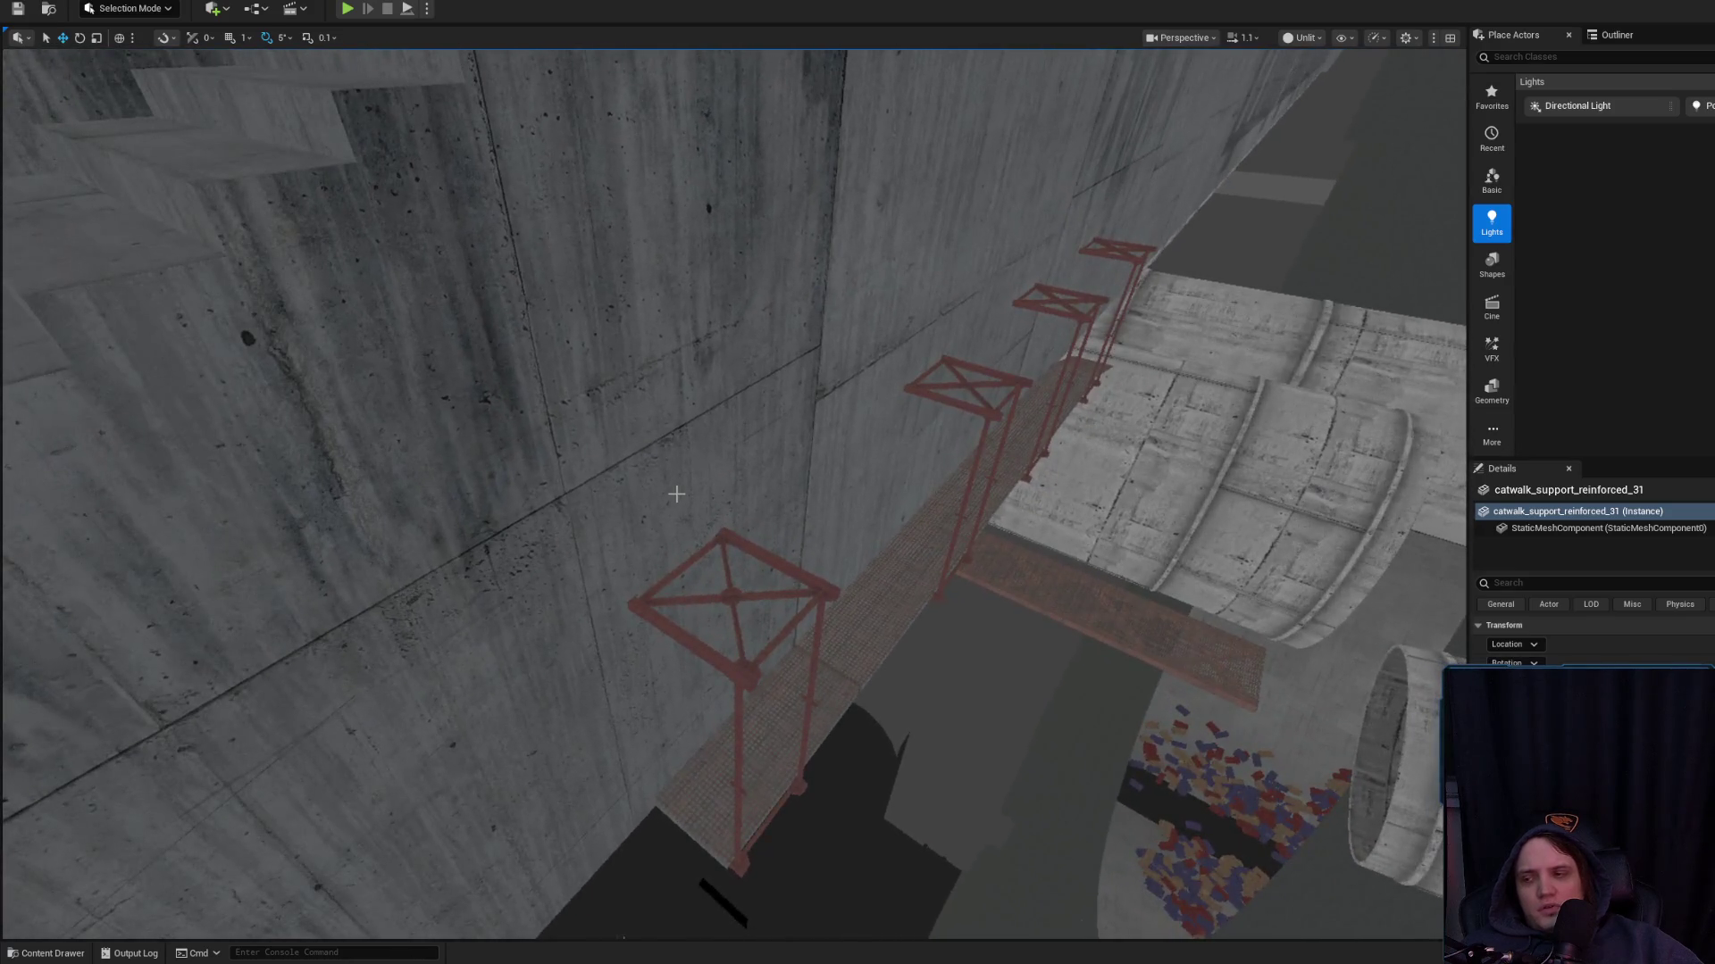
pyautogui.click(722, 618)
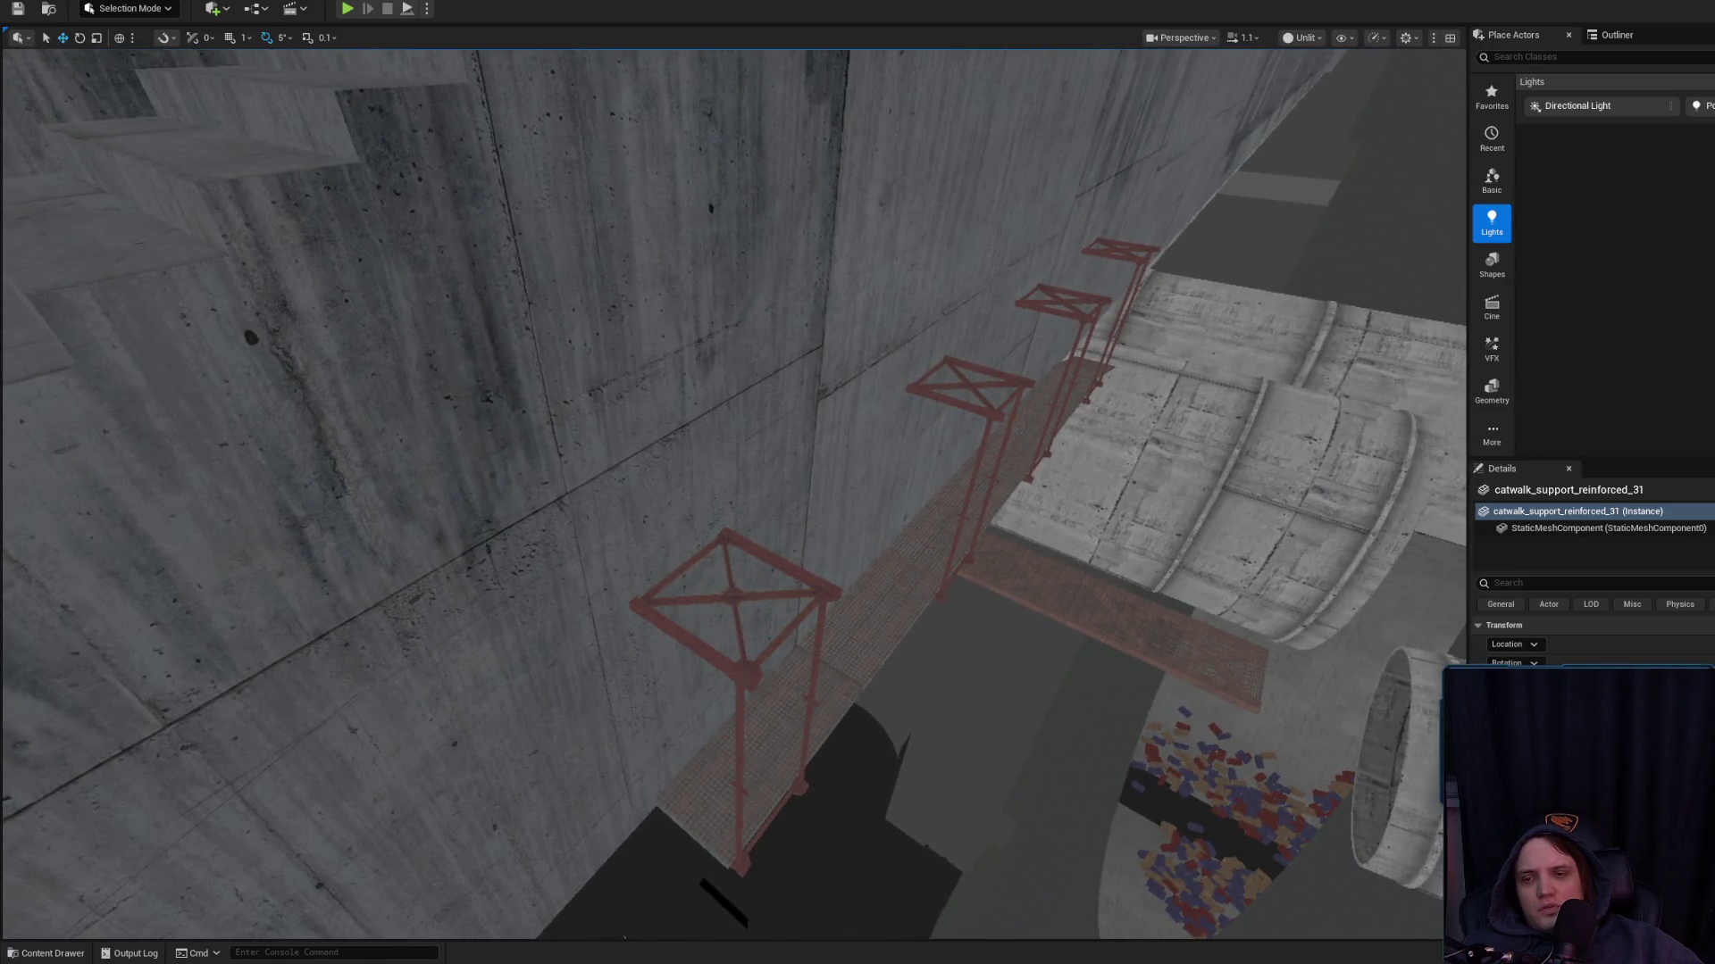
pyautogui.moveTo(721, 618)
pyautogui.mouseDown()
pyautogui.moveTo(725, 586)
pyautogui.moveTo(749, 584)
pyautogui.mouseUp()
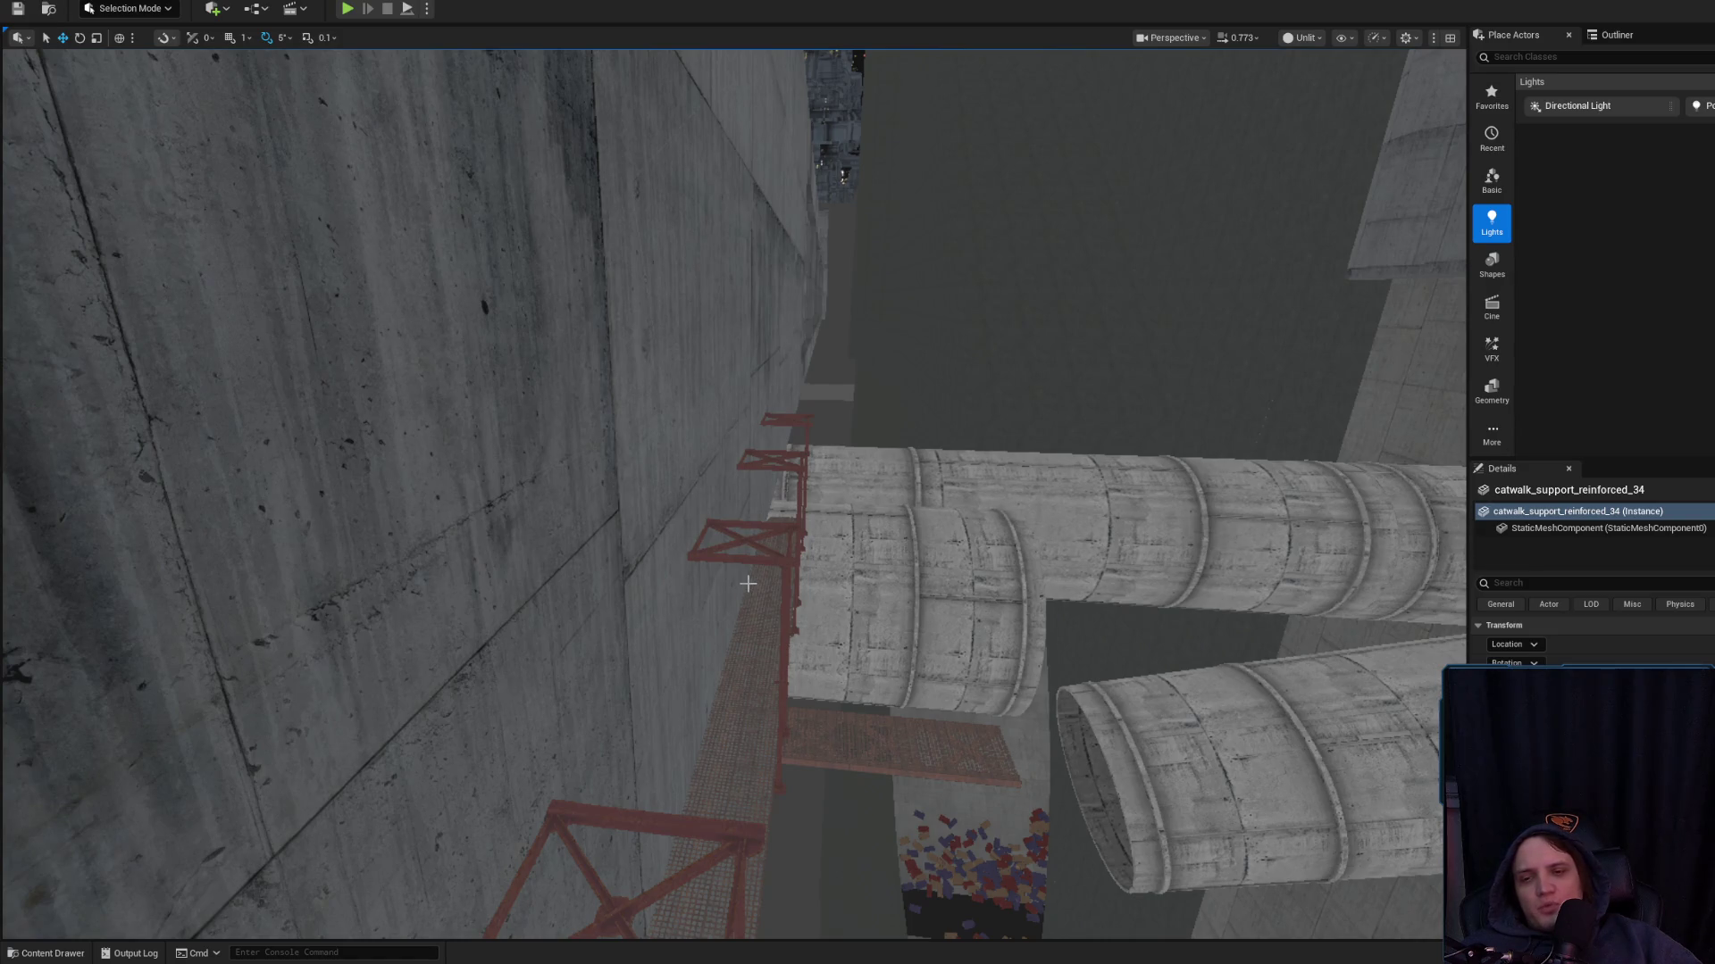
pyautogui.moveTo(750, 584); pyautogui.dragTo(750, 584)
pyautogui.press('Escape')
pyautogui.moveTo(906, 601); pyautogui.dragTo(783, 652)
pyautogui.click(880, 587)
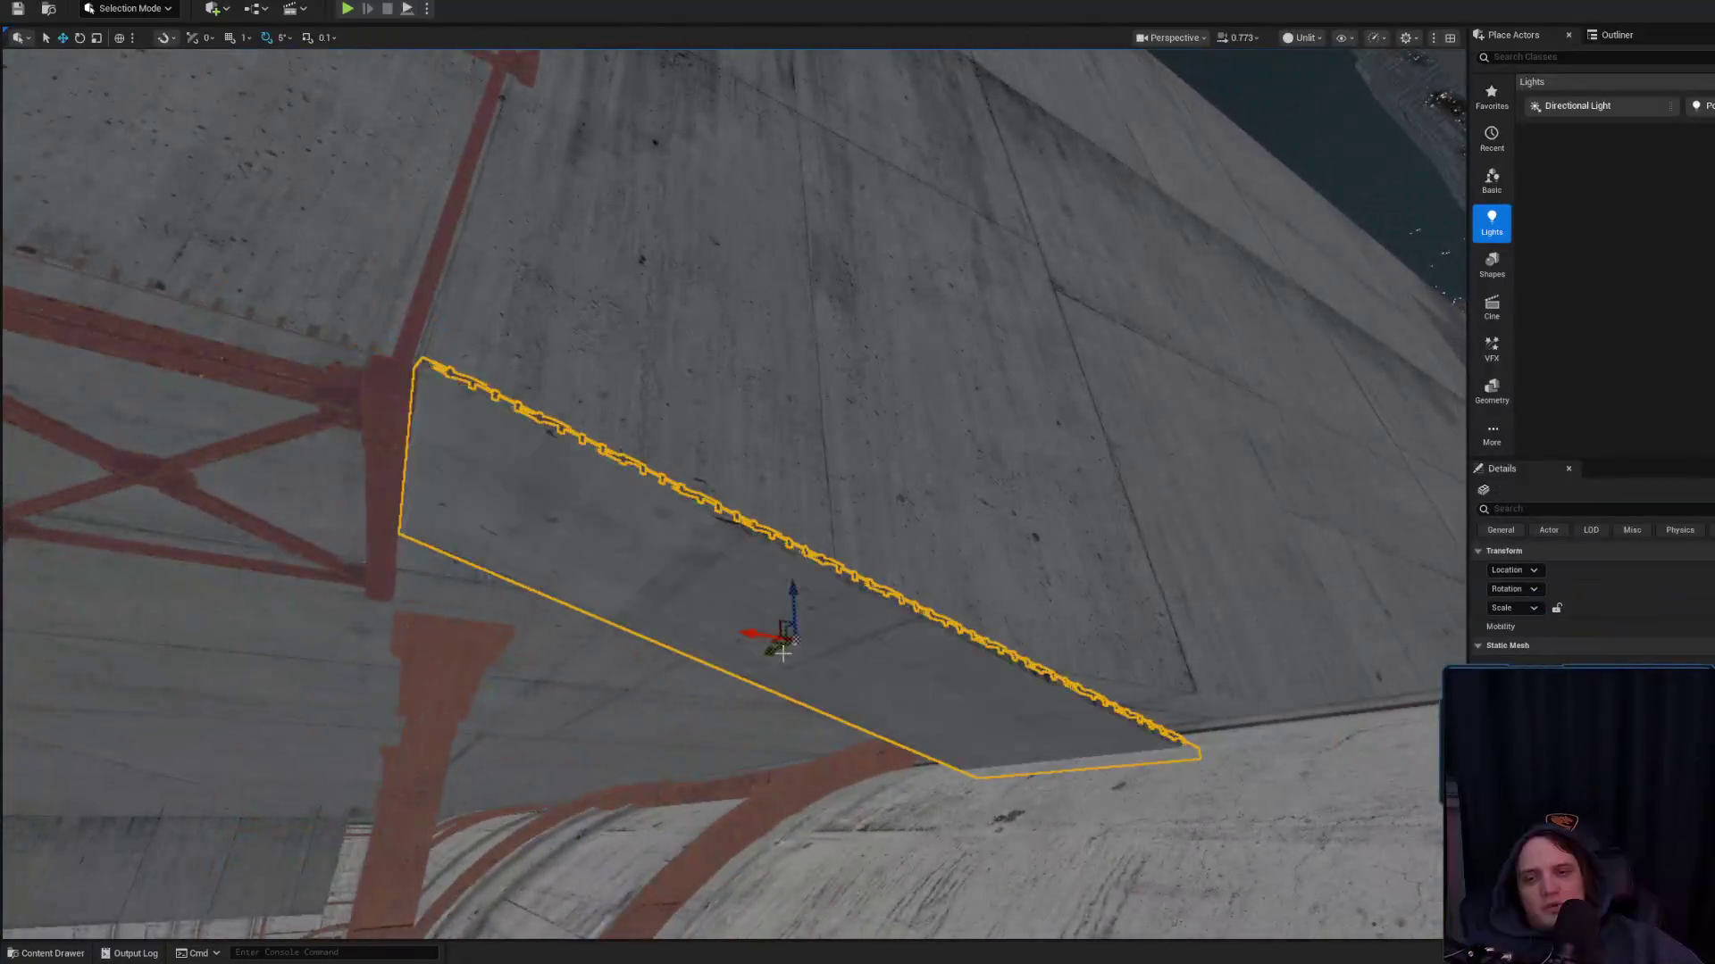
pyautogui.press('Escape')
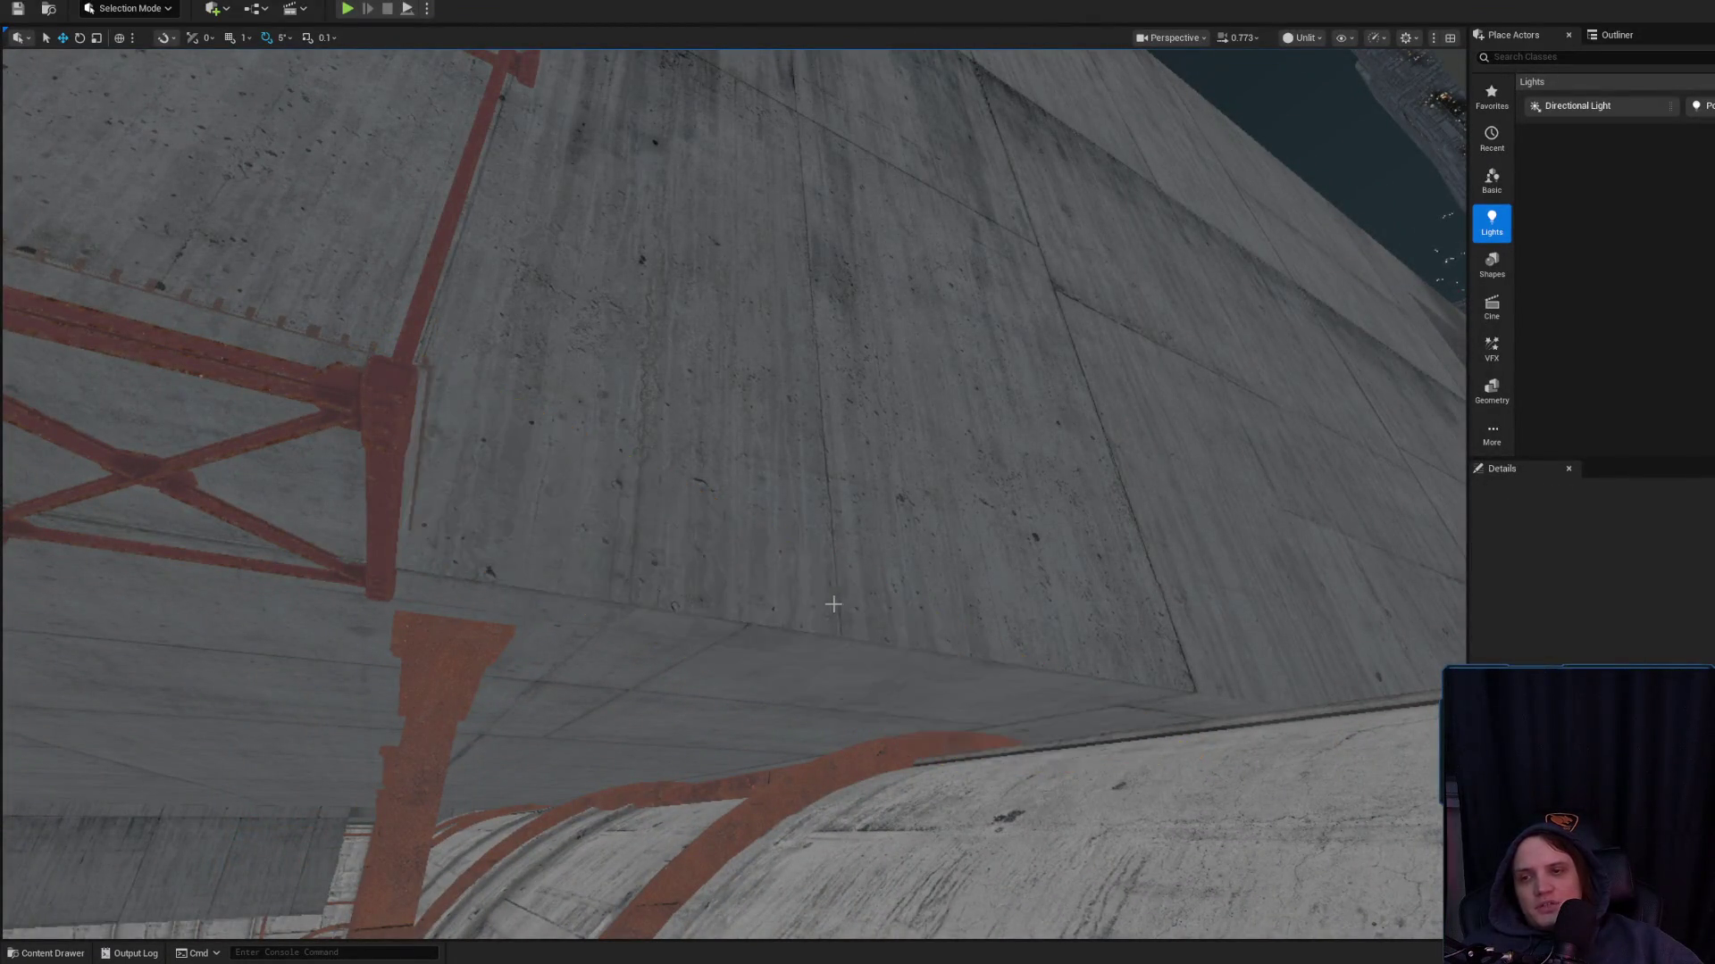
pyautogui.moveTo(827, 601); pyautogui.dragTo(1387, 720)
pyautogui.scroll(3, 1388, 720)
pyautogui.moveTo(665, 516); pyautogui.dragTo(665, 516)
pyautogui.click(665, 516)
pyautogui.press('Escape')
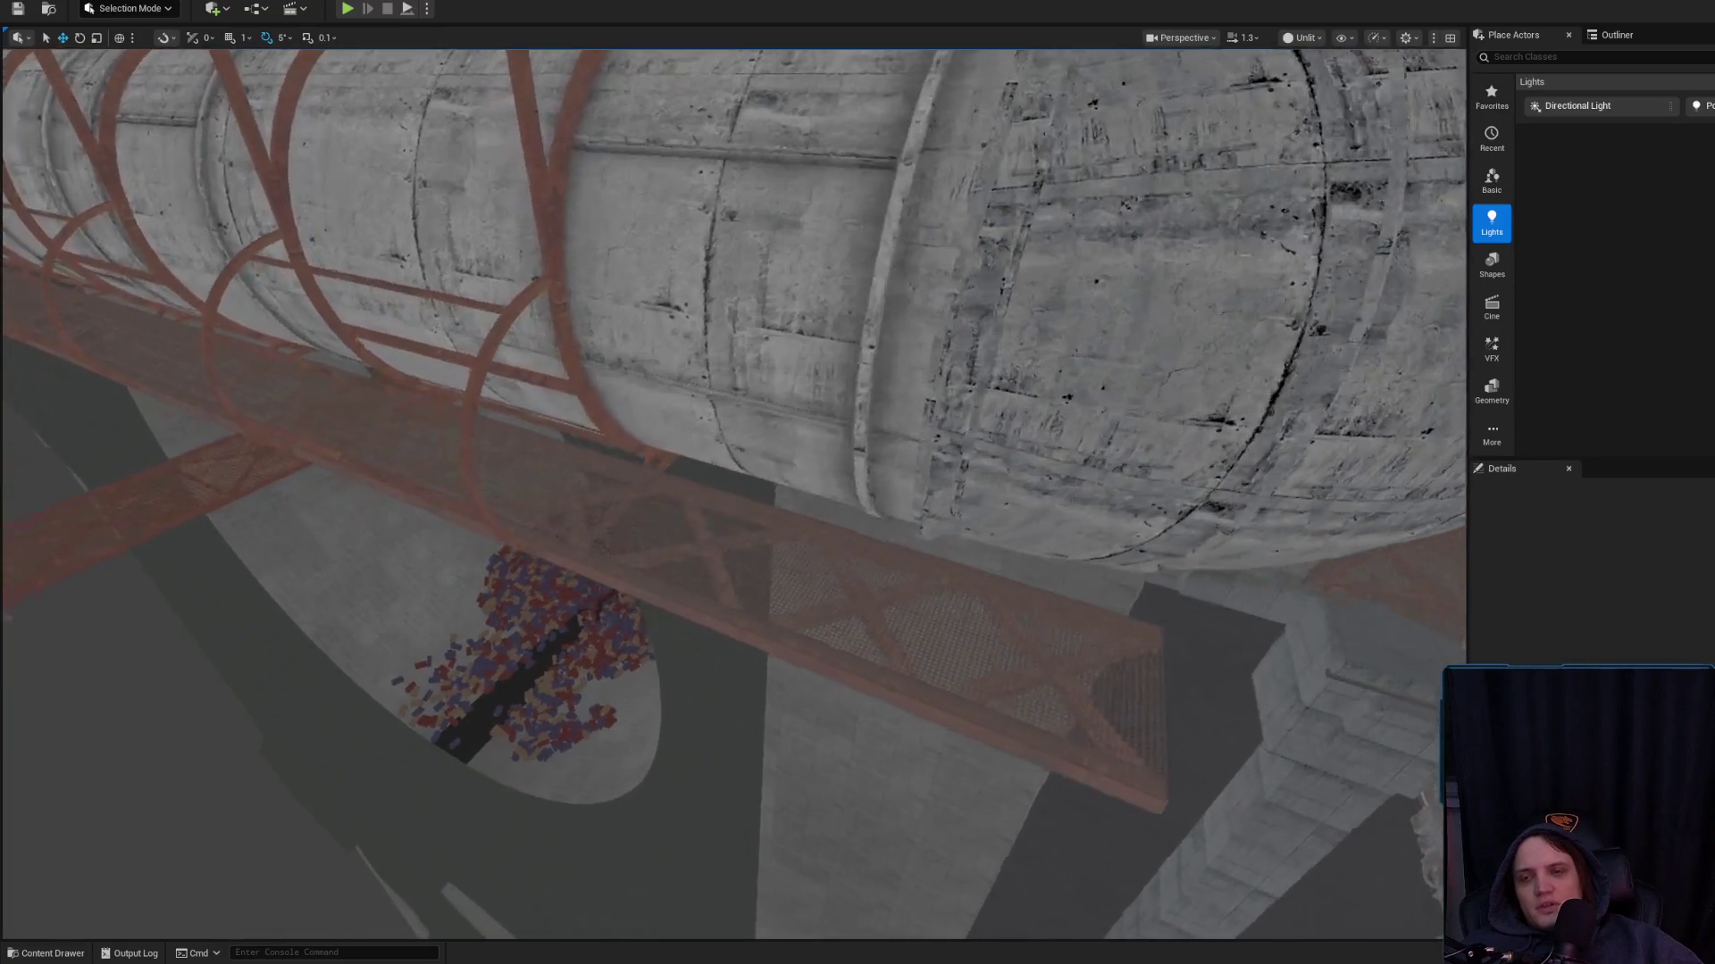
pyautogui.moveTo(639, 439); pyautogui.dragTo(638, 439)
pyautogui.click(639, 439)
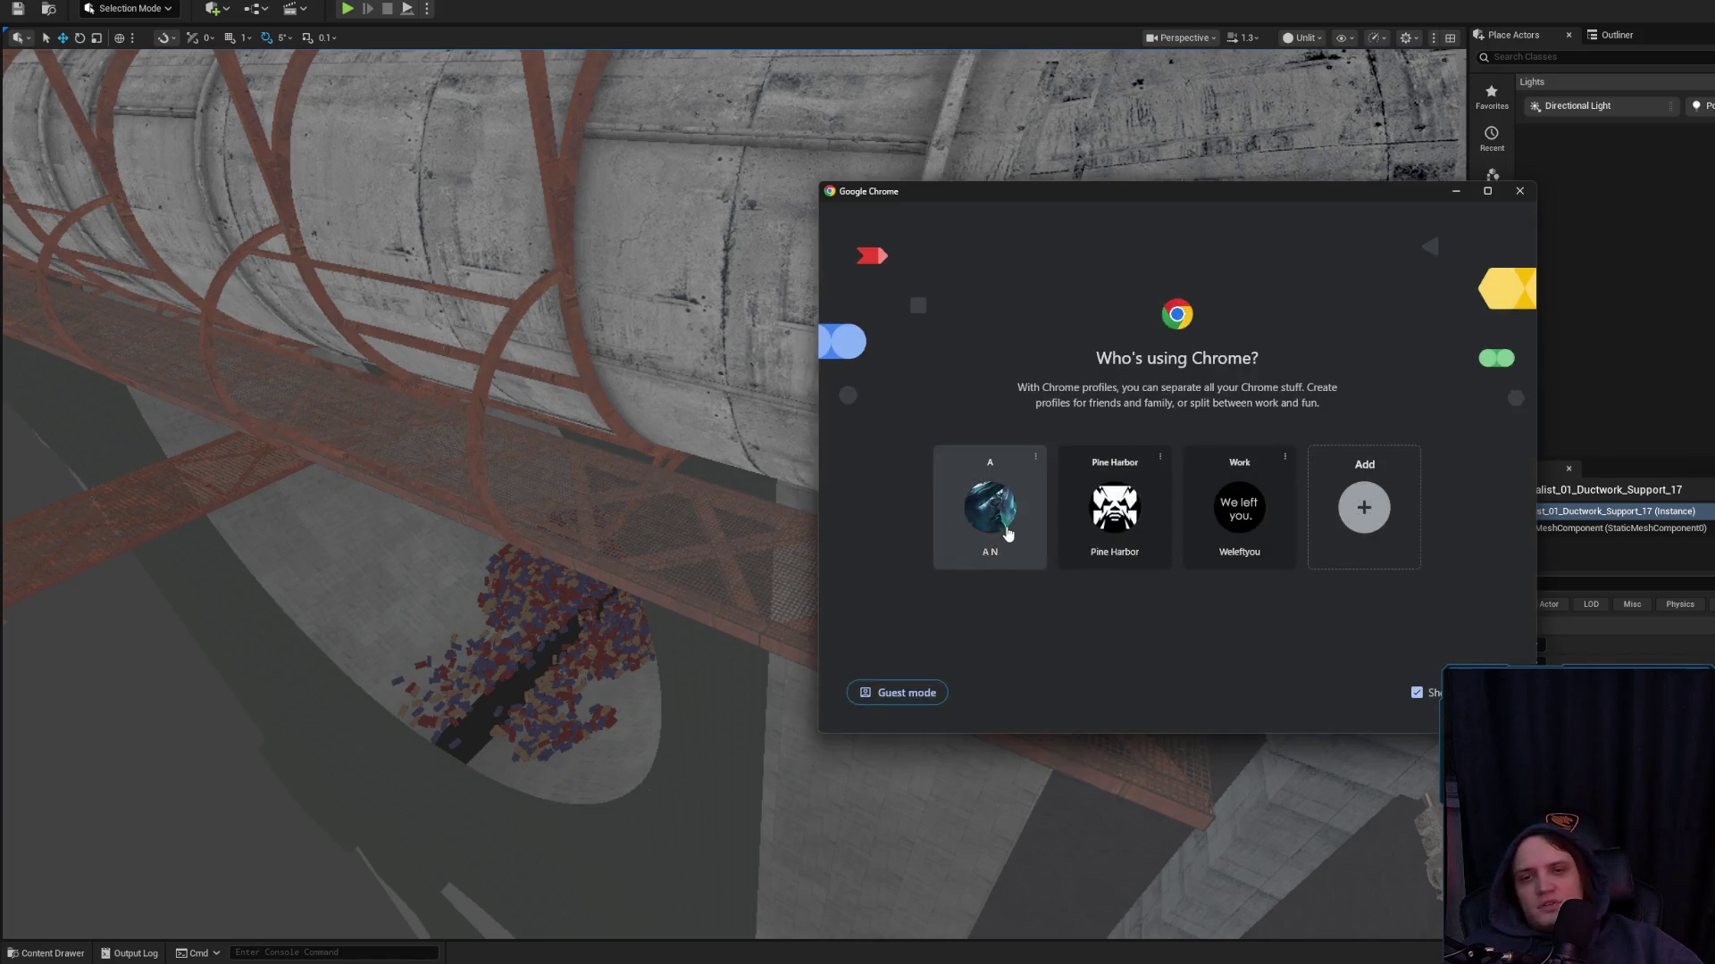
# Open Chrome and search Google Images for 'Roguelike vampire'
pyautogui.click(990, 500)
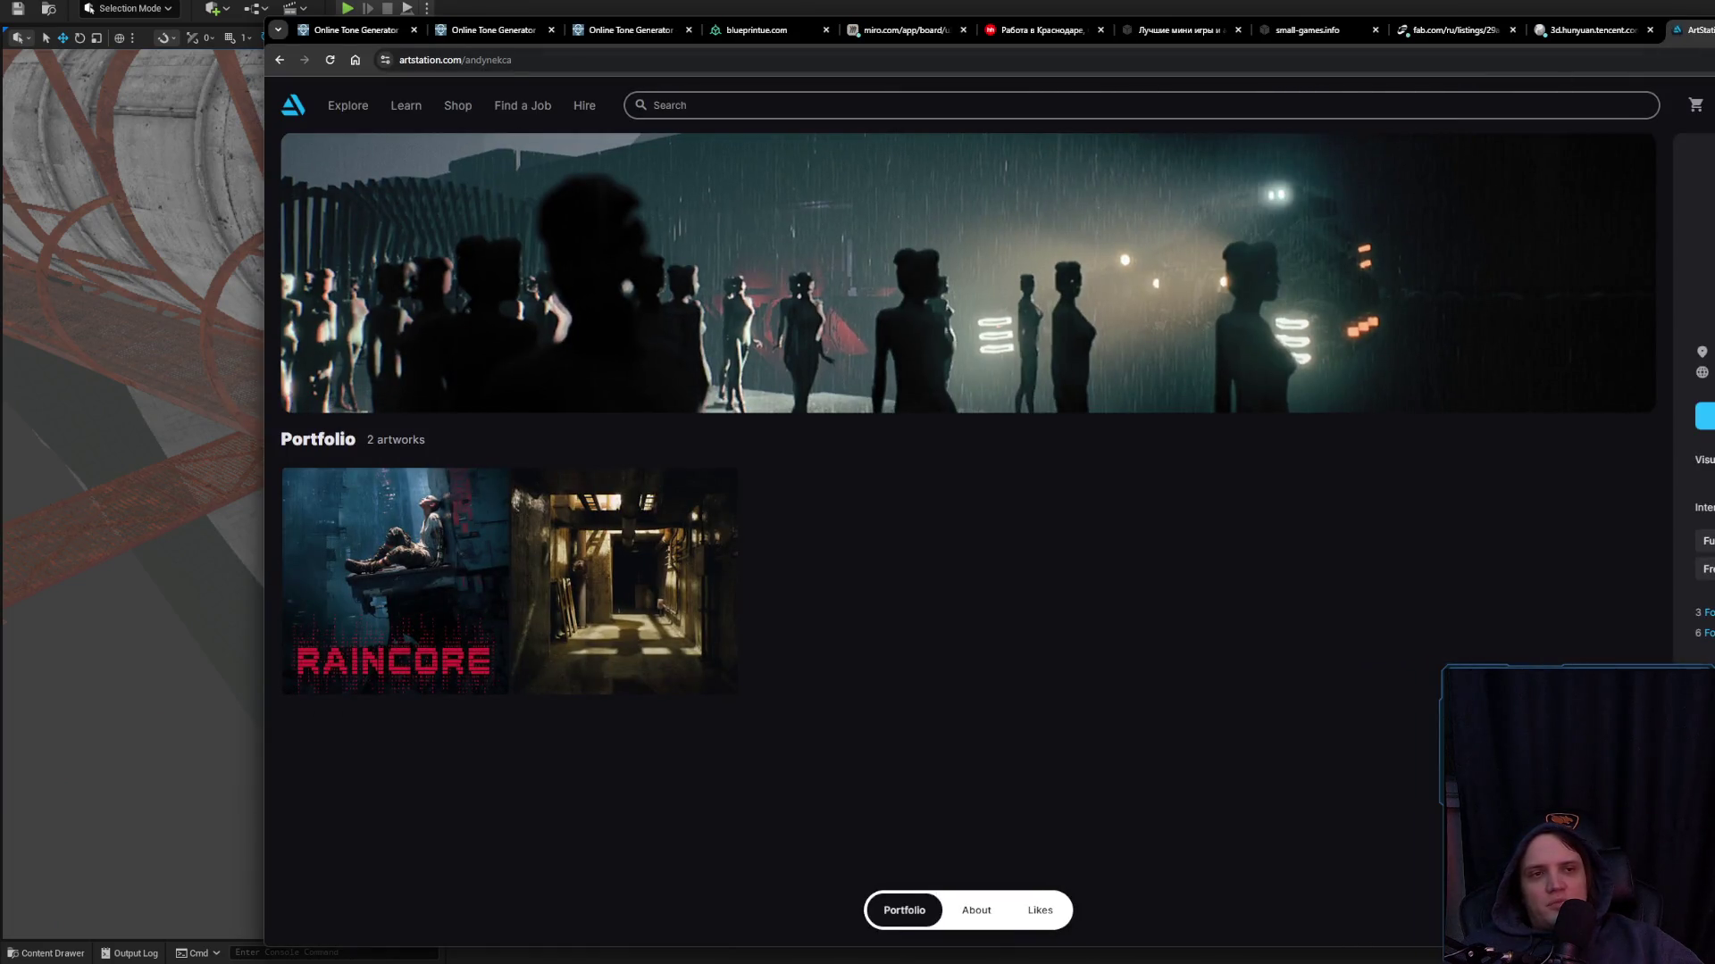
pyautogui.hotkey('ctrl', 't')
pyautogui.write('Rog')
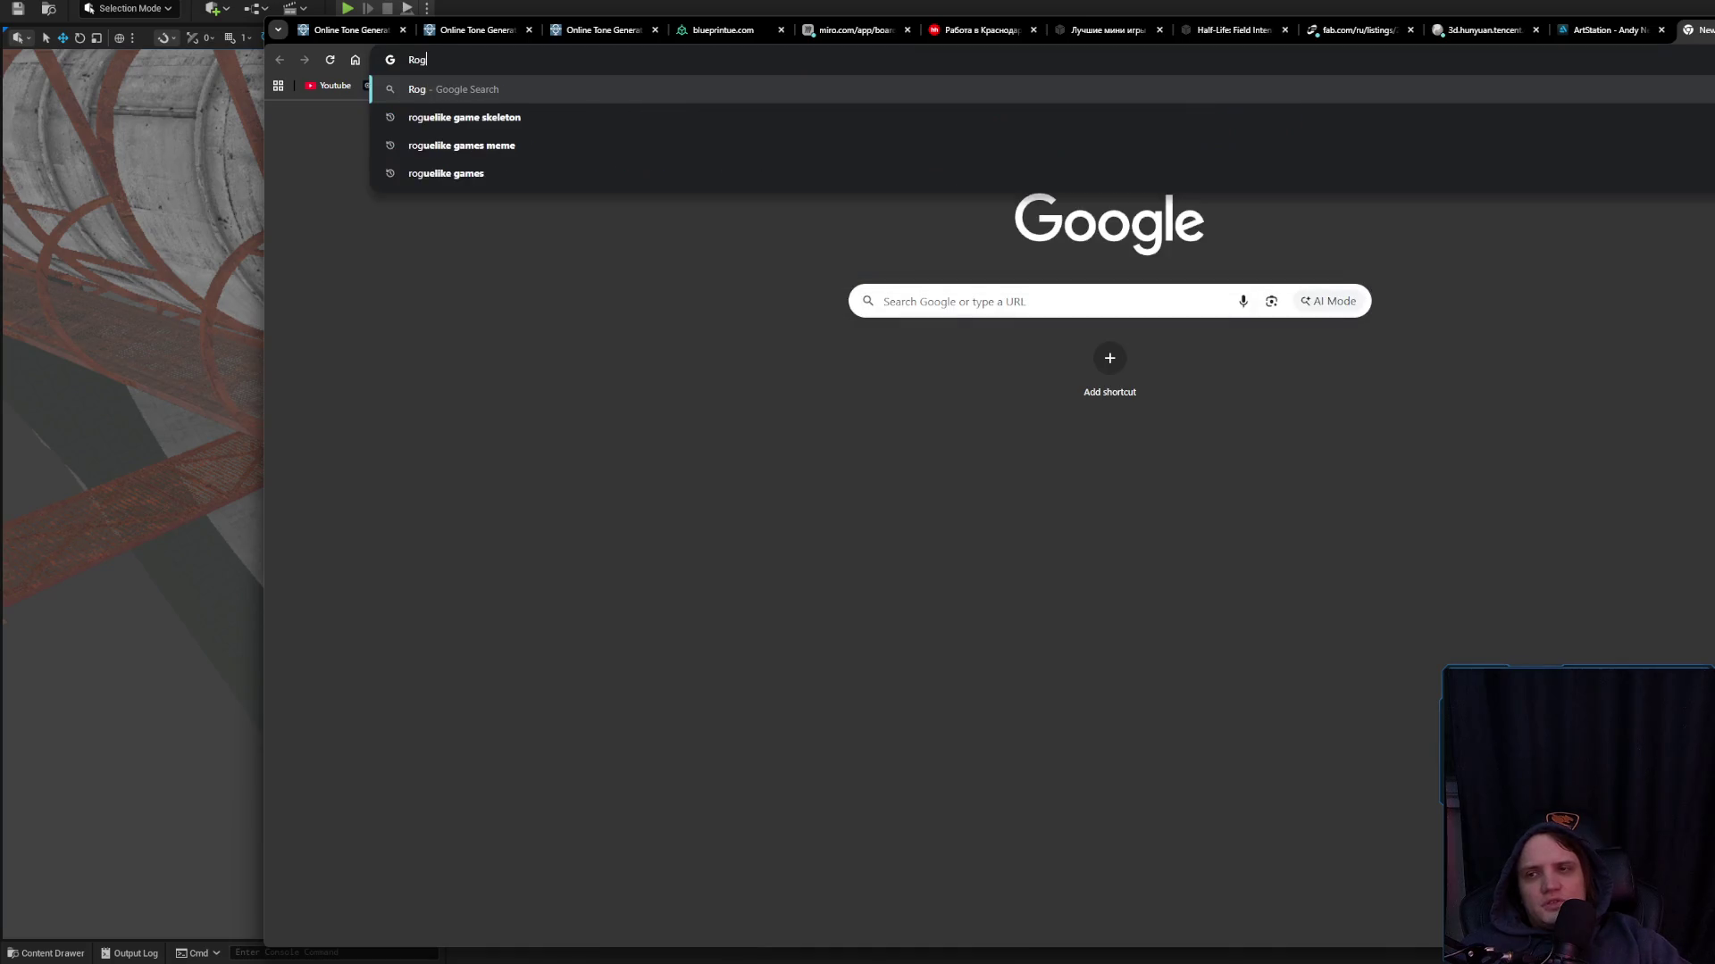
pyautogui.write('uelike vampi')
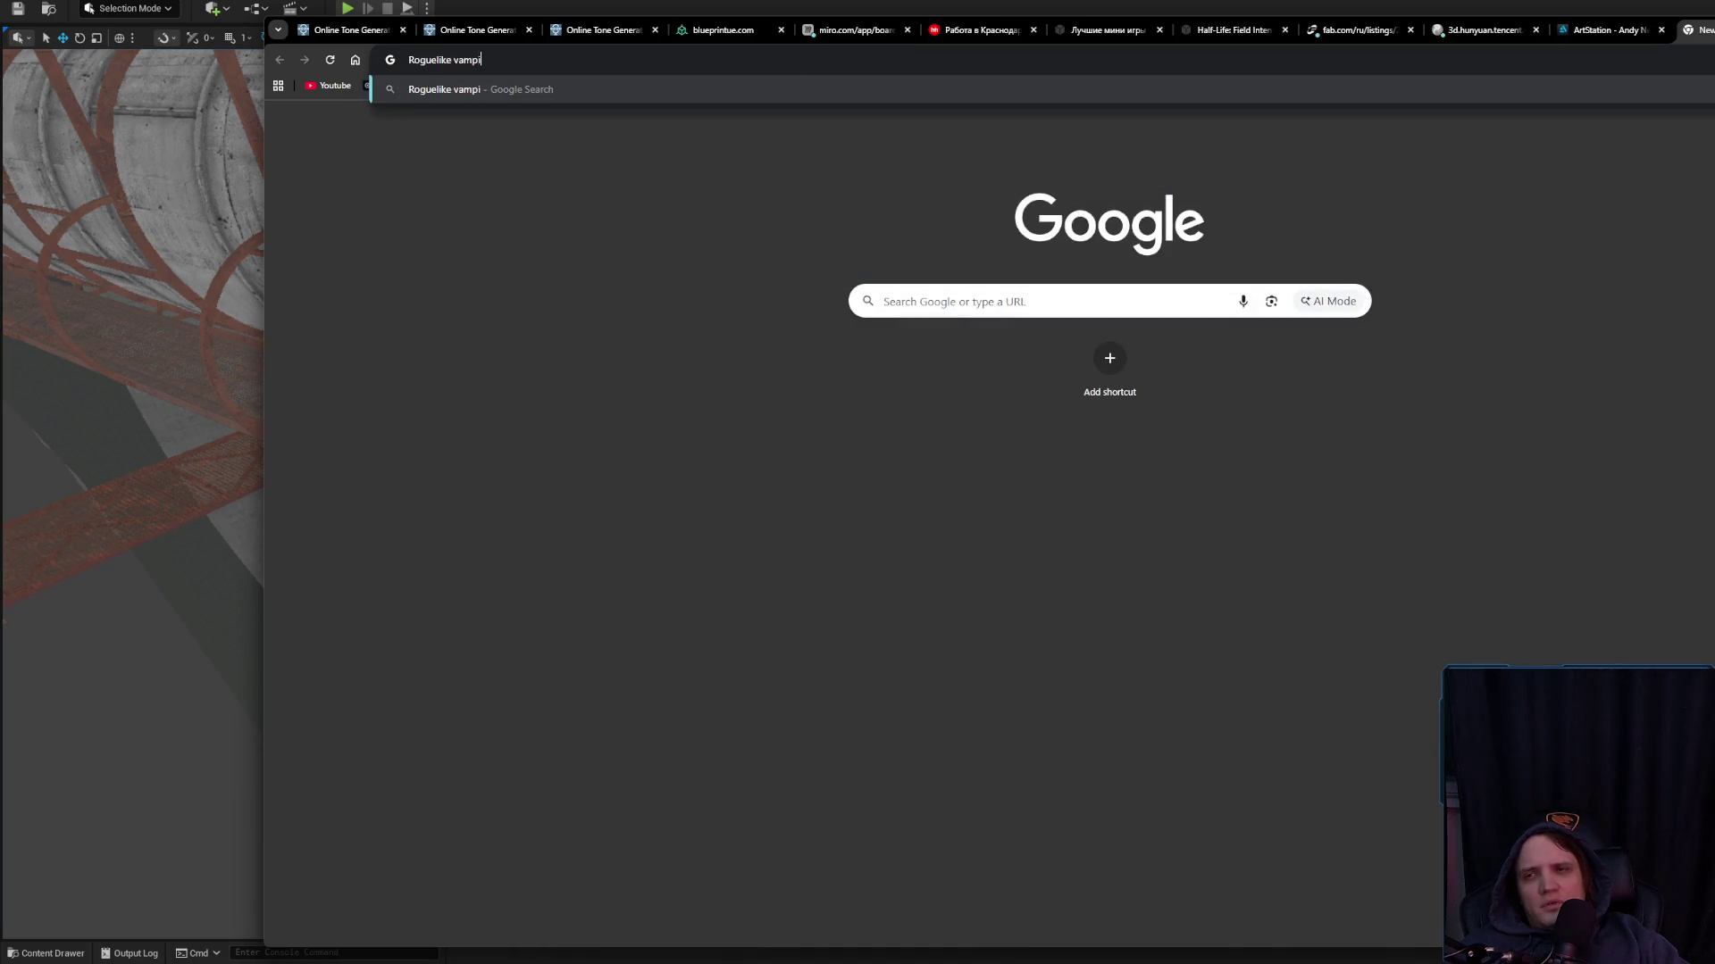
pyautogui.write('re')
pyautogui.press('Return')
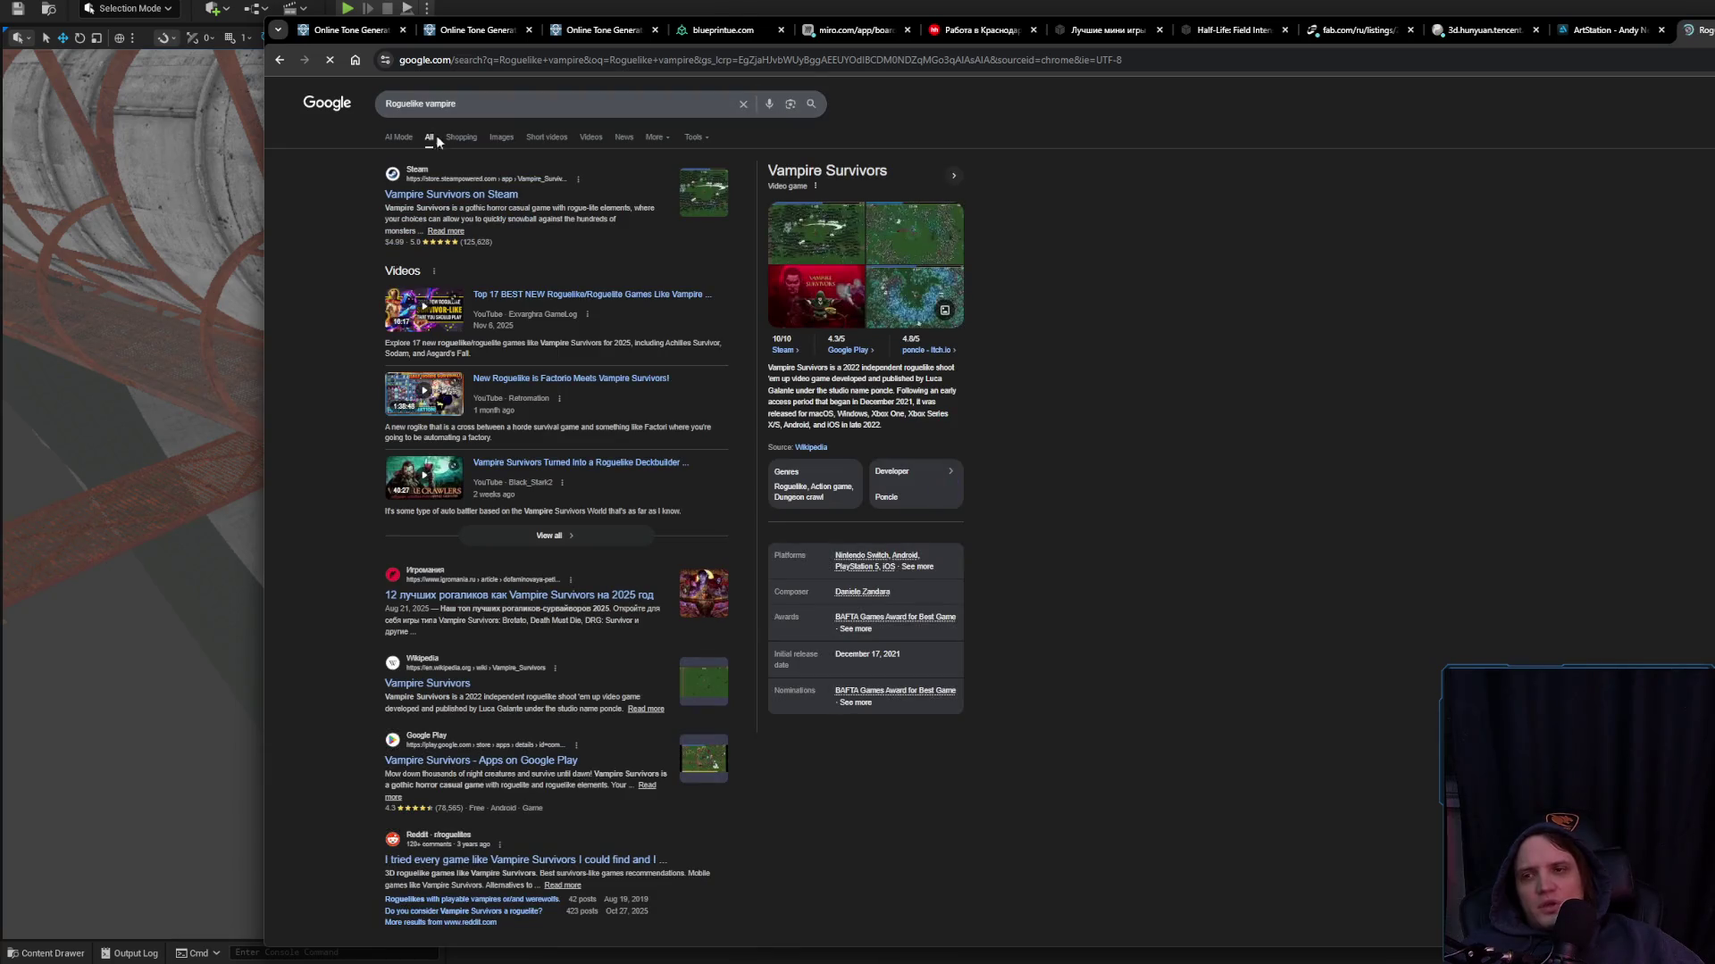
pyautogui.click(500, 138)
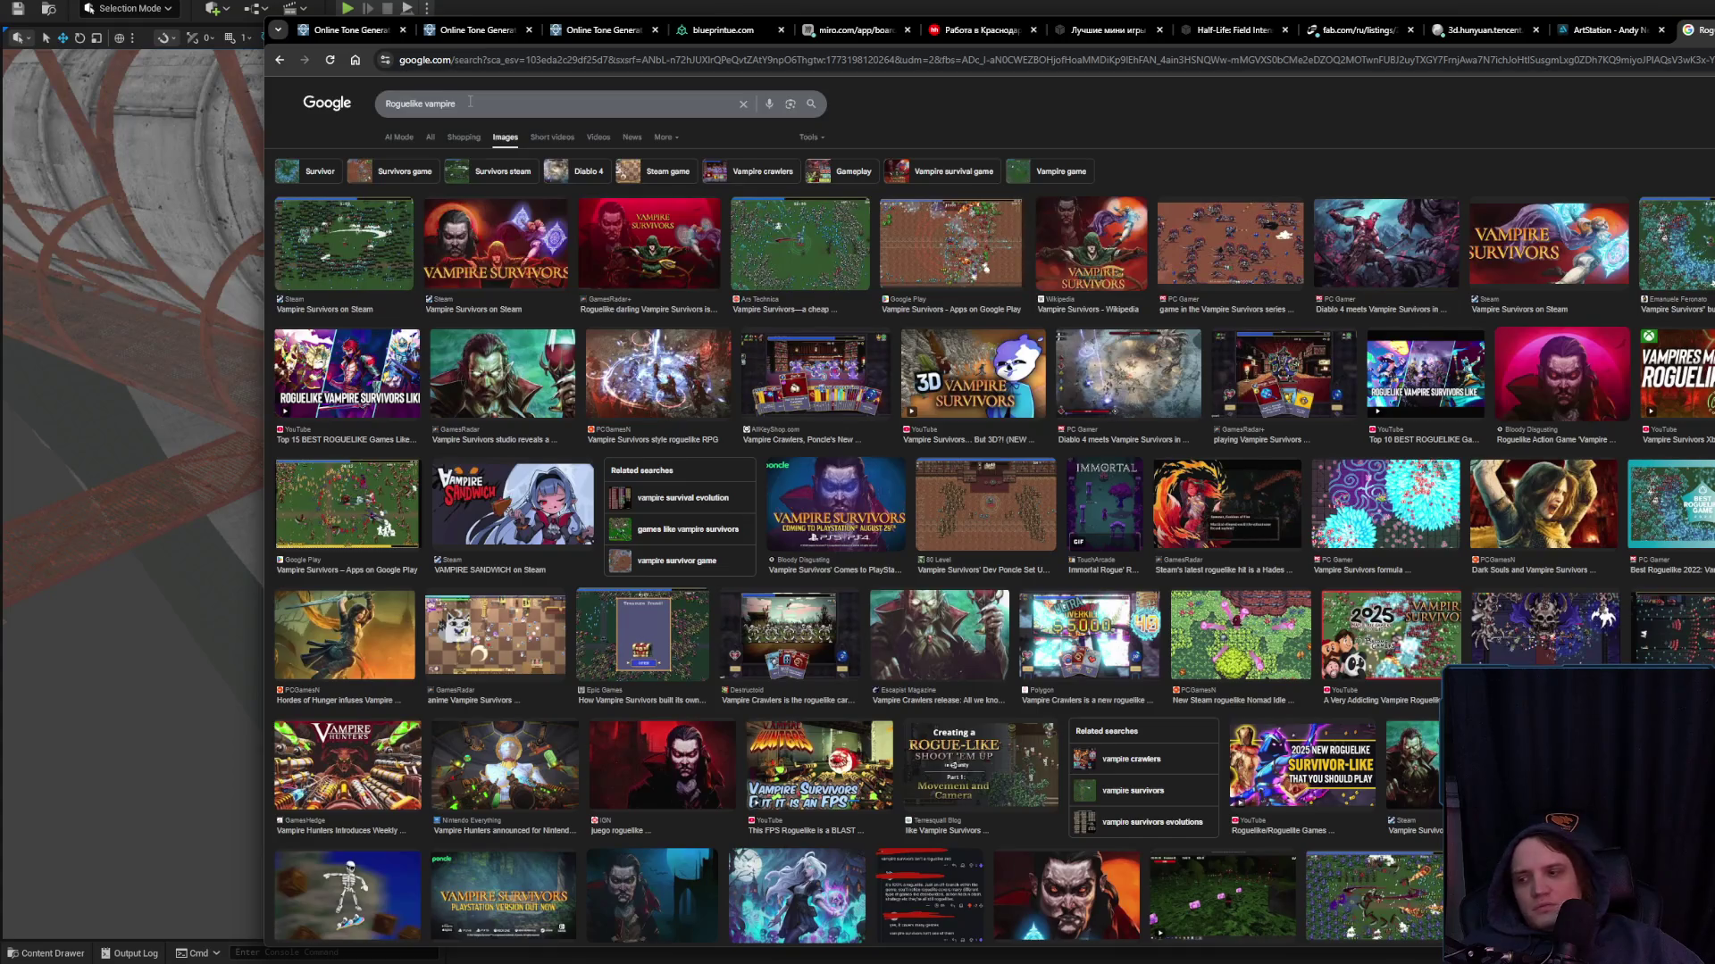
# Scroll through the vampire image results, close the tab and switch back to Unreal
pyautogui.scroll(-3, 714, 407)
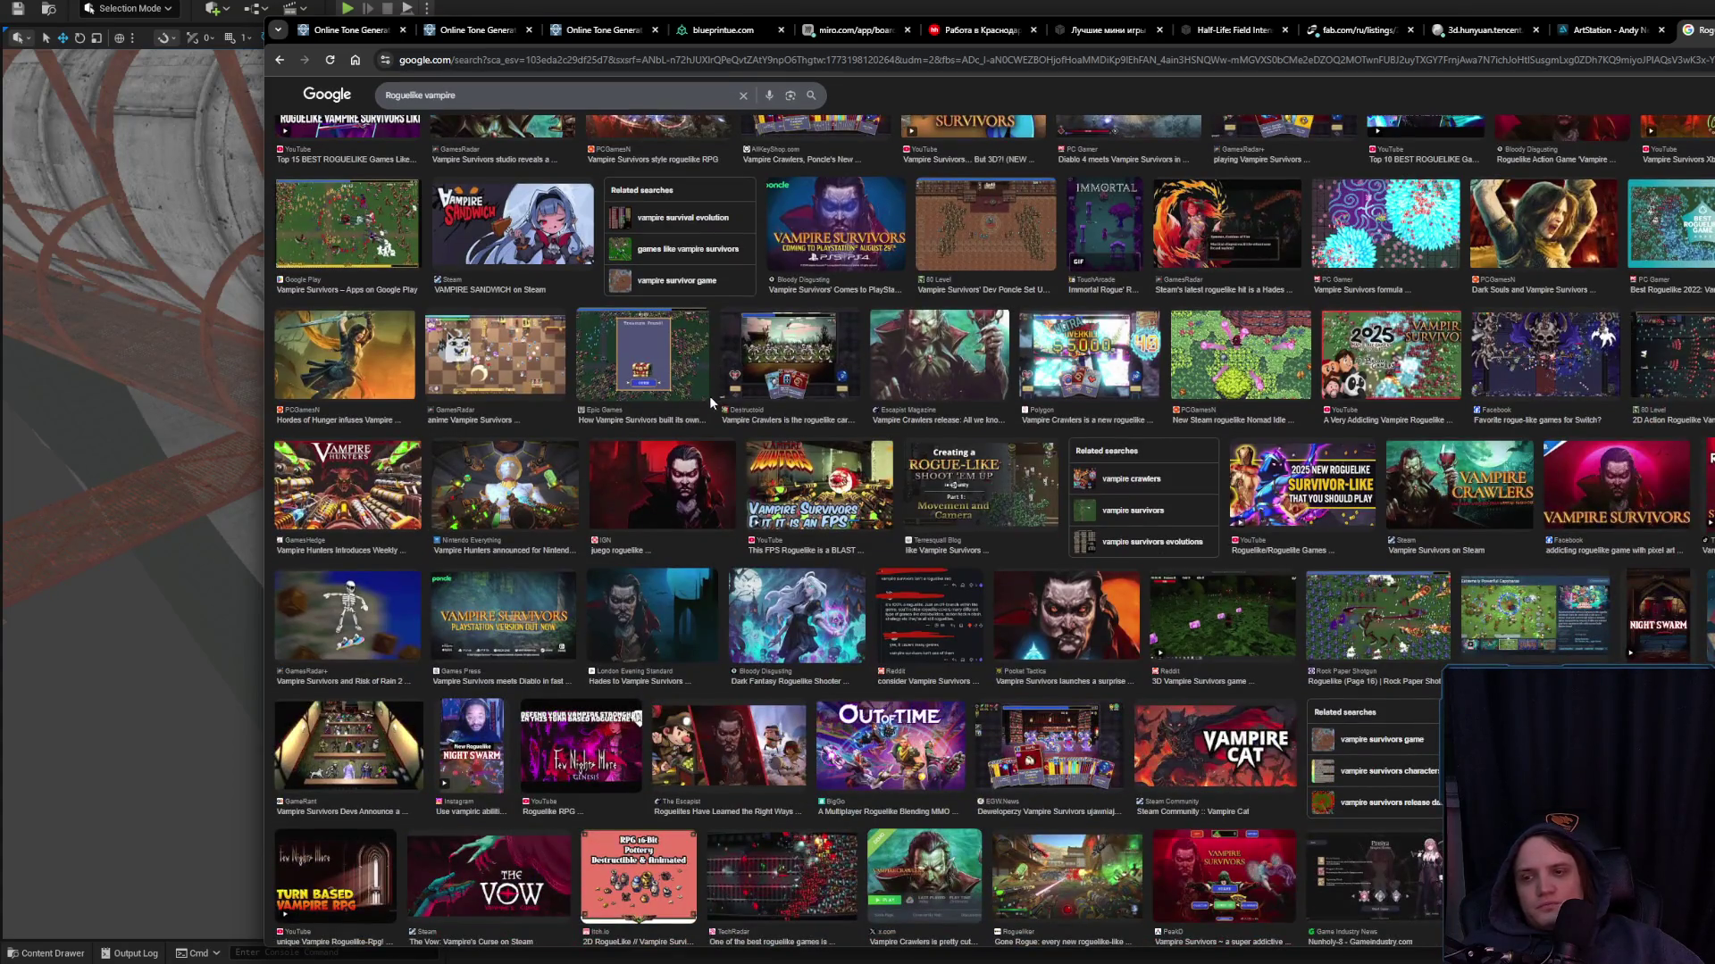
pyautogui.scroll(-3, 1000, 509)
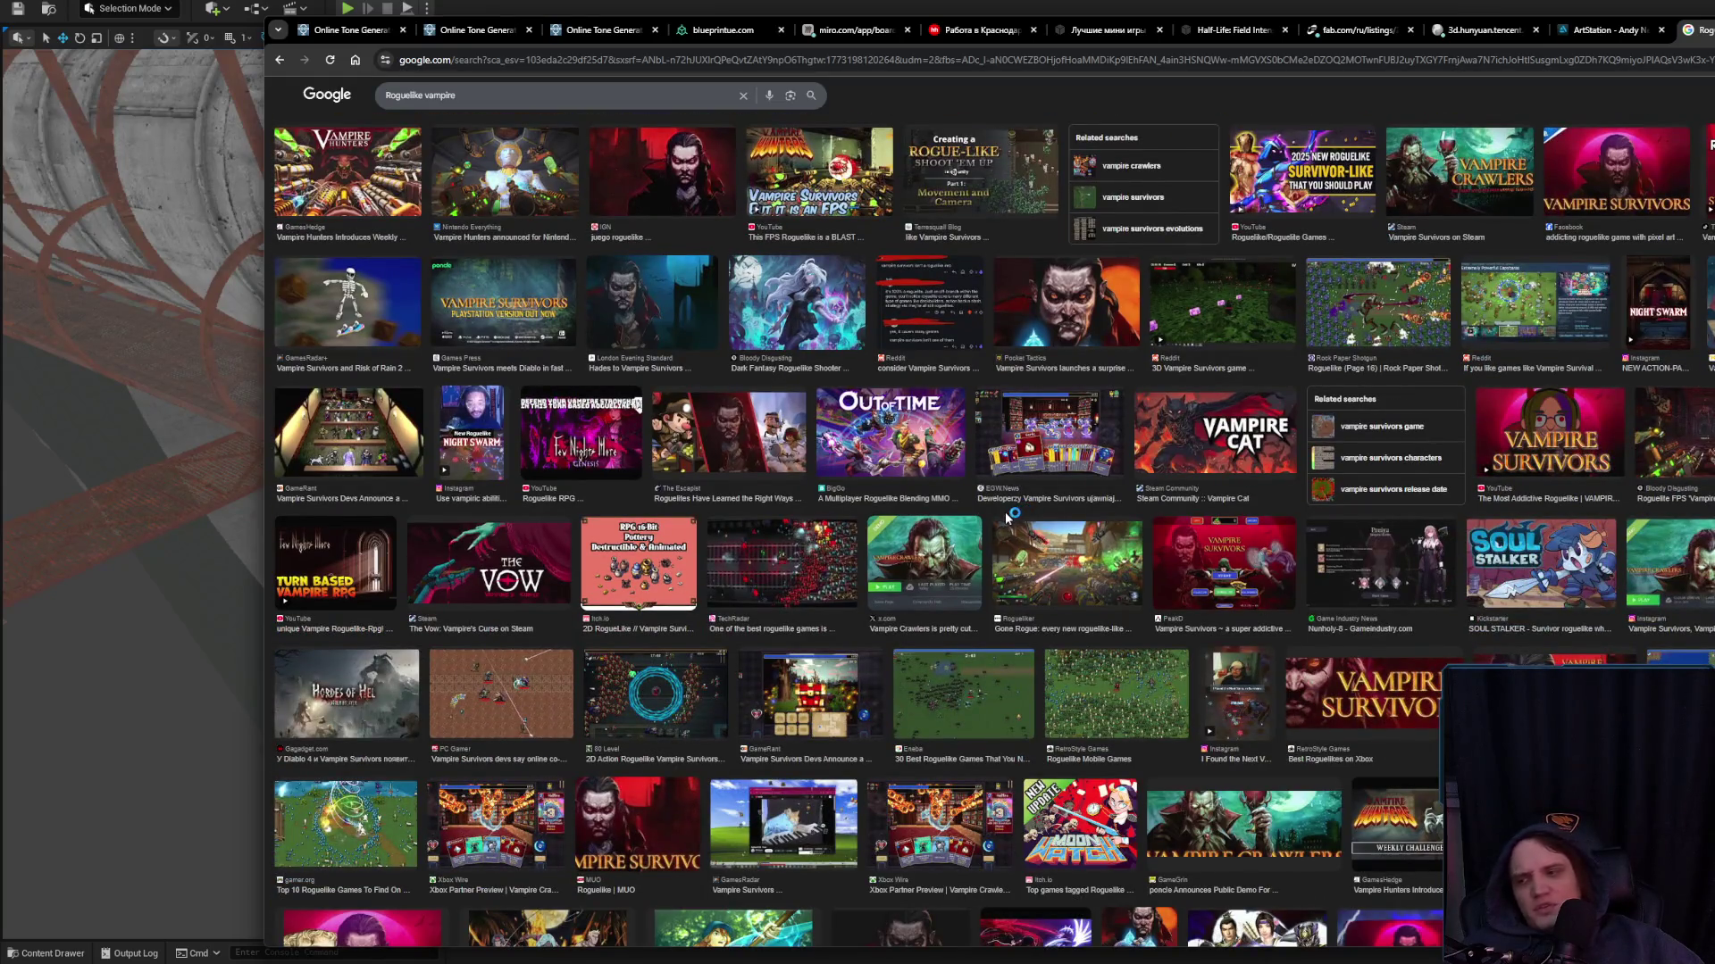
pyautogui.scroll(-3, 900, 524)
pyautogui.scroll(-3, 828, 530)
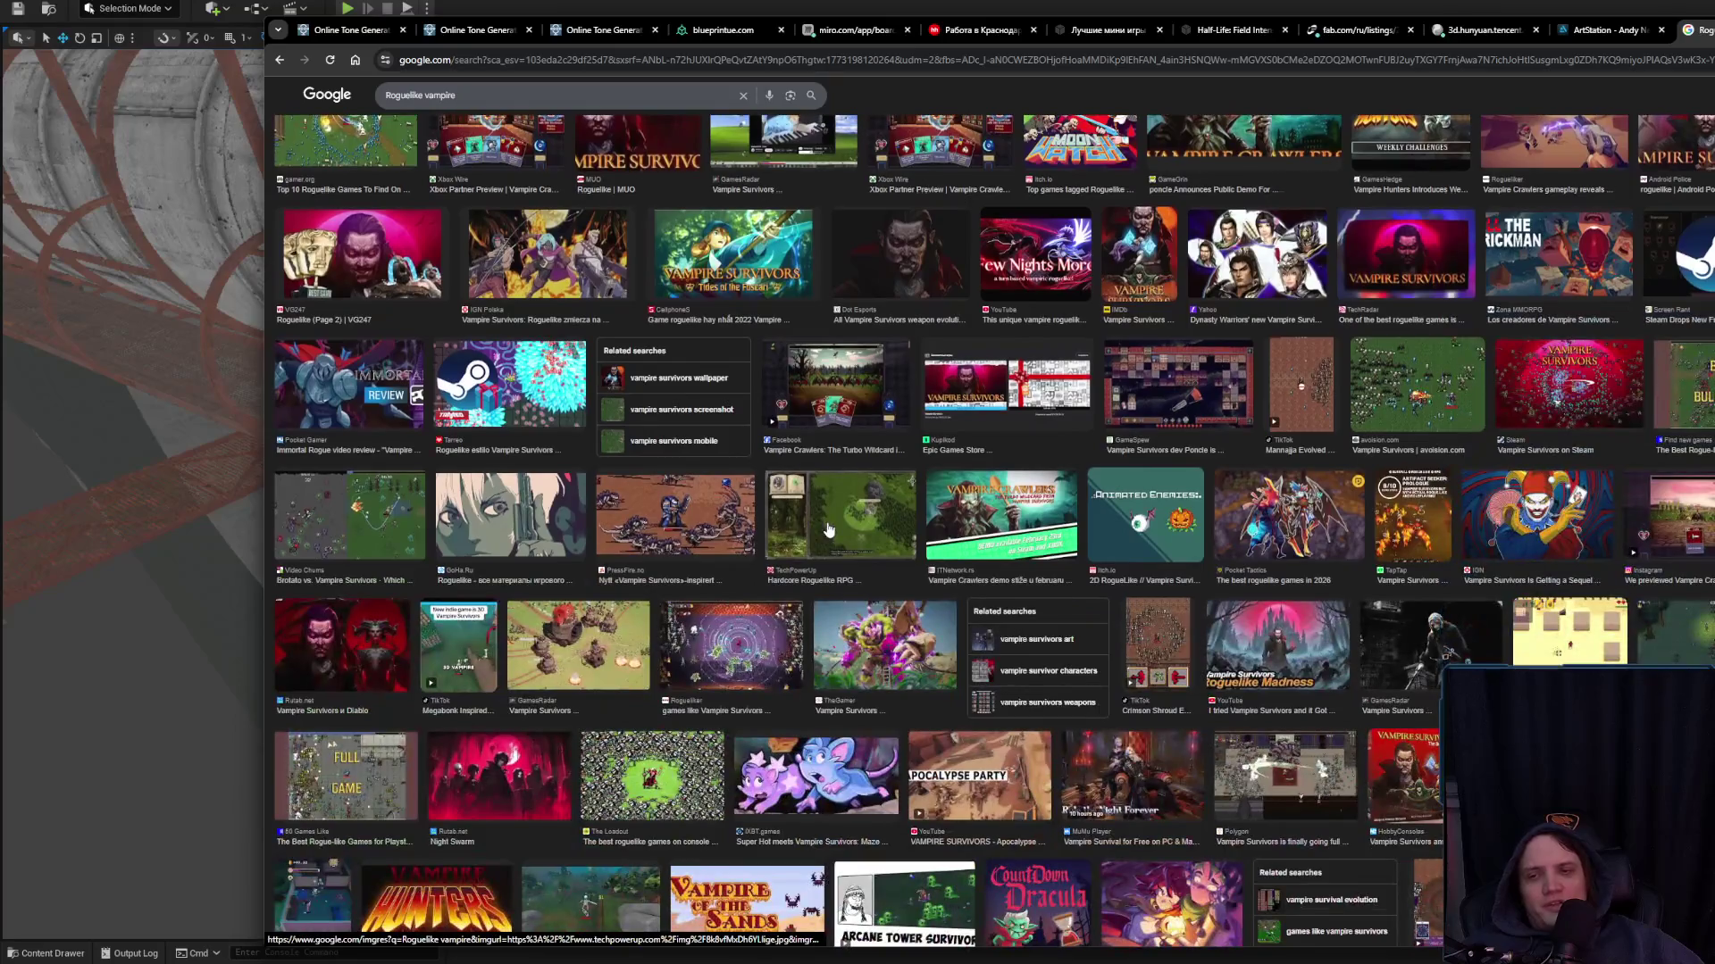
pyautogui.scroll(-1, 814, 531)
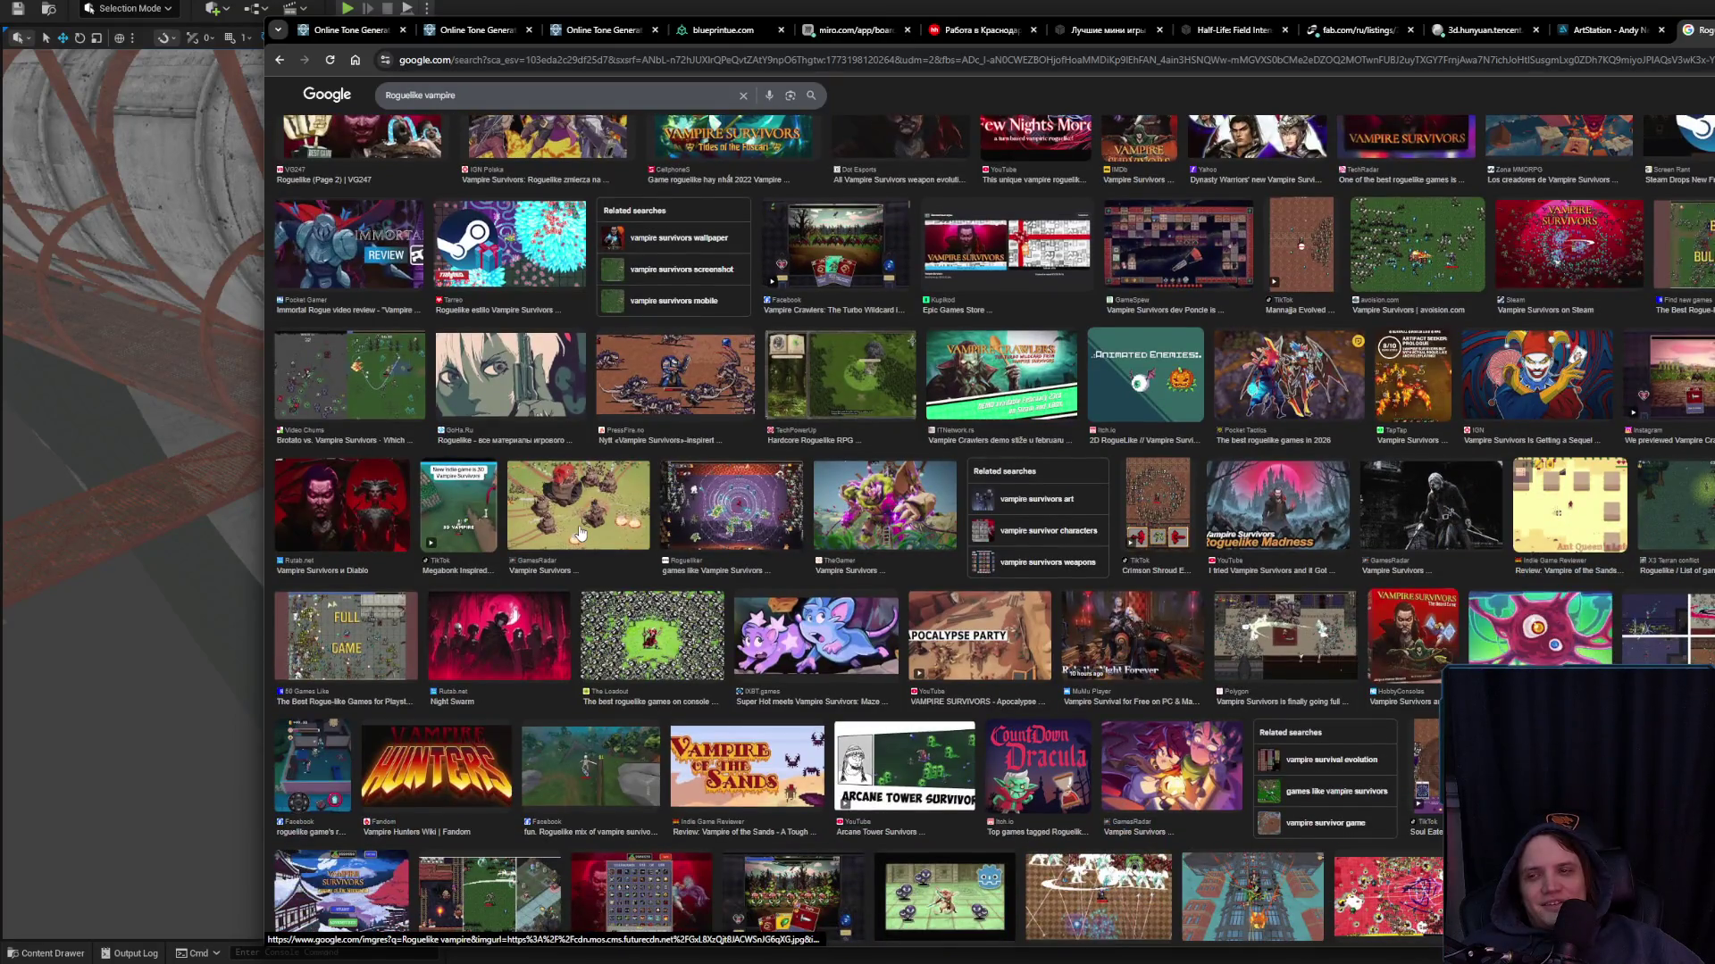
pyautogui.scroll(-2, 578, 534)
pyautogui.scroll(-2, 582, 530)
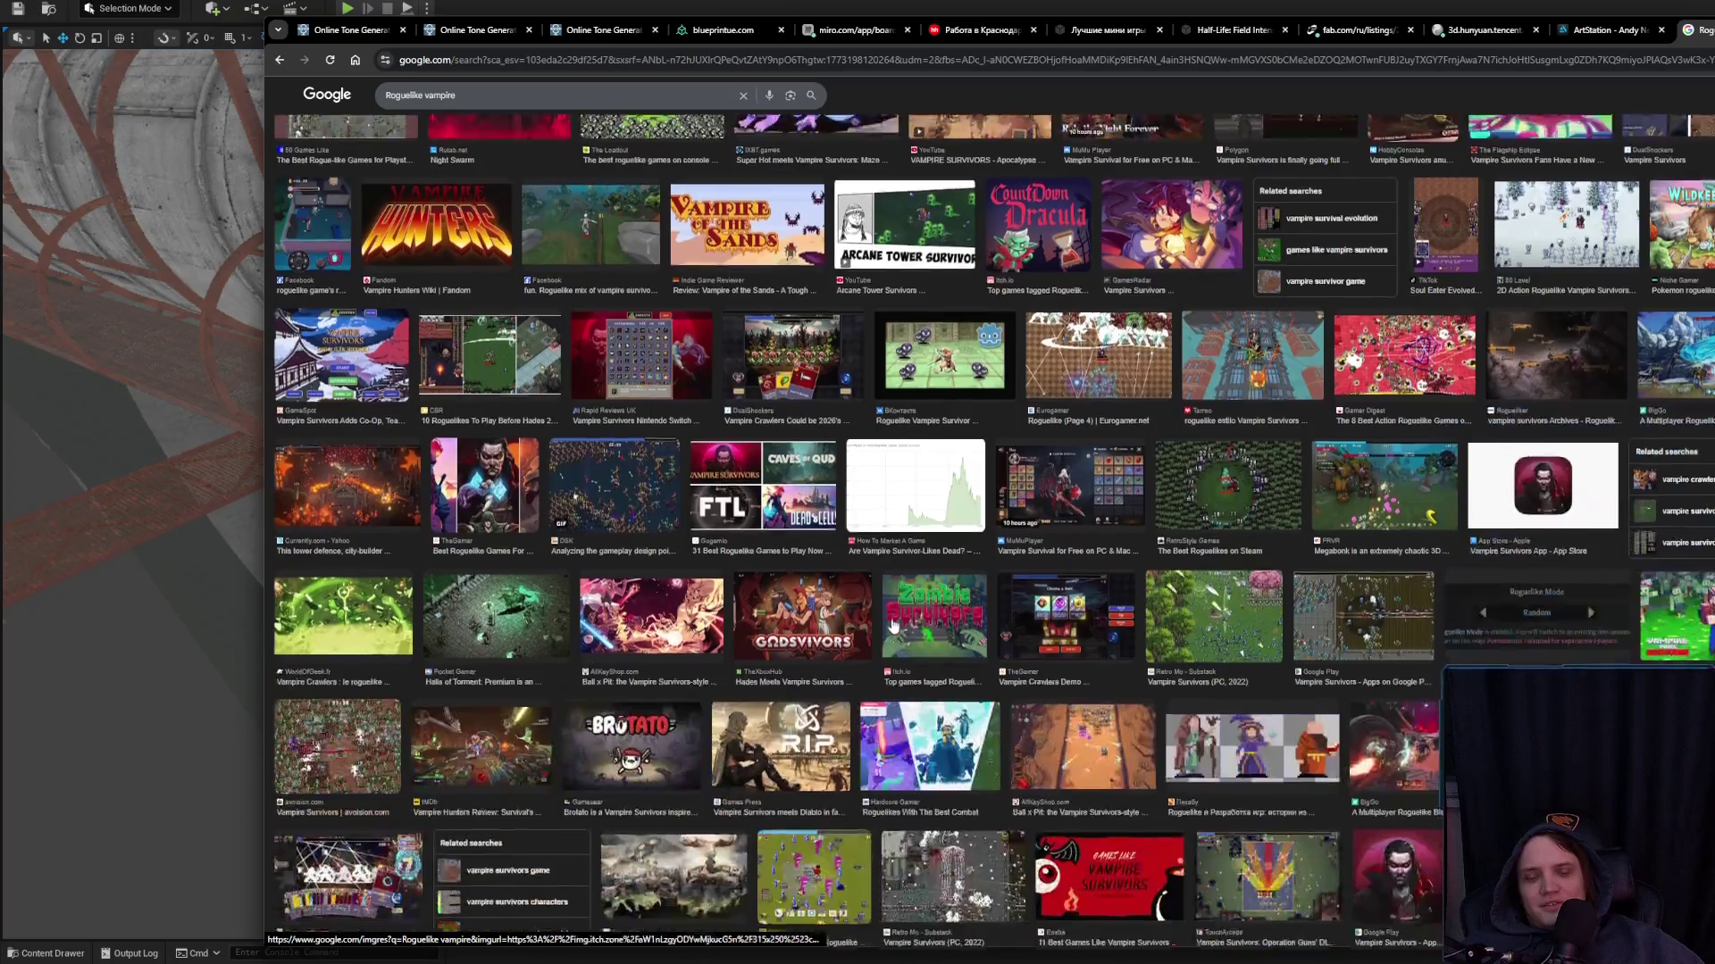
pyautogui.scroll(15, 844, 610)
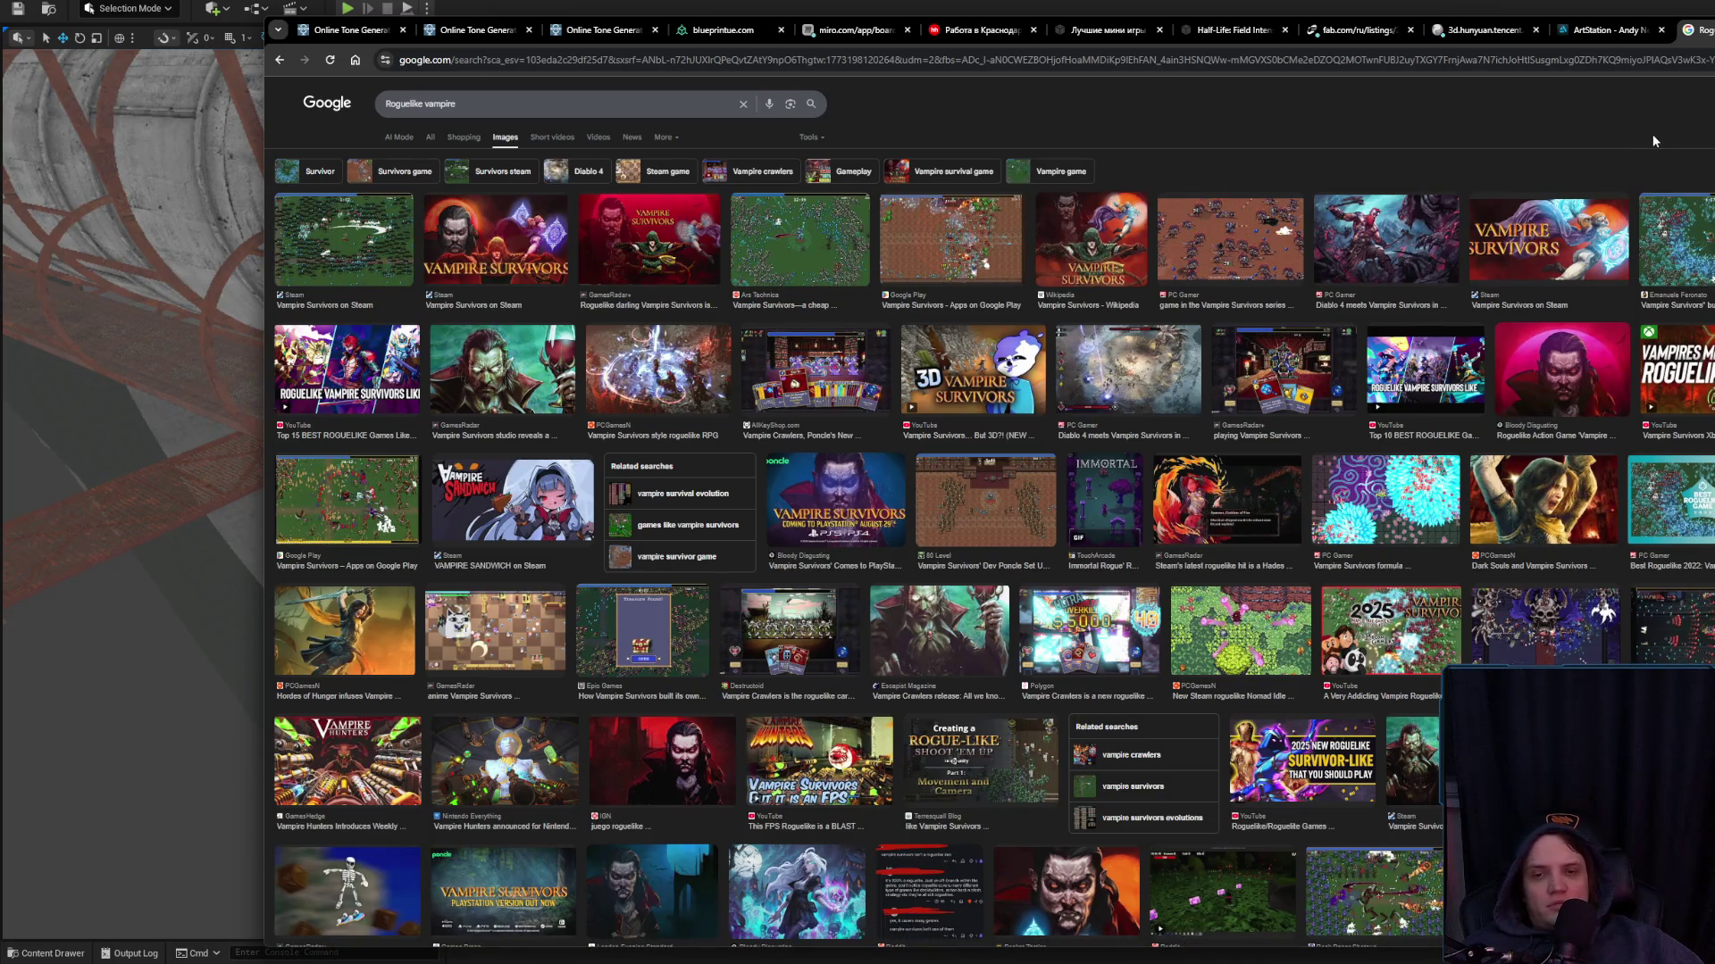
pyautogui.middleClick(1704, 34)
pyautogui.hotkey('alt', 'Tab')
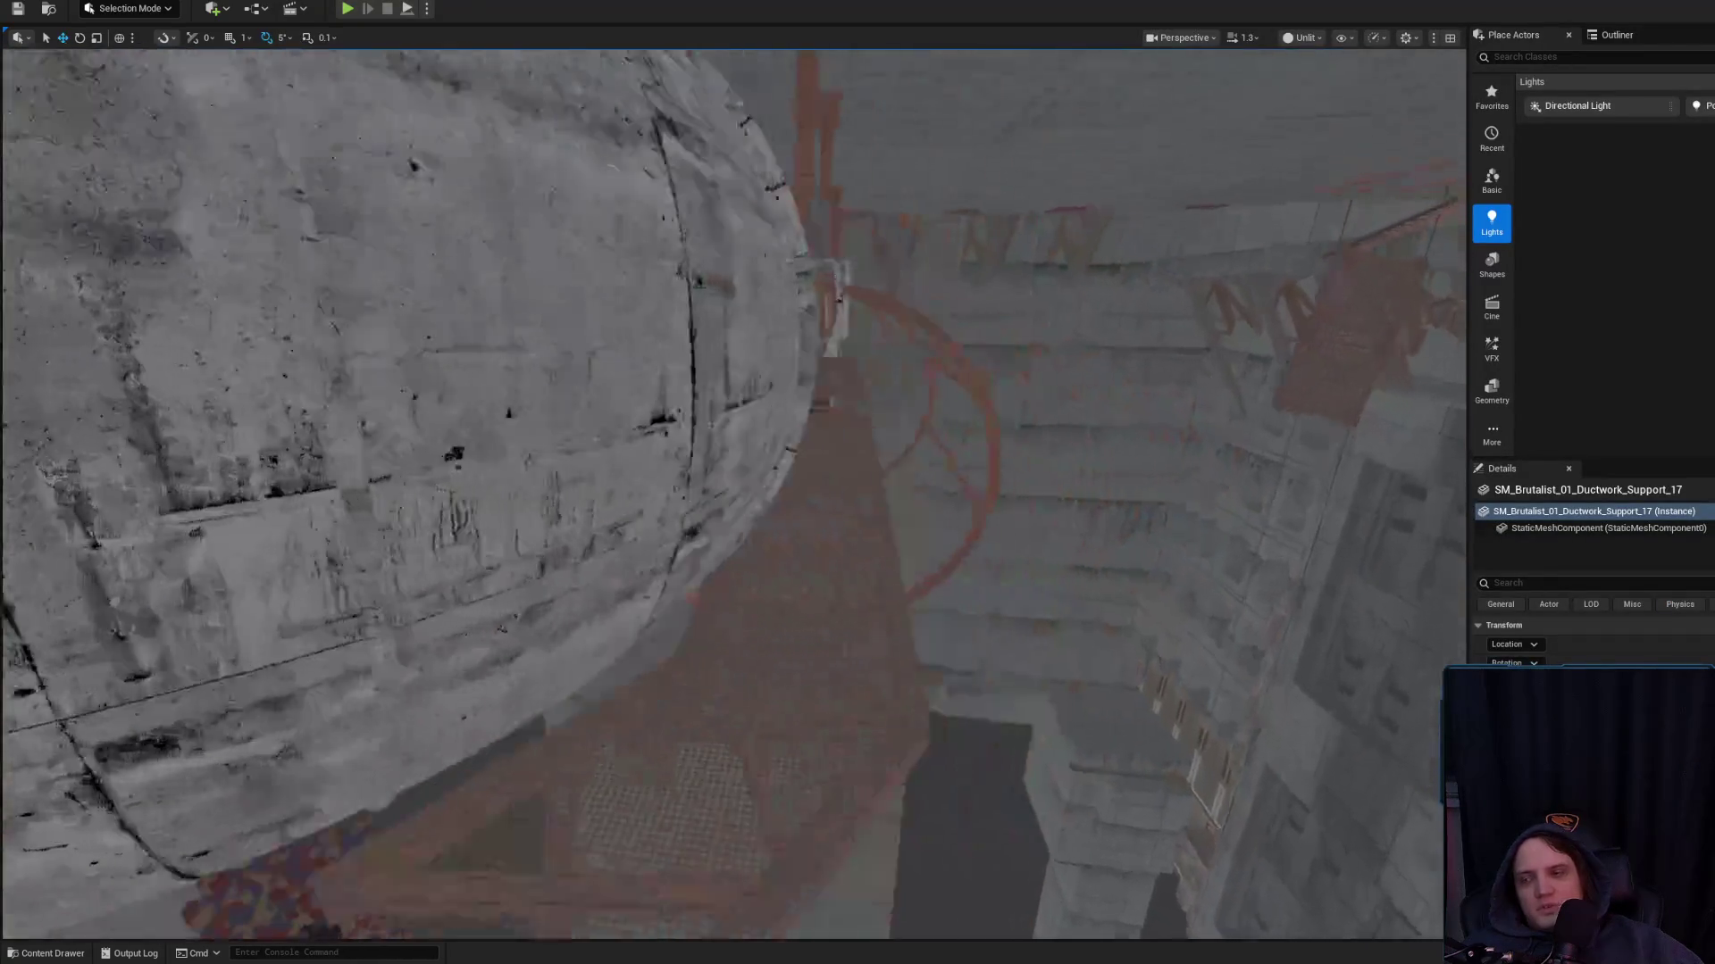
# Fly the viewport camera over the walkway and large ducts, then switch to the browser
pyautogui.moveTo(732, 491)
pyautogui.mouseDown()
pyautogui.moveTo(768, 473)
pyautogui.moveTo(742, 518)
pyautogui.mouseUp()
pyautogui.moveTo(961, 518); pyautogui.dragTo(962, 518)
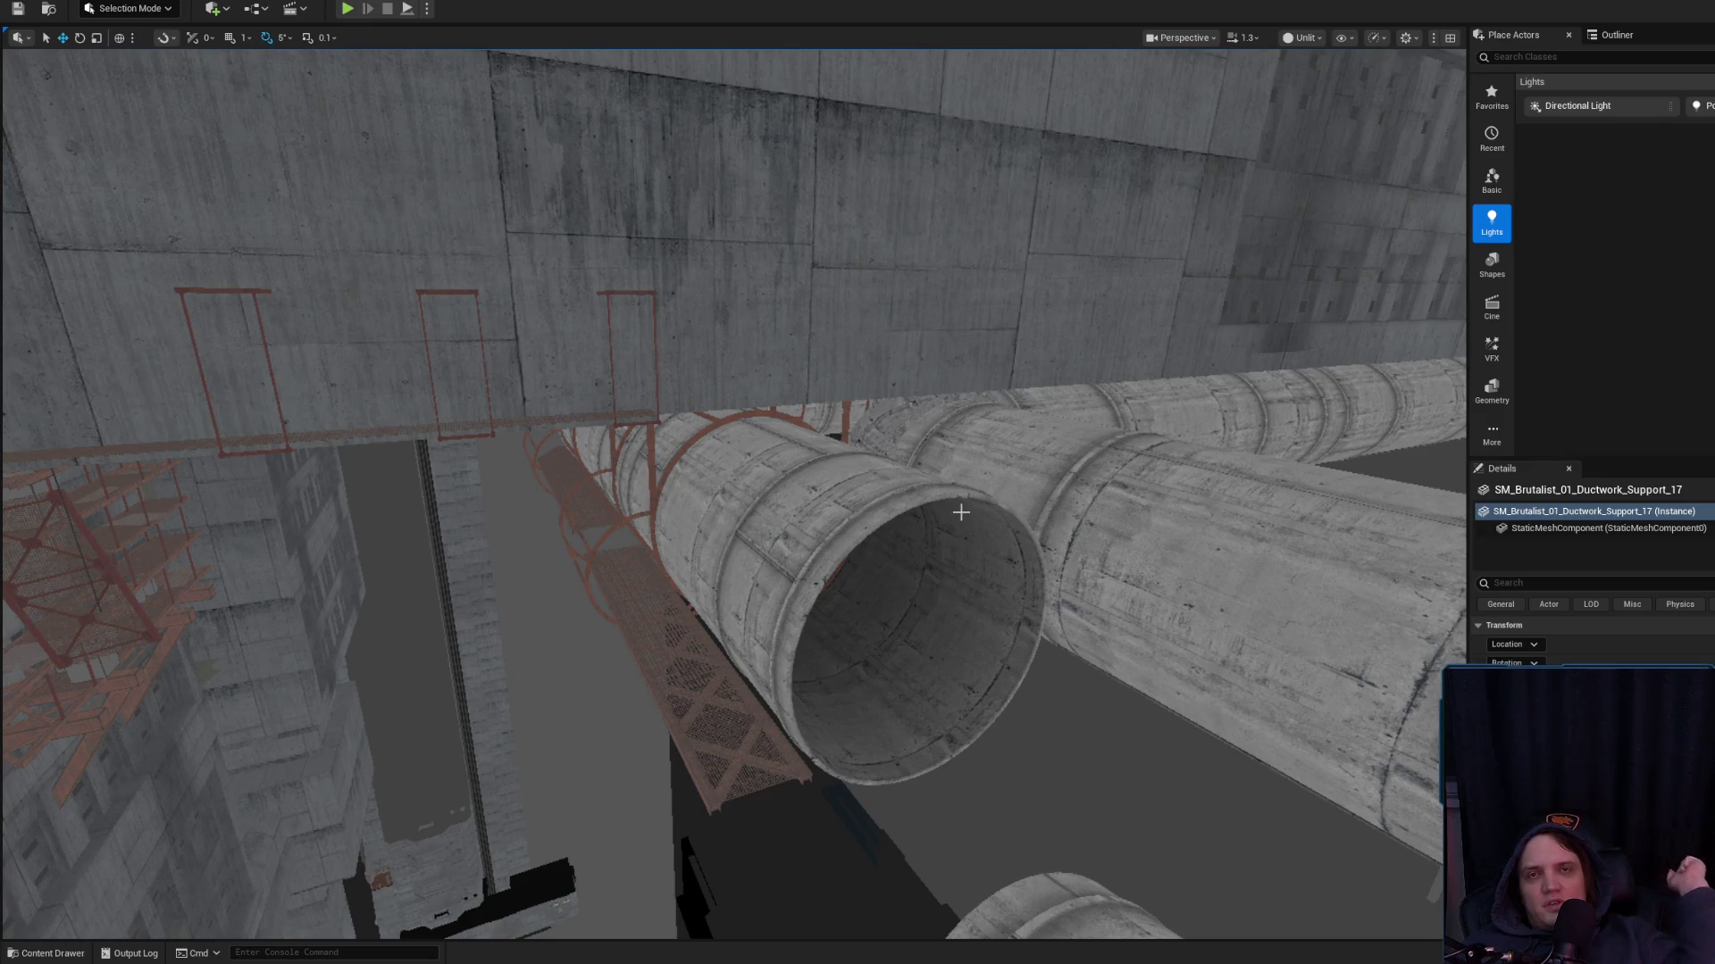
pyautogui.hotkey('alt', 'Tab')
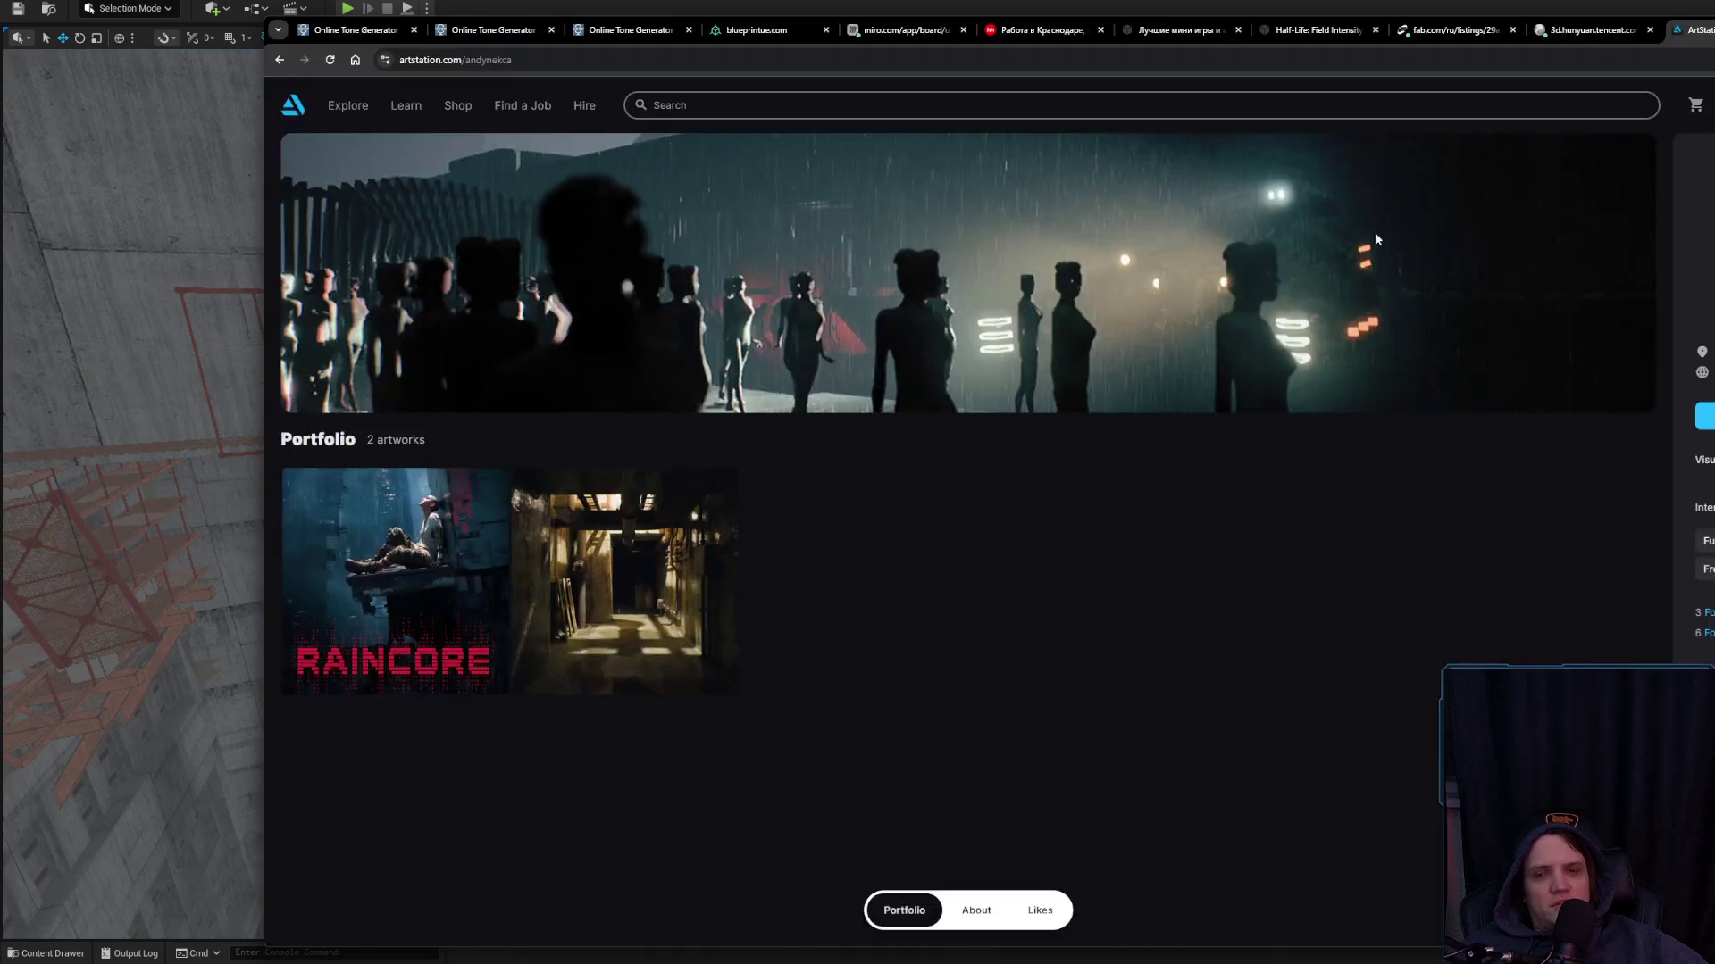
# Start a new tab with 'Plants' typed, then switch back to the editor
pyautogui.hotkey('ctrl', 't')
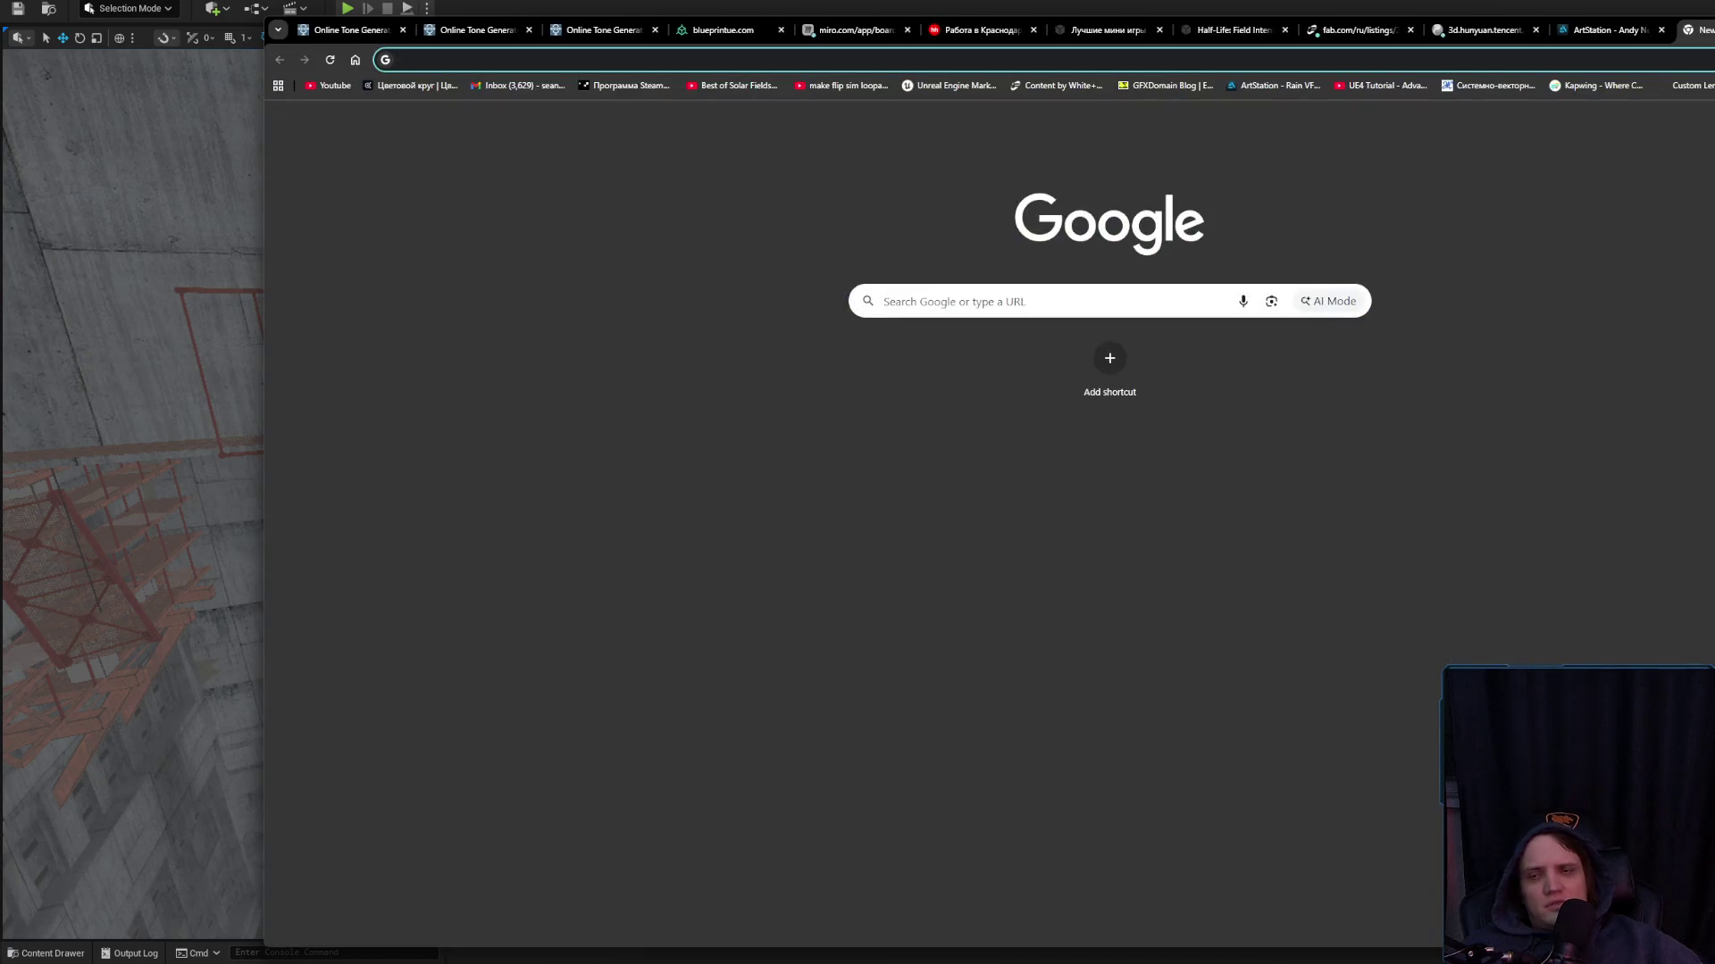
pyautogui.write('Plants')
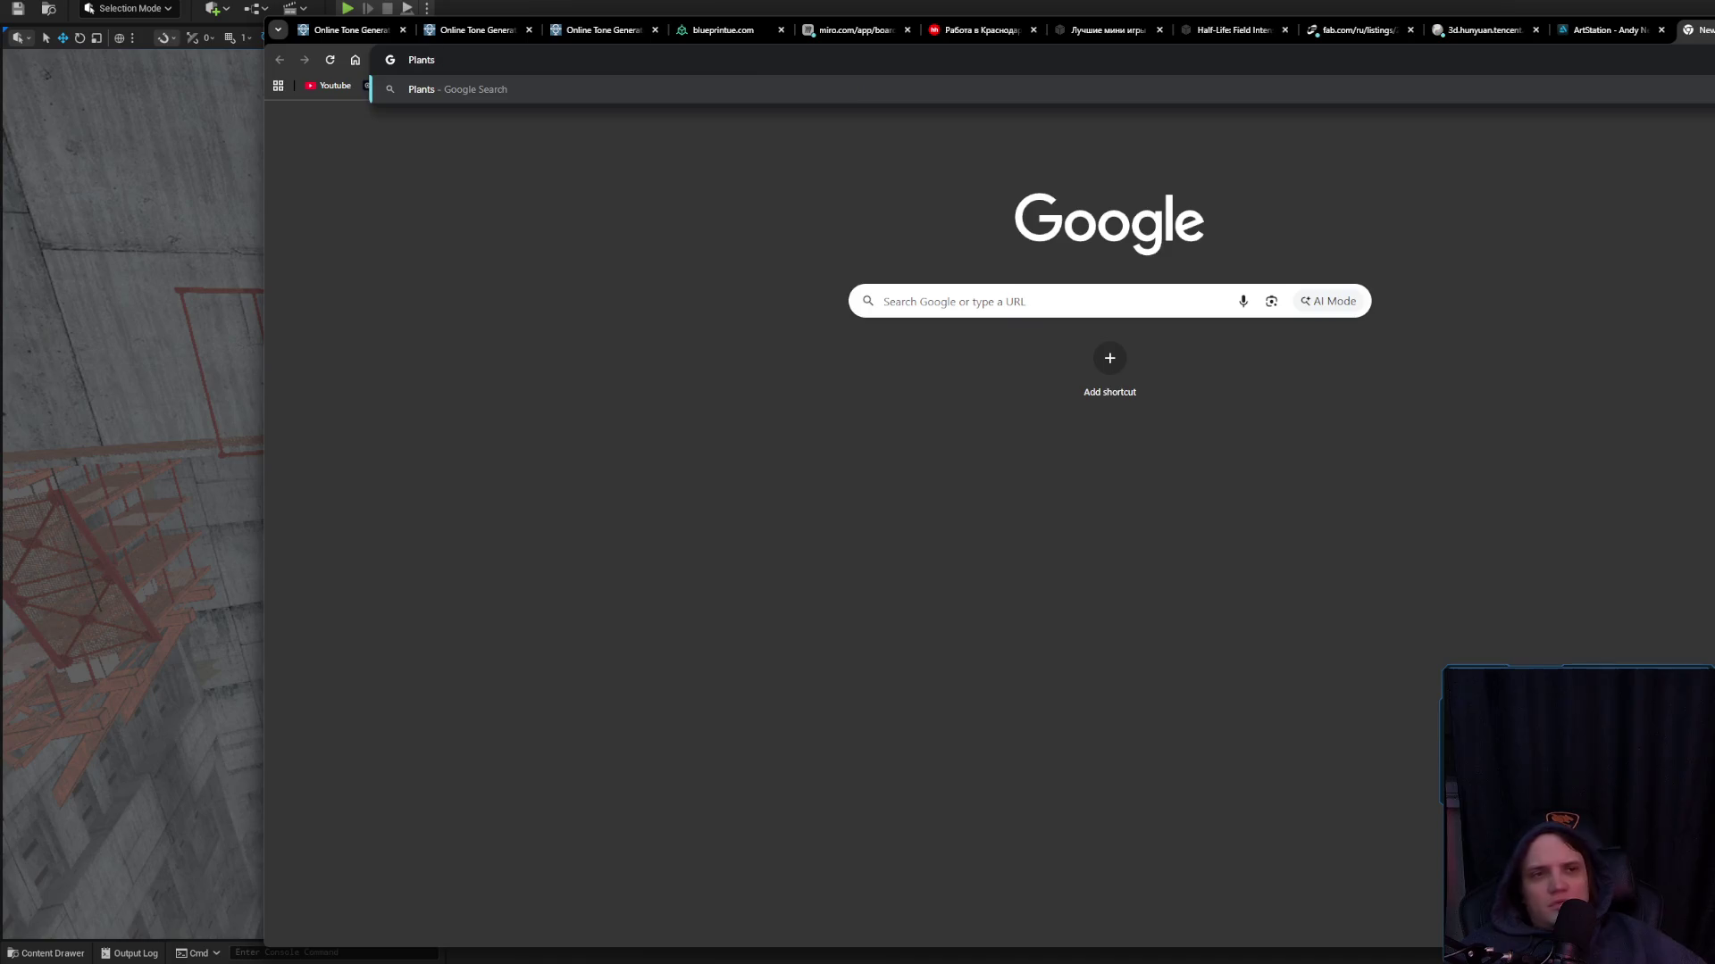
pyautogui.hotkey('alt', 'Tab')
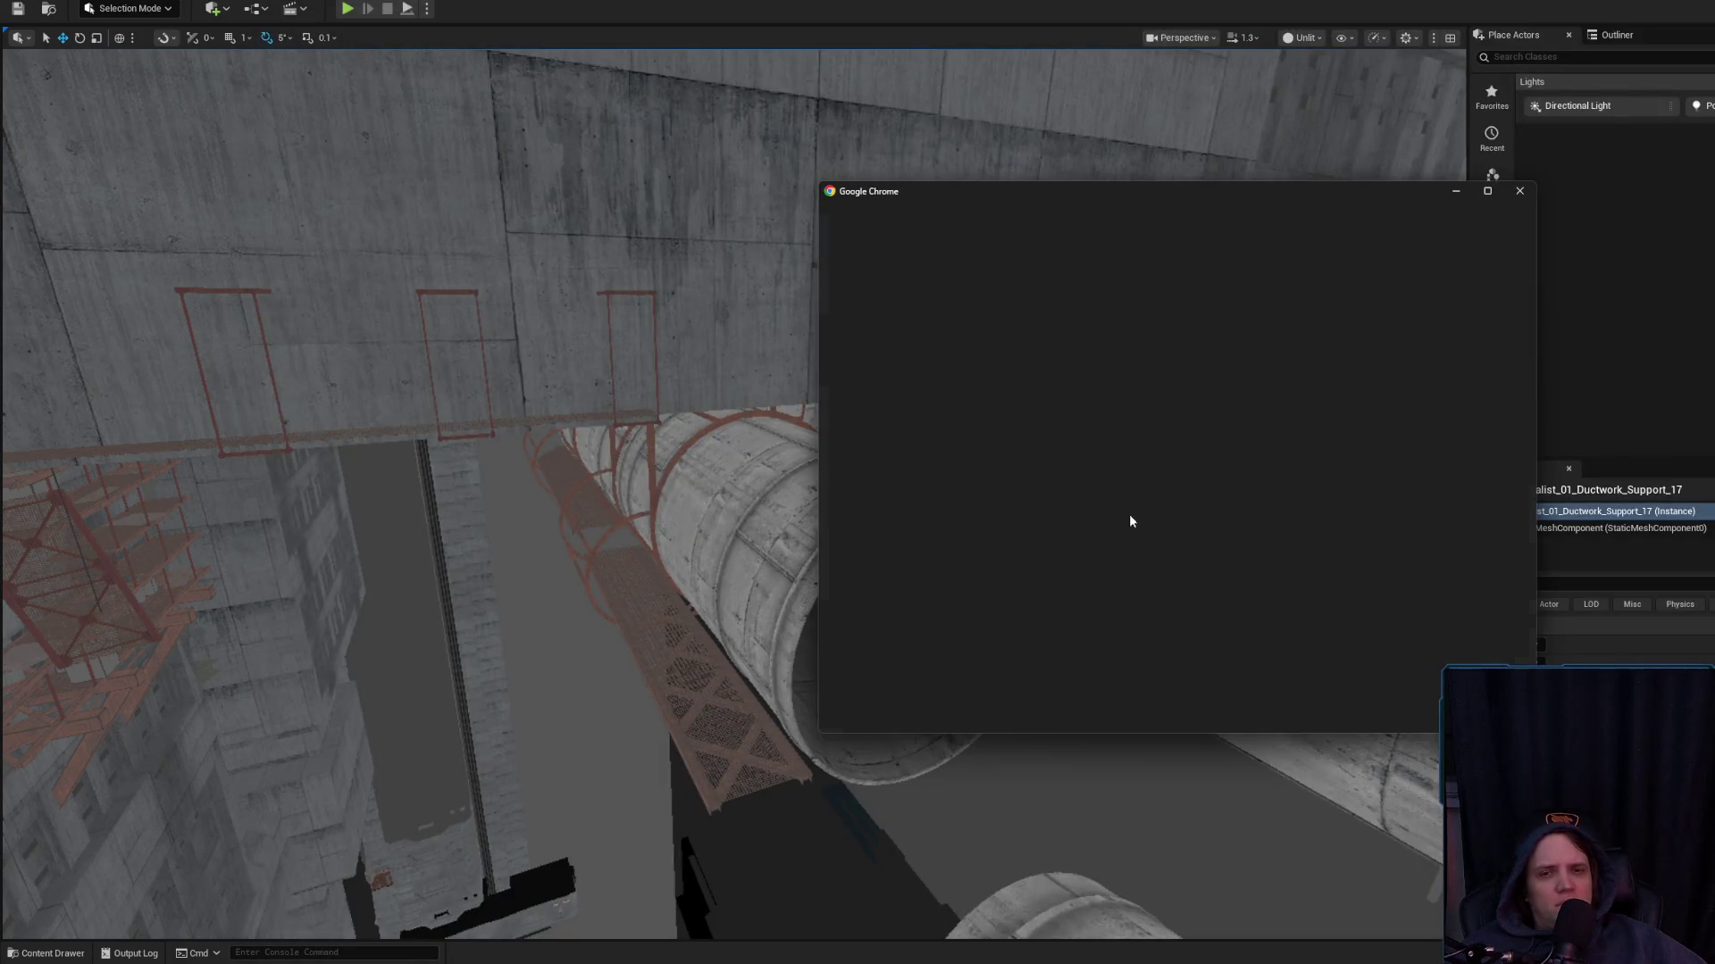
# Open Chrome under a different profile and search Google Images for 'plant vs zombie'
pyautogui.click(1121, 546)
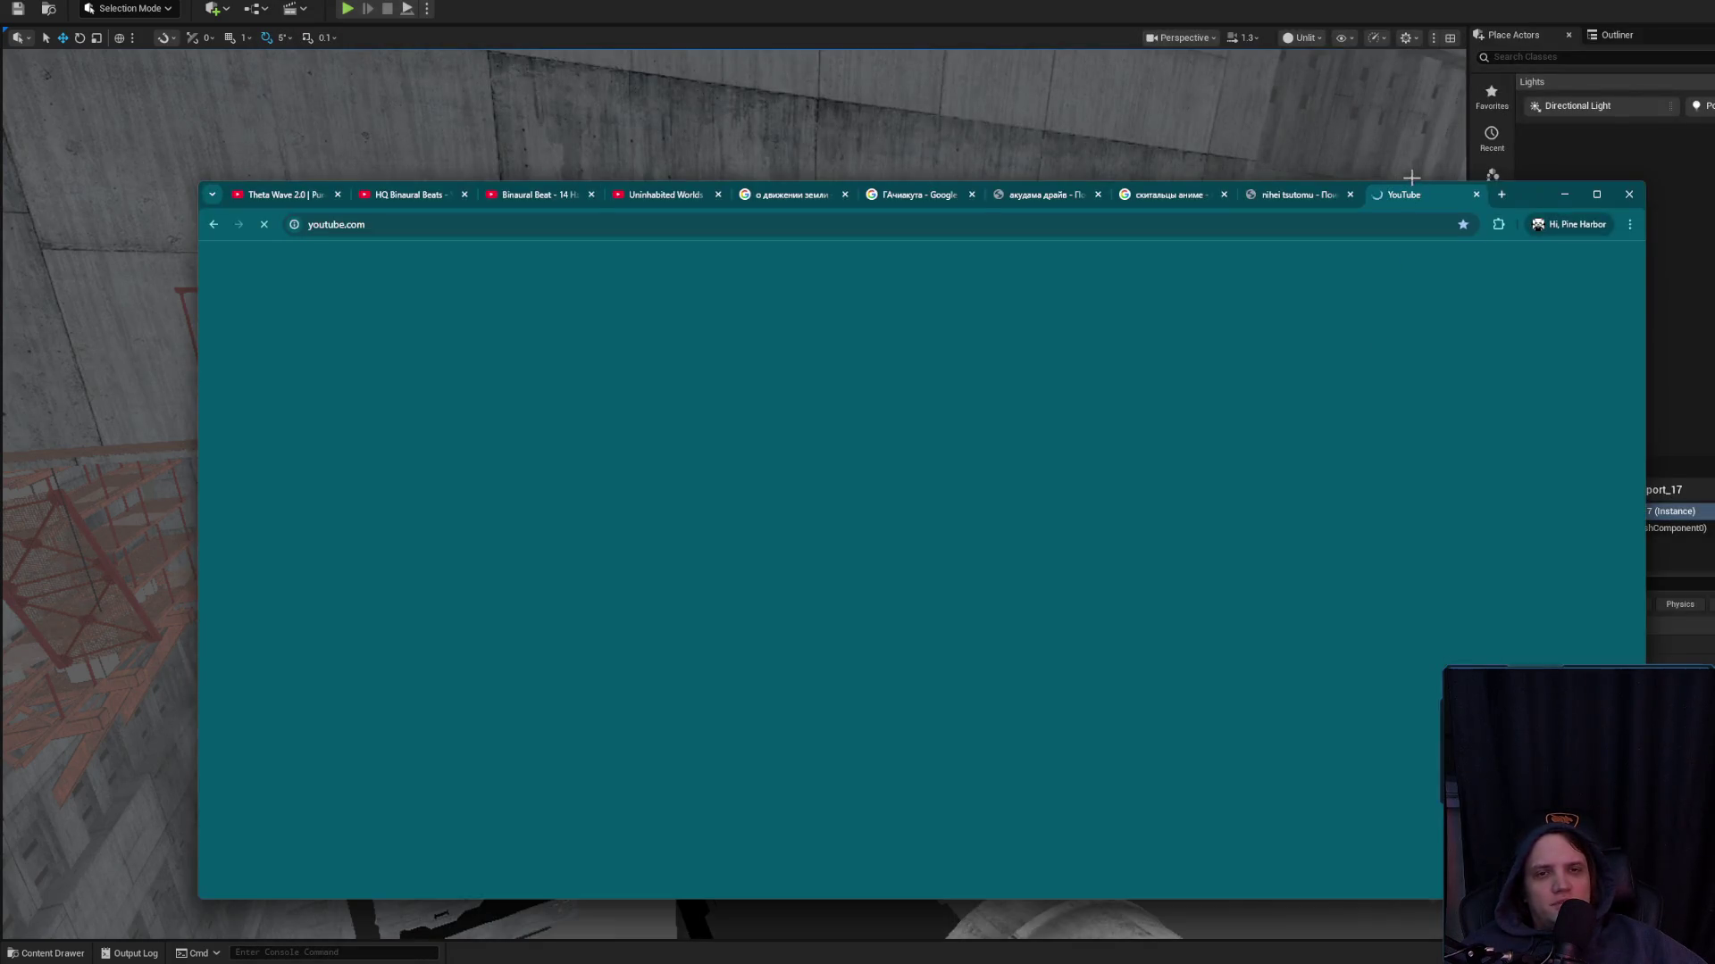
pyautogui.click(1506, 195)
pyautogui.write('plant v')
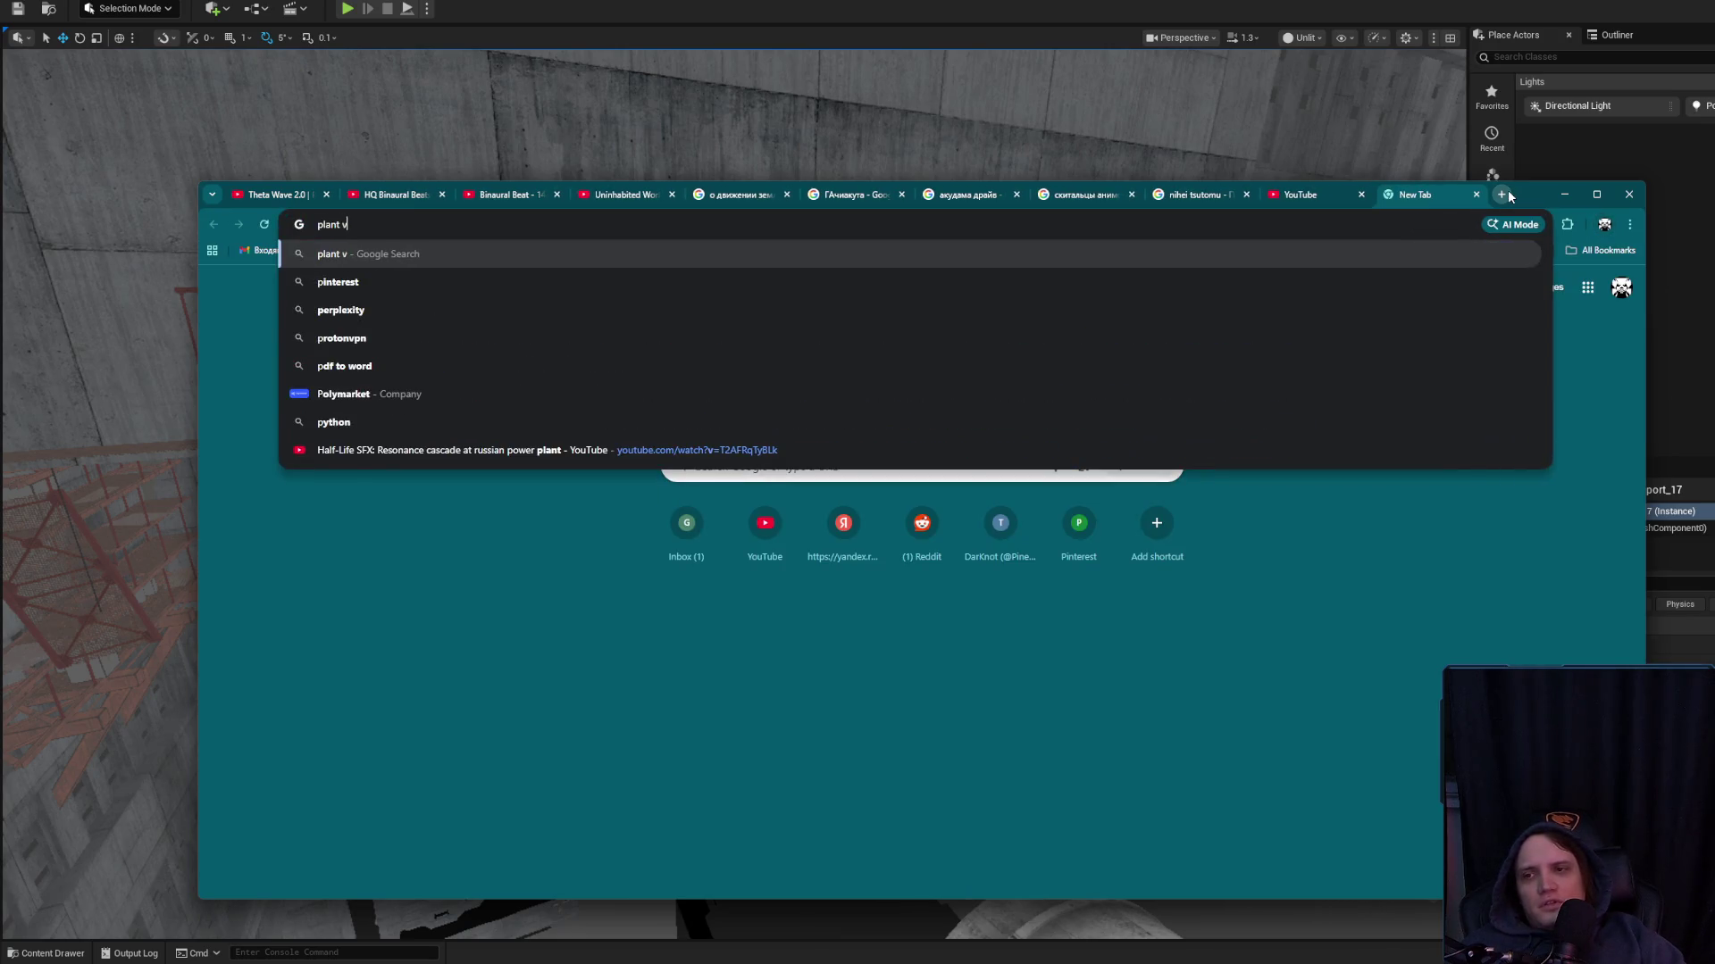
pyautogui.write('s zombie')
pyautogui.press('Return')
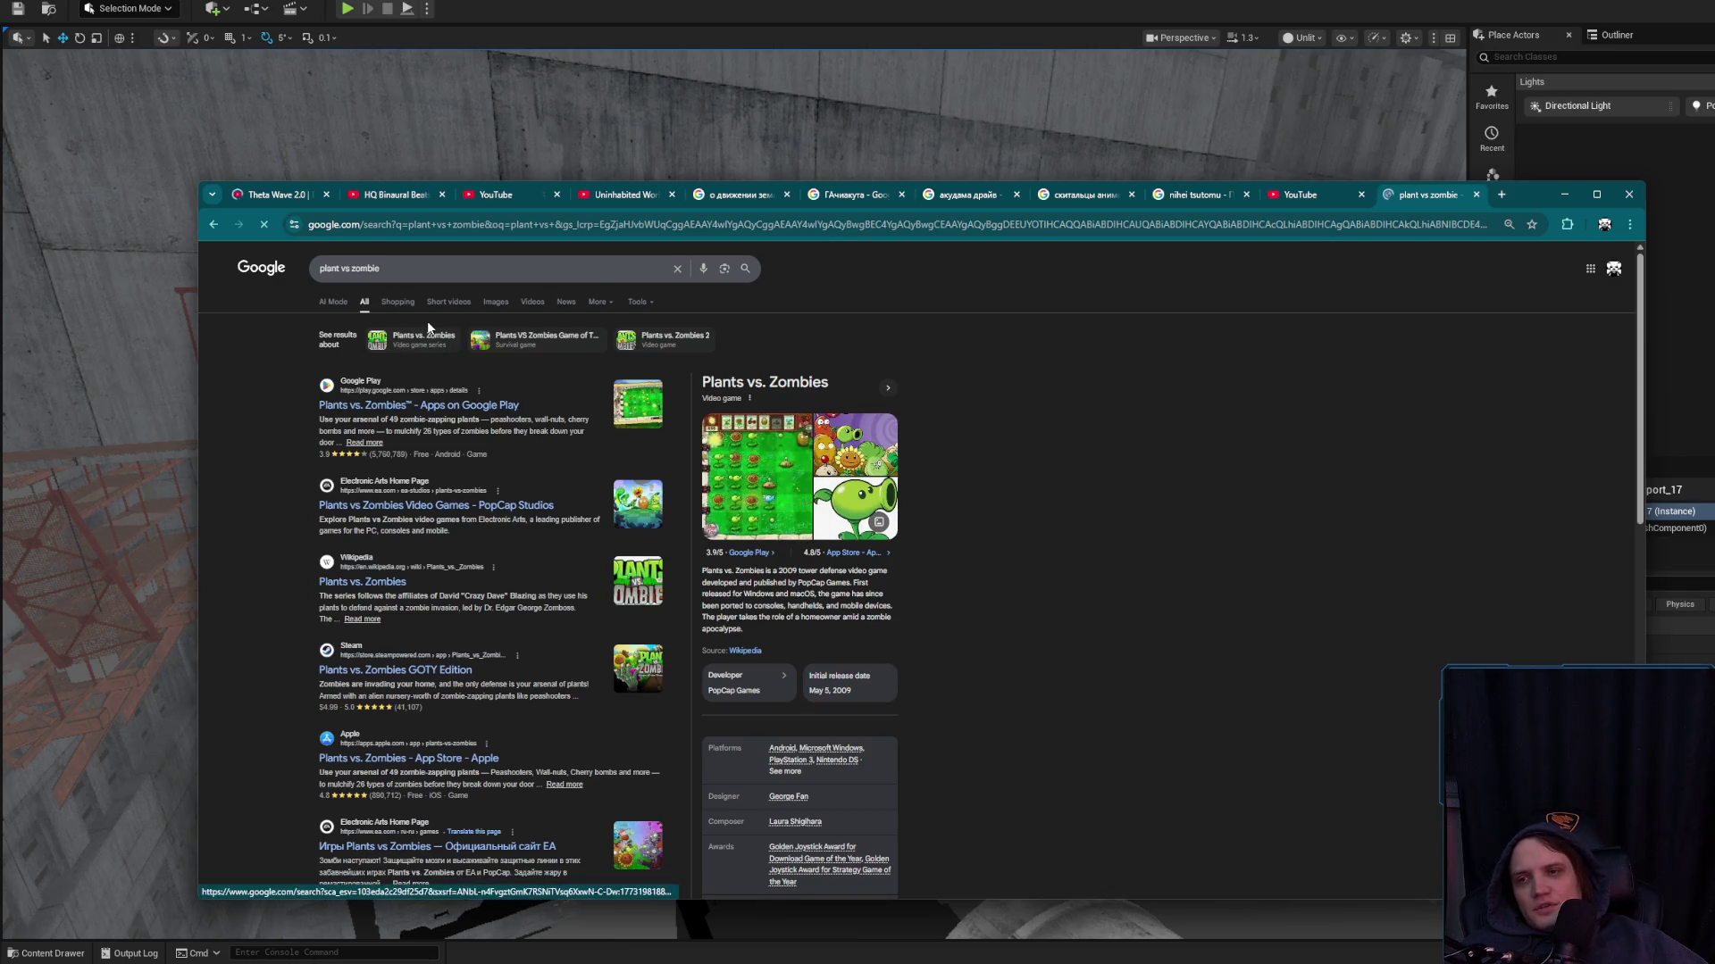
pyautogui.click(491, 303)
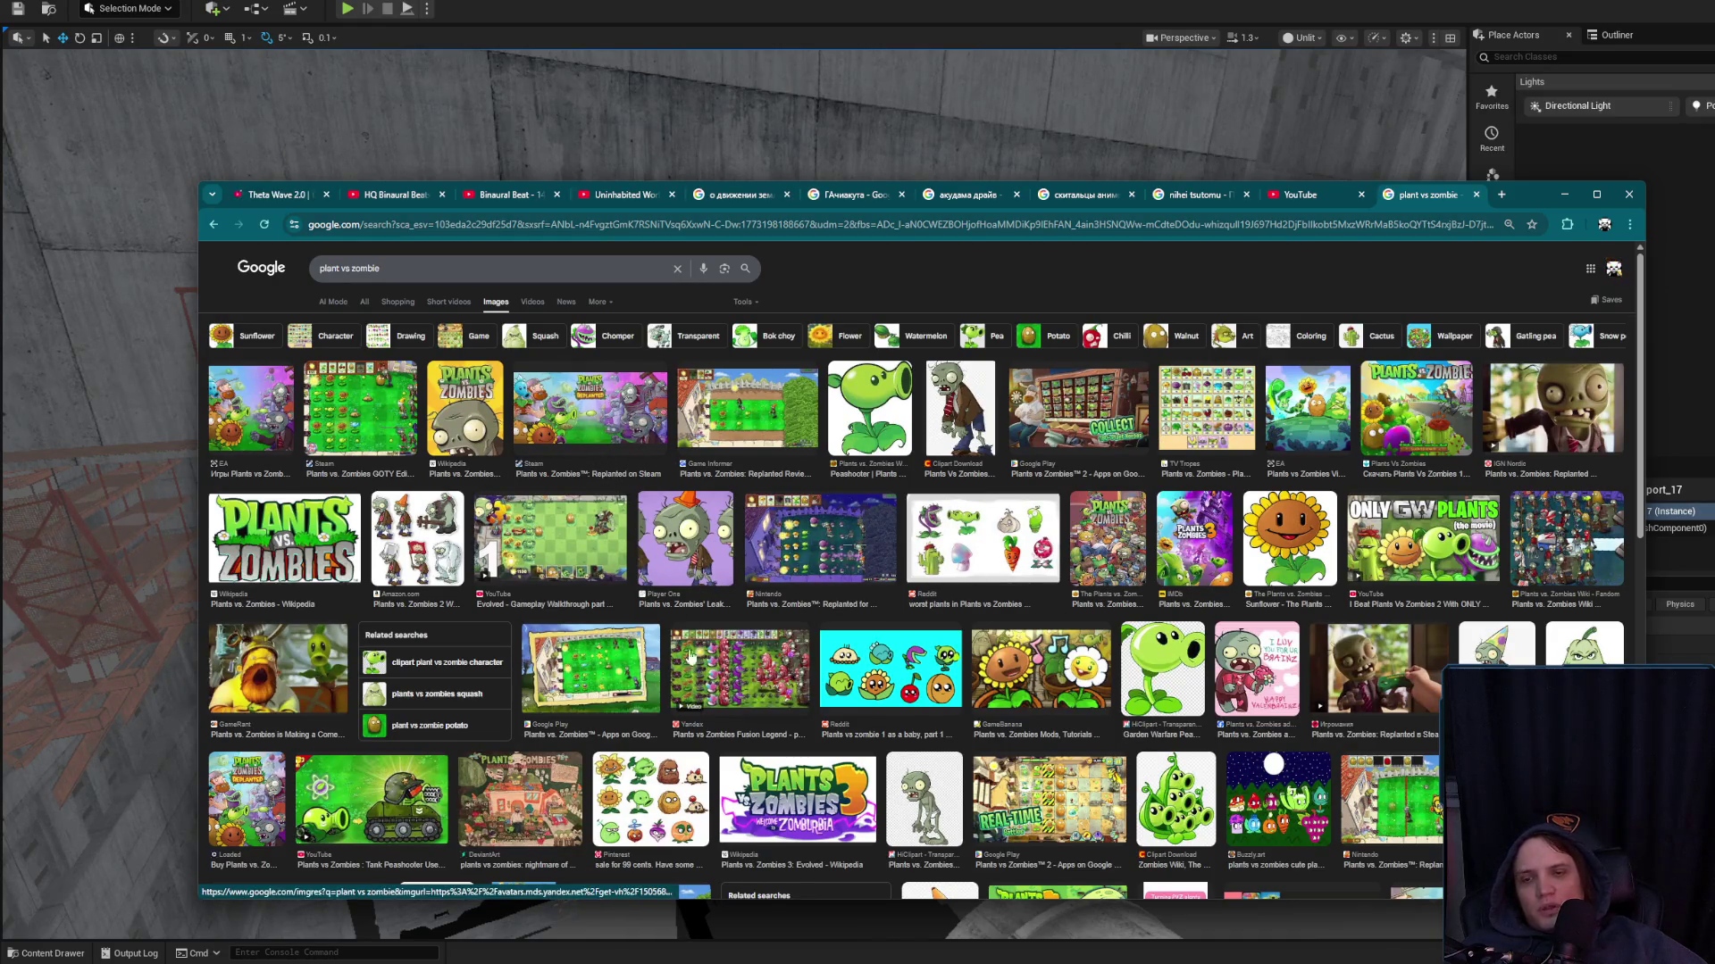
# Preview the Fusion Legend, Replanted, GOTY Edition, EA, Reddit and logo images
pyautogui.click(739, 670)
pyautogui.click(613, 403)
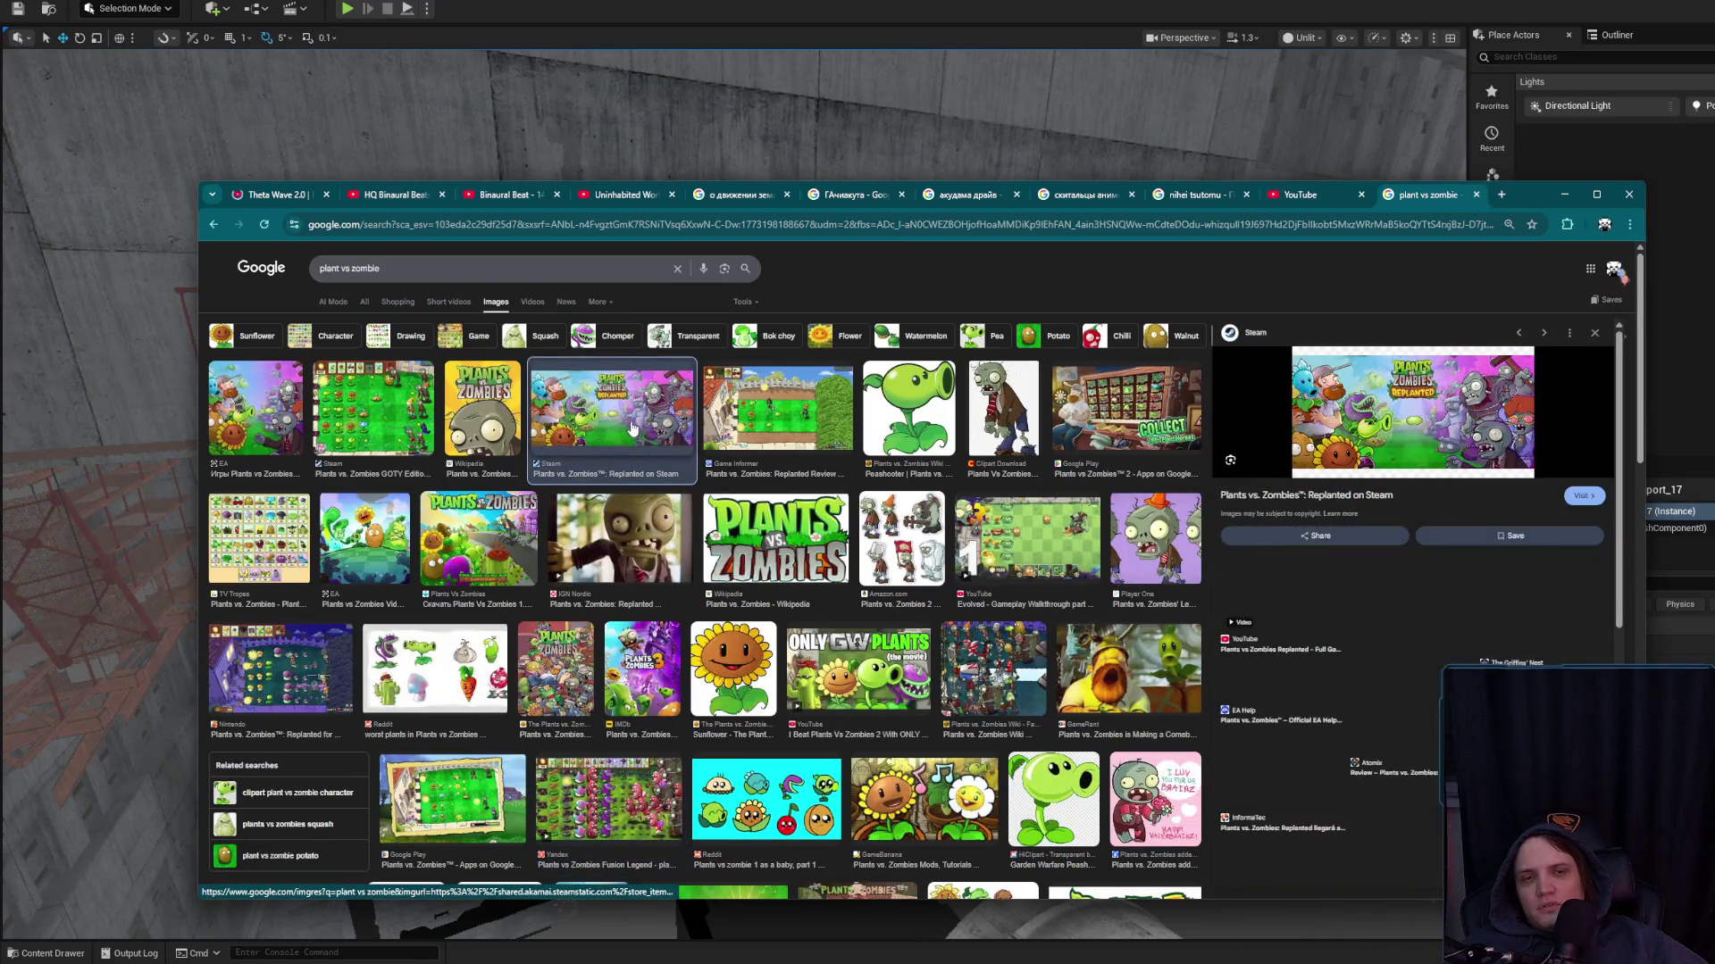
pyautogui.click(411, 419)
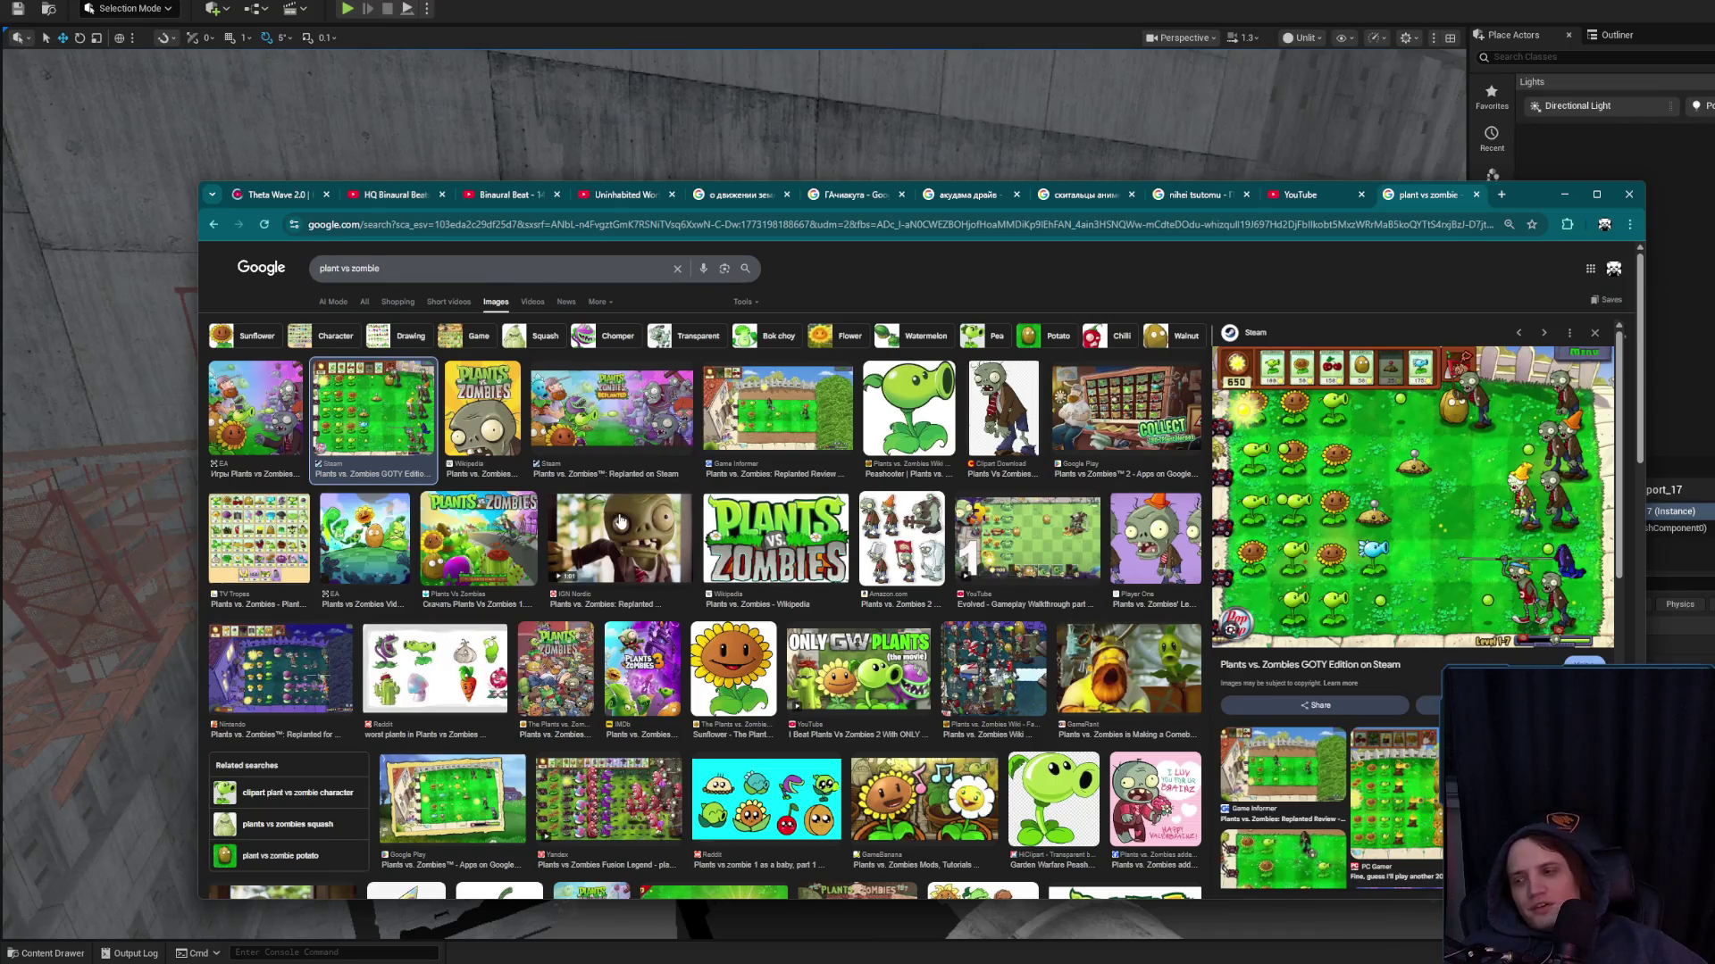
pyautogui.click(284, 399)
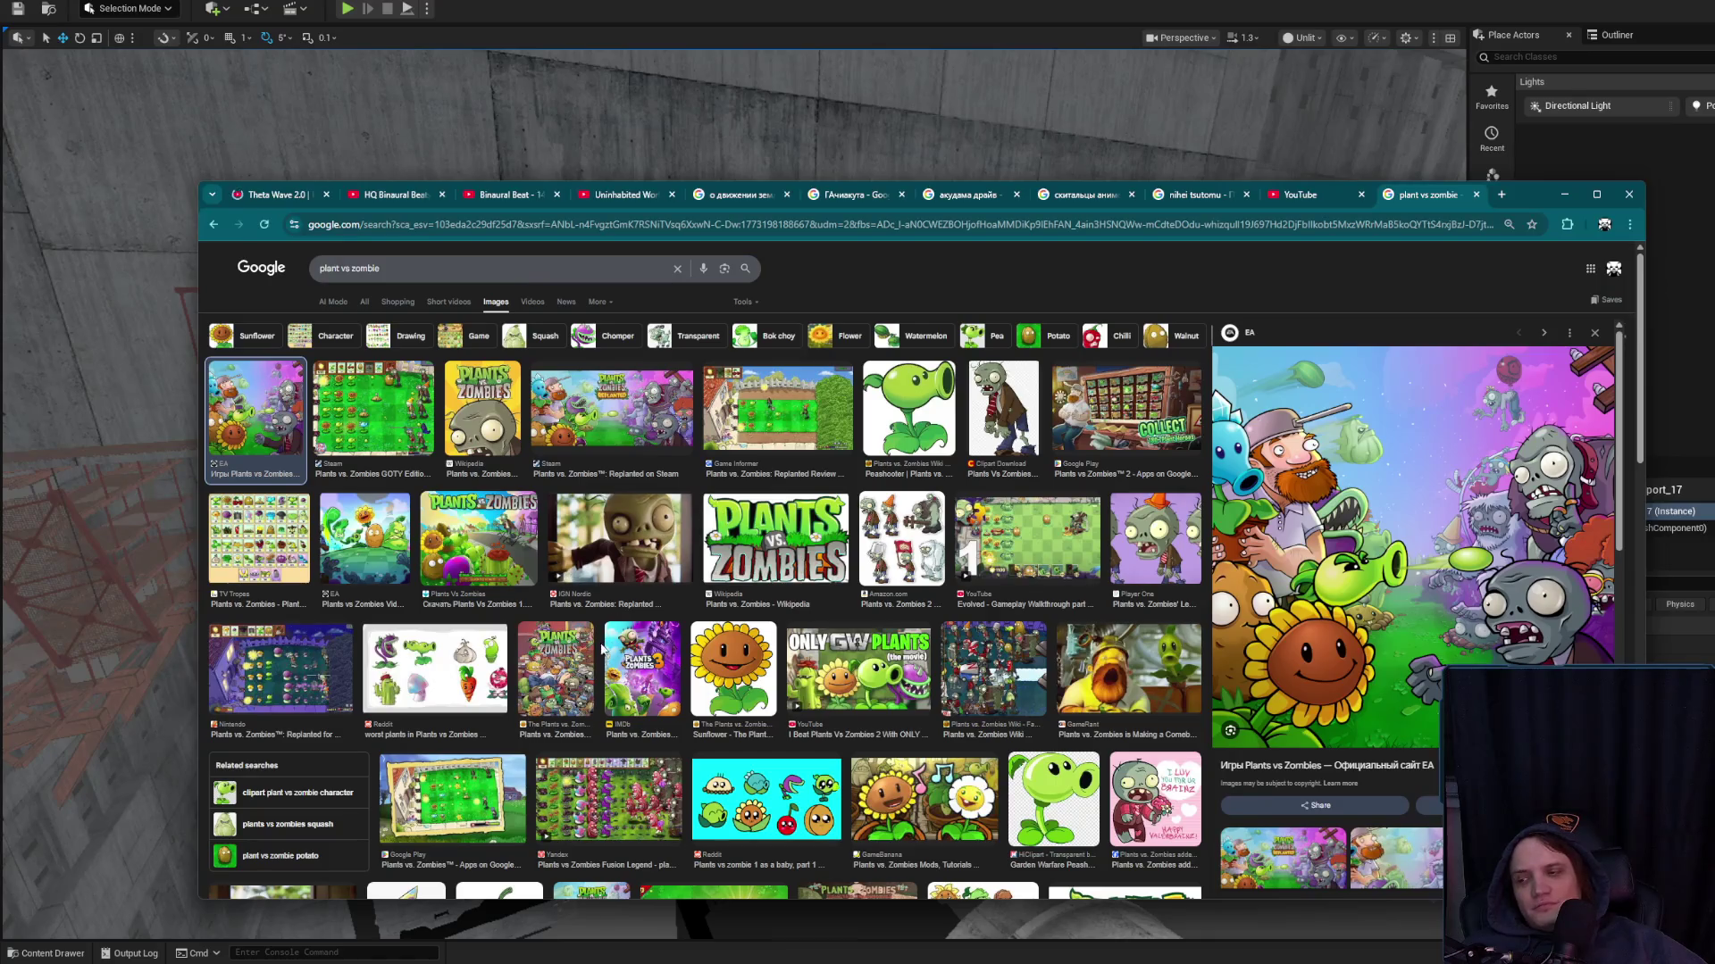
pyautogui.click(469, 686)
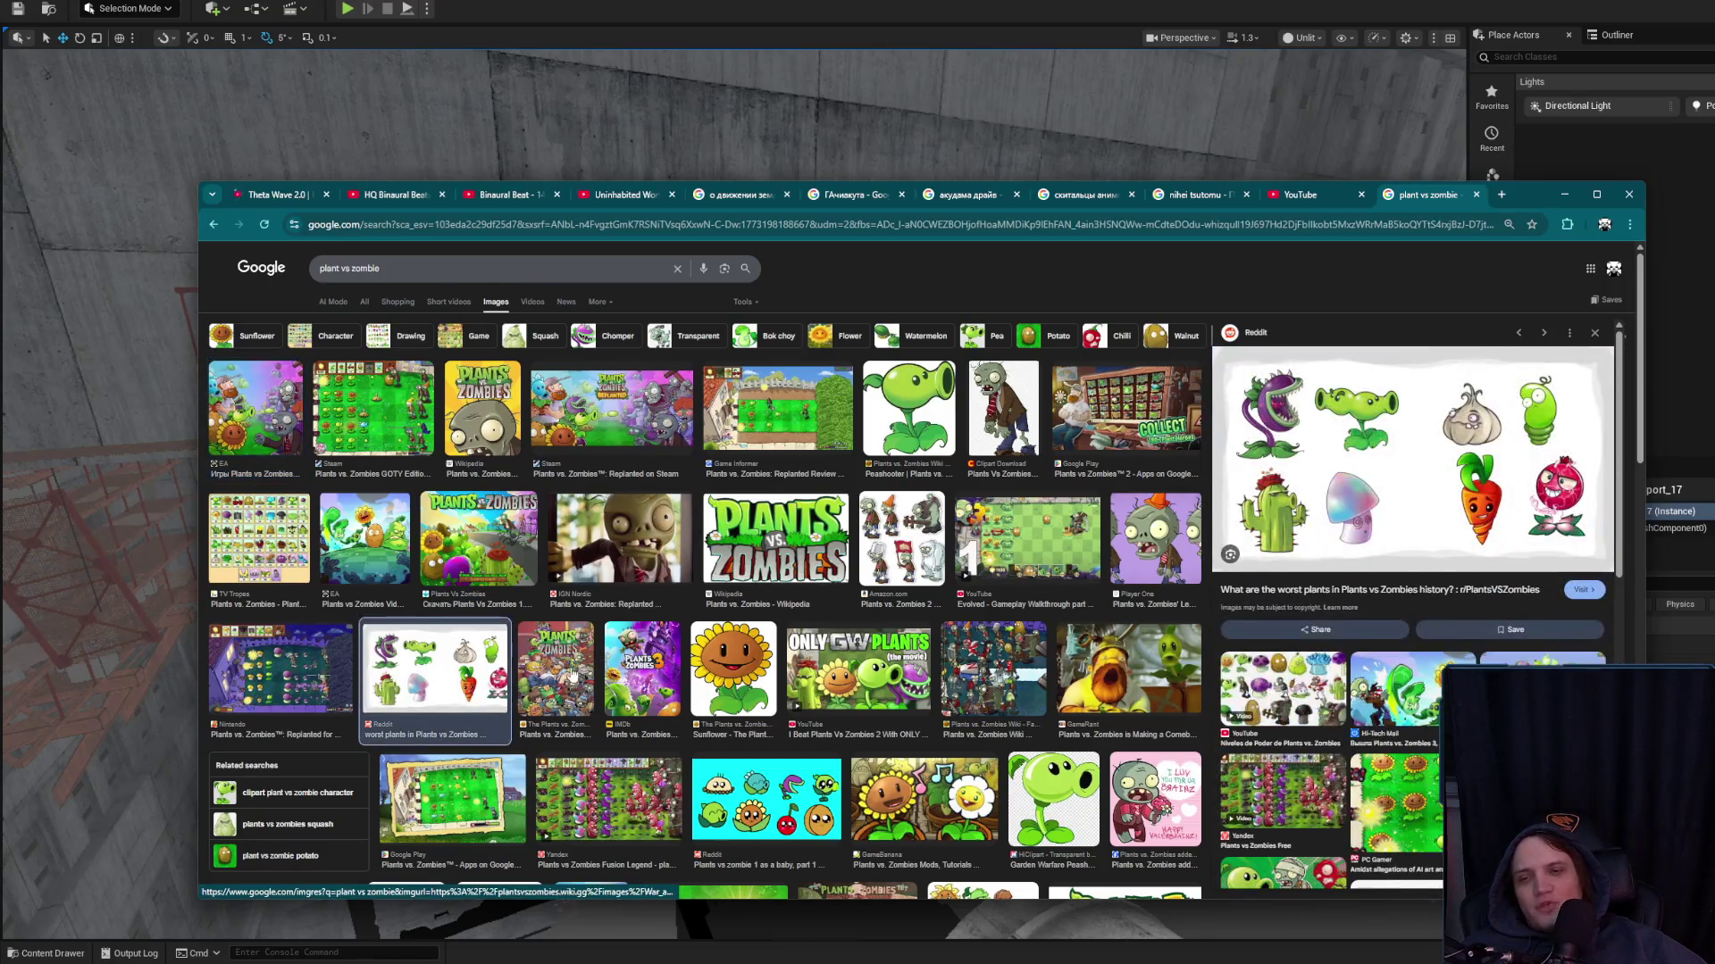
pyautogui.click(522, 518)
pyautogui.click(375, 420)
pyautogui.click(273, 426)
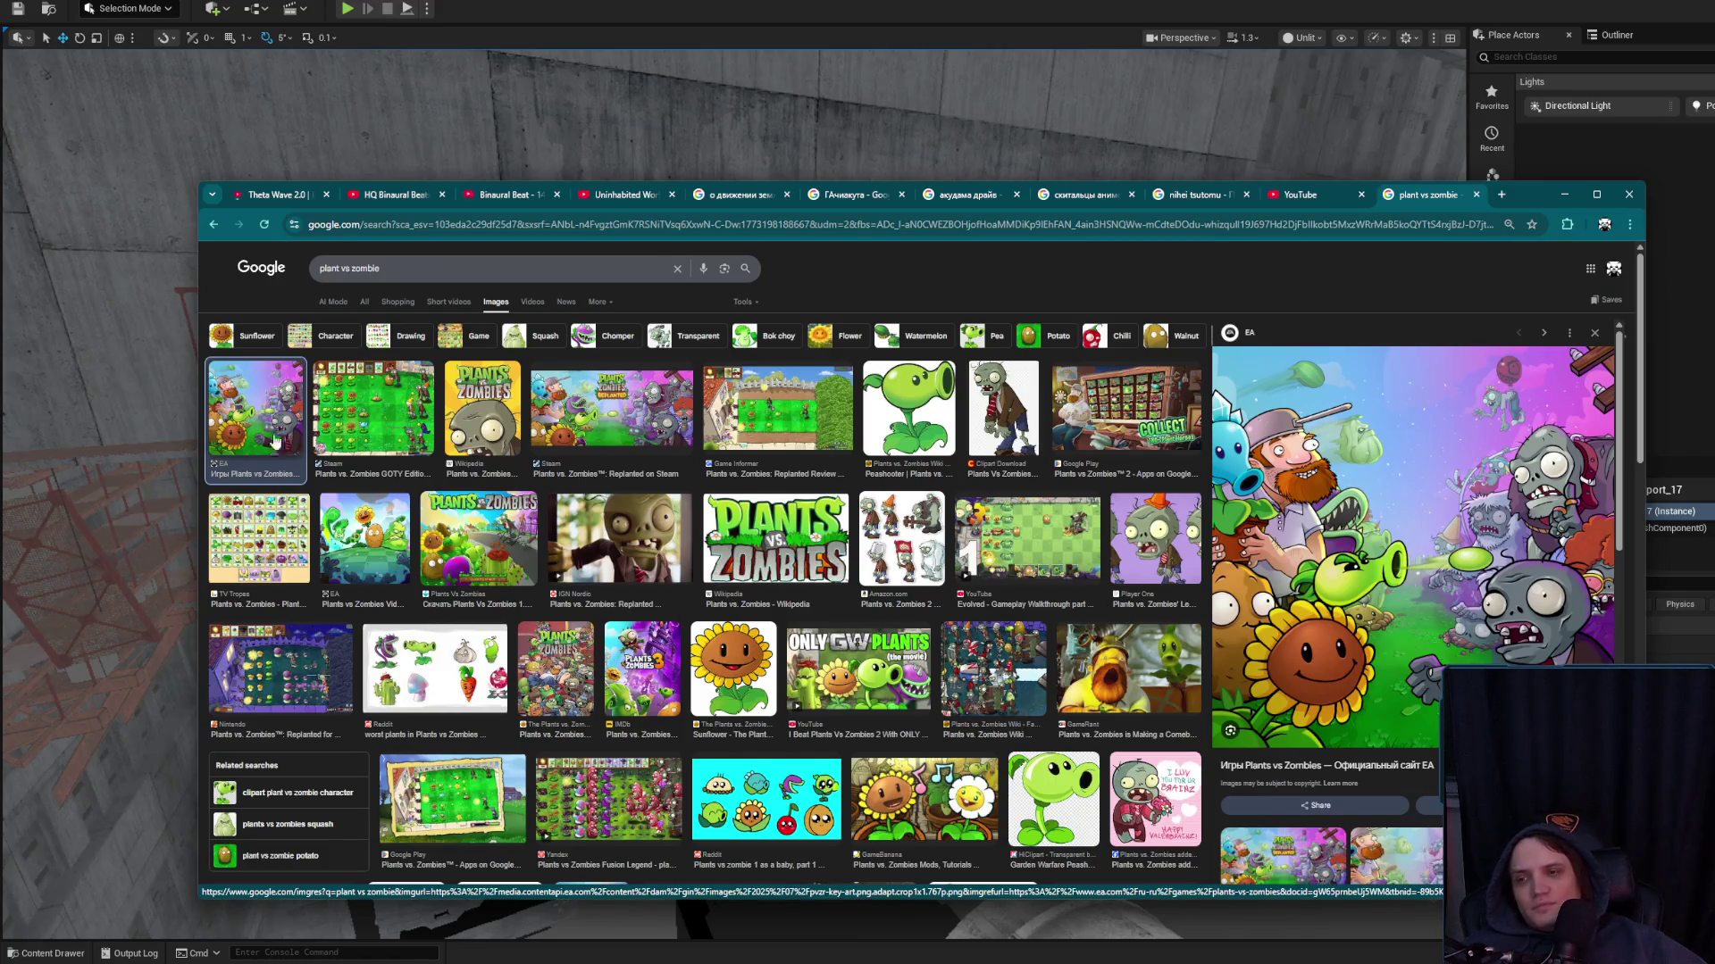
# Preview the TV Tropes plant roster image and close the browser window
pyautogui.scroll(-3, 1411, 423)
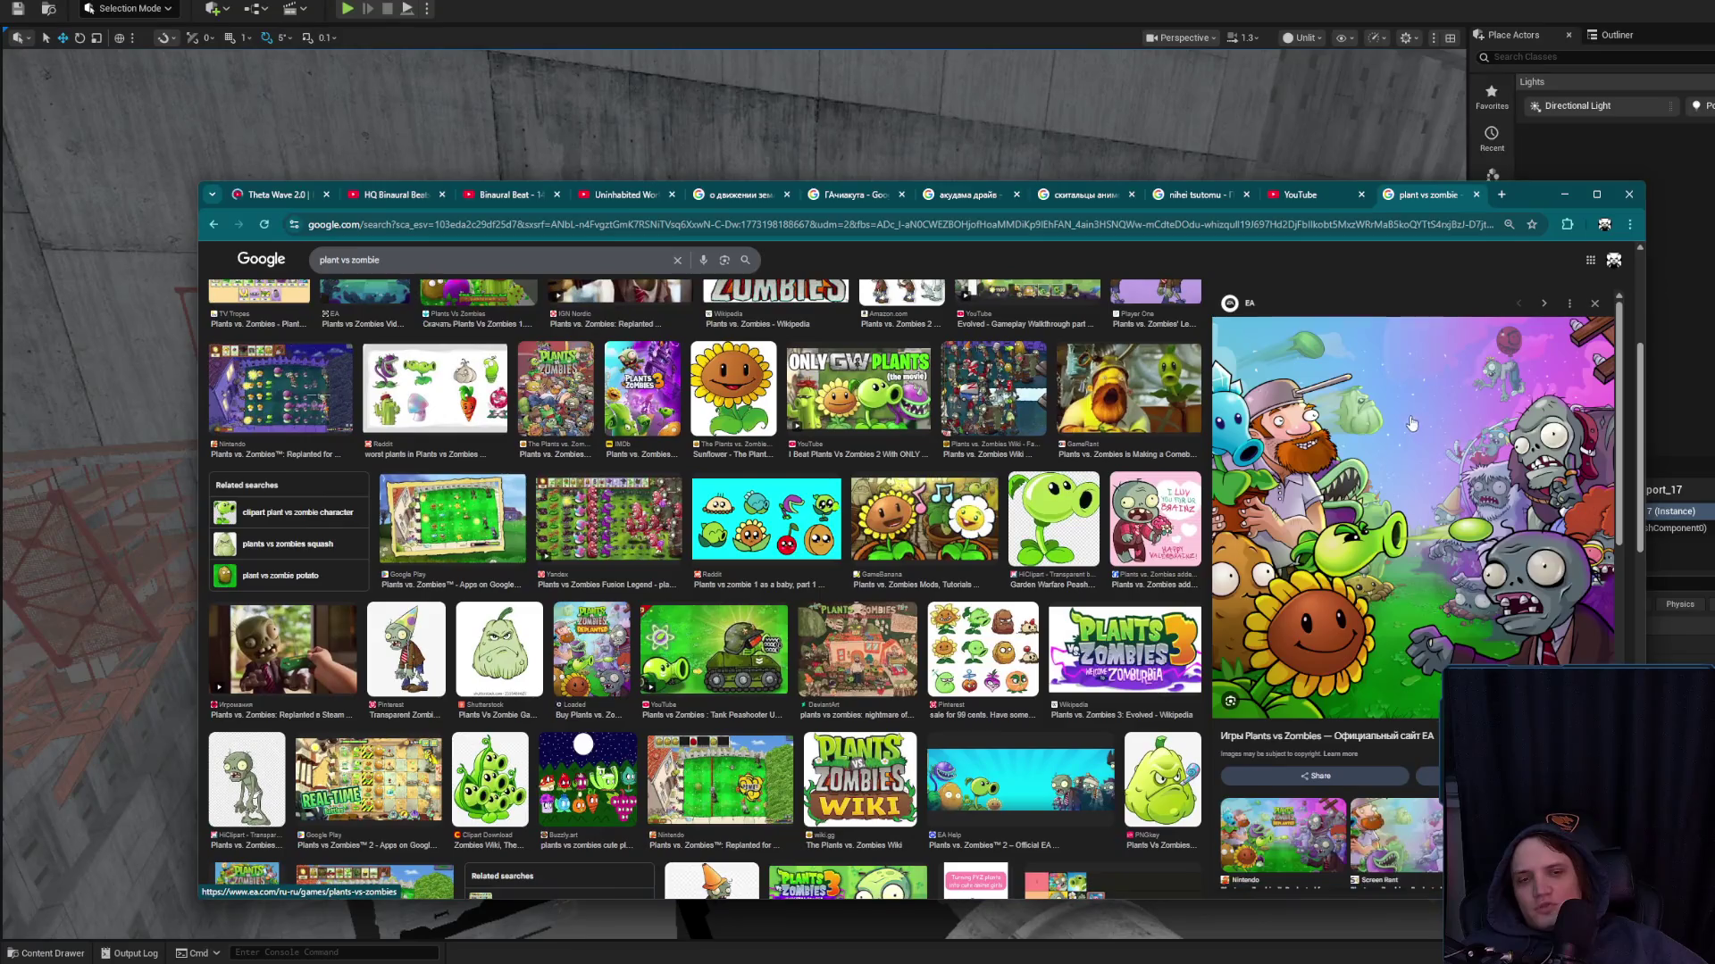
pyautogui.scroll(3, 1411, 423)
pyautogui.click(257, 516)
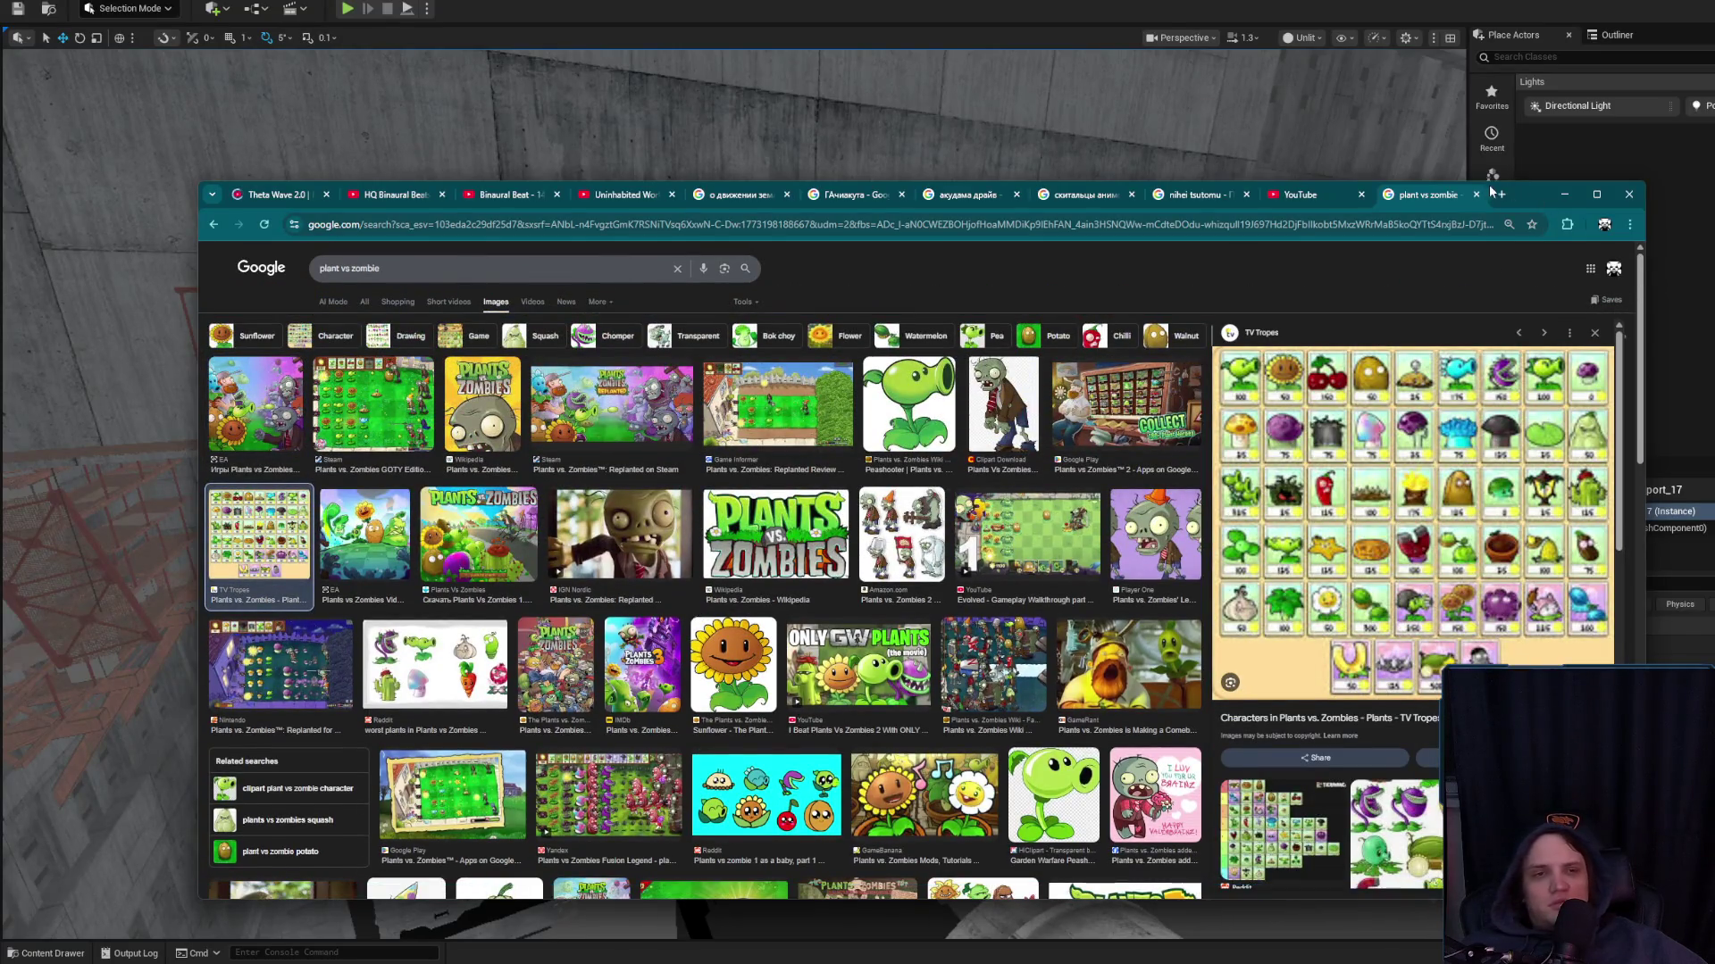
pyautogui.click(1629, 194)
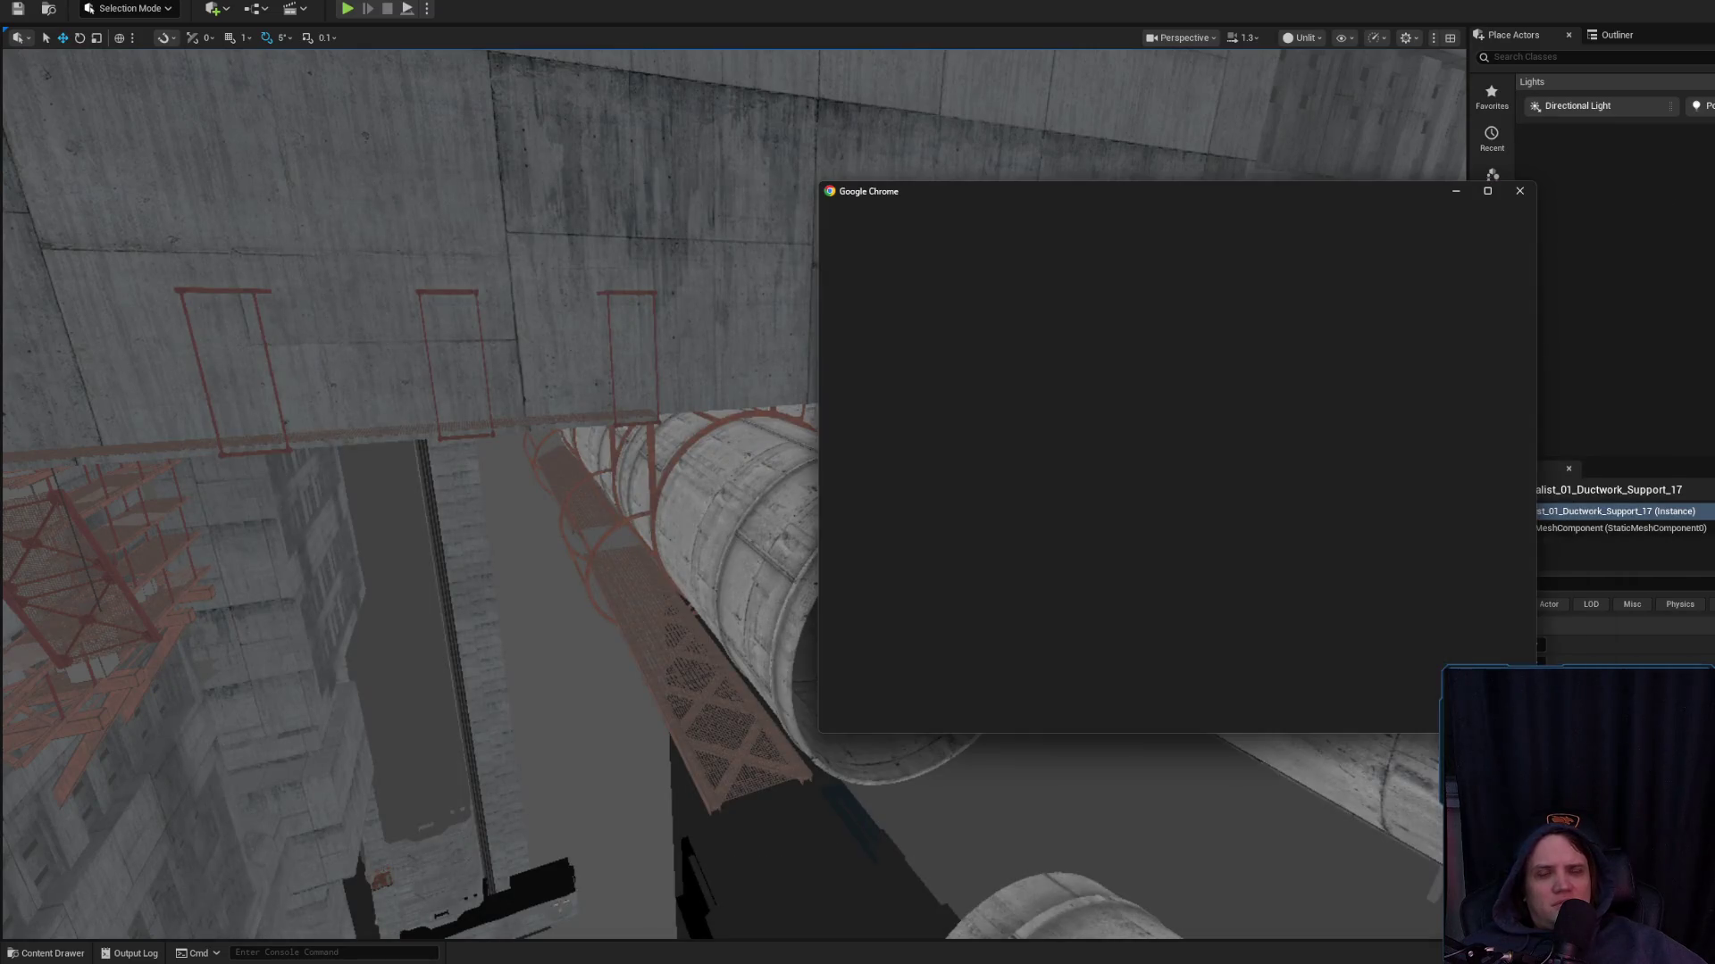
# Open Chrome with the other profile and go to Twitch
pyautogui.click(1246, 544)
pyautogui.hotkey('ctrl', 't')
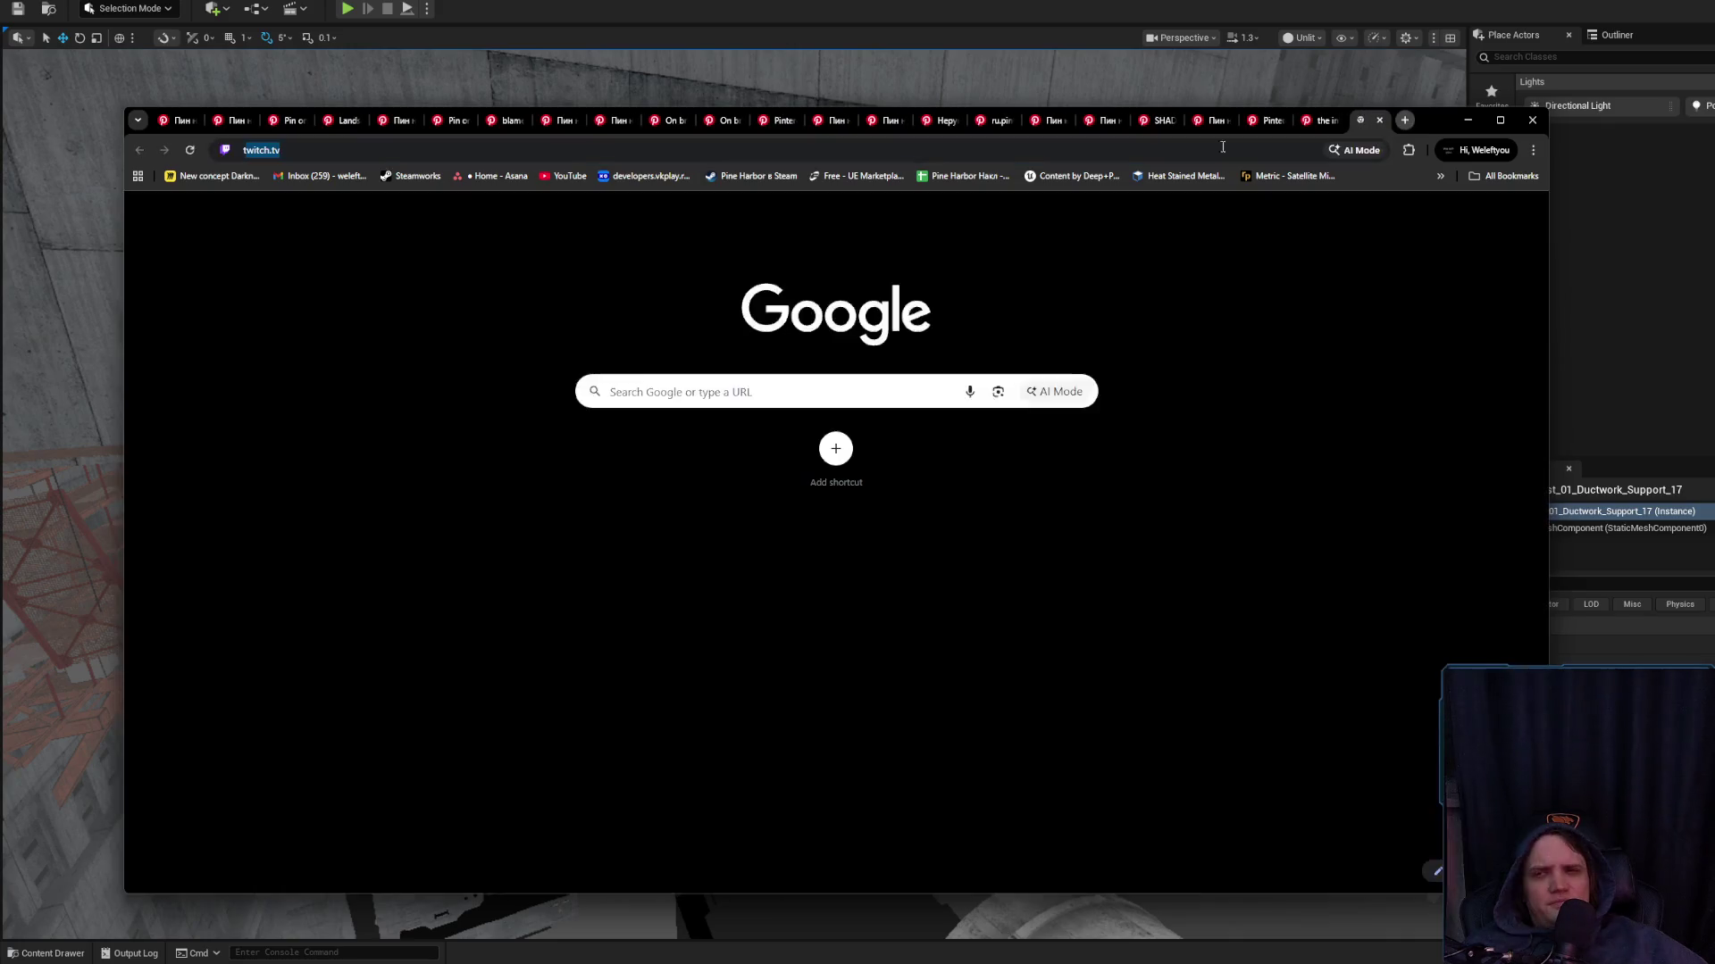
pyautogui.write('twitch')
pyautogui.press('Return')
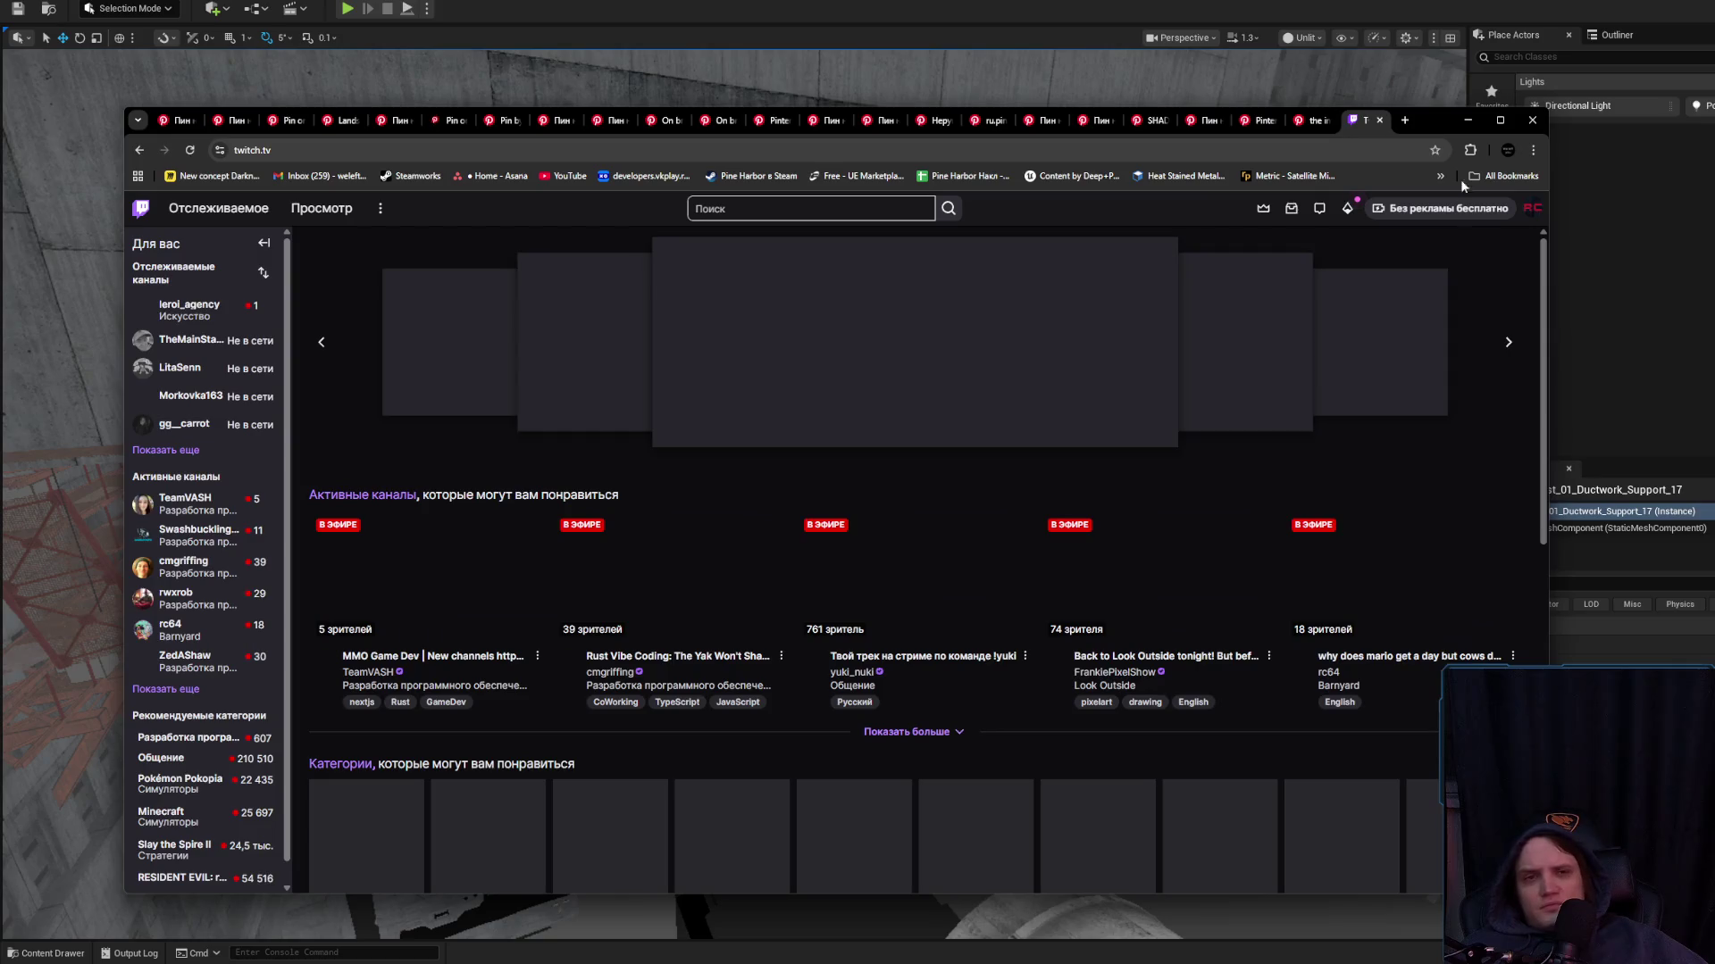
# Open your own Twitch channel from the account menu and follow the prnt.sc chat link
pyautogui.click(1470, 150)
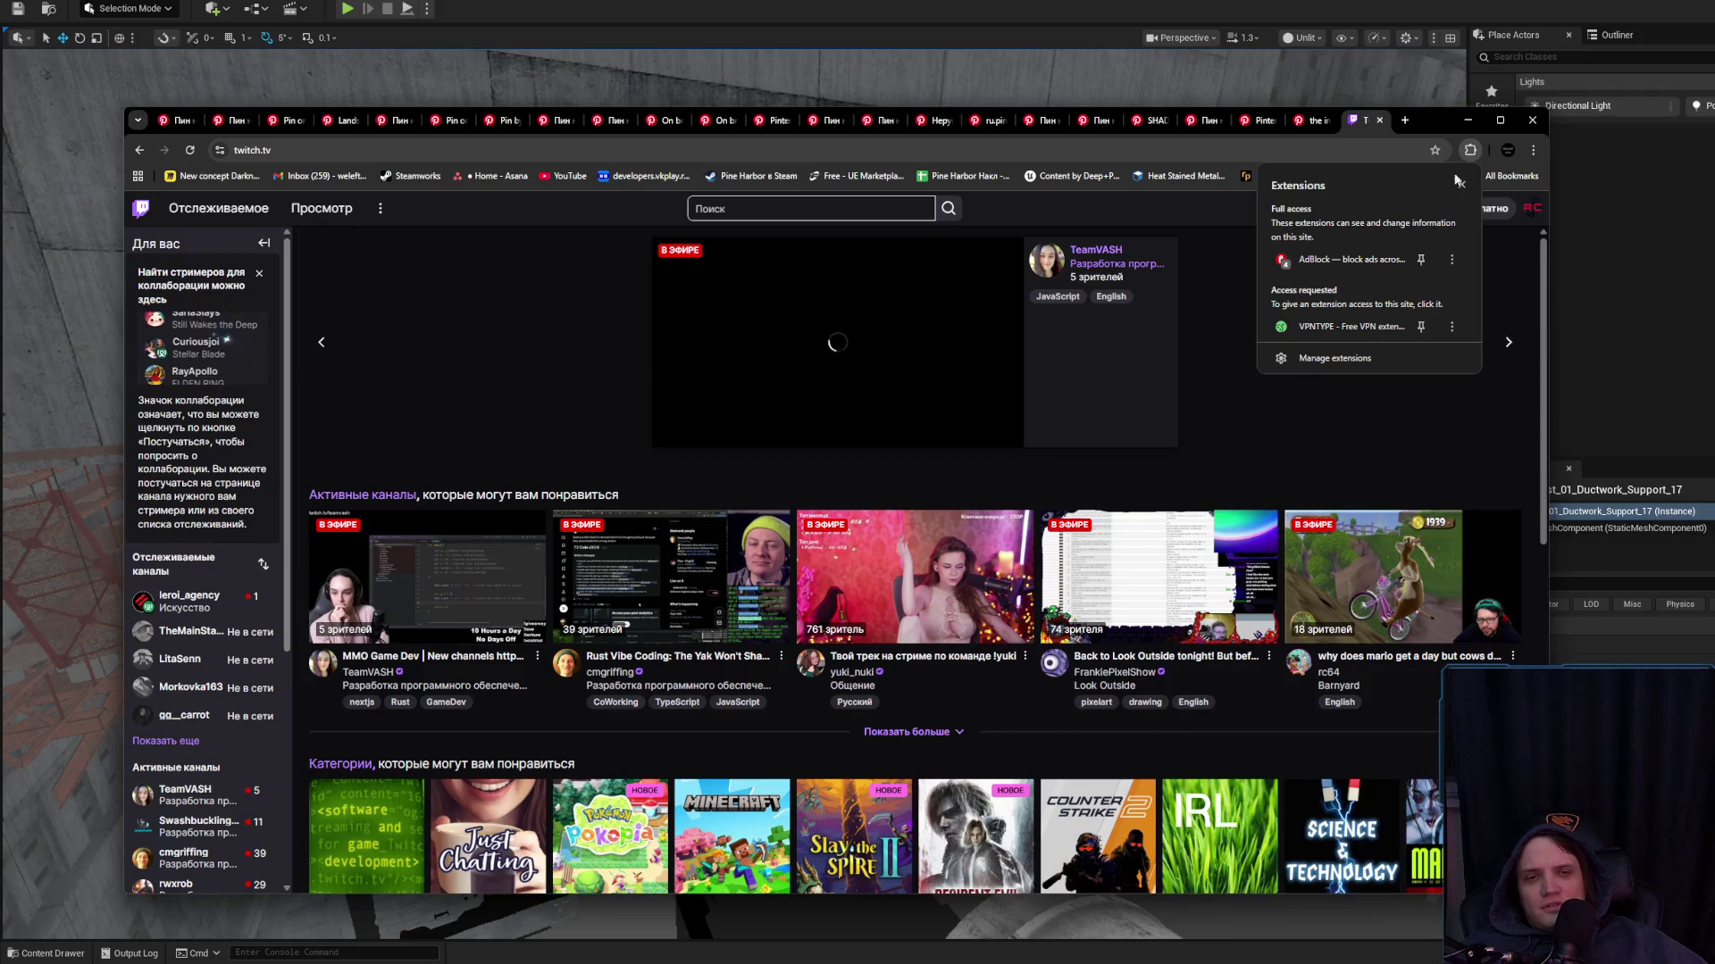
pyautogui.click(1469, 152)
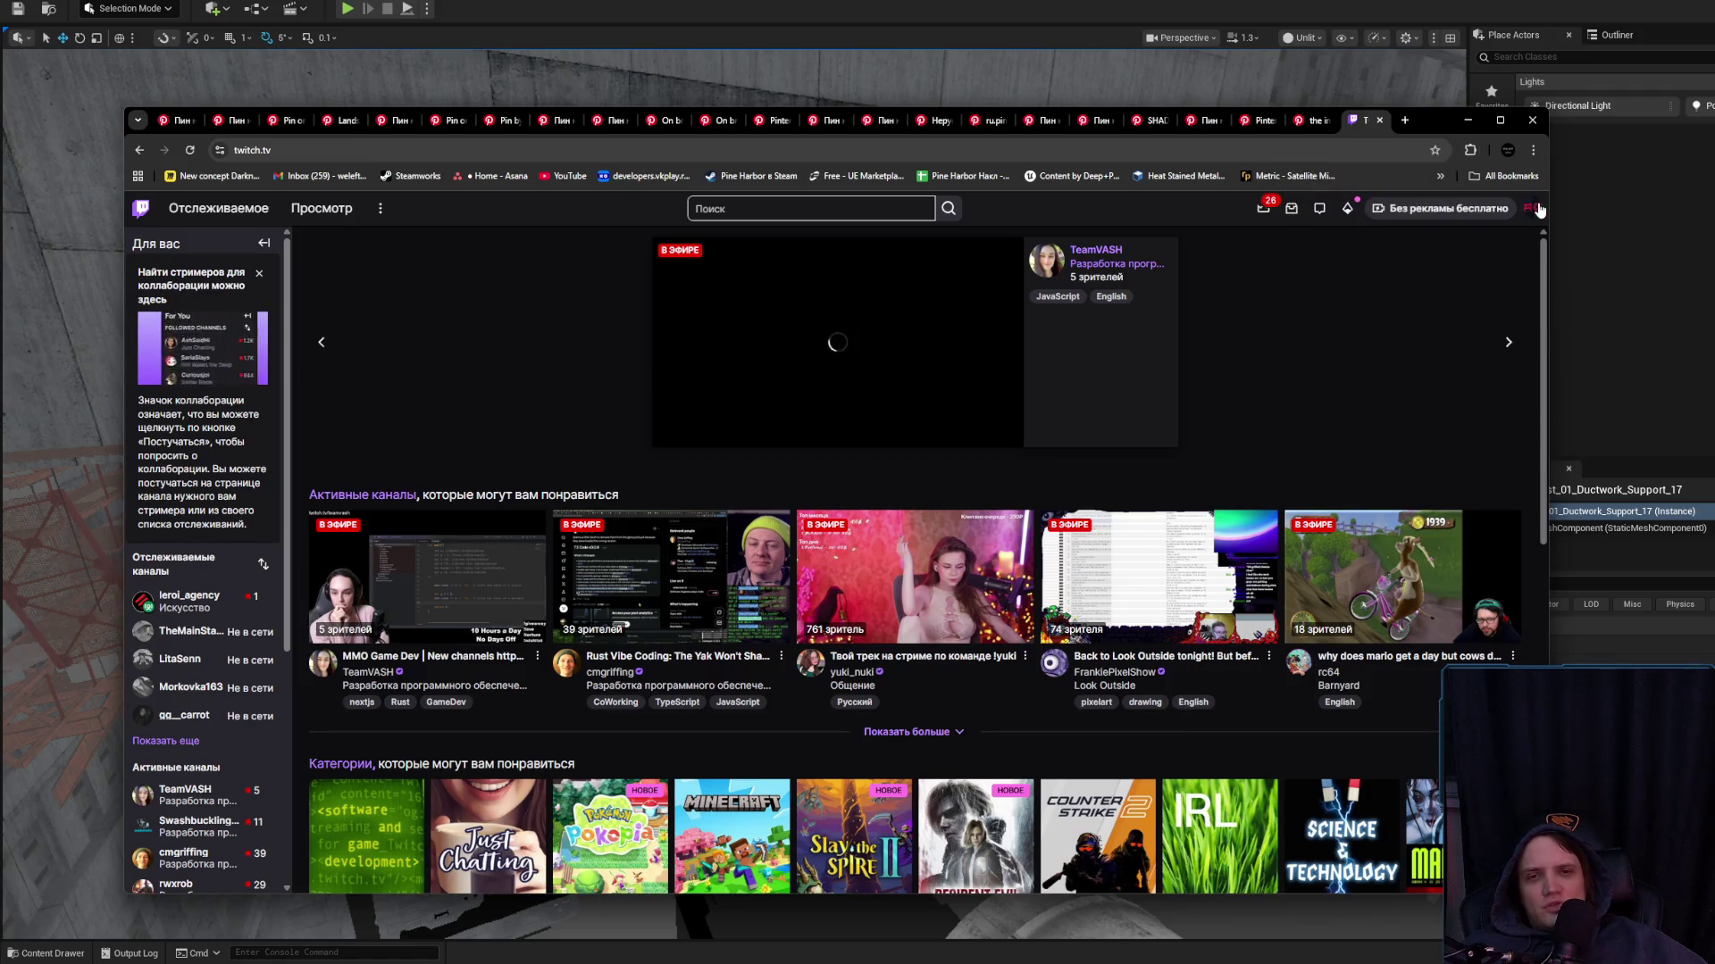
pyautogui.click(1531, 207)
pyautogui.click(1374, 286)
pyautogui.click(1375, 287)
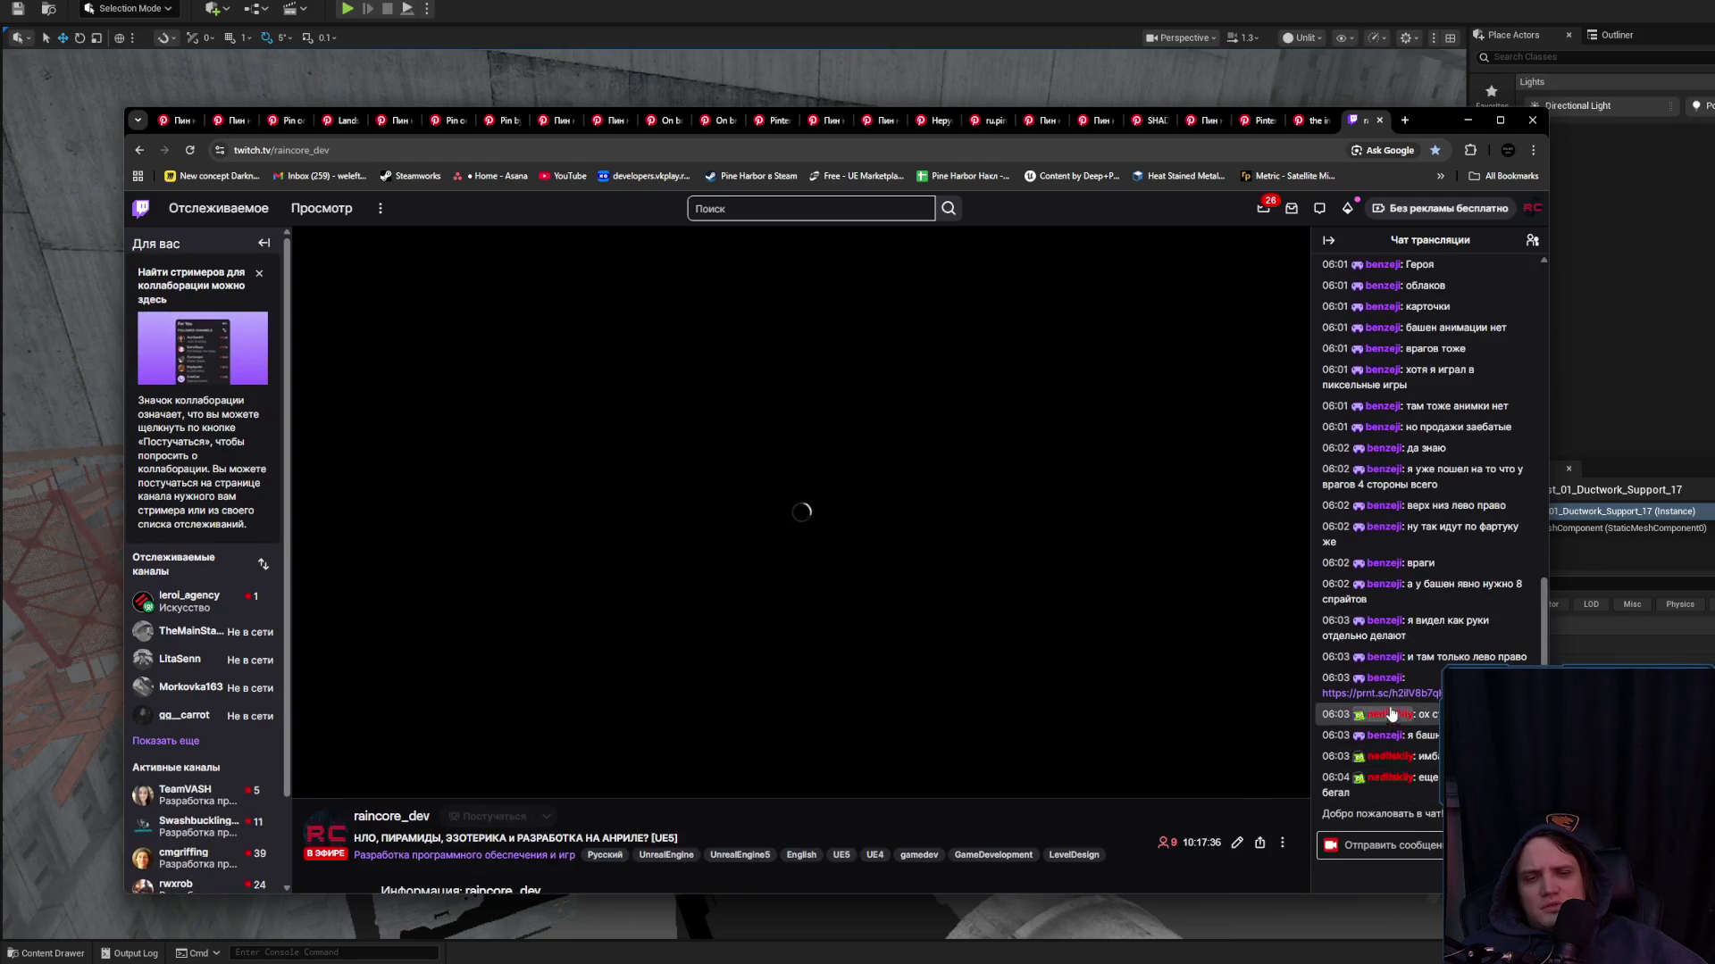
pyautogui.click(1366, 694)
pyautogui.click(1361, 123)
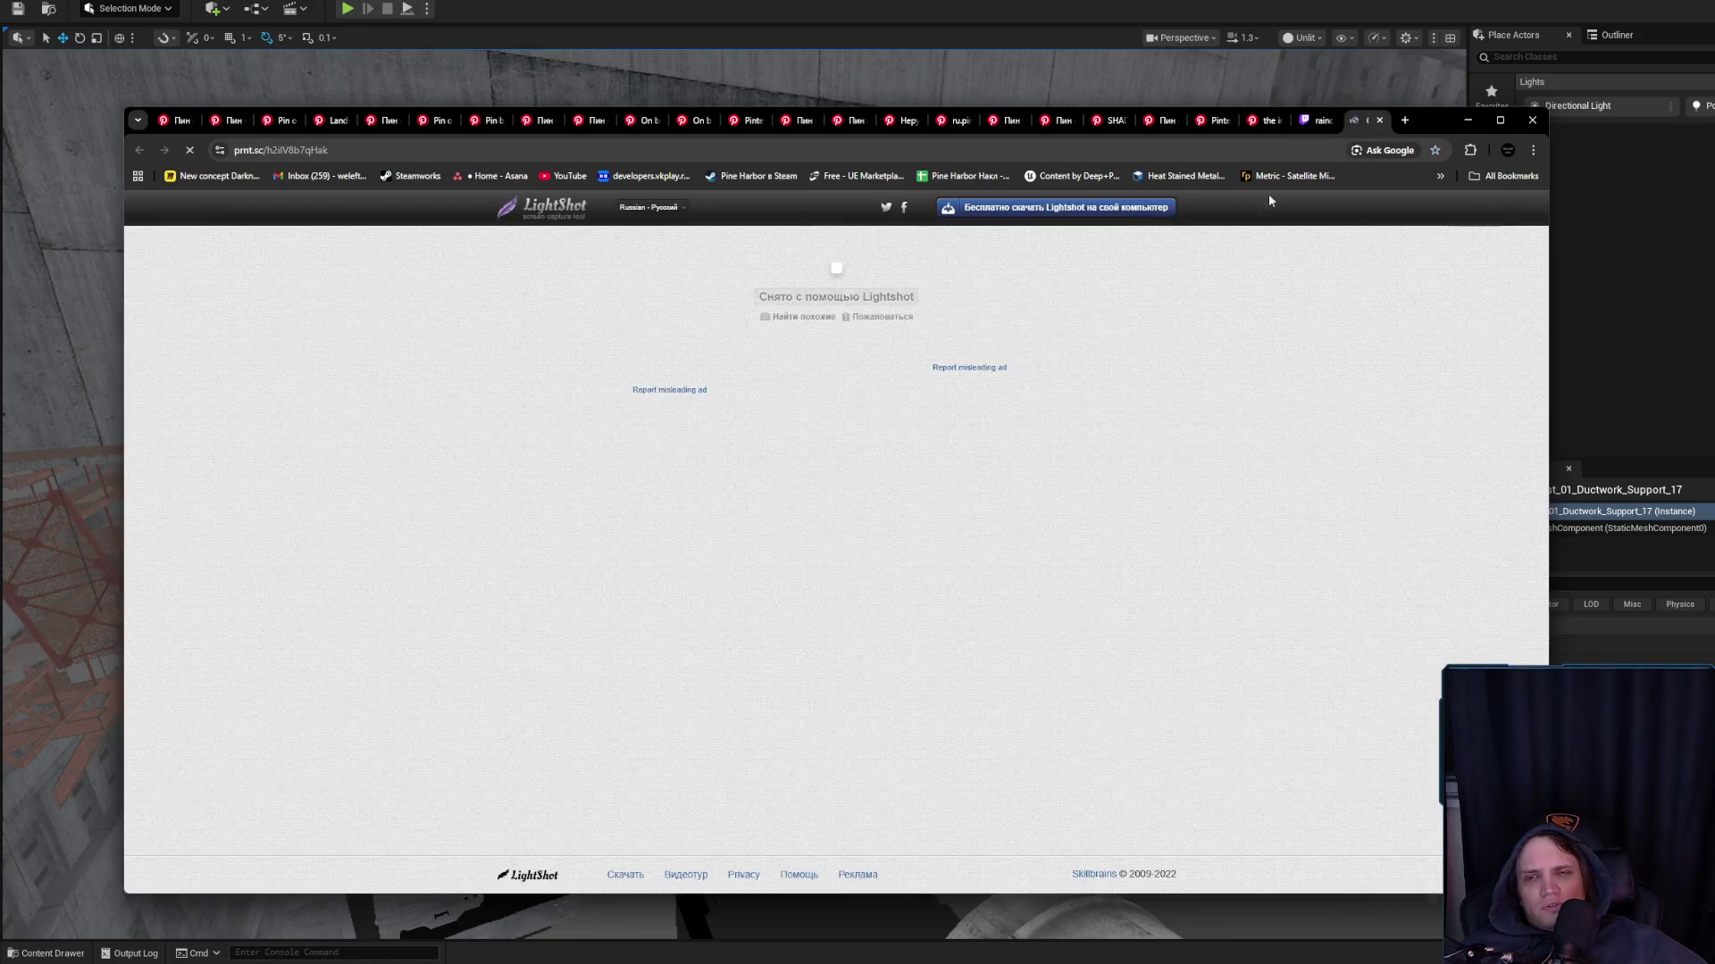
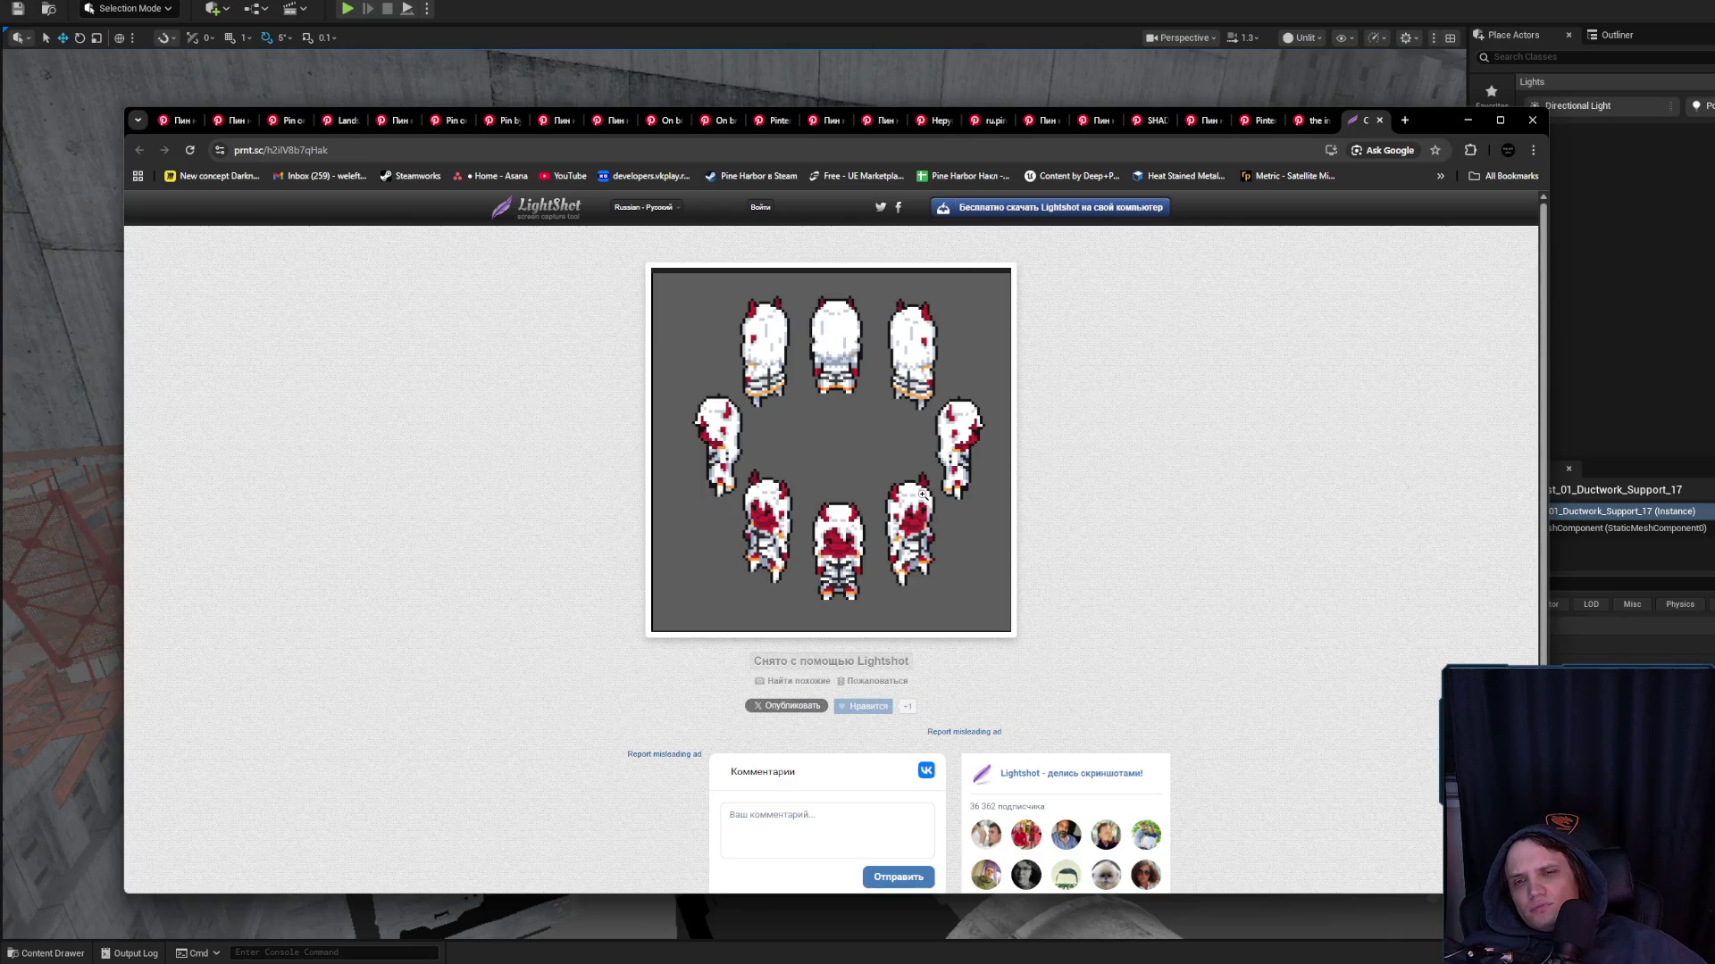
# Close the Lightshot tab and exit Chrome to bring back the Unreal brutalist level
pyautogui.middleClick(1356, 122)
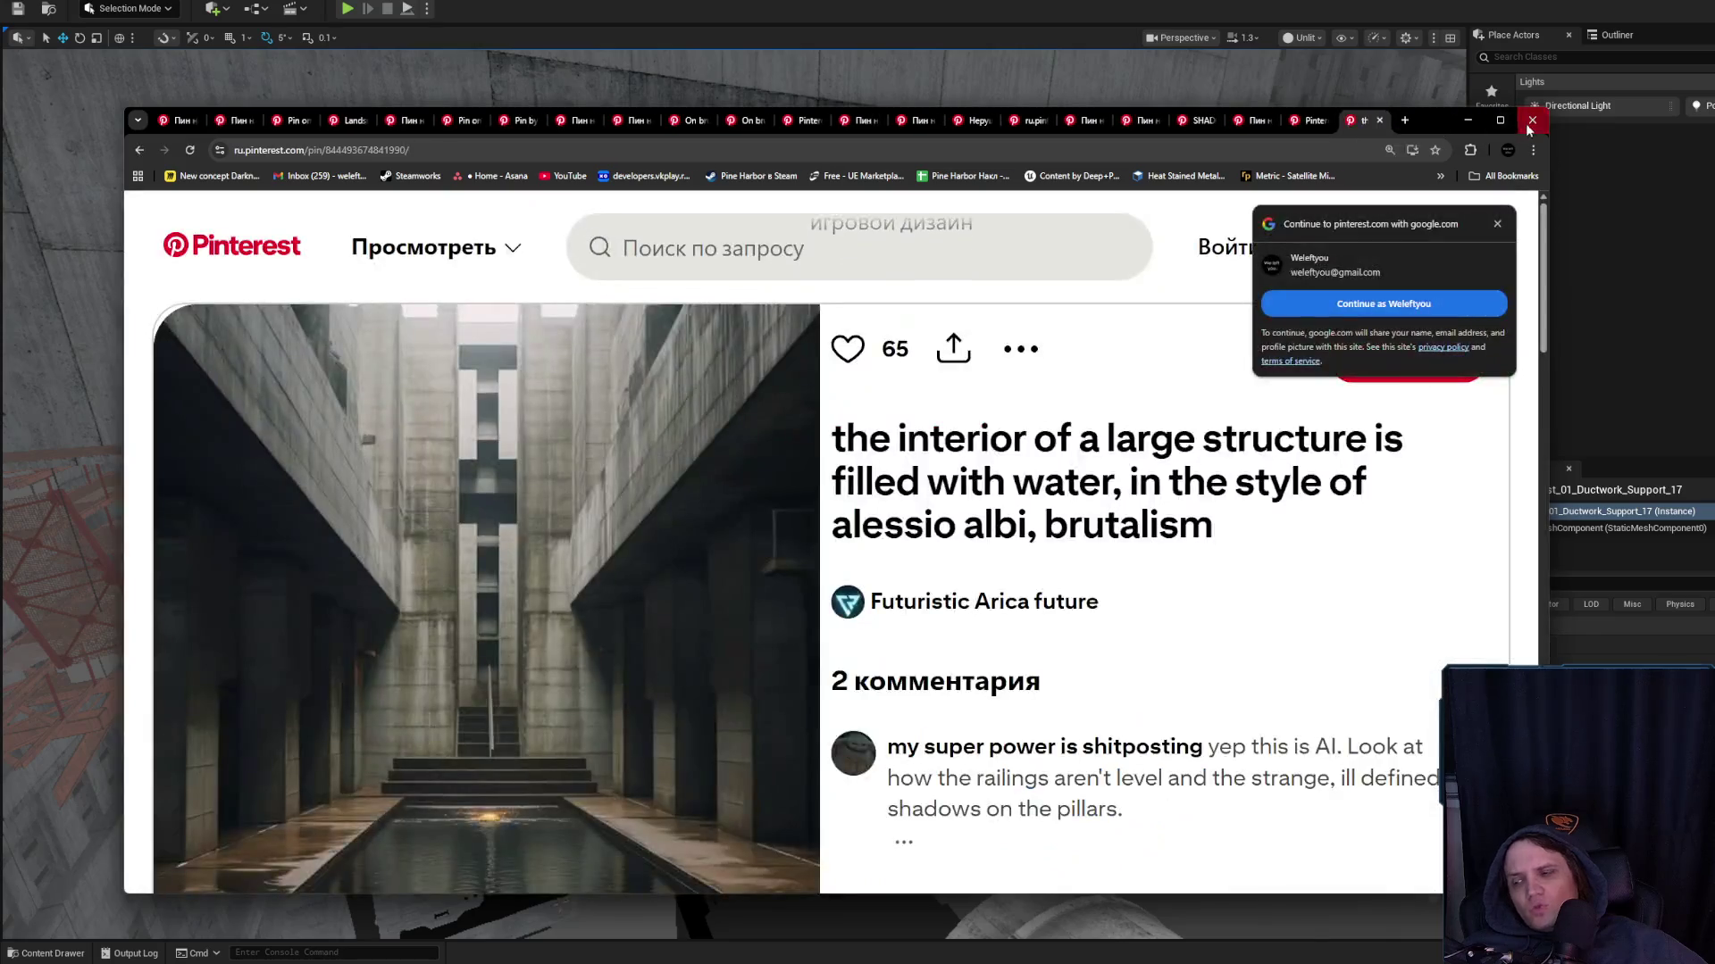
pyautogui.click(1532, 119)
pyautogui.scroll(-2, 902, 504)
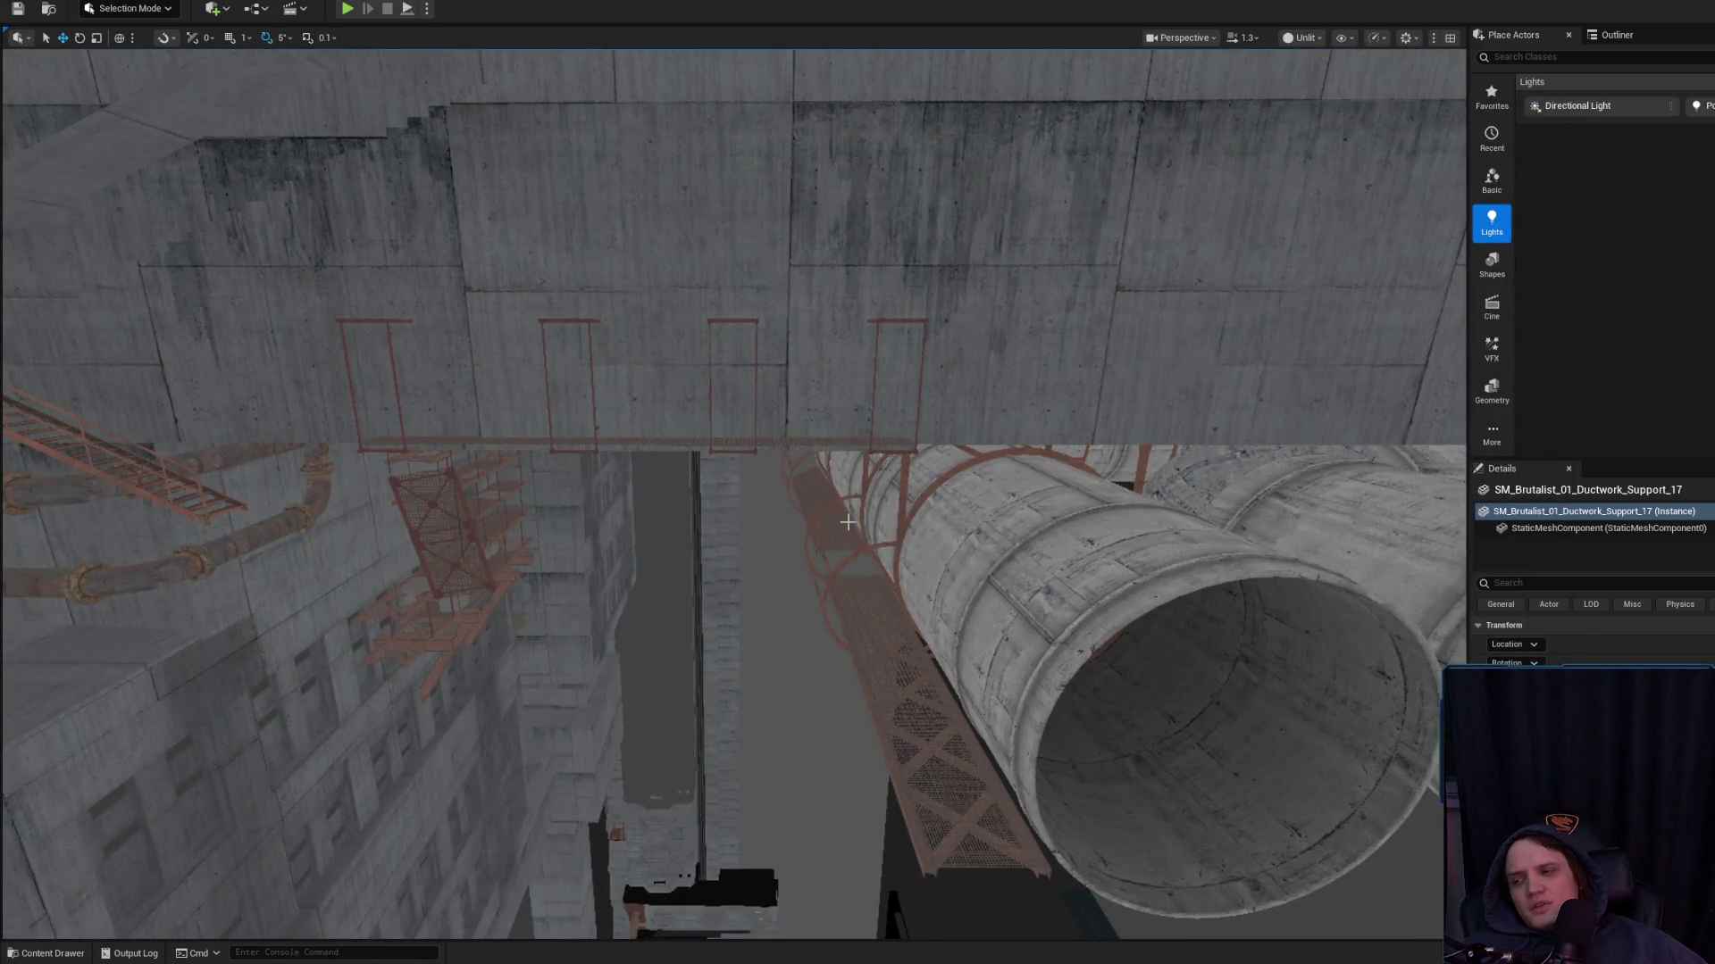
pyautogui.moveTo(847, 521)
pyautogui.mouseDown()
pyautogui.moveTo(786, 527)
pyautogui.moveTo(857, 520)
pyautogui.moveTo(809, 525)
pyautogui.moveTo(759, 500)
pyautogui.moveTo(750, 536)
pyautogui.moveTo(736, 474)
pyautogui.moveTo(694, 518)
pyautogui.moveTo(715, 491)
pyautogui.moveTo(733, 554)
pyautogui.moveTo(687, 491)
pyautogui.mouseUp()
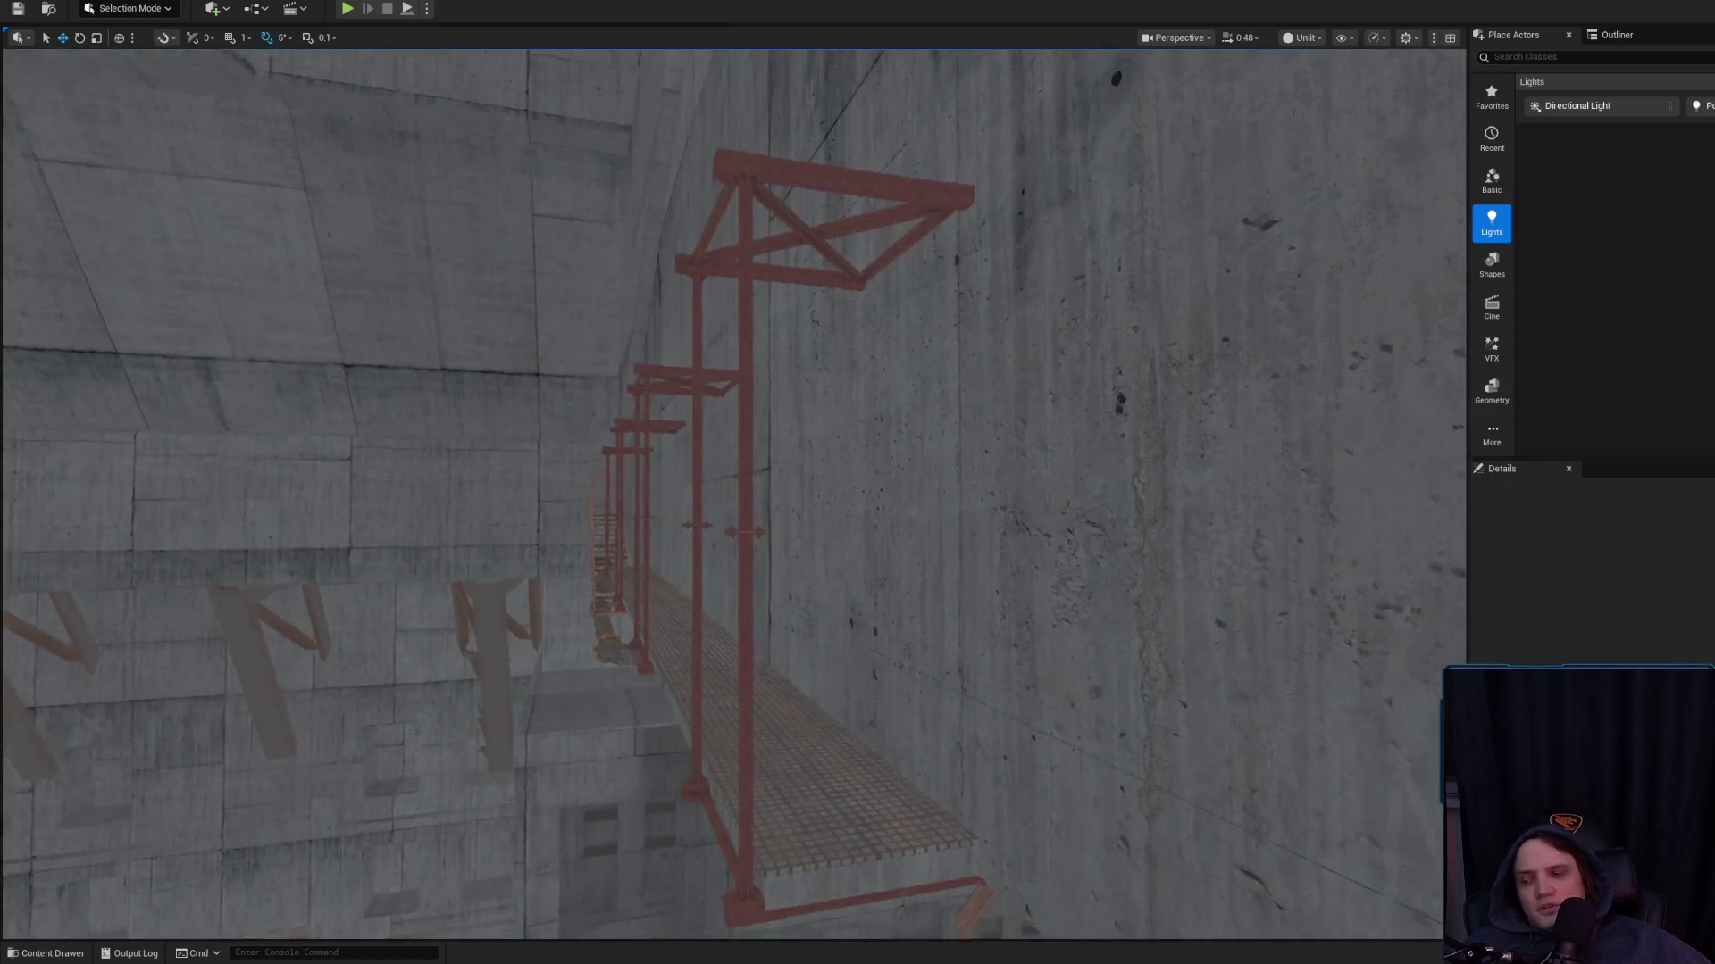
pyautogui.scroll(2, 732, 496)
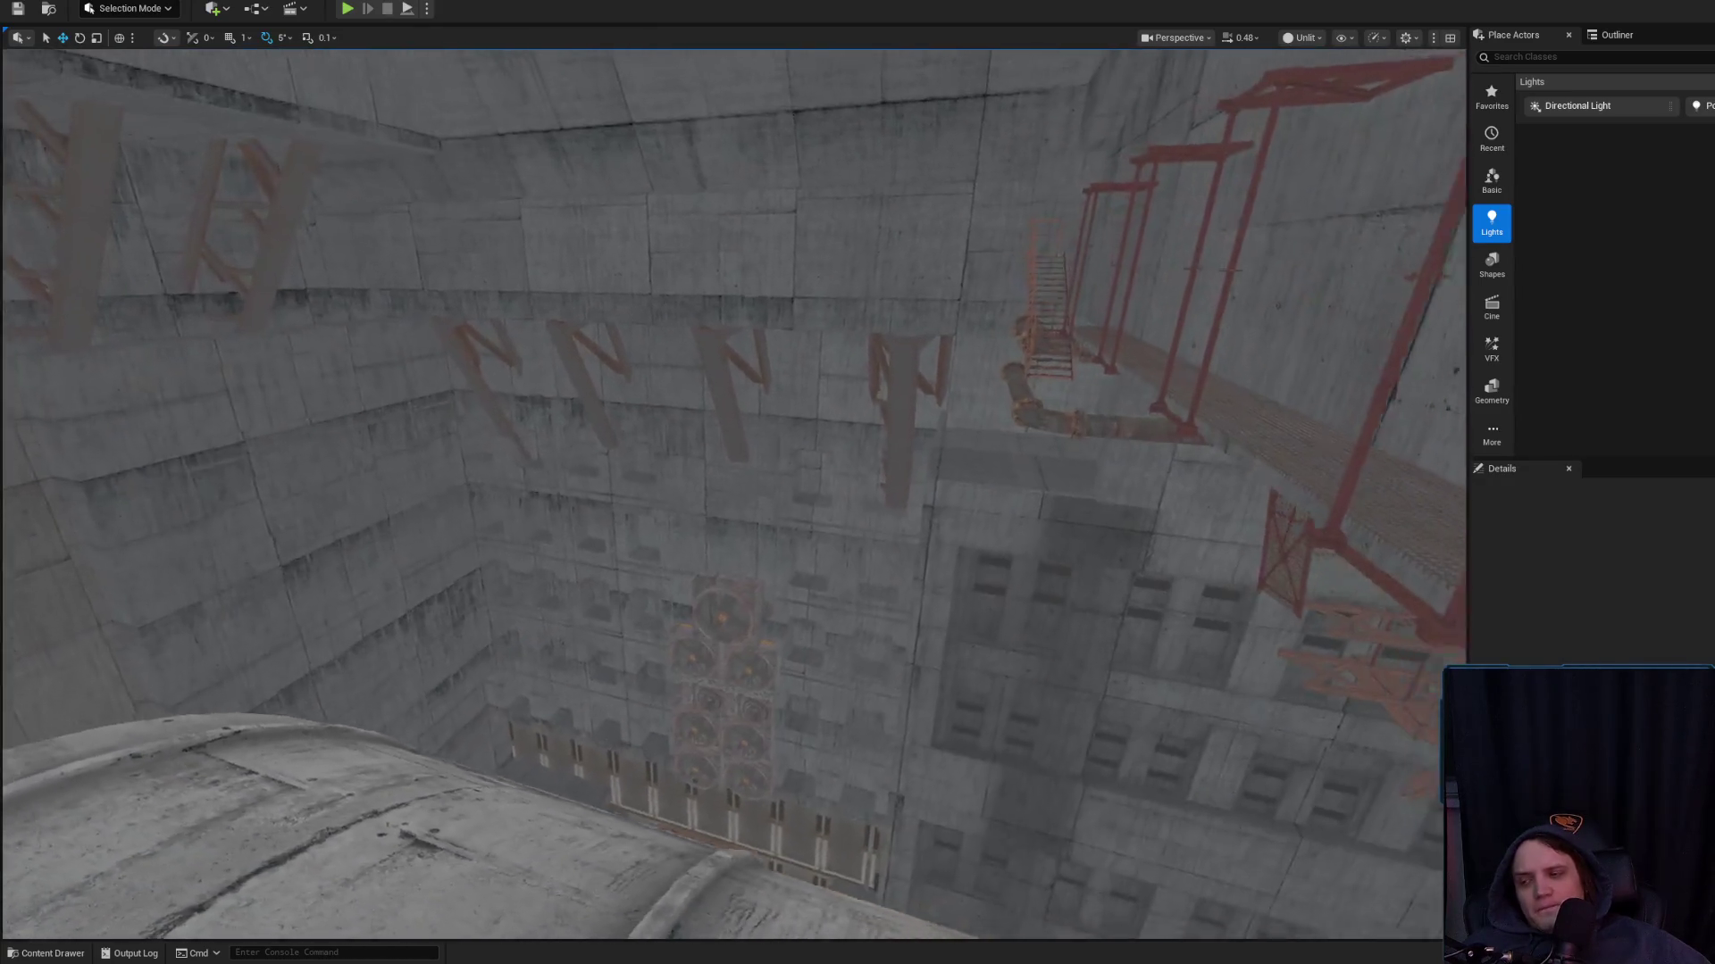
pyautogui.scroll(-1, 732, 496)
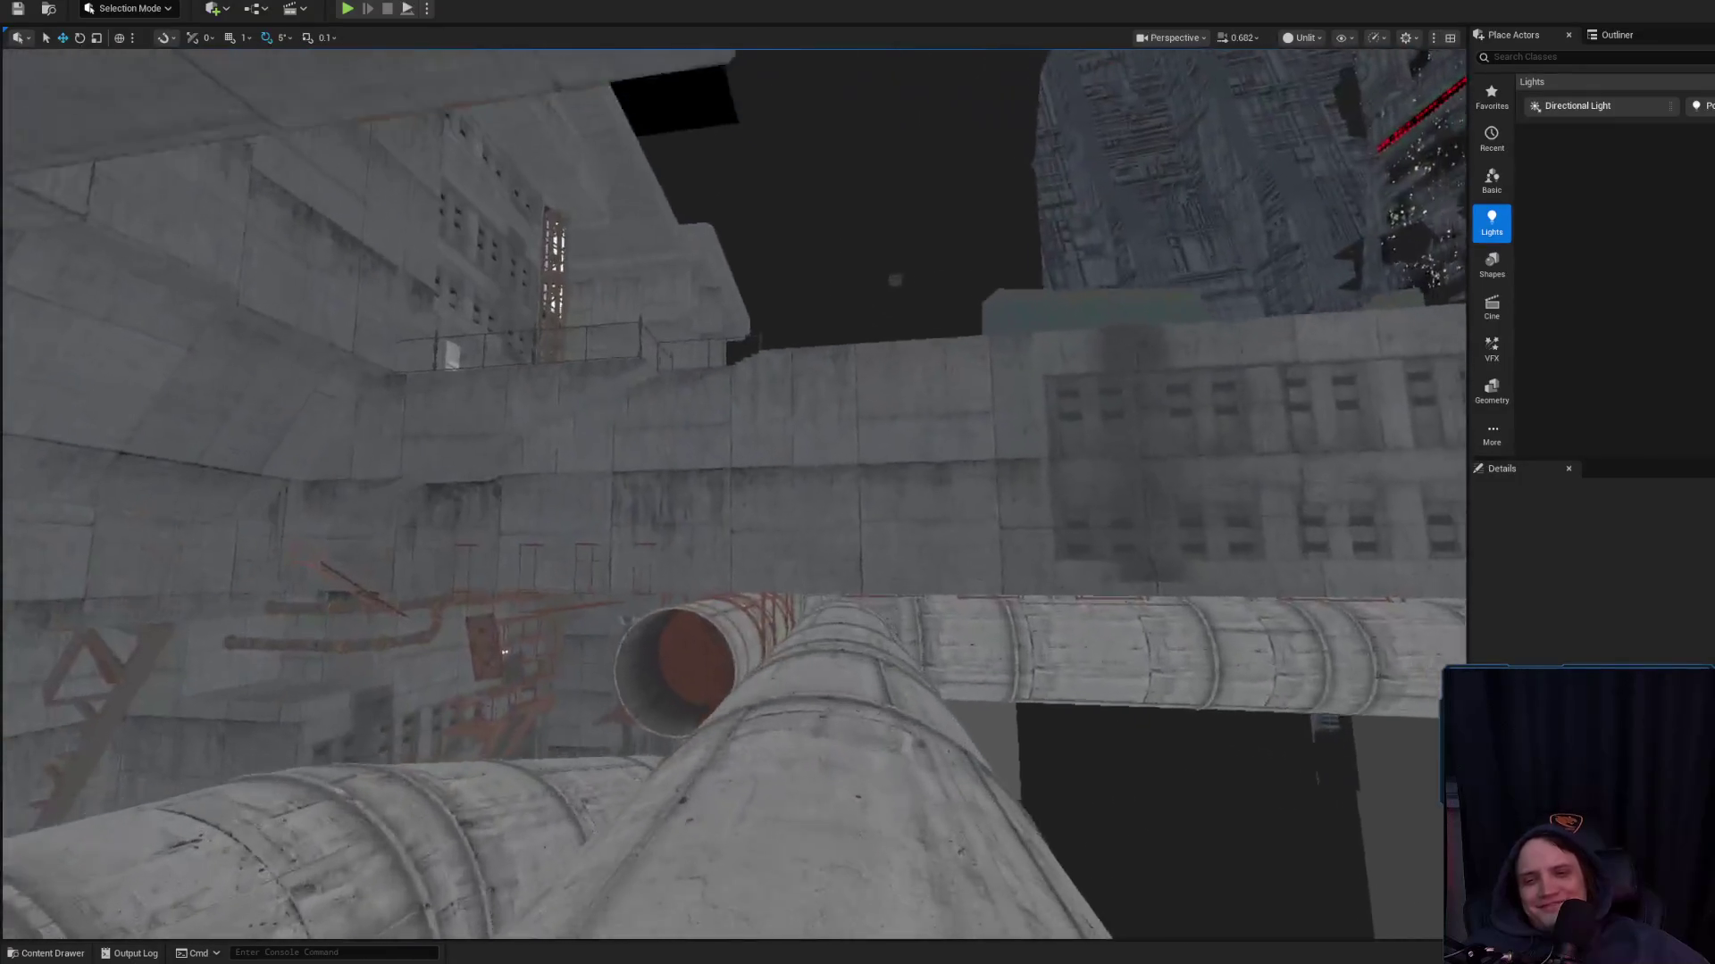
pyautogui.scroll(1, 732, 496)
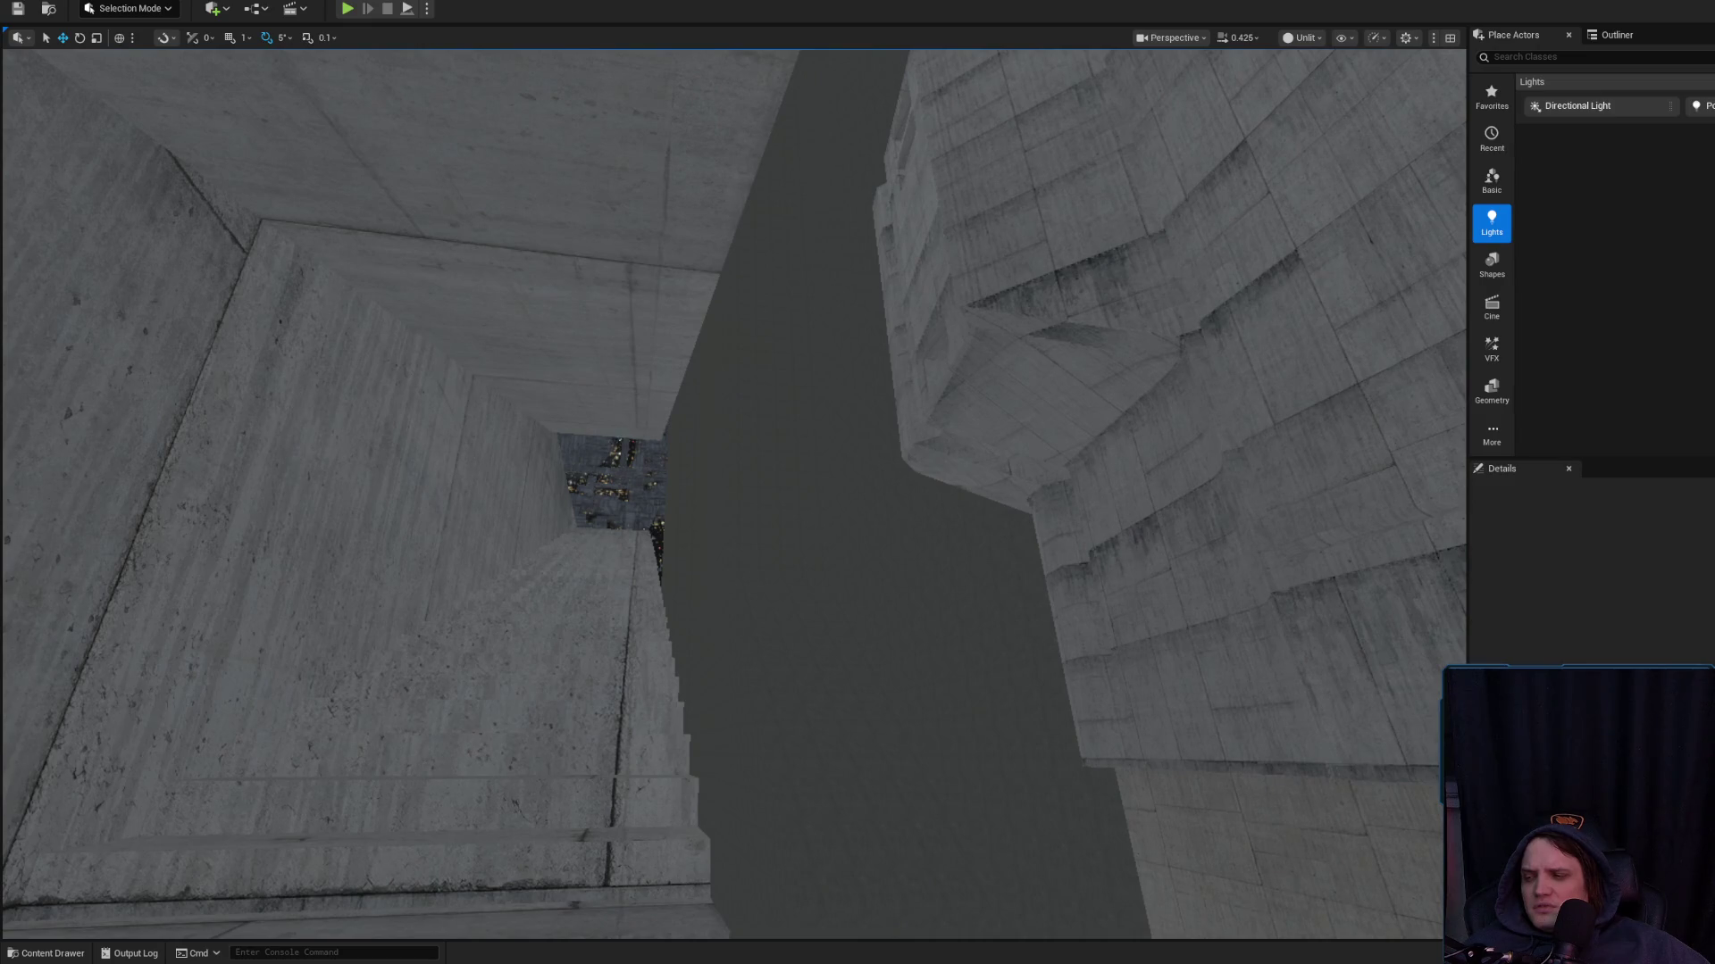
pyautogui.scroll(-2, 733, 491)
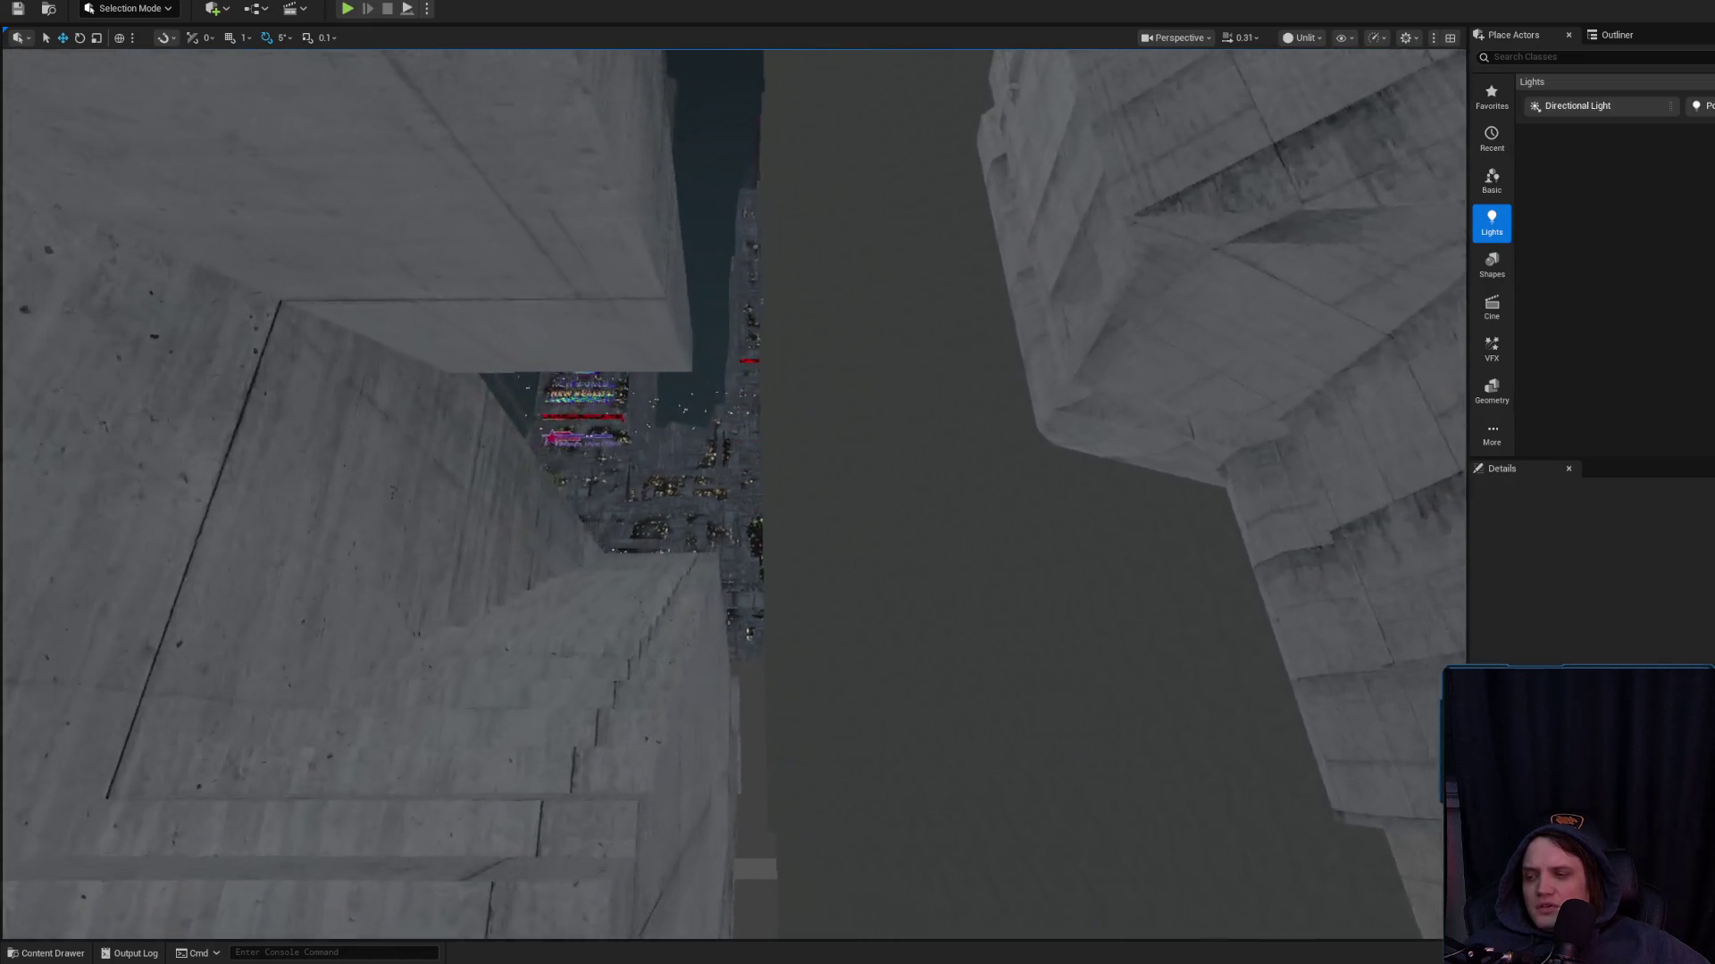
pyautogui.scroll(1, 732, 491)
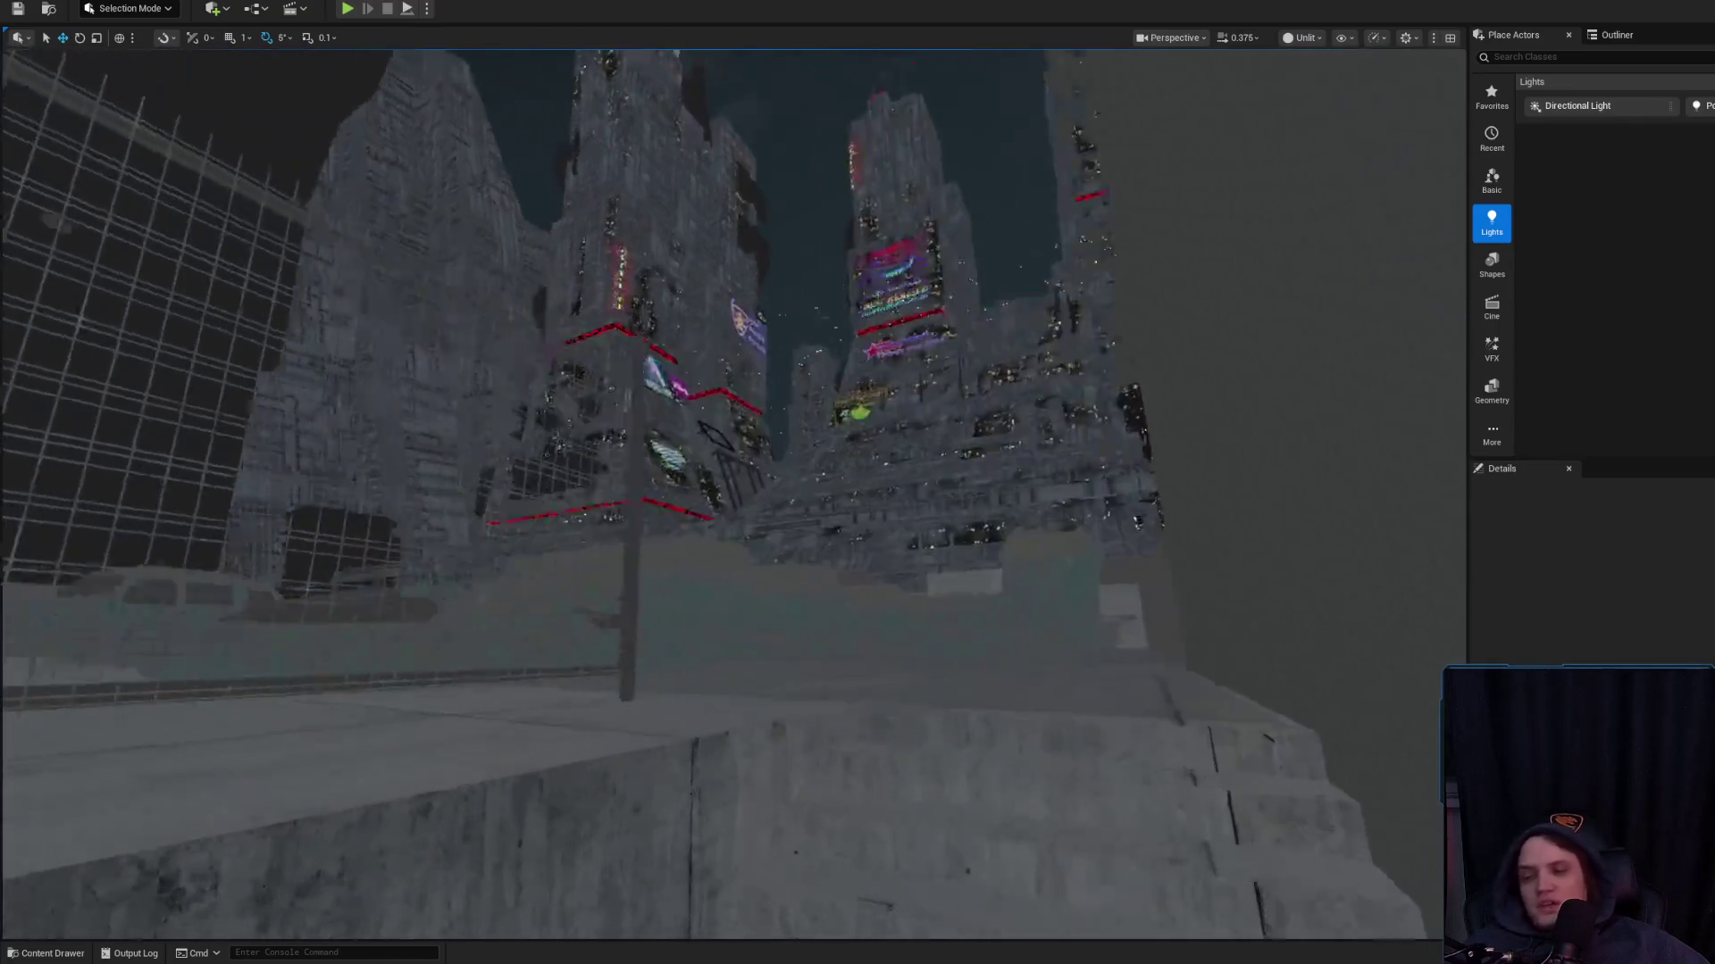
pyautogui.scroll(-1, 757, 605)
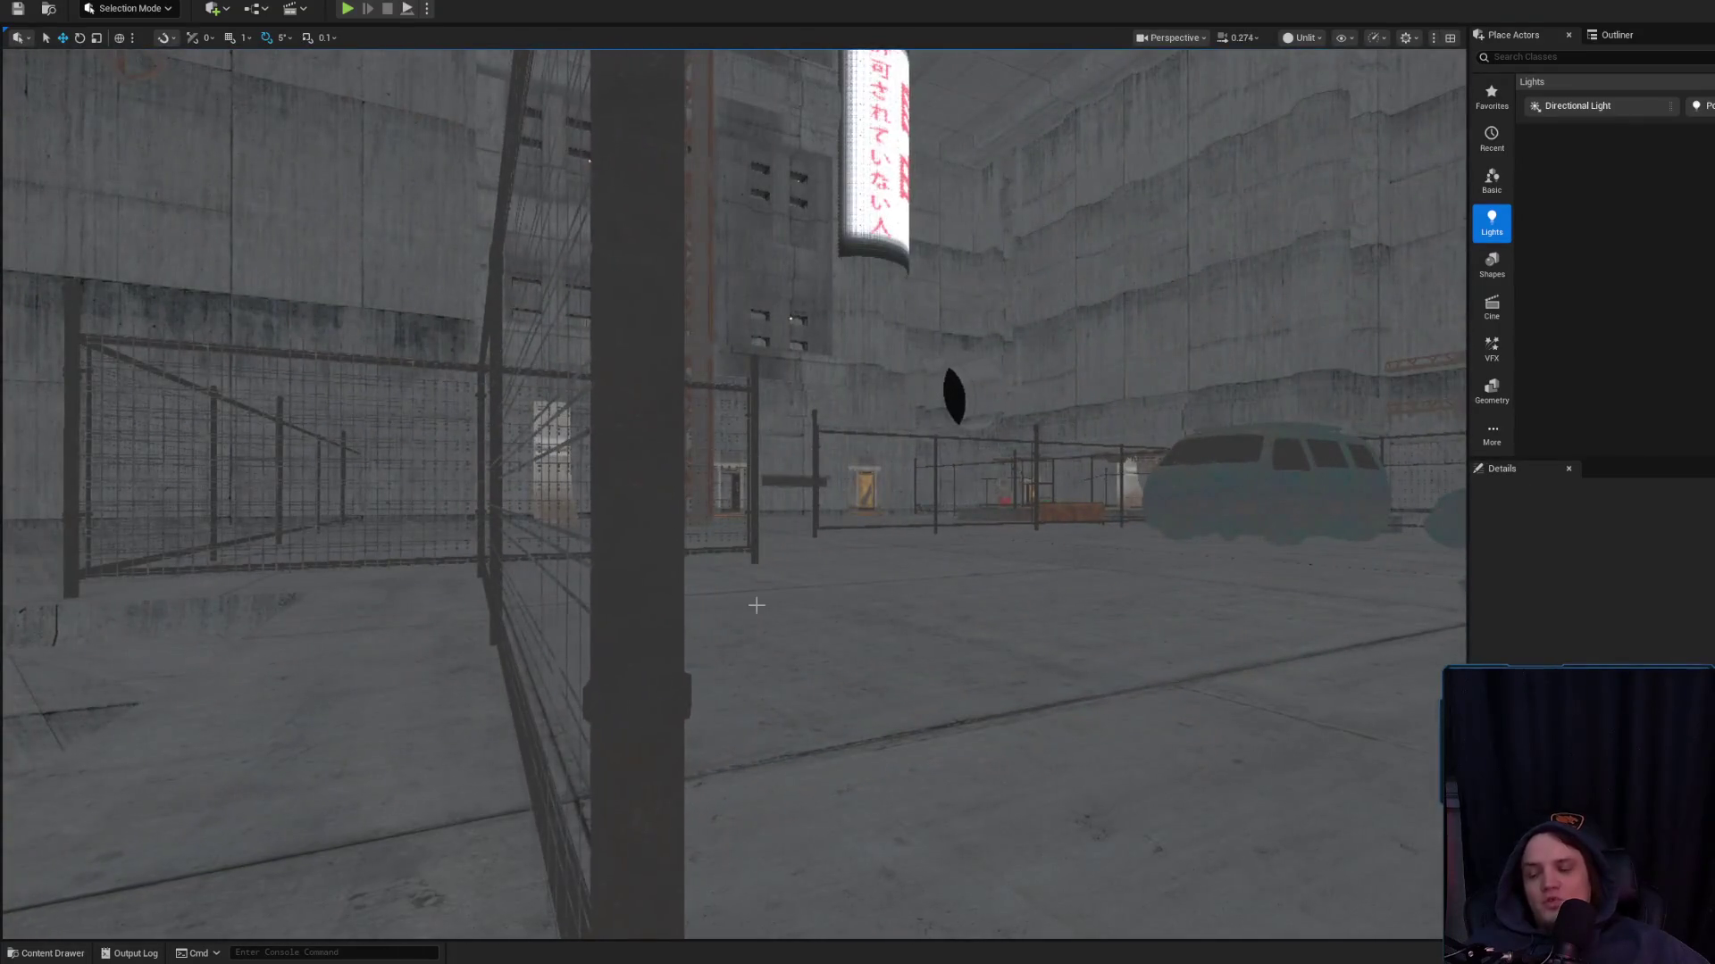
pyautogui.scroll(2, 756, 606)
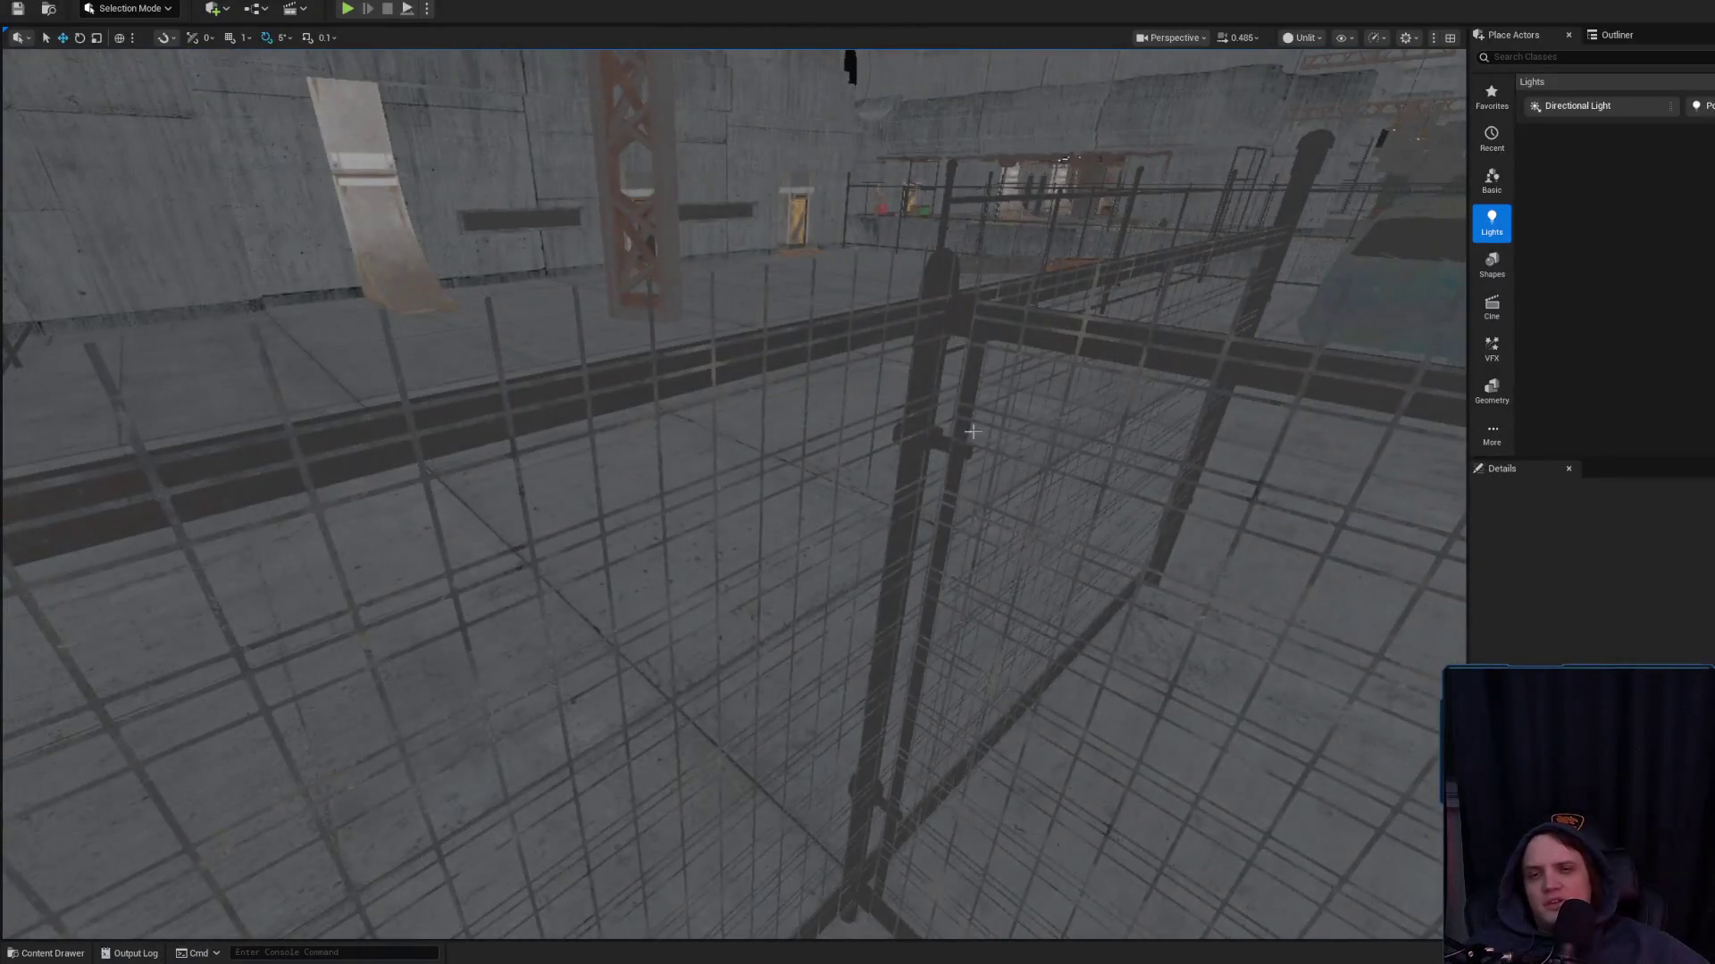
pyautogui.click(714, 536)
pyautogui.press('f')
pyautogui.press('Escape')
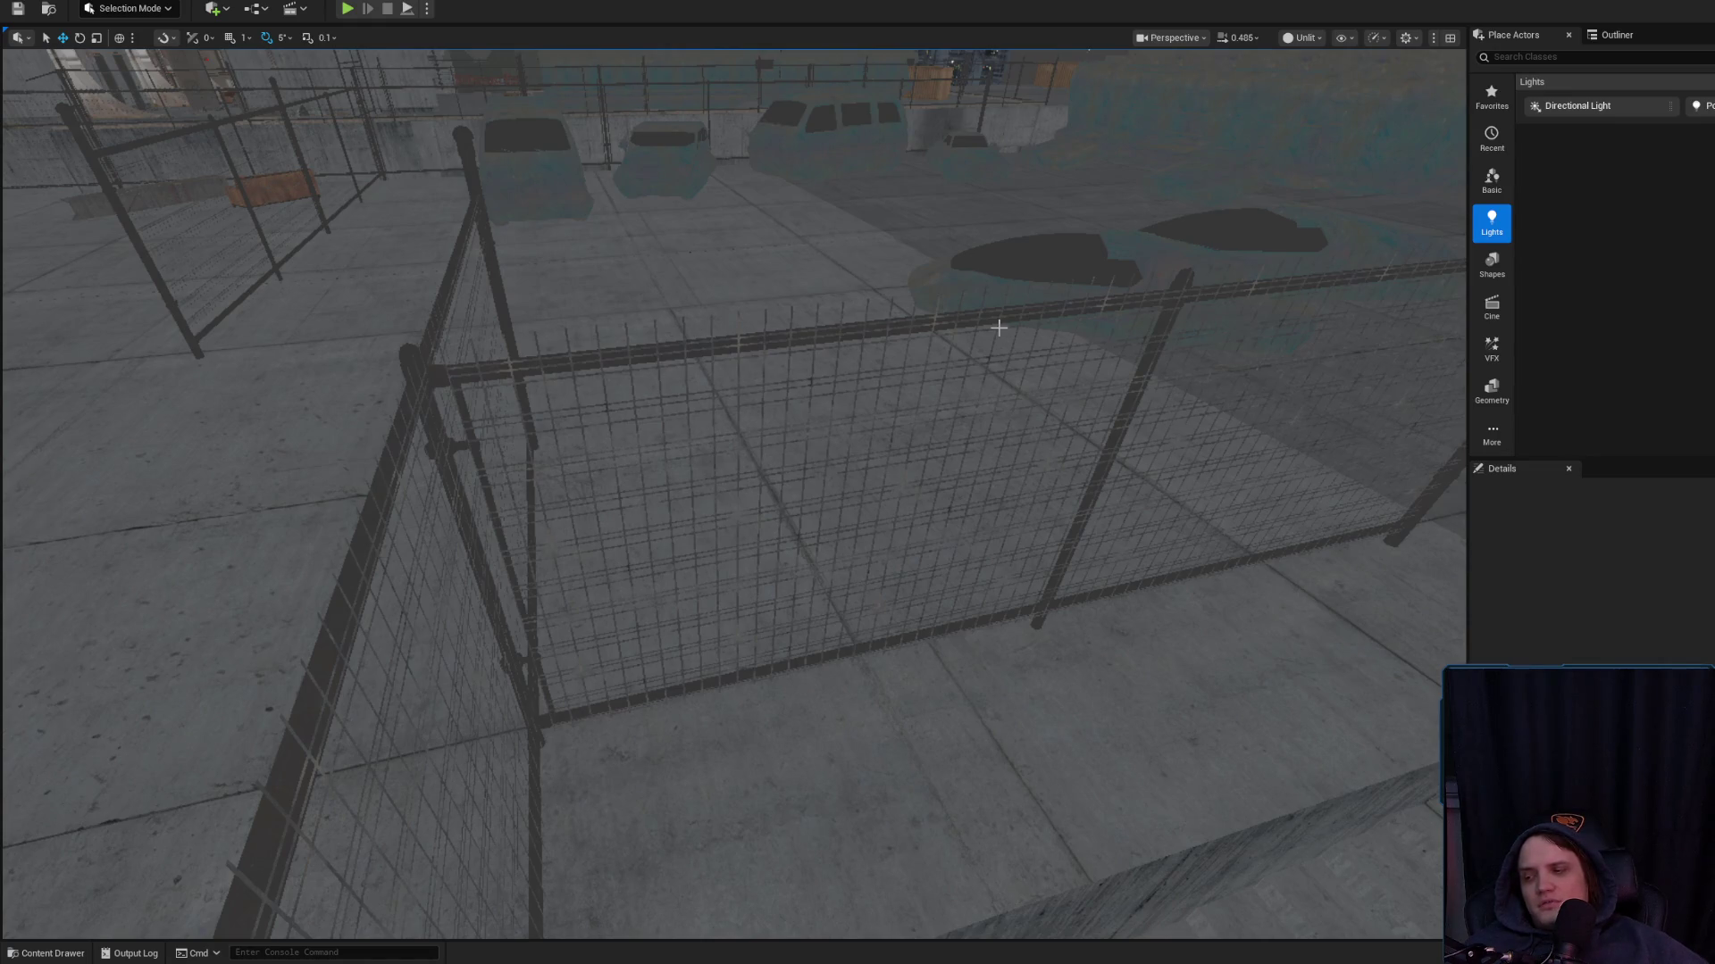
pyautogui.scroll(2, 988, 342)
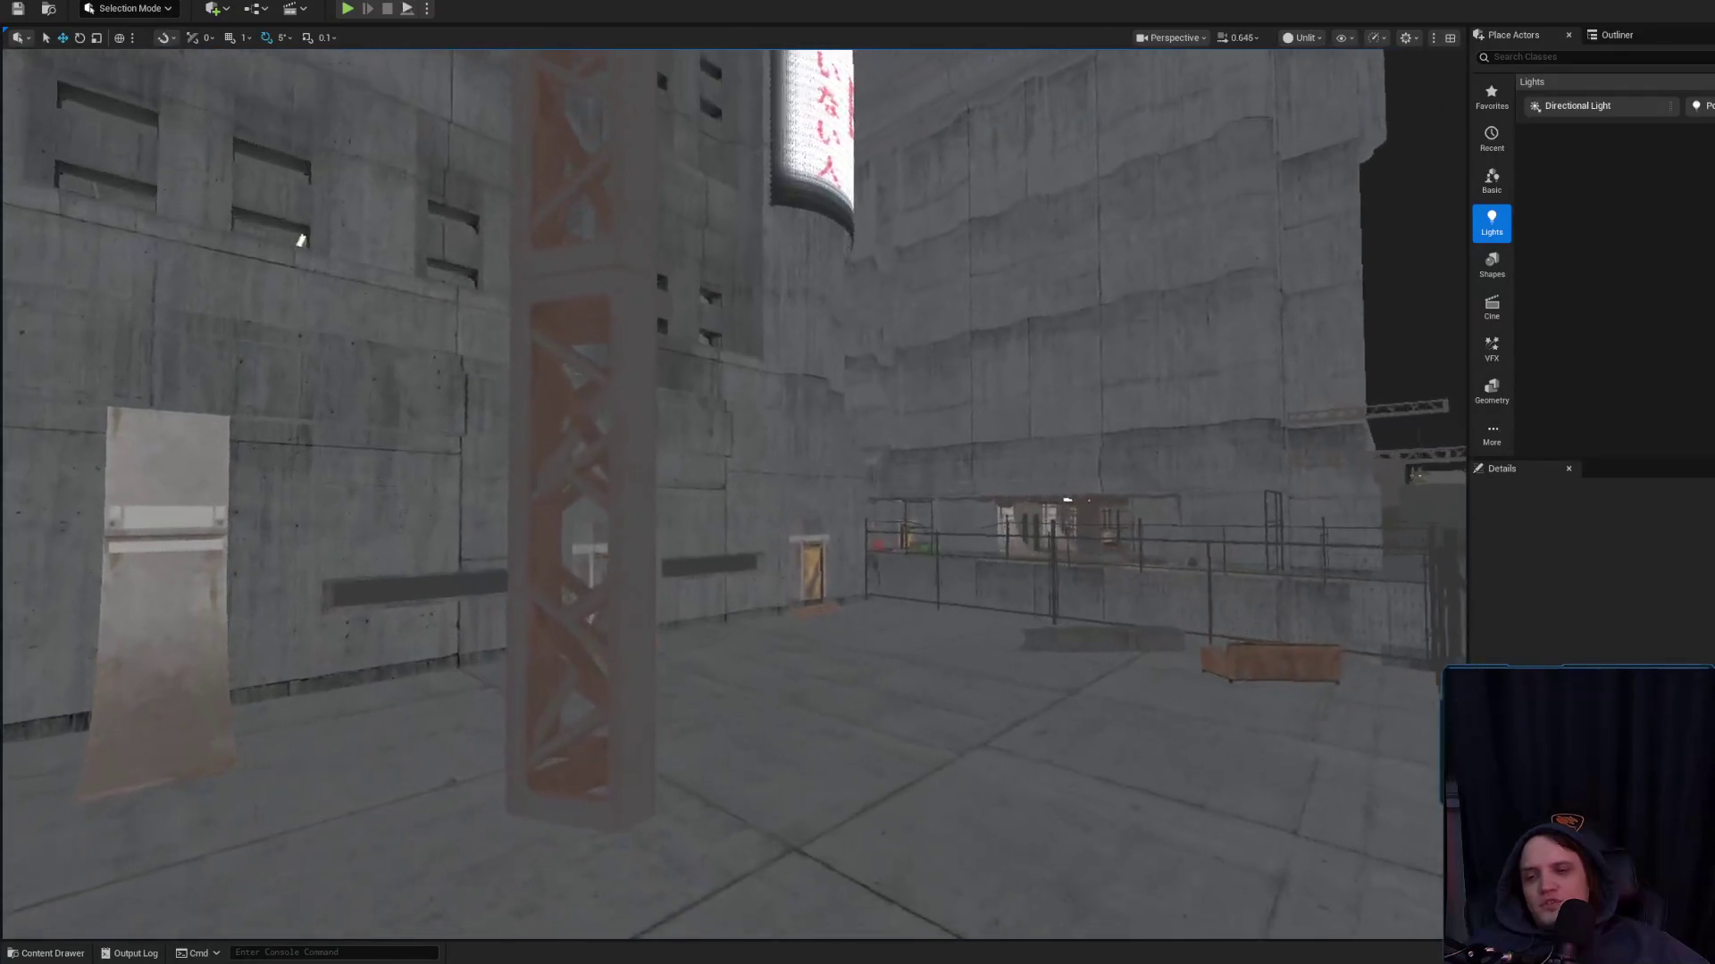
pyautogui.press('w')
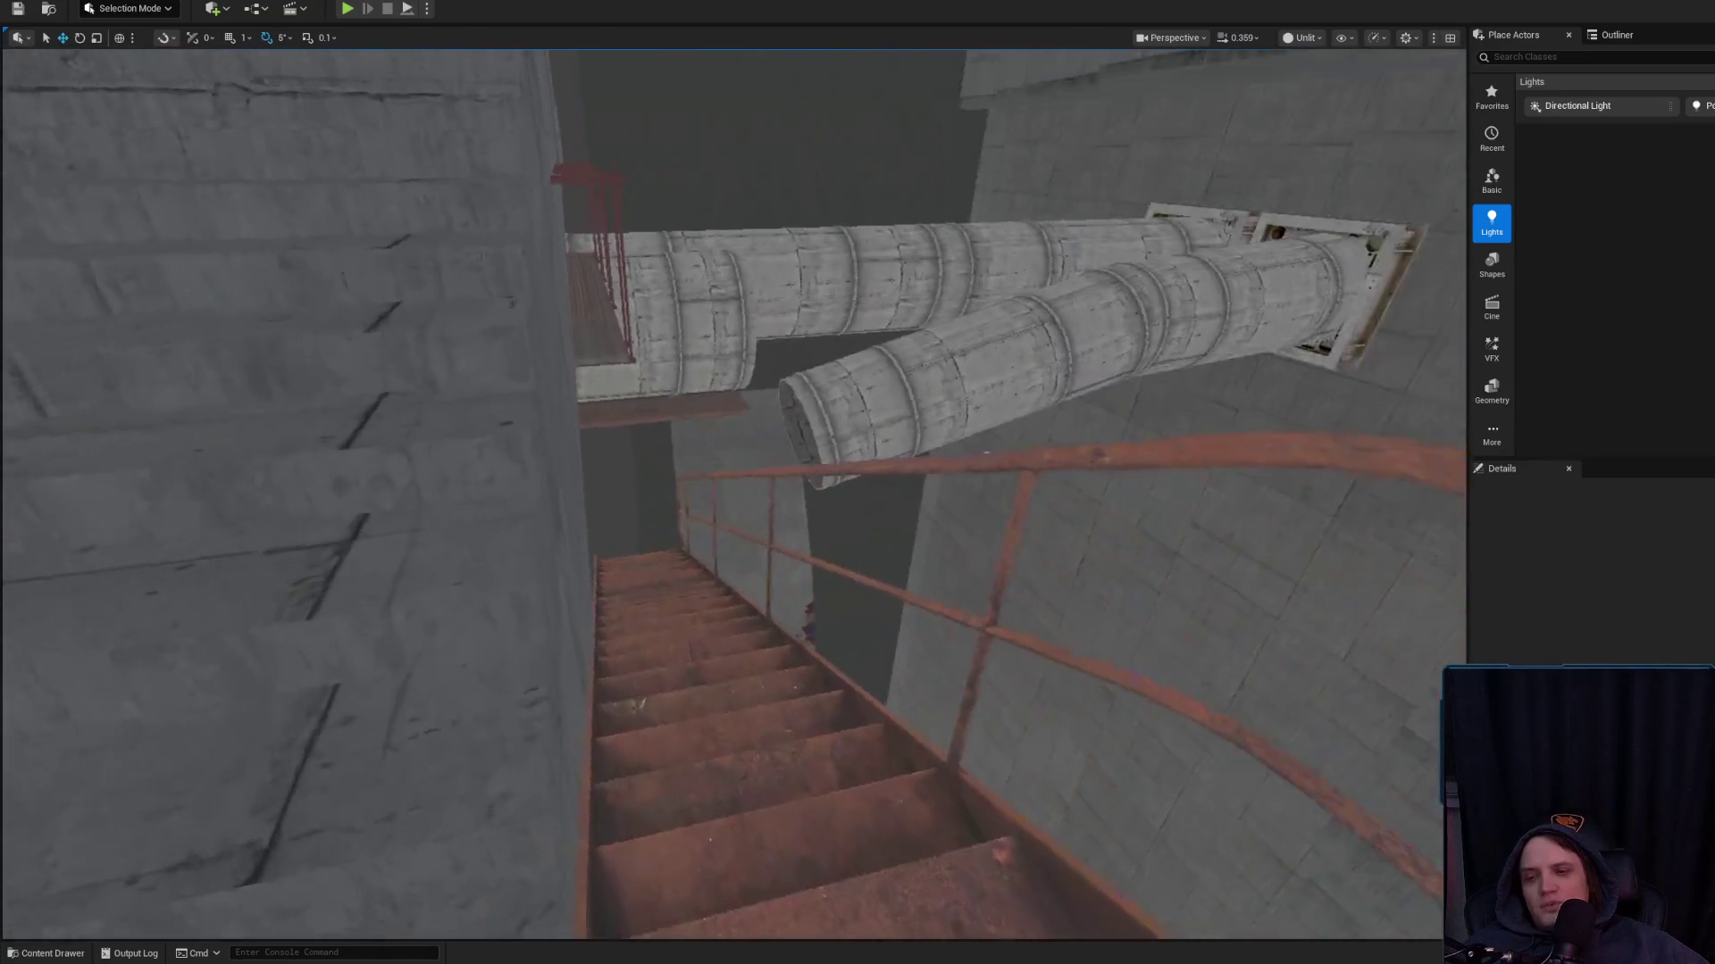
pyautogui.scroll(1, 733, 492)
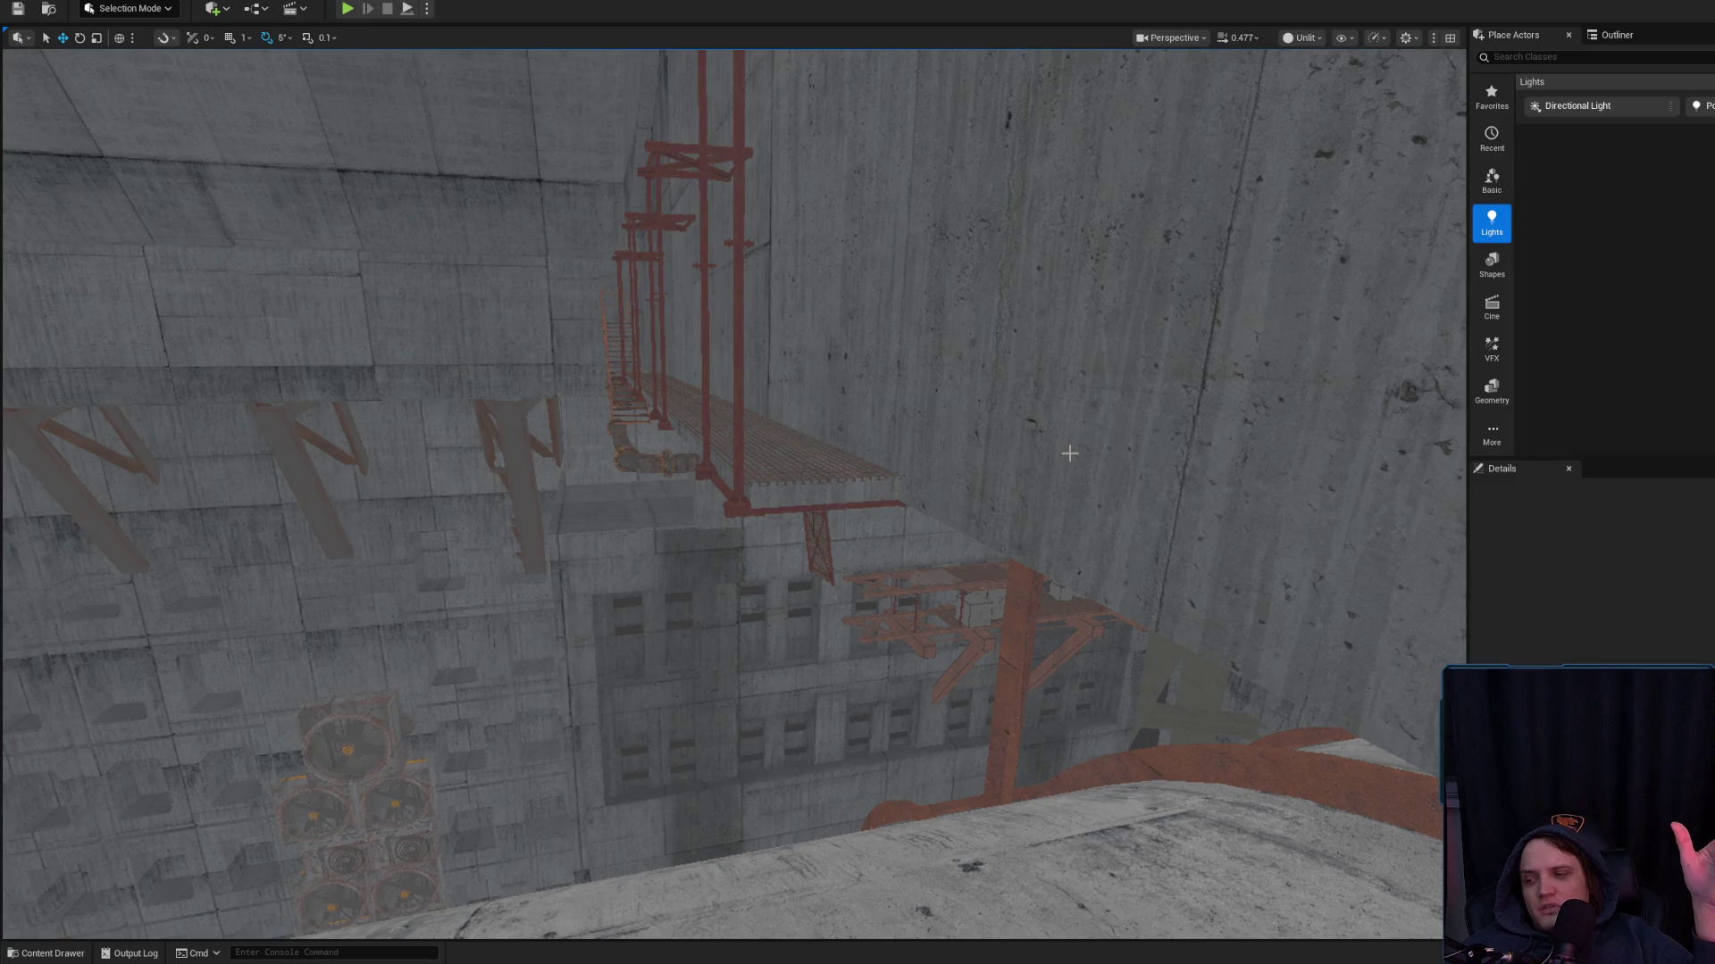
pyautogui.scroll(-2, 1070, 453)
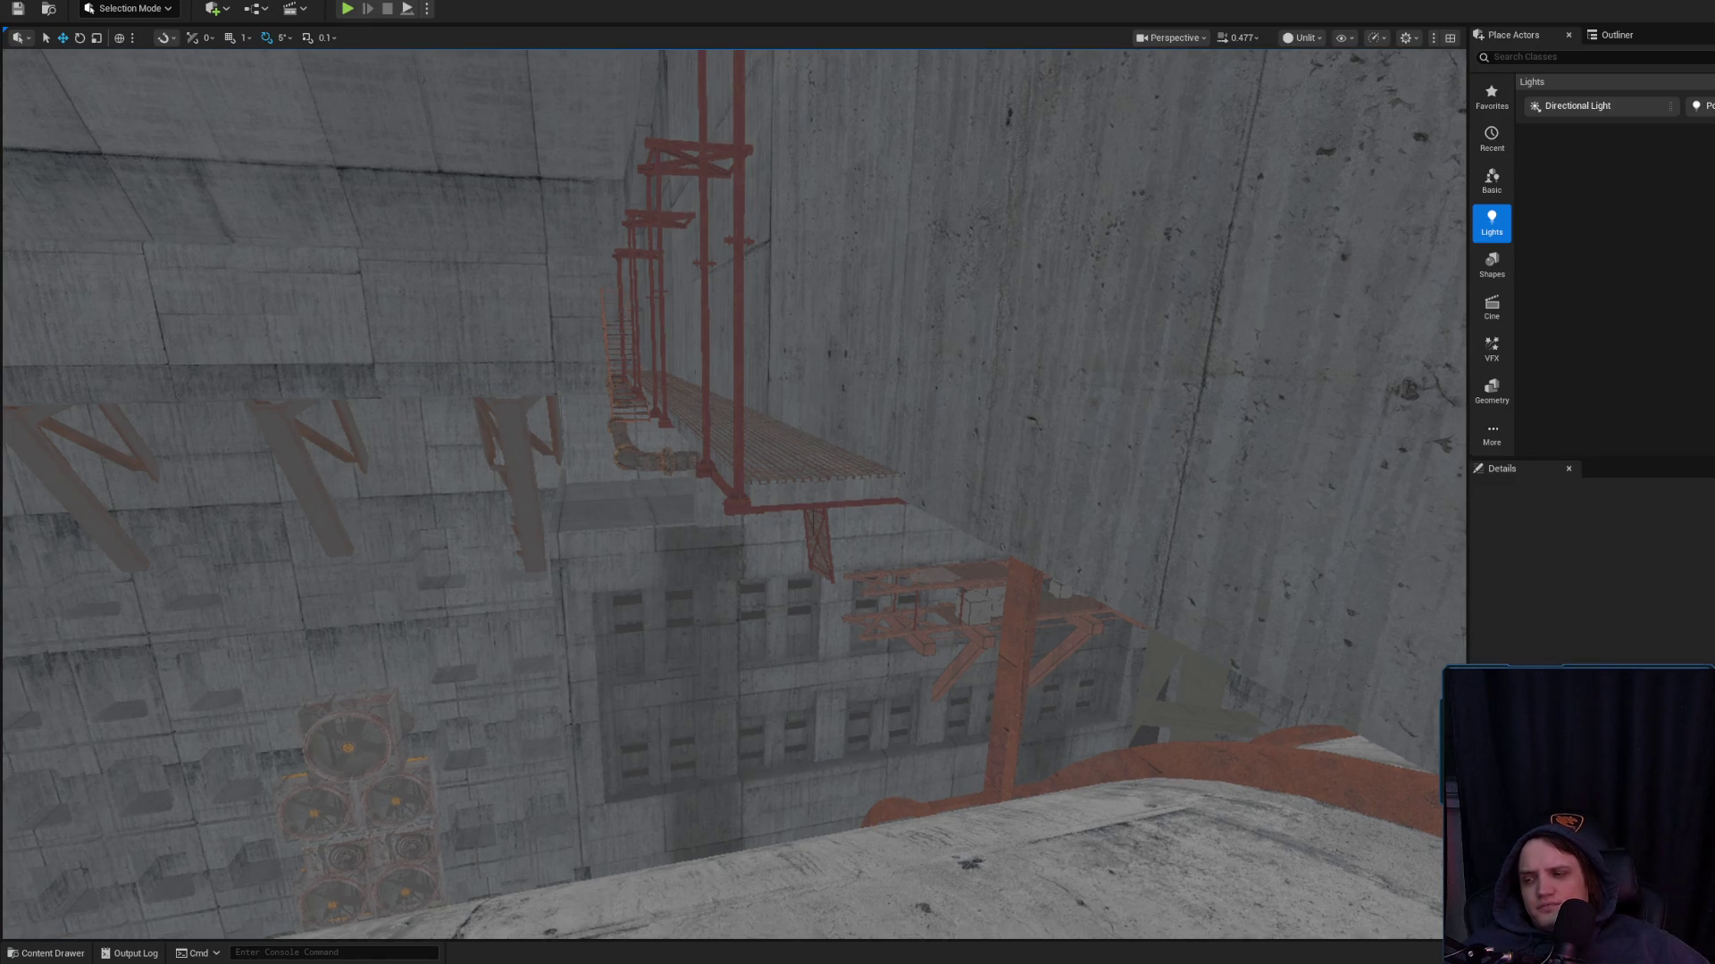
pyautogui.press('w')
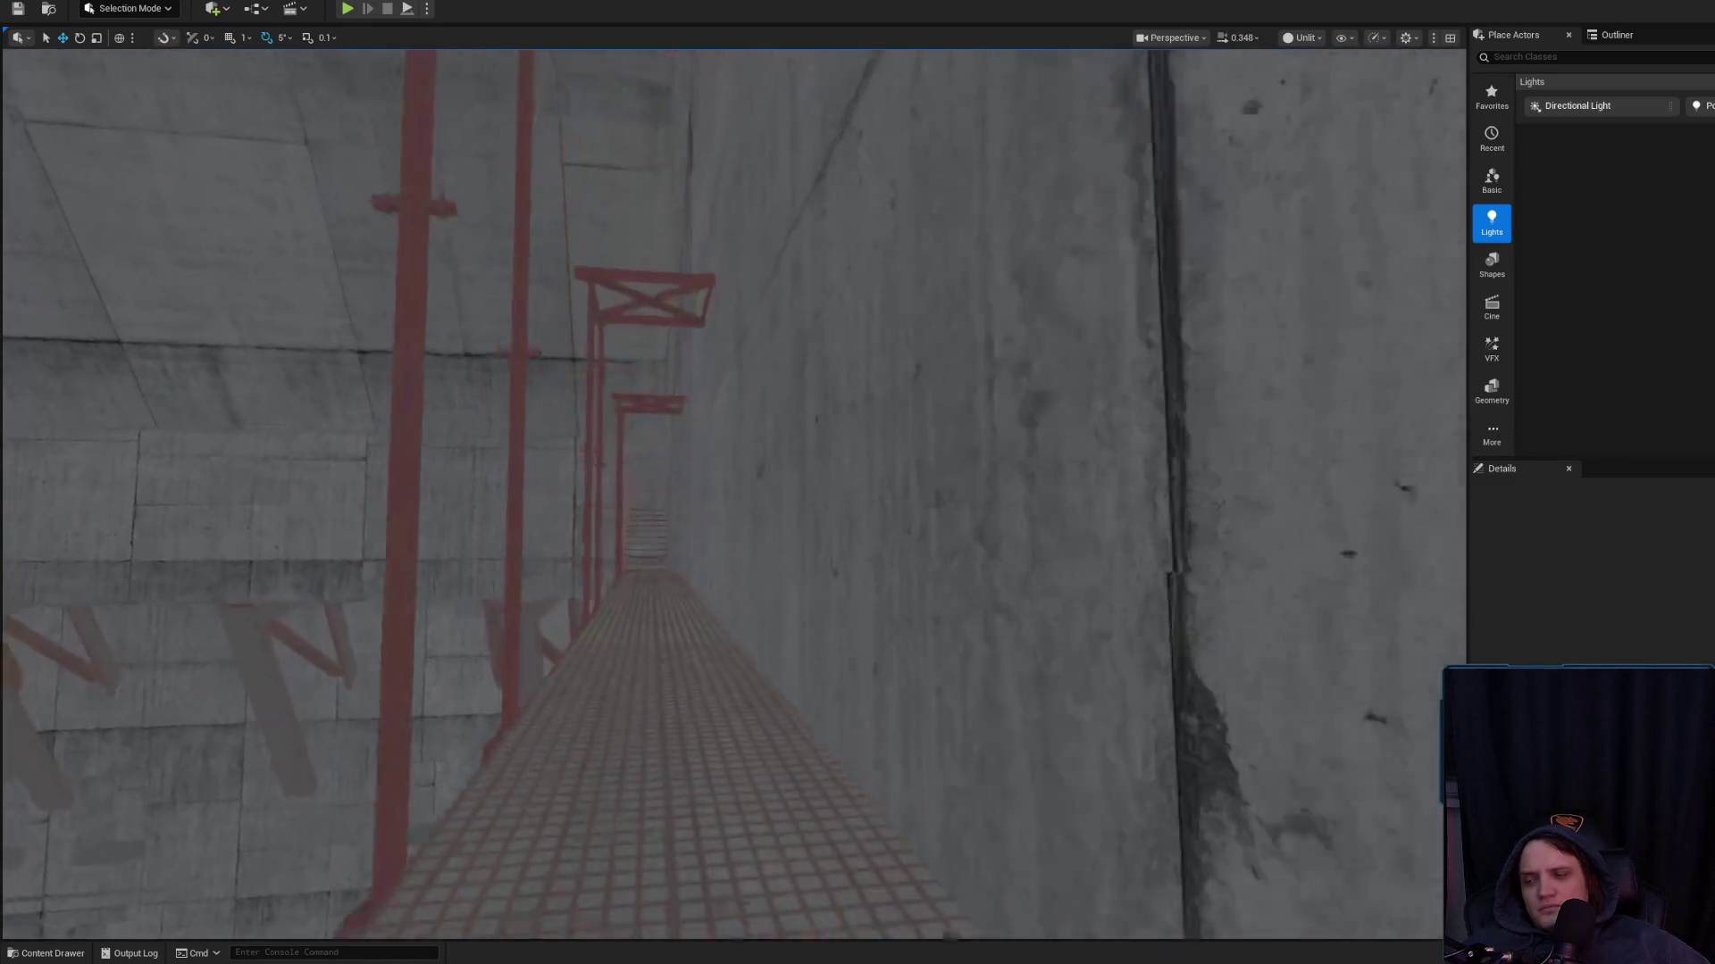
pyautogui.scroll(1, 1060, 440)
pyautogui.scroll(-1, 732, 491)
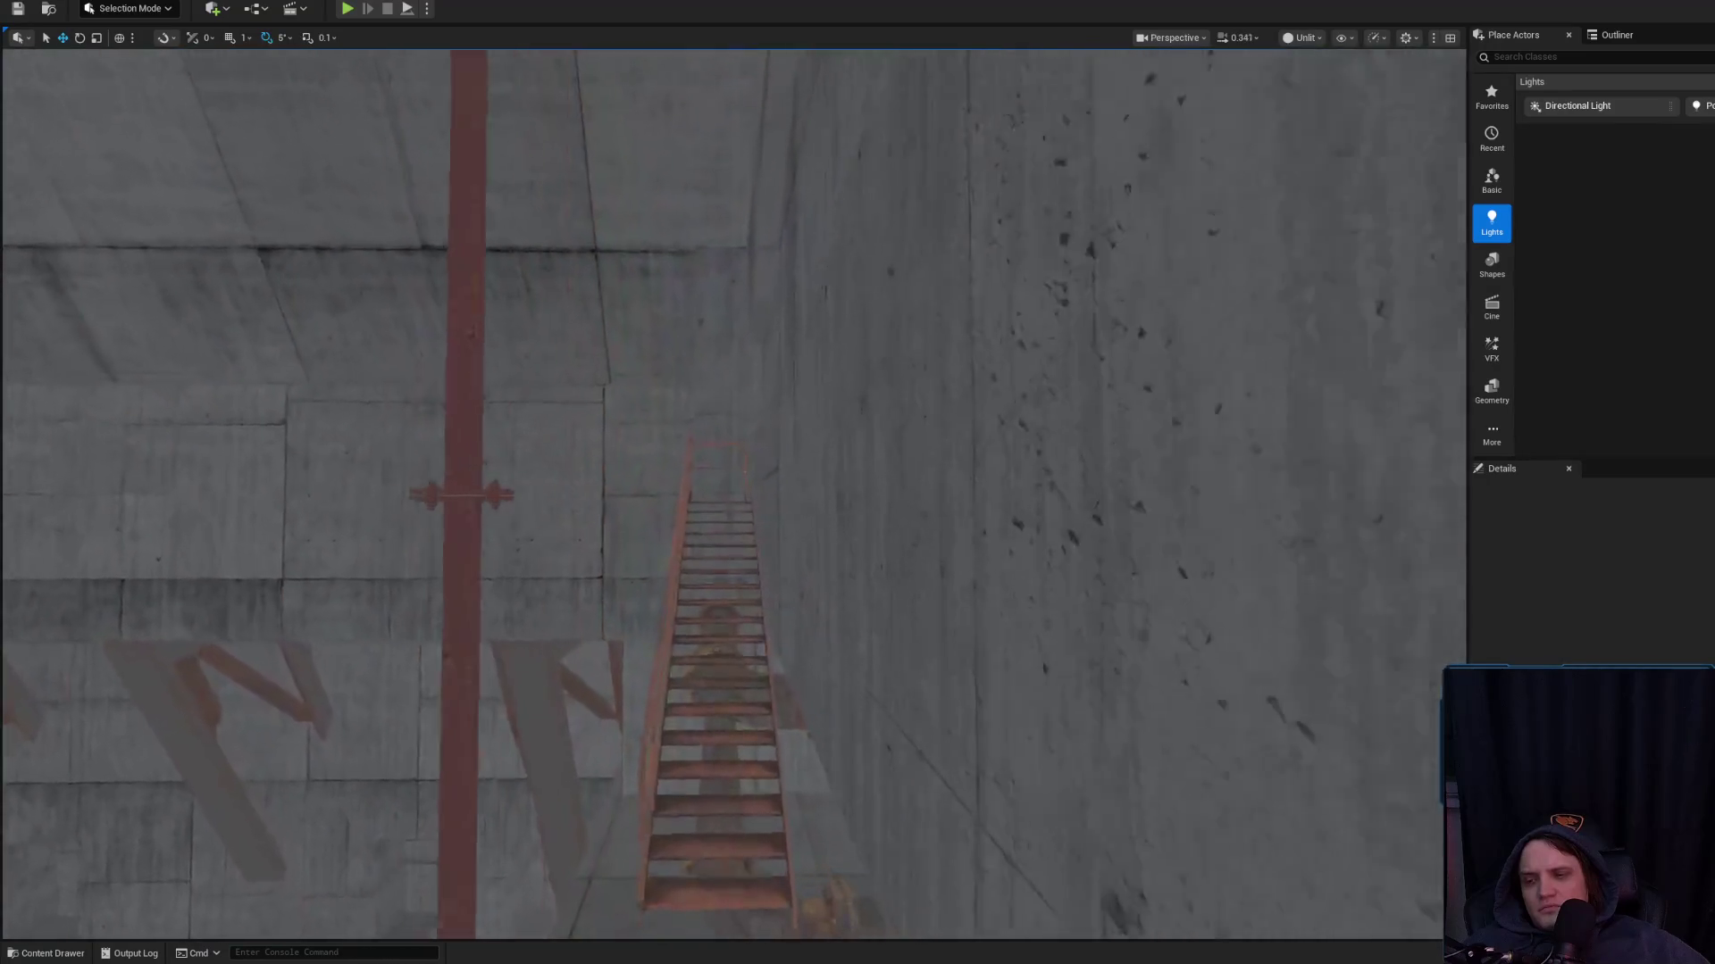
pyautogui.press('w')
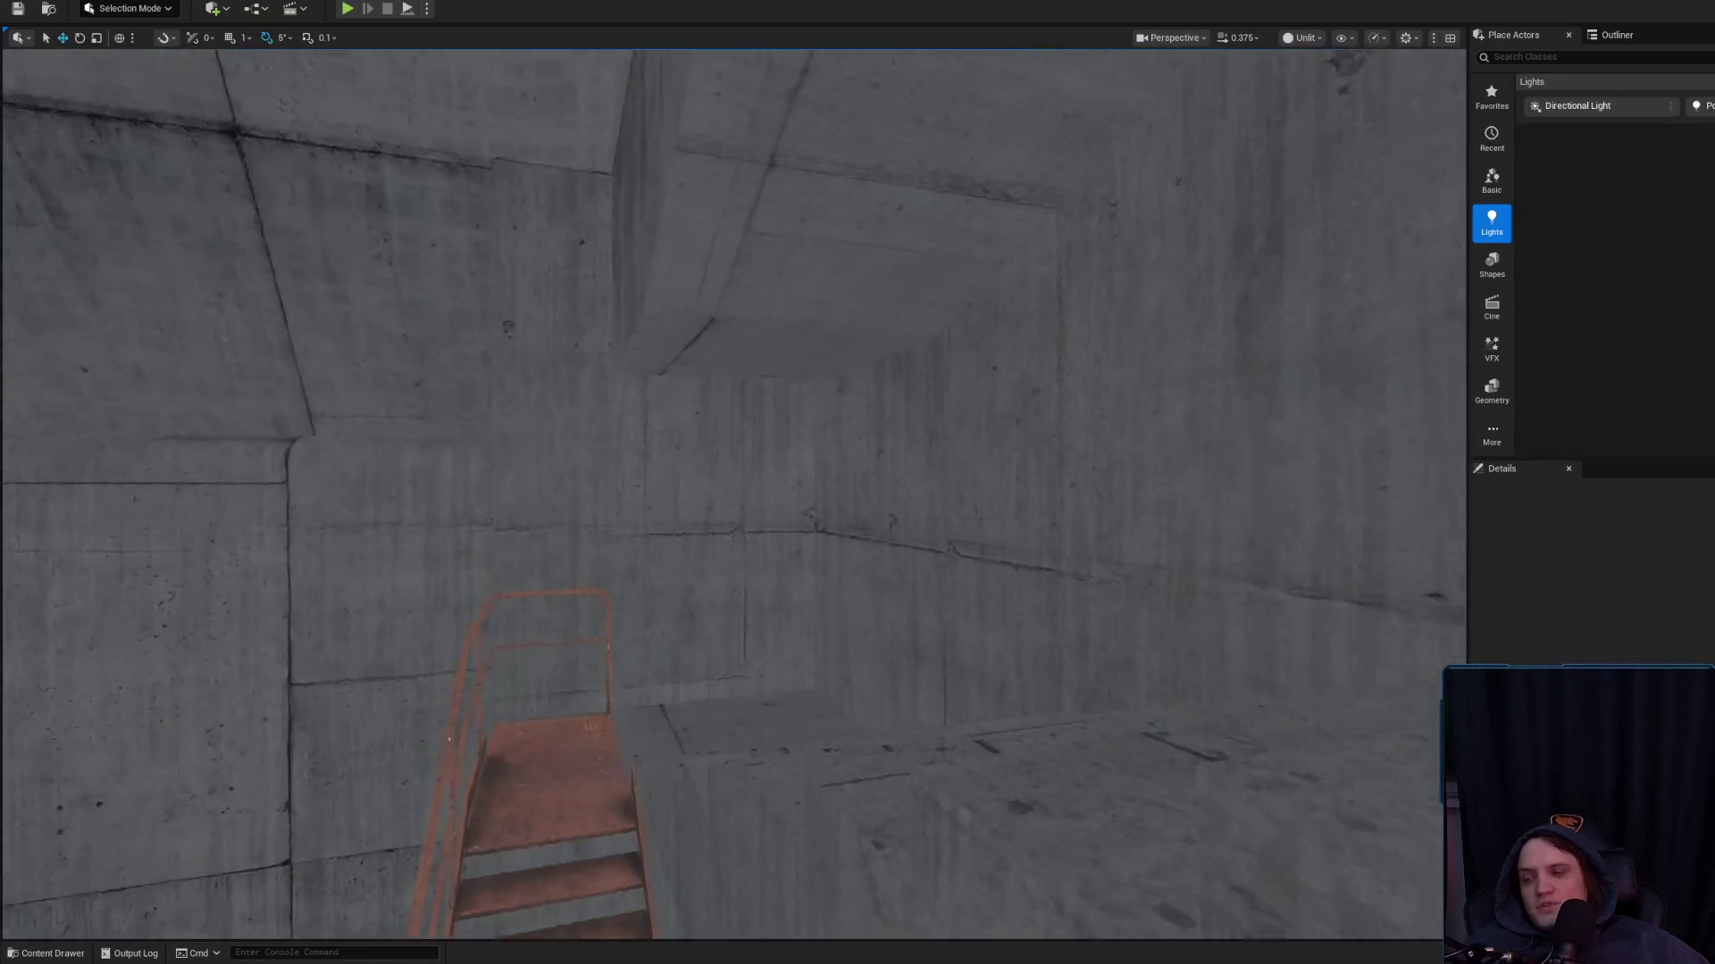
pyautogui.press('w')
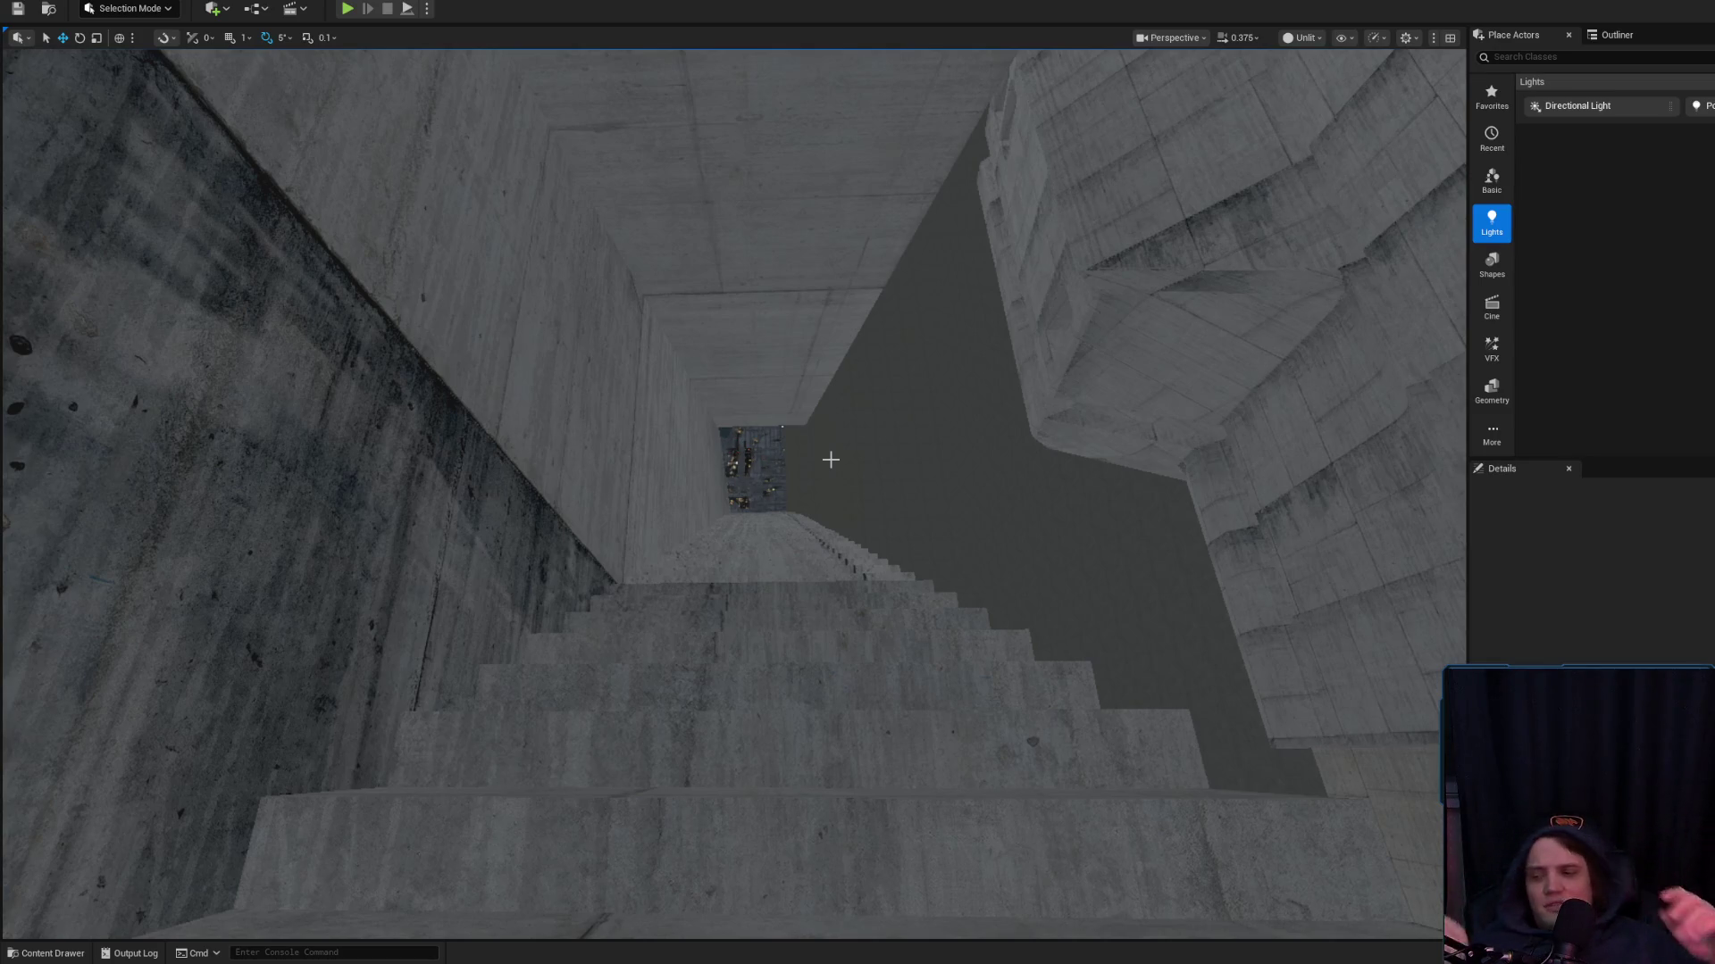
pyautogui.press('w')
pyautogui.press('w')
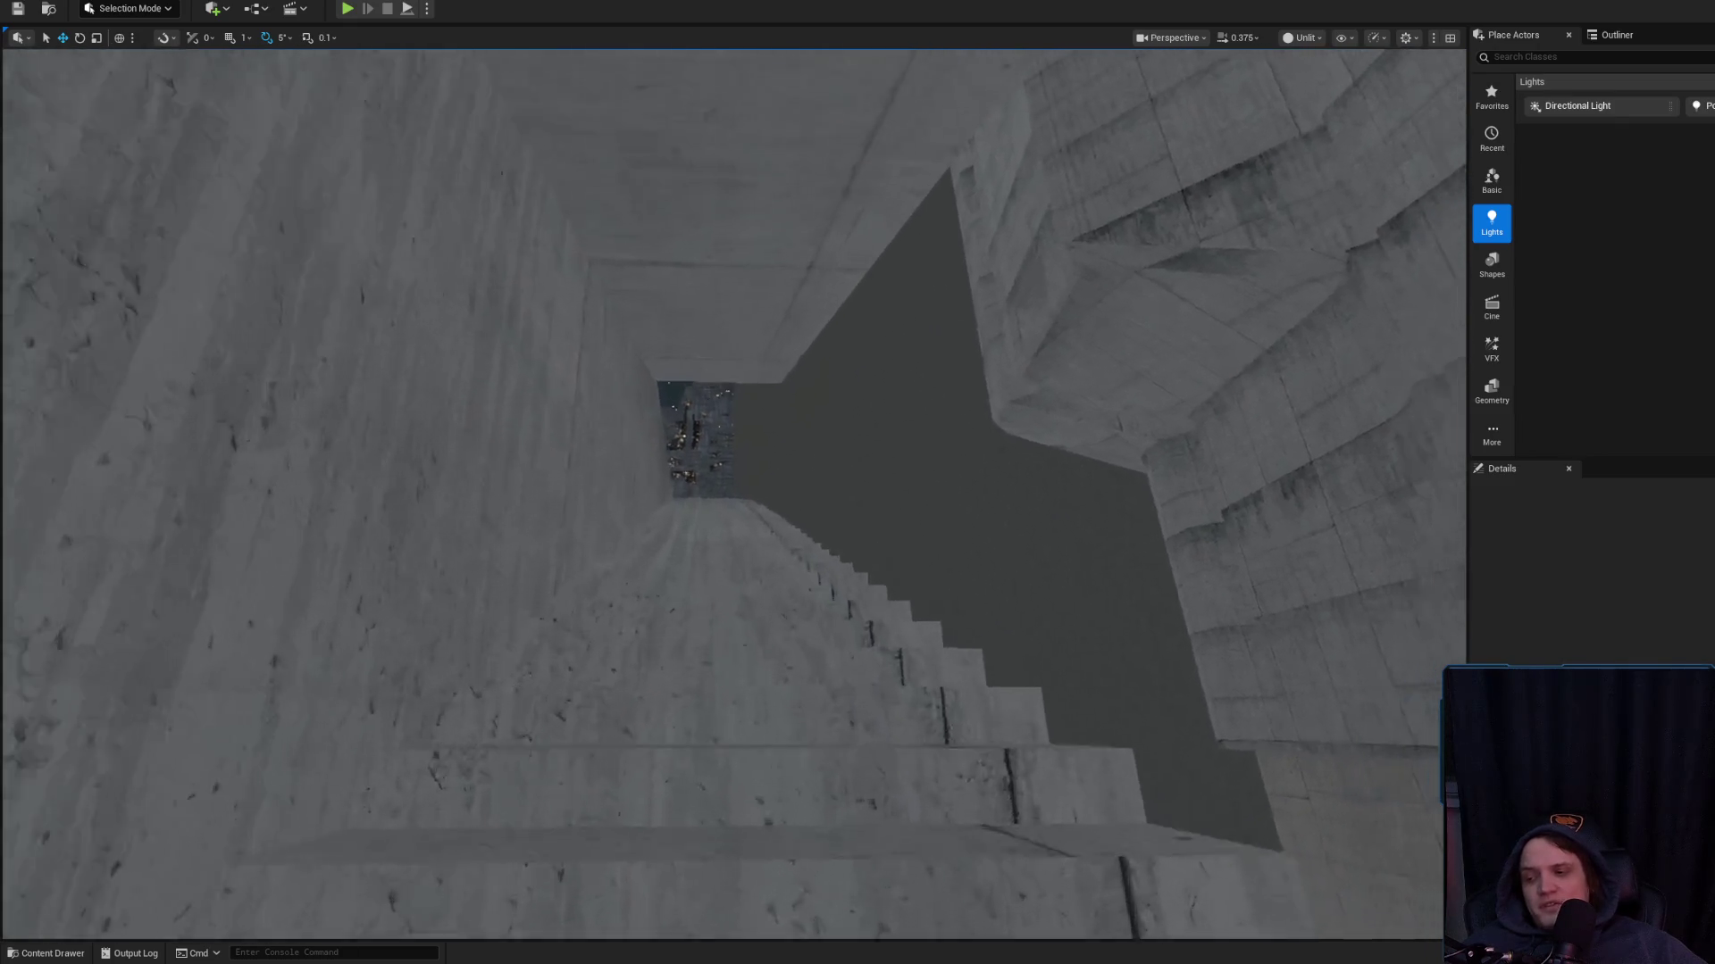
pyautogui.scroll(2, 826, 464)
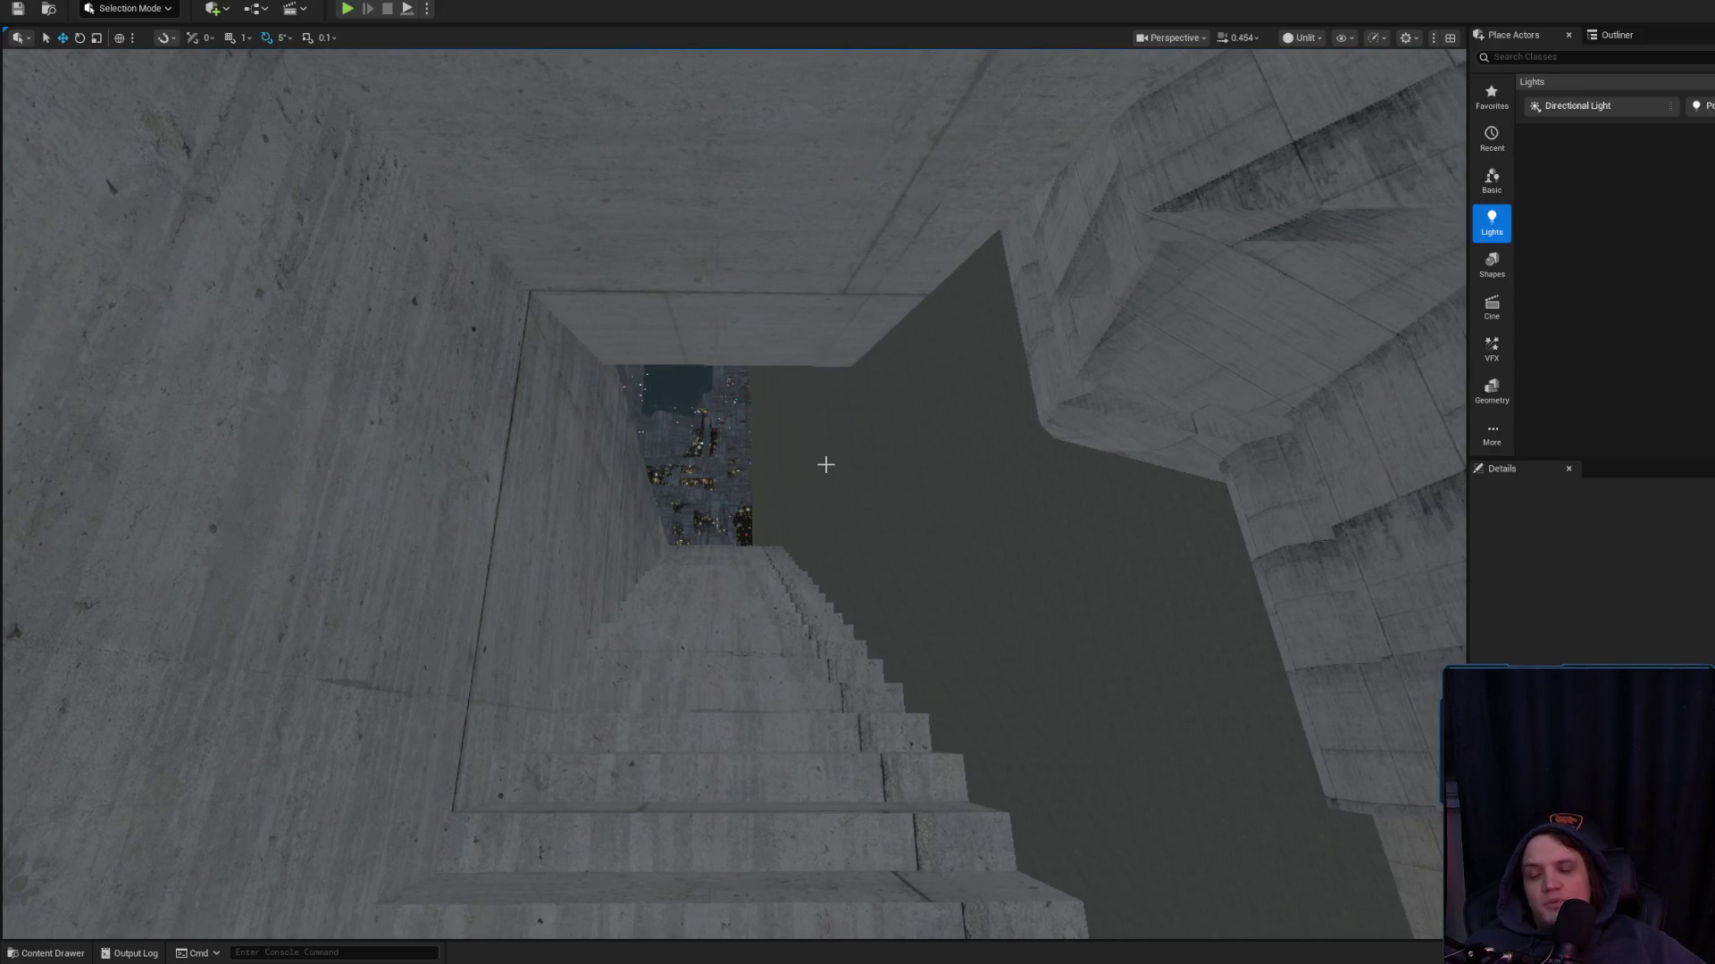
pyautogui.press('w')
pyautogui.scroll(2, 825, 465)
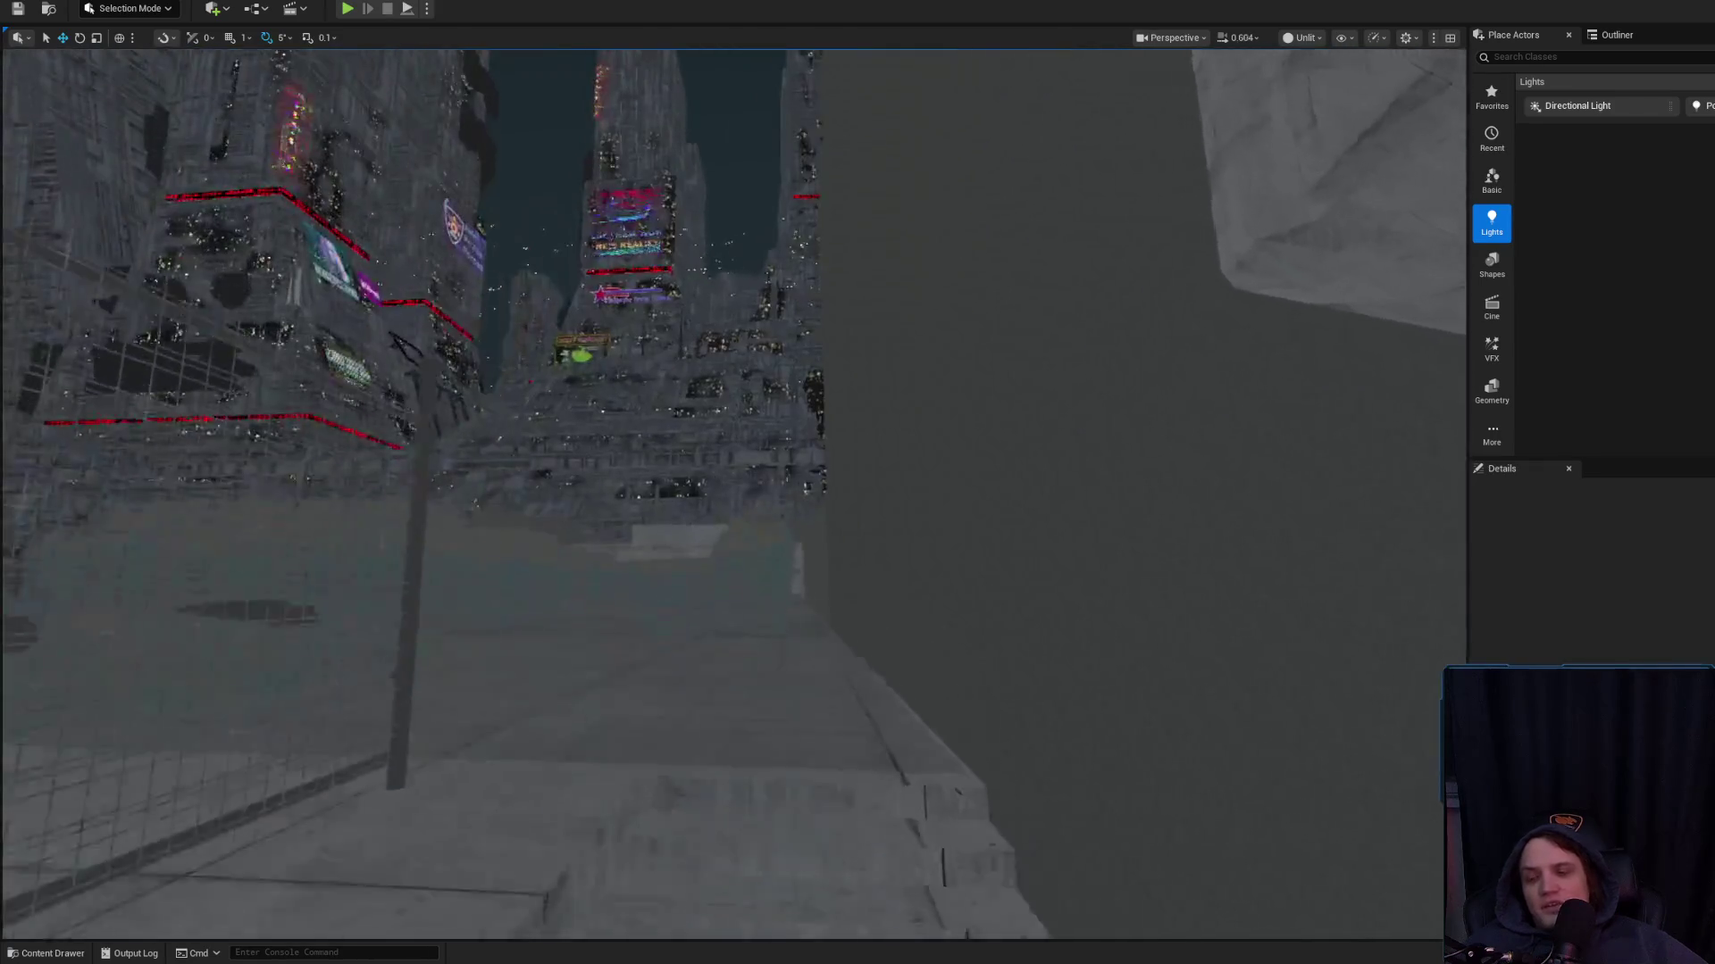
pyautogui.scroll(-1, 732, 492)
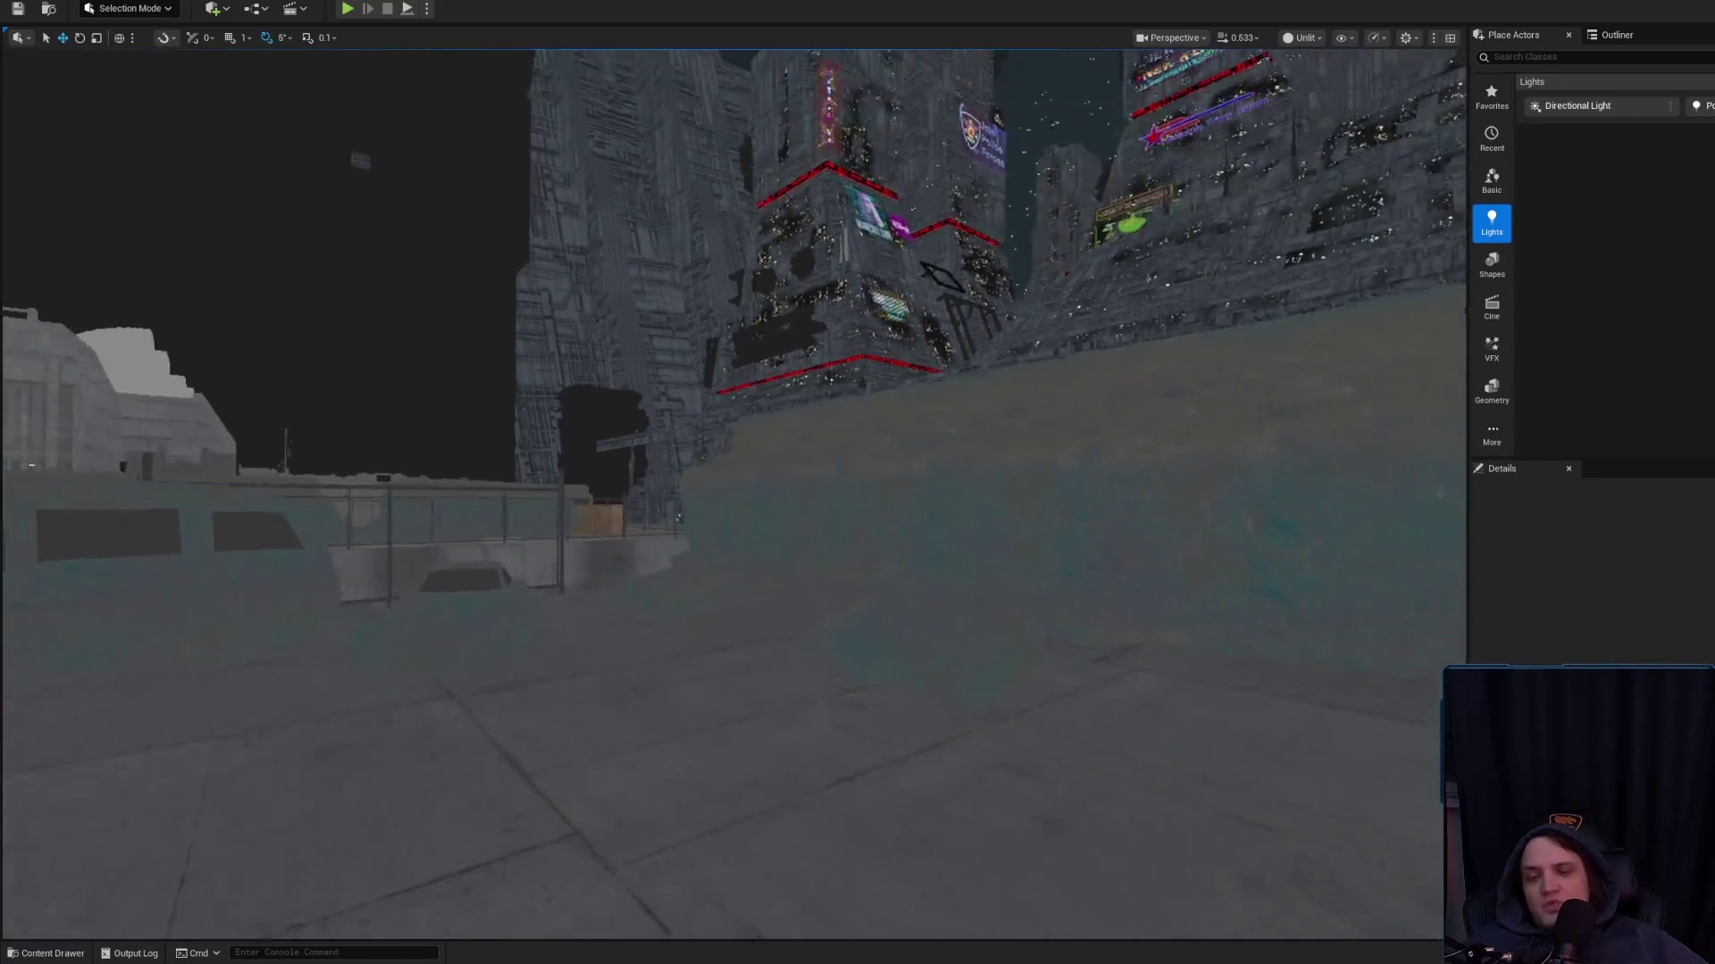
pyautogui.scroll(2, 732, 491)
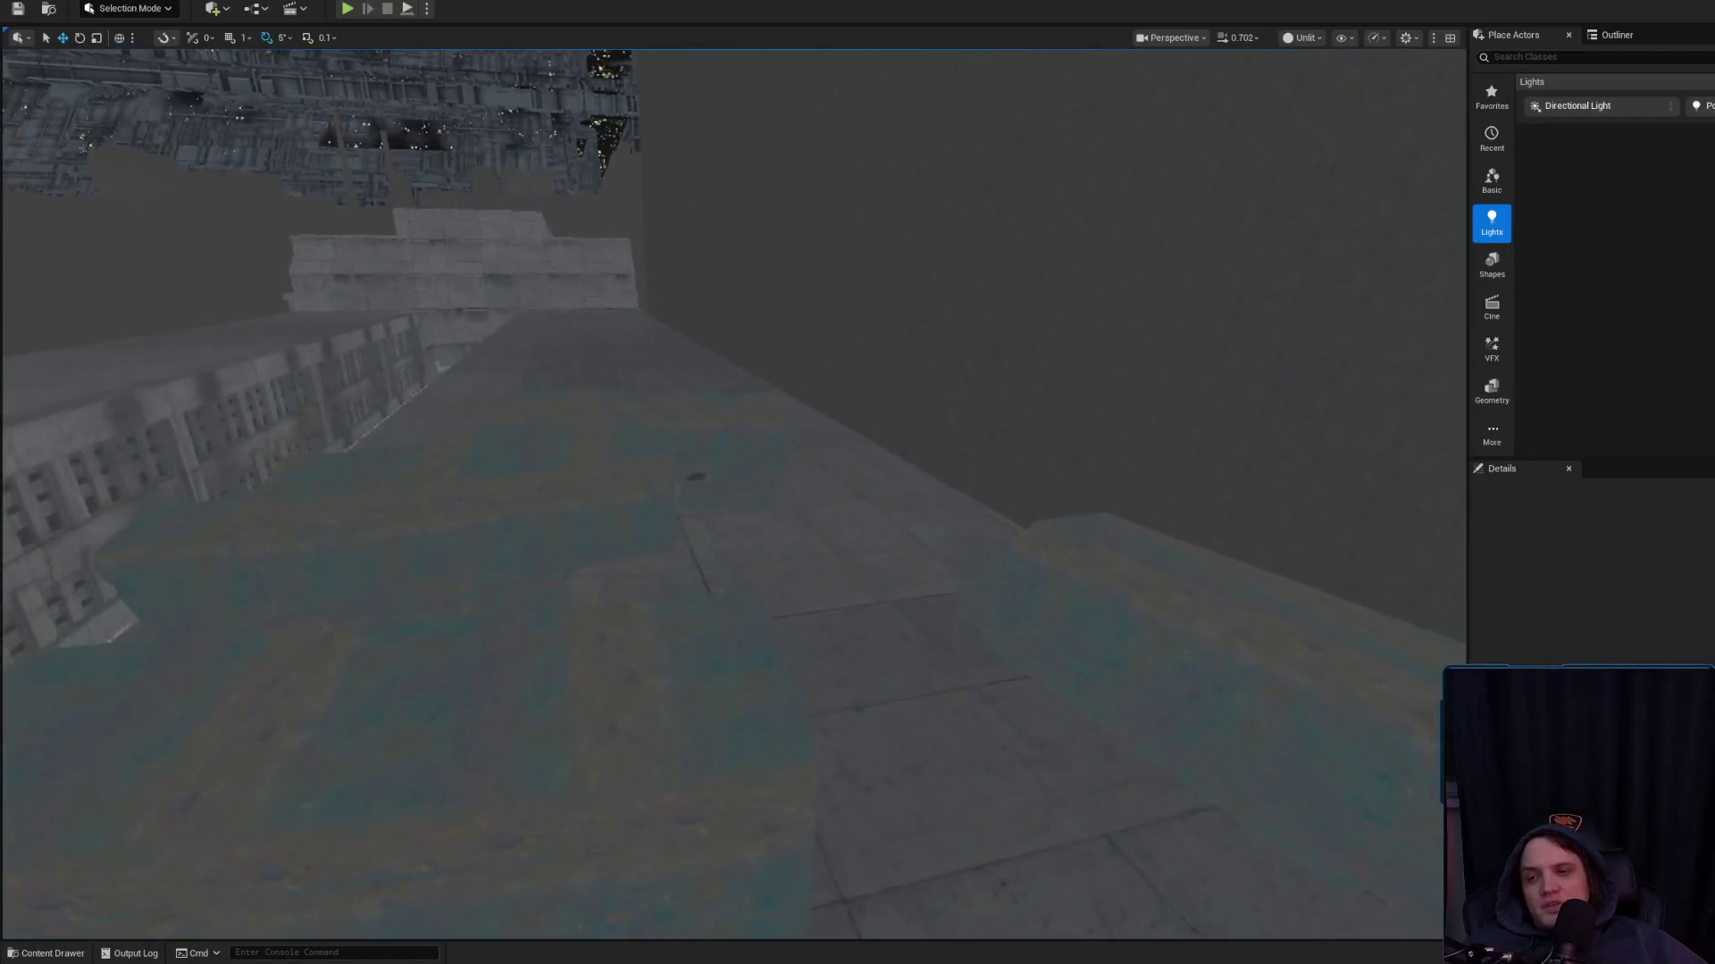
pyautogui.scroll(3, 732, 491)
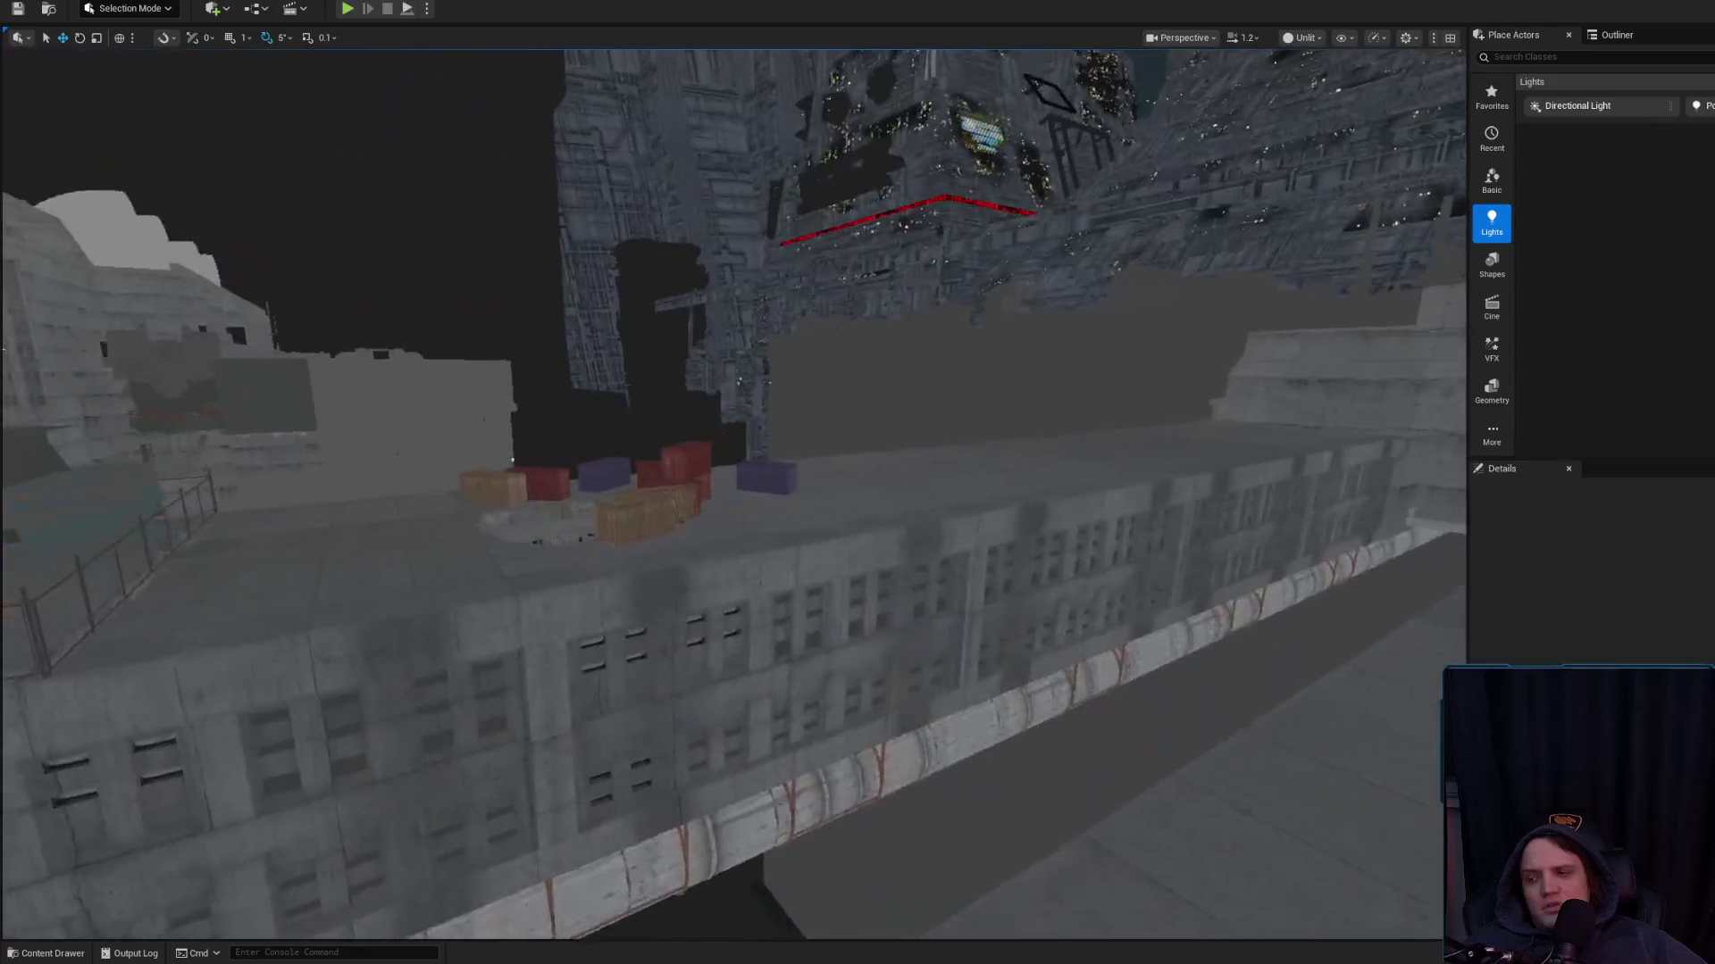
pyautogui.press('w')
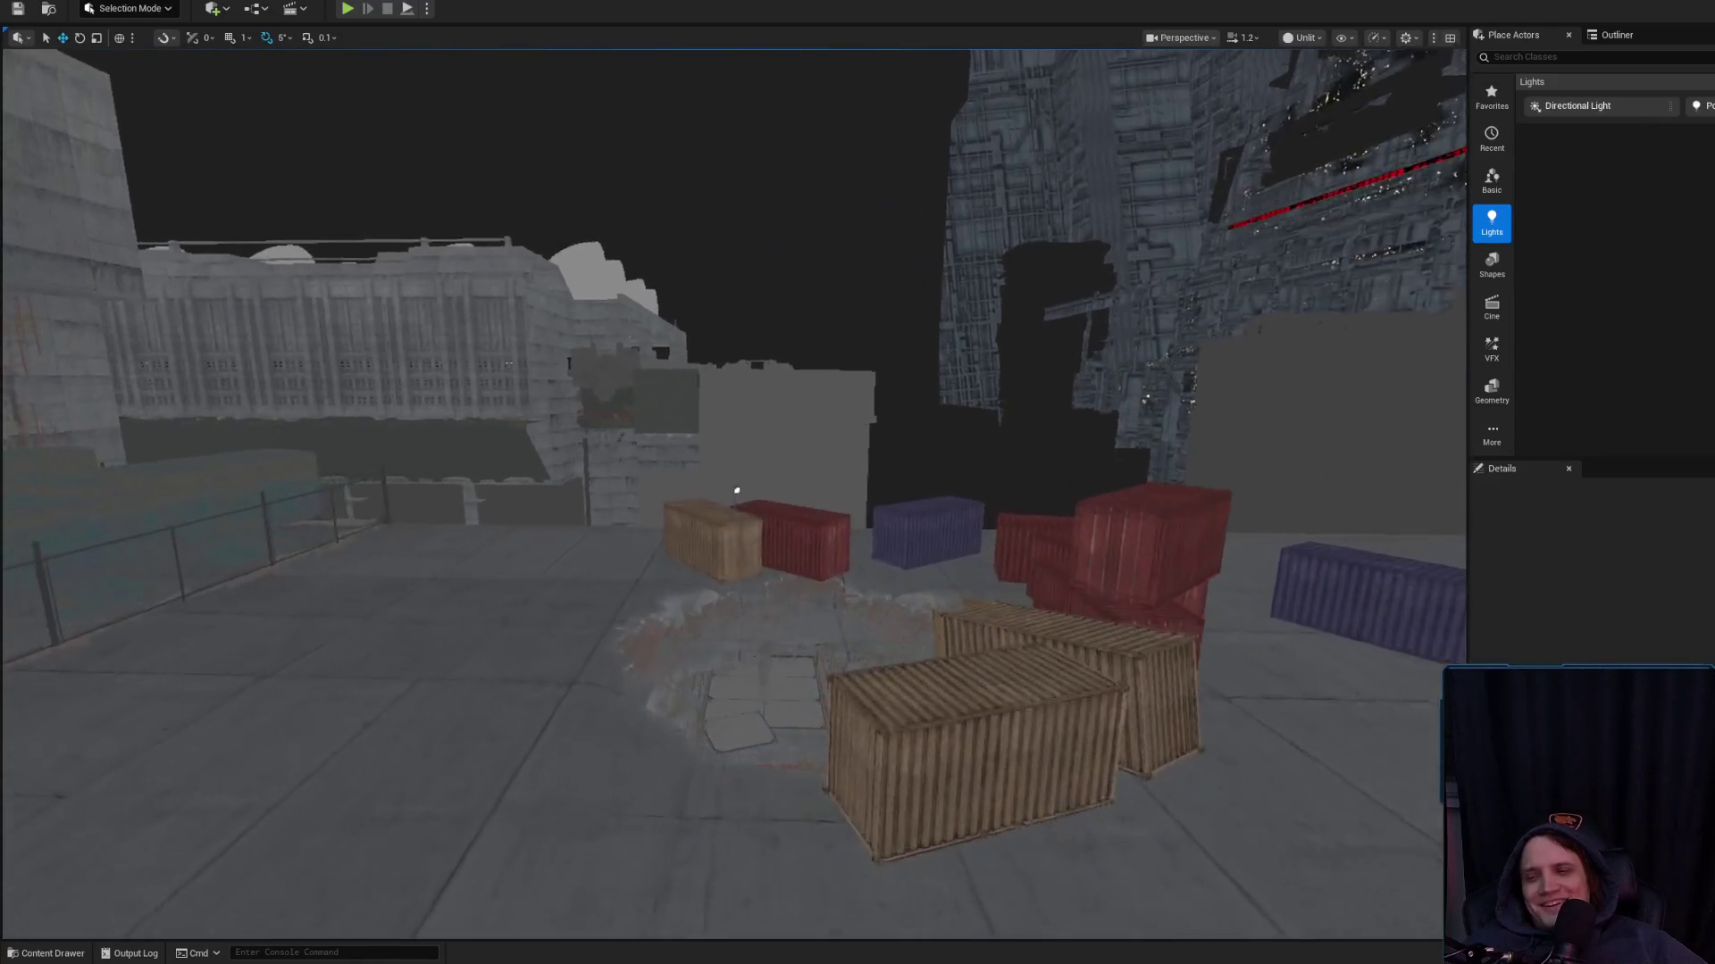
pyautogui.press('w')
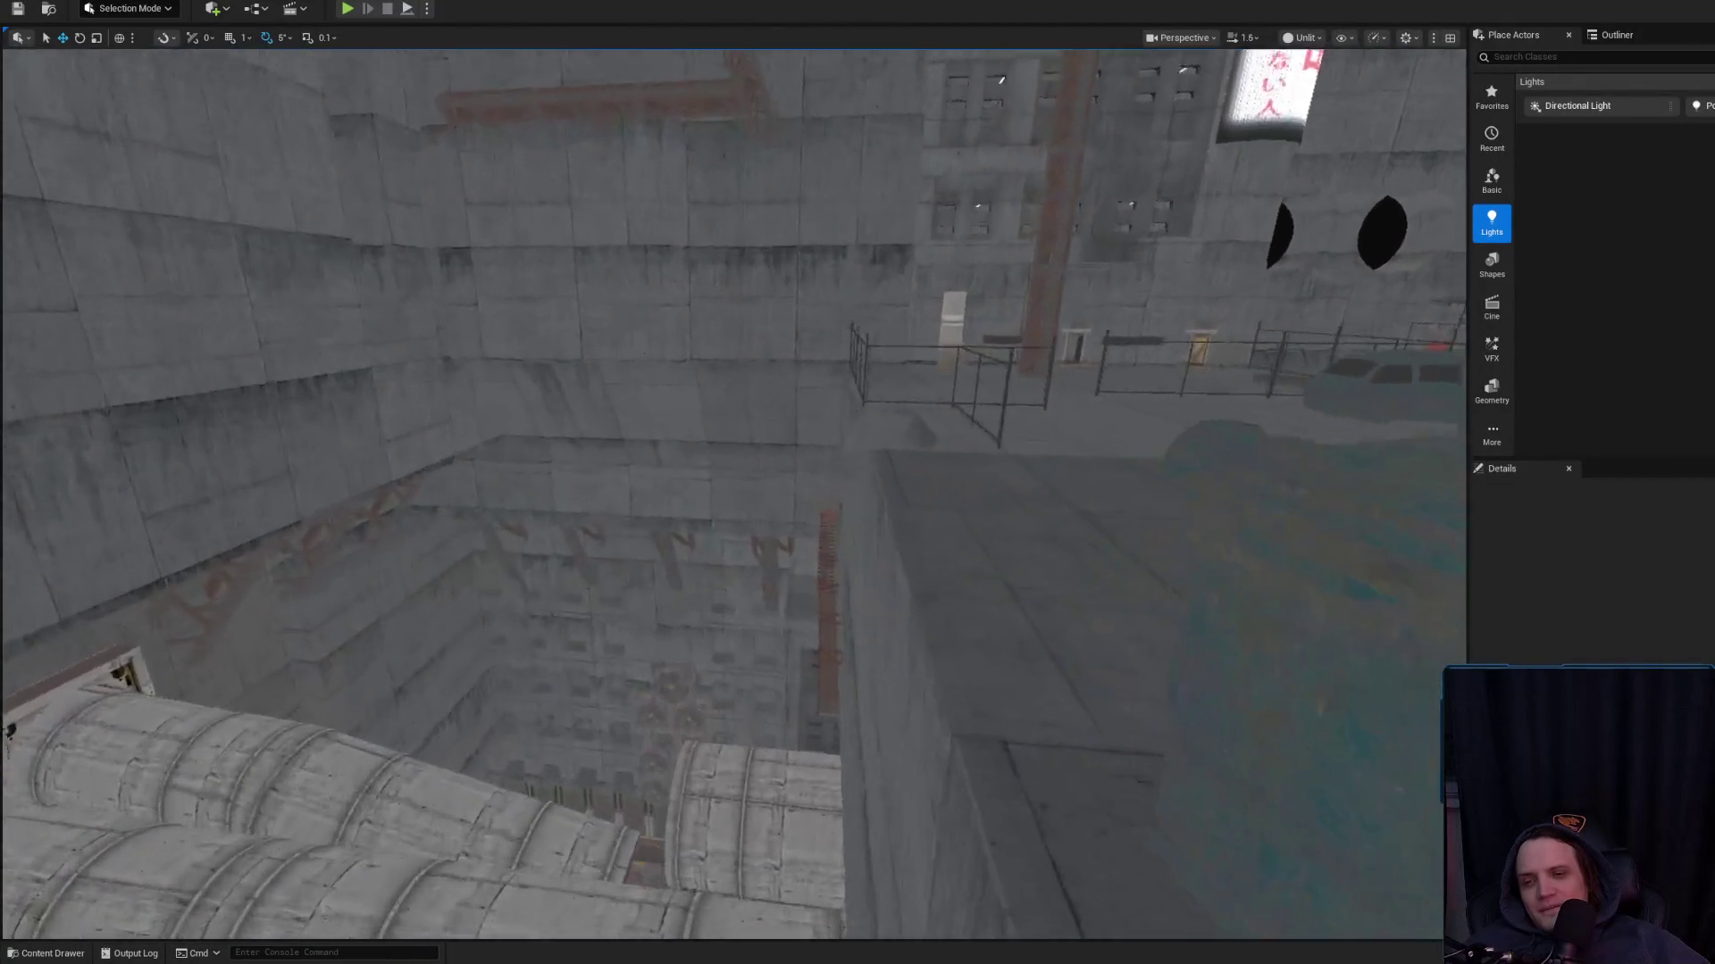
pyautogui.press('w')
pyautogui.scroll(-2, 732, 491)
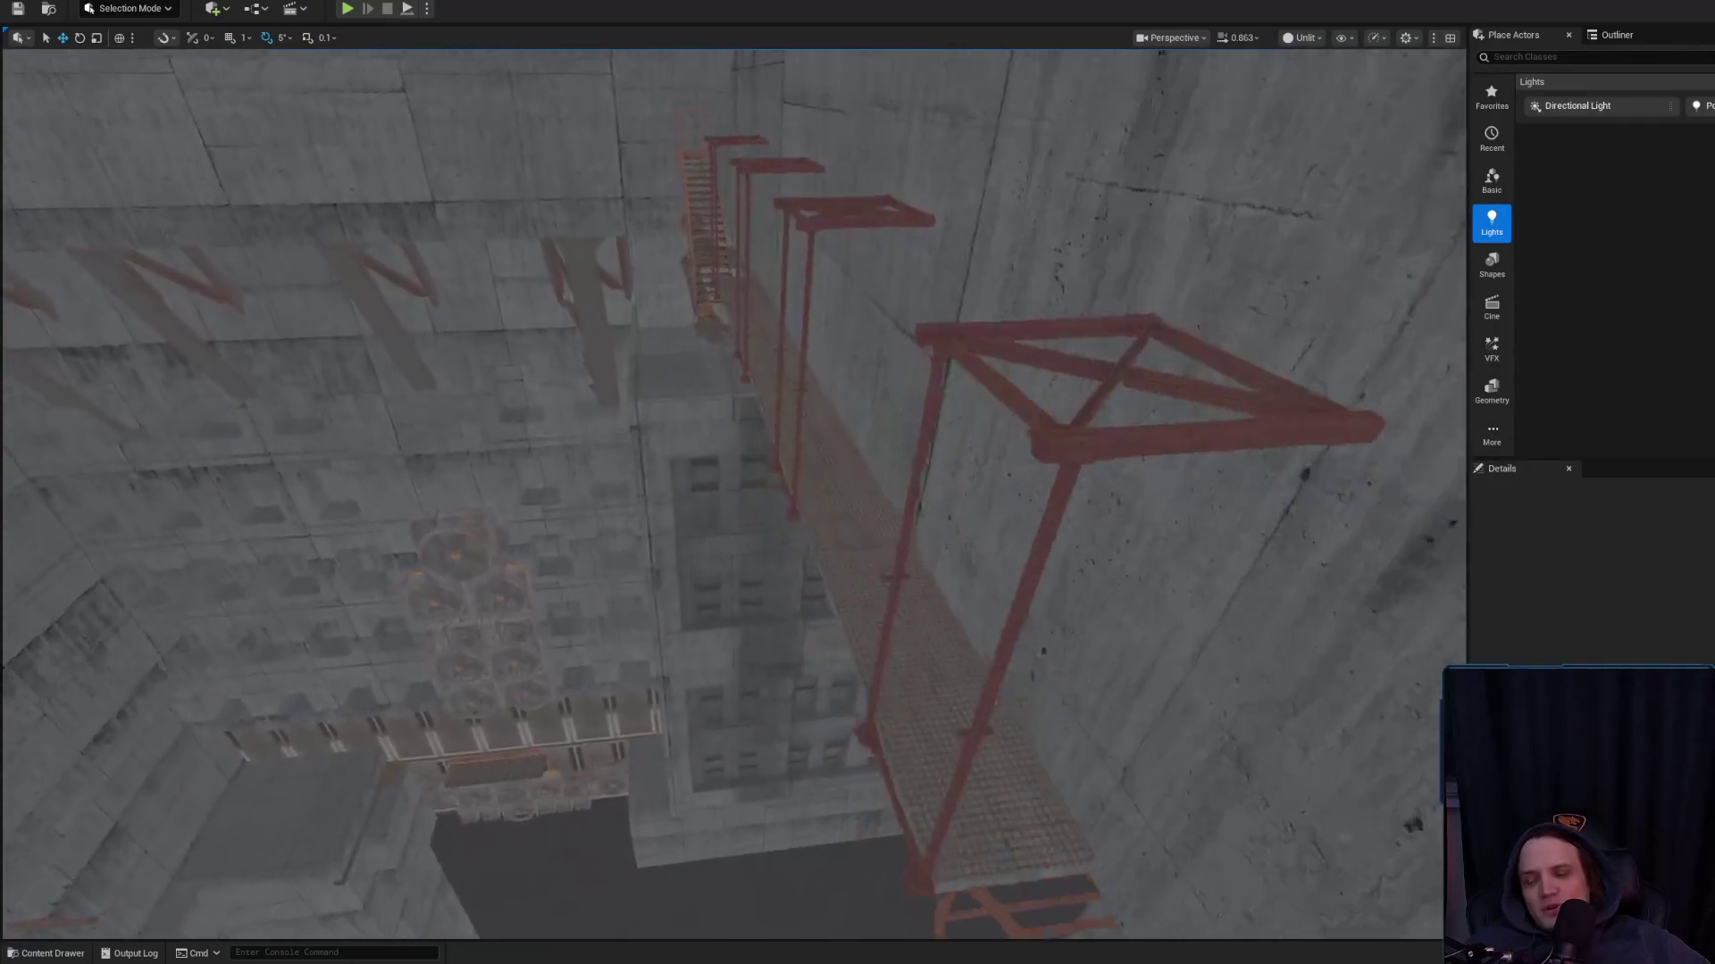
pyautogui.press('w')
pyautogui.scroll(-1, 732, 492)
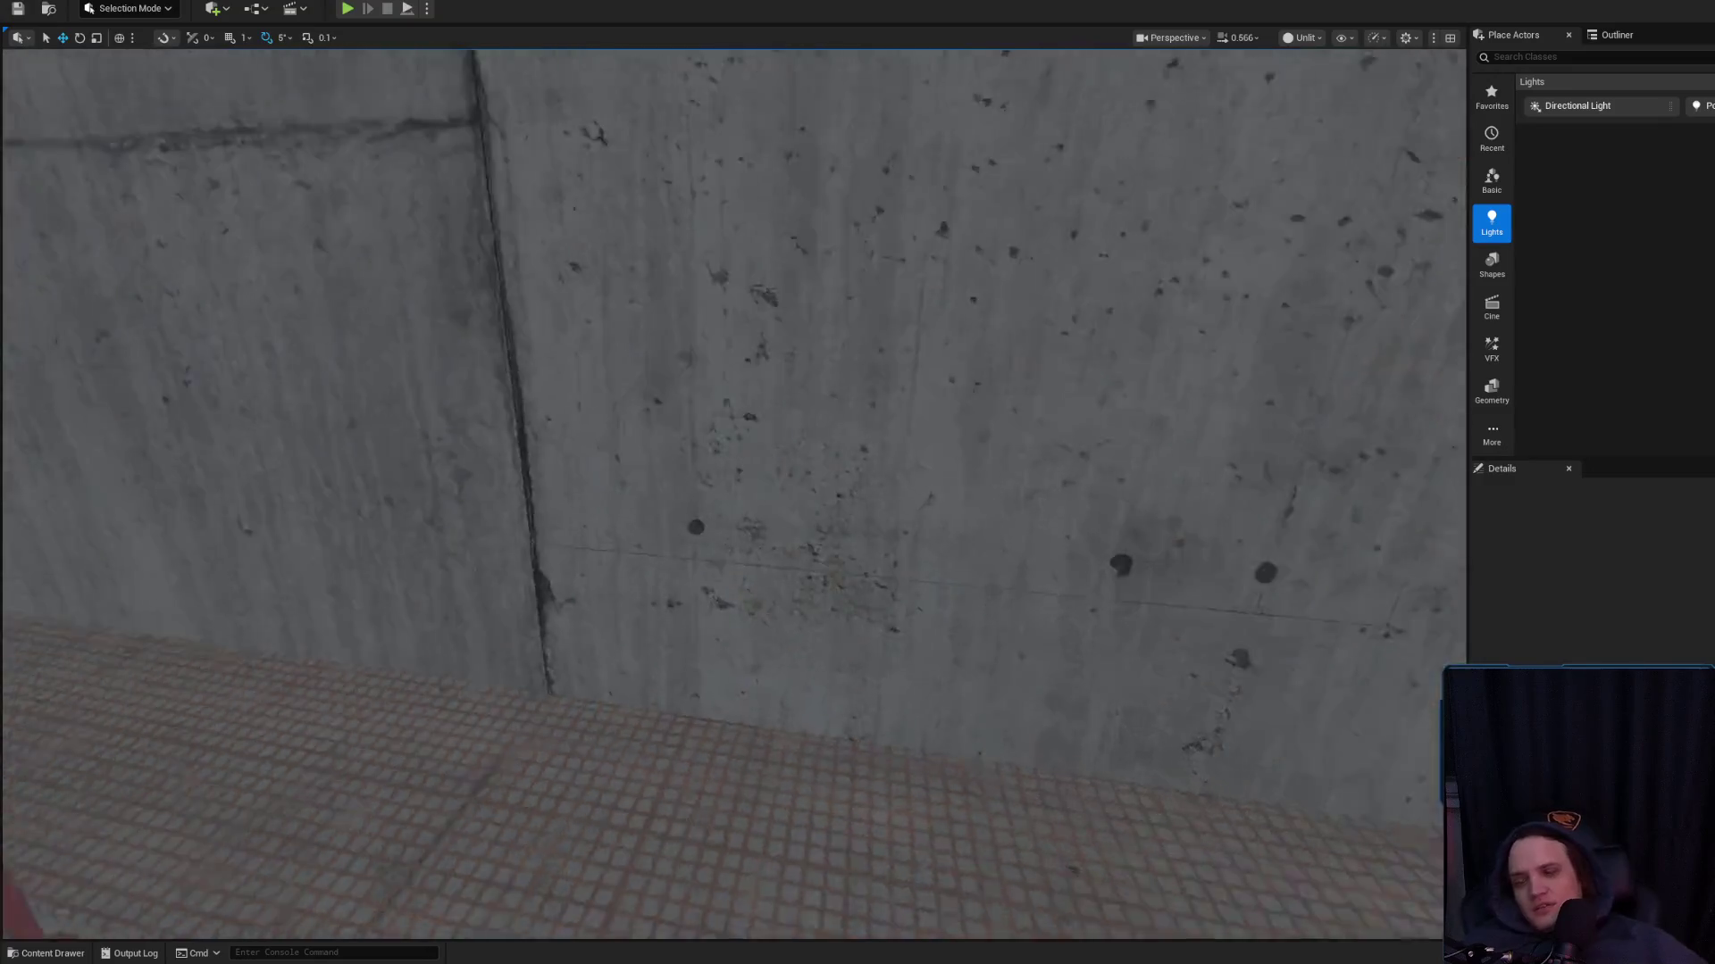
pyautogui.scroll(1, 732, 491)
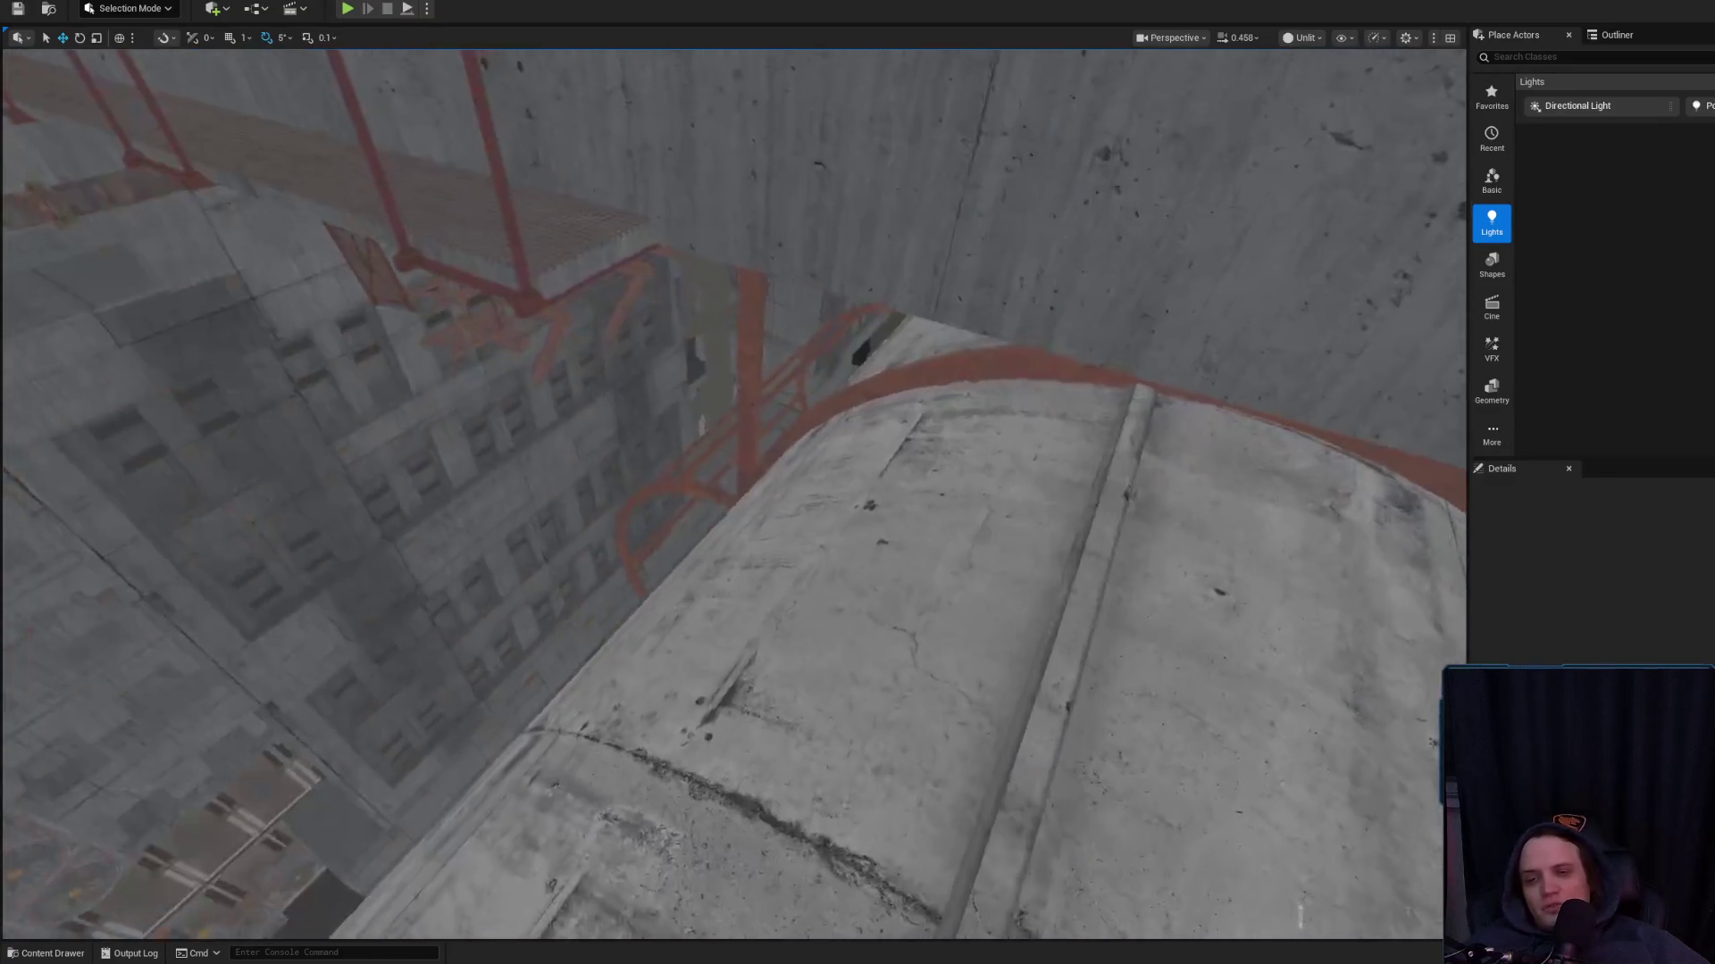
pyautogui.scroll(-1, 732, 491)
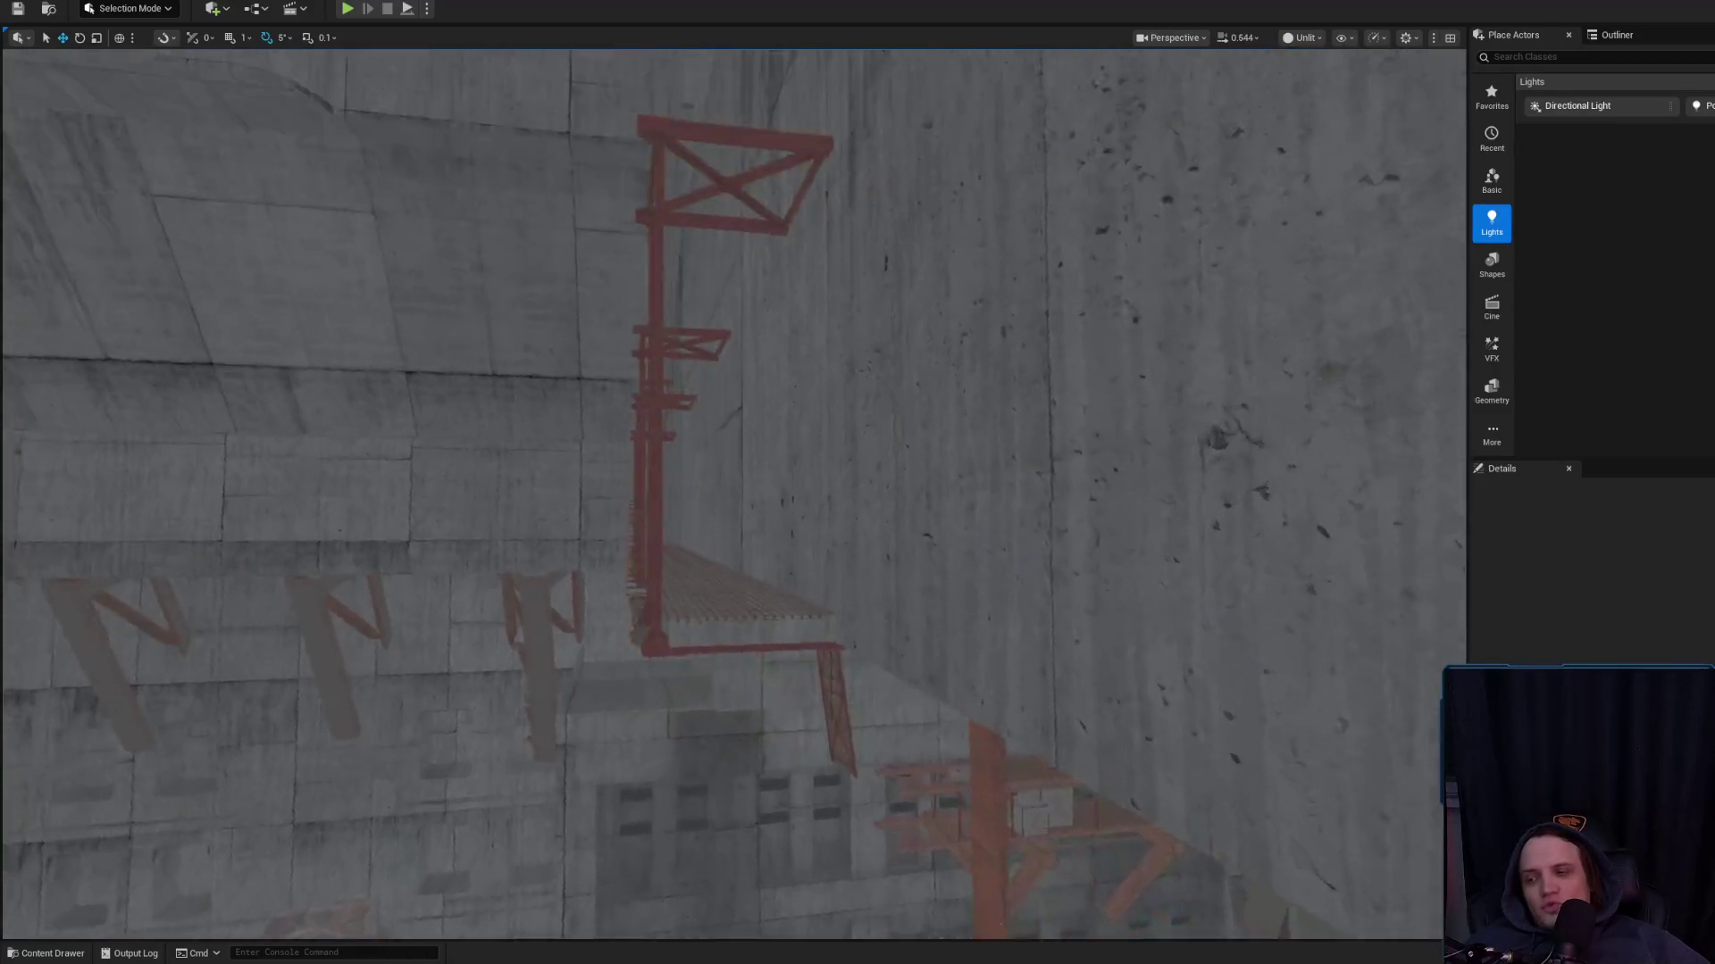
pyautogui.press('w')
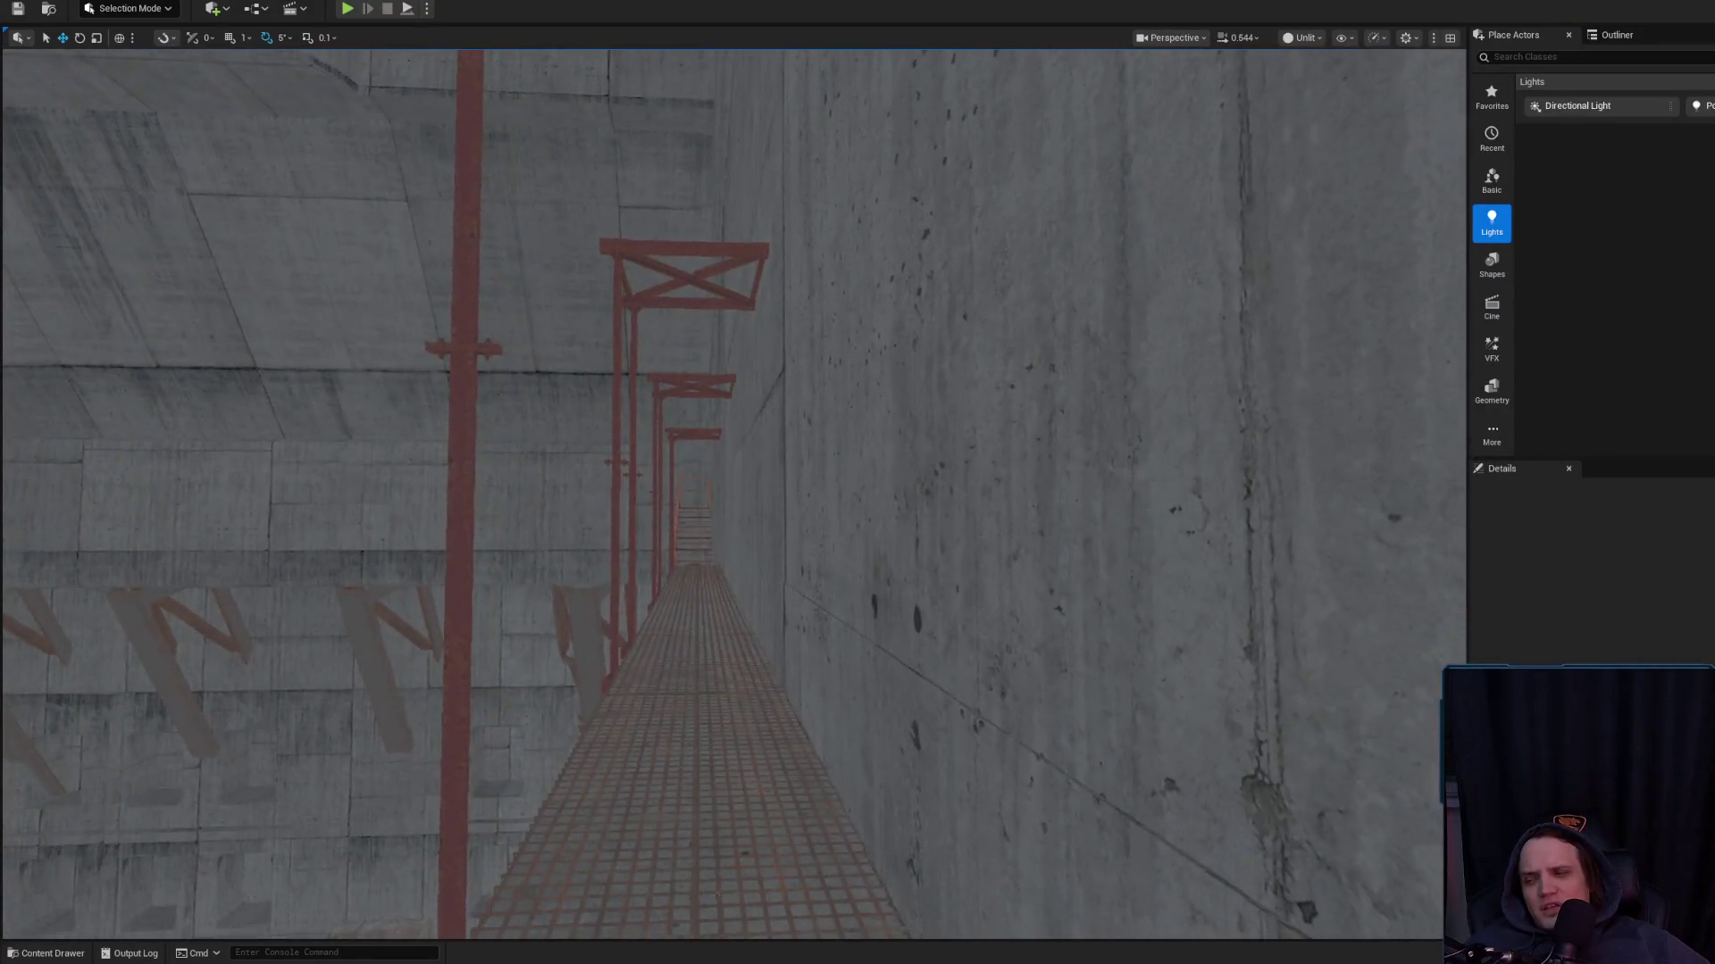
pyautogui.scroll(-1, 732, 491)
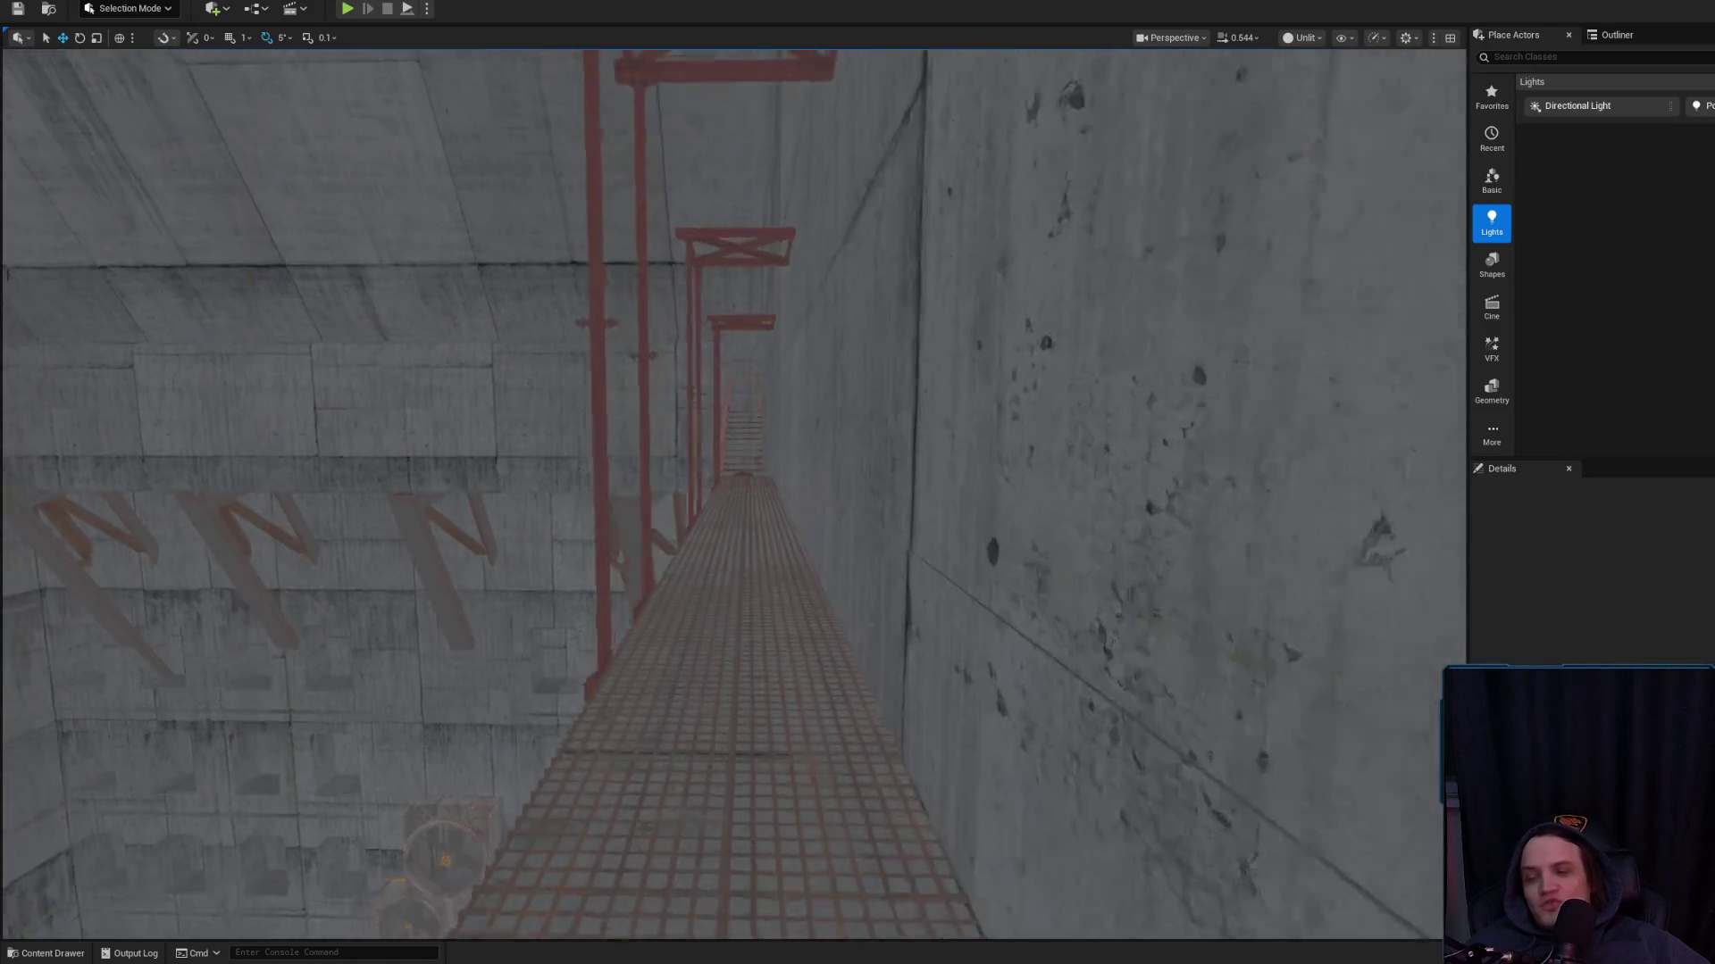
pyautogui.scroll(-1, 732, 492)
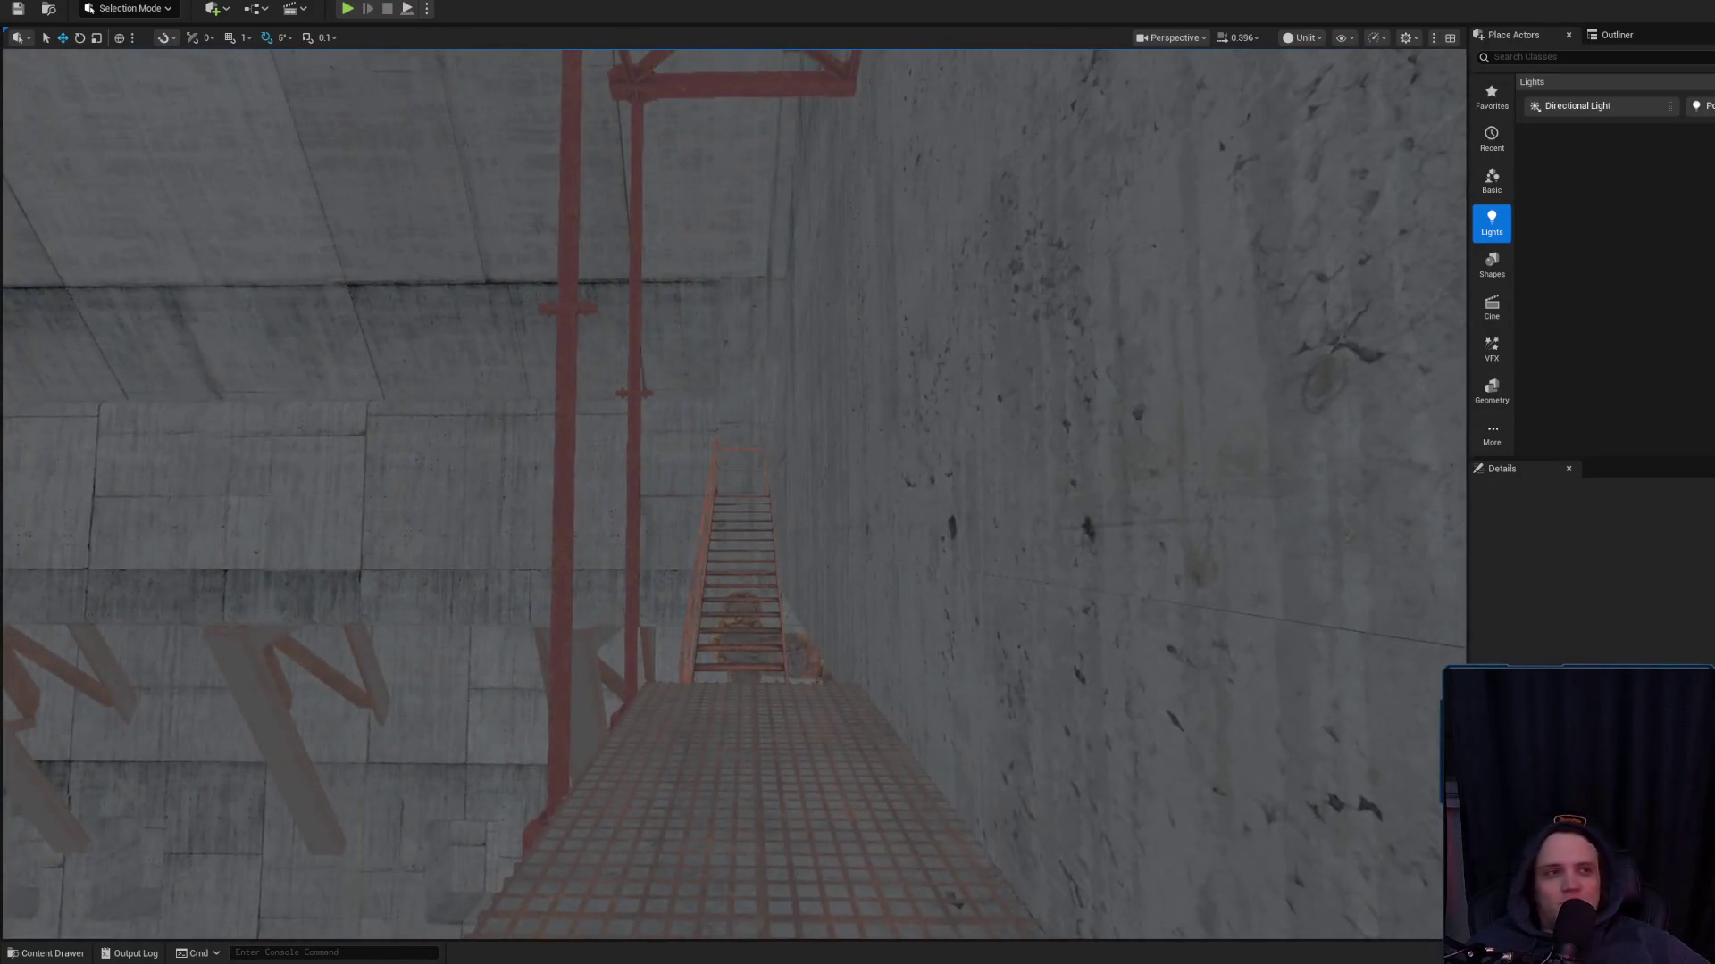
pyautogui.click(1110, 518)
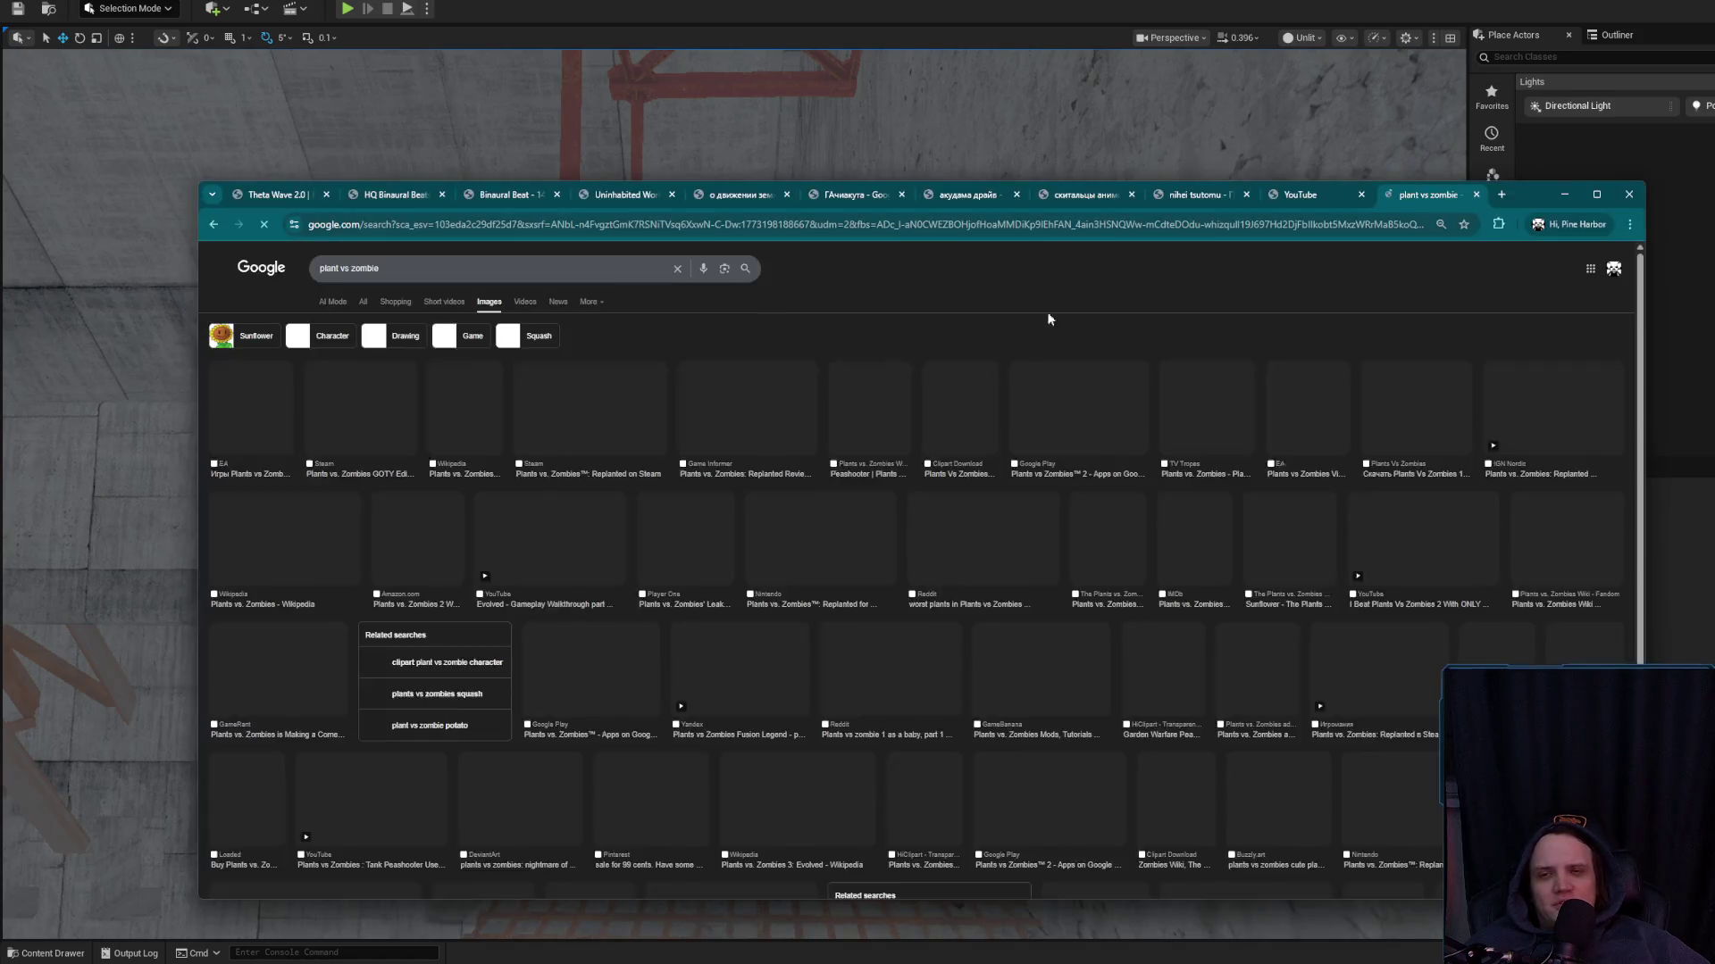
# Replace the old query with a Google Images search for 'midjourney location isometric'
pyautogui.tripleClick(625, 268)
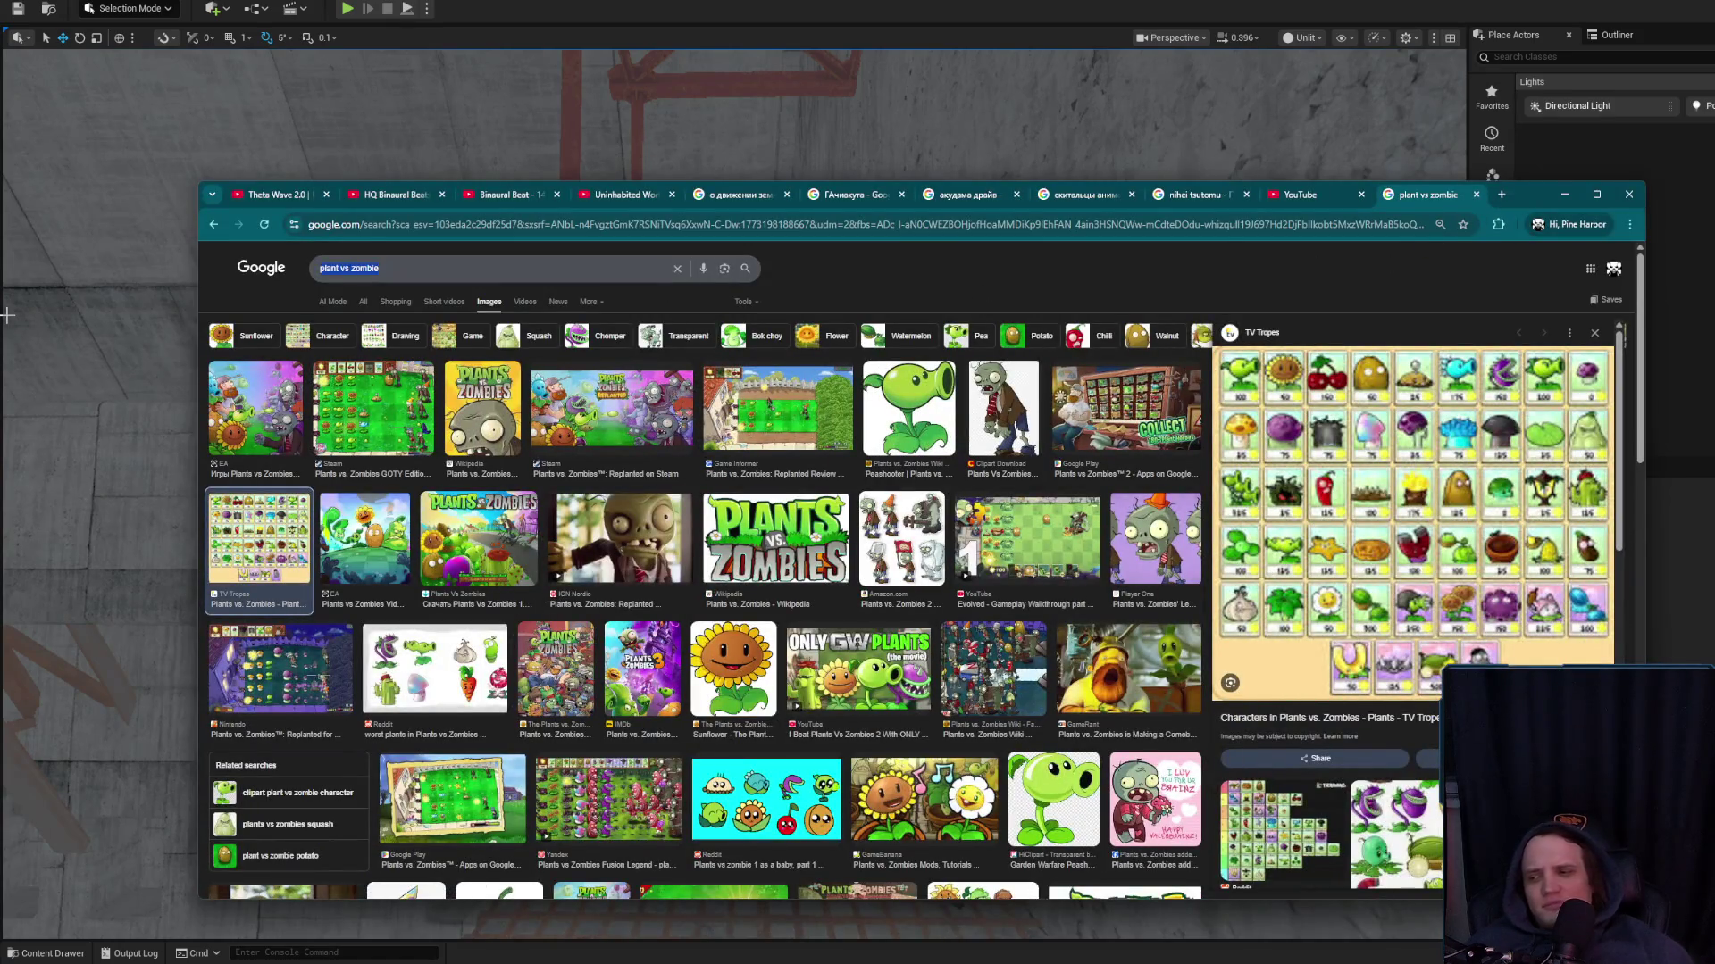
pyautogui.write('midjo')
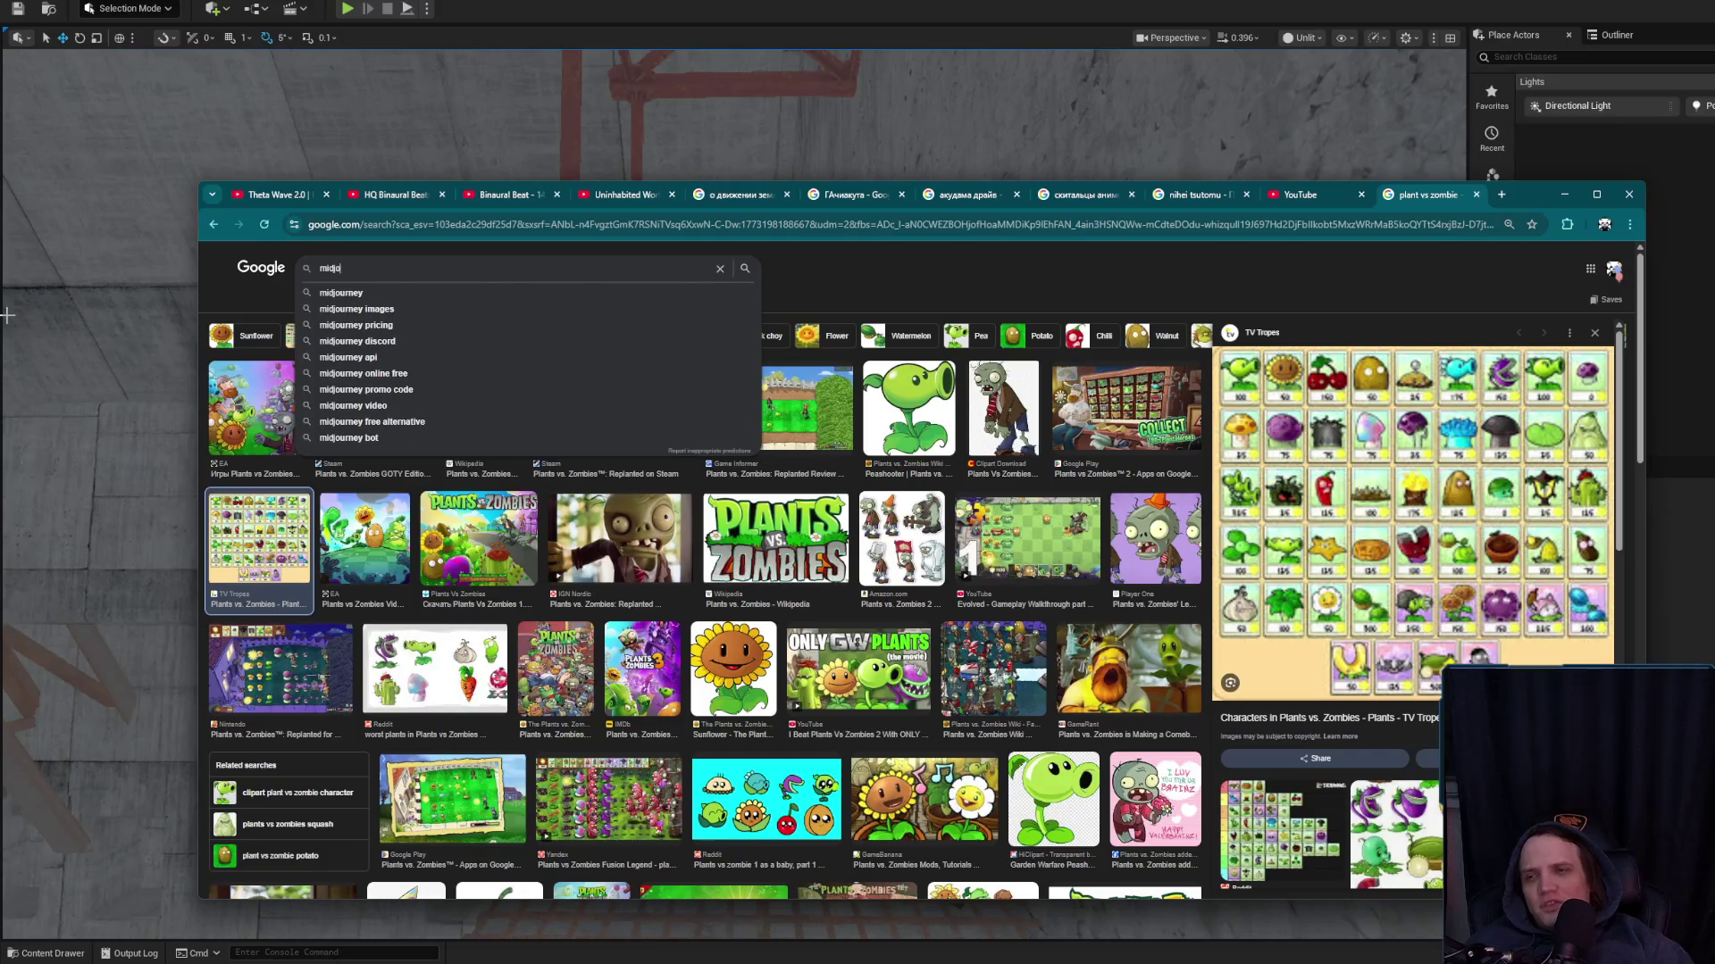
pyautogui.write('urney')
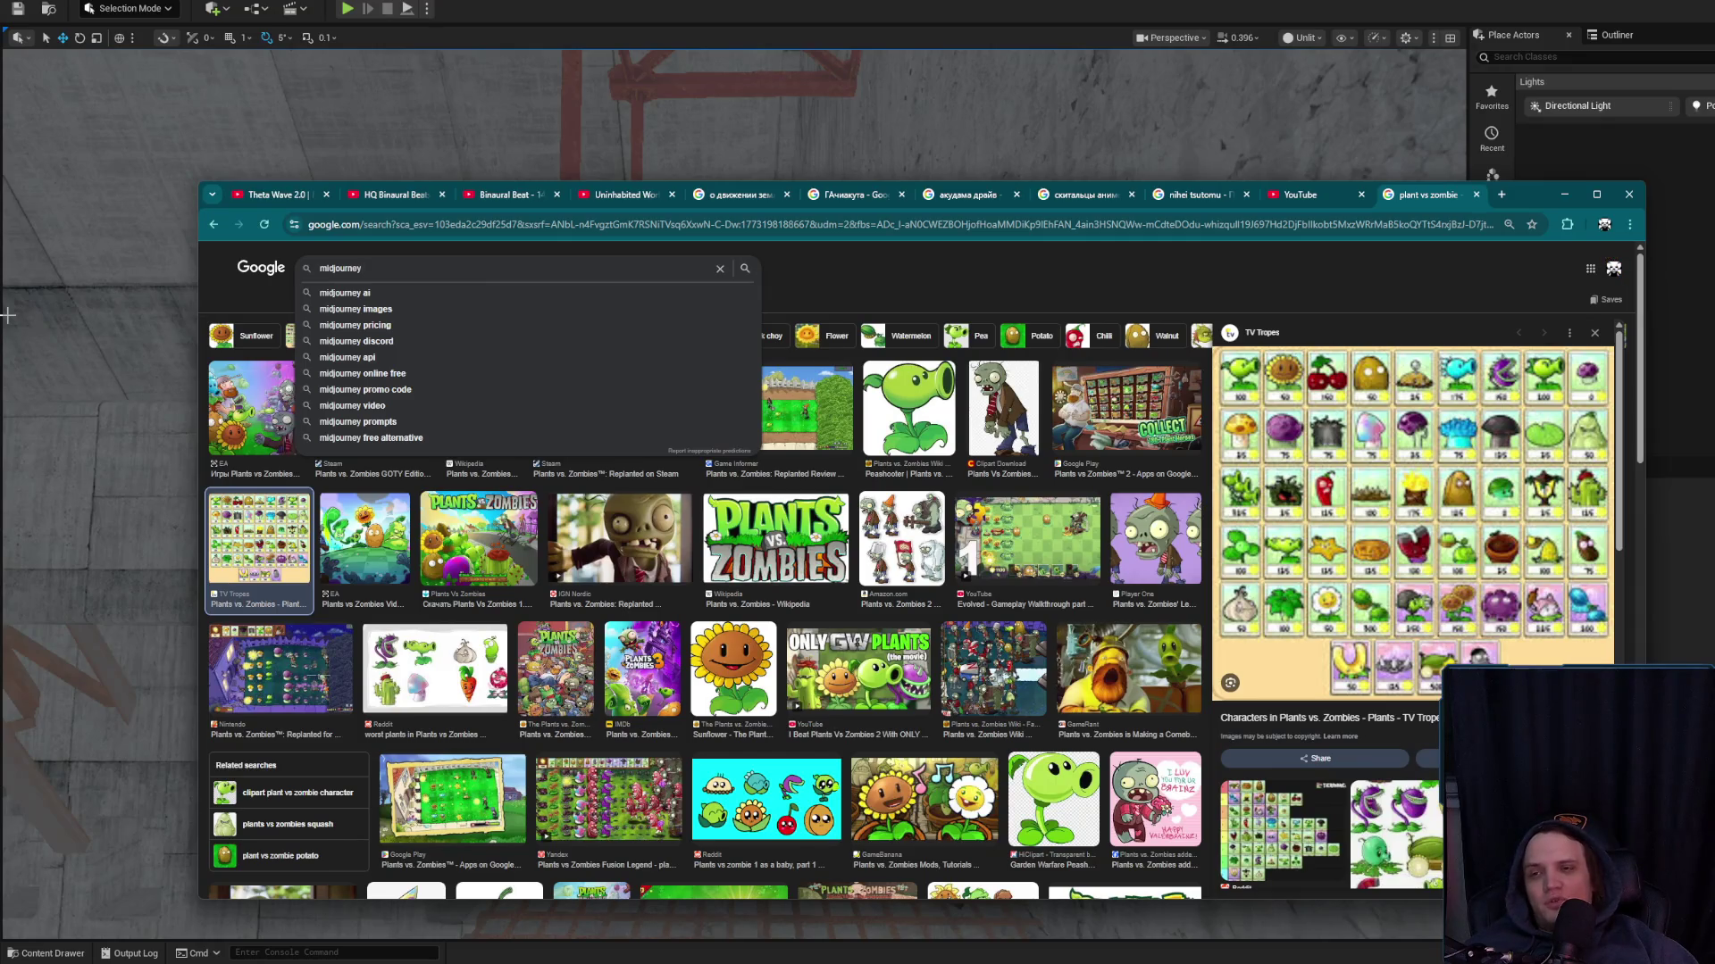
pyautogui.write(' location')
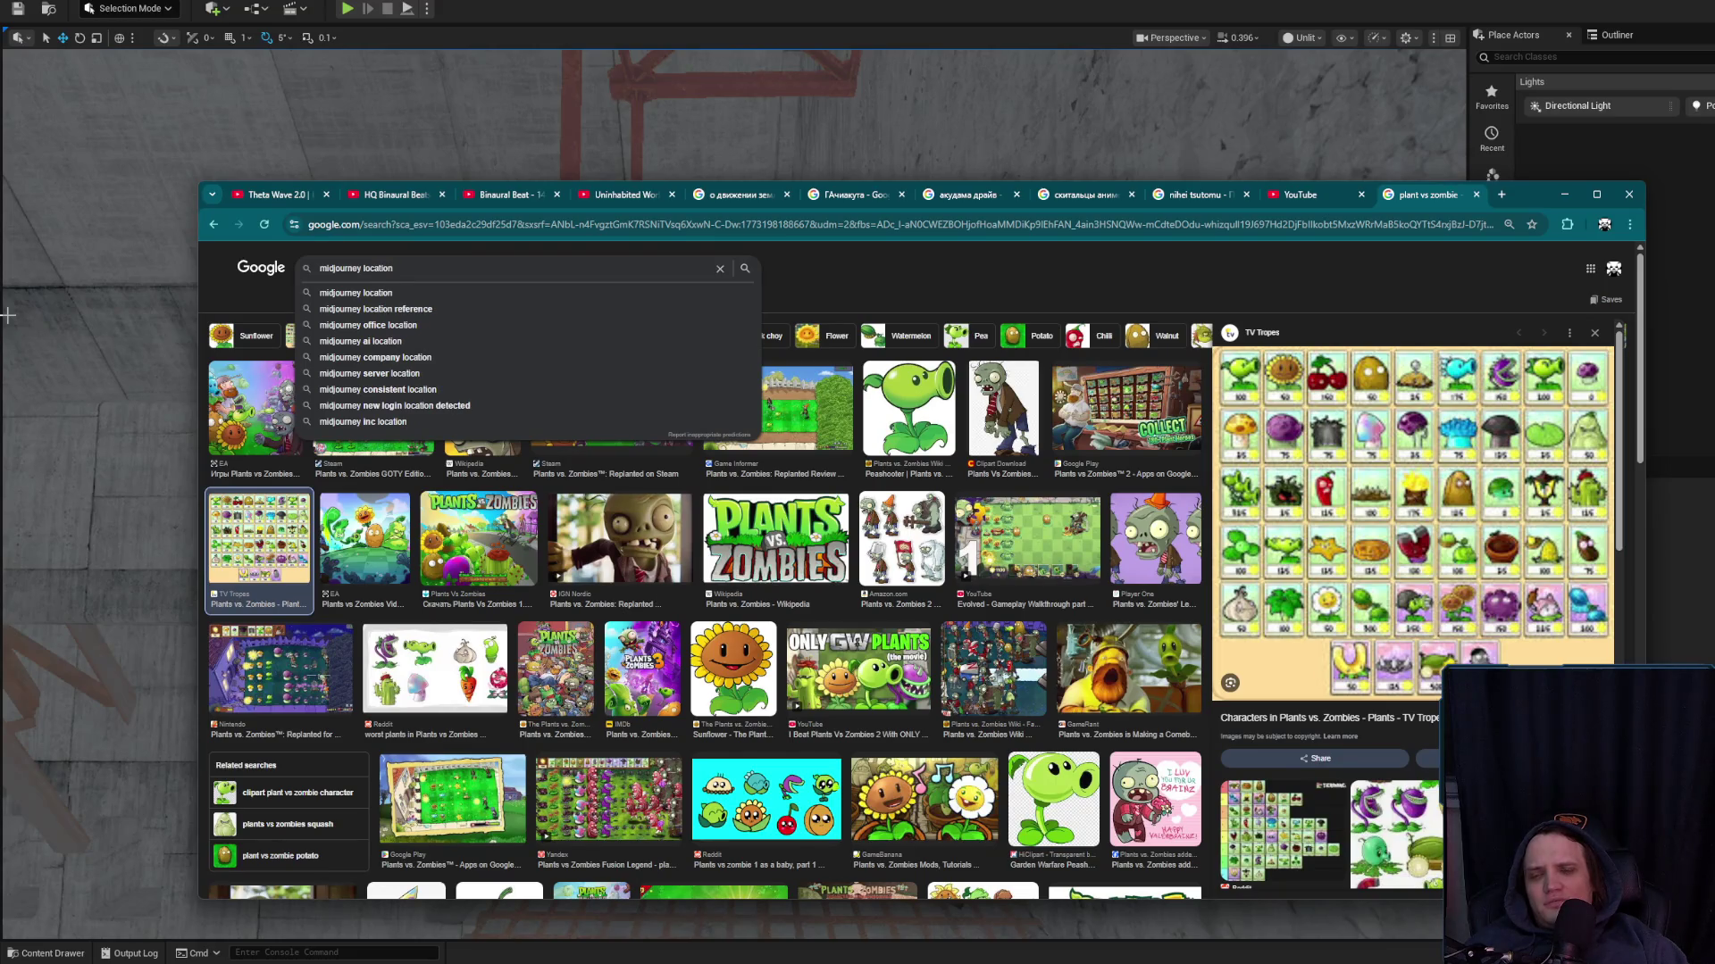
pyautogui.write(' isometric')
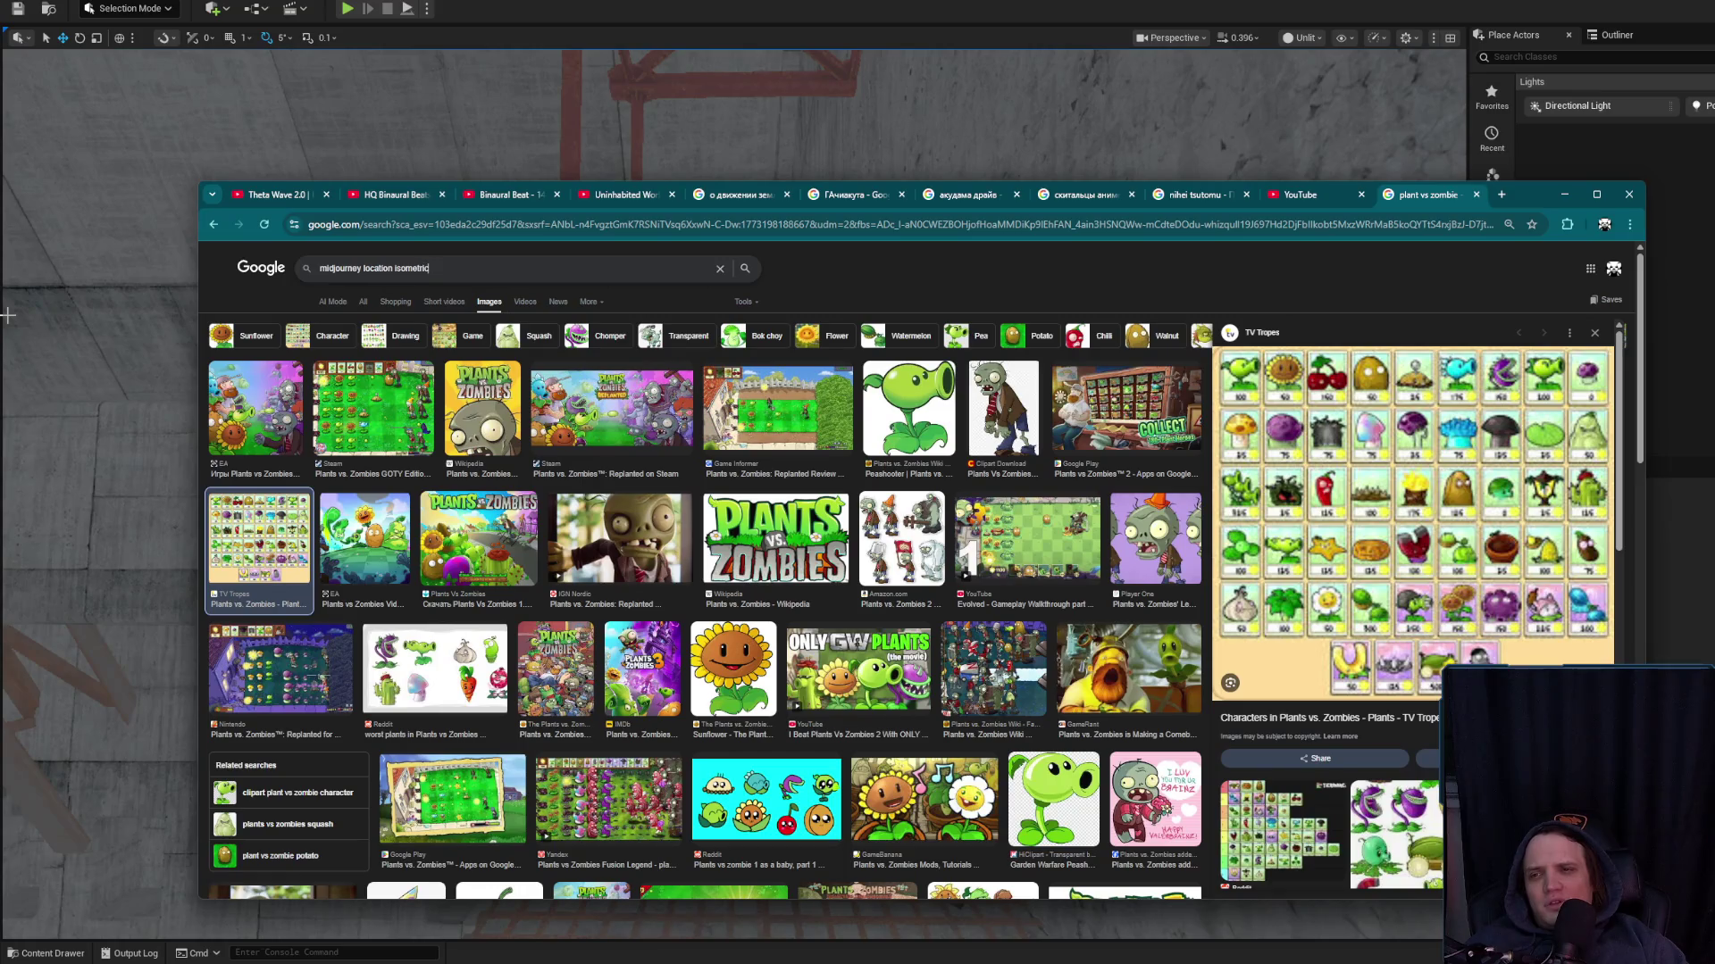
pyautogui.press('Return')
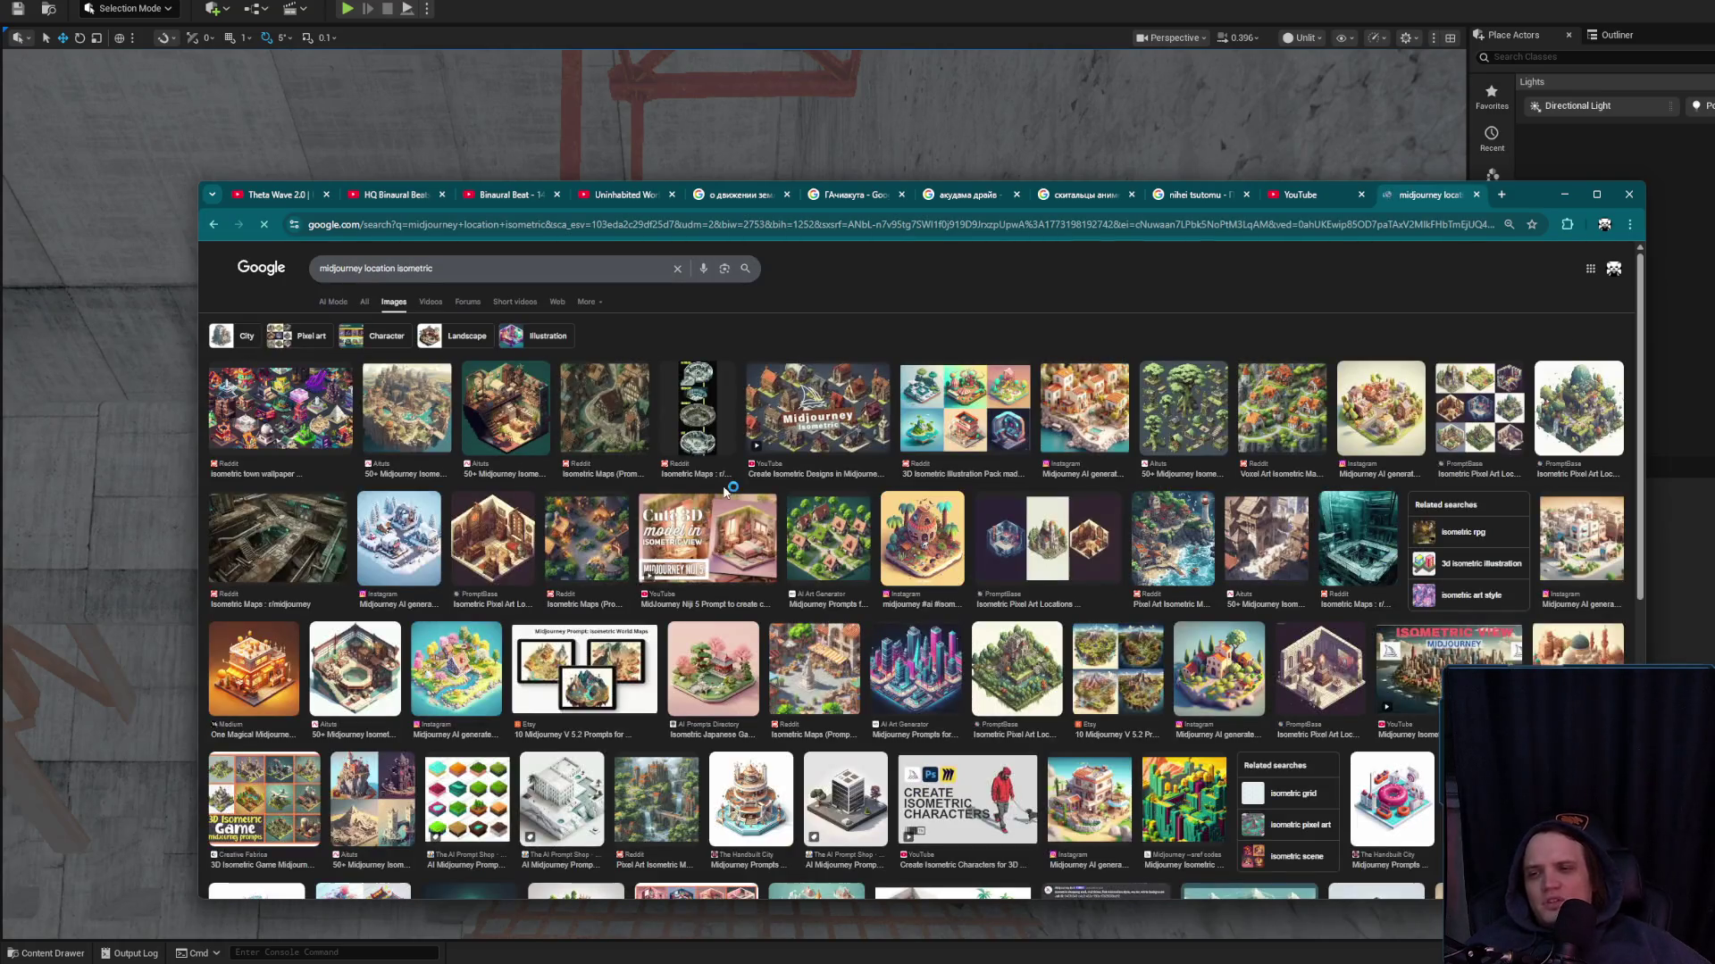
# Open the Create Isometric Designs in Midjourney video and the Aituts prompts article in new tabs
pyautogui.click(804, 407)
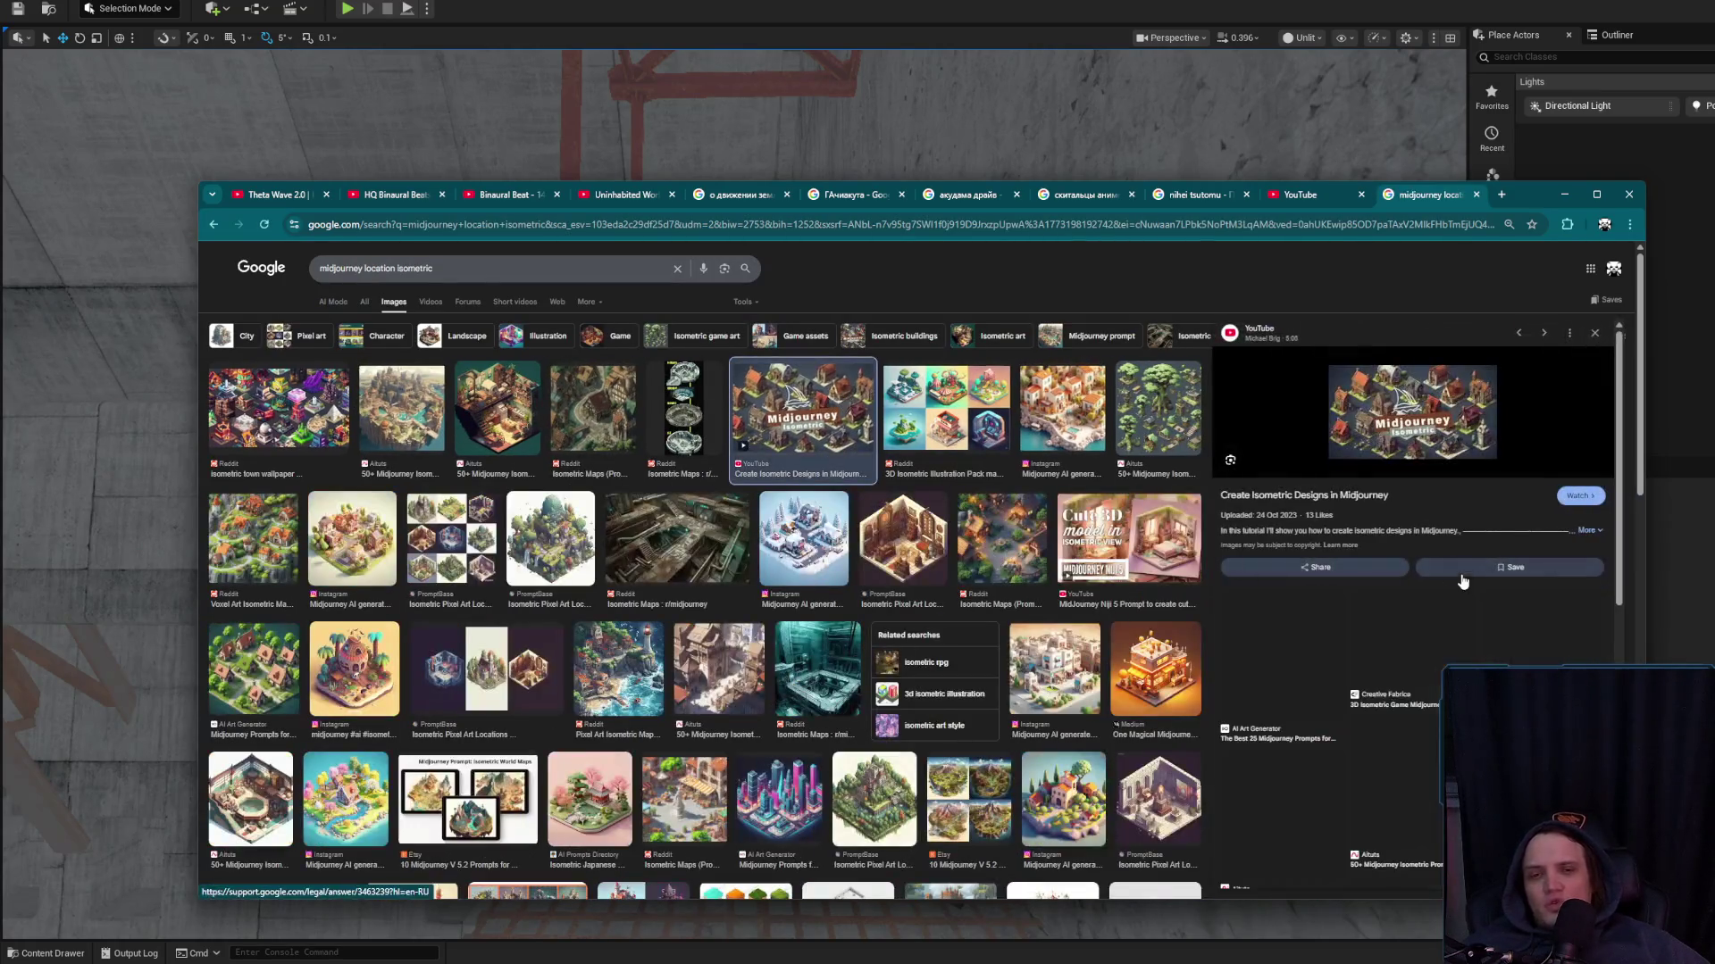
pyautogui.middleClick(1345, 494)
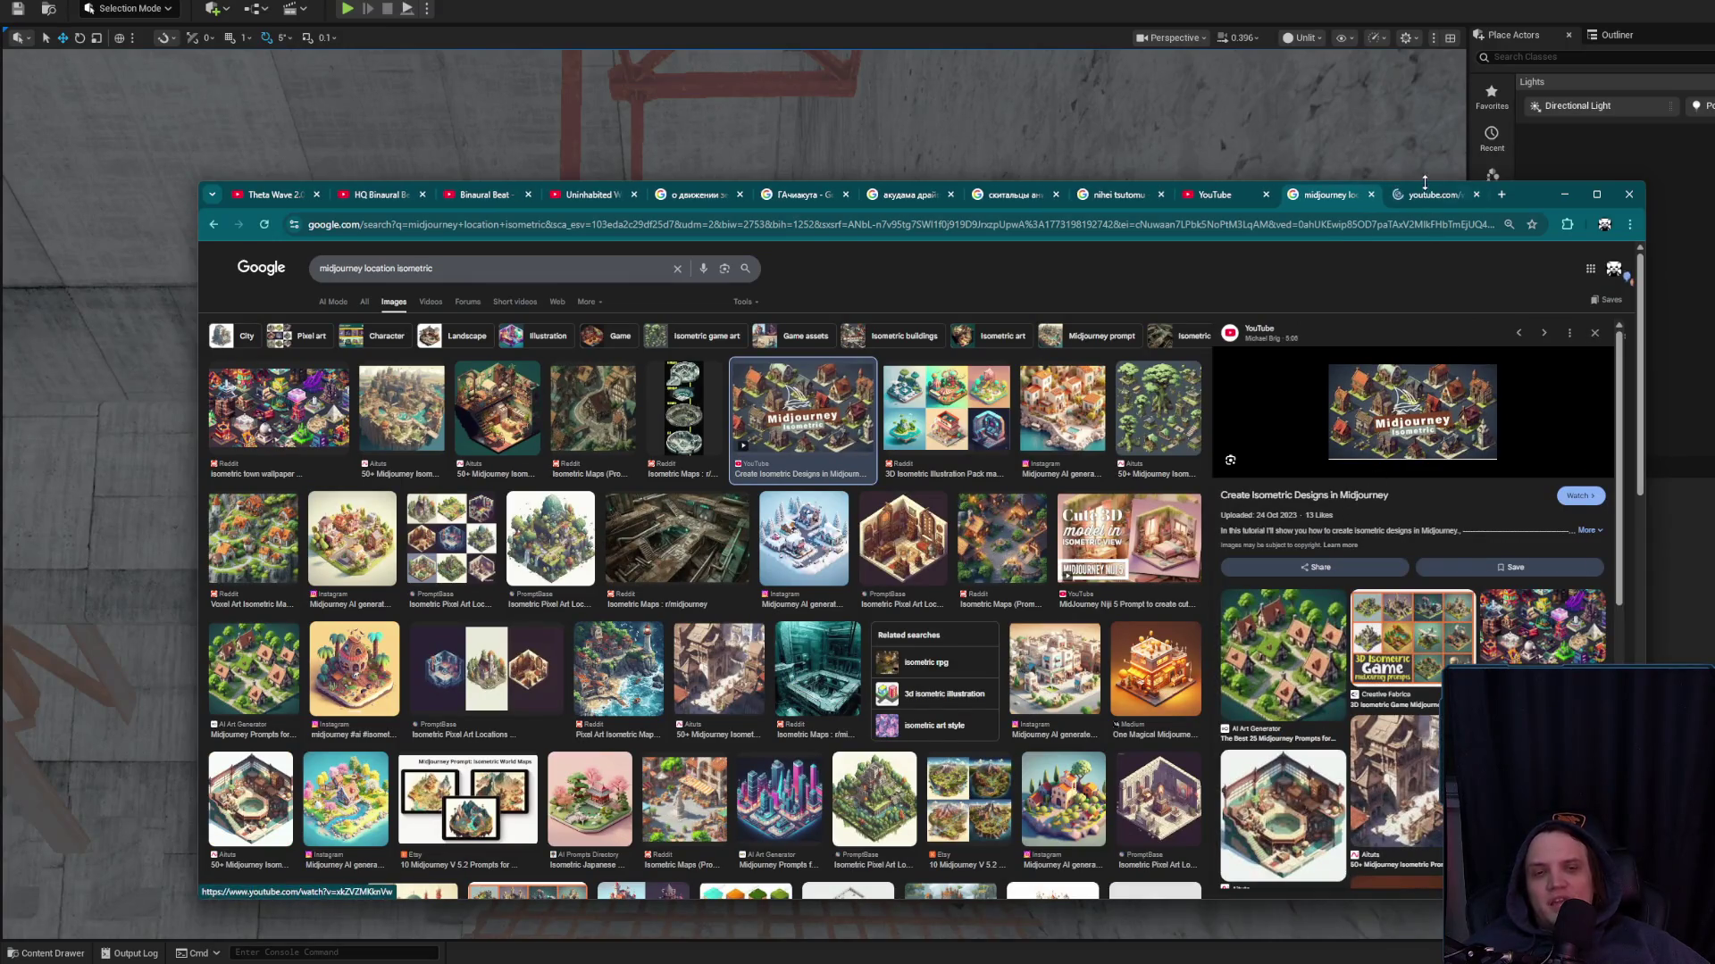
pyautogui.click(1254, 670)
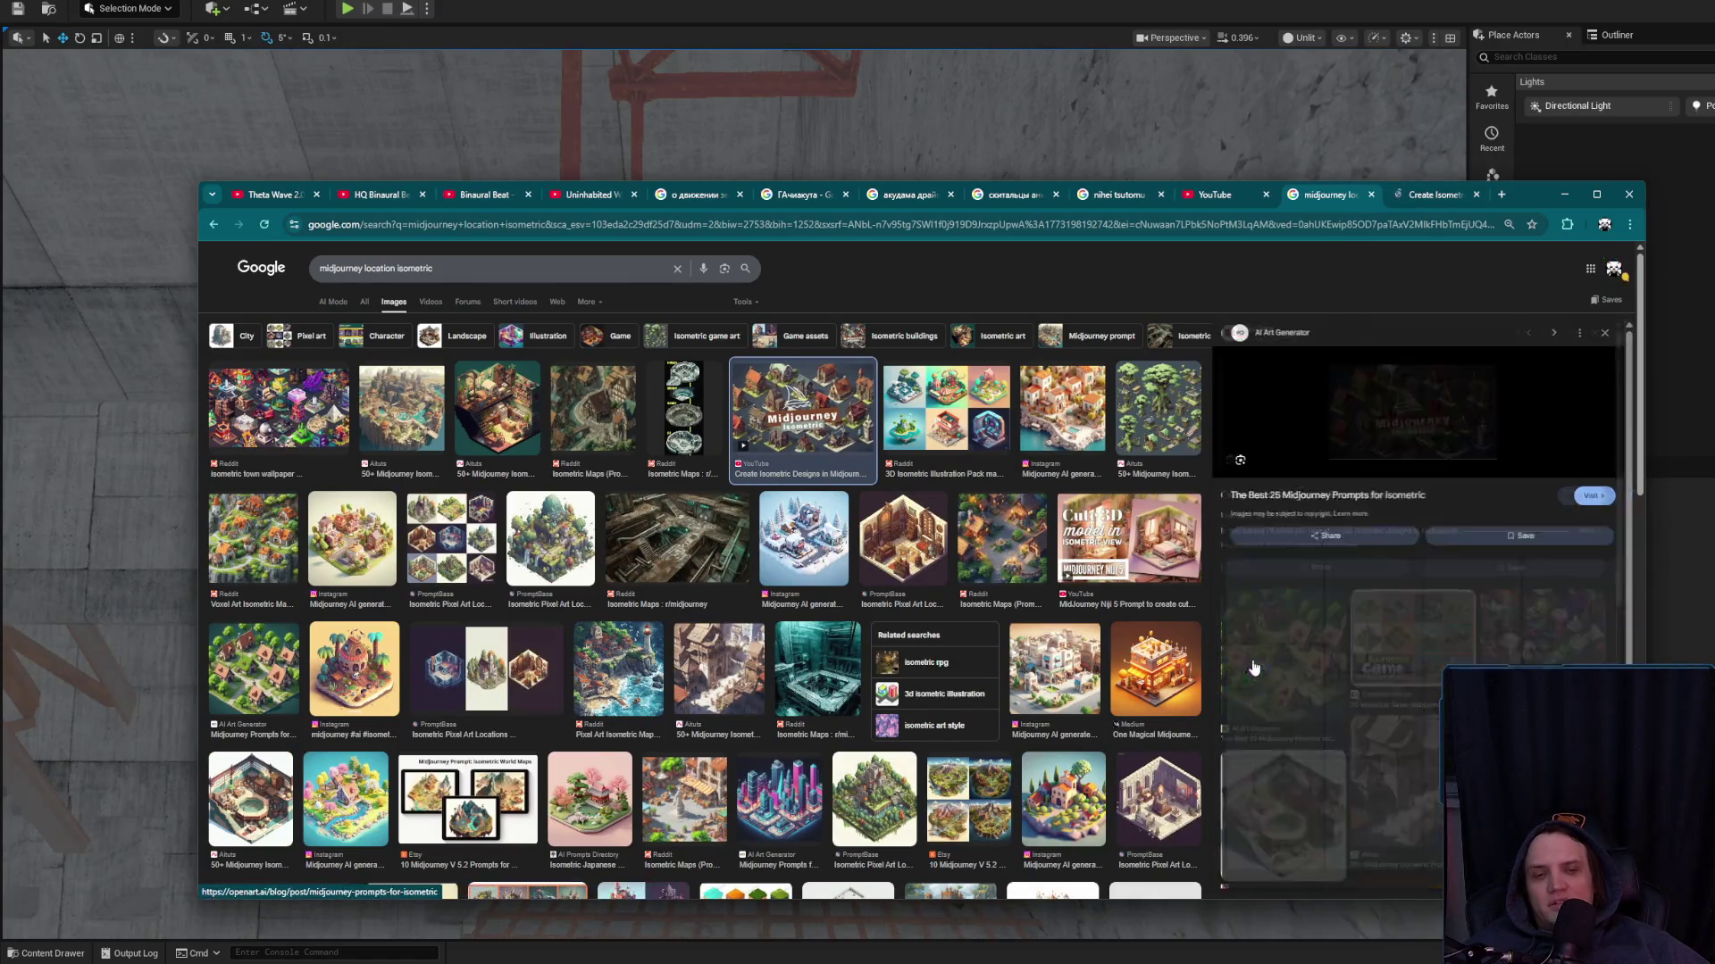
pyautogui.moveTo(1525, 195); pyautogui.dragTo(1085, 284)
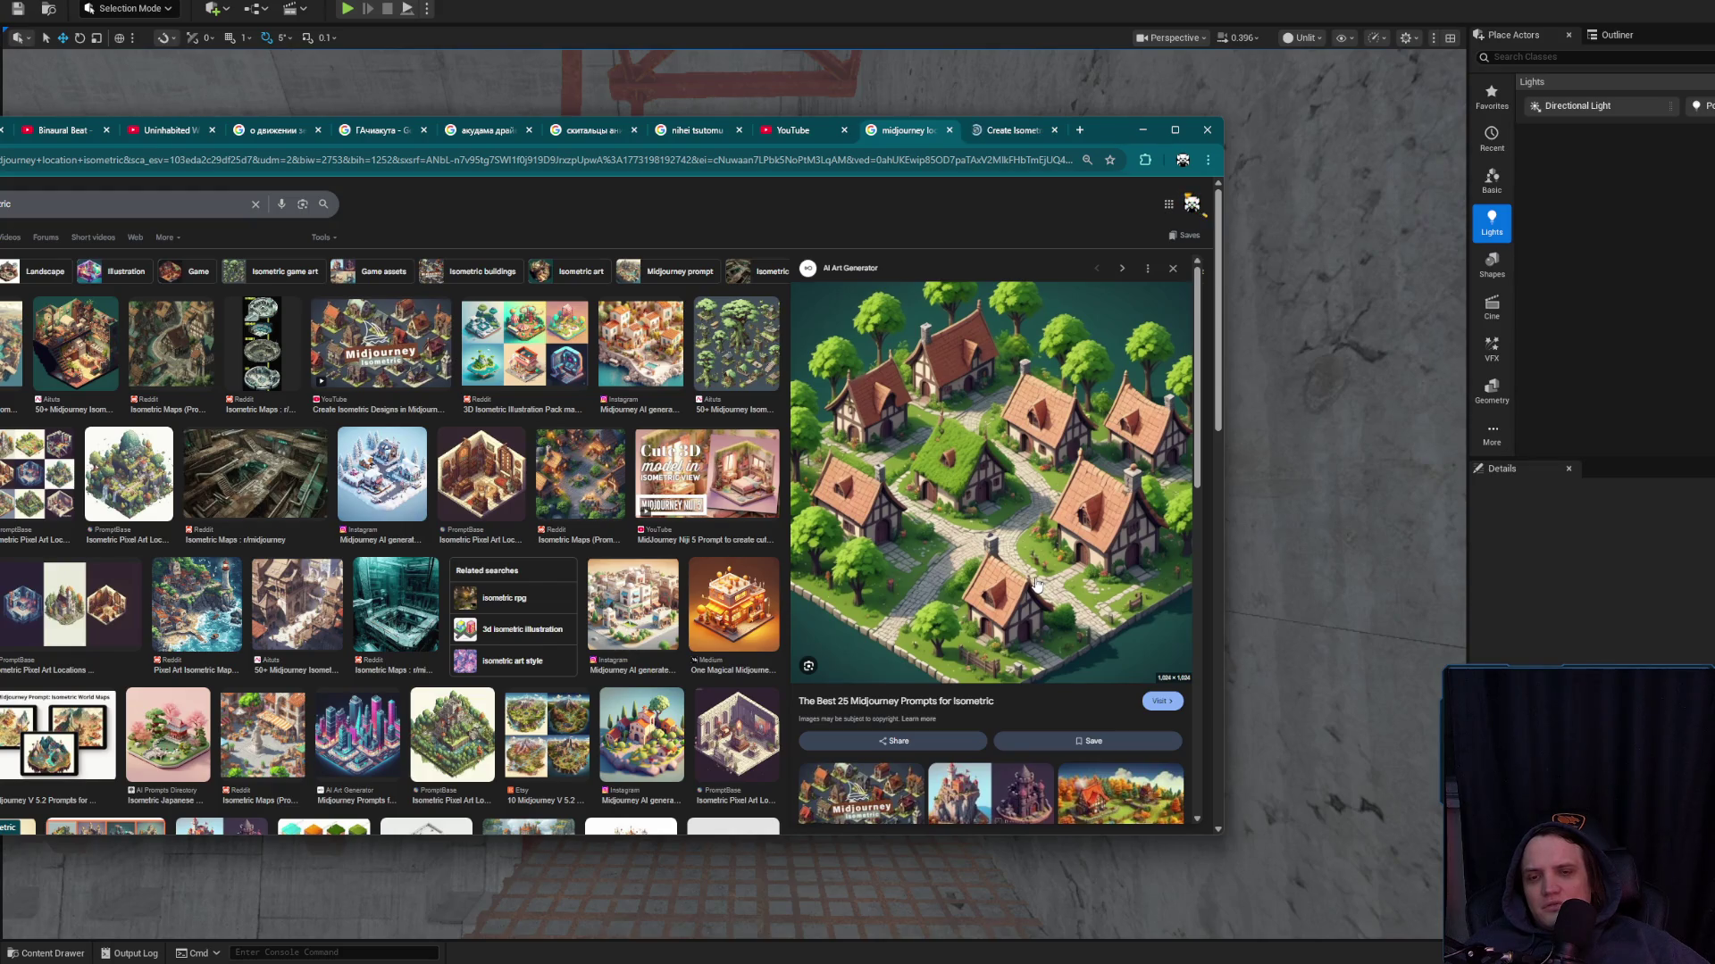
pyautogui.click(743, 341)
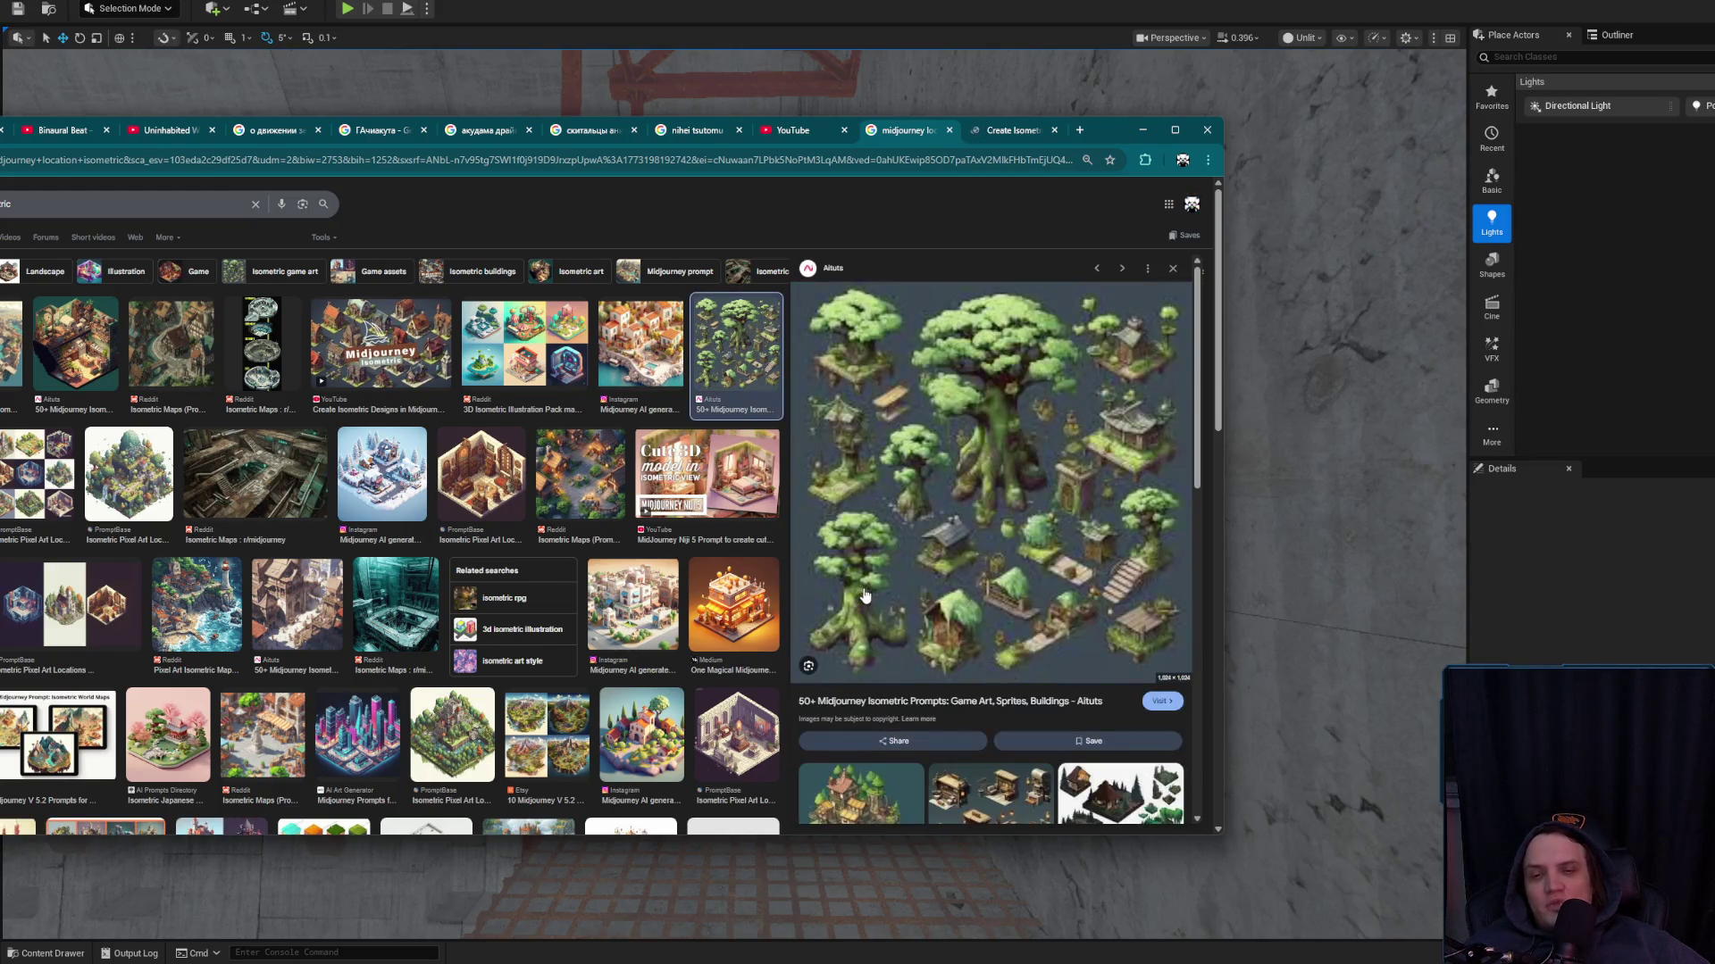
pyautogui.middleClick(935, 558)
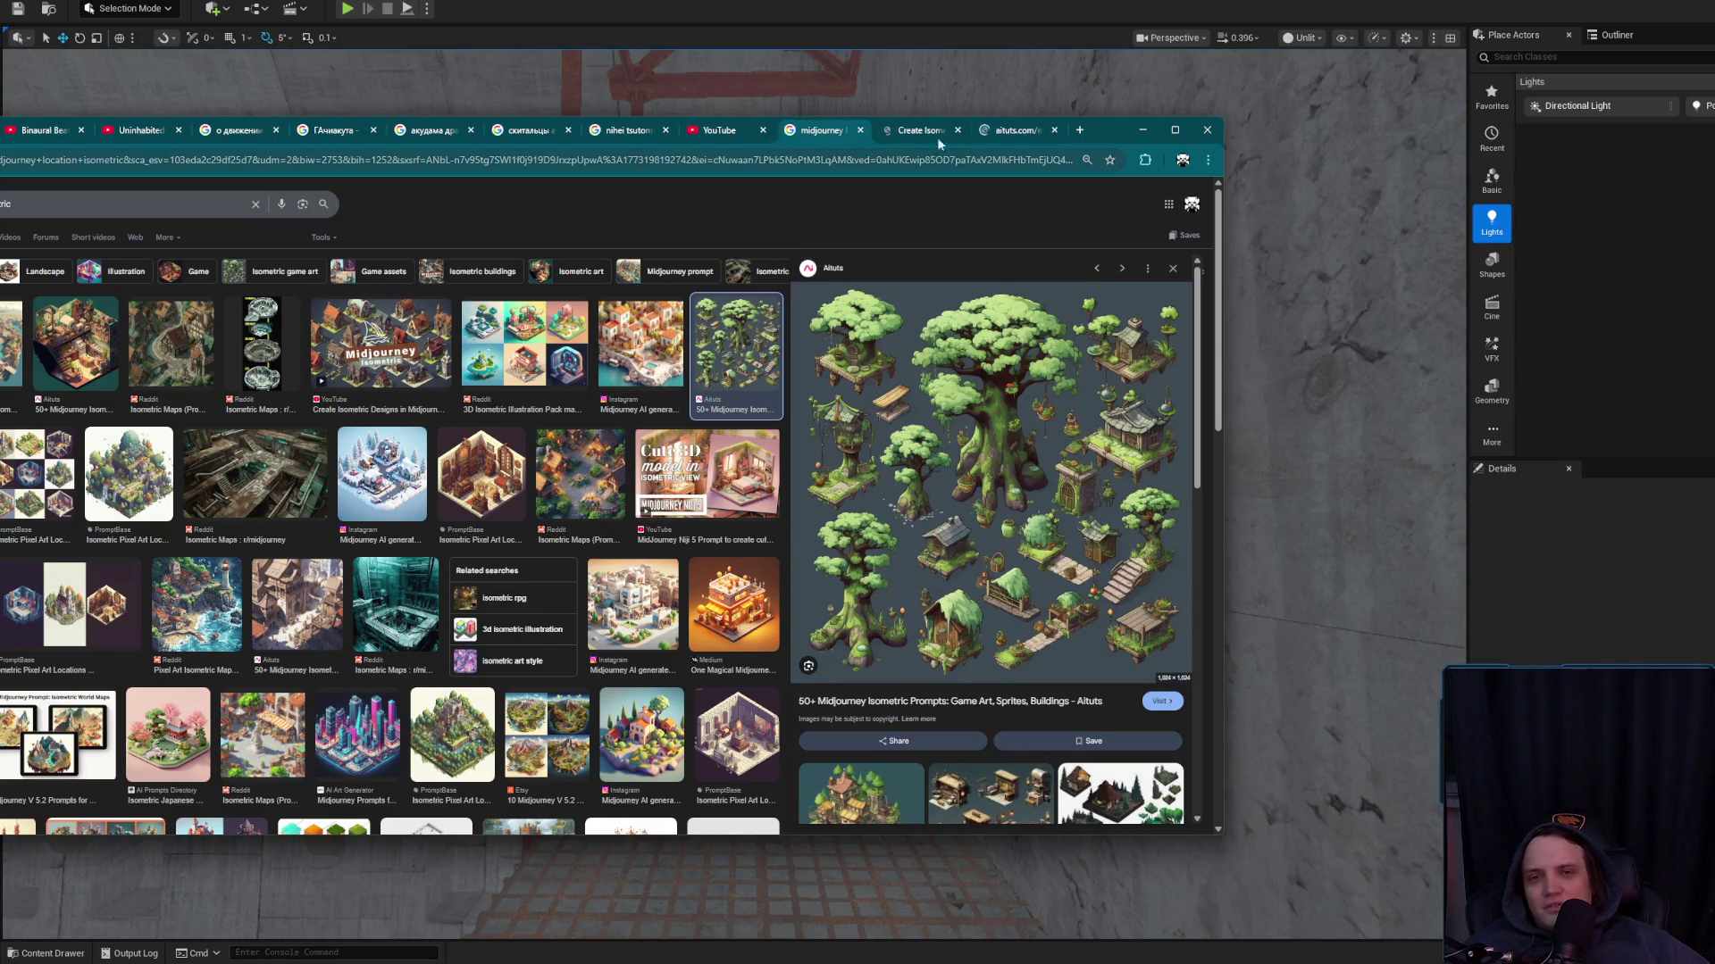
pyautogui.click(936, 134)
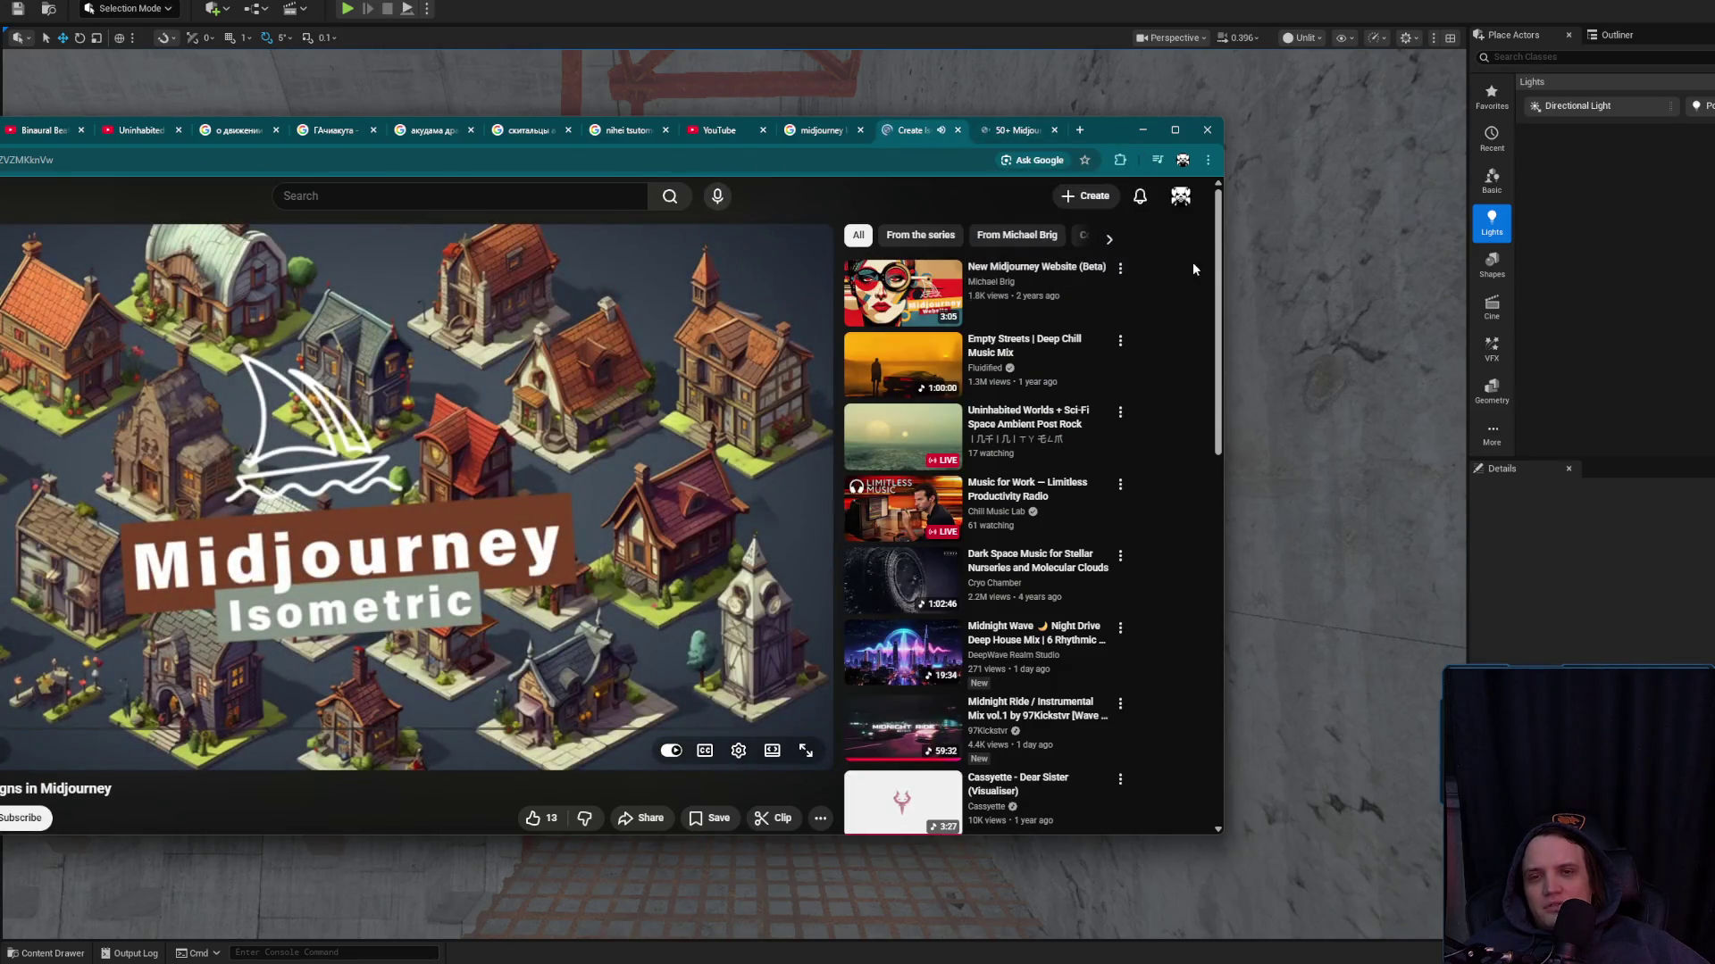
# Skip the isometric tutorial video ahead to about 0:25, then switch to the Aituts prompts article
pyautogui.moveTo(1125, 130); pyautogui.dragTo(1451, 127)
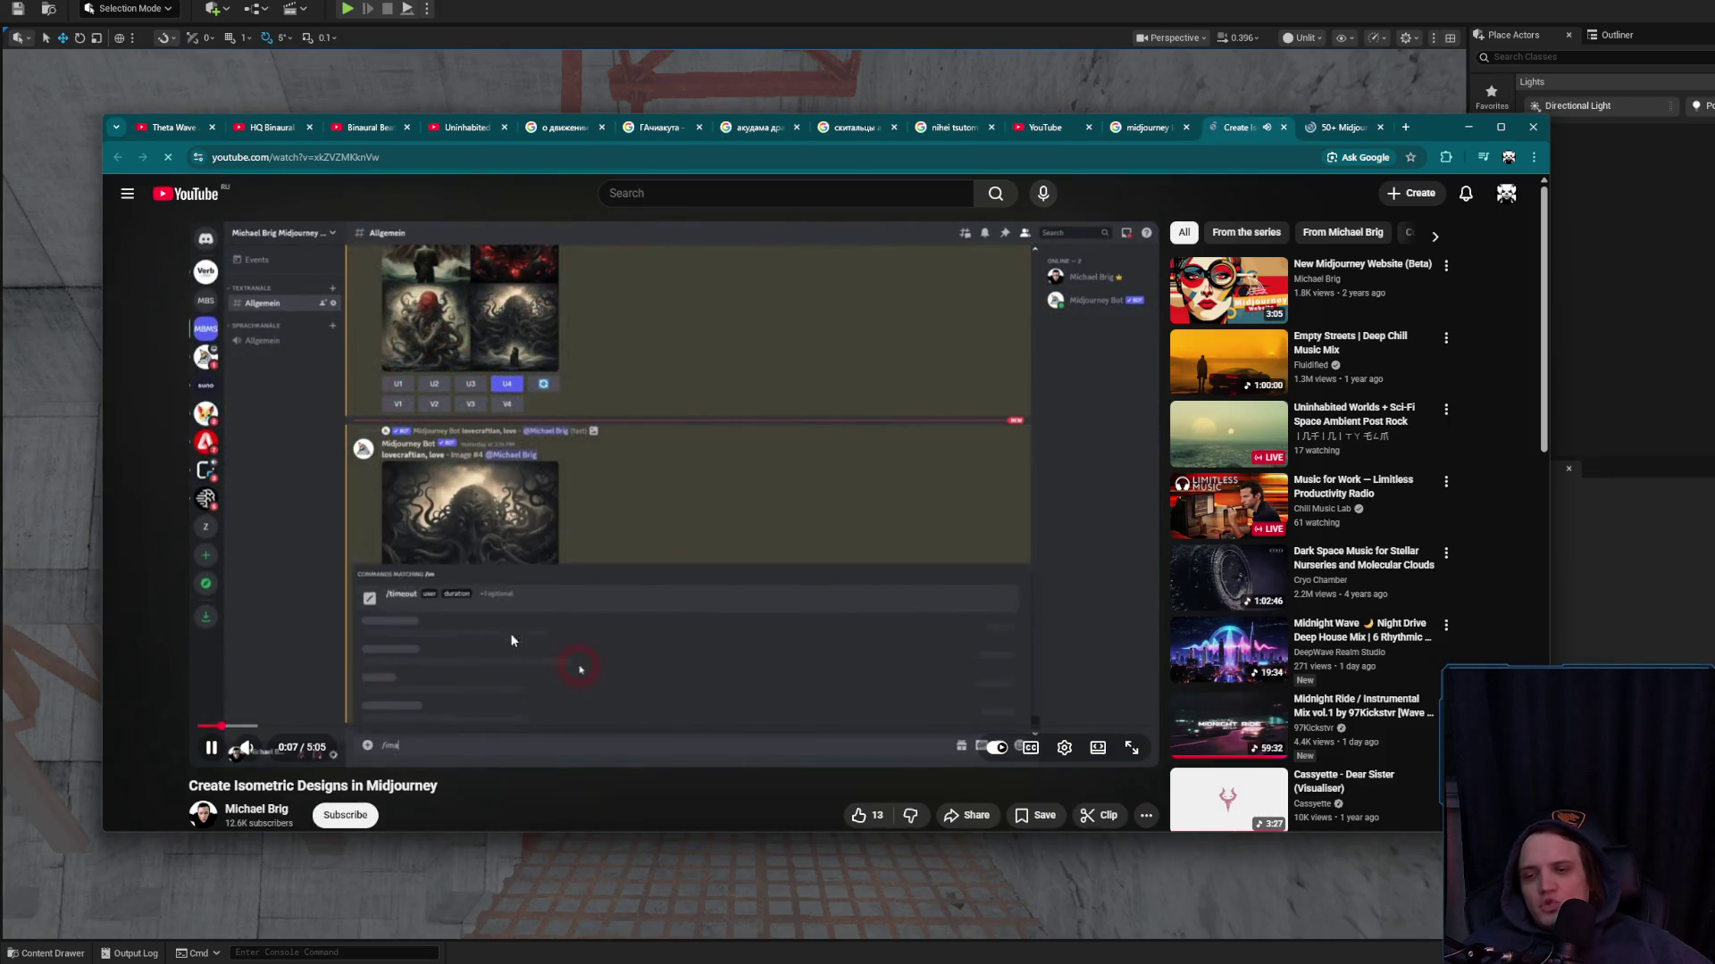
pyautogui.click(273, 727)
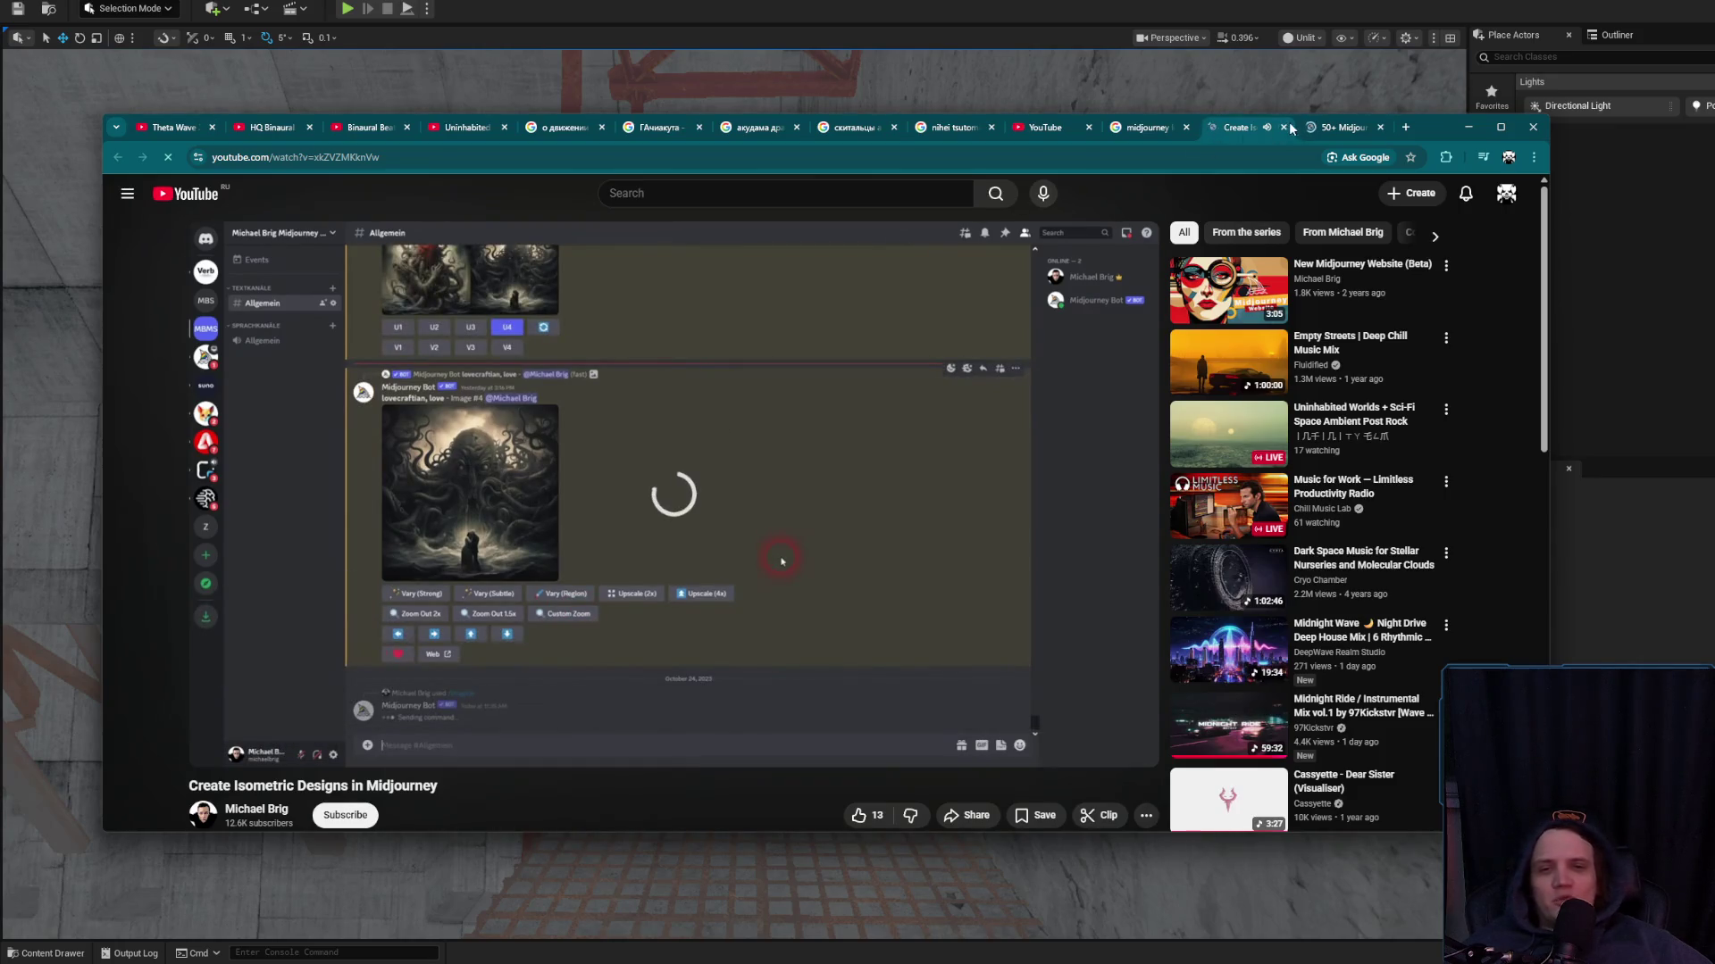
pyautogui.click(1342, 127)
pyautogui.scroll(-7, 977, 516)
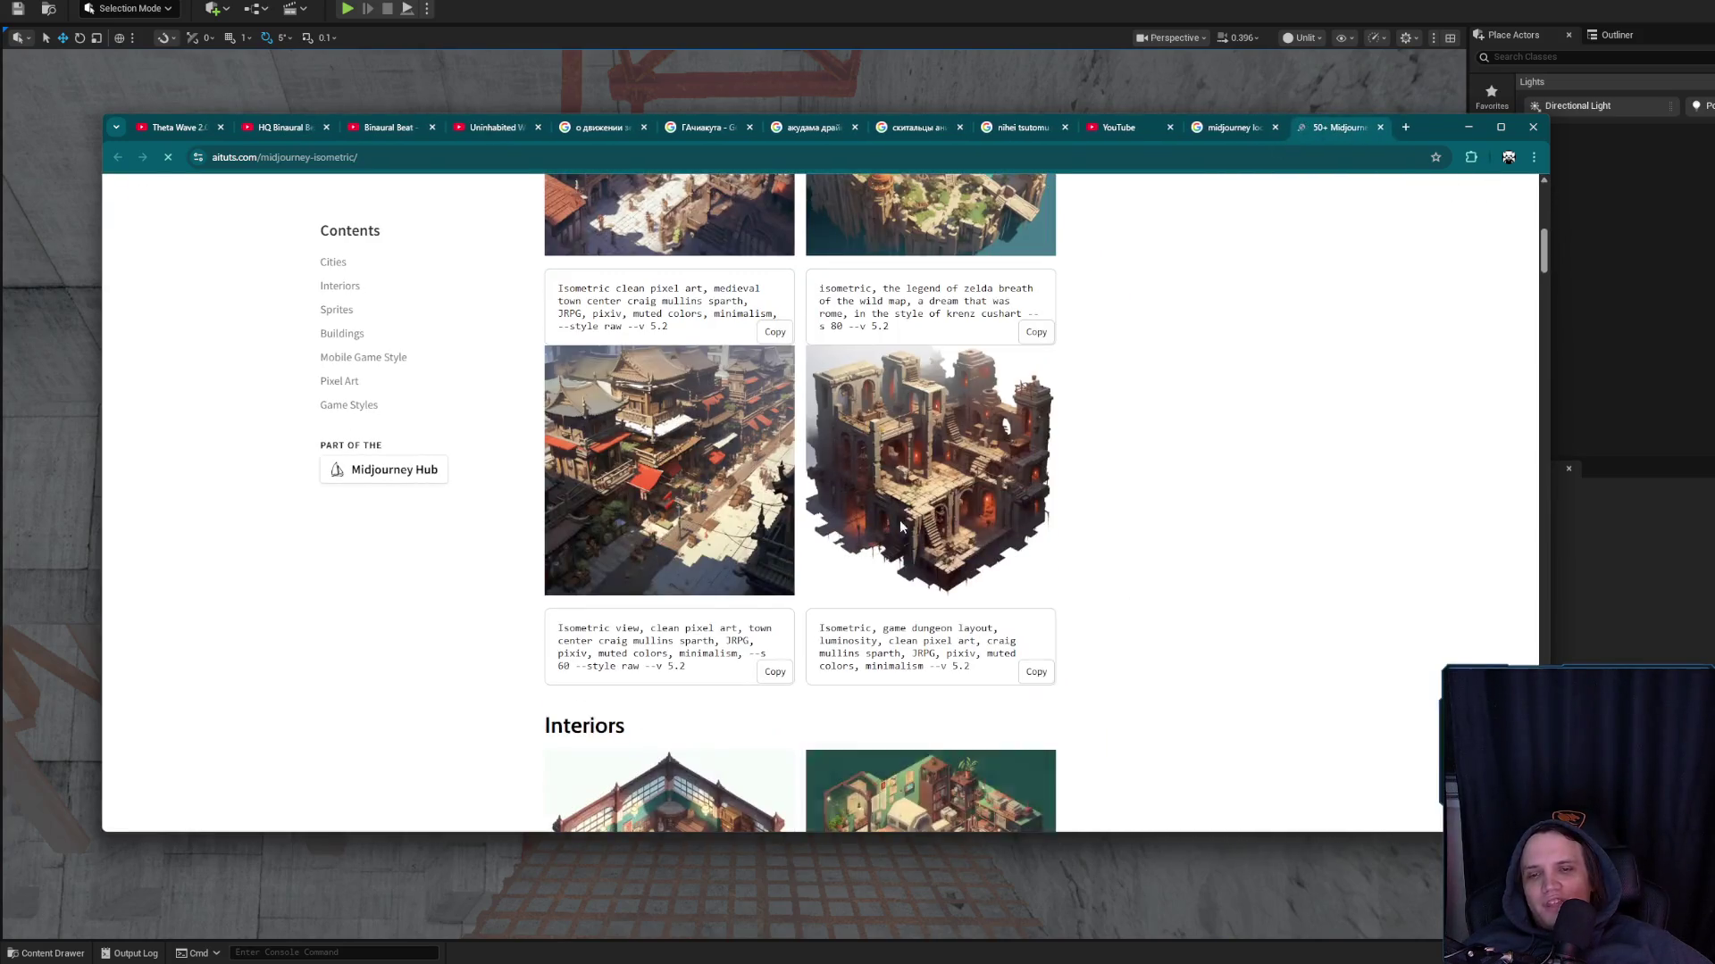
# Open the Sprites section's isometric tree sprites image full size in a new tab
pyautogui.scroll(-12, 977, 516)
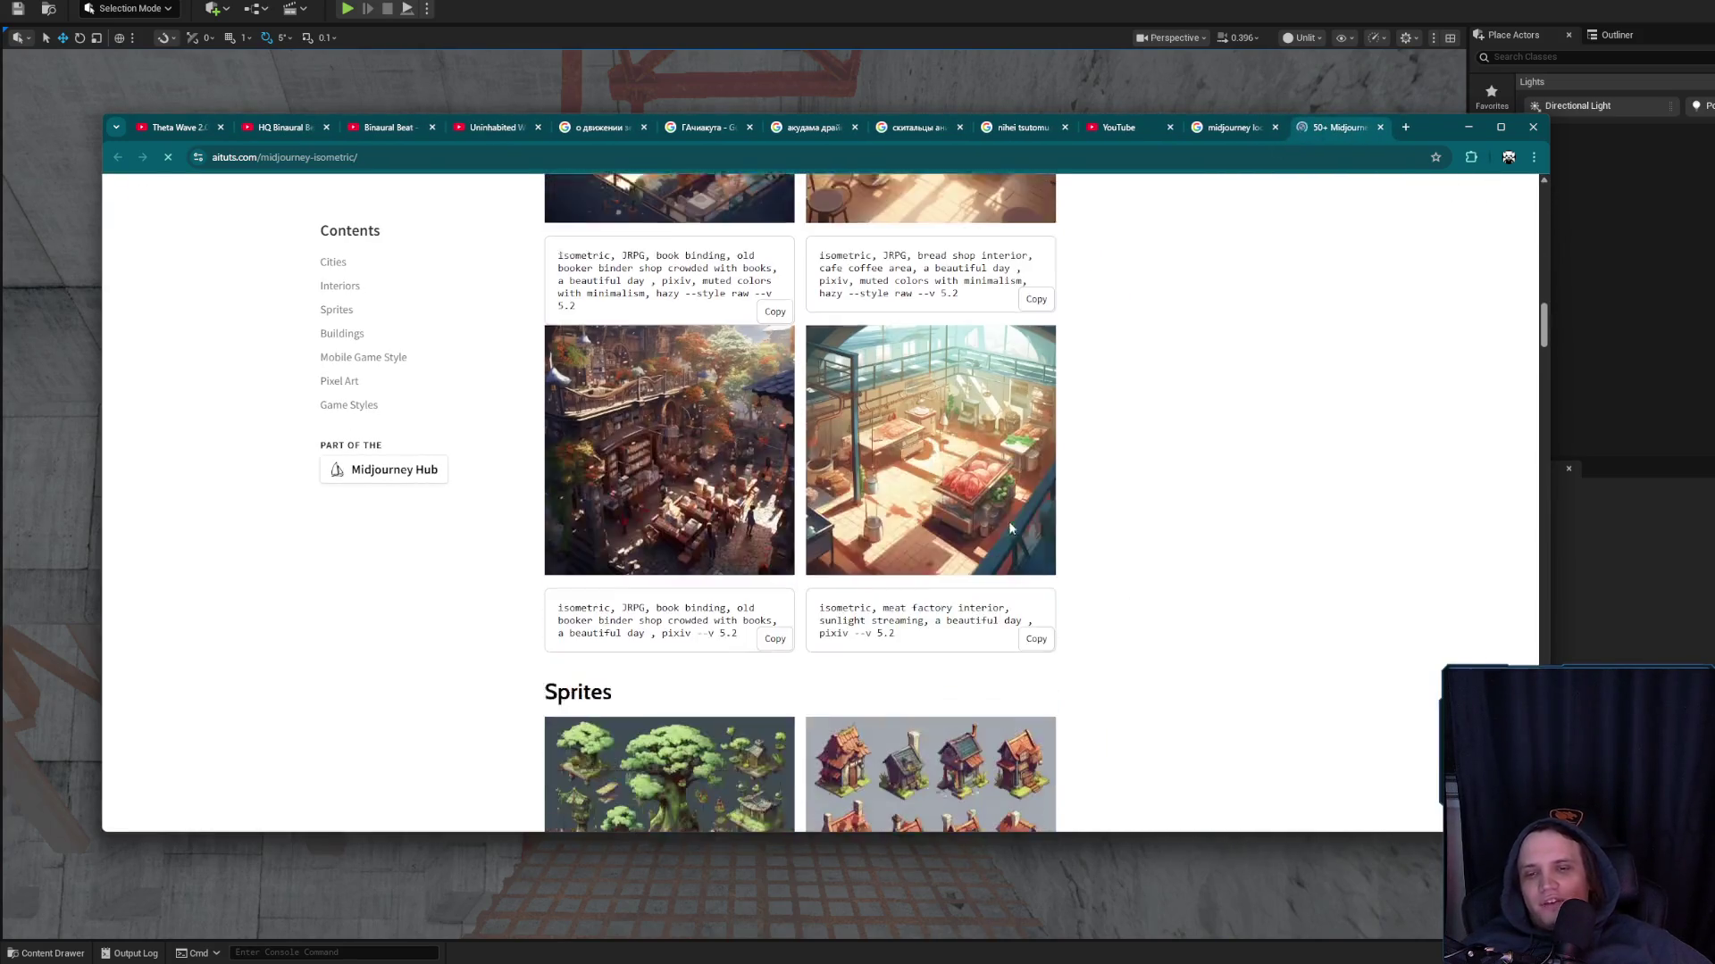
pyautogui.scroll(-5, 1000, 478)
pyautogui.scroll(2, 648, 444)
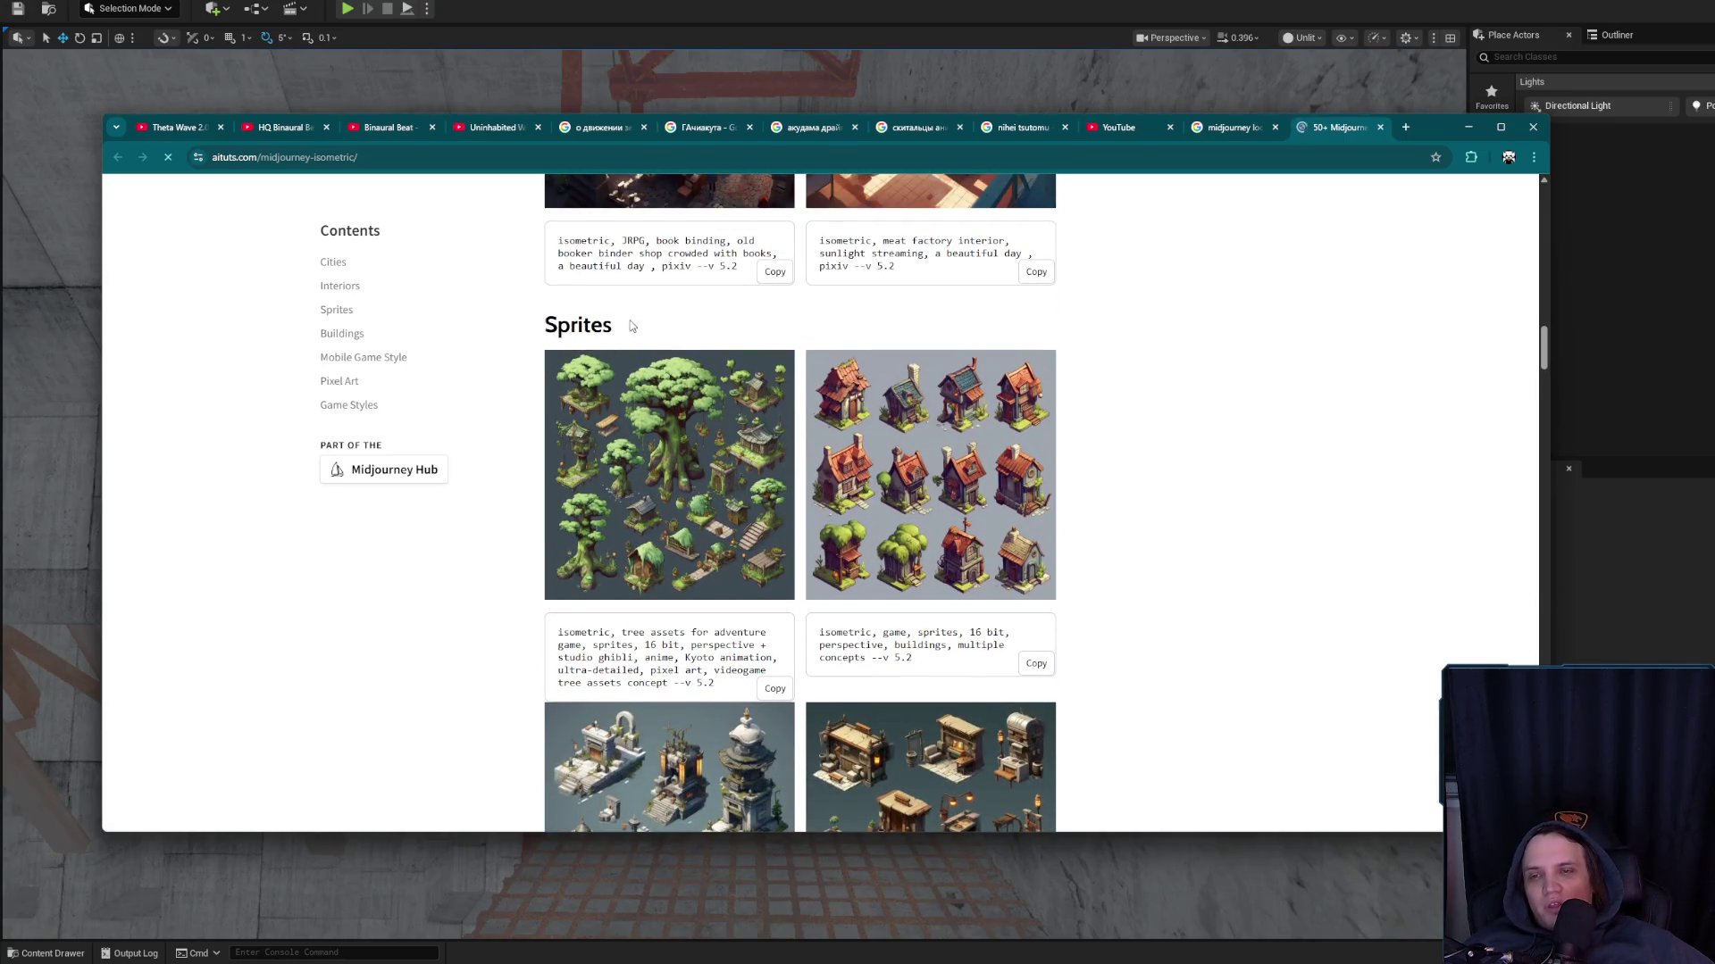
pyautogui.moveTo(632, 326); pyautogui.dragTo(539, 323)
pyautogui.rightClick(683, 446)
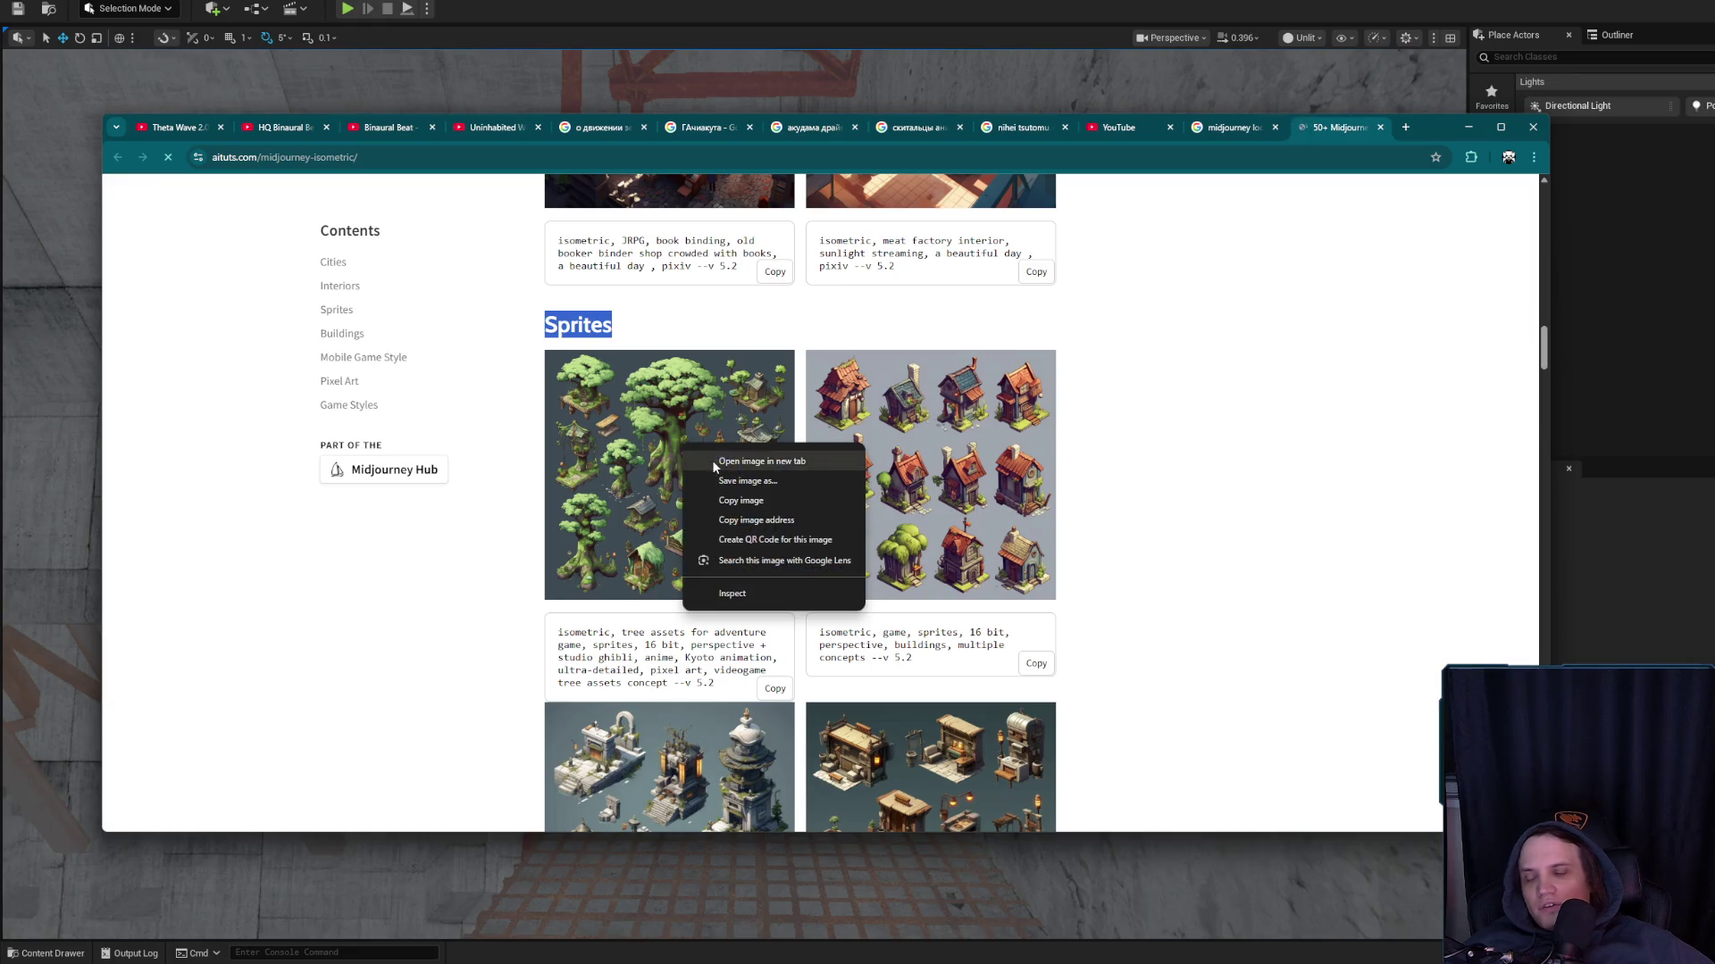
pyautogui.click(711, 459)
pyautogui.click(1326, 136)
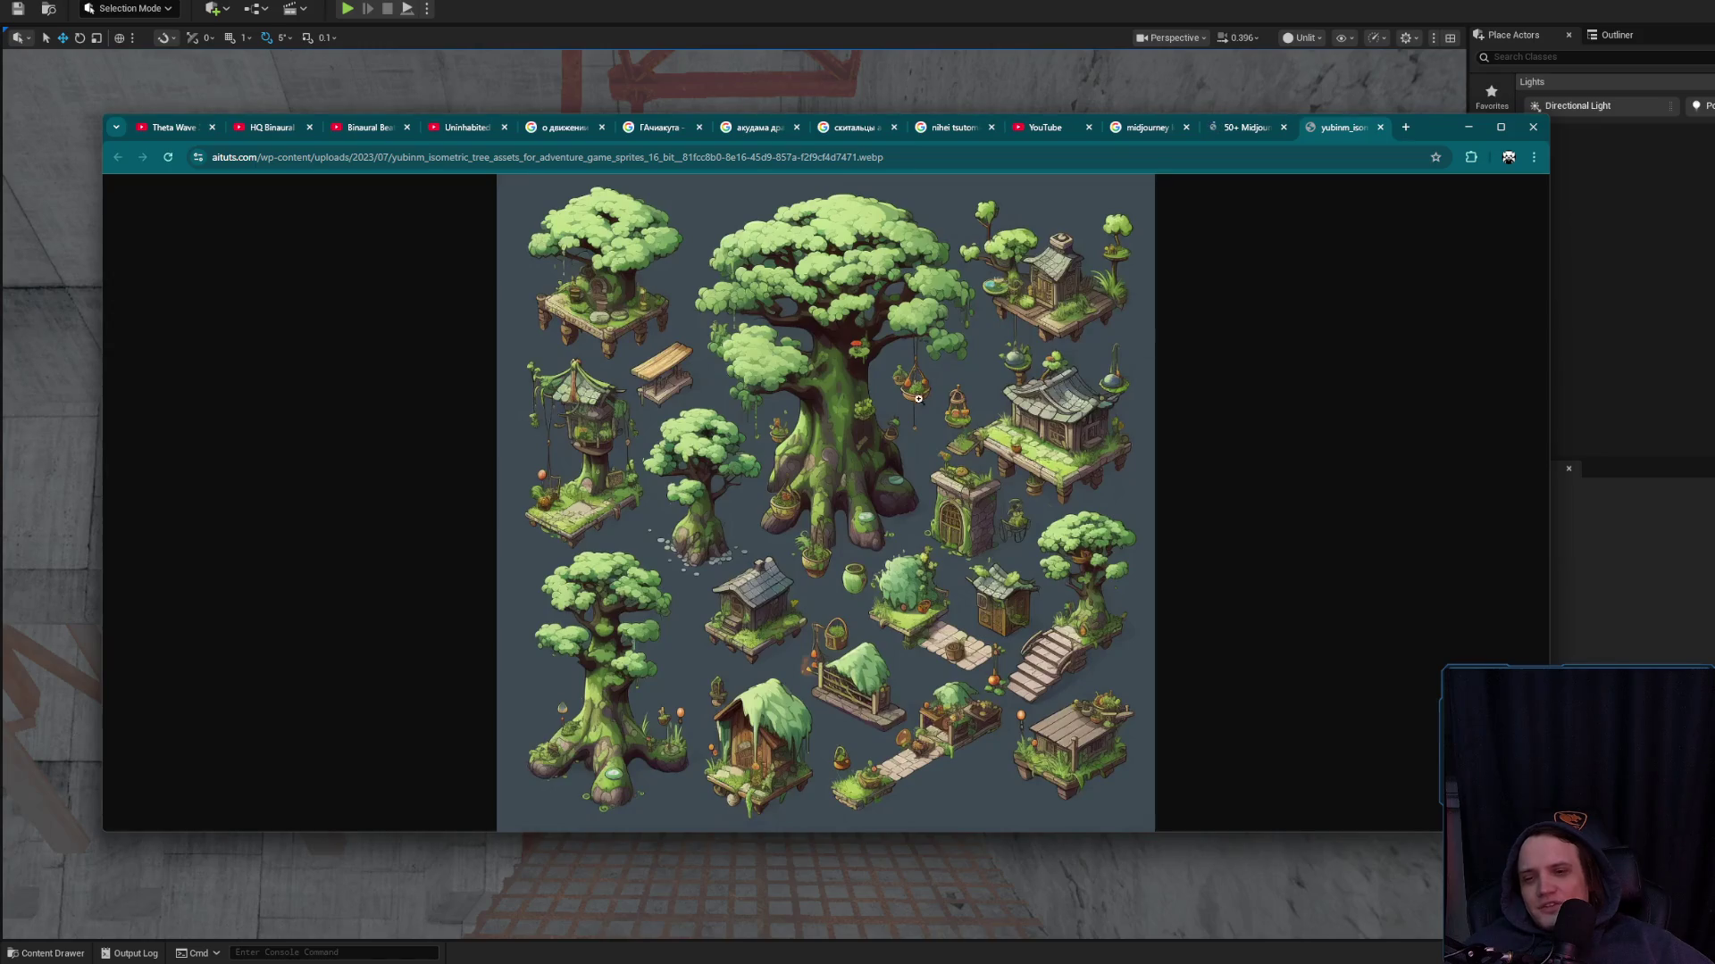
pyautogui.click(913, 447)
pyautogui.scroll(-1, 883, 474)
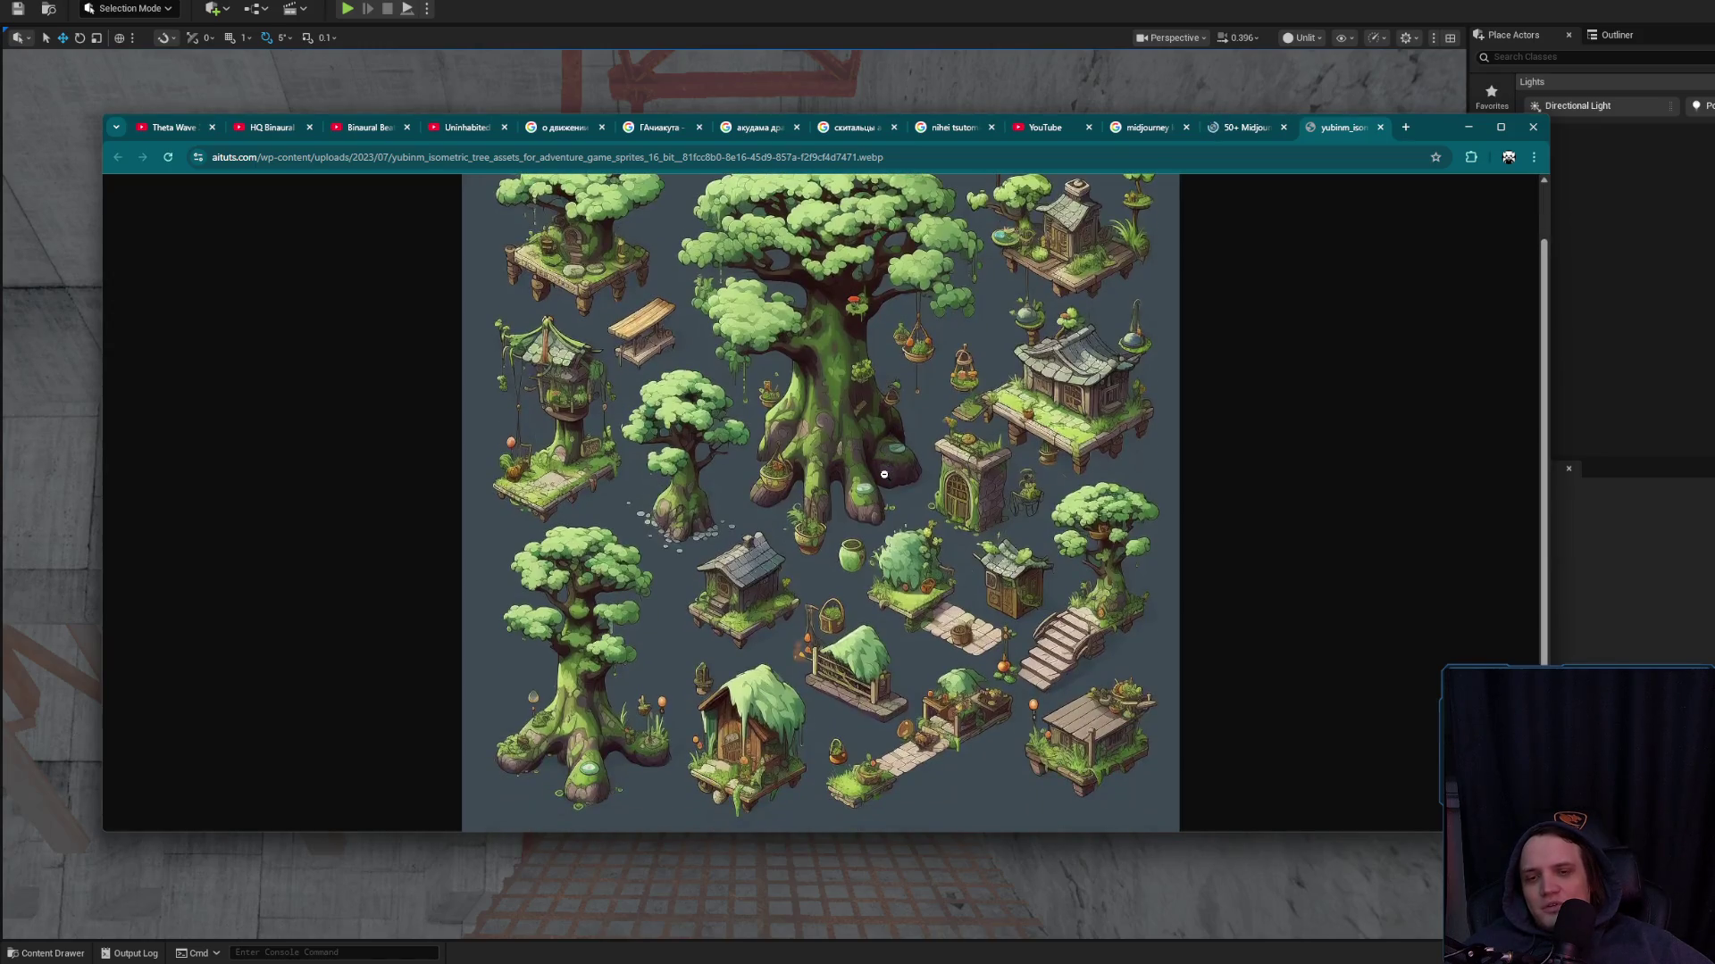
pyautogui.scroll(2, 883, 475)
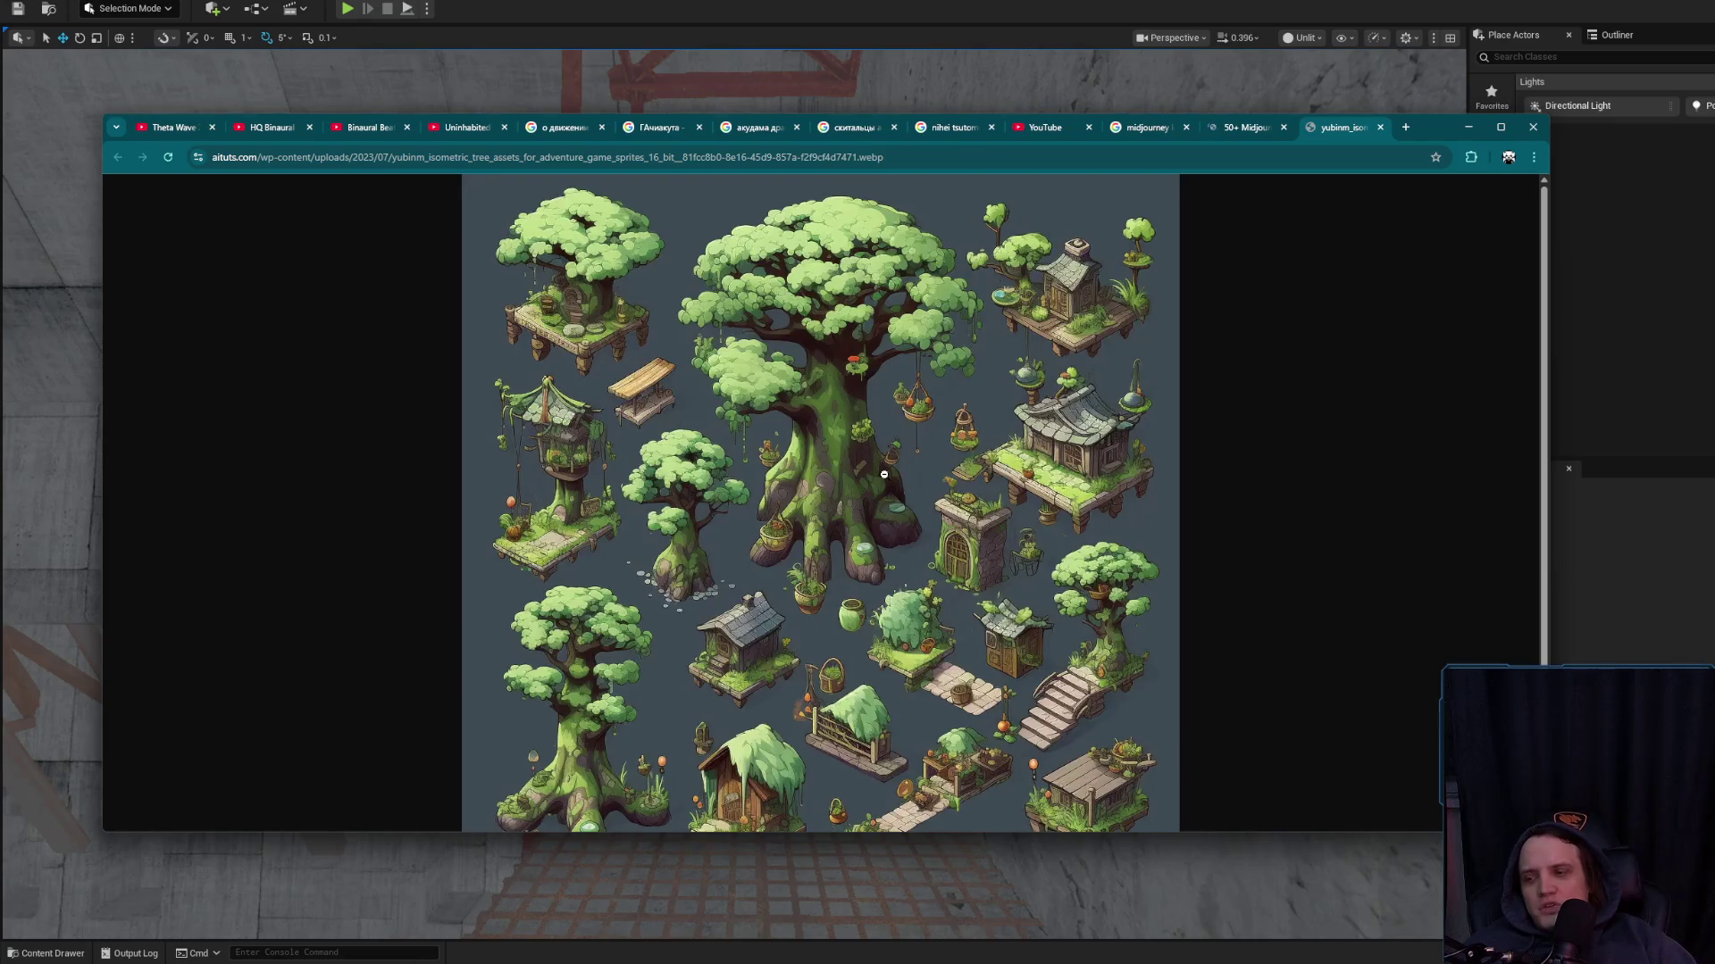
pyautogui.scroll(-1, 883, 474)
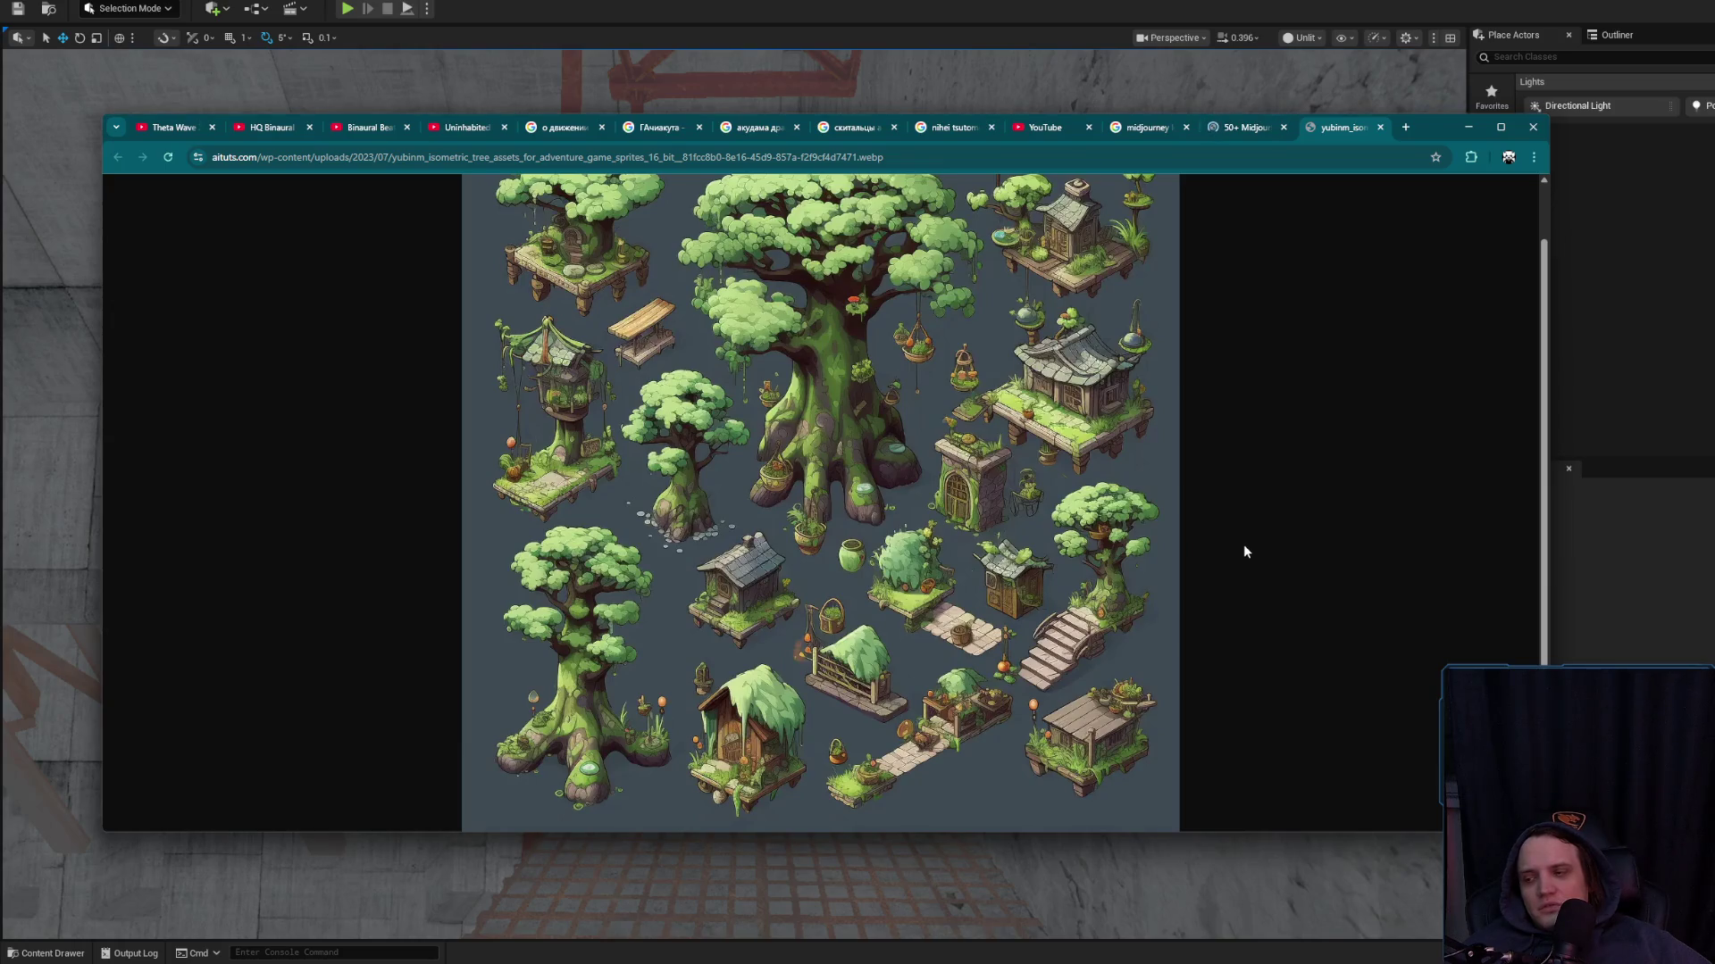
pyautogui.middleClick(1354, 126)
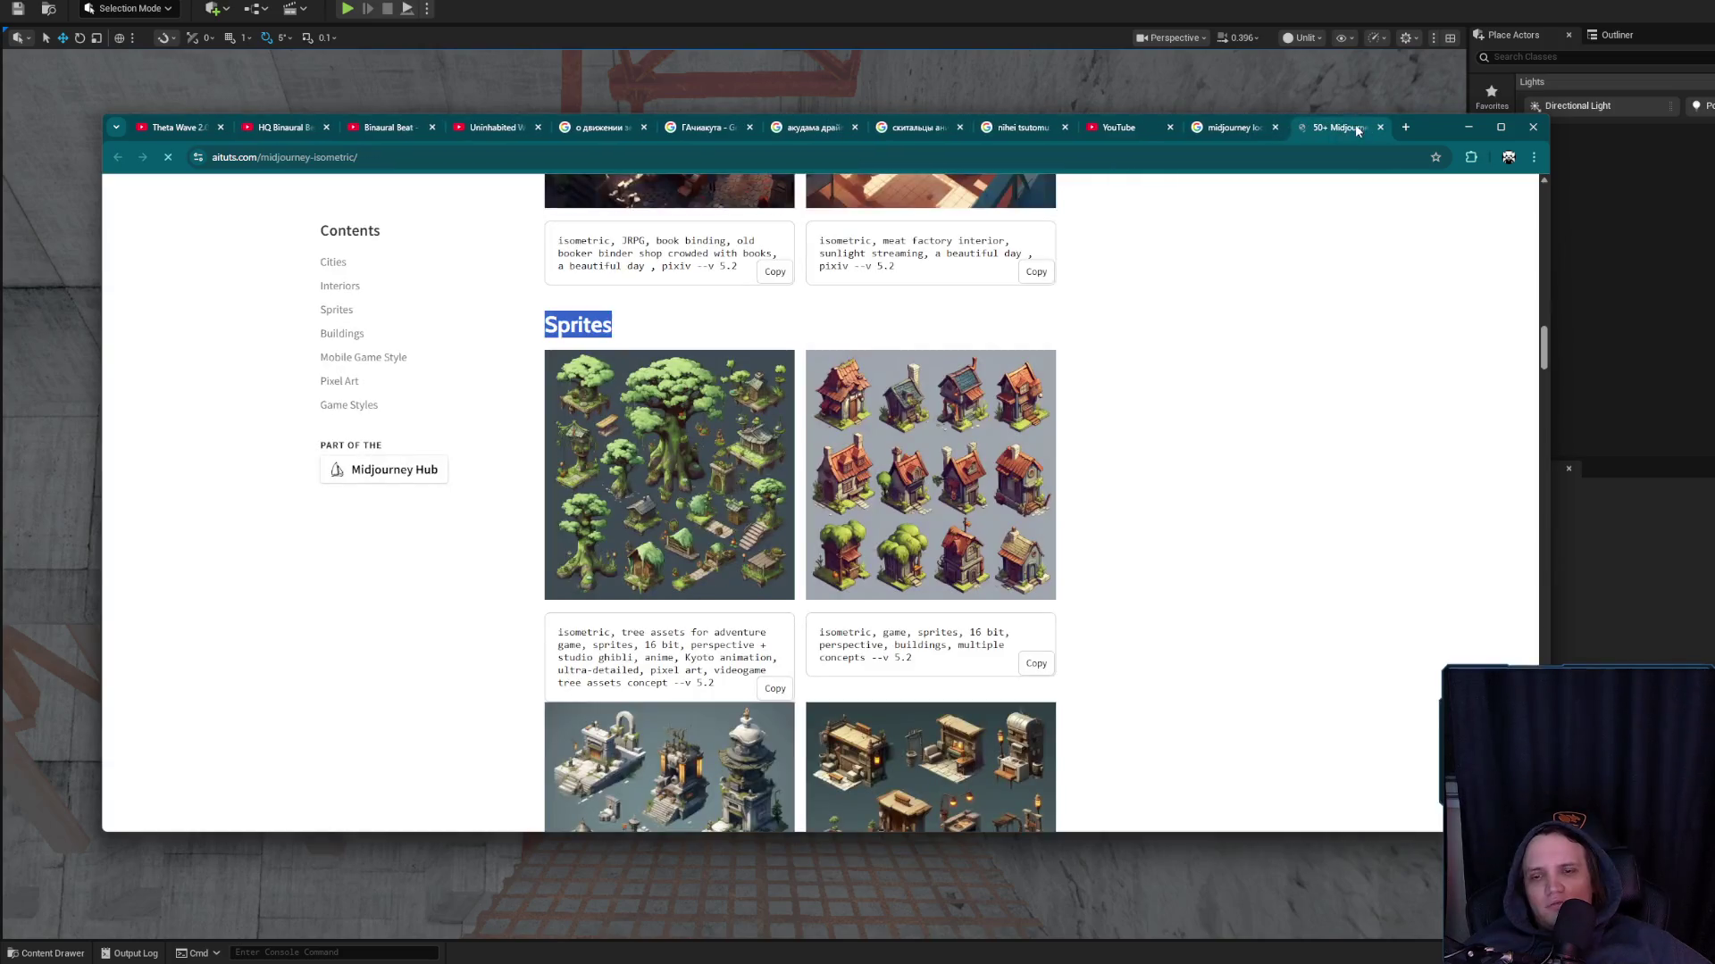
# Reopen the tree sprites image at full size, inspect it, and return to the article
pyautogui.scroll(-10, 572, 500)
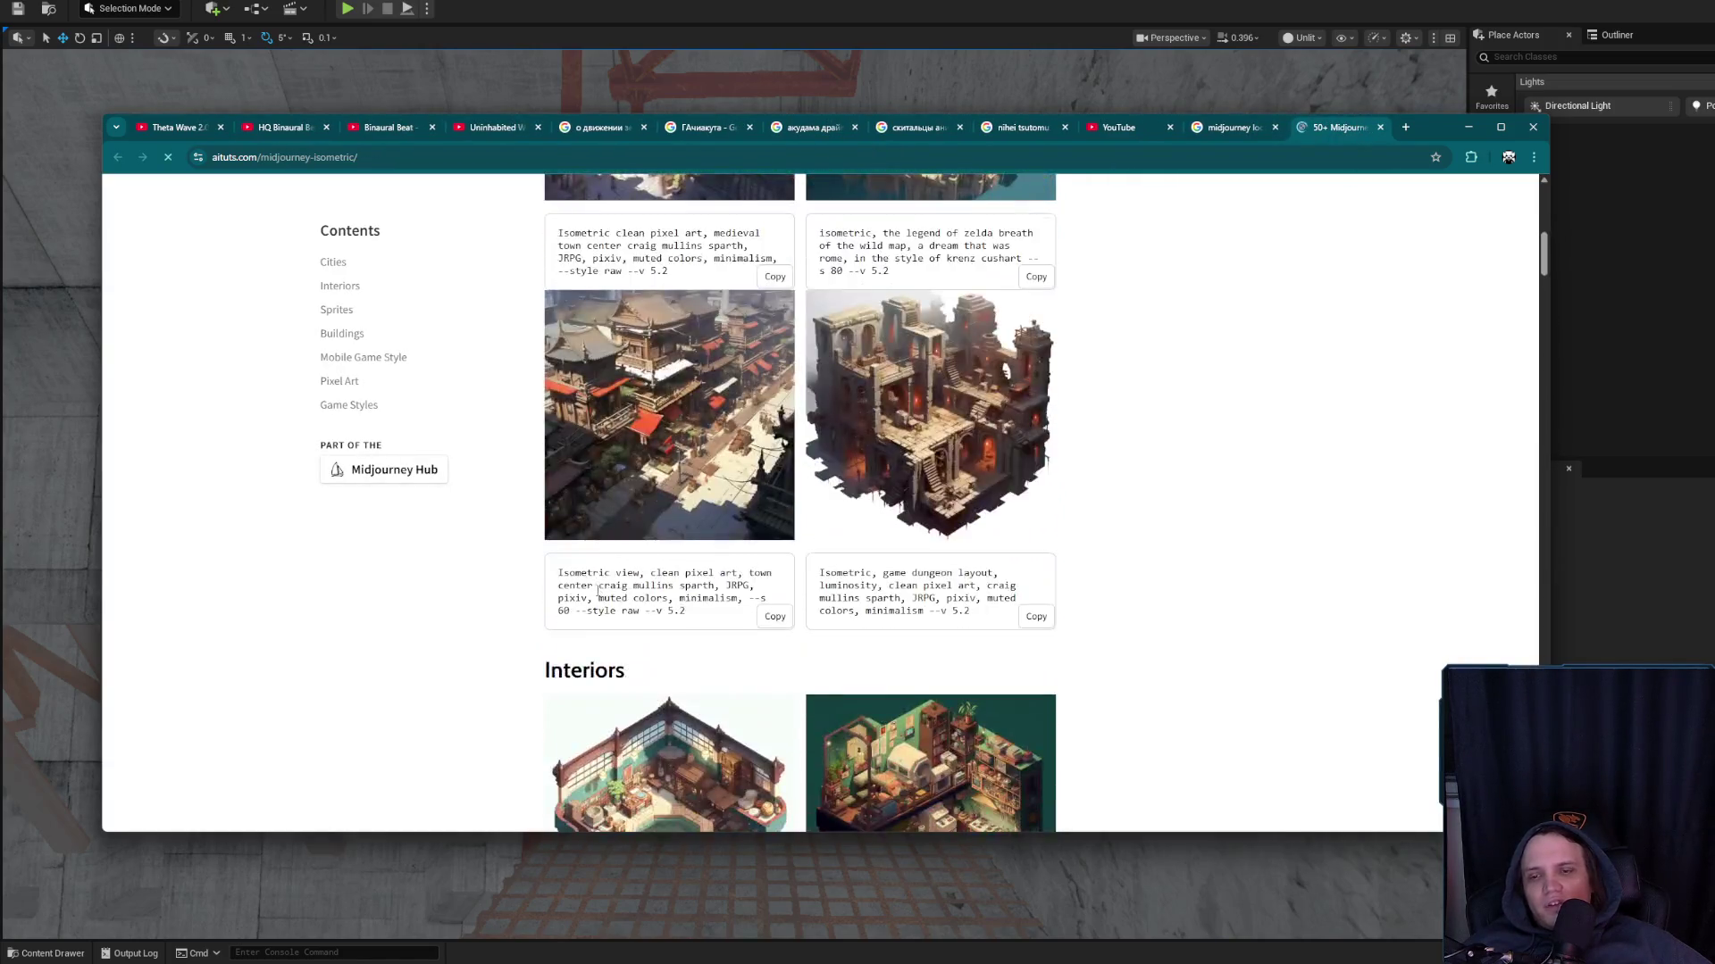
pyautogui.click(656, 480)
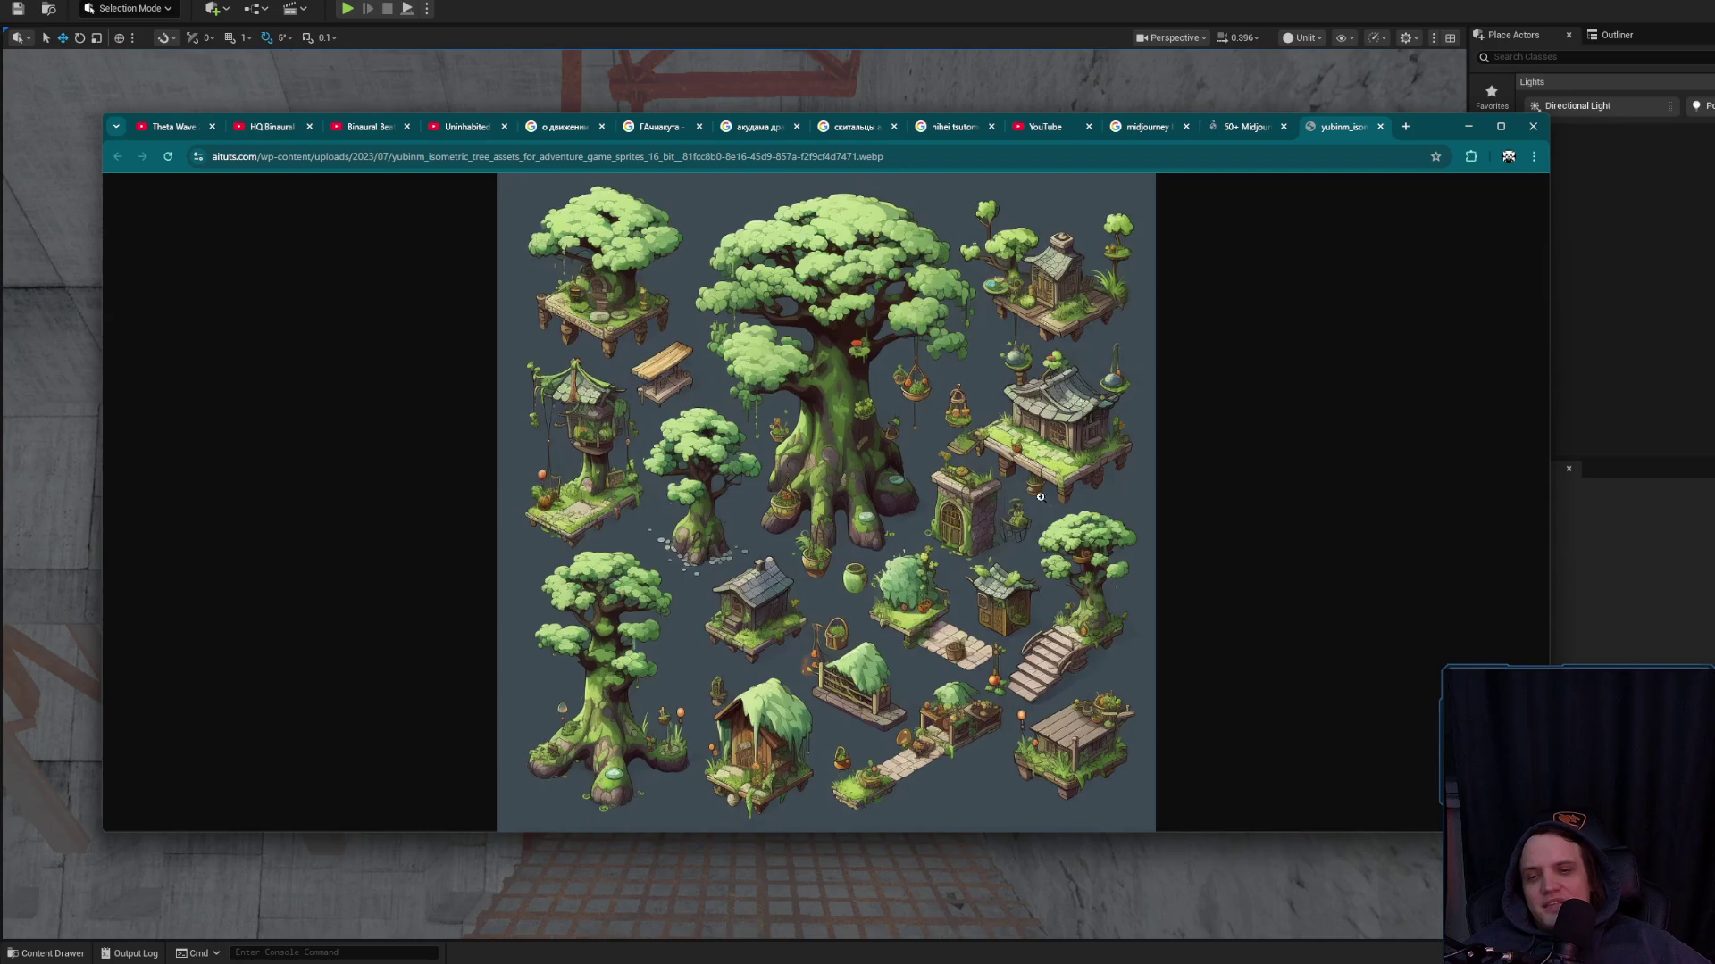
pyautogui.click(975, 500)
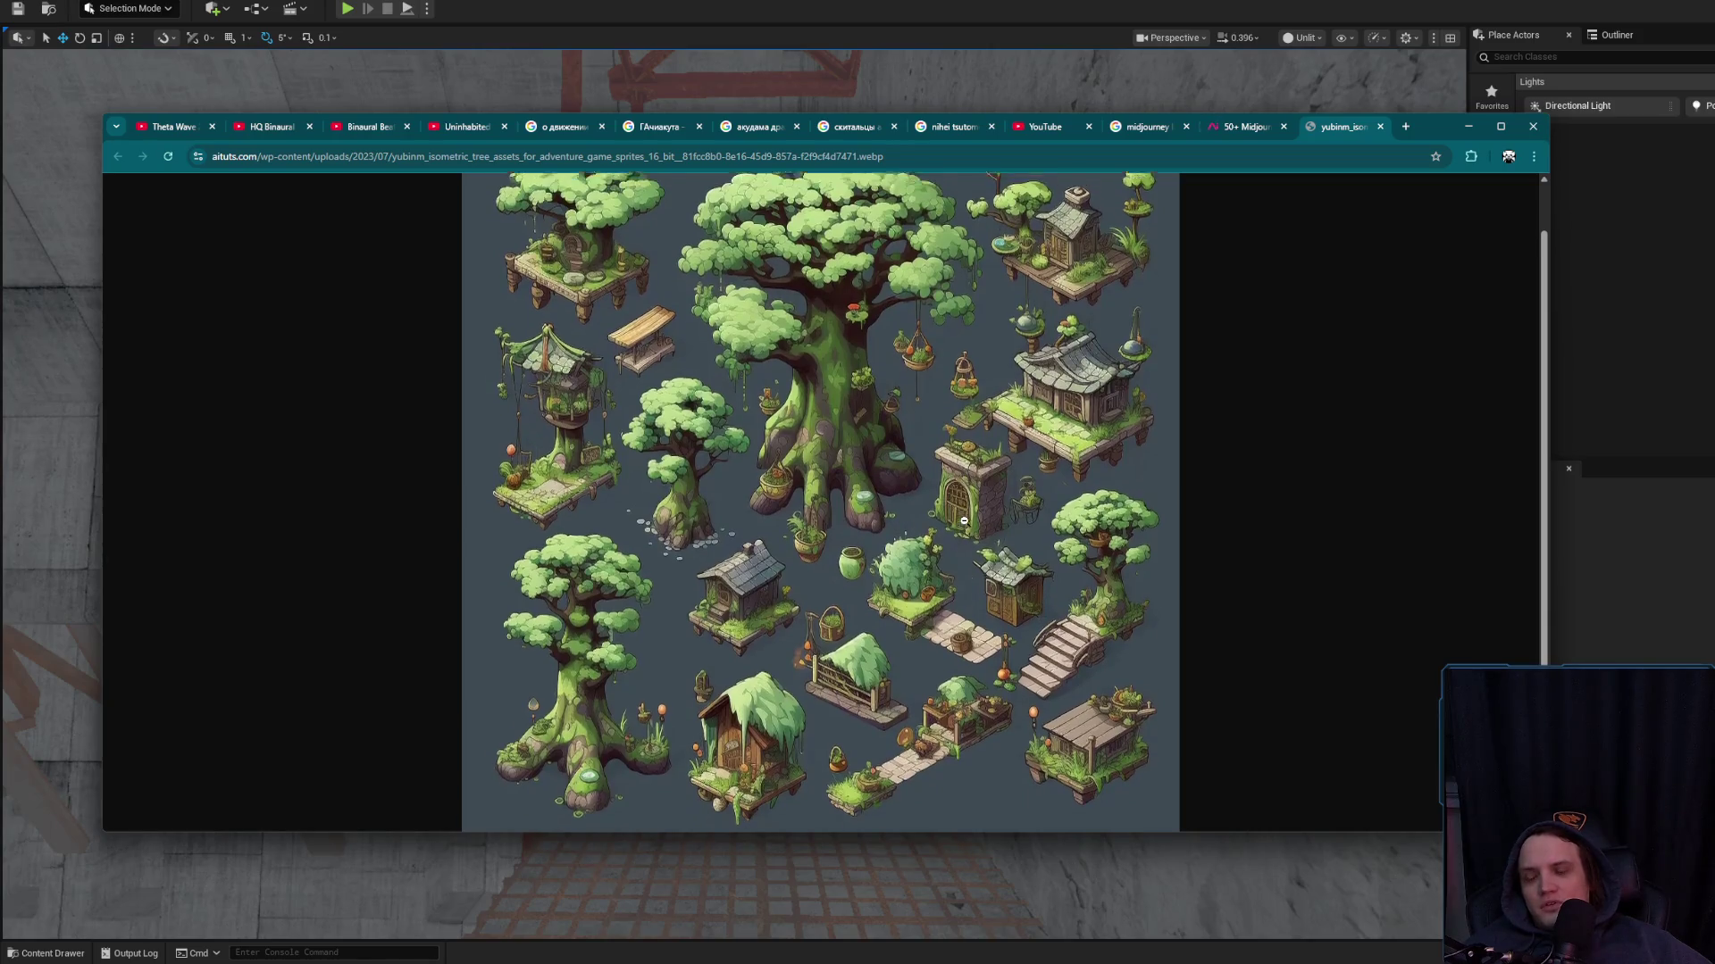
pyautogui.scroll(1, 964, 521)
pyautogui.scroll(-1, 964, 520)
pyautogui.scroll(1, 964, 520)
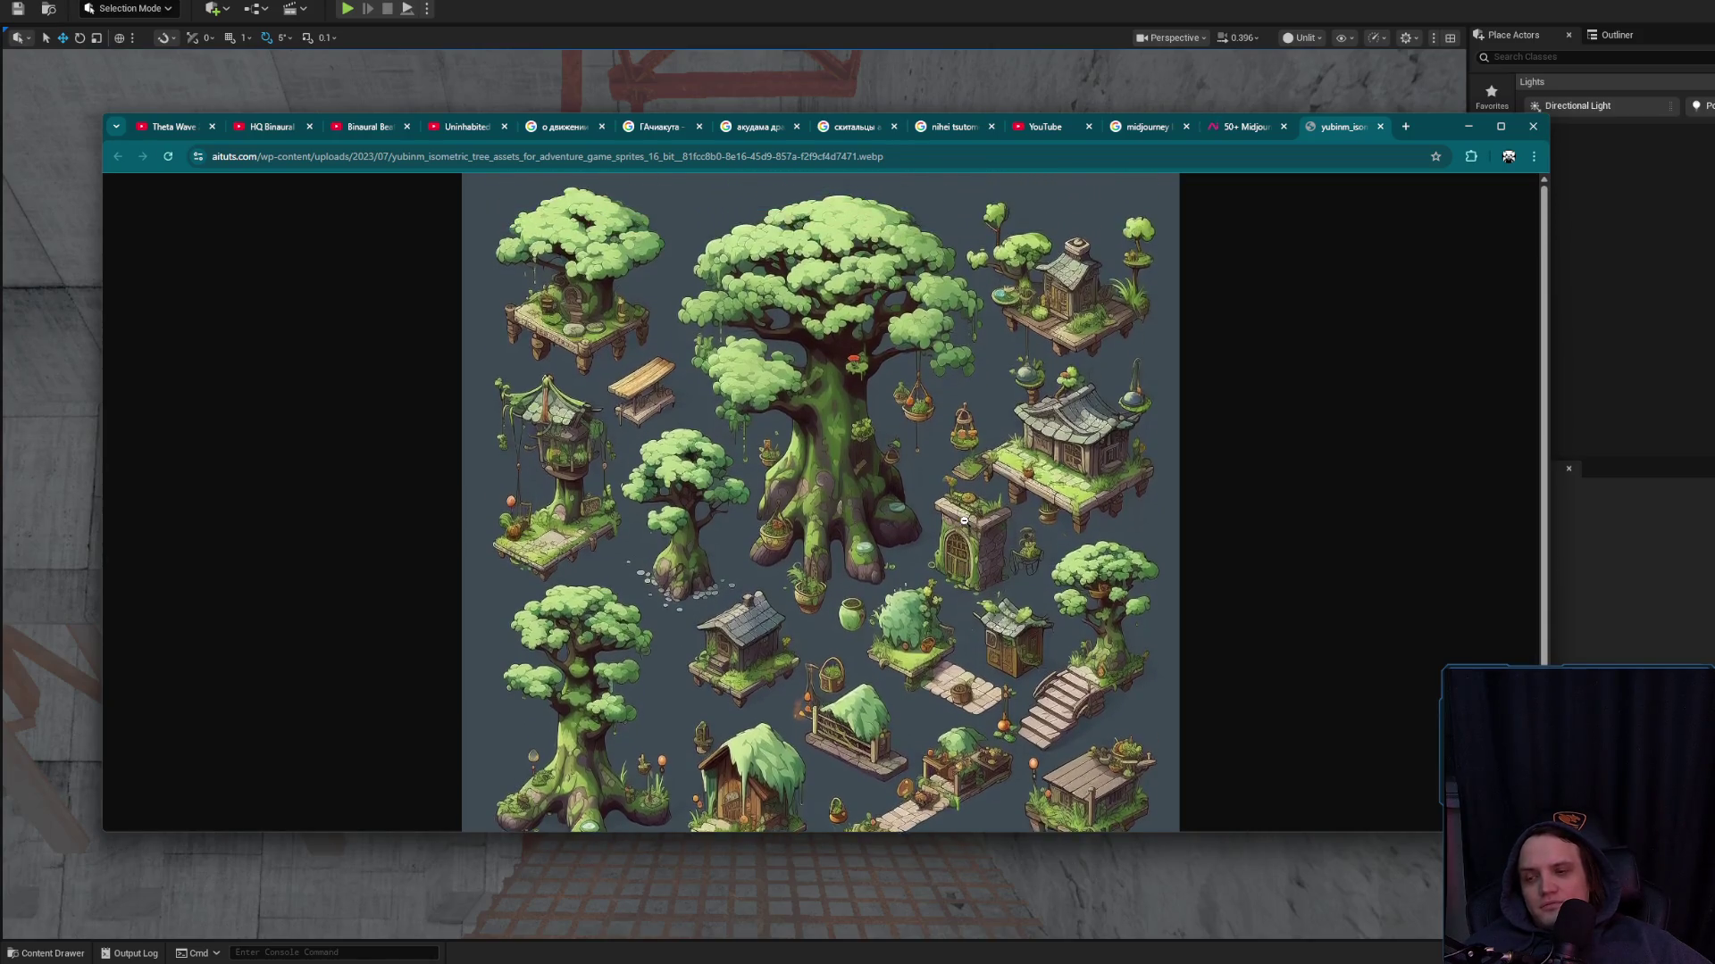
pyautogui.scroll(-1, 964, 521)
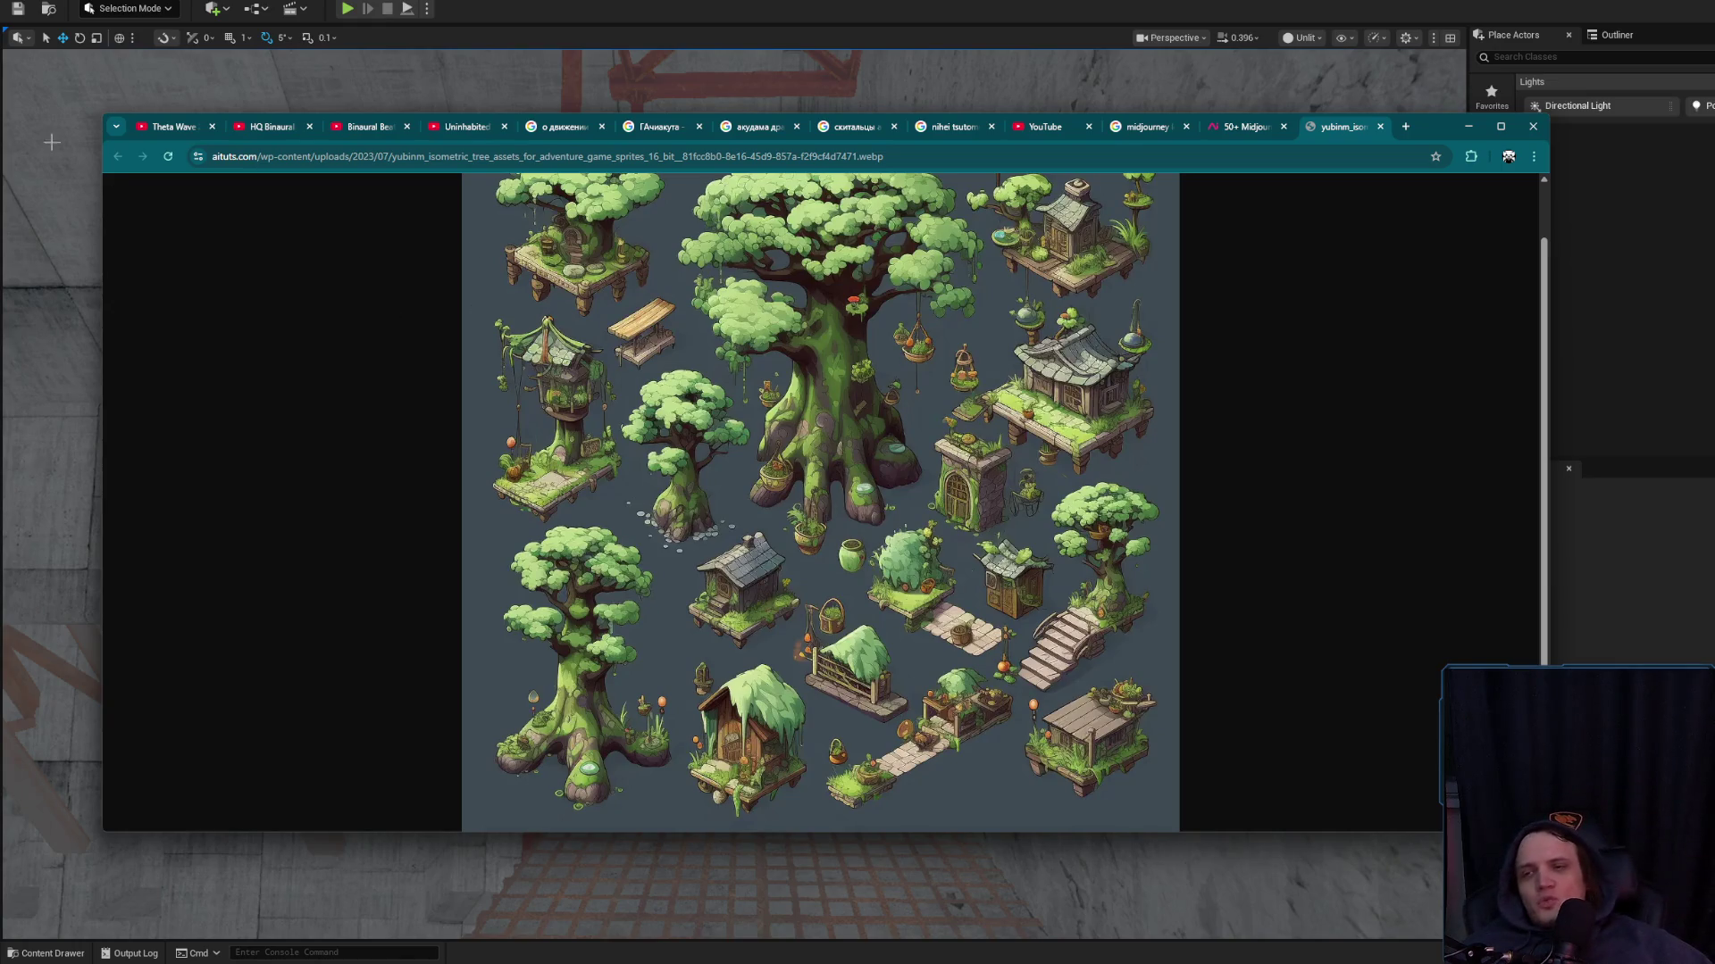
pyautogui.click(1221, 134)
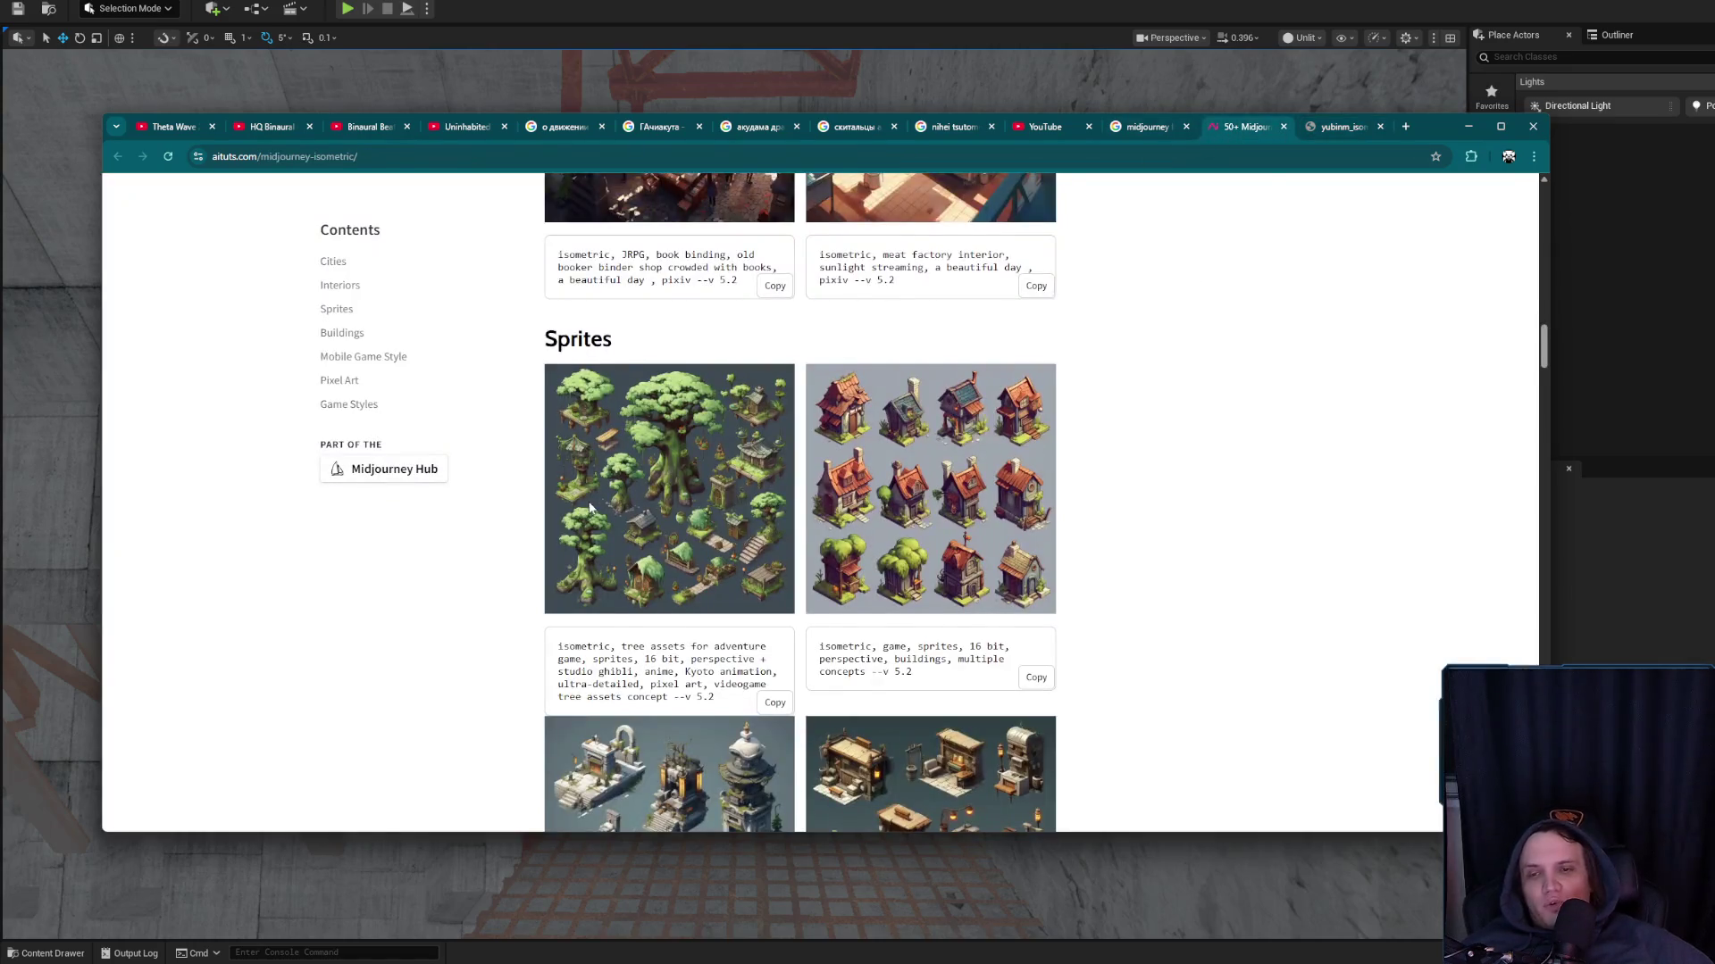
# View the tree sprites image full size in its own tab, then close it
pyautogui.scroll(-10, 590, 508)
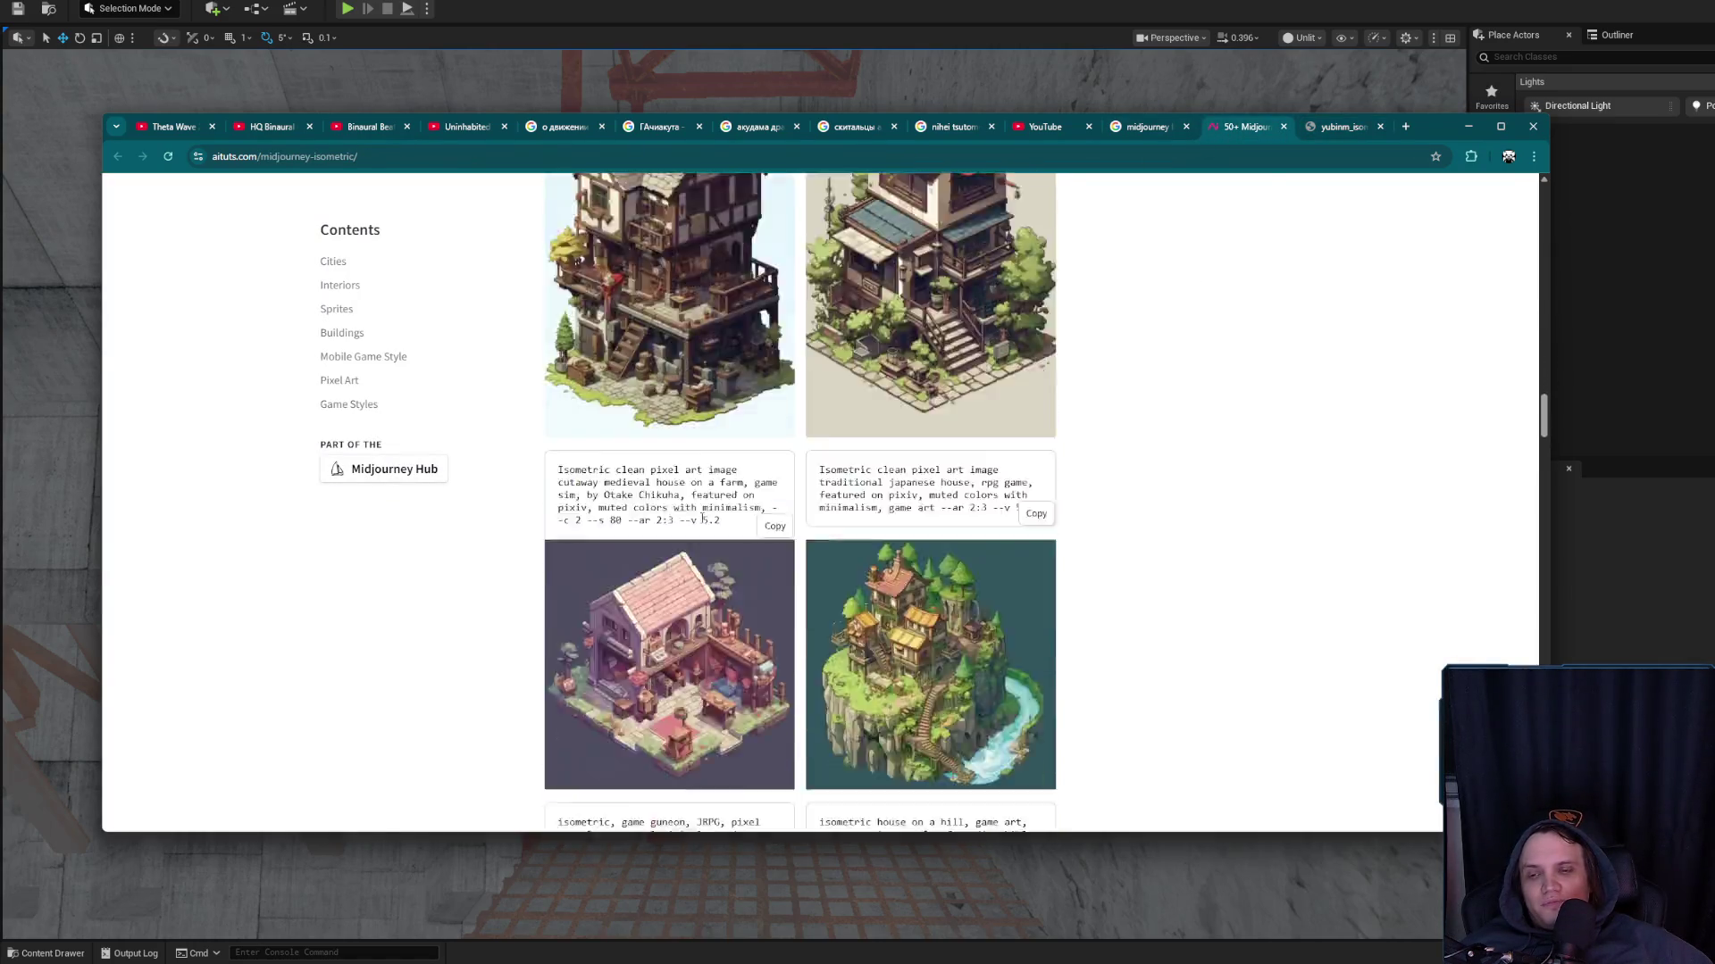
pyautogui.scroll(-7, 703, 518)
pyautogui.scroll(10, 1099, 593)
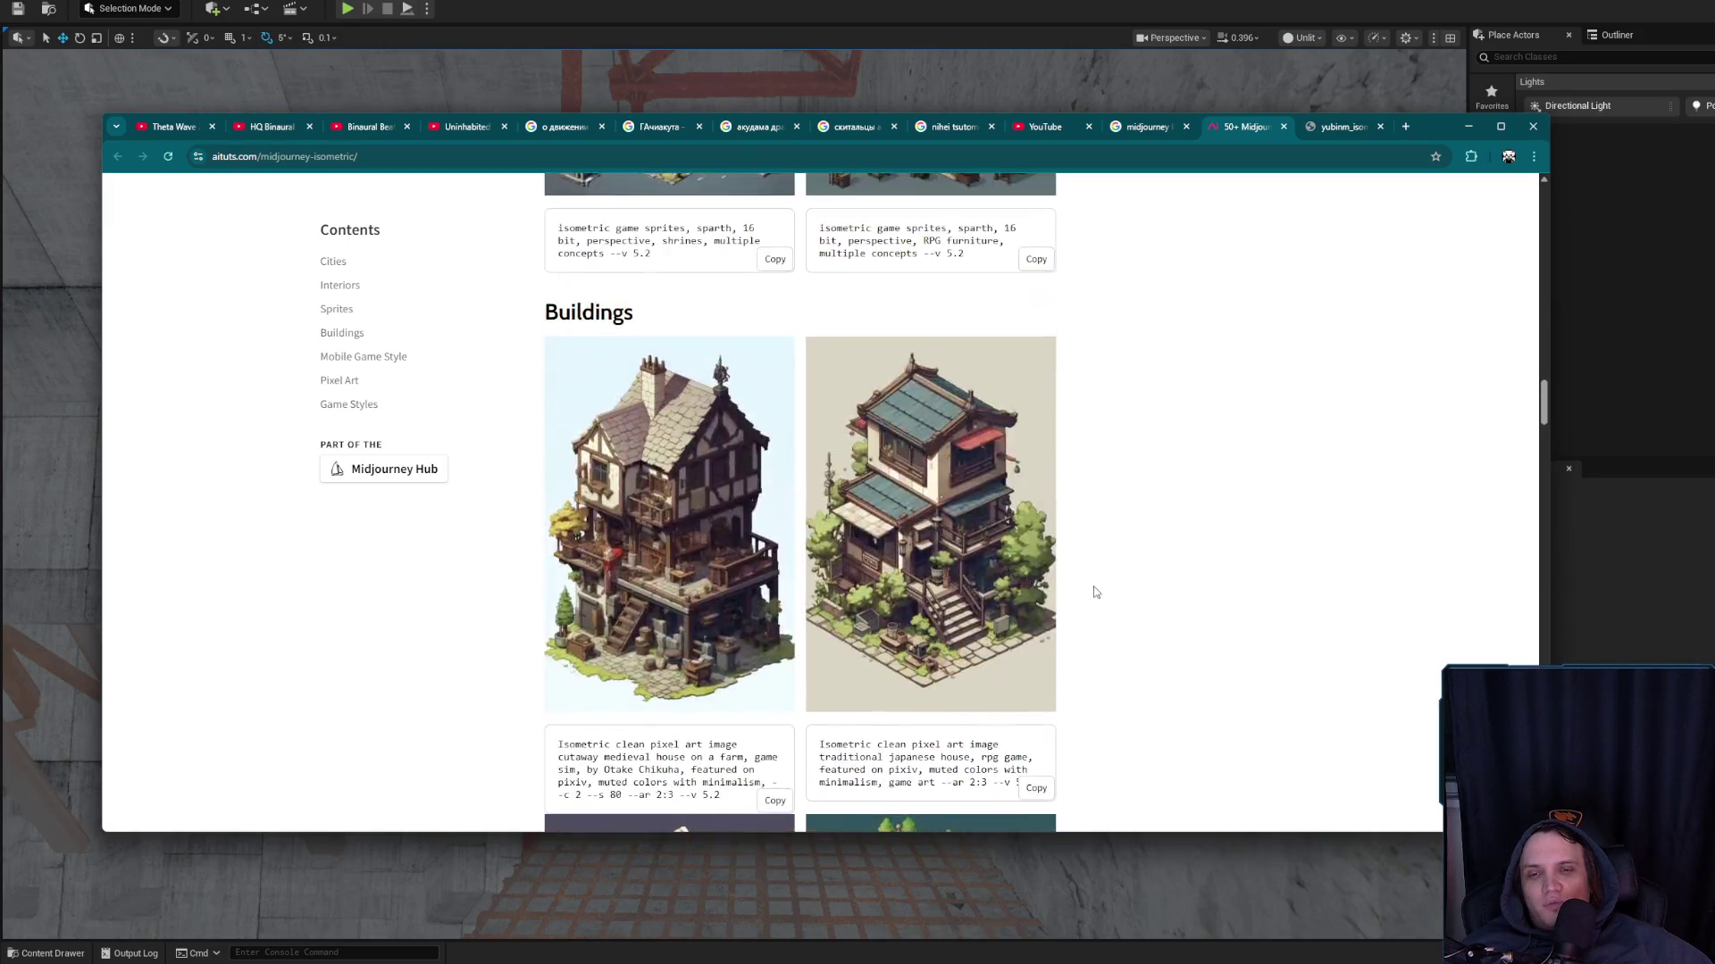
pyautogui.scroll(15, 1097, 593)
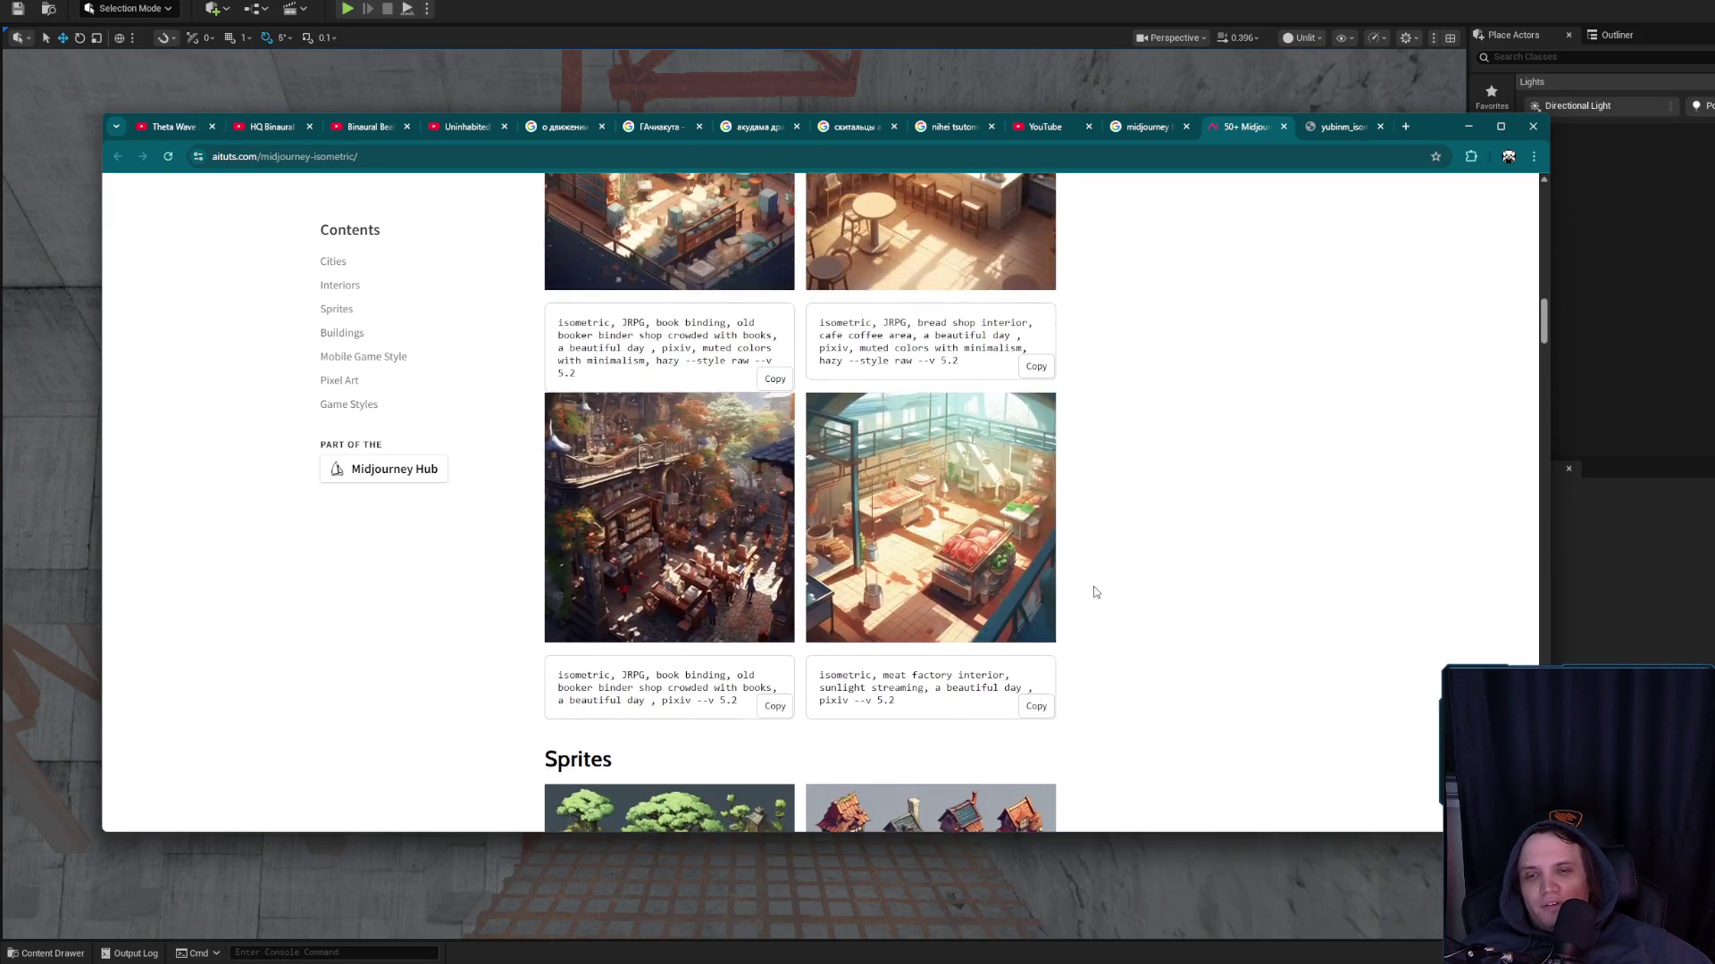
pyautogui.scroll(-3, 1097, 592)
pyautogui.rightClick(651, 569)
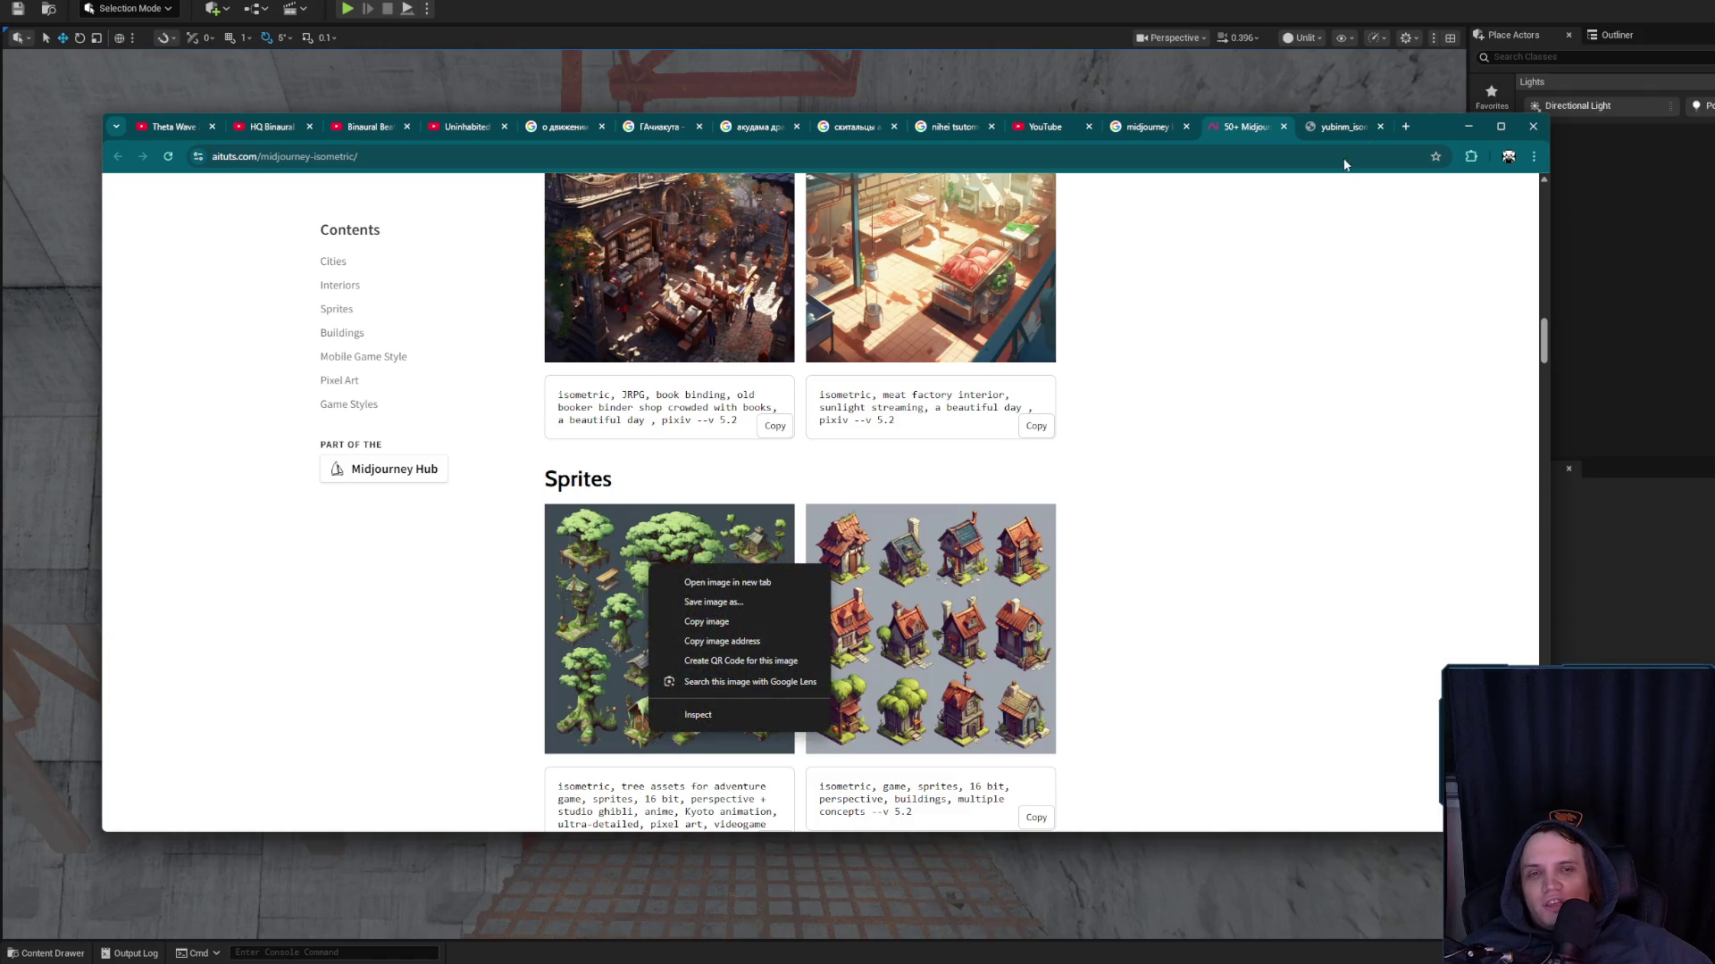
pyautogui.click(1348, 127)
pyautogui.scroll(1, 660, 623)
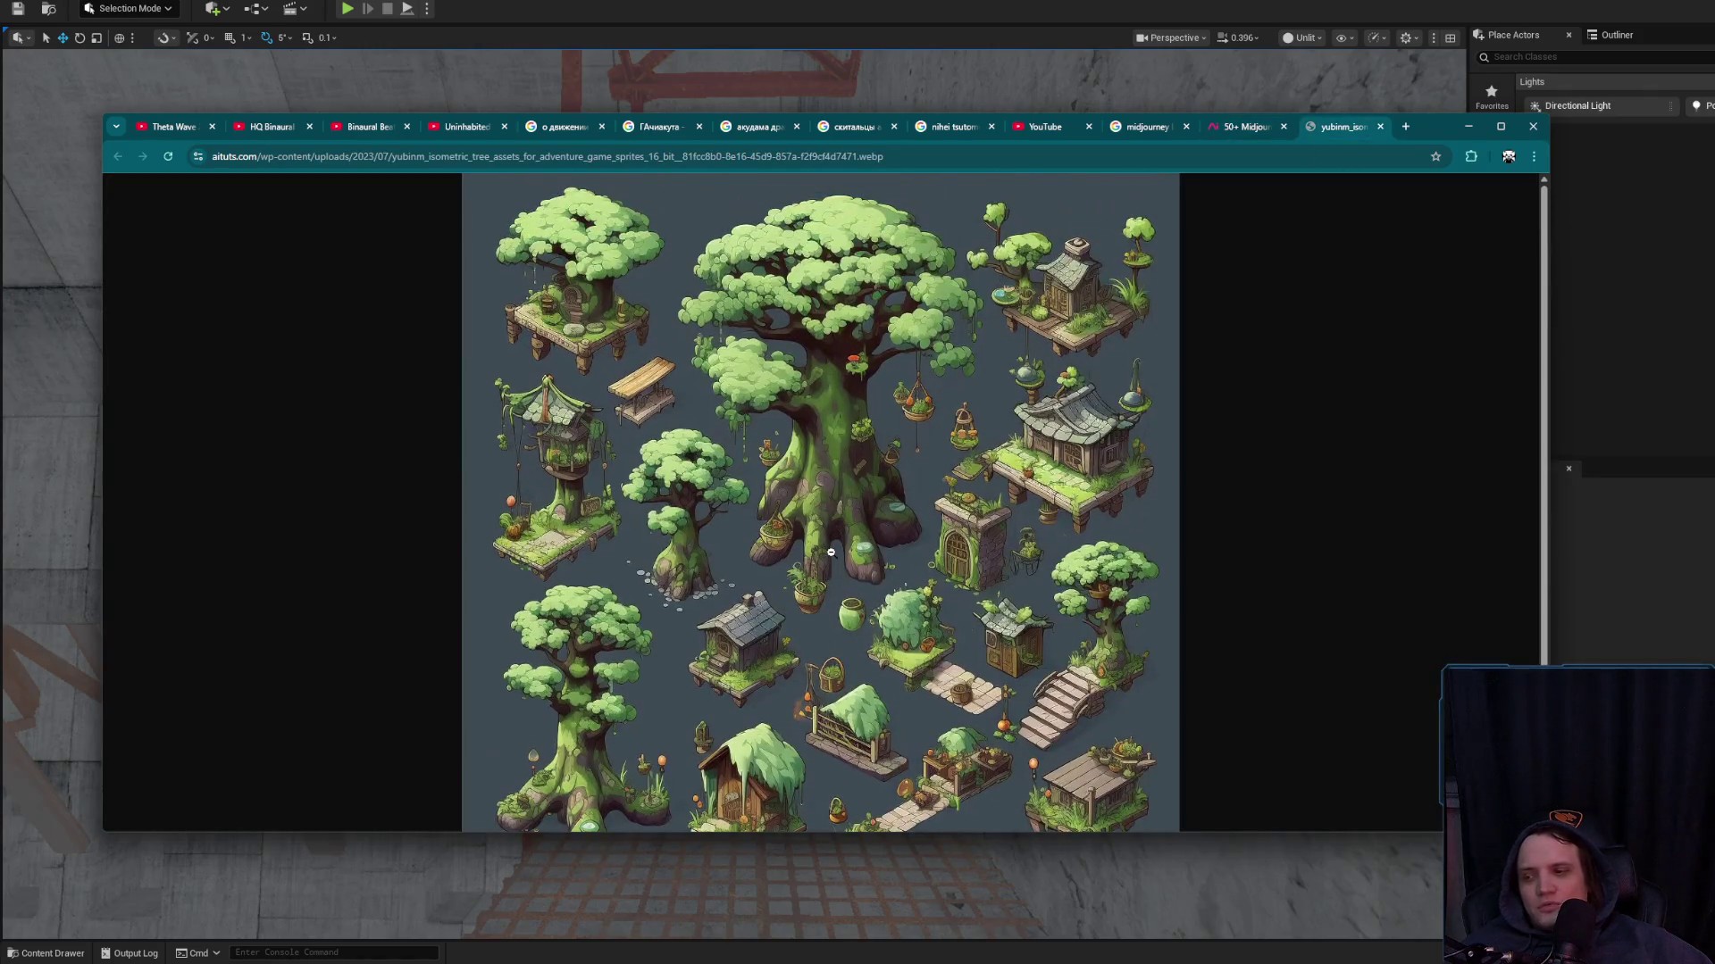
pyautogui.scroll(-1, 830, 553)
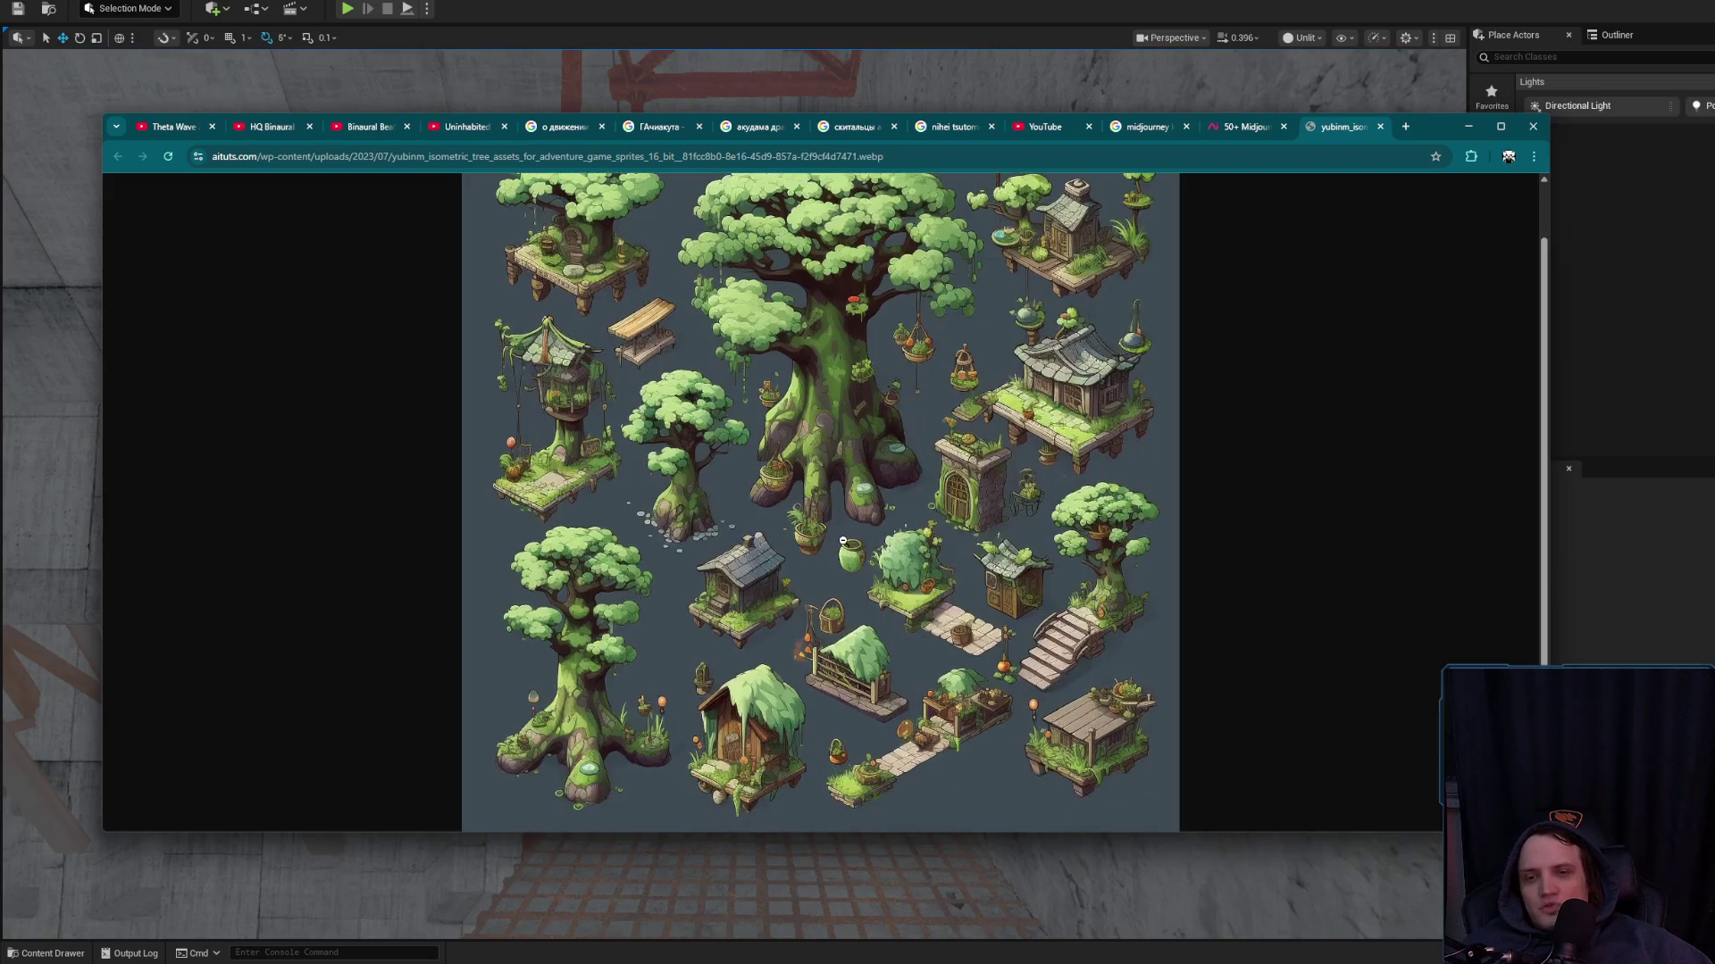
pyautogui.middleClick(1348, 127)
# Scroll down to the pixel tavern image and view it full size in a new tab
pyautogui.scroll(-3, 829, 515)
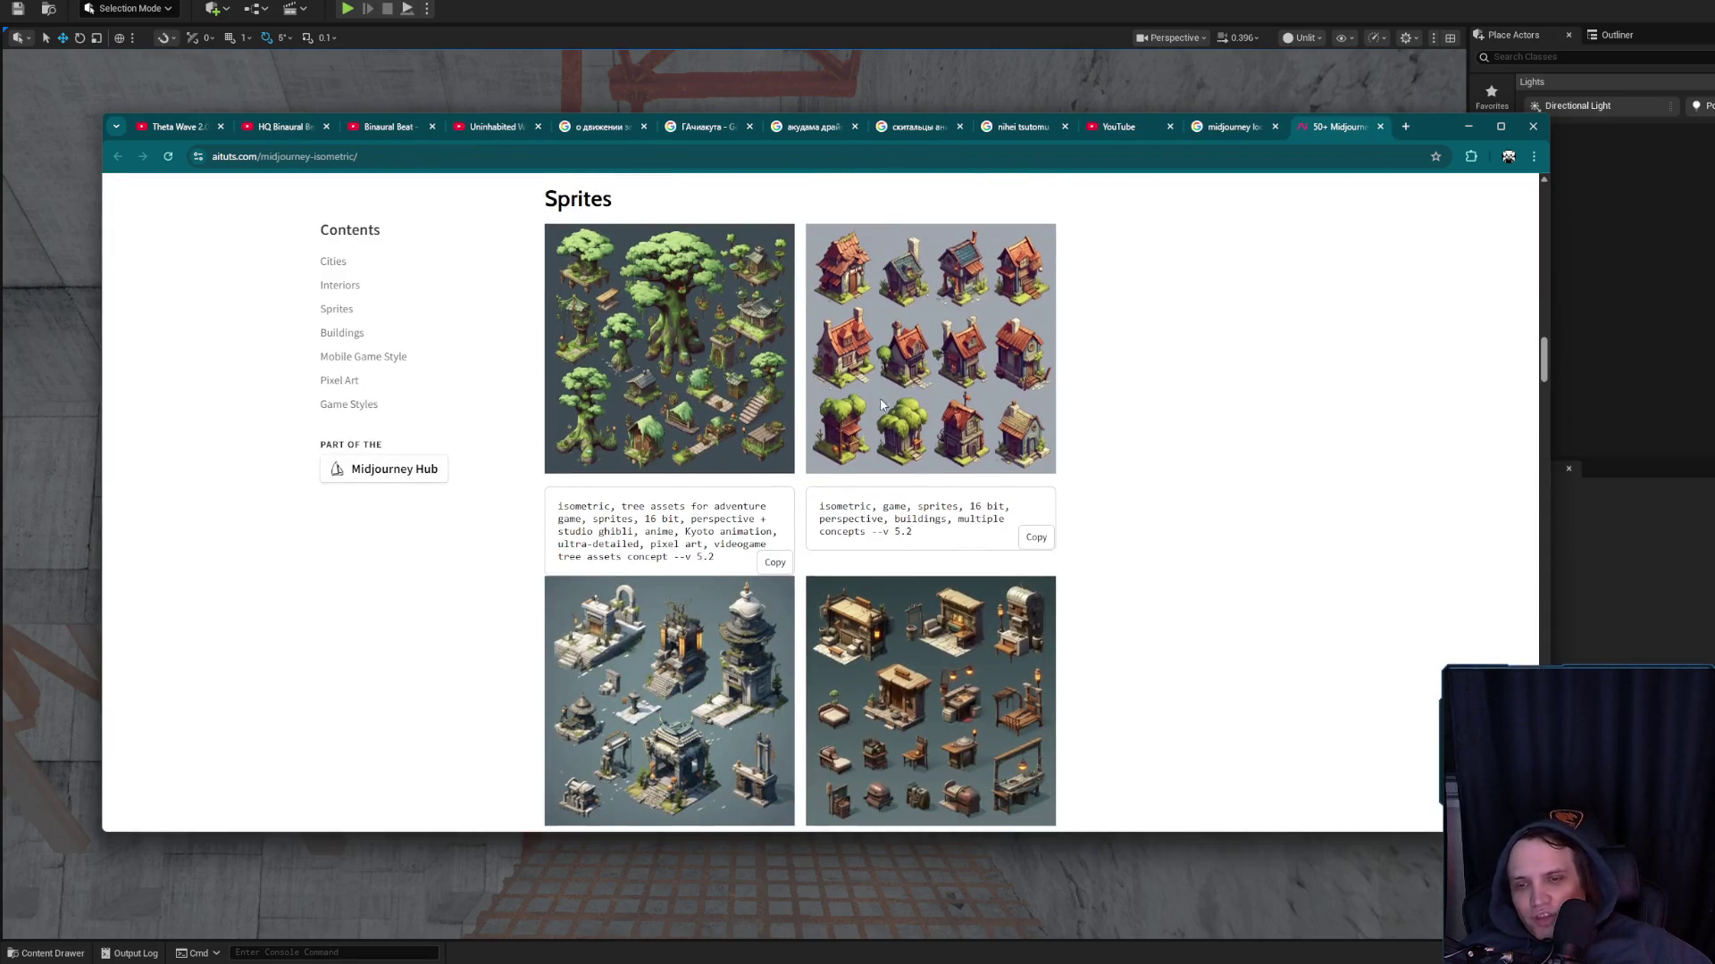
pyautogui.scroll(-3, 880, 405)
pyautogui.scroll(-3, 916, 441)
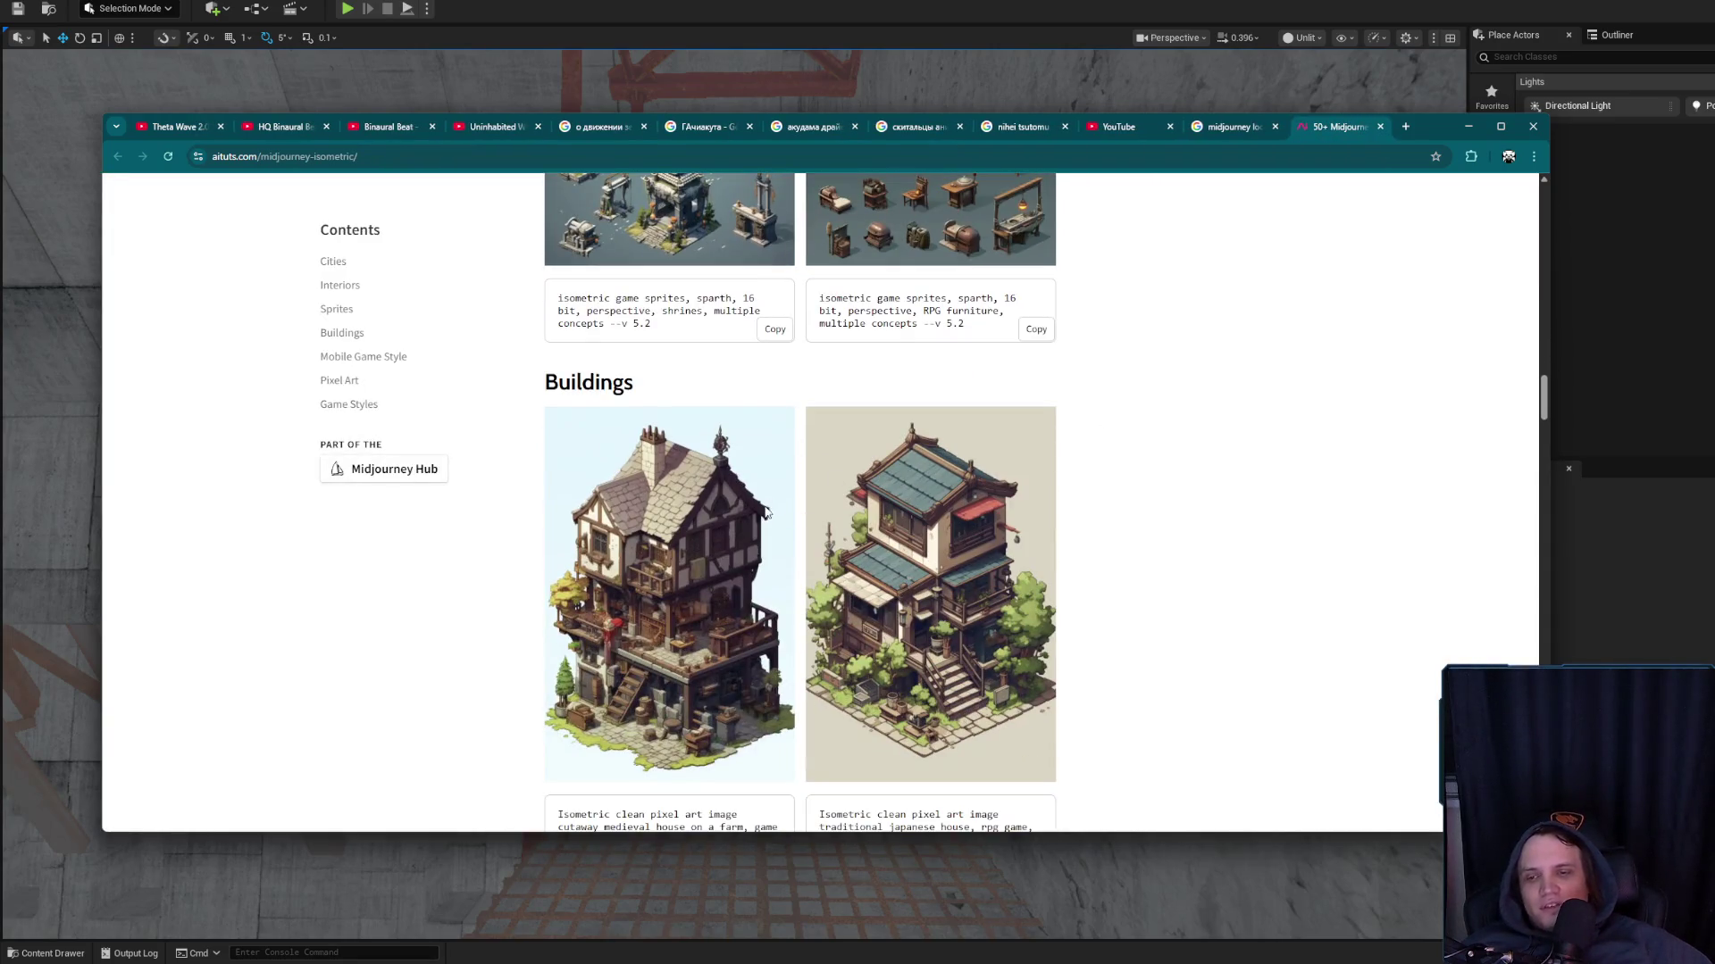
pyautogui.scroll(-10, 701, 517)
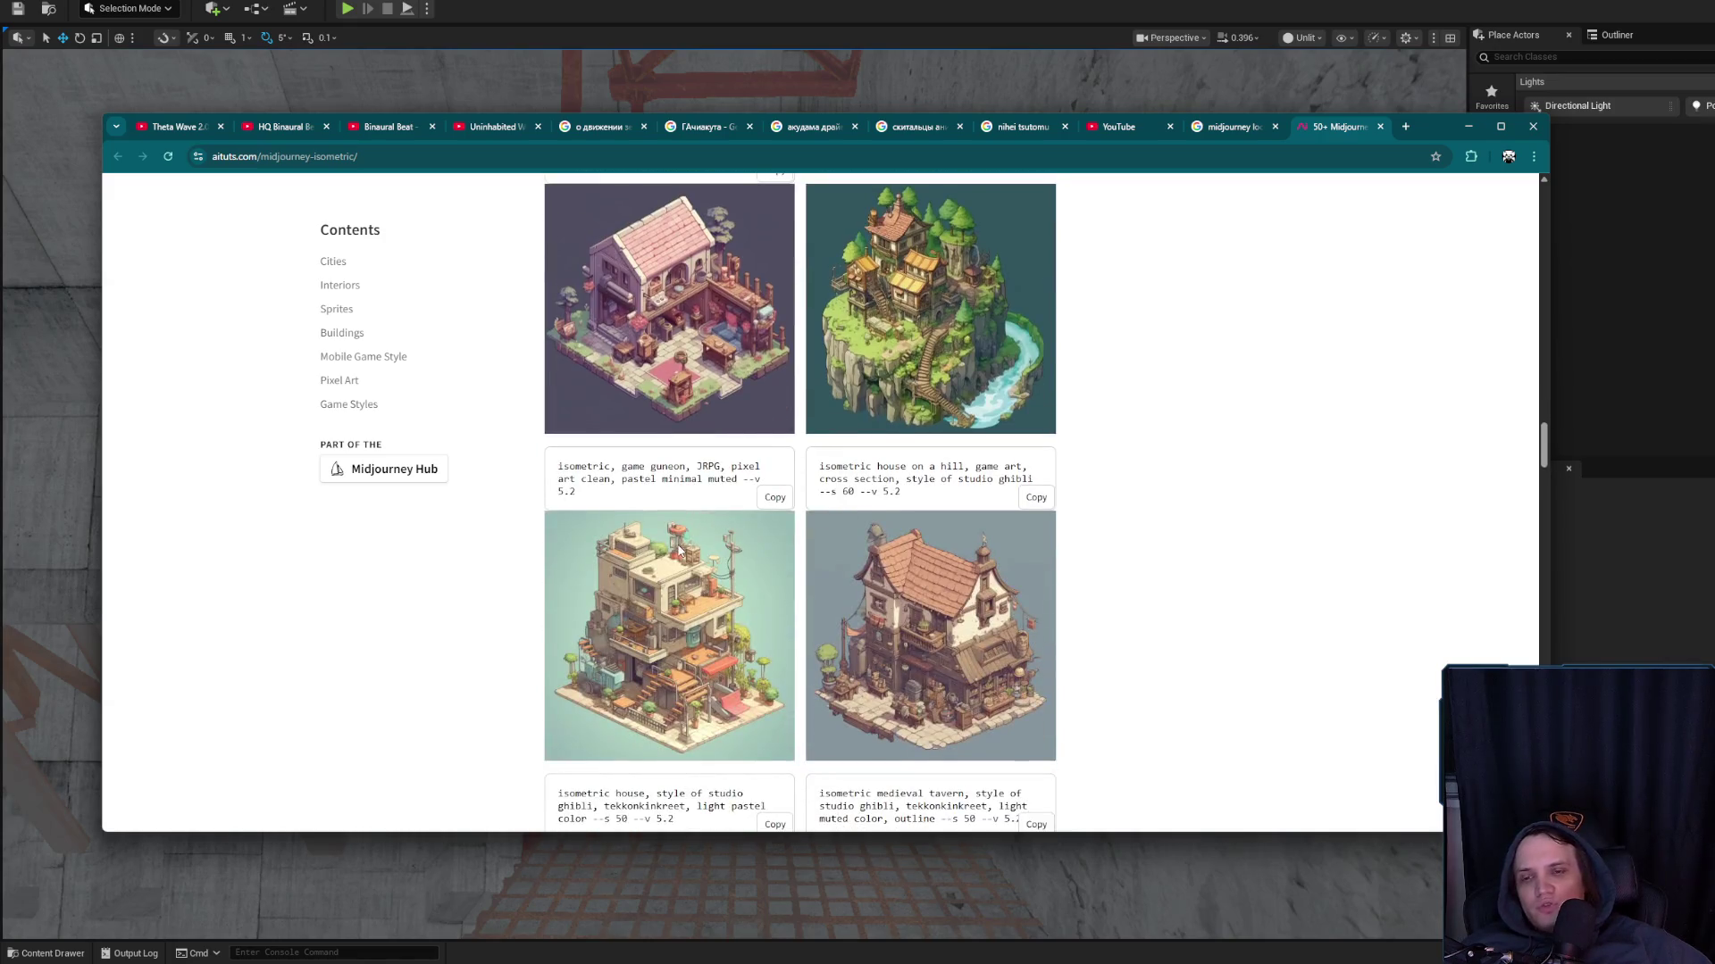
pyautogui.scroll(-12, 619, 544)
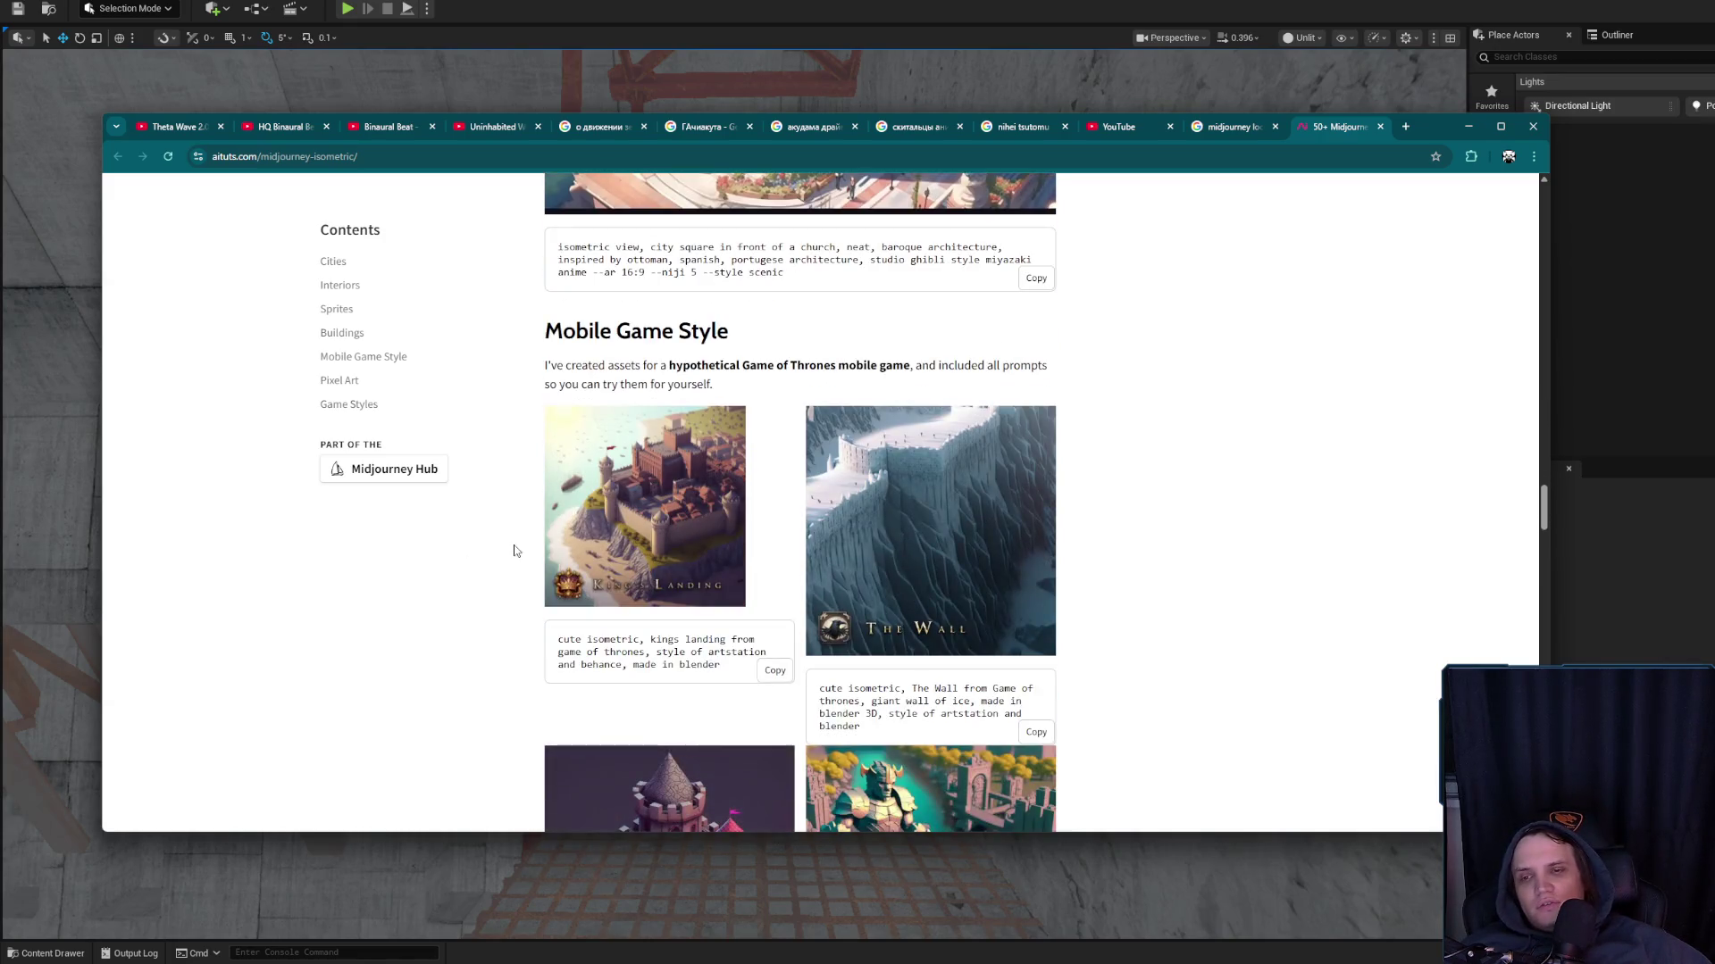
pyautogui.scroll(-8, 513, 549)
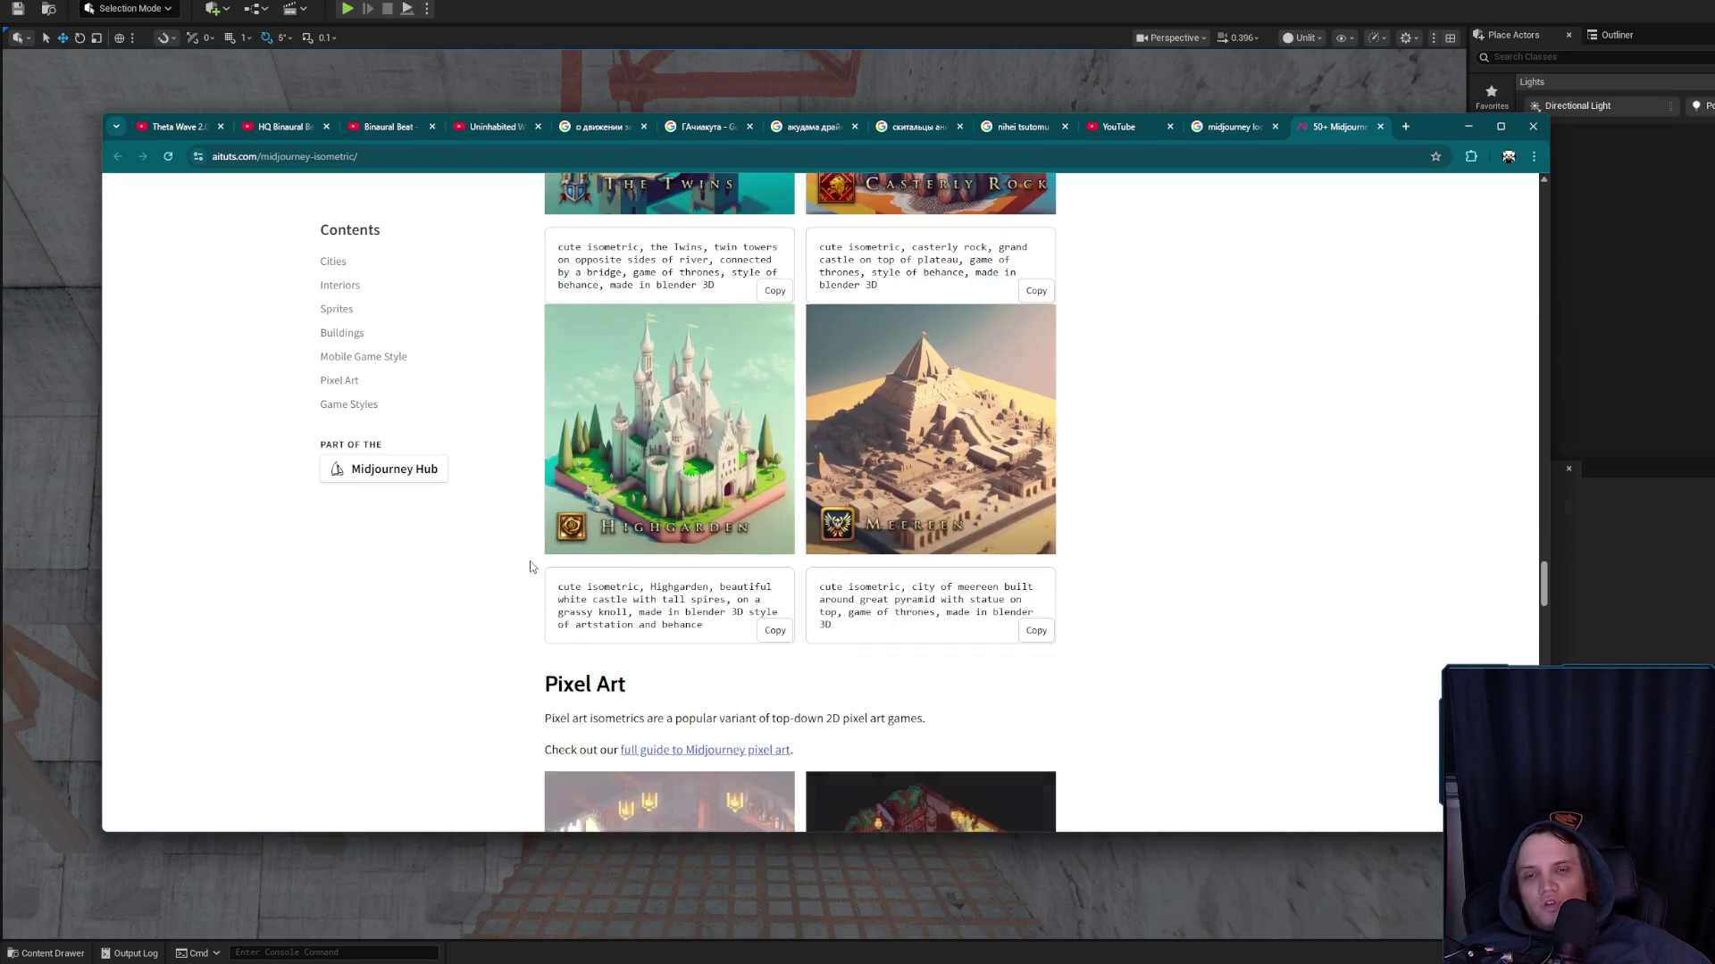
pyautogui.scroll(-6, 535, 556)
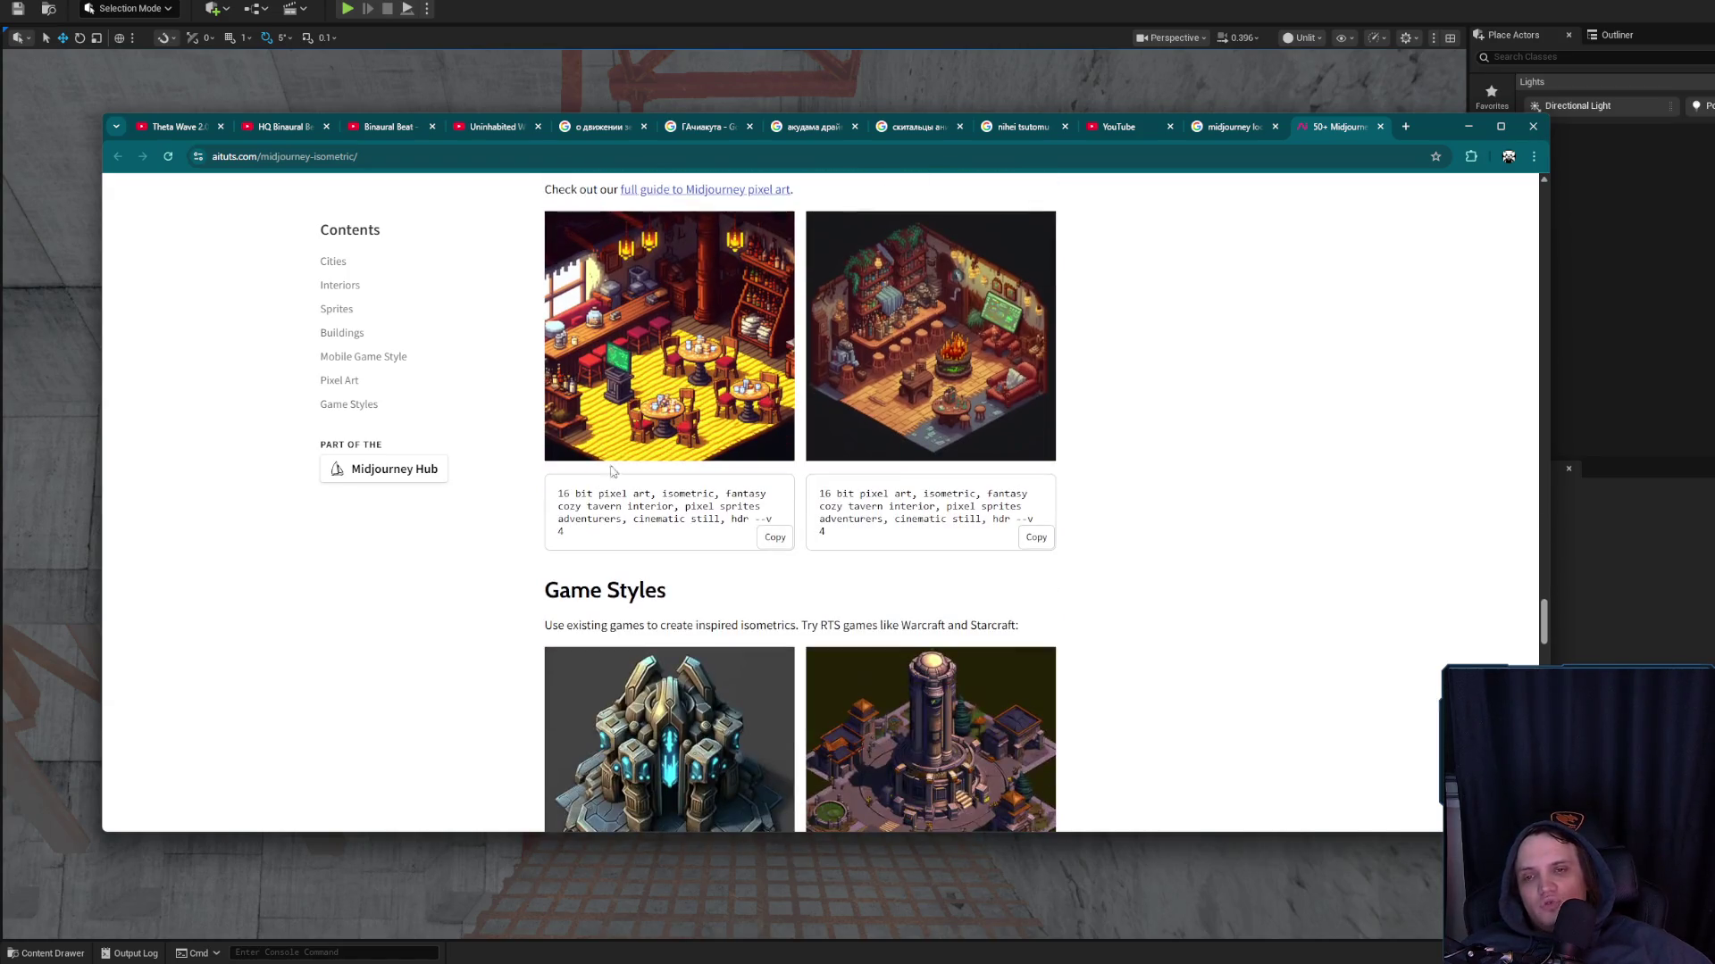
pyautogui.rightClick(681, 354)
pyautogui.click(714, 364)
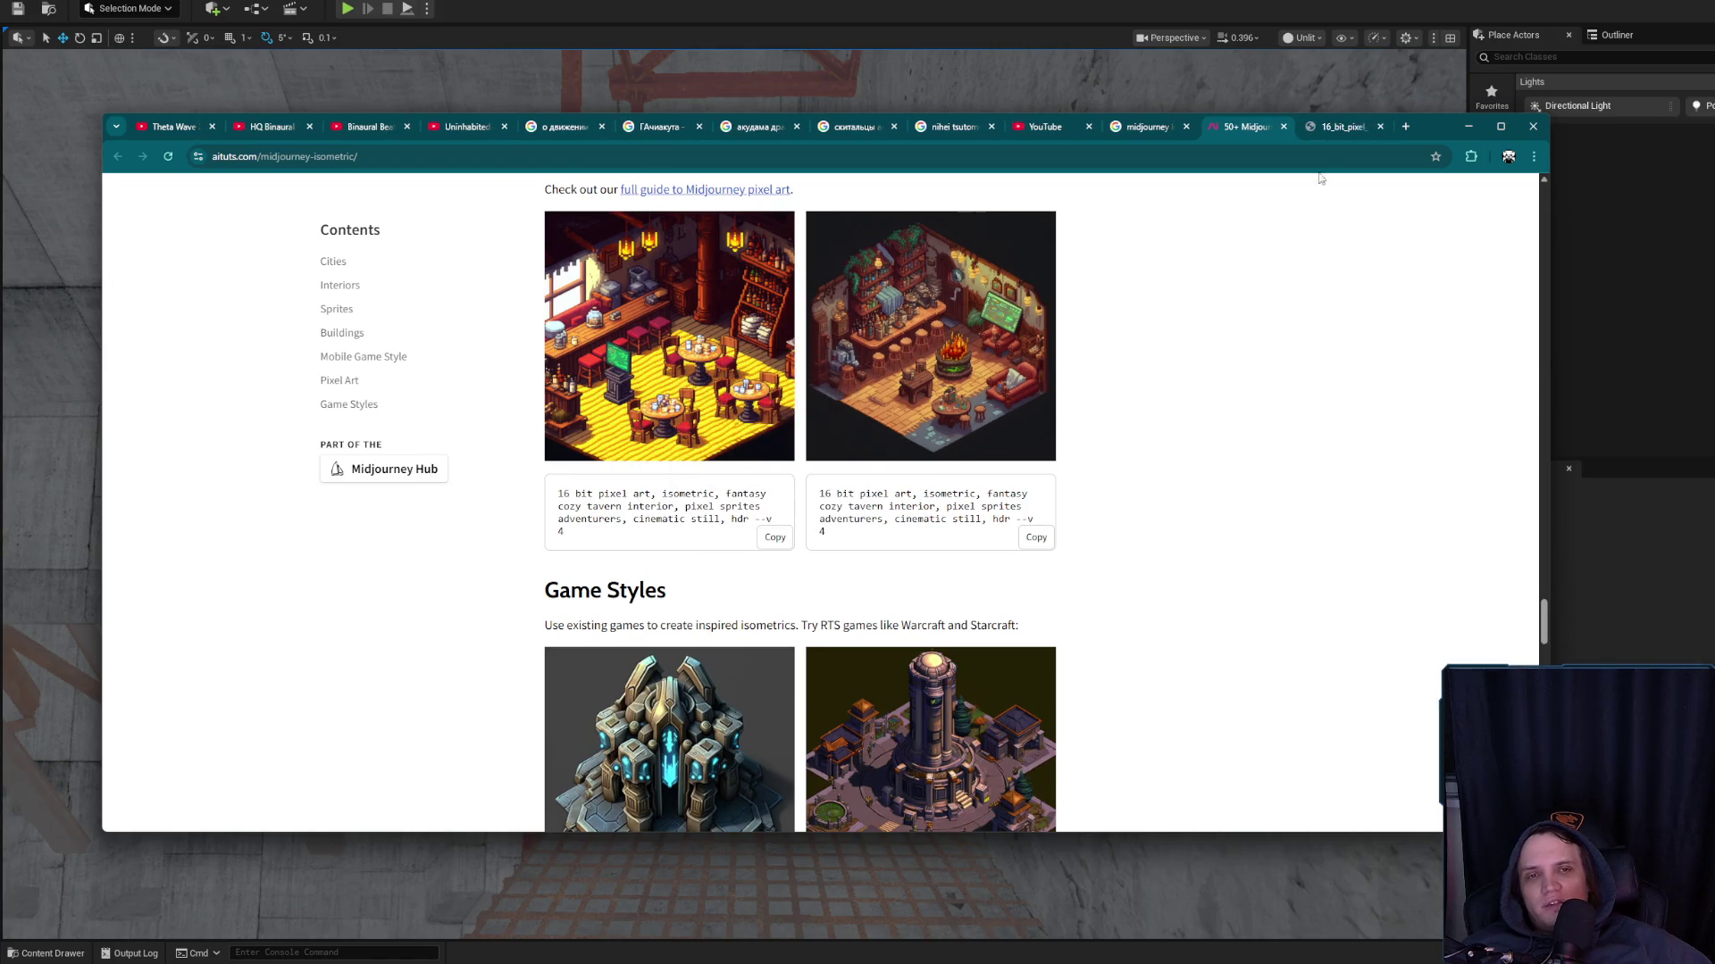
pyautogui.click(1337, 127)
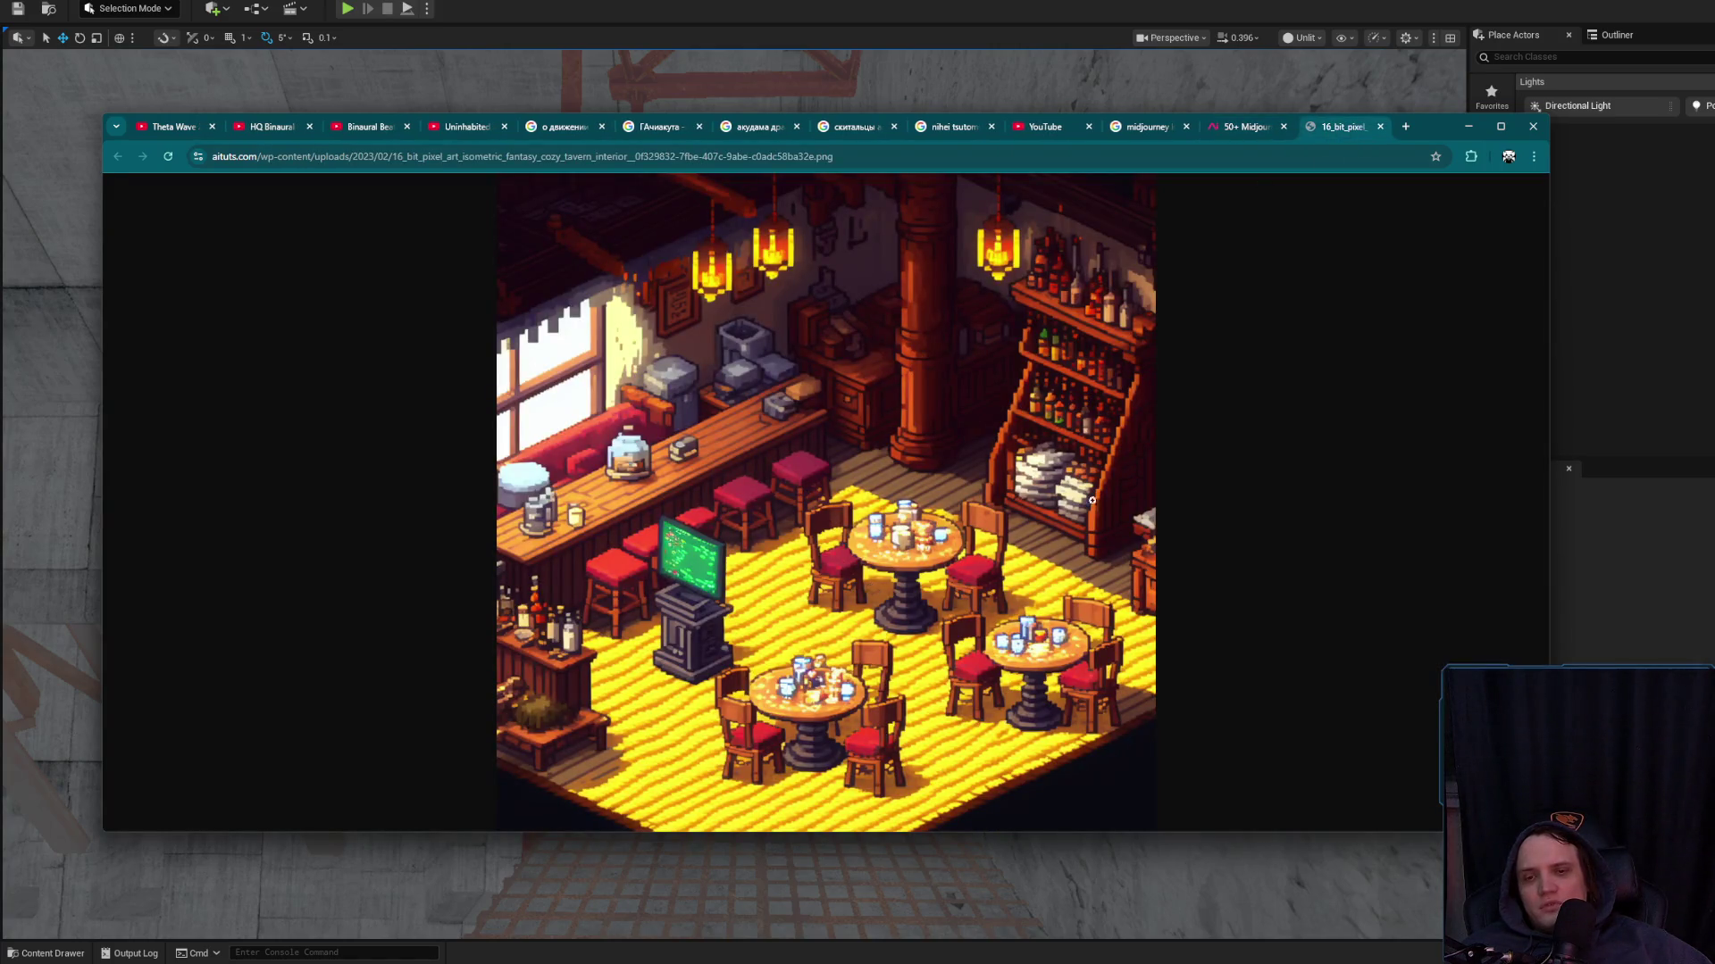
pyautogui.middleClick(1336, 130)
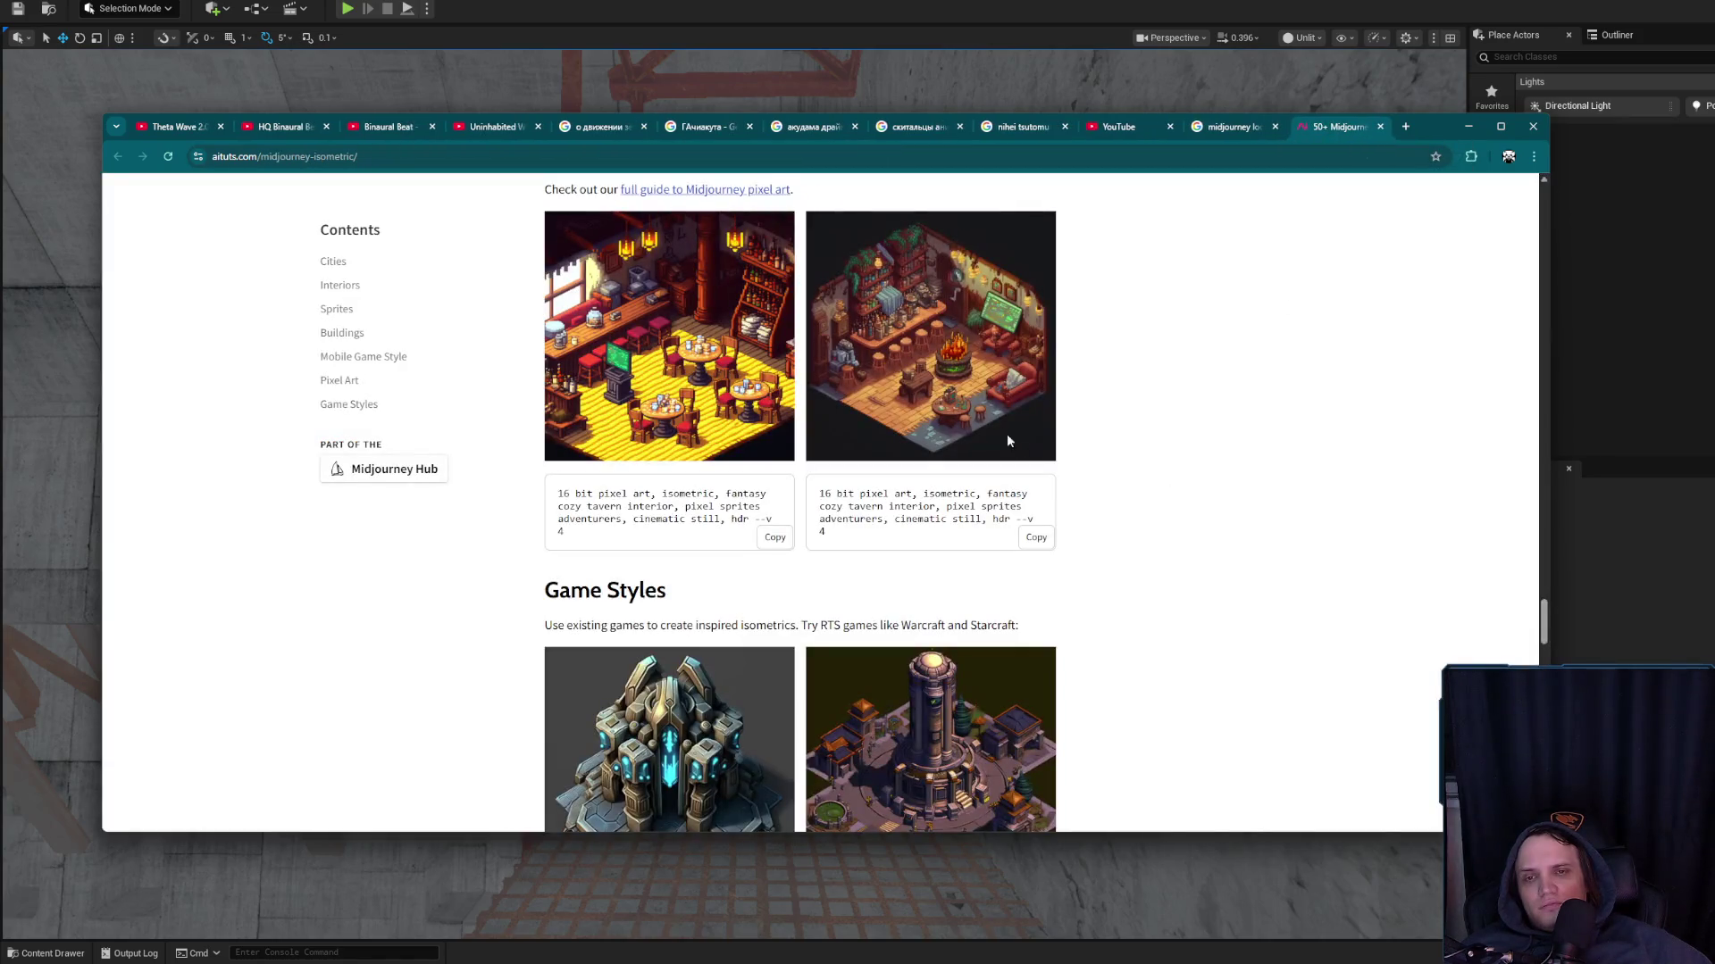
# View the second tavern image and the shrines sprite image full size, closing each afterwards
pyautogui.rightClick(929, 330)
pyautogui.click(945, 337)
pyautogui.click(1367, 130)
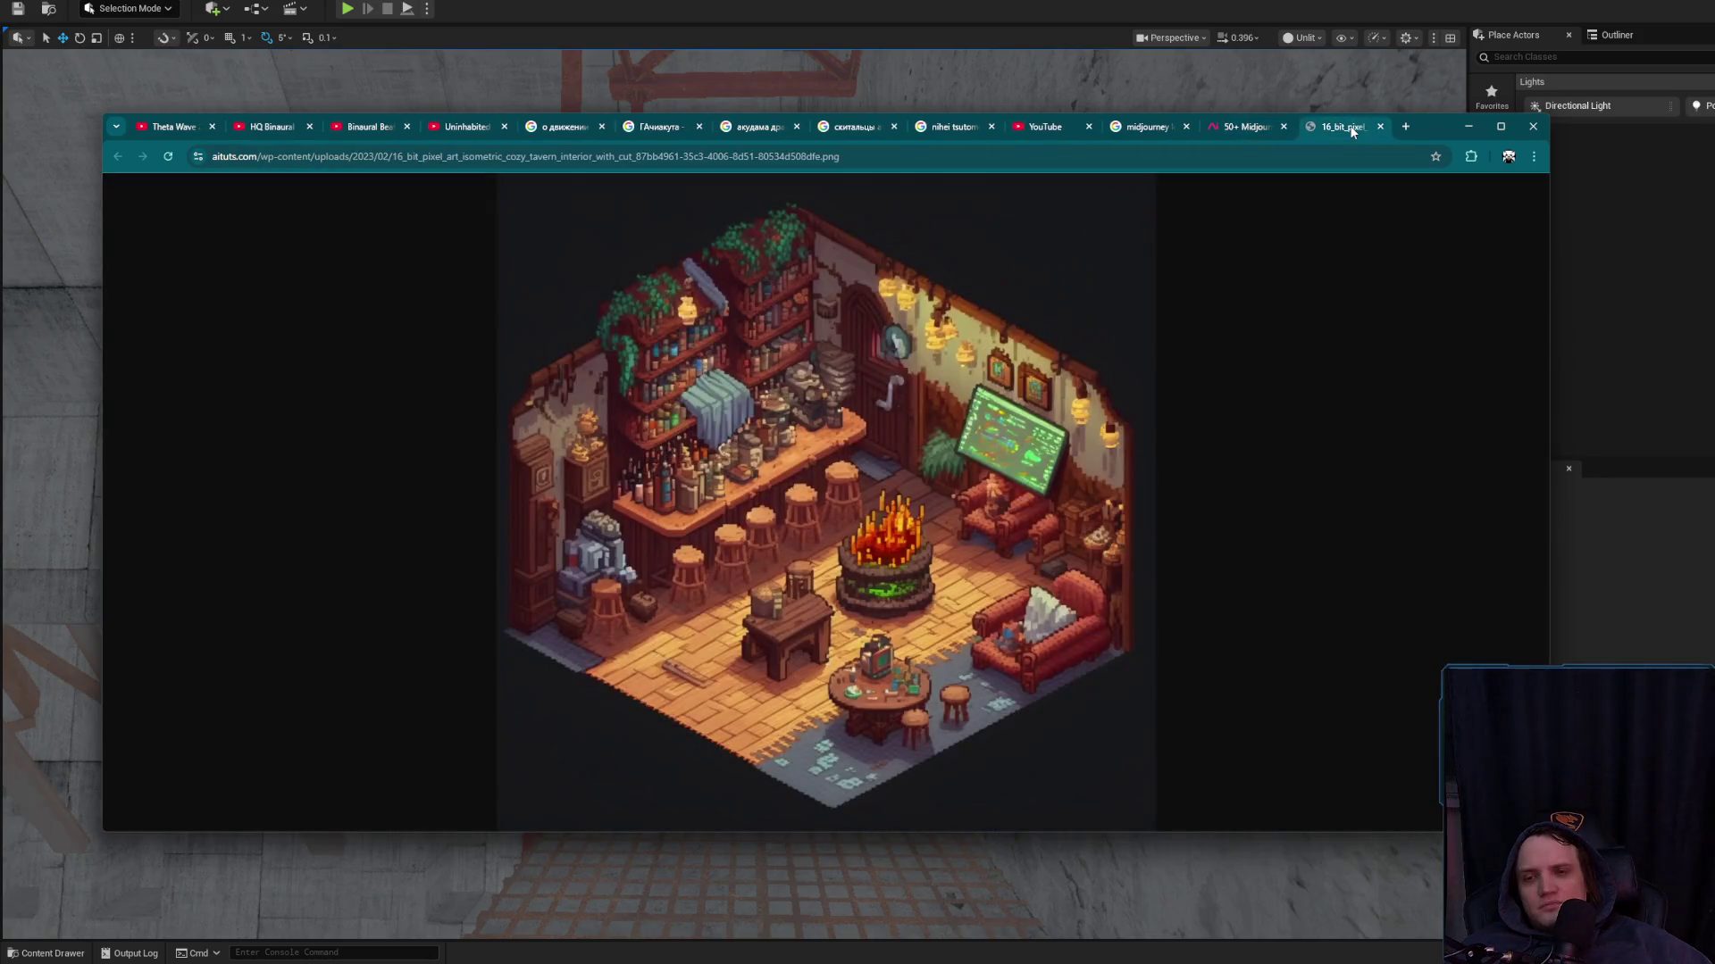
pyautogui.middleClick(1352, 131)
pyautogui.scroll(-5, 1020, 497)
pyautogui.rightClick(1021, 496)
pyautogui.click(1036, 503)
pyautogui.click(1339, 127)
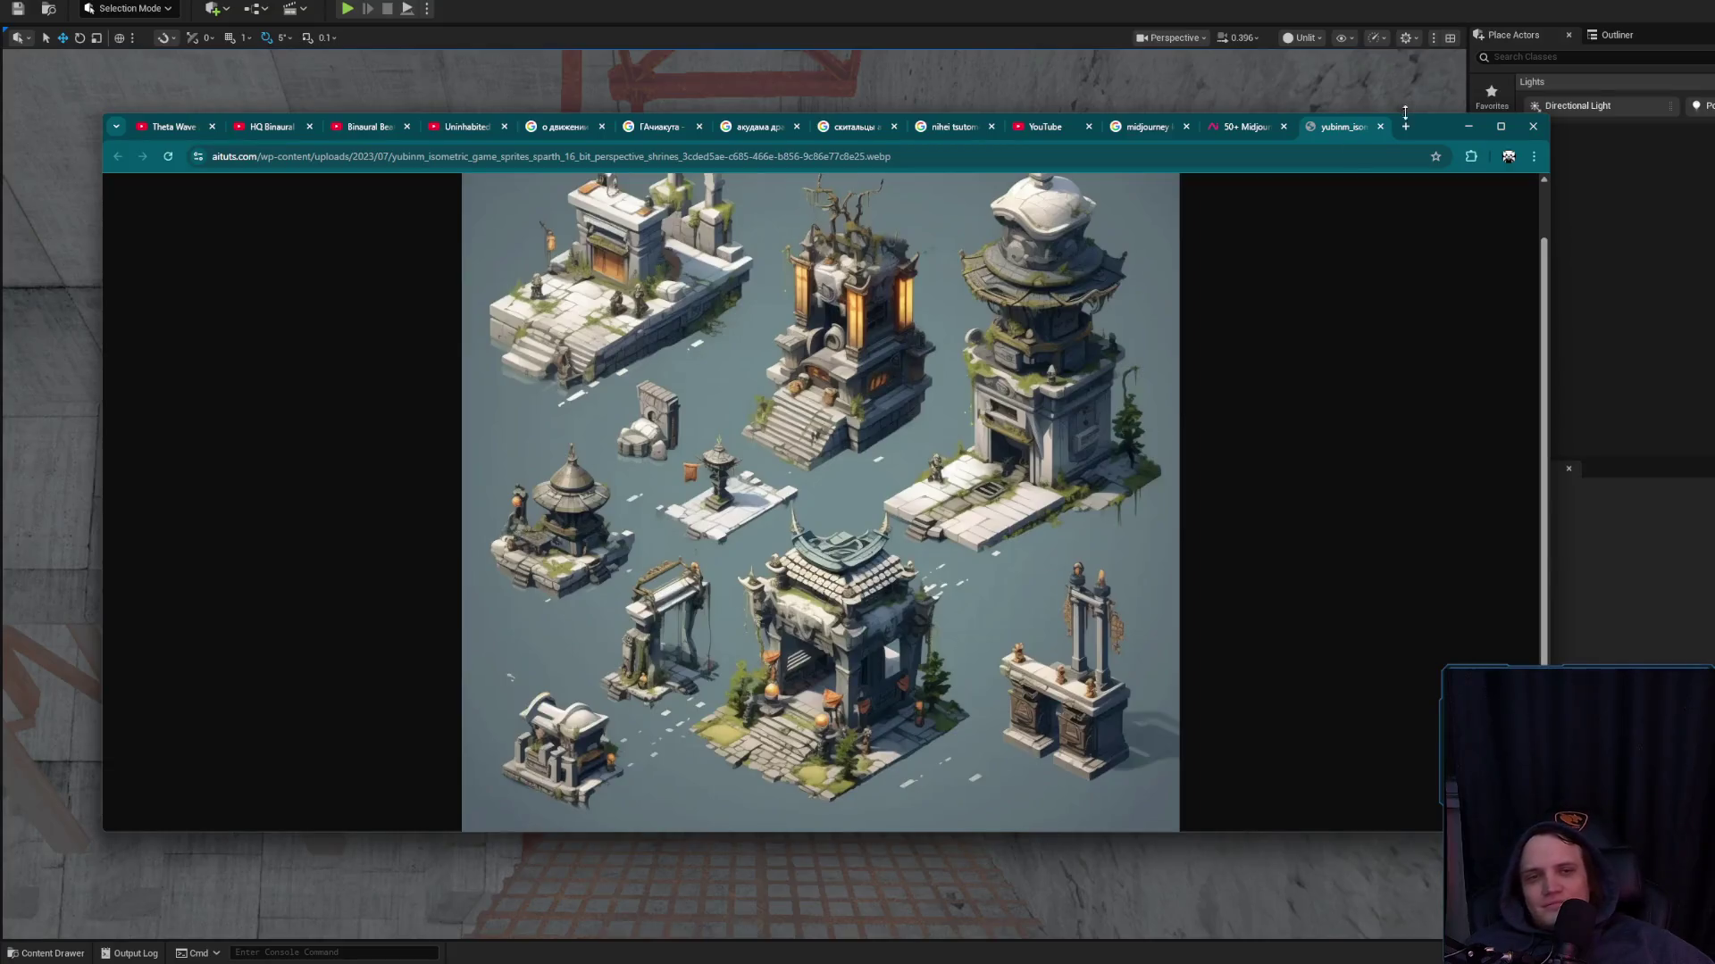
pyautogui.middleClick(1346, 129)
# Open the building sprites image in a new tab and enlarge it to full resolution
pyautogui.scroll(3, 931, 532)
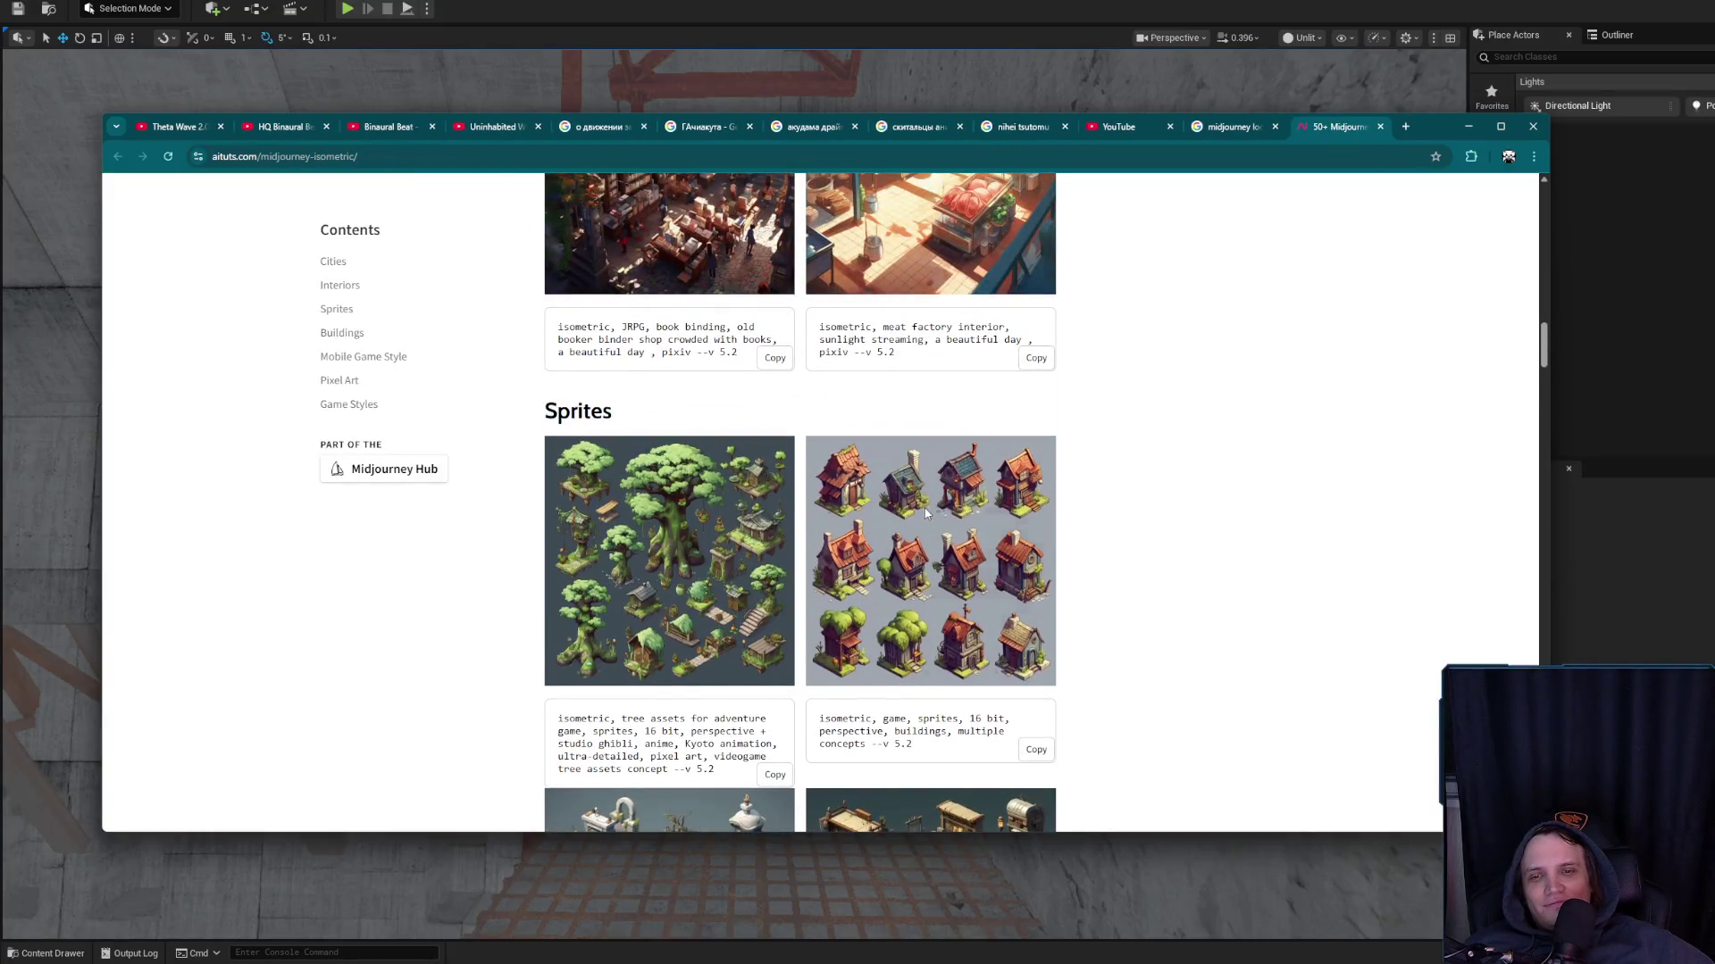
pyautogui.rightClick(925, 512)
pyautogui.click(941, 520)
pyautogui.click(1339, 127)
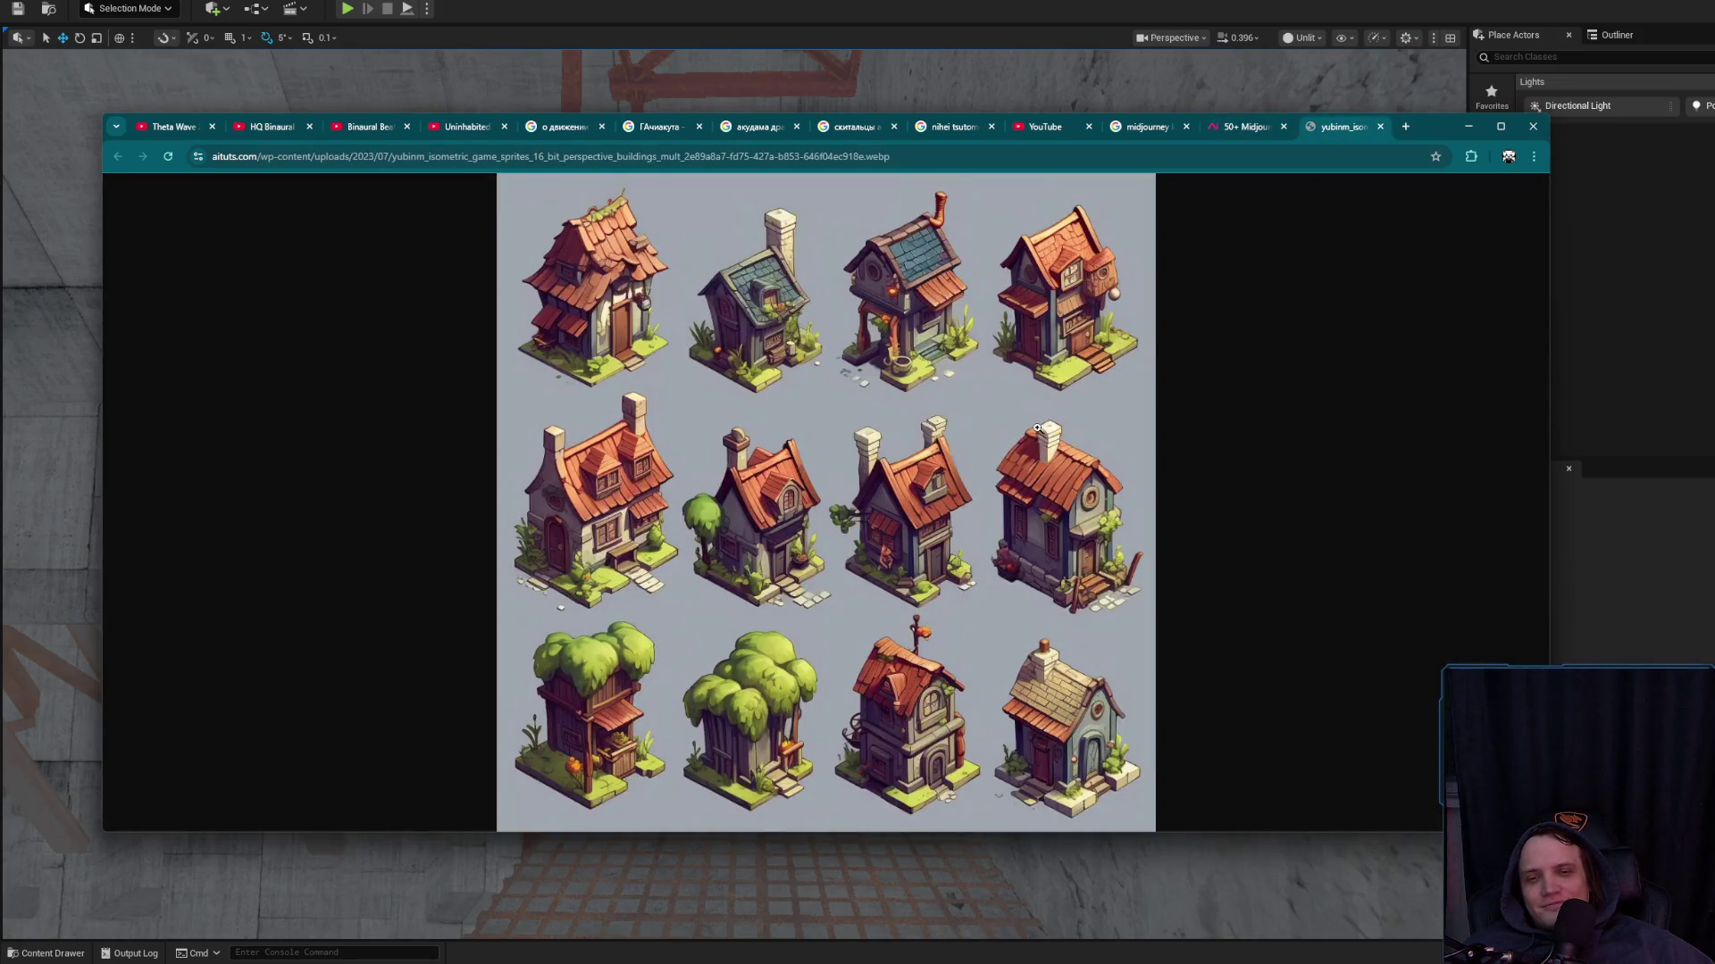
pyautogui.click(843, 720)
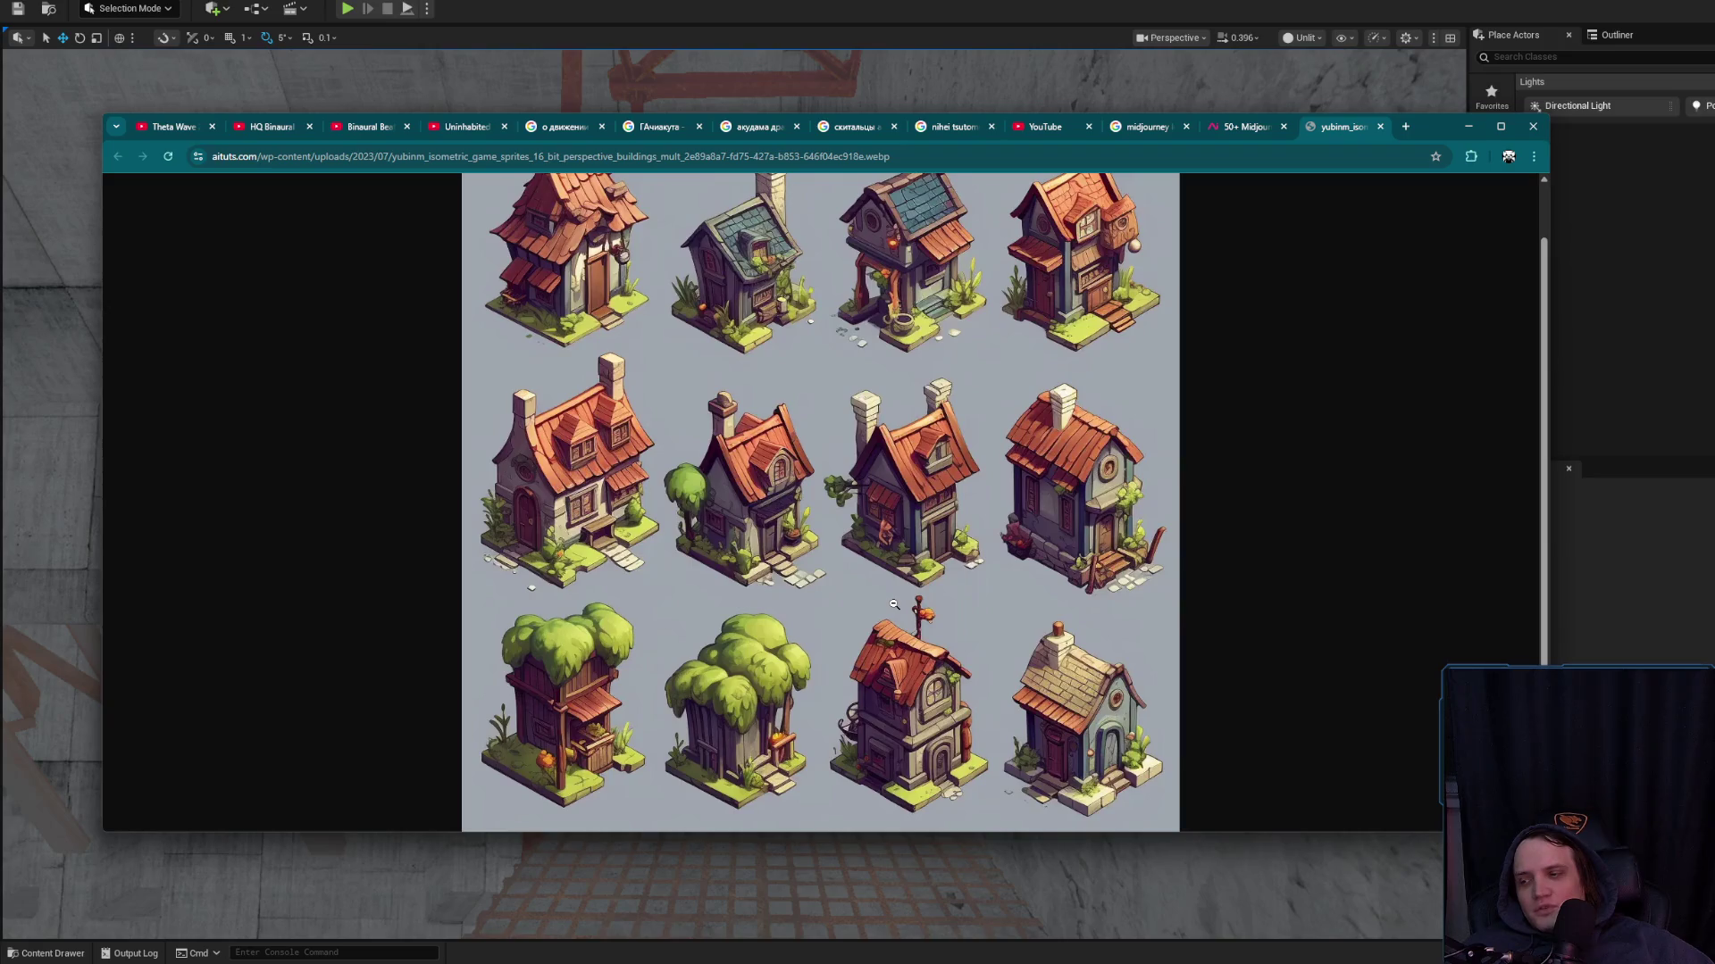
pyautogui.scroll(2, 893, 605)
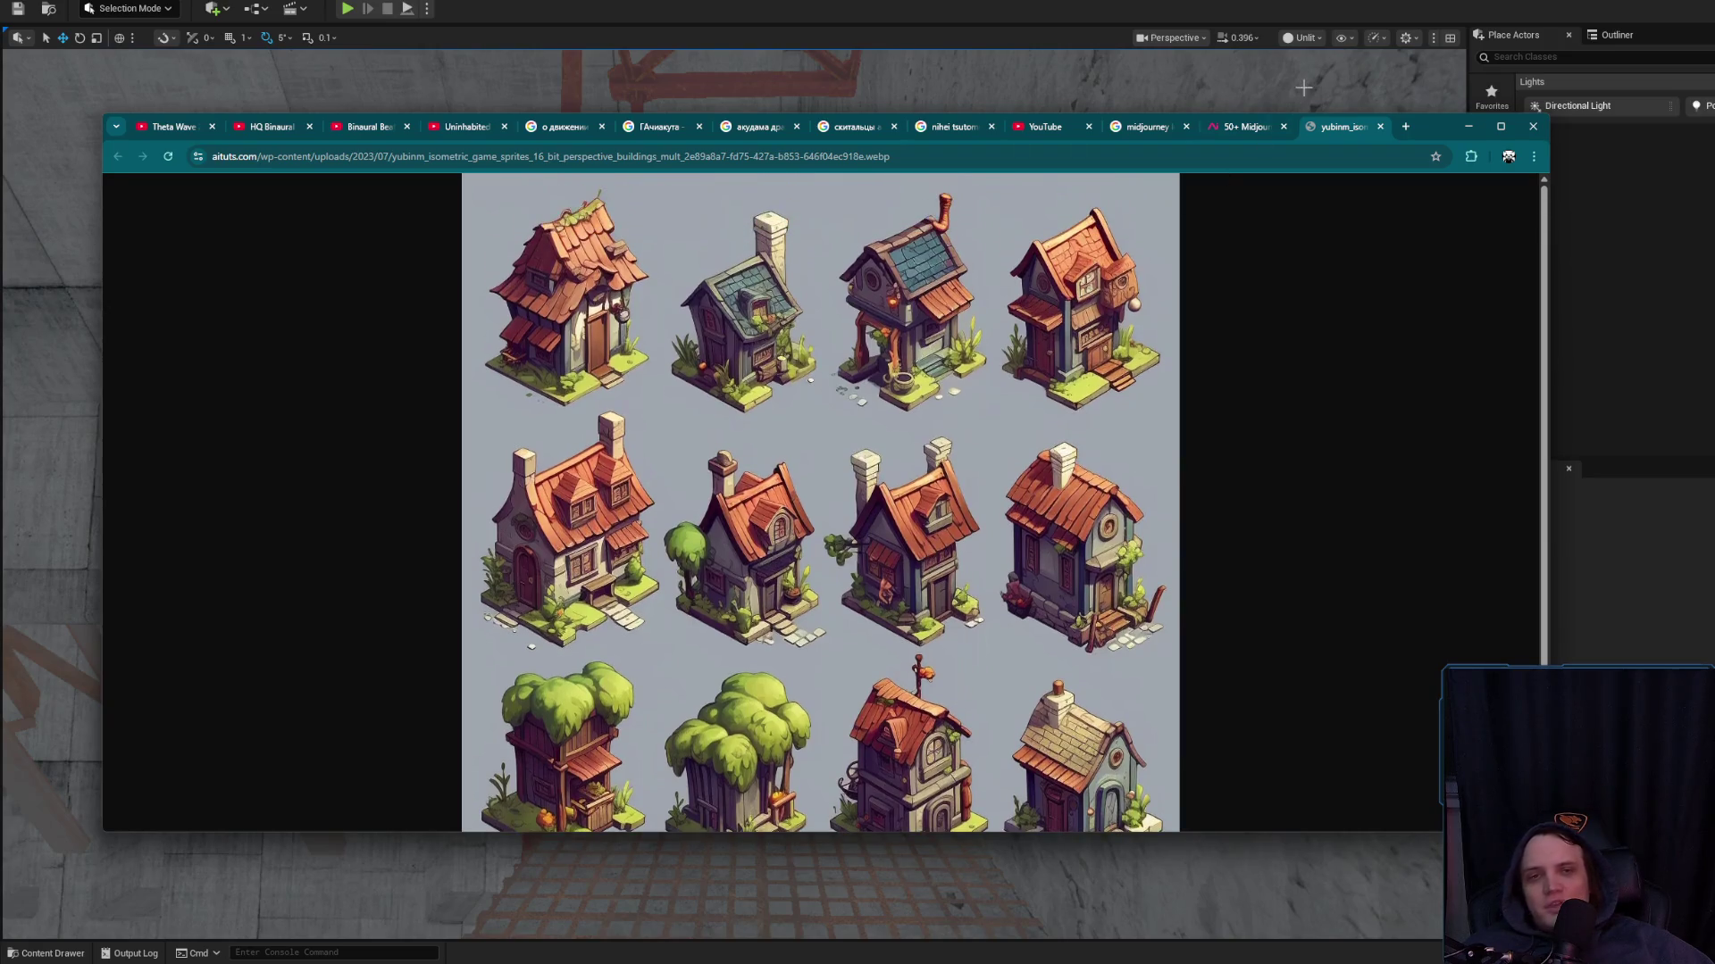
pyautogui.click(1331, 110)
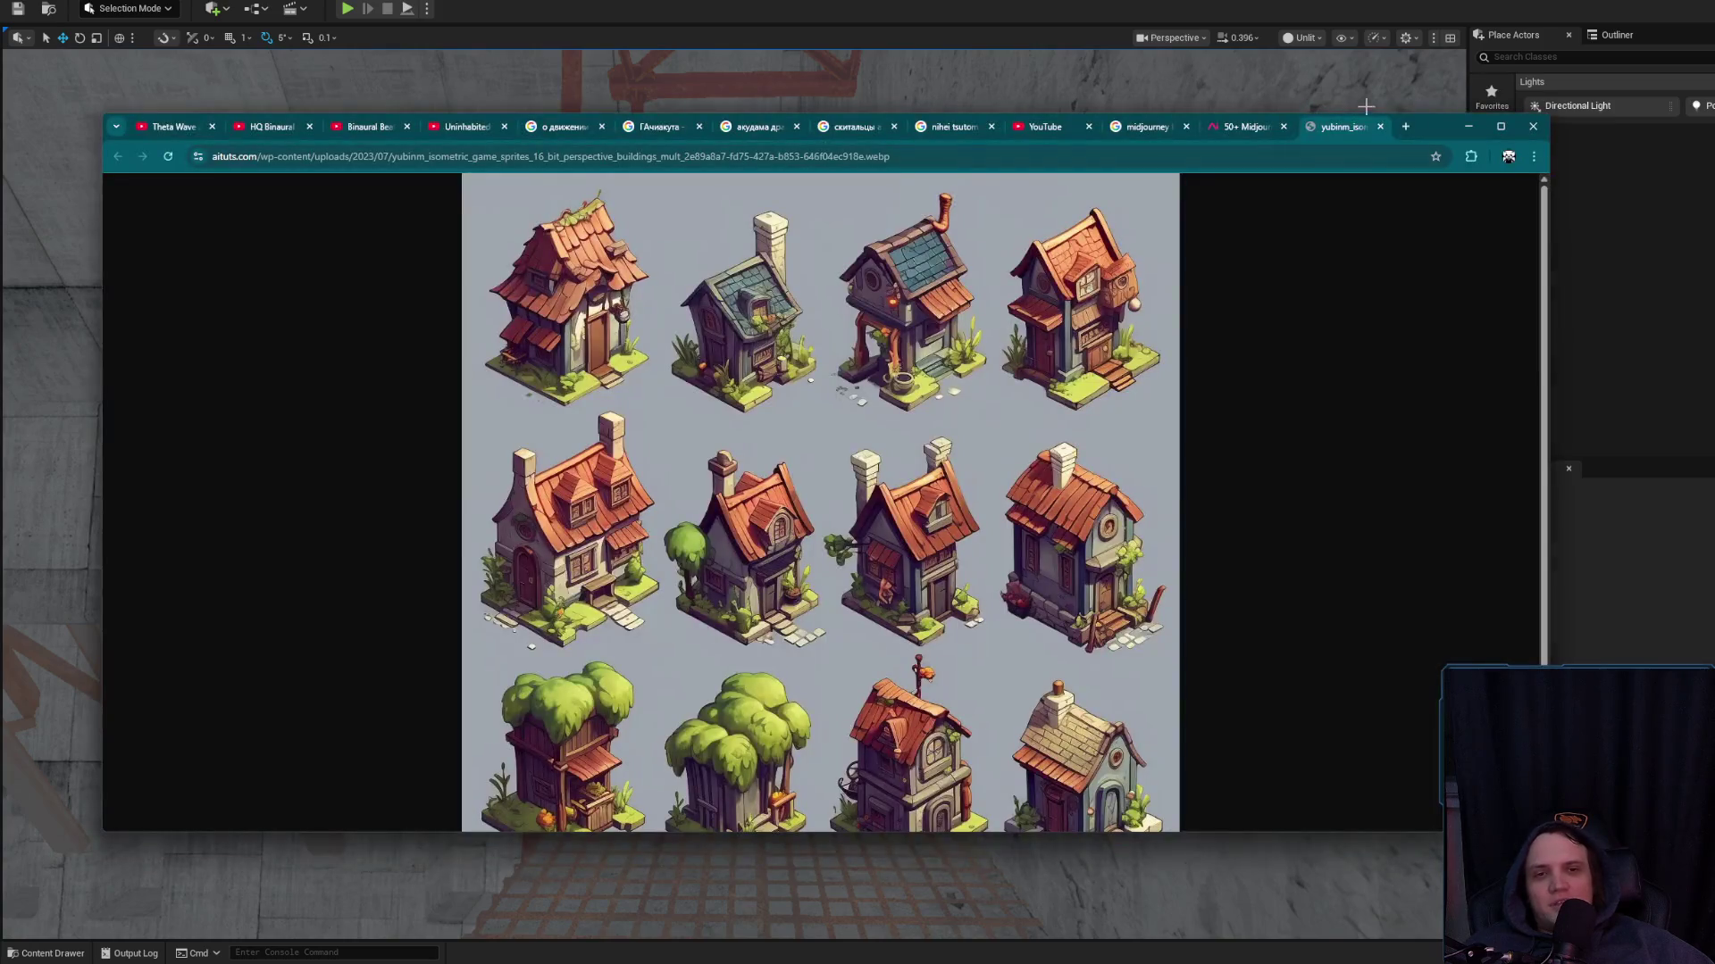
pyautogui.click(1380, 126)
pyautogui.scroll(10, 1121, 498)
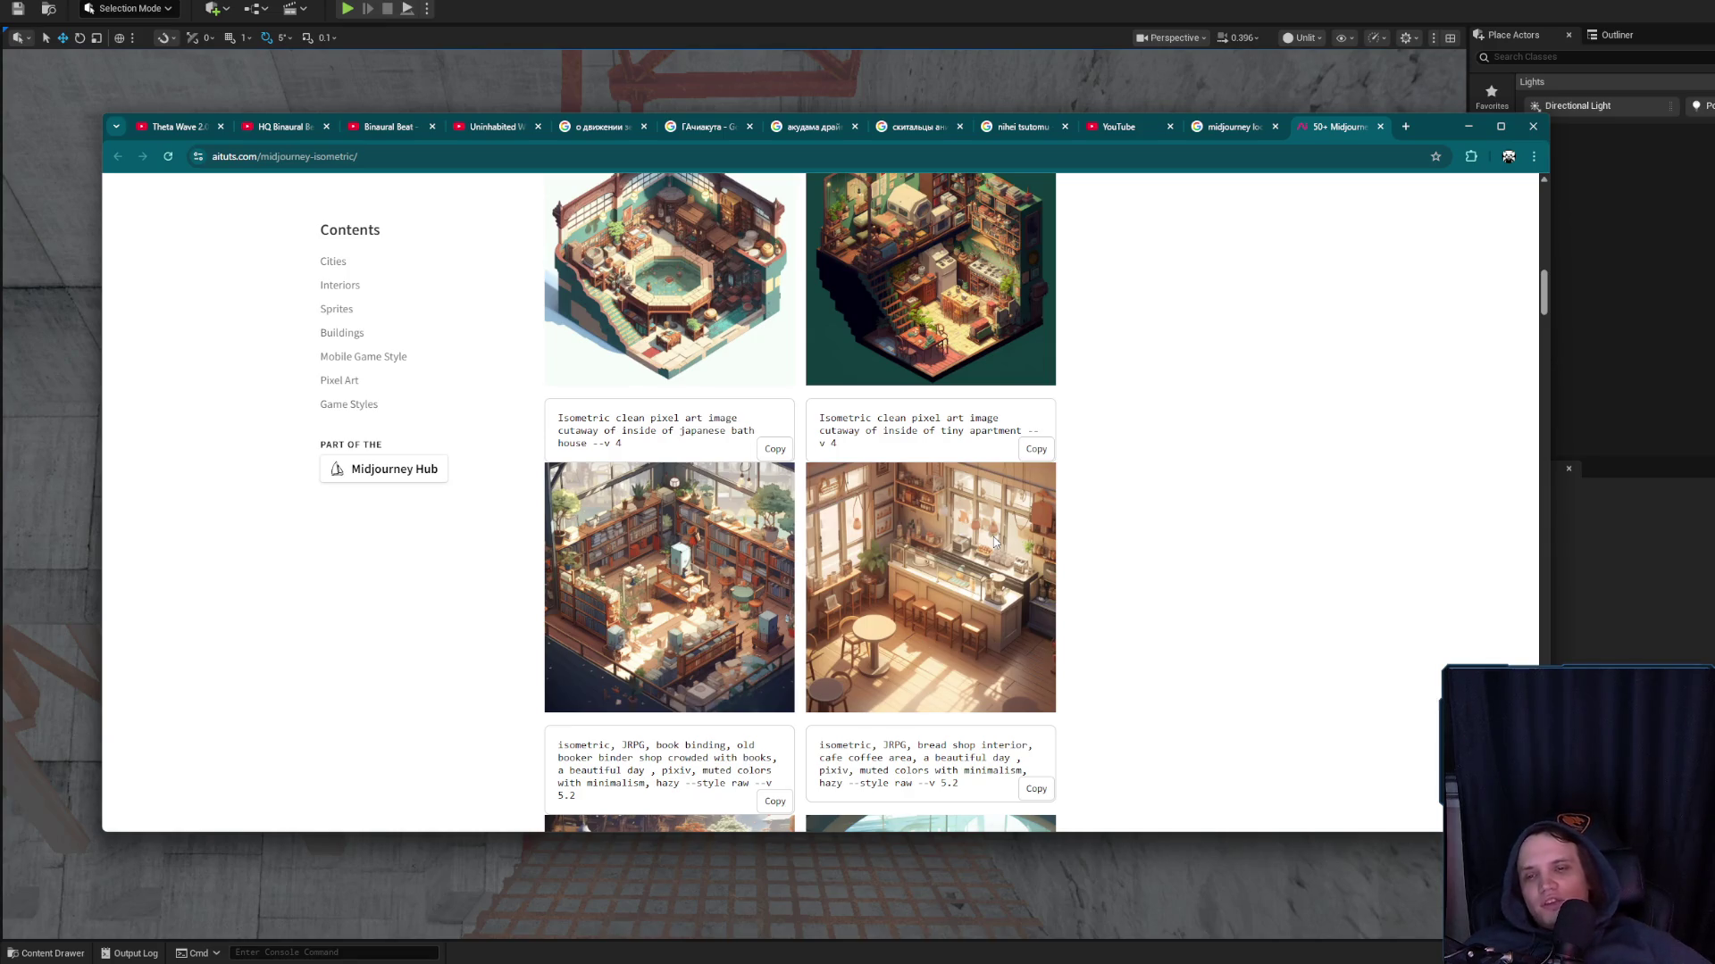
# Reopen the Aituts isometric prompts article from the Google Images results
pyautogui.click(1098, 129)
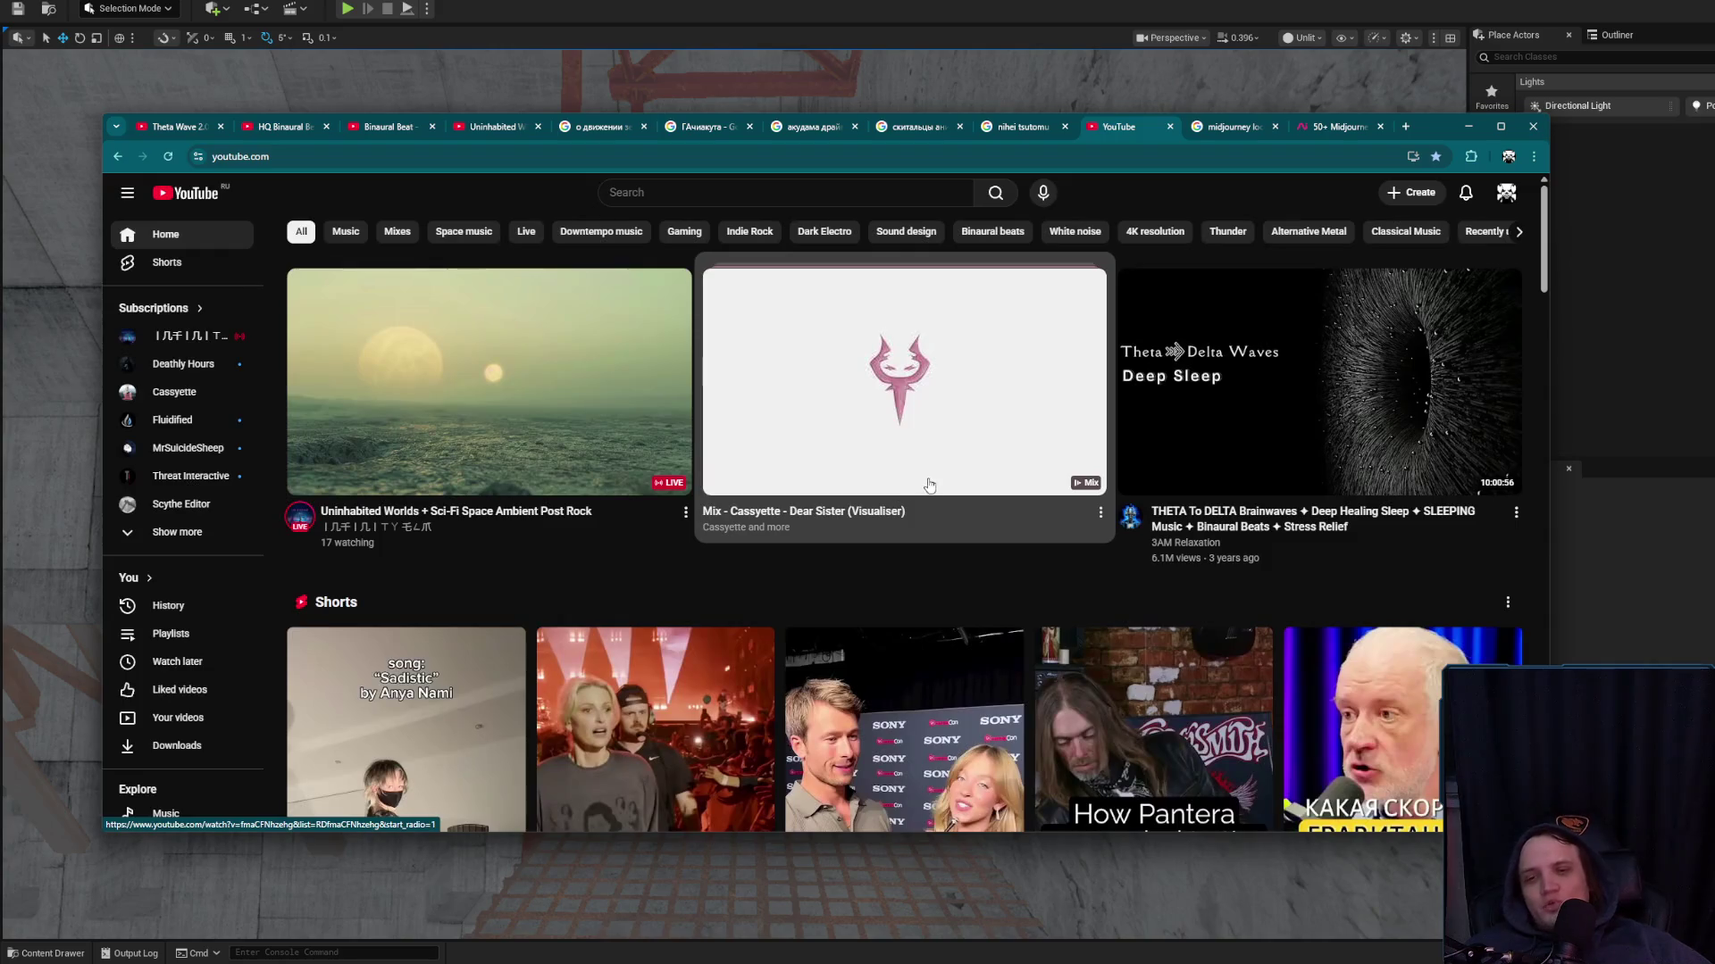
pyautogui.click(1312, 127)
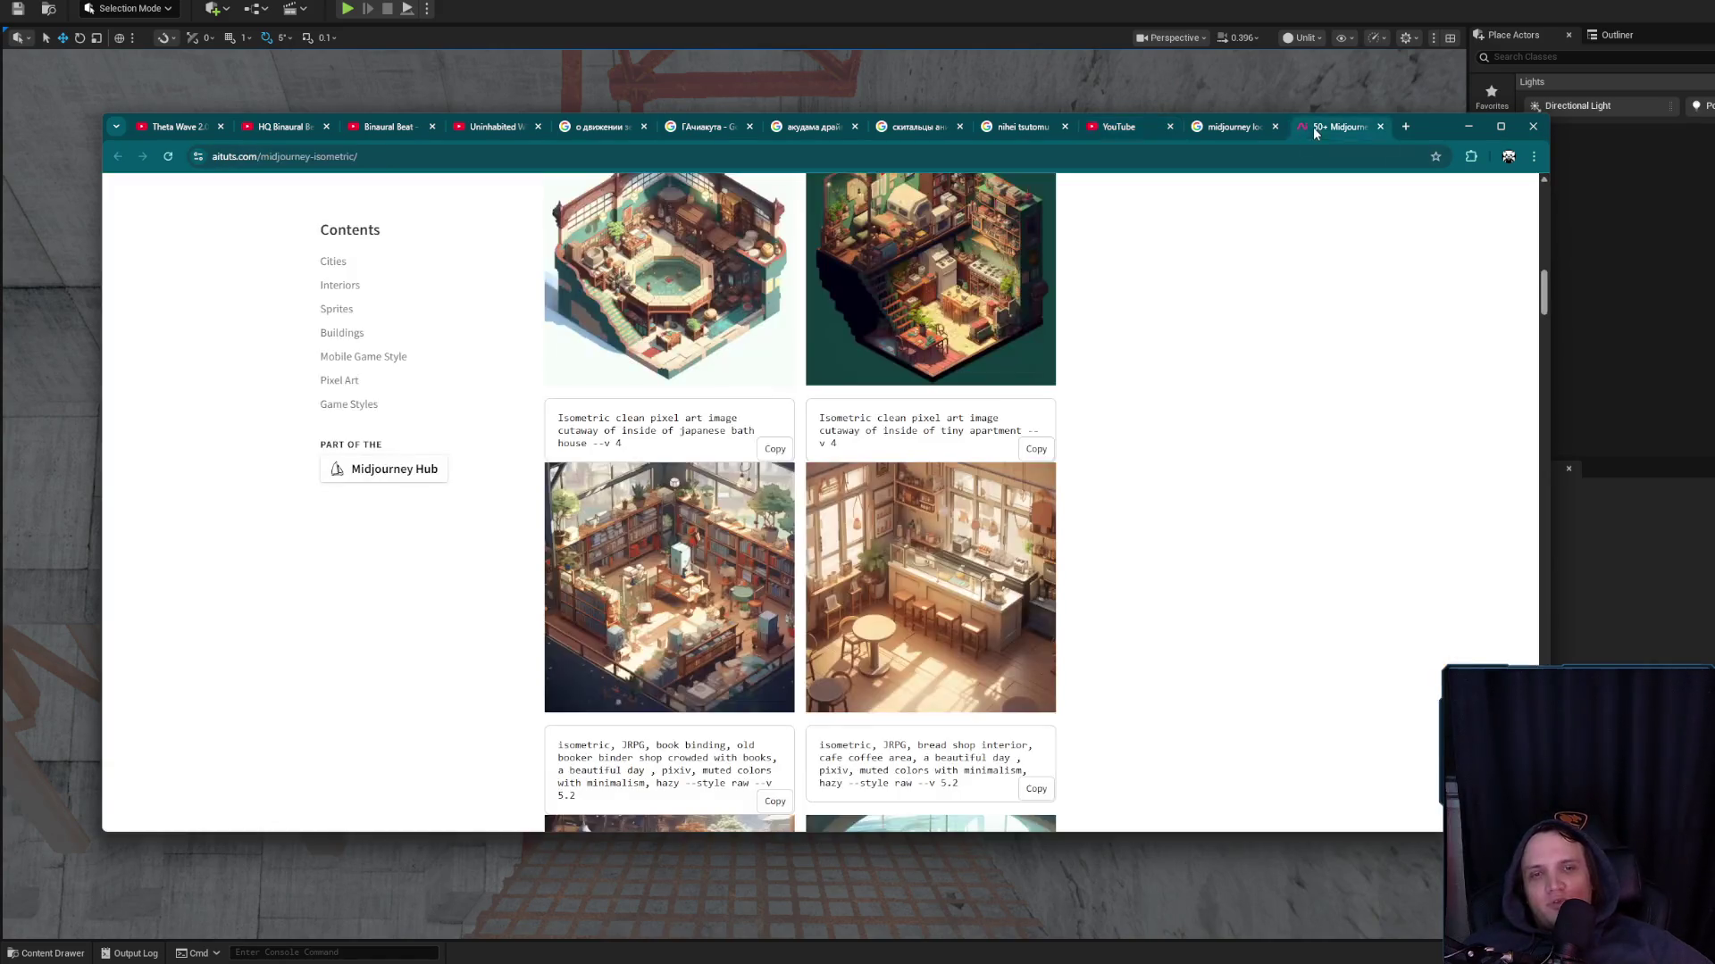
pyautogui.hotkey('ctrl', 'w')
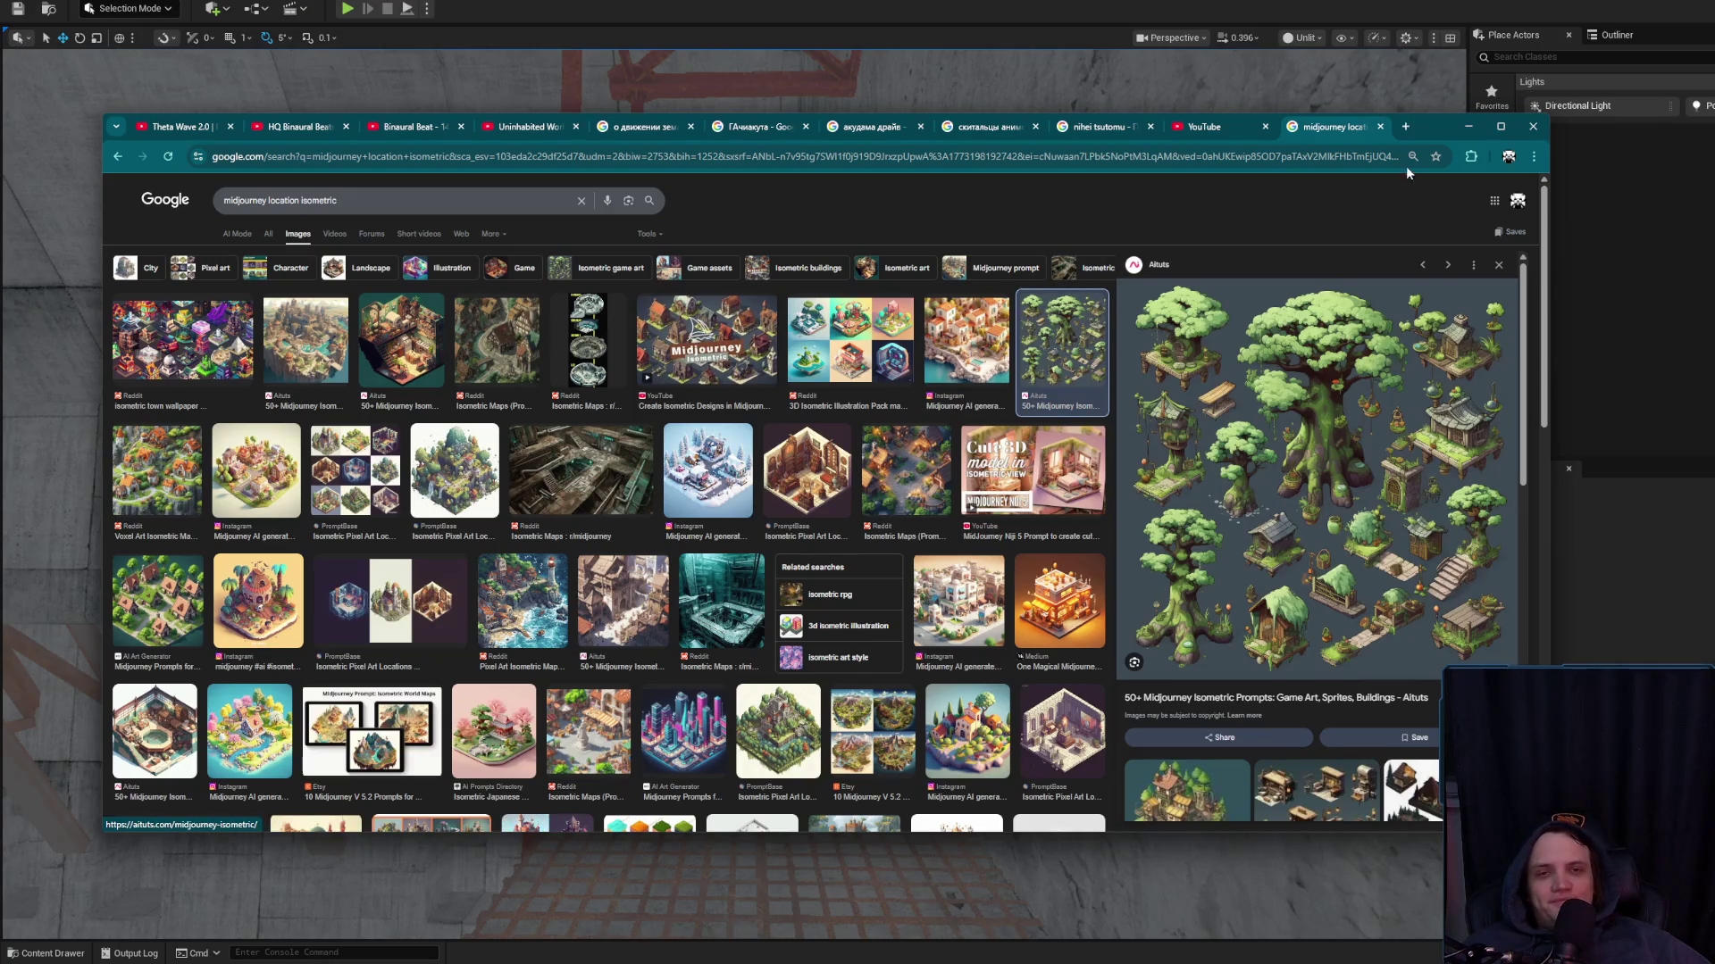
pyautogui.middleClick(1275, 386)
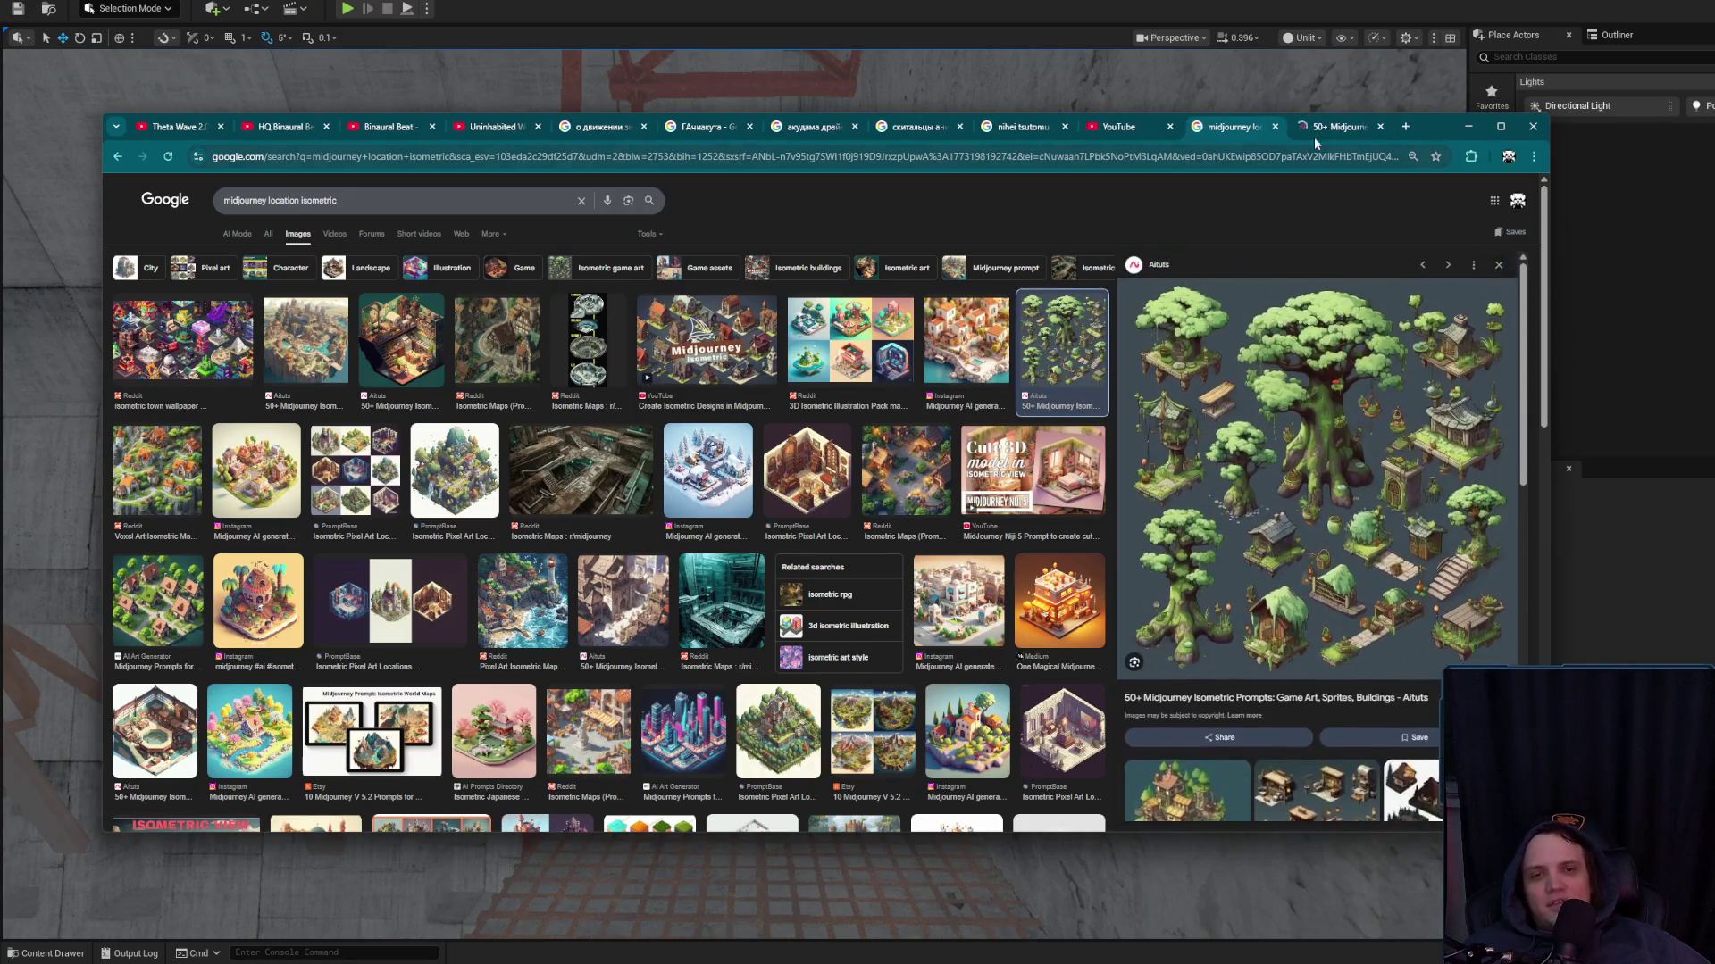
pyautogui.click(1314, 136)
pyautogui.scroll(-15, 825, 548)
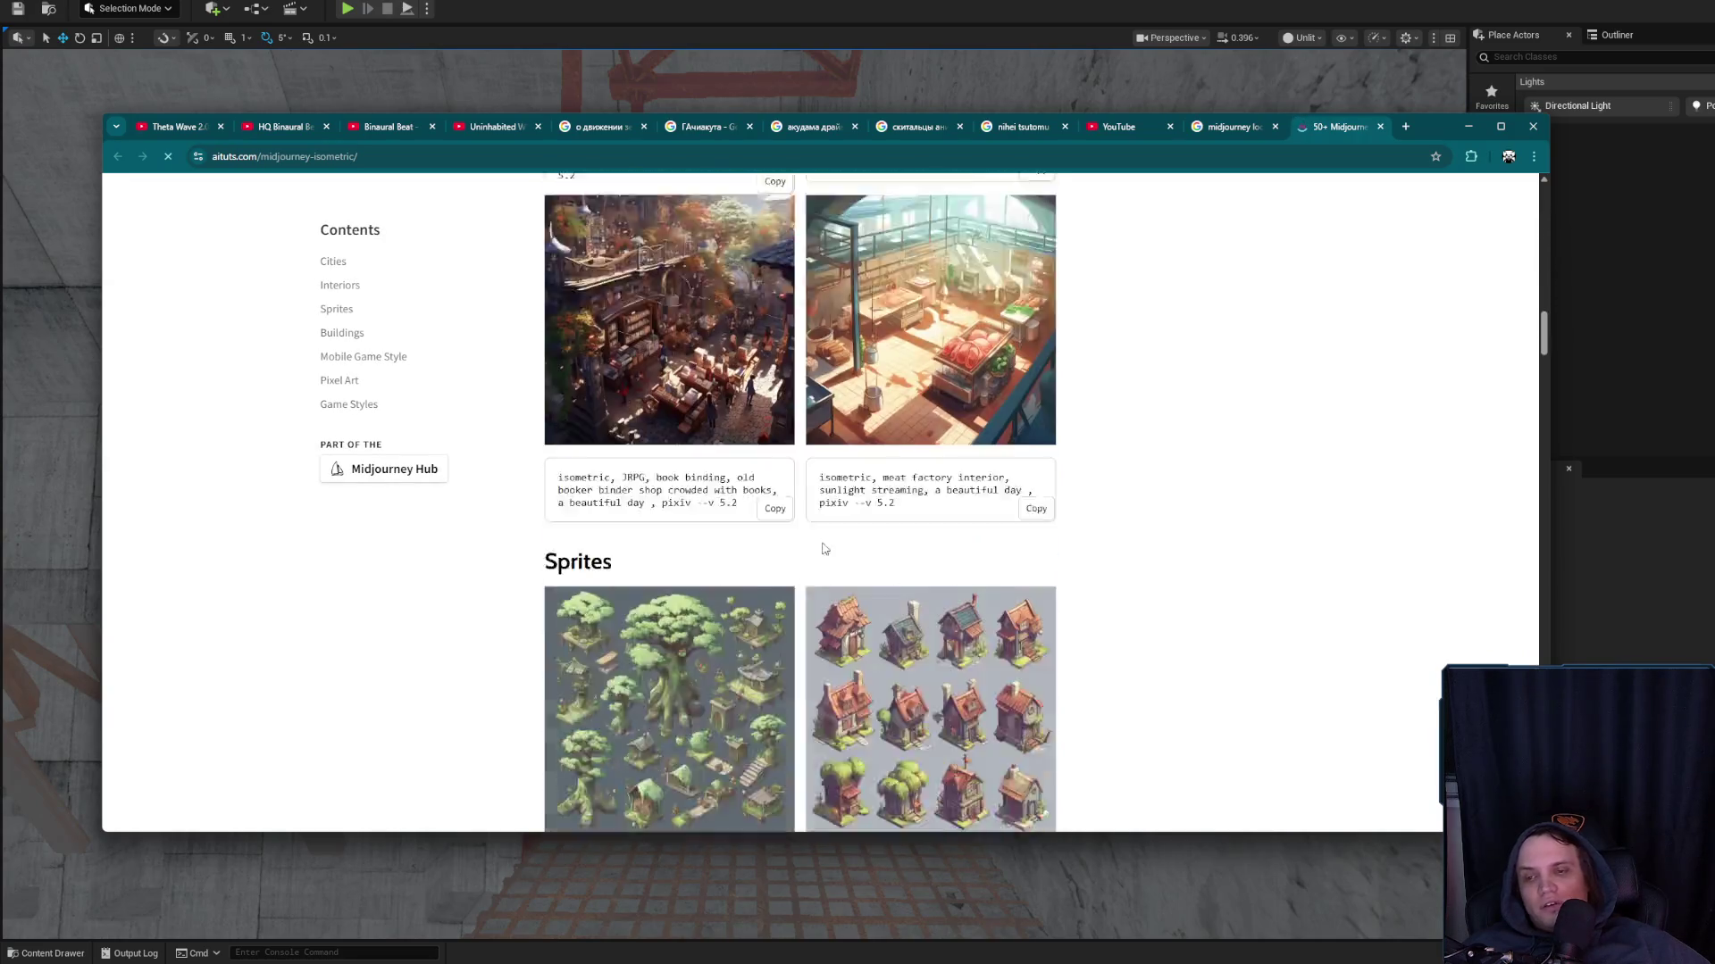
pyautogui.scroll(-5, 825, 548)
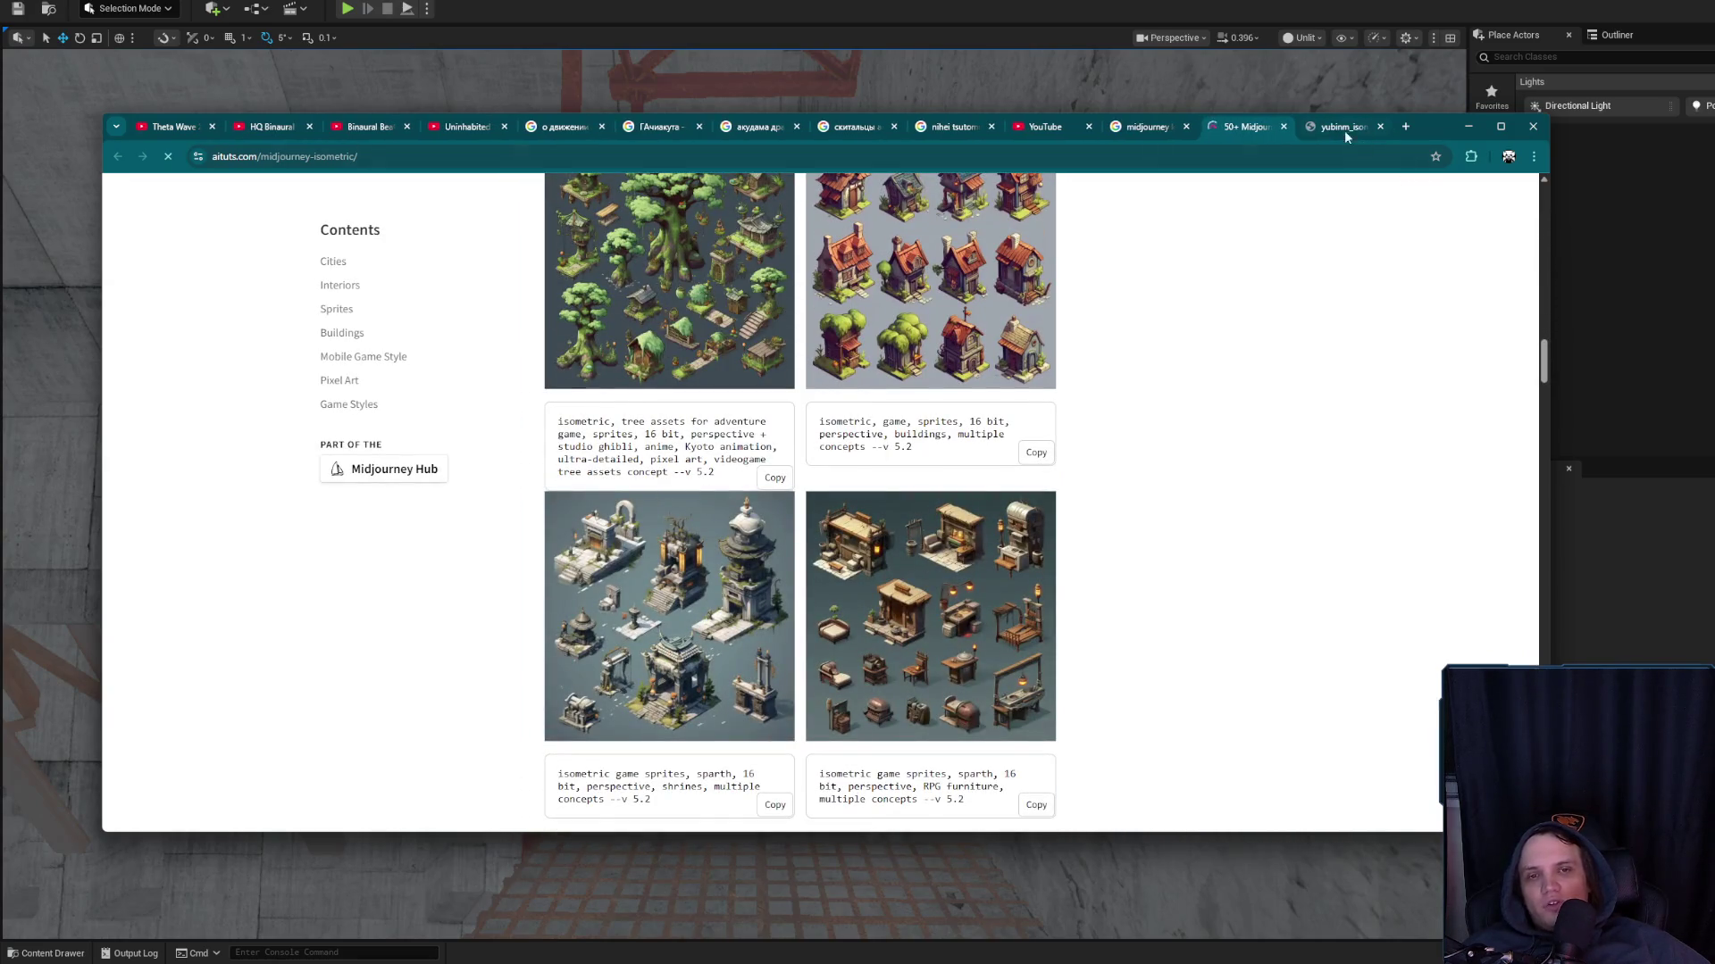
# Check the tree assets image once more, then close all reference tabs and Chrome
pyautogui.click(1343, 131)
pyautogui.keyDown('ctrl'); pyautogui.scroll(4, 852, 457); pyautogui.keyUp('ctrl')
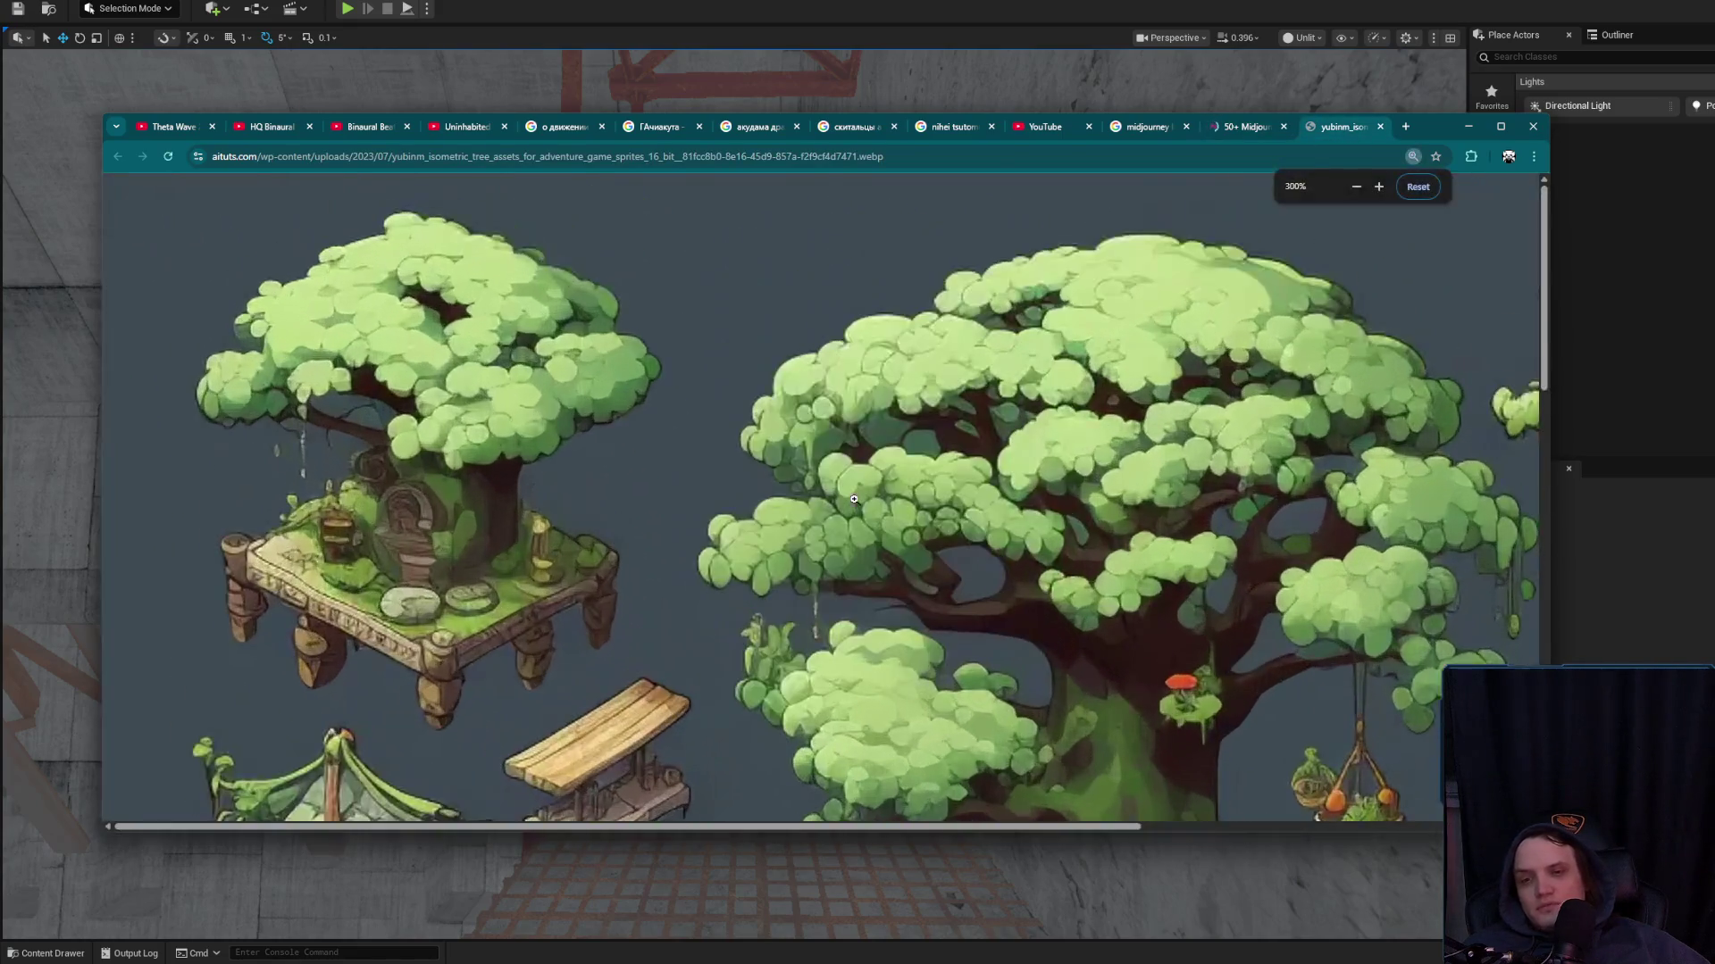
pyautogui.scroll(-5, 856, 505)
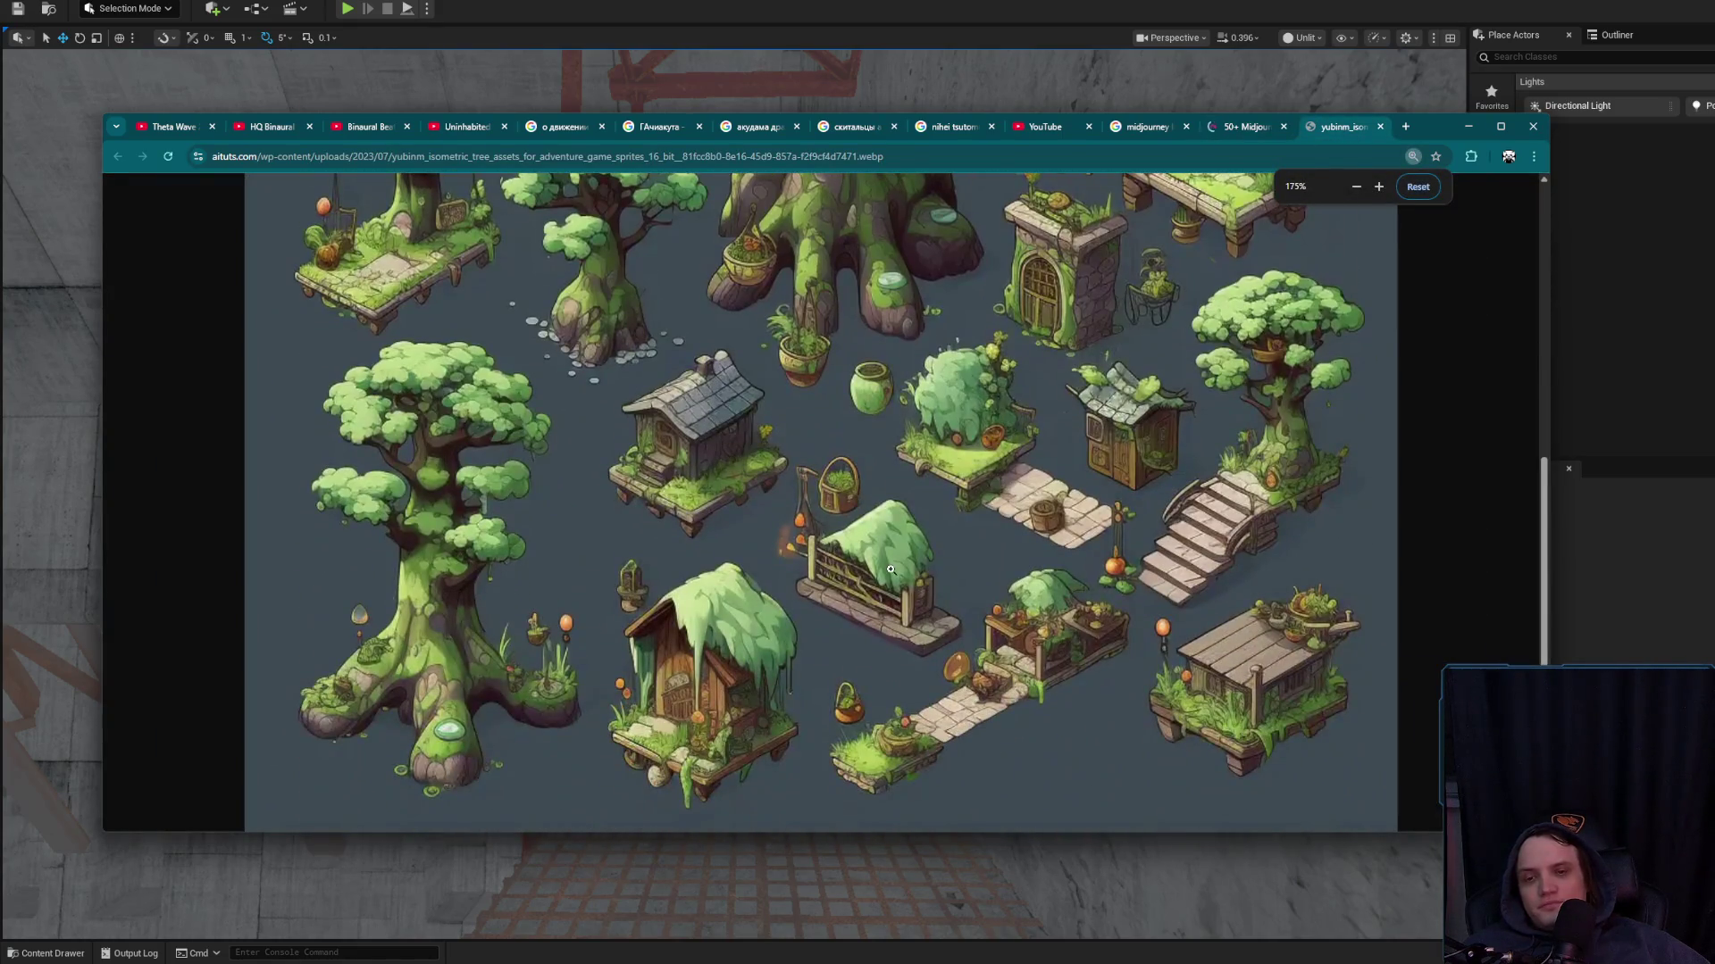
pyautogui.keyDown('ctrl'); pyautogui.scroll(-1, 962, 537); pyautogui.keyUp('ctrl')
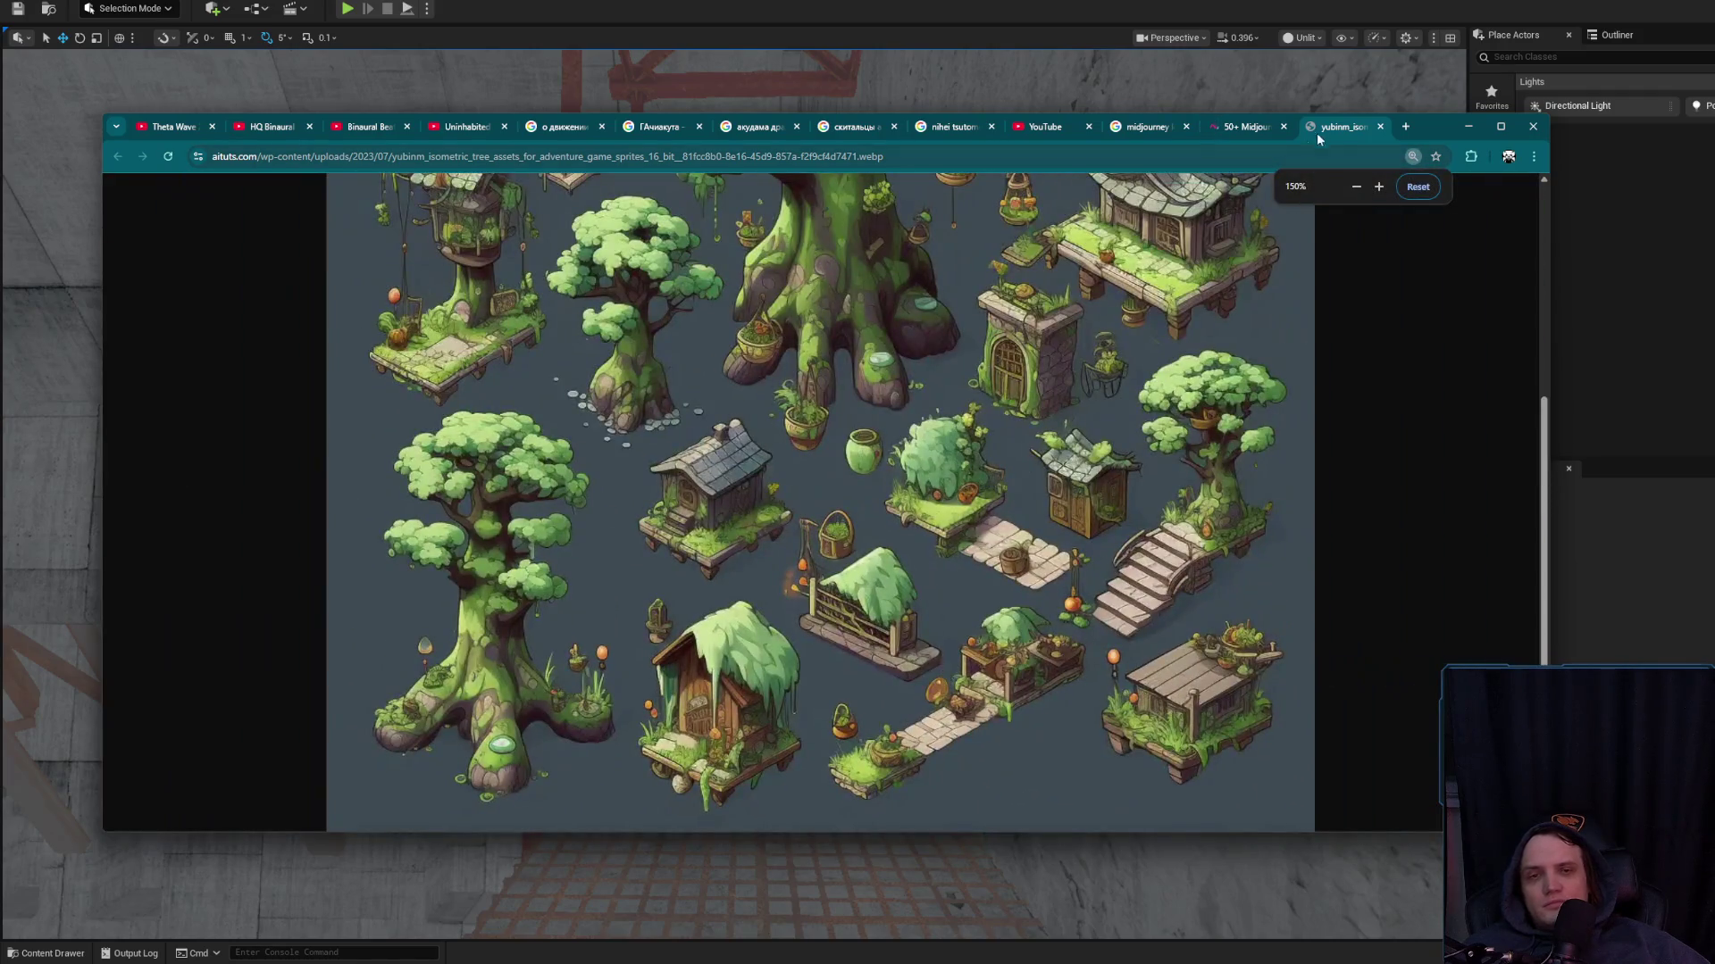
pyautogui.middleClick(1318, 130)
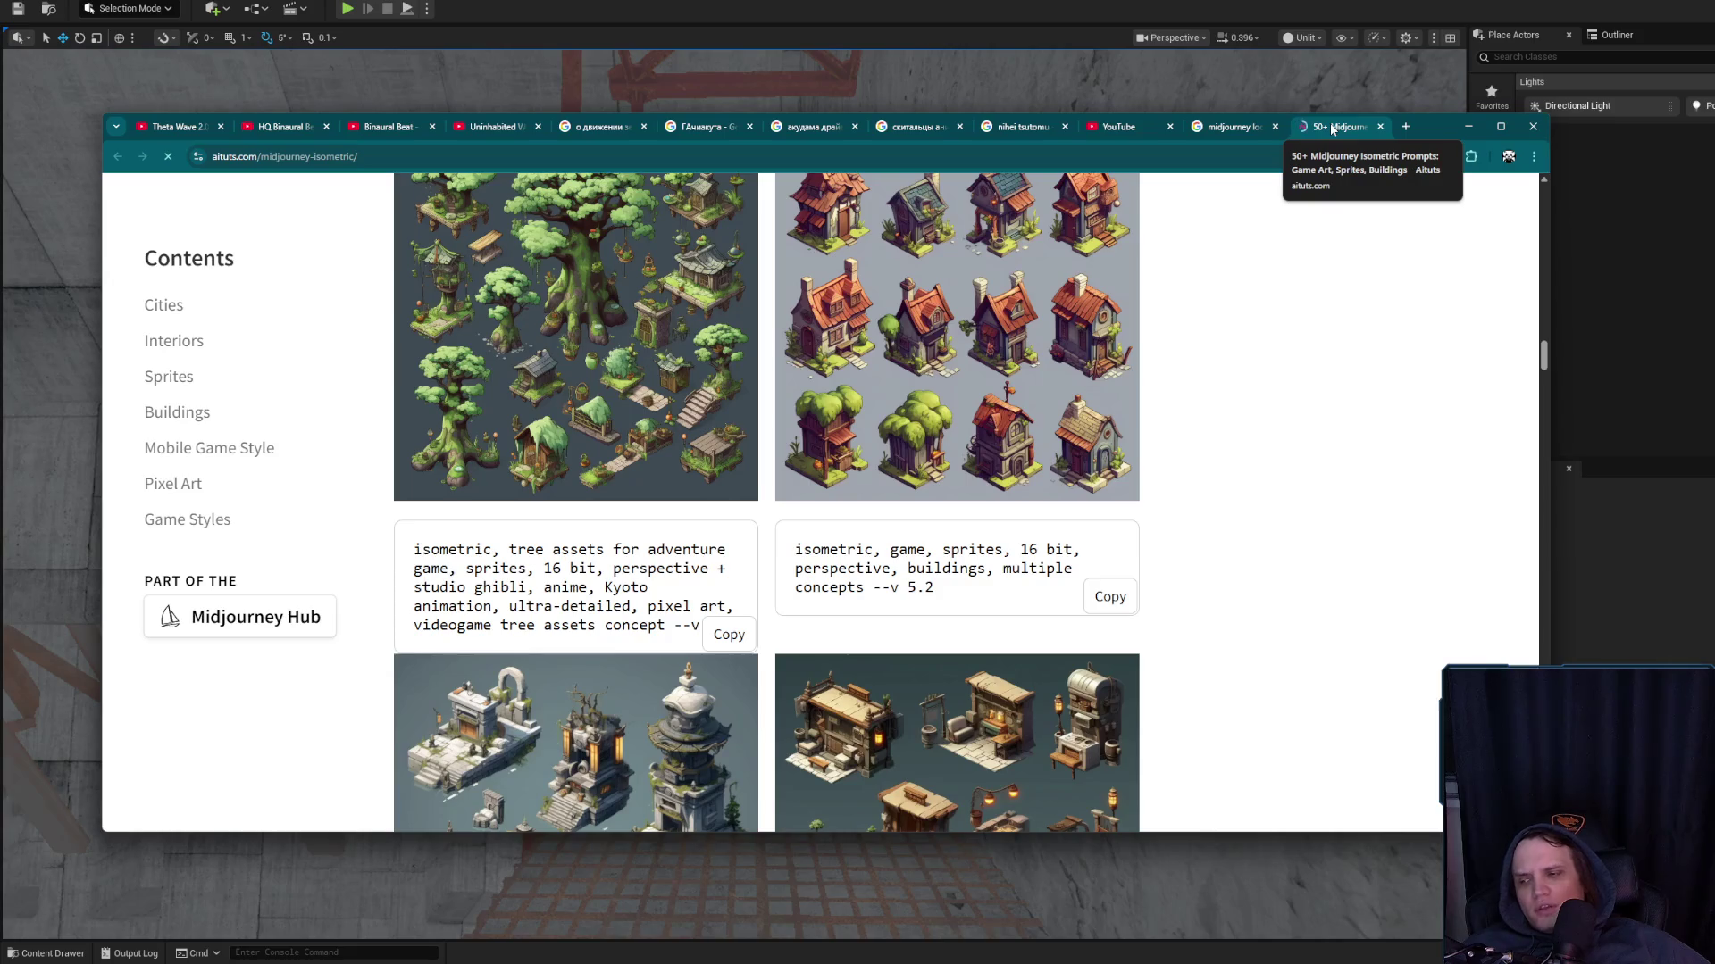
pyautogui.middleClick(1330, 125)
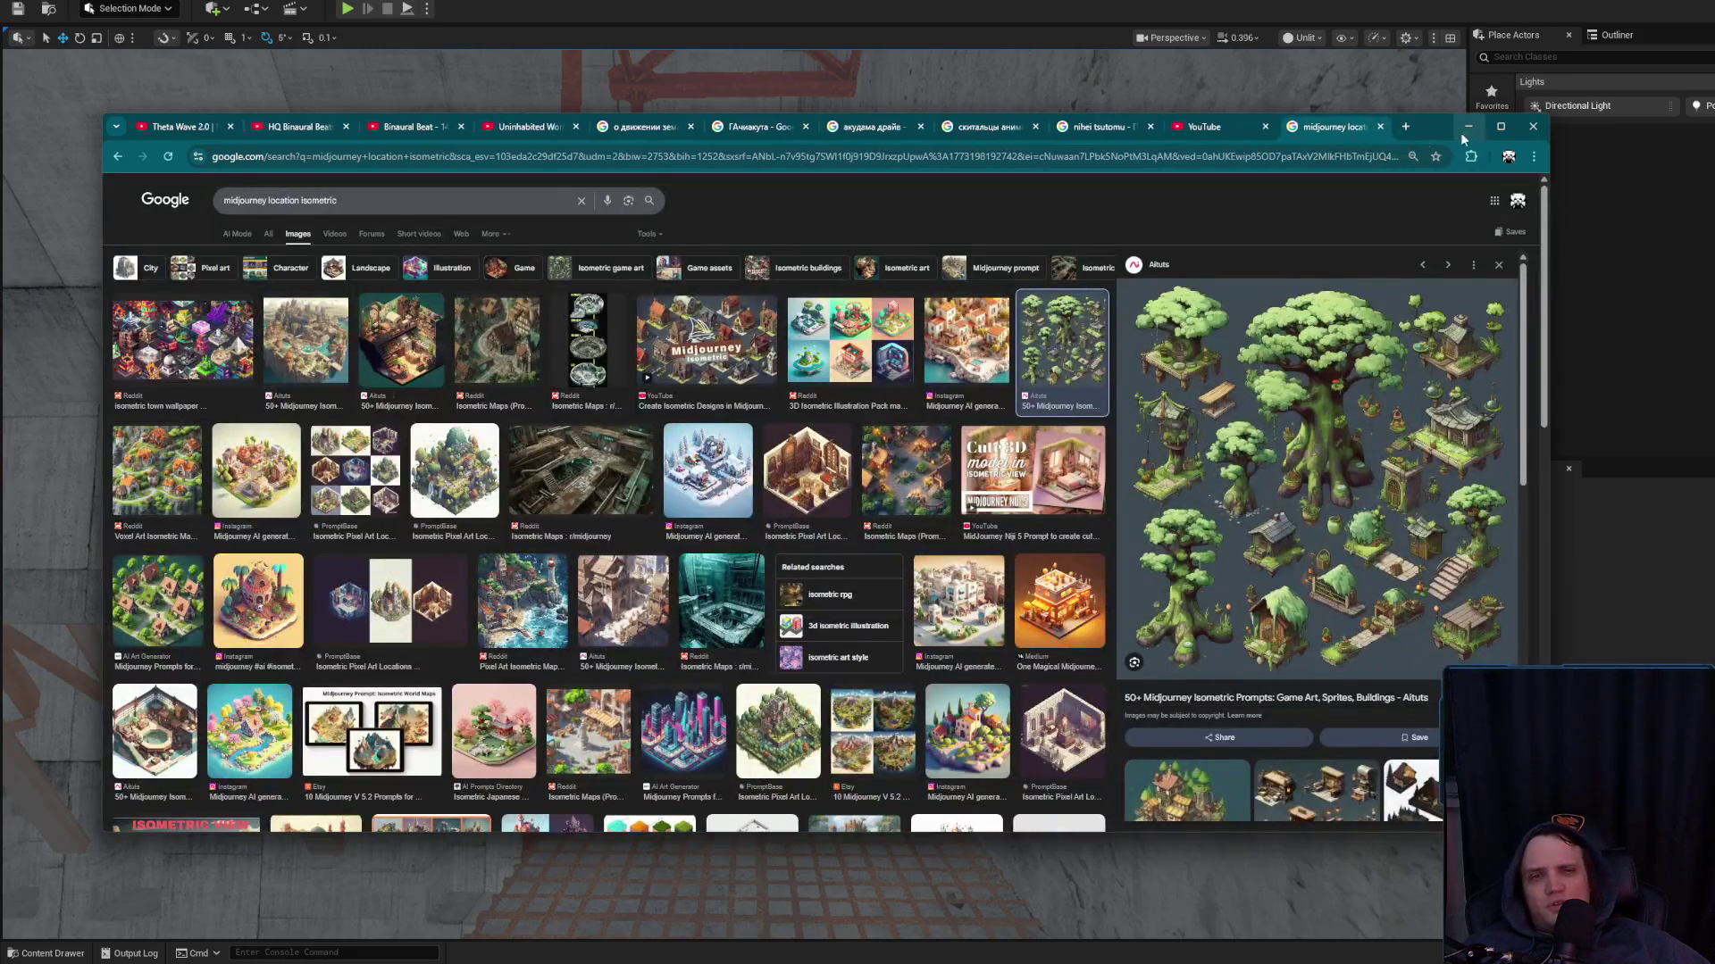
pyautogui.middleClick(1333, 131)
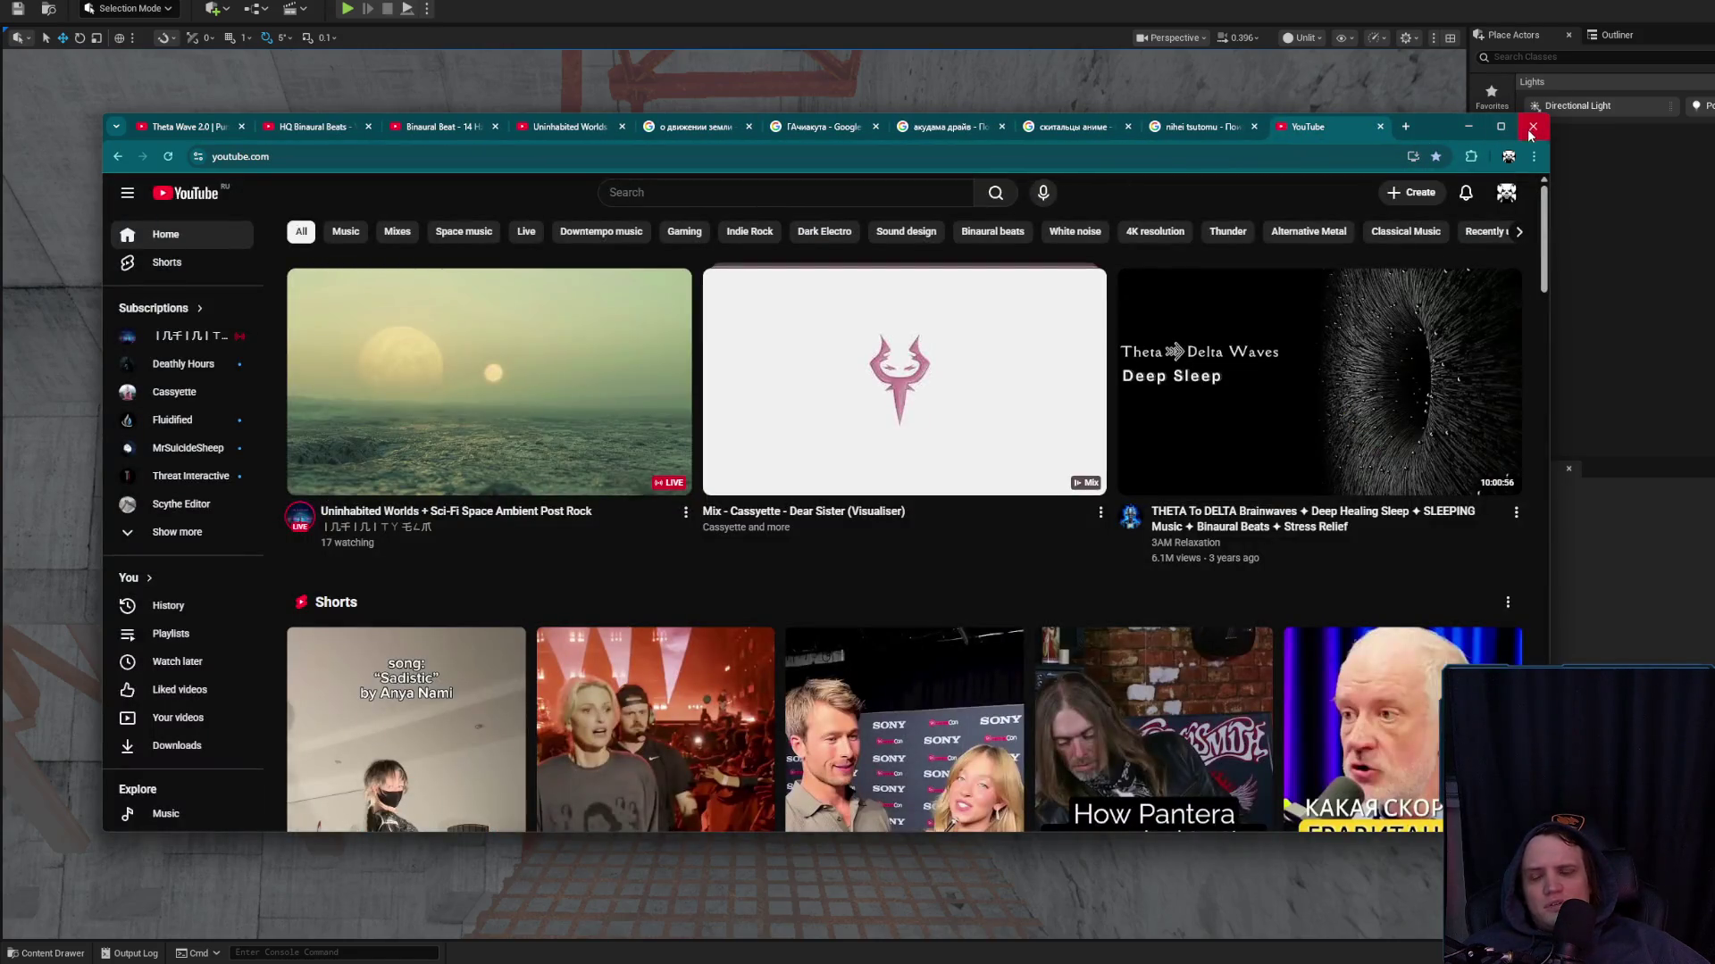
pyautogui.click(1533, 134)
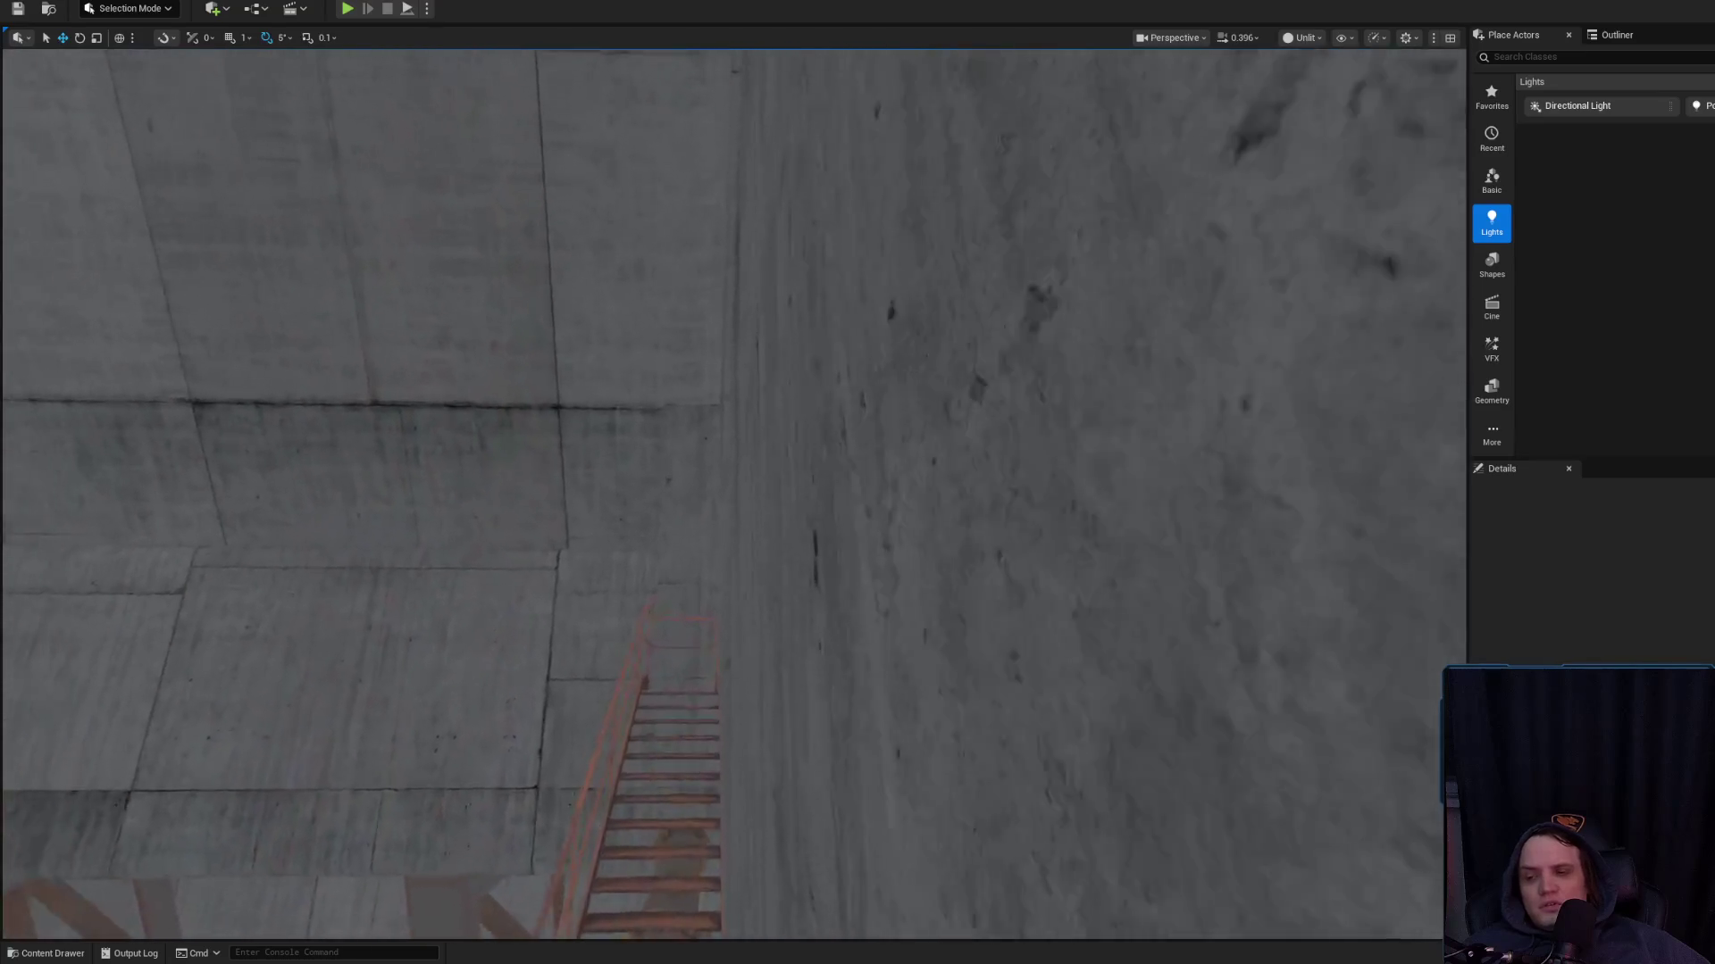
pyautogui.scroll(2, 733, 492)
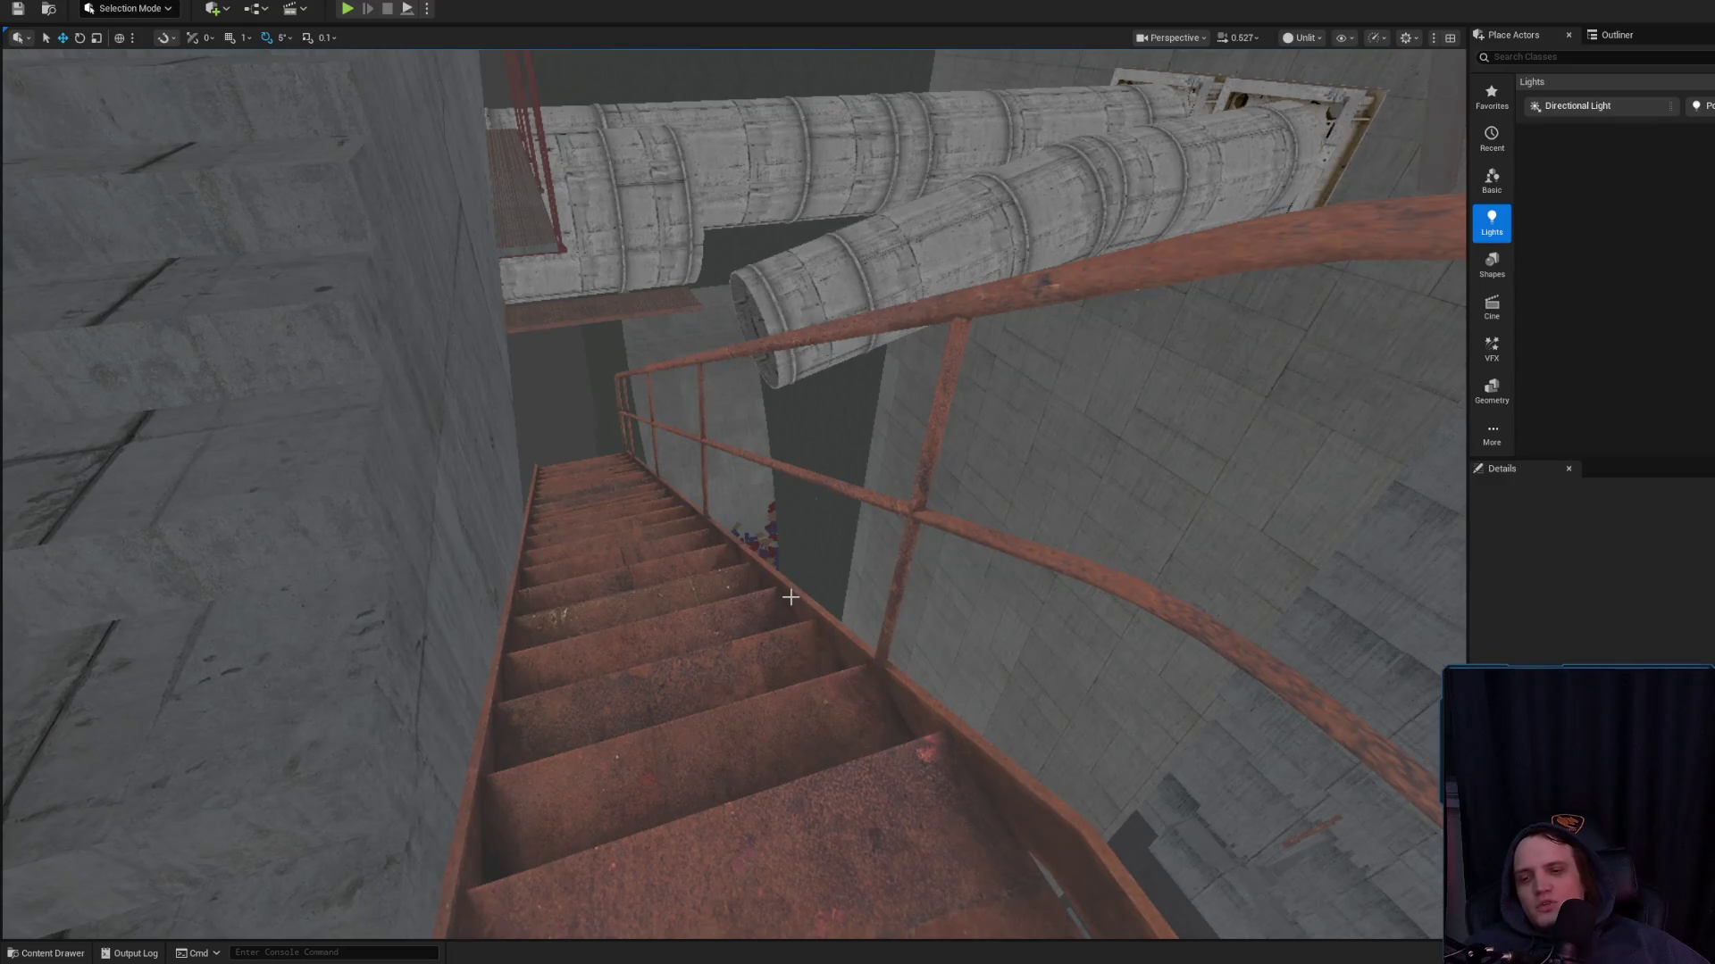
pyautogui.click(786, 594)
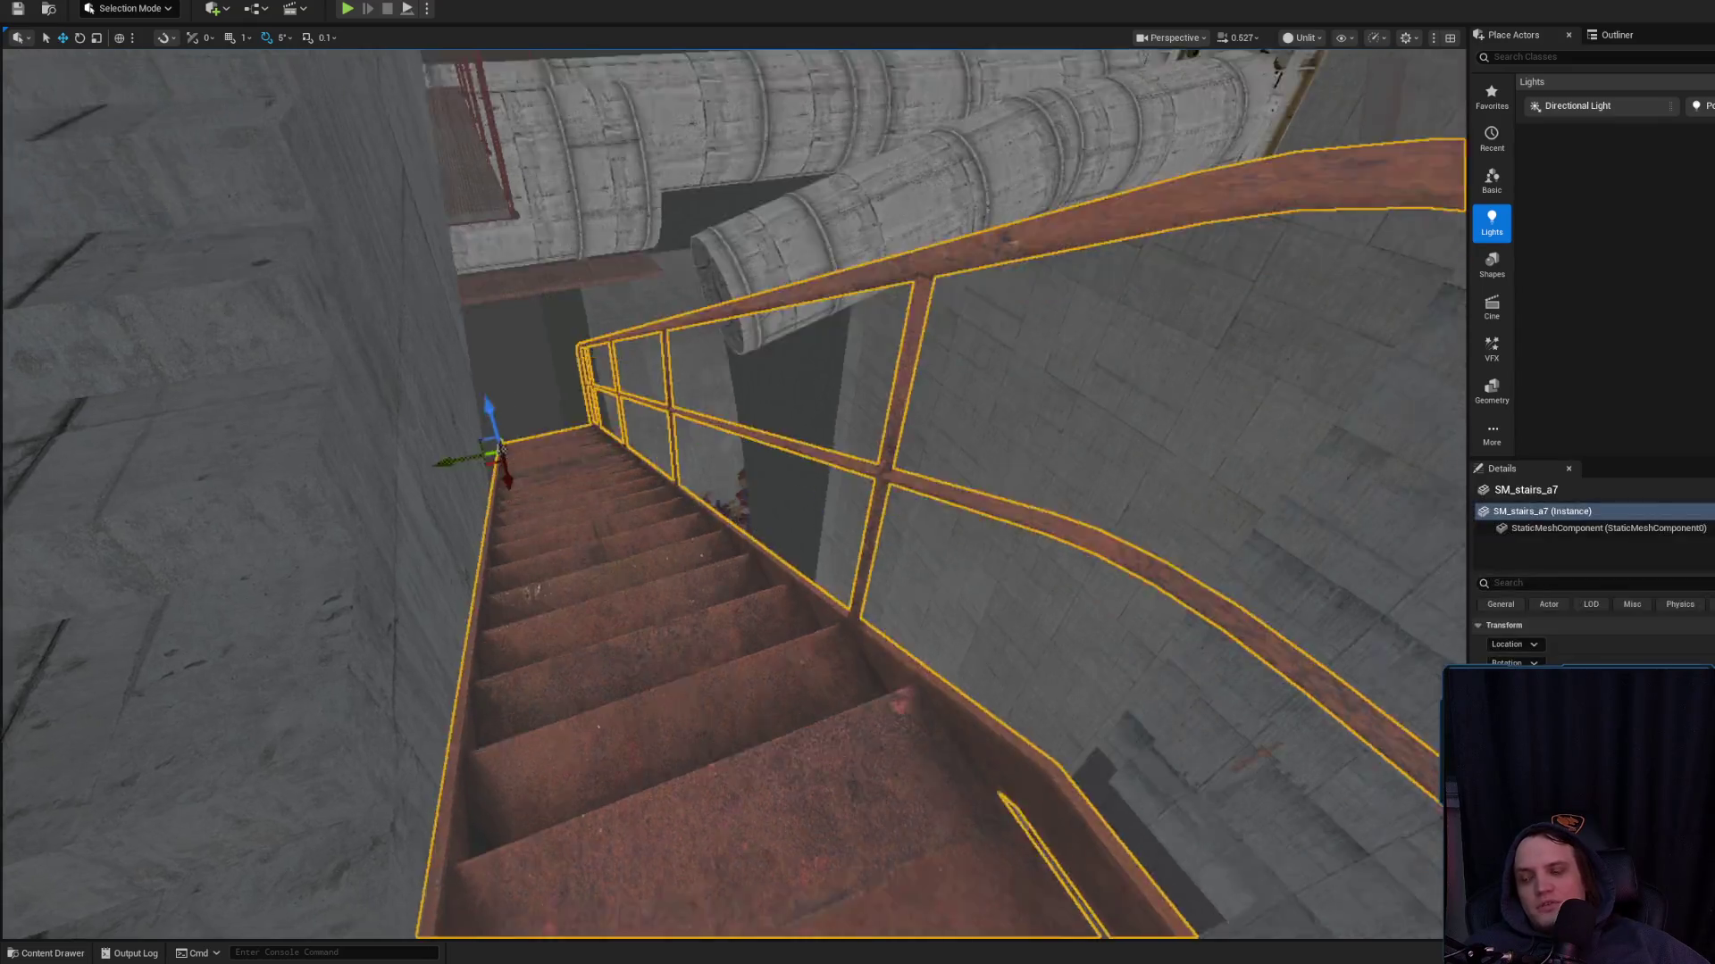
pyautogui.press('Escape')
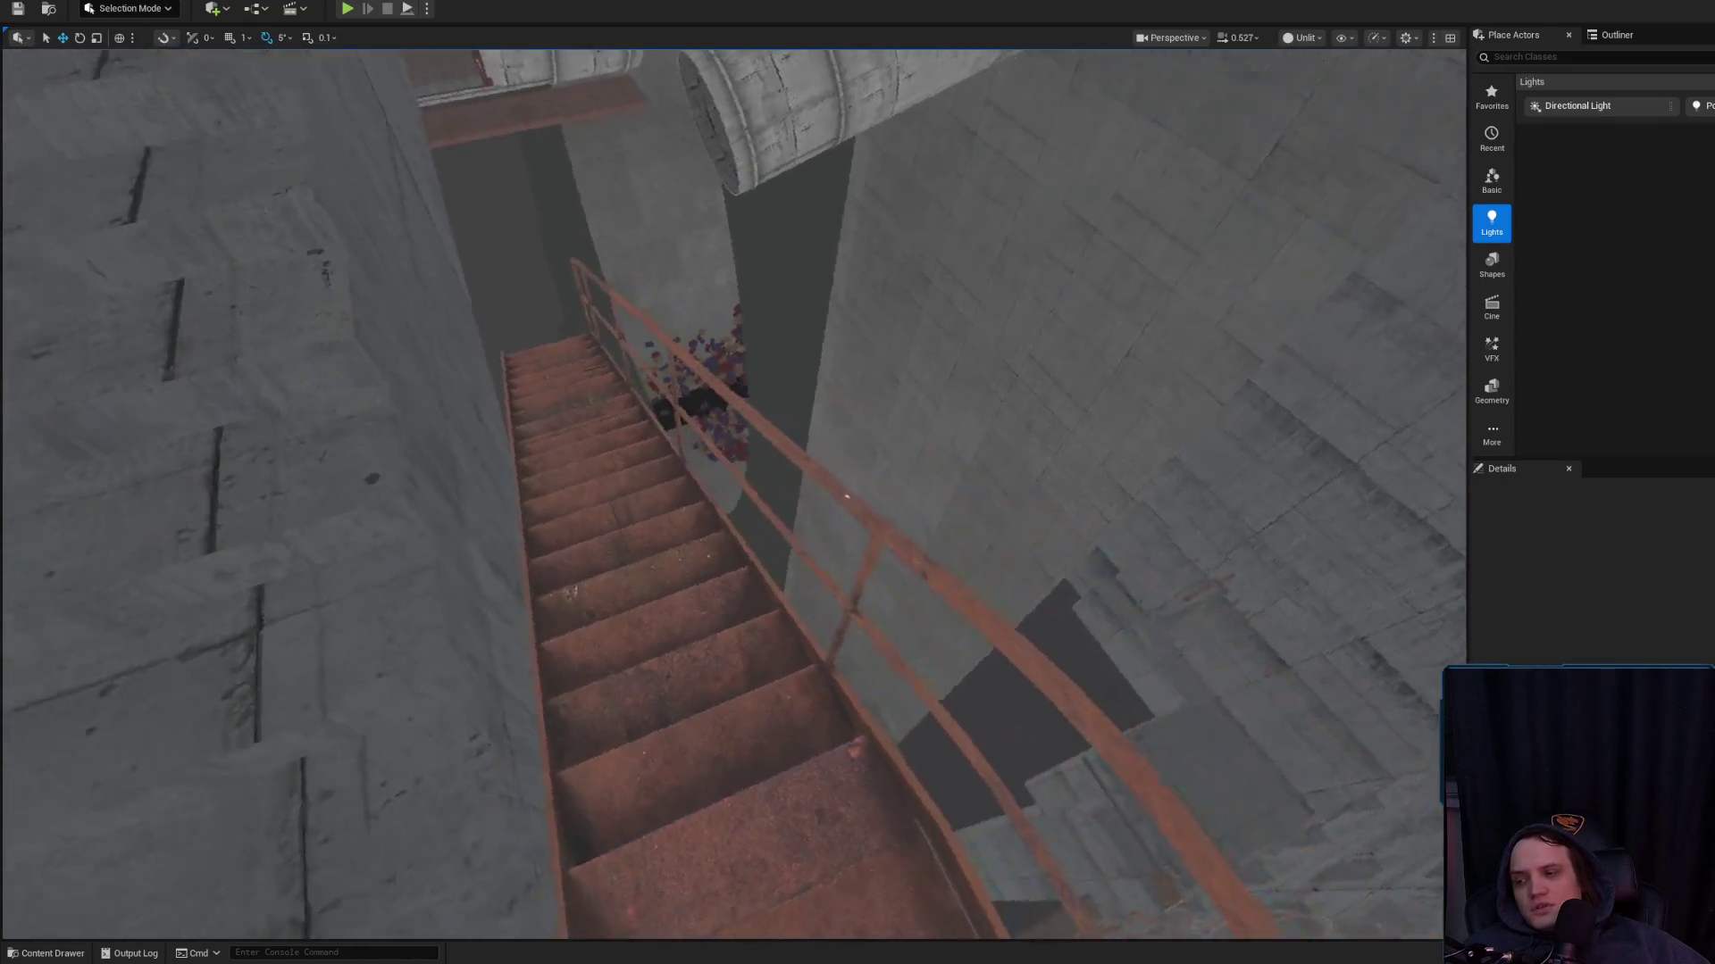
pyautogui.moveTo(612, 651)
pyautogui.mouseDown()
pyautogui.moveTo(720, 651)
pyautogui.moveTo(699, 678)
pyautogui.moveTo(699, 656)
pyautogui.mouseUp()
pyautogui.click(605, 660)
pyautogui.click(698, 679)
pyautogui.click(738, 633)
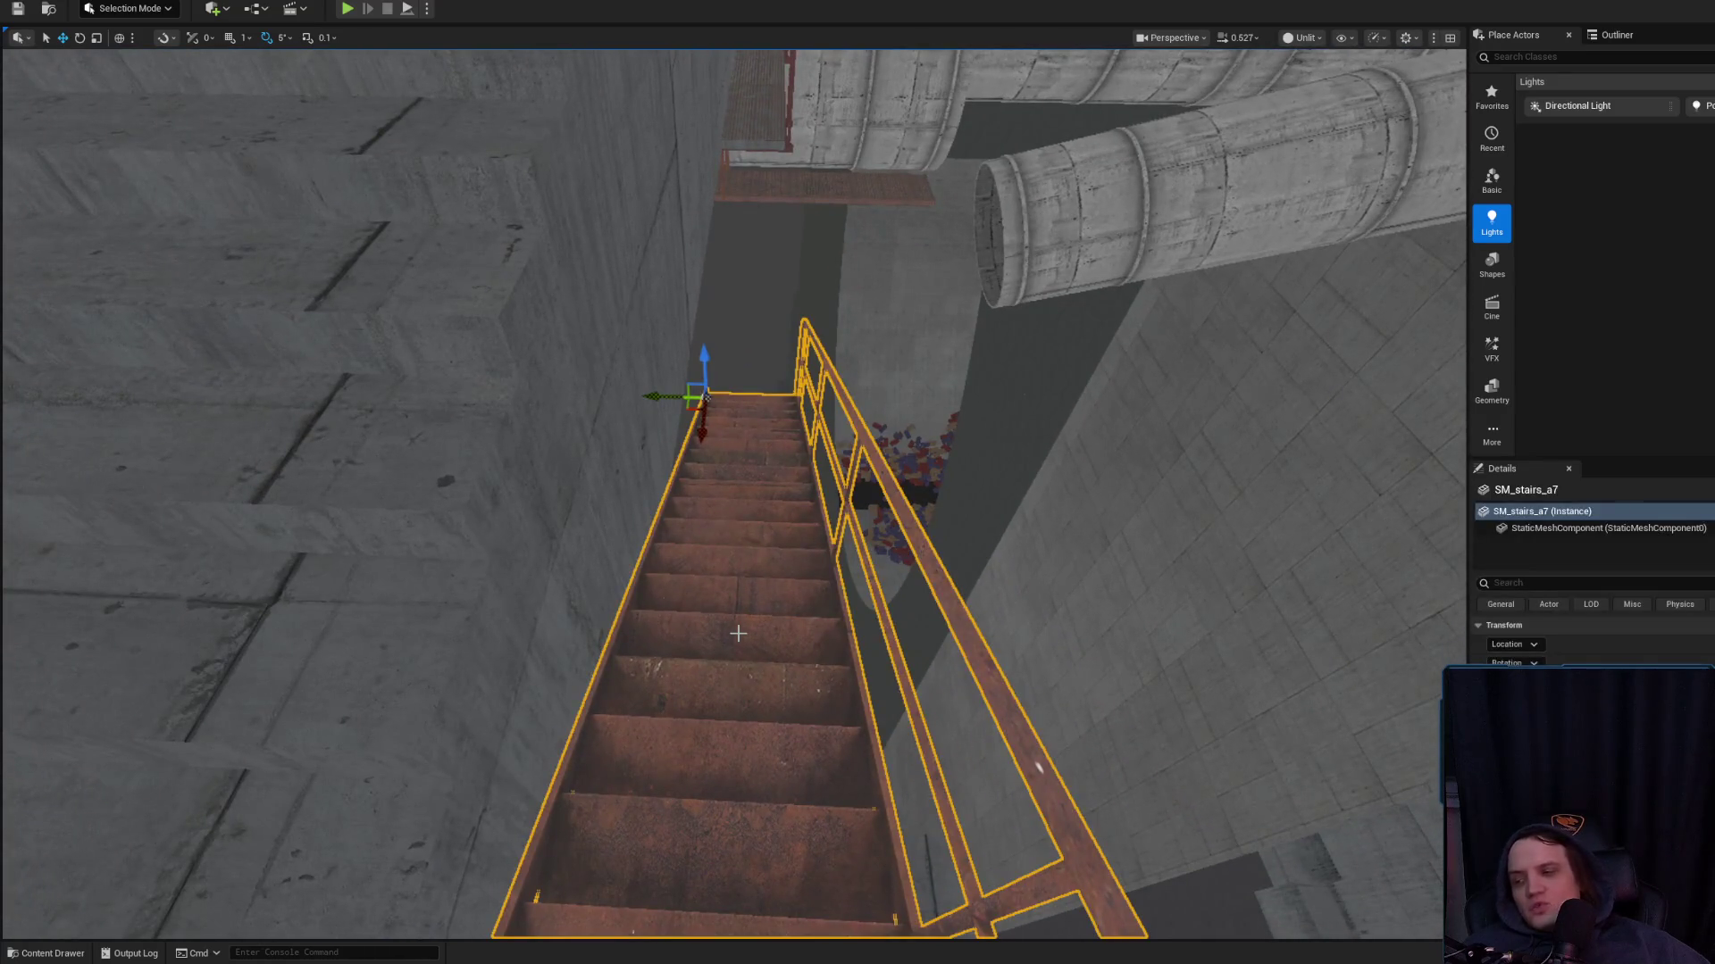
pyautogui.moveTo(732, 595); pyautogui.dragTo(756, 562)
pyautogui.click(756, 562)
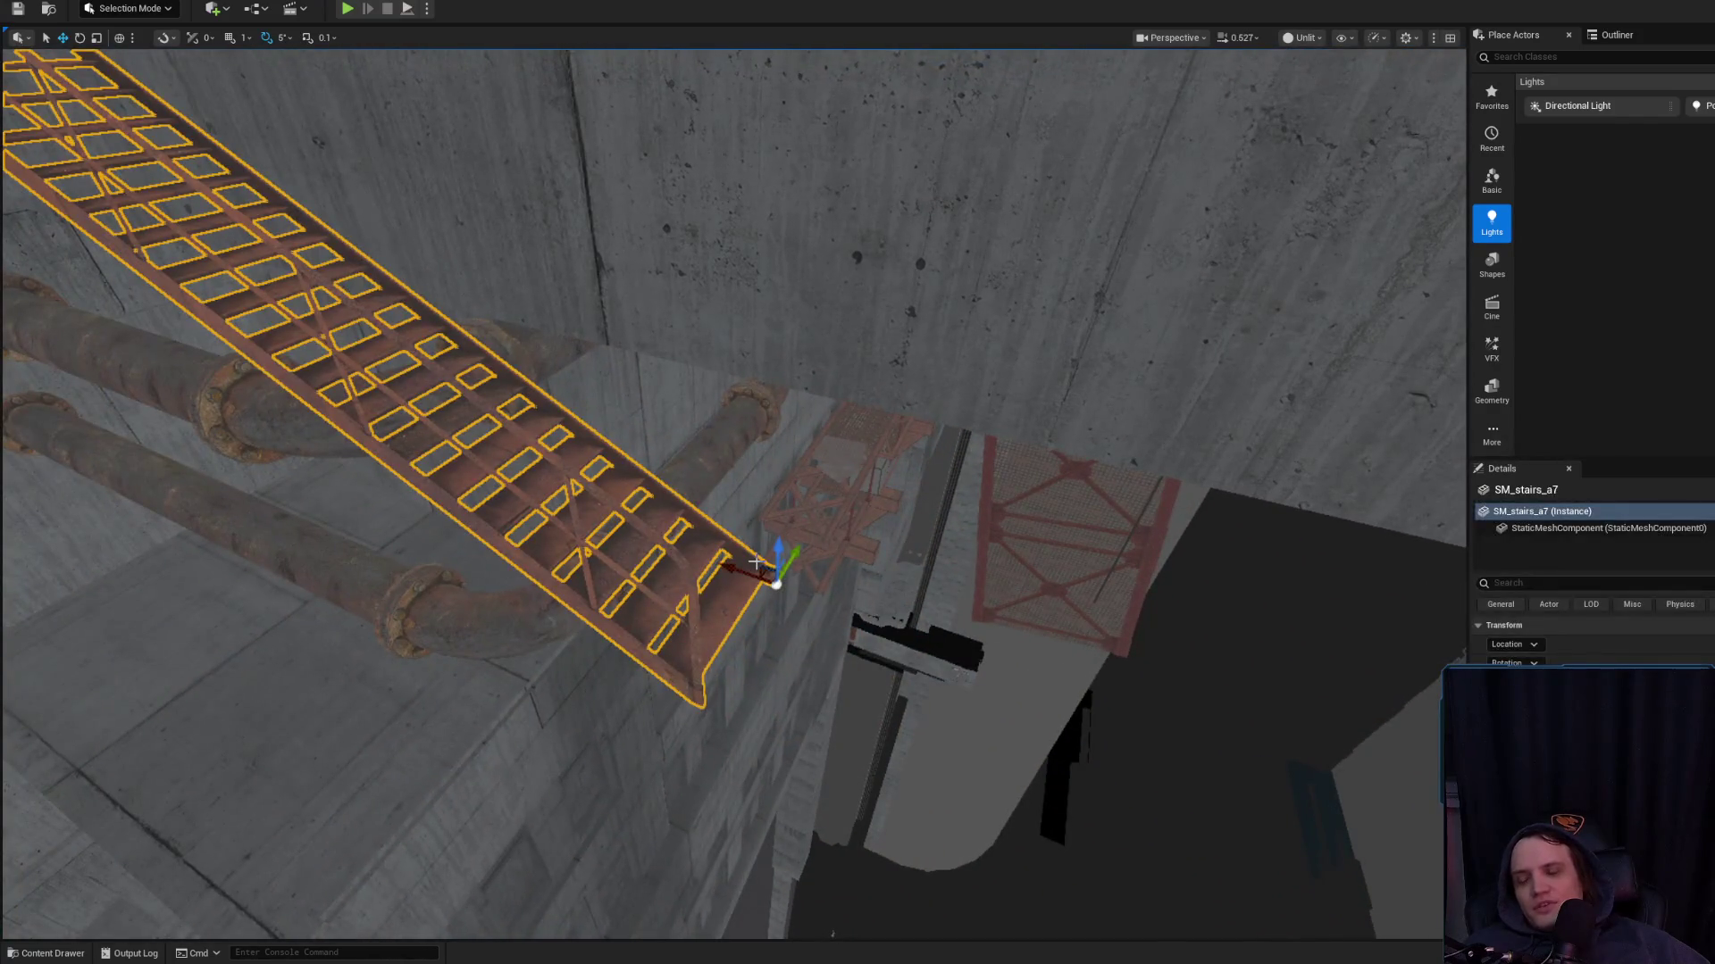
pyautogui.moveTo(1112, 613)
pyautogui.mouseDown()
pyautogui.moveTo(1098, 581)
pyautogui.moveTo(658, 494)
pyautogui.mouseUp()
pyautogui.click(658, 494)
# Alt-drag a copy of the support's top frame and rotate it 90° upright beside the original
pyautogui.moveTo(903, 475)
pyautogui.mouseDown()
pyautogui.moveTo(1181, 687)
pyautogui.moveTo(907, 483)
pyautogui.mouseUp()
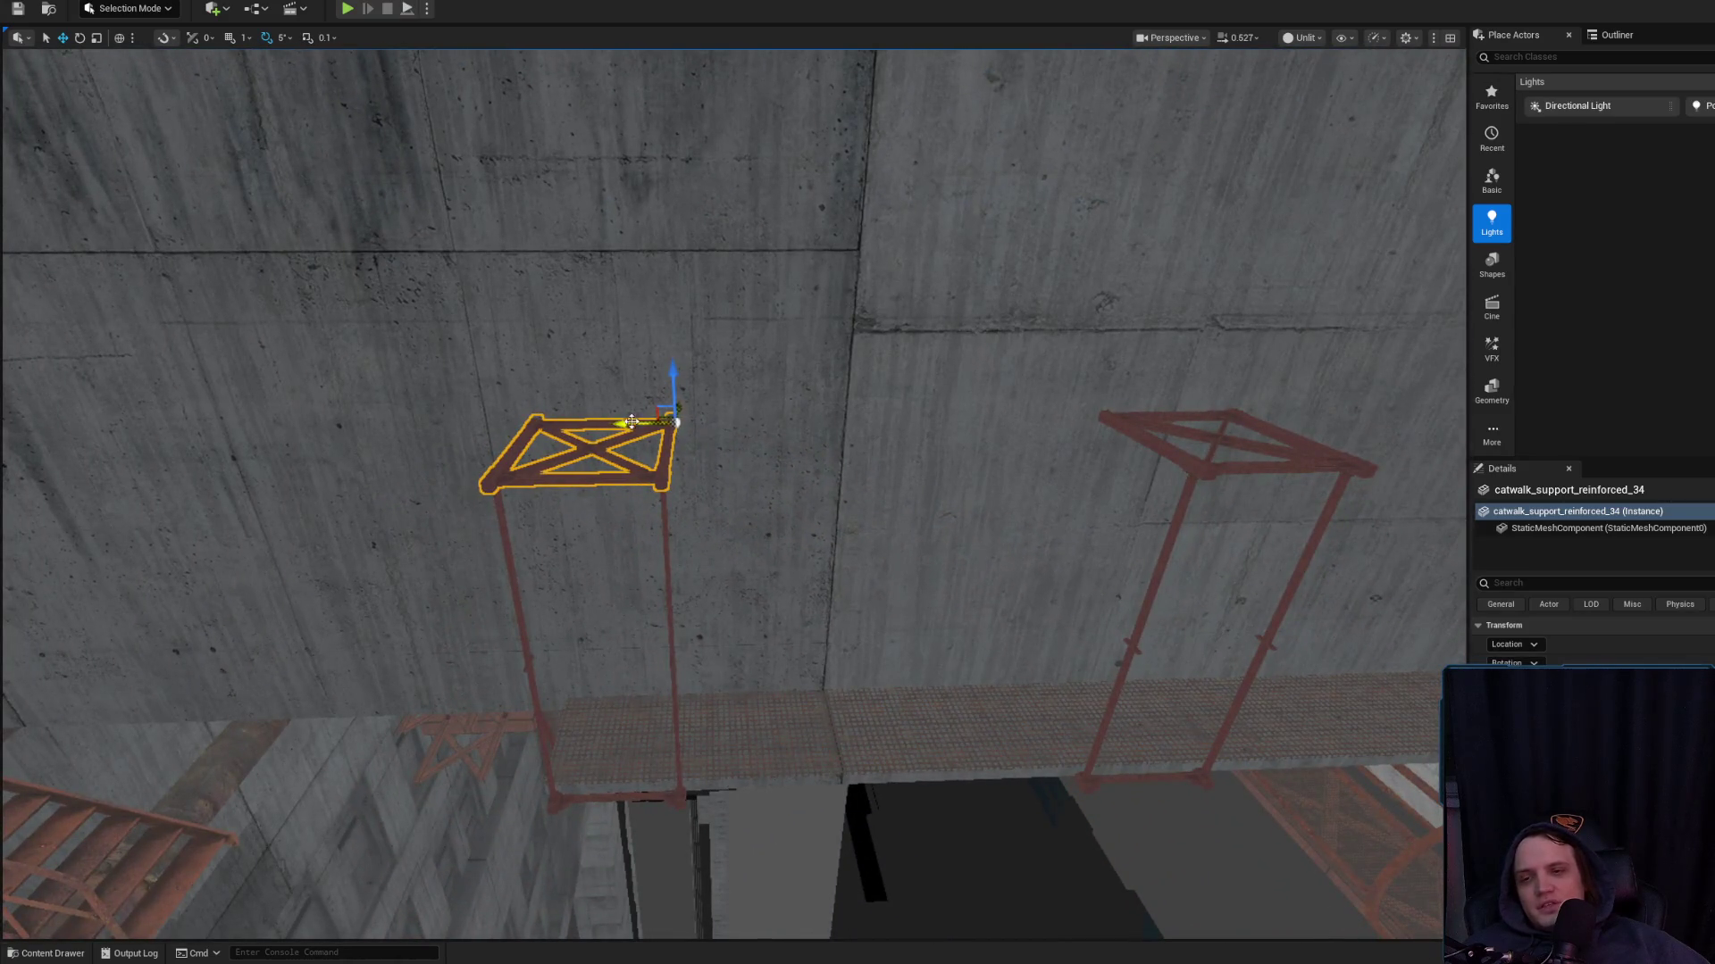
pyautogui.keyDown('alt'); pyautogui.moveTo(632, 422); pyautogui.dragTo(943, 422); pyautogui.keyUp('alt')
pyautogui.press('r')
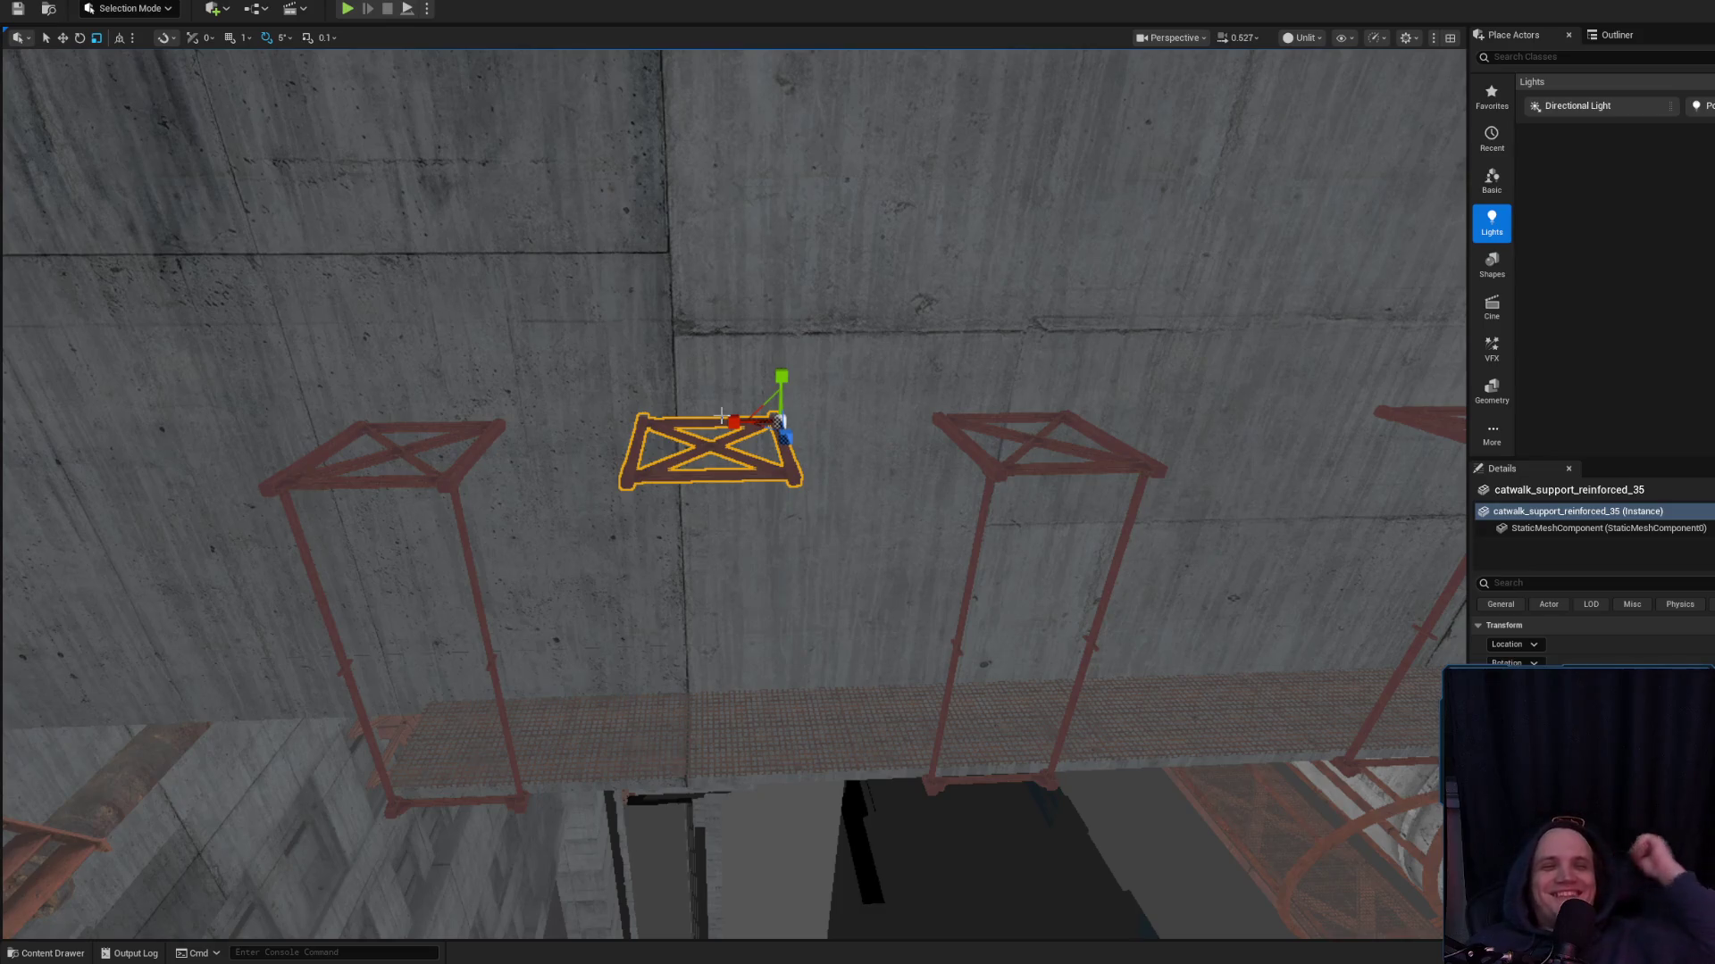
pyautogui.press('w')
pyautogui.moveTo(834, 218)
pyautogui.mouseDown()
pyautogui.moveTo(714, 375)
pyautogui.moveTo(531, 703)
pyautogui.moveTo(500, 679)
pyautogui.moveTo(471, 589)
pyautogui.moveTo(644, 625)
pyautogui.mouseUp()
pyautogui.press('e')
pyautogui.press('w')
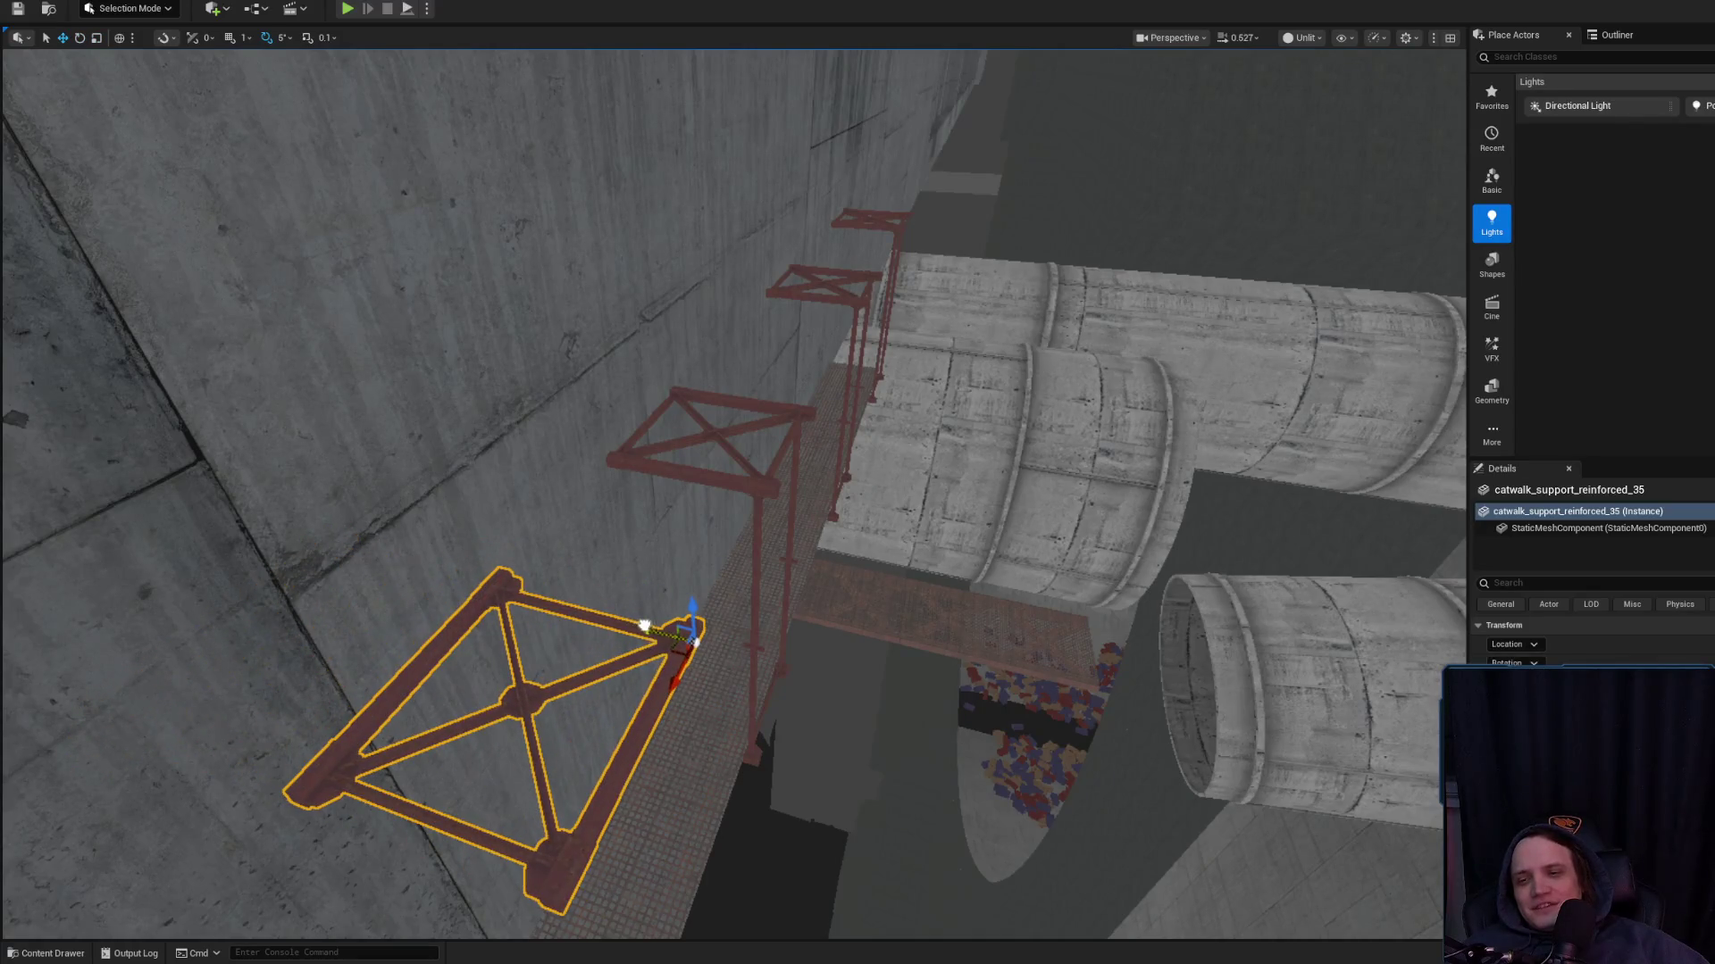
pyautogui.moveTo(674, 684)
pyautogui.mouseDown()
pyautogui.moveTo(757, 543)
pyautogui.moveTo(765, 482)
pyautogui.mouseUp()
pyautogui.press('f')
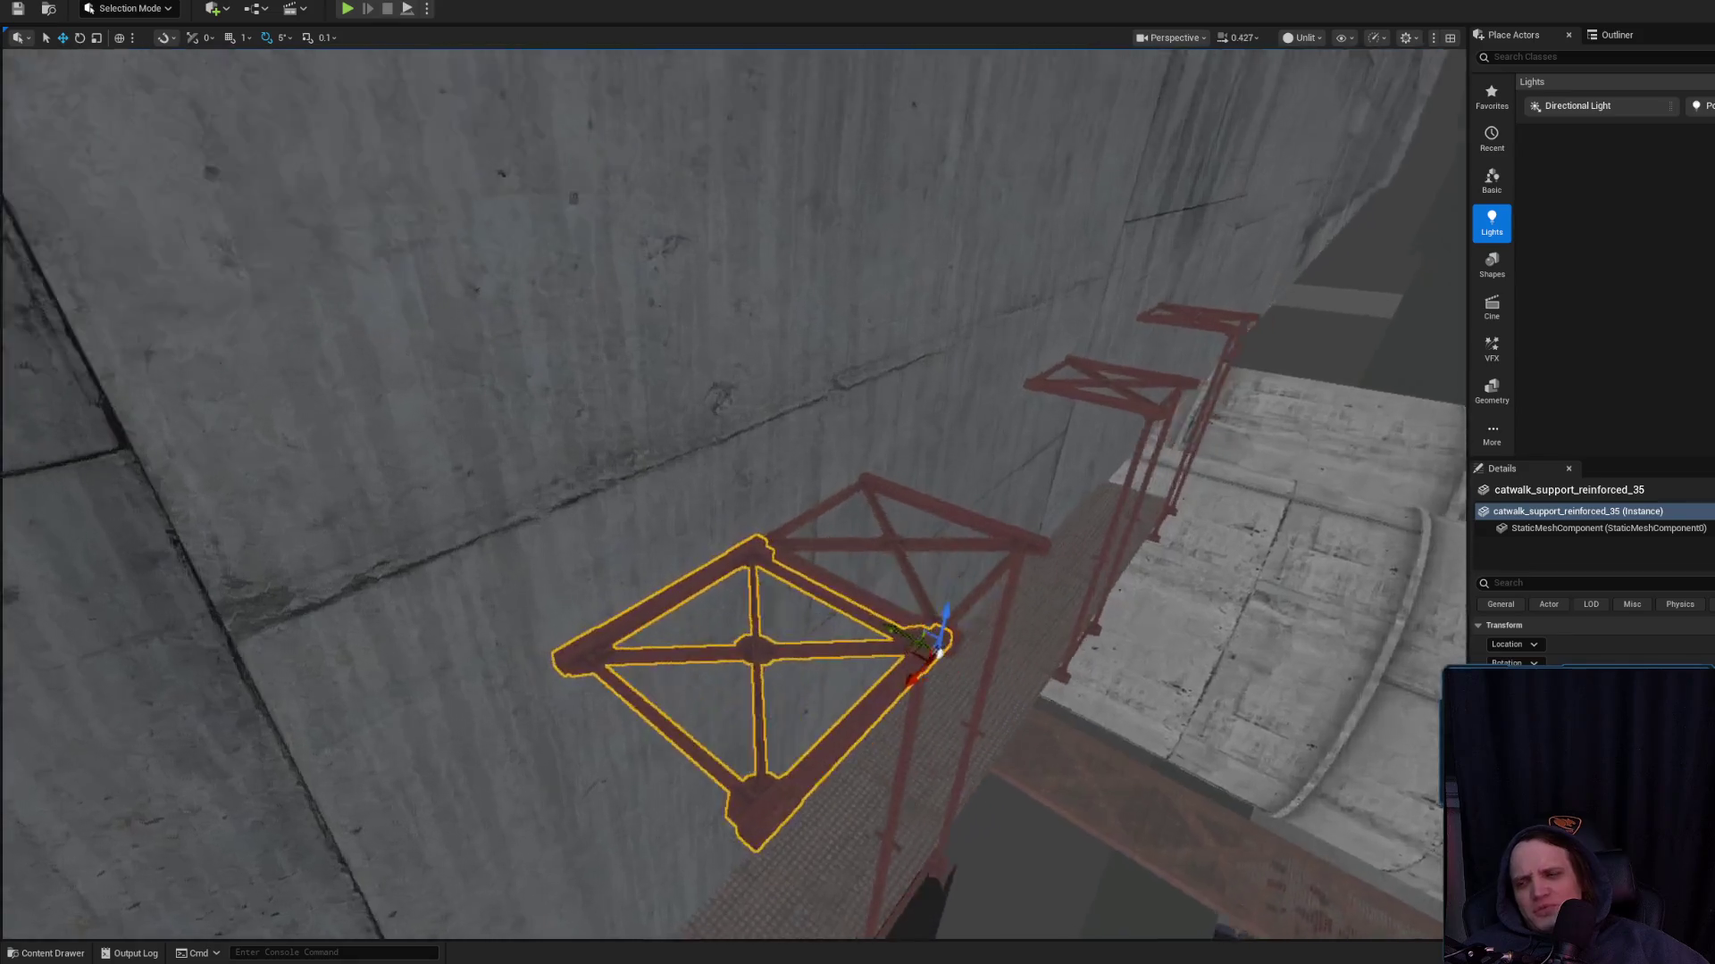
# Inspect the upright frame copy against the wall from several angles, previewing with outlines hidden
pyautogui.press('e')
pyautogui.press('r')
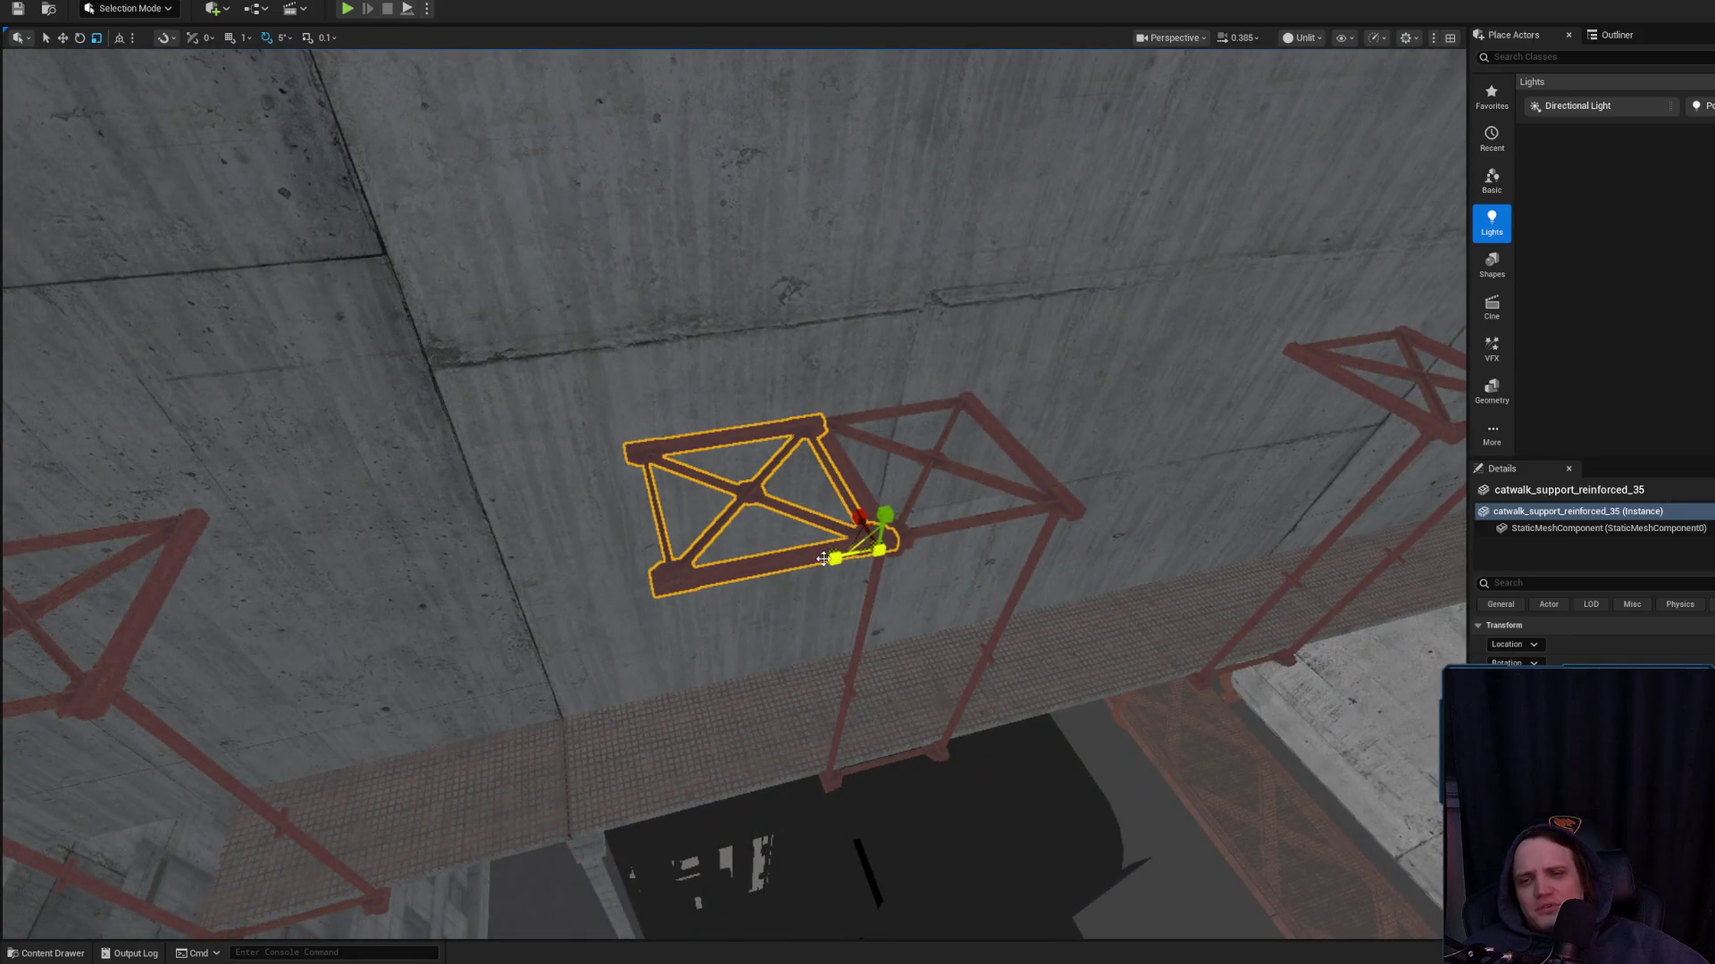
pyautogui.moveTo(822, 559)
pyautogui.mouseDown()
pyautogui.moveTo(693, 563)
pyautogui.moveTo(775, 562)
pyautogui.mouseUp()
pyautogui.press('f')
pyautogui.press('w')
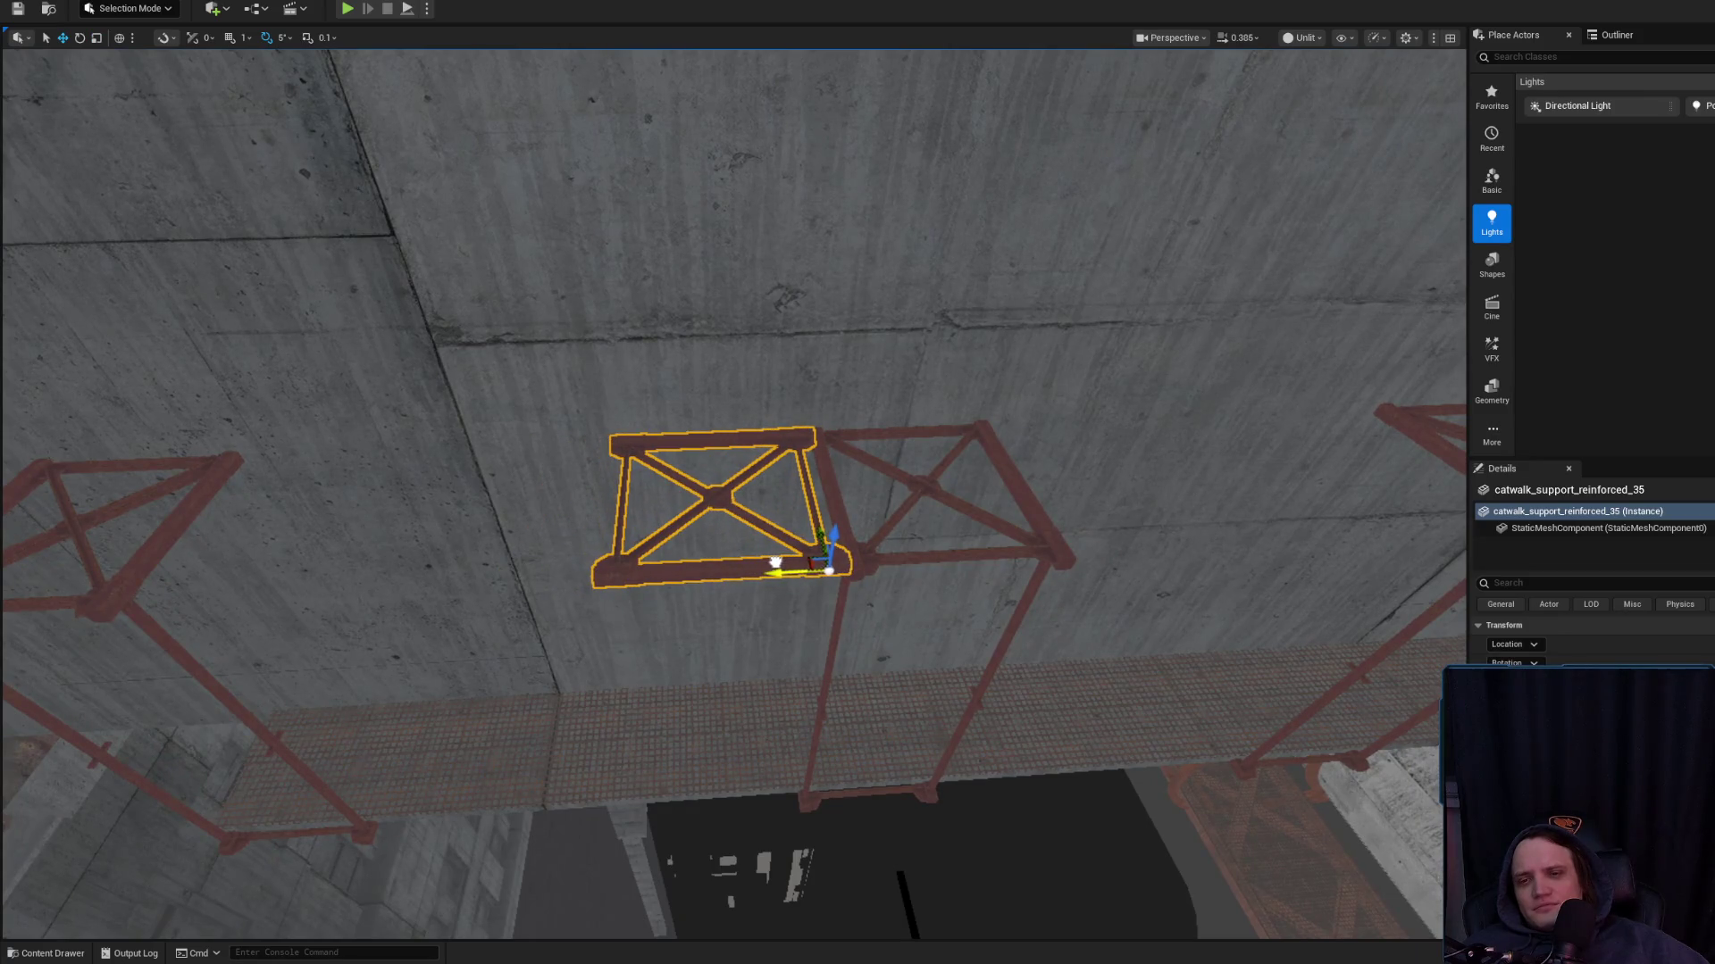
pyautogui.press('g')
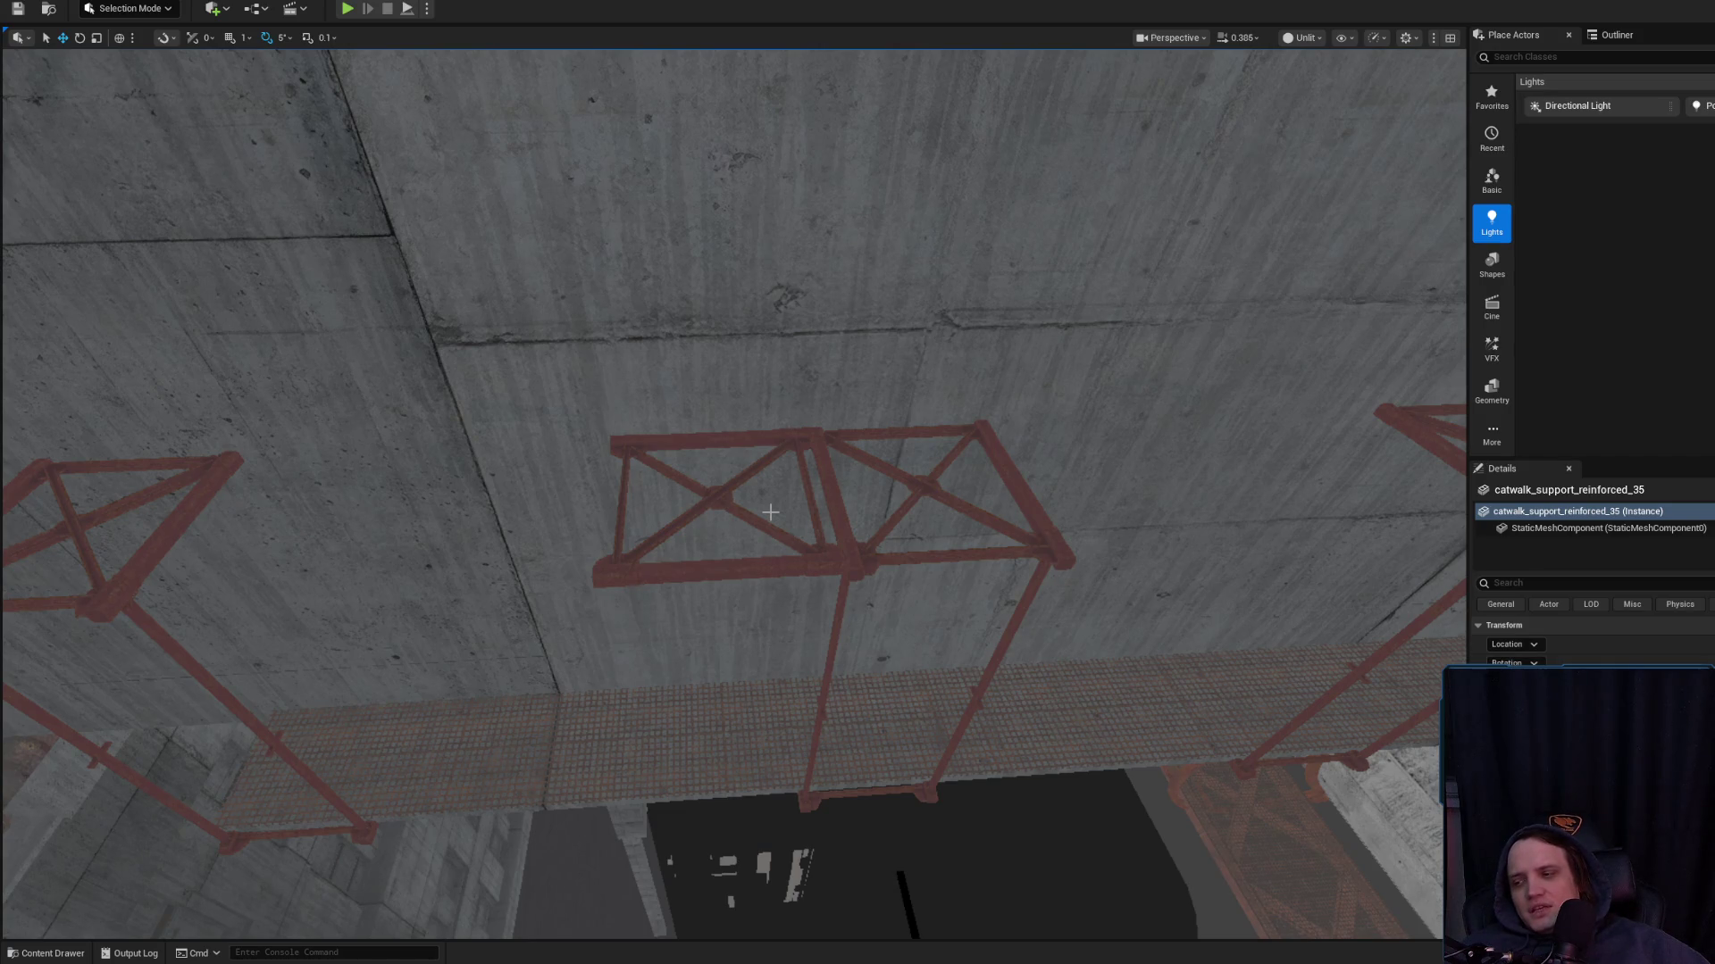
pyautogui.moveTo(770, 511); pyautogui.dragTo(531, 601)
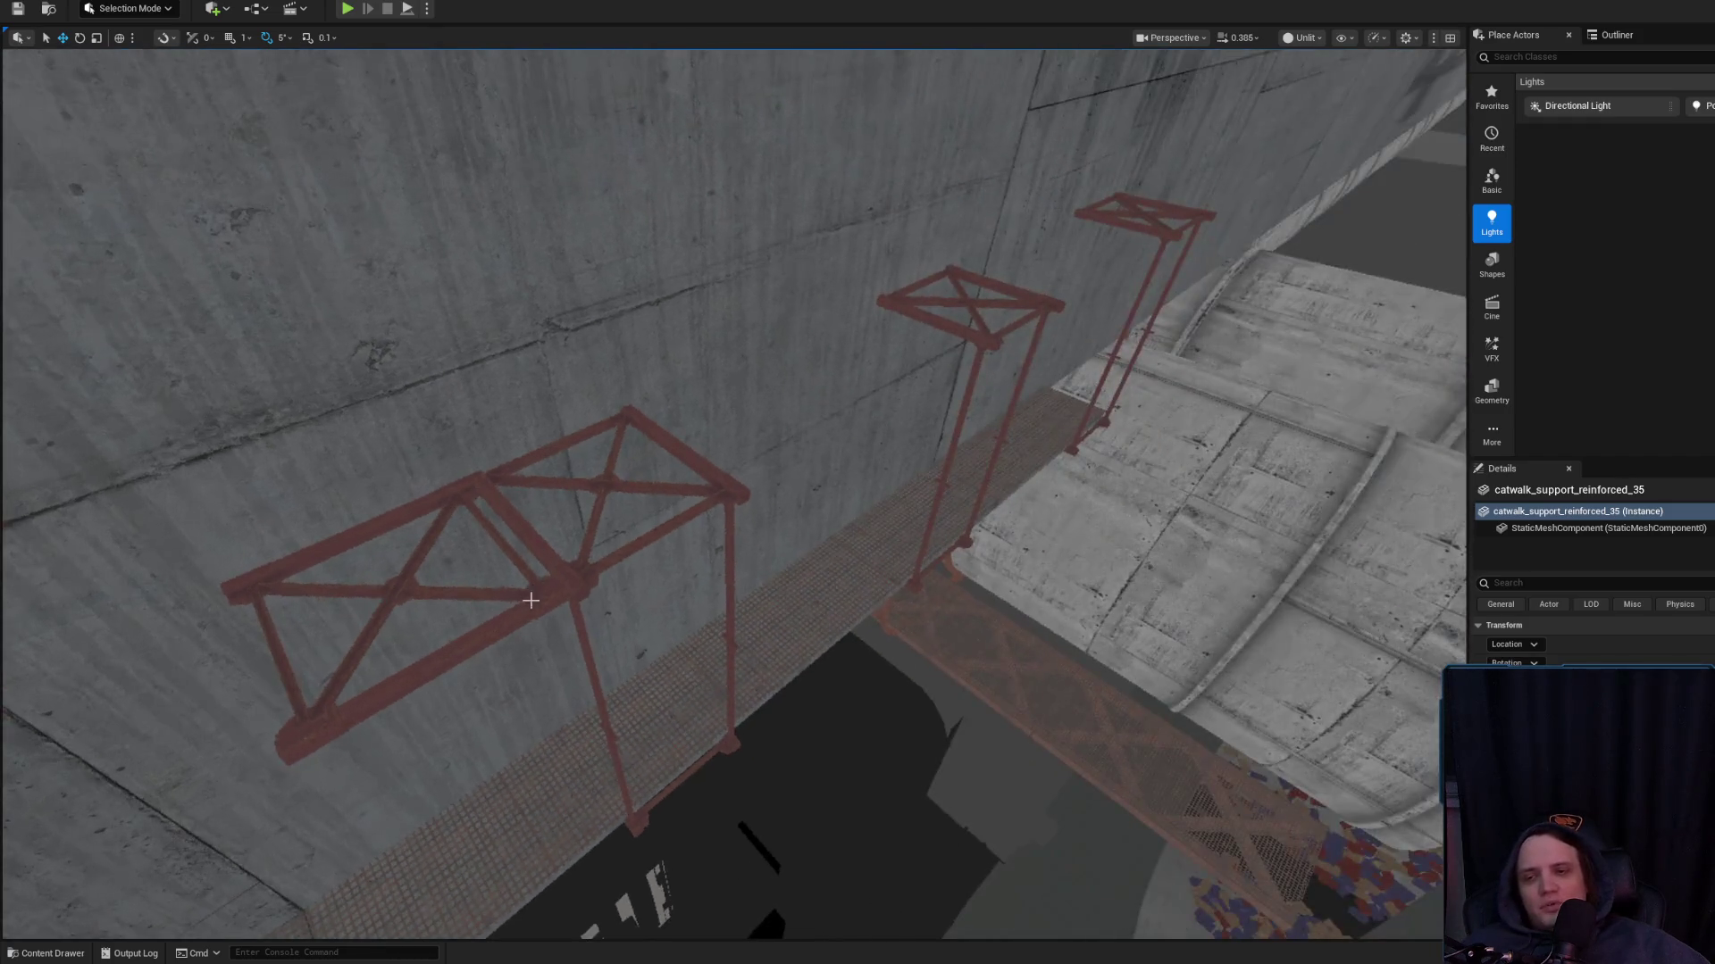
pyautogui.press('g')
pyautogui.moveTo(758, 524); pyautogui.dragTo(750, 526)
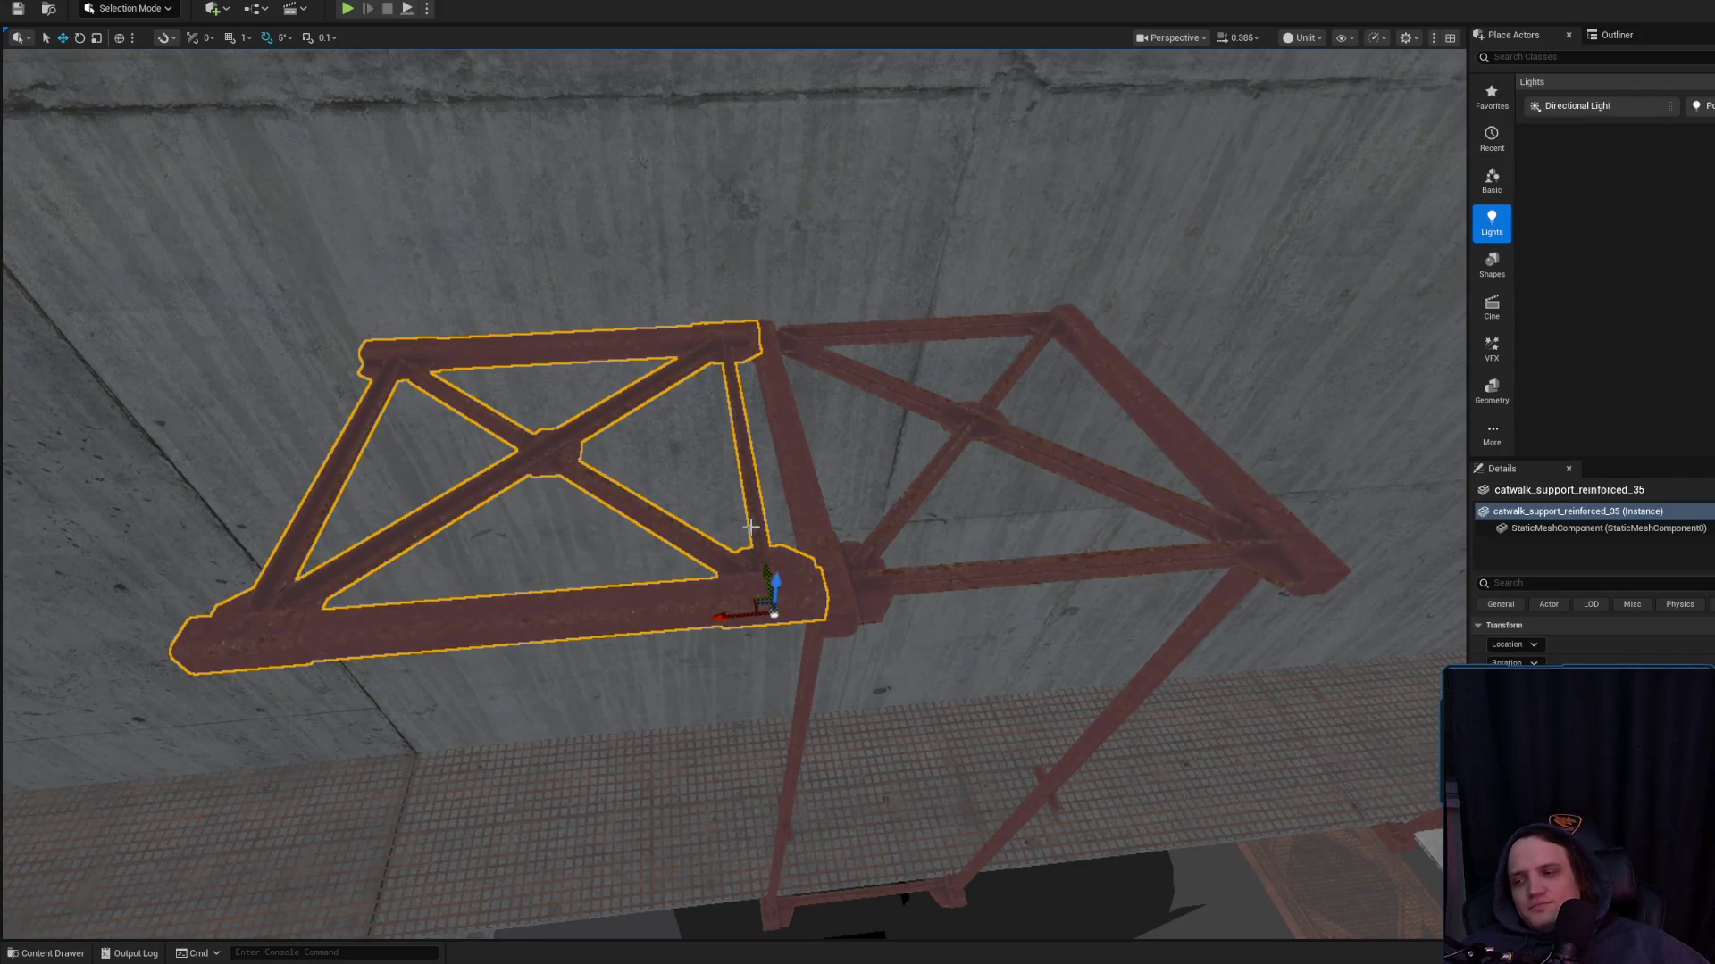
pyautogui.moveTo(869, 497)
pyautogui.mouseDown()
pyautogui.moveTo(895, 526)
pyautogui.moveTo(496, 178)
pyautogui.mouseUp()
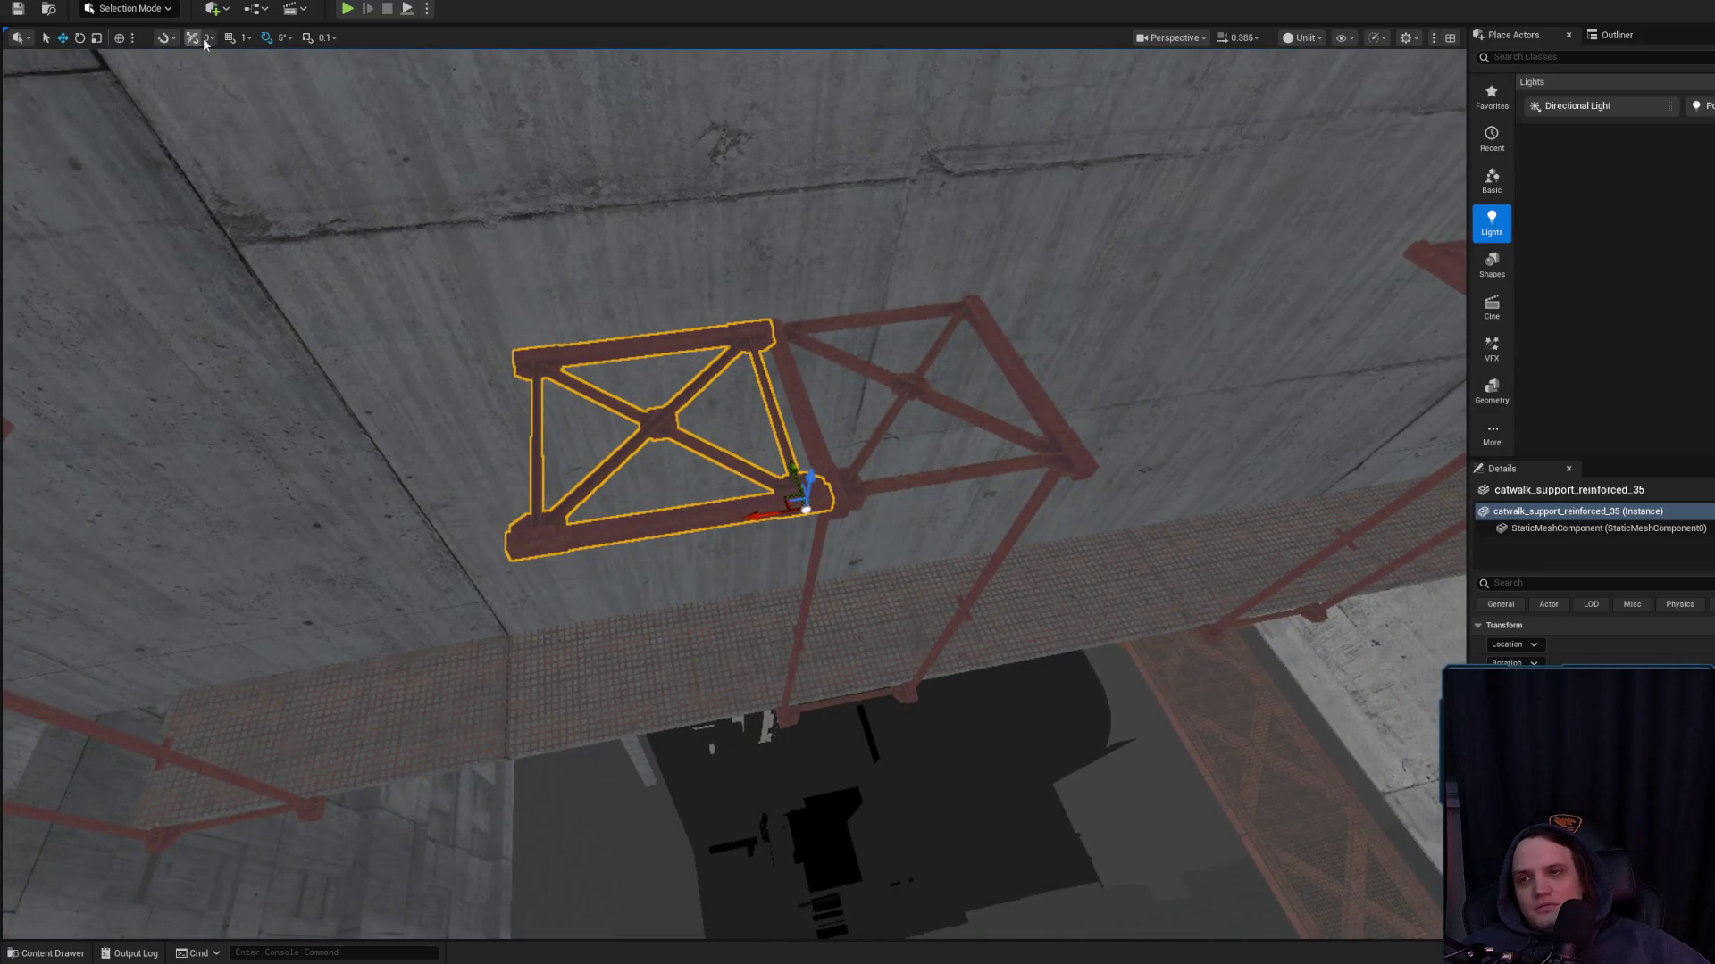
pyautogui.moveTo(708, 320); pyautogui.dragTo(548, 281)
# With grid snap at 10, duplicate the truss panel to the left and slide it against its neighbour
pyautogui.click(244, 37)
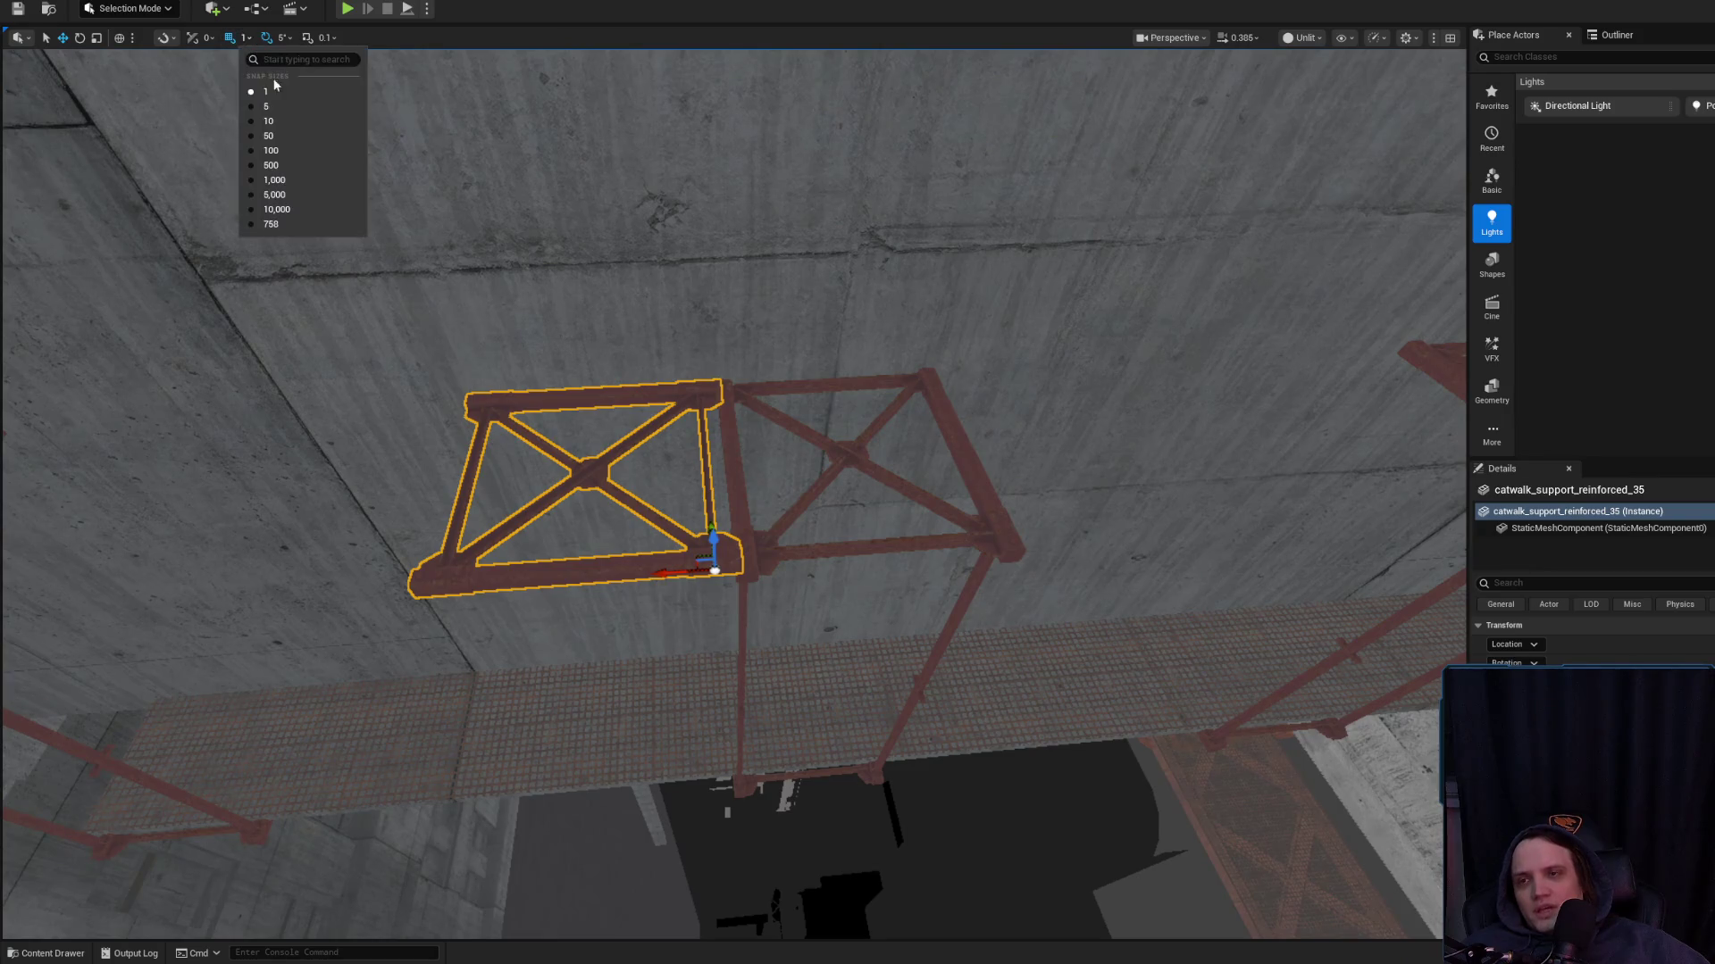
pyautogui.click(284, 125)
pyautogui.moveTo(672, 558)
pyautogui.mouseDown()
pyautogui.moveTo(330, 527)
pyautogui.moveTo(356, 527)
pyautogui.mouseUp()
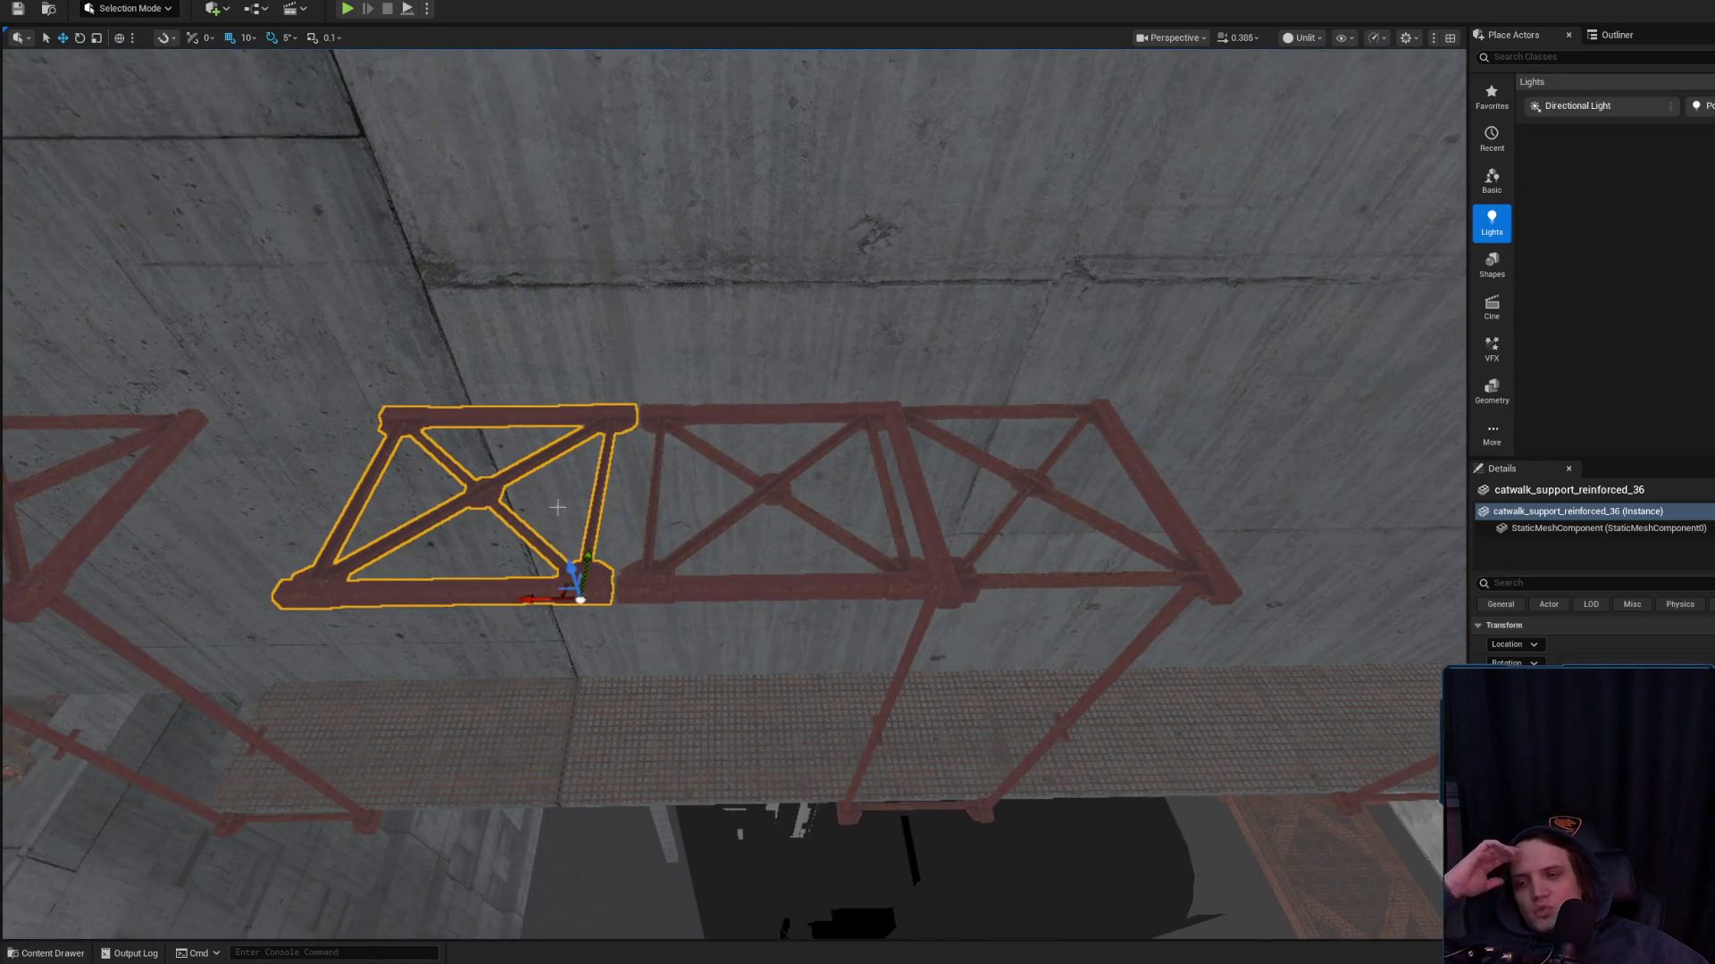
pyautogui.moveTo(539, 600); pyautogui.dragTo(705, 450)
pyautogui.click(643, 536)
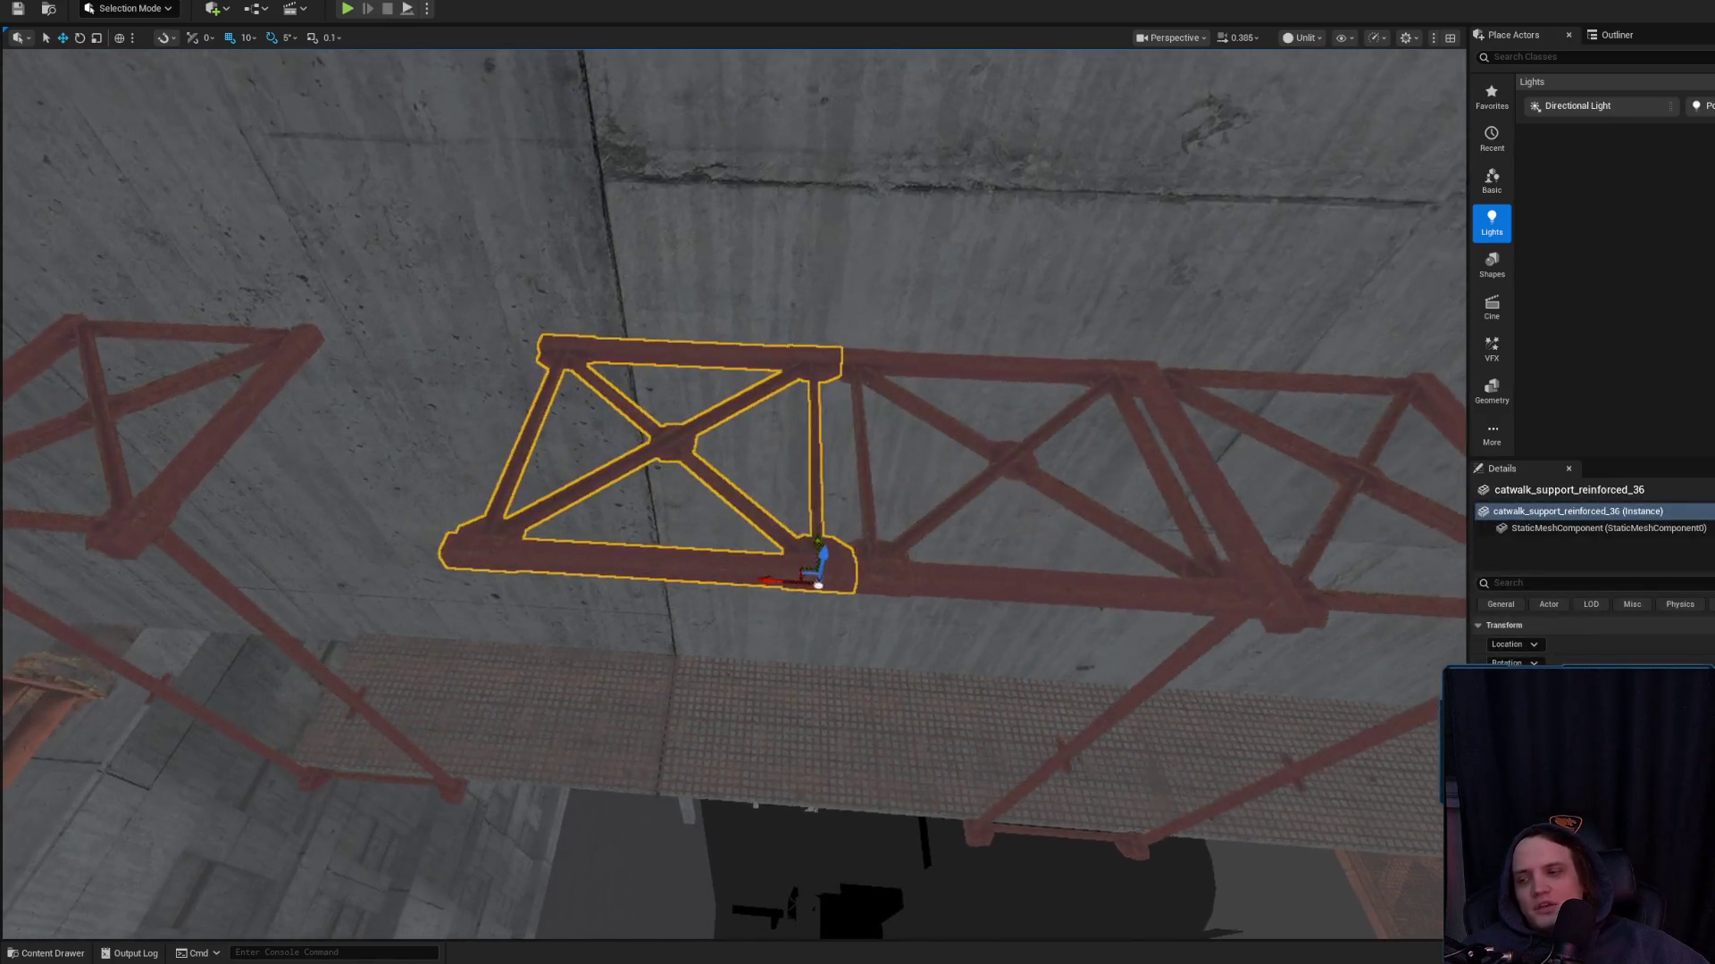
pyautogui.moveTo(814, 549); pyautogui.dragTo(670, 547)
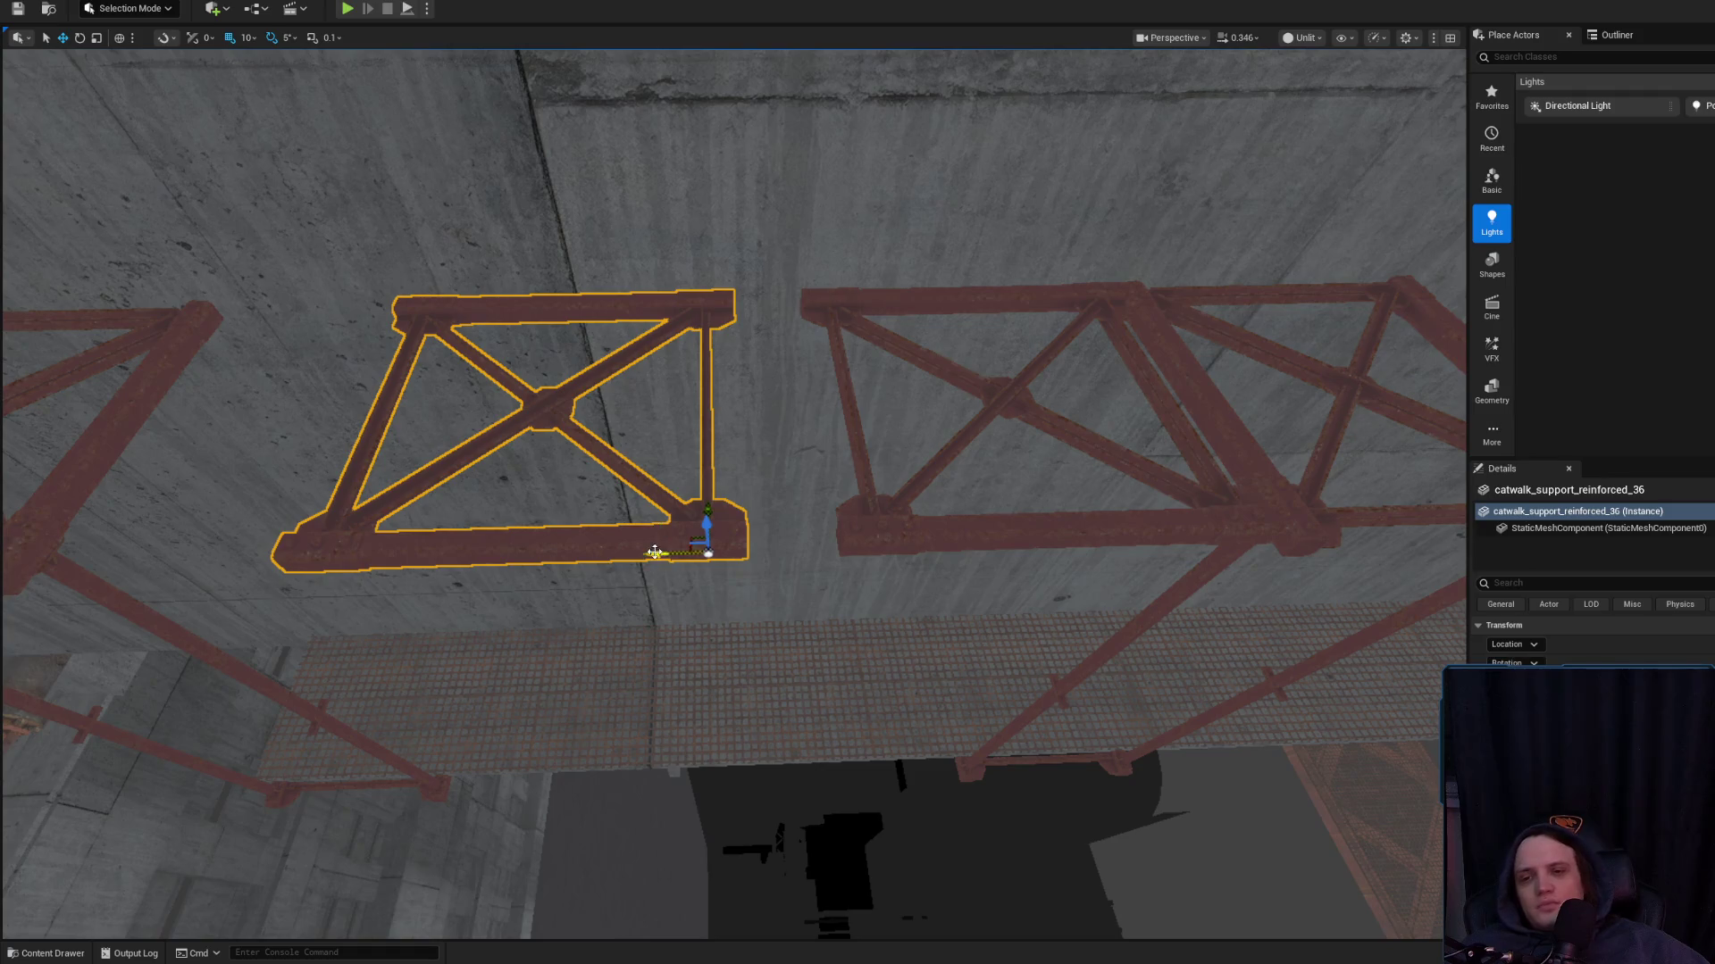
pyautogui.moveTo(655, 553); pyautogui.dragTo(774, 541)
pyautogui.press('Escape')
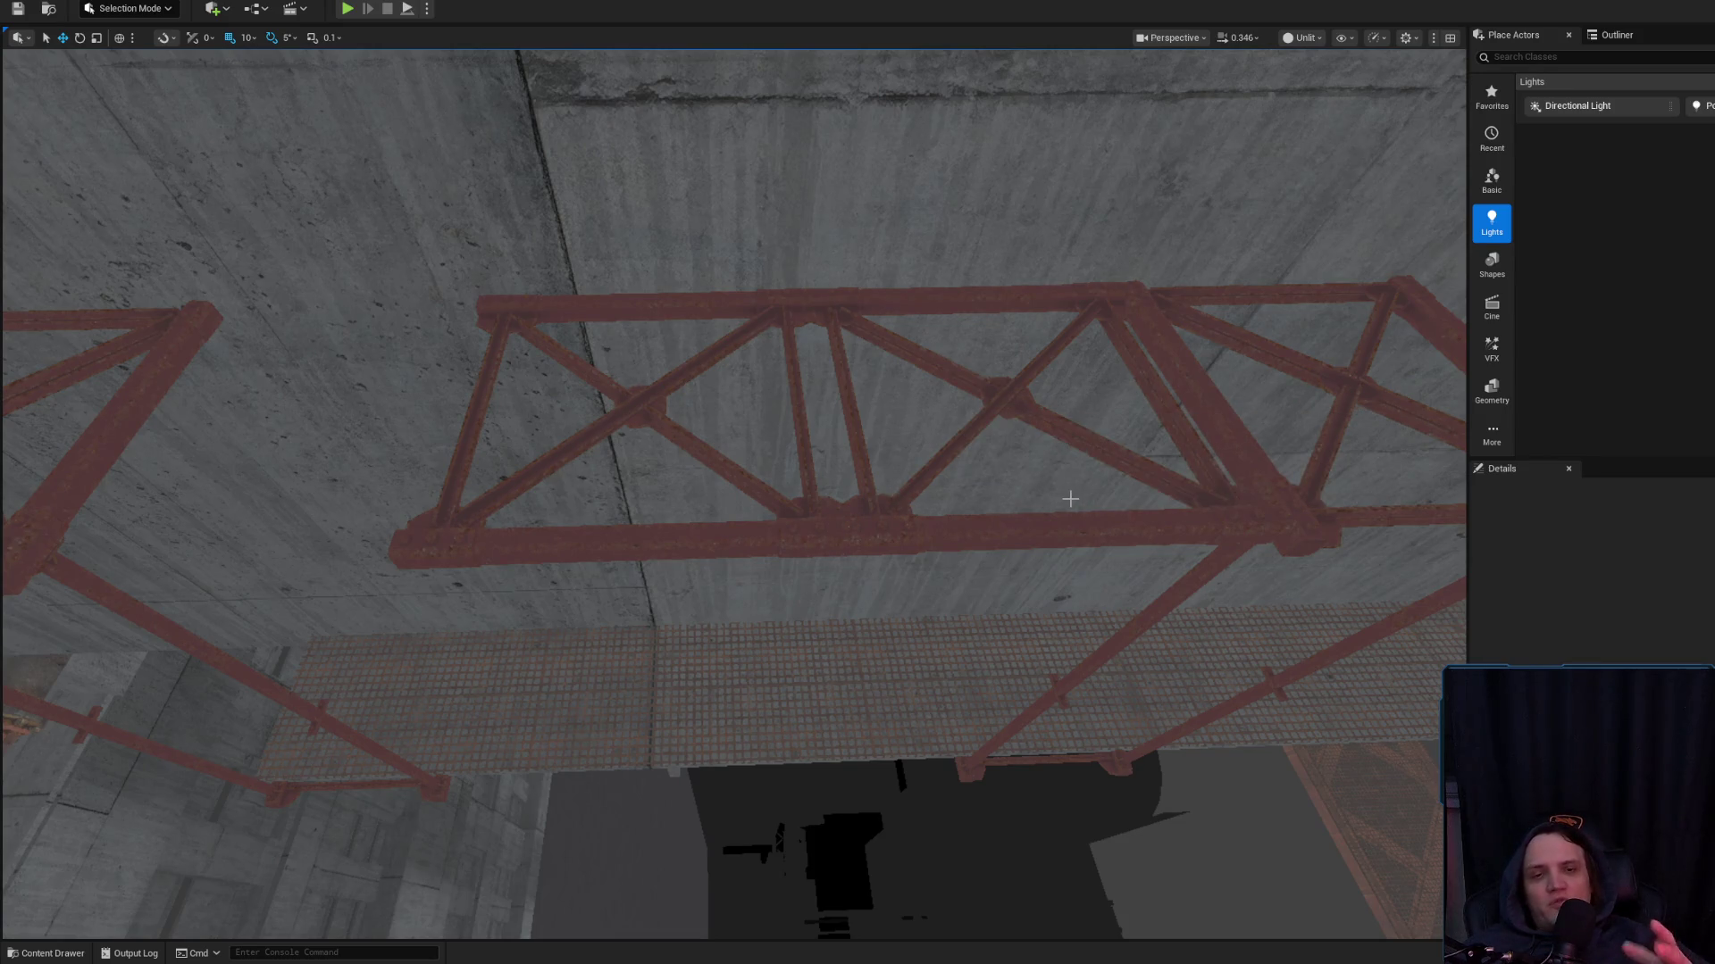
# Set grid snap back to 1 and nudge the left truss section right to close the gap
pyautogui.click(863, 539)
pyautogui.scroll(5, 815, 524)
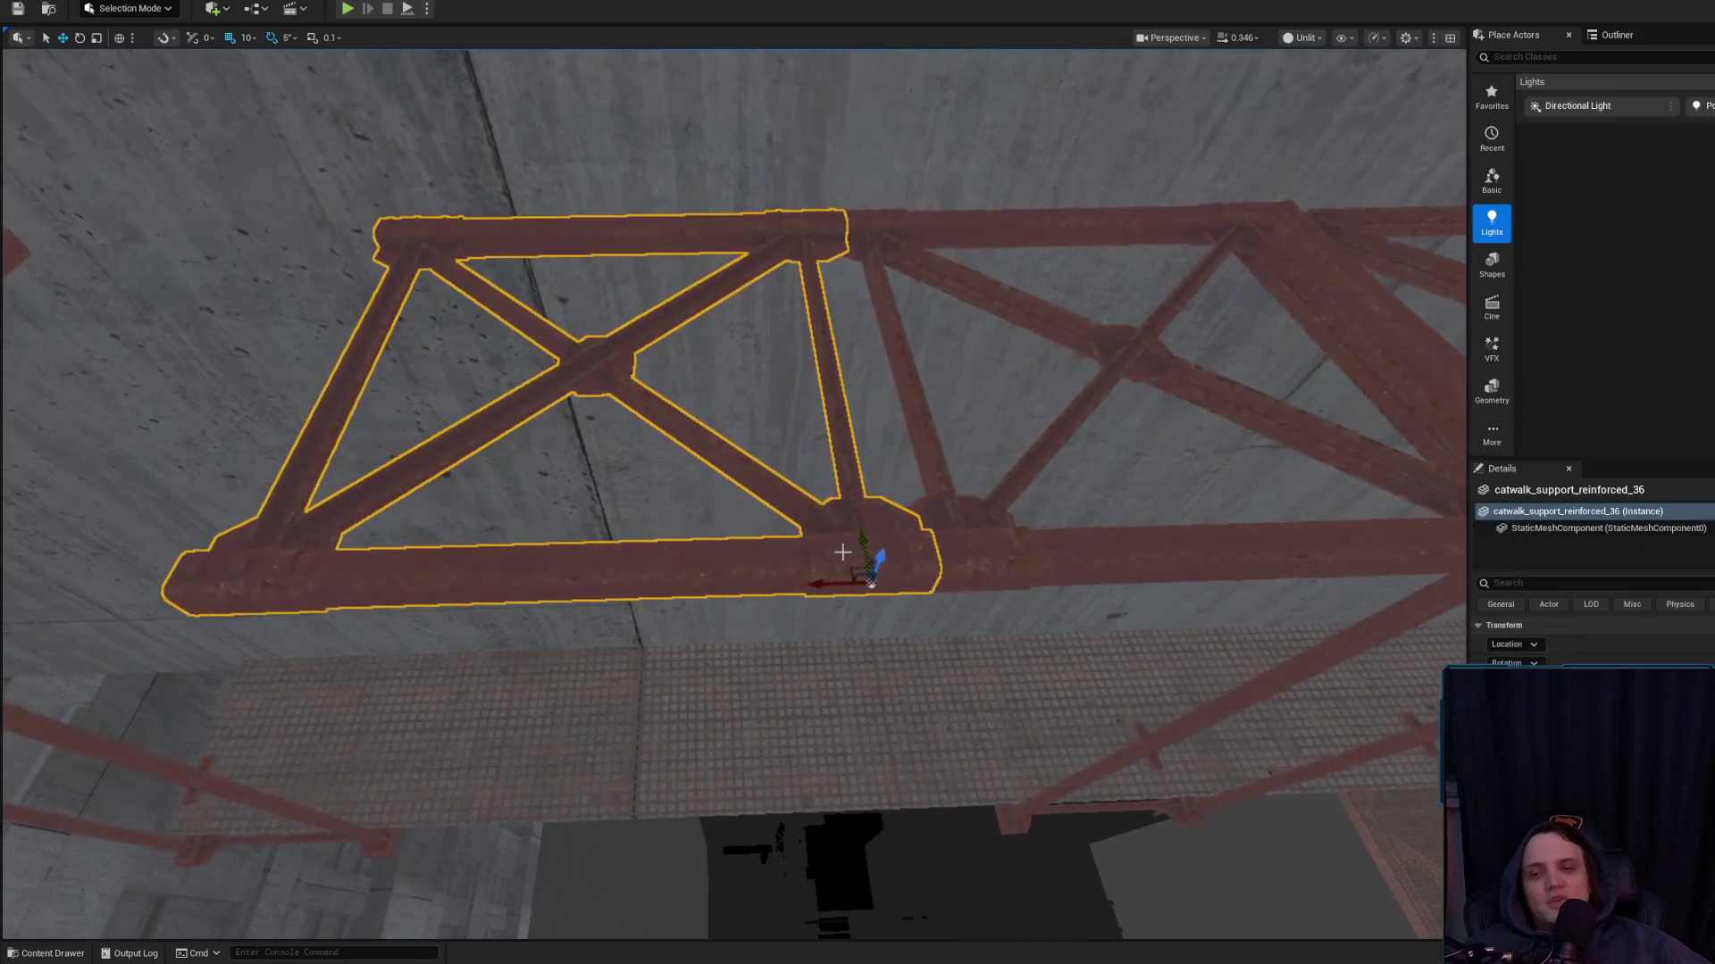
pyautogui.press('Escape')
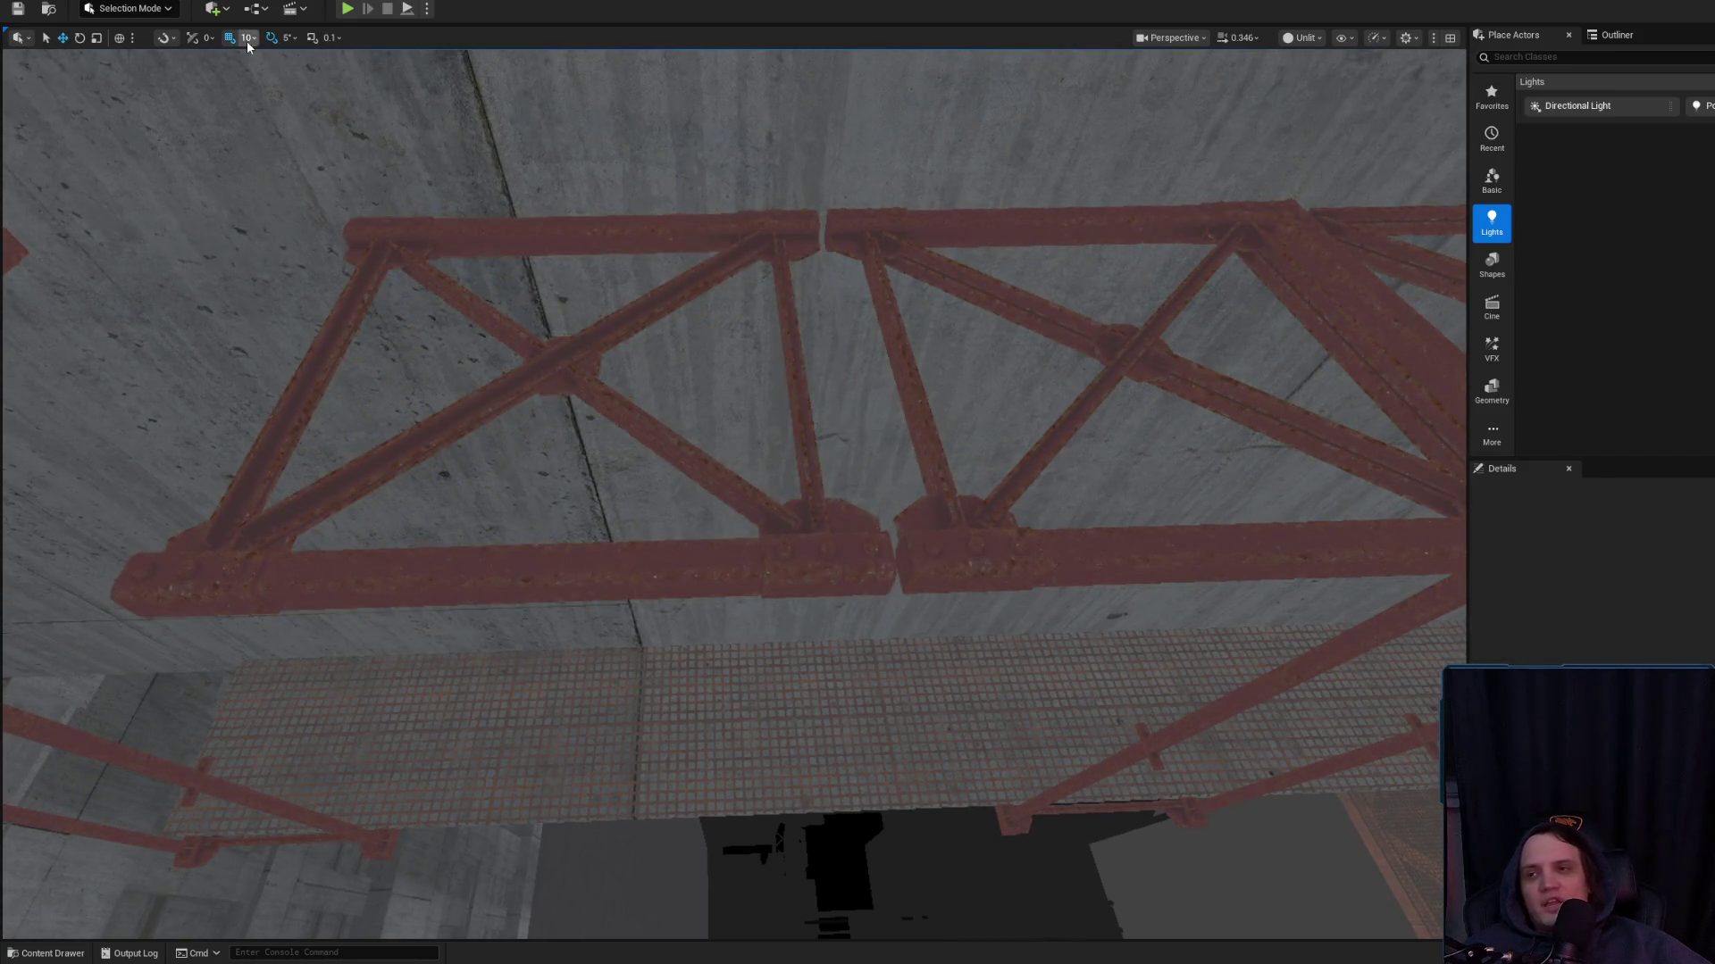
pyautogui.click(247, 37)
pyautogui.click(259, 92)
pyautogui.scroll(3, 641, 382)
pyautogui.click(632, 526)
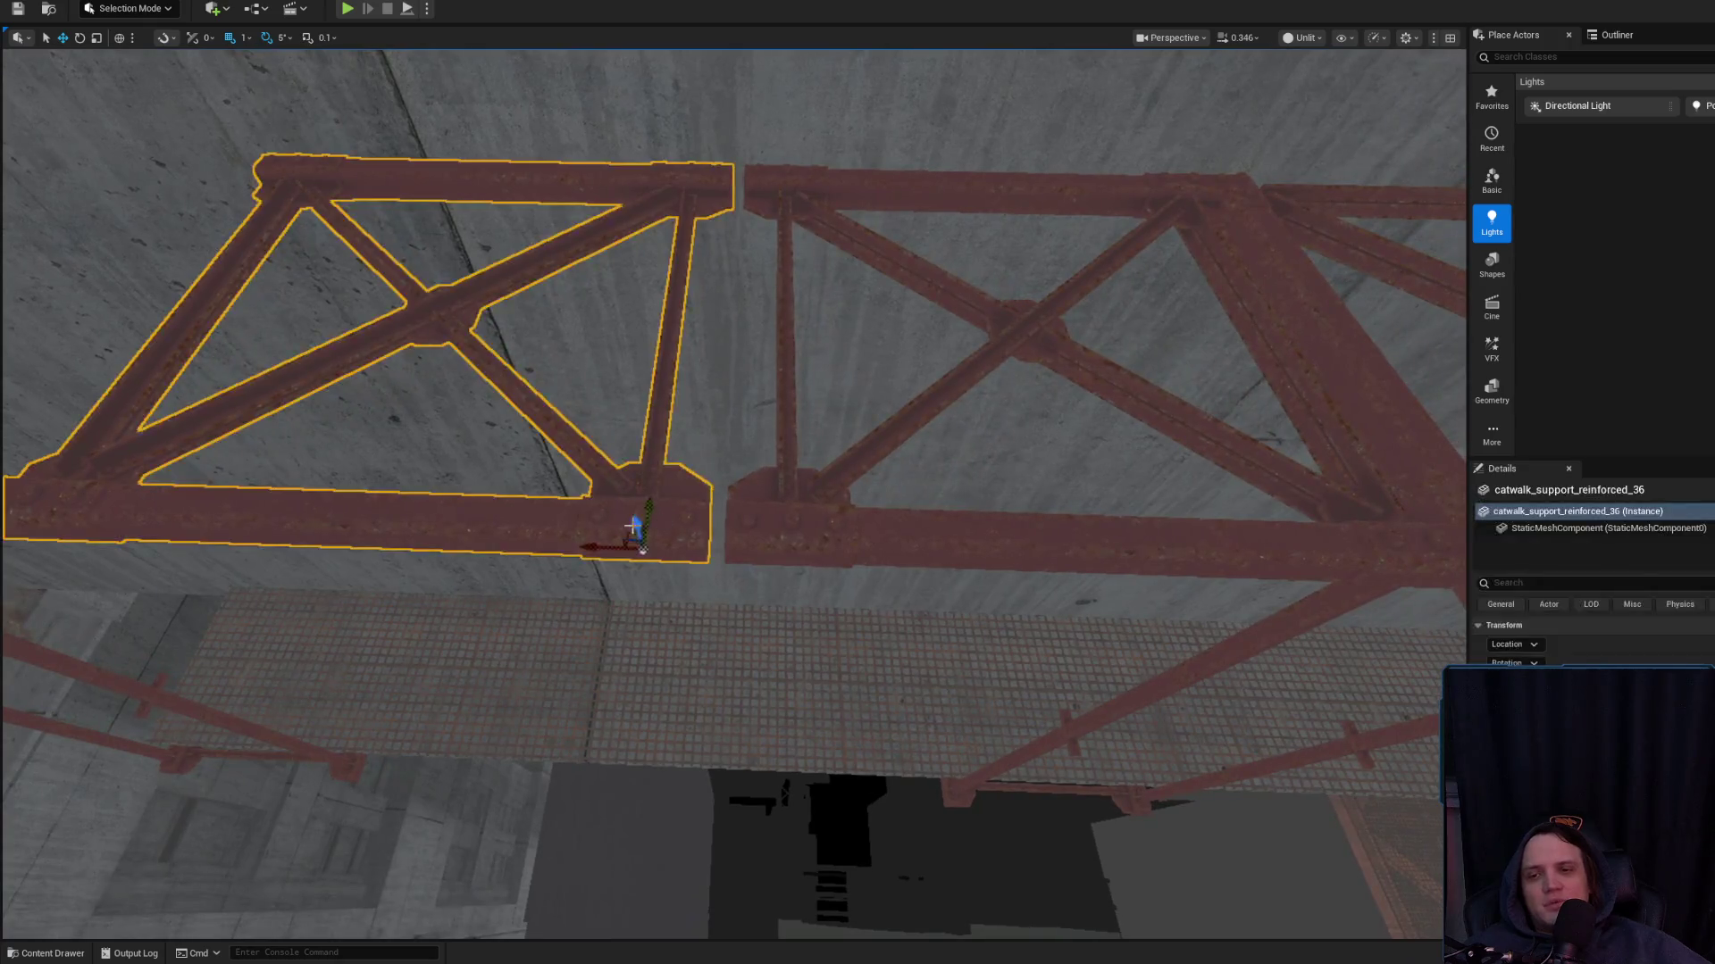
pyautogui.moveTo(596, 554); pyautogui.dragTo(610, 554)
pyautogui.press('Escape')
# Inspect the truss joint up close and nudge the section slightly right
pyautogui.scroll(-5, 812, 529)
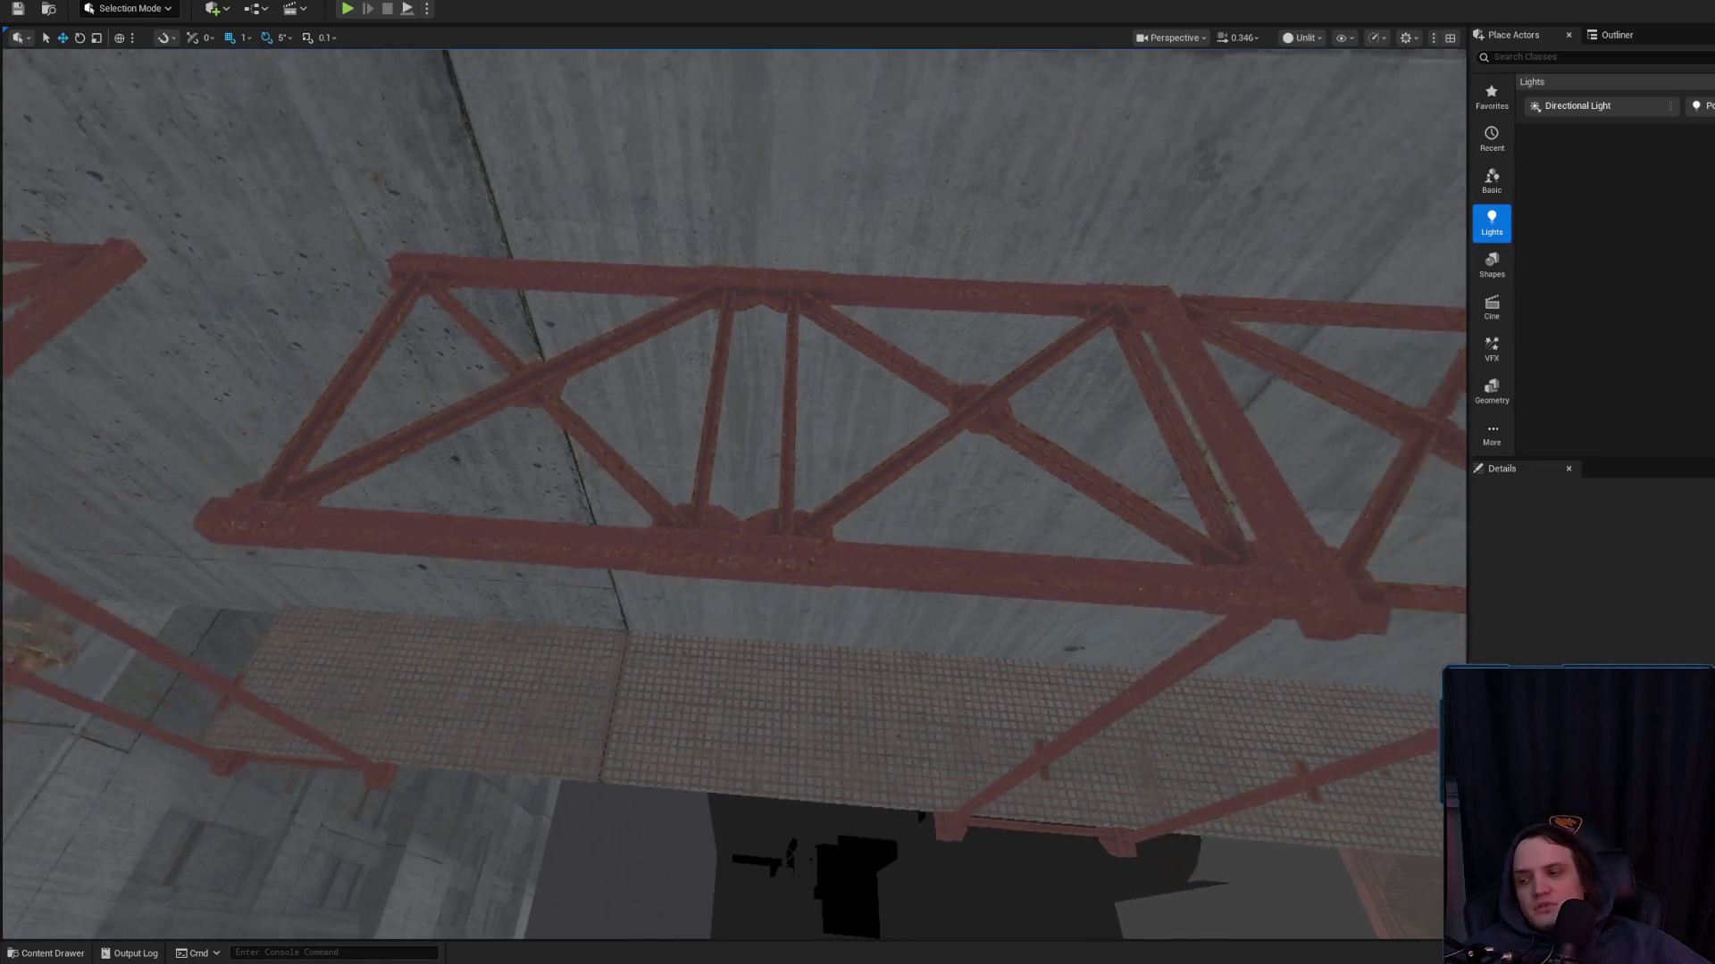
pyautogui.click(739, 529)
pyautogui.scroll(3, 700, 536)
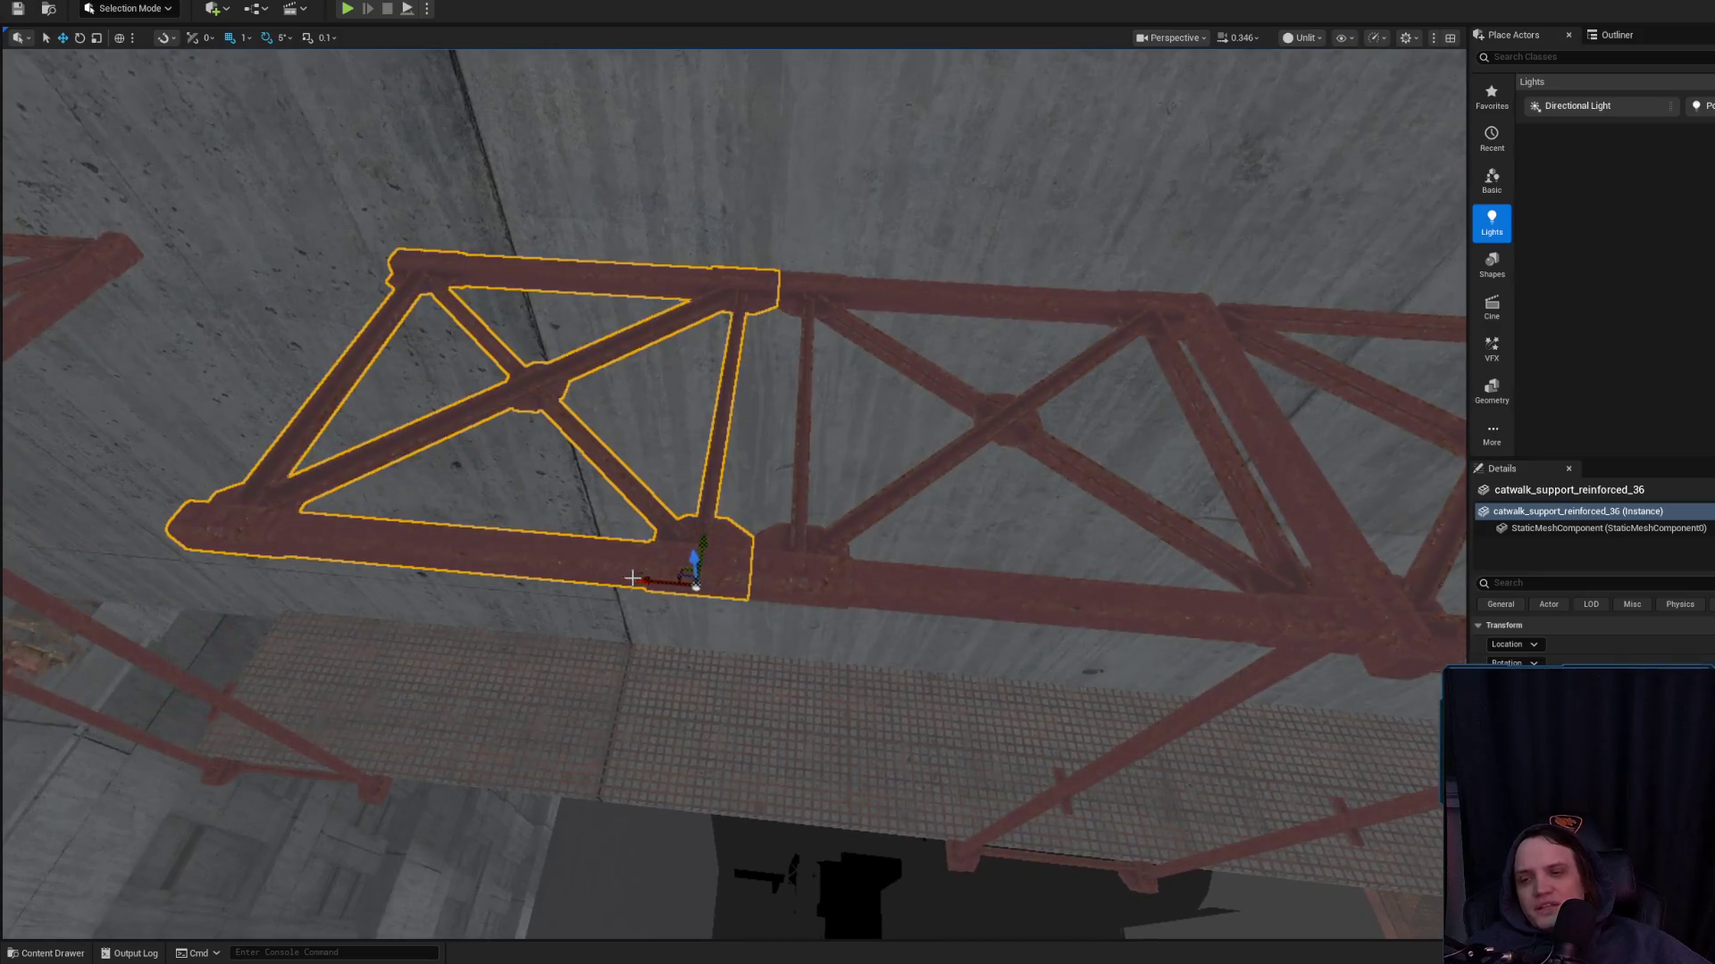
pyautogui.press('f')
pyautogui.moveTo(815, 546)
pyautogui.mouseDown()
pyautogui.moveTo(887, 474)
pyautogui.moveTo(865, 511)
pyautogui.moveTo(742, 504)
pyautogui.moveTo(774, 516)
pyautogui.moveTo(795, 483)
pyautogui.moveTo(768, 416)
pyautogui.mouseUp()
pyautogui.press('Escape')
pyautogui.click(695, 605)
pyautogui.moveTo(682, 658); pyautogui.dragTo(1358, 593)
pyautogui.moveTo(1245, 603); pyautogui.dragTo(1253, 606)
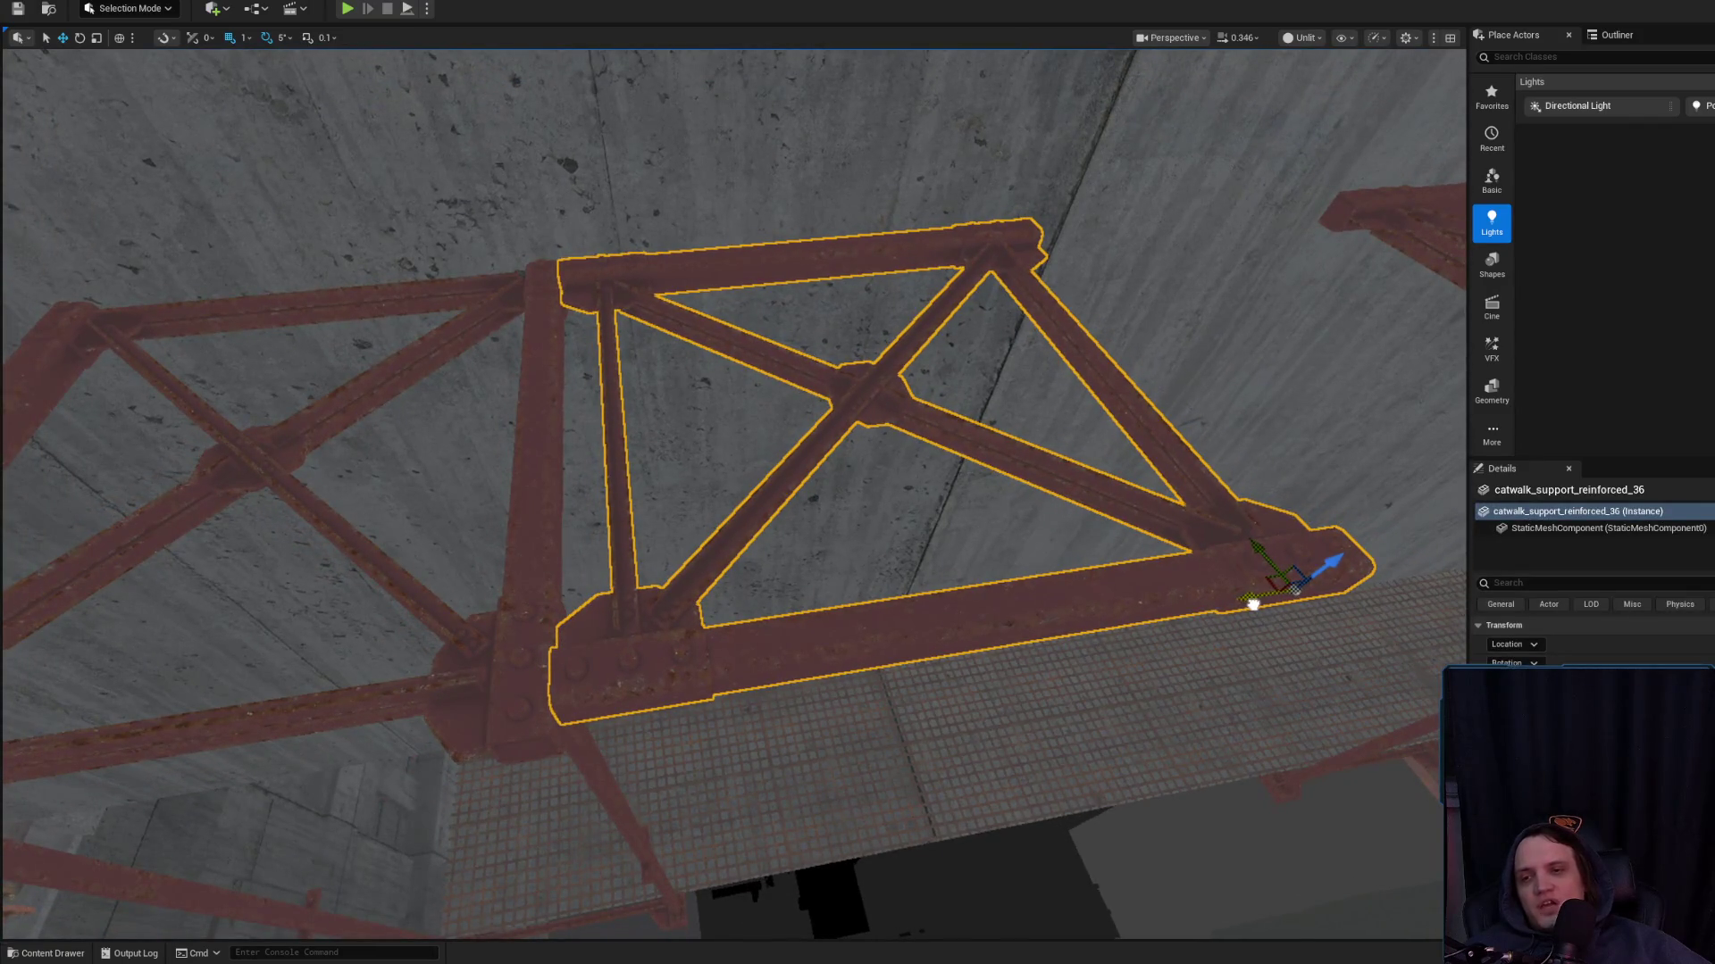
pyautogui.press('Escape')
# Duplicate the catwalk_support_reinforced_36 truss and slide the copy right to meet its neighbour
pyautogui.click(371, 518)
pyautogui.moveTo(372, 518)
pyautogui.mouseDown()
pyautogui.moveTo(500, 482)
pyautogui.moveTo(371, 518)
pyautogui.moveTo(520, 522)
pyautogui.mouseUp()
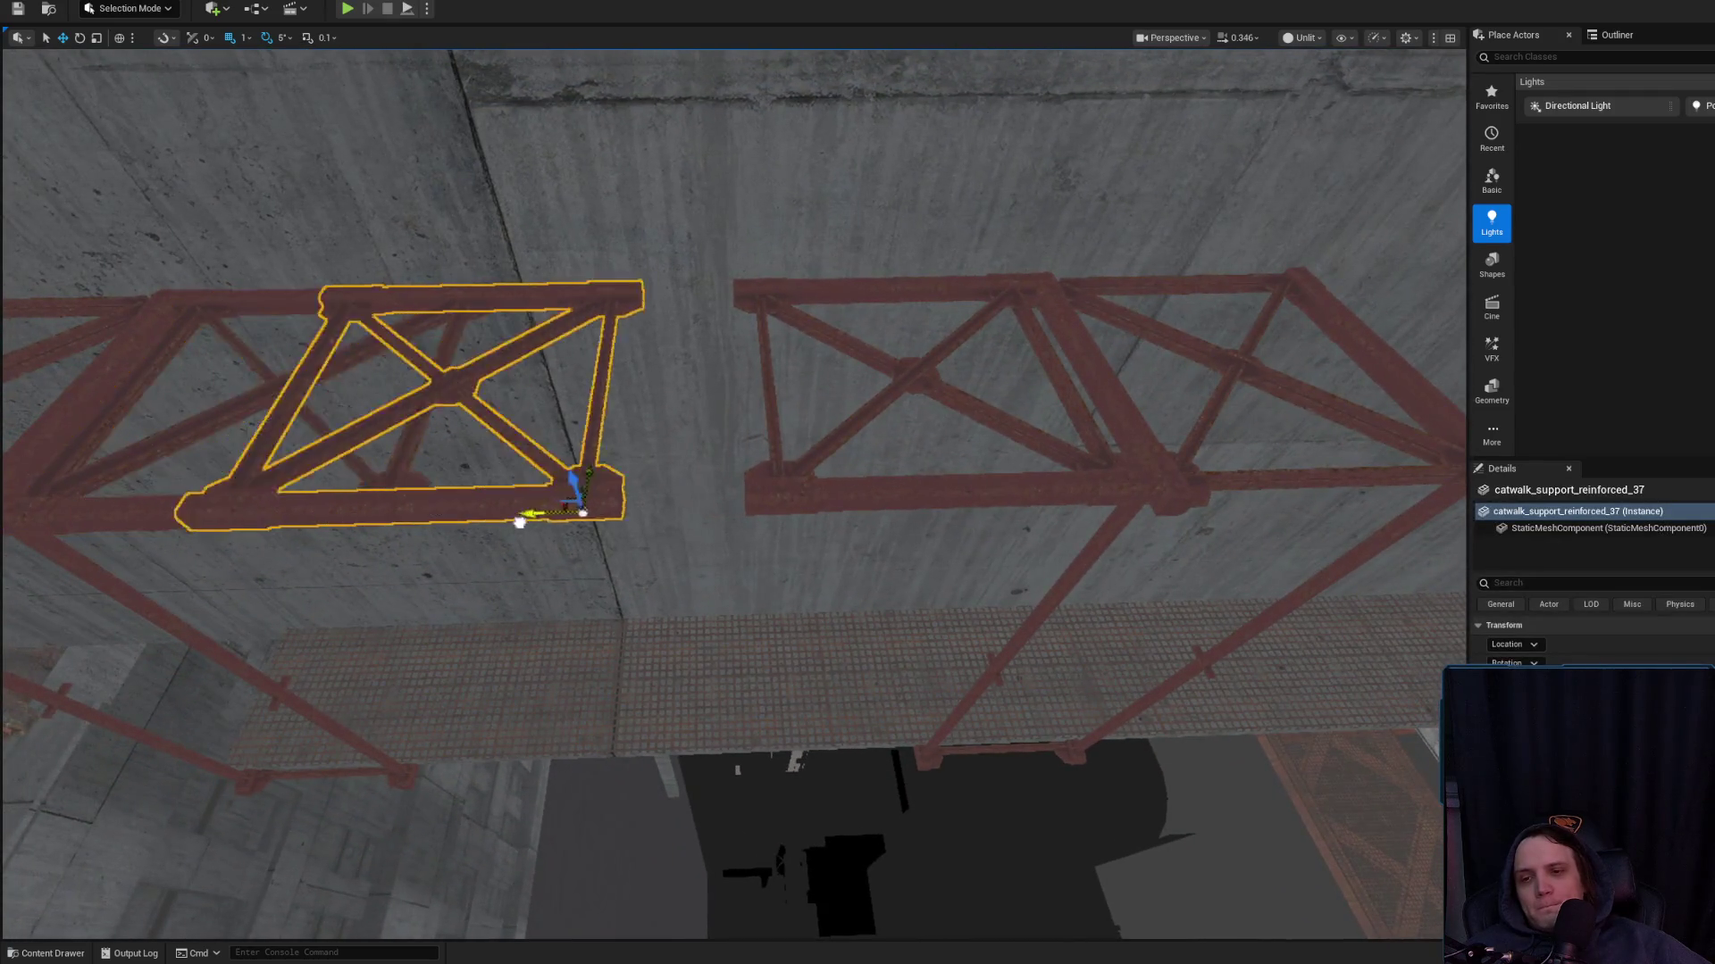
pyautogui.moveTo(629, 517); pyautogui.dragTo(665, 518)
pyautogui.scroll(5, 679, 527)
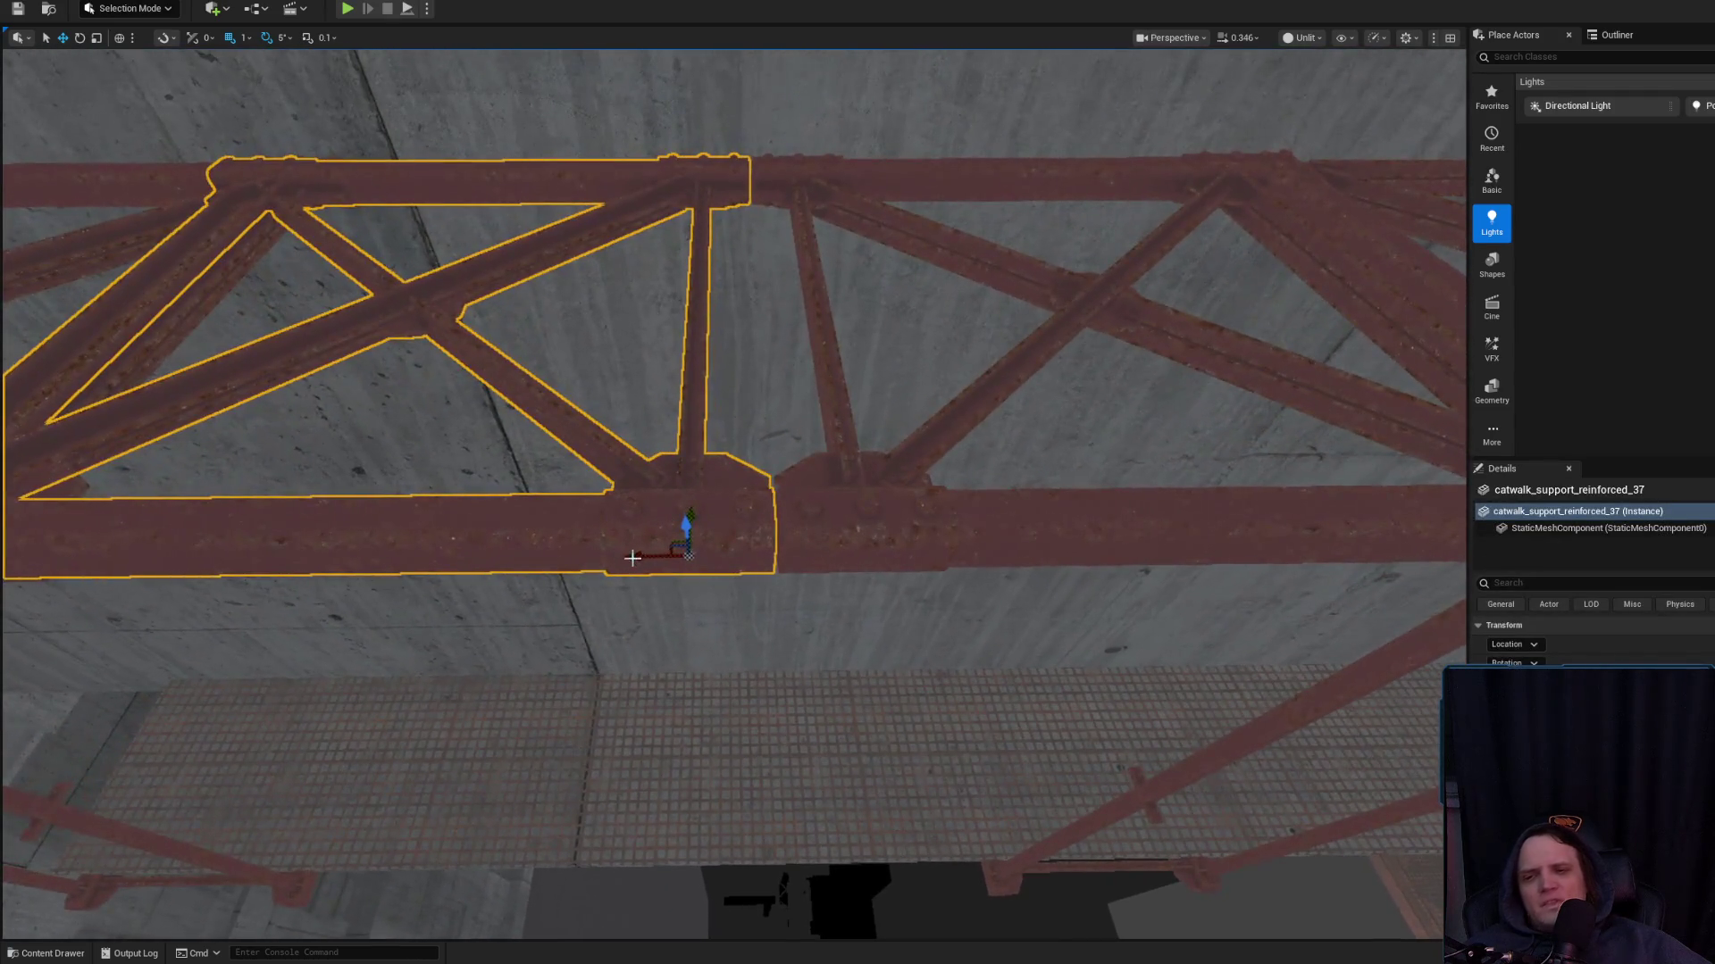
pyautogui.press('f')
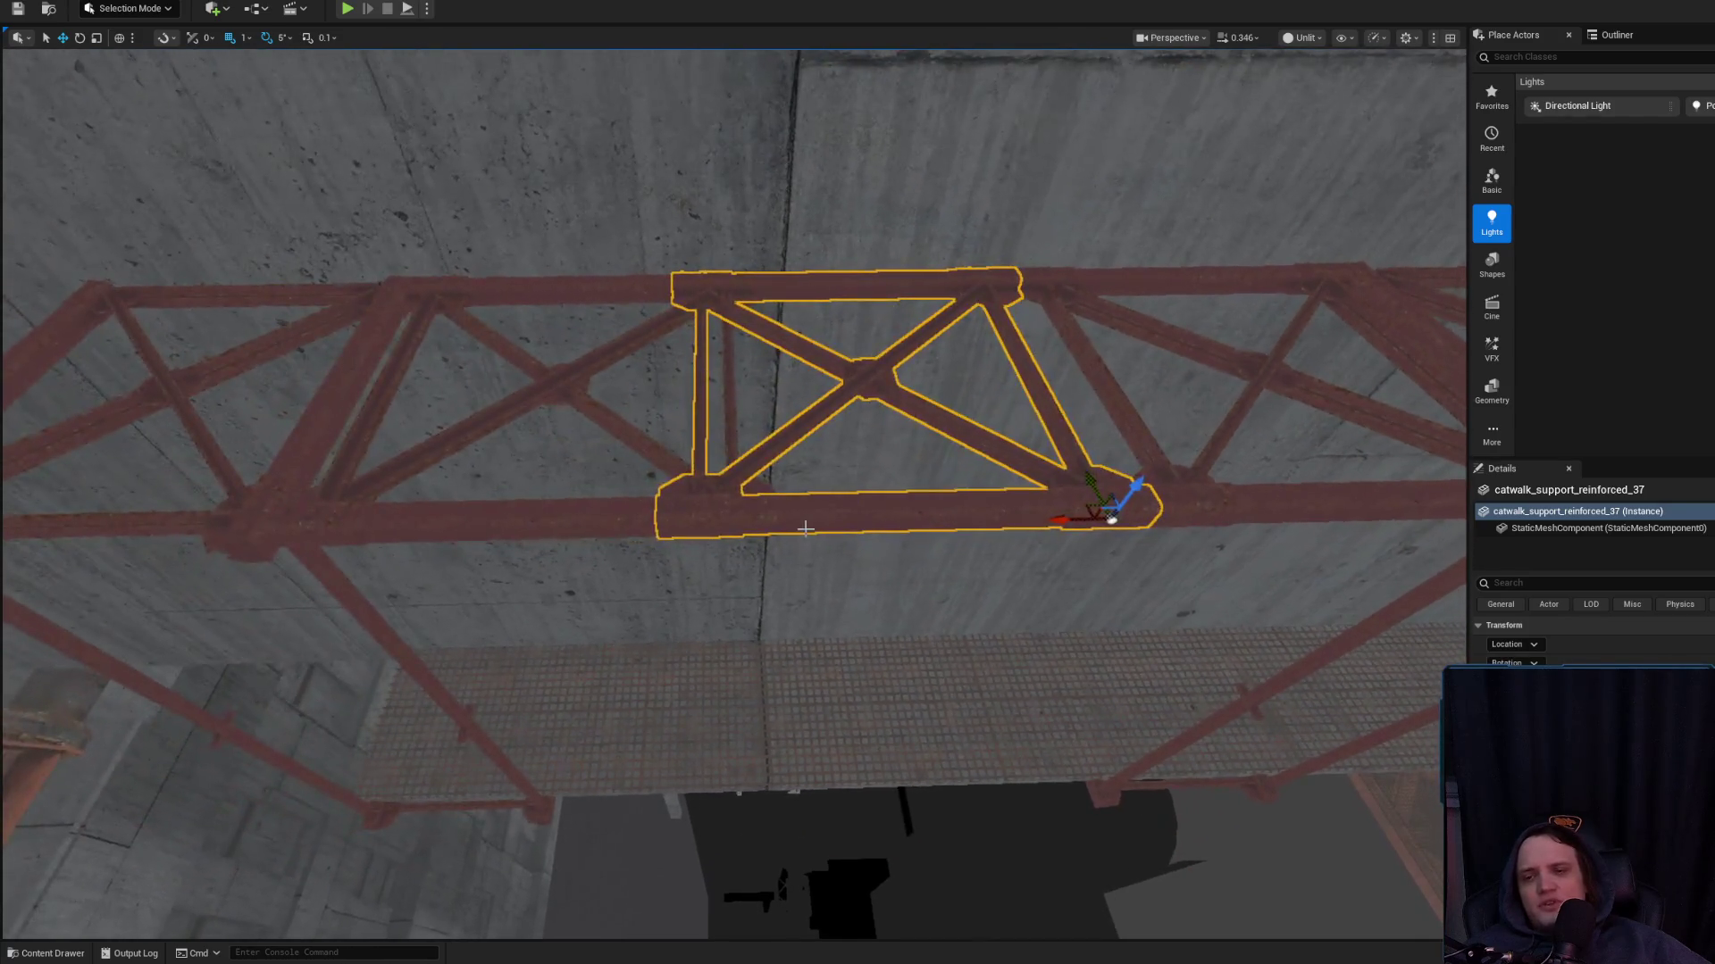
# Shift the neighbouring truss section slightly left, undoing a trial deletion of it
pyautogui.click(380, 505)
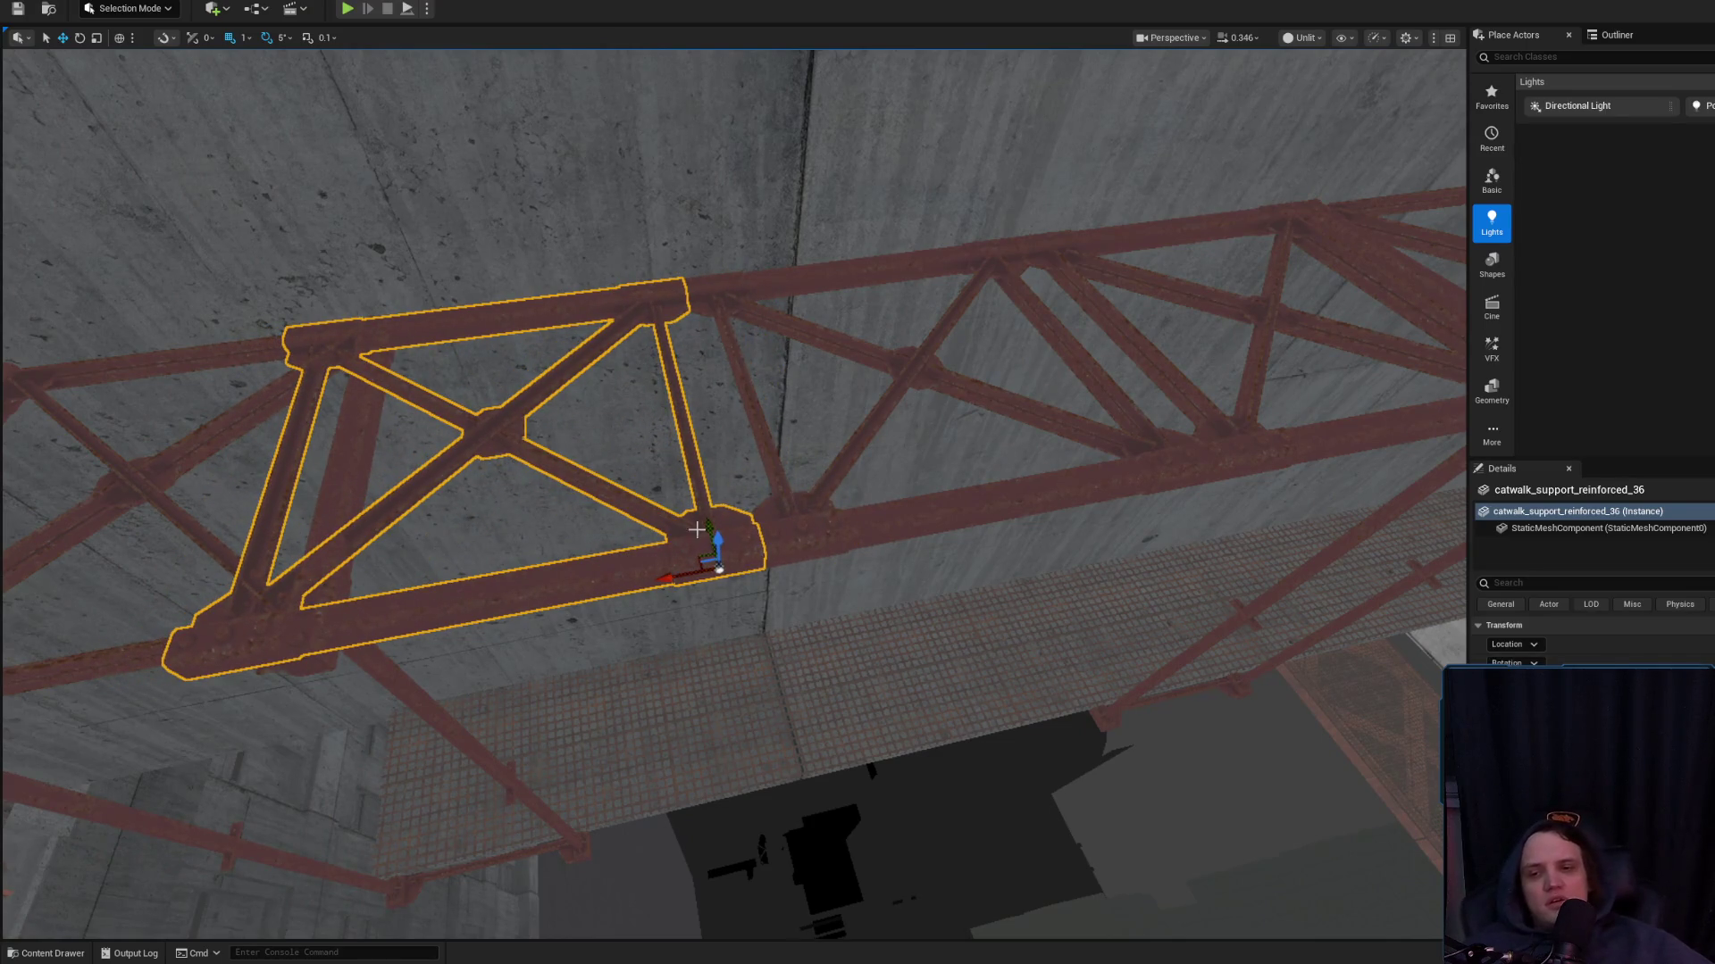
pyautogui.scroll(5, 697, 530)
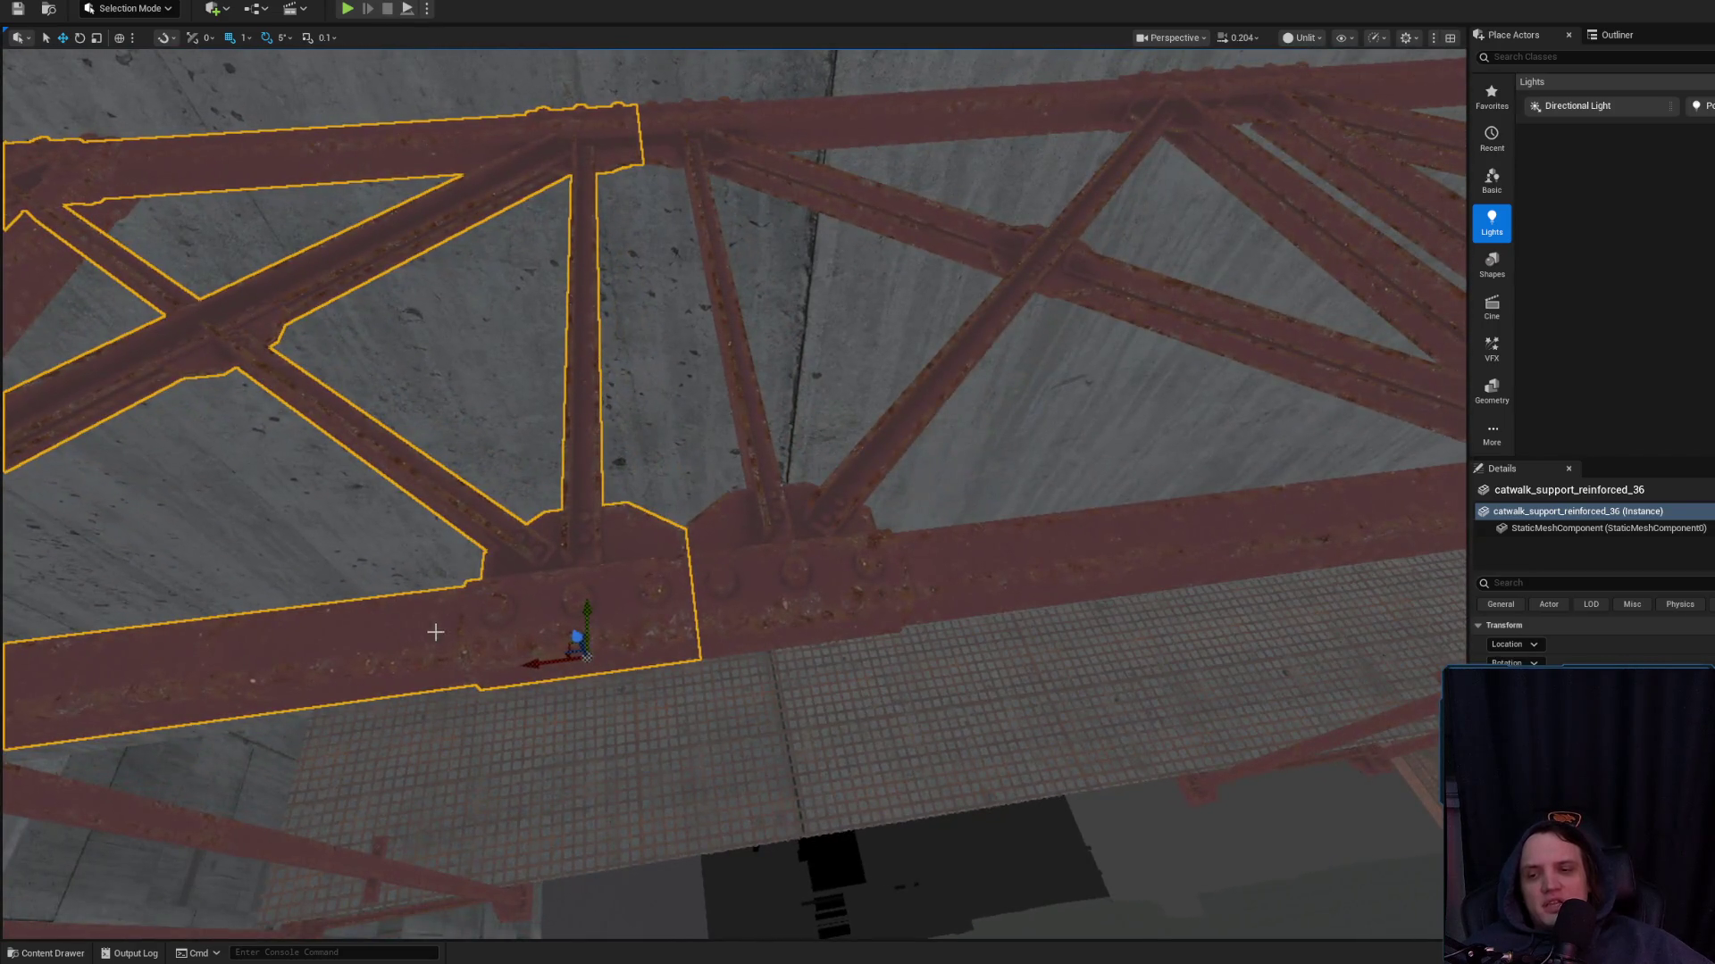
pyautogui.moveTo(551, 667); pyautogui.dragTo(528, 662)
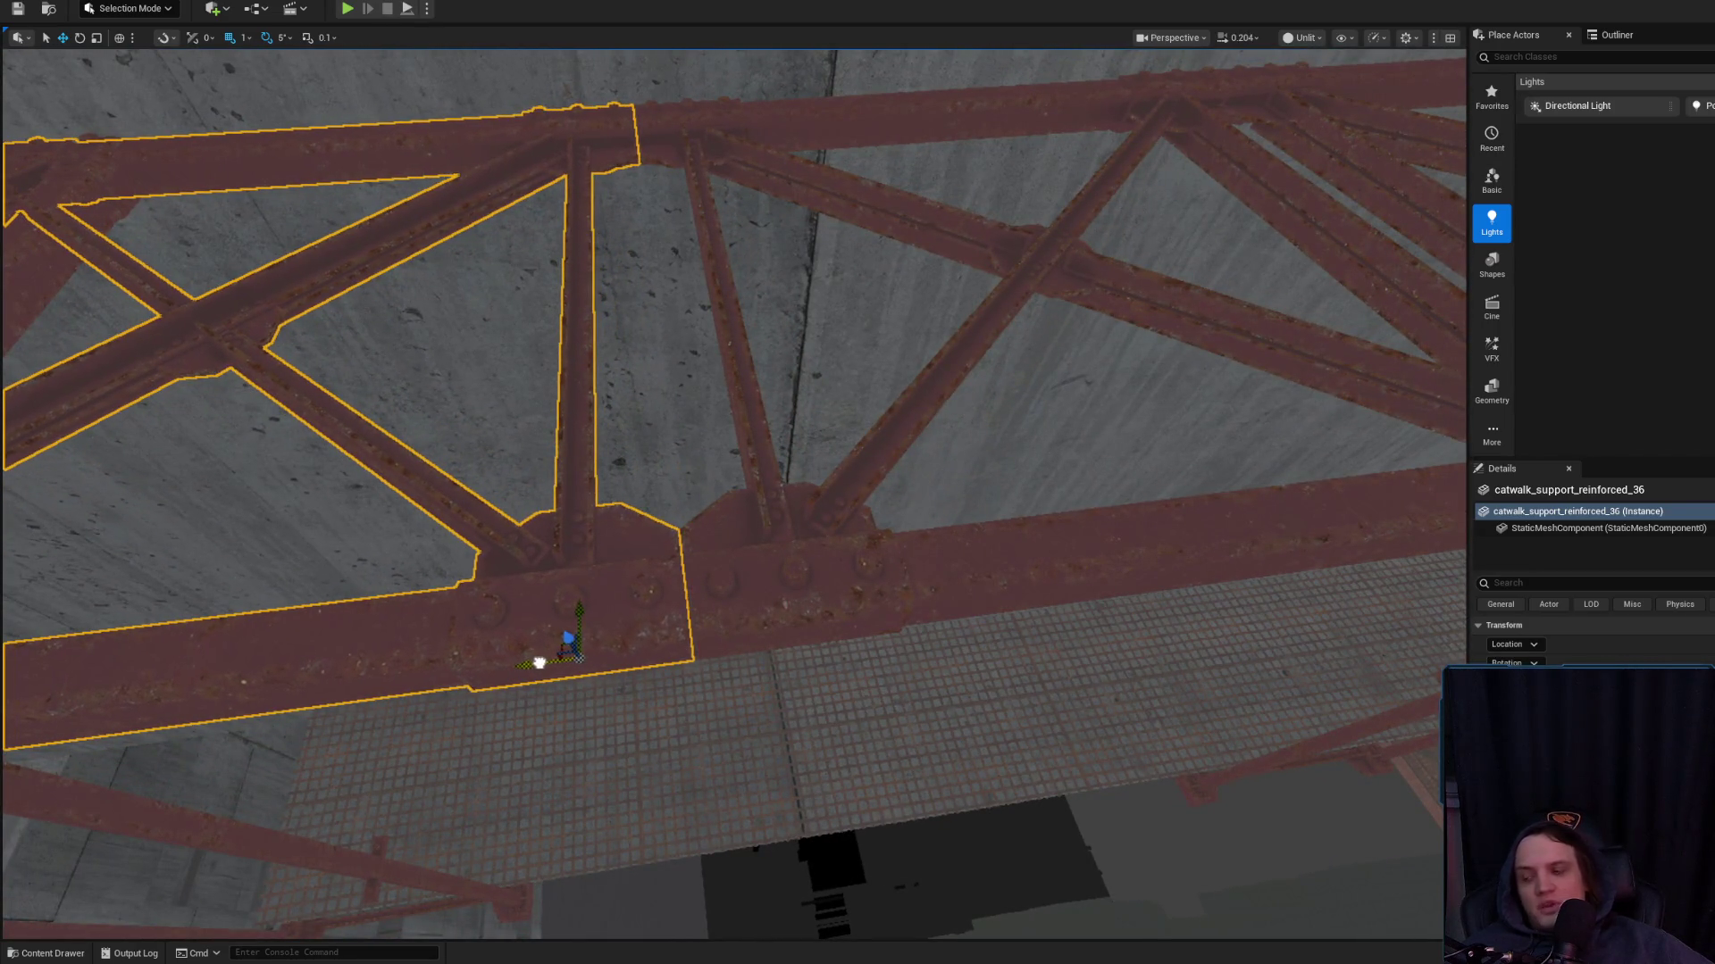
pyautogui.press('f')
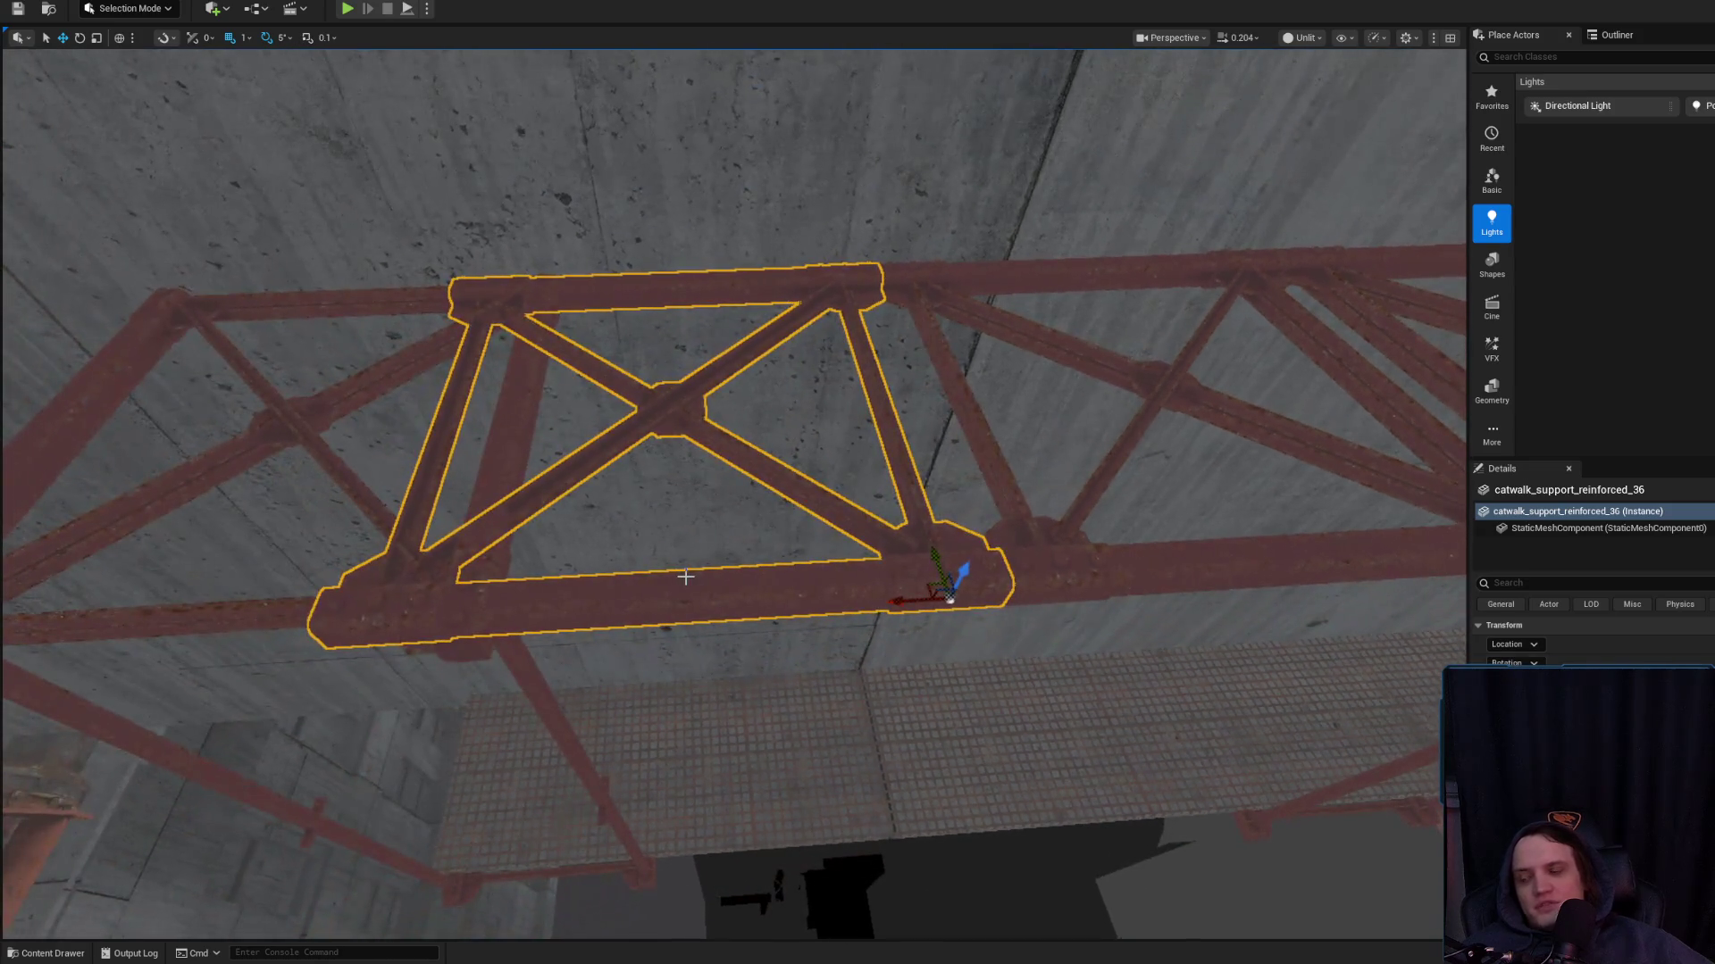
pyautogui.press('Delete')
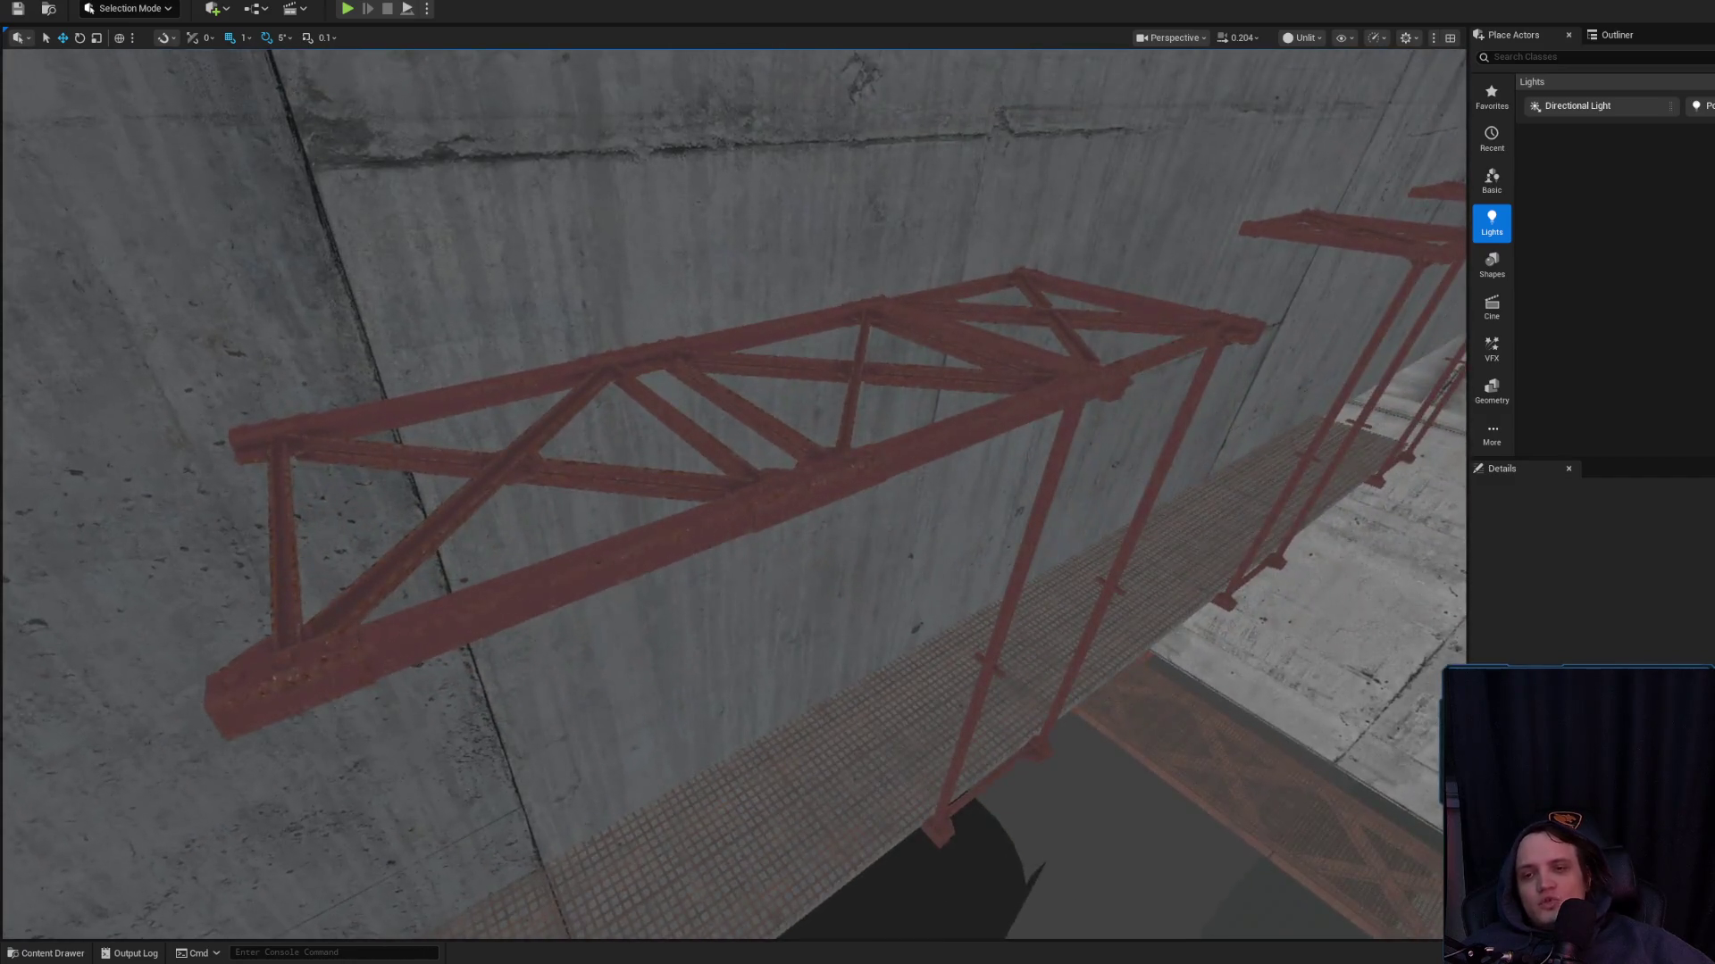
pyautogui.hotkey('ctrl', 'z')
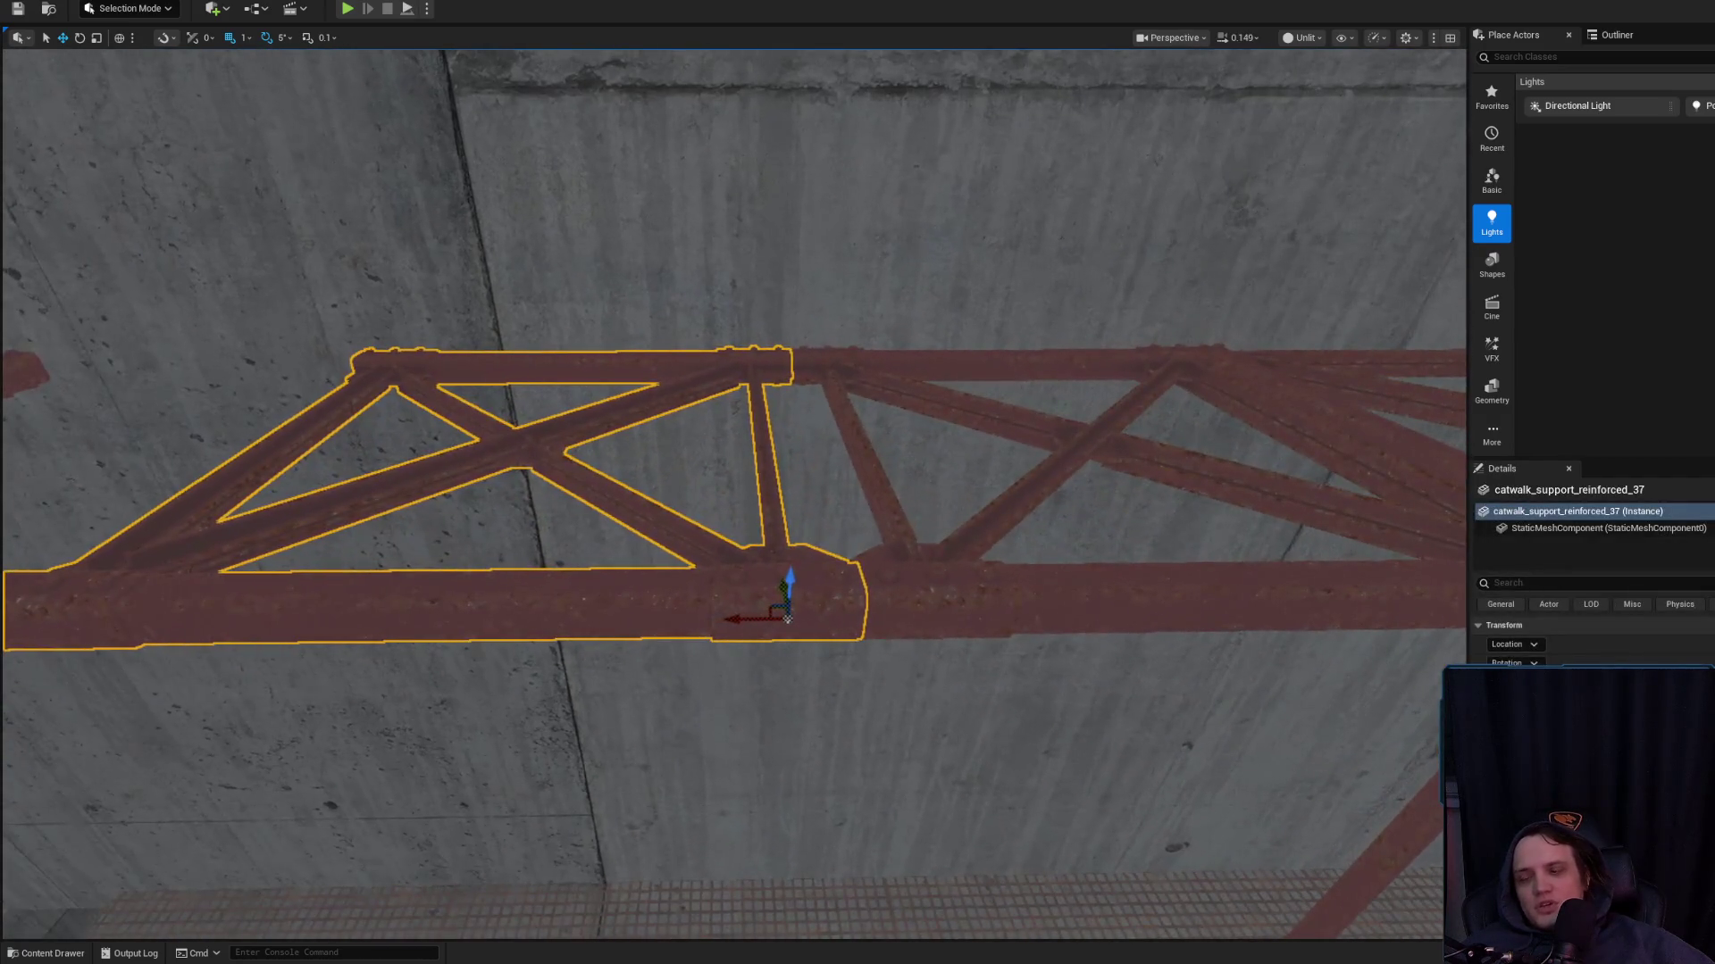
# Delete the surplus middle truss section
pyautogui.scroll(-10, 878, 571)
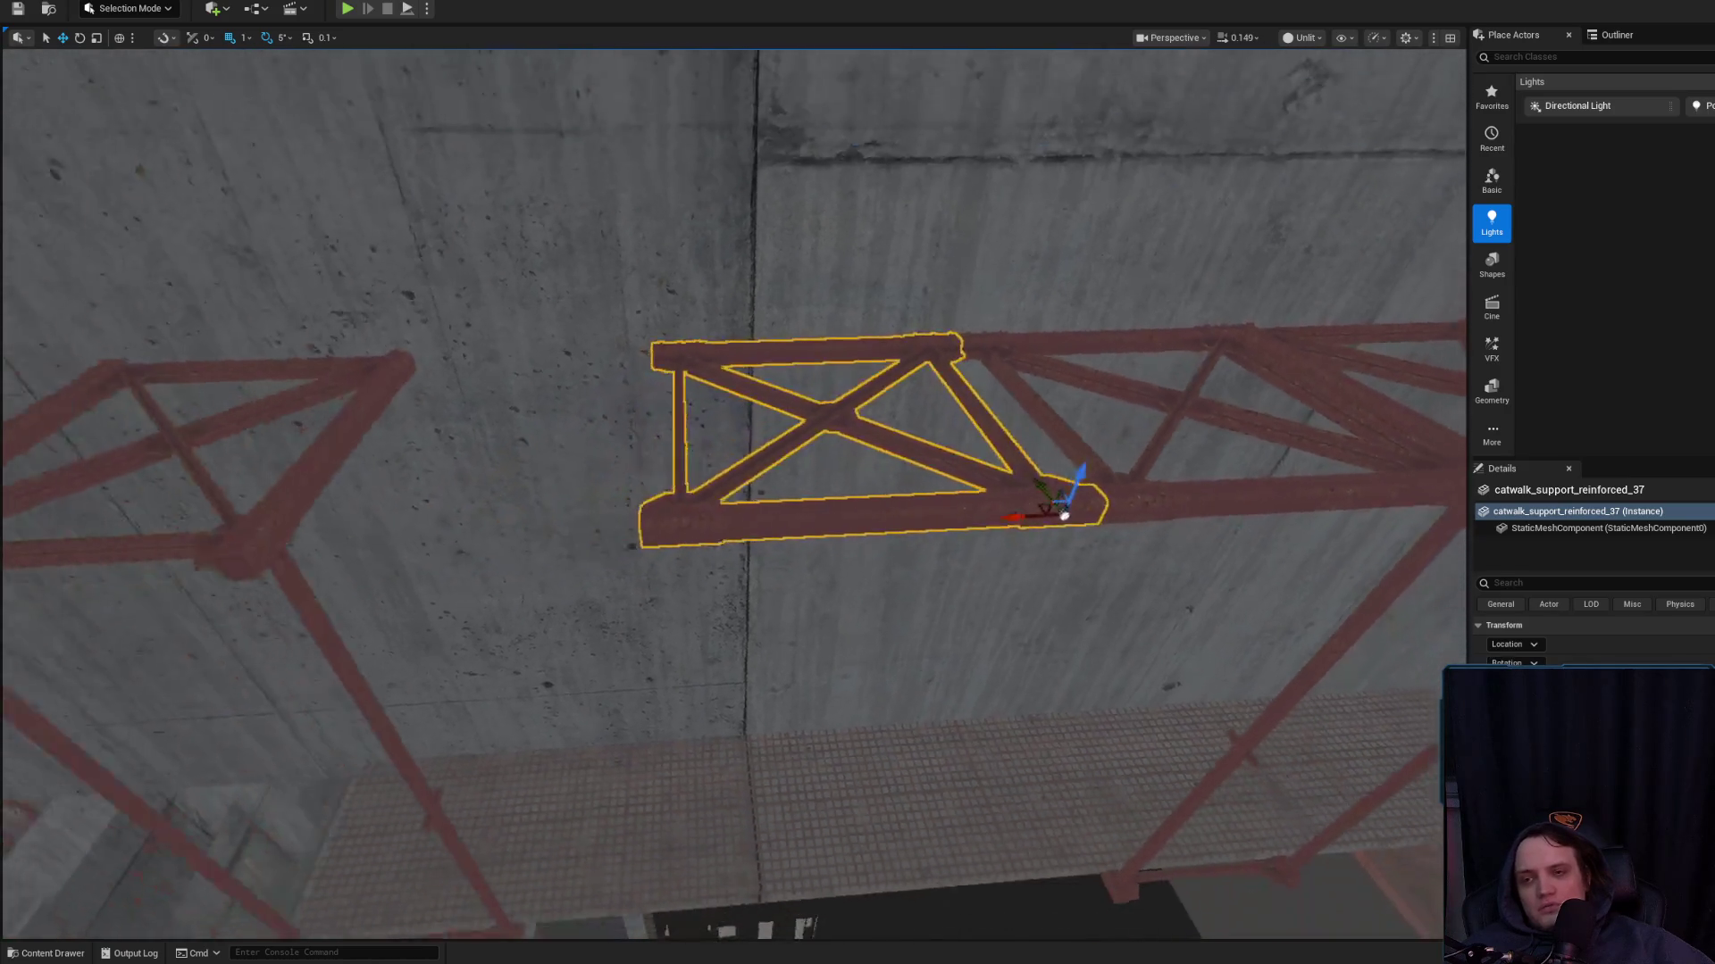
pyautogui.moveTo(696, 582); pyautogui.dragTo(697, 583)
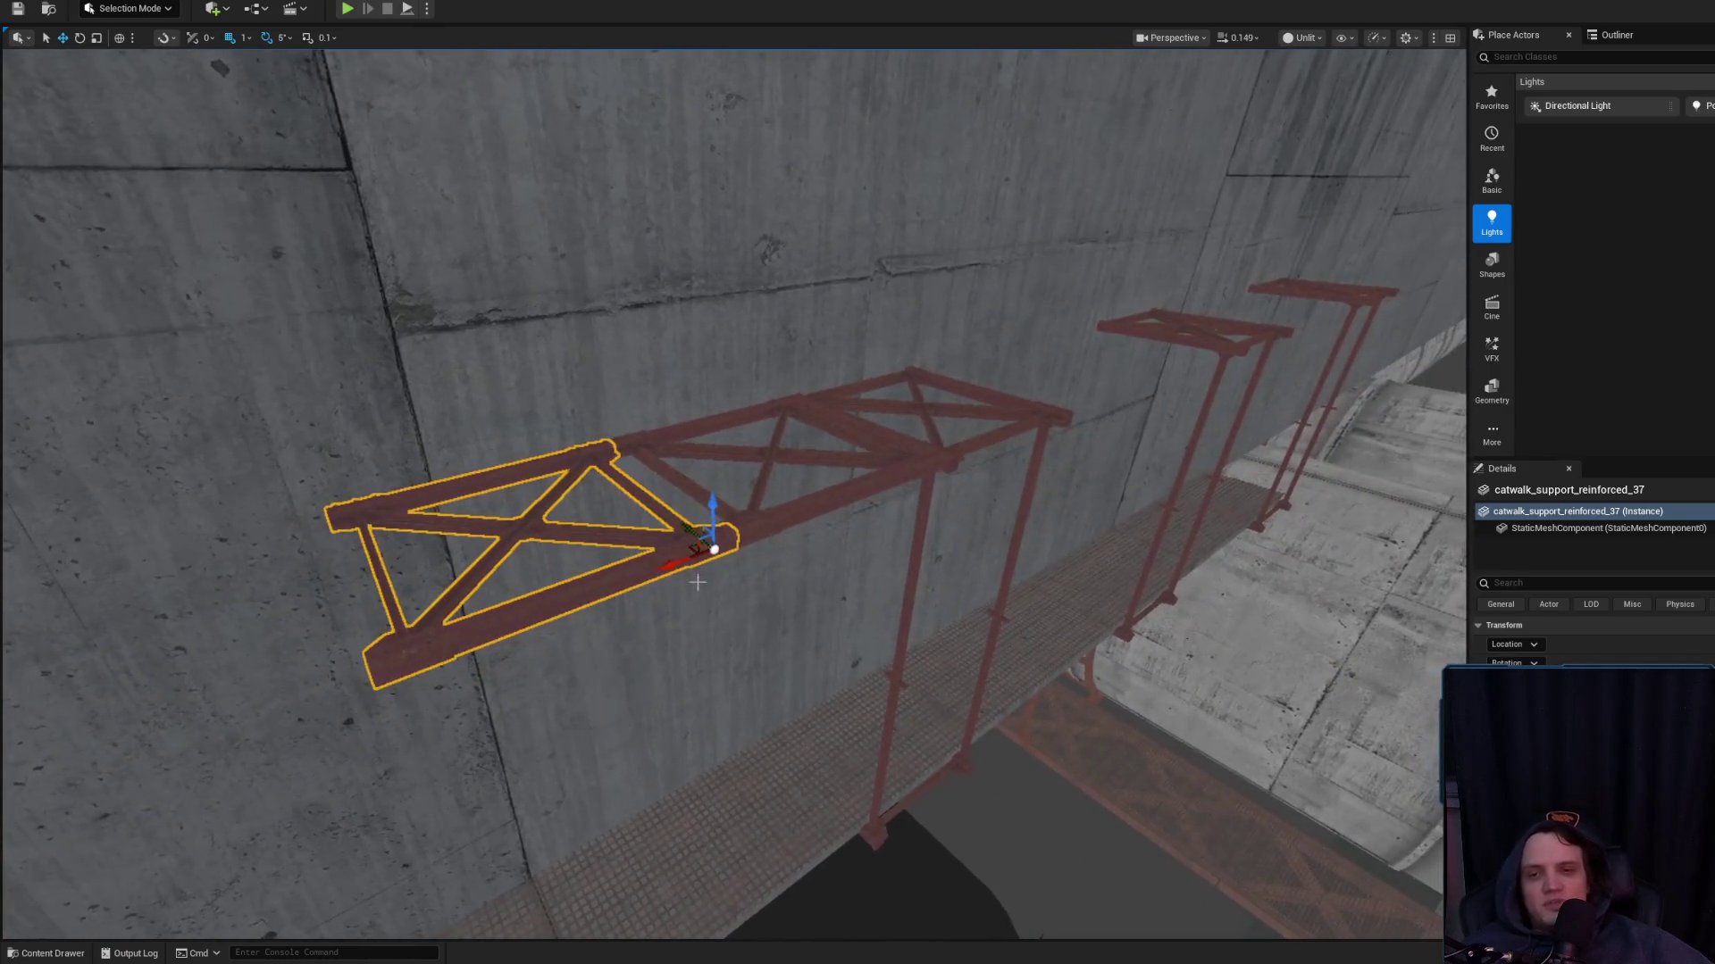
pyautogui.click(781, 533)
pyautogui.click(765, 509)
pyautogui.press('Delete')
pyautogui.click(667, 555)
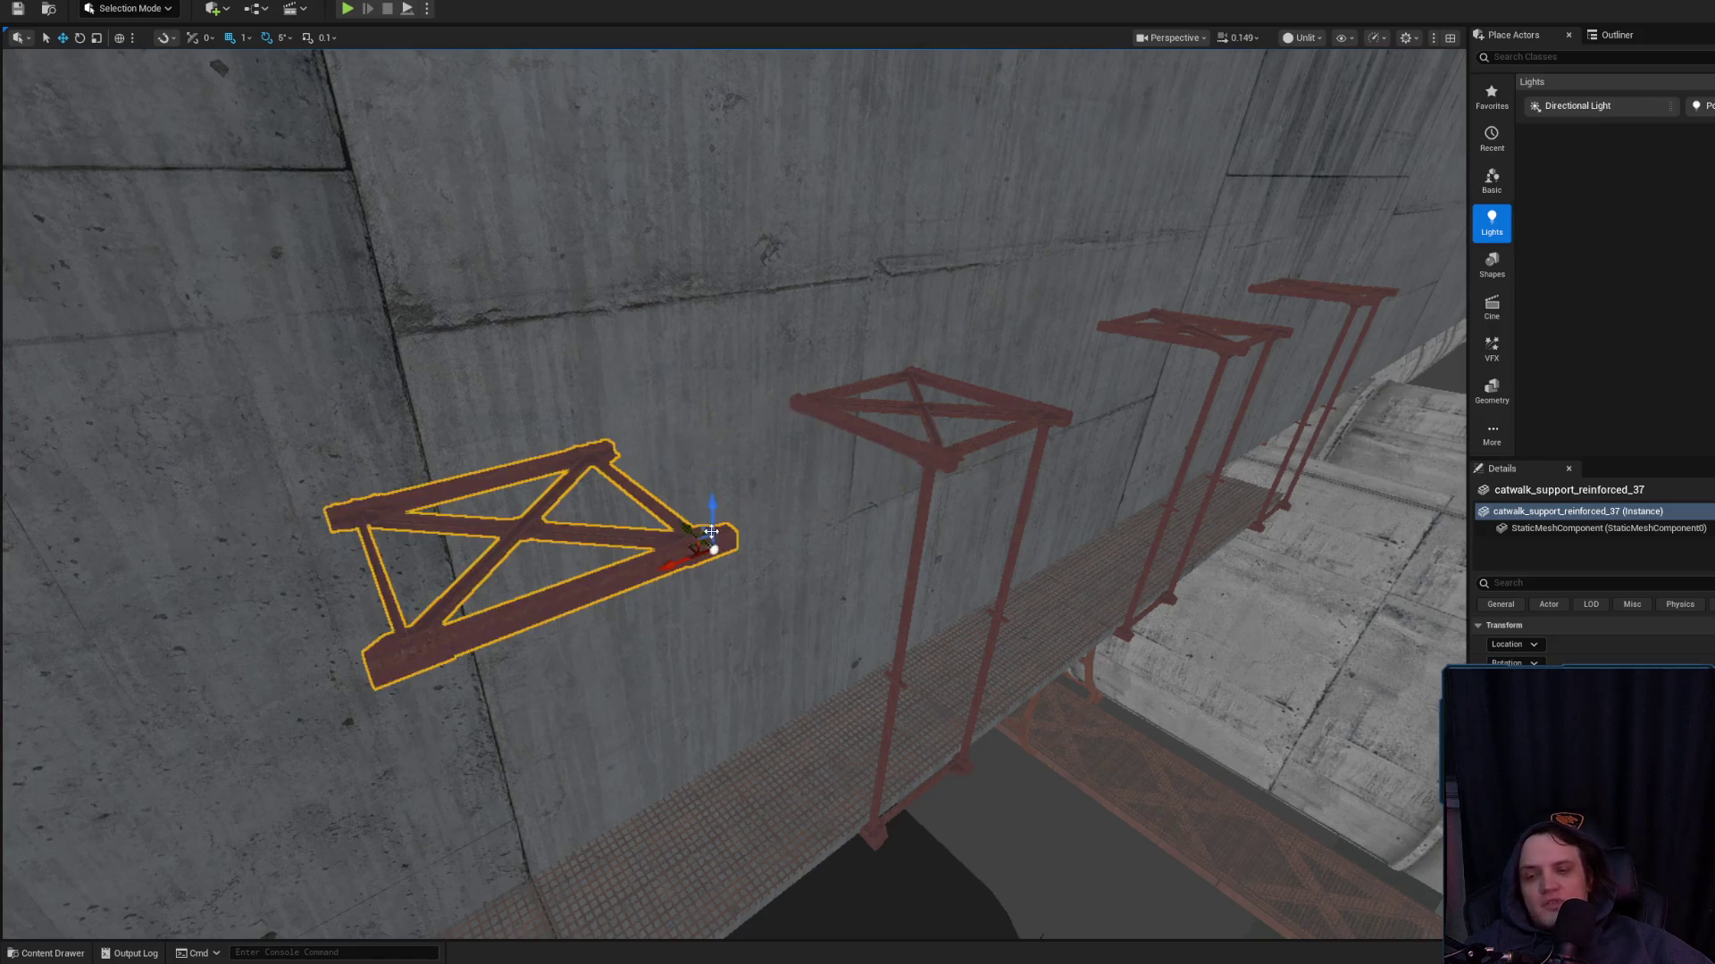
# Delete the leftover left truss section, catwalk_support_reinforced_37
pyautogui.press('Delete')
pyautogui.moveTo(681, 528); pyautogui.dragTo(682, 527)
pyautogui.scroll(2, 681, 528)
pyautogui.scroll(1, 681, 527)
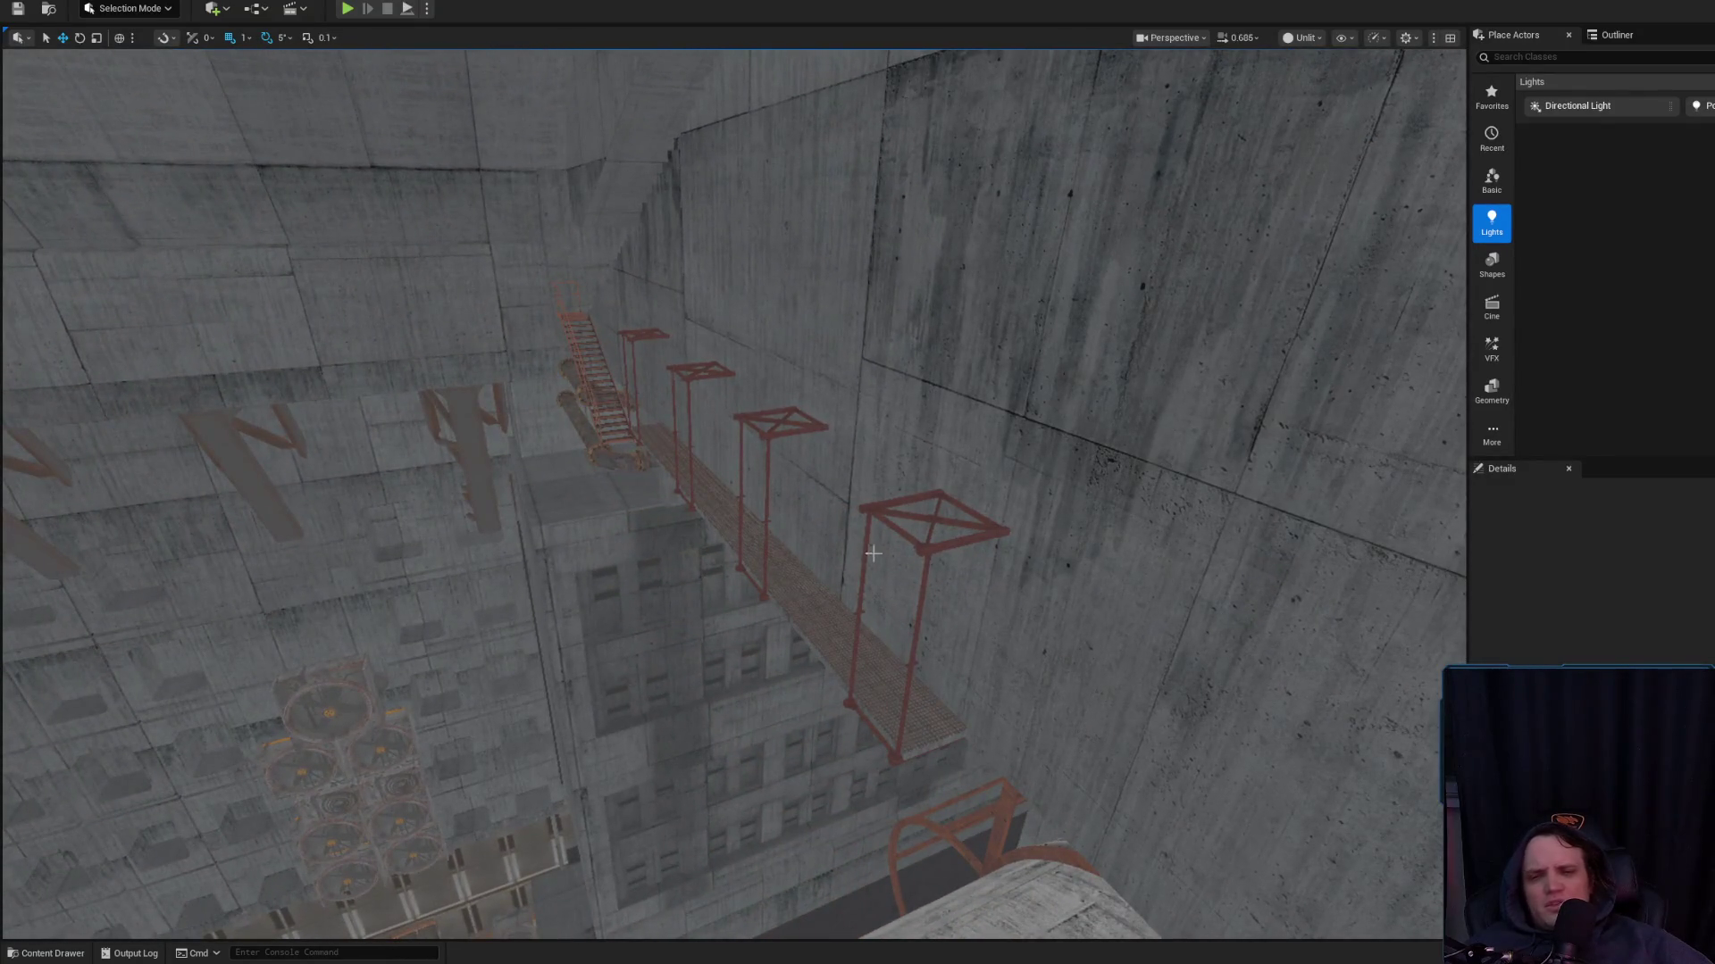
# Select the scaffold tower tops and survey the wall, pipes and shaft
pyautogui.click(884, 420)
pyautogui.scroll(2, 835, 482)
pyautogui.moveTo(835, 482); pyautogui.dragTo(835, 482)
pyautogui.keyDown('ctrl'); pyautogui.click(836, 464); pyautogui.keyUp('ctrl')
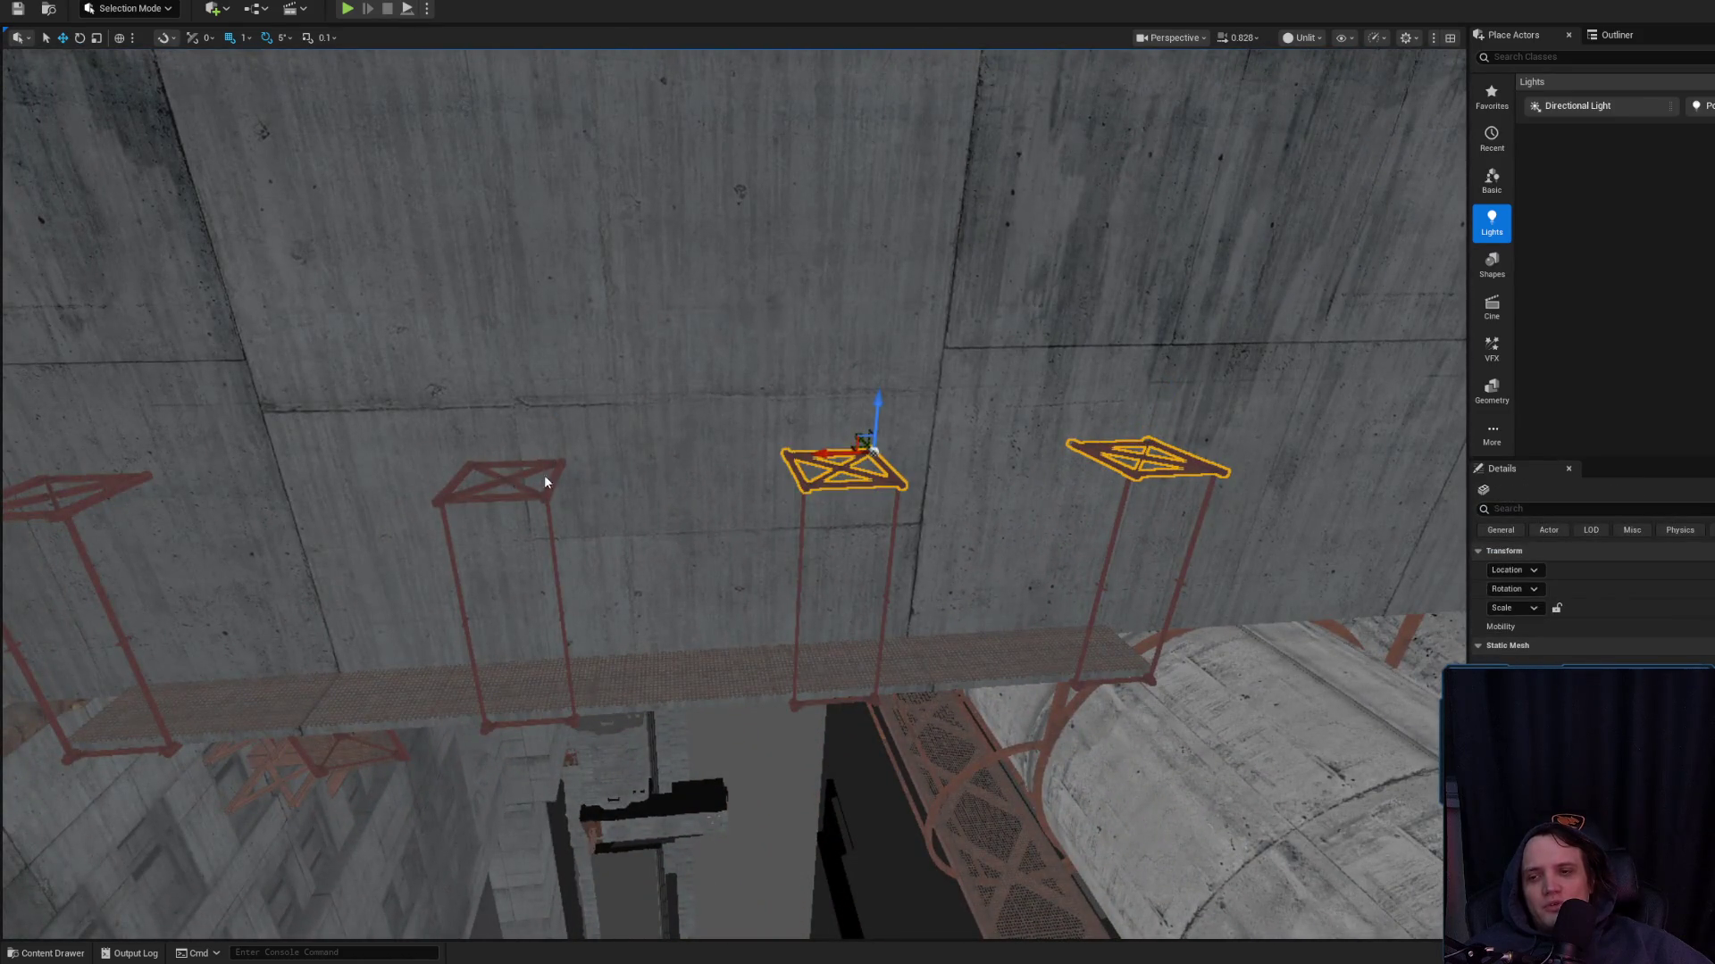
pyautogui.keyDown('ctrl'); pyautogui.click(545, 483); pyautogui.keyUp('ctrl')
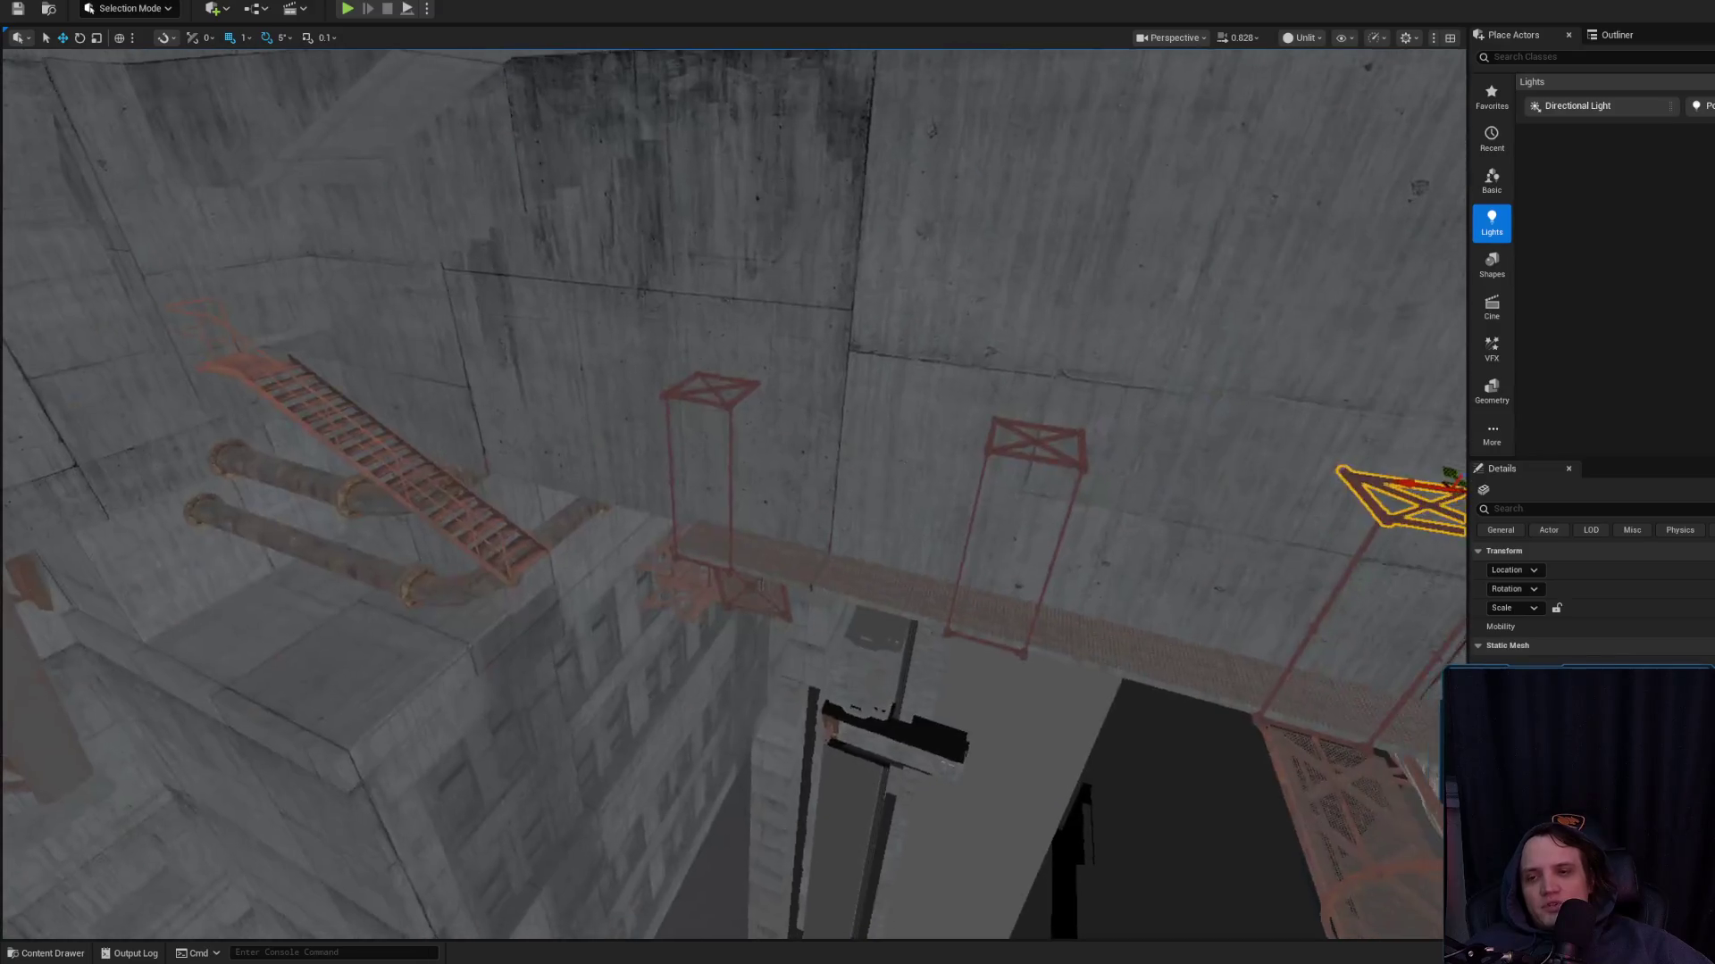
pyautogui.moveTo(732, 491)
pyautogui.mouseDown()
pyautogui.moveTo(643, 477)
pyautogui.moveTo(632, 437)
pyautogui.moveTo(616, 473)
pyautogui.moveTo(594, 455)
pyautogui.mouseUp()
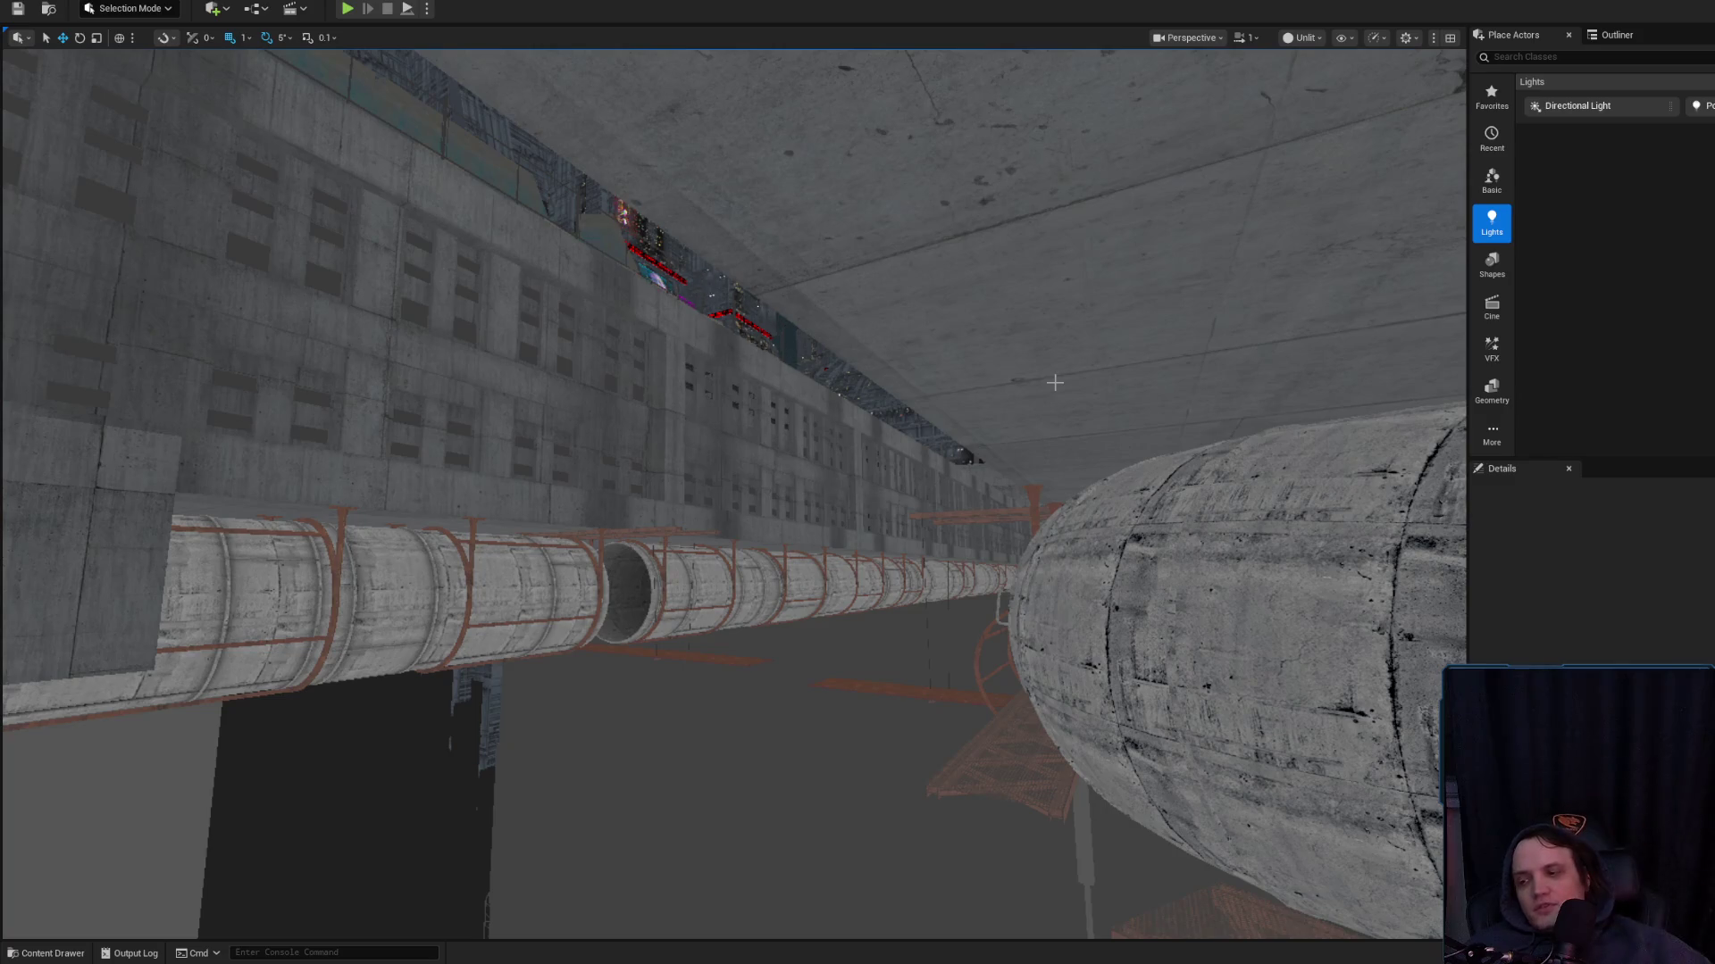
pyautogui.scroll(3, 777, 384)
pyautogui.moveTo(789, 394)
pyautogui.mouseDown()
pyautogui.moveTo(776, 384)
pyautogui.moveTo(754, 447)
pyautogui.moveTo(779, 394)
pyautogui.mouseUp()
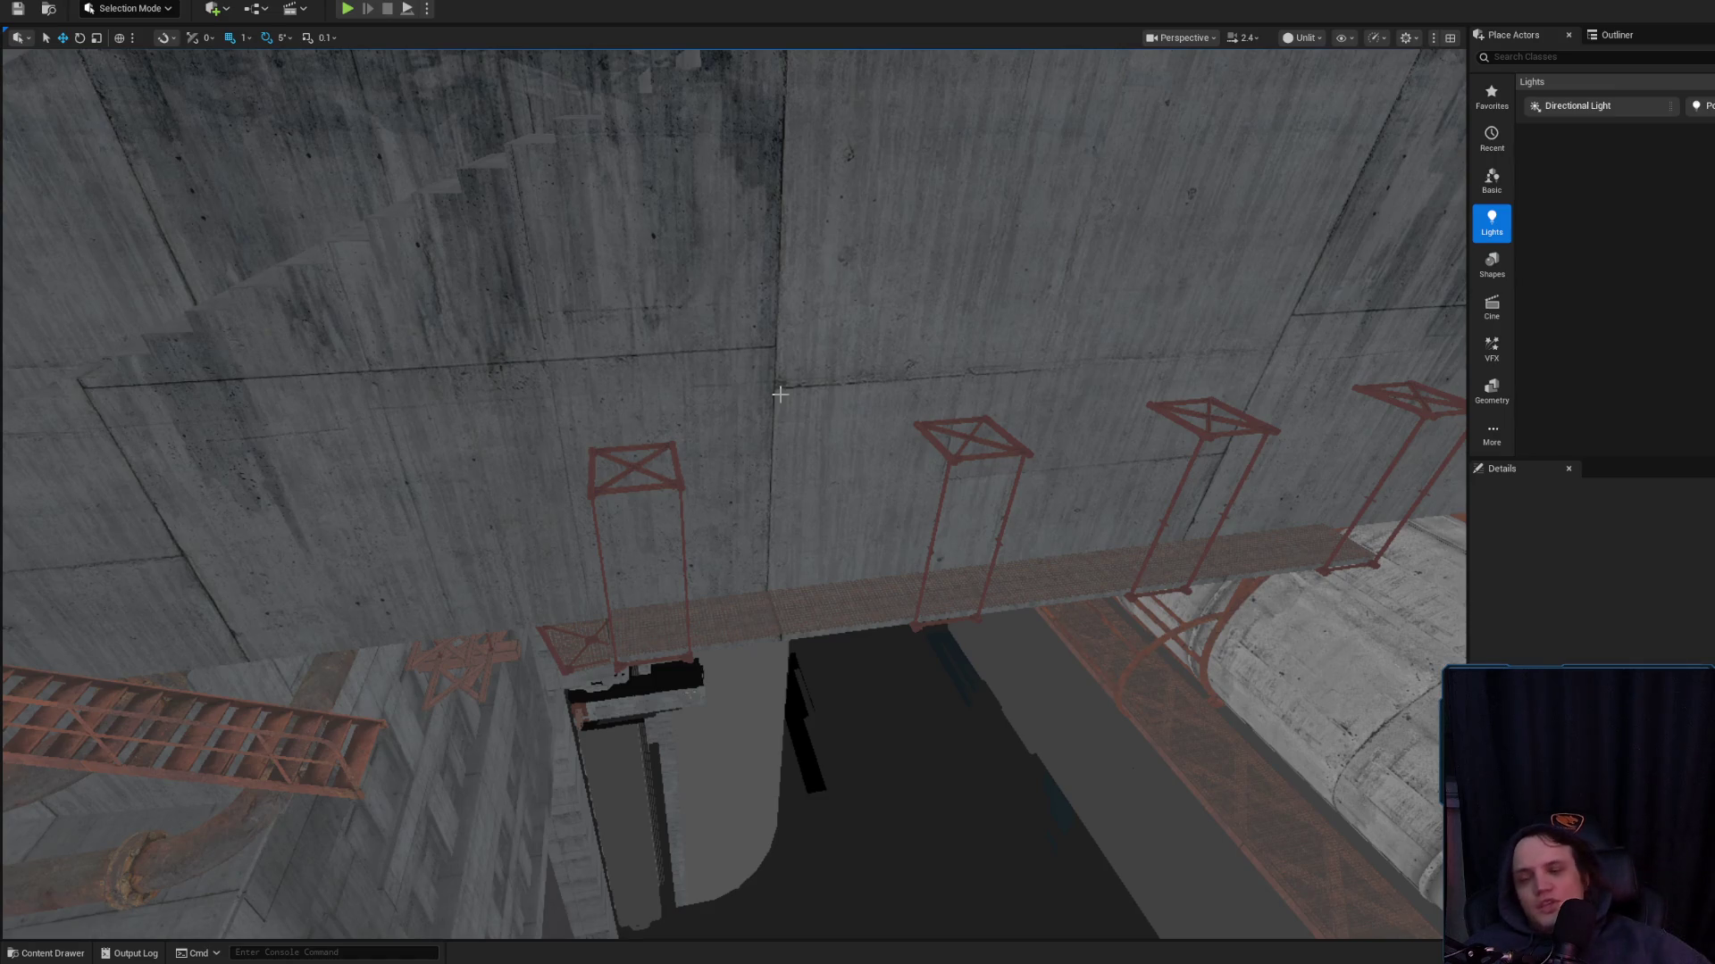
pyautogui.moveTo(781, 387)
pyautogui.mouseDown()
pyautogui.moveTo(779, 357)
pyautogui.moveTo(668, 396)
pyautogui.moveTo(708, 432)
pyautogui.mouseUp()
# Frame the red scaffold support and look over the nearby wall, scaffold and pipes
pyautogui.click(664, 391)
pyautogui.scroll(-2, 679, 419)
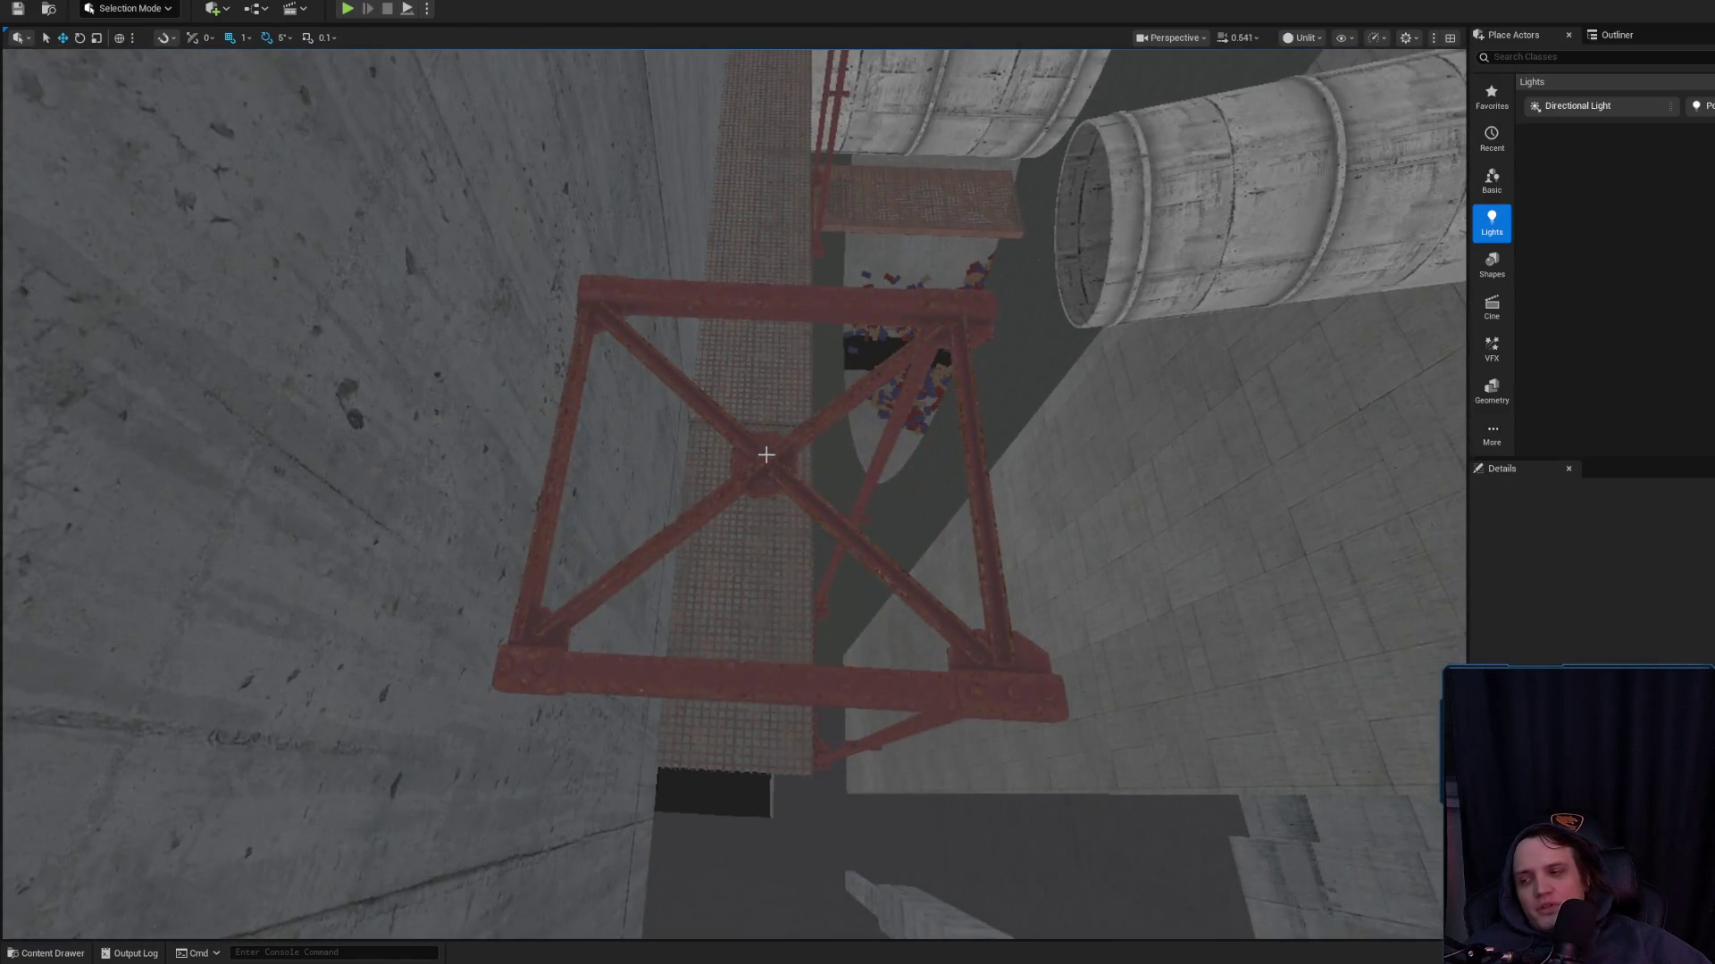
pyautogui.click(765, 457)
pyautogui.press('f')
pyautogui.scroll(-2, 733, 420)
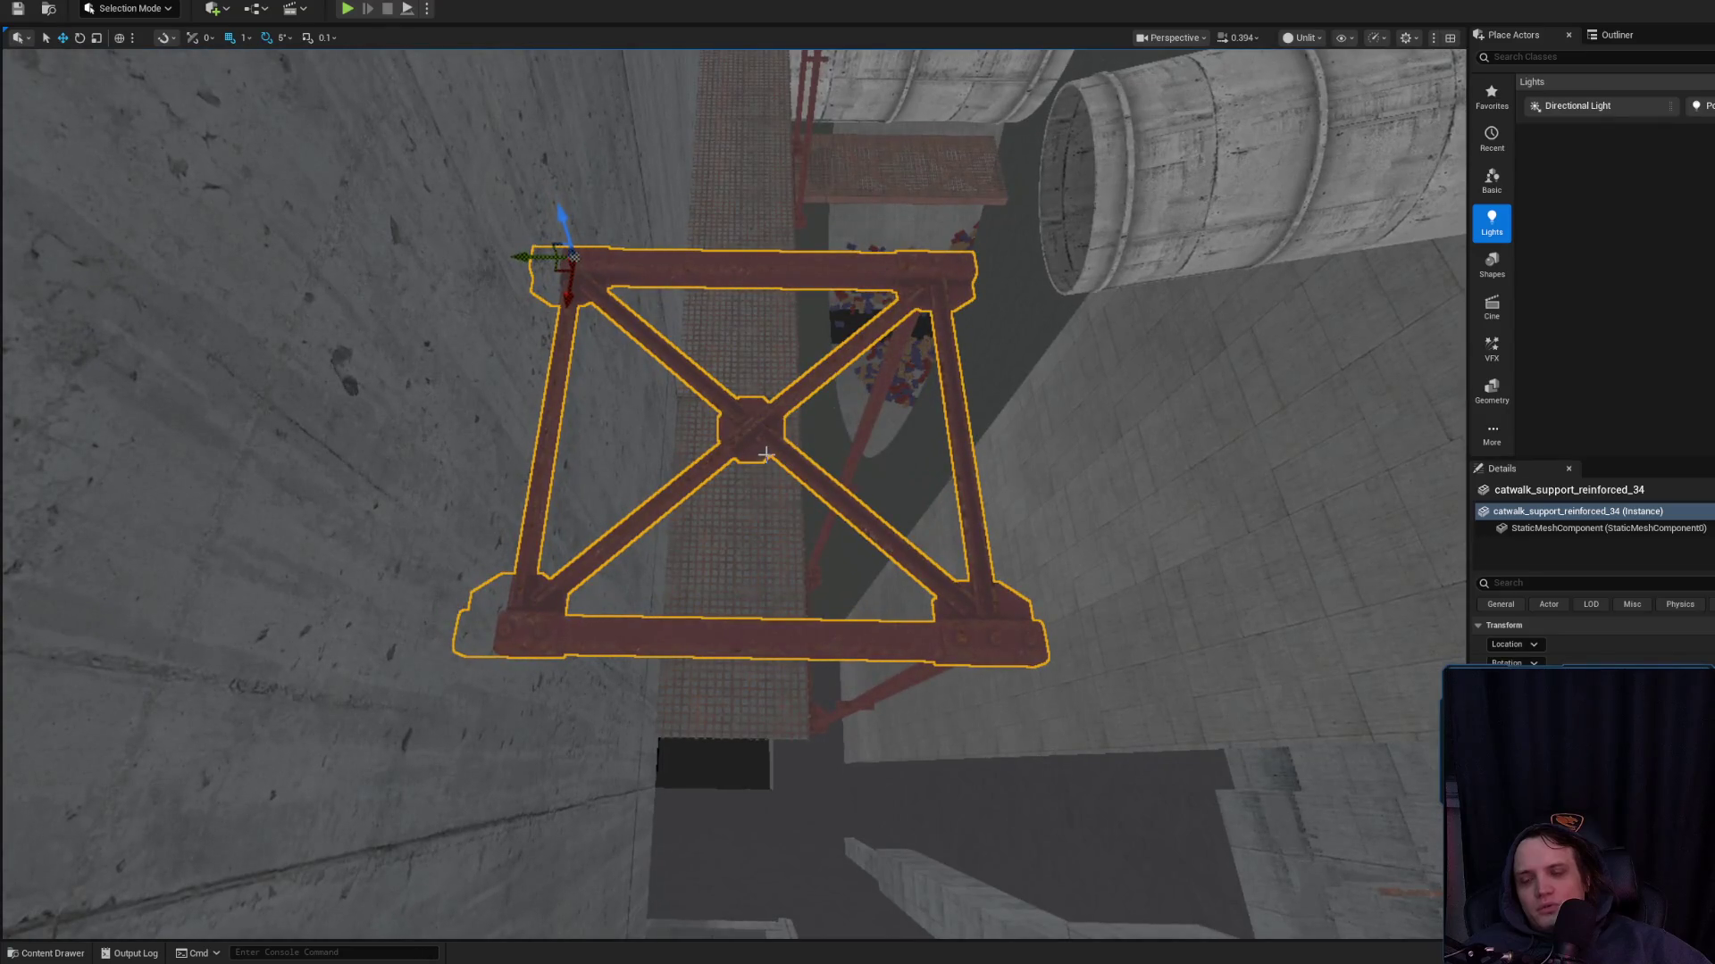
pyautogui.press('Escape')
pyautogui.moveTo(747, 475); pyautogui.dragTo(747, 474)
pyautogui.scroll(2, 747, 474)
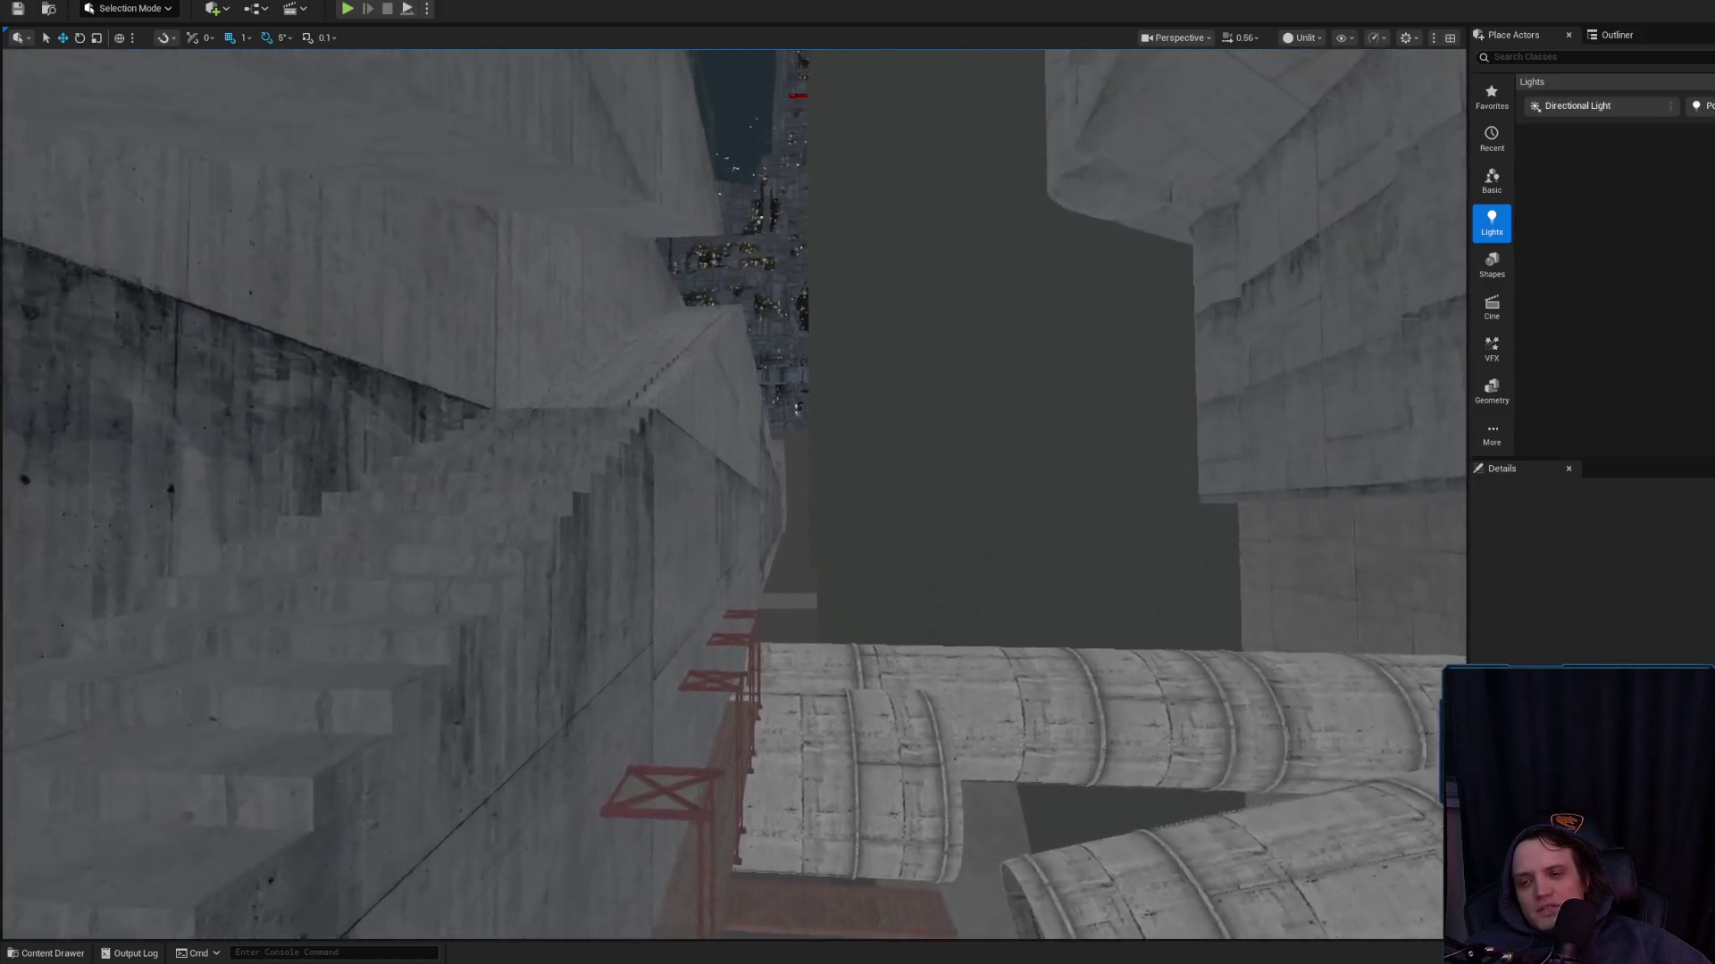
pyautogui.moveTo(419, 736); pyautogui.dragTo(419, 736)
pyautogui.scroll(-1, 419, 736)
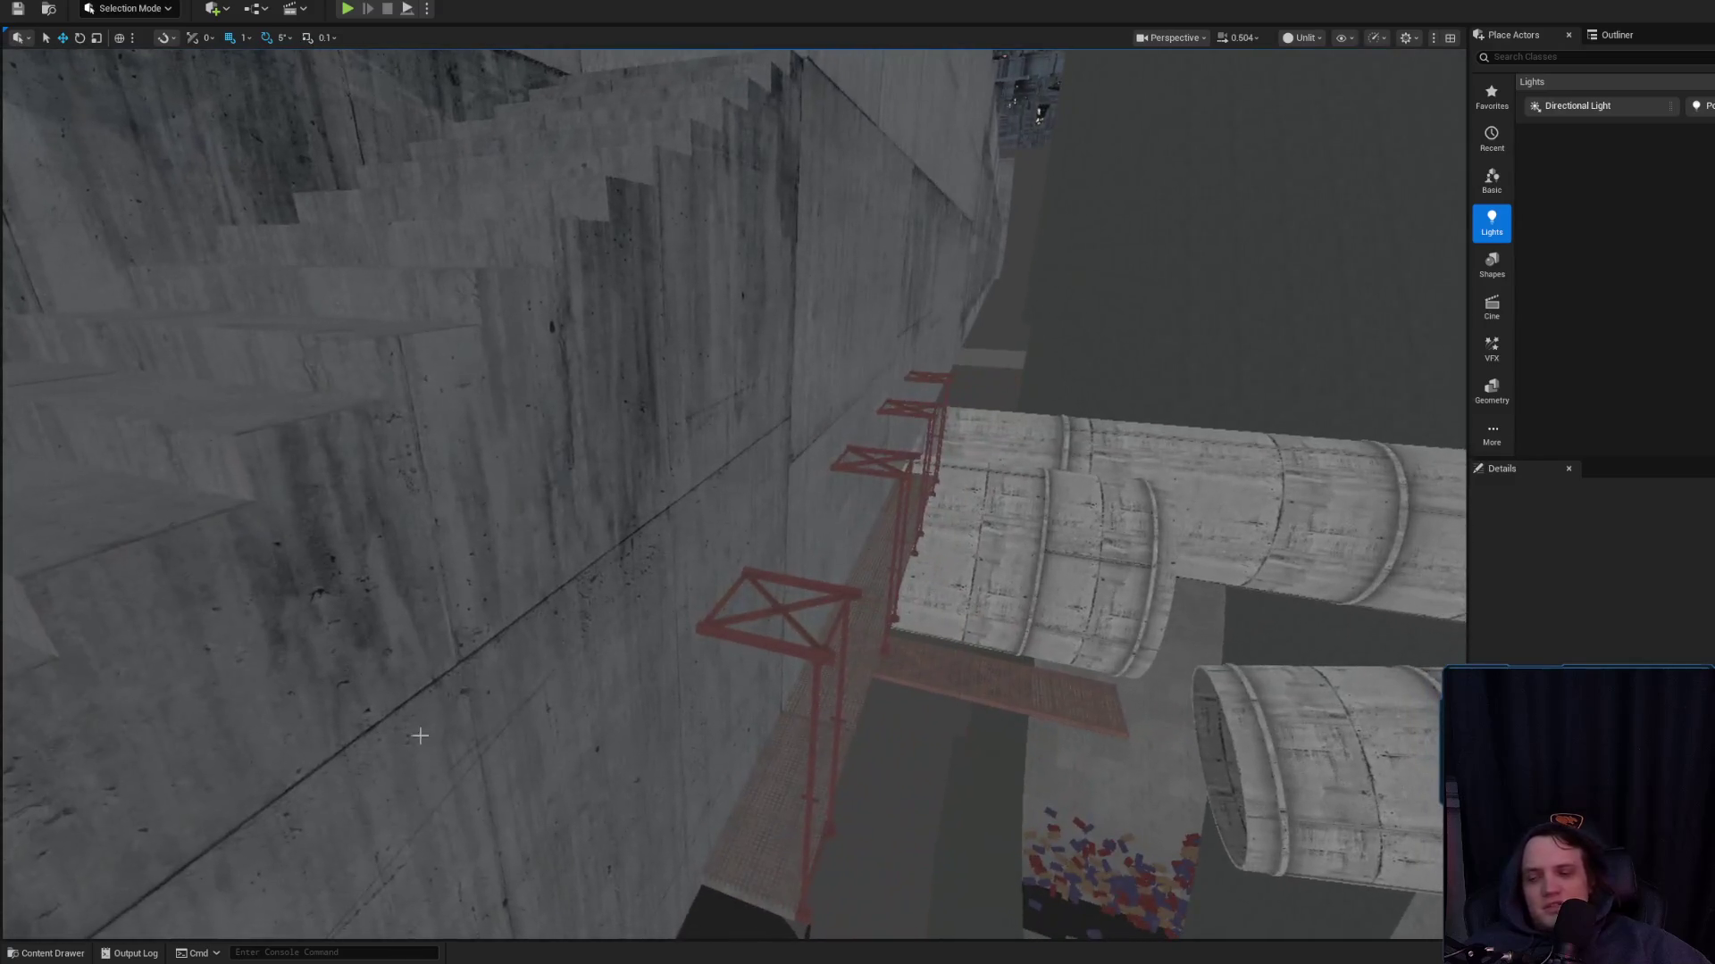
pyautogui.click(55, 952)
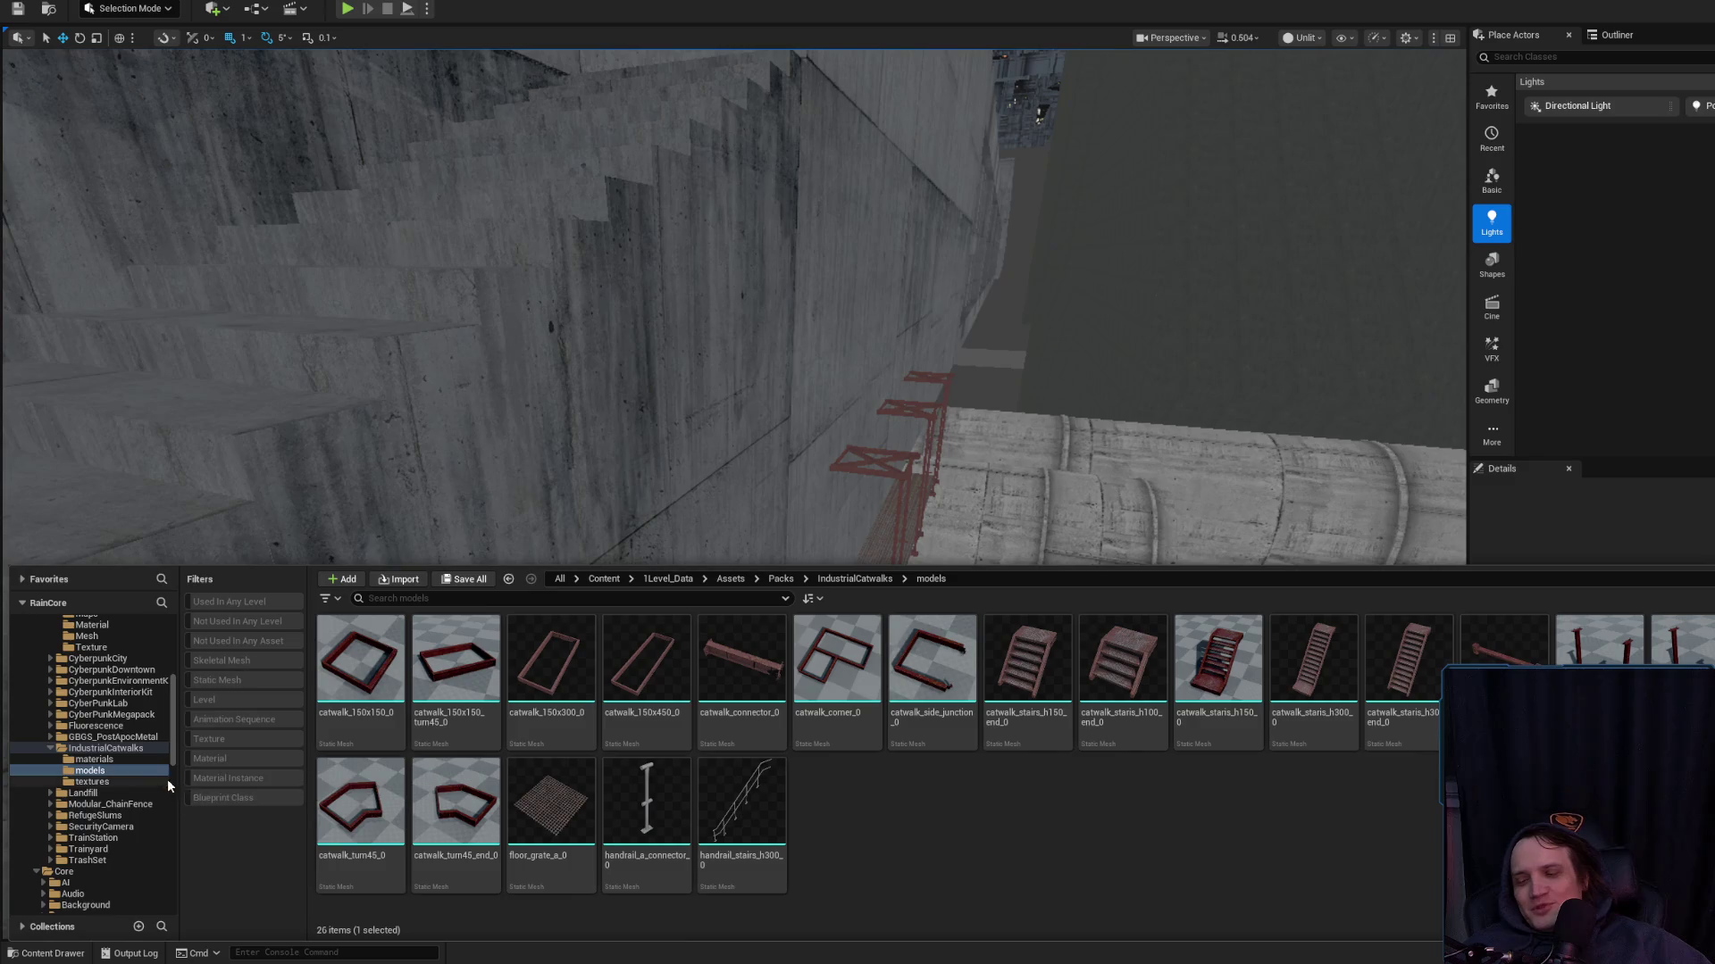
pyautogui.scroll(10, 77, 752)
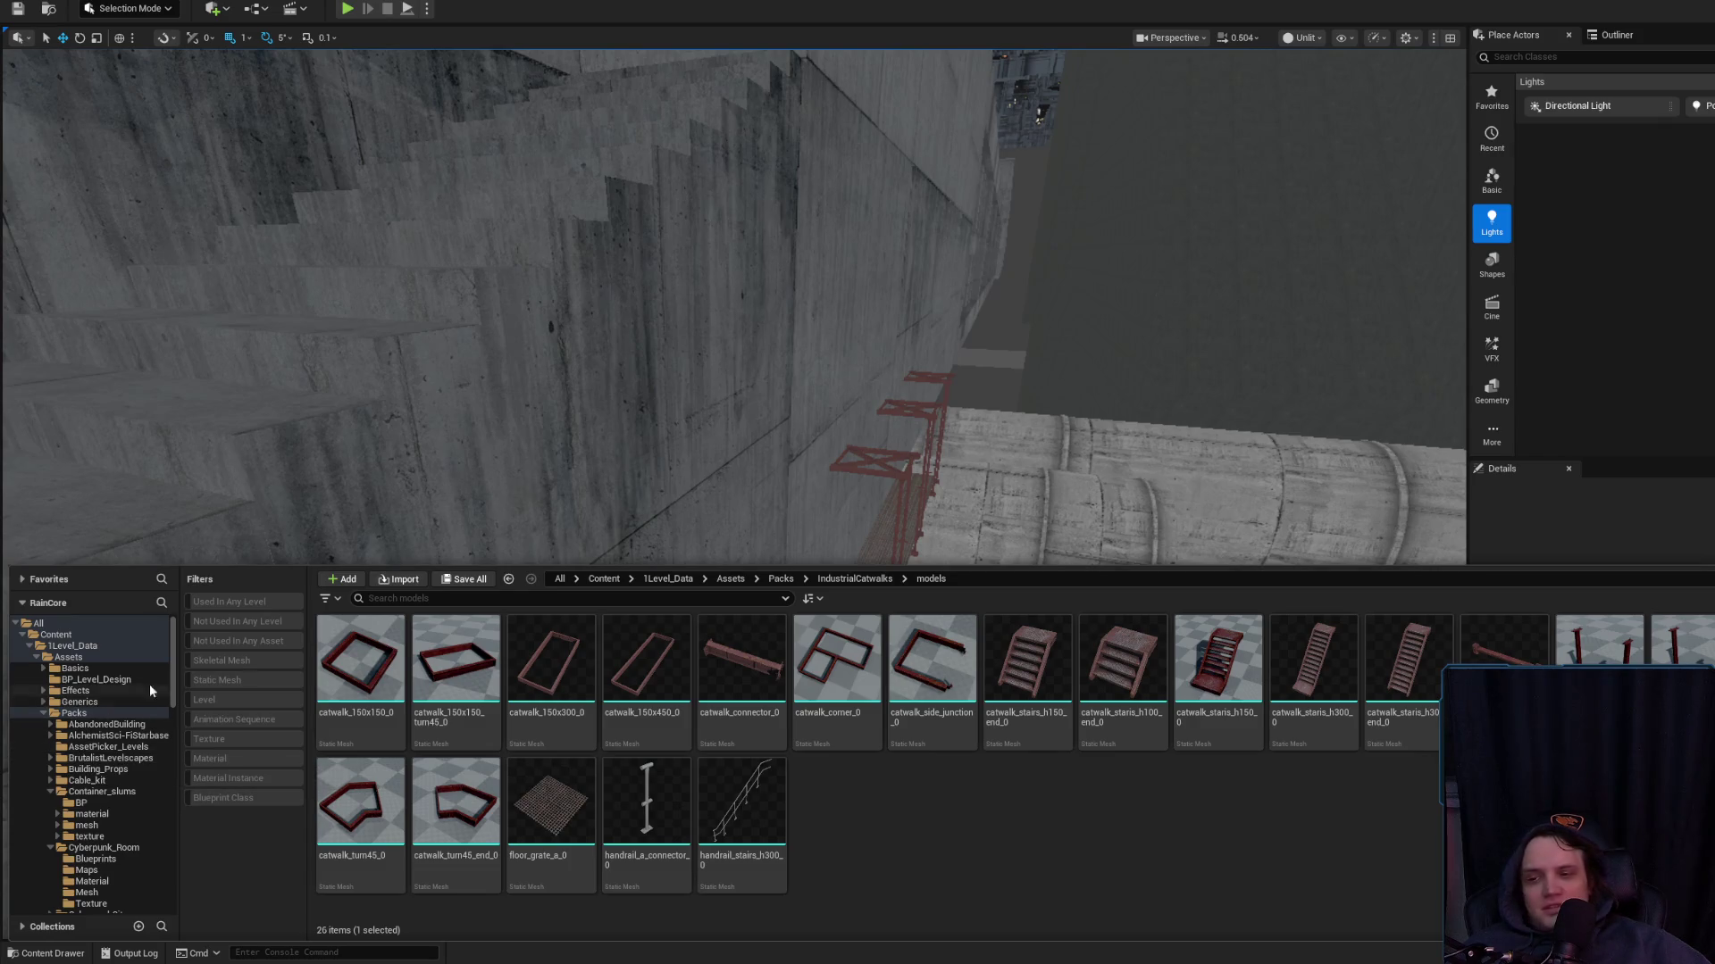
pyautogui.doubleClick(74, 712)
pyautogui.doubleClick(70, 725)
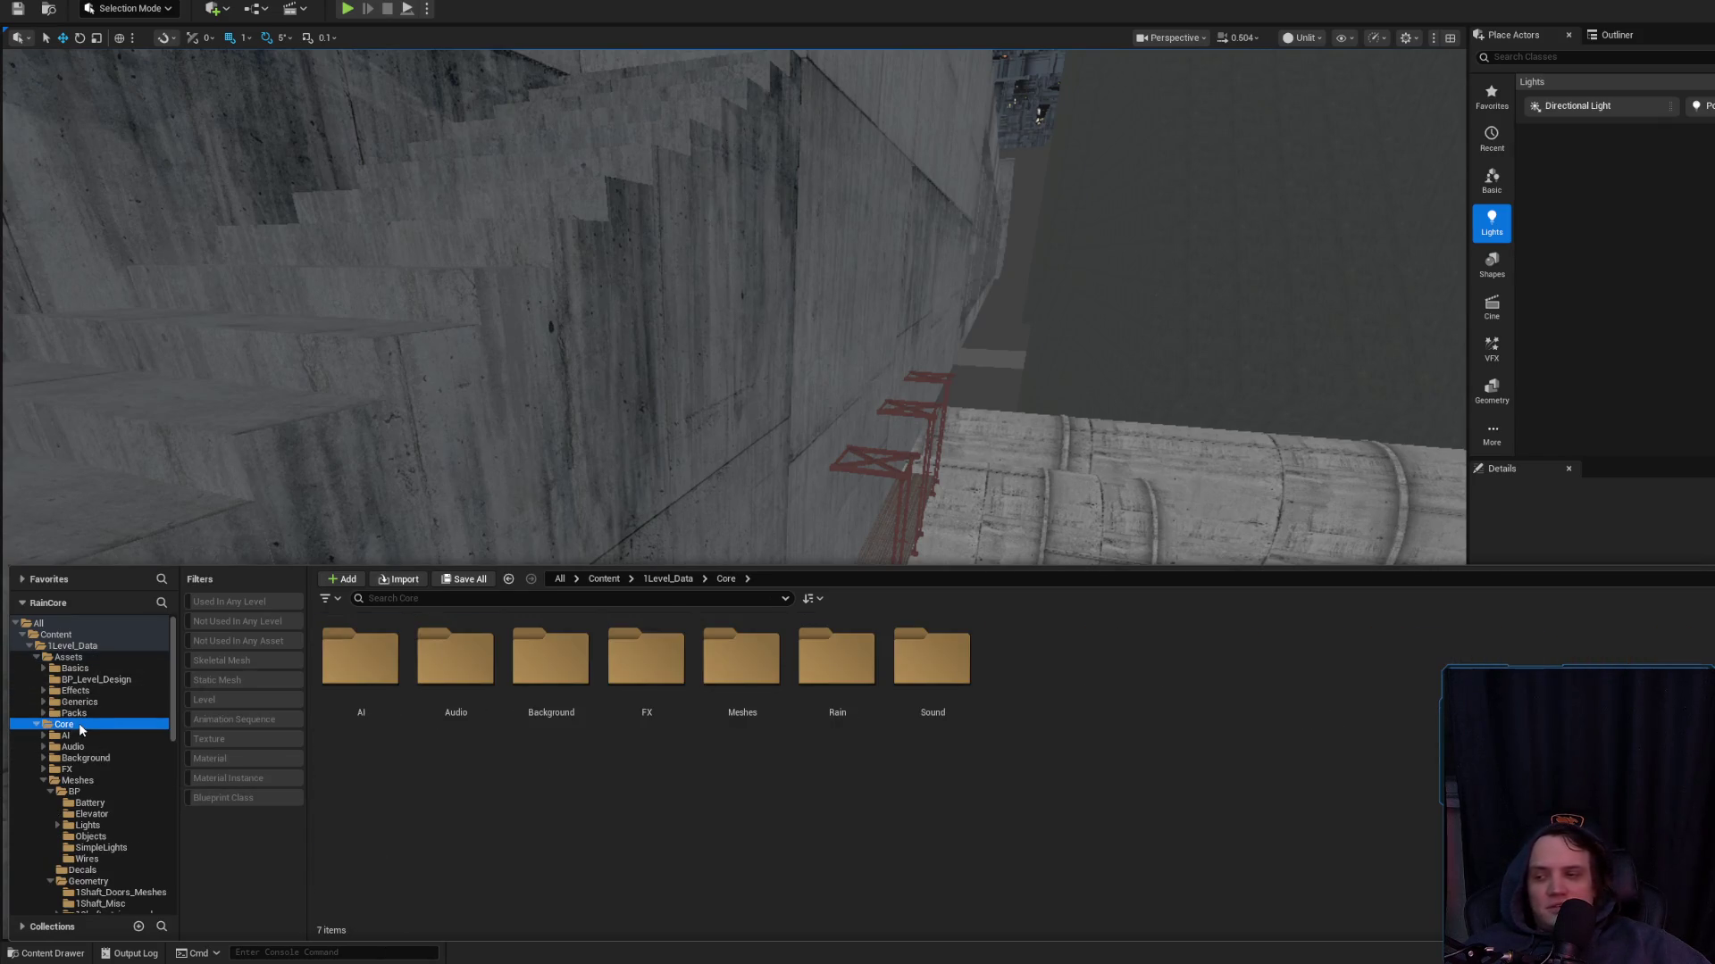
pyautogui.click(115, 655)
pyautogui.click(114, 645)
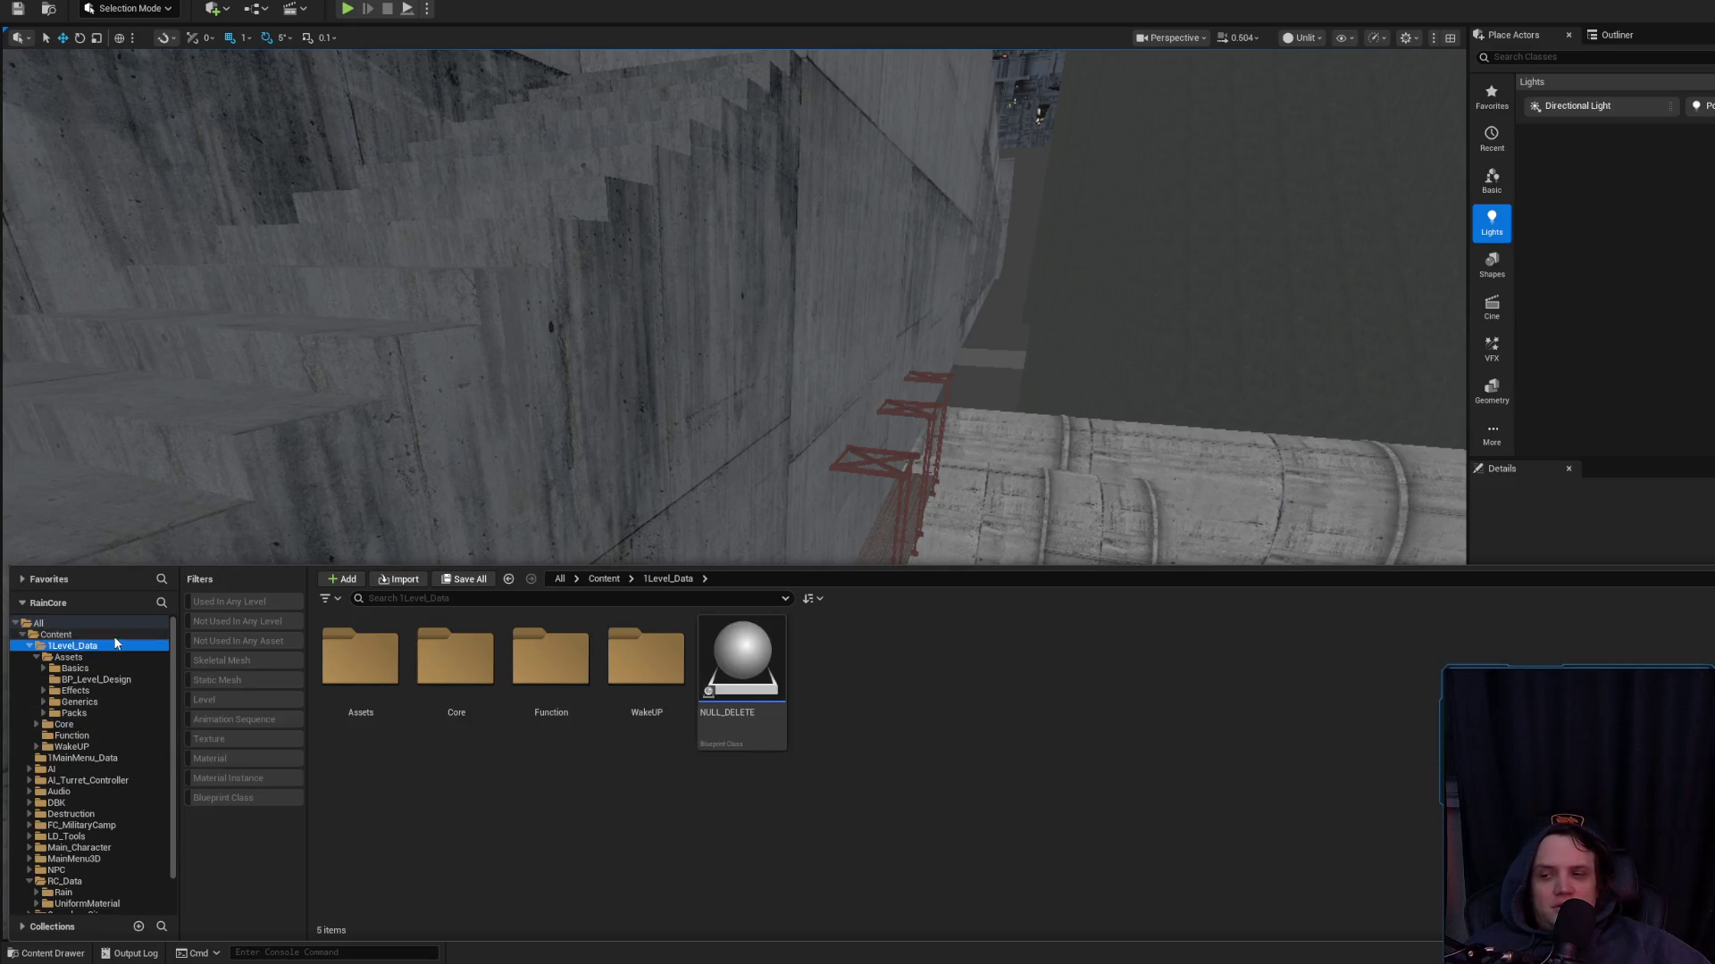
pyautogui.click(55, 634)
pyautogui.click(223, 680)
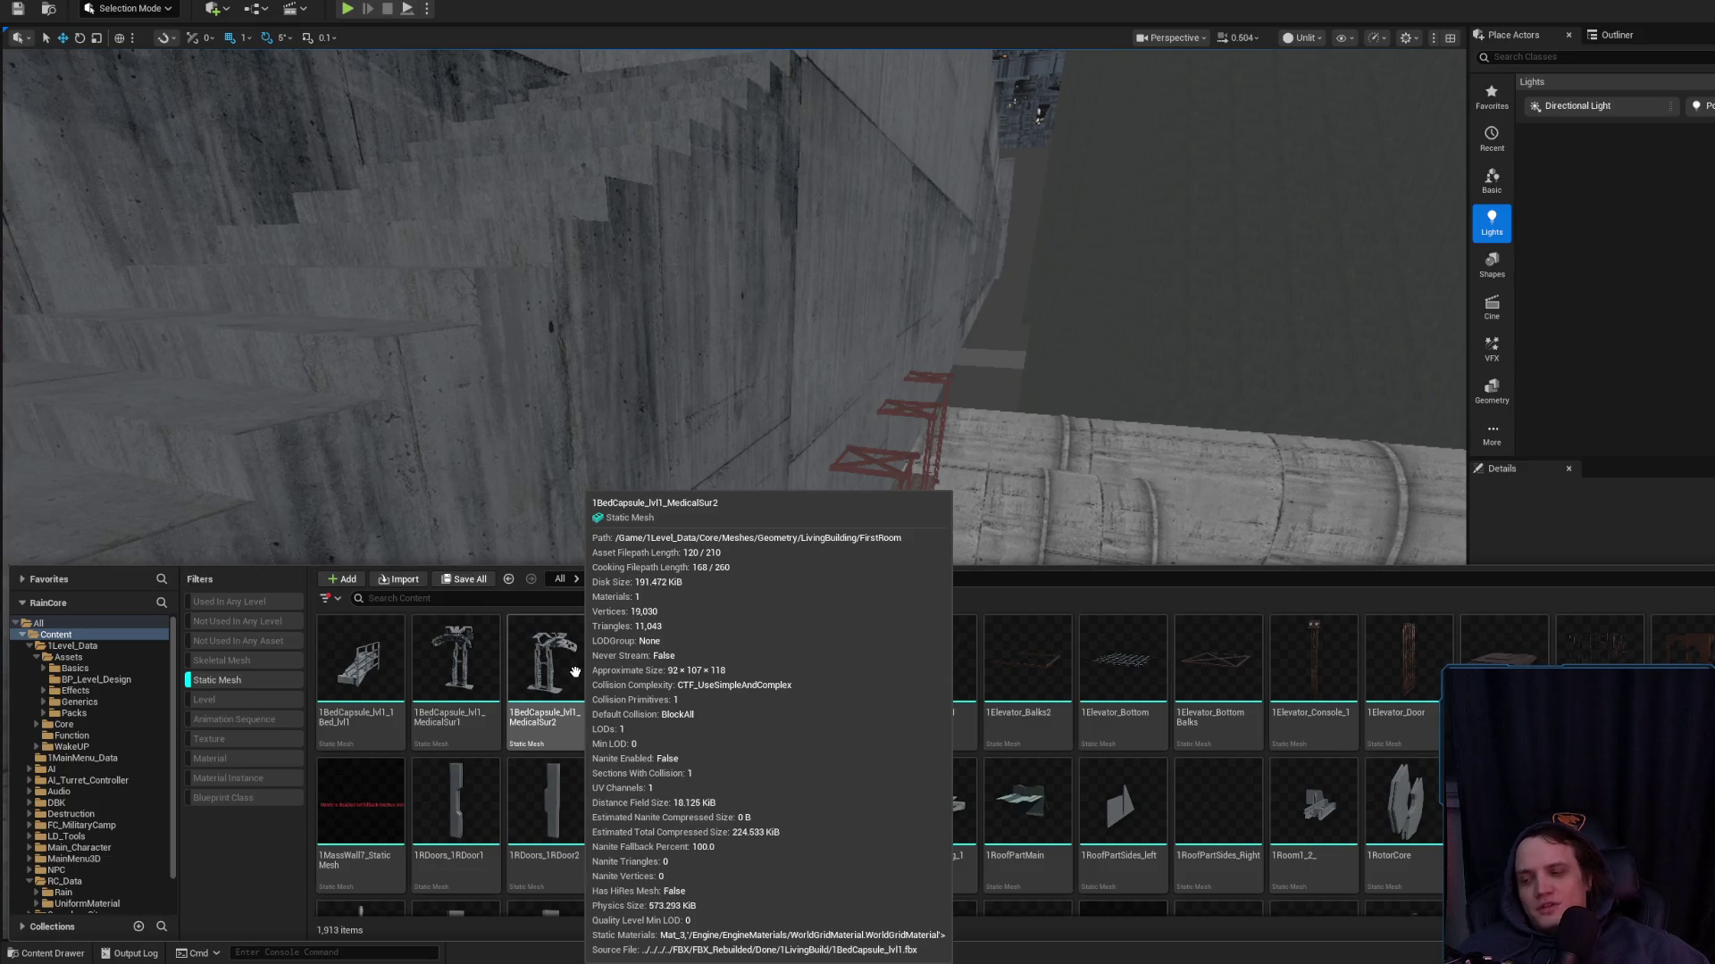
pyautogui.scroll(-15, 575, 671)
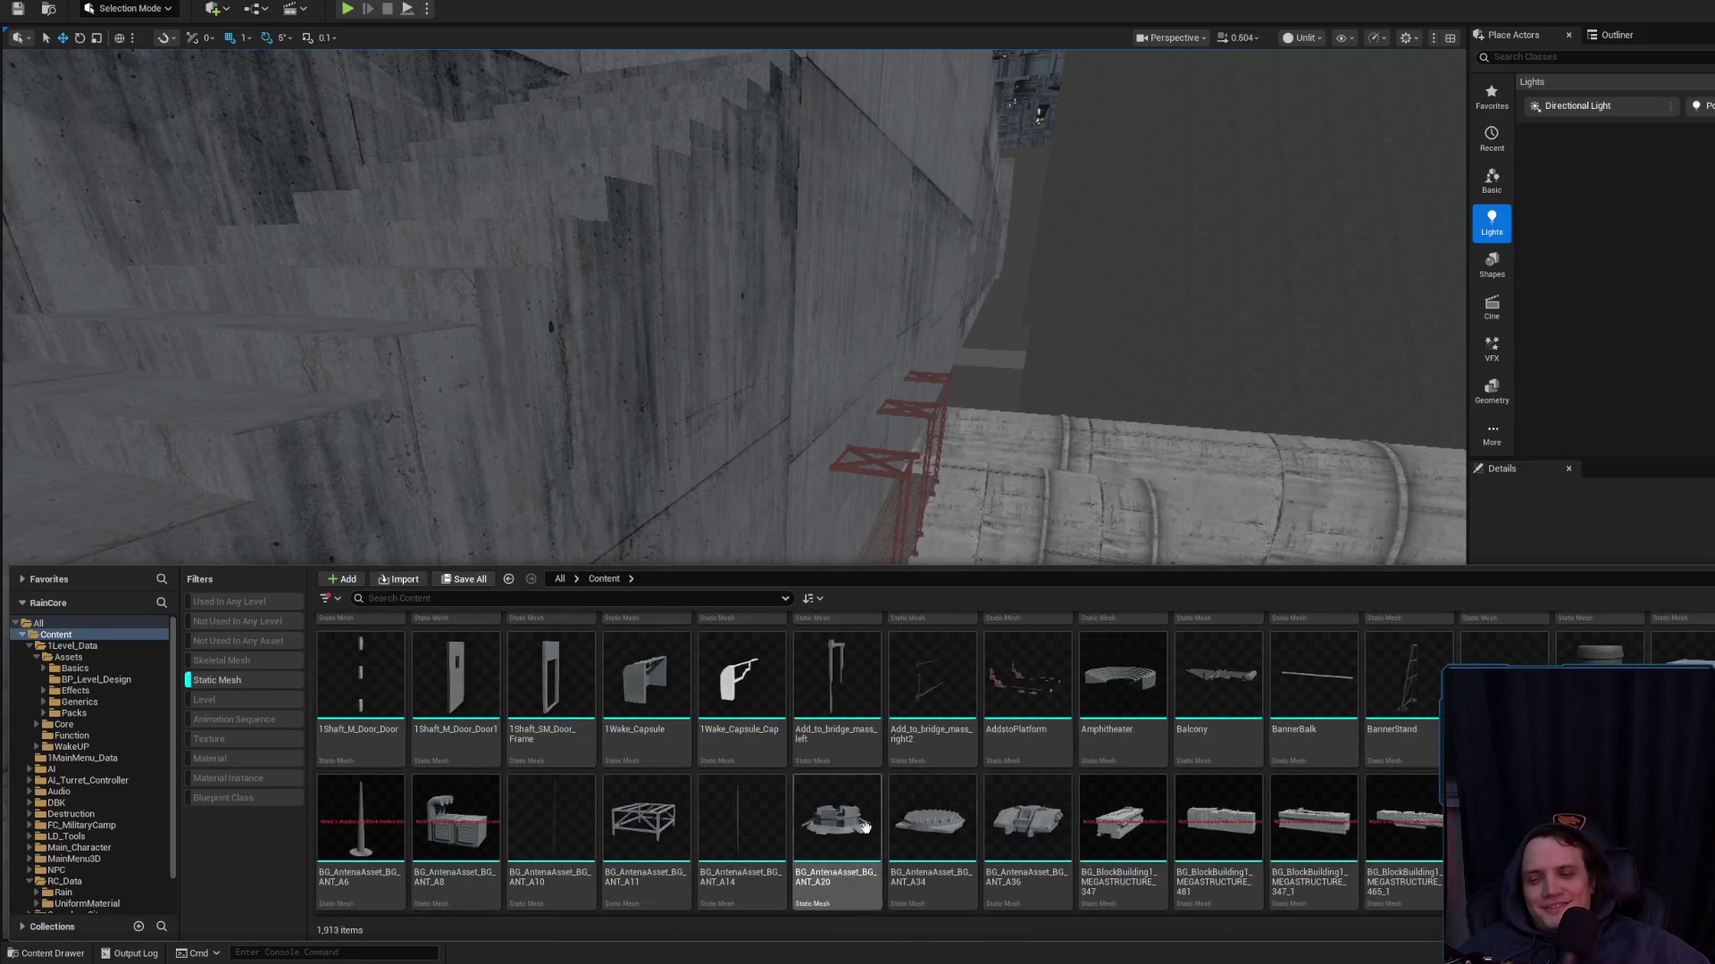
pyautogui.scroll(-3, 865, 828)
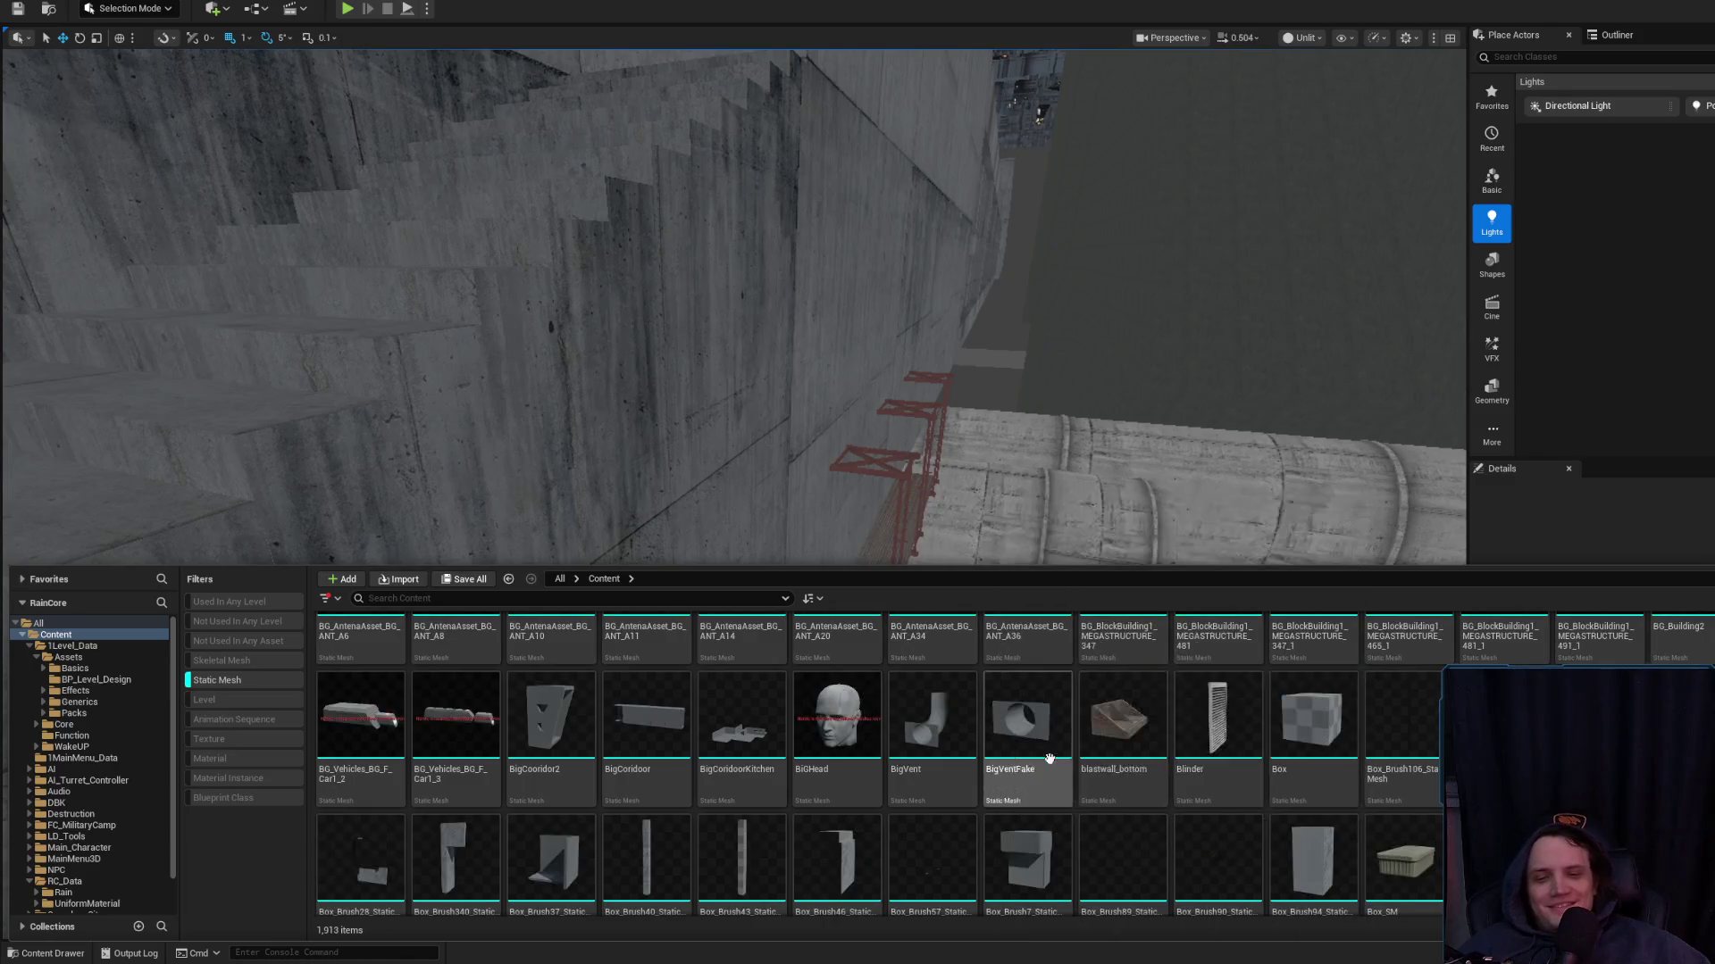
pyautogui.scroll(15, 1049, 759)
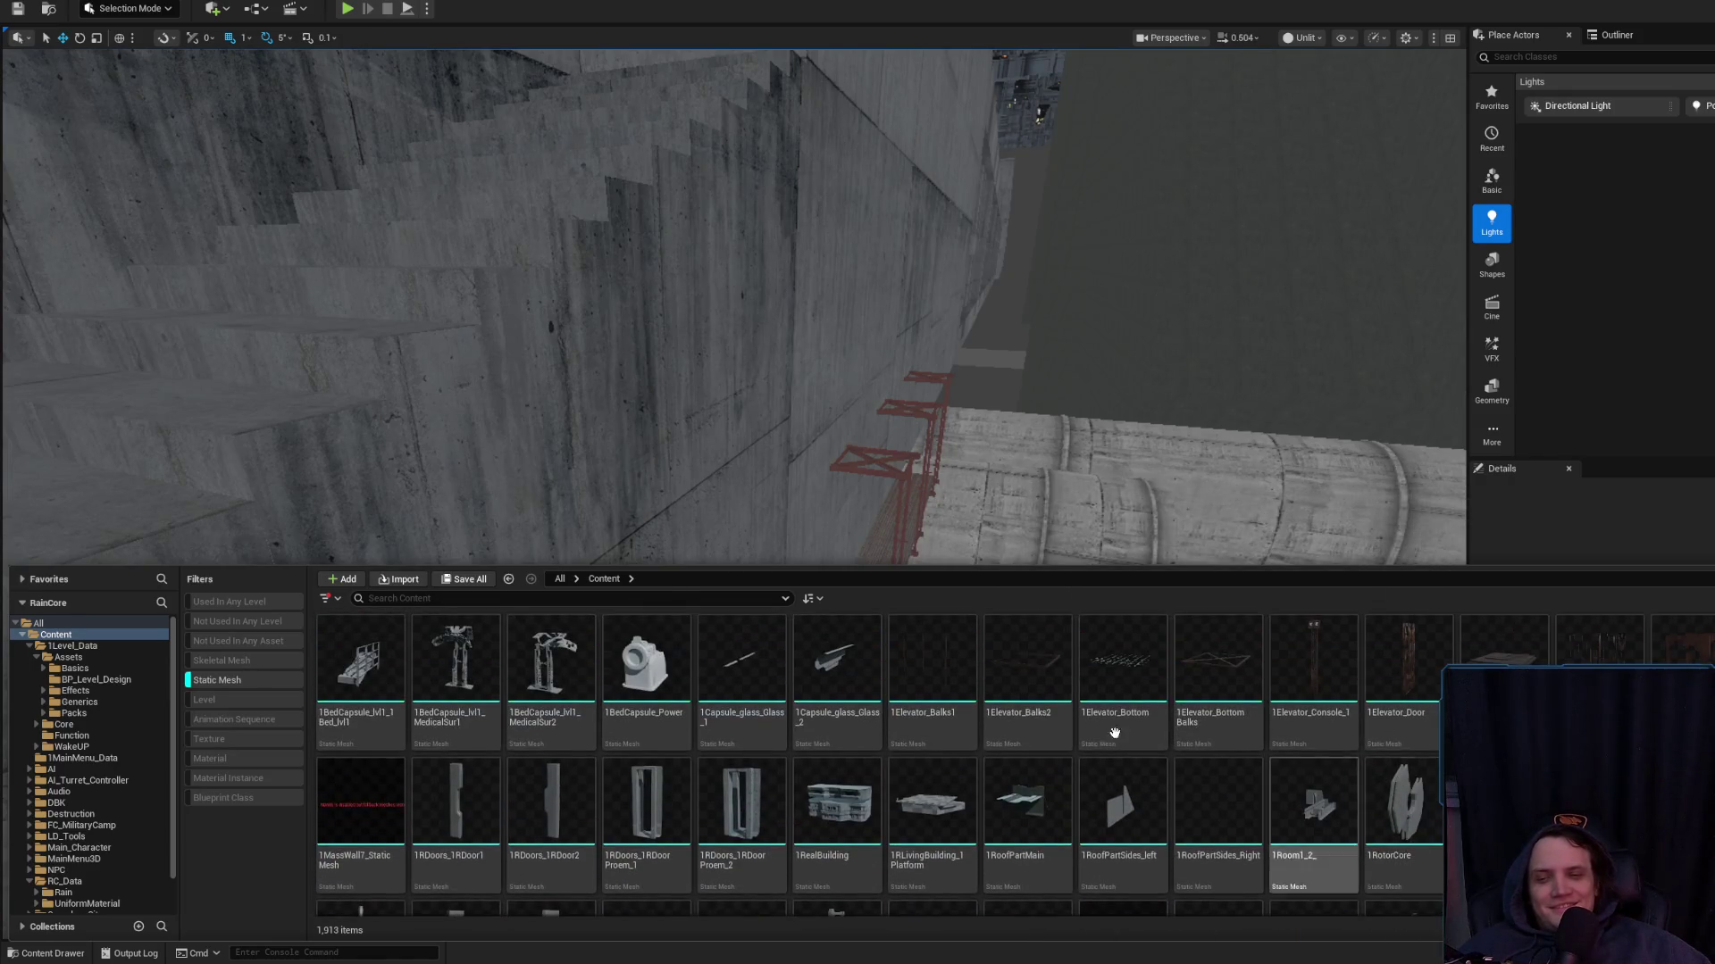
pyautogui.moveTo(1049, 719)
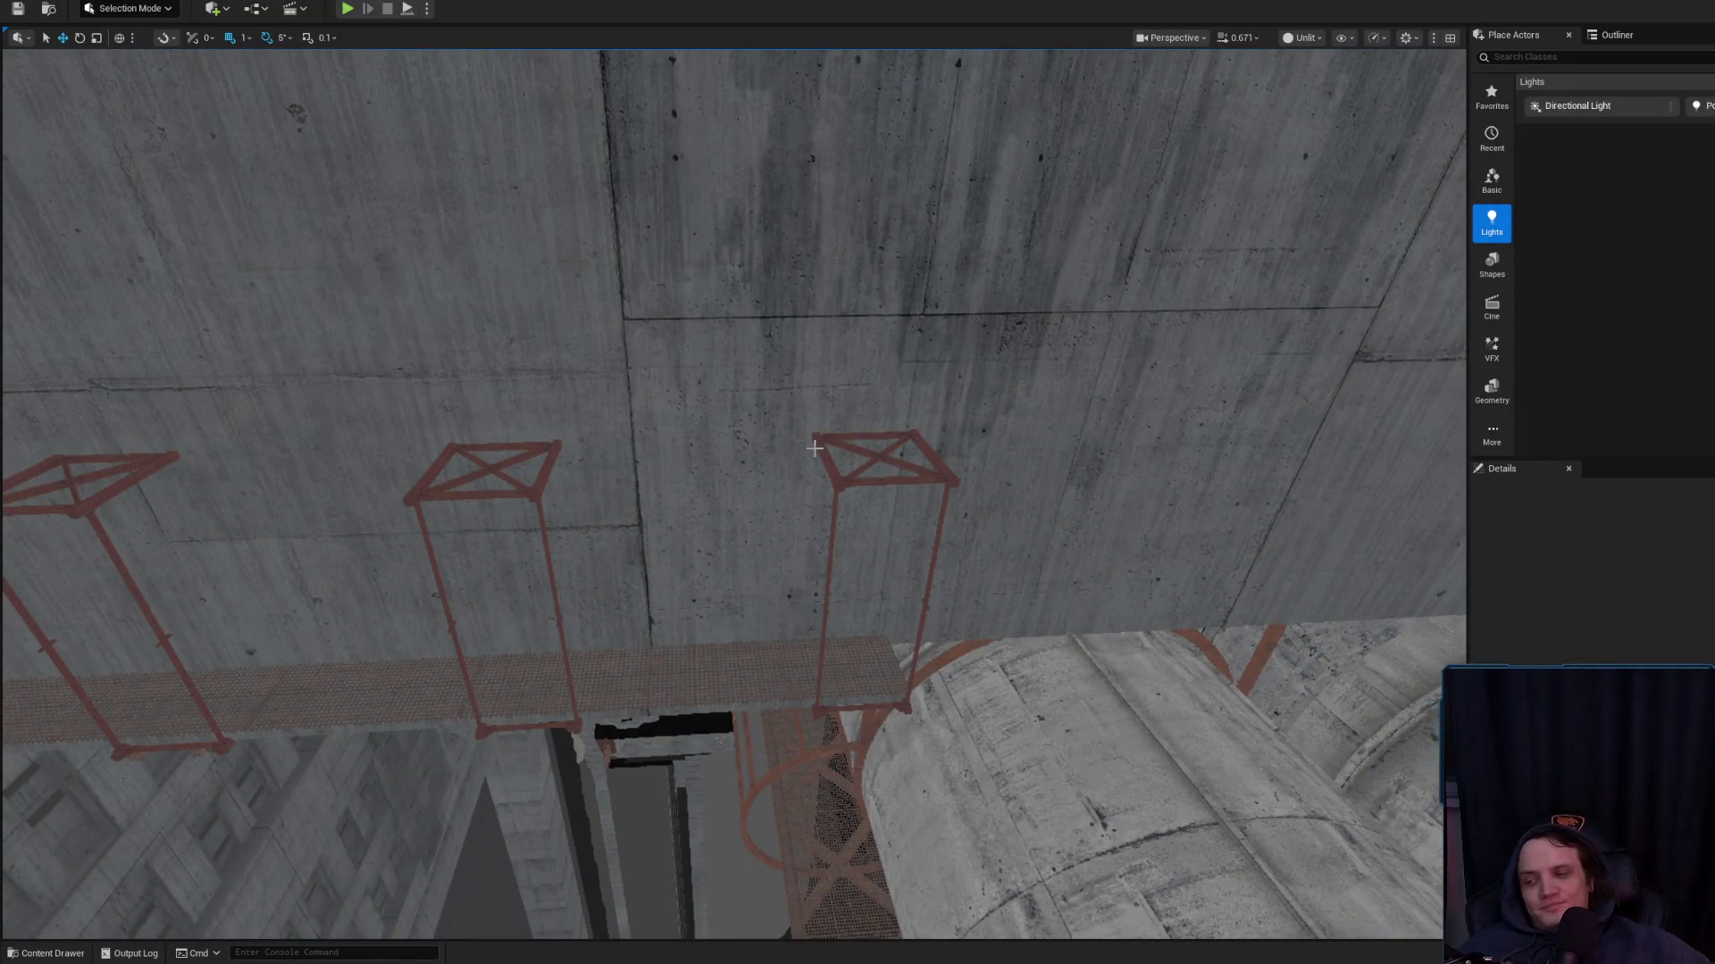
# Duplicate the concrete ductwork pipe and rotate the copy, spinning it 180 degrees
pyautogui.moveTo(818, 423); pyautogui.dragTo(786, 465)
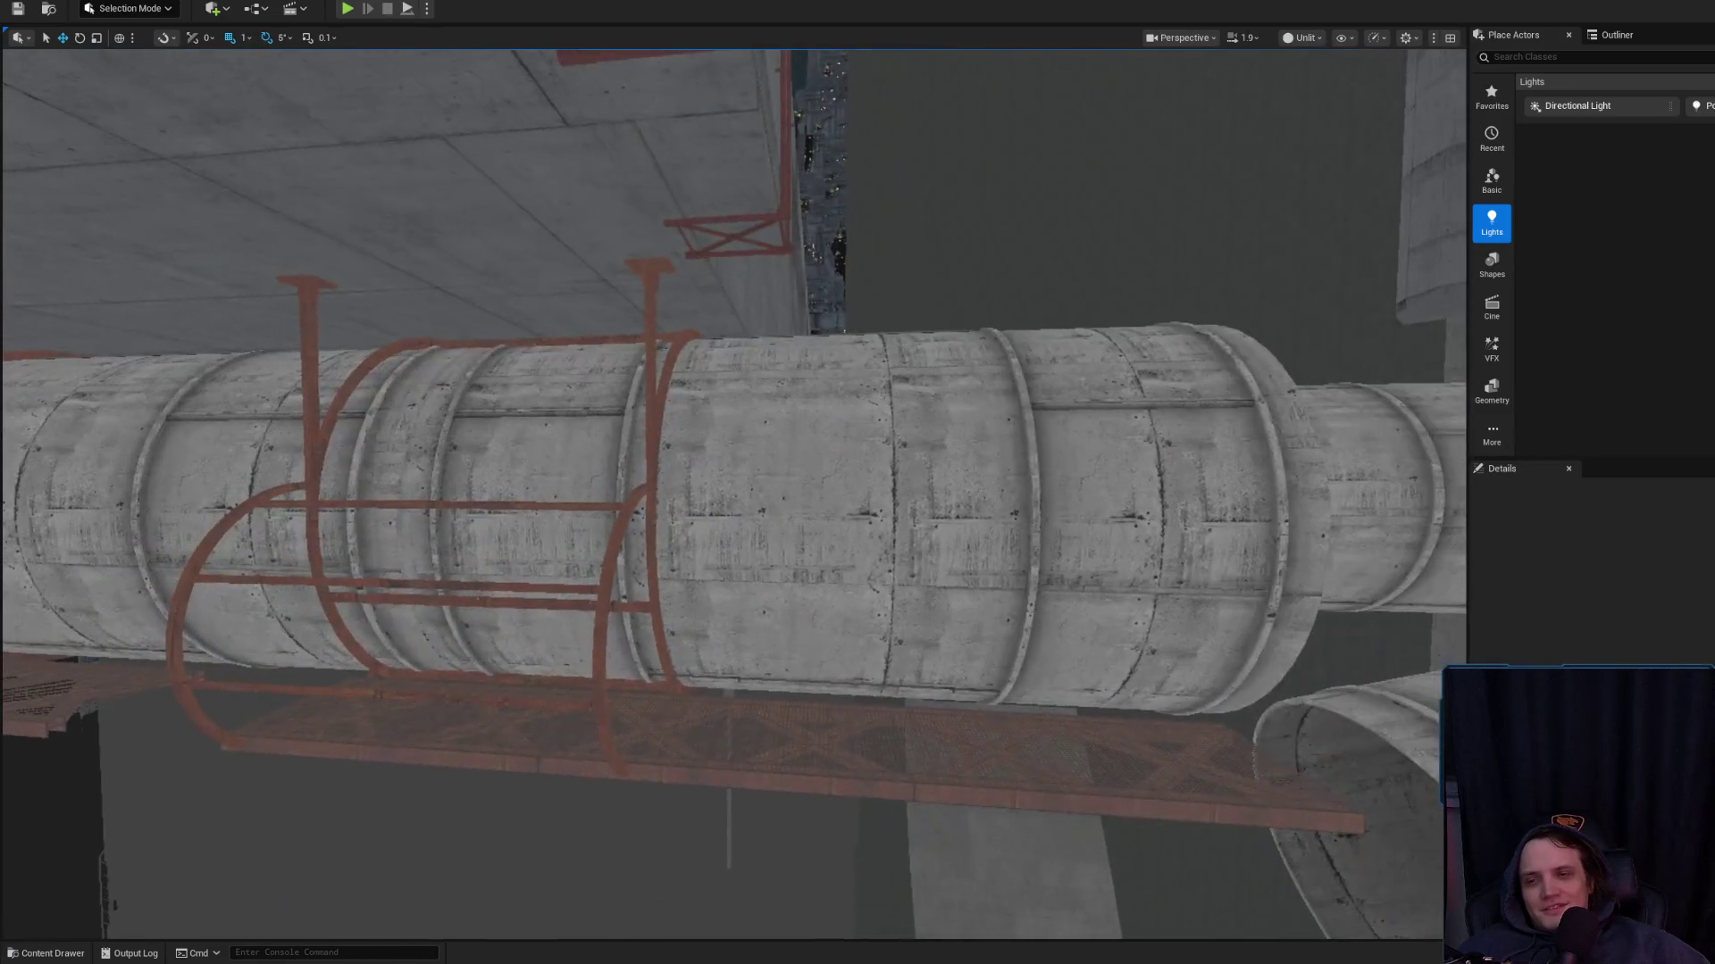
pyautogui.click(893, 518)
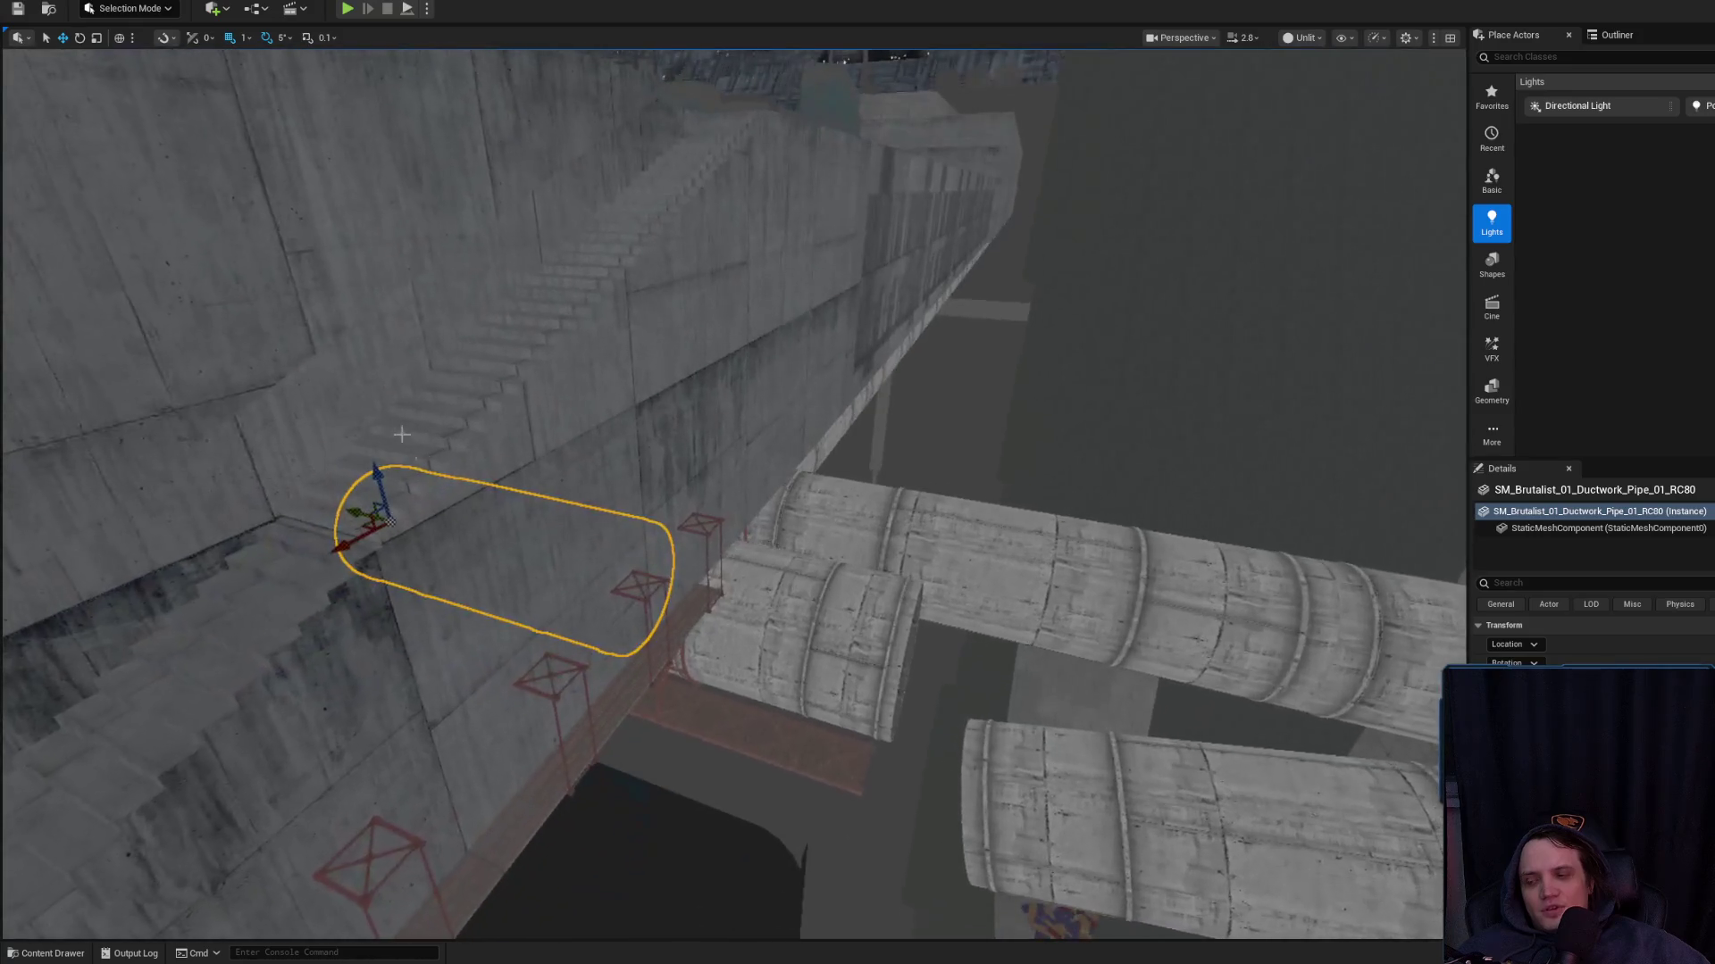
pyautogui.moveTo(353, 511); pyautogui.dragTo(665, 569)
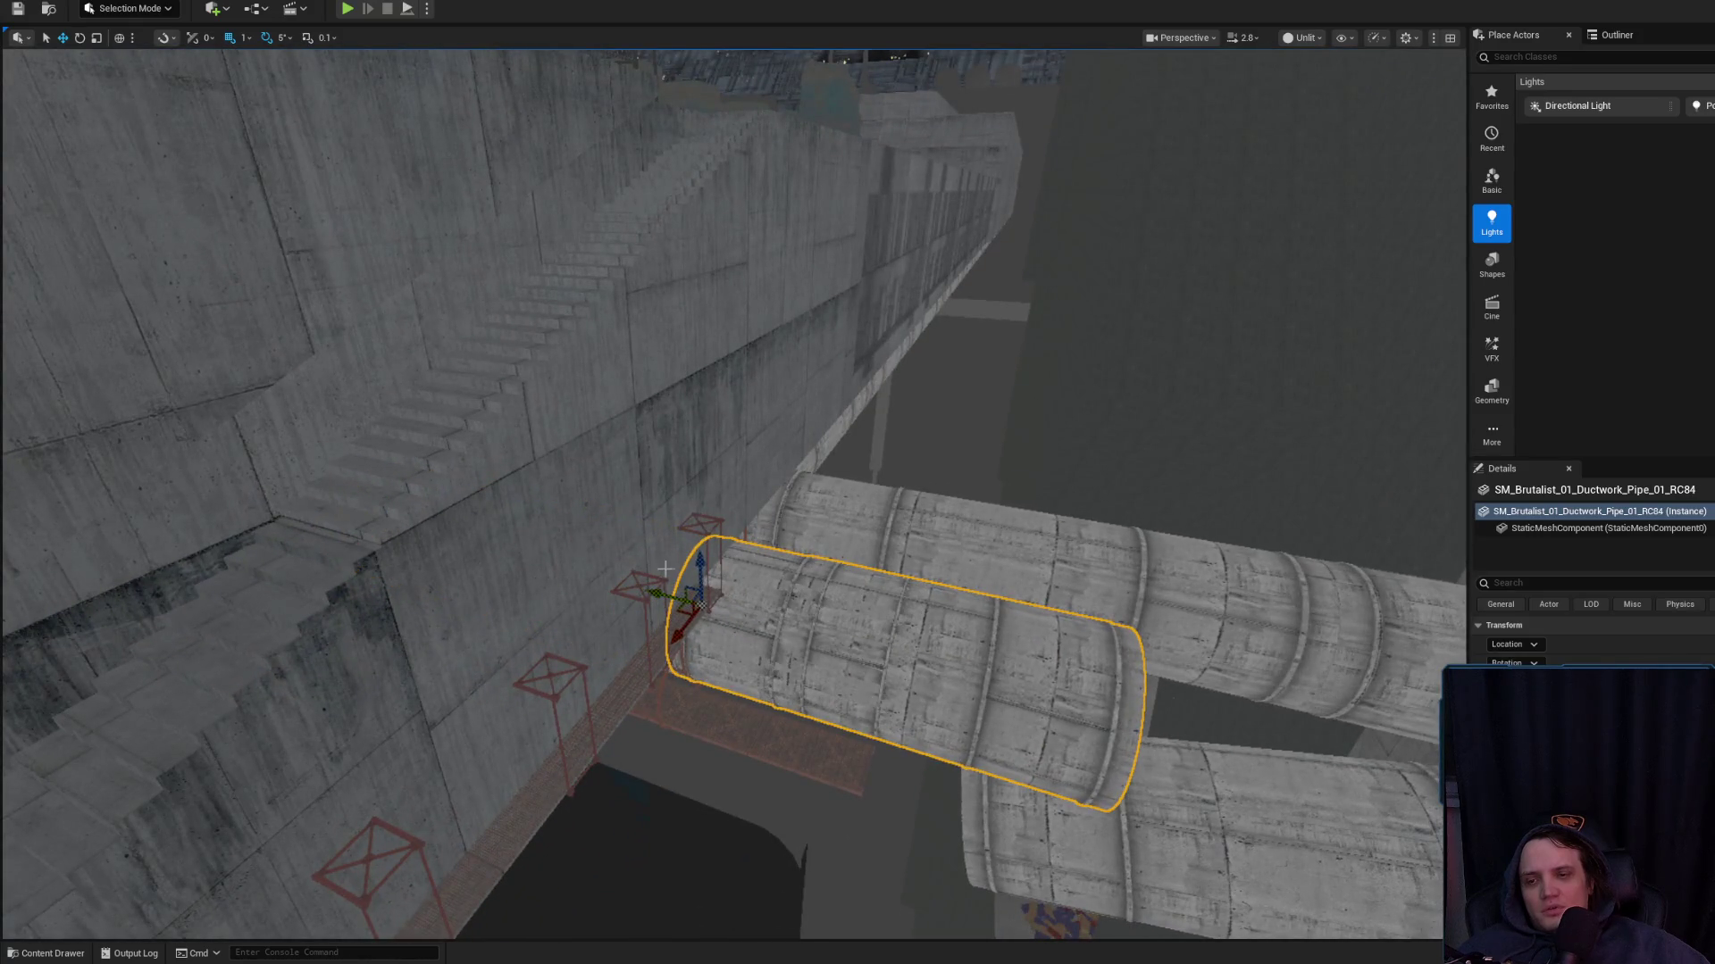
pyautogui.press('e')
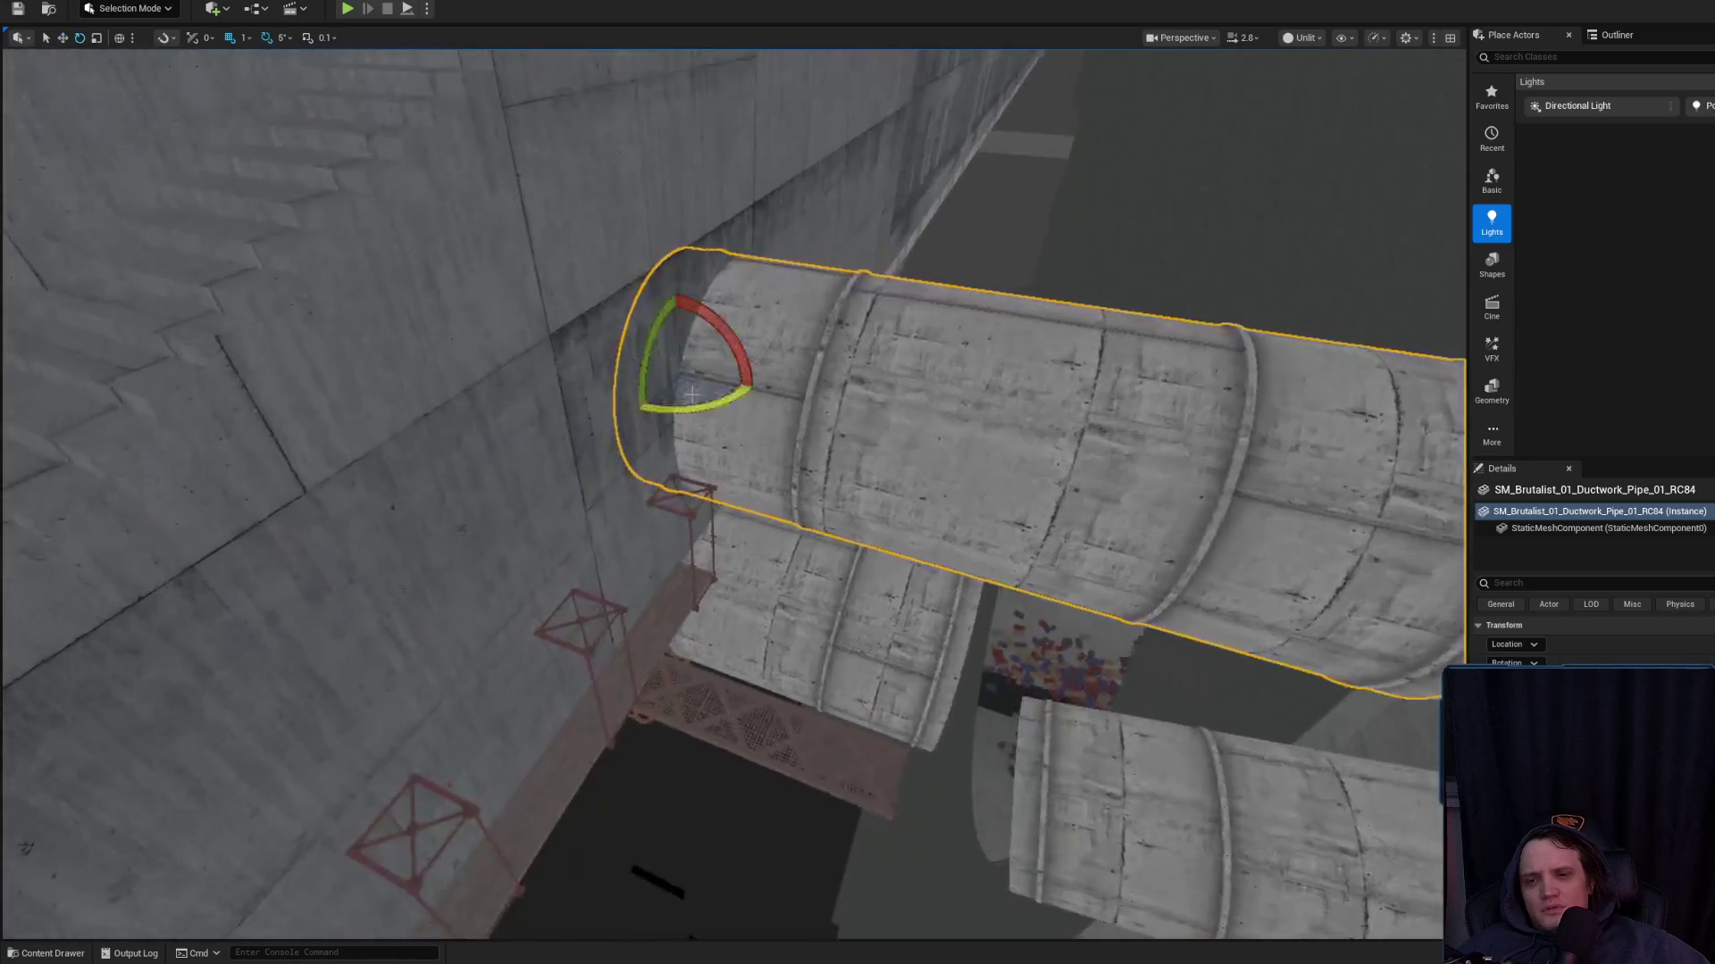
pyautogui.moveTo(636, 413)
pyautogui.mouseDown()
pyautogui.moveTo(607, 361)
pyautogui.moveTo(695, 374)
pyautogui.mouseUp()
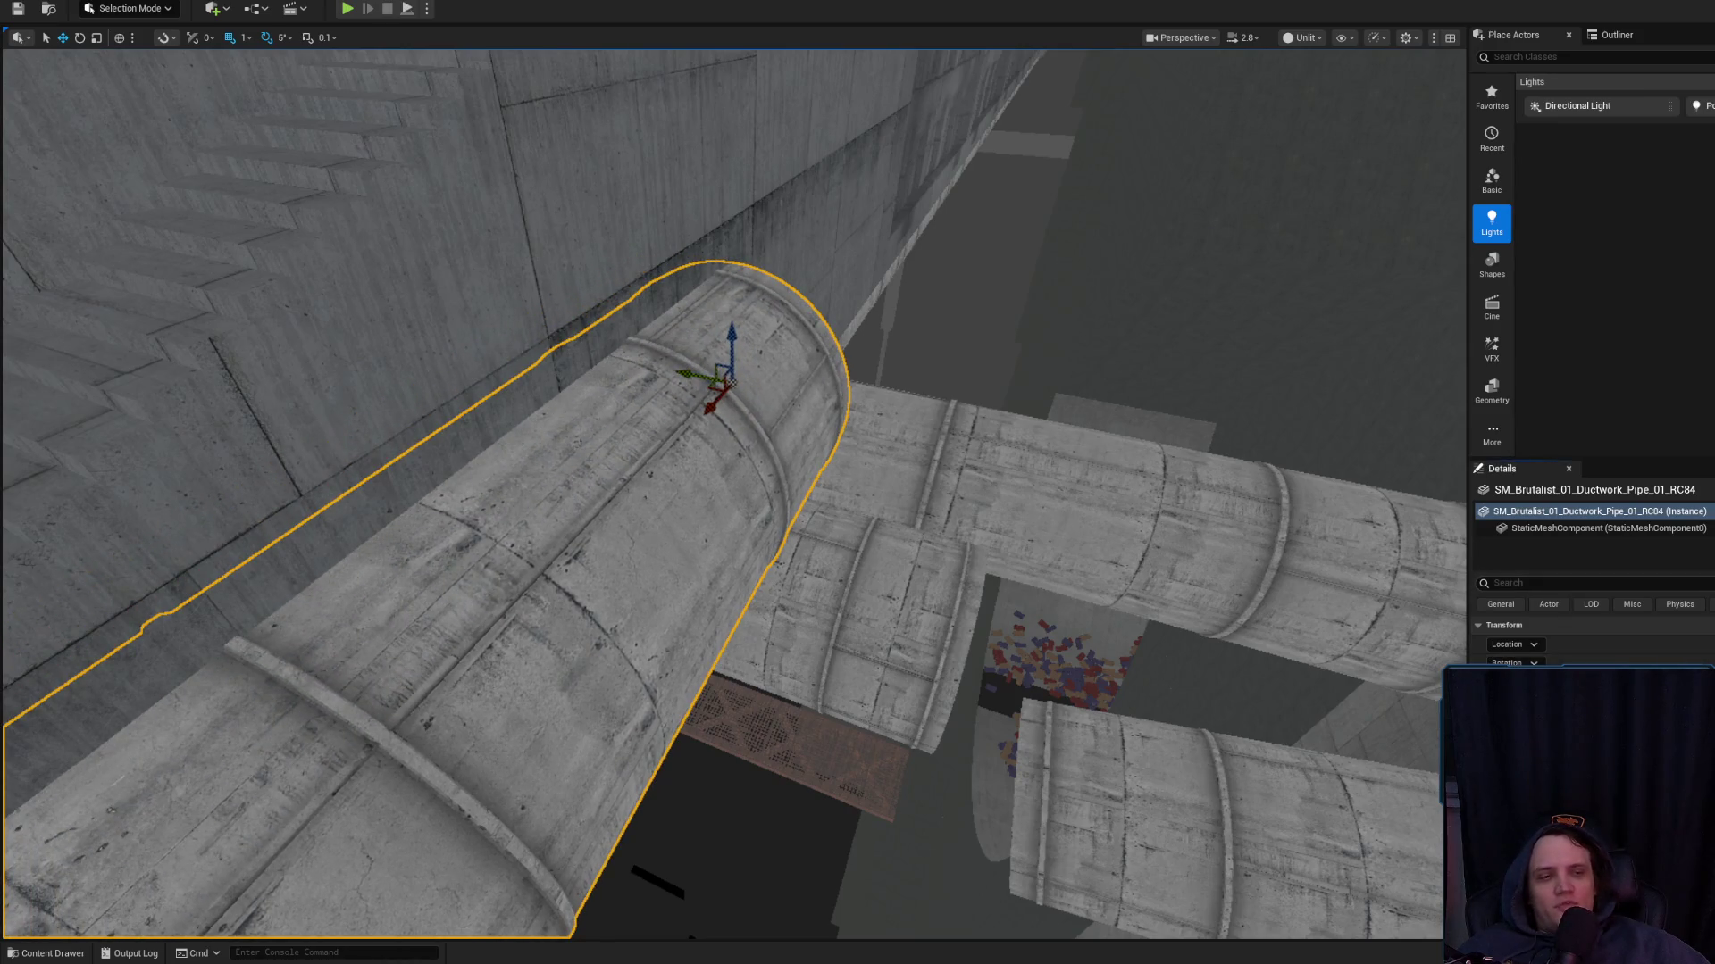
pyautogui.press('Return')
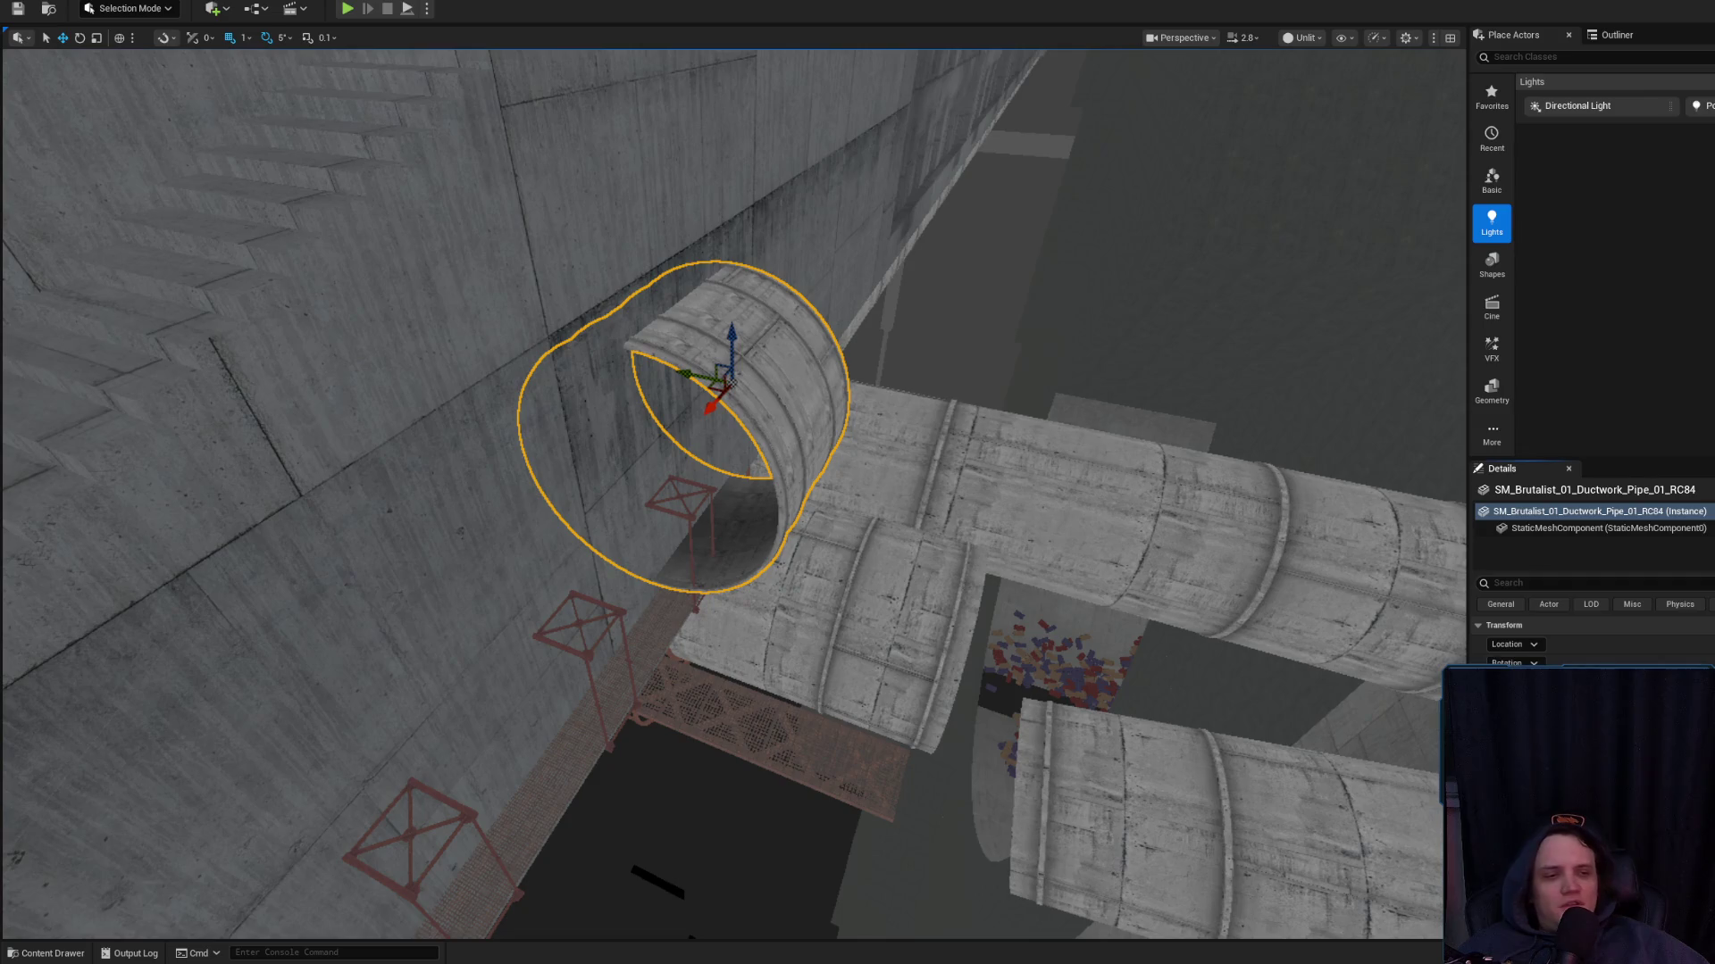
pyautogui.scroll(-3, 733, 491)
pyautogui.hotkey('ctrl', 'z')
pyautogui.press('f')
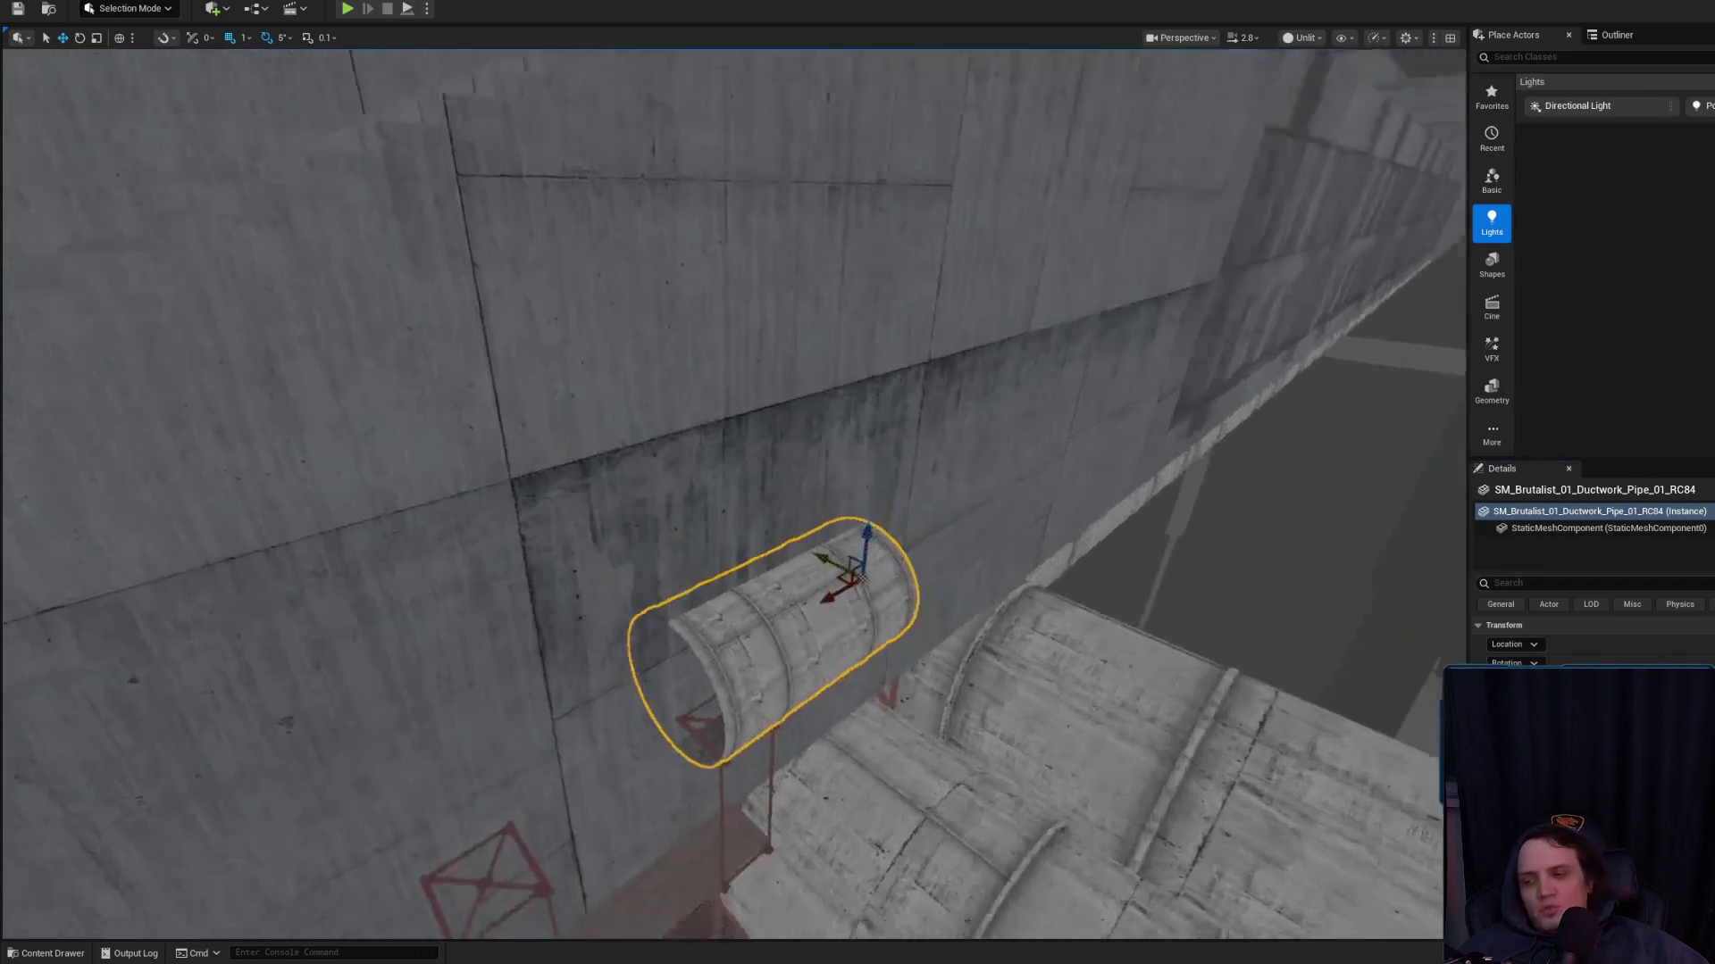
pyautogui.moveTo(1025, 582)
pyautogui.mouseDown()
pyautogui.moveTo(1121, 536)
pyautogui.moveTo(1058, 553)
pyautogui.moveTo(1124, 556)
pyautogui.mouseUp()
# Move the duct copy left along the wall above the catwalk and shorten it
pyautogui.moveTo(856, 566)
pyautogui.mouseDown()
pyautogui.moveTo(433, 445)
pyautogui.moveTo(678, 518)
pyautogui.mouseUp()
pyautogui.moveTo(711, 582)
pyautogui.mouseDown()
pyautogui.moveTo(553, 489)
pyautogui.moveTo(552, 442)
pyautogui.moveTo(594, 506)
pyautogui.moveTo(657, 516)
pyautogui.moveTo(521, 494)
pyautogui.mouseUp()
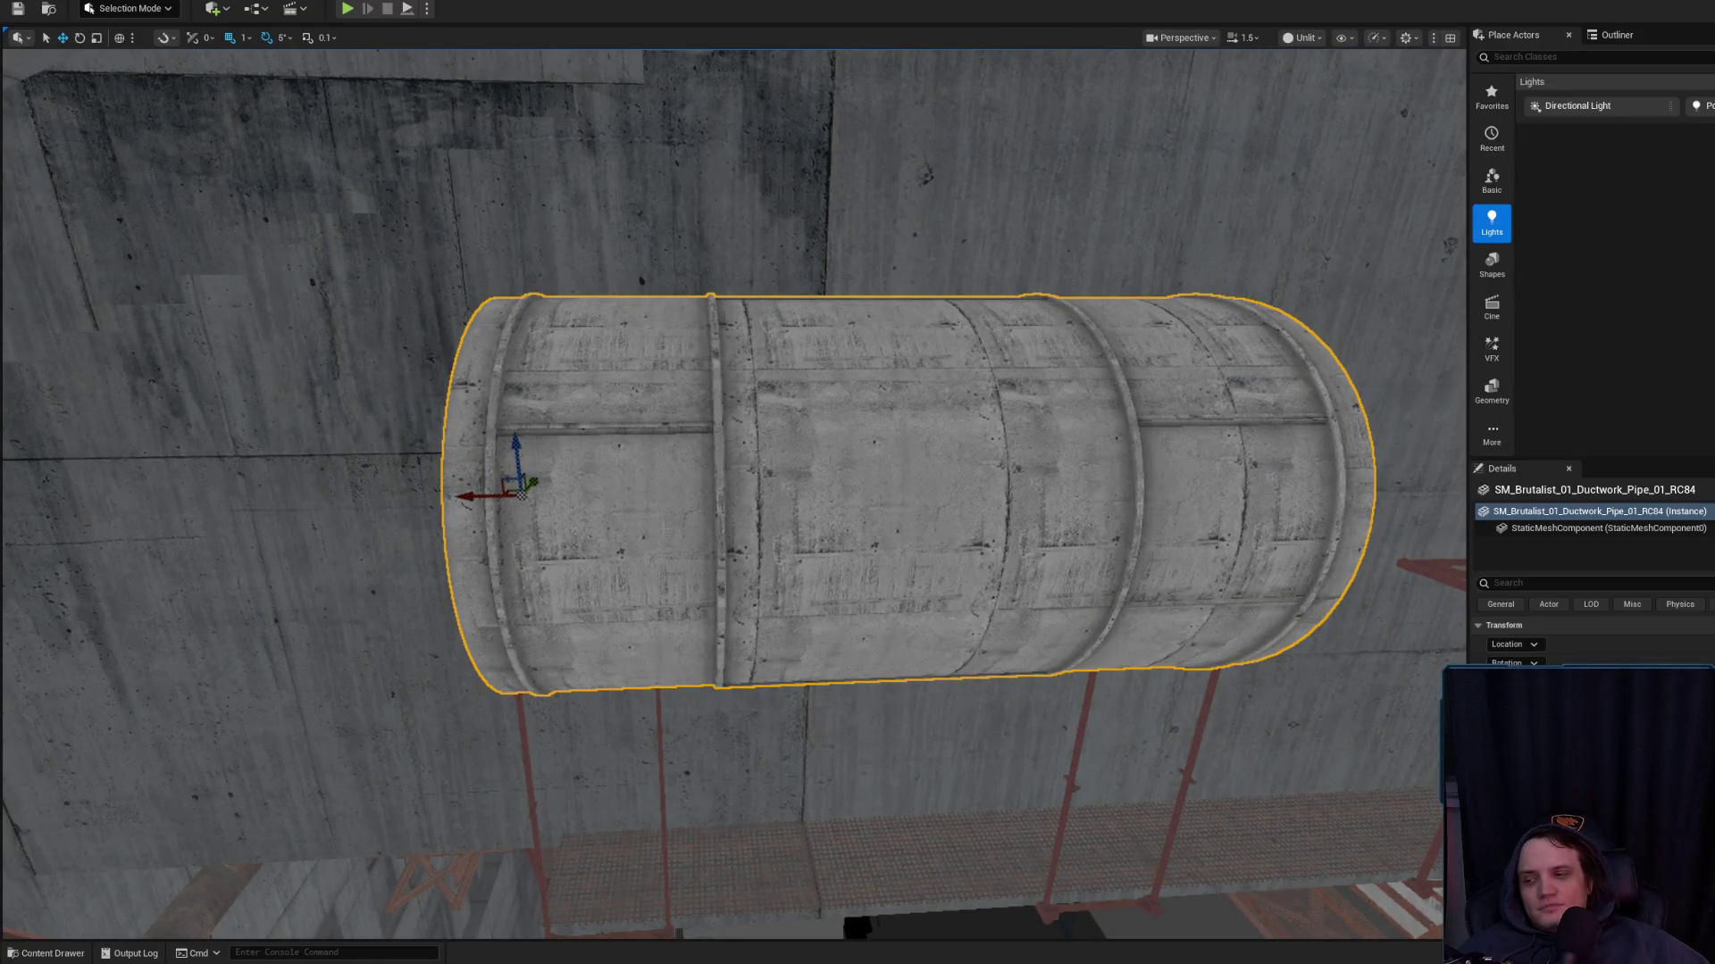
pyautogui.moveTo(522, 493)
pyautogui.mouseDown()
pyautogui.moveTo(337, 581)
pyautogui.moveTo(724, 586)
pyautogui.moveTo(662, 529)
pyautogui.mouseUp()
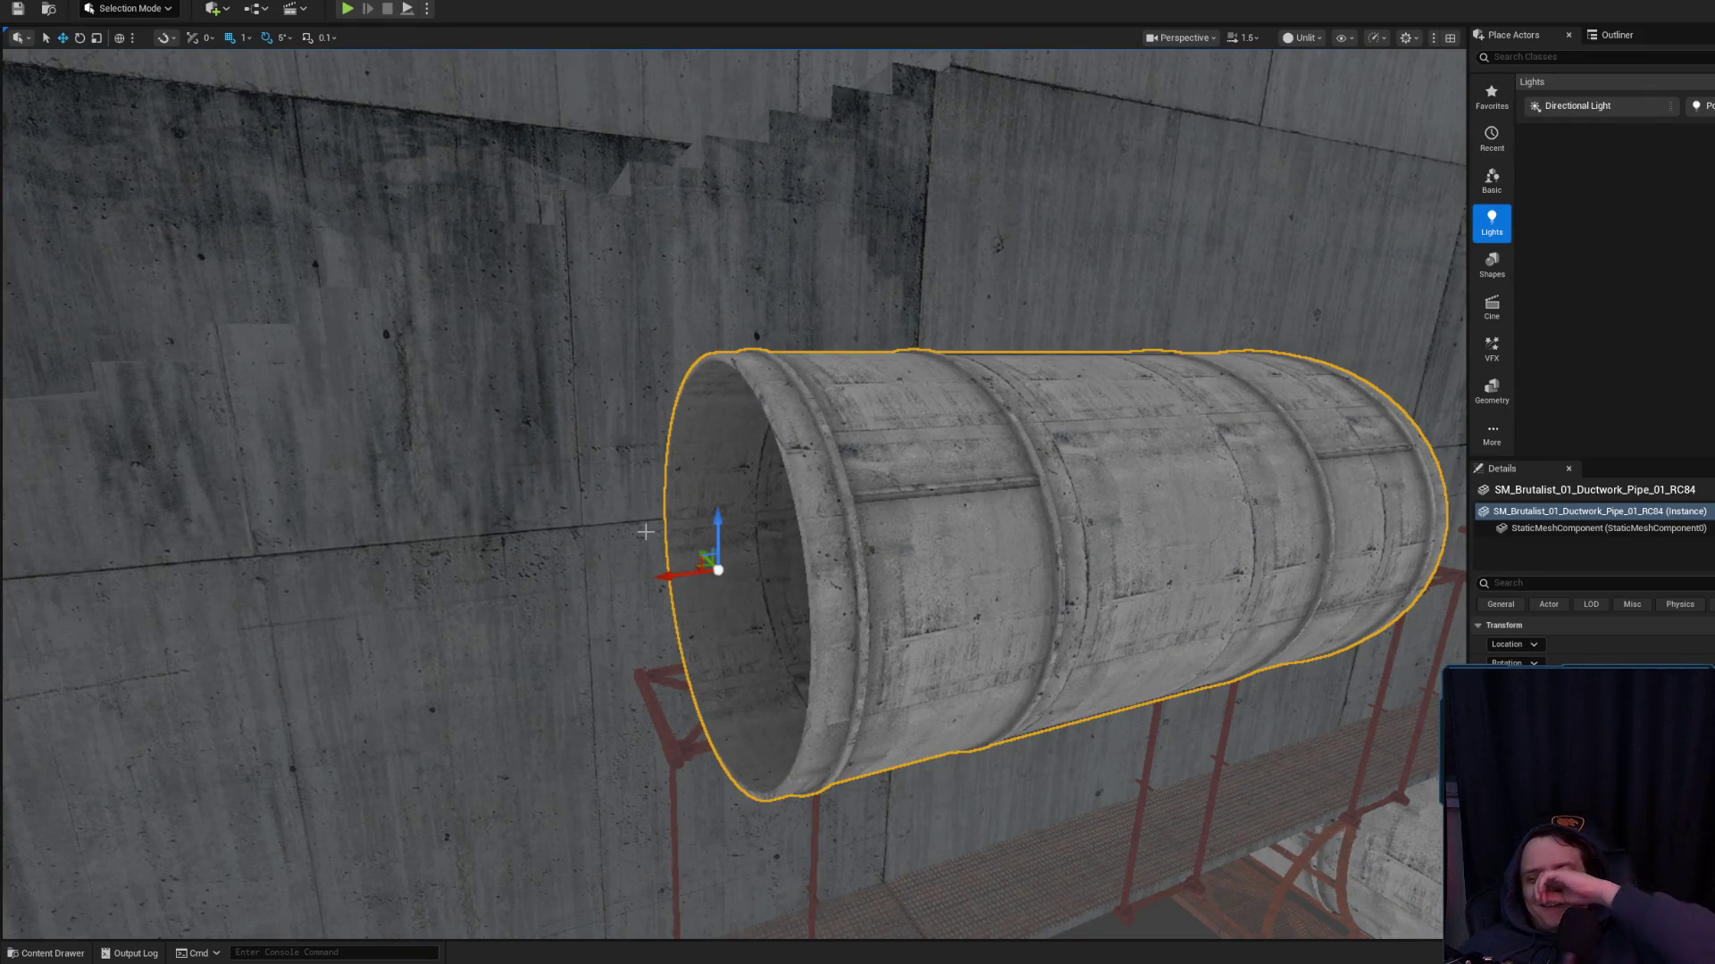
pyautogui.moveTo(788, 447); pyautogui.dragTo(721, 491)
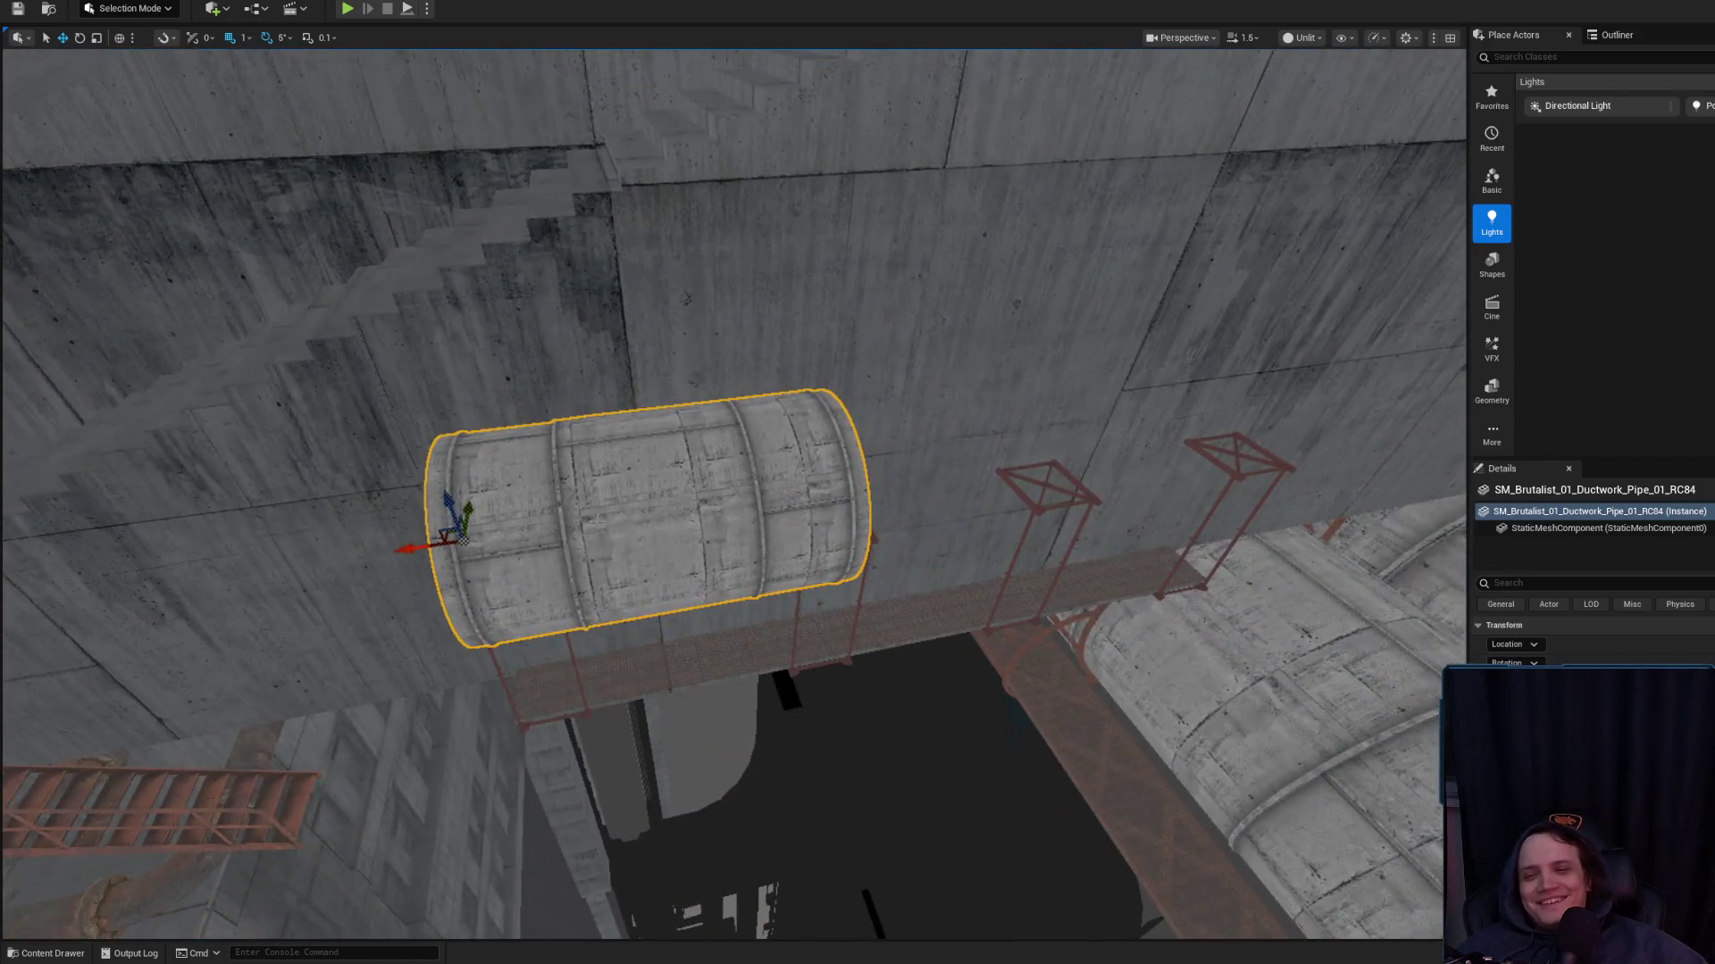
pyautogui.hotkey('ctrl', 'z')
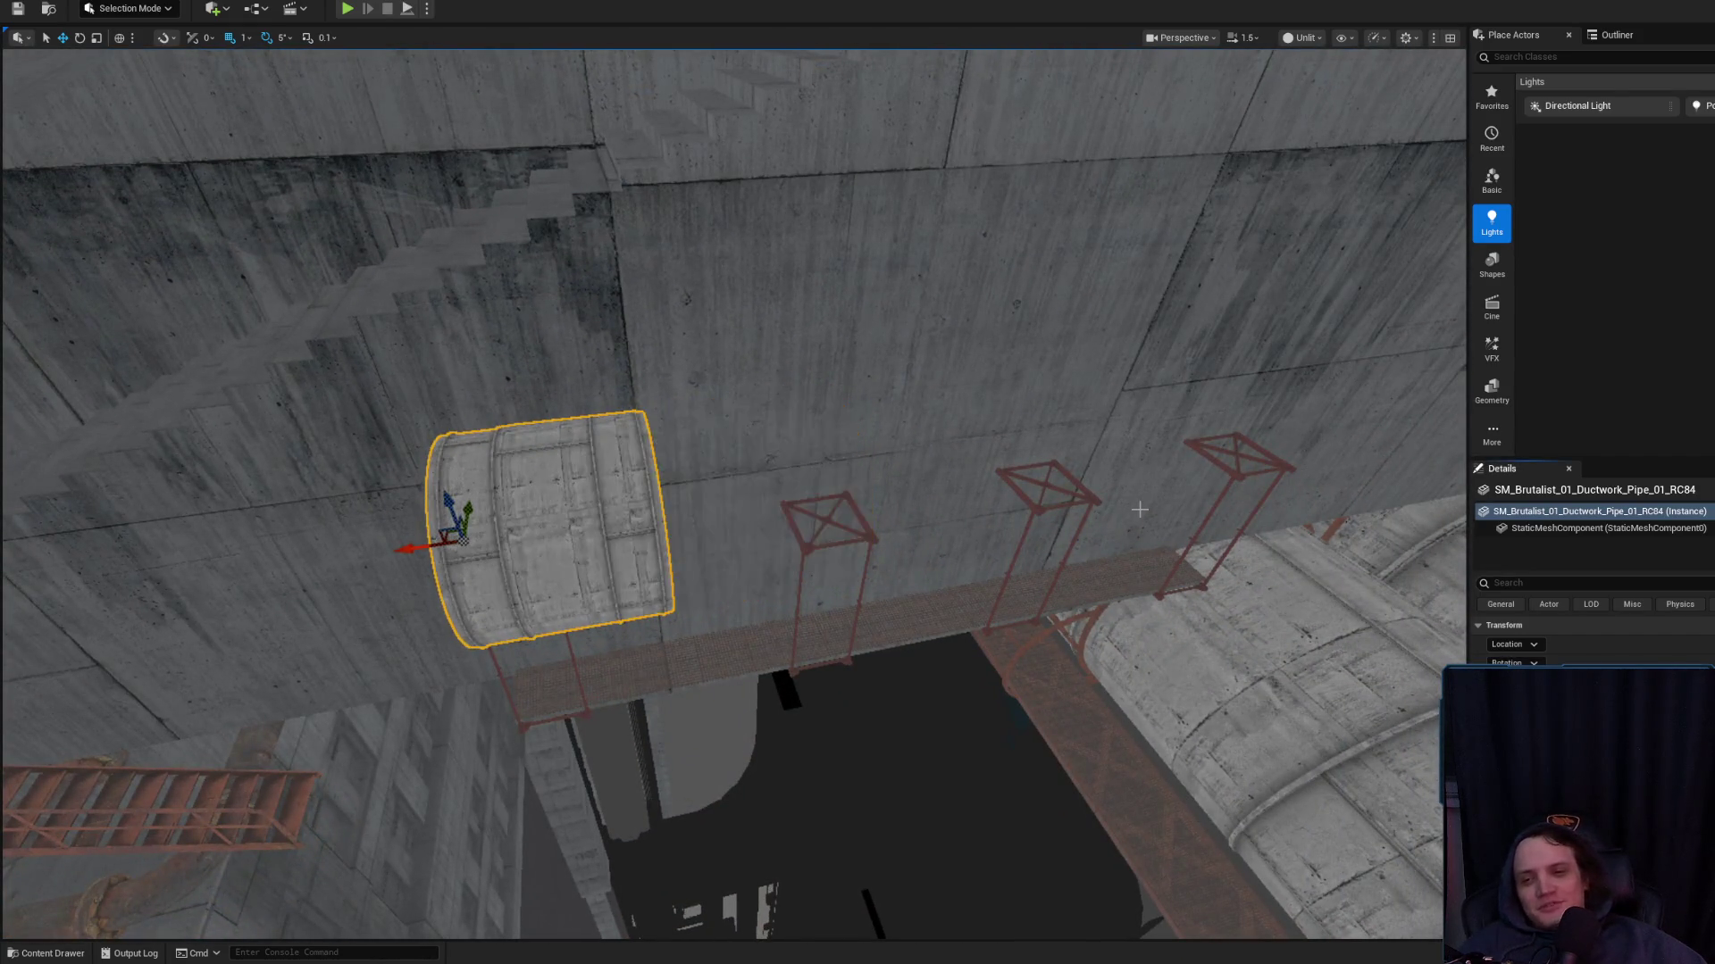
pyautogui.hotkey('ctrl', 'z')
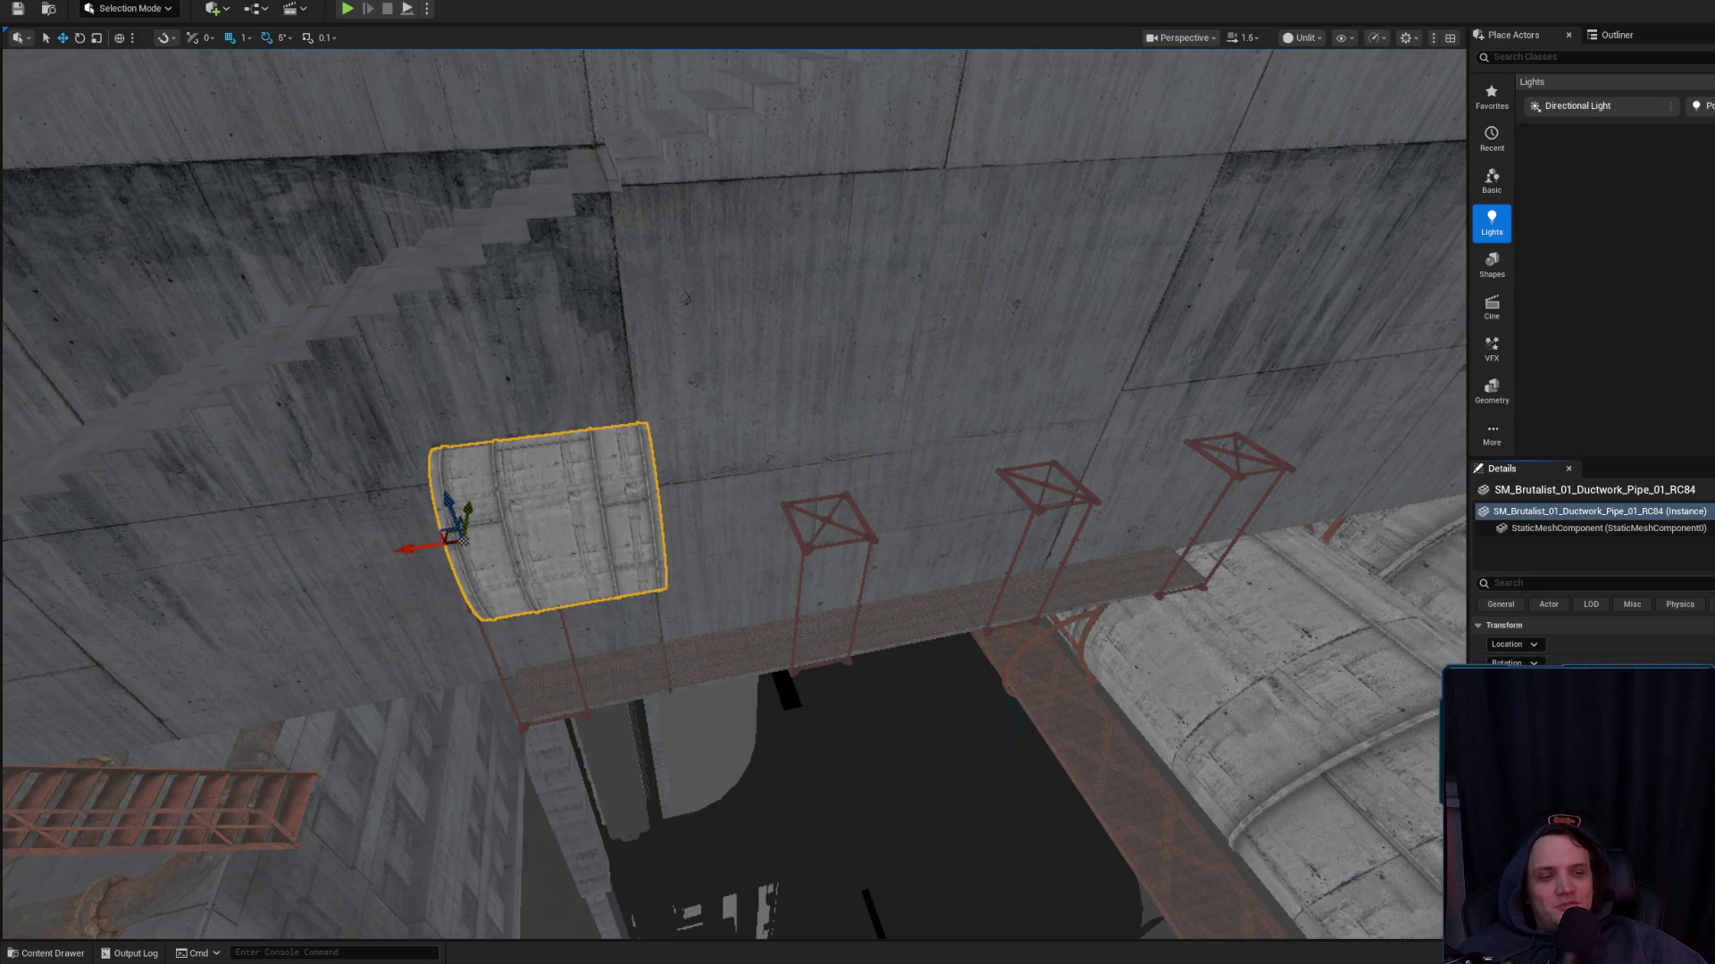
pyautogui.moveTo(732, 491)
pyautogui.mouseDown()
pyautogui.moveTo(706, 509)
pyautogui.moveTo(741, 527)
pyautogui.moveTo(901, 378)
pyautogui.moveTo(483, 383)
pyautogui.moveTo(515, 424)
pyautogui.moveTo(473, 427)
pyautogui.moveTo(535, 393)
pyautogui.moveTo(508, 440)
pyautogui.mouseUp()
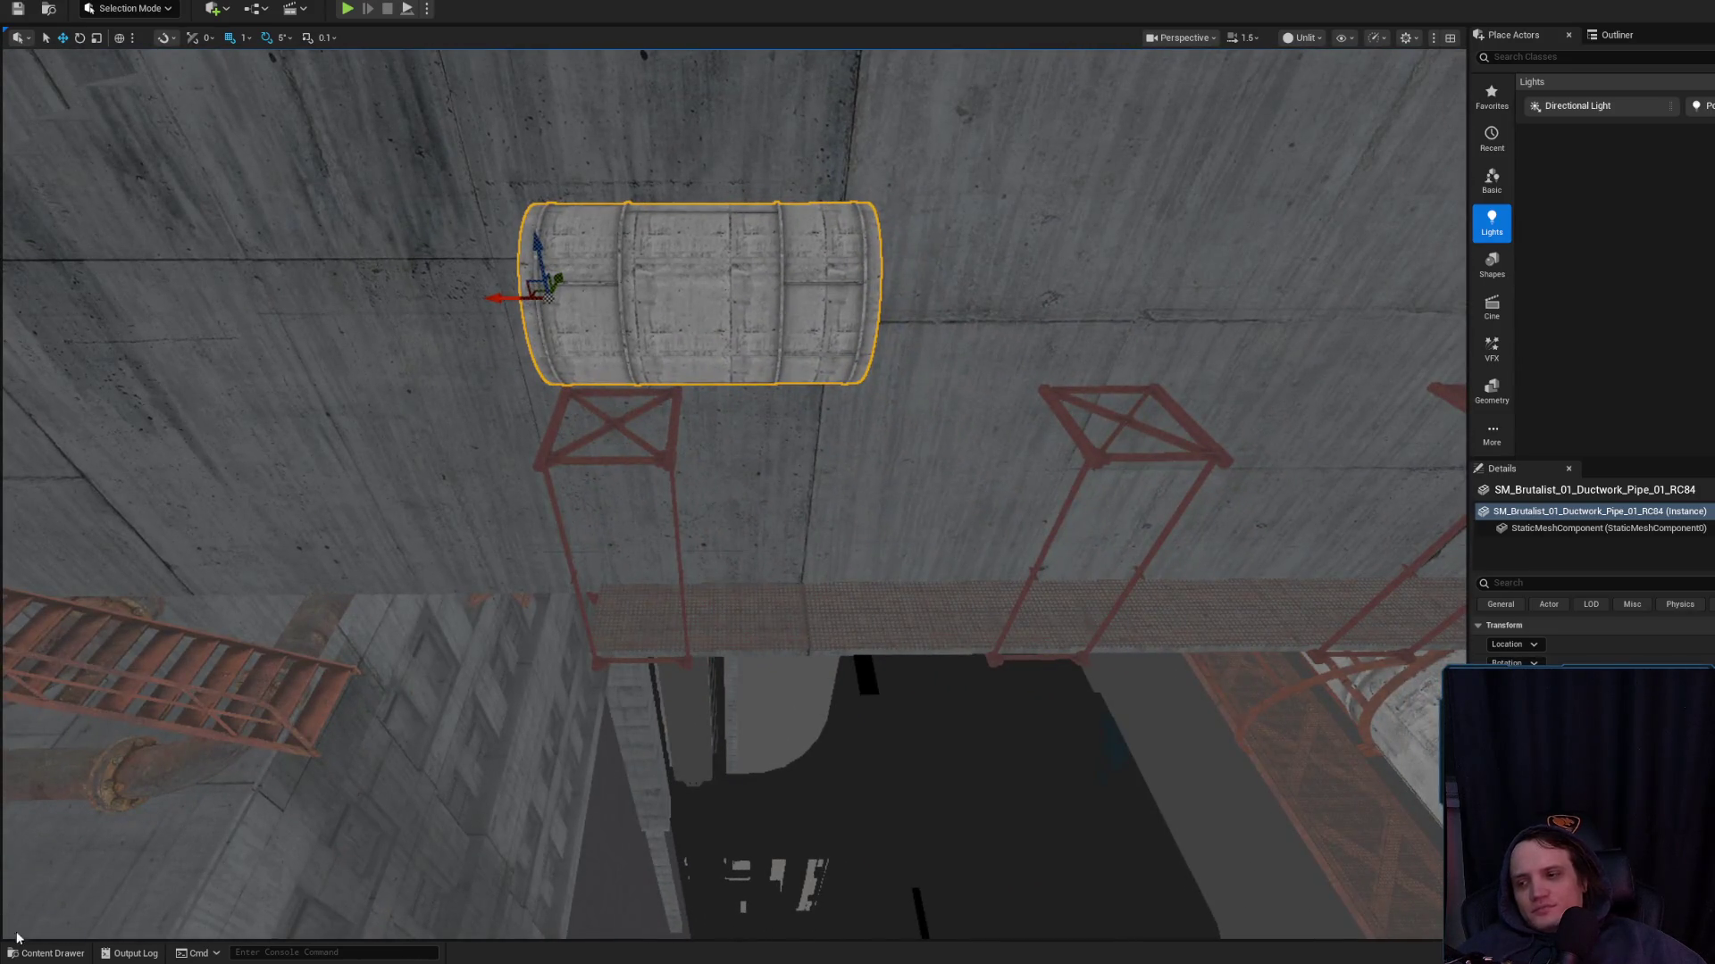
pyautogui.moveTo(754, 479)
pyautogui.mouseDown()
pyautogui.moveTo(279, 587)
pyautogui.moveTo(711, 667)
pyautogui.moveTo(624, 884)
pyautogui.moveTo(784, 497)
pyautogui.mouseUp()
pyautogui.click(542, 611)
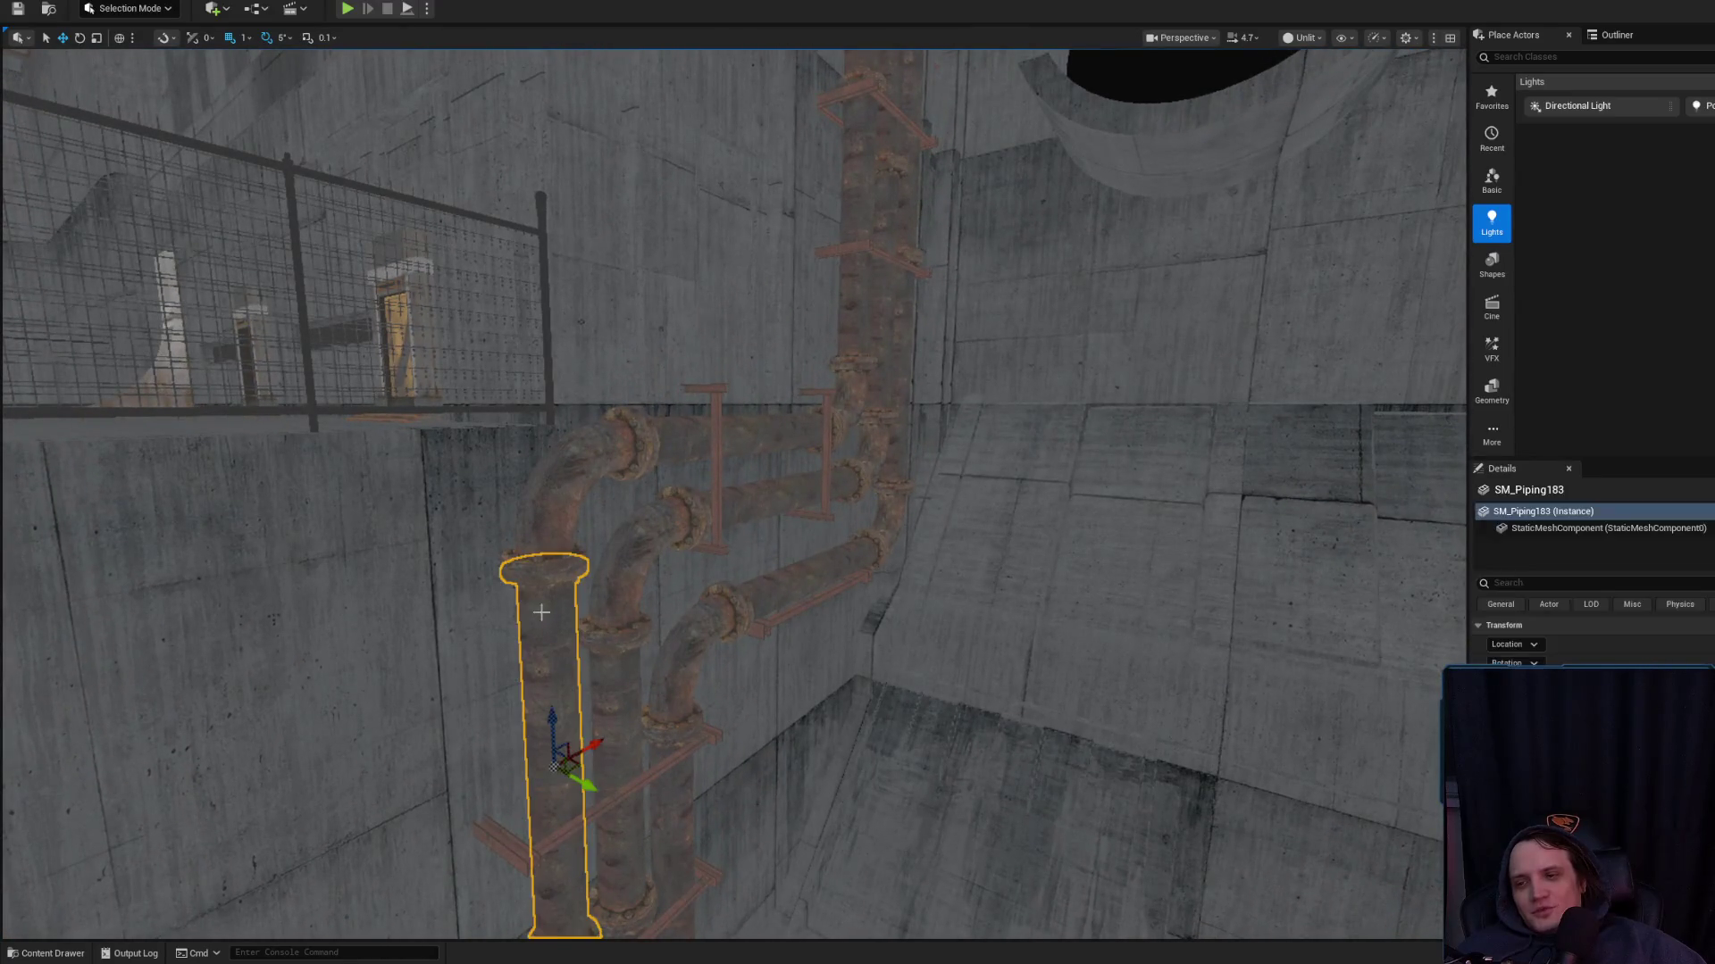
# Bring the two selected rusty pipes to the catwalk area and rotate them from vertical to horizontal
pyautogui.keyDown('ctrl'); pyautogui.click(563, 461); pyautogui.keyUp('ctrl')
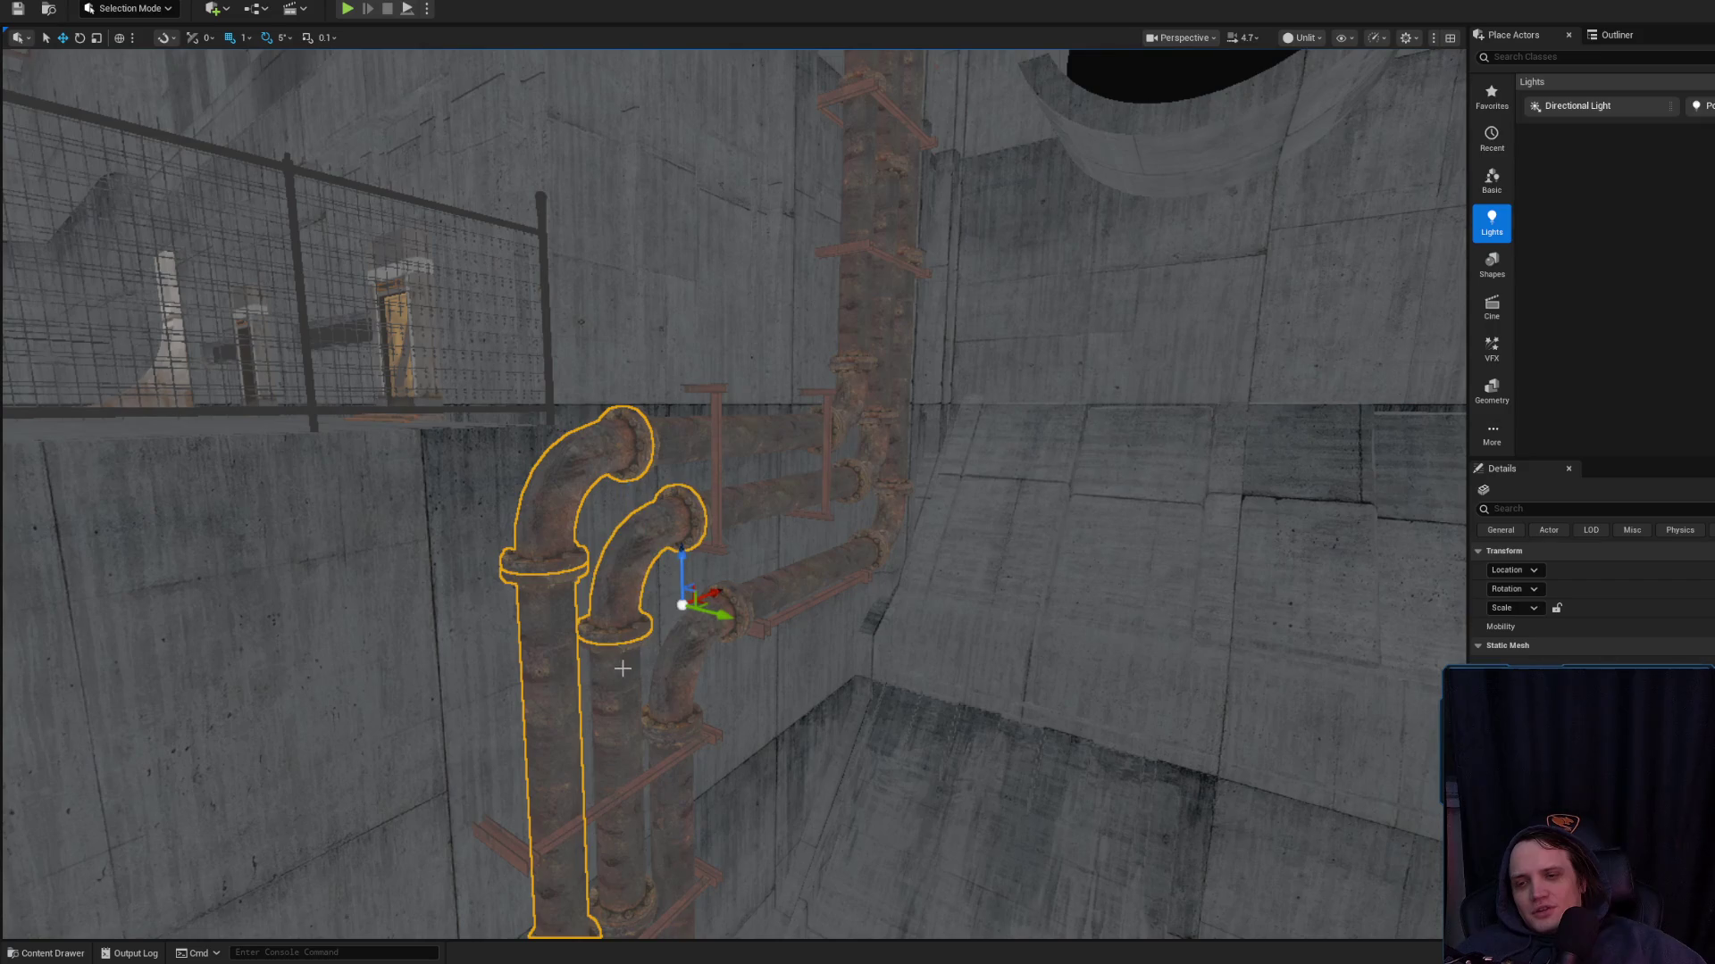
pyautogui.moveTo(730, 676)
pyautogui.mouseDown()
pyautogui.moveTo(732, 741)
pyautogui.moveTo(734, 705)
pyautogui.mouseUp()
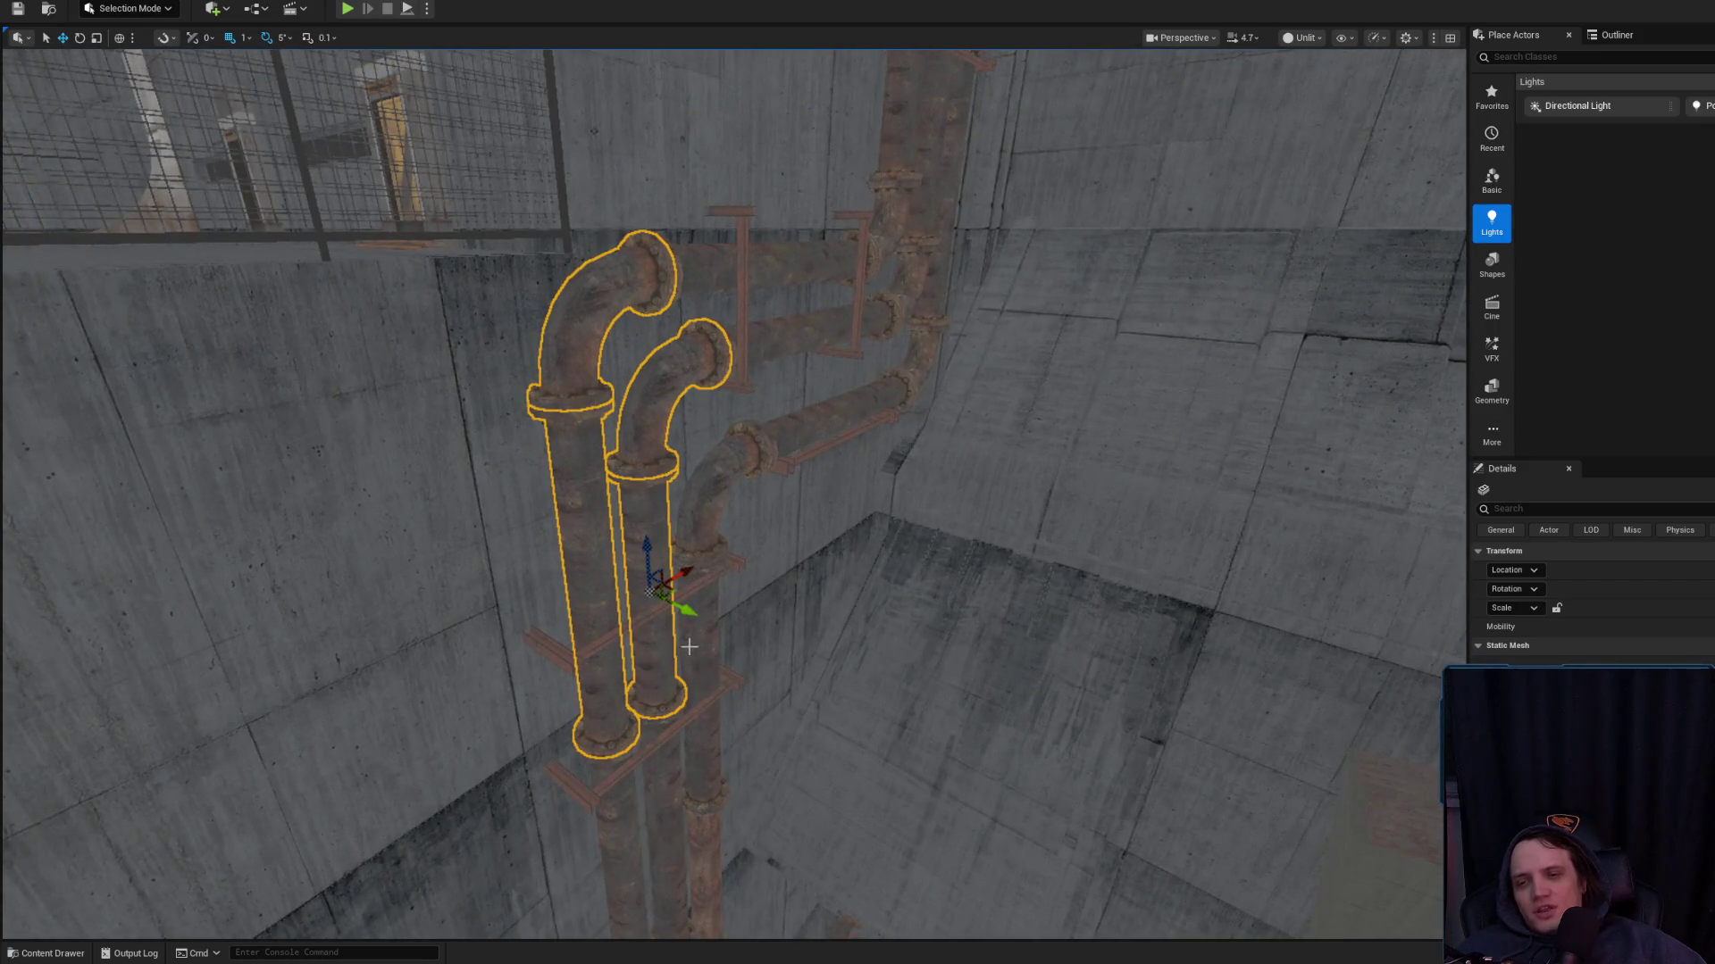
pyautogui.moveTo(759, 423); pyautogui.dragTo(760, 501)
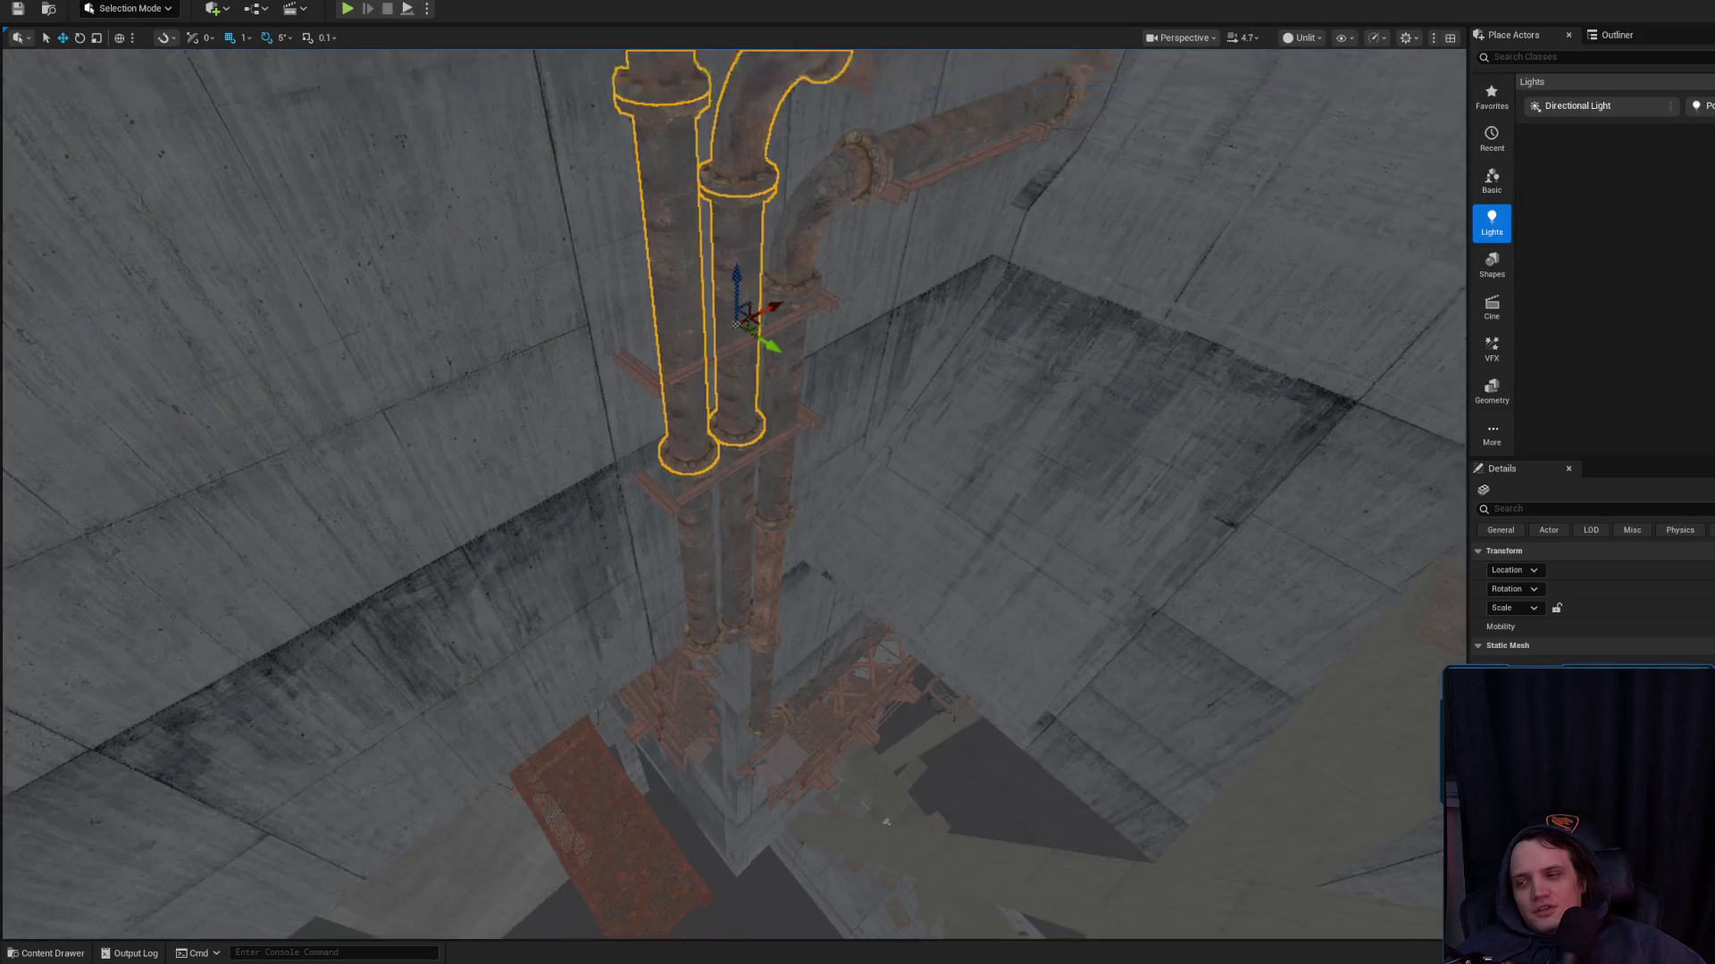
pyautogui.moveTo(760, 423); pyautogui.dragTo(760, 536)
pyautogui.moveTo(765, 322); pyautogui.dragTo(764, 410)
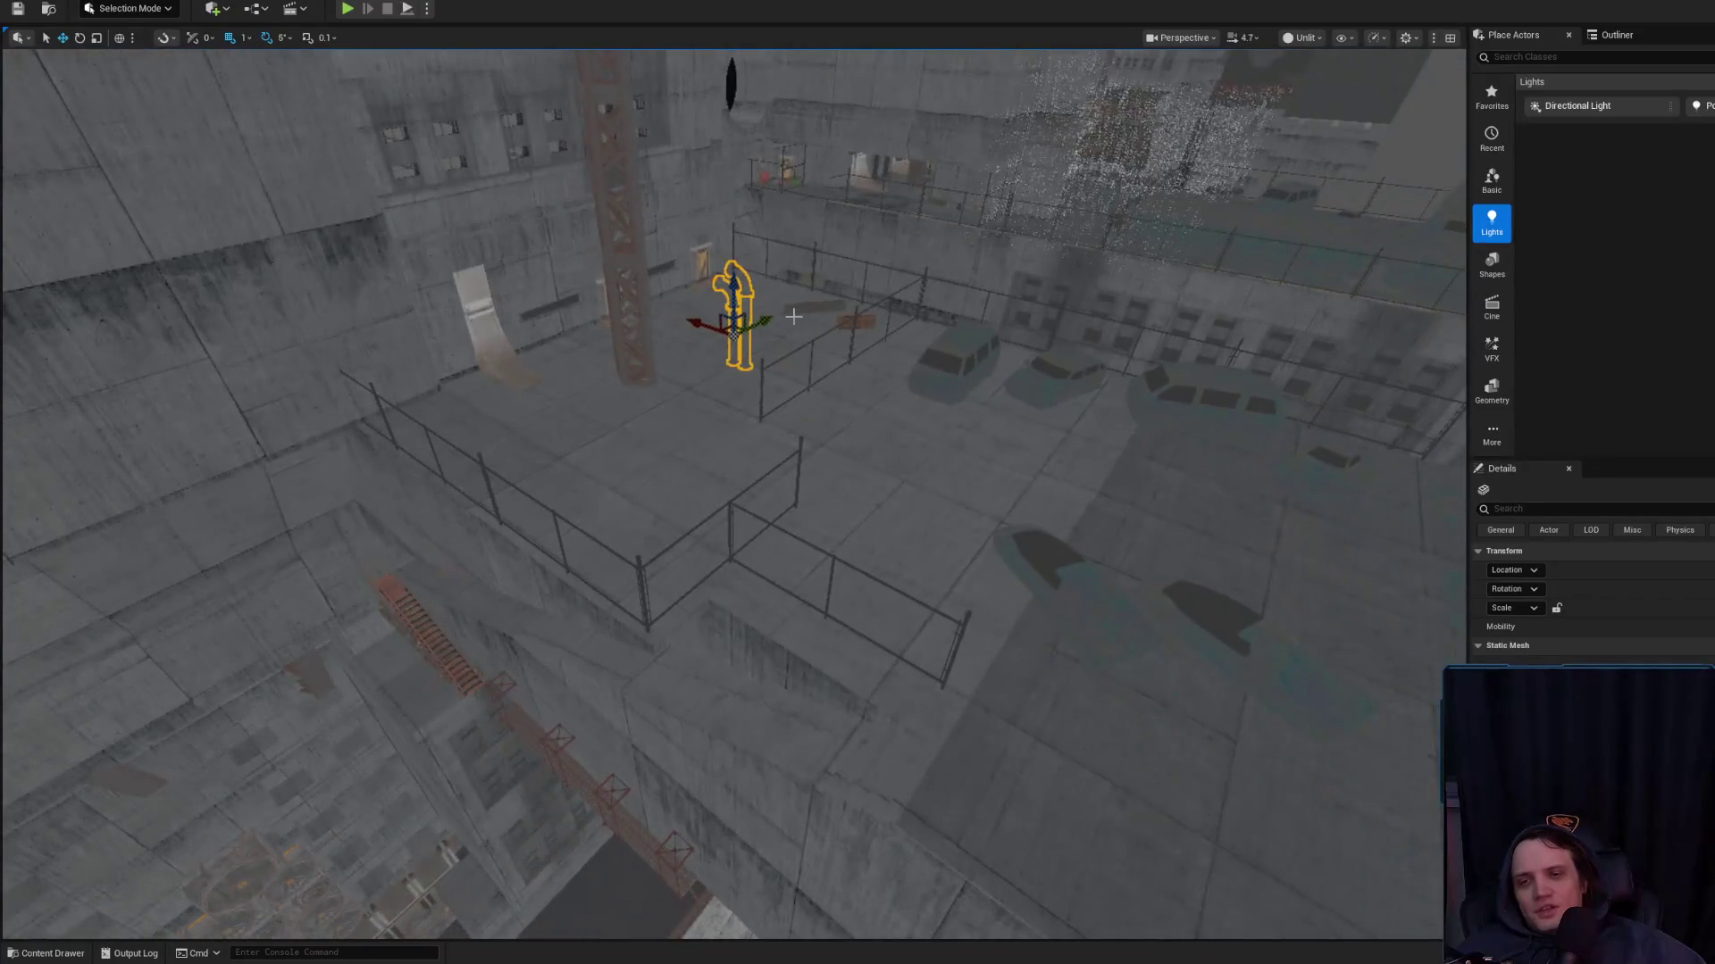
pyautogui.moveTo(764, 322)
pyautogui.mouseDown()
pyautogui.moveTo(283, 467)
pyautogui.moveTo(268, 566)
pyautogui.moveTo(268, 459)
pyautogui.moveTo(375, 487)
pyautogui.moveTo(830, 508)
pyautogui.moveTo(692, 504)
pyautogui.moveTo(833, 405)
pyautogui.moveTo(601, 344)
pyautogui.moveTo(737, 585)
pyautogui.moveTo(580, 232)
pyautogui.moveTo(670, 625)
pyautogui.moveTo(616, 495)
pyautogui.moveTo(727, 422)
pyautogui.mouseUp()
pyautogui.moveTo(765, 497); pyautogui.dragTo(715, 602)
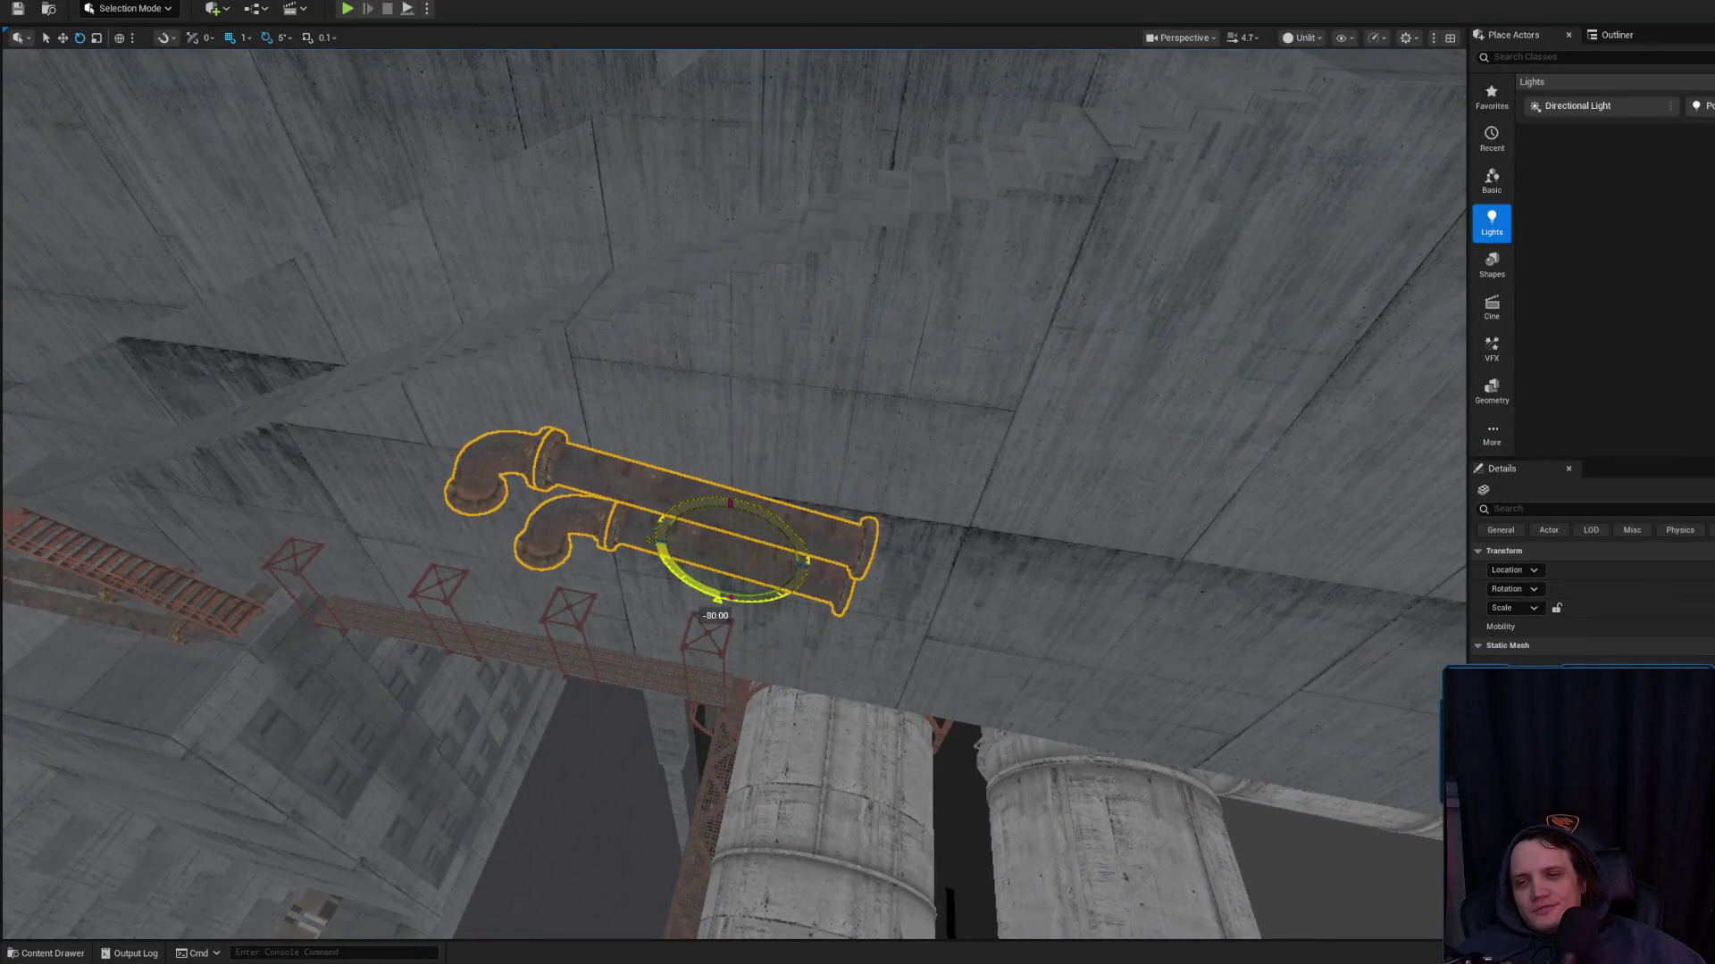
pyautogui.press('f')
pyautogui.press('w')
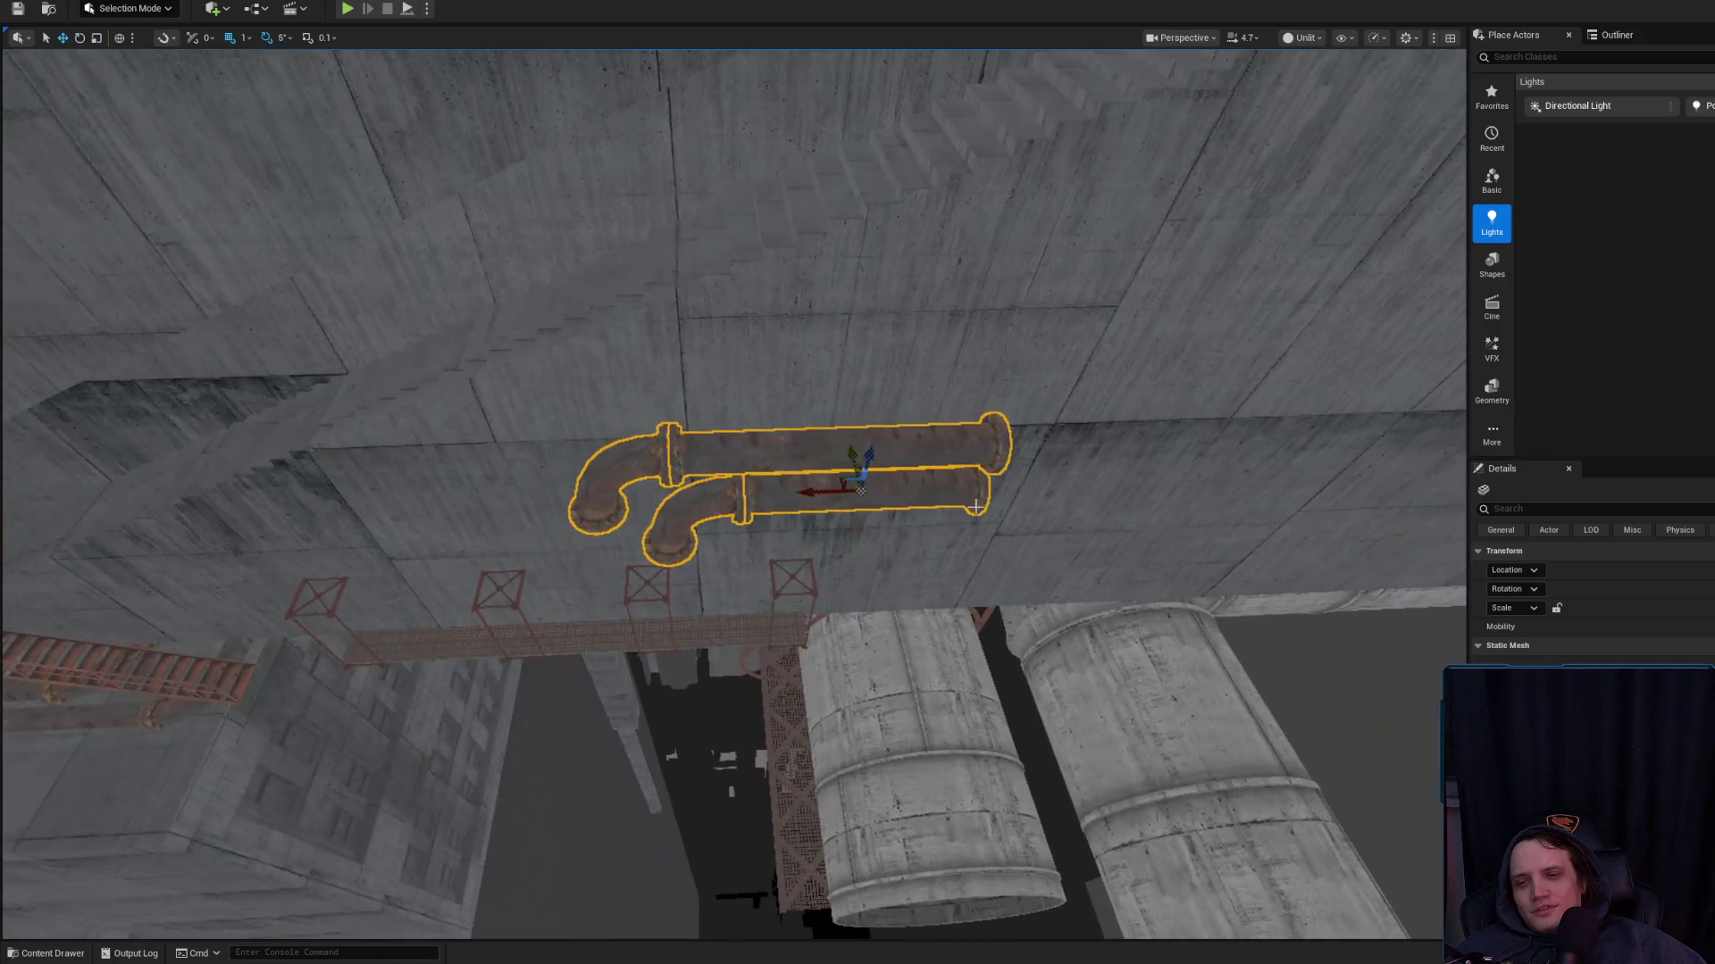
# Lower the pipes onto the wall just above the catwalk and slide them into position
pyautogui.moveTo(811, 487)
pyautogui.mouseDown()
pyautogui.moveTo(479, 487)
pyautogui.moveTo(1015, 448)
pyautogui.moveTo(976, 146)
pyautogui.mouseUp()
pyautogui.press('f')
pyautogui.press('e')
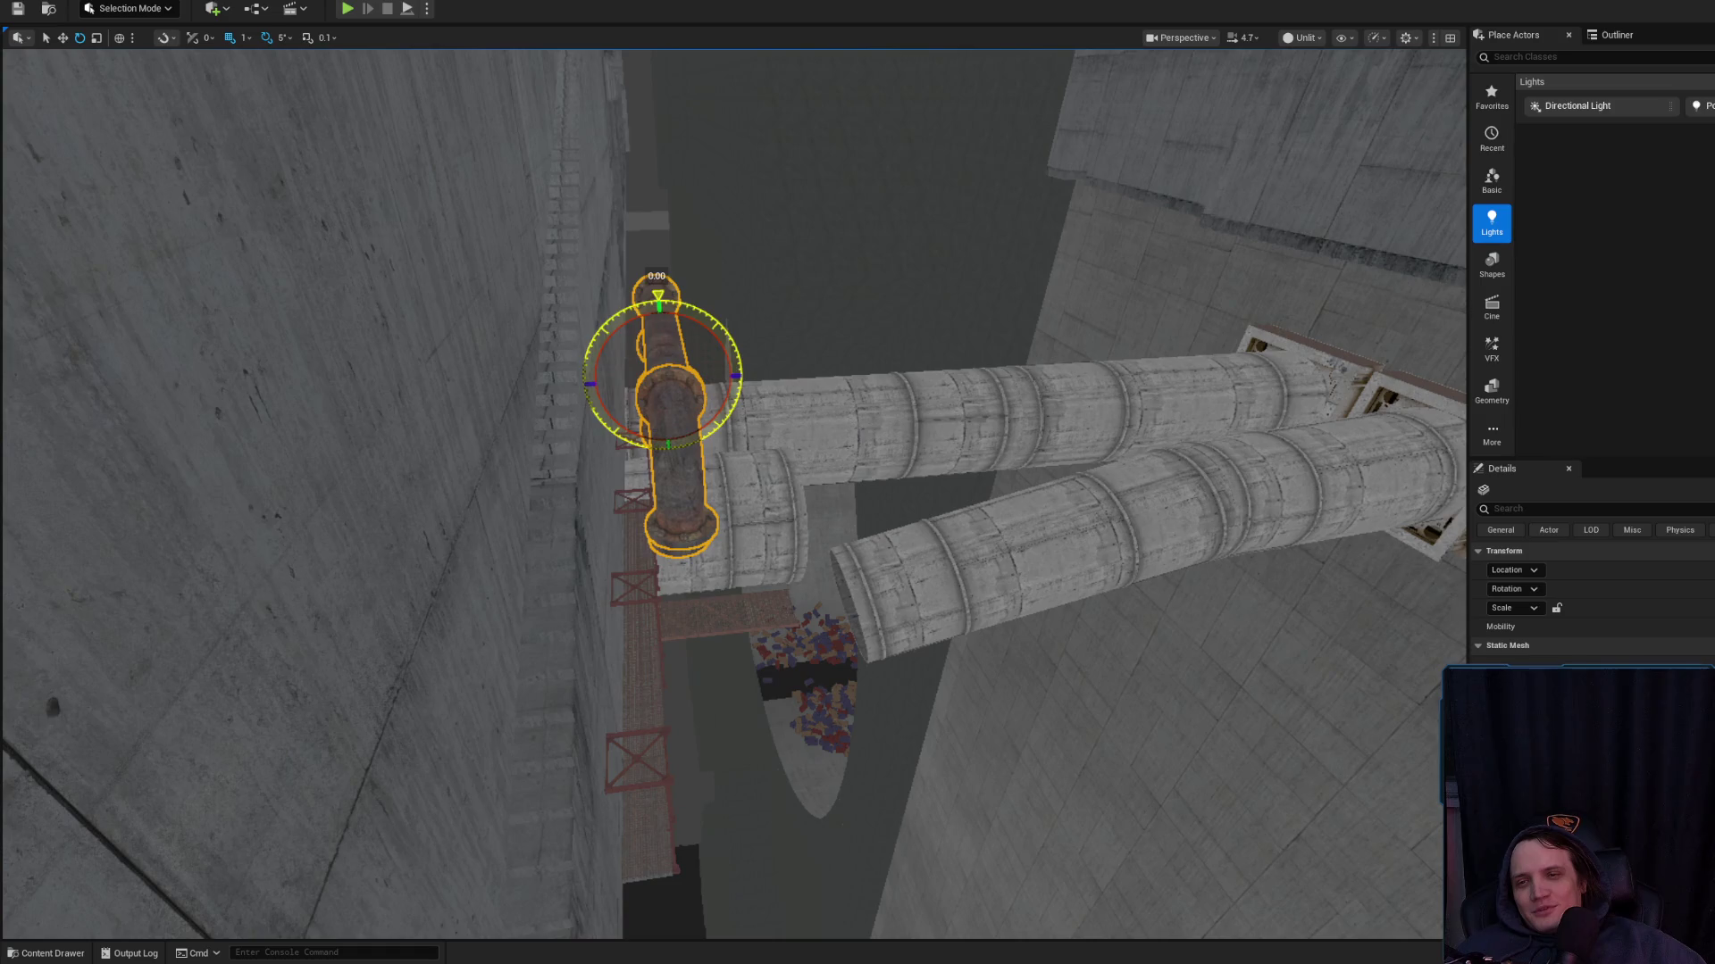
pyautogui.press('w')
pyautogui.press('f')
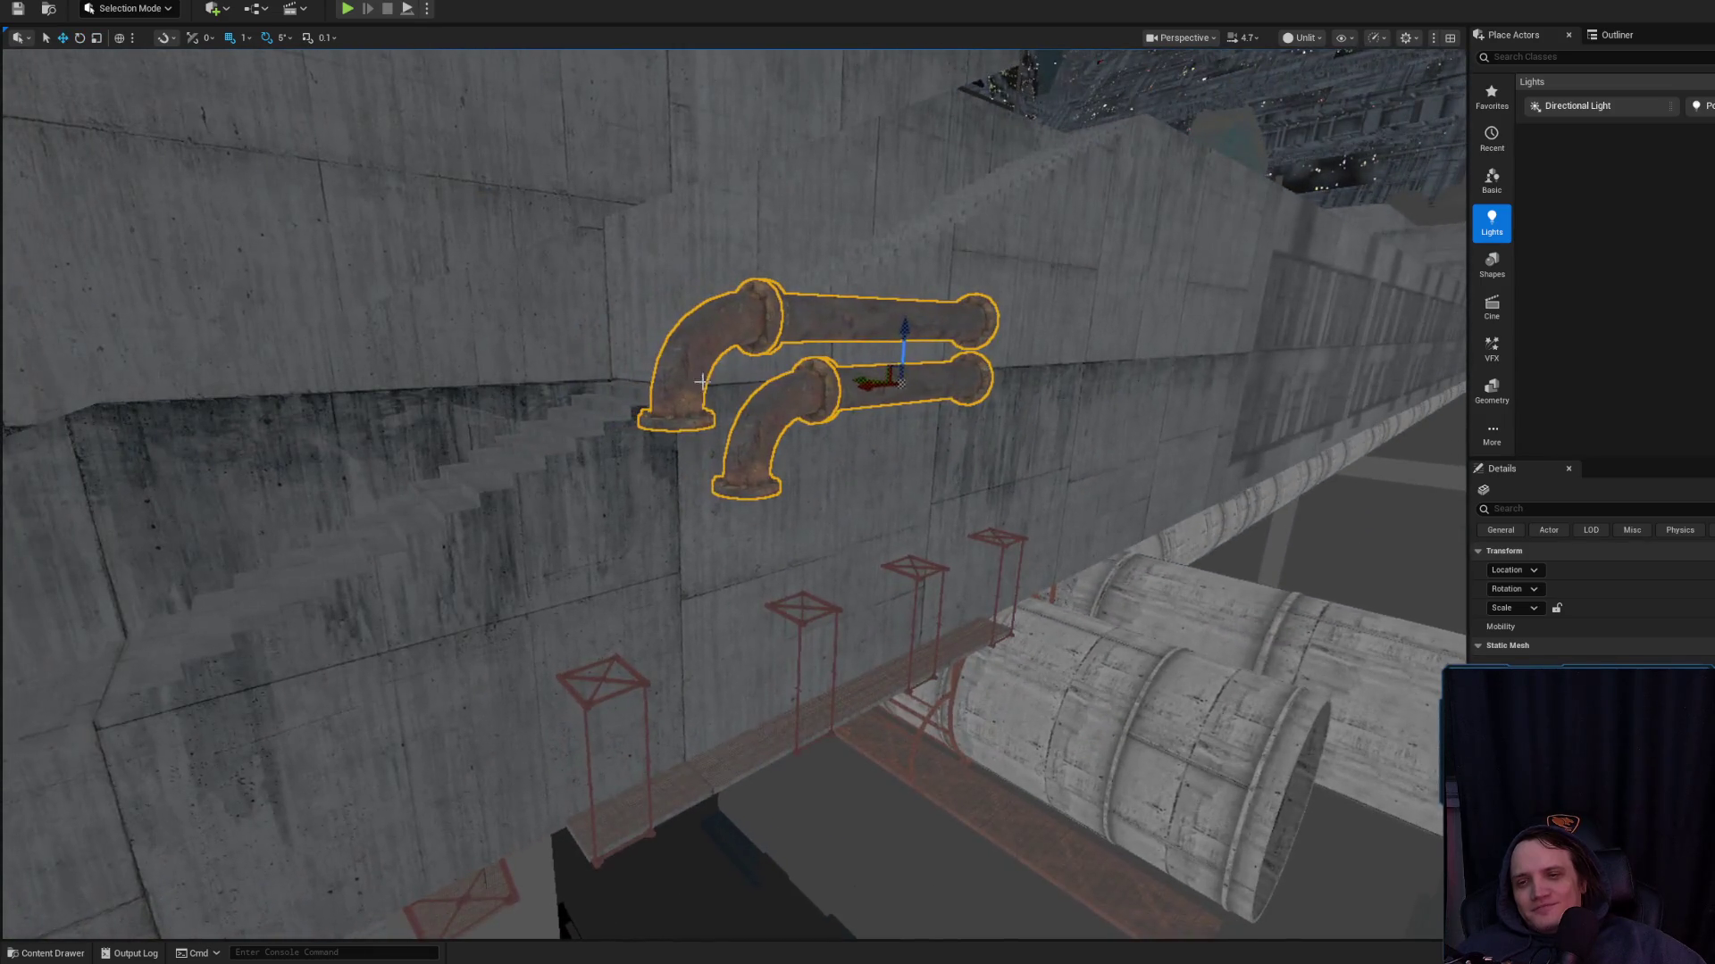
pyautogui.moveTo(906, 330)
pyautogui.mouseDown()
pyautogui.moveTo(868, 498)
pyautogui.moveTo(842, 524)
pyautogui.mouseUp()
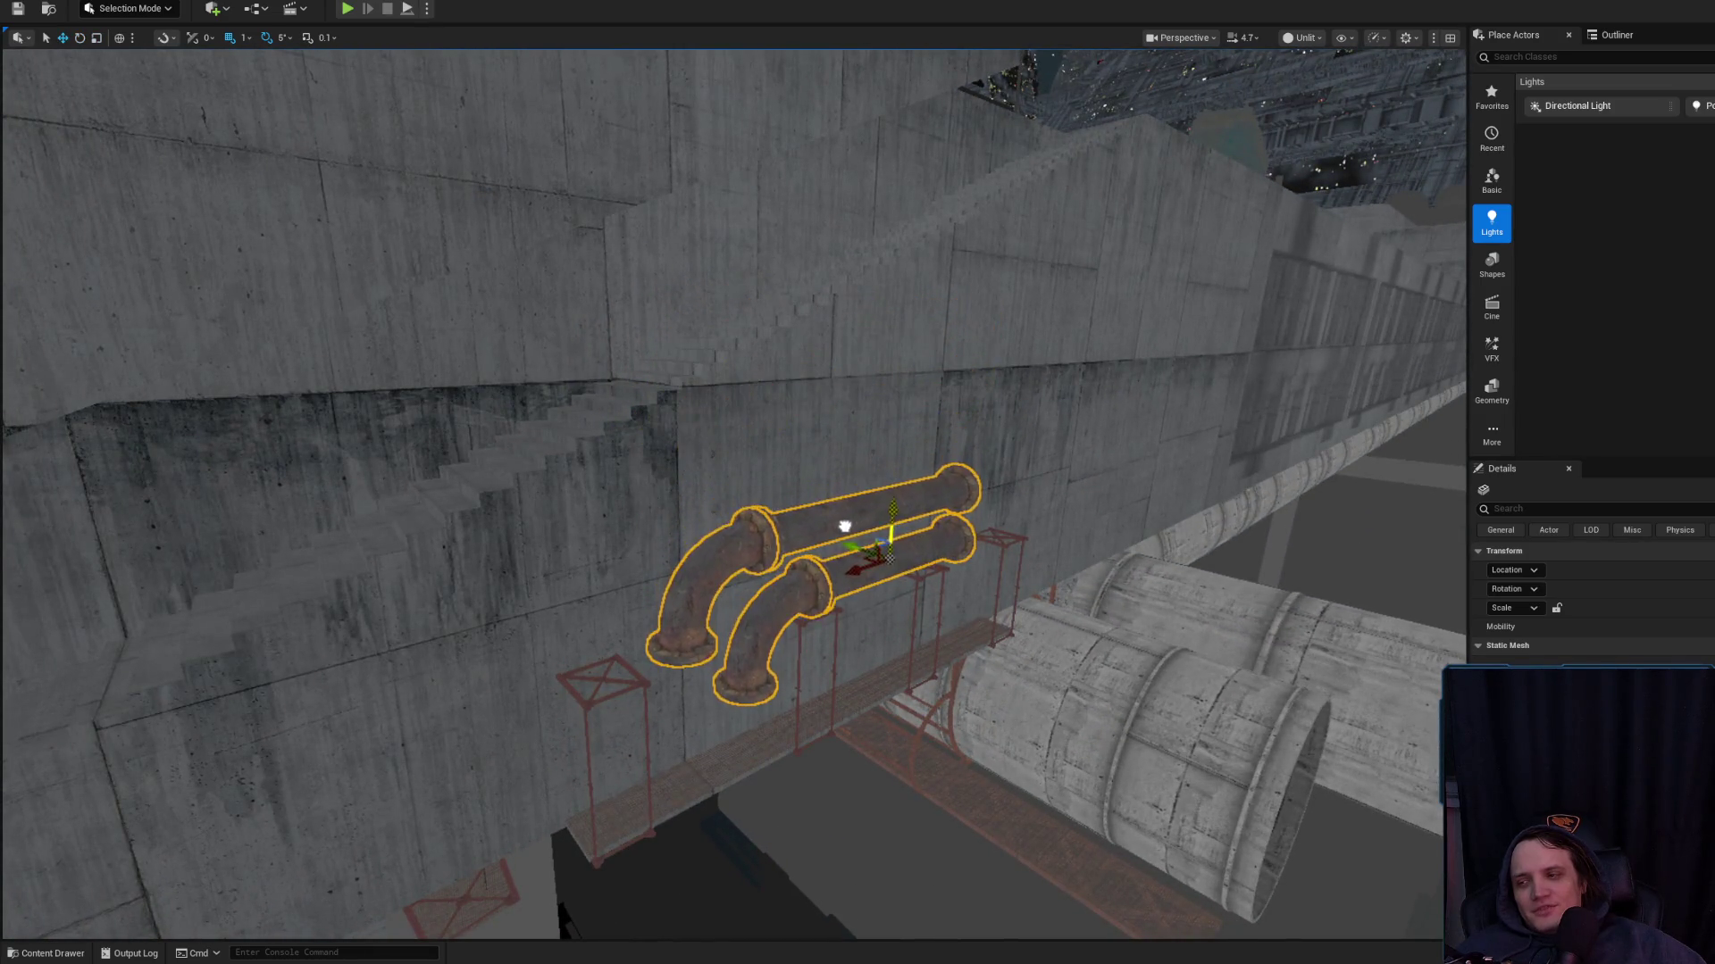
pyautogui.press('f')
pyautogui.moveTo(768, 323)
pyautogui.mouseDown()
pyautogui.moveTo(651, 295)
pyautogui.moveTo(720, 304)
pyautogui.mouseUp()
pyautogui.press('f')
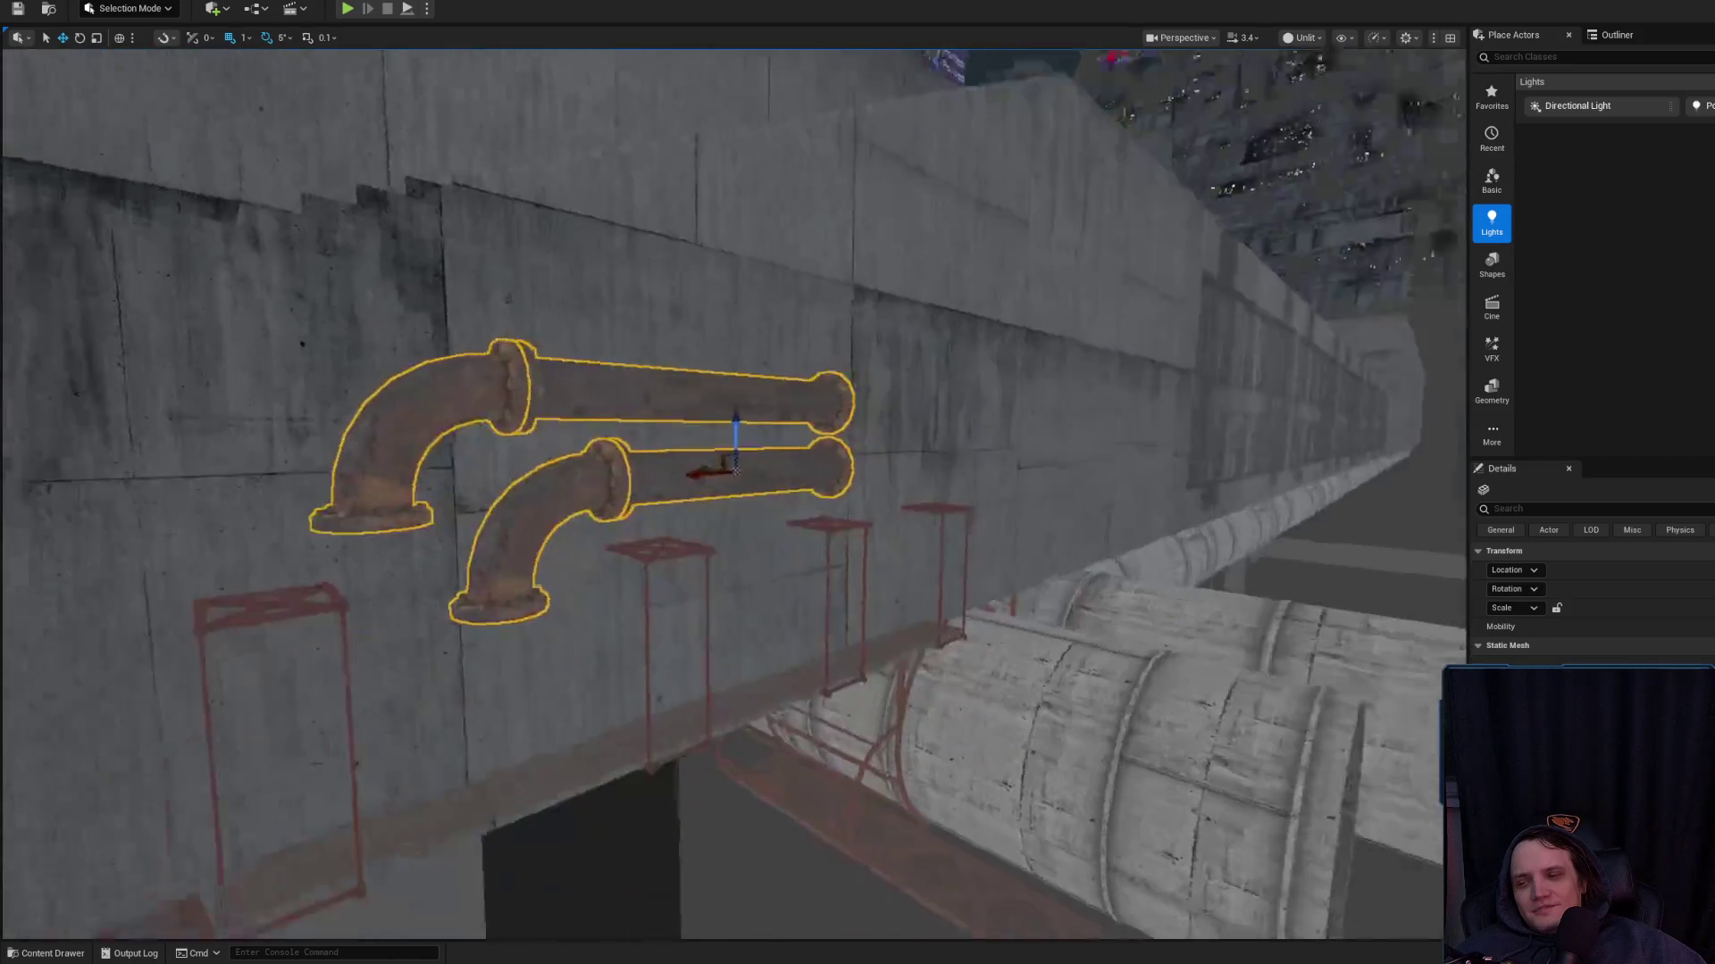
pyautogui.click(785, 402)
pyautogui.moveTo(786, 402)
pyautogui.mouseDown()
pyautogui.moveTo(806, 435)
pyautogui.moveTo(714, 414)
pyautogui.mouseUp()
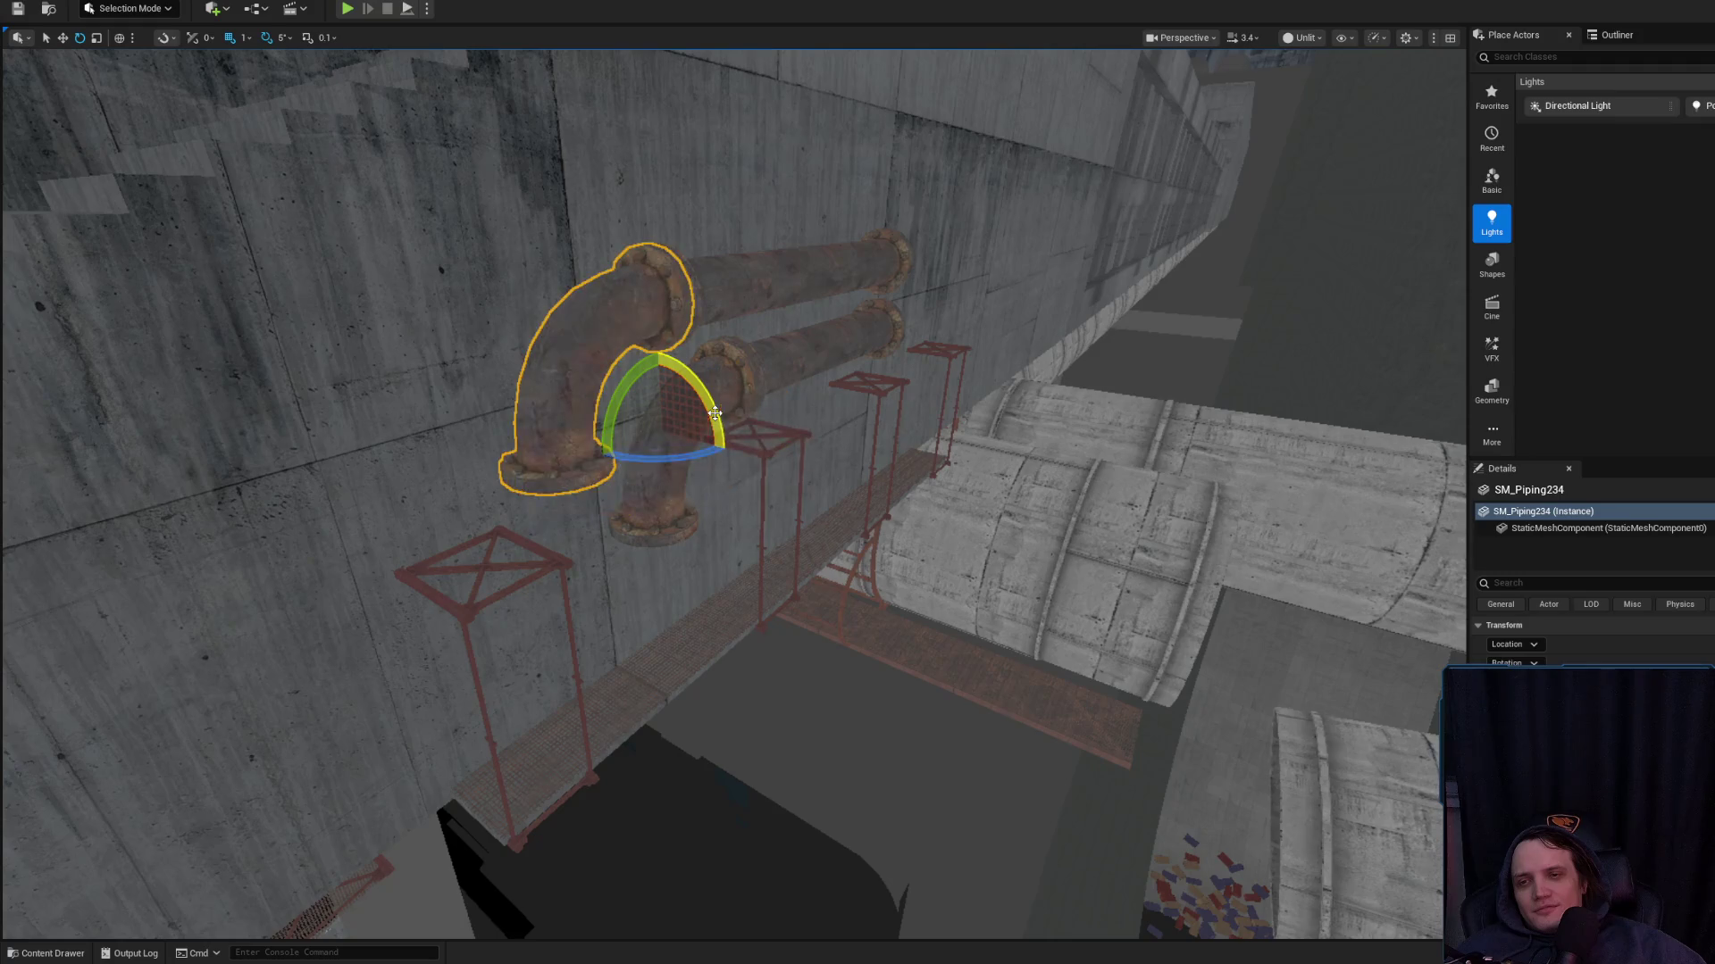
pyautogui.hotkey('alt', 'Tab')
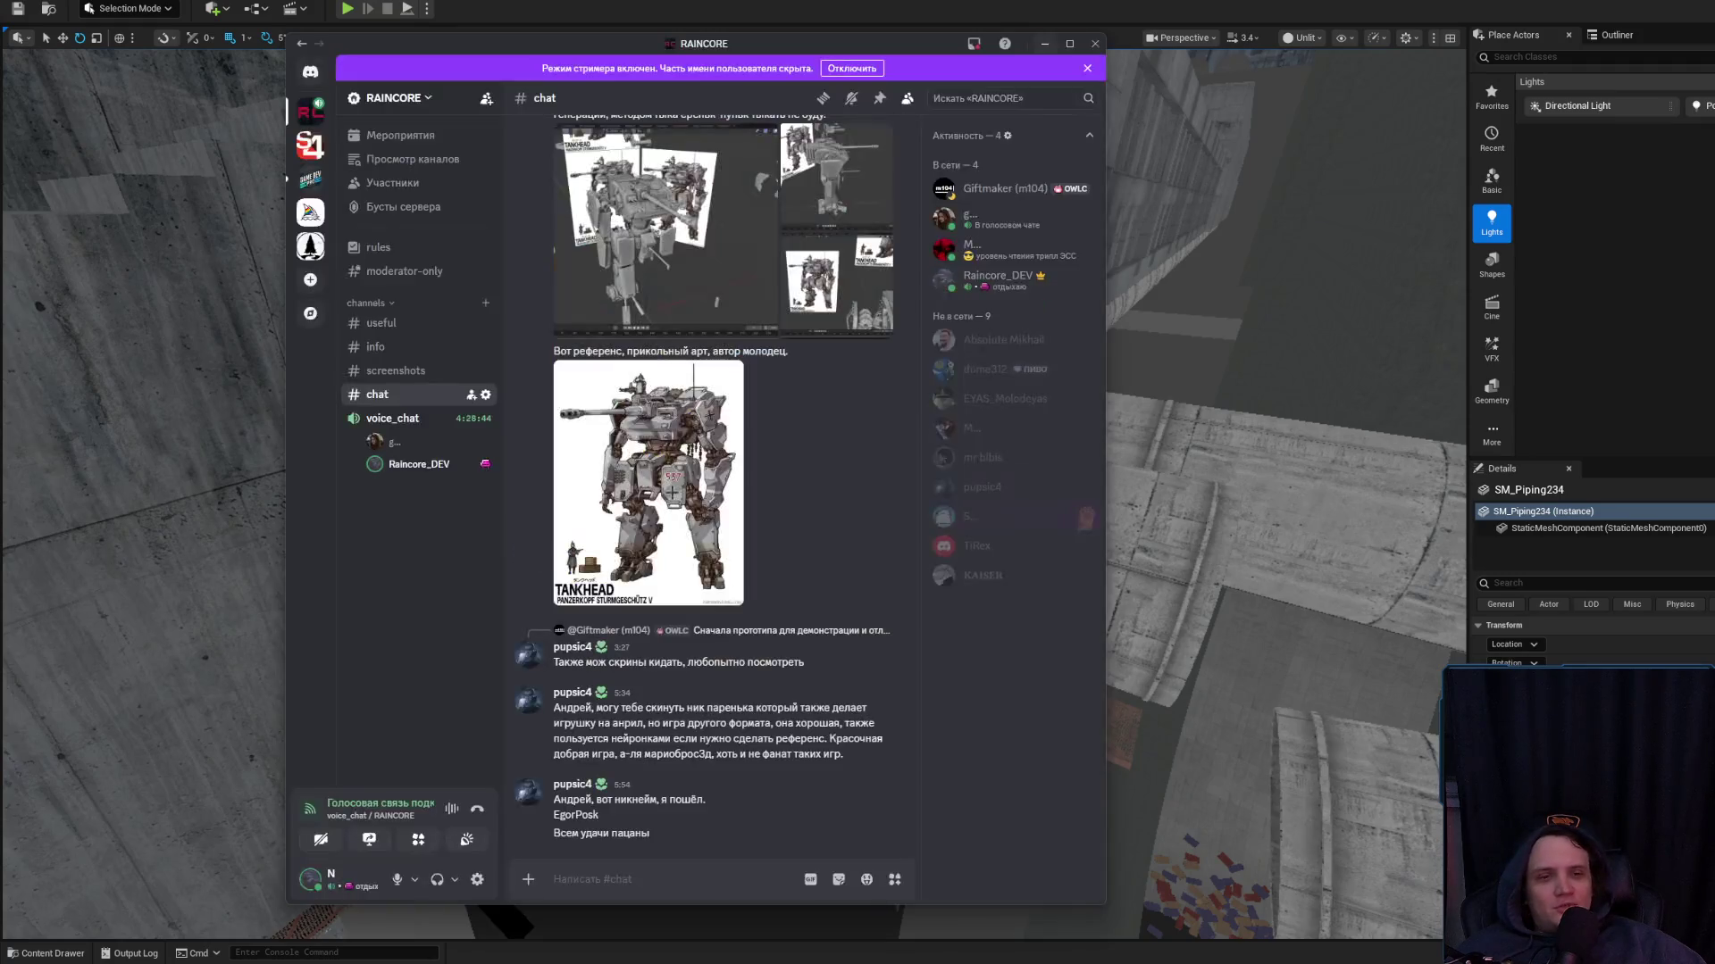
# Close Discord, then rotate the elbow pipe -90° and move it up and left
pyautogui.click(1095, 49)
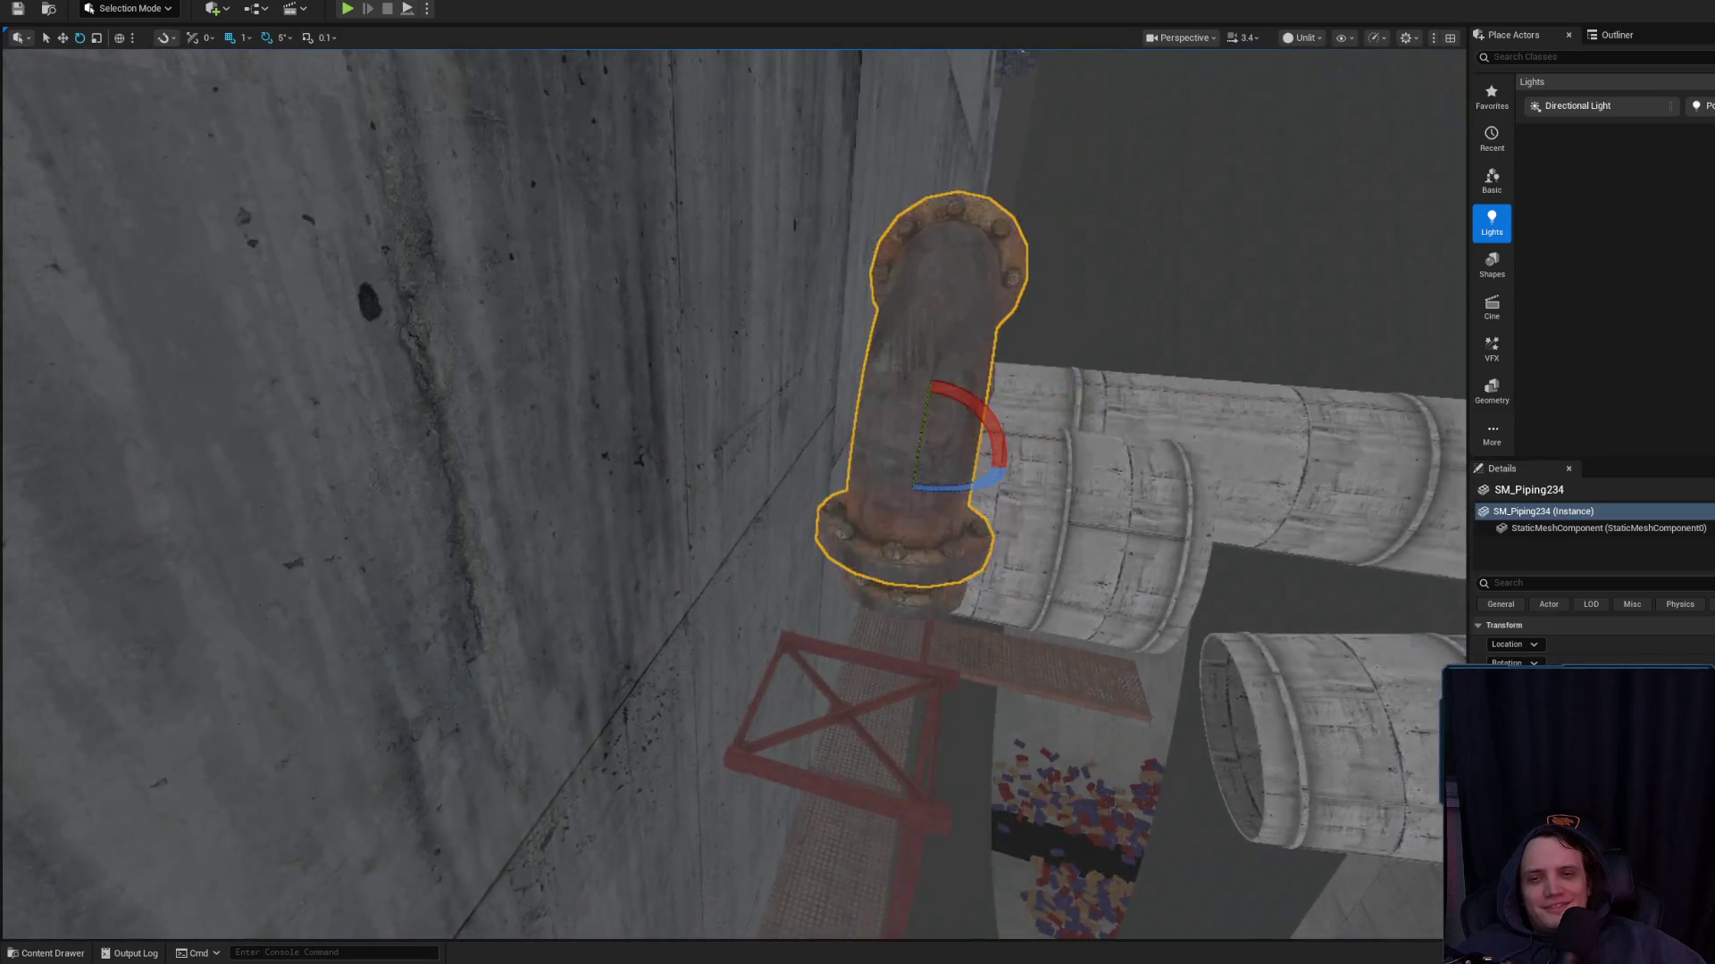
pyautogui.moveTo(990, 430); pyautogui.dragTo(1011, 469)
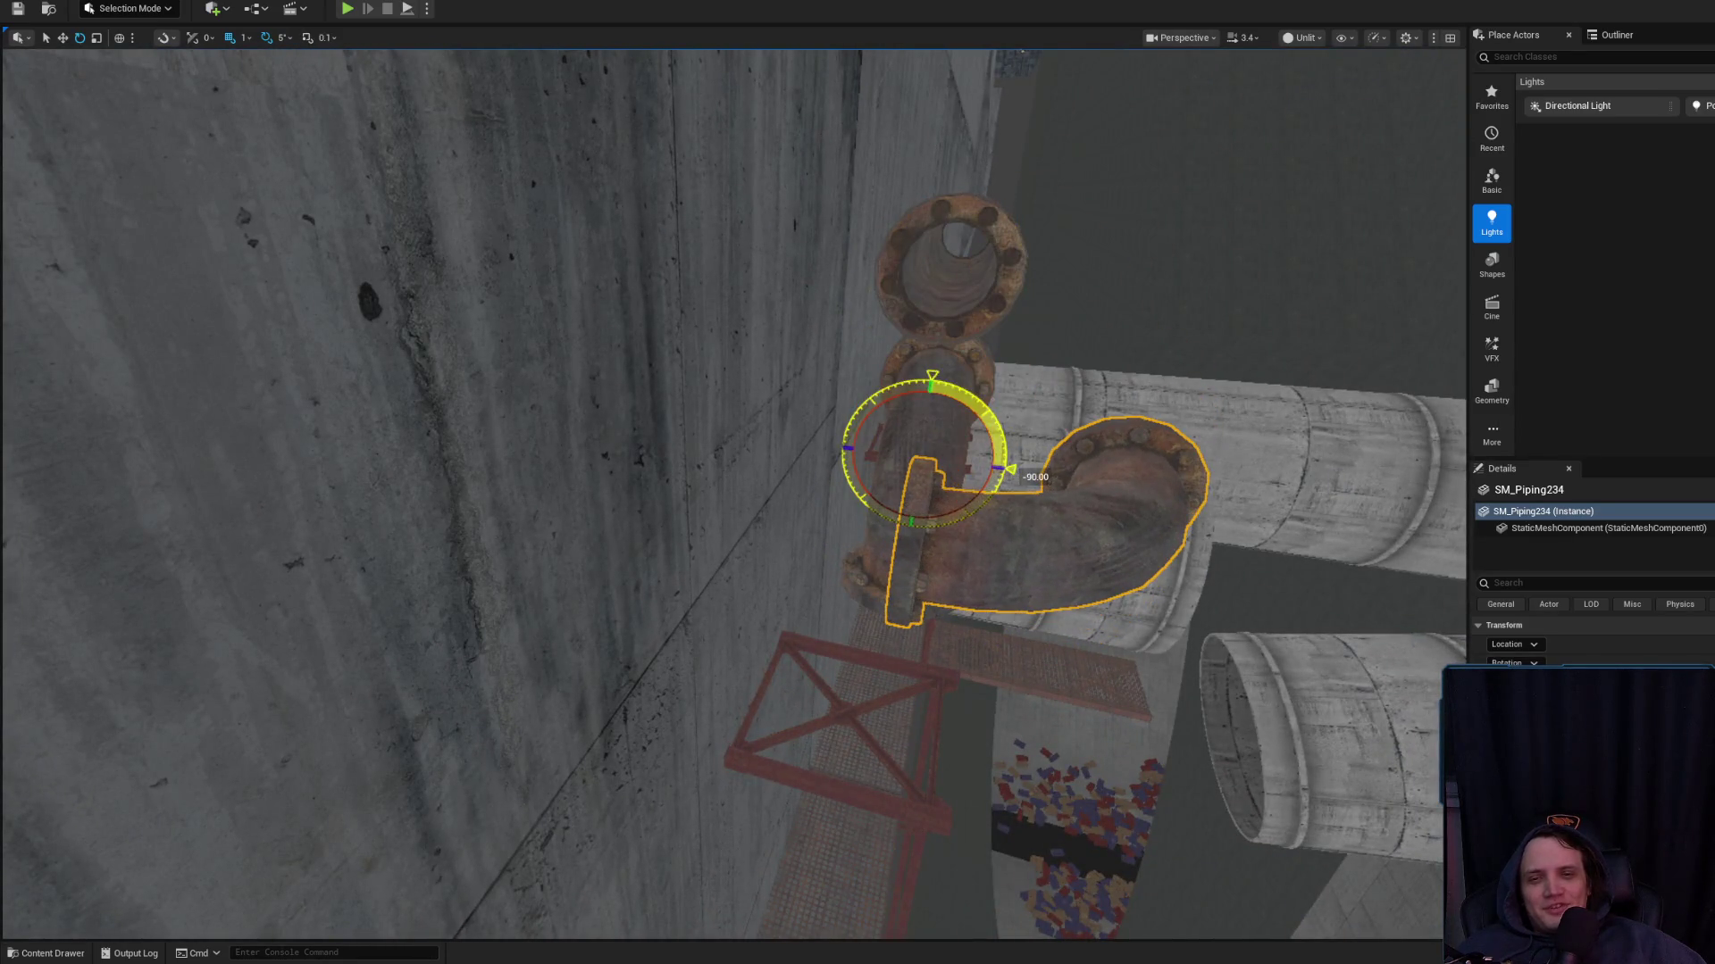
pyautogui.moveTo(917, 438)
pyautogui.mouseDown()
pyautogui.moveTo(715, 244)
pyautogui.moveTo(742, 243)
pyautogui.mouseUp()
pyautogui.scroll(-5, 741, 248)
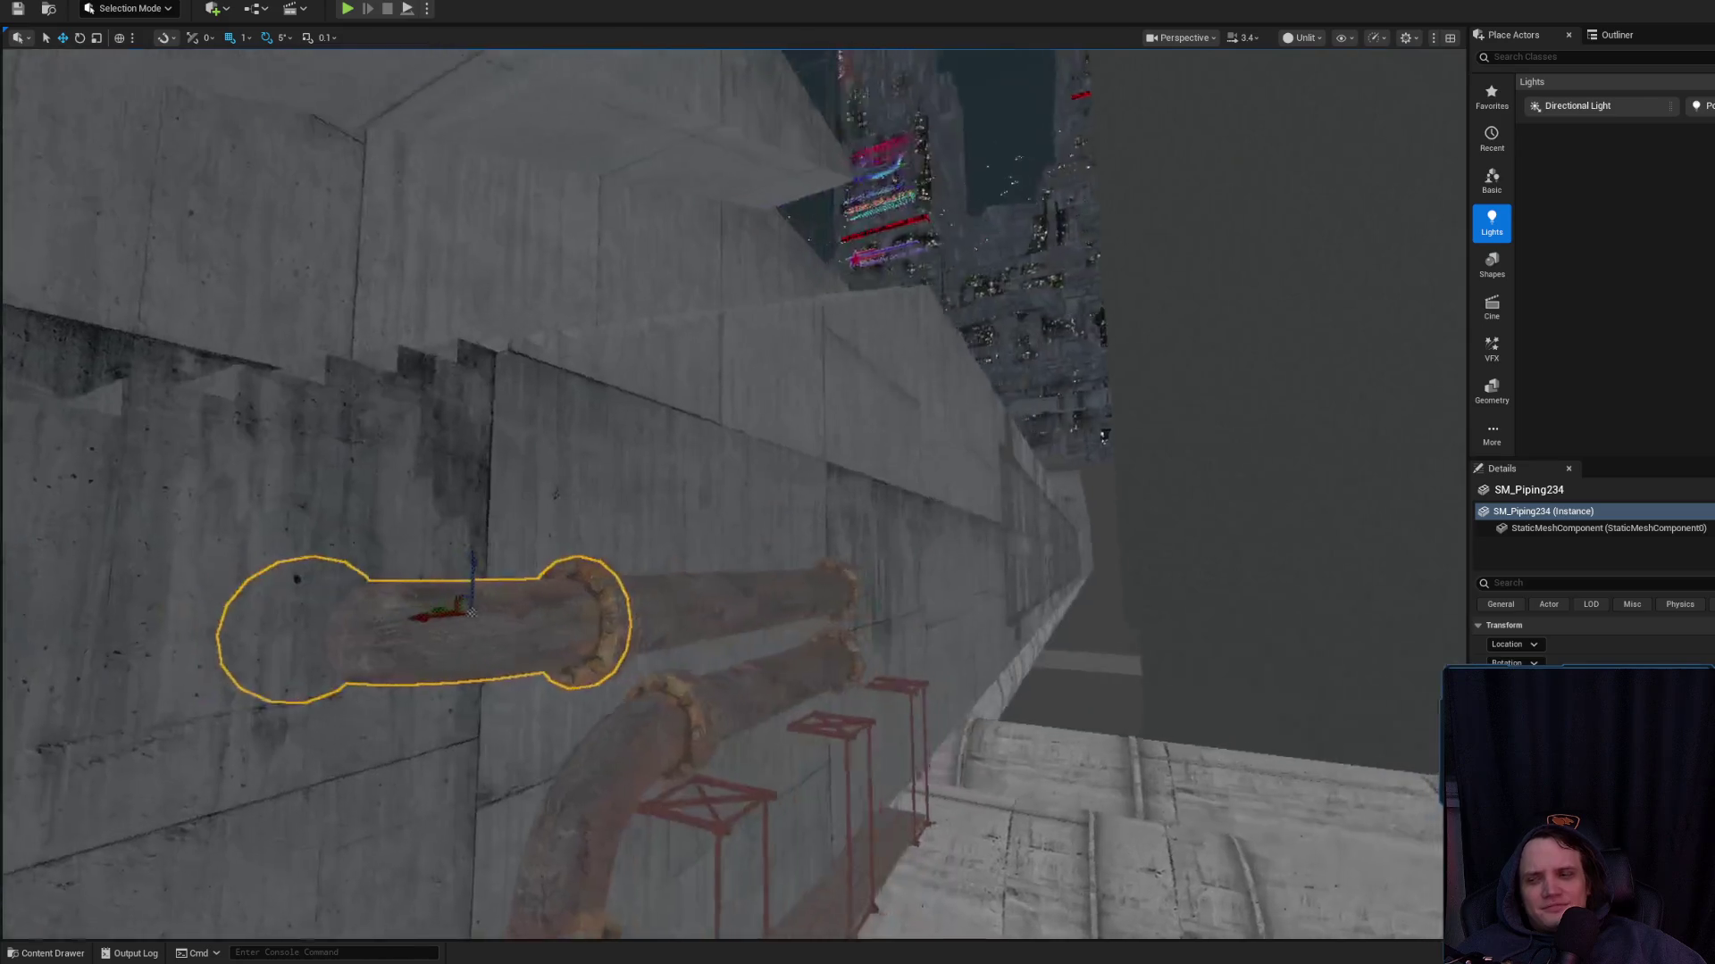
pyautogui.scroll(-1, 730, 431)
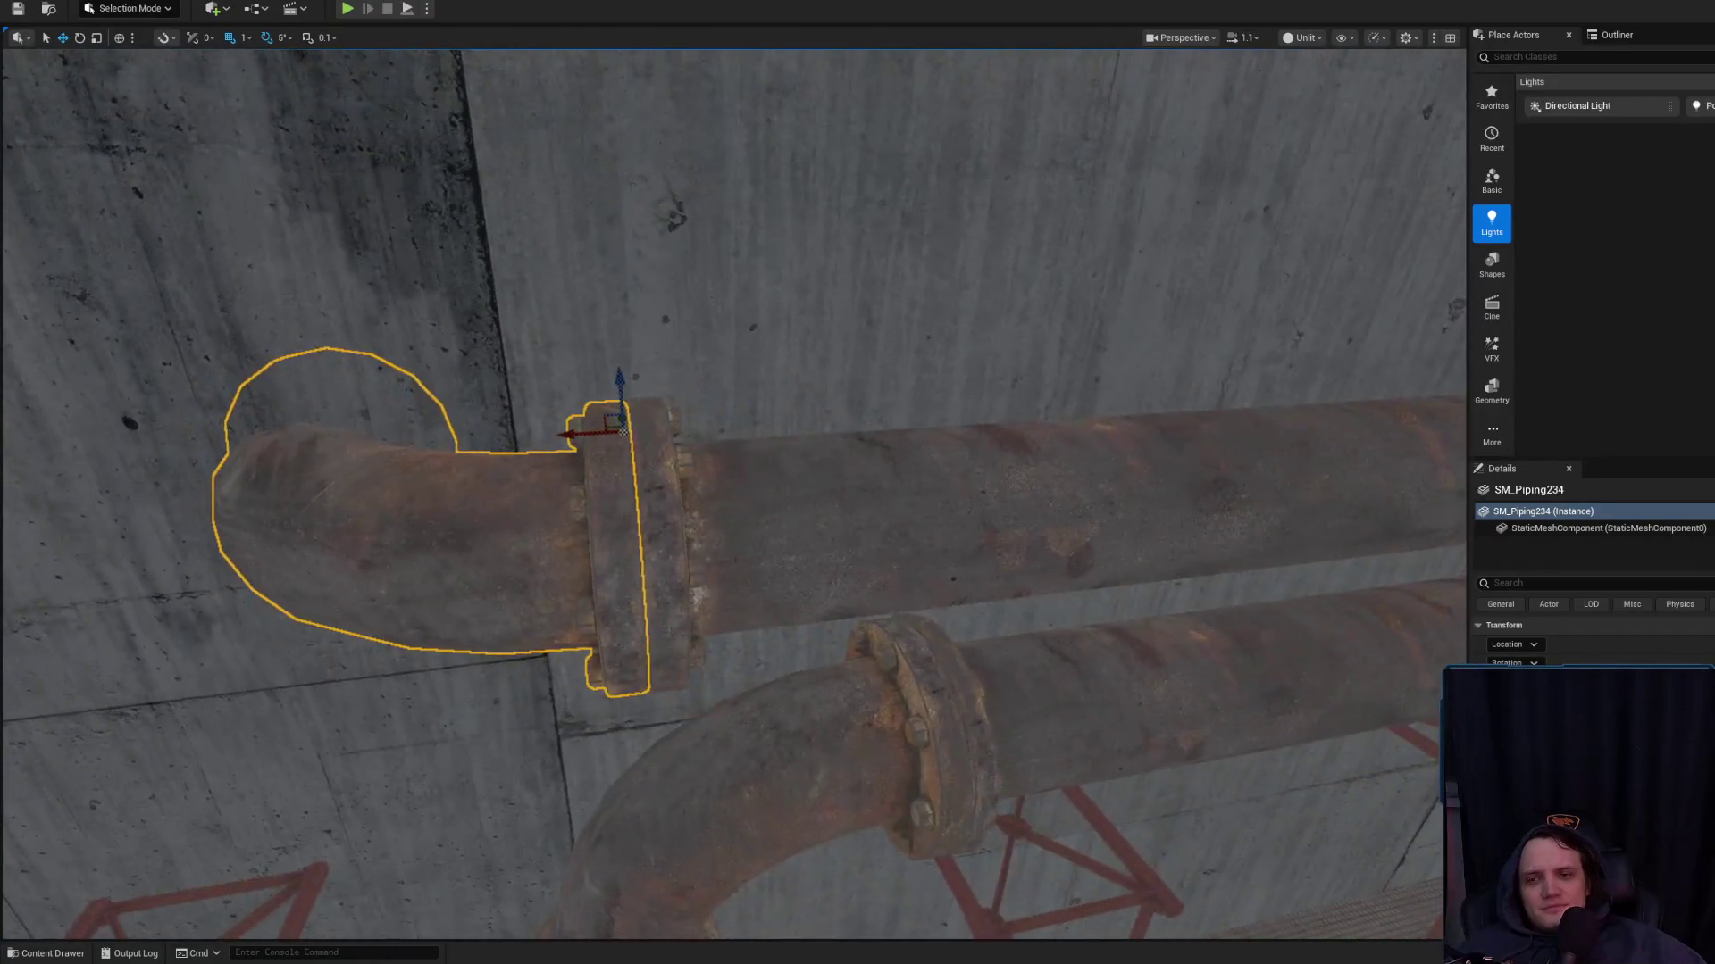
pyautogui.scroll(3, 732, 491)
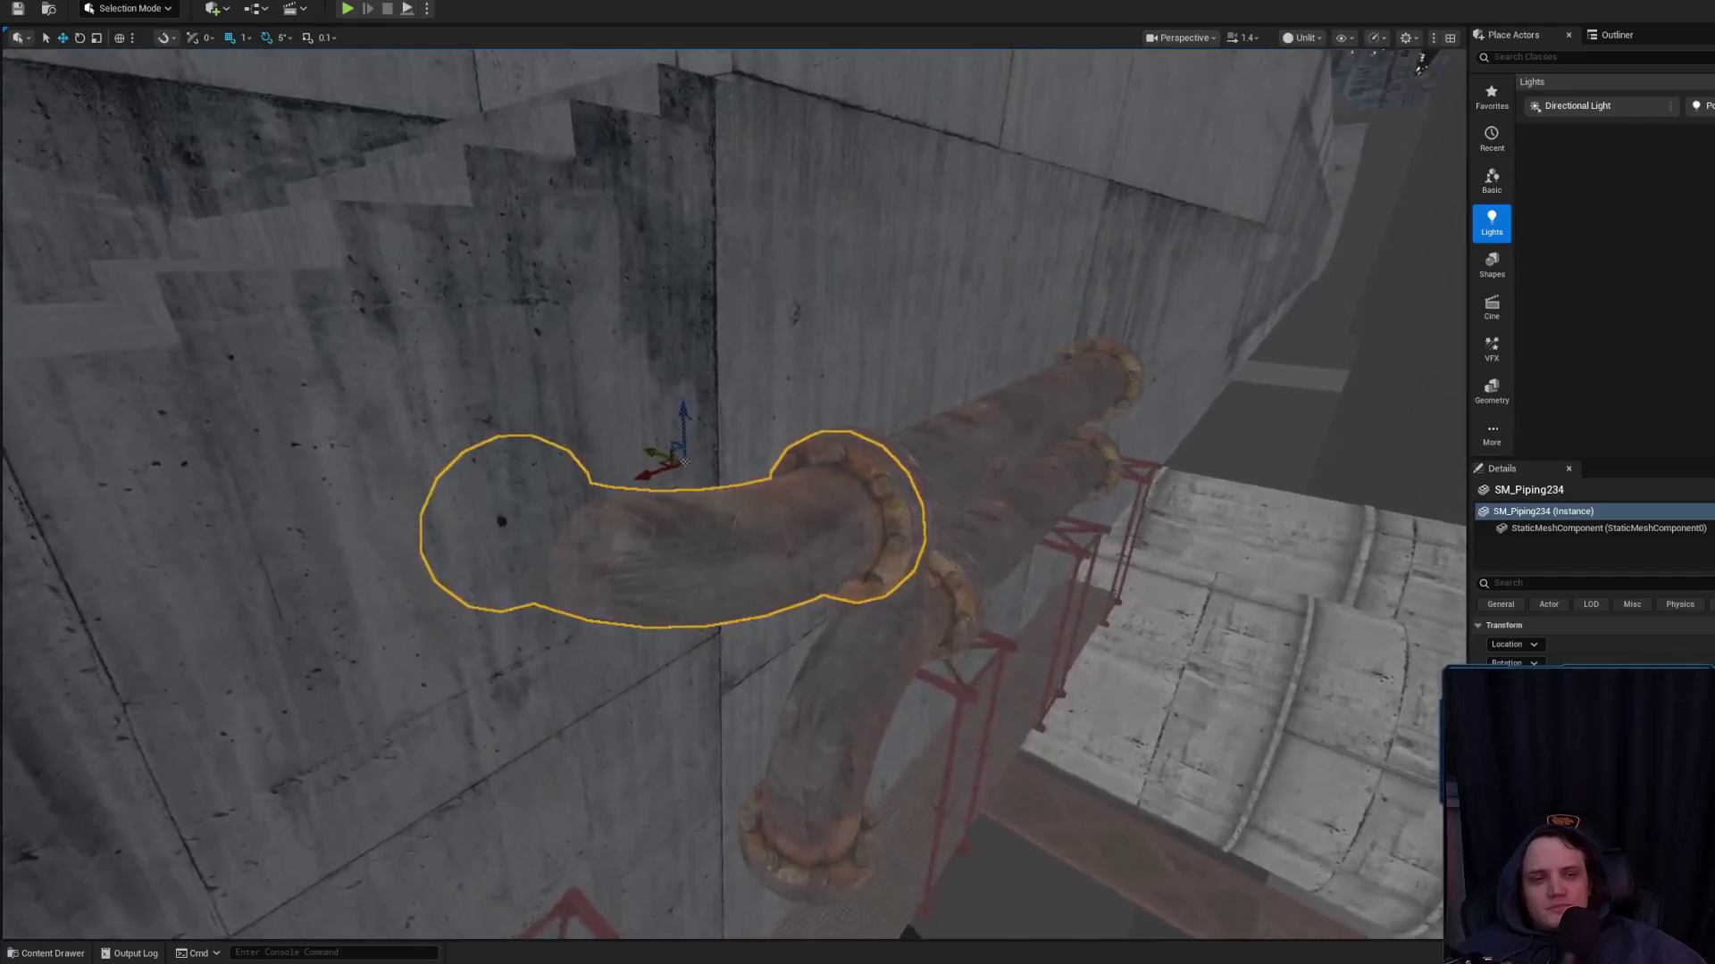
pyautogui.press('e')
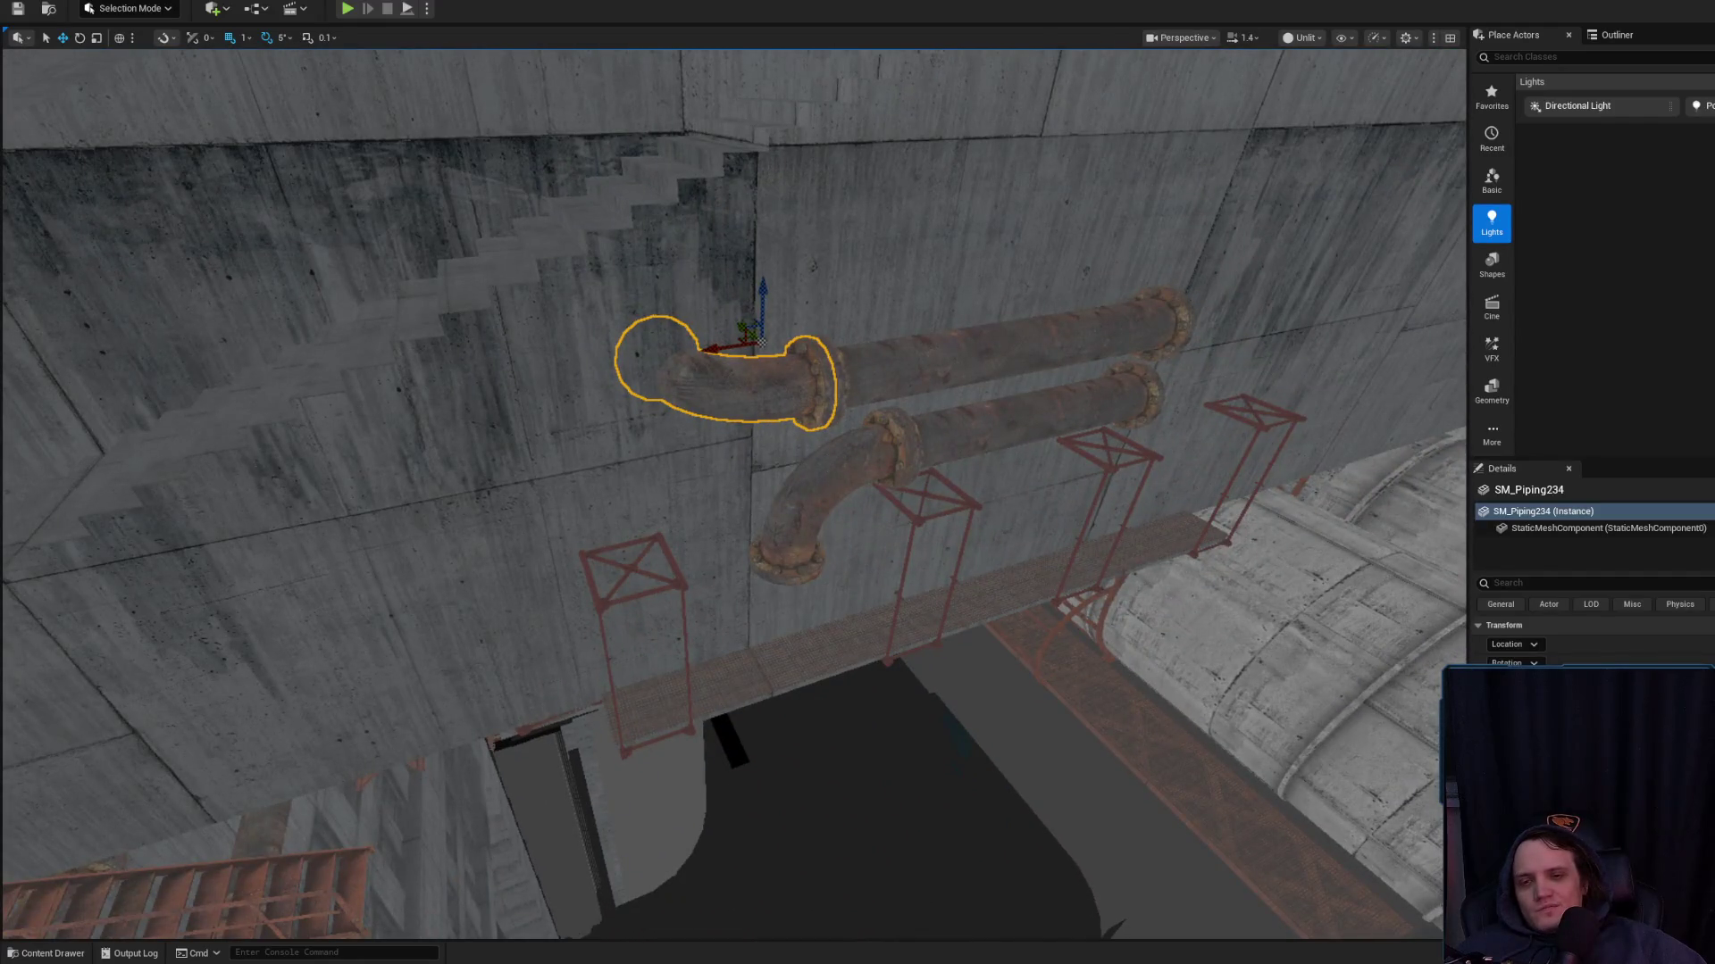
# Rotate the lower elbow pipe -90° and seat it against the wall beside the other pipes
pyautogui.click(815, 541)
pyautogui.press('f')
pyautogui.press('e')
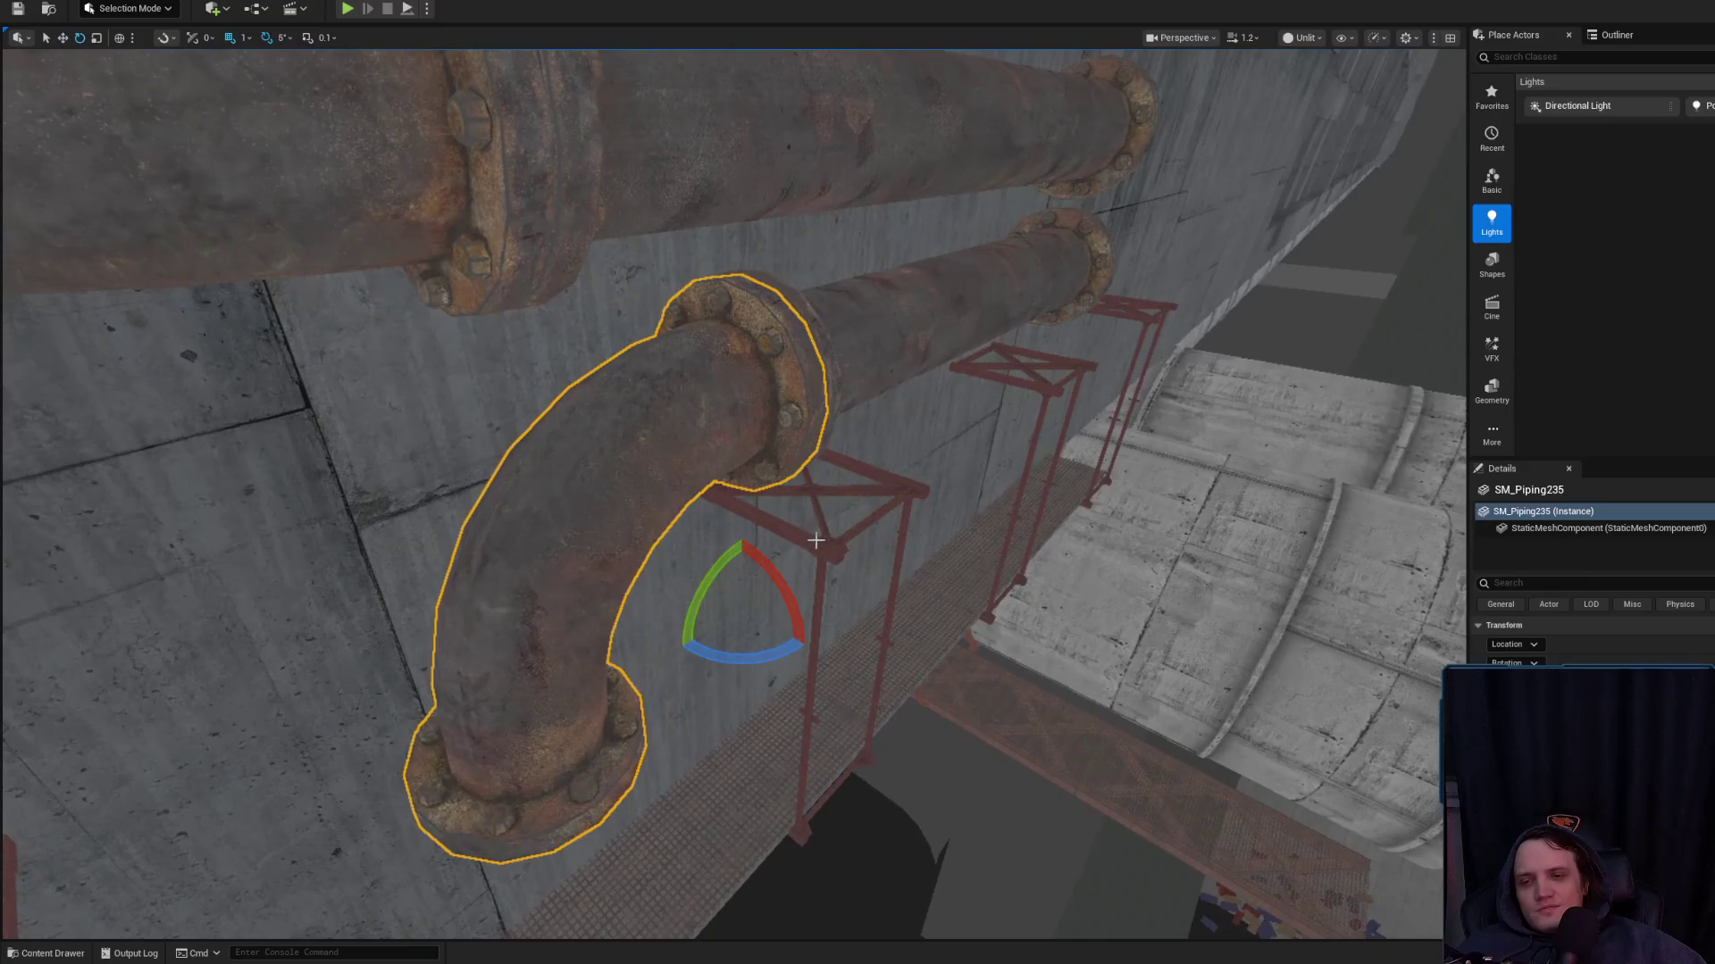
pyautogui.moveTo(741, 536); pyautogui.dragTo(808, 646)
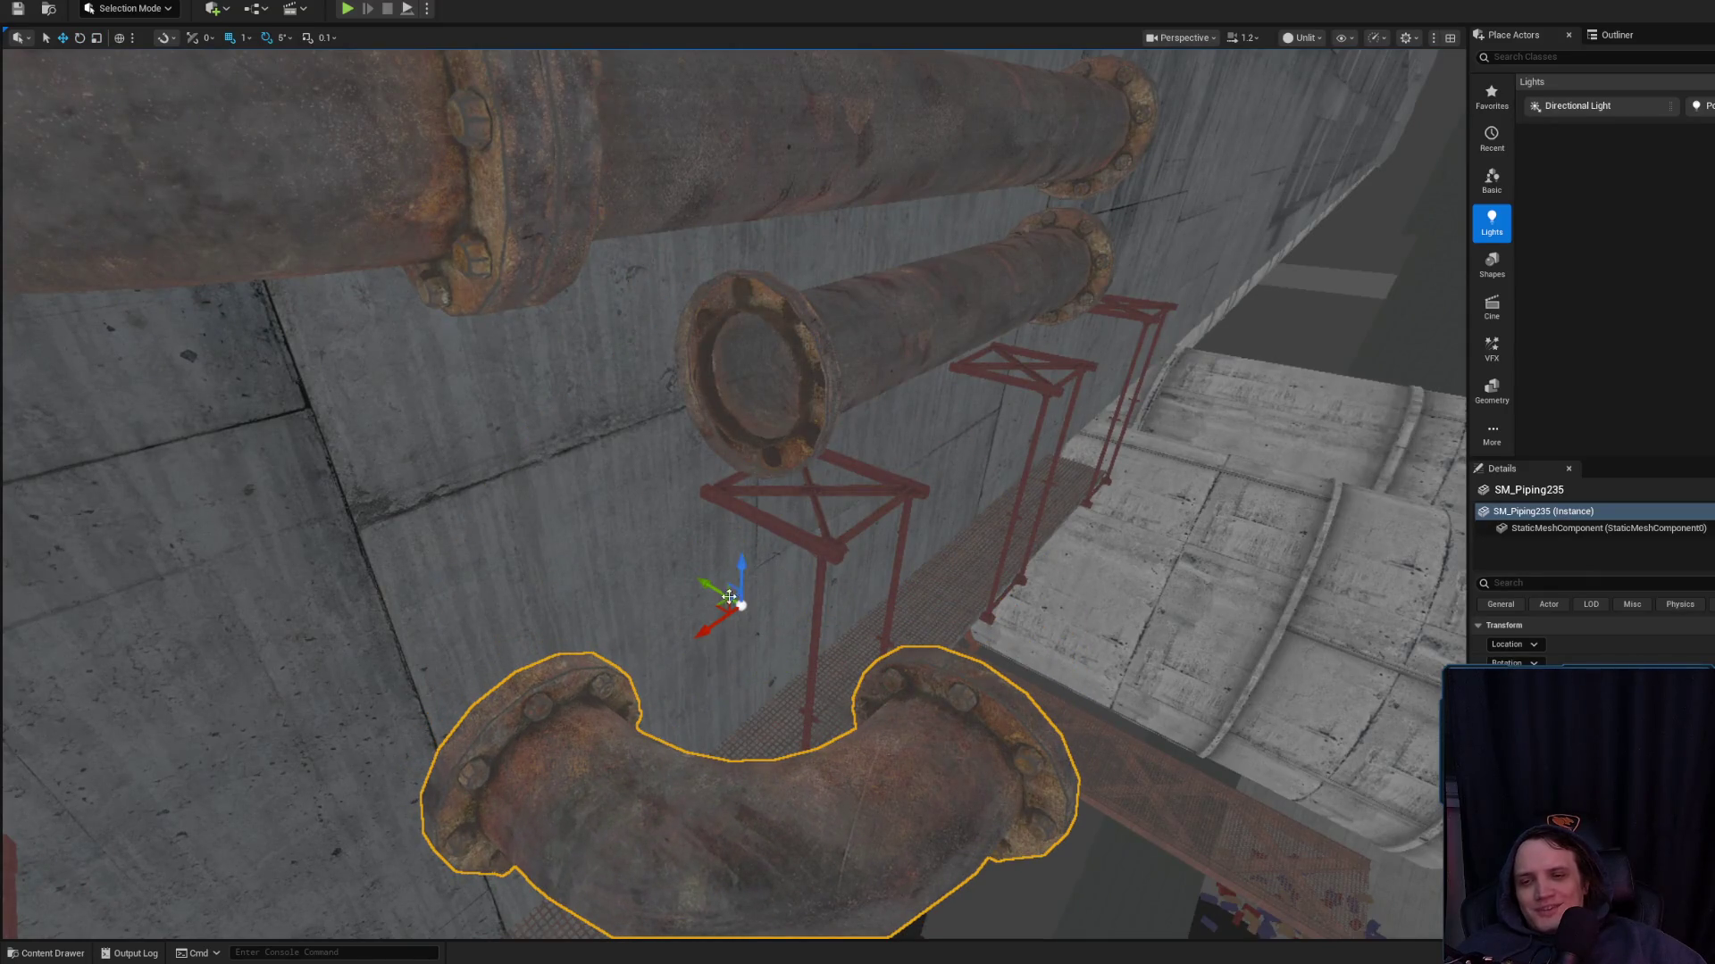
pyautogui.moveTo(726, 589)
pyautogui.mouseDown()
pyautogui.moveTo(555, 308)
pyautogui.moveTo(625, 375)
pyautogui.moveTo(759, 420)
pyautogui.moveTo(1099, 455)
pyautogui.moveTo(1136, 601)
pyautogui.mouseUp()
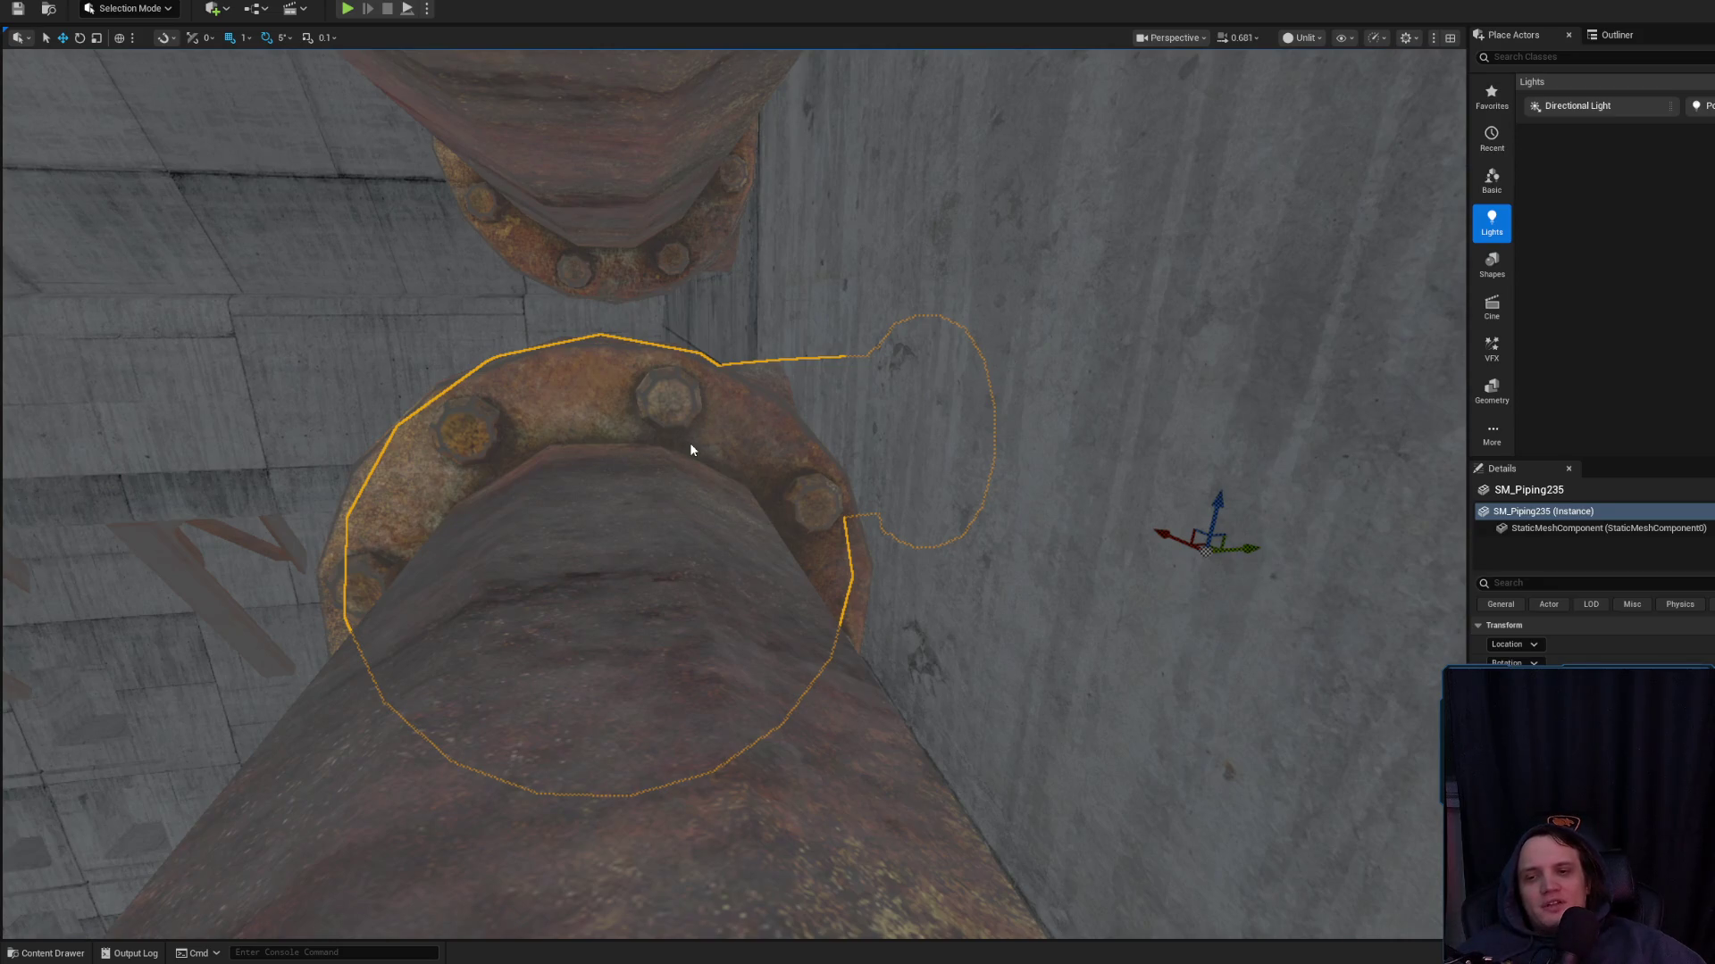
pyautogui.moveTo(690, 442)
pyautogui.mouseDown()
pyautogui.moveTo(804, 384)
pyautogui.moveTo(893, 429)
pyautogui.mouseUp()
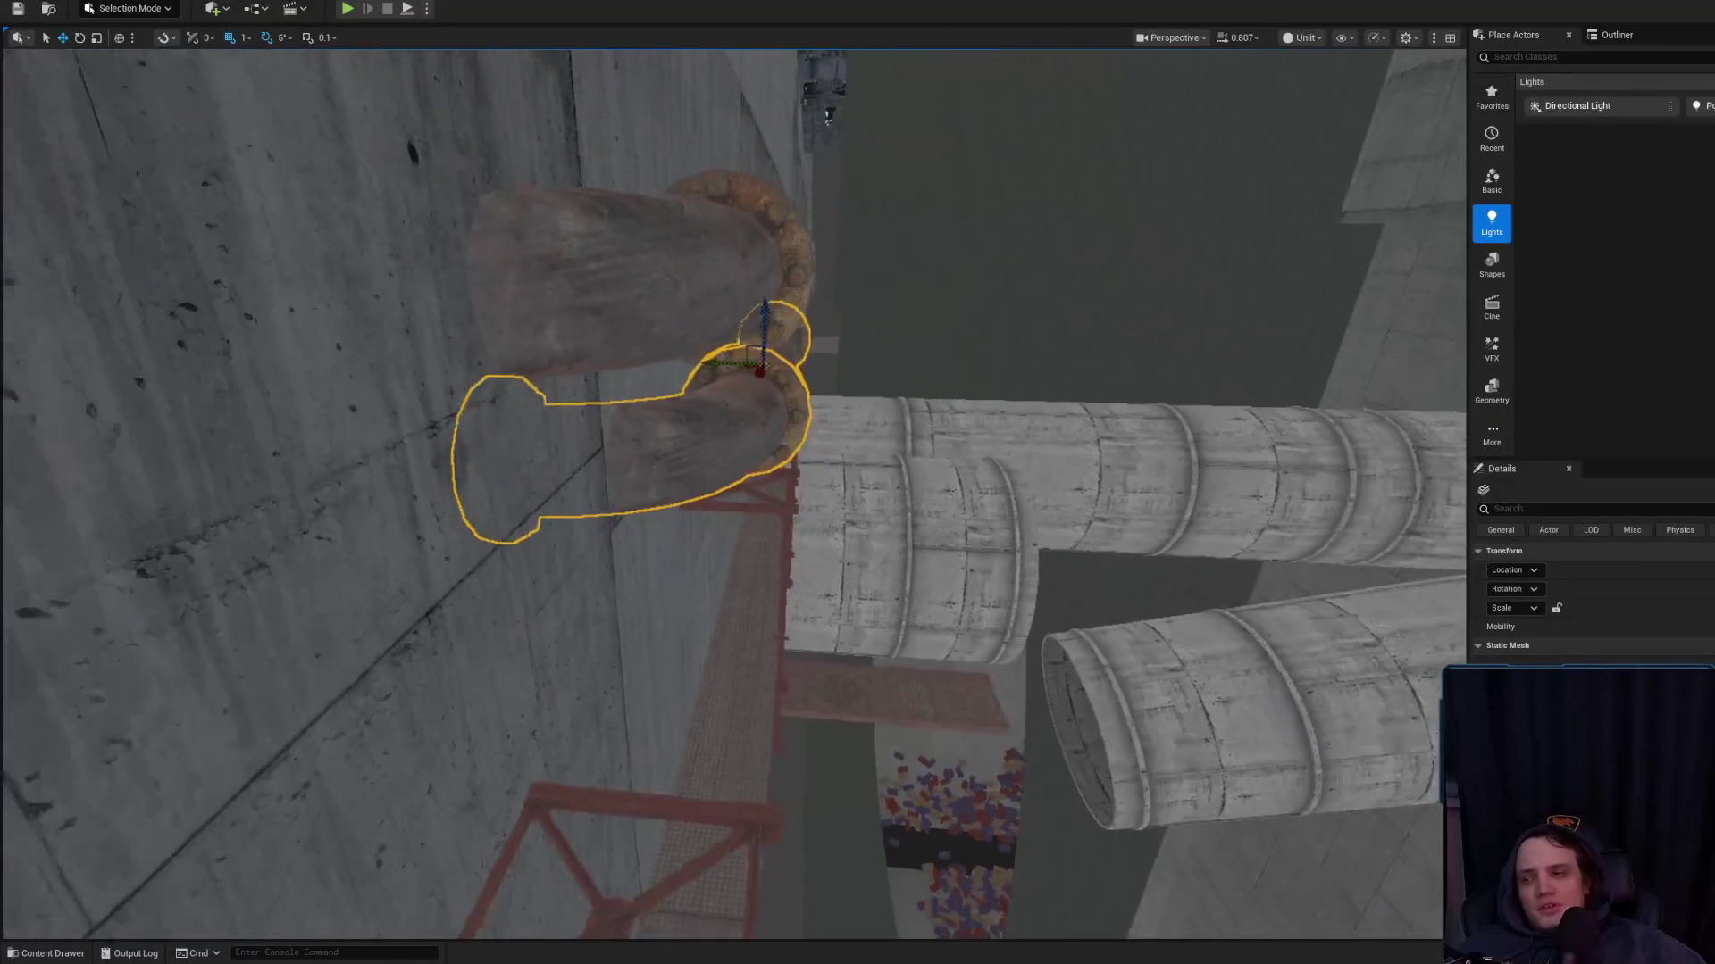
pyautogui.moveTo(710, 484)
pyautogui.mouseDown()
pyautogui.moveTo(763, 466)
pyautogui.moveTo(708, 469)
pyautogui.moveTo(764, 494)
pyautogui.moveTo(1006, 458)
pyautogui.mouseUp()
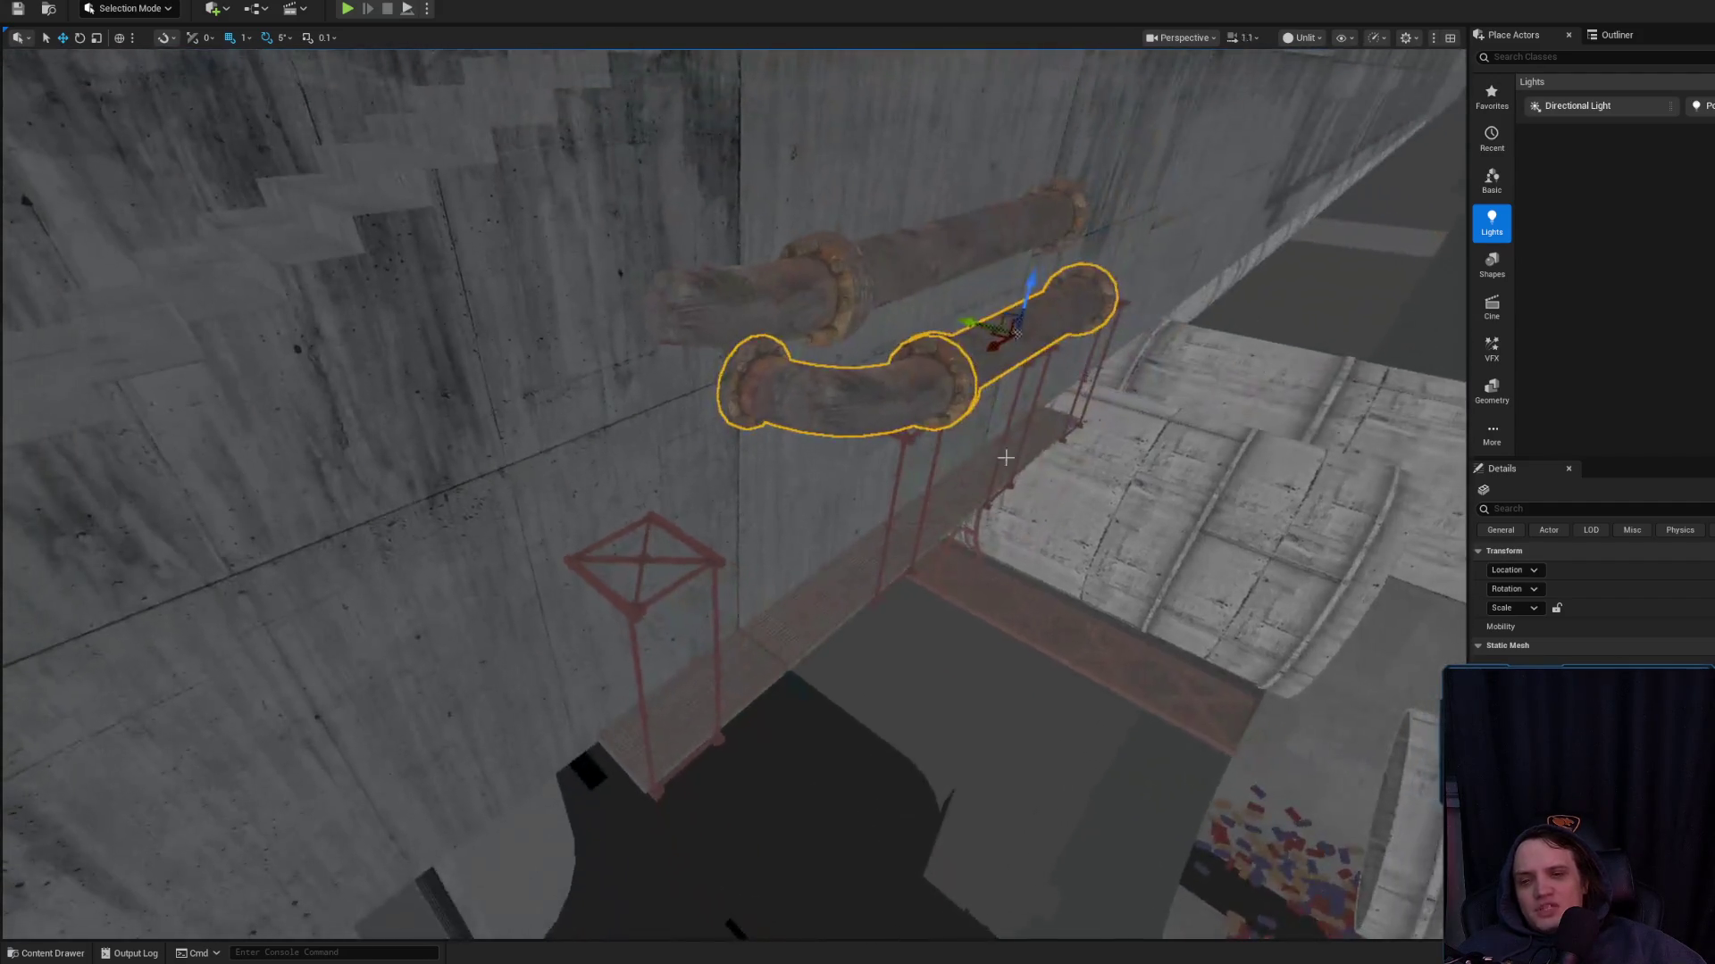
pyautogui.moveTo(996, 344); pyautogui.dragTo(796, 386)
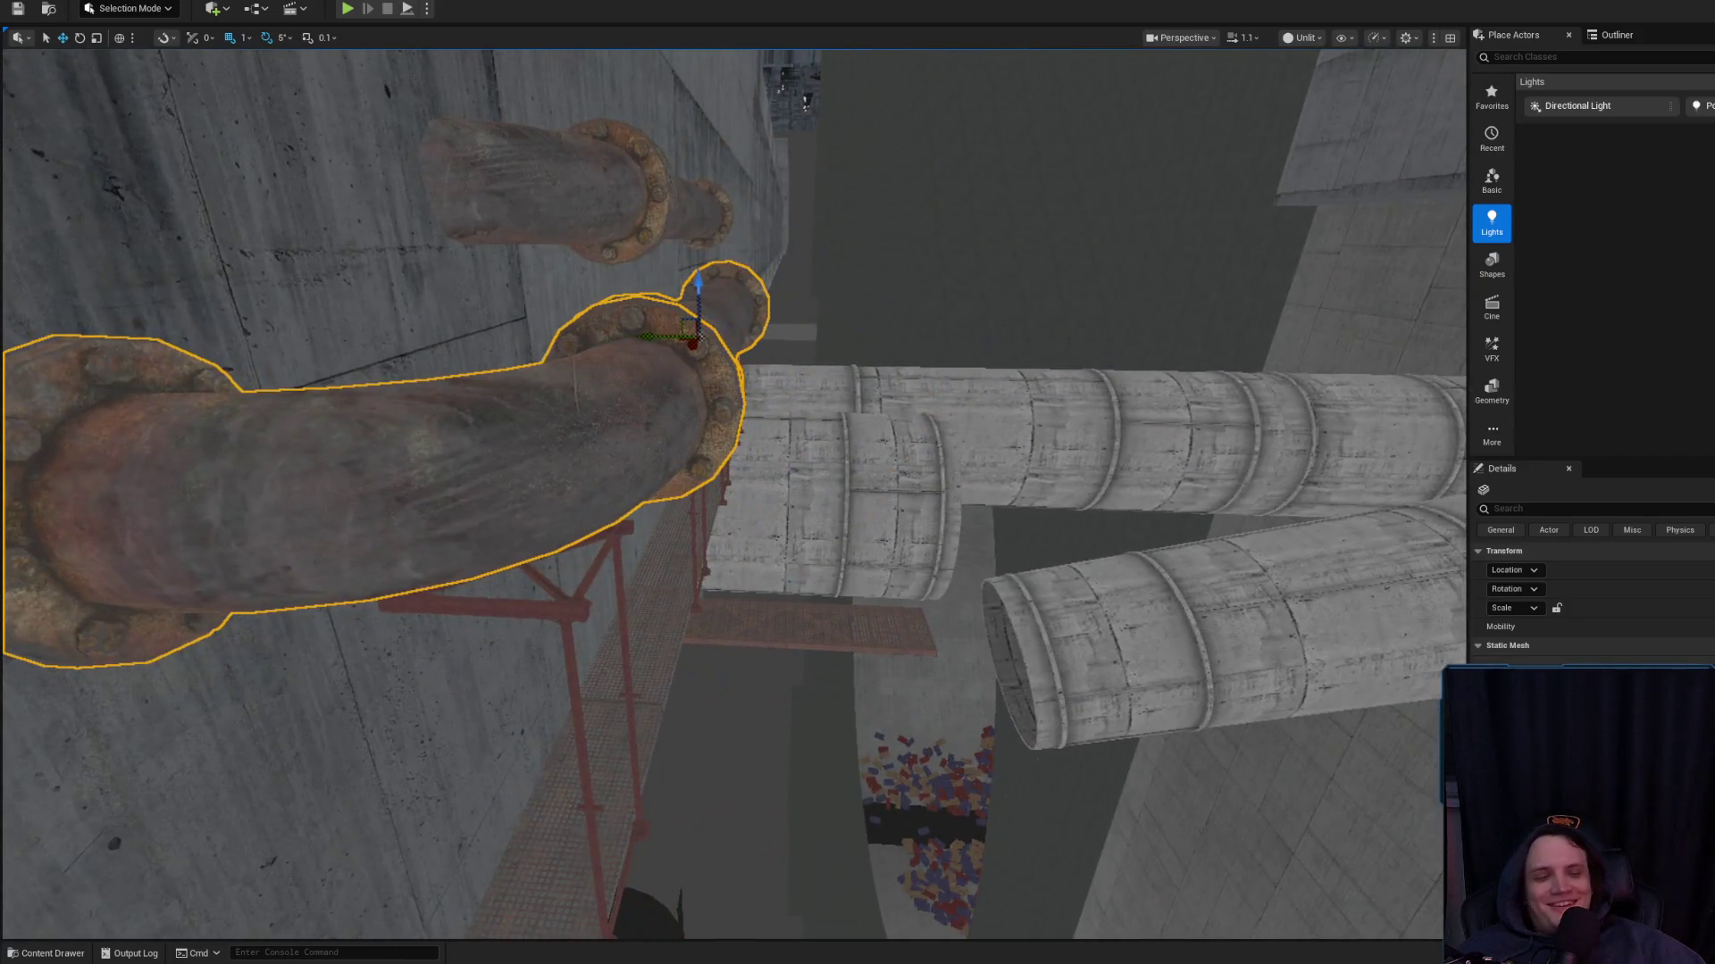
# Slide the straight pipe SM_Piping236 along its length to meet the elbow SM_Piping235
pyautogui.click(423, 407)
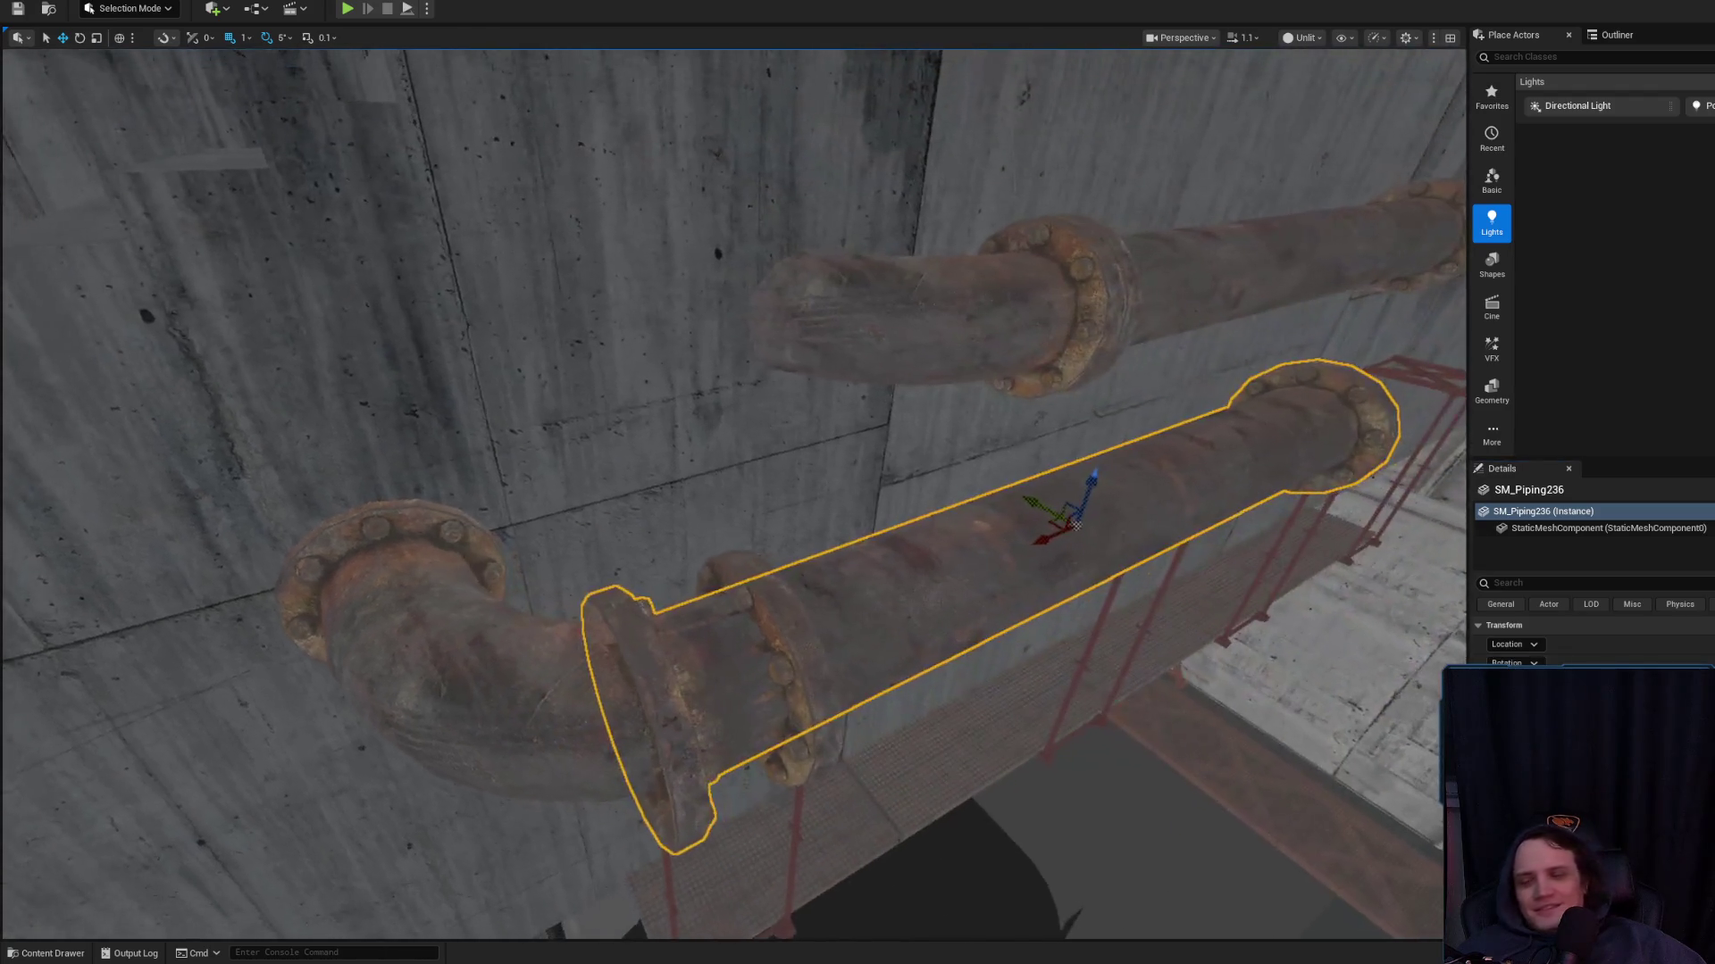
pyautogui.moveTo(1061, 537); pyautogui.dragTo(1104, 543)
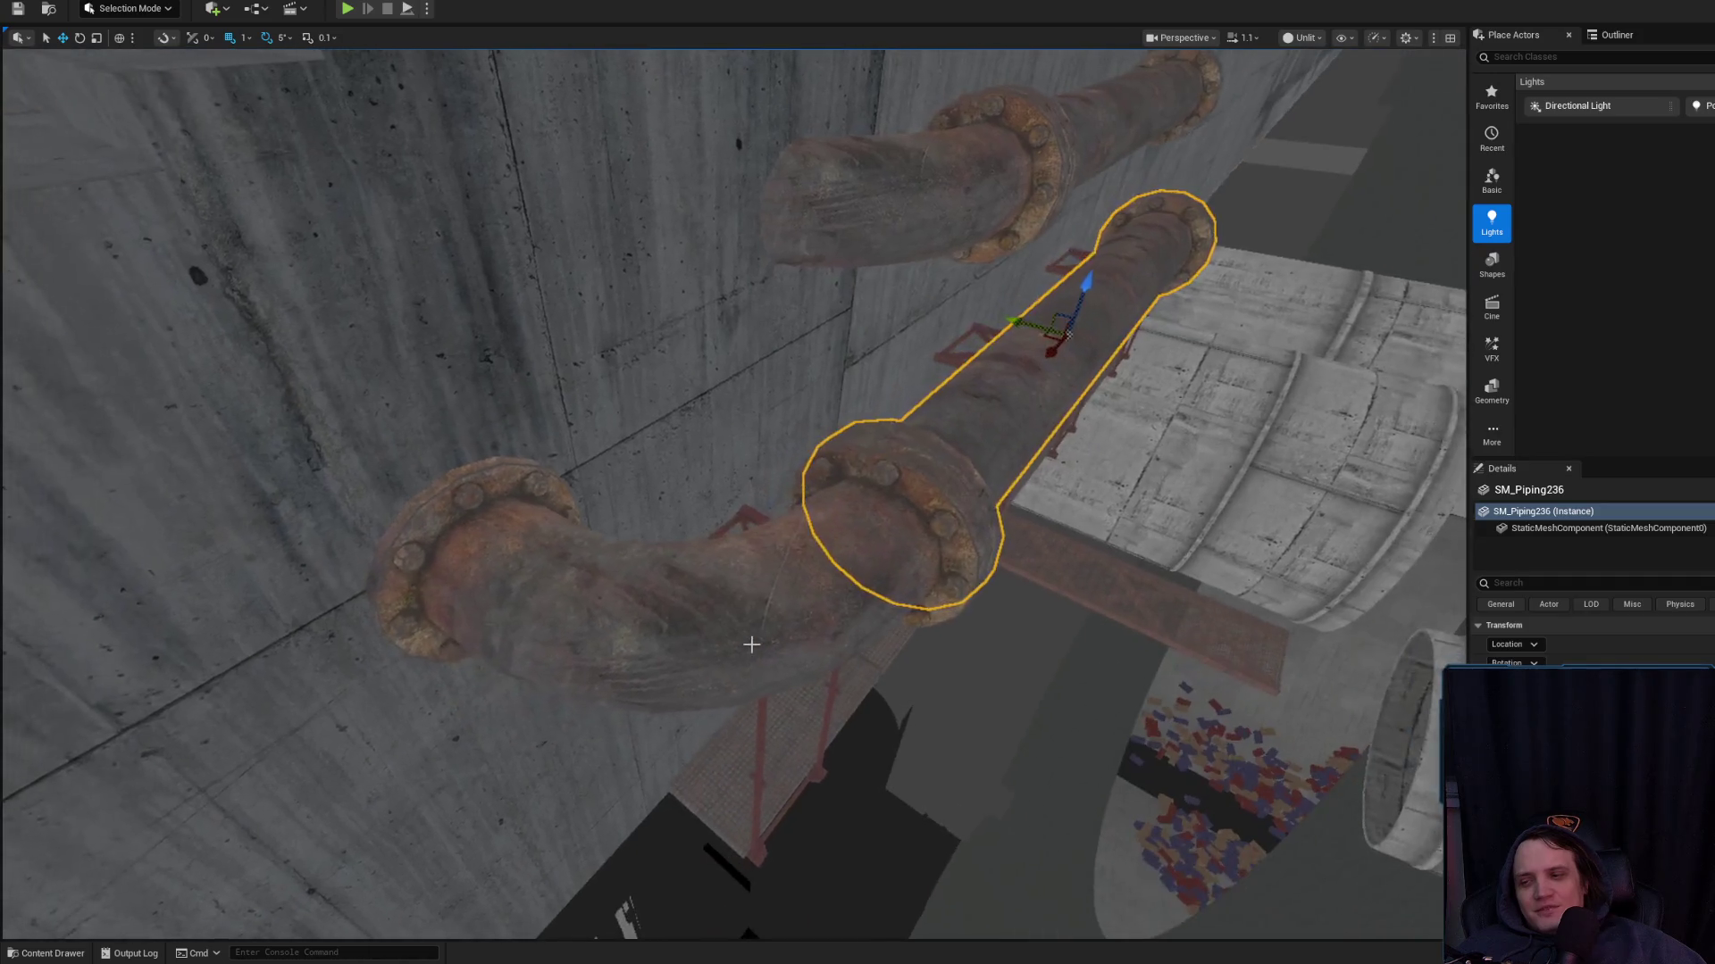
pyautogui.click(804, 631)
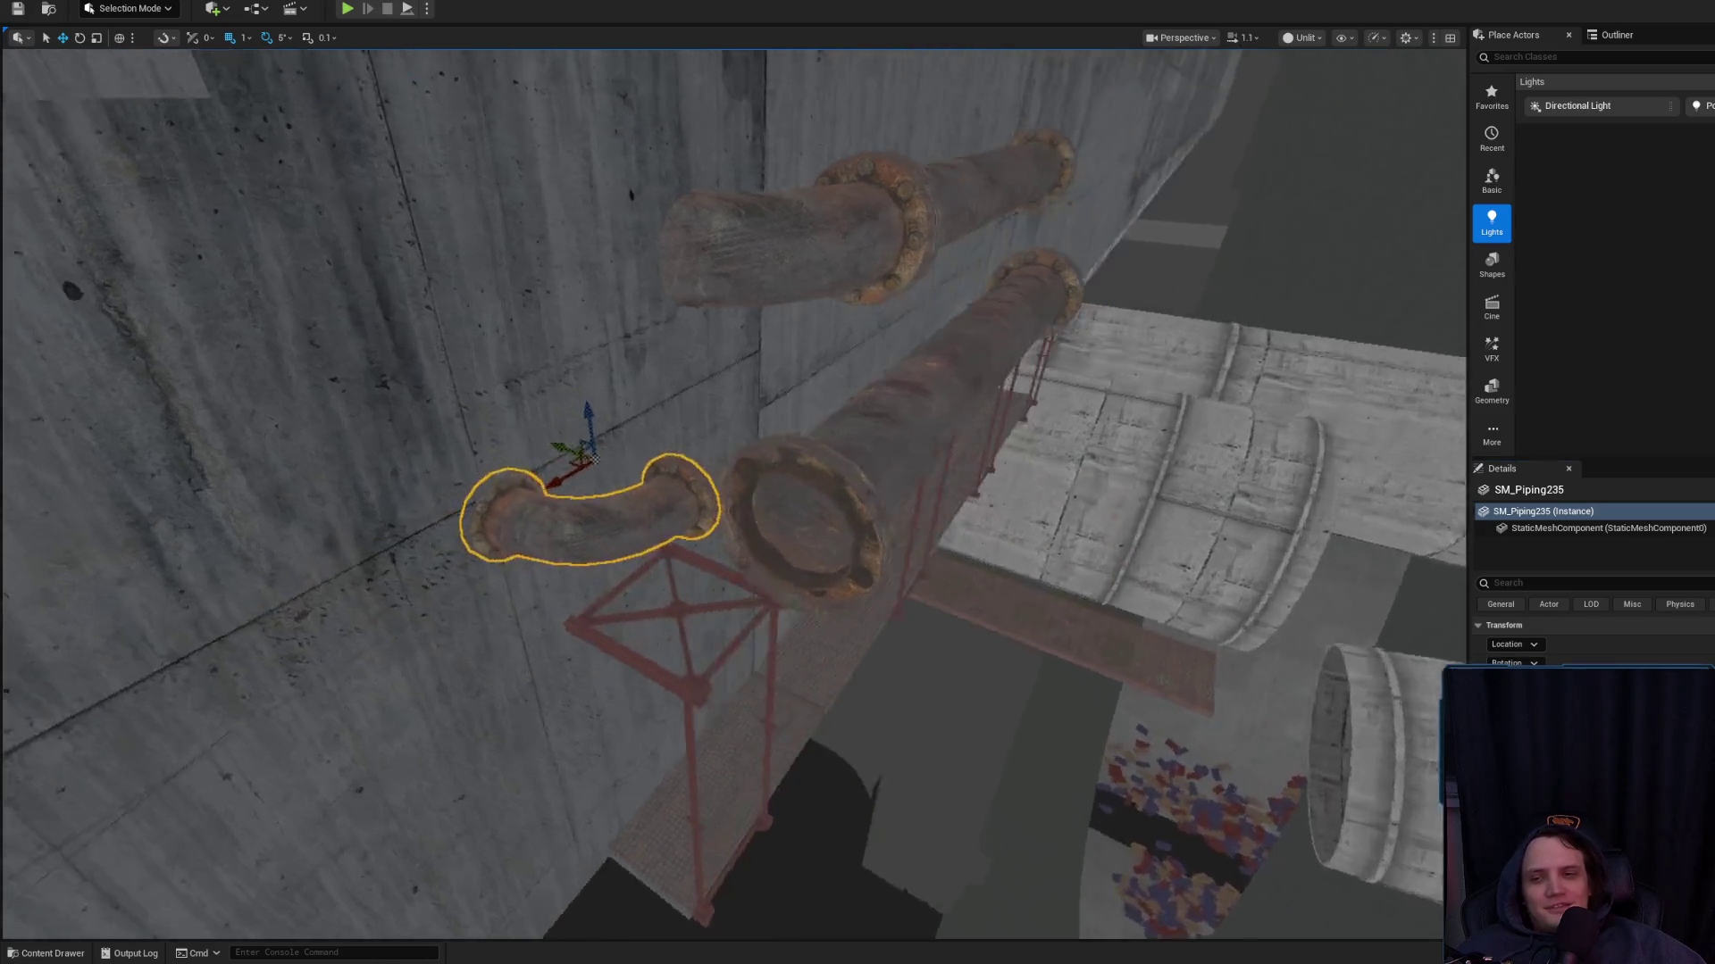
pyautogui.press('f')
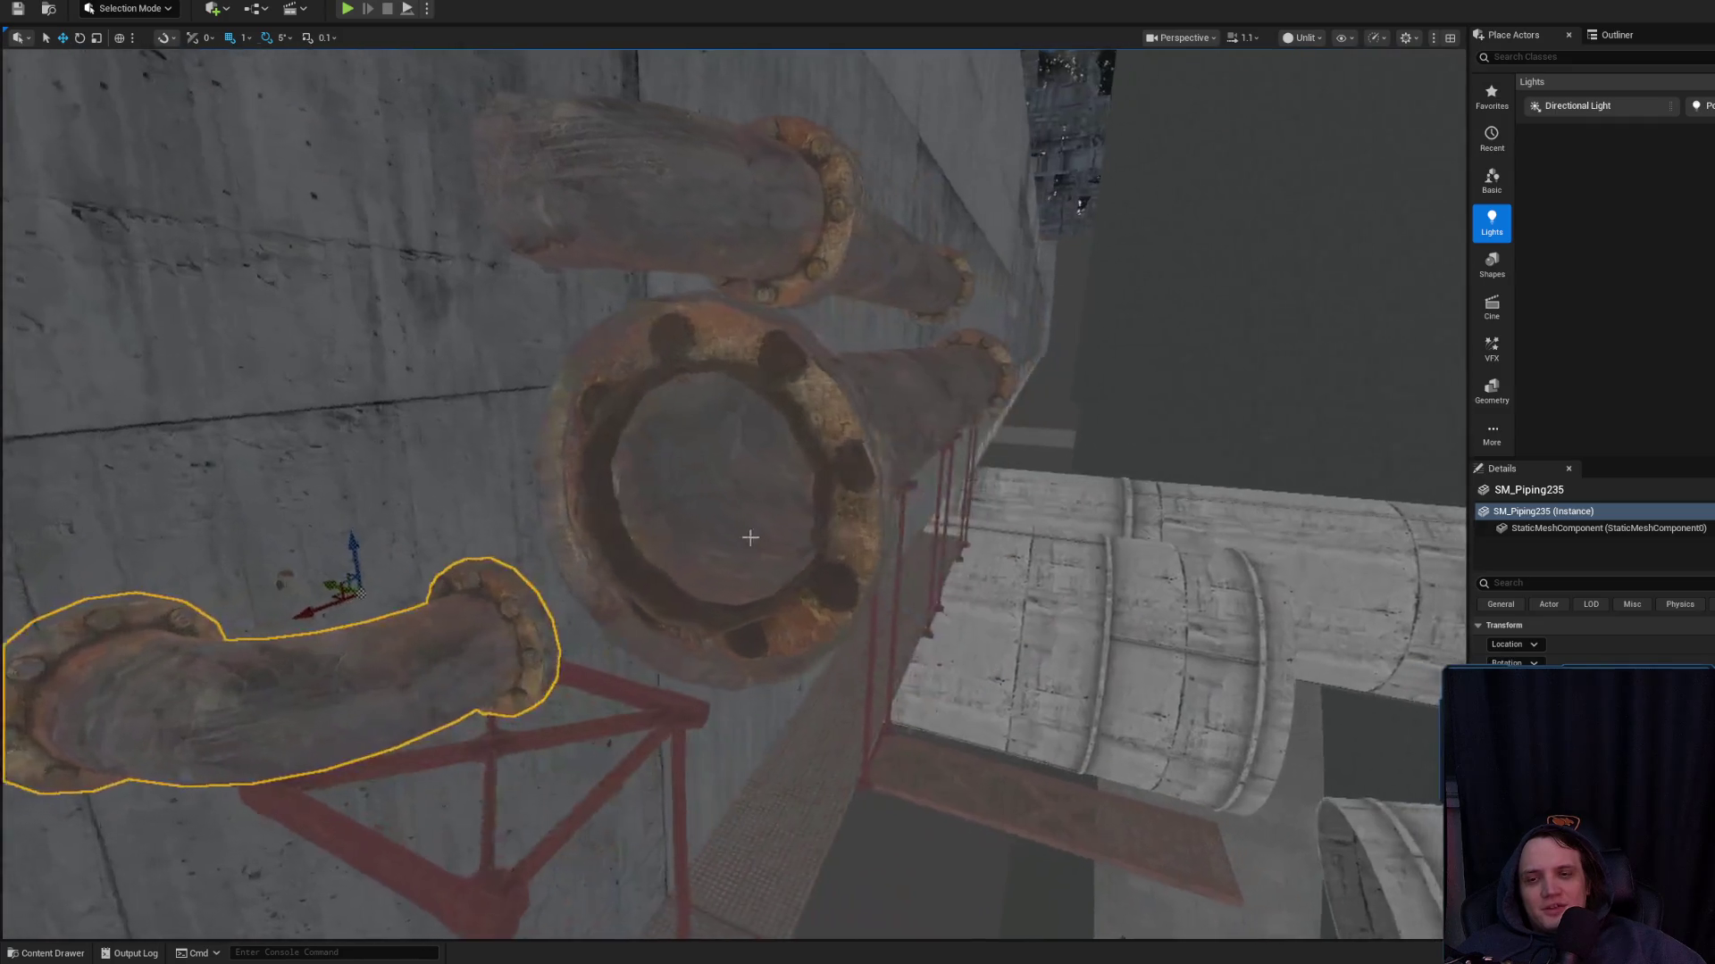
pyautogui.click(750, 537)
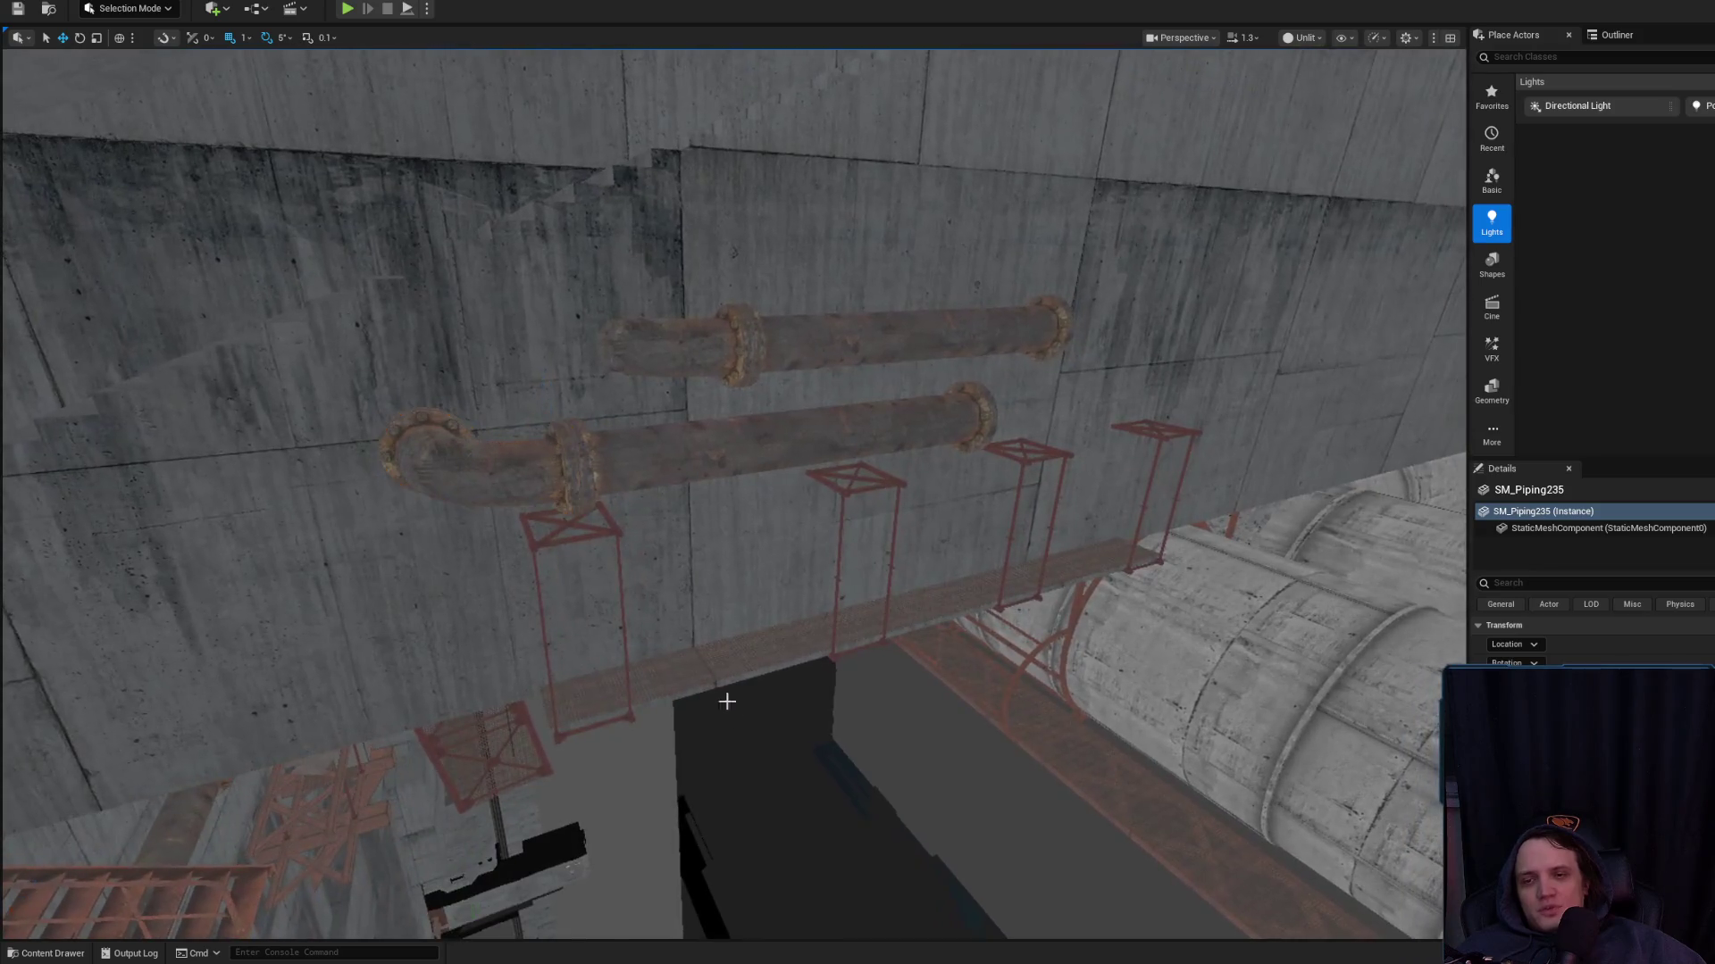
pyautogui.click(774, 661)
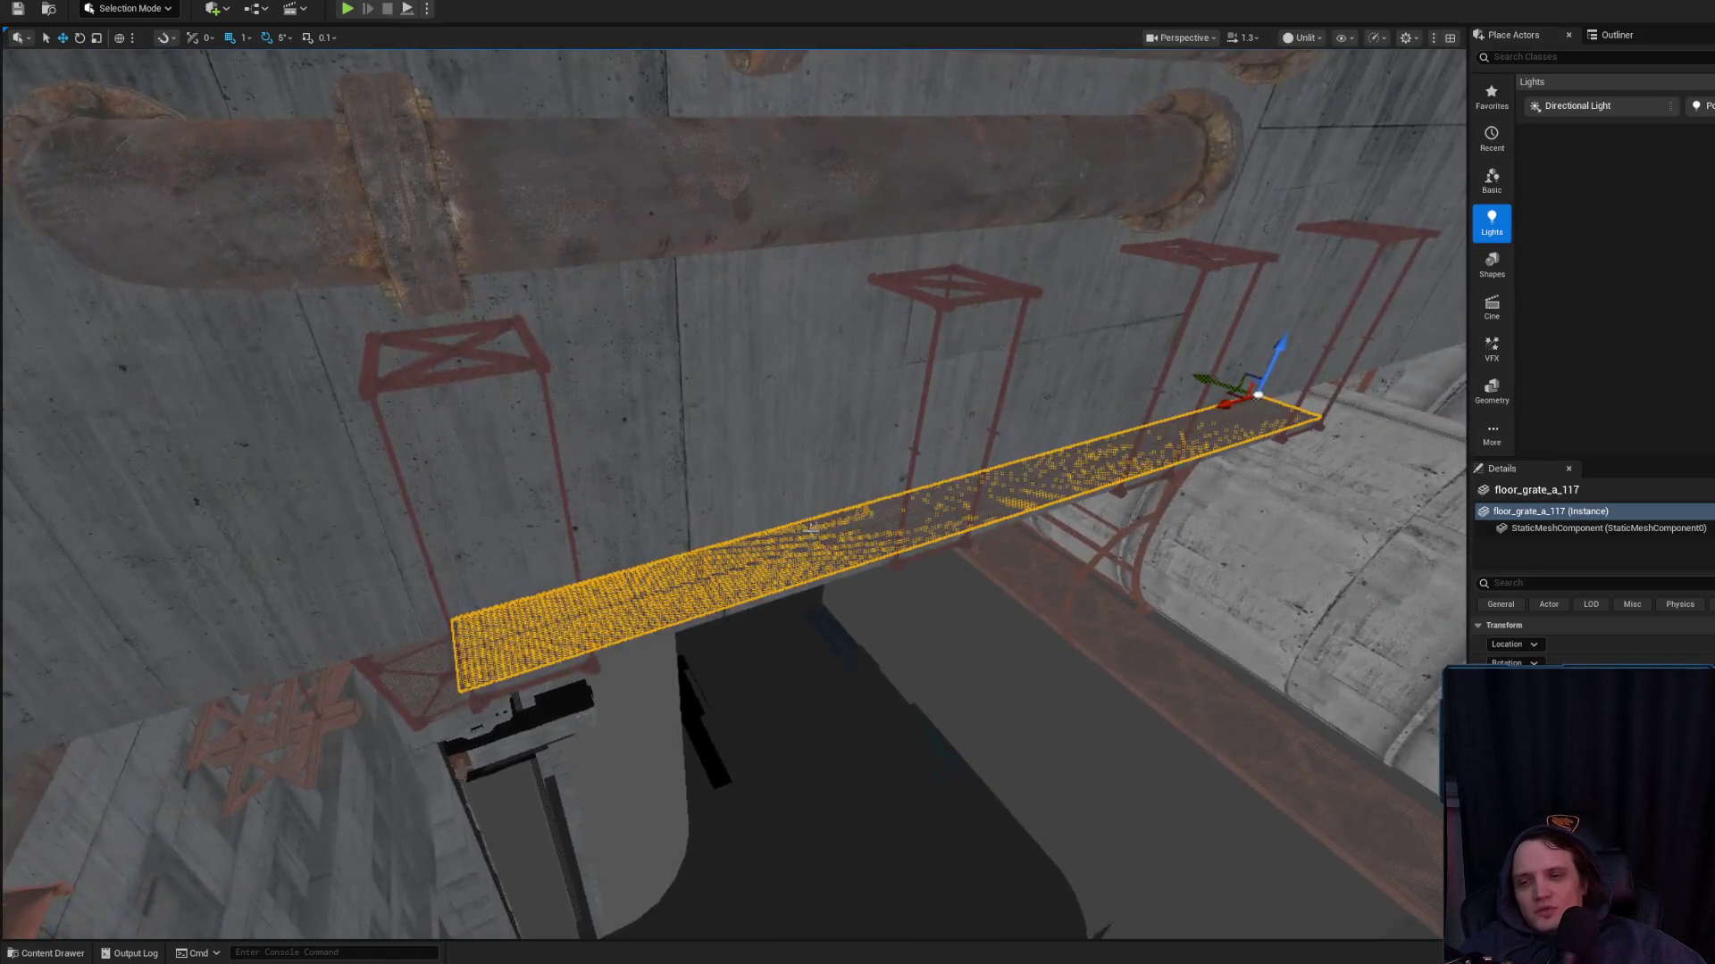
# Delete floor_grate_a_117 and the reinforced catwalk support catwalk_support_reinforced_33
pyautogui.press('Delete')
pyautogui.click(539, 355)
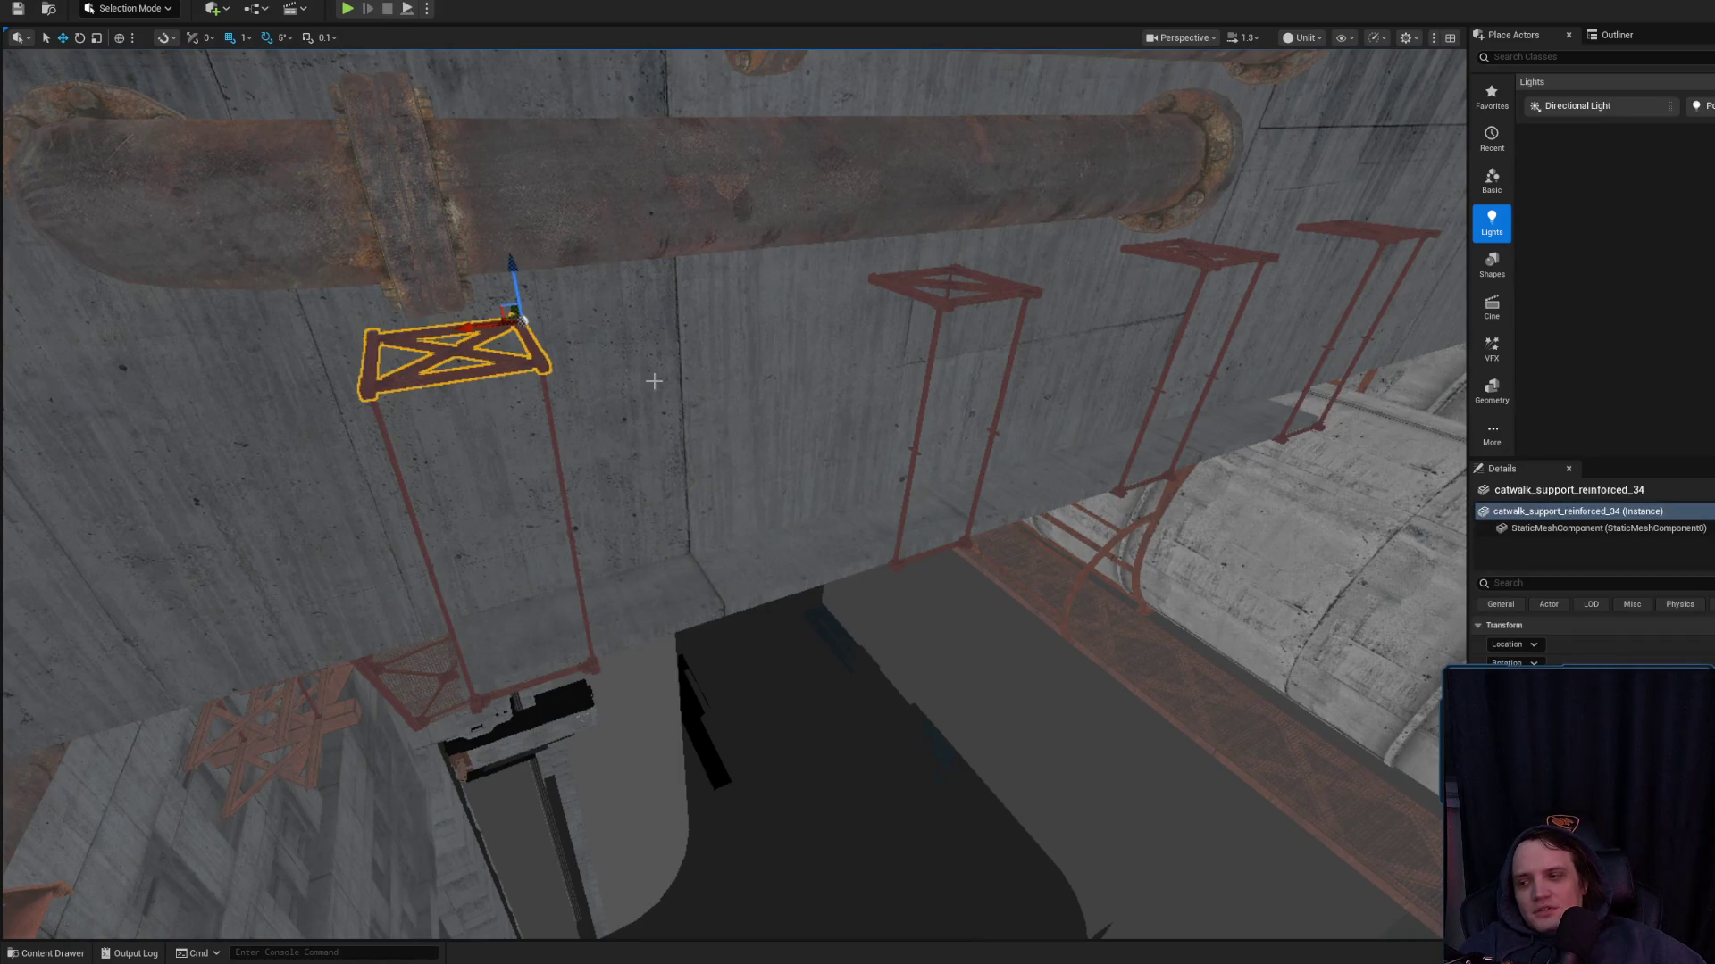
pyautogui.click(953, 301)
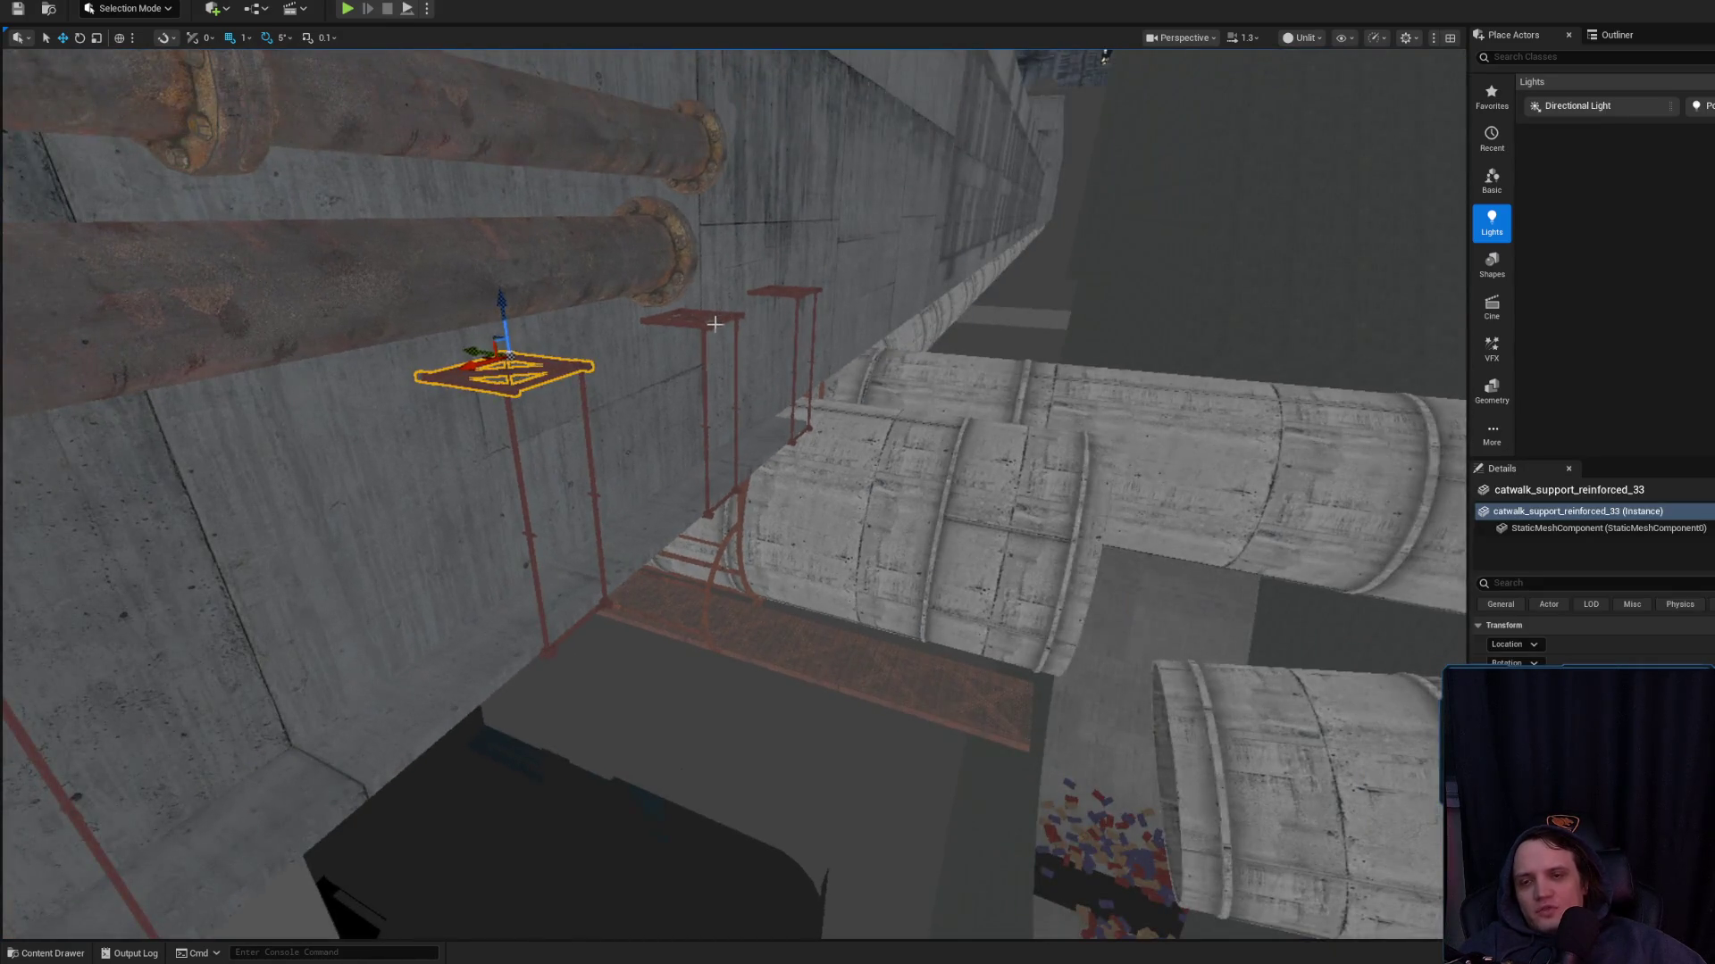
pyautogui.press('Delete')
pyautogui.click(715, 320)
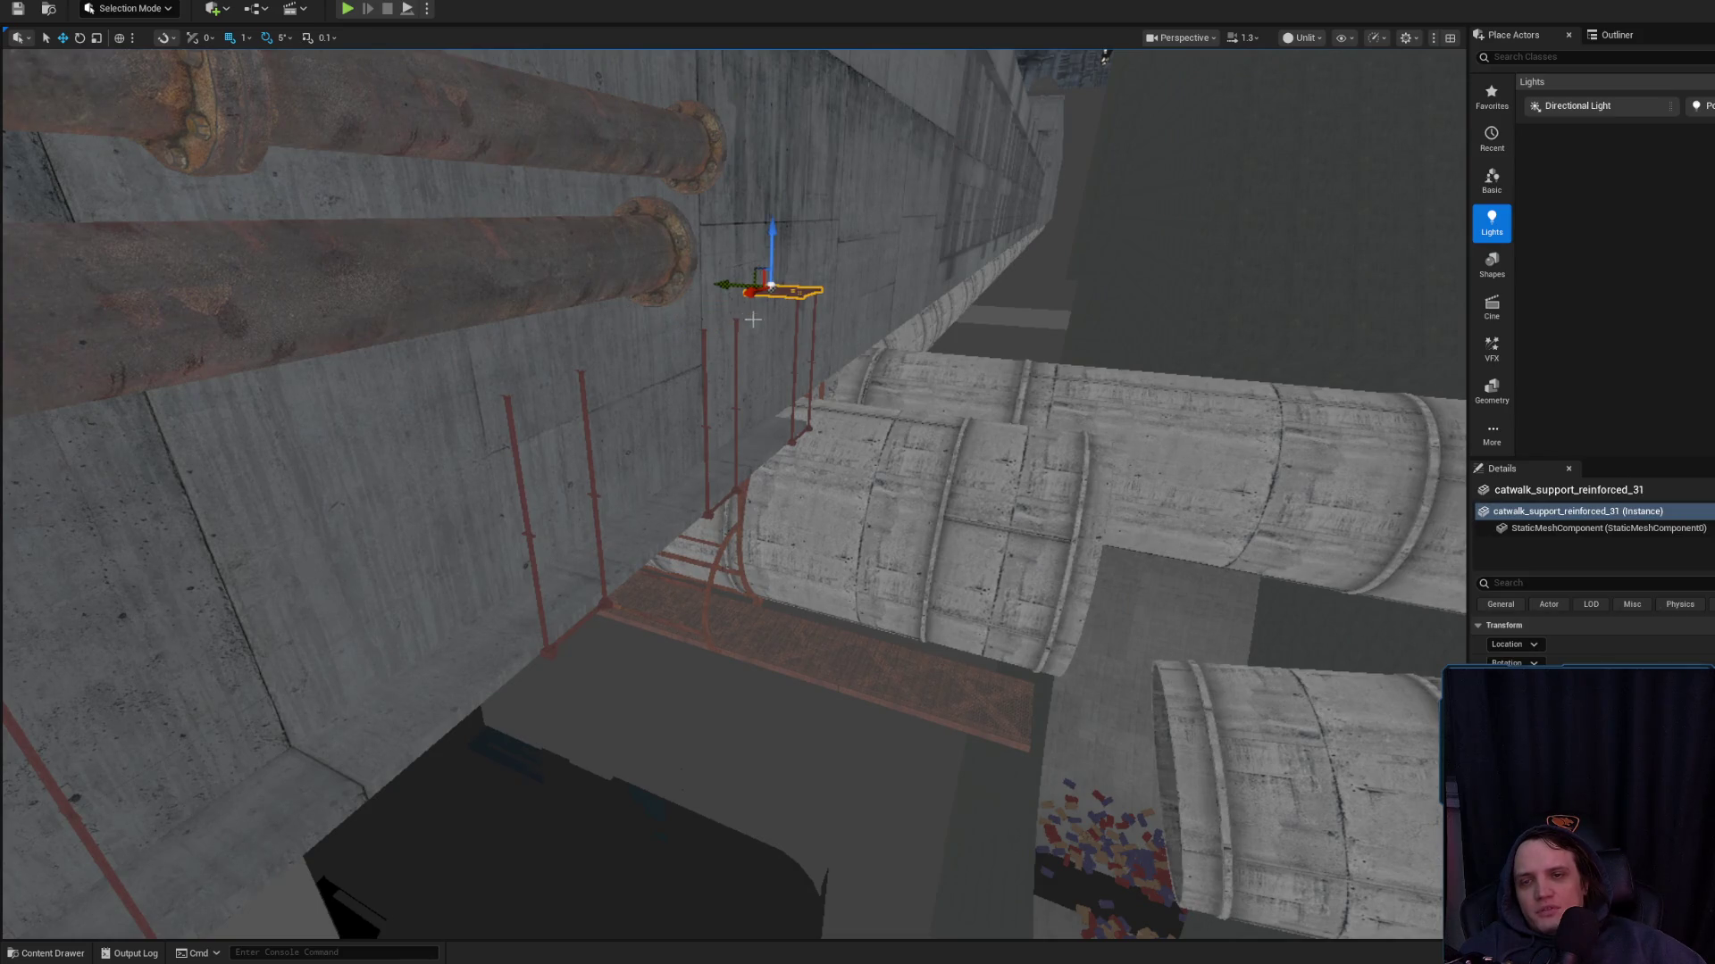
# Frame the lower rusty pipe SM_Piping236 and move it down along the wall toward the camera
pyautogui.moveTo(753, 318); pyautogui.dragTo(800, 383)
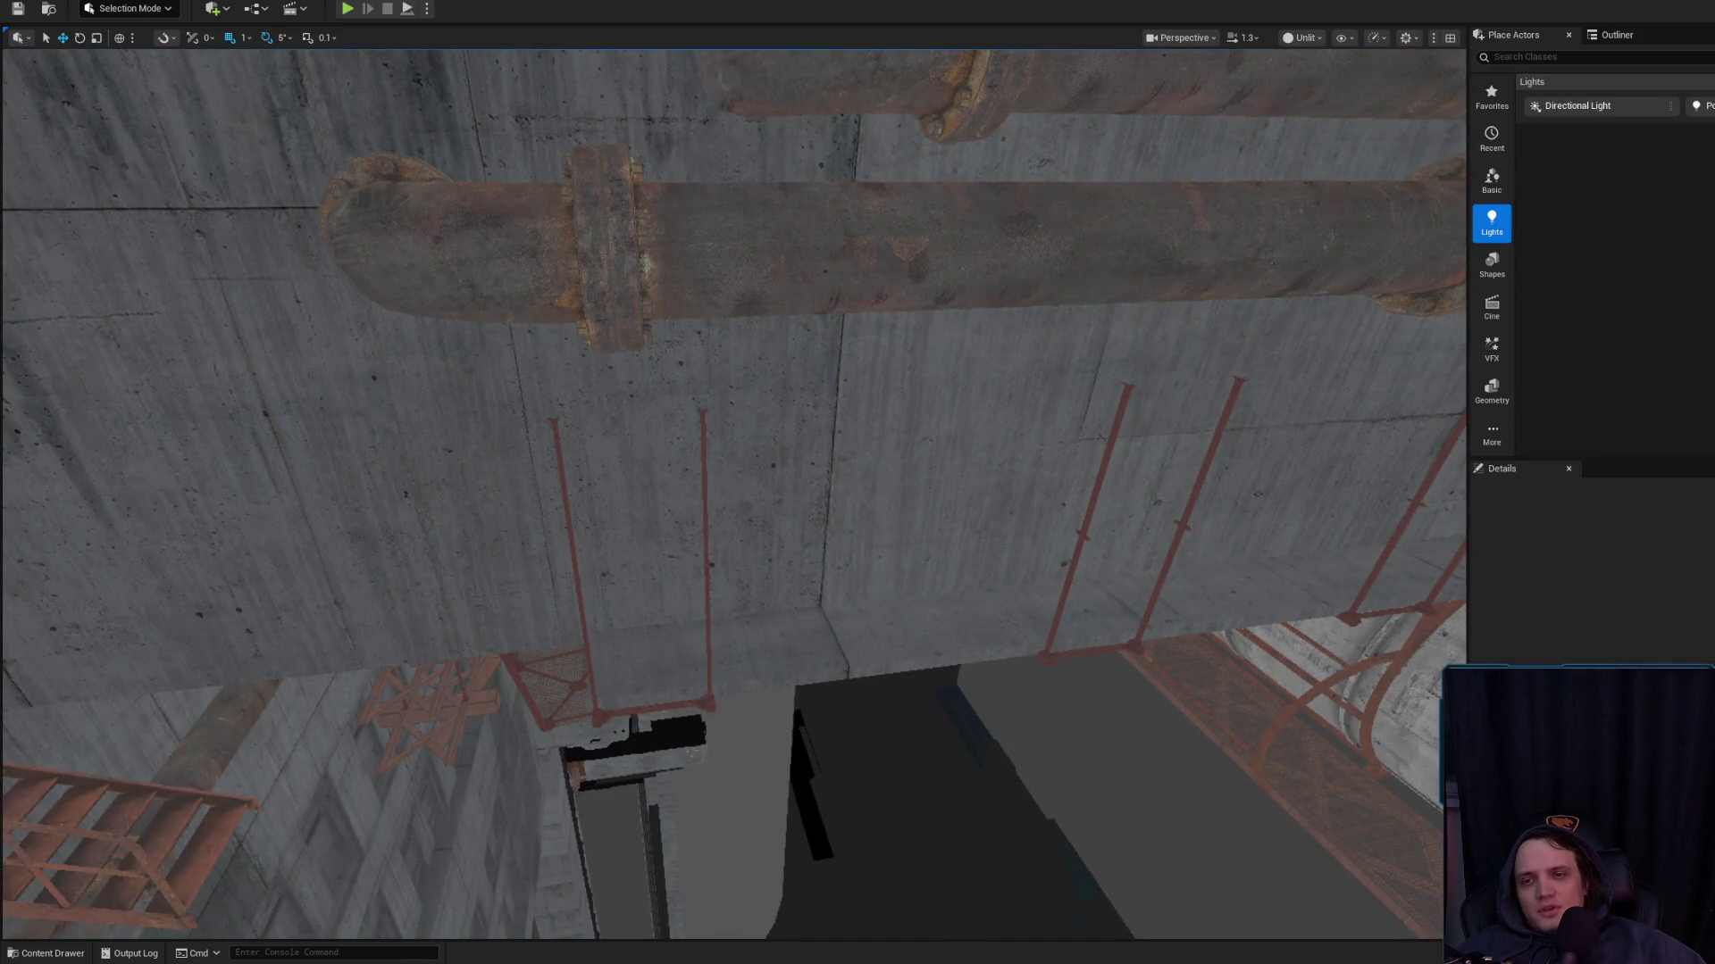
pyautogui.click(689, 290)
pyautogui.press('f')
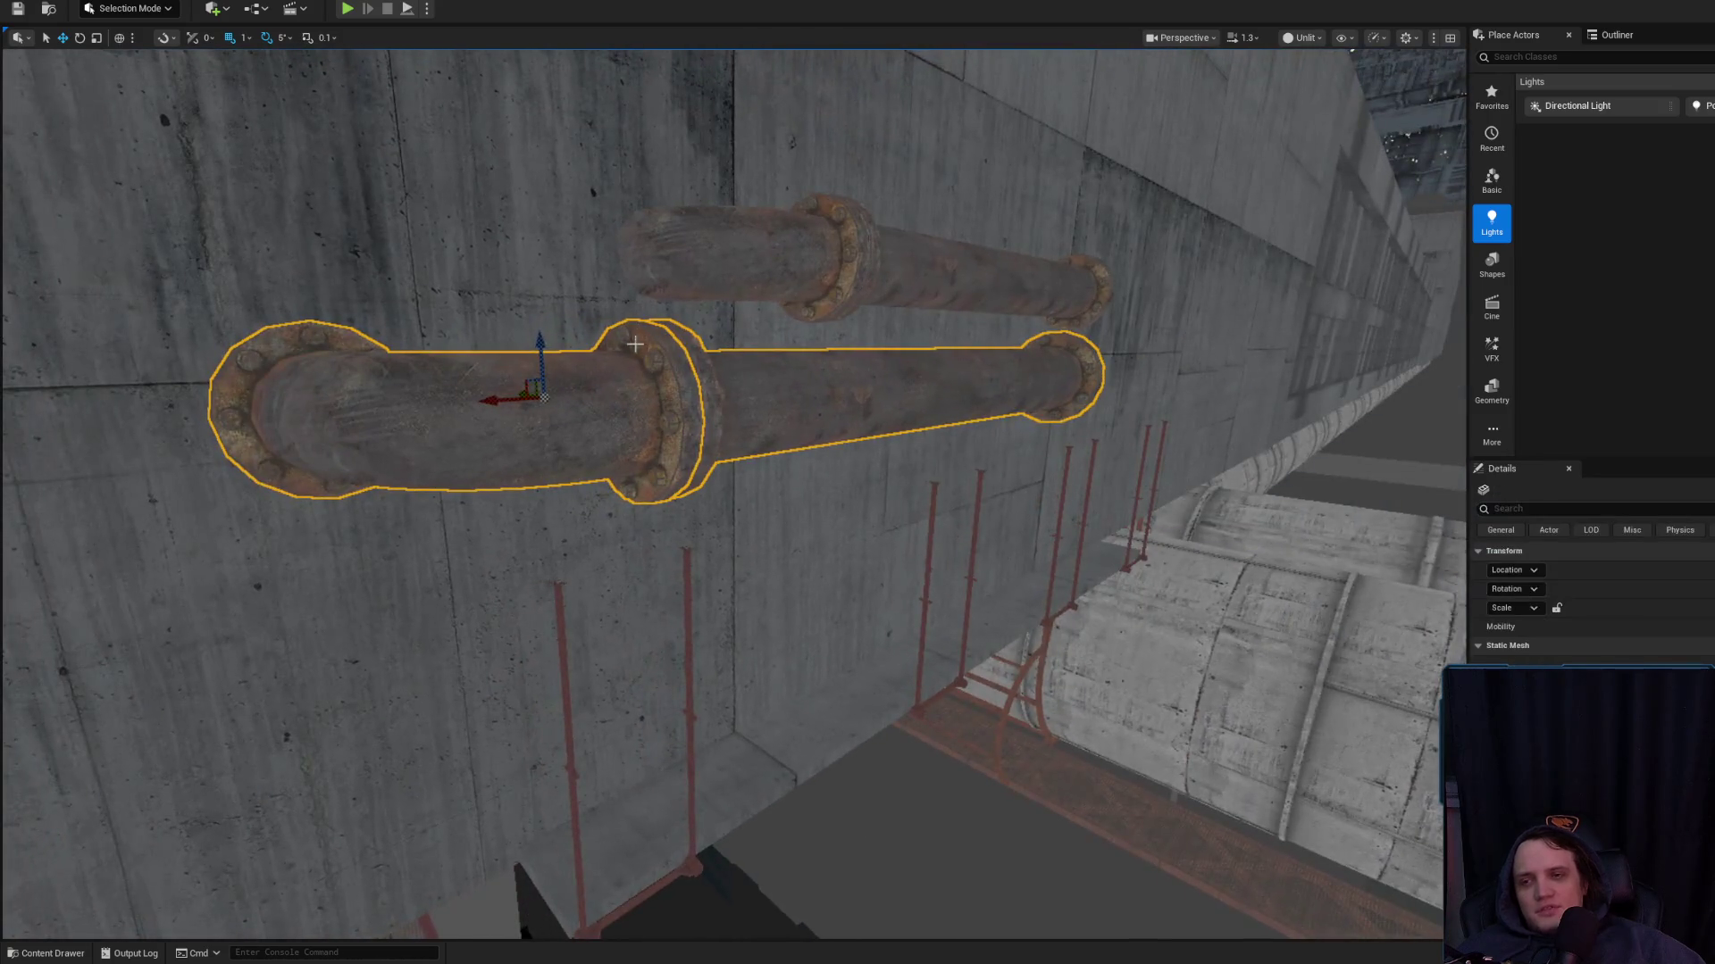
pyautogui.moveTo(535, 340)
pyautogui.mouseDown()
pyautogui.moveTo(570, 429)
pyautogui.moveTo(581, 658)
pyautogui.moveTo(565, 774)
pyautogui.mouseUp()
pyautogui.scroll(5, 709, 563)
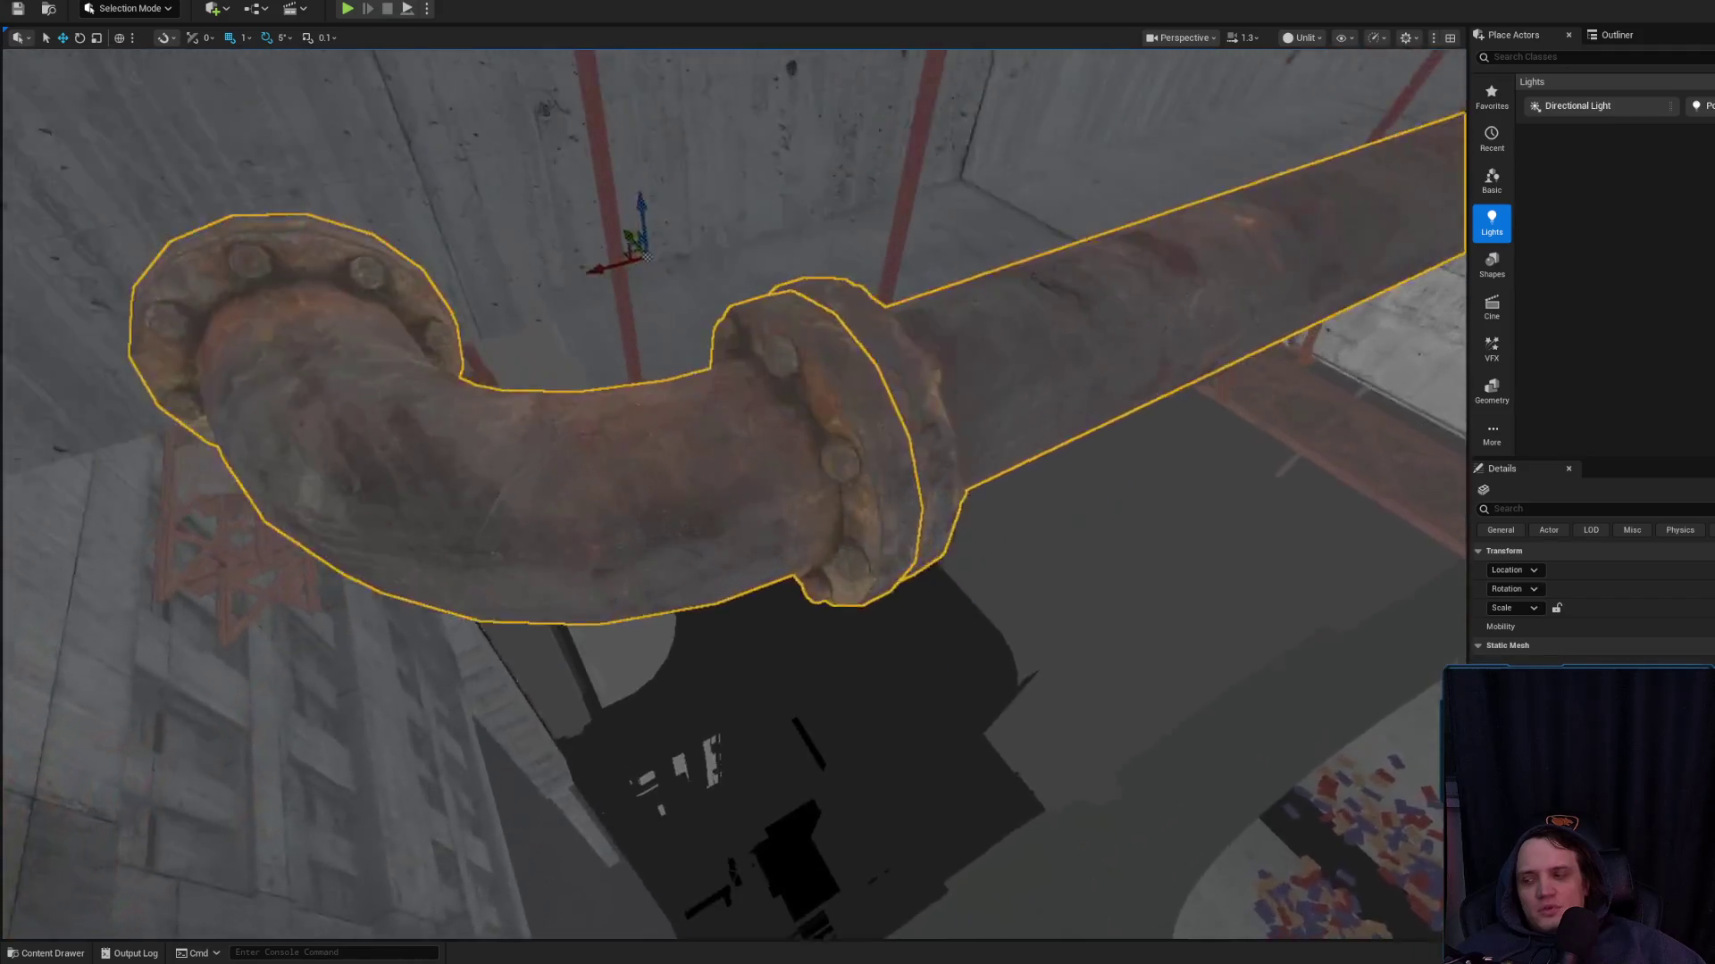
pyautogui.scroll(-3, 709, 563)
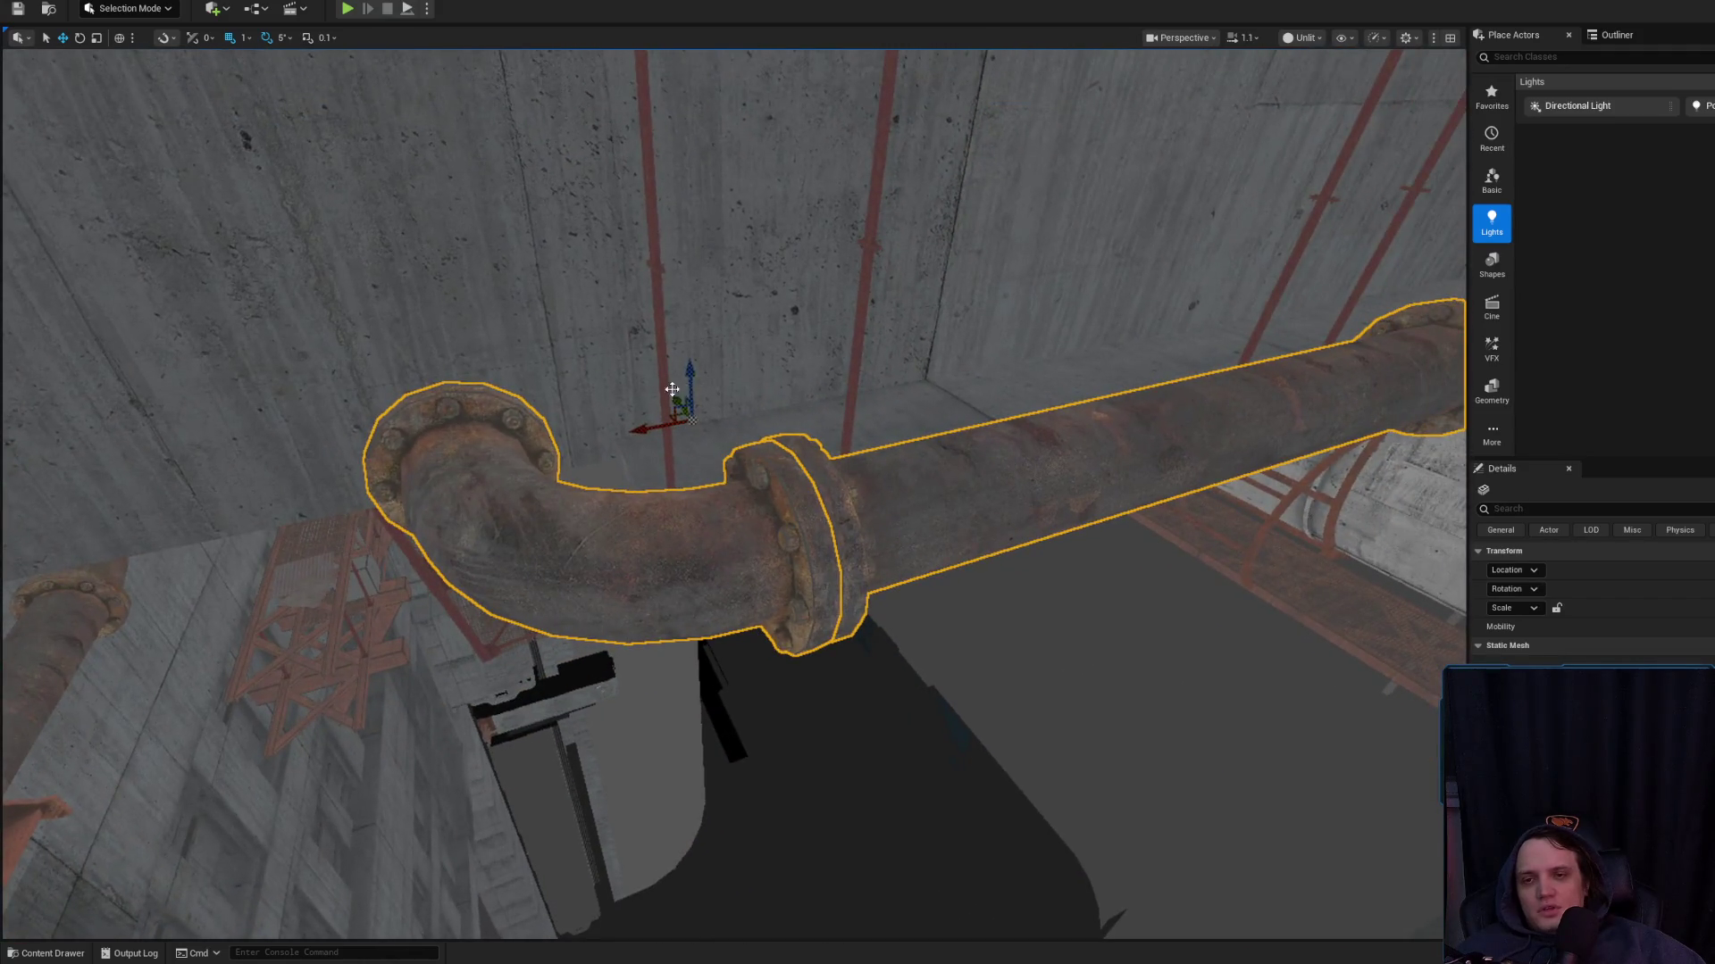
pyautogui.moveTo(671, 389)
pyautogui.mouseDown()
pyautogui.moveTo(608, 322)
pyautogui.moveTo(679, 393)
pyautogui.mouseUp()
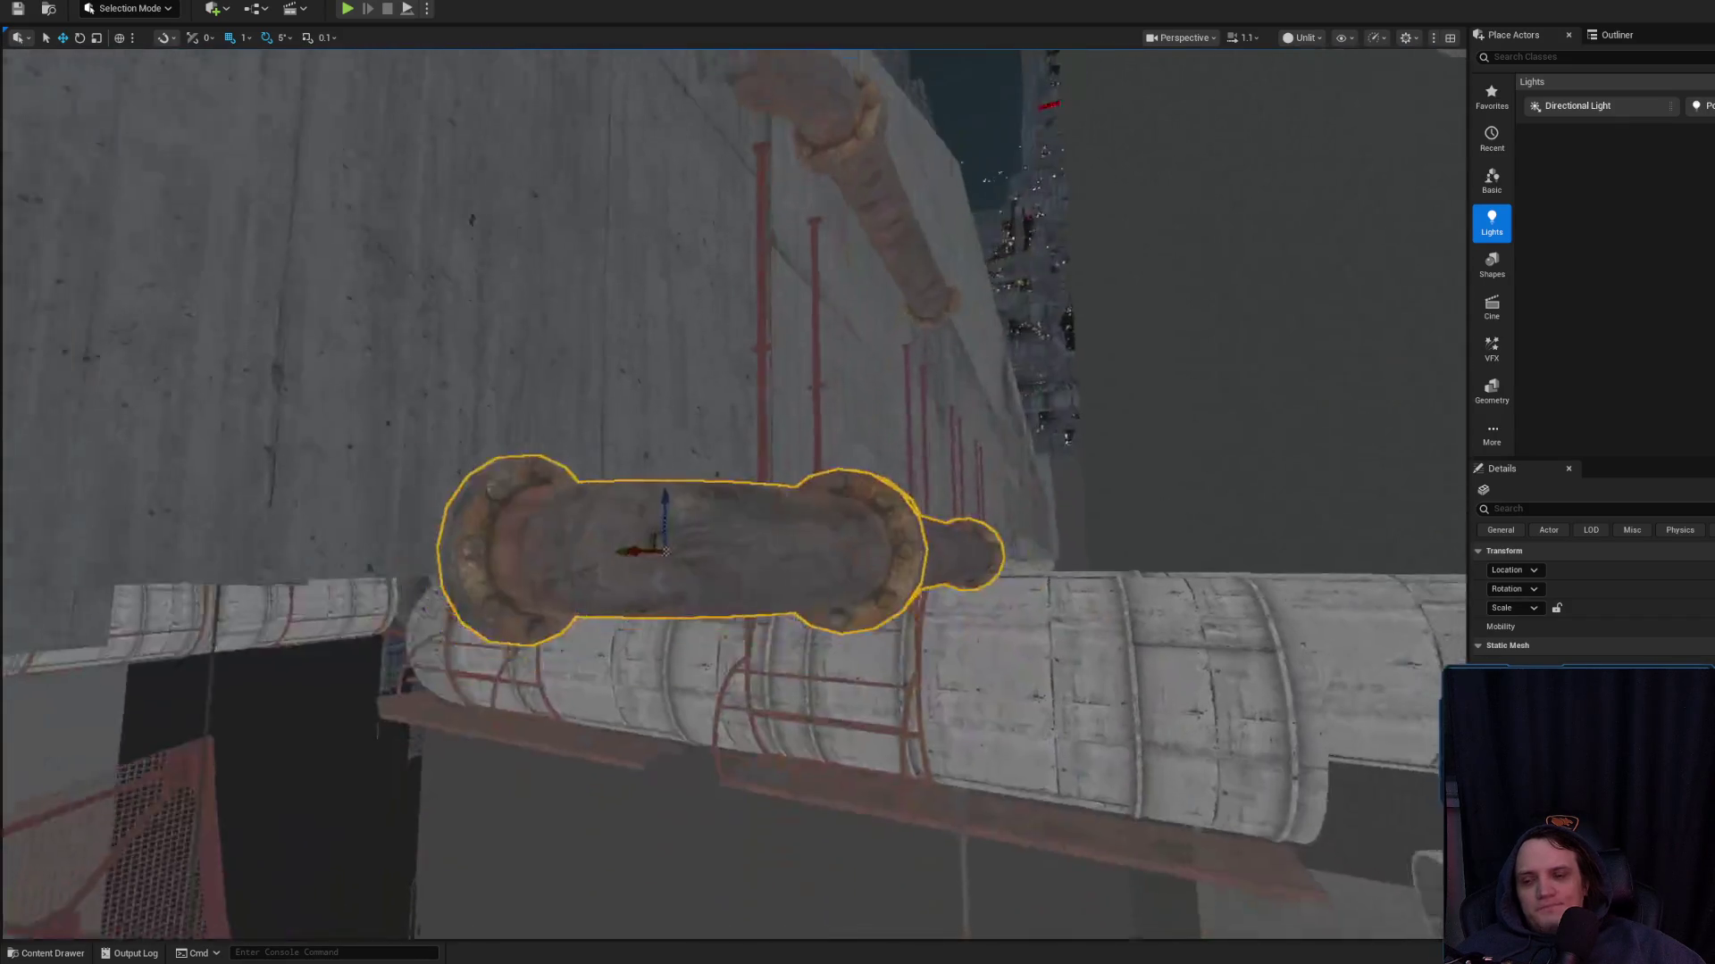
pyautogui.moveTo(665, 552)
pyautogui.mouseDown()
pyautogui.moveTo(665, 491)
pyautogui.moveTo(562, 464)
pyautogui.moveTo(688, 406)
pyautogui.mouseUp()
# Delete the upper pipe's elbow SM_Piping234
pyautogui.click(268, 202)
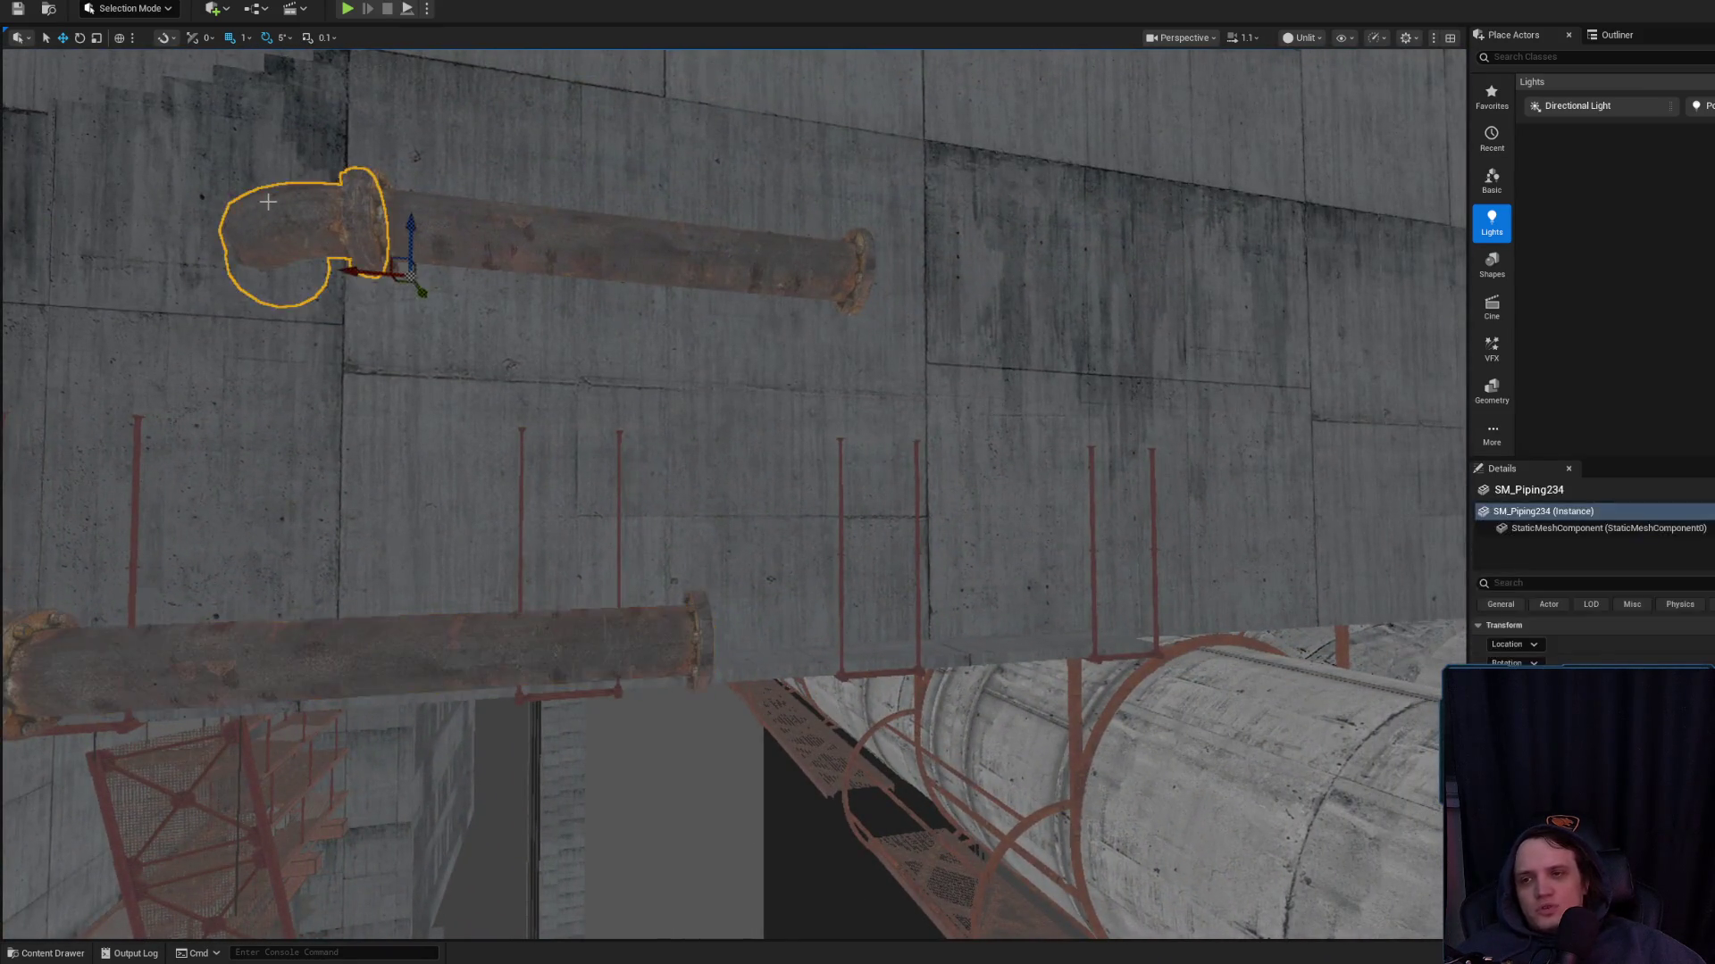
pyautogui.press('Delete')
pyautogui.click(604, 250)
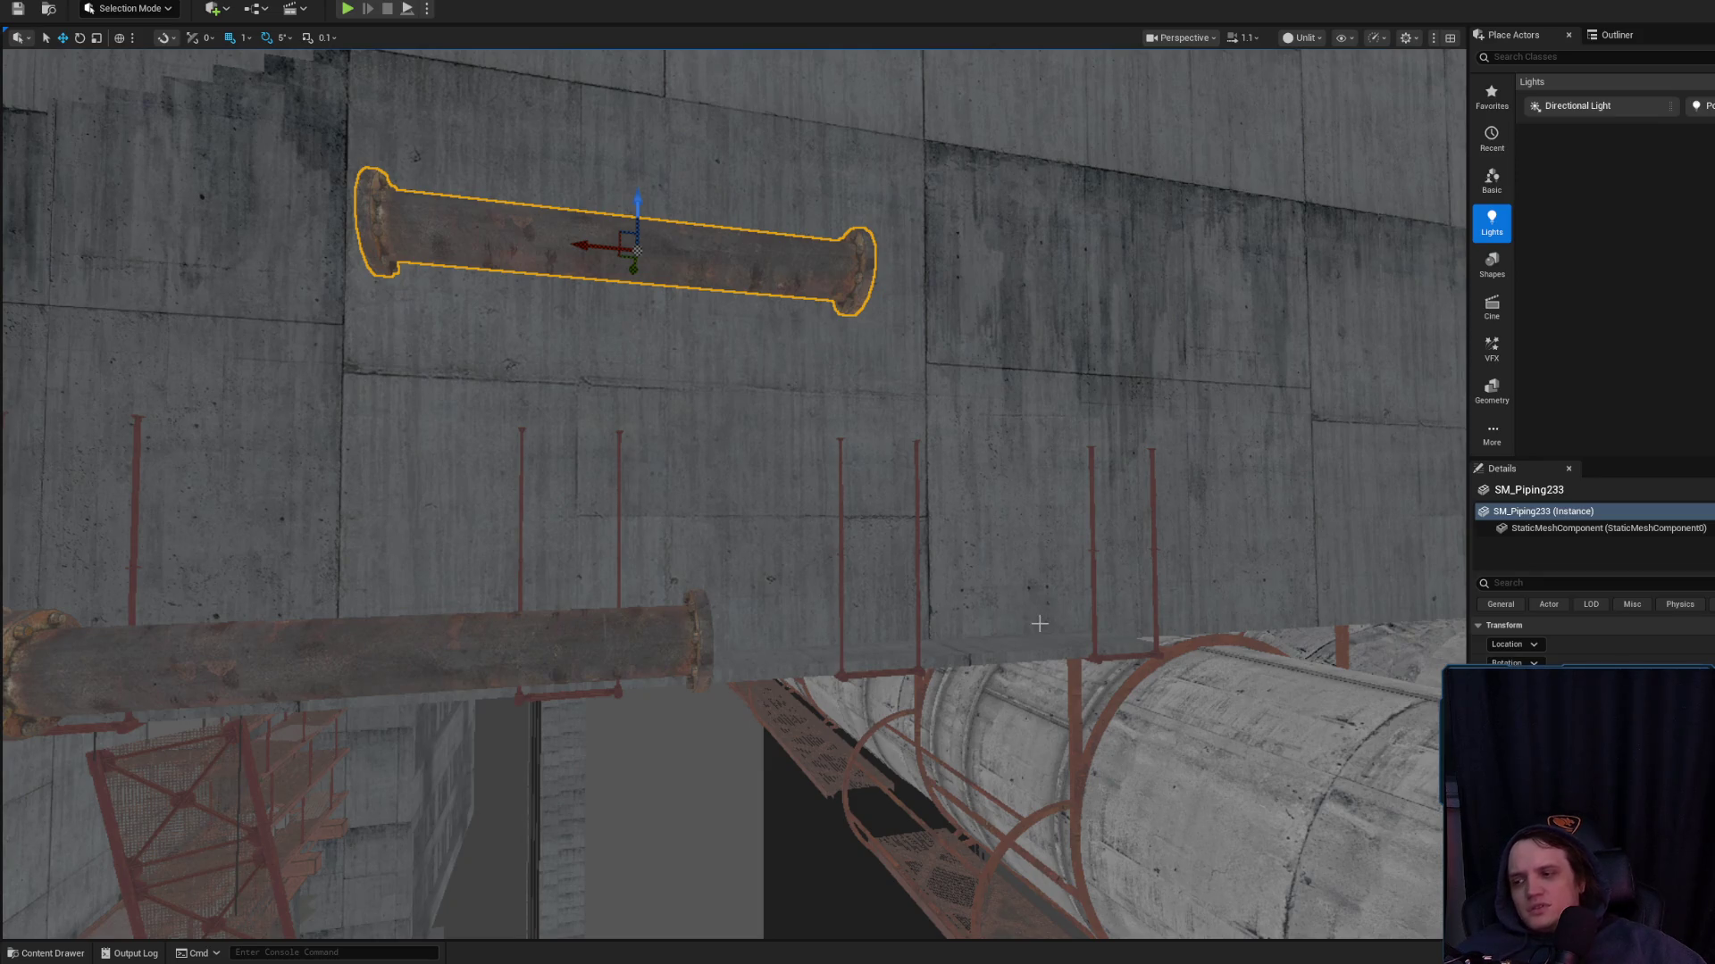
pyautogui.moveTo(821, 672); pyautogui.dragTo(661, 625)
# Set grid snap to 10 and Alt-drag SM_Piping236 to duplicate a straight section rightward
pyautogui.click(667, 556)
pyautogui.moveTo(666, 556); pyautogui.dragTo(345, 253)
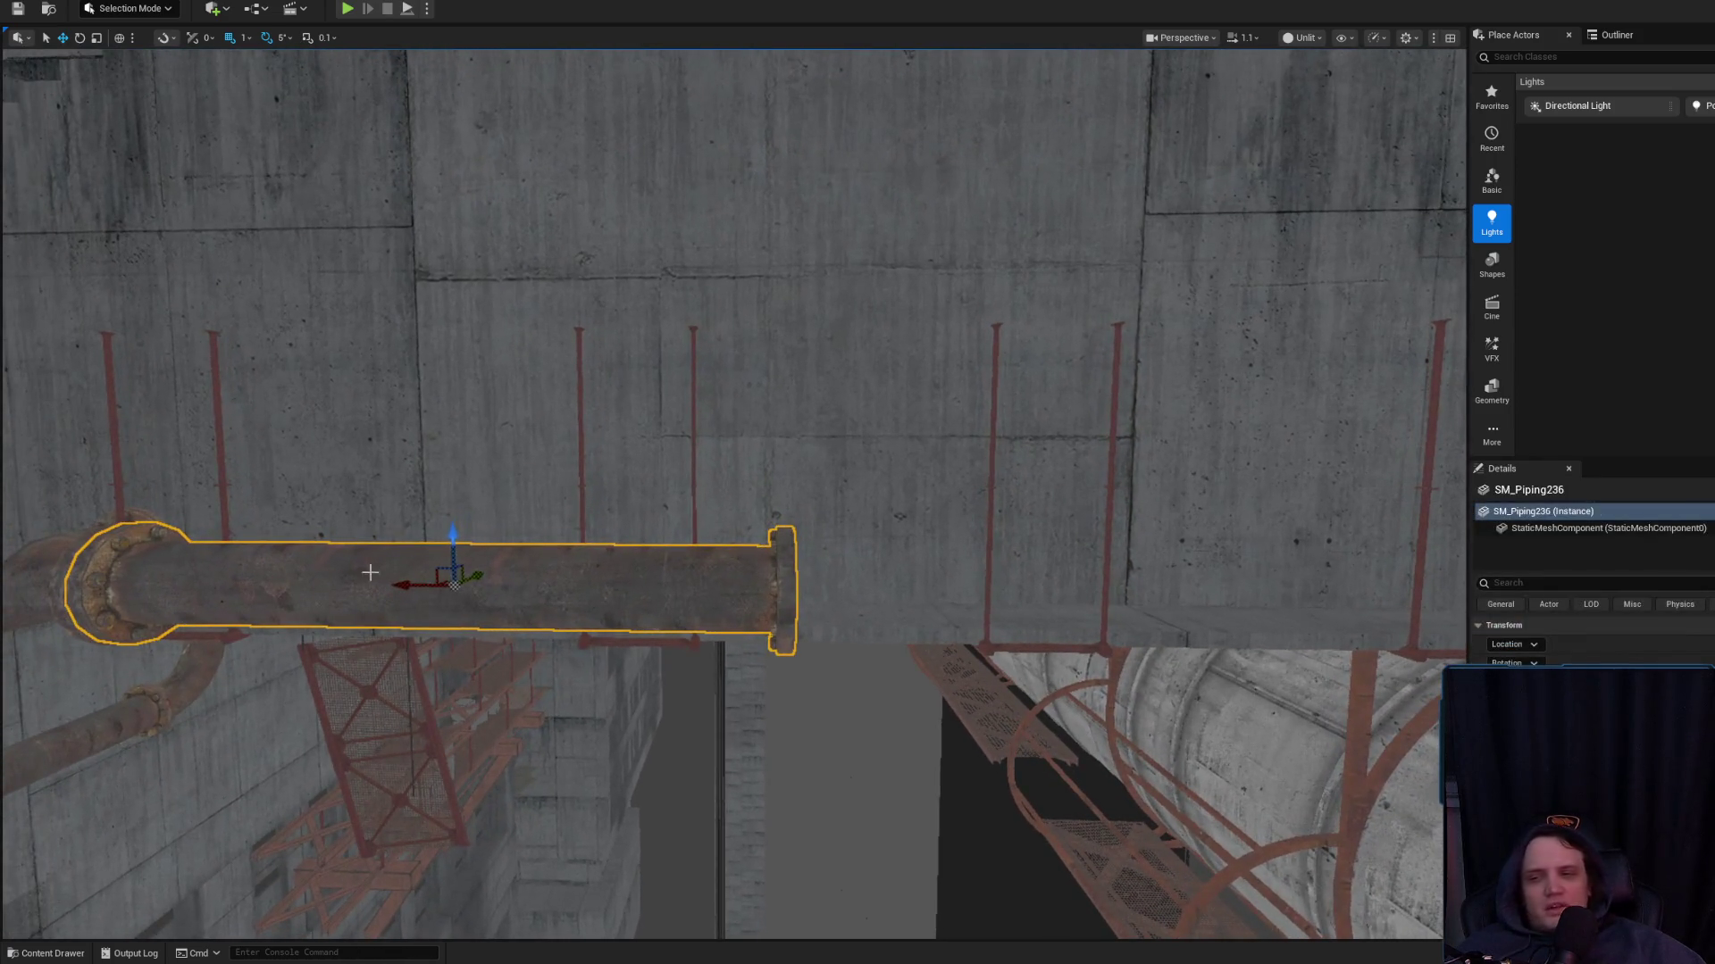
pyautogui.click(244, 37)
pyautogui.click(302, 122)
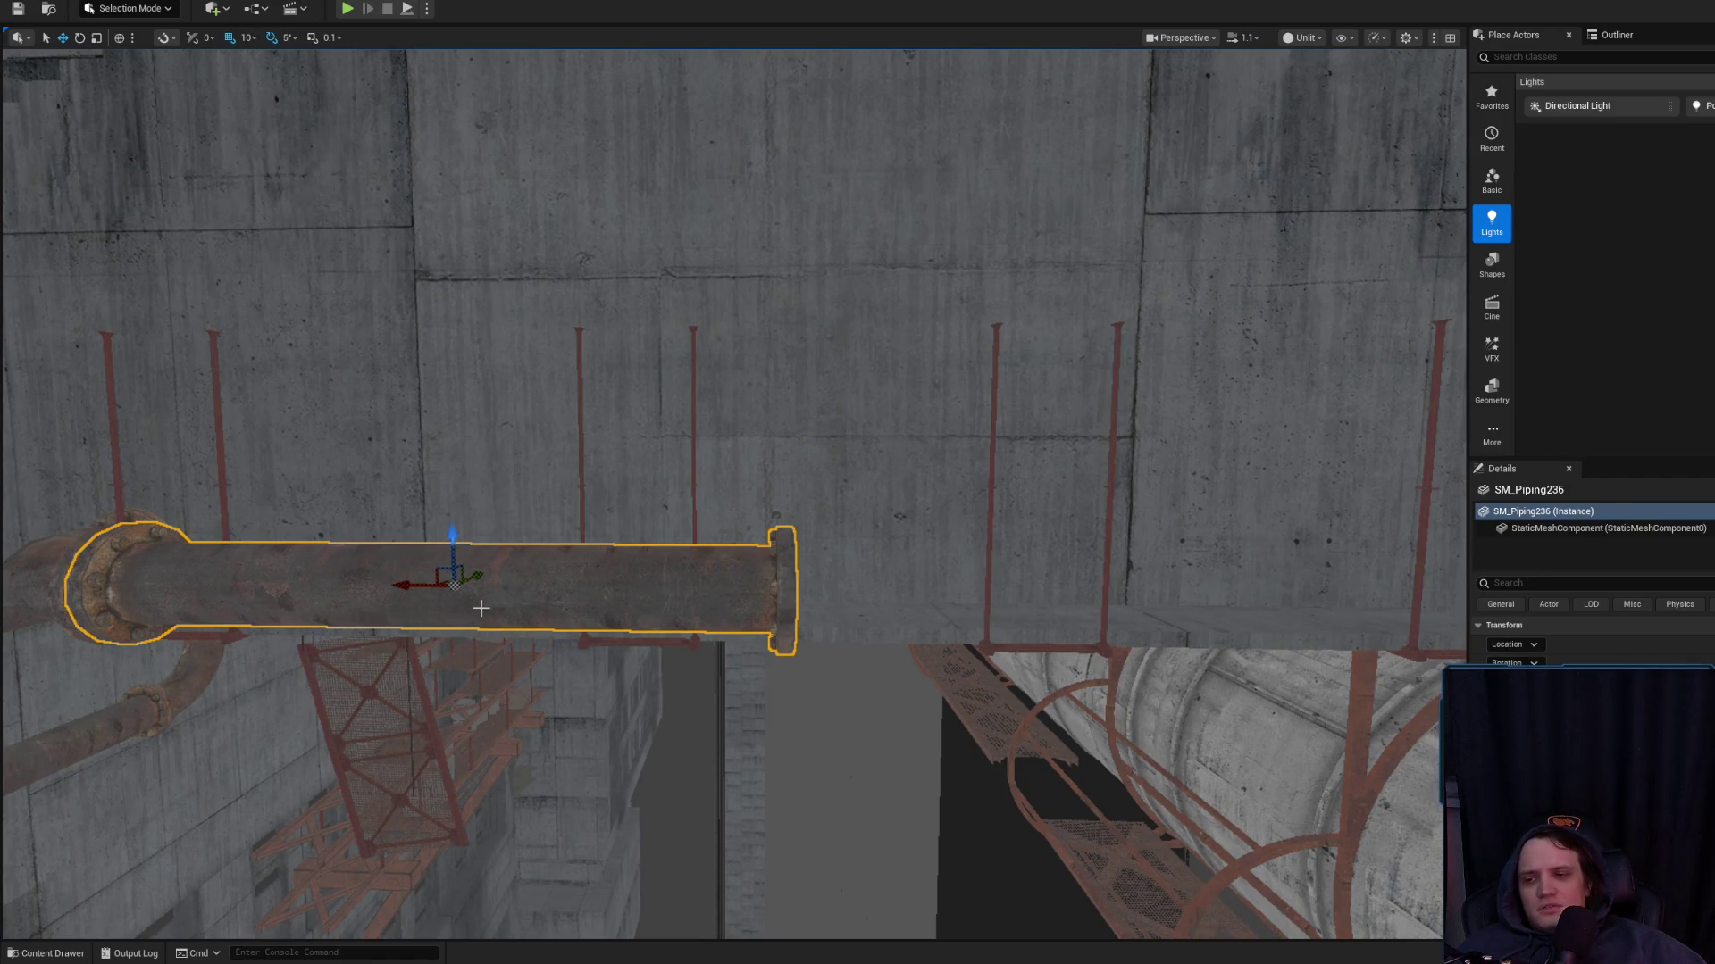
pyautogui.moveTo(402, 586)
pyautogui.mouseDown()
pyautogui.moveTo(1006, 653)
pyautogui.moveTo(1107, 639)
pyautogui.moveTo(1091, 641)
pyautogui.mouseUp()
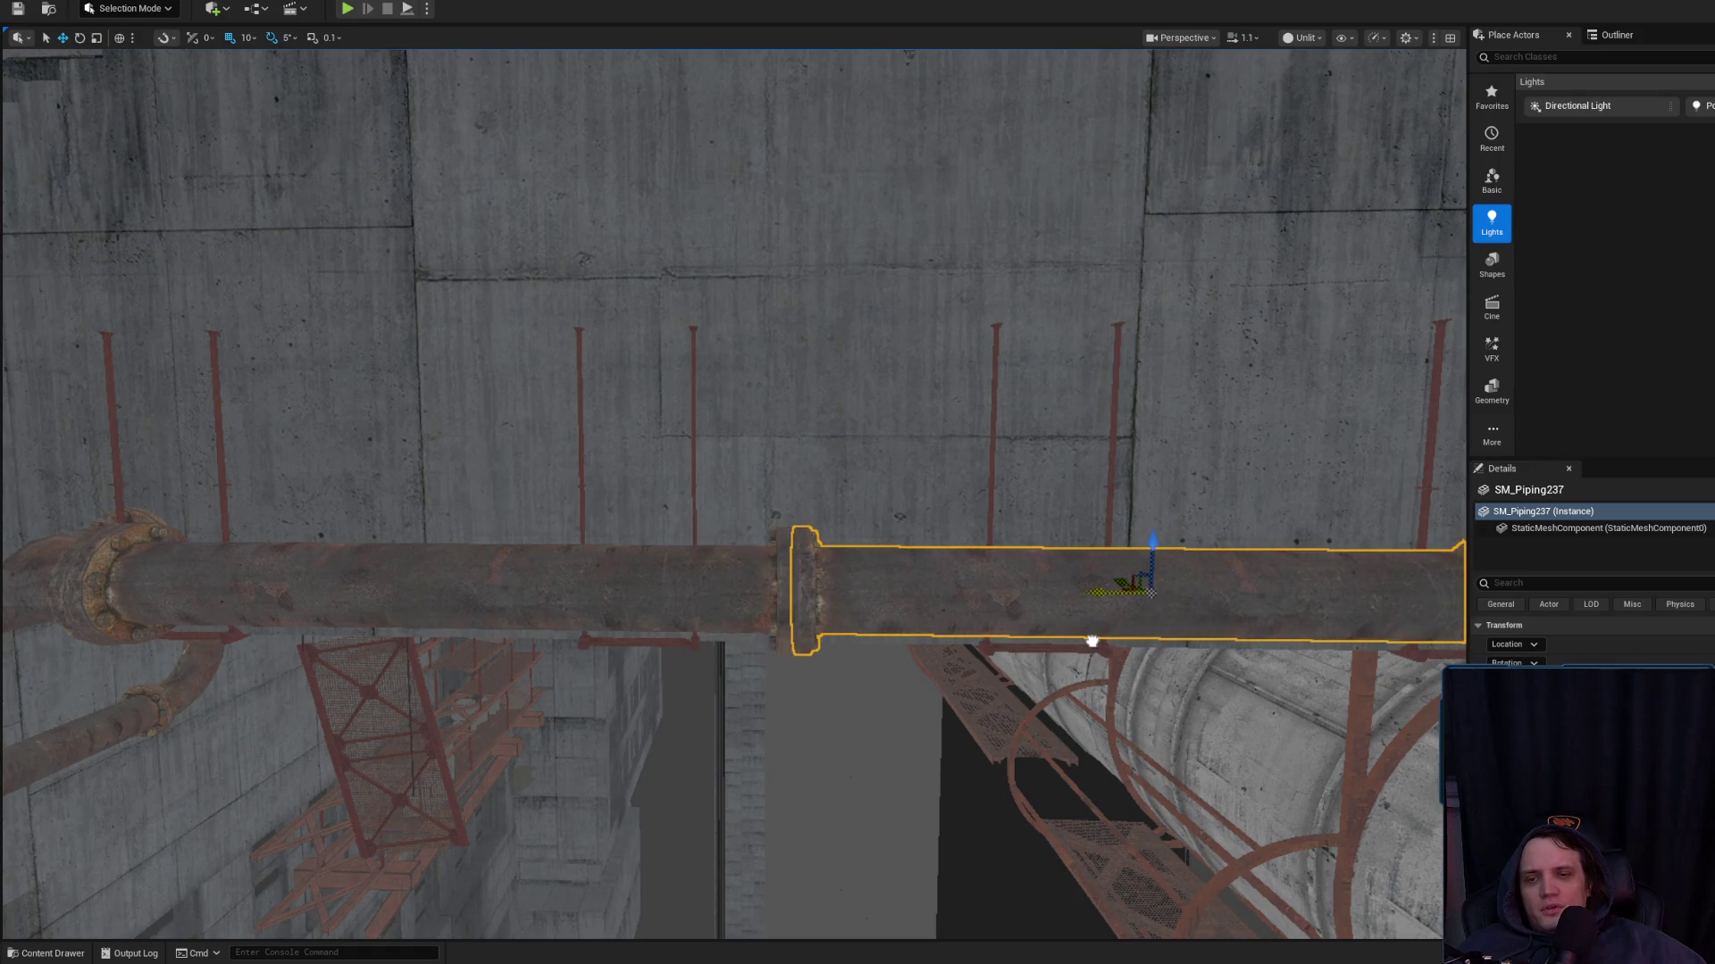
pyautogui.scroll(3, 982, 607)
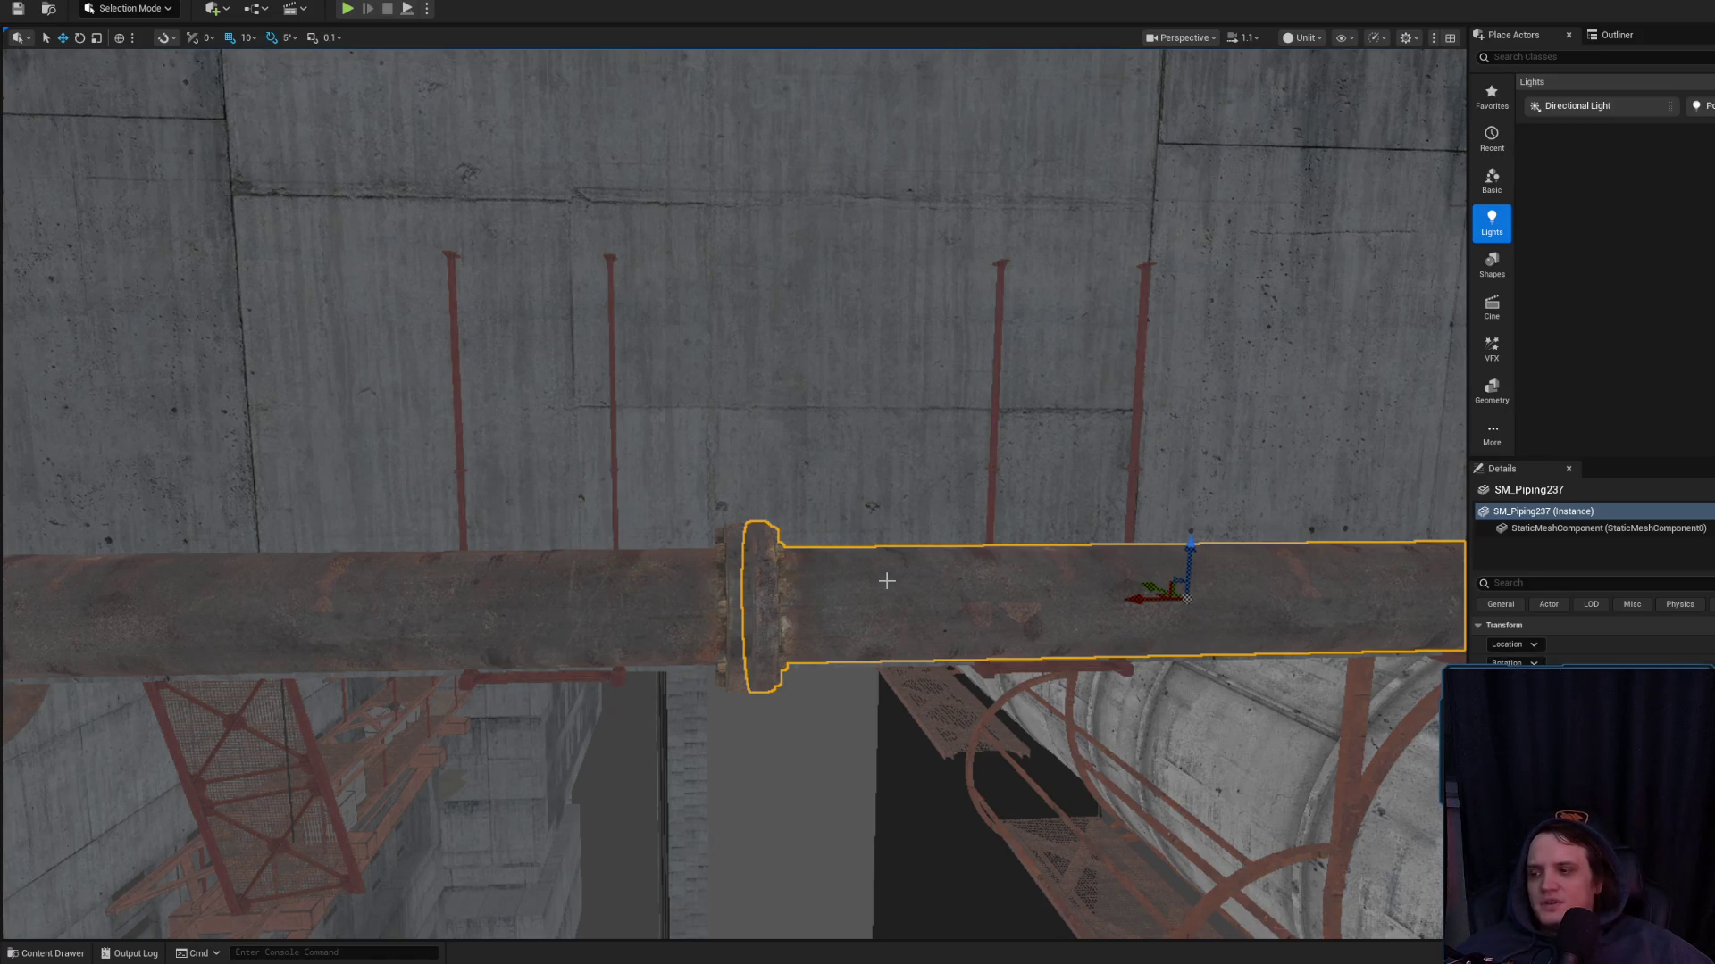
# Inspect the extended pipe run and select the elbow pipe at its end
pyautogui.moveTo(887, 581)
pyautogui.mouseDown()
pyautogui.moveTo(893, 455)
pyautogui.moveTo(866, 524)
pyautogui.mouseUp()
pyautogui.press('Escape')
pyautogui.click(752, 643)
pyautogui.moveTo(752, 643)
pyautogui.mouseDown()
pyautogui.moveTo(752, 768)
pyautogui.moveTo(782, 817)
pyautogui.moveTo(719, 593)
pyautogui.moveTo(697, 571)
pyautogui.moveTo(432, 680)
pyautogui.moveTo(472, 650)
pyautogui.mouseUp()
pyautogui.click(720, 593)
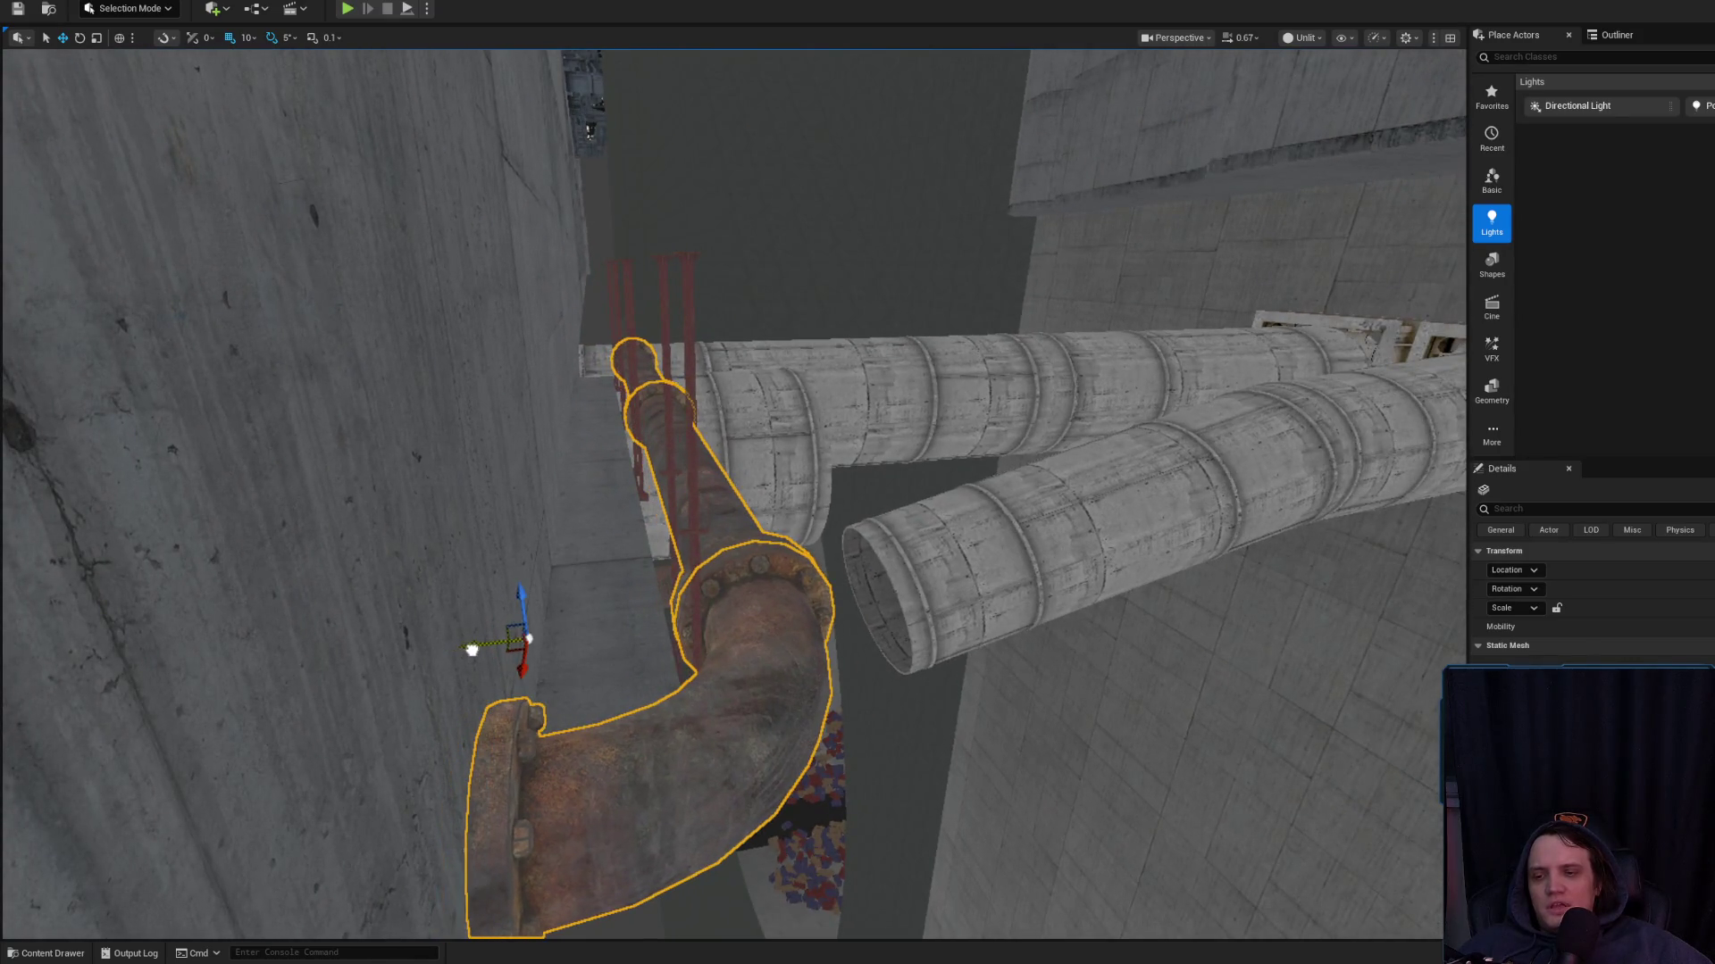
# Set grid snap back to 1 and nudge the elbow pipe along its green axis into line
pyautogui.click(251, 38)
pyautogui.click(295, 114)
pyautogui.moveTo(471, 644)
pyautogui.mouseDown()
pyautogui.moveTo(581, 581)
pyautogui.moveTo(553, 572)
pyautogui.moveTo(656, 608)
pyautogui.mouseUp()
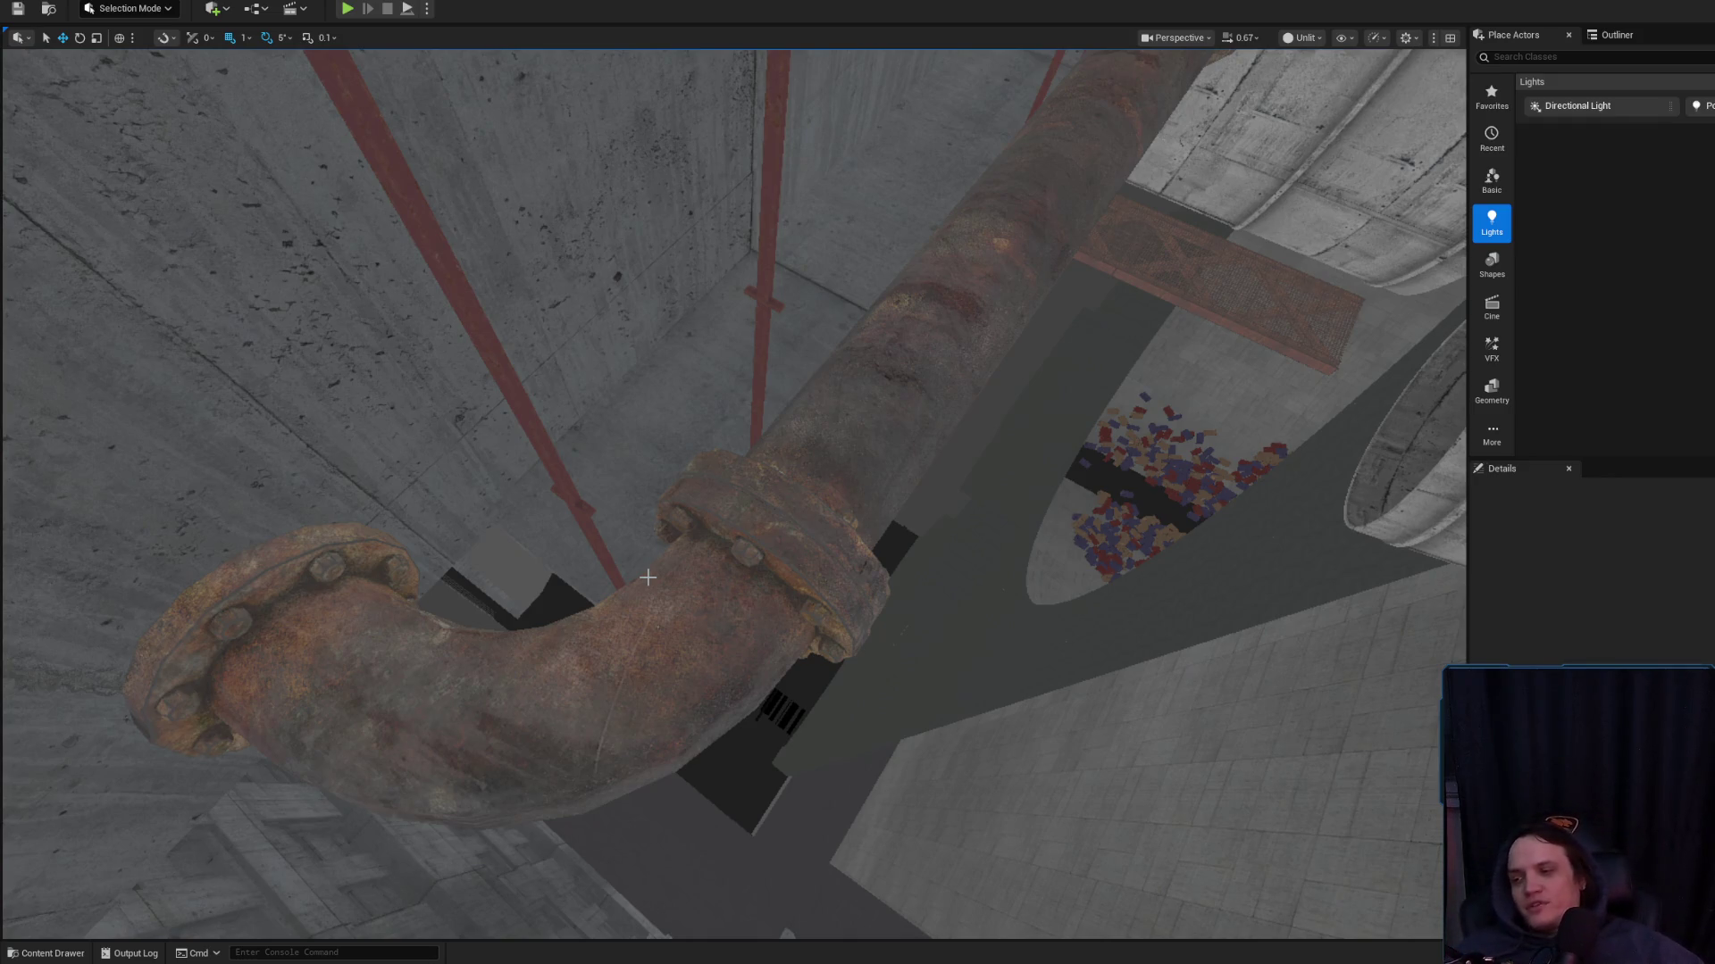
# Fly up to the rusty pipe under the ceiling and frame straight section SM_Piping236
pyautogui.moveTo(813, 584)
pyautogui.mouseDown()
pyautogui.moveTo(884, 575)
pyautogui.moveTo(705, 542)
pyautogui.mouseUp()
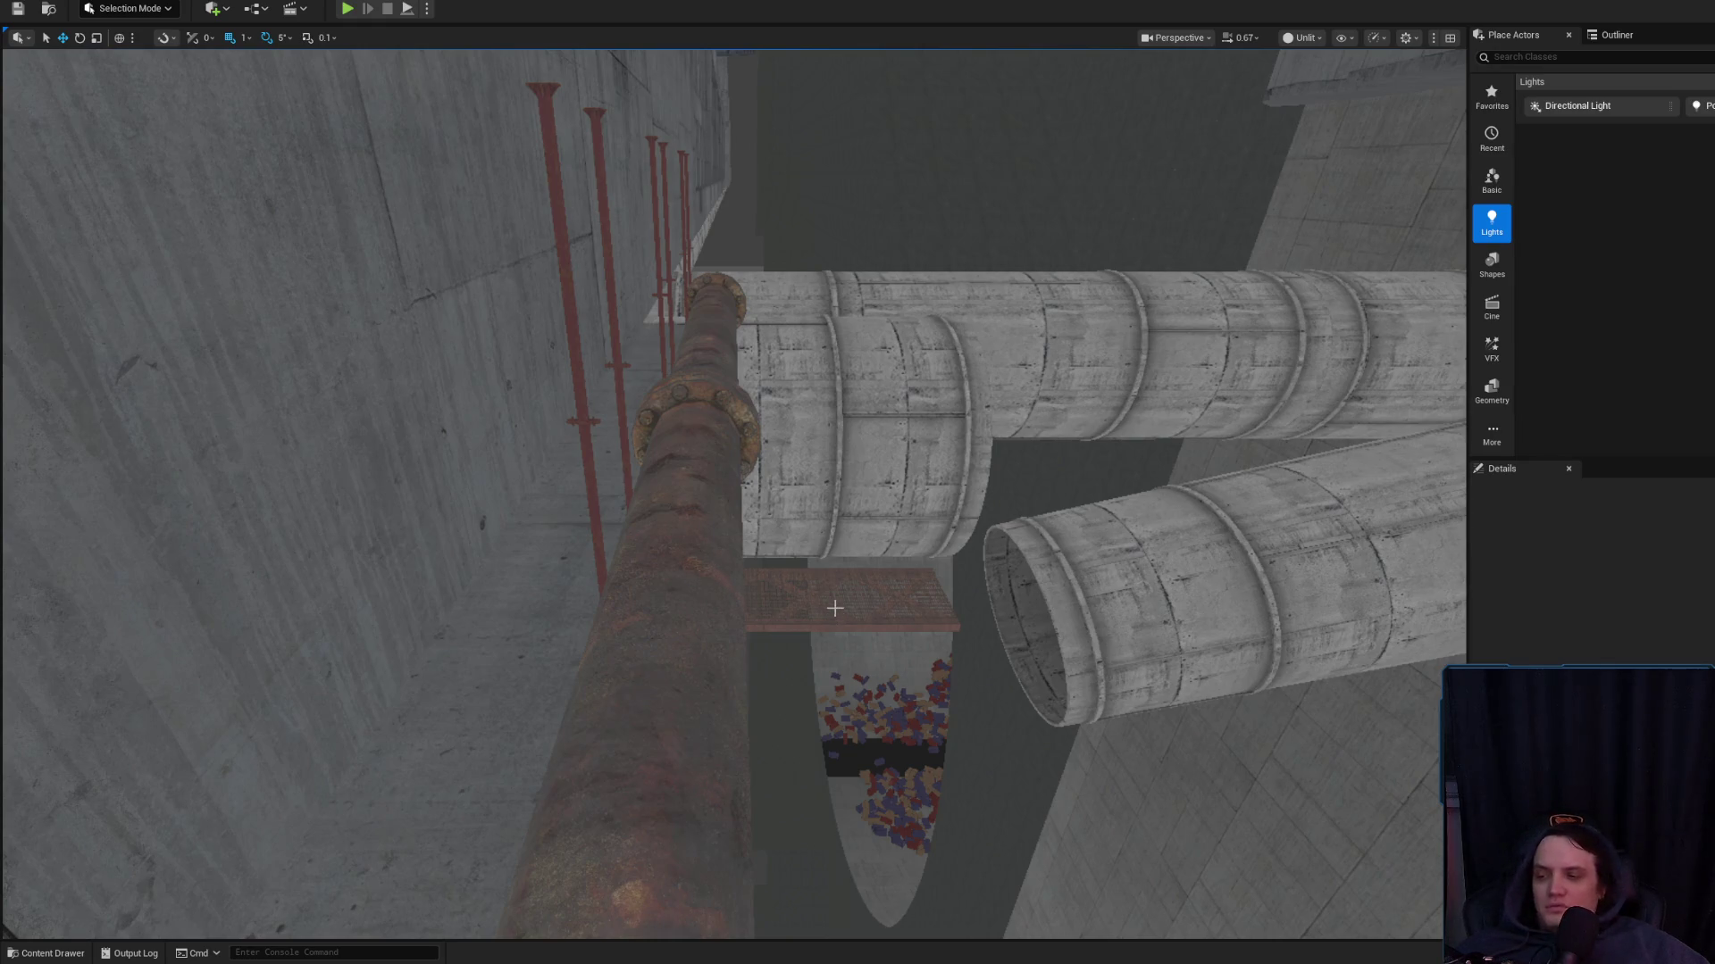
pyautogui.moveTo(835, 614)
pyautogui.mouseDown()
pyautogui.moveTo(835, 482)
pyautogui.moveTo(706, 482)
pyautogui.moveTo(740, 573)
pyautogui.mouseUp()
pyautogui.scroll(-1, 714, 482)
pyautogui.click(740, 574)
pyautogui.press('f')
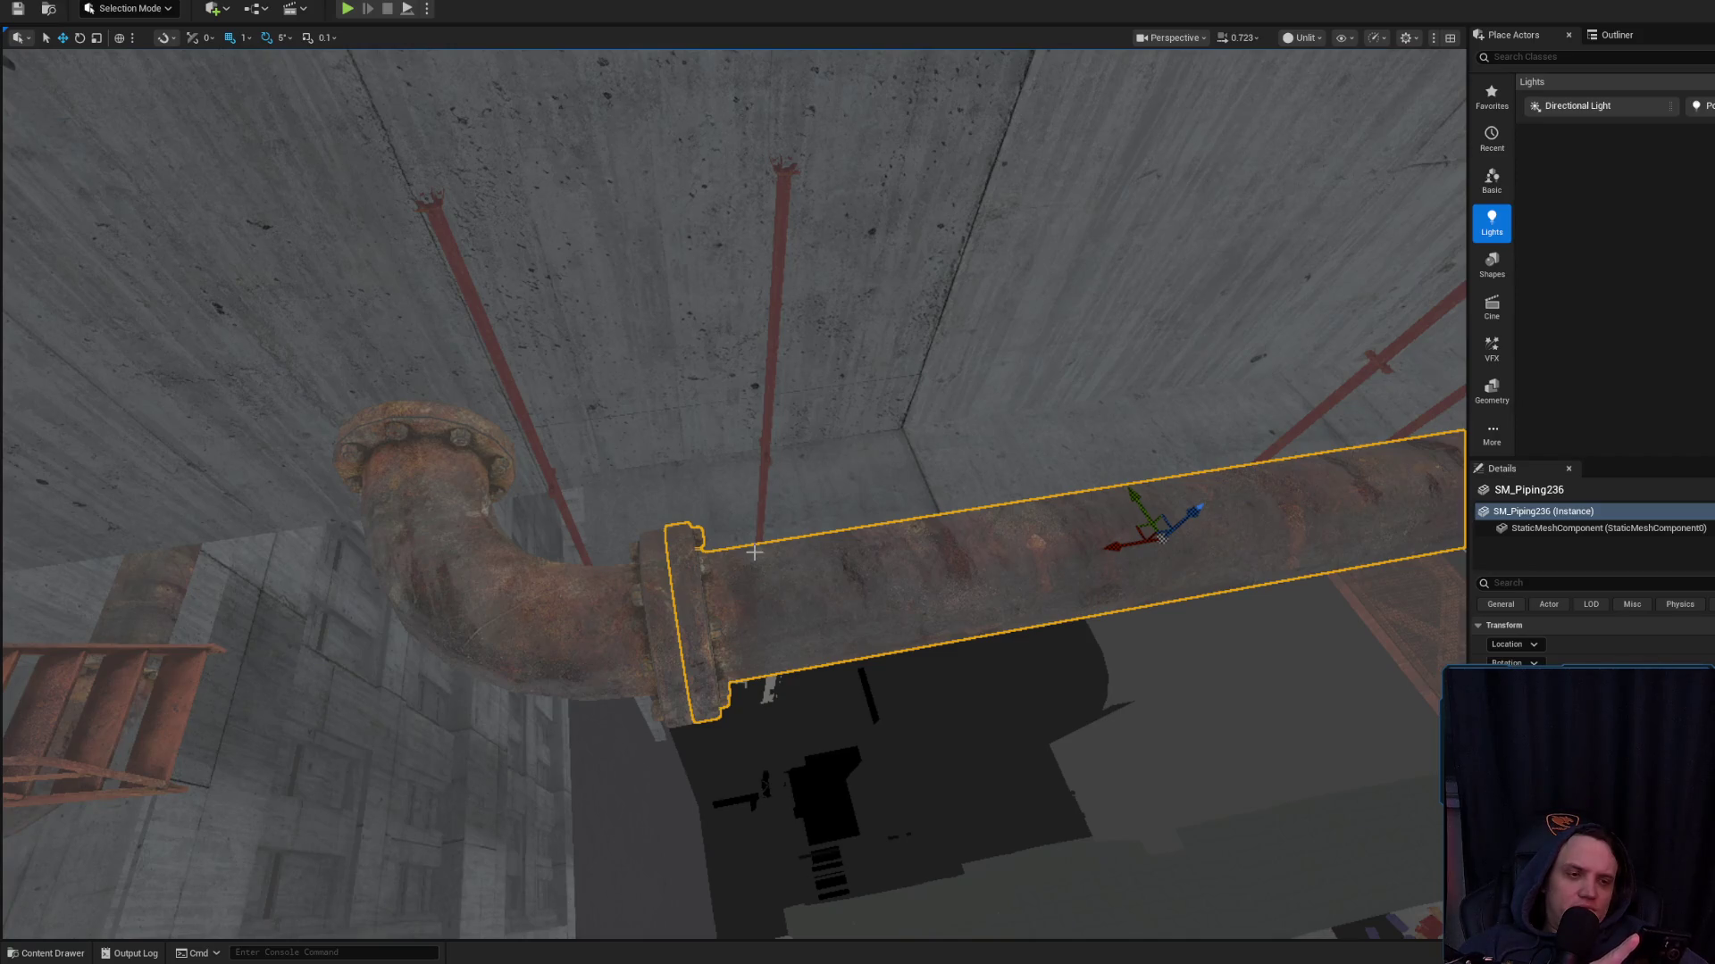
# Set grid snap to 10 and Alt-drag the straight pipe to duplicate it along the run
pyautogui.moveTo(755, 553)
pyautogui.mouseDown()
pyautogui.moveTo(809, 524)
pyautogui.moveTo(786, 487)
pyautogui.moveTo(879, 648)
pyautogui.moveTo(738, 416)
pyautogui.moveTo(874, 515)
pyautogui.moveTo(830, 429)
pyautogui.moveTo(768, 500)
pyautogui.moveTo(543, 489)
pyautogui.moveTo(364, 249)
pyautogui.mouseUp()
pyautogui.click(879, 647)
pyautogui.click(737, 416)
pyautogui.click(543, 490)
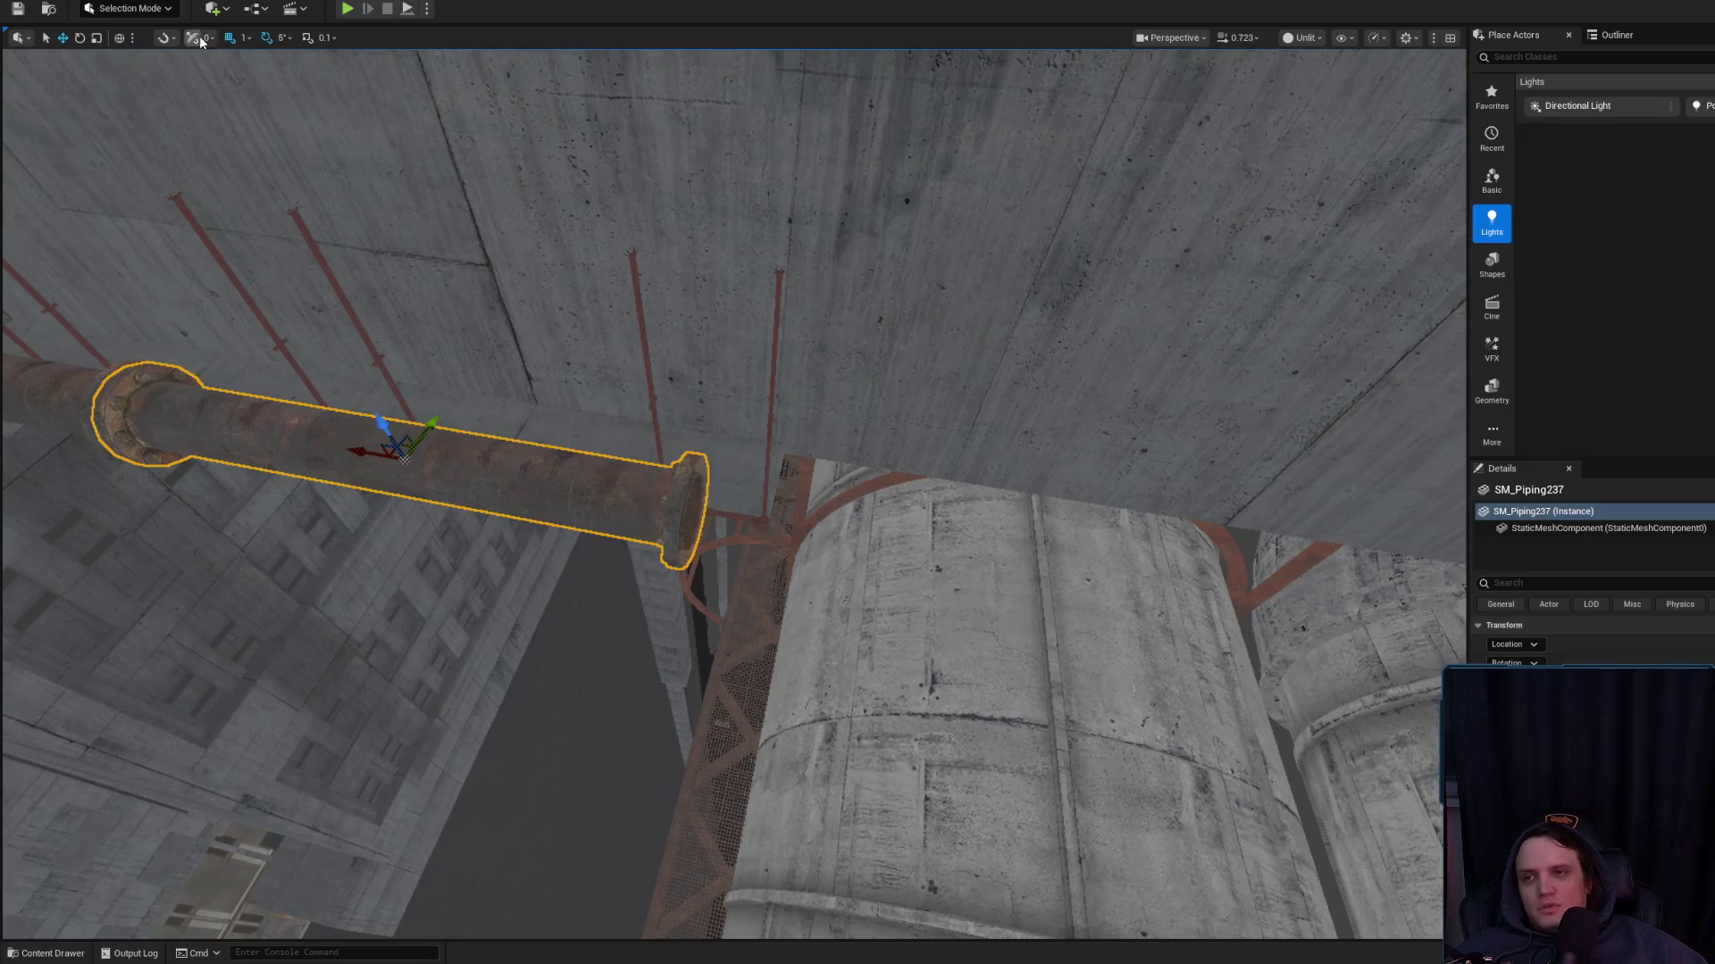
pyautogui.click(246, 38)
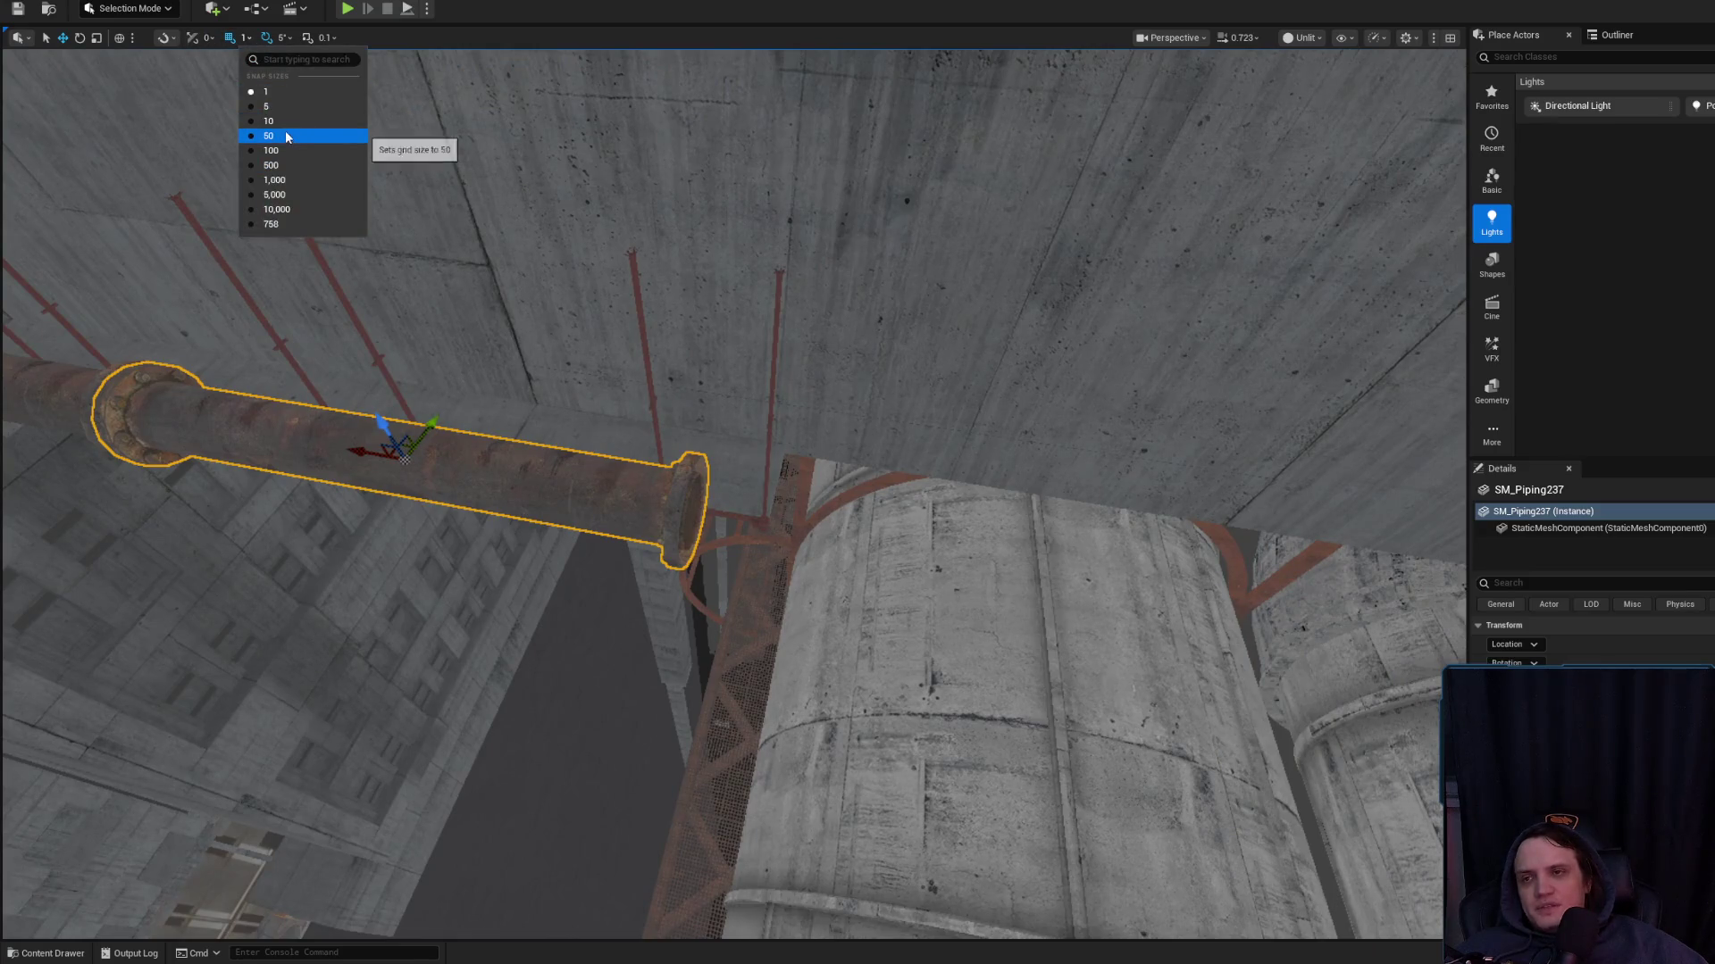
pyautogui.click(284, 120)
pyautogui.moveTo(361, 450)
pyautogui.keyDown('alt'); pyautogui.mouseDown()
pyautogui.moveTo(1091, 559)
pyautogui.moveTo(983, 524)
pyautogui.moveTo(1147, 516)
pyautogui.moveTo(962, 466)
pyautogui.mouseUp(); pyautogui.keyUp('alt')
# Inspect the duplicated pipe section from overhead and beside the concrete ducts
pyautogui.moveTo(527, 534)
pyautogui.mouseDown()
pyautogui.moveTo(473, 500)
pyautogui.moveTo(429, 554)
pyautogui.mouseUp()
pyautogui.click(625, 669)
pyautogui.moveTo(714, 482); pyautogui.dragTo(665, 416)
pyautogui.press('Escape')
pyautogui.click(625, 643)
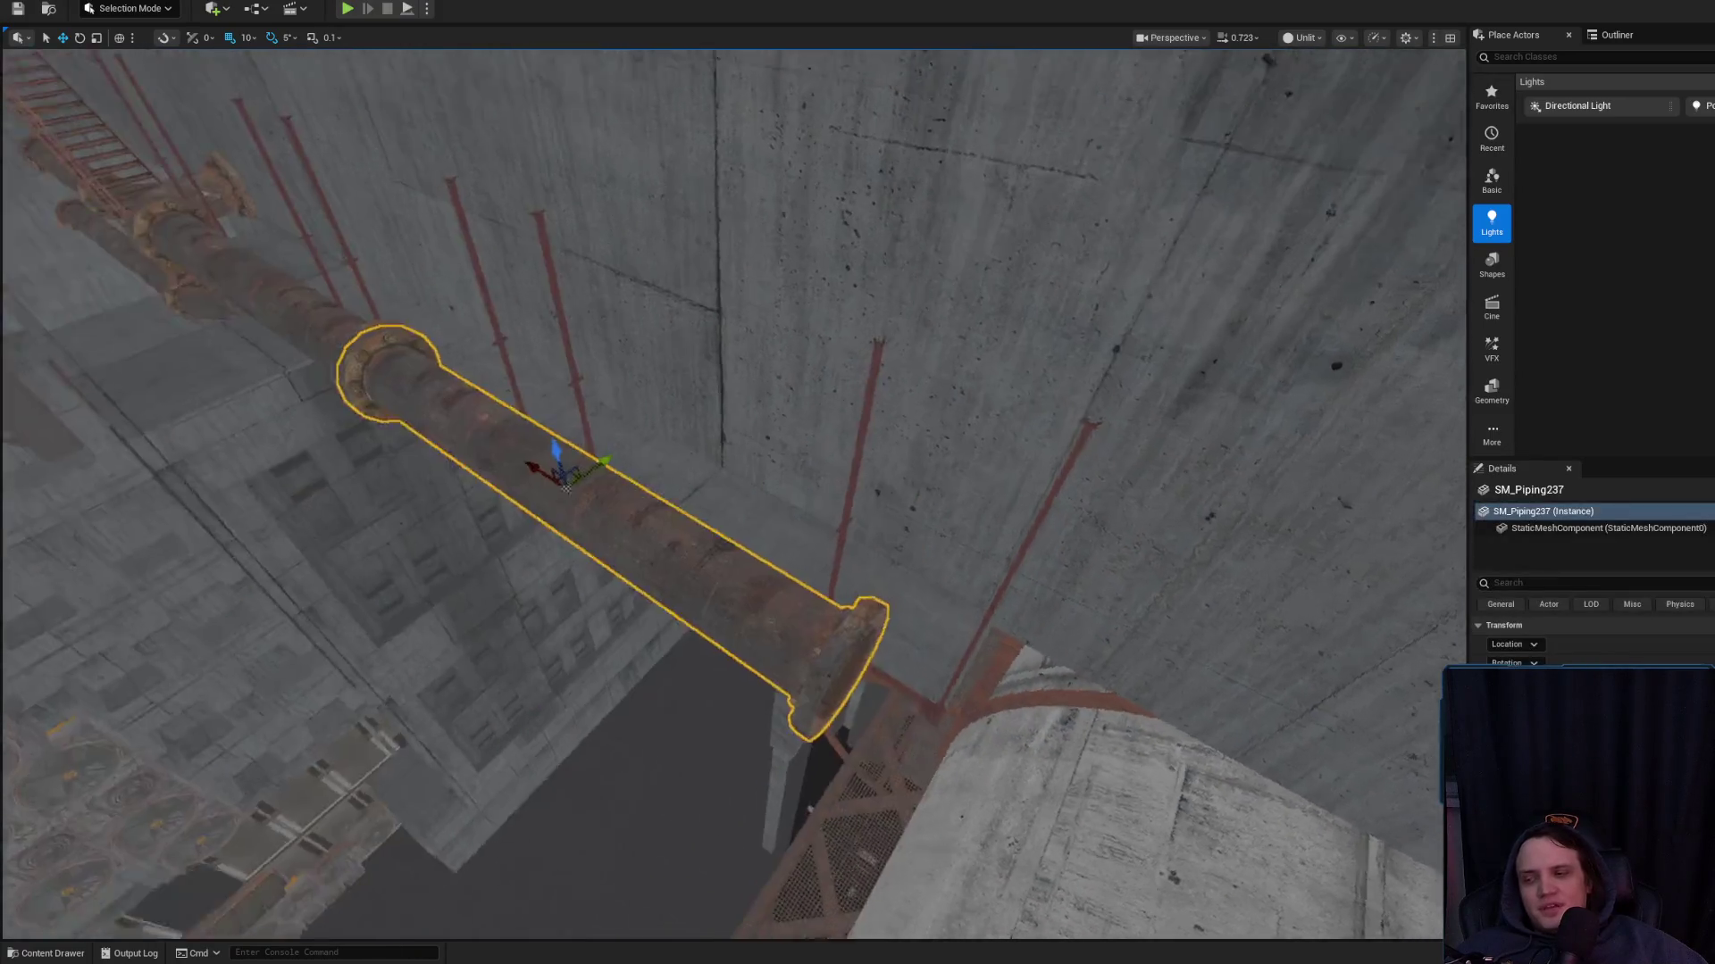
pyautogui.moveTo(625, 643); pyautogui.dragTo(608, 581)
pyautogui.moveTo(634, 372); pyautogui.dragTo(664, 409)
pyautogui.moveTo(635, 344); pyautogui.dragTo(670, 384)
pyautogui.moveTo(714, 447)
pyautogui.mouseDown()
pyautogui.moveTo(768, 393)
pyautogui.moveTo(875, 351)
pyautogui.moveTo(448, 487)
pyautogui.moveTo(865, 461)
pyautogui.moveTo(714, 545)
pyautogui.moveTo(1063, 536)
pyautogui.moveTo(919, 497)
pyautogui.moveTo(670, 567)
pyautogui.moveTo(923, 497)
pyautogui.mouseUp()
pyautogui.press('f')
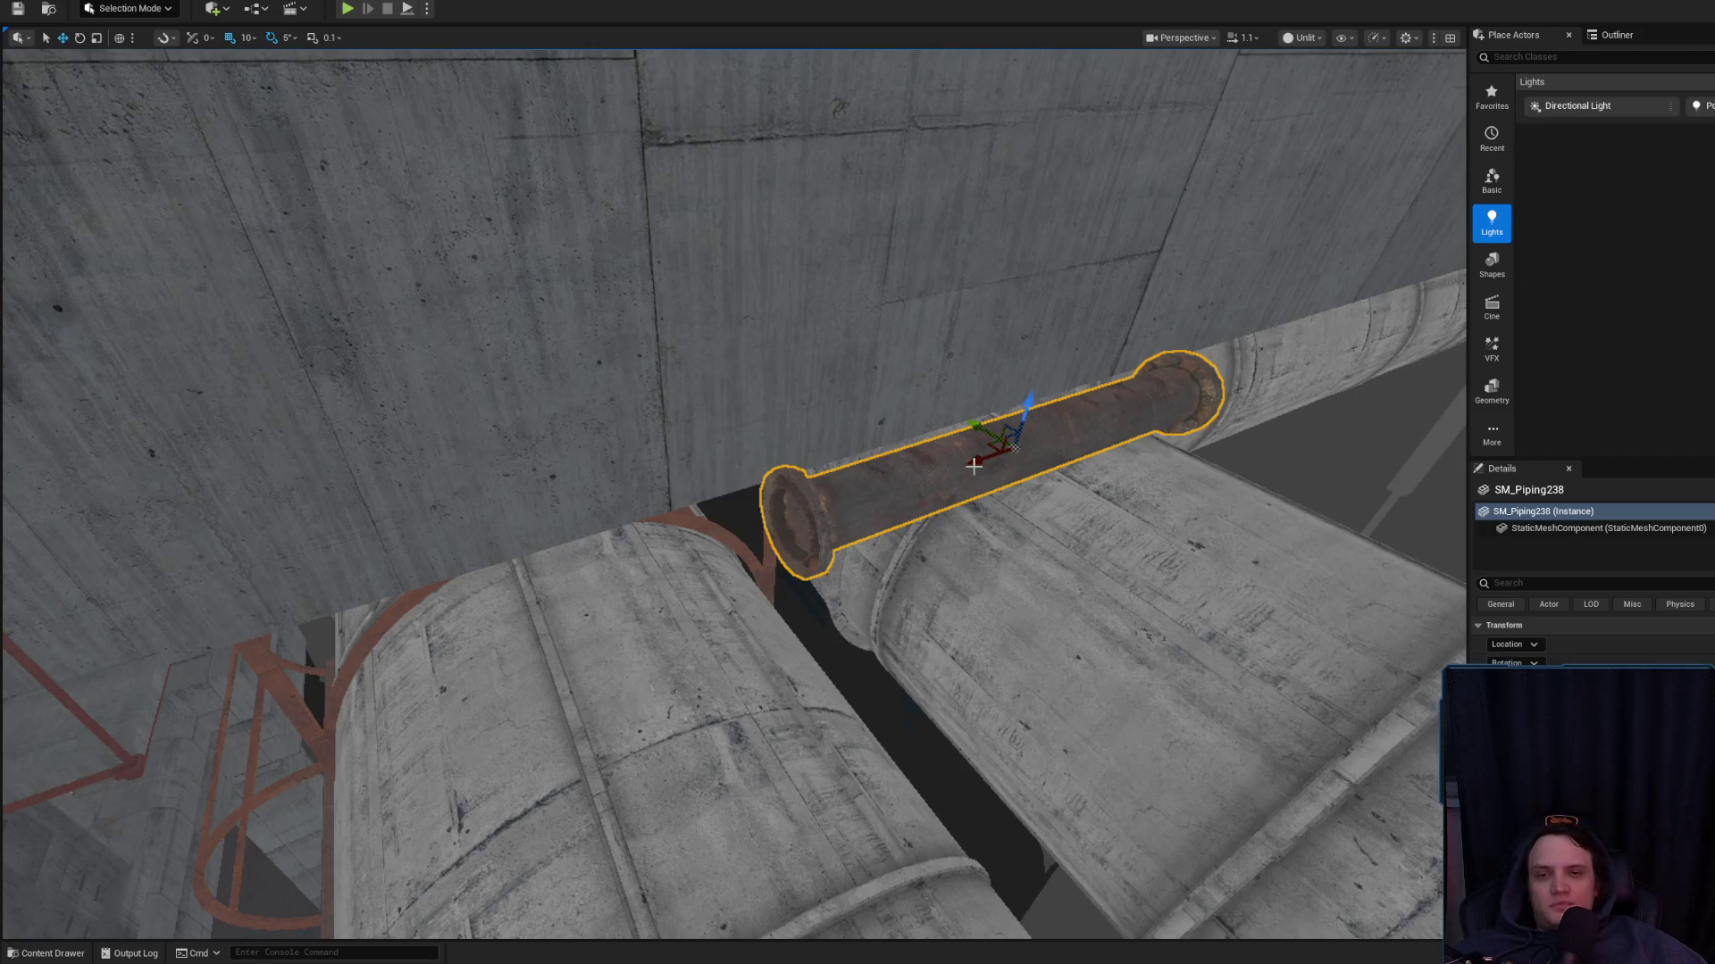
pyautogui.moveTo(995, 459); pyautogui.dragTo(929, 500)
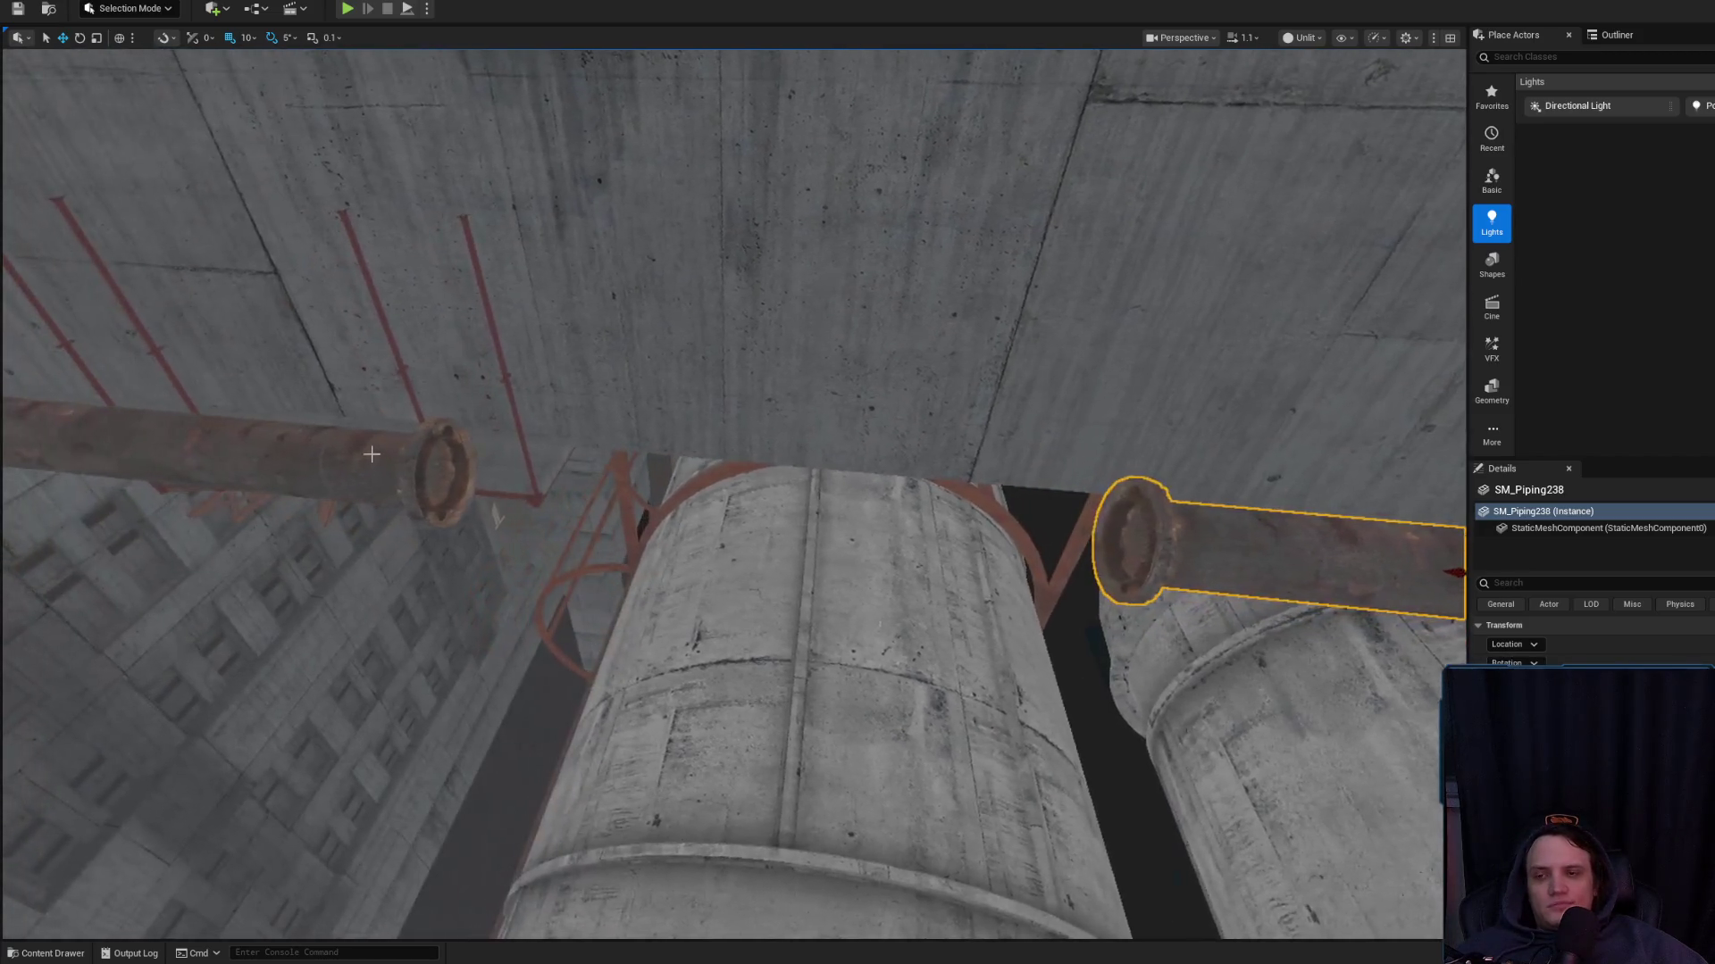
# Lower SM_Piping237 on its Z axis into line with the pipe run
pyautogui.click(357, 465)
pyautogui.scroll(-1, 857, 491)
pyautogui.moveTo(406, 464); pyautogui.dragTo(406, 464)
pyautogui.press('e')
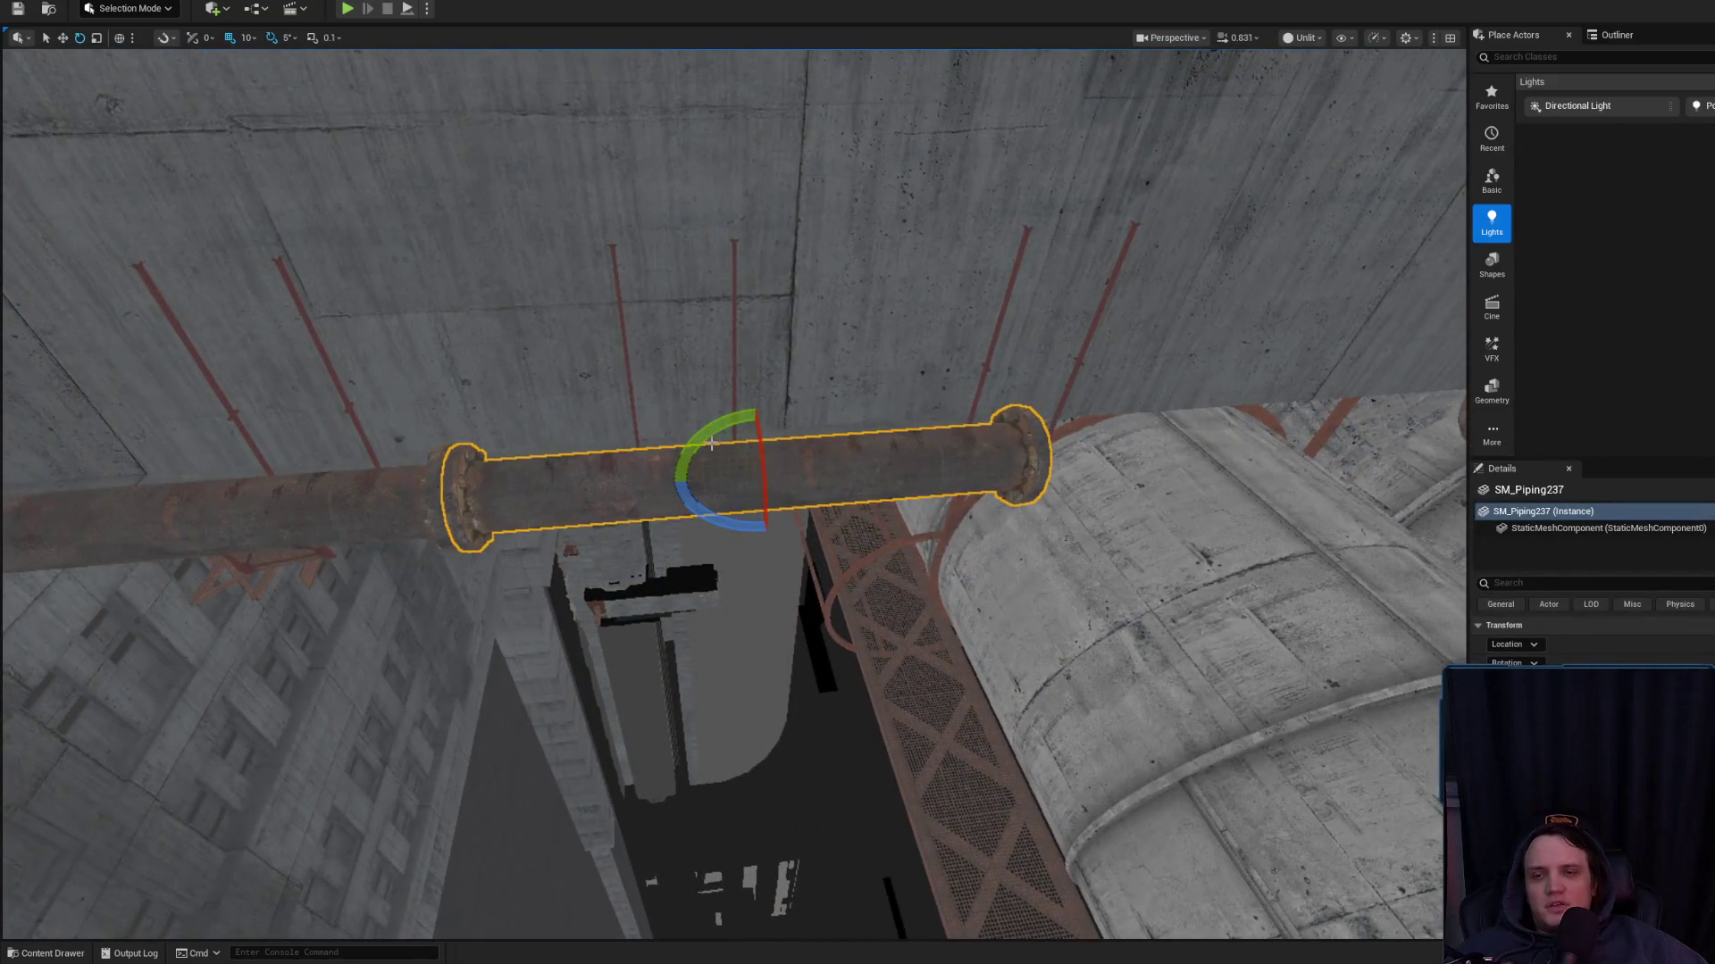
pyautogui.press('r')
pyautogui.press('w')
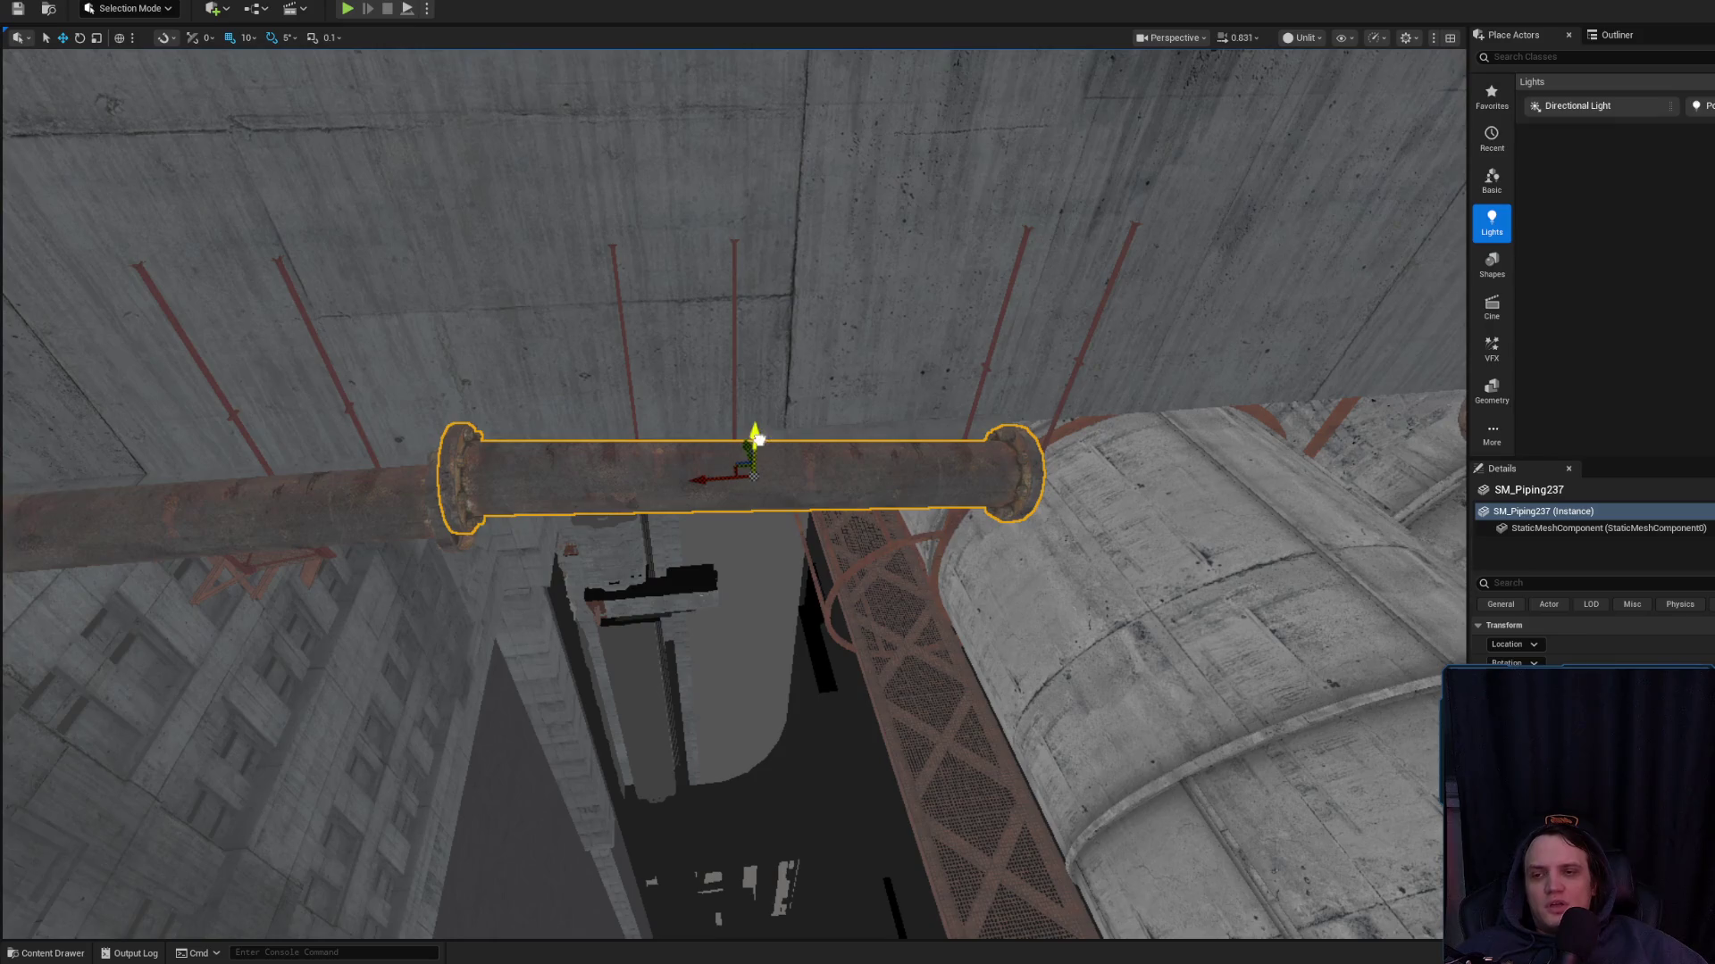
pyautogui.moveTo(758, 434)
pyautogui.mouseDown()
pyautogui.moveTo(759, 458)
pyautogui.moveTo(625, 491)
pyautogui.moveTo(498, 483)
pyautogui.moveTo(722, 541)
pyautogui.moveTo(696, 500)
pyautogui.mouseUp()
pyautogui.press('Escape')
# Fly down past the concrete ducts to the pipe flange and select SM_Piping237
pyautogui.click(721, 542)
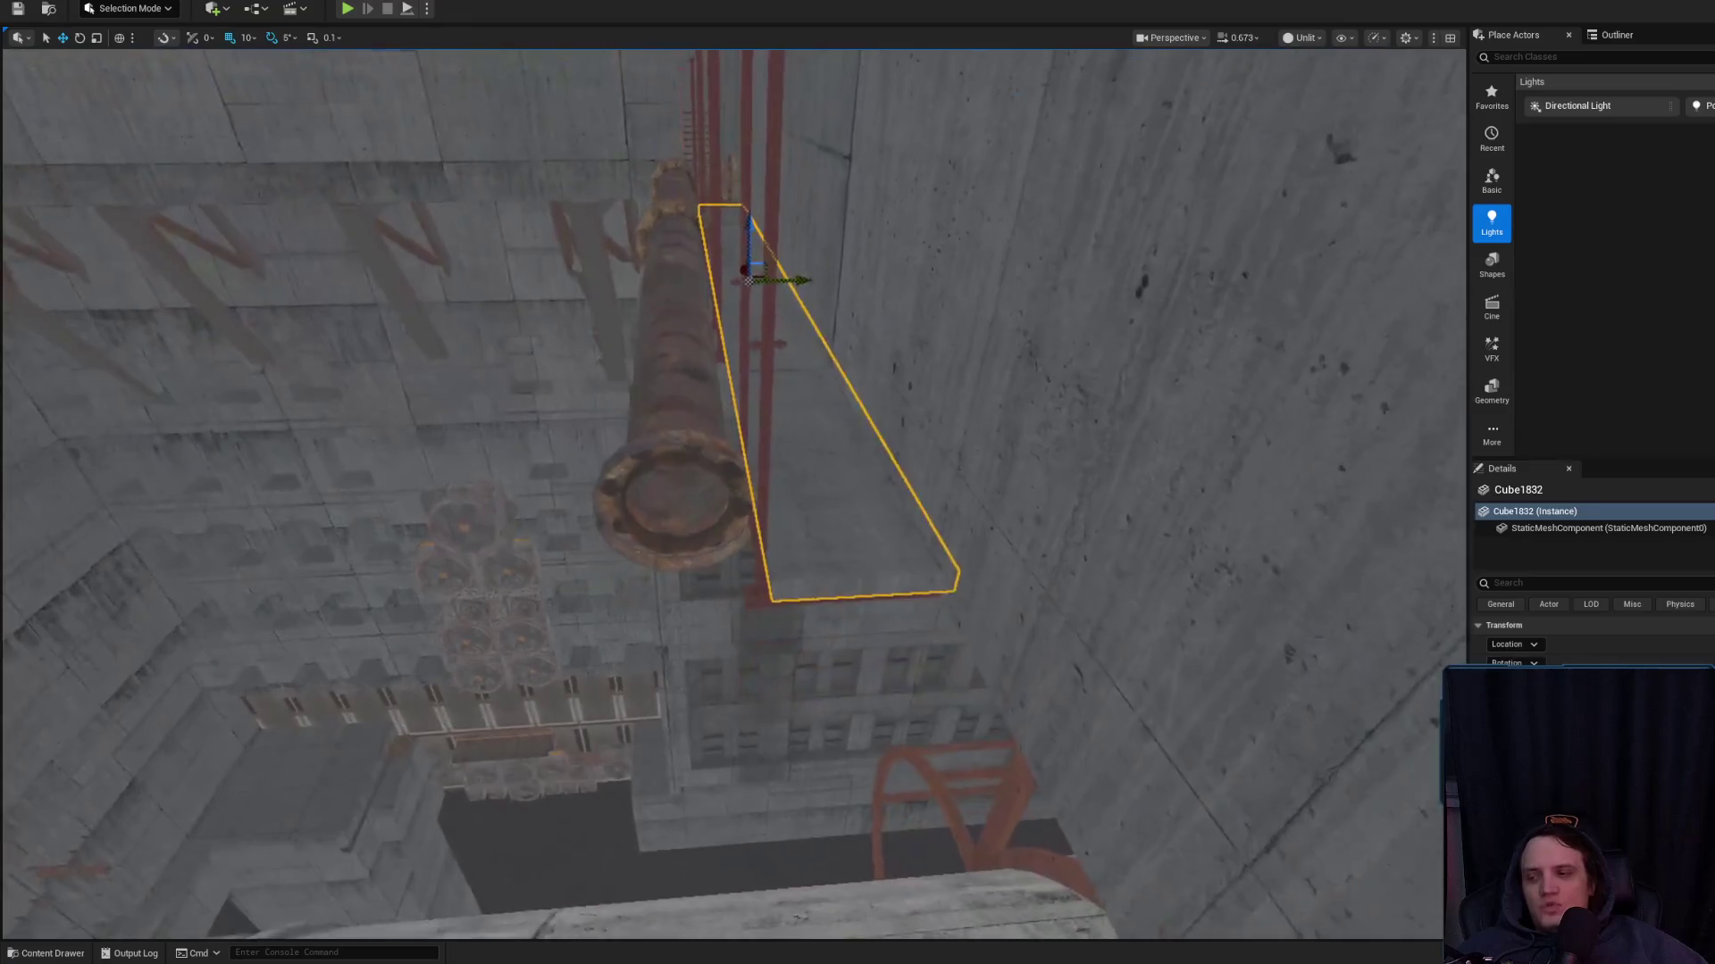
pyautogui.click(771, 522)
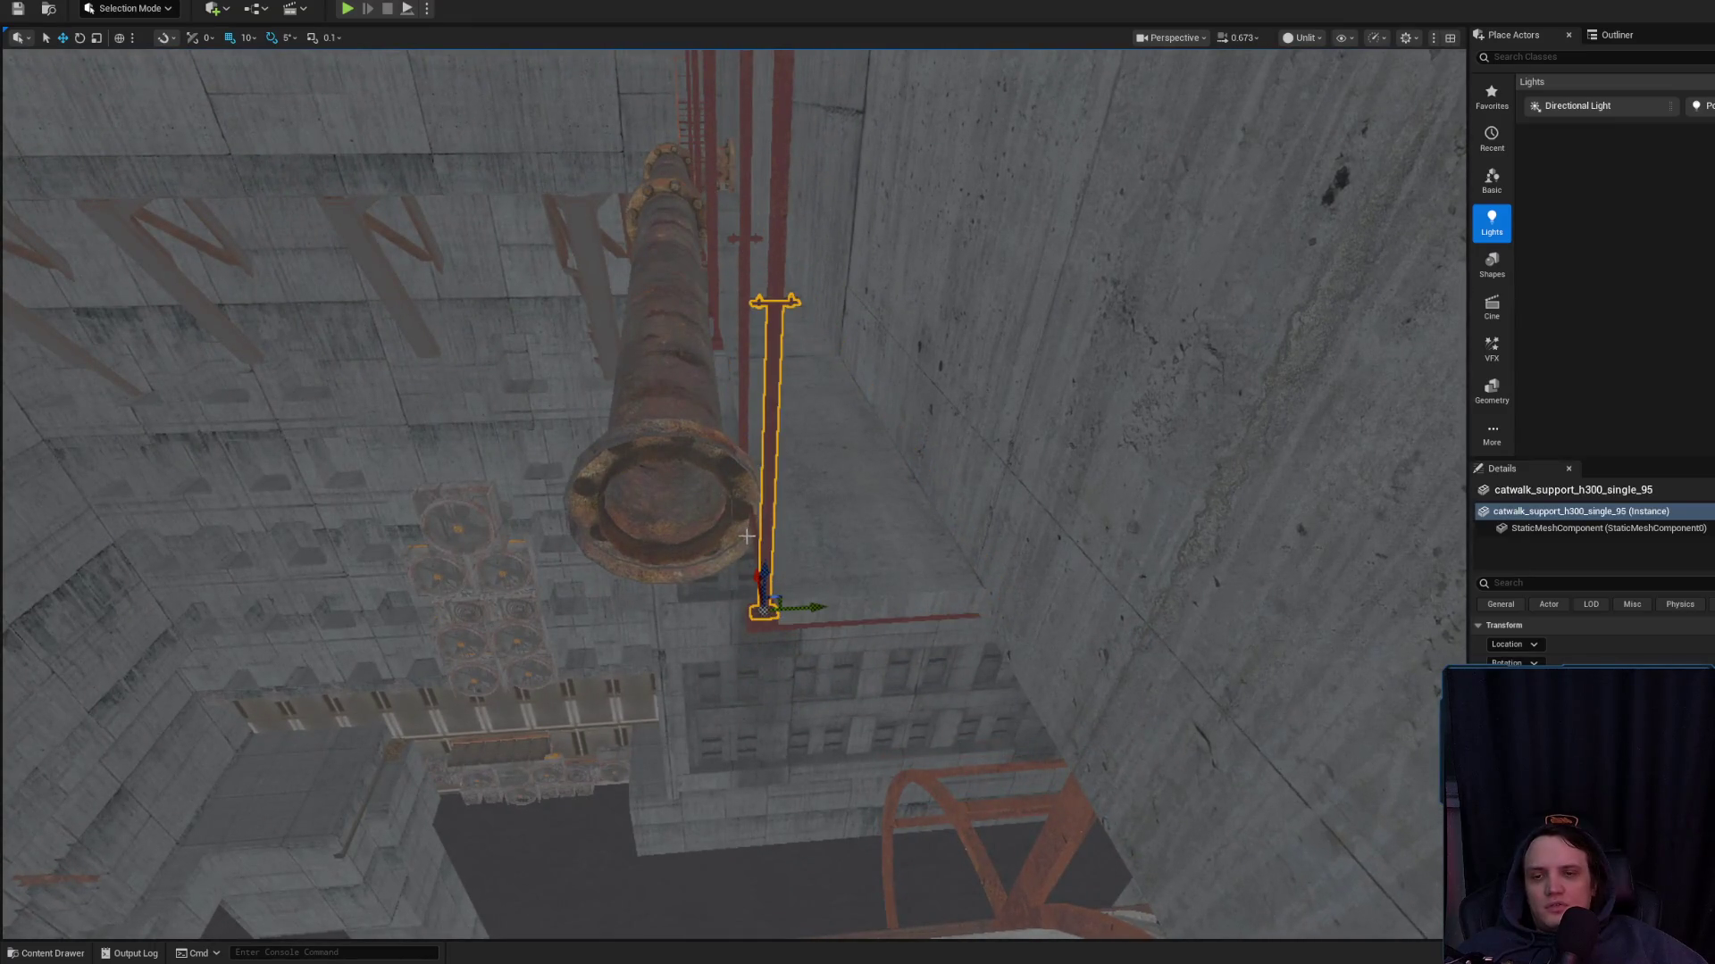
pyautogui.click(747, 536)
pyautogui.moveTo(747, 535); pyautogui.dragTo(723, 523)
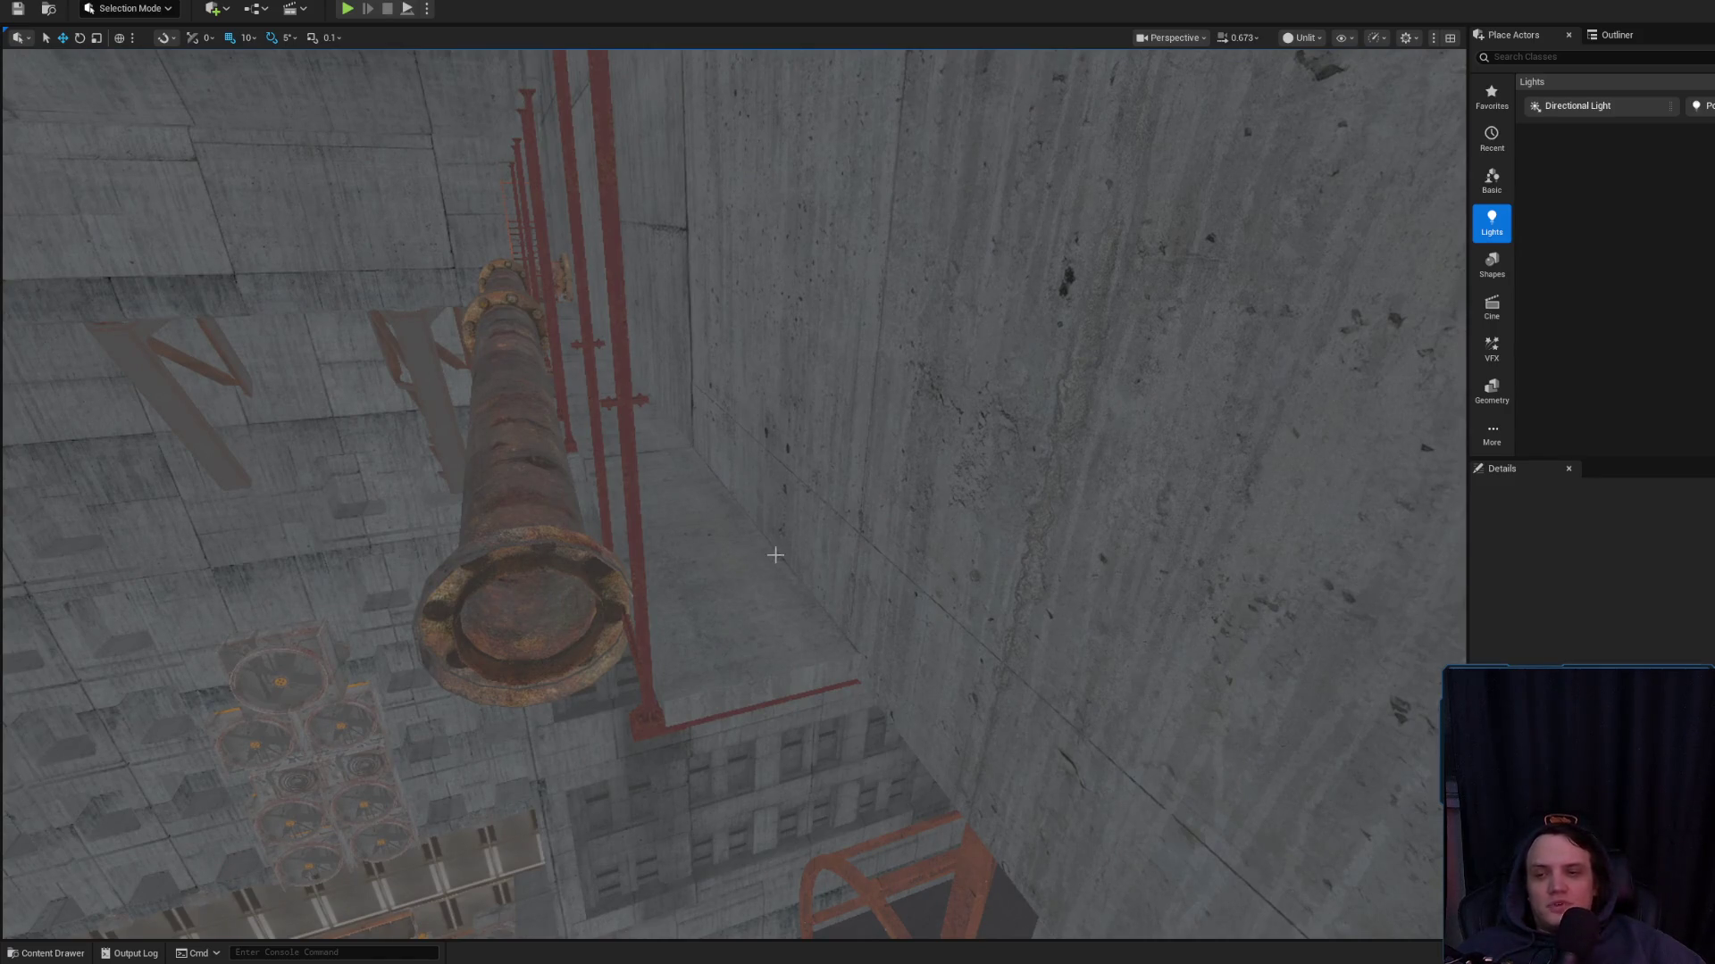
pyautogui.scroll(-2, 775, 555)
pyautogui.moveTo(775, 555)
pyautogui.mouseDown()
pyautogui.moveTo(826, 500)
pyautogui.moveTo(808, 572)
pyautogui.moveTo(768, 536)
pyautogui.moveTo(768, 553)
pyautogui.mouseUp()
pyautogui.scroll(2, 808, 572)
pyautogui.click(1027, 607)
pyautogui.moveTo(1027, 608)
pyautogui.mouseDown()
pyautogui.moveTo(1161, 553)
pyautogui.moveTo(1401, 536)
pyautogui.moveTo(1353, 482)
pyautogui.mouseUp()
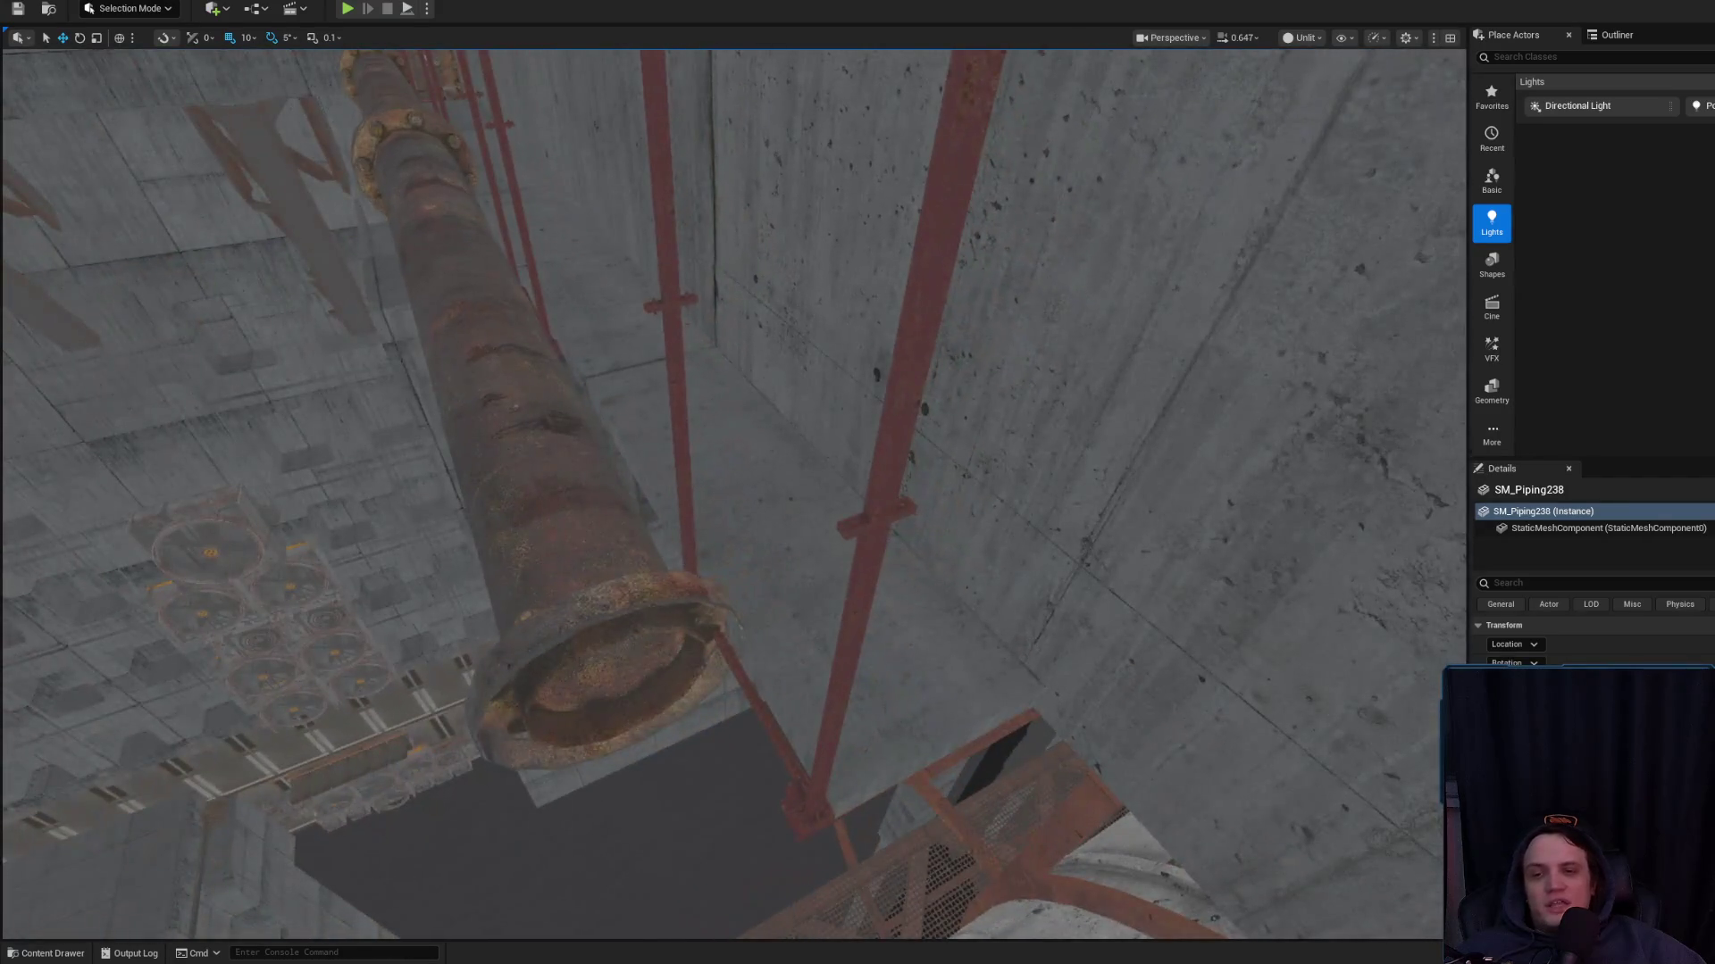
pyautogui.click(536, 401)
pyautogui.scroll(-2, 544, 384)
pyautogui.moveTo(536, 402); pyautogui.dragTo(598, 339)
pyautogui.scroll(-1, 589, 344)
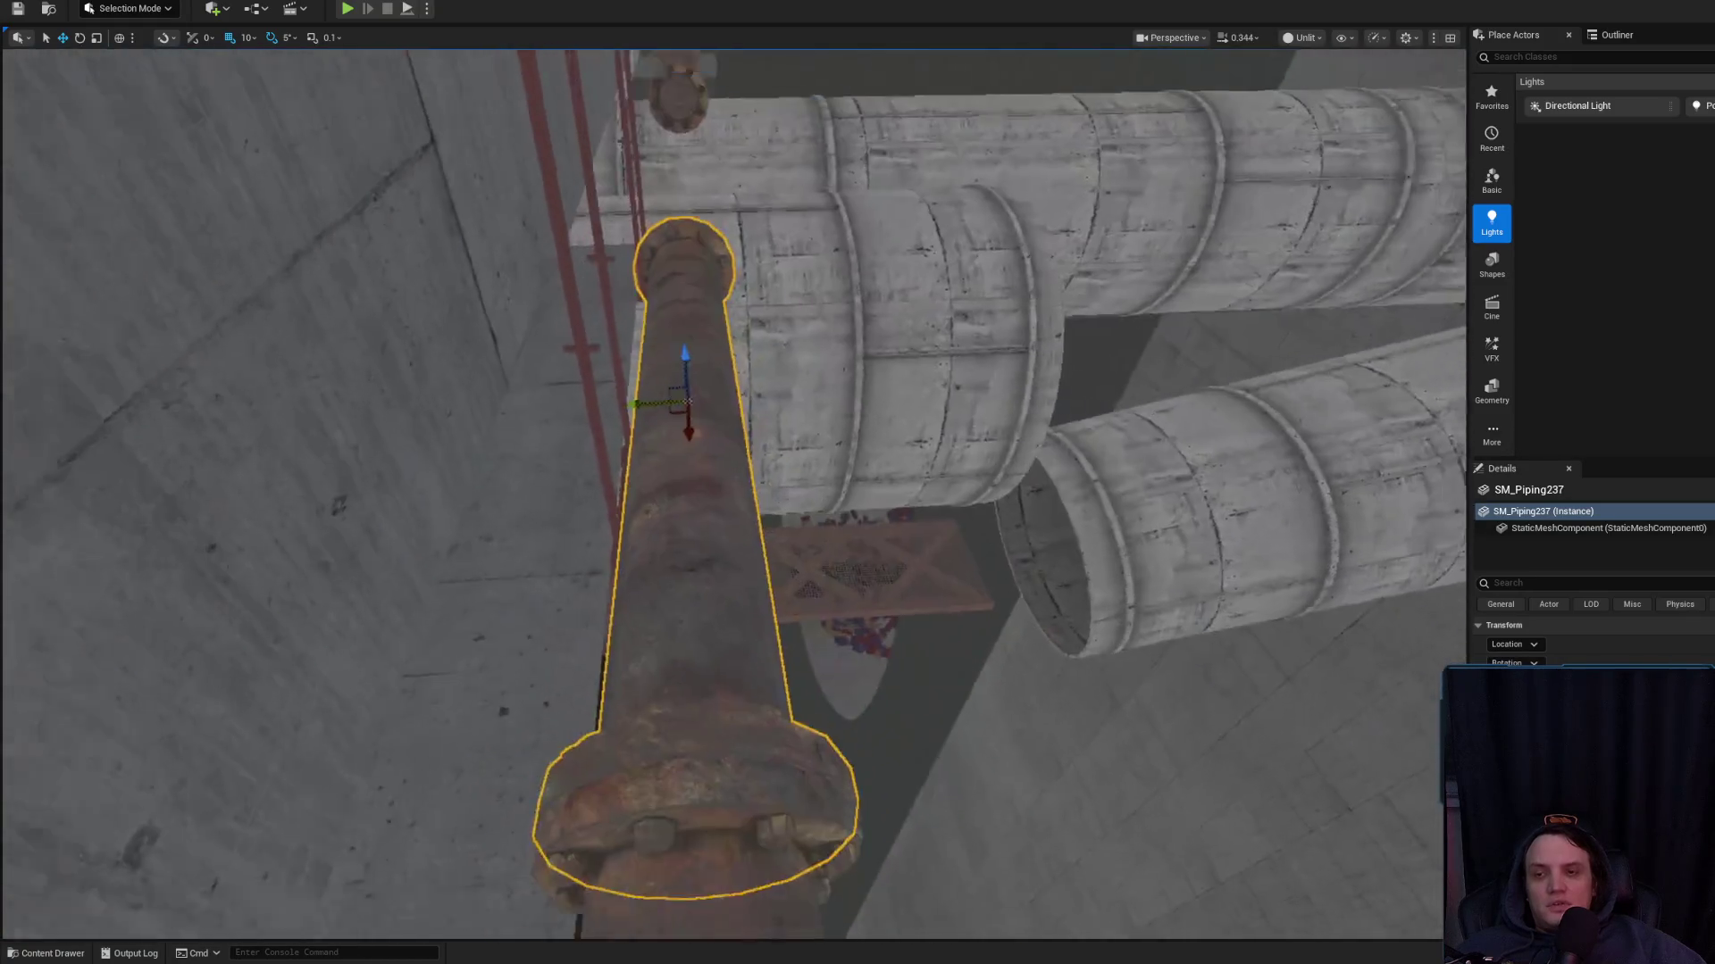
# Set grid snap back to 1 and rotate SM_Piping237 slightly to follow the run
pyautogui.press('e')
pyautogui.click(246, 38)
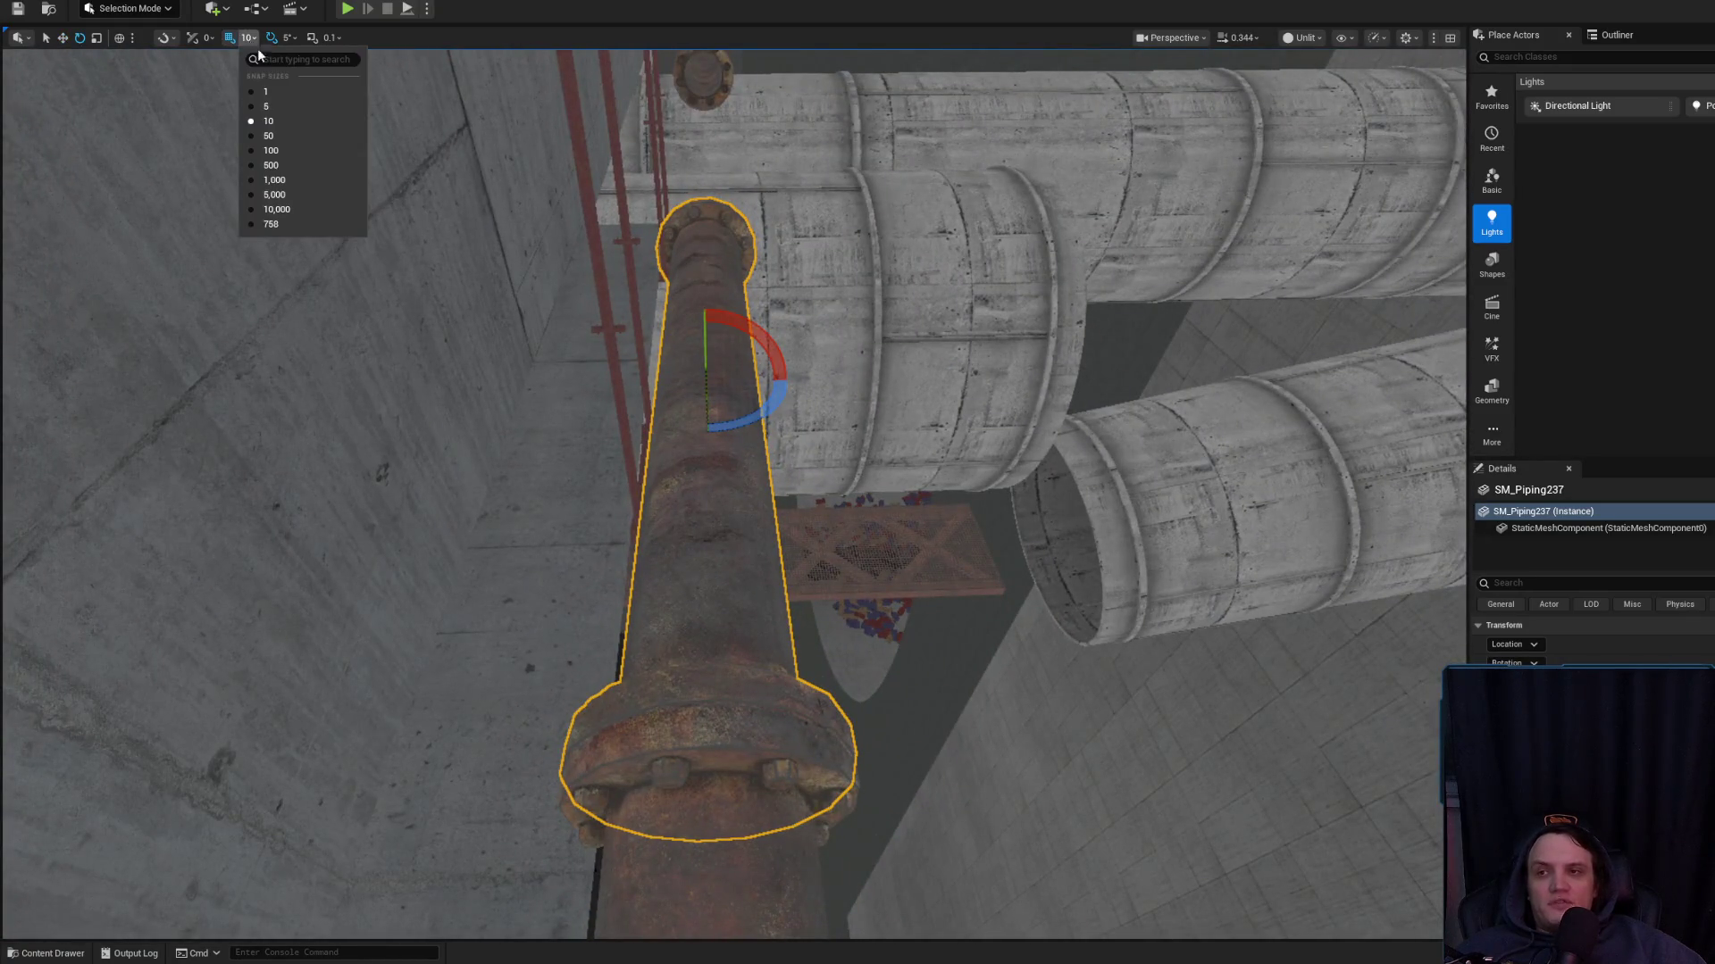
pyautogui.click(268, 92)
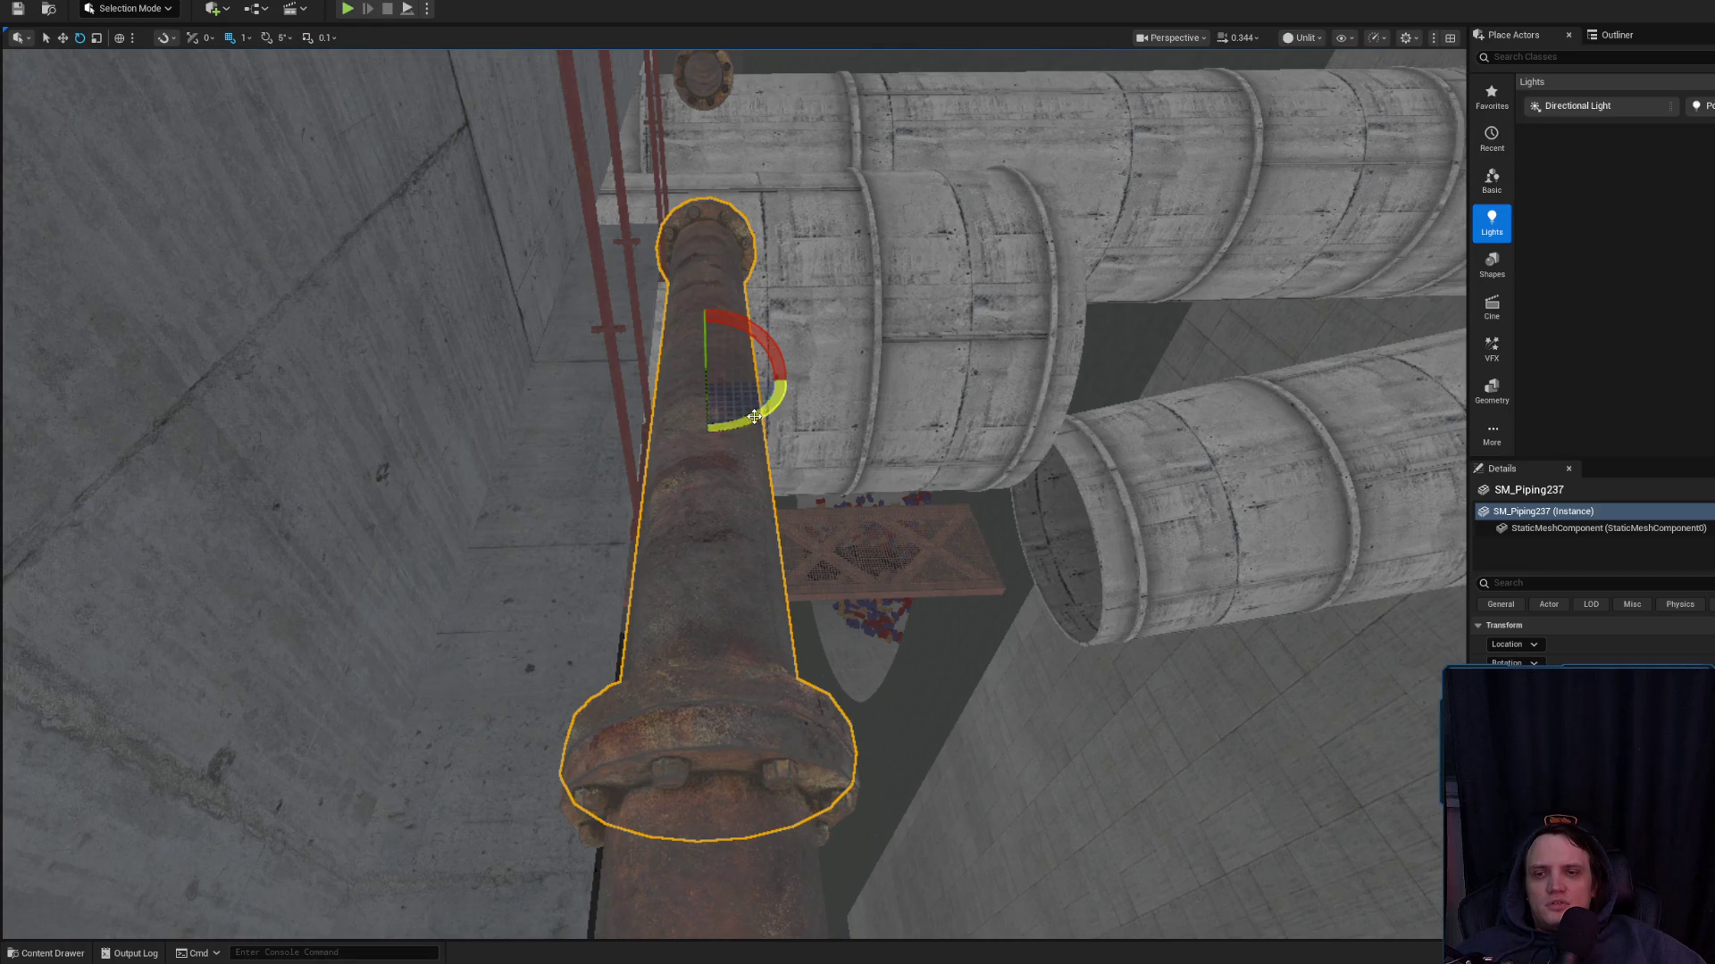
pyautogui.moveTo(755, 417); pyautogui.dragTo(755, 422)
pyautogui.press('r')
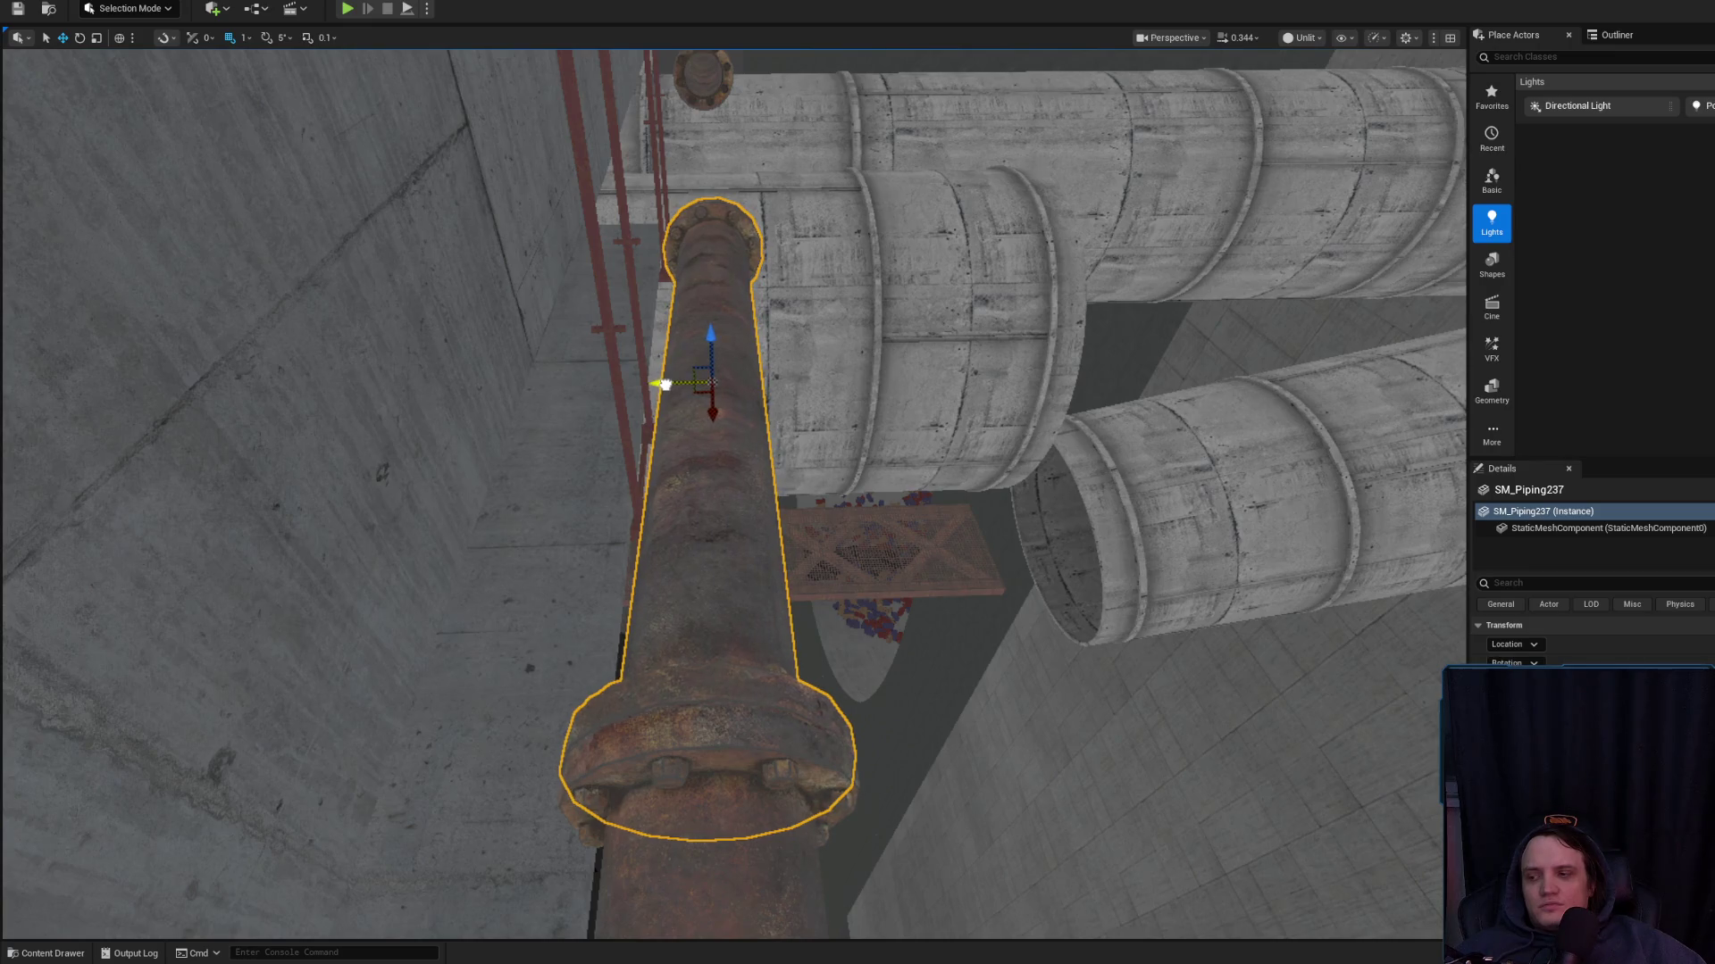
pyautogui.press('Escape')
pyautogui.scroll(2, 665, 384)
pyautogui.press('w')
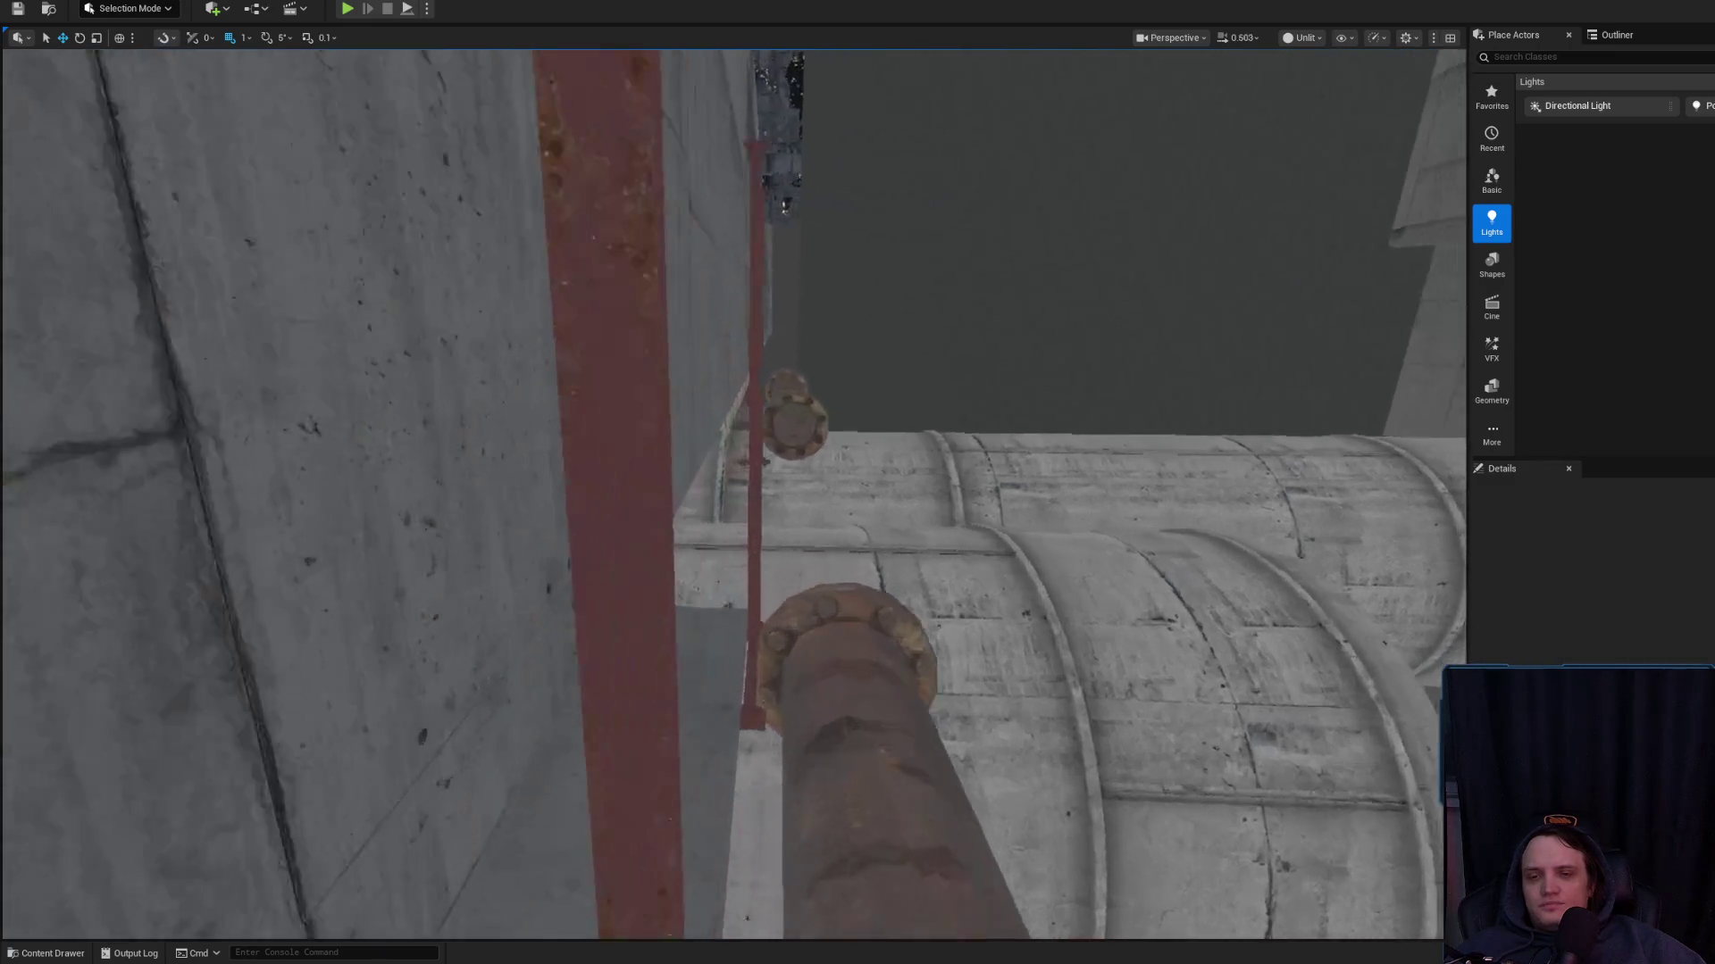
pyautogui.press('w')
pyautogui.press('e')
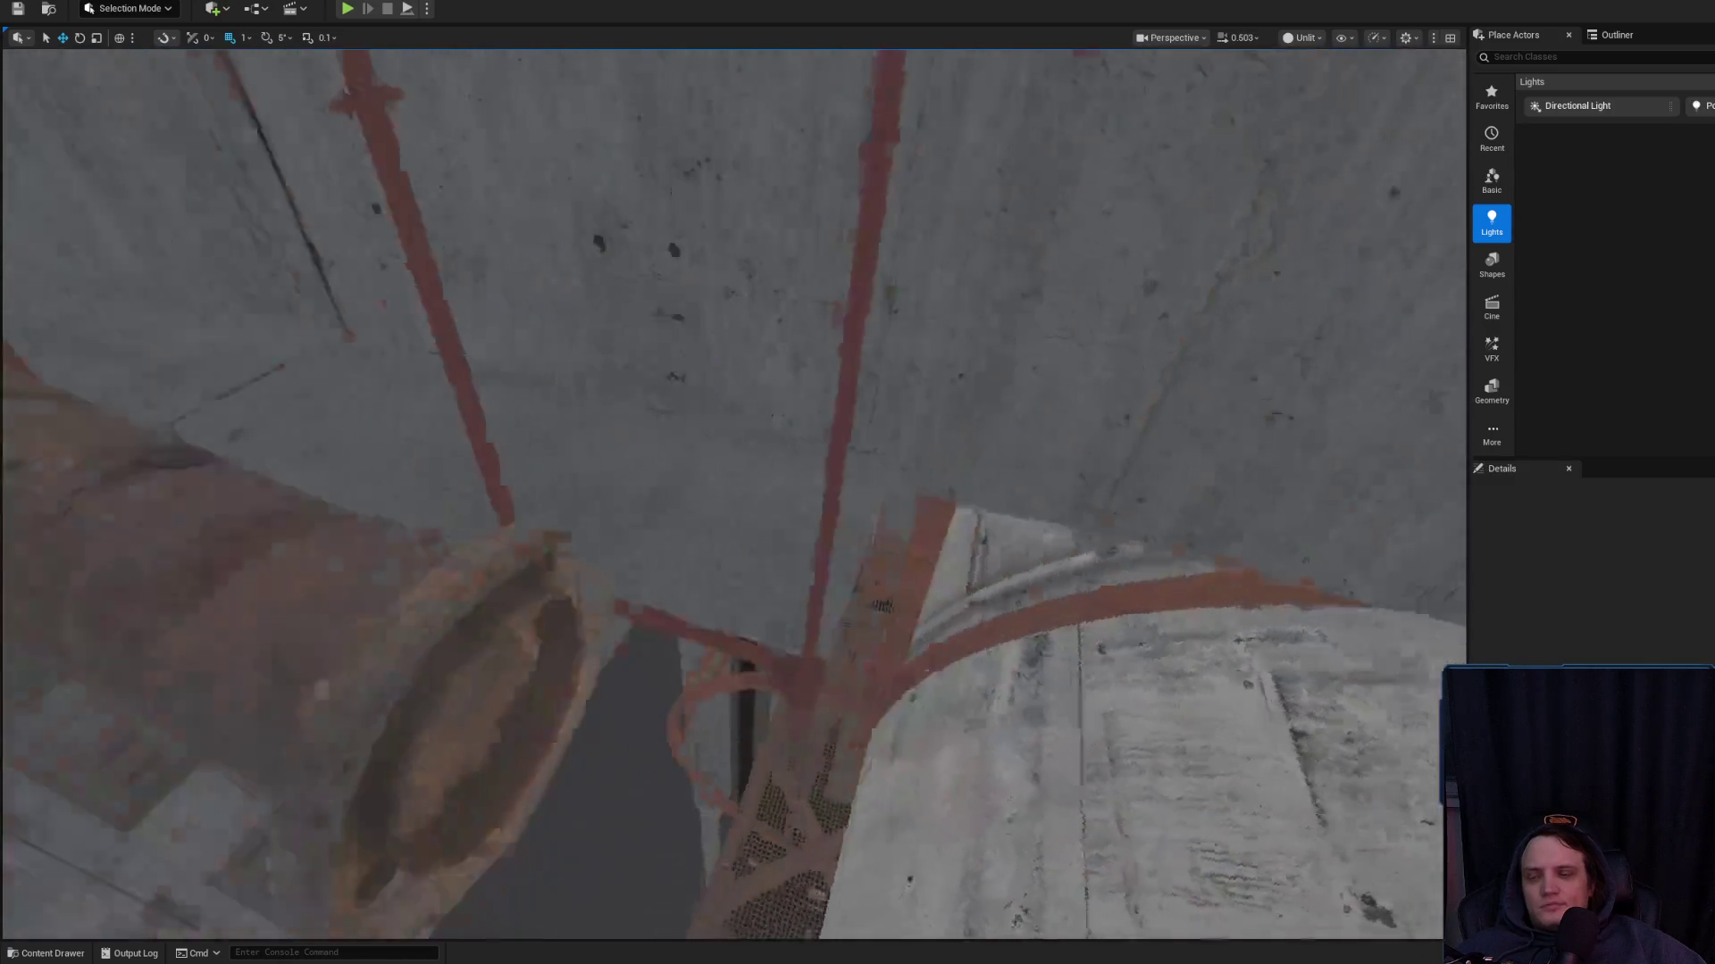
pyautogui.press('q')
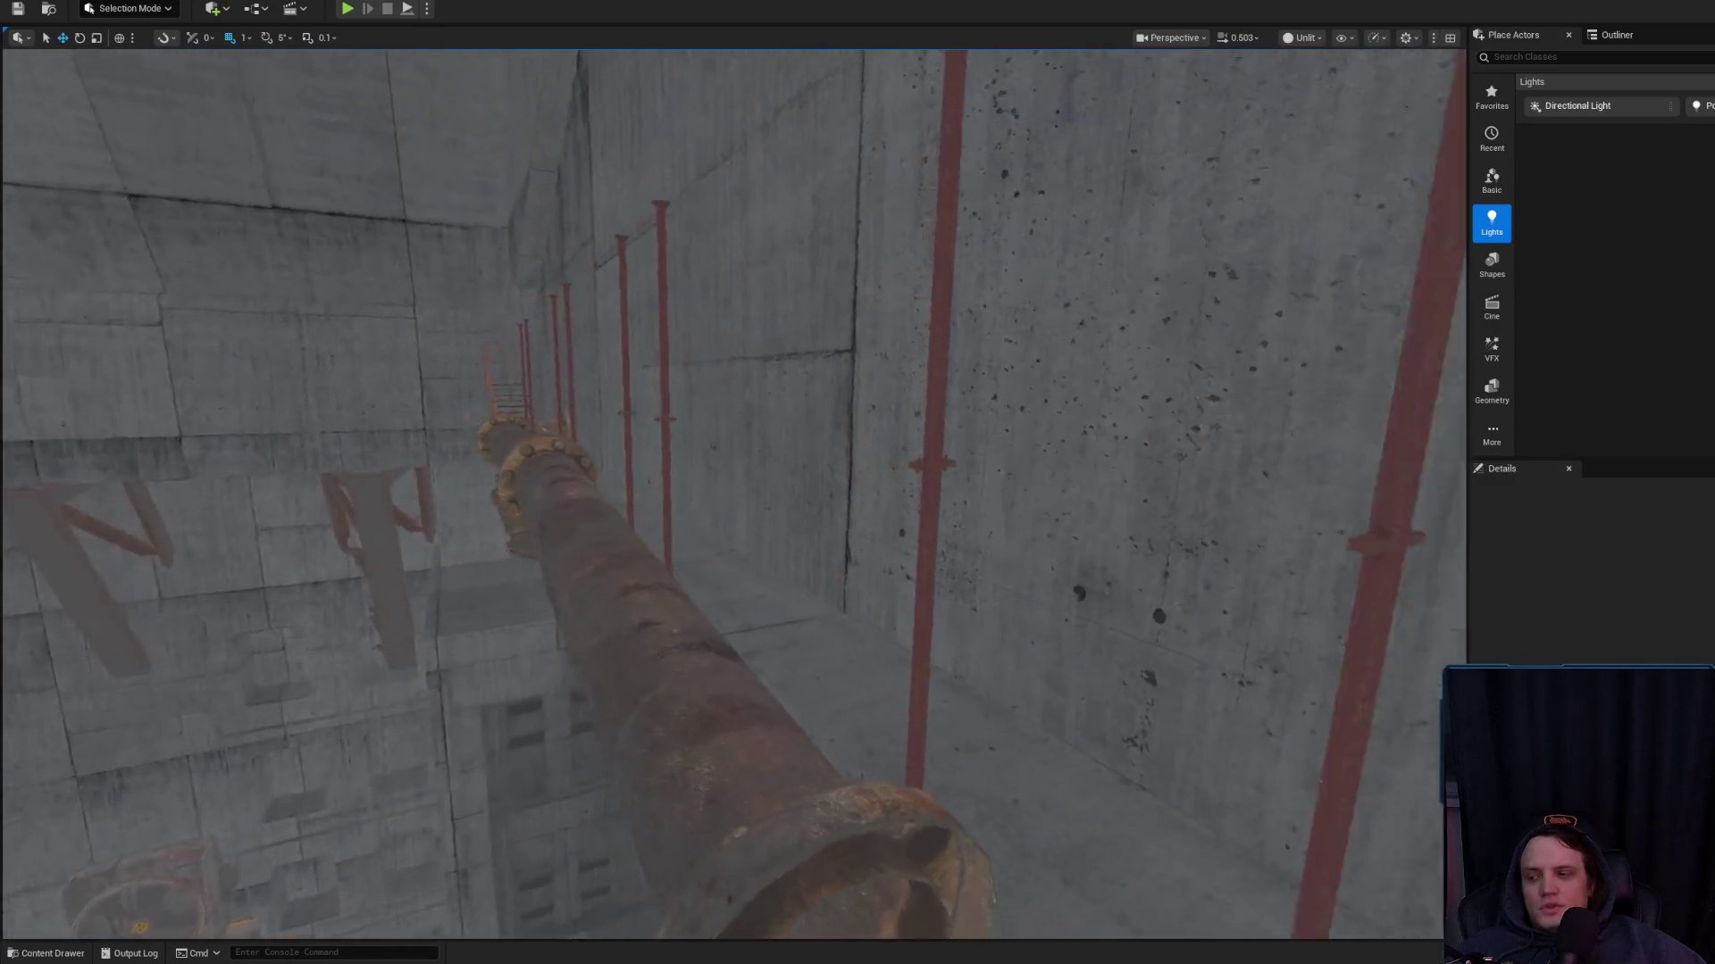
pyautogui.press('s')
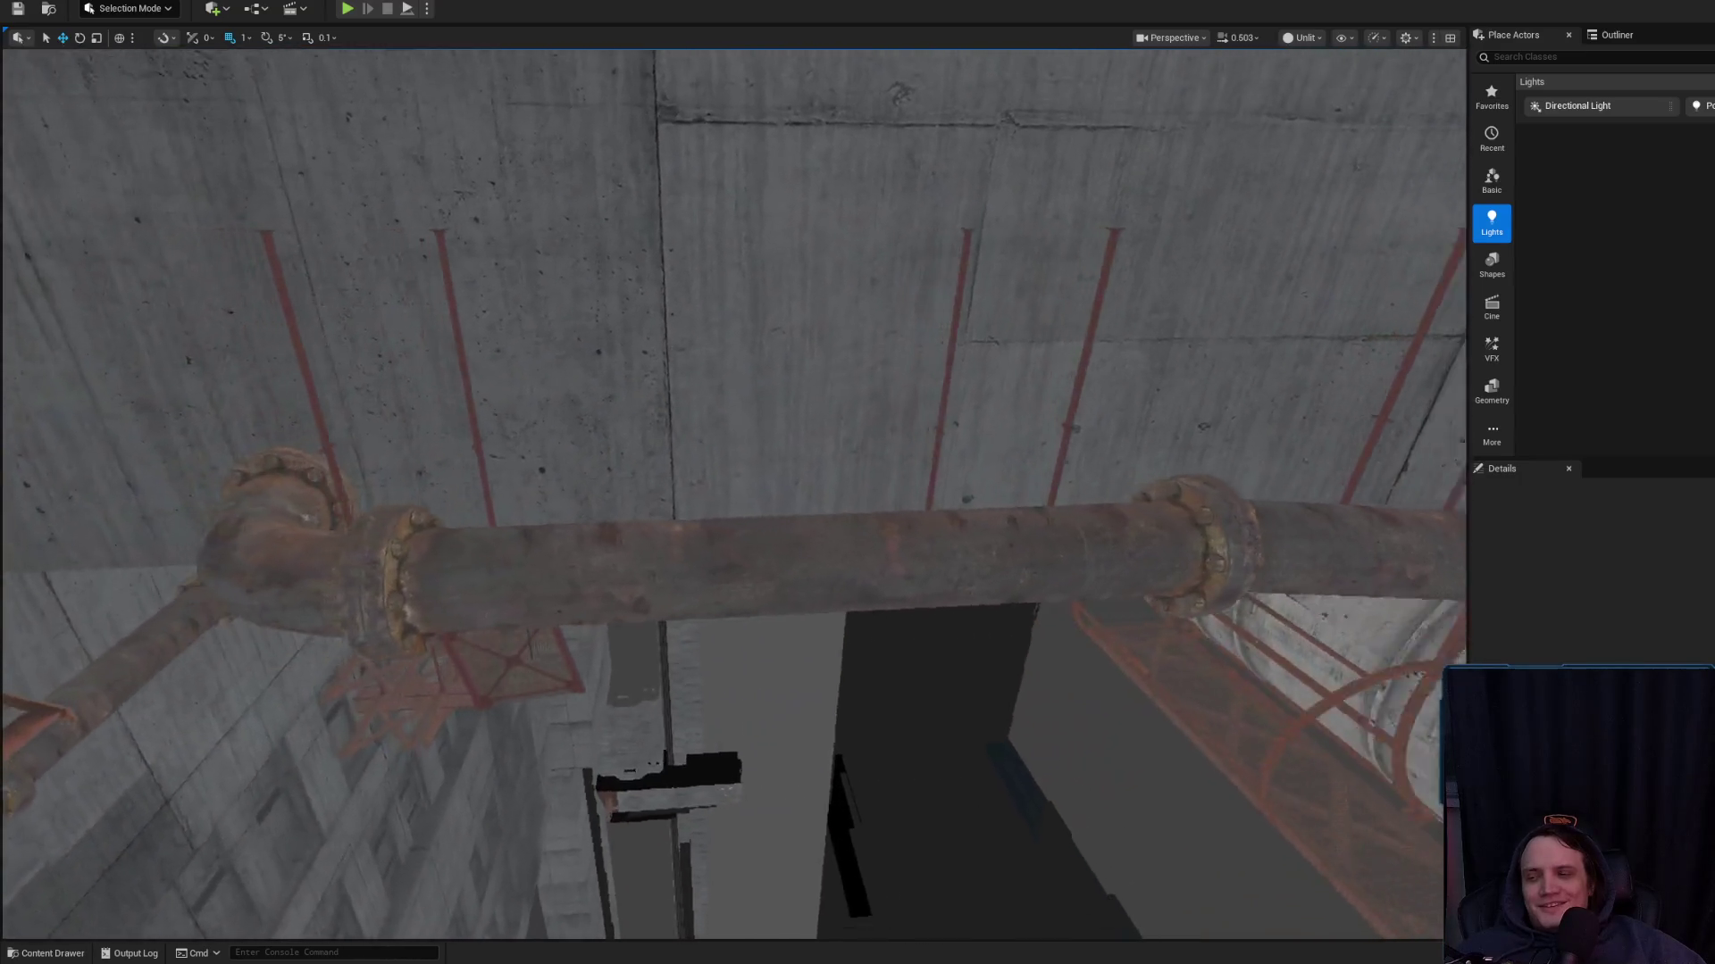
pyautogui.press('w')
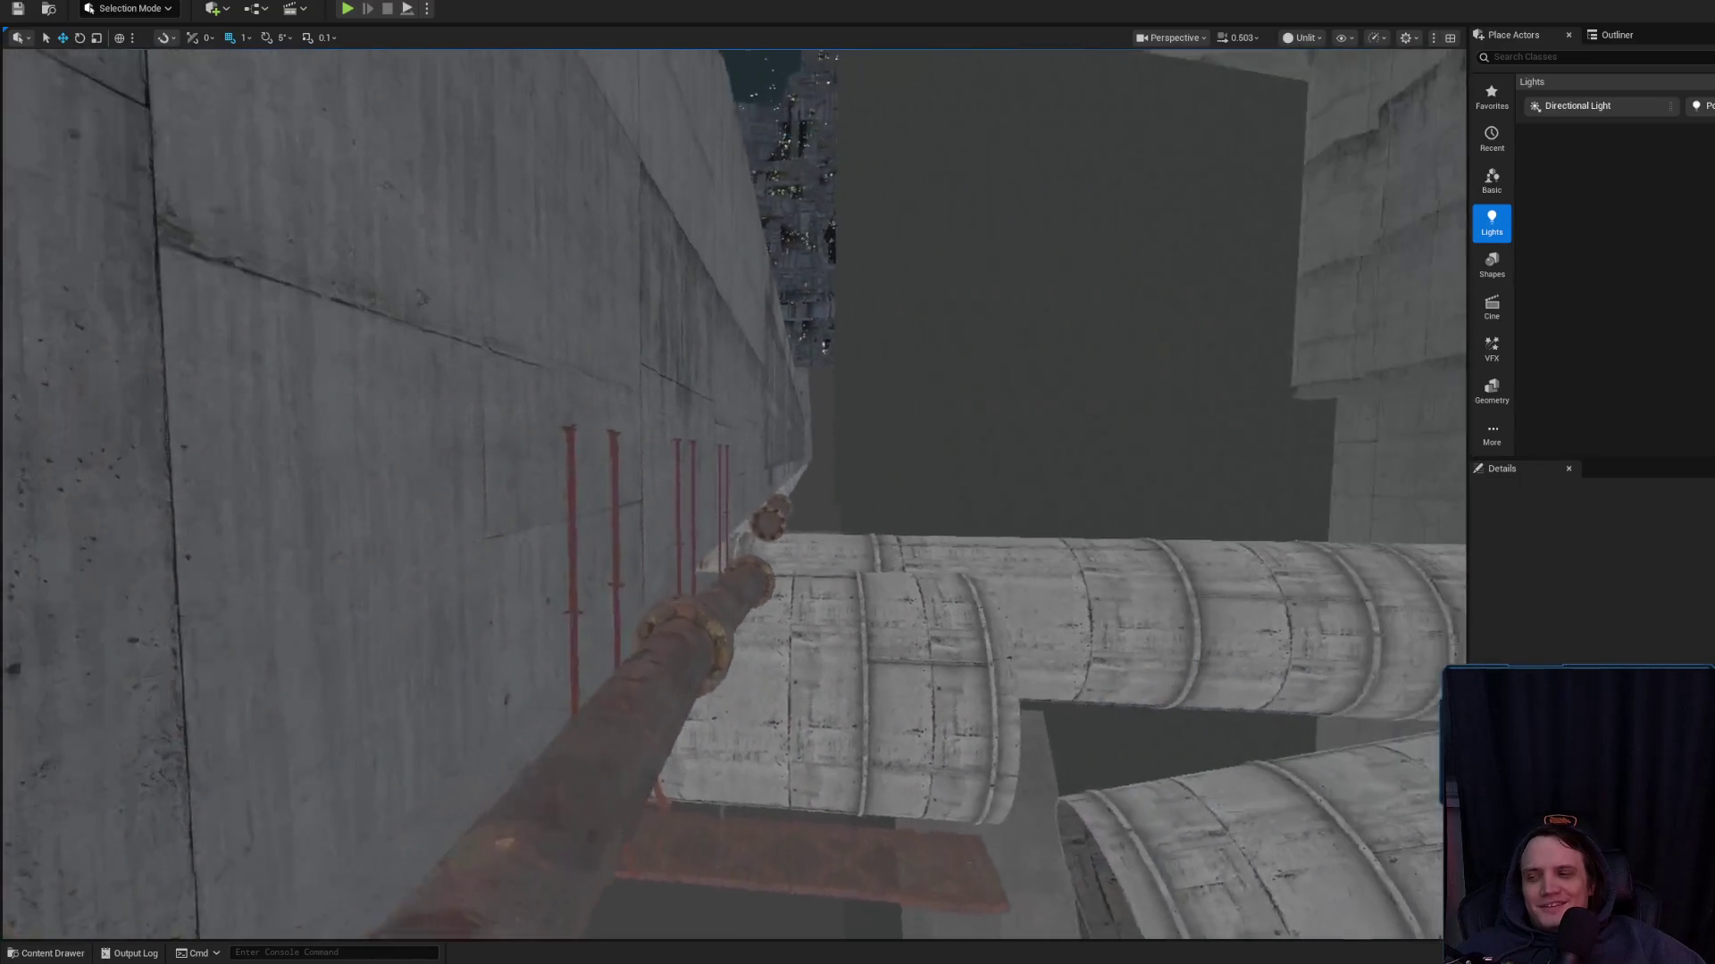
pyautogui.press('w')
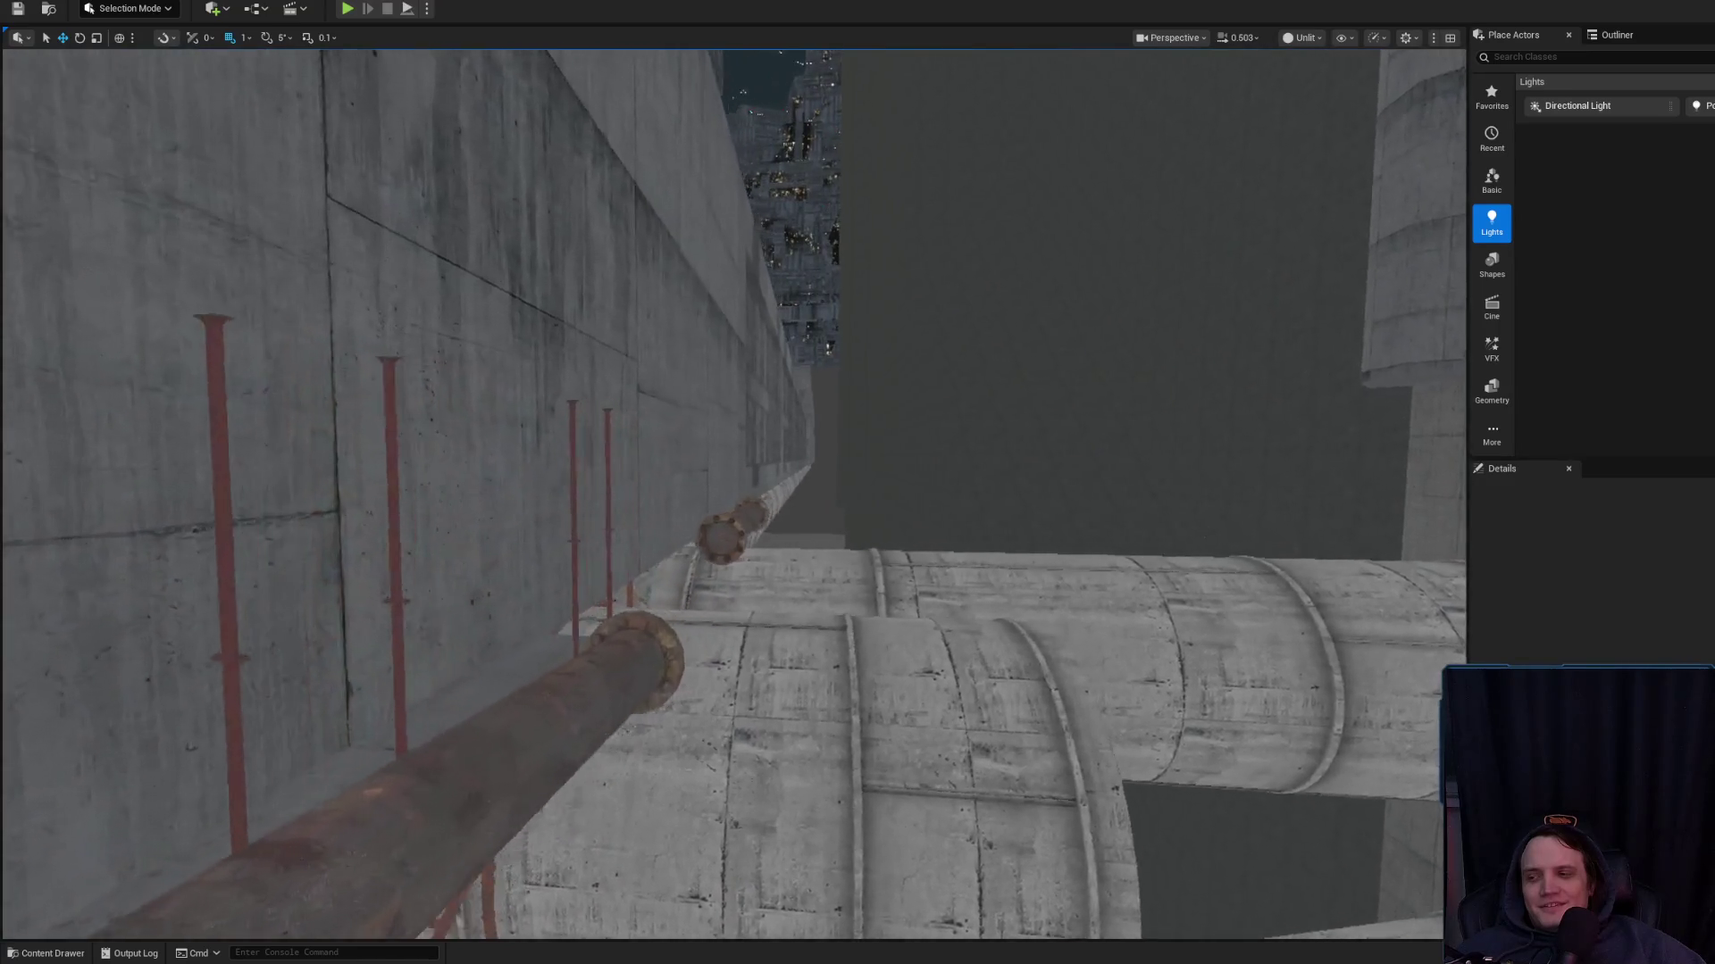
pyautogui.press('w')
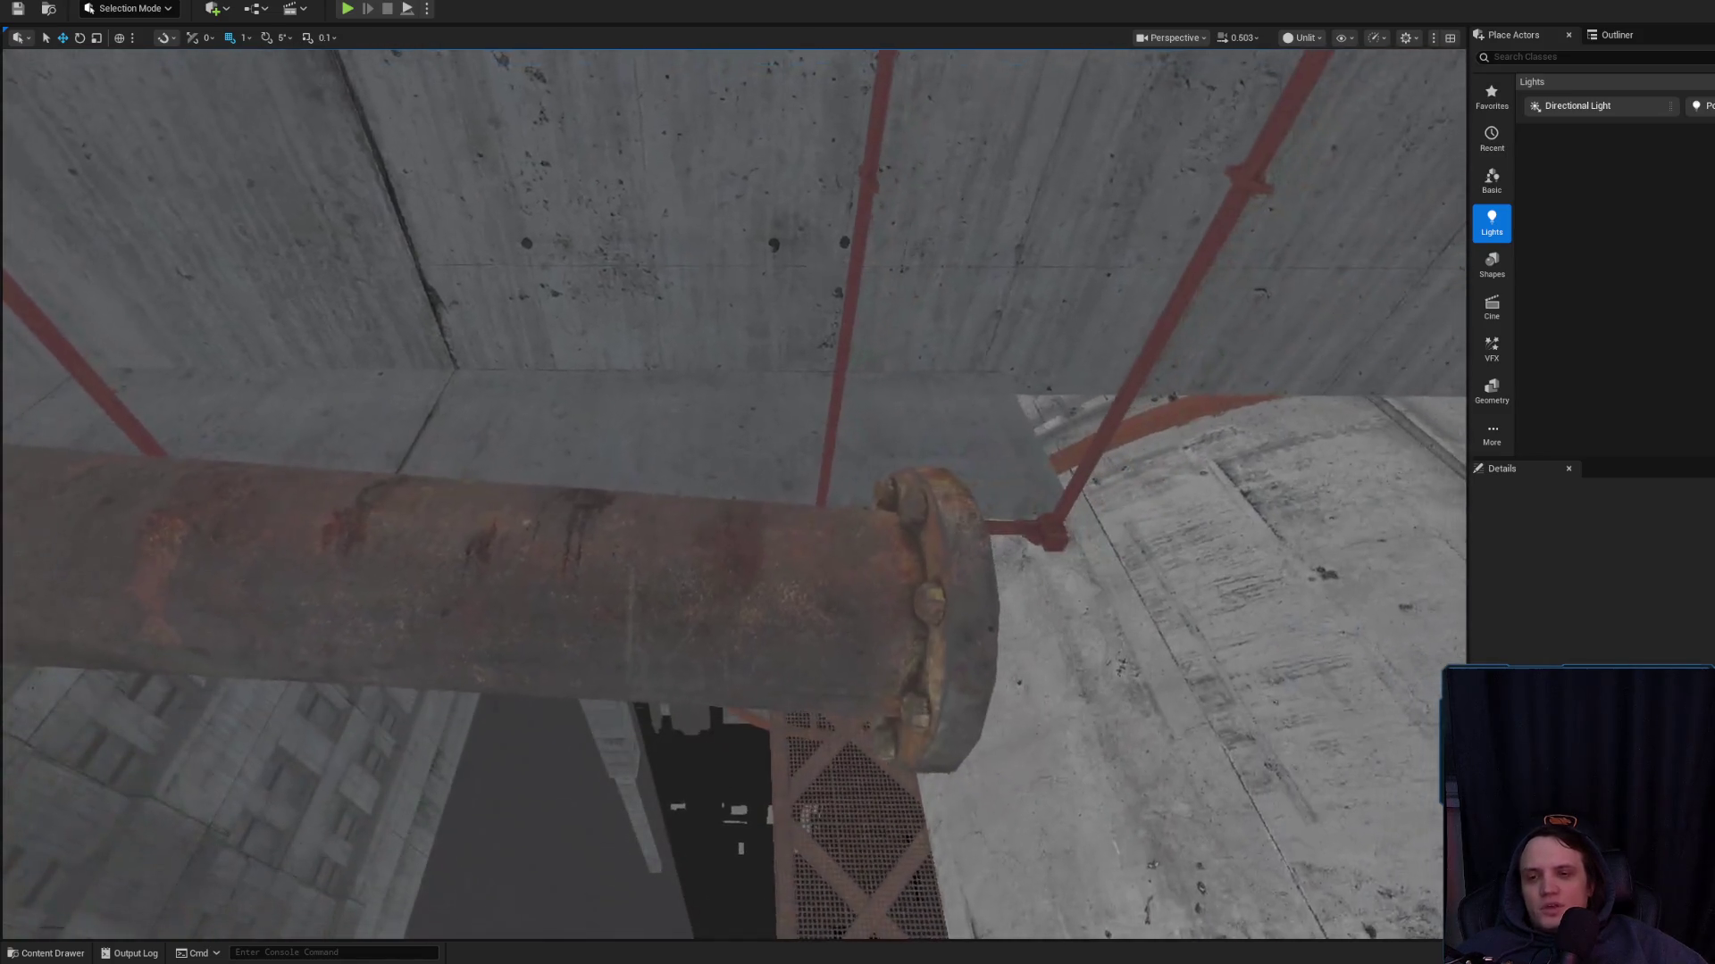
# Tilt SM_Piping237 so its right end rises slightly toward the next flange
pyautogui.click(643, 534)
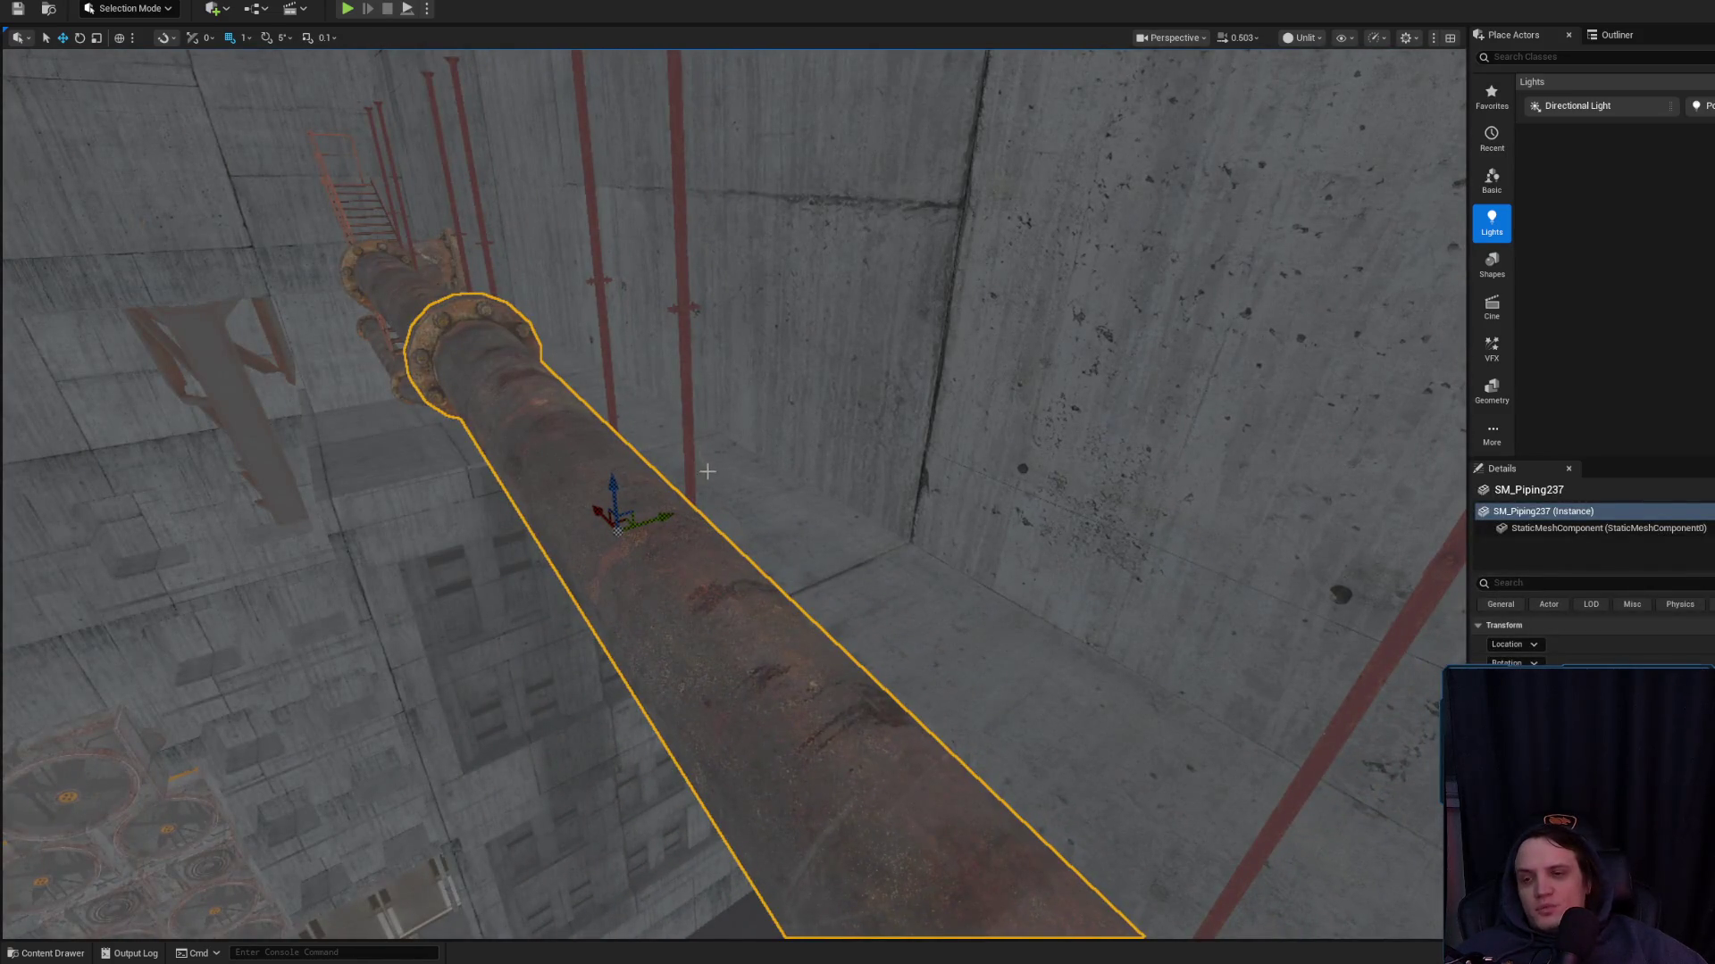
pyautogui.moveTo(746, 605)
pyautogui.mouseDown()
pyautogui.moveTo(745, 536)
pyautogui.moveTo(745, 607)
pyautogui.moveTo(857, 608)
pyautogui.mouseUp()
pyautogui.press('e')
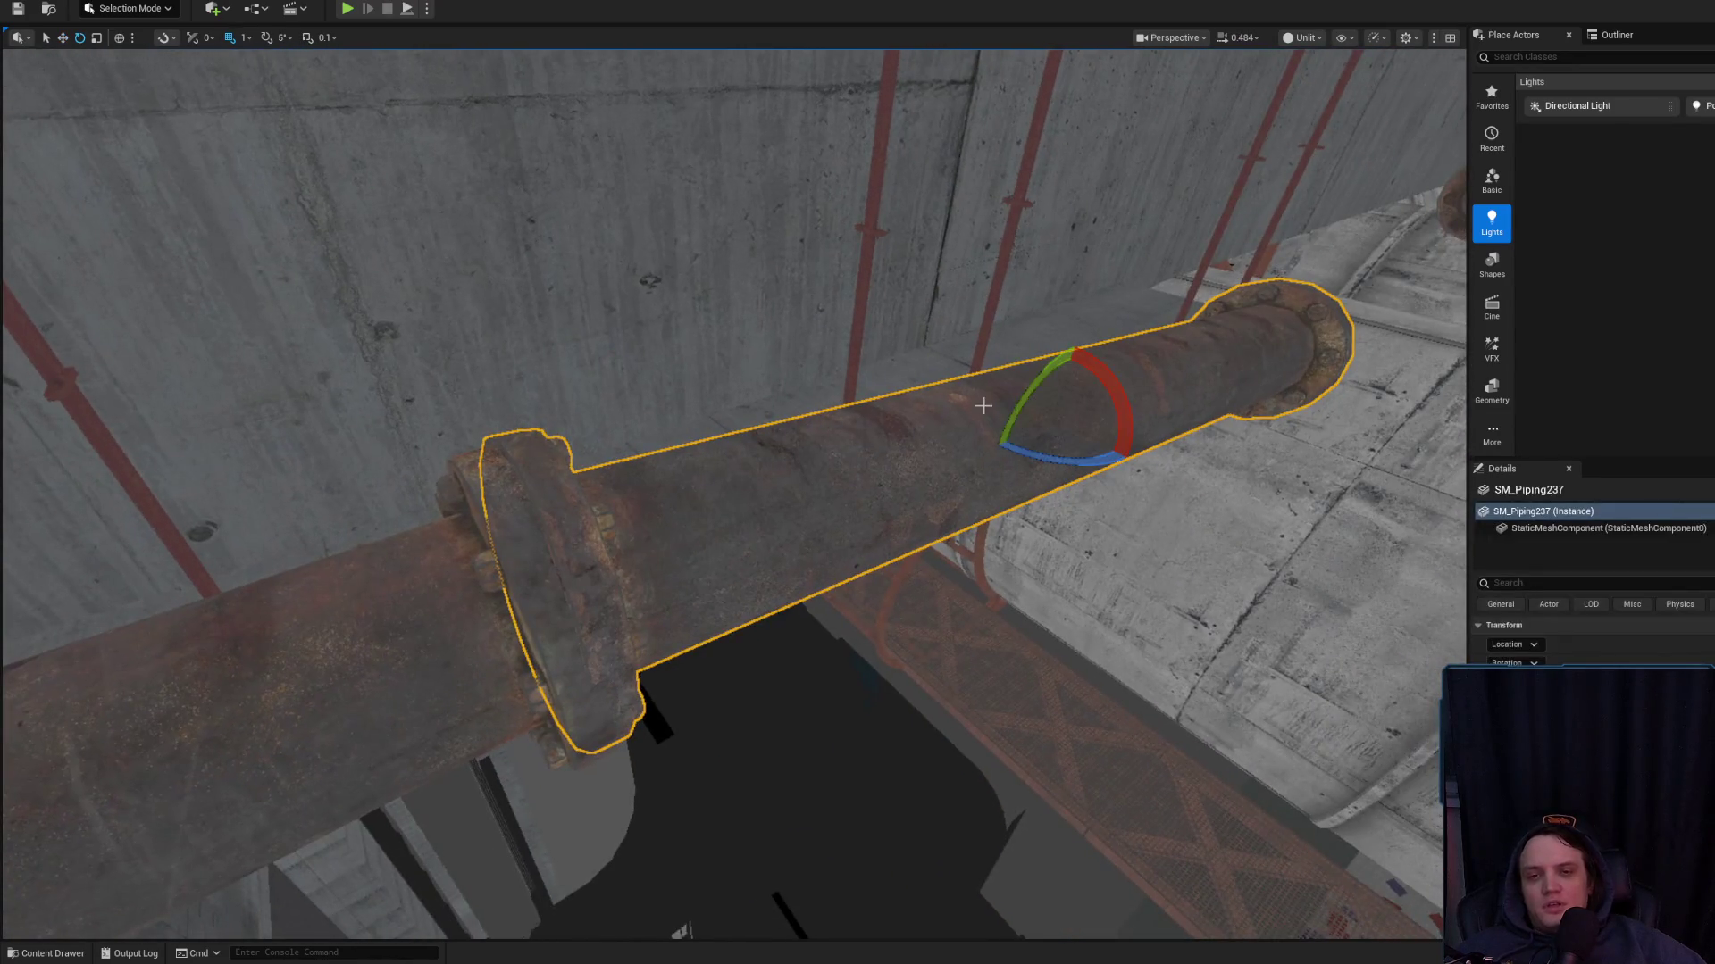
pyautogui.moveTo(1009, 418); pyautogui.dragTo(1018, 446)
pyautogui.press('w')
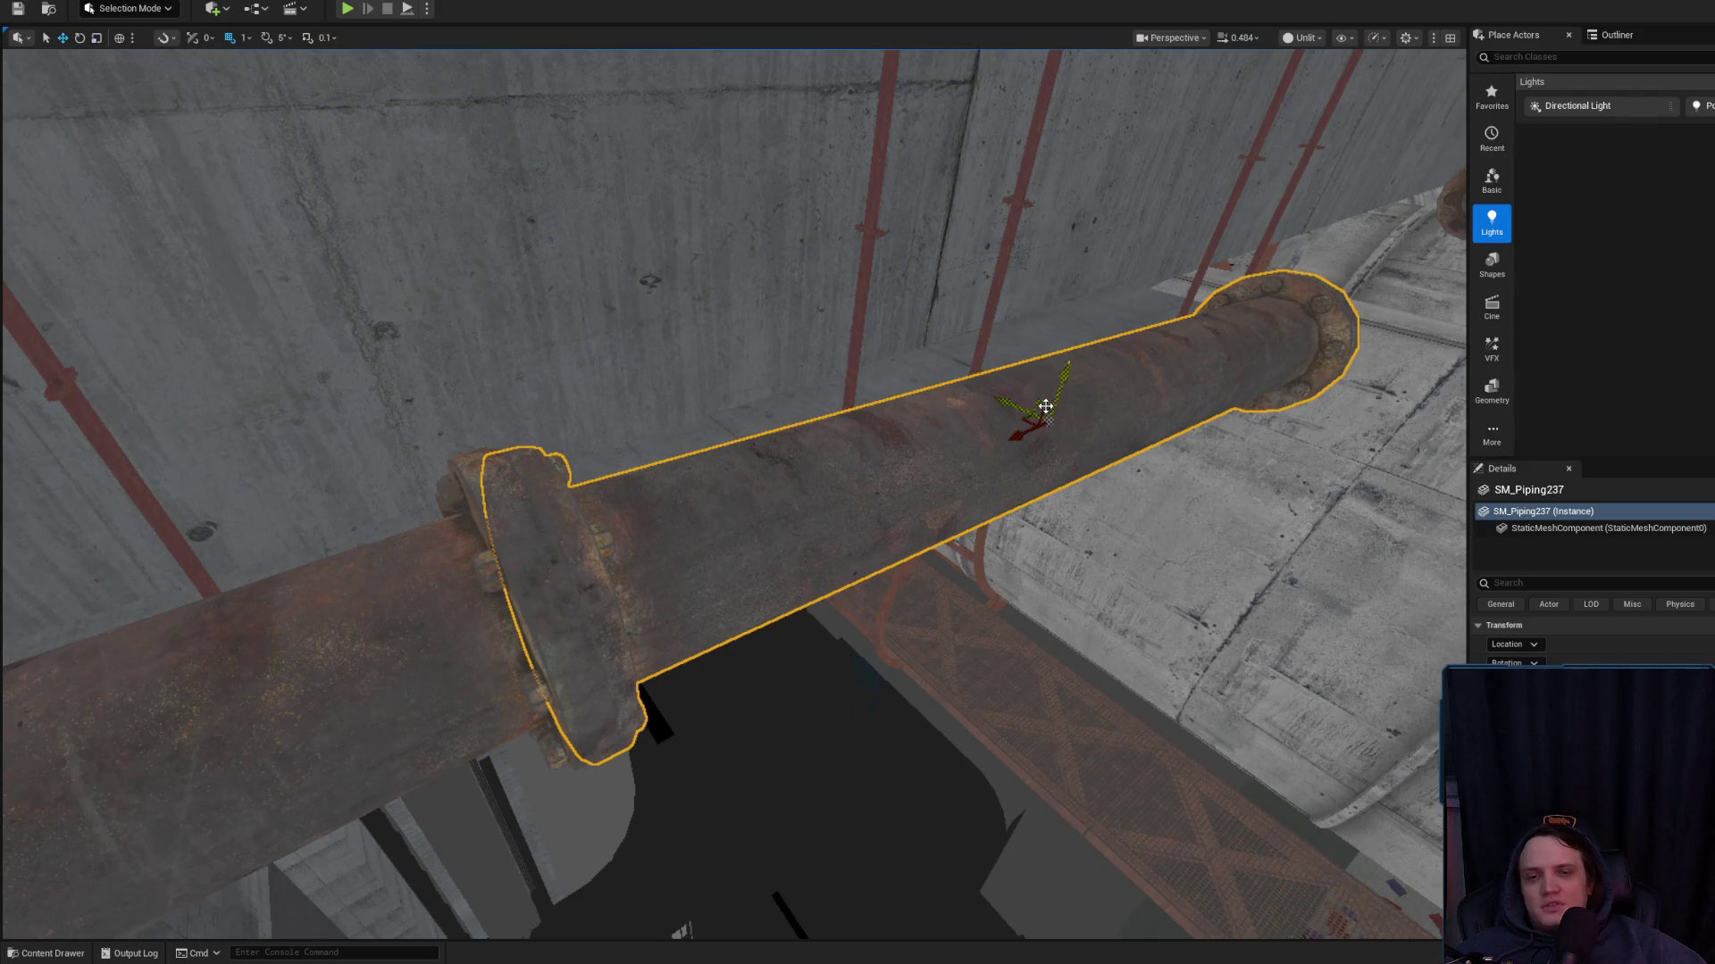
pyautogui.press('Escape')
# Fly the camera around the pipe to check the flange joint from close and wide views
pyautogui.moveTo(842, 497)
pyautogui.mouseDown()
pyautogui.moveTo(842, 402)
pyautogui.moveTo(786, 447)
pyautogui.moveTo(643, 401)
pyautogui.moveTo(536, 340)
pyautogui.mouseUp()
pyautogui.click(847, 487)
pyautogui.press('f')
pyautogui.press('Escape')
pyautogui.moveTo(788, 533); pyautogui.dragTo(723, 514)
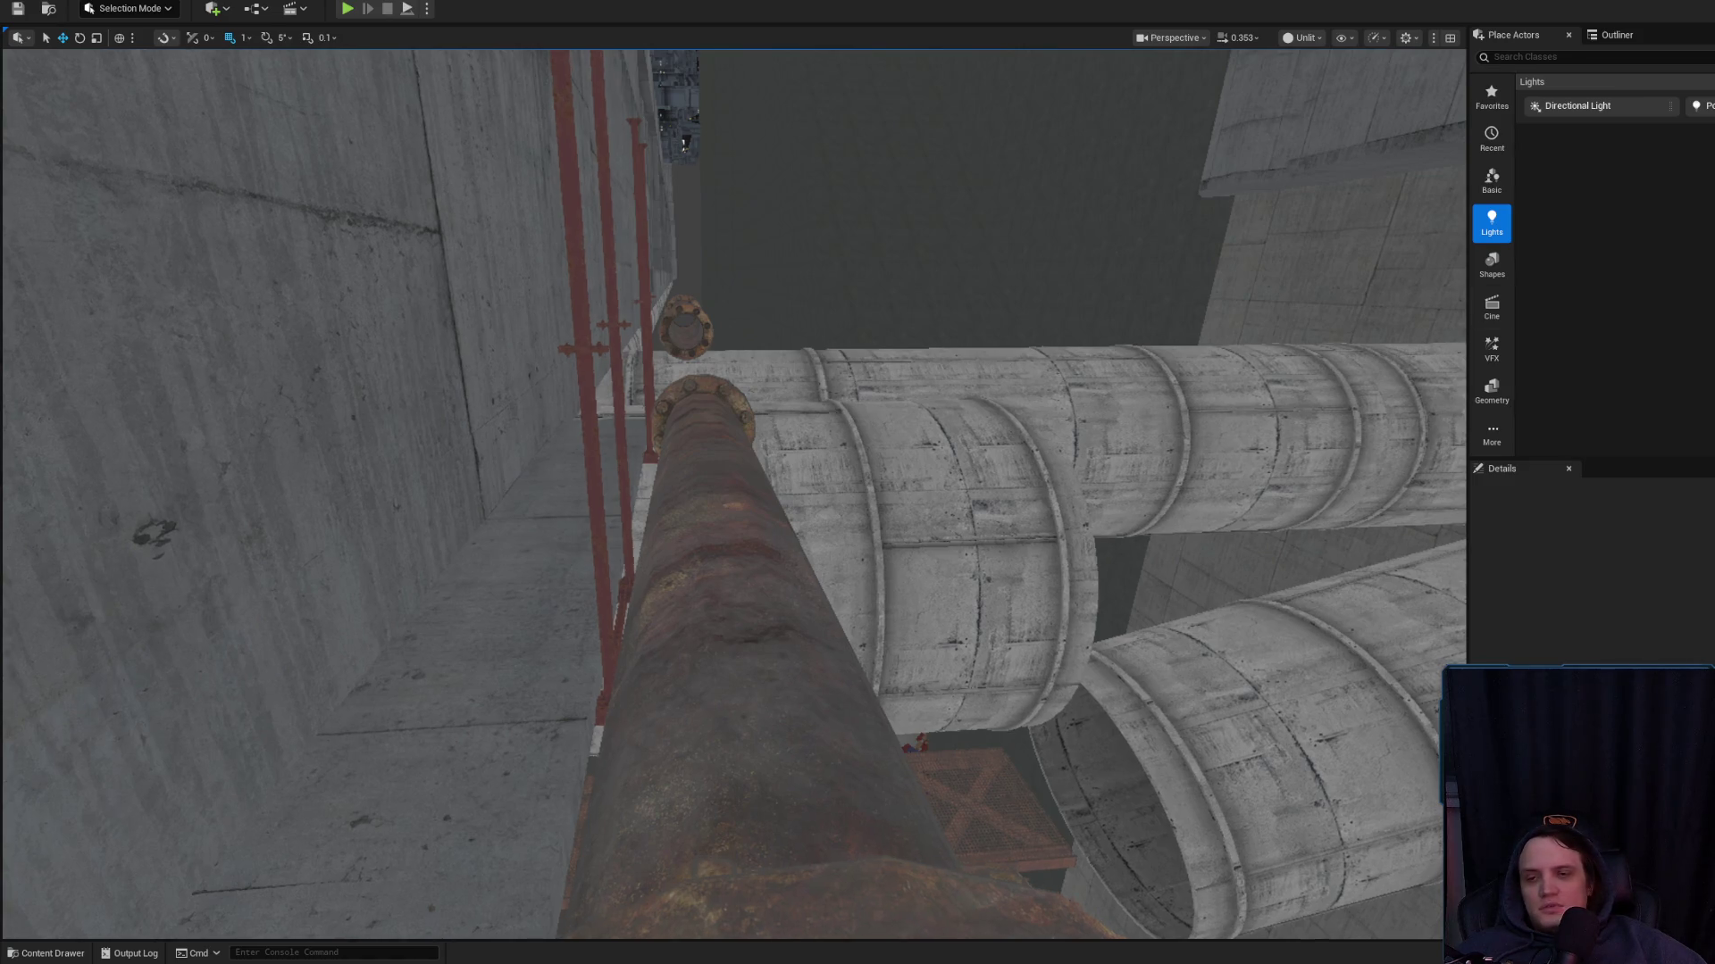
pyautogui.scroll(2, 732, 492)
pyautogui.moveTo(733, 491); pyautogui.dragTo(697, 451)
pyautogui.scroll(1, 732, 491)
pyautogui.moveTo(482, 419); pyautogui.dragTo(482, 418)
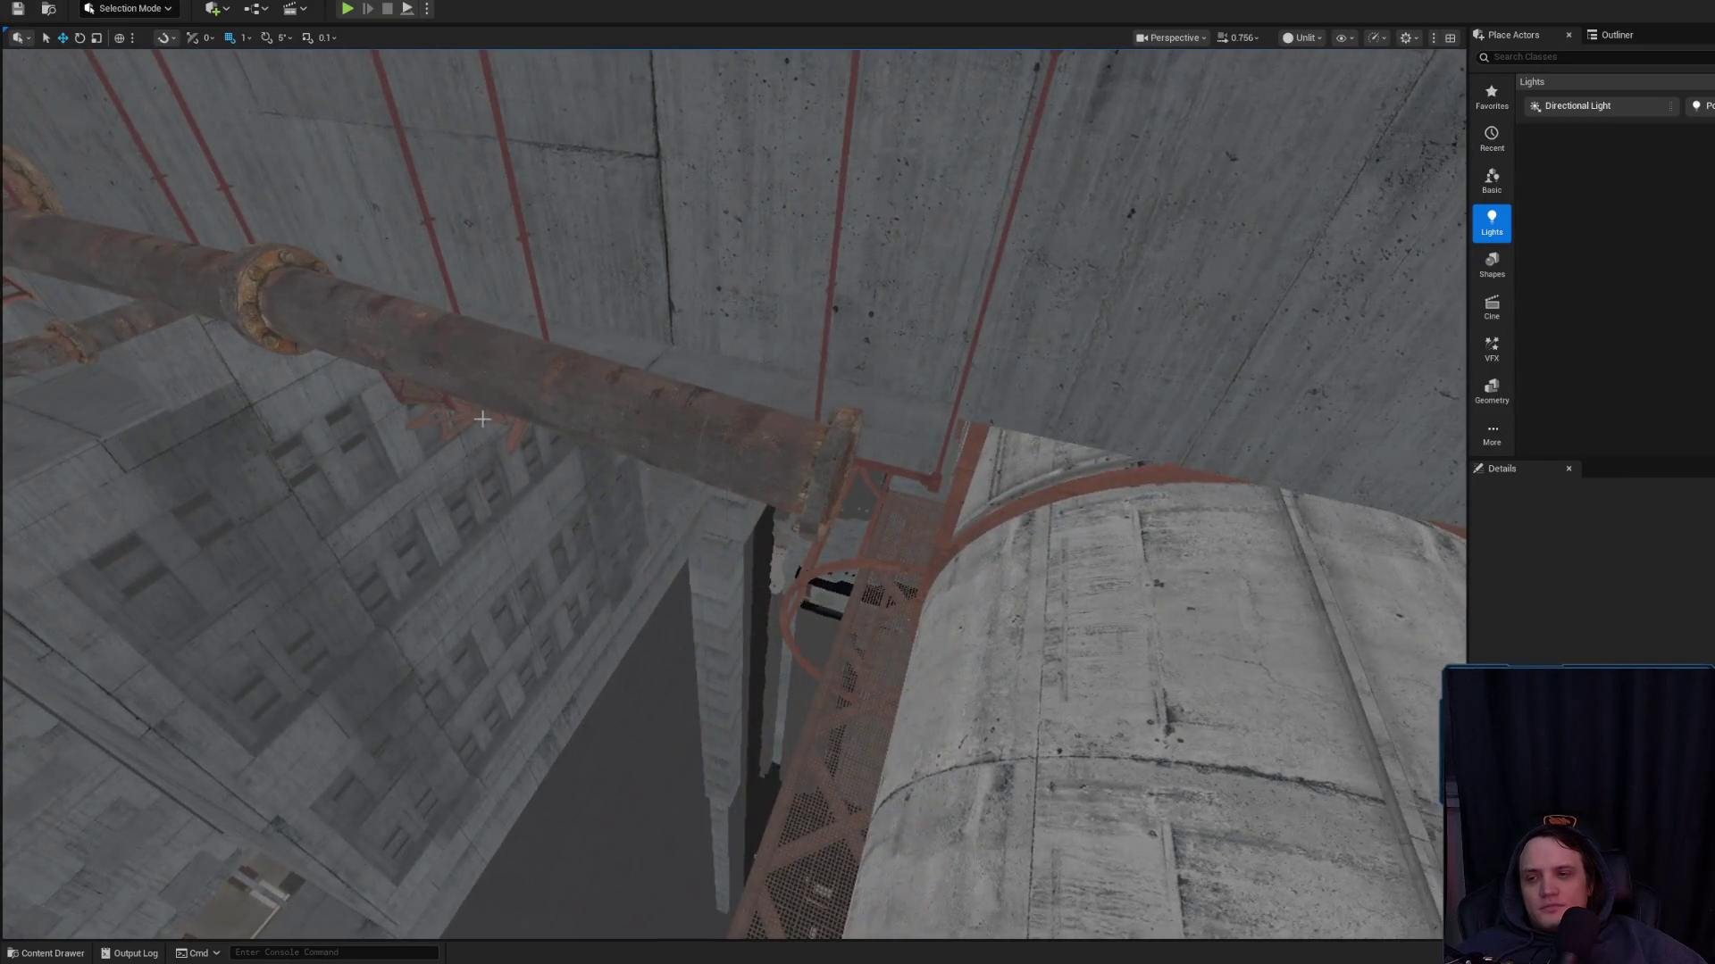
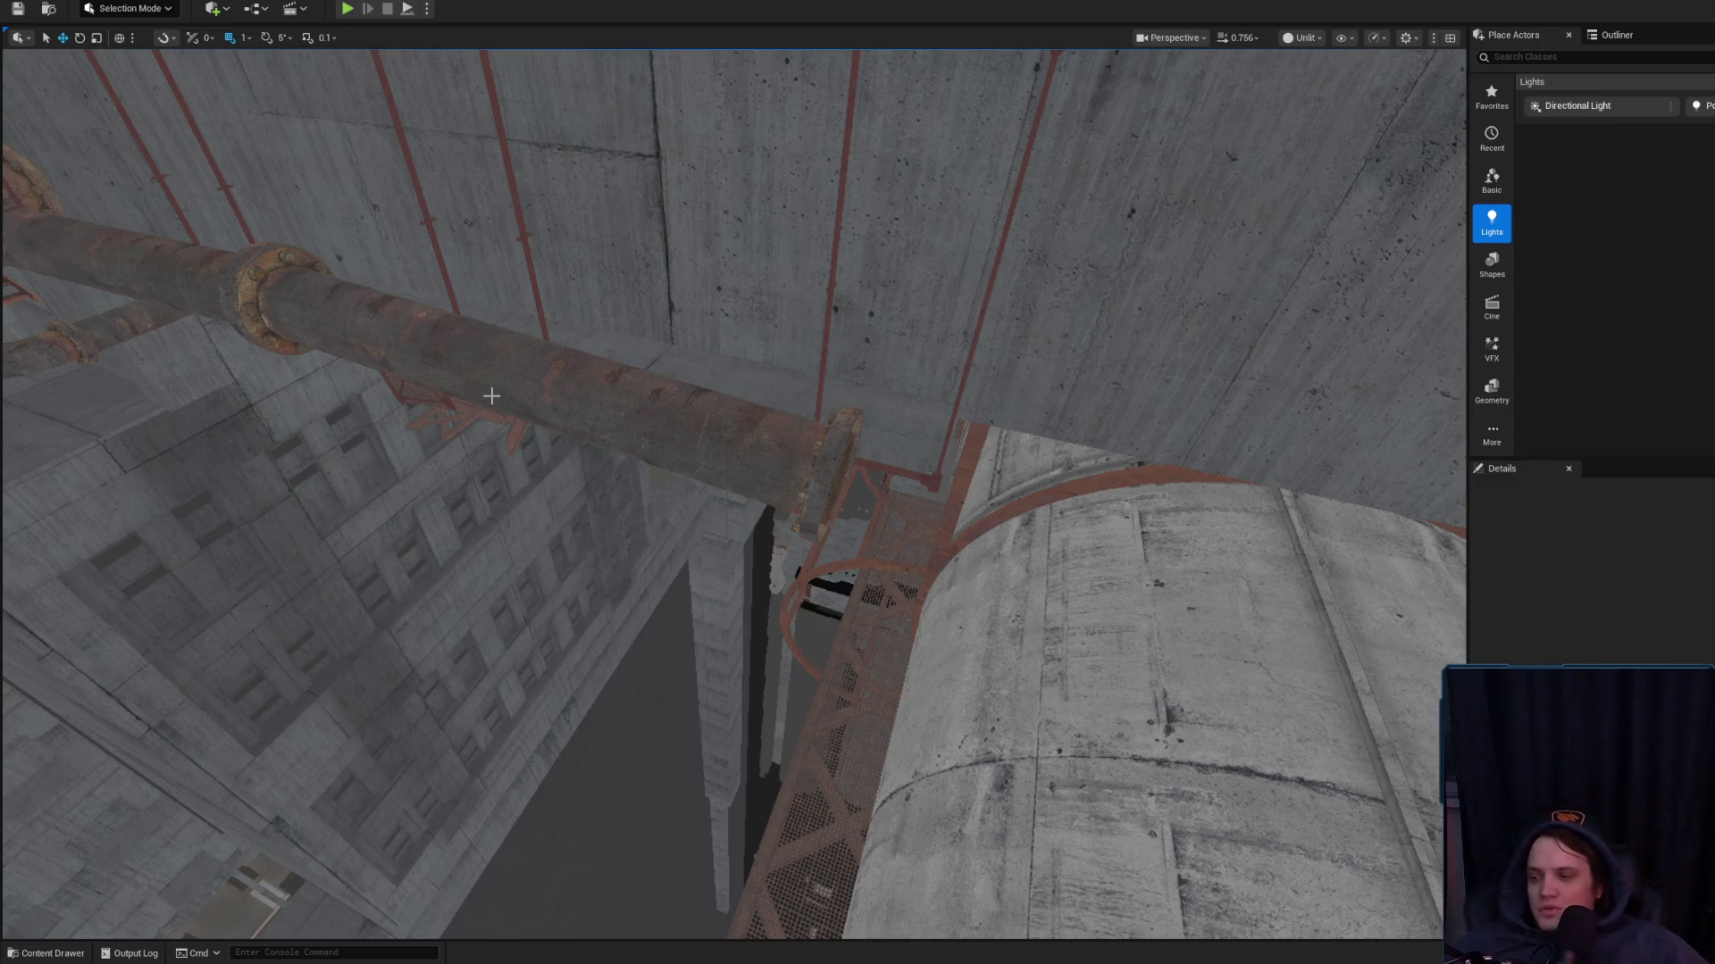
# Select and frame the rusty pipe section, orbiting around it from several angles
pyautogui.click(644, 472)
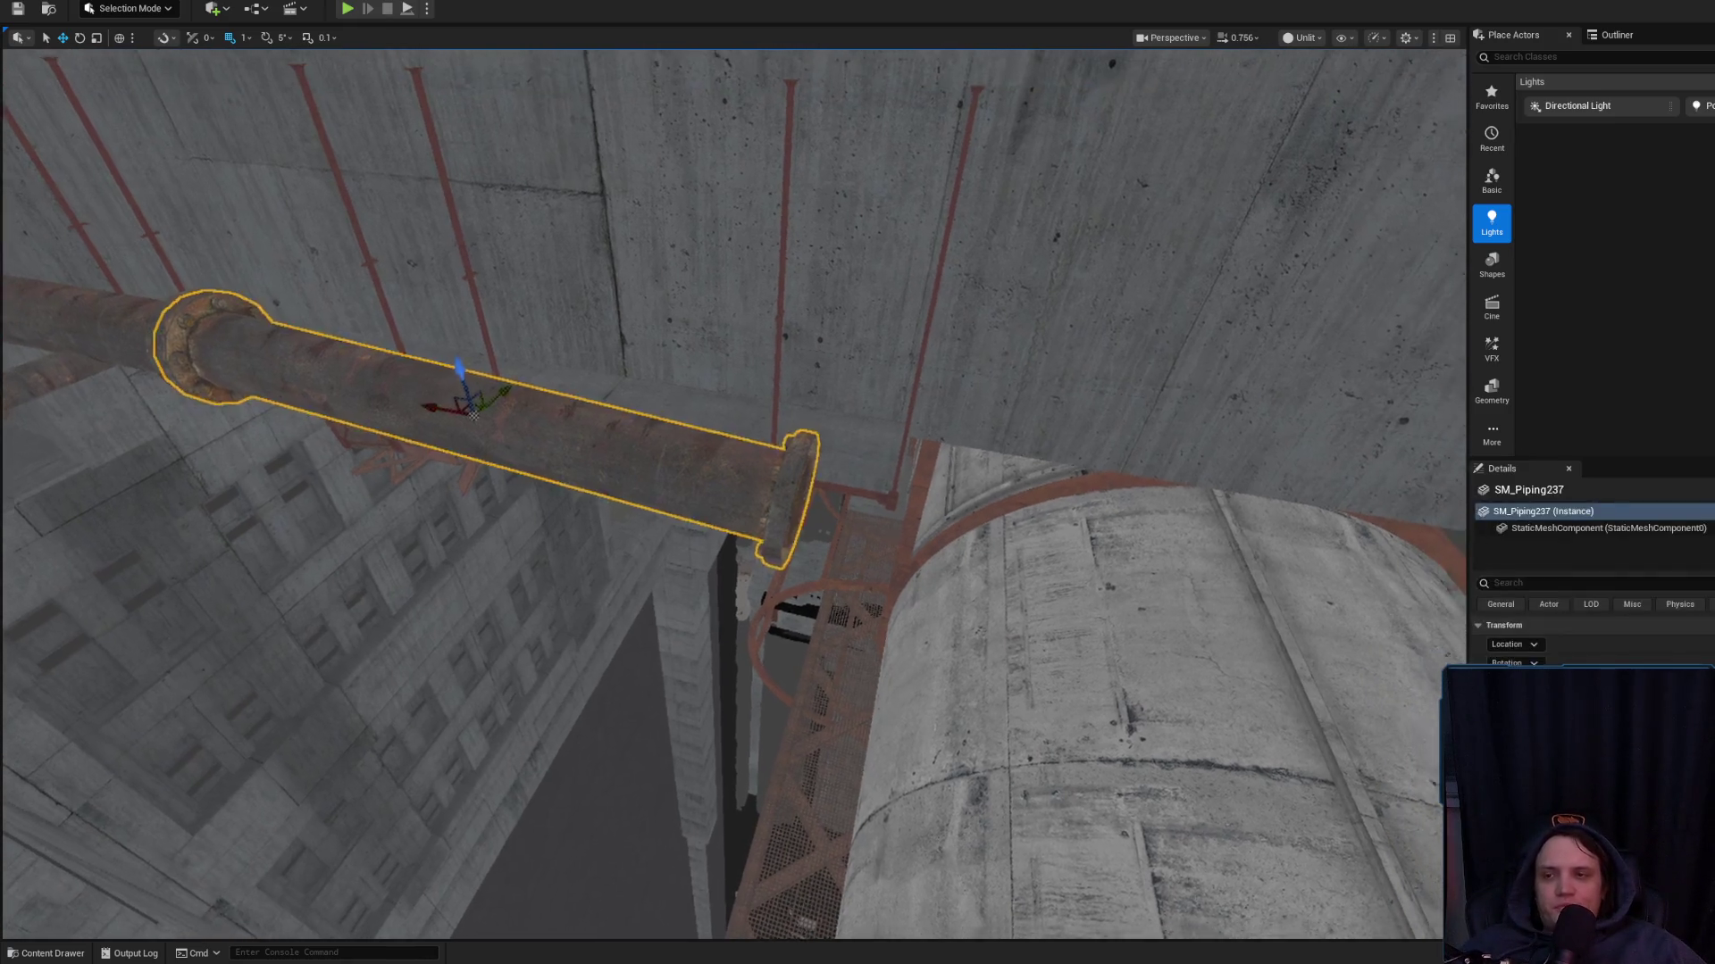
pyautogui.press('f')
pyautogui.press('Escape')
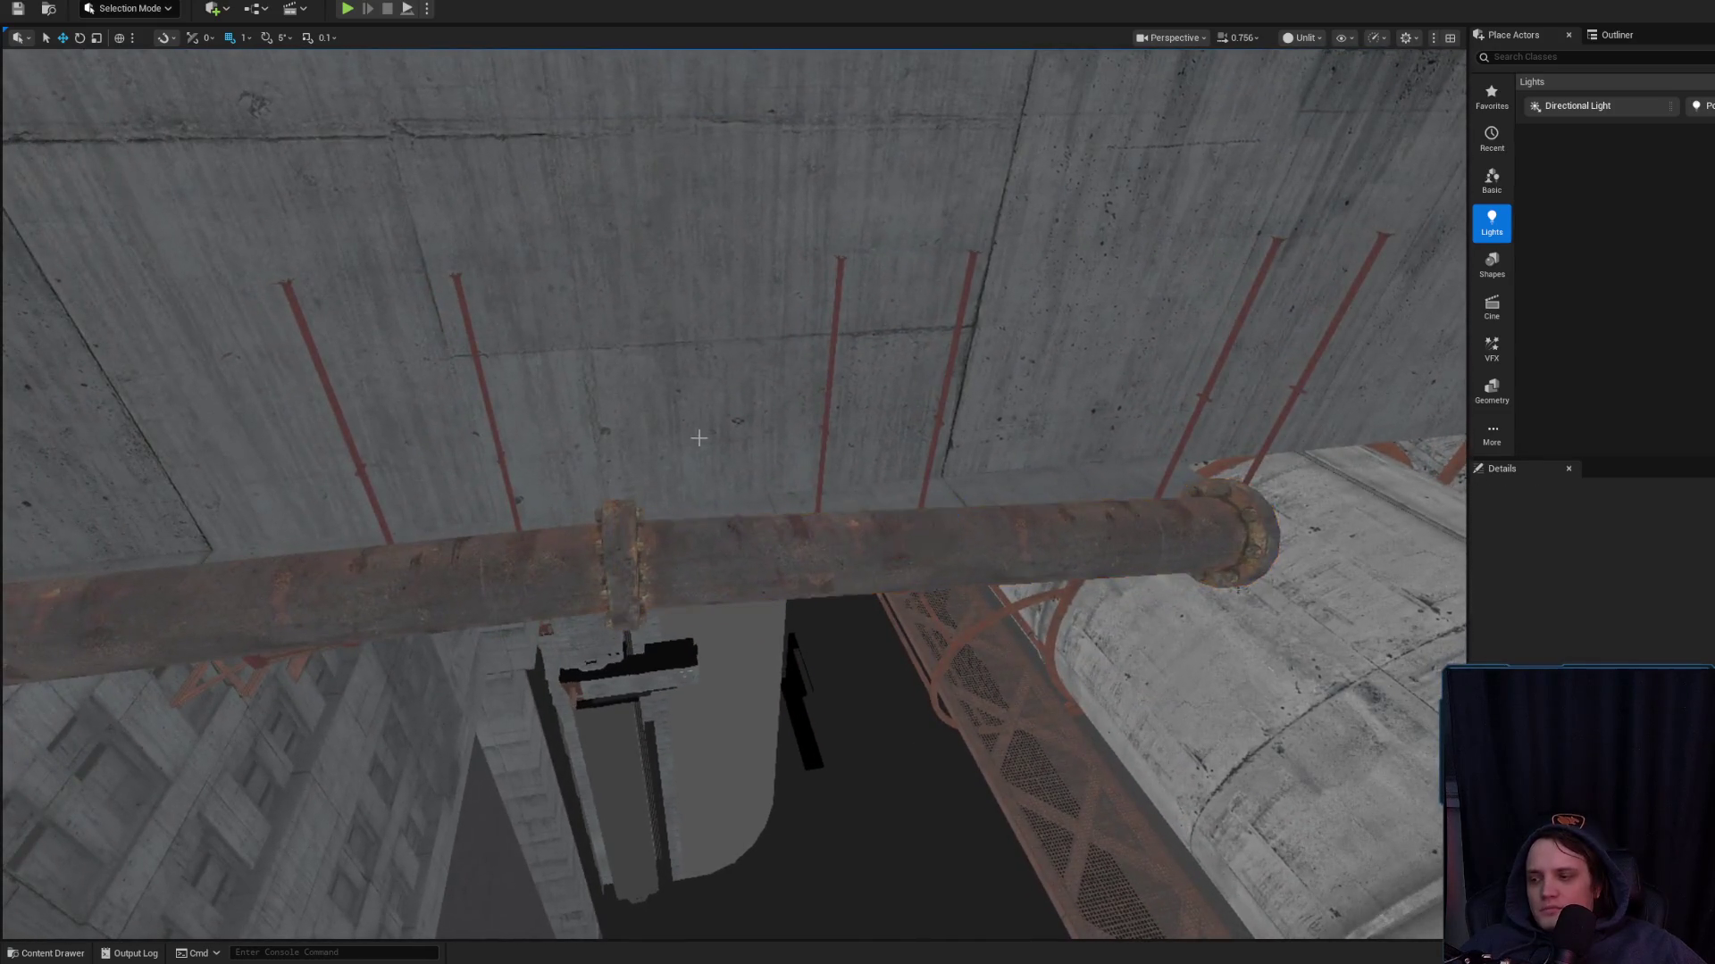
pyautogui.moveTo(698, 437); pyautogui.dragTo(676, 488)
pyautogui.click(676, 488)
pyautogui.press('f')
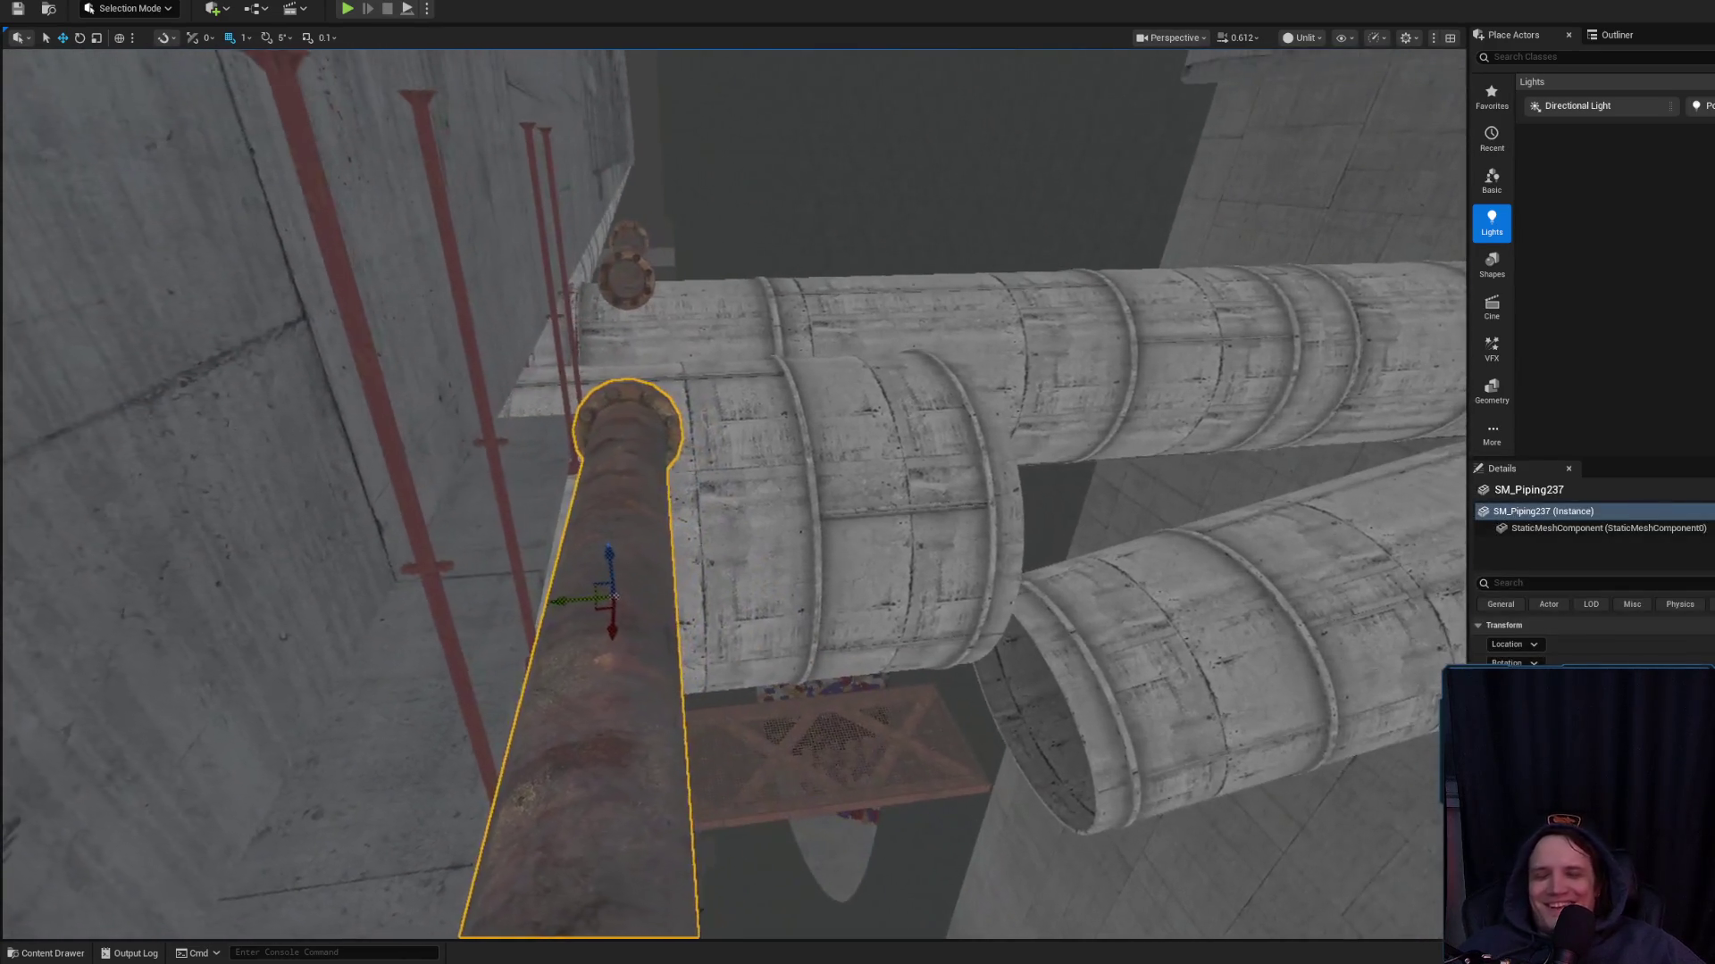
pyautogui.press('Escape')
pyautogui.click(785, 518)
pyautogui.click(641, 445)
pyautogui.moveTo(642, 444); pyautogui.dragTo(721, 450)
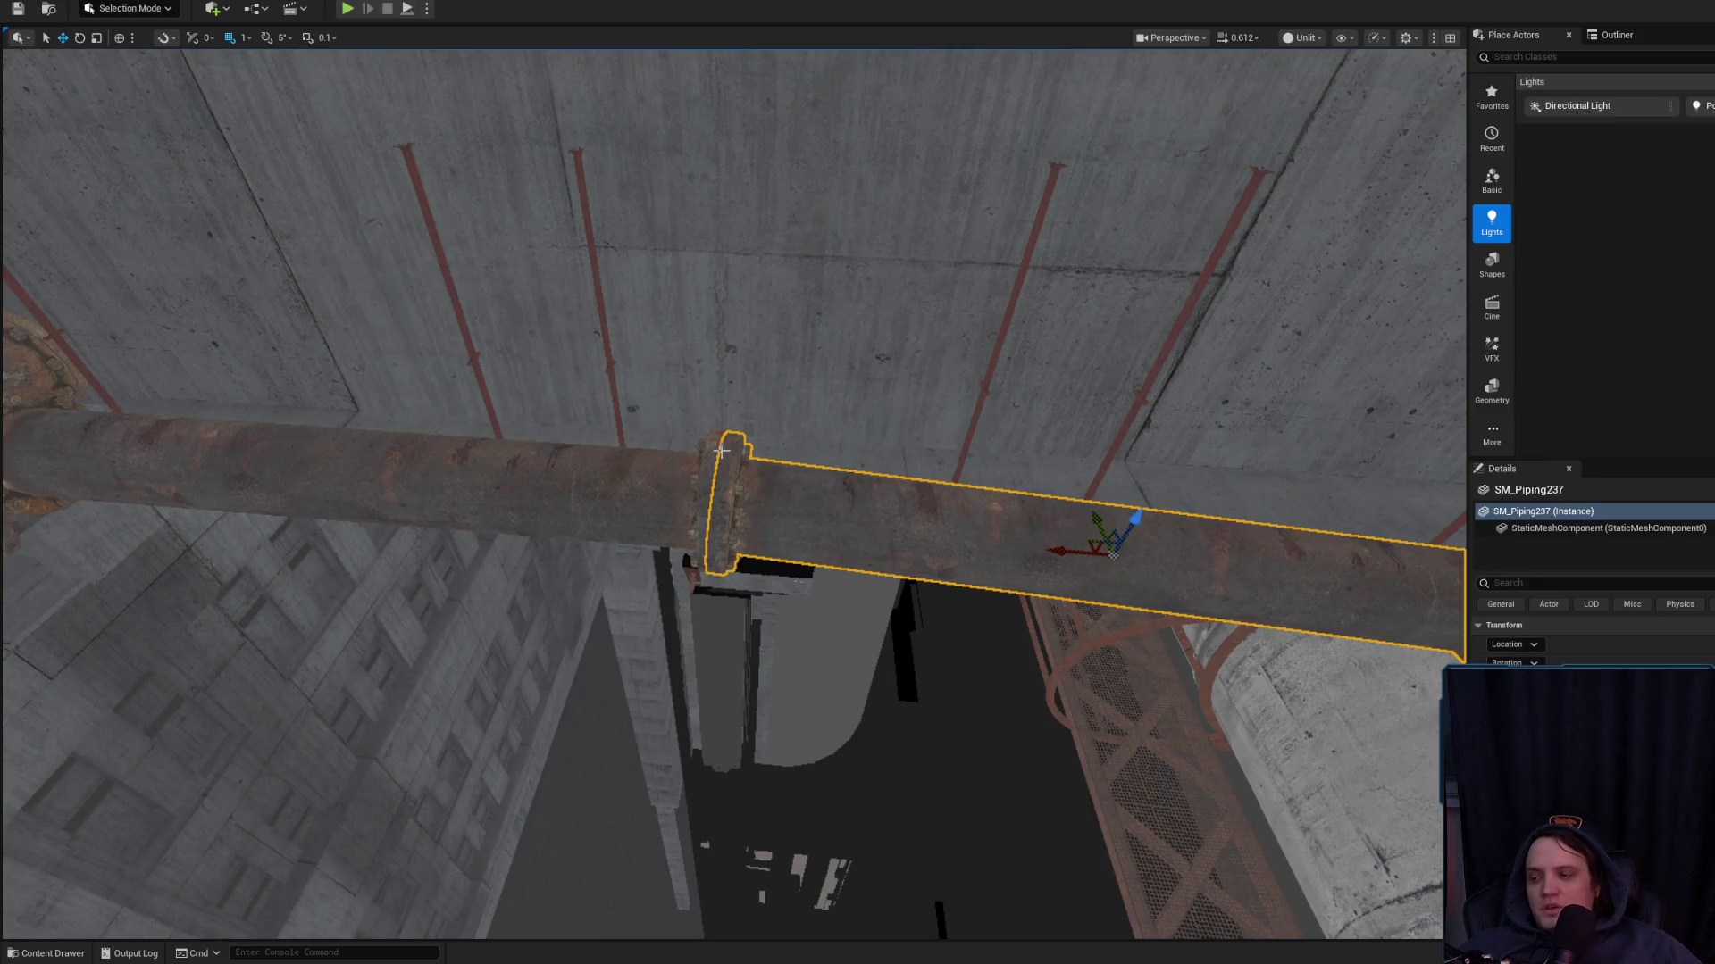
# Fly along the rusty pipe run, looking above it and back toward the walkway slab
pyautogui.press('f')
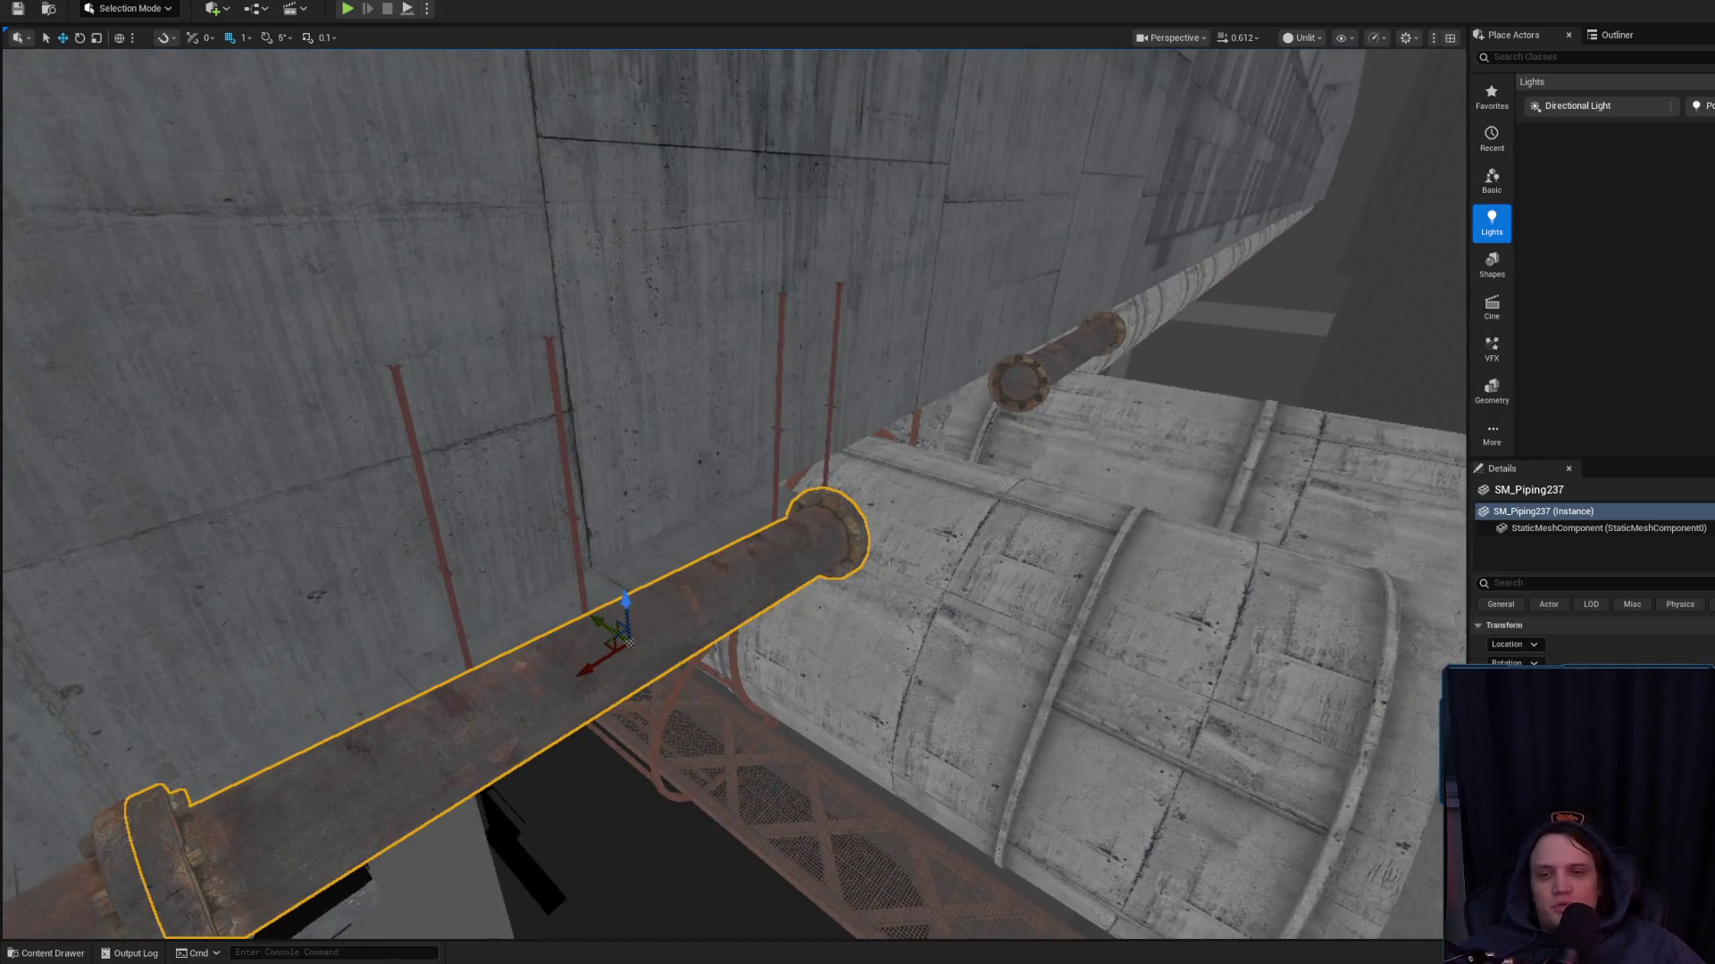
pyautogui.moveTo(732, 482); pyautogui.dragTo(375, 483)
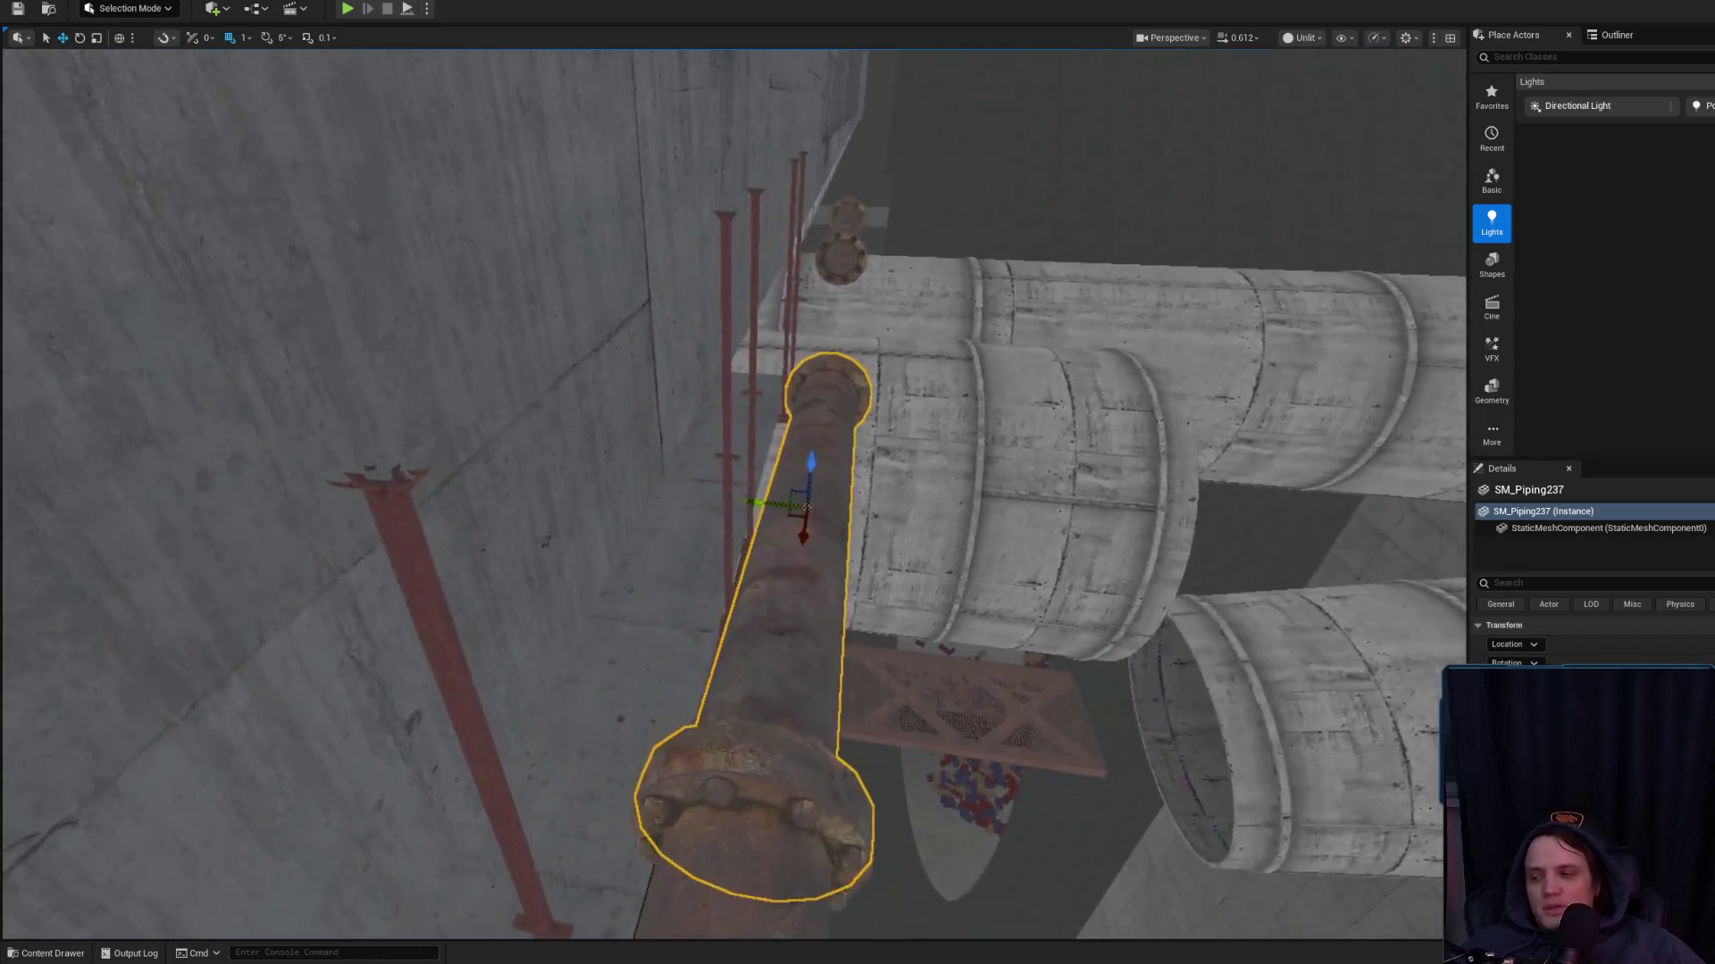
pyautogui.press('Escape')
pyautogui.moveTo(900, 625); pyautogui.dragTo(900, 562)
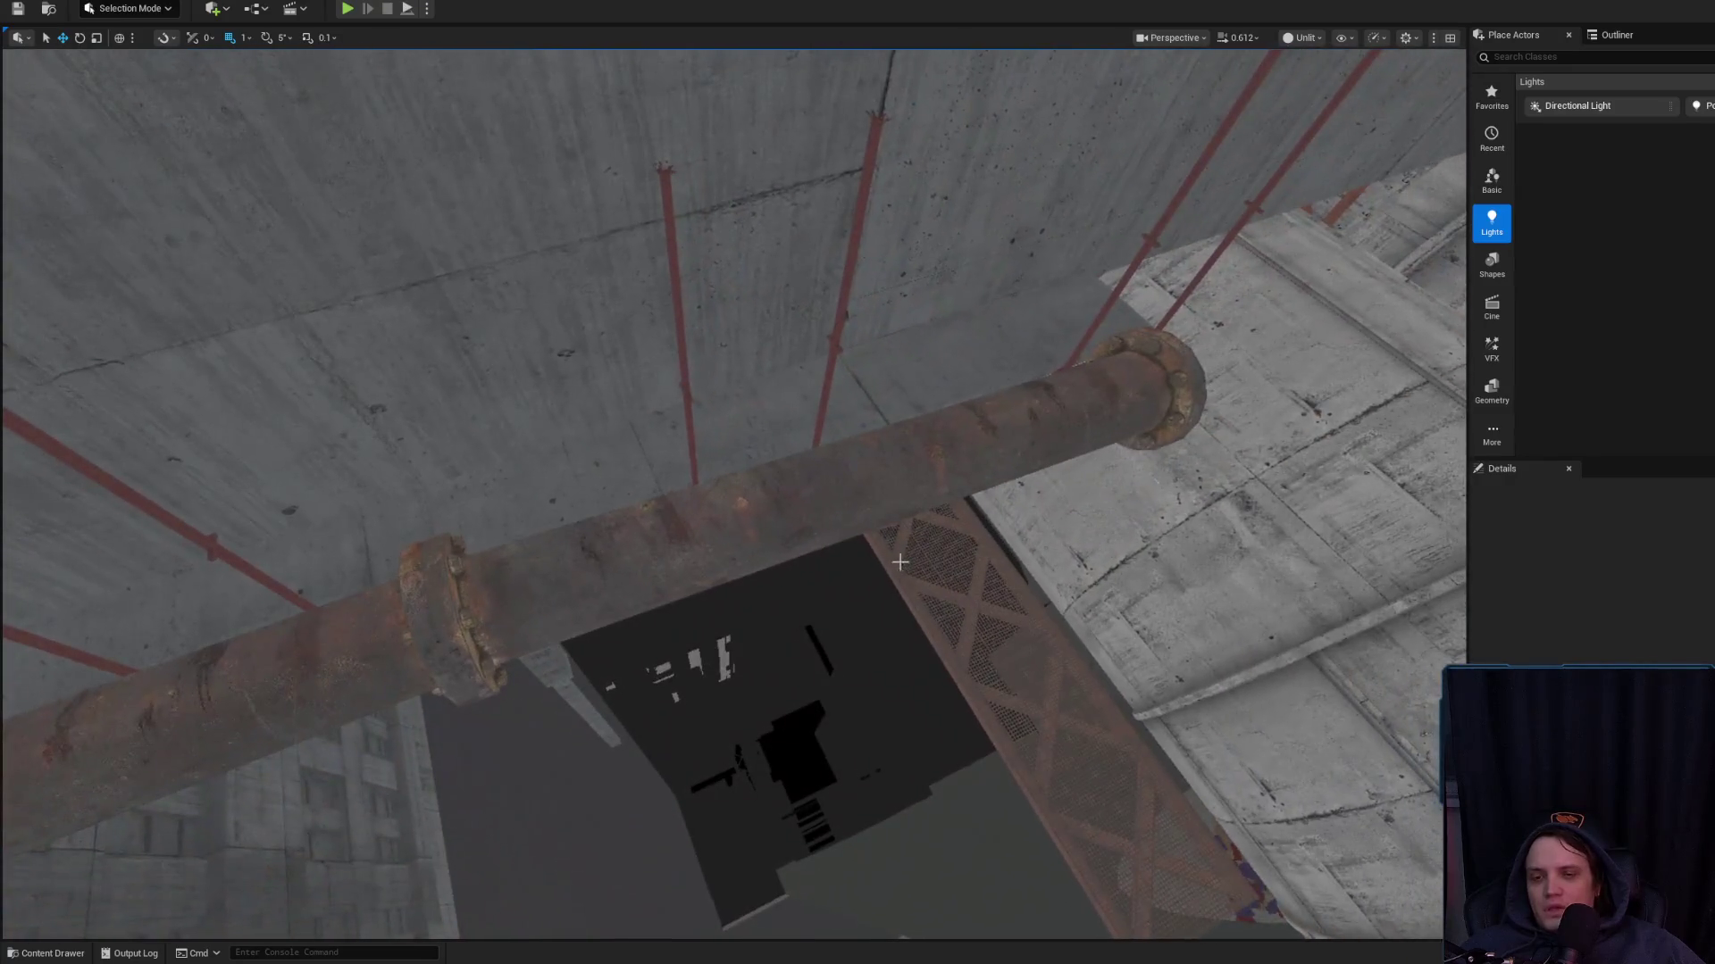
pyautogui.click(803, 523)
pyautogui.moveTo(803, 523)
pyautogui.mouseDown()
pyautogui.moveTo(826, 545)
pyautogui.moveTo(1030, 494)
pyautogui.moveTo(950, 504)
pyautogui.mouseUp()
pyautogui.scroll(2, 902, 527)
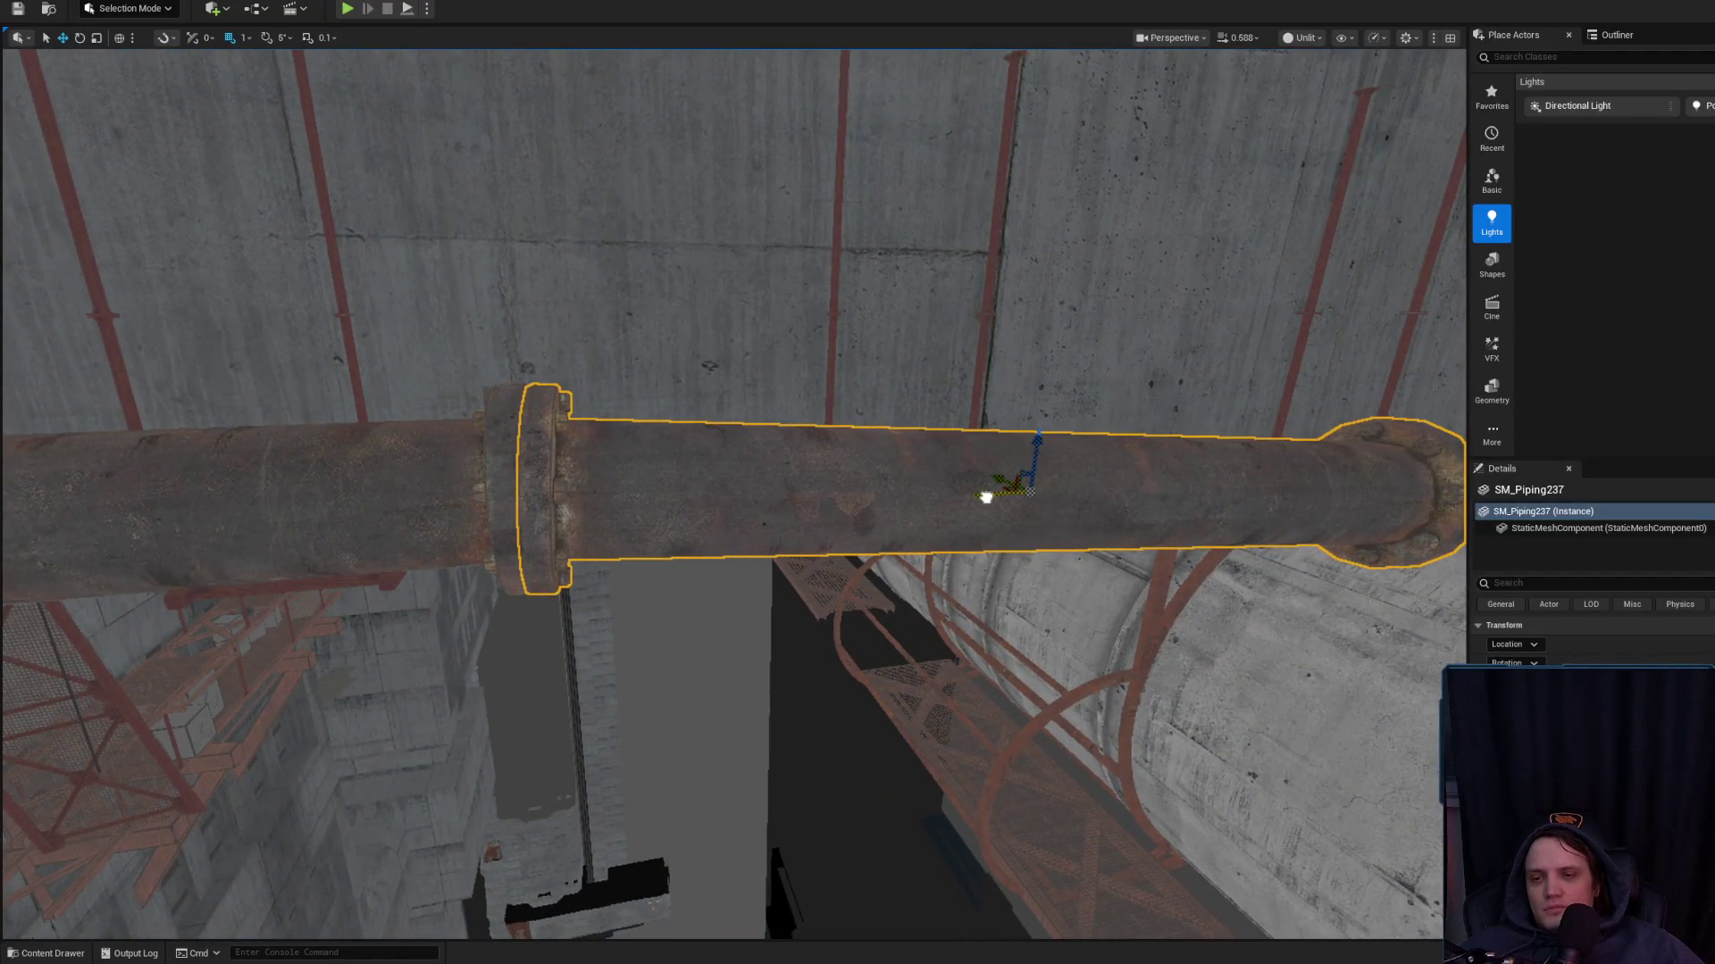
pyautogui.moveTo(950, 504)
pyautogui.mouseDown()
pyautogui.moveTo(950, 465)
pyautogui.moveTo(925, 540)
pyautogui.moveTo(915, 514)
pyautogui.mouseUp()
pyautogui.scroll(1, 950, 465)
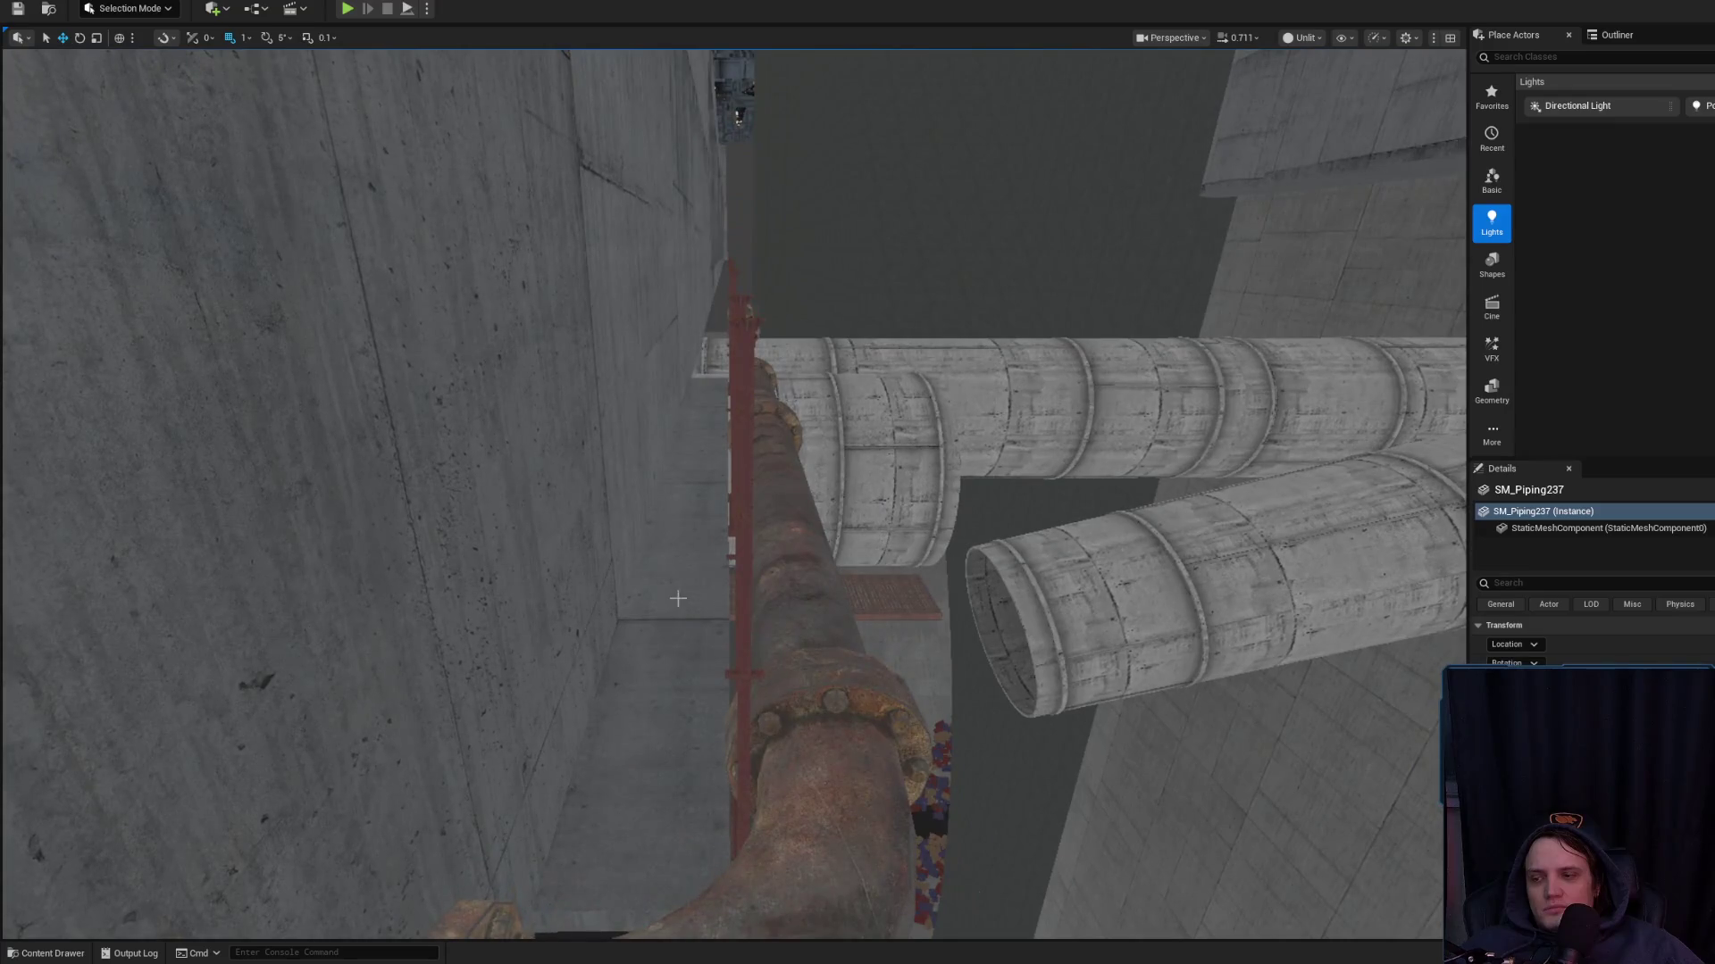
pyautogui.moveTo(714, 582)
pyautogui.mouseDown()
pyautogui.moveTo(598, 607)
pyautogui.moveTo(625, 606)
pyautogui.mouseUp()
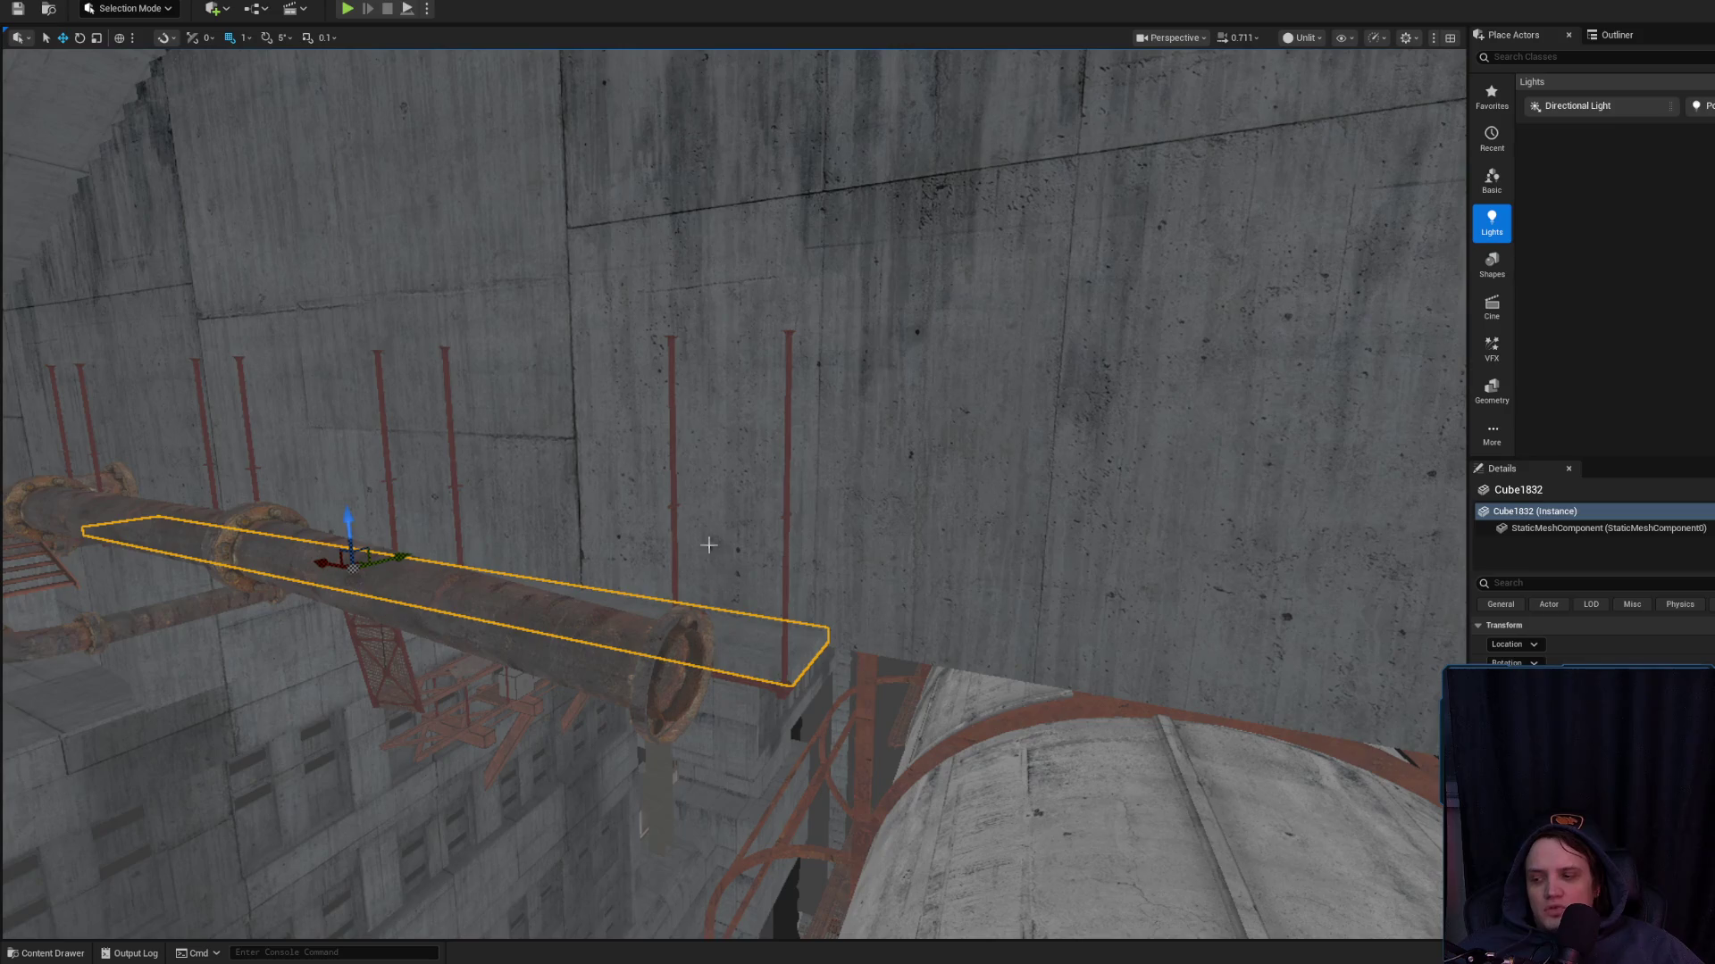
pyautogui.moveTo(679, 526)
pyautogui.mouseDown()
pyautogui.moveTo(641, 563)
pyautogui.moveTo(652, 572)
pyautogui.mouseUp()
# Select the long slab Cube1832 and fly along it toward the pipe
pyautogui.press('Escape')
pyautogui.click(750, 543)
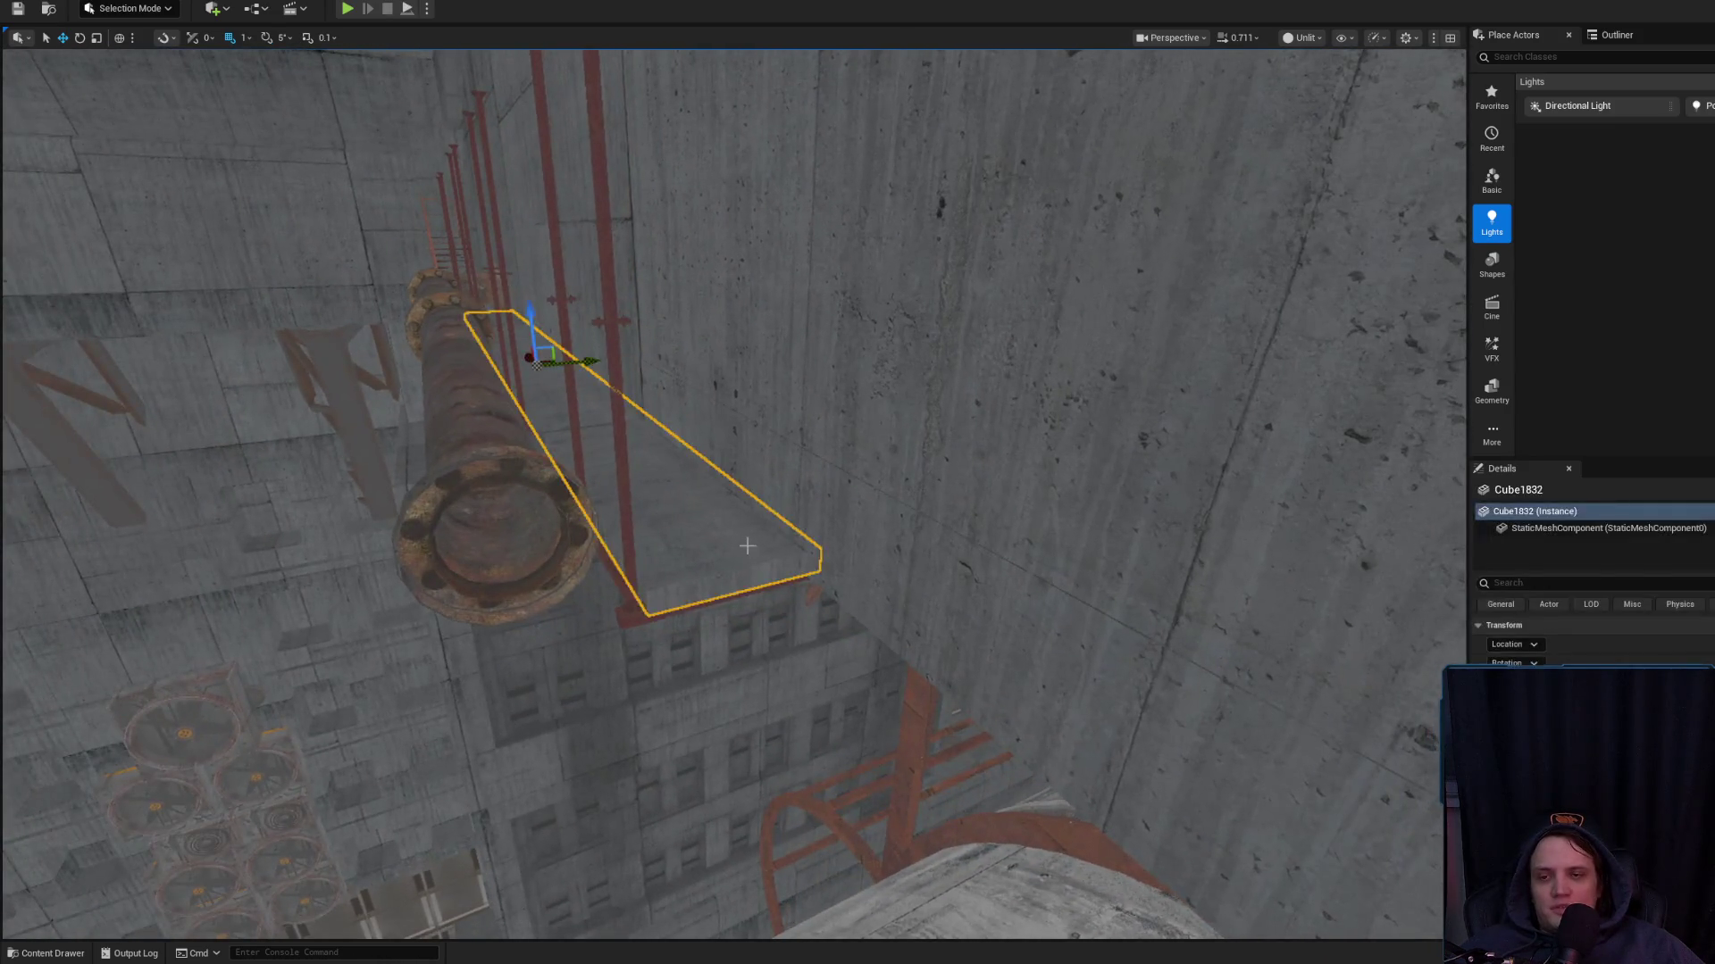
pyautogui.moveTo(750, 543)
pyautogui.mouseDown()
pyautogui.moveTo(790, 759)
pyautogui.moveTo(702, 348)
pyautogui.moveTo(659, 290)
pyautogui.mouseUp()
pyautogui.scroll(-2, 703, 375)
pyautogui.scroll(-2, 690, 337)
pyautogui.scroll(1, 659, 290)
pyautogui.press('Escape')
pyautogui.scroll(1, 659, 290)
pyautogui.moveTo(808, 560); pyautogui.dragTo(808, 560)
# Select SM_Piping237 and Alt-drag a copy, undoing the original's move
pyautogui.click(542, 550)
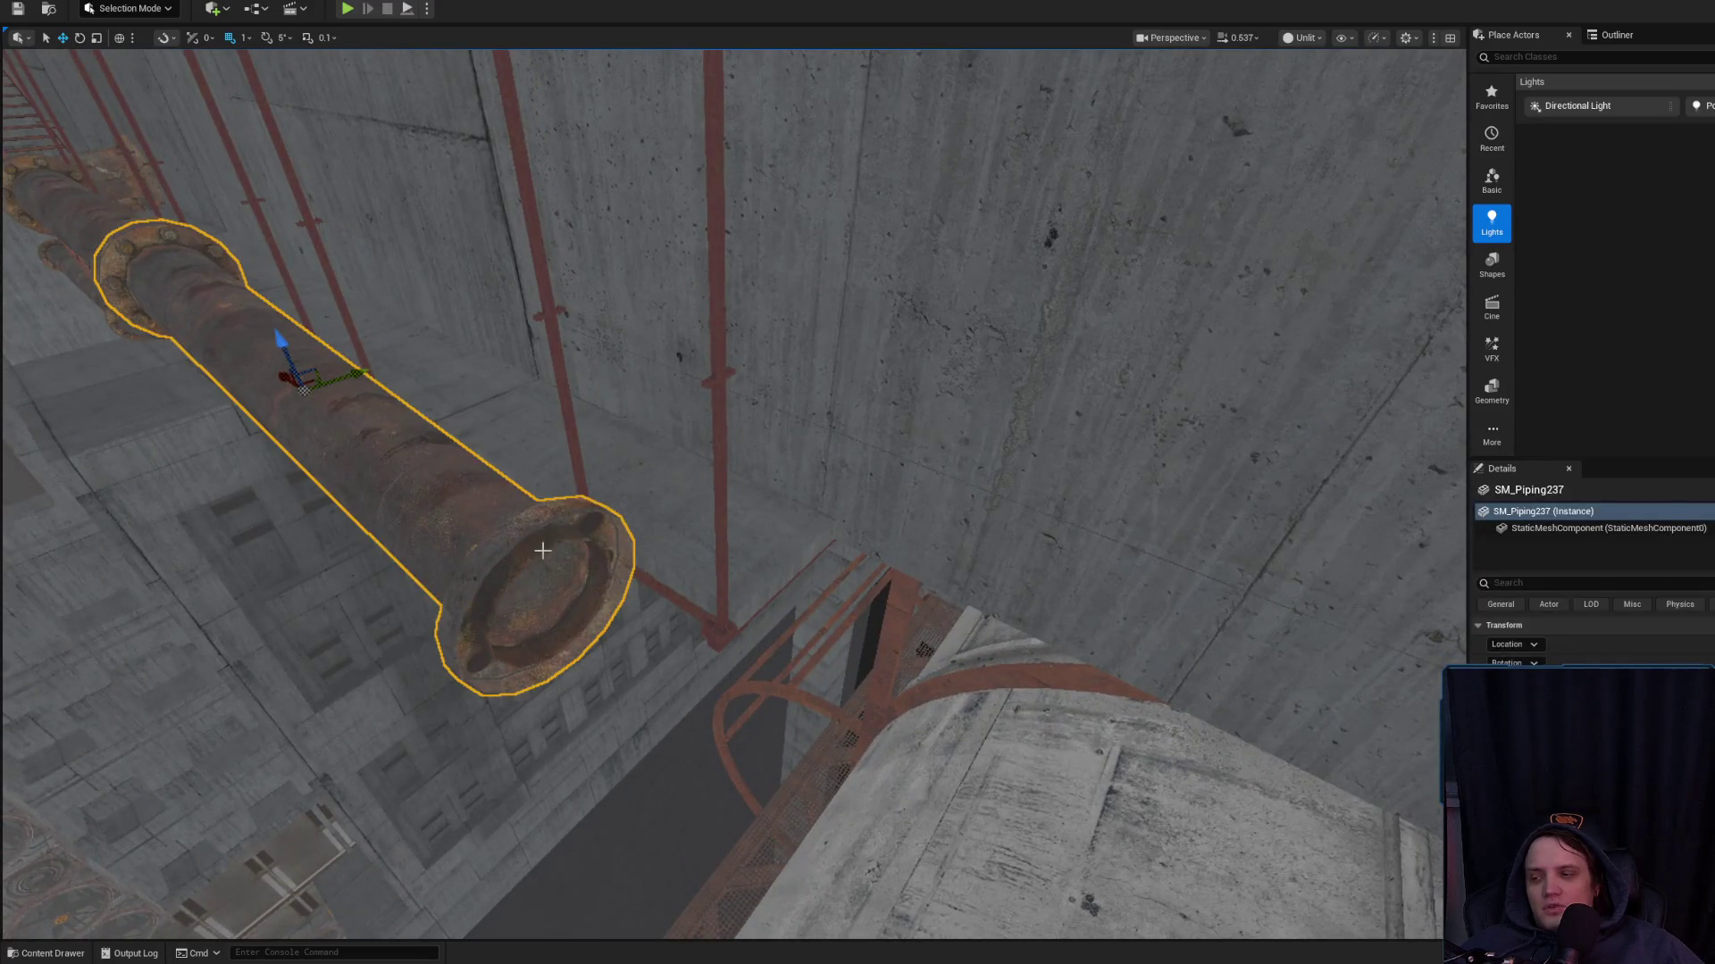
pyautogui.moveTo(353, 492); pyautogui.dragTo(353, 492)
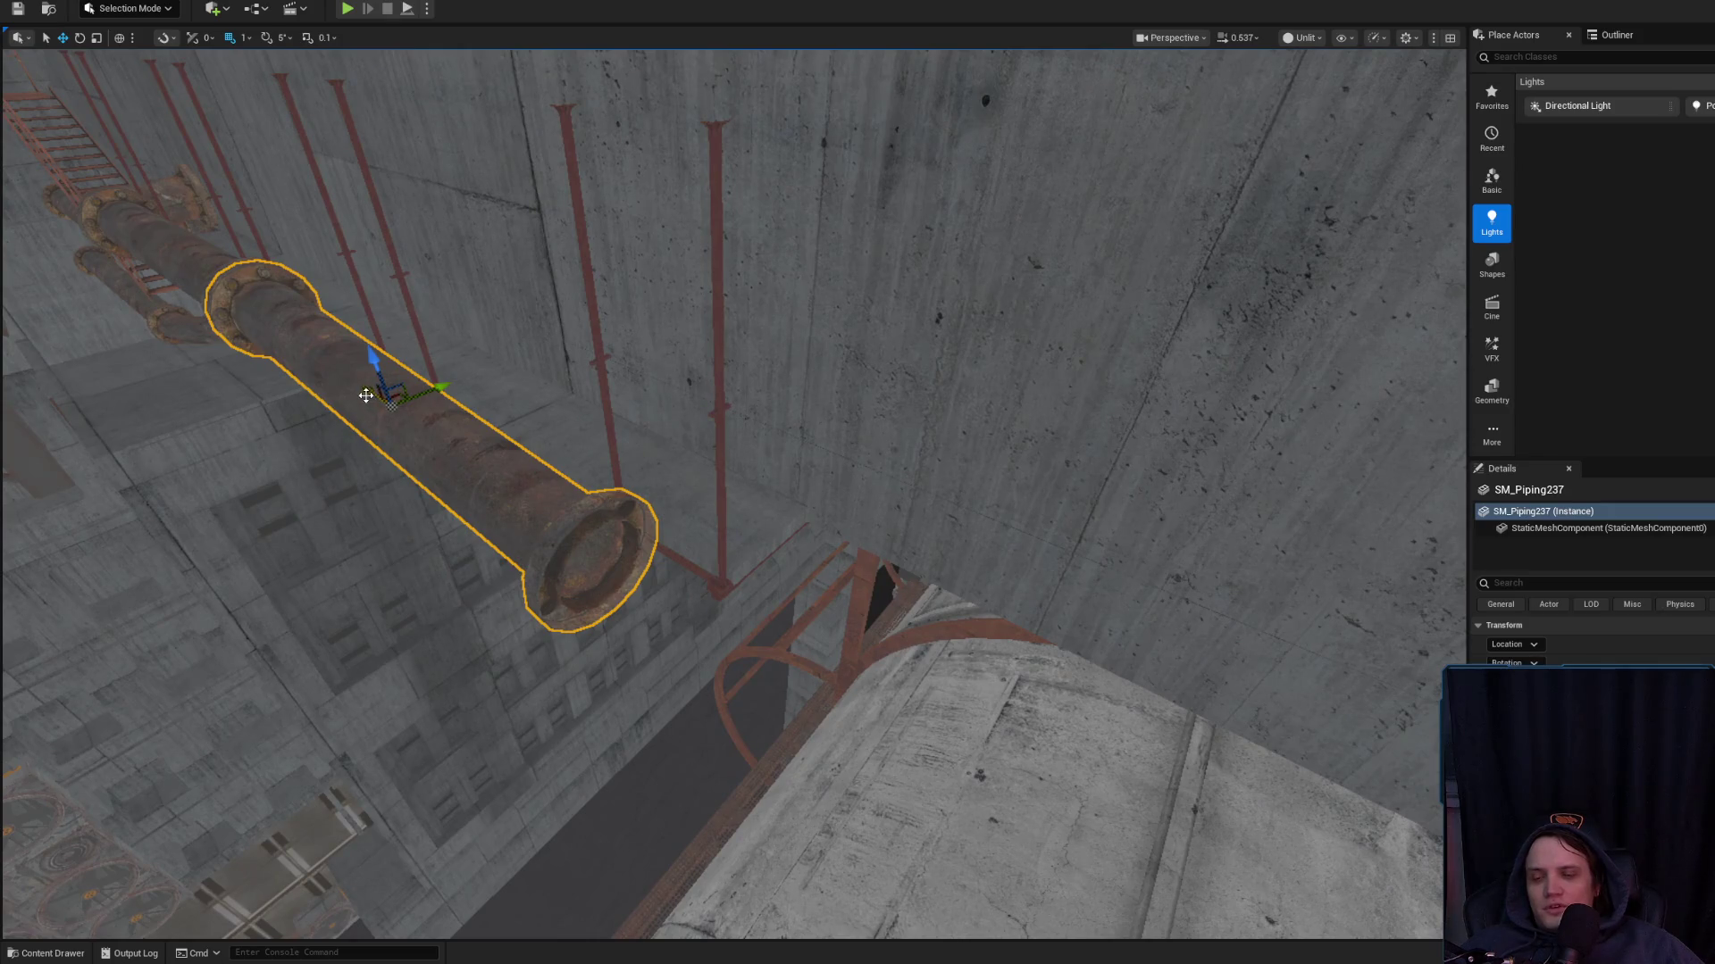
pyautogui.moveTo(366, 396)
pyautogui.mouseDown()
pyautogui.moveTo(489, 556)
pyautogui.moveTo(678, 670)
pyautogui.mouseUp()
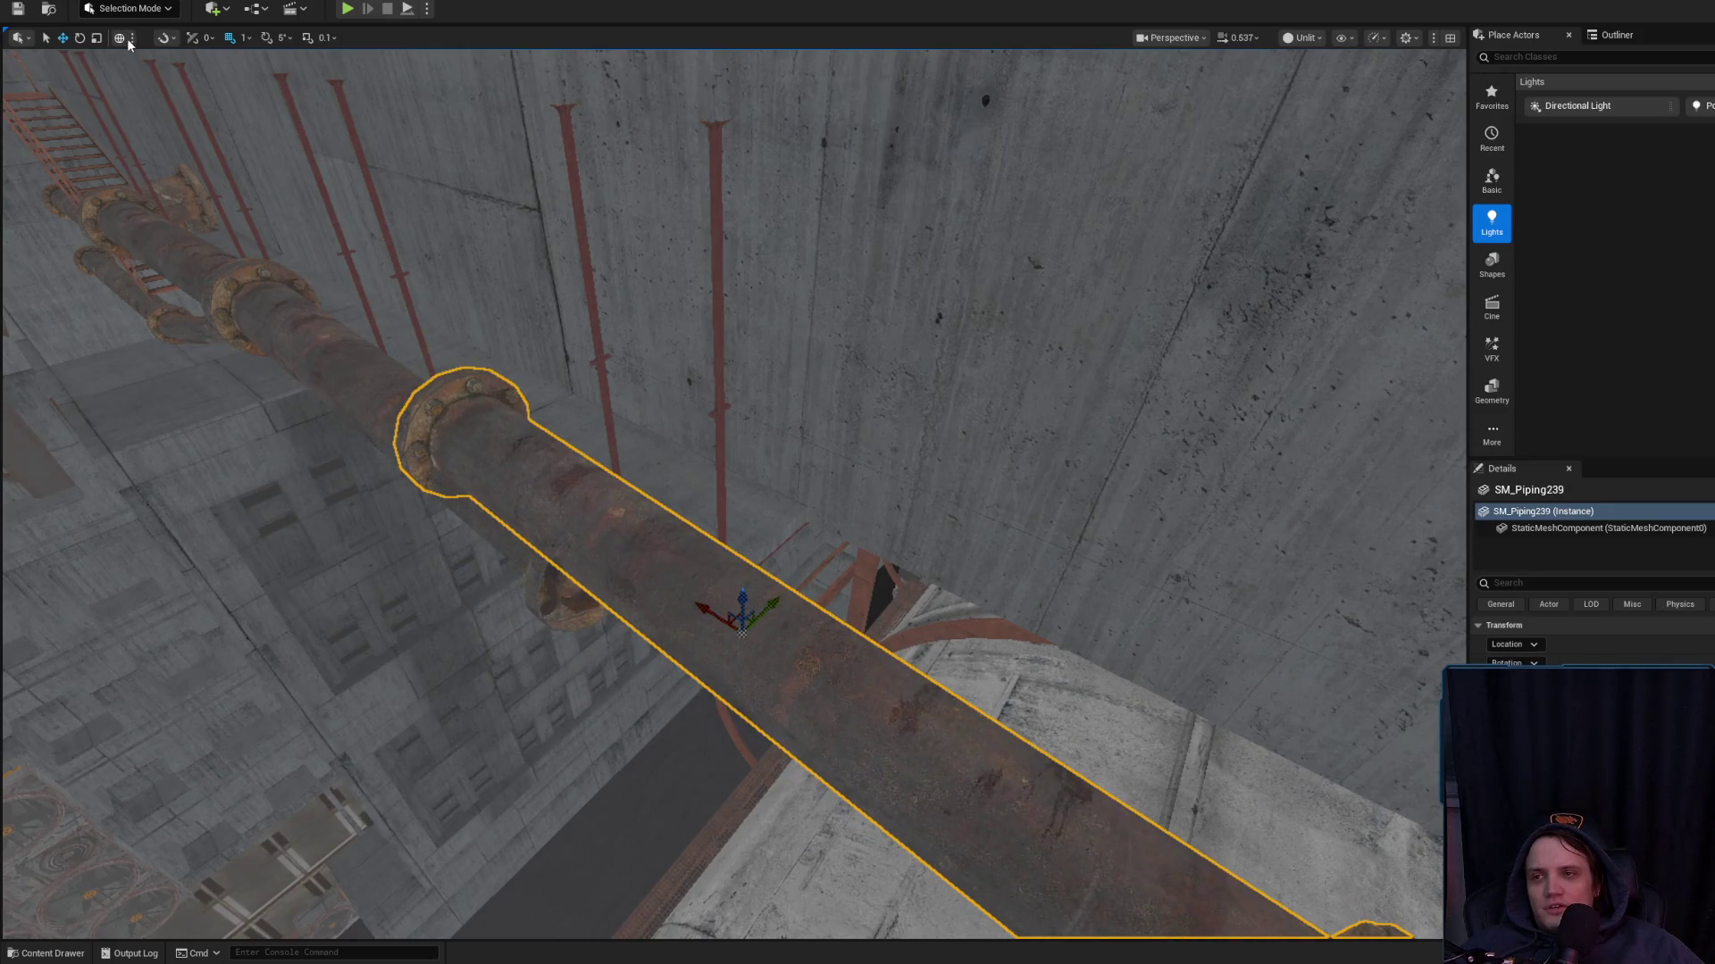
pyautogui.hotkey('ctrl', 'z')
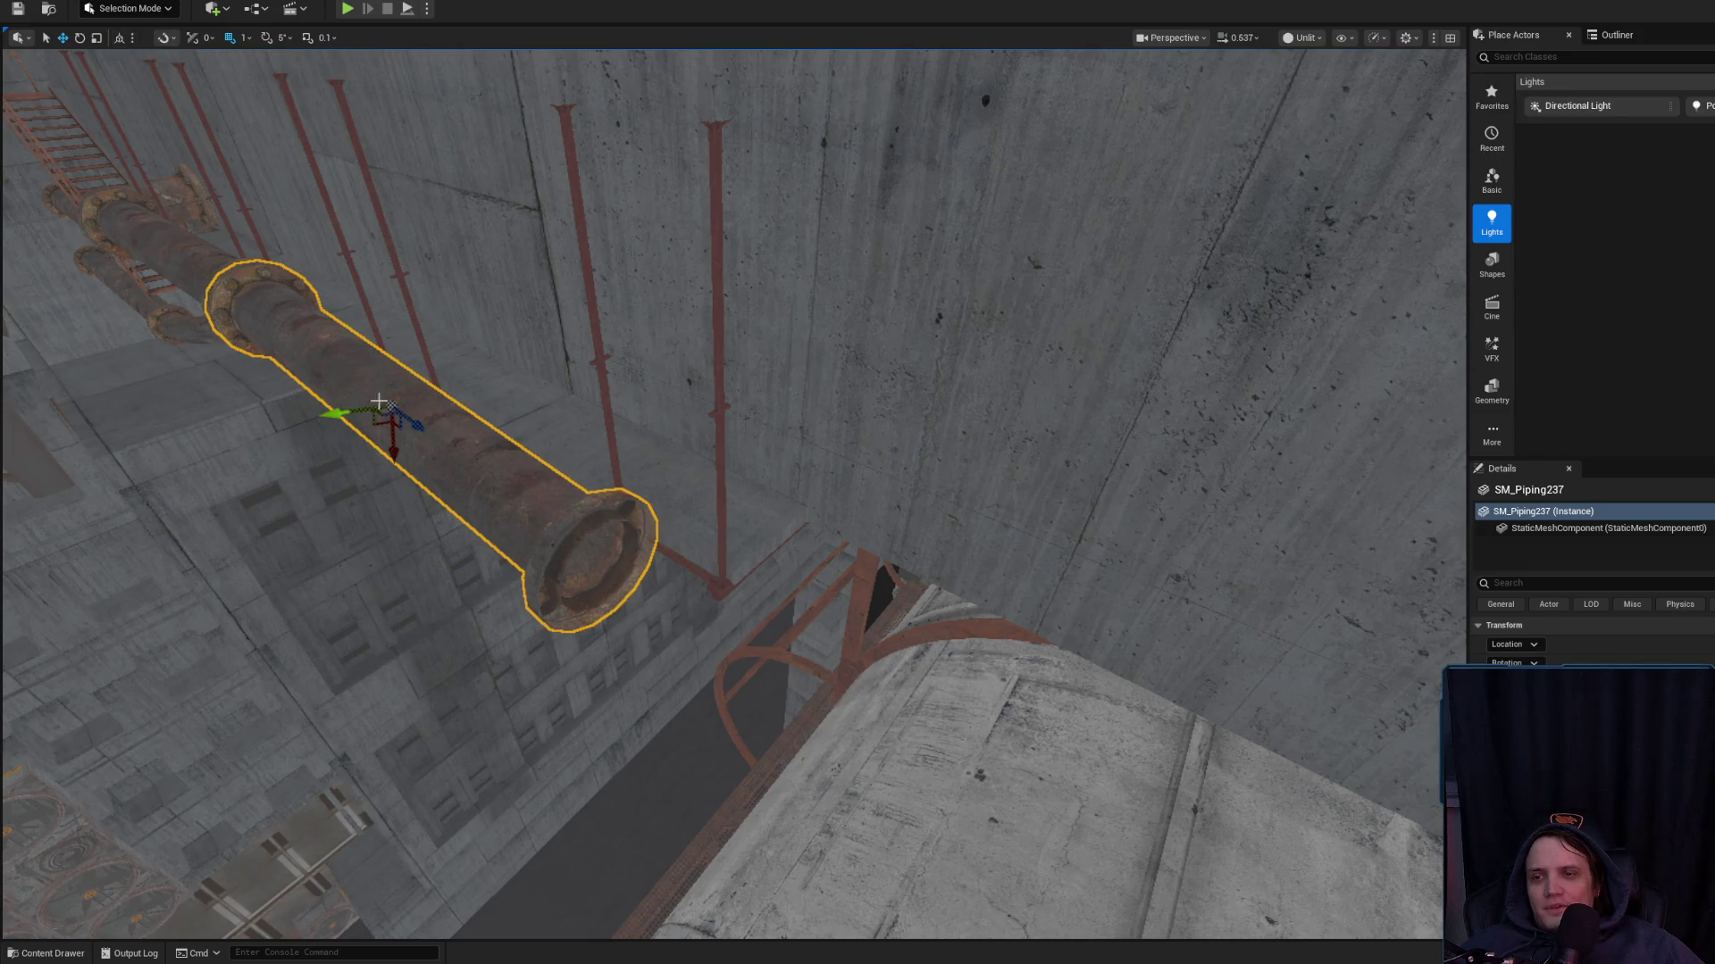
# Slide the copied pipe over the tanks, then compare it with SM_Piping238 and SM_Piping237
pyautogui.hotkey('ctrl', 'y')
pyautogui.press('f')
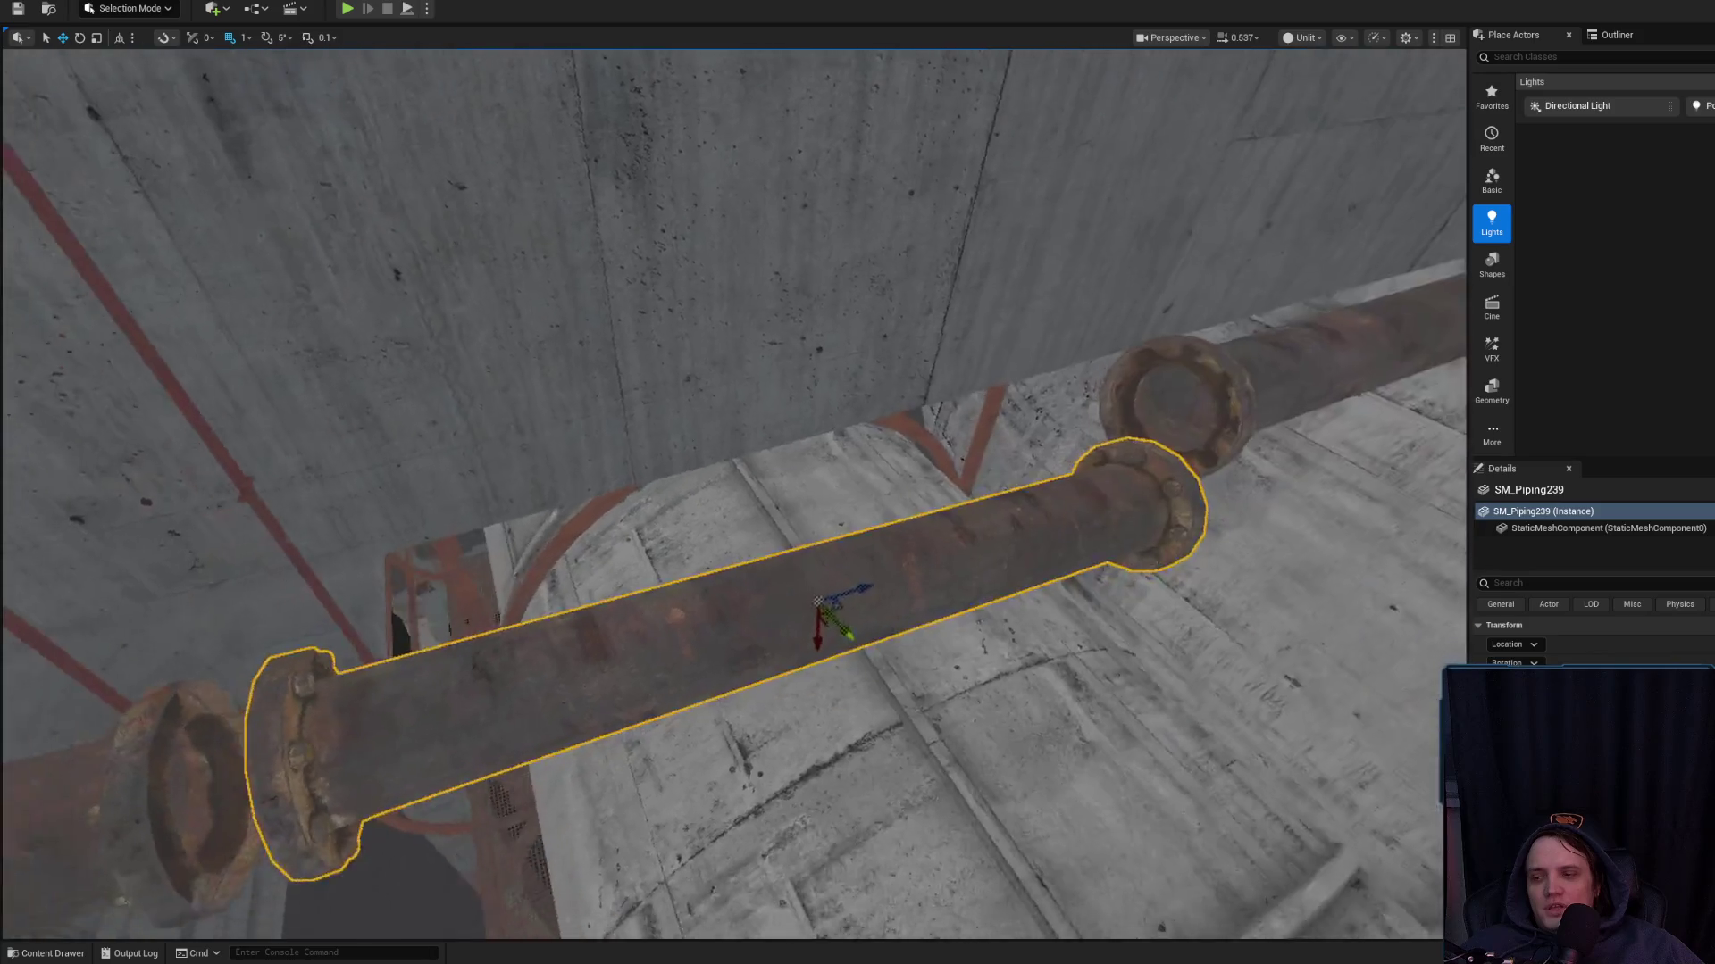
pyautogui.moveTo(719, 578)
pyautogui.mouseDown()
pyautogui.moveTo(857, 554)
pyautogui.moveTo(900, 525)
pyautogui.mouseUp()
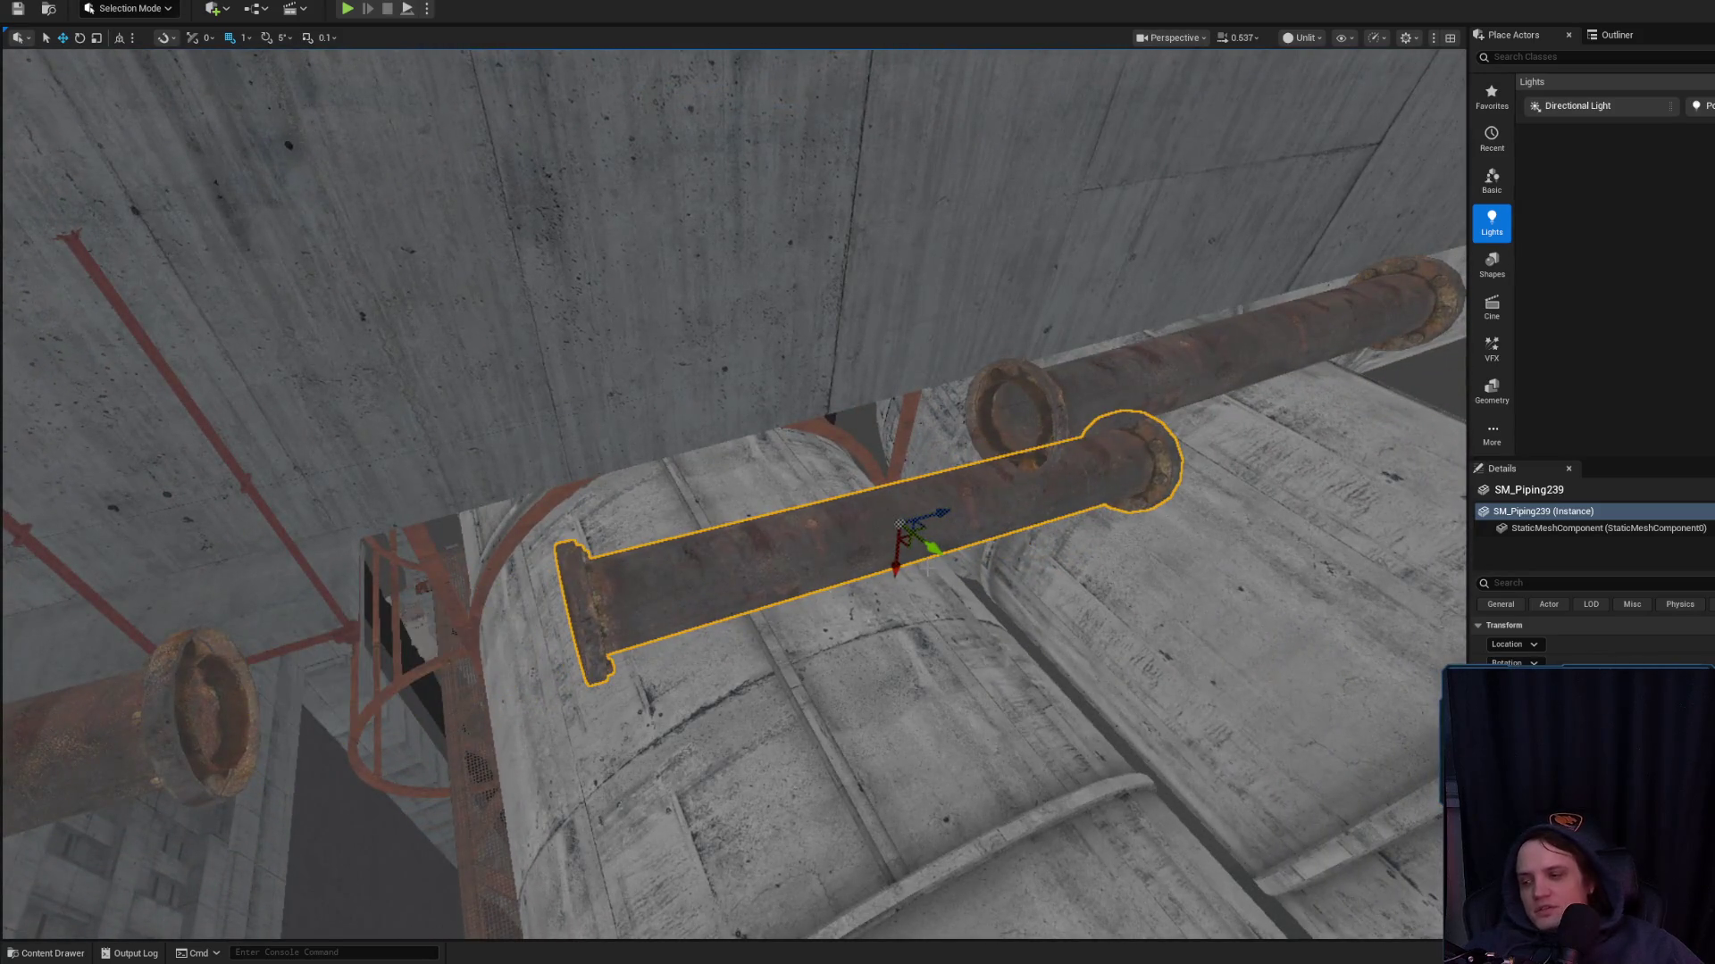
pyautogui.press('Delete')
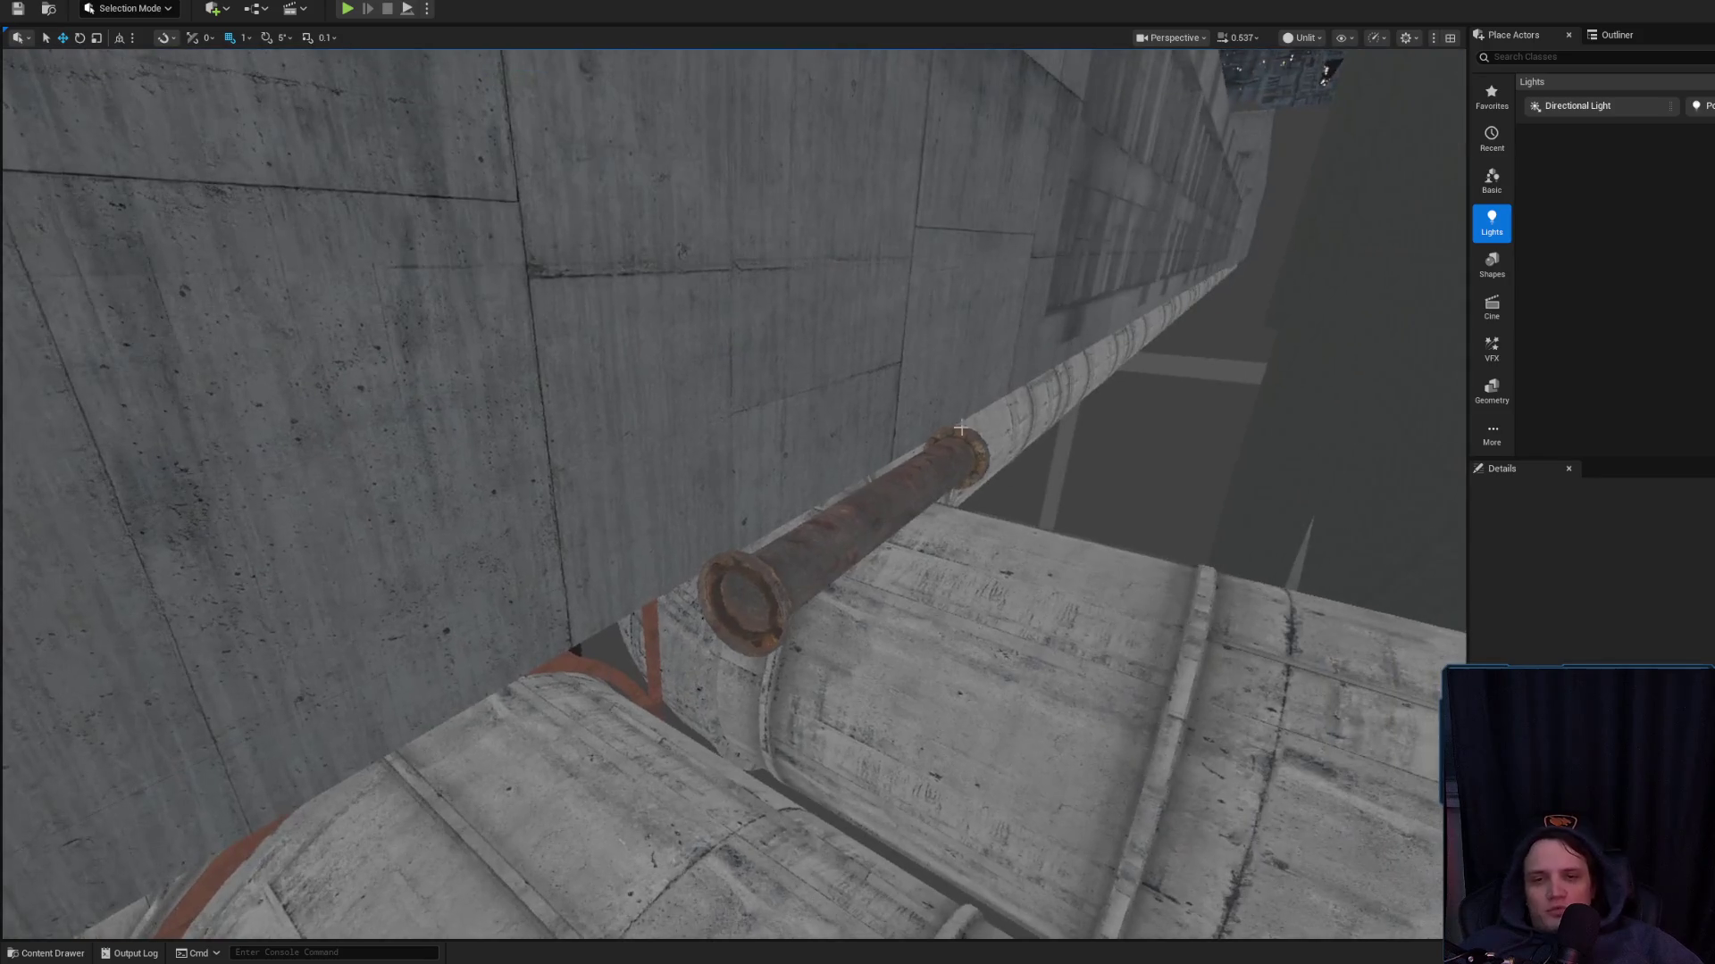
pyautogui.click(893, 527)
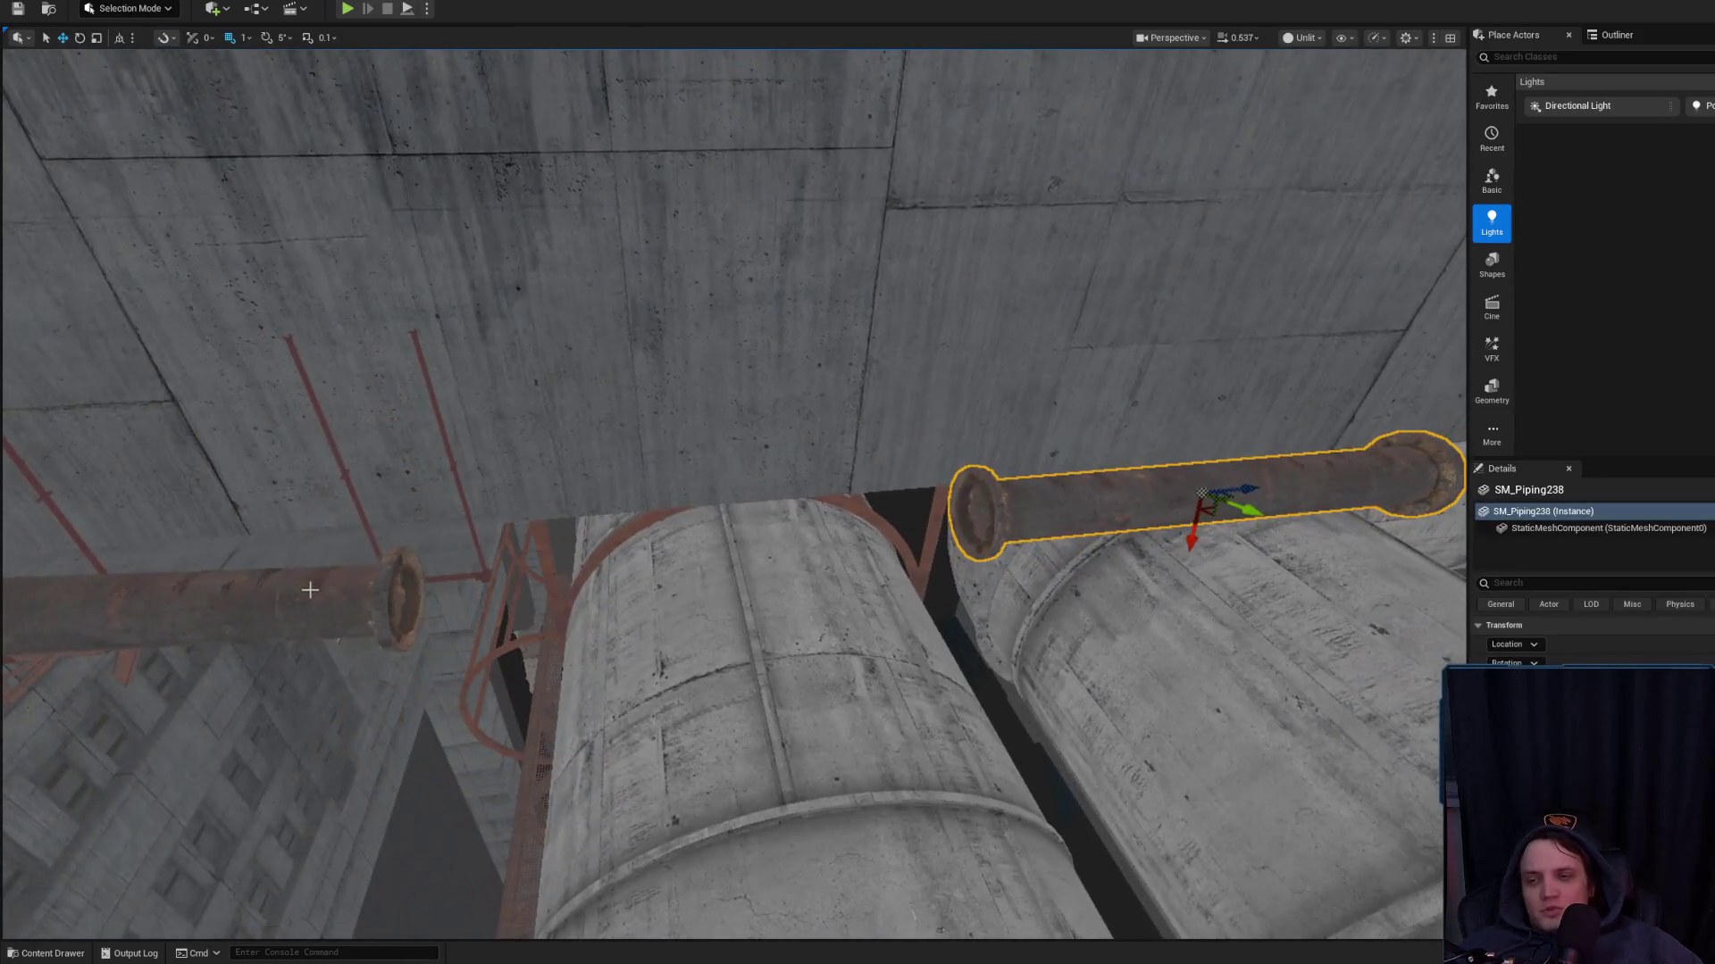
pyautogui.click(306, 593)
# Nudge the copied pipe along its length and rotate it to line up with the run
pyautogui.moveTo(400, 627)
pyautogui.mouseDown()
pyautogui.moveTo(391, 554)
pyautogui.moveTo(1001, 541)
pyautogui.mouseUp()
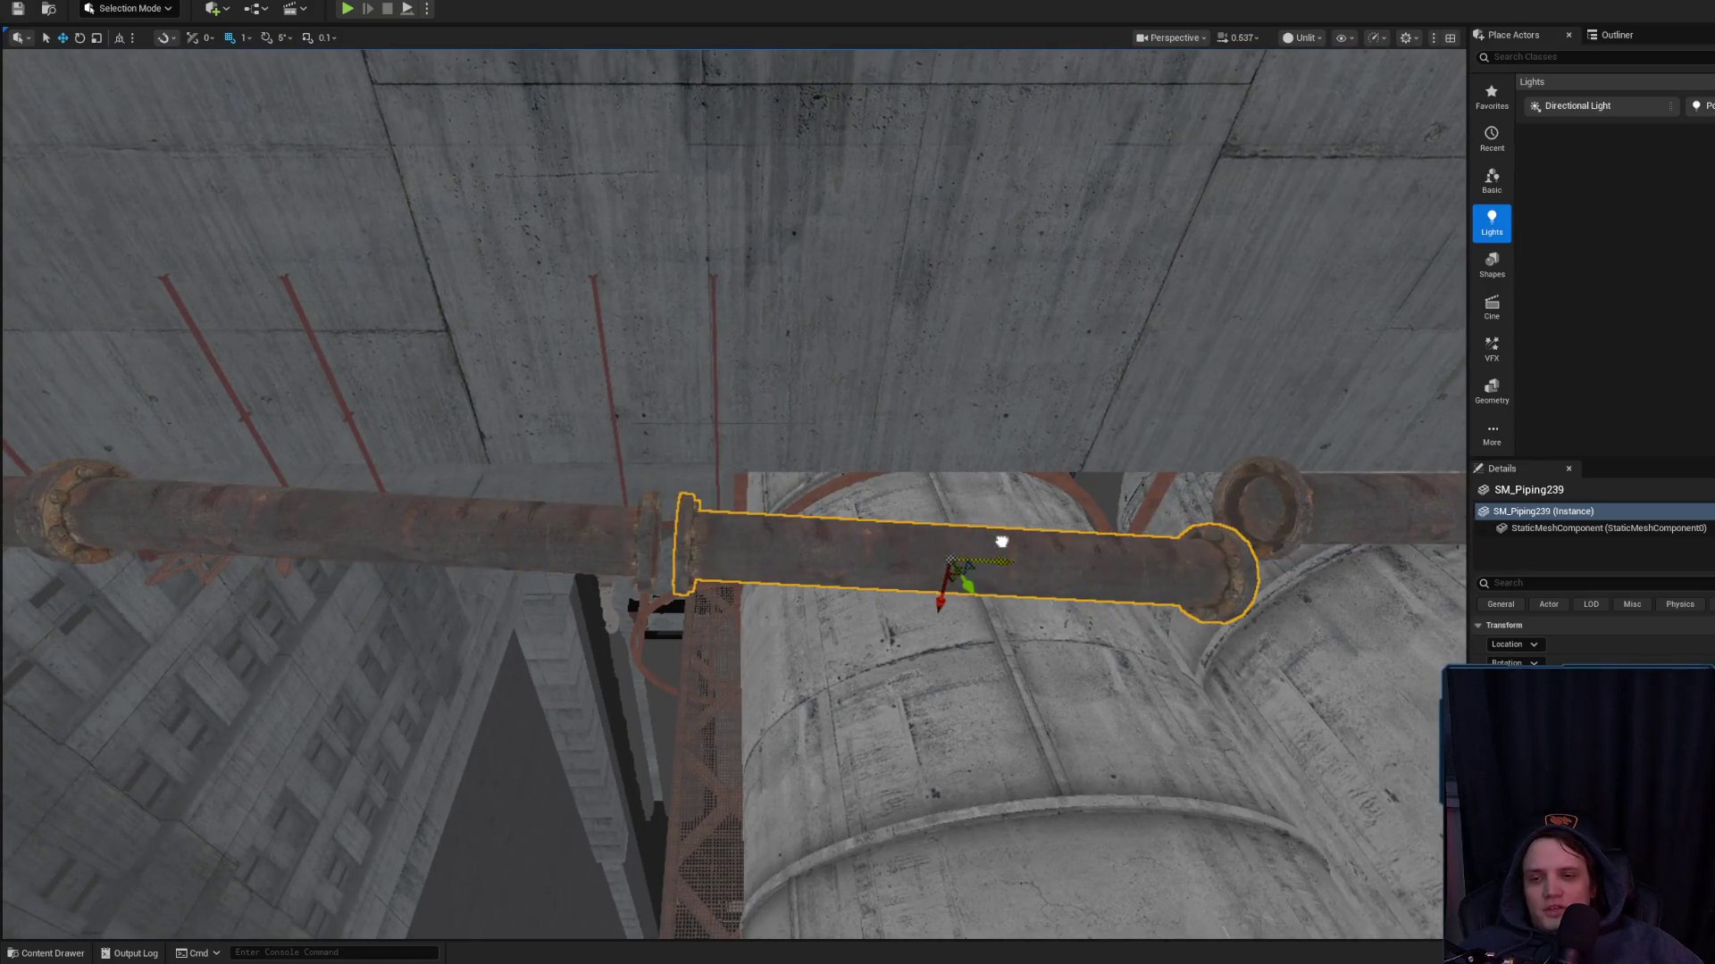
pyautogui.scroll(5, 625, 539)
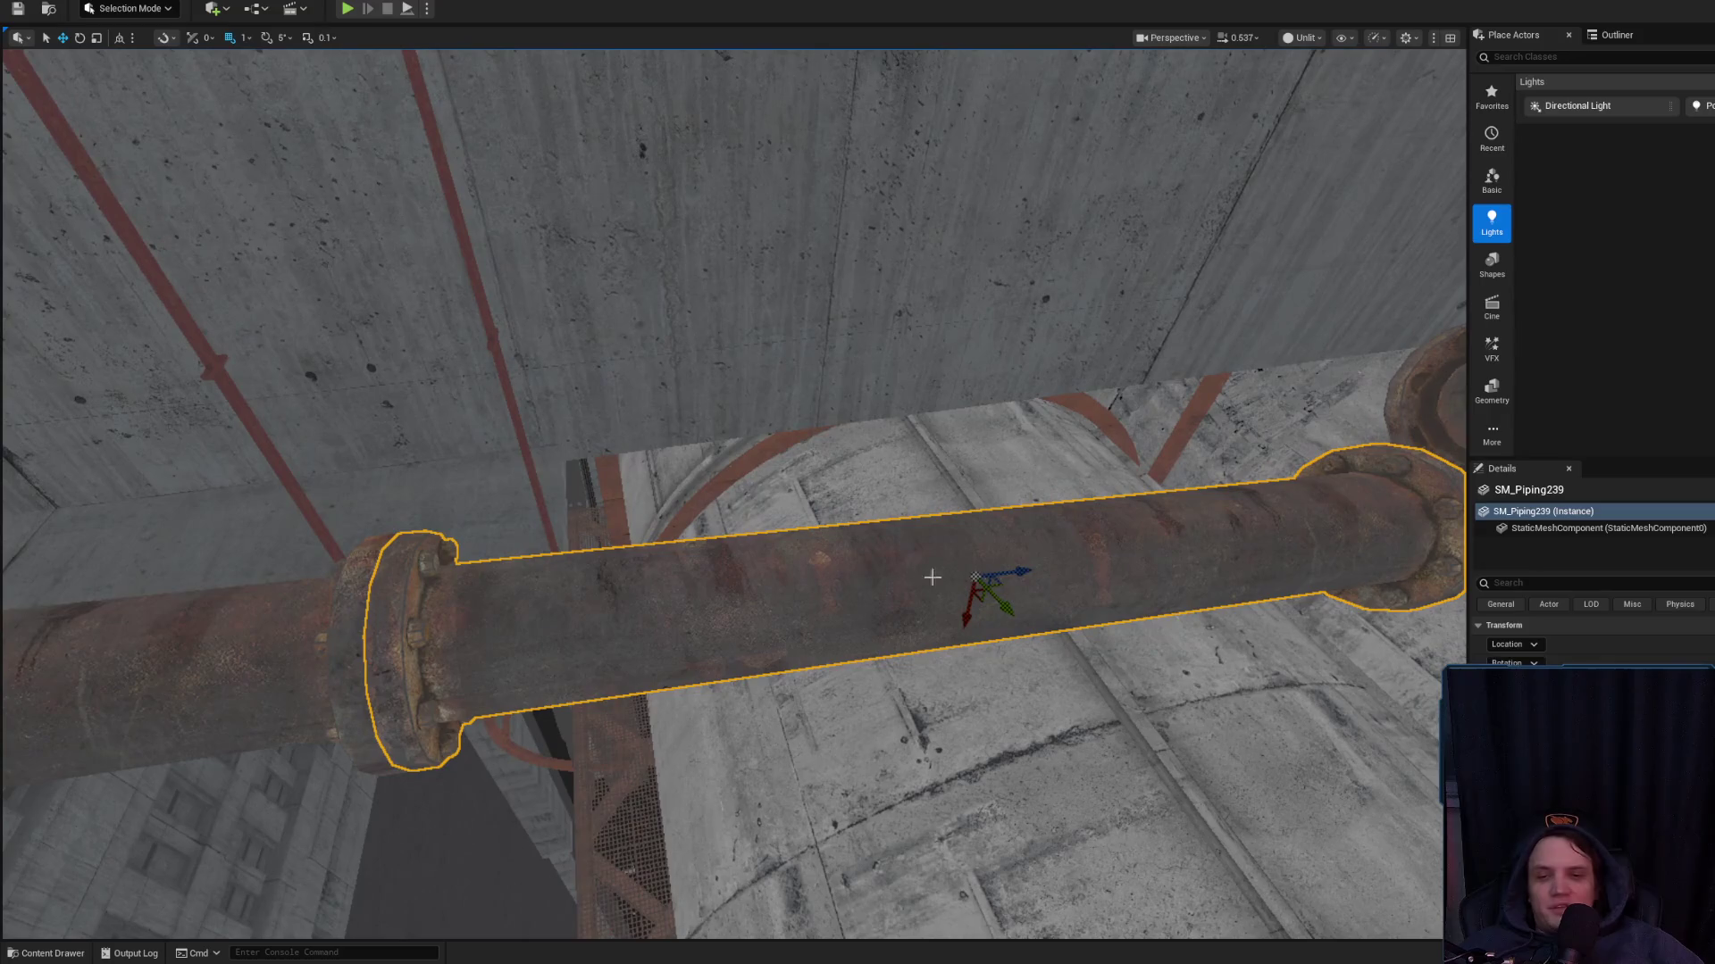
pyautogui.moveTo(1012, 570); pyautogui.dragTo(1008, 568)
pyautogui.scroll(-2, 918, 568)
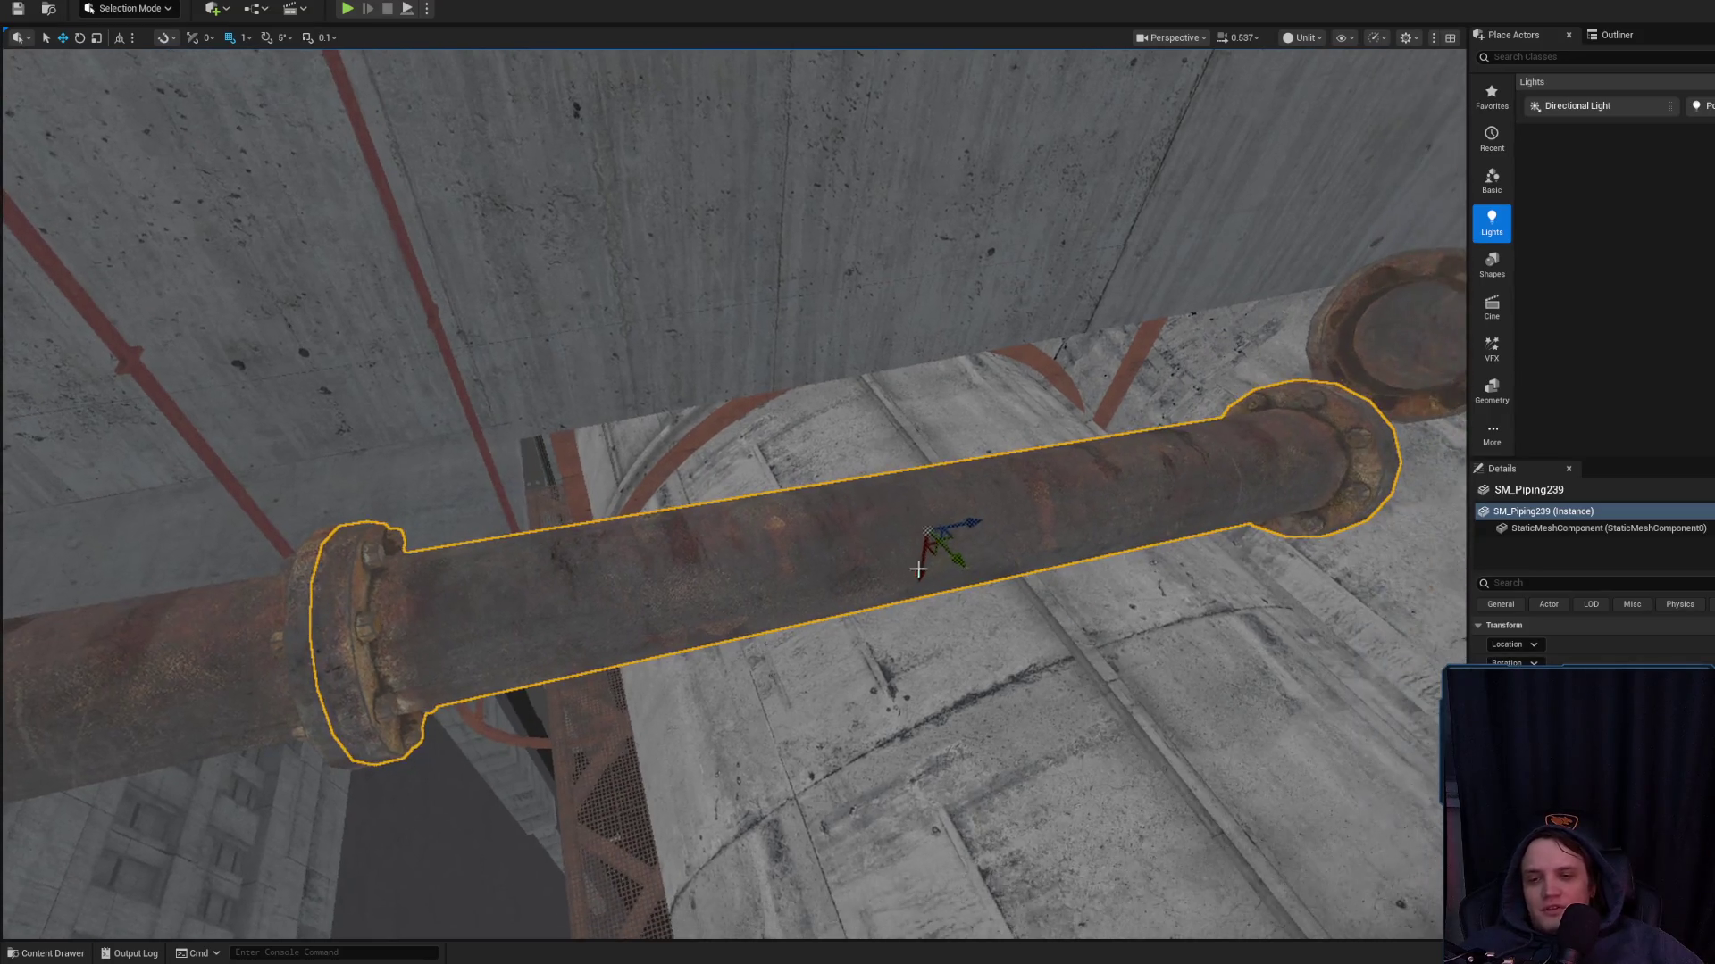
pyautogui.moveTo(884, 485); pyautogui.dragTo(920, 601)
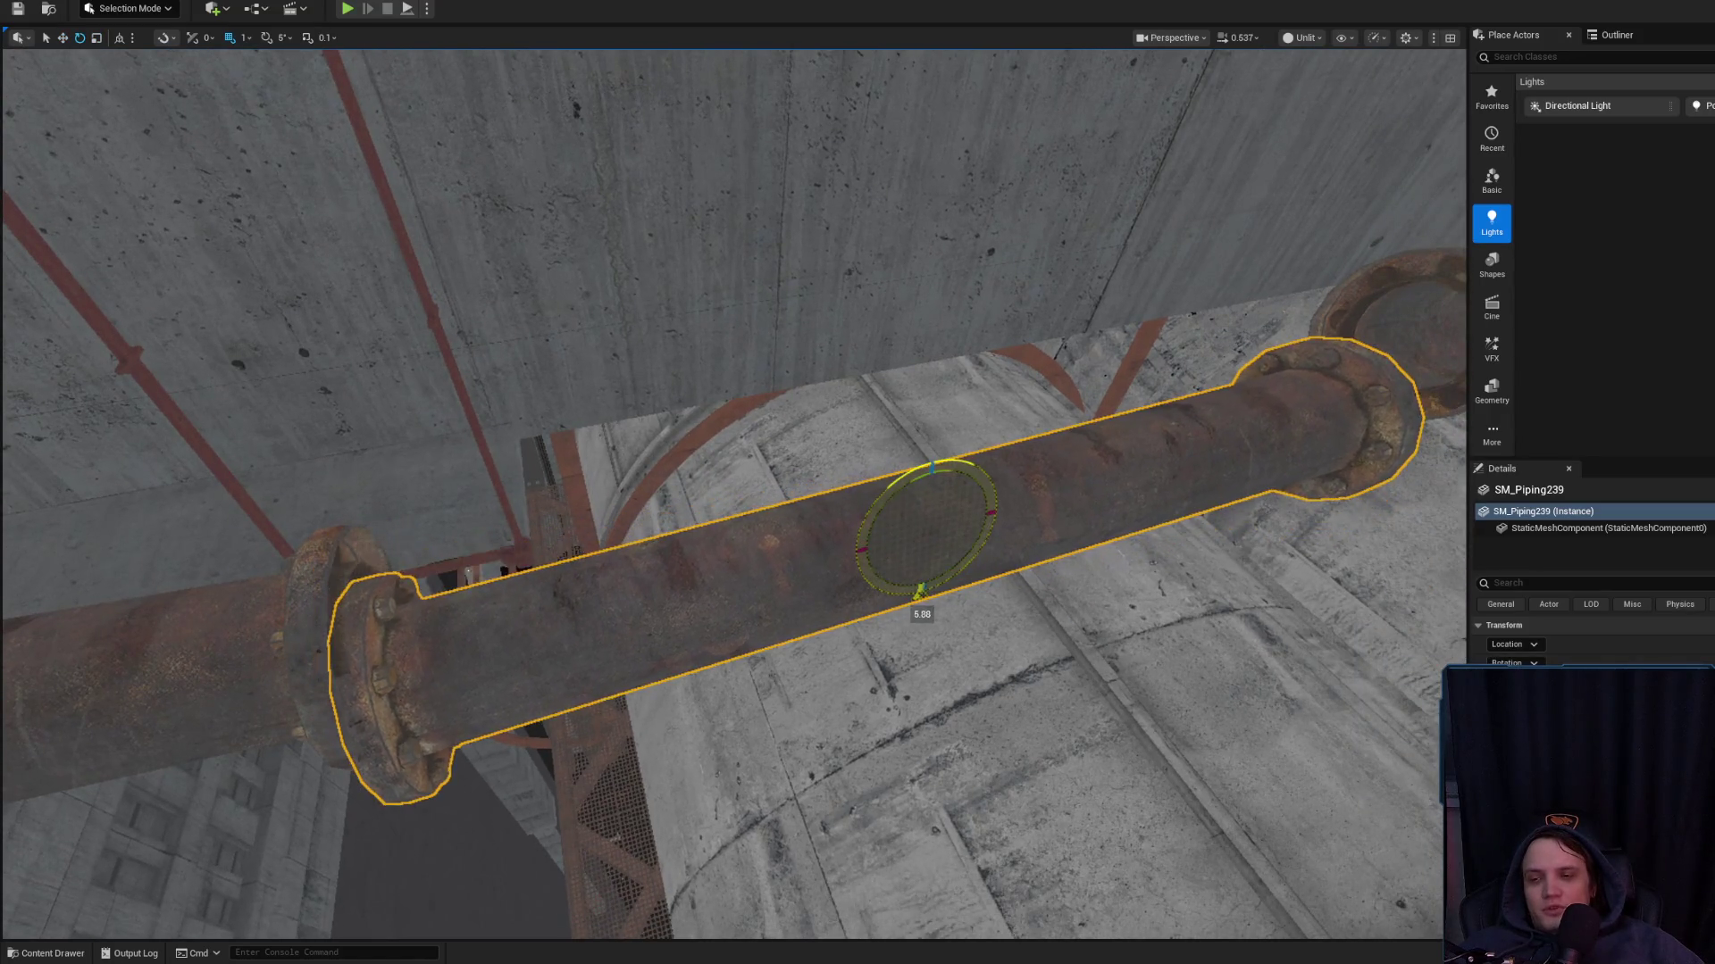
pyautogui.press('w')
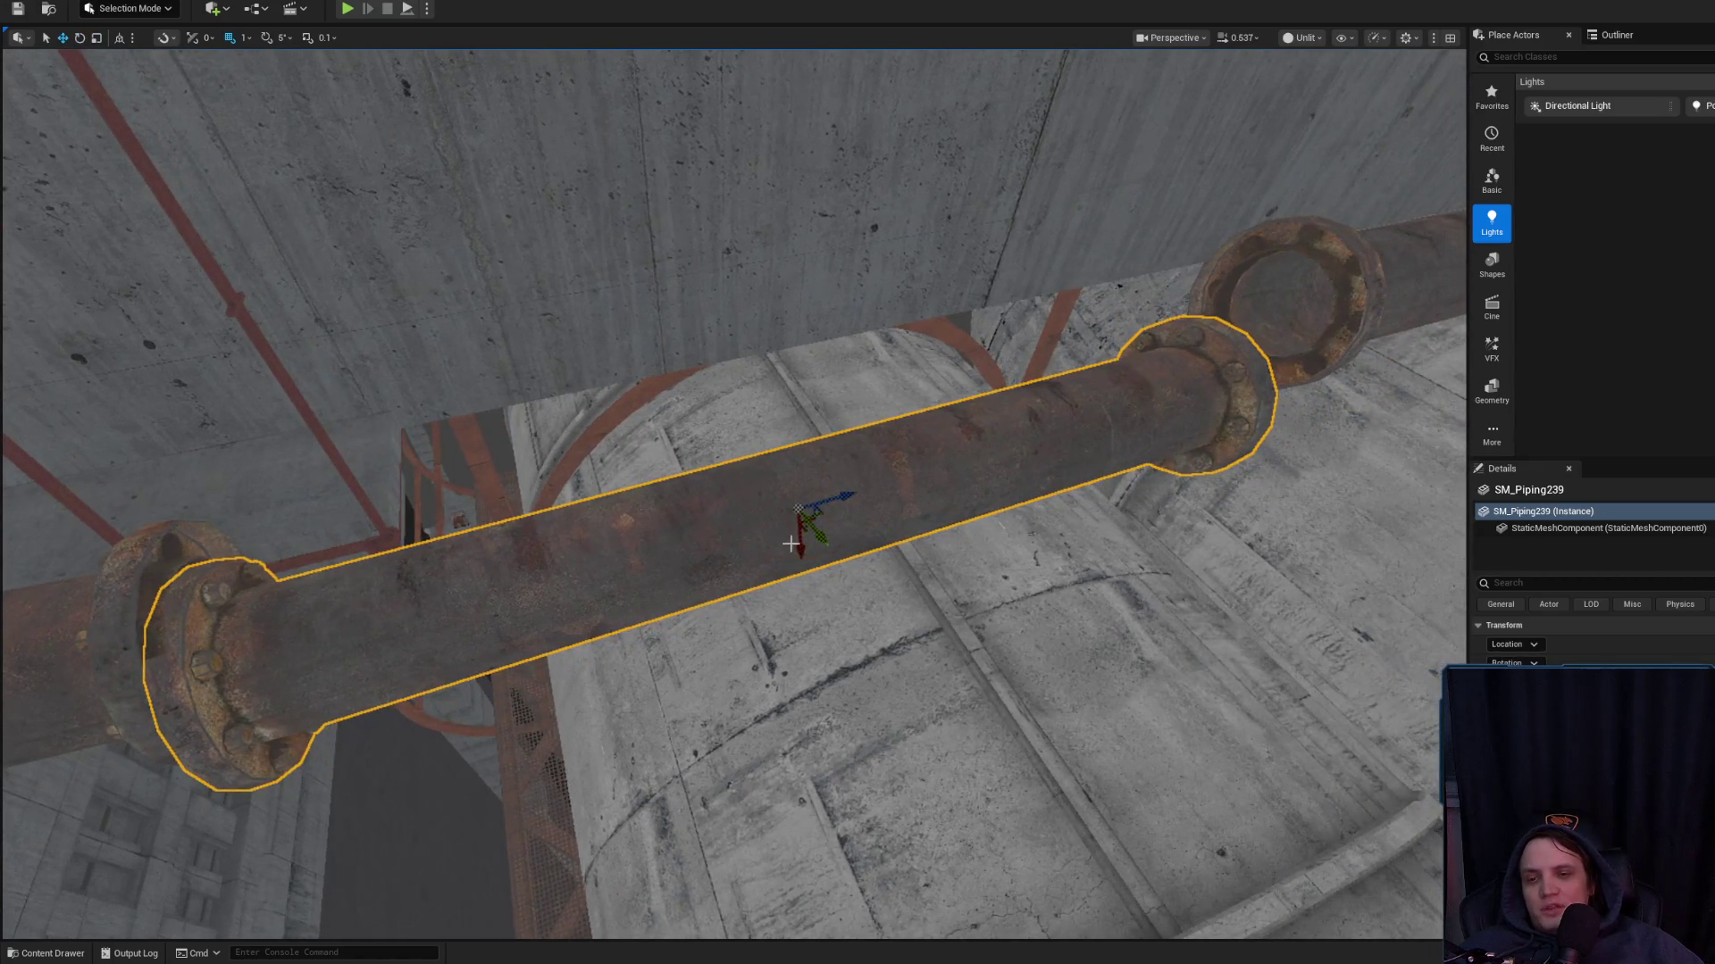
pyautogui.moveTo(790, 543)
pyautogui.mouseDown()
pyautogui.moveTo(811, 605)
pyautogui.moveTo(804, 562)
pyautogui.moveTo(571, 607)
pyautogui.moveTo(769, 522)
pyautogui.mouseUp()
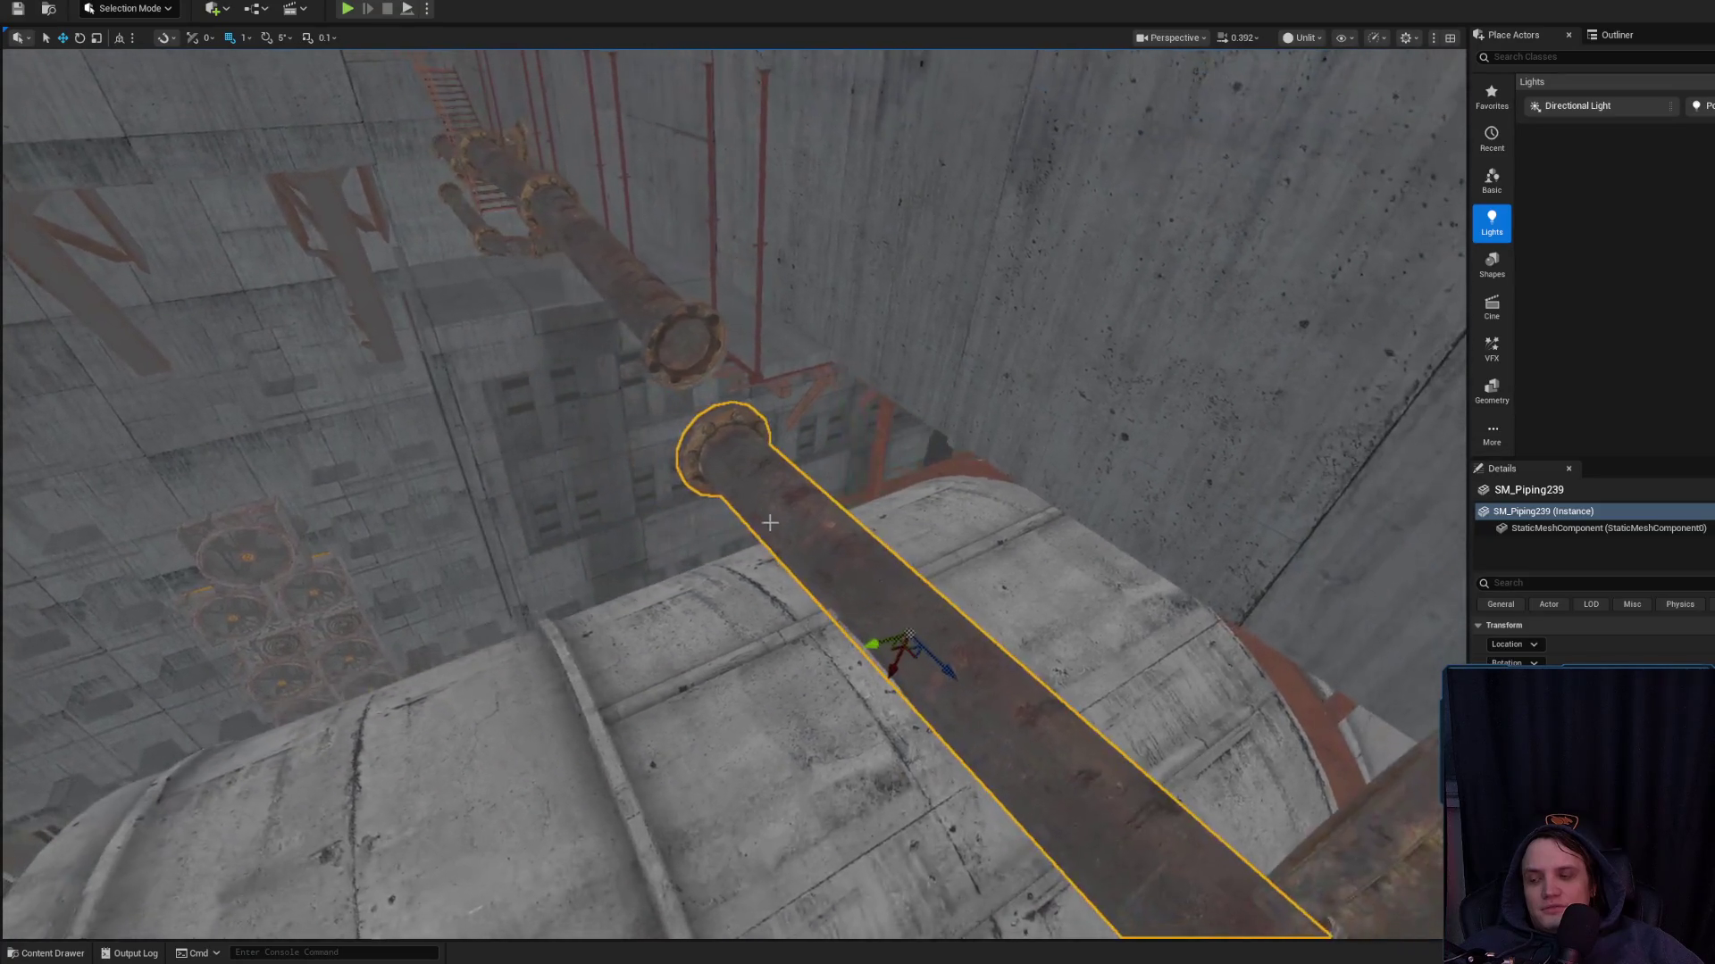
# Check the copy side-on and slide it until it meets the existing flange
pyautogui.moveTo(1446, 605); pyautogui.dragTo(1411, 616)
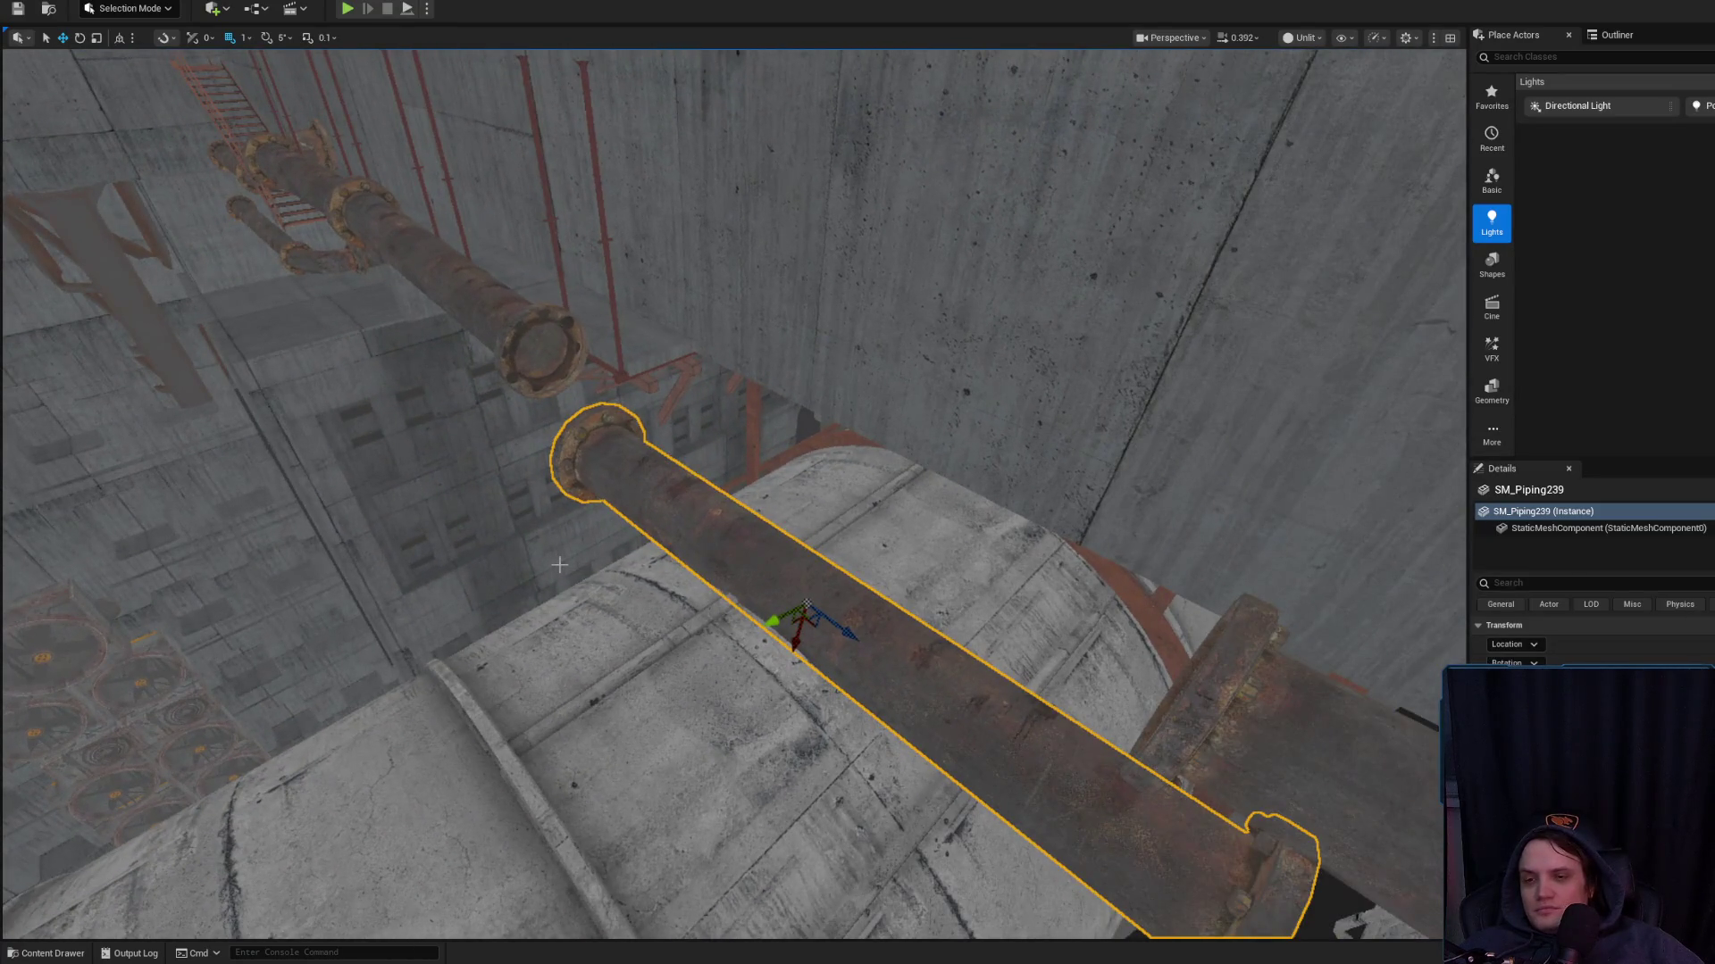
pyautogui.moveTo(559, 565)
pyautogui.mouseDown()
pyautogui.moveTo(518, 544)
pyautogui.moveTo(653, 553)
pyautogui.mouseUp()
pyautogui.moveTo(766, 523)
pyautogui.mouseDown()
pyautogui.moveTo(824, 567)
pyautogui.moveTo(561, 503)
pyautogui.moveTo(684, 585)
pyautogui.moveTo(687, 568)
pyautogui.mouseUp()
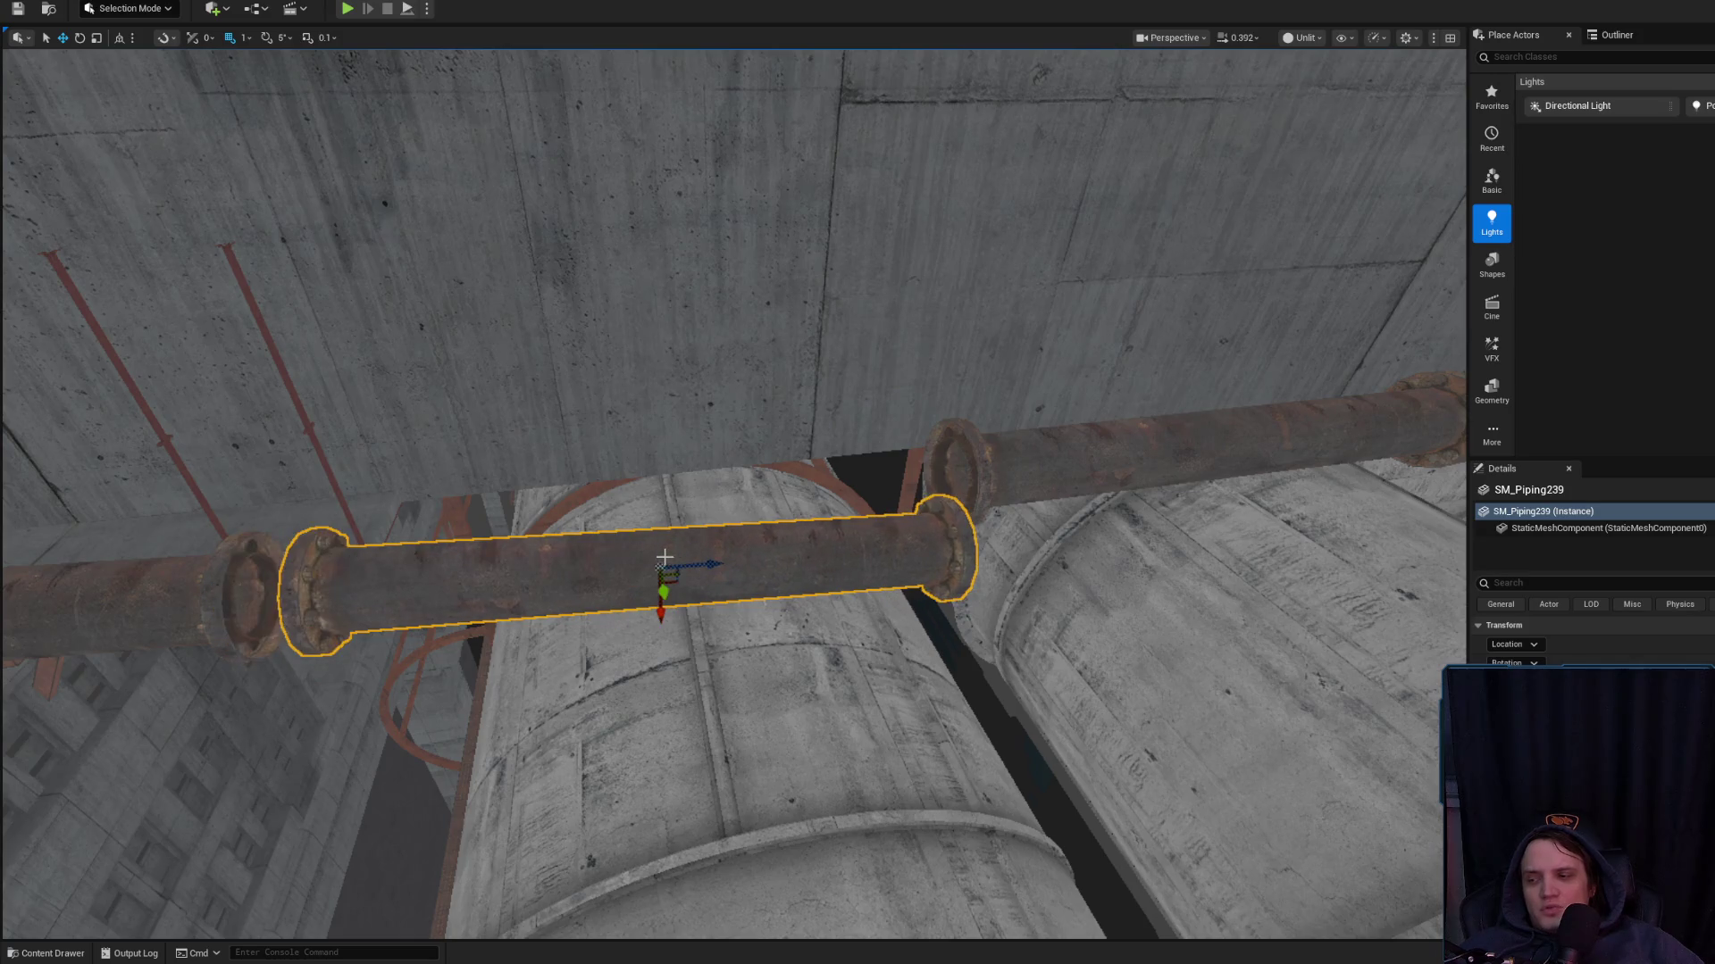
pyautogui.moveTo(696, 565); pyautogui.dragTo(654, 559)
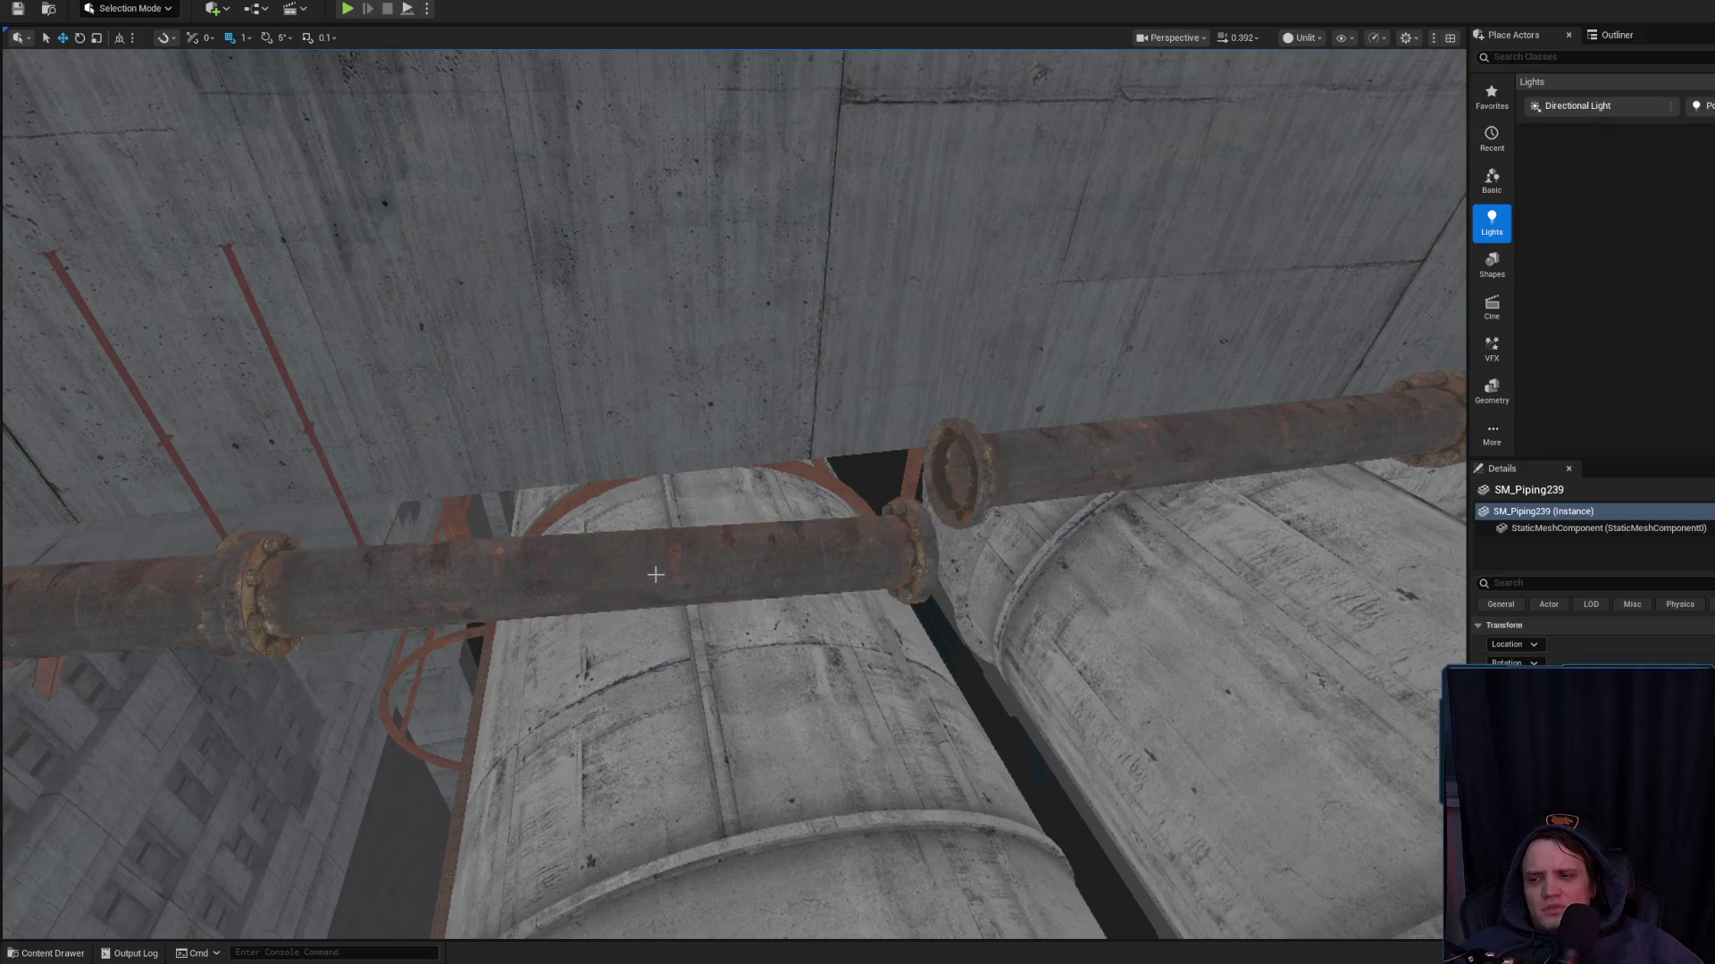
pyautogui.moveTo(662, 564)
pyautogui.mouseDown()
pyautogui.moveTo(958, 565)
pyautogui.moveTo(944, 578)
pyautogui.moveTo(1075, 605)
pyautogui.moveTo(1336, 613)
pyautogui.moveTo(1149, 651)
pyautogui.moveTo(971, 651)
pyautogui.moveTo(1027, 652)
pyautogui.moveTo(1009, 759)
pyautogui.moveTo(528, 638)
pyautogui.mouseUp()
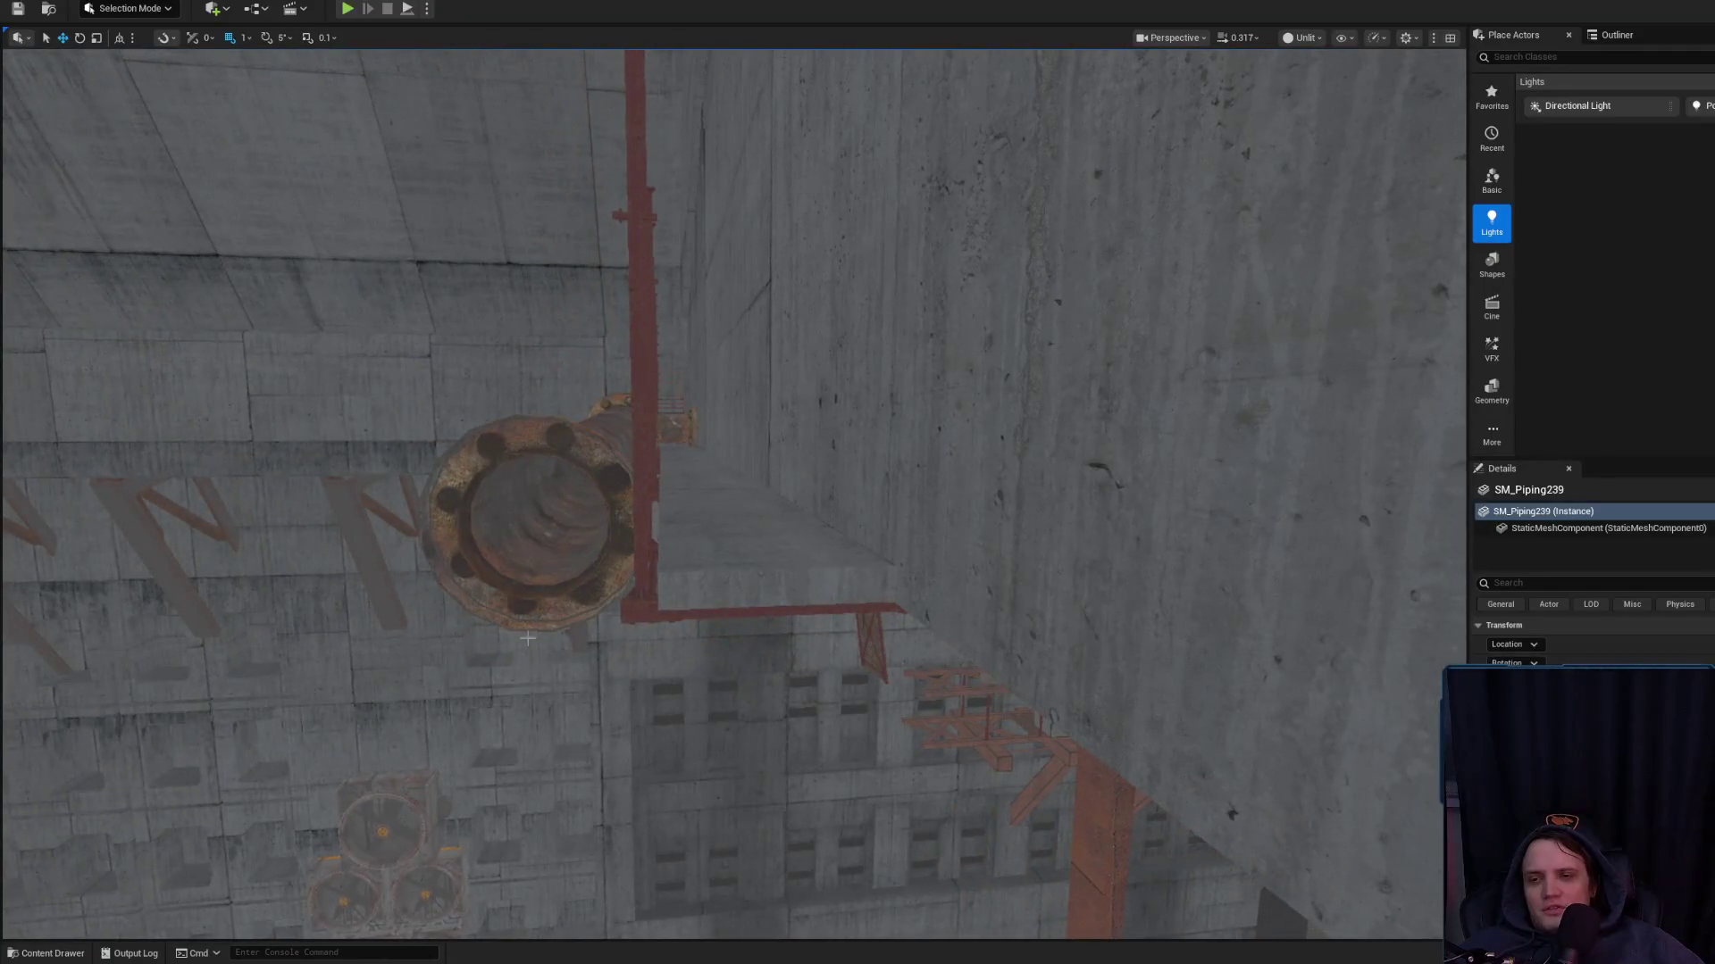
pyautogui.moveTo(549, 560)
pyautogui.mouseDown()
pyautogui.moveTo(500, 634)
pyautogui.moveTo(468, 572)
pyautogui.moveTo(503, 649)
pyautogui.moveTo(522, 614)
pyautogui.mouseUp()
# Delete the selected pipe section and the stray concrete slab Cube1832
pyautogui.scroll(3, 536, 572)
pyautogui.scroll(2, 496, 625)
pyautogui.press('Delete')
pyautogui.click(516, 594)
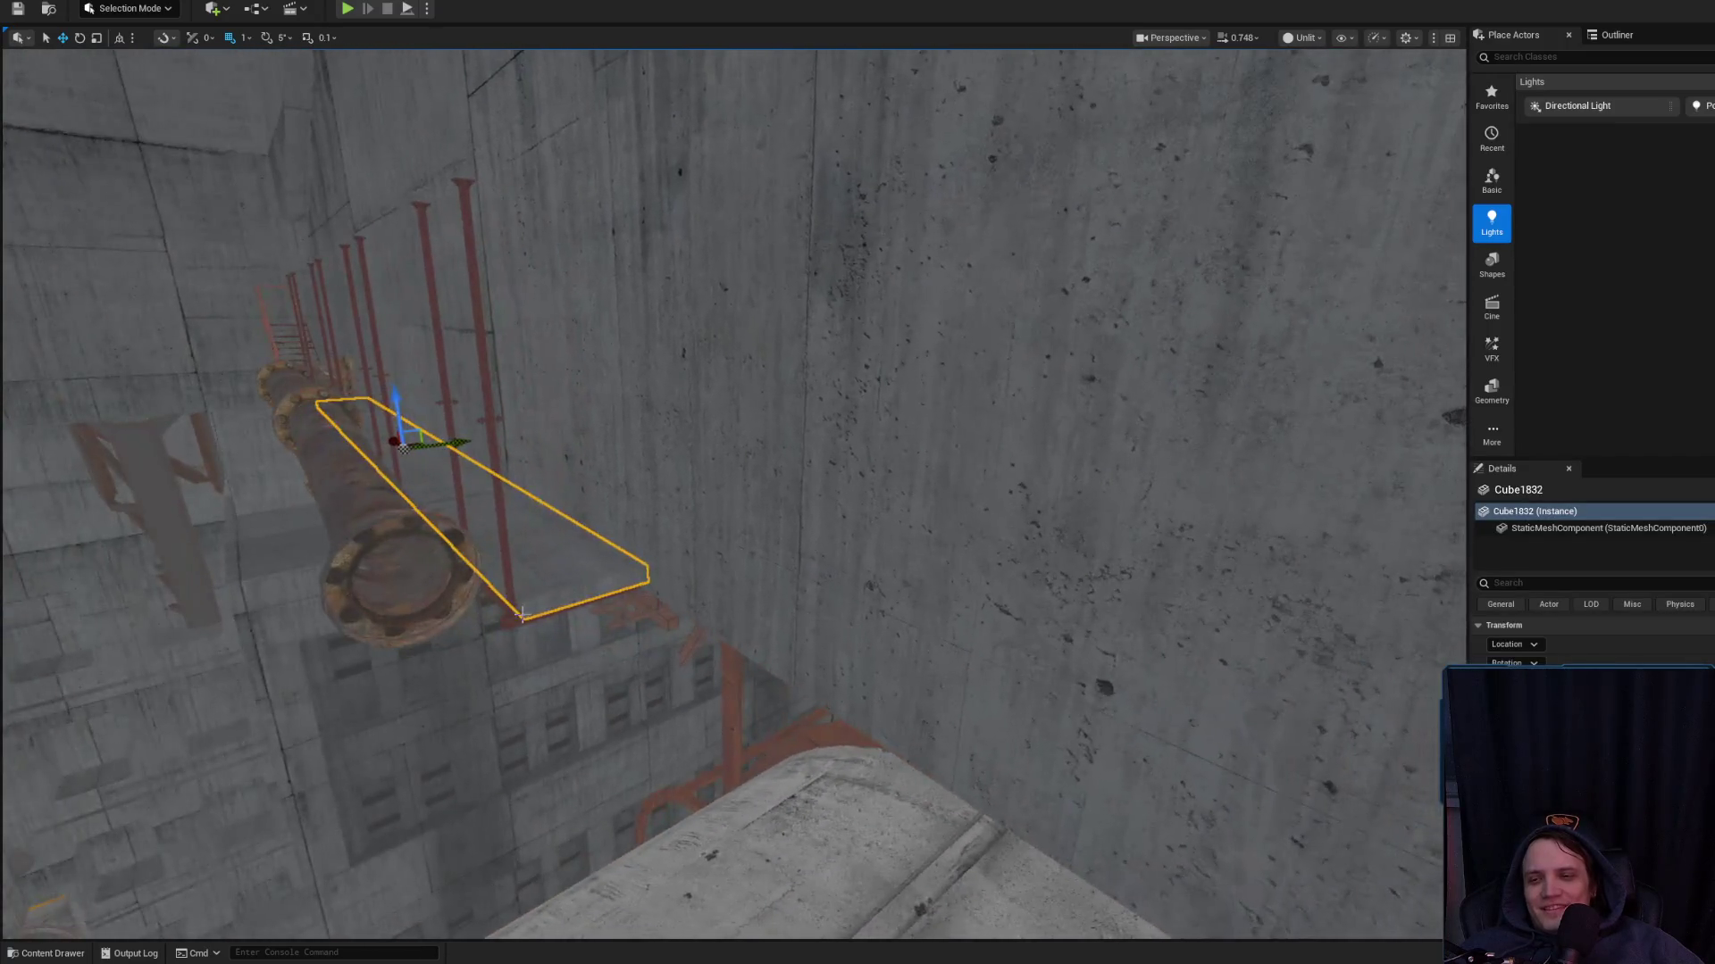
pyautogui.moveTo(822, 667); pyautogui.dragTo(790, 610)
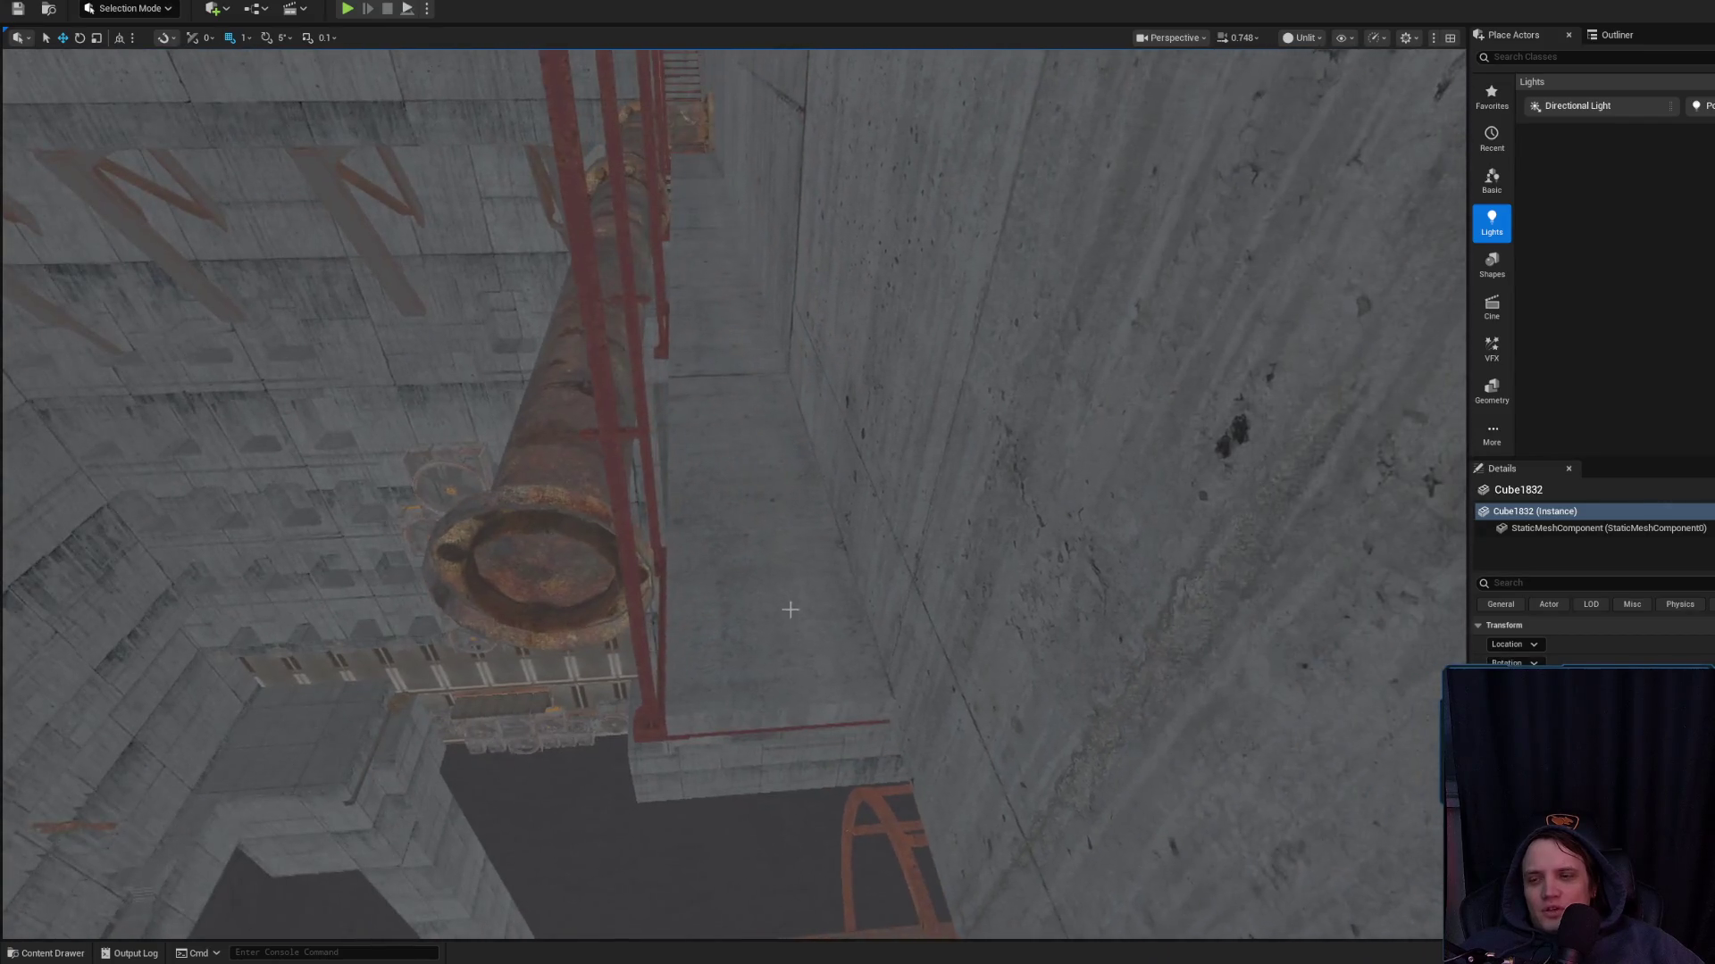
pyautogui.moveTo(734, 529); pyautogui.dragTo(725, 507)
pyautogui.press('Delete')
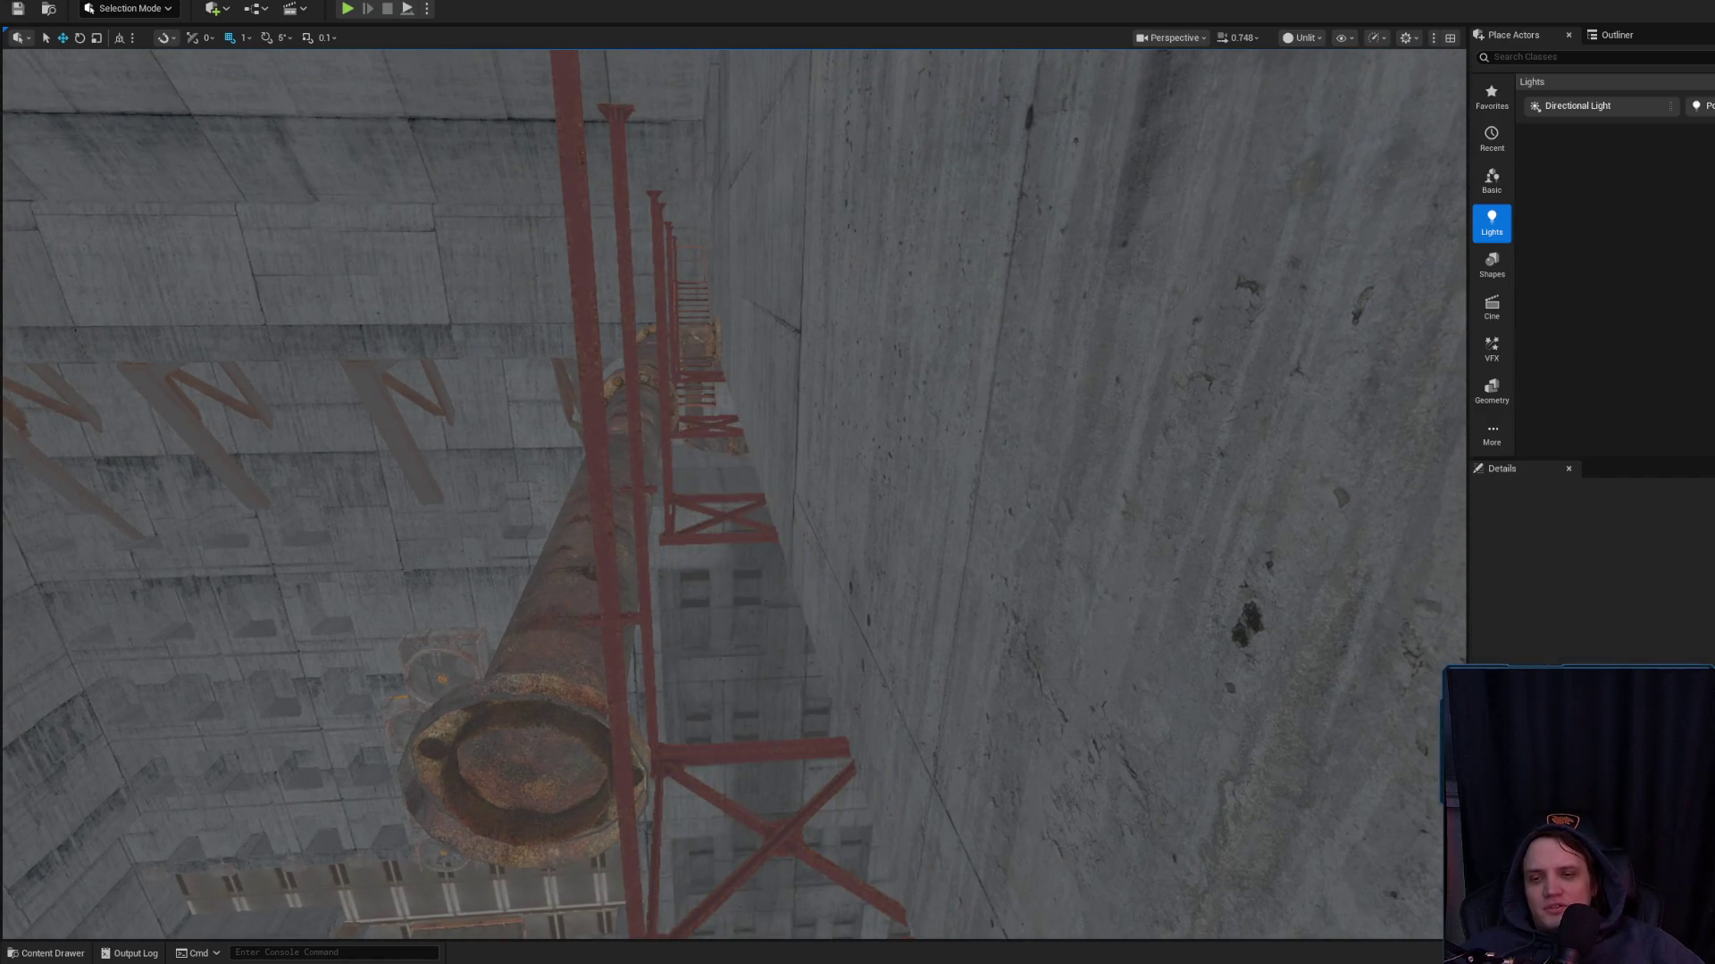
# Select SM_Piping237 plus the long pipe segment and orbit until they run horizontally
pyautogui.click(581, 558)
pyautogui.moveTo(580, 558); pyautogui.dragTo(654, 571)
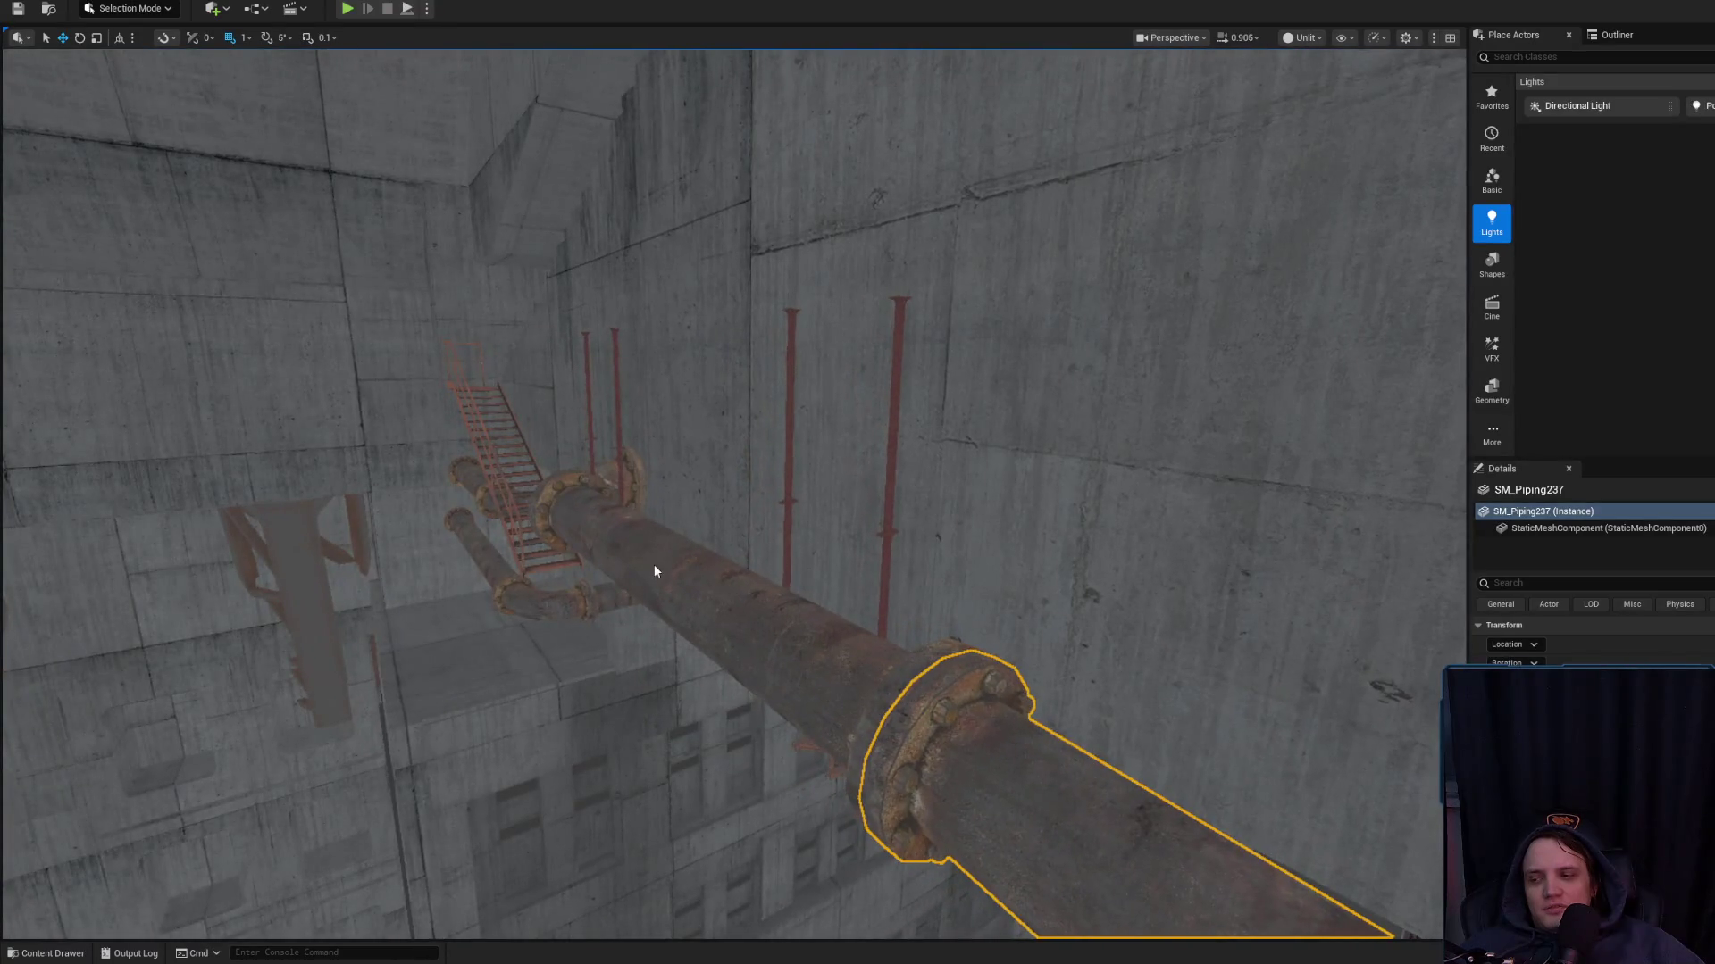
pyautogui.keyDown('ctrl'); pyautogui.click(655, 572); pyautogui.keyUp('ctrl')
pyautogui.moveTo(623, 499); pyautogui.dragTo(622, 679)
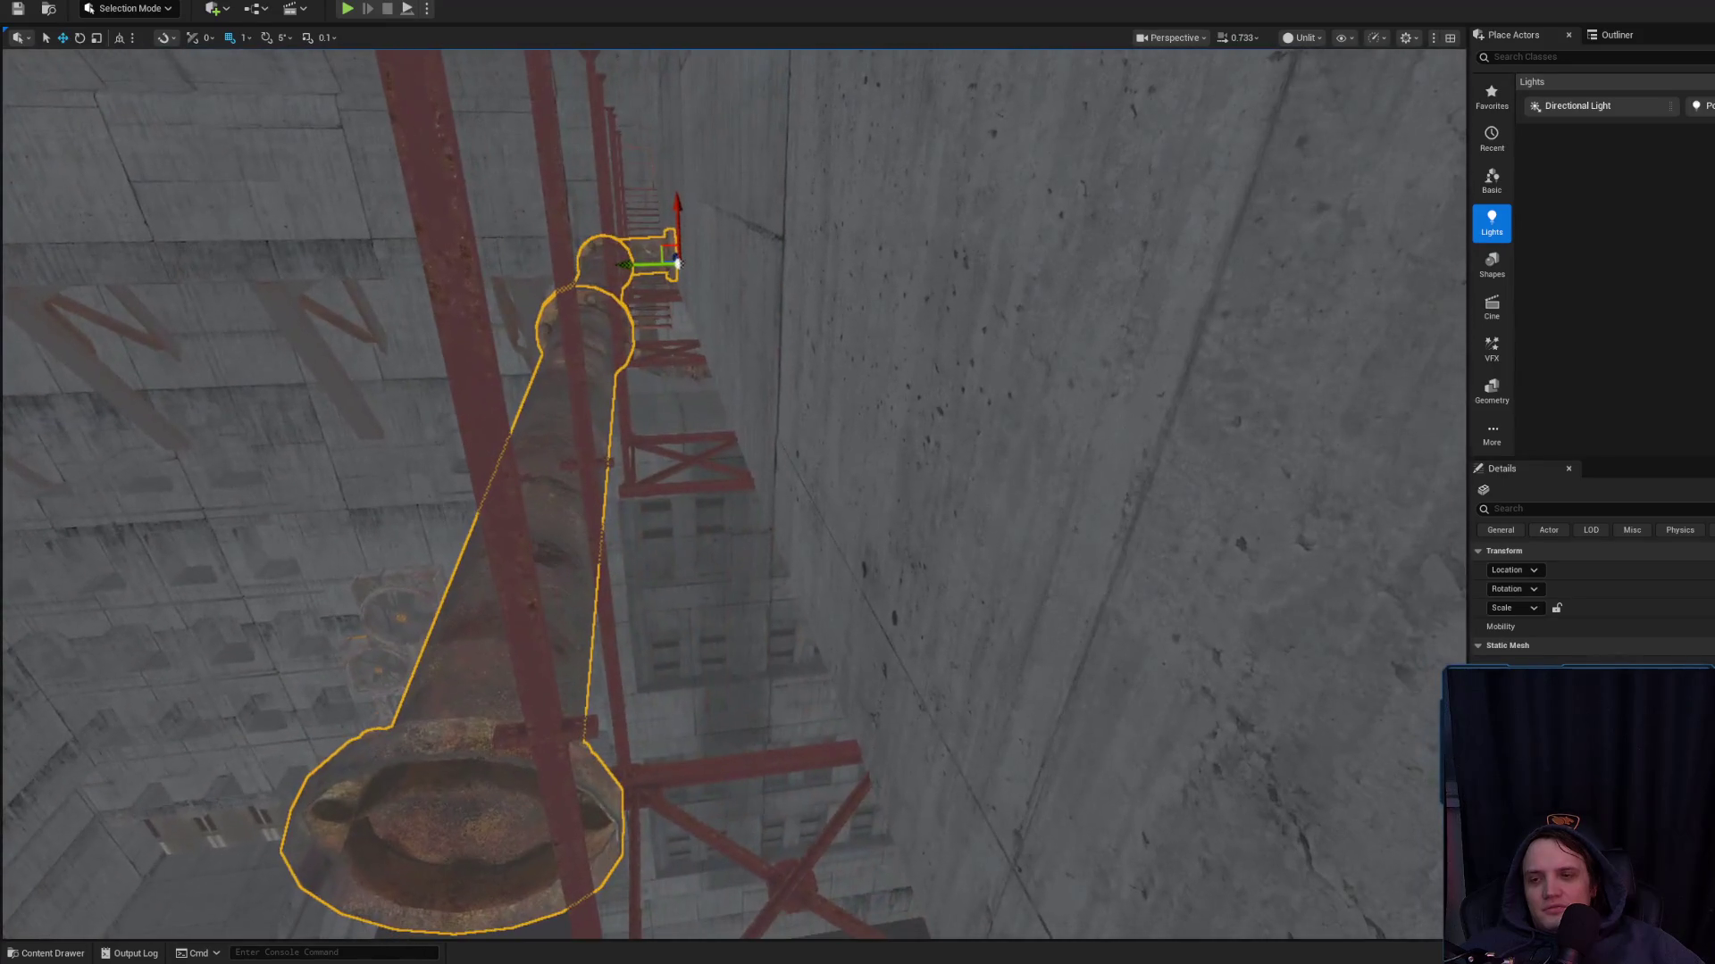
pyautogui.moveTo(630, 266); pyautogui.dragTo(667, 270)
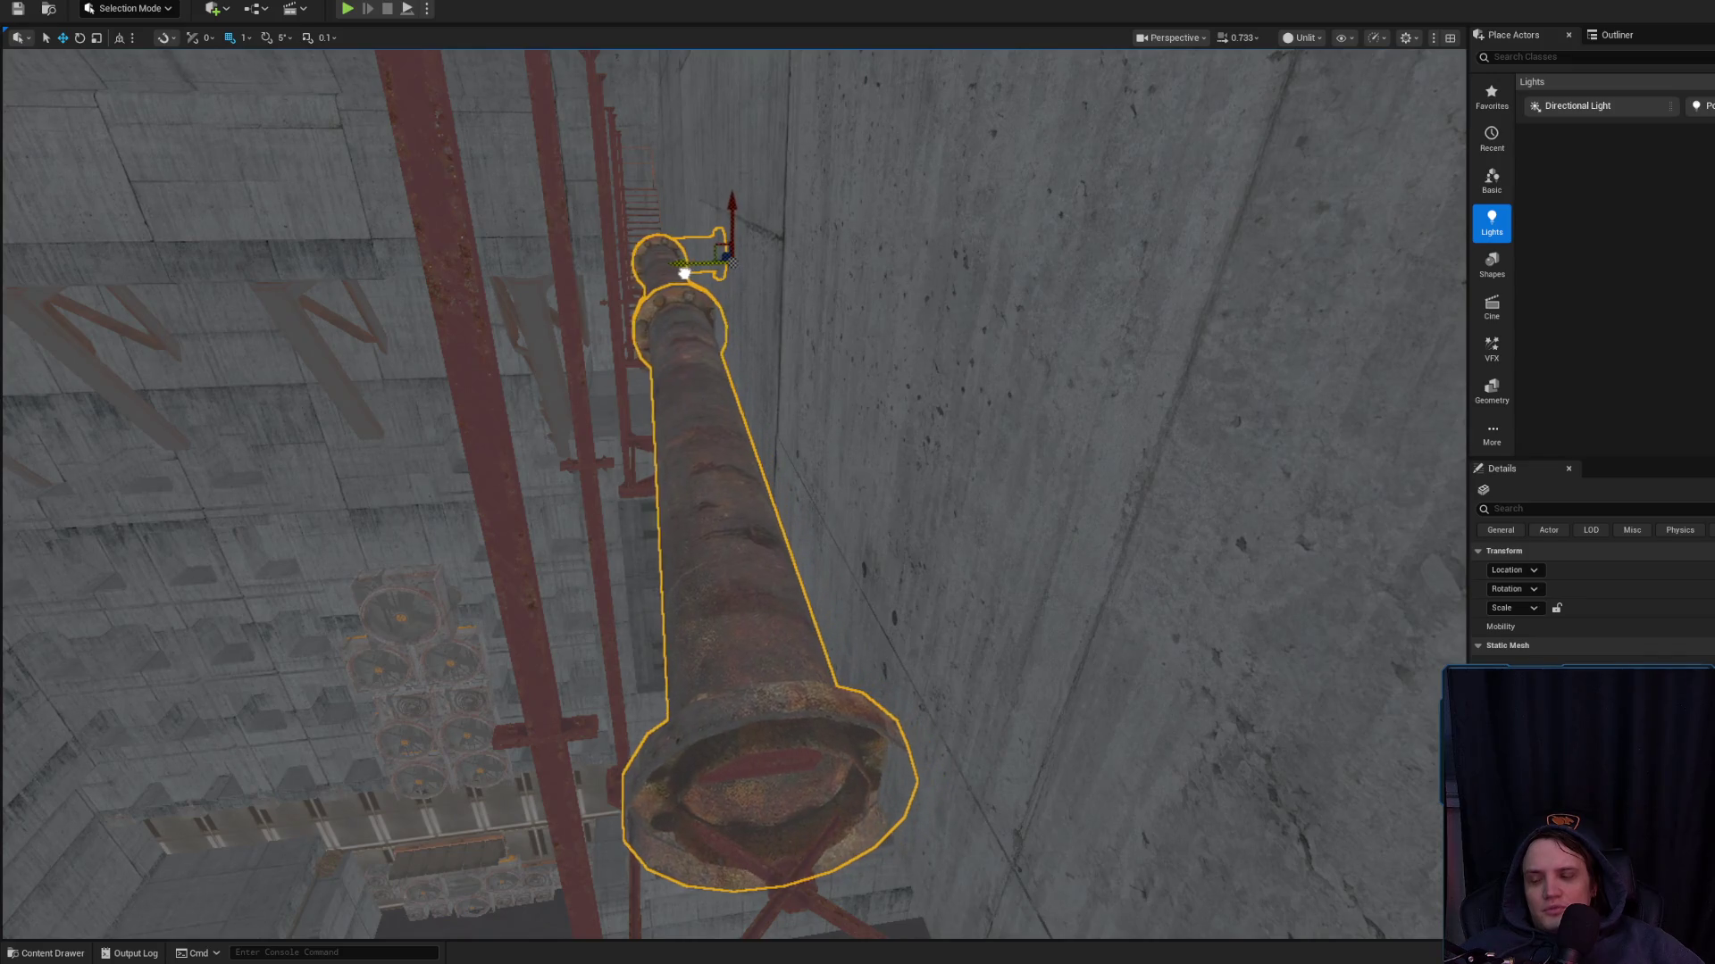
pyautogui.moveTo(738, 203); pyautogui.dragTo(743, 197)
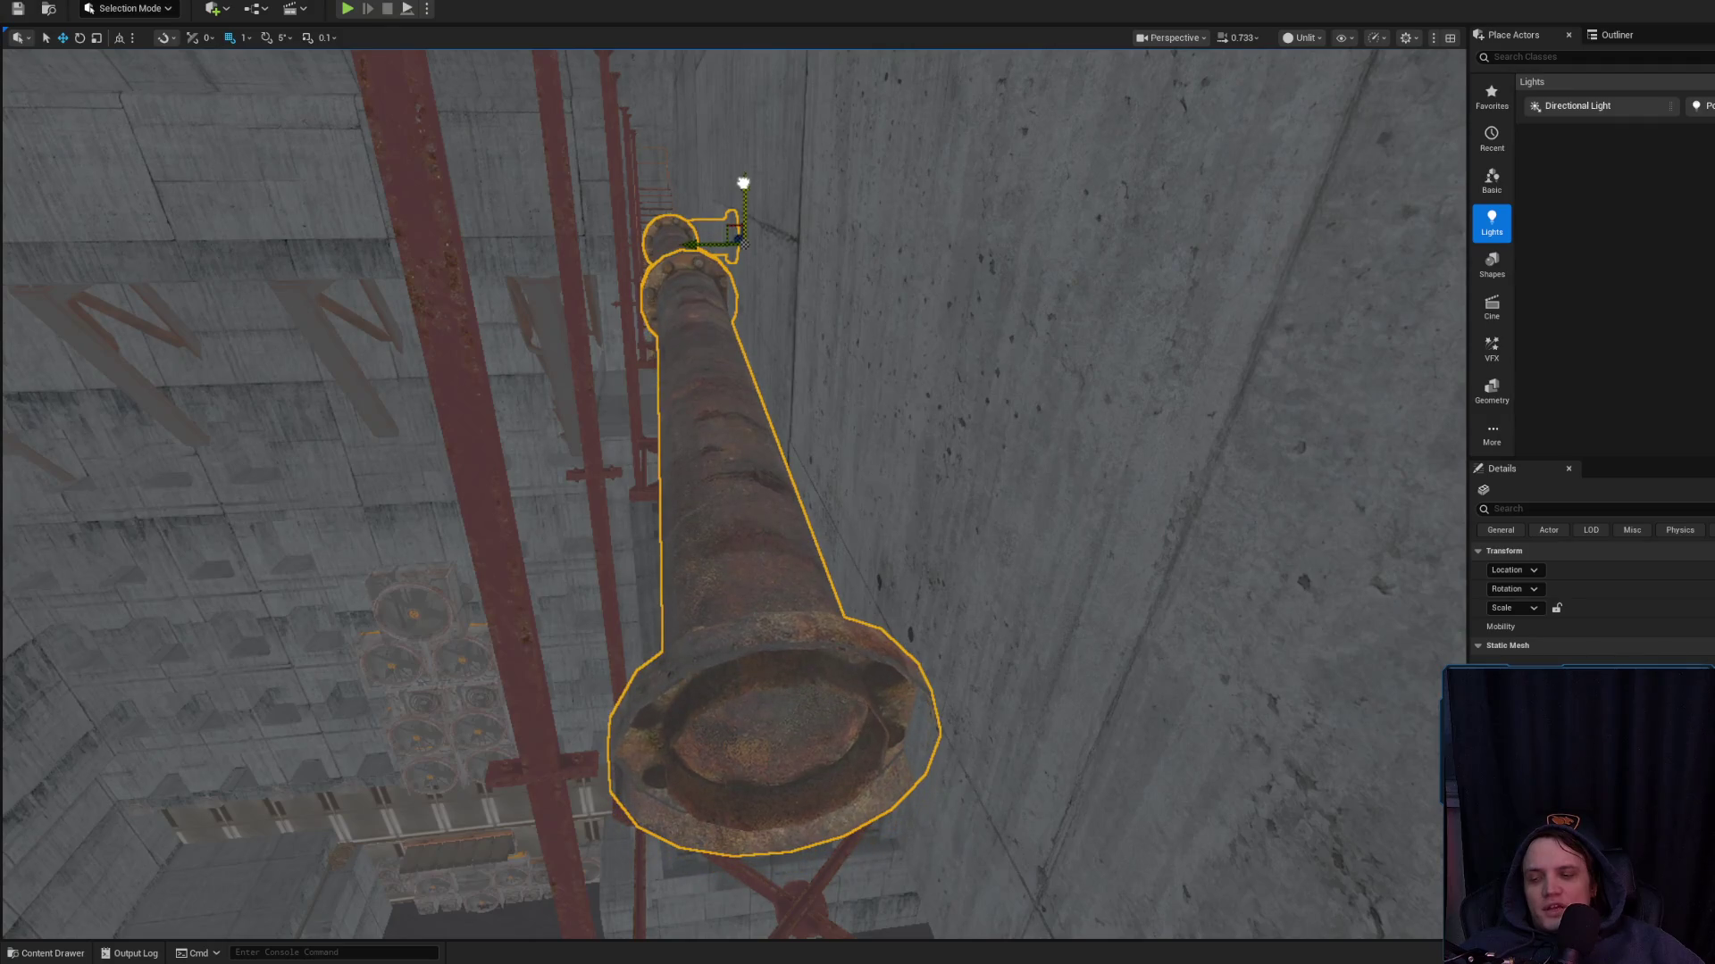
pyautogui.moveTo(684, 256)
pyautogui.mouseDown()
pyautogui.moveTo(115, 250)
pyautogui.moveTo(229, 452)
pyautogui.moveTo(460, 500)
pyautogui.moveTo(566, 478)
pyautogui.moveTo(727, 394)
pyautogui.moveTo(696, 179)
pyautogui.moveTo(693, 398)
pyautogui.moveTo(581, 429)
pyautogui.moveTo(645, 619)
pyautogui.mouseUp()
# Check the selected pipes' rotation, viewing them side-on and from below beside the white pipes
pyautogui.press('e')
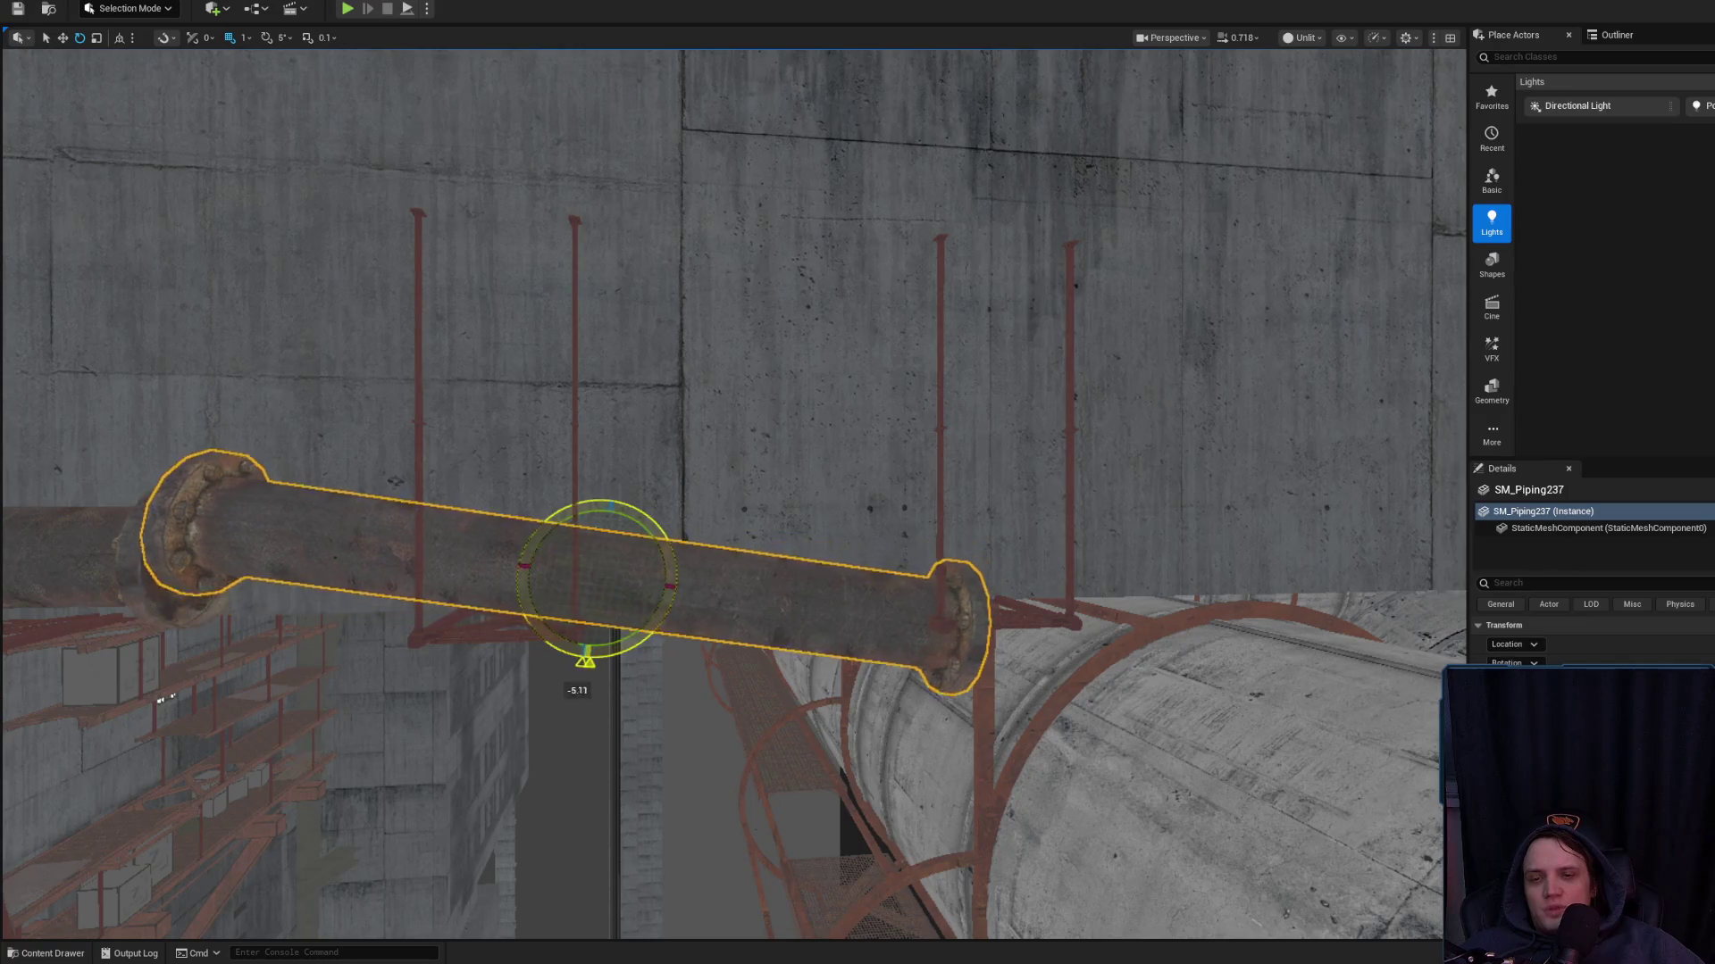
pyautogui.press('w')
pyautogui.moveTo(501, 567); pyautogui.dragTo(1013, 546)
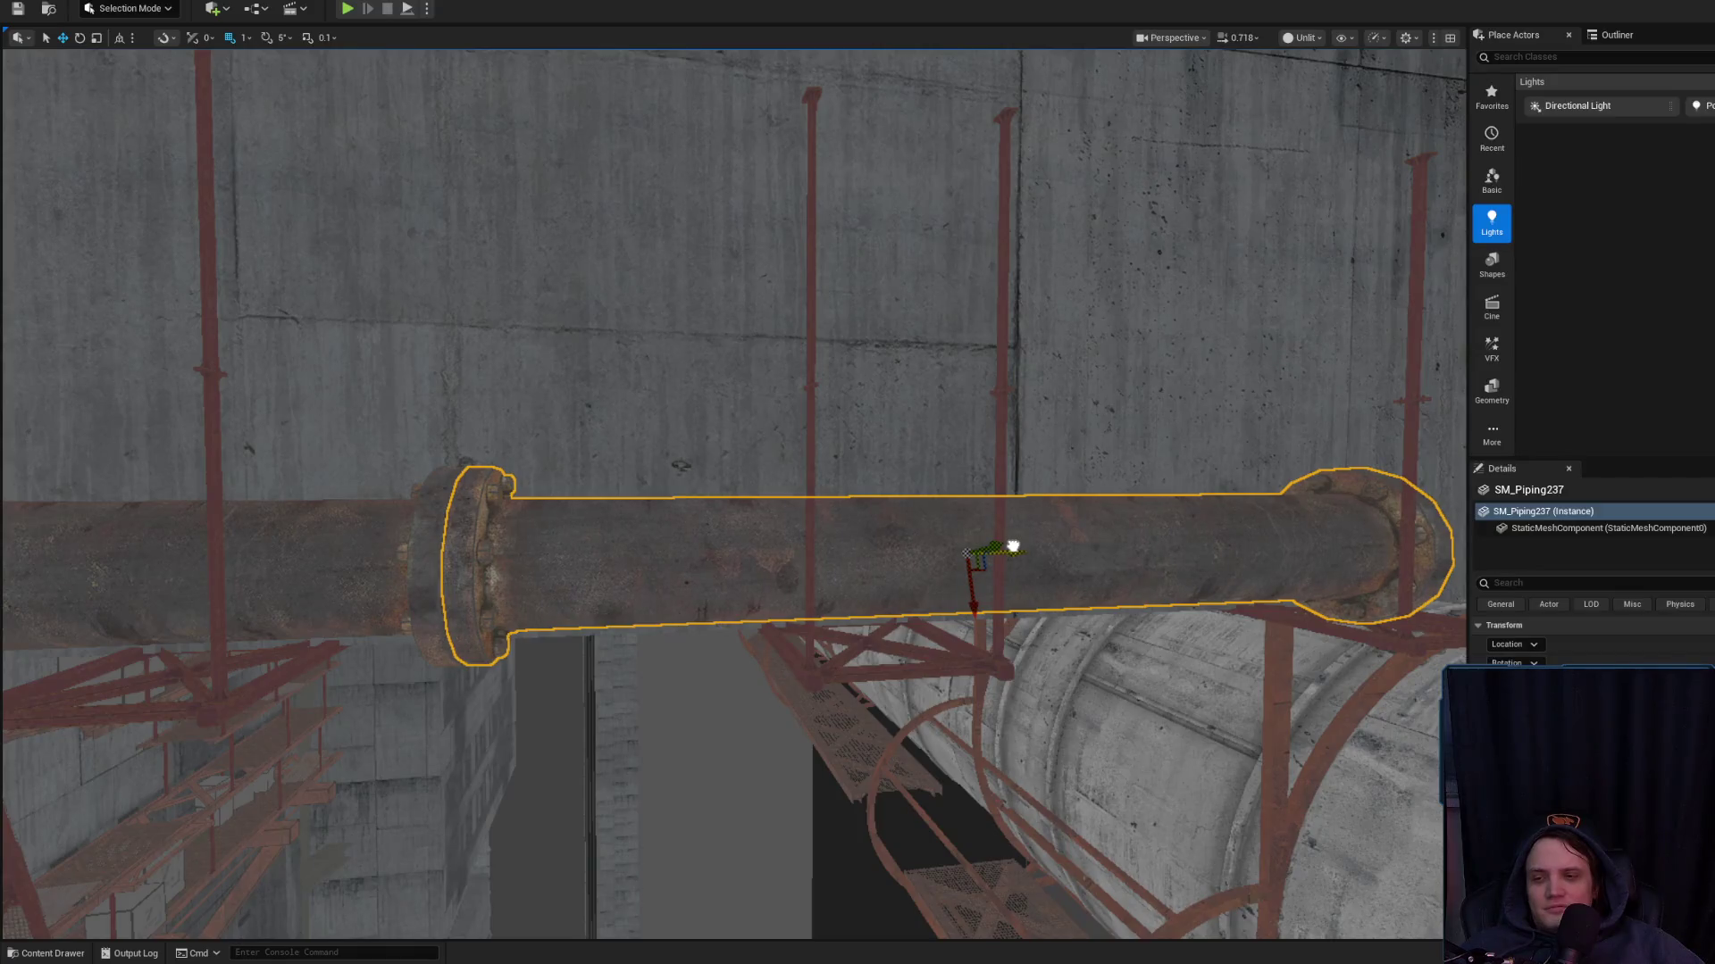
pyautogui.moveTo(748, 560)
pyautogui.mouseDown()
pyautogui.moveTo(804, 491)
pyautogui.moveTo(661, 417)
pyautogui.mouseUp()
pyautogui.moveTo(681, 278)
pyautogui.mouseDown()
pyautogui.moveTo(696, 280)
pyautogui.moveTo(665, 302)
pyautogui.mouseUp()
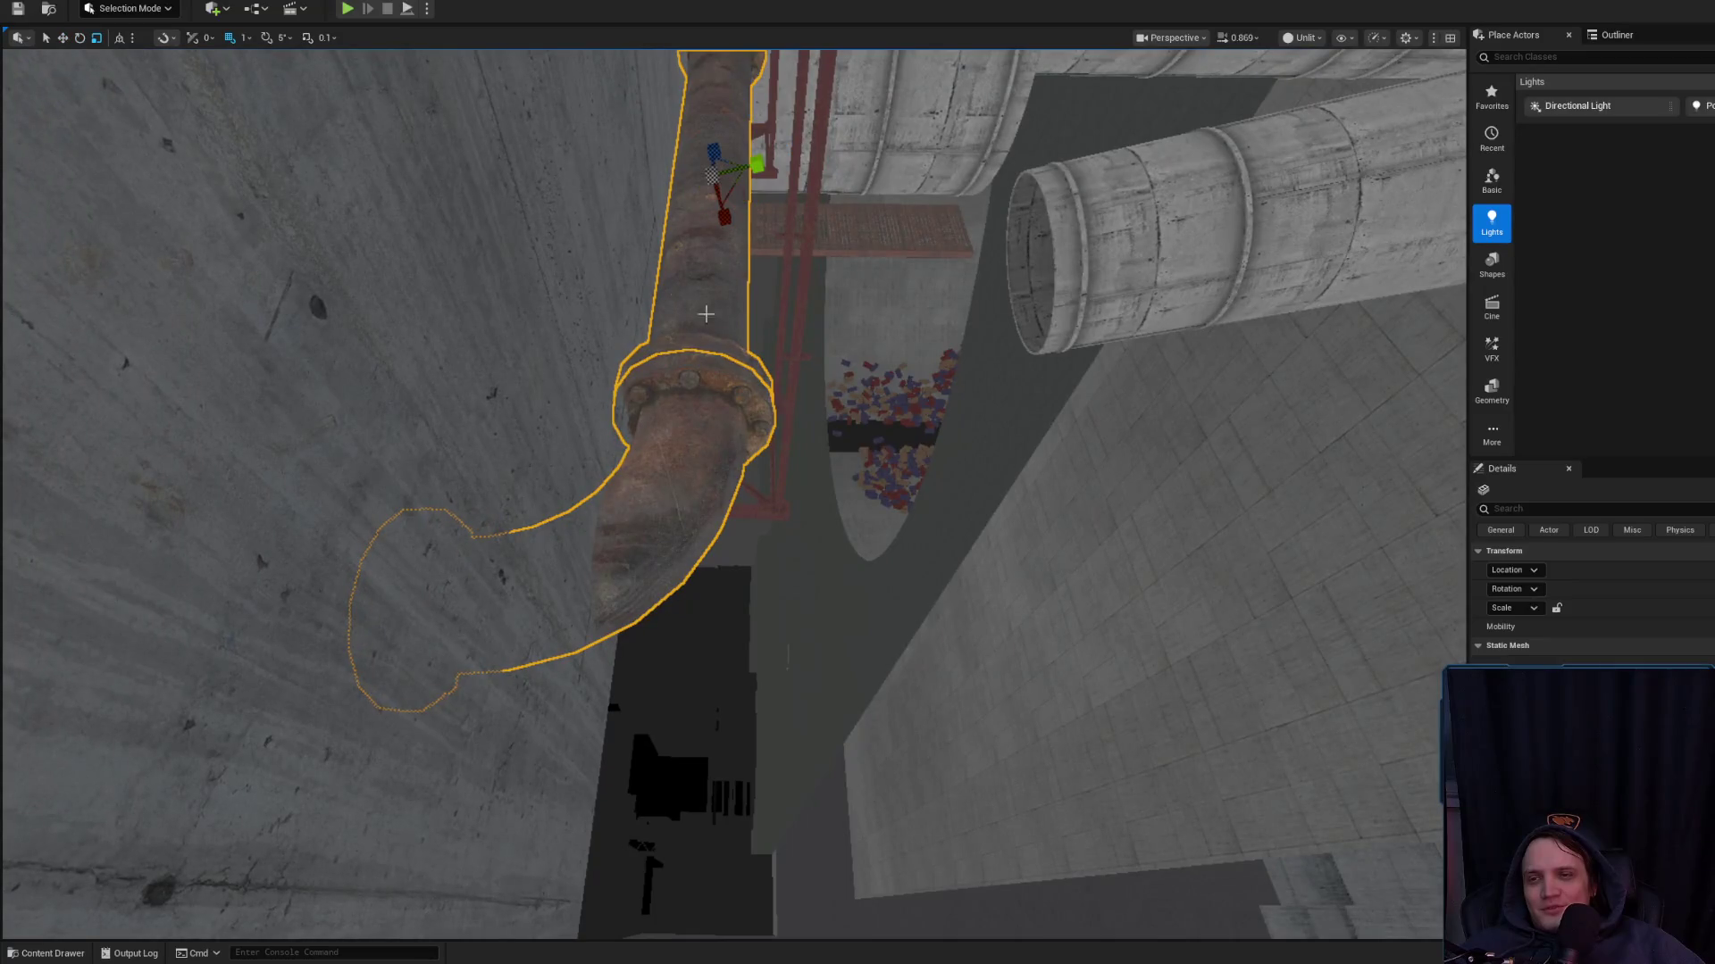
# Duplicate the concrete wall slab Cube1595 with Ctrl+D
pyautogui.click(349, 266)
pyautogui.moveTo(348, 266); pyautogui.dragTo(394, 330)
pyautogui.hotkey('ctrl', 'd')
pyautogui.moveTo(587, 529)
pyautogui.mouseDown()
pyautogui.moveTo(581, 509)
pyautogui.moveTo(588, 529)
pyautogui.mouseUp()
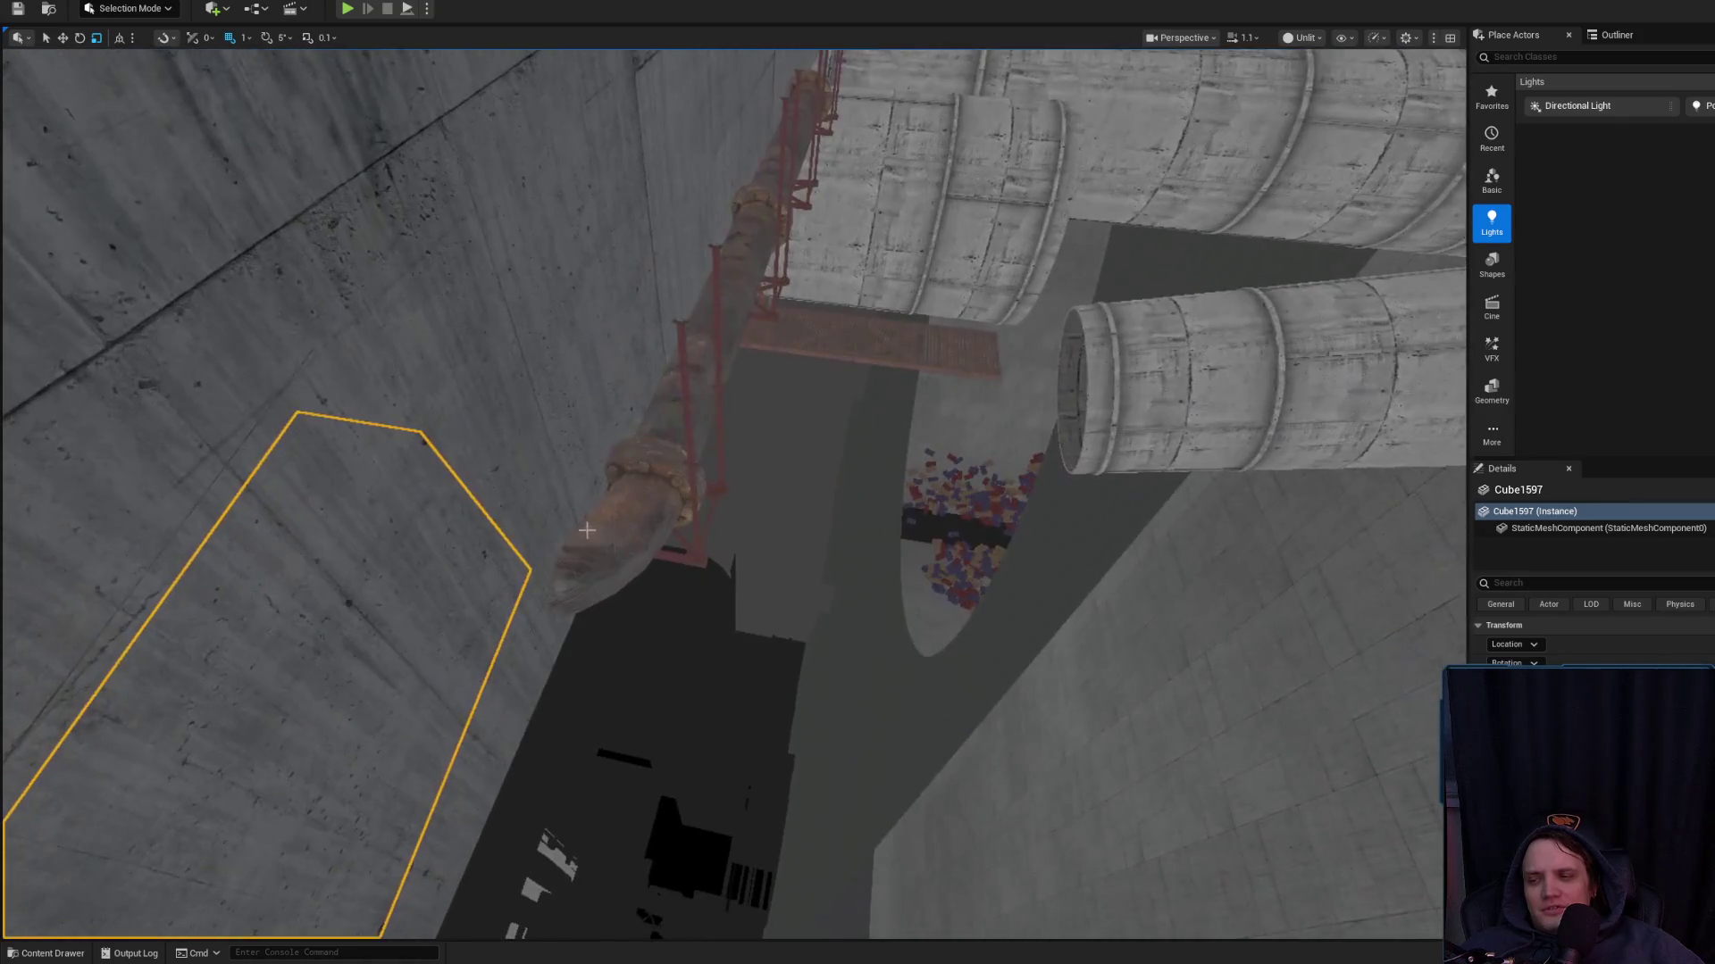
# Slide the rusty elbow pipe along its green axis toward the wall and inspect the elbow
pyautogui.click(620, 539)
pyautogui.press('f')
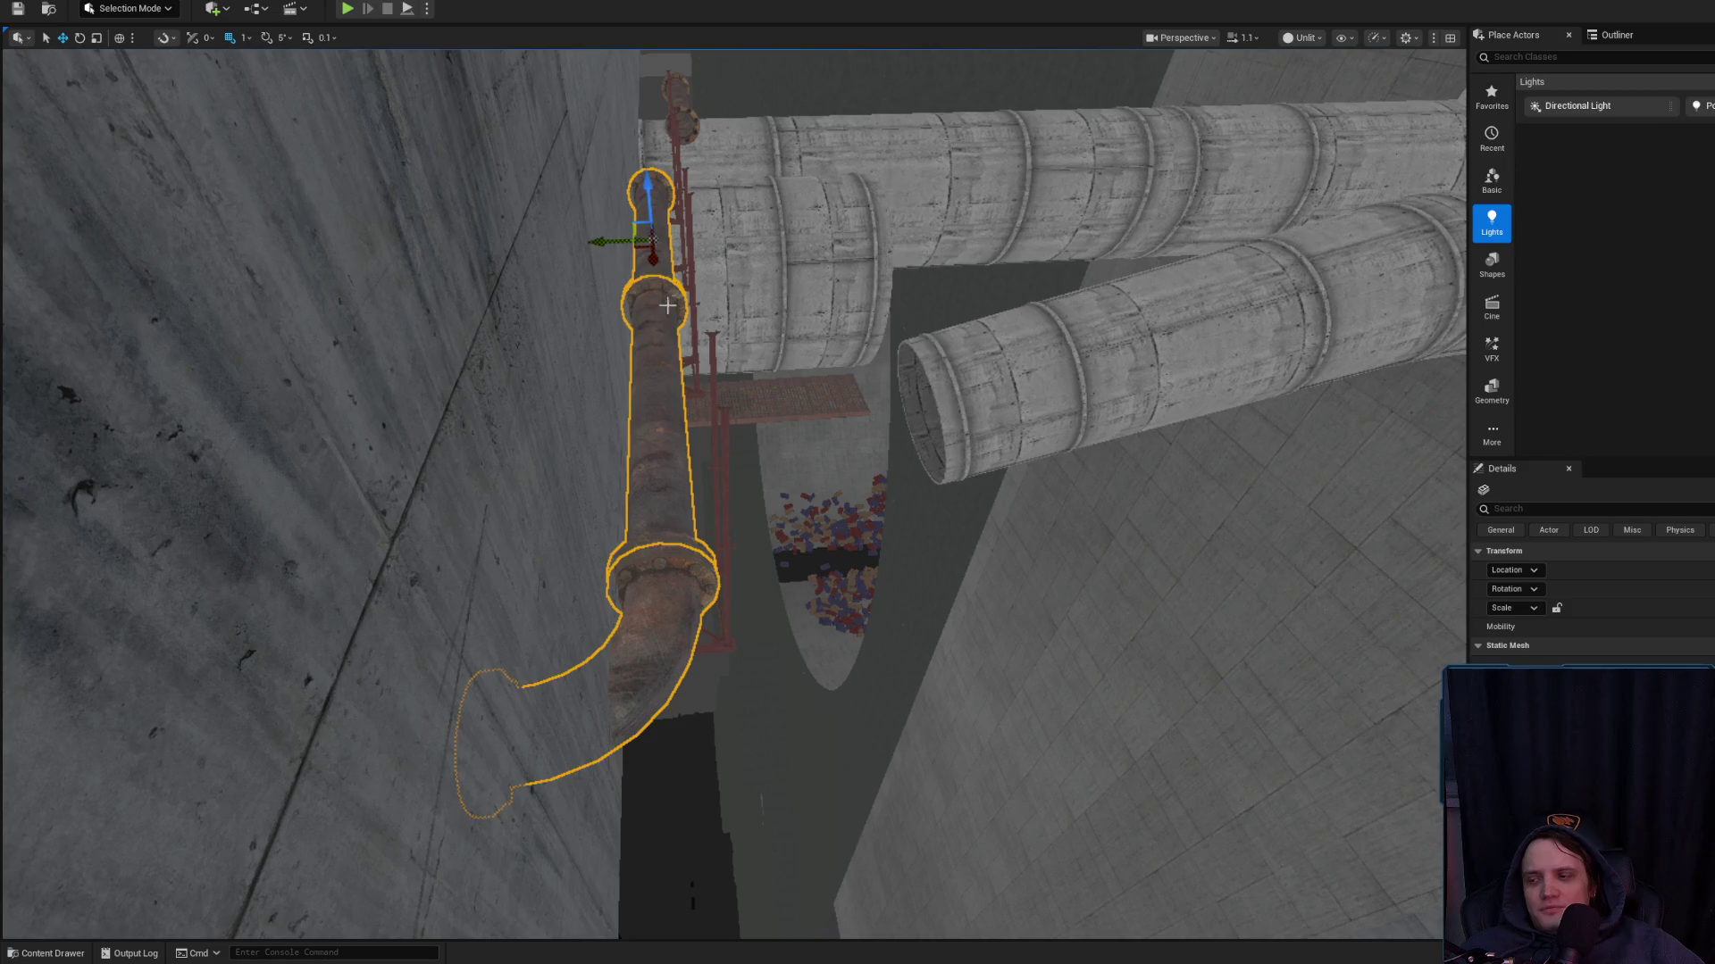
pyautogui.moveTo(623, 242)
pyautogui.mouseDown()
pyautogui.moveTo(654, 241)
pyautogui.moveTo(627, 335)
pyautogui.mouseUp()
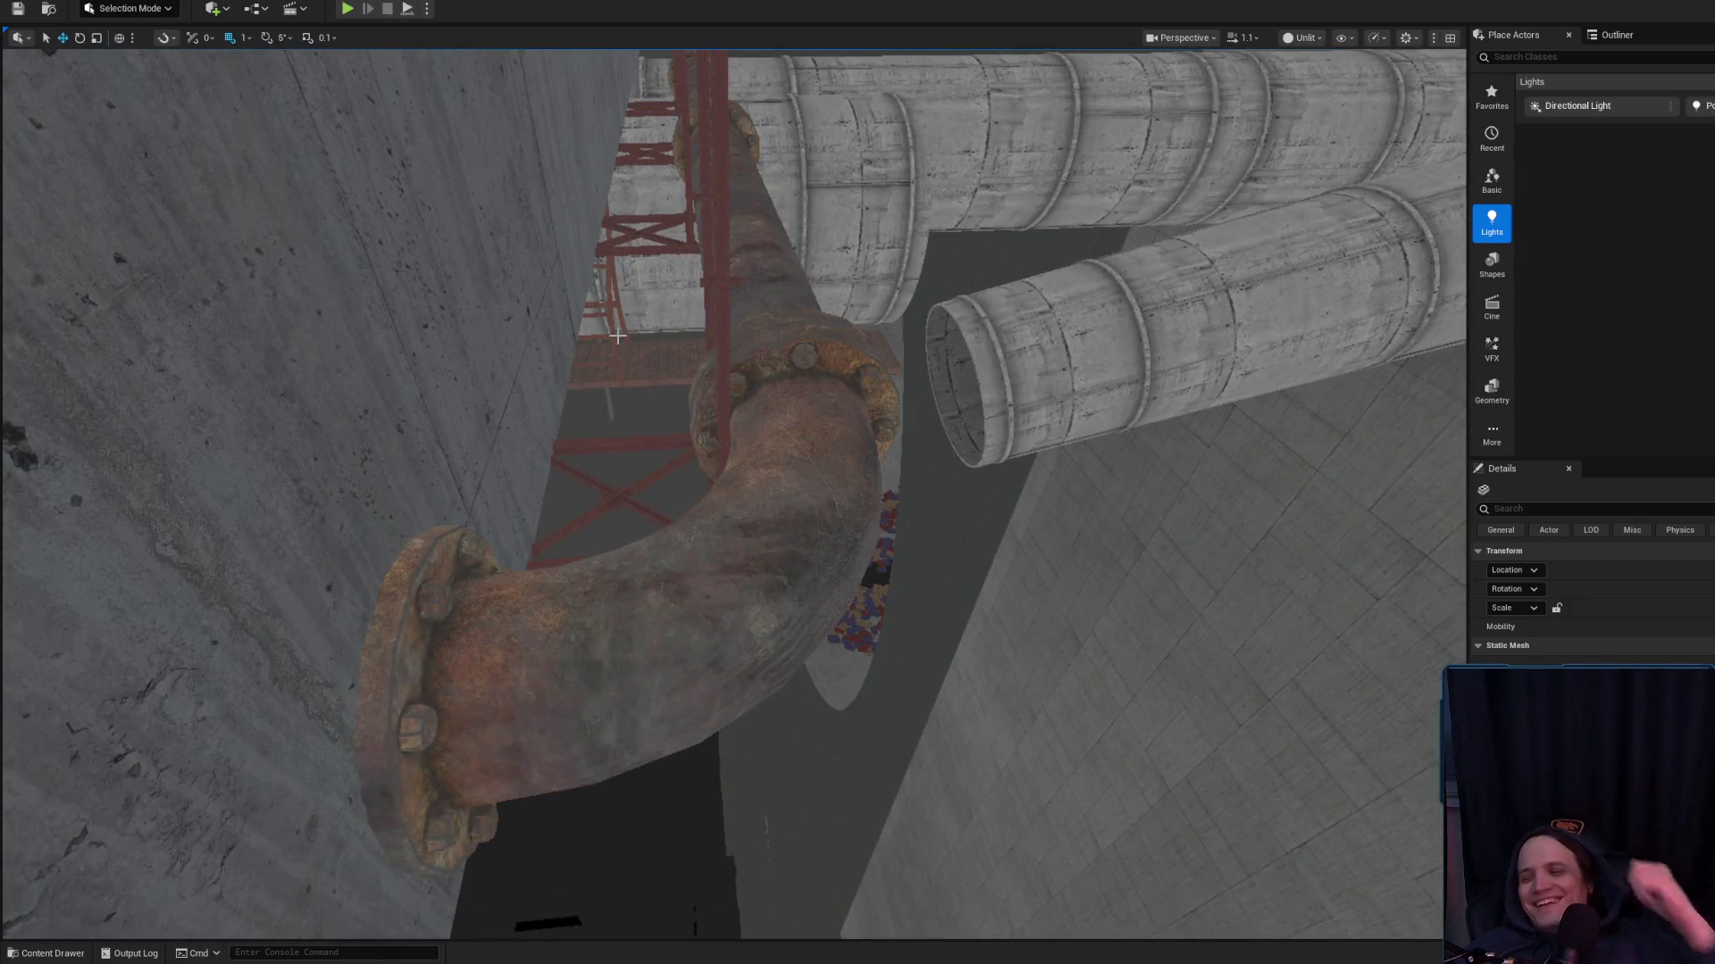
pyautogui.moveTo(617, 336)
pyautogui.mouseDown()
pyautogui.moveTo(643, 268)
pyautogui.moveTo(759, 446)
pyautogui.moveTo(805, 568)
pyautogui.moveTo(777, 482)
pyautogui.moveTo(785, 513)
pyautogui.mouseUp()
pyautogui.moveTo(750, 399)
pyautogui.mouseDown()
pyautogui.moveTo(759, 384)
pyautogui.moveTo(750, 399)
pyautogui.mouseUp()
pyautogui.moveTo(687, 332); pyautogui.dragTo(620, 334)
pyautogui.moveTo(684, 390)
pyautogui.mouseDown()
pyautogui.moveTo(643, 397)
pyautogui.moveTo(679, 390)
pyautogui.moveTo(661, 370)
pyautogui.mouseUp()
pyautogui.moveTo(767, 495); pyautogui.dragTo(764, 493)
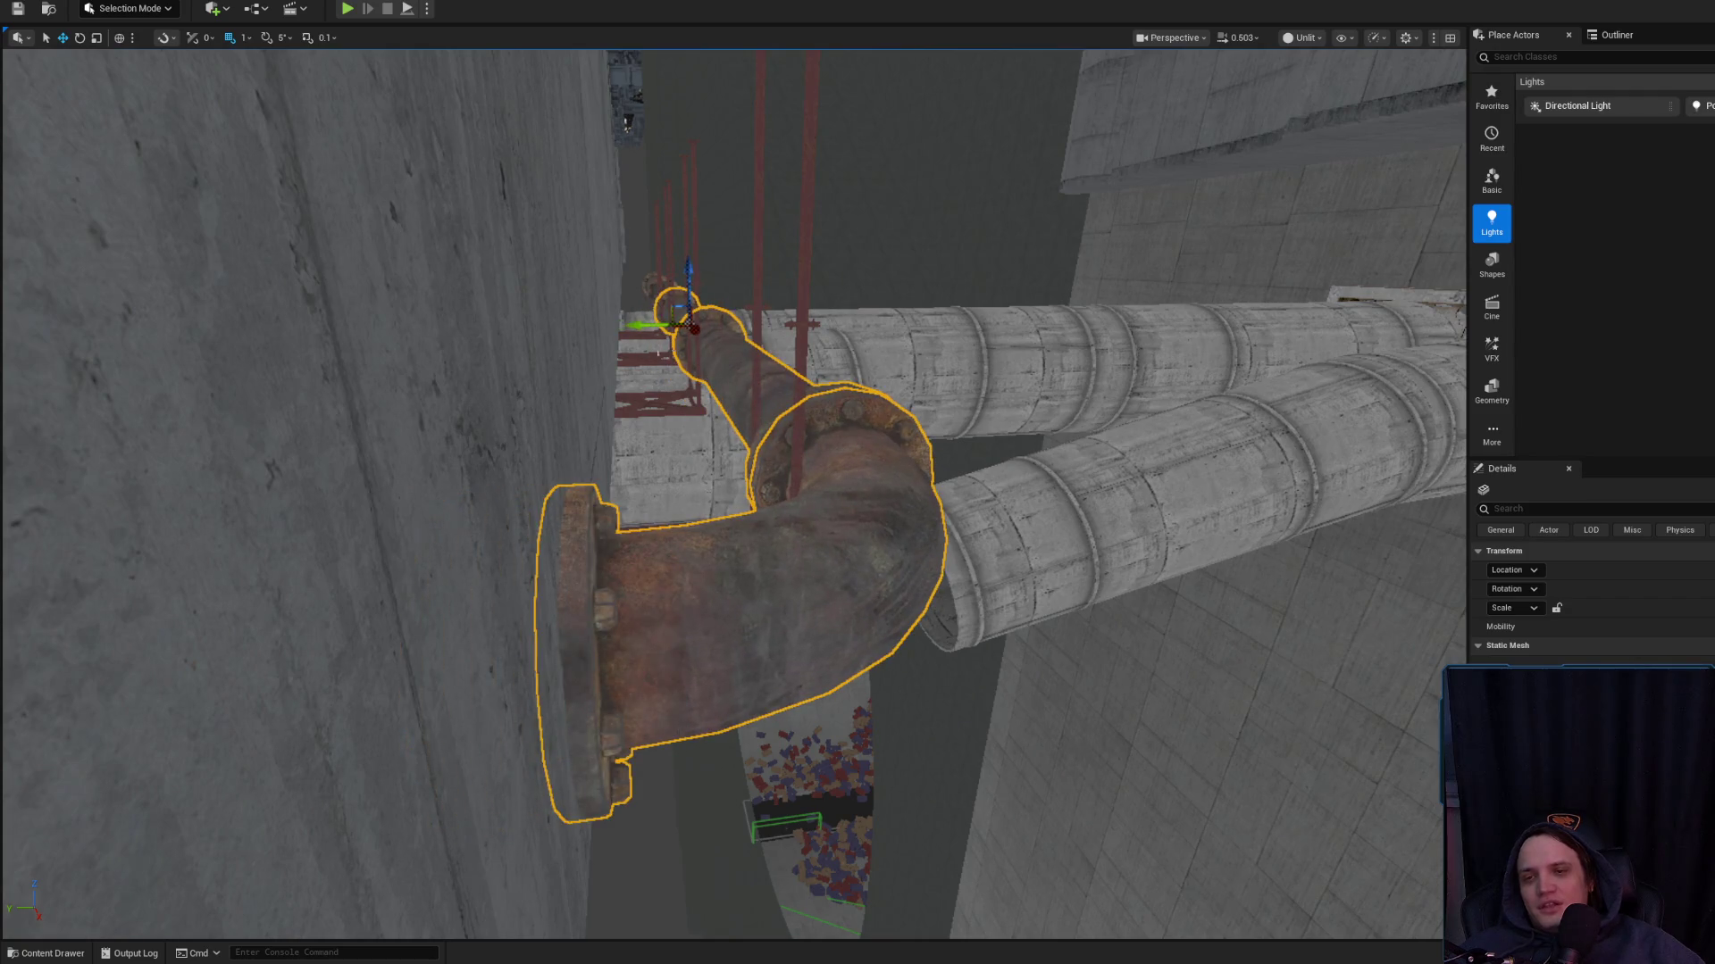
# Fly up along the elbow pipe to inspect the thin catwalk support beam
pyautogui.scroll(2, 735, 493)
pyautogui.scroll(4, 735, 494)
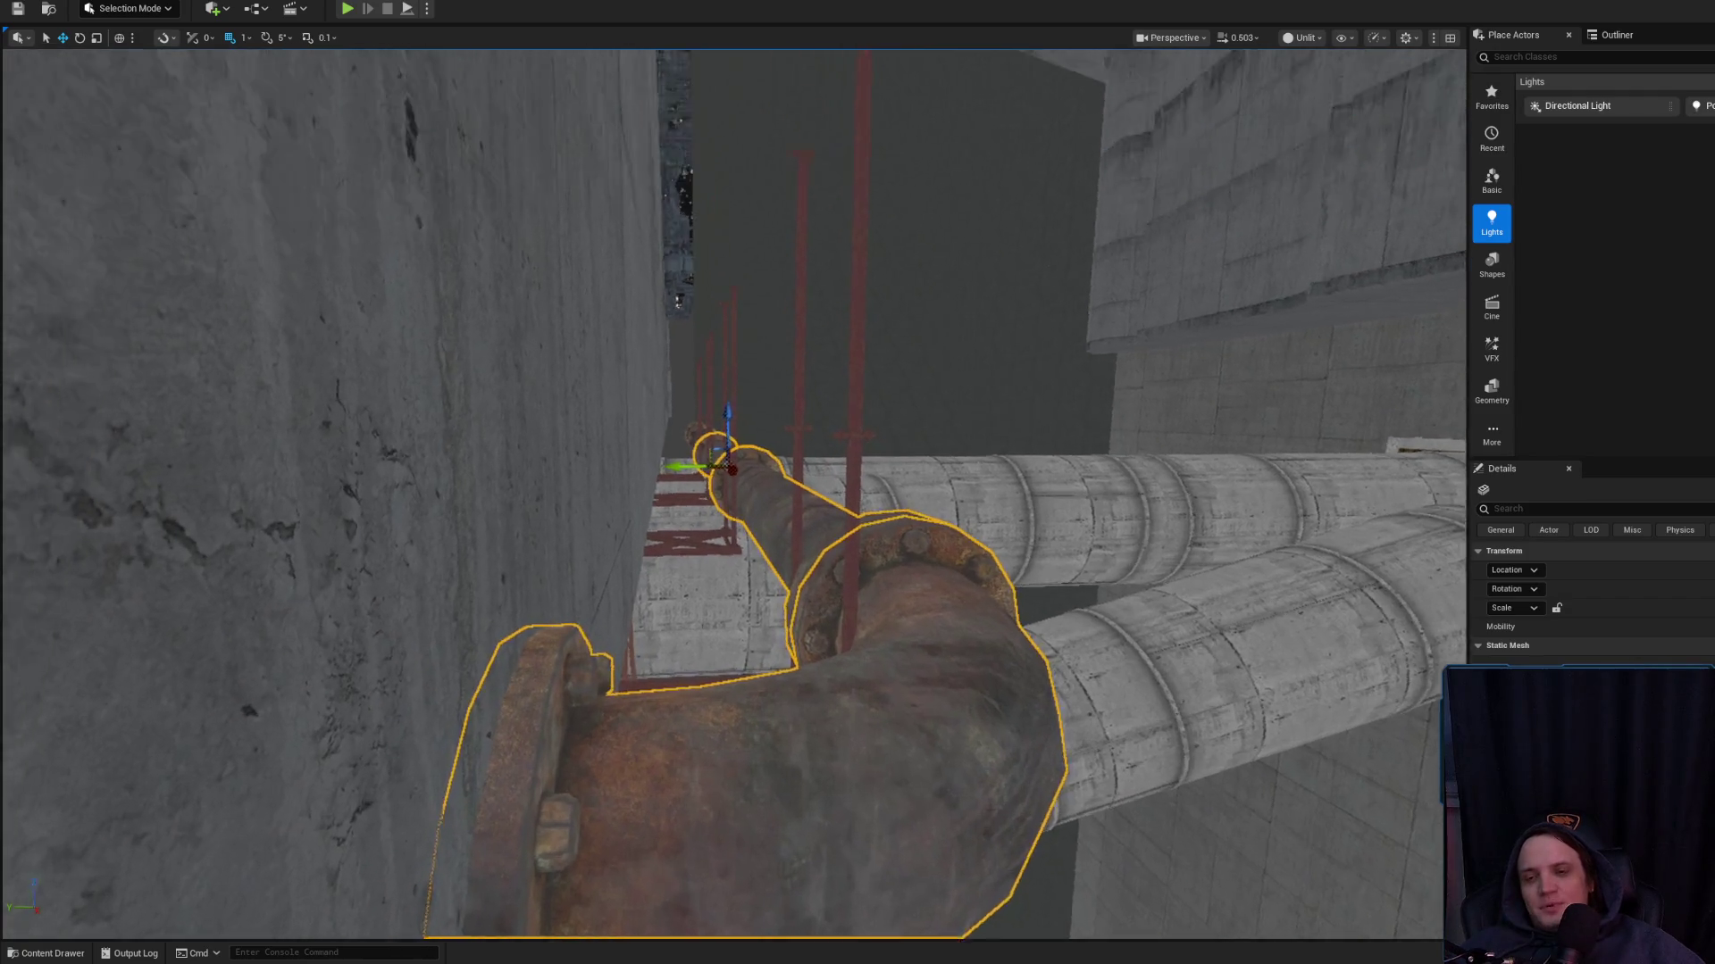
pyautogui.moveTo(594, 412); pyautogui.dragTo(634, 420)
pyautogui.moveTo(780, 539)
pyautogui.mouseDown()
pyautogui.moveTo(752, 491)
pyautogui.moveTo(817, 496)
pyautogui.moveTo(786, 450)
pyautogui.mouseUp()
pyautogui.click(817, 423)
pyautogui.press('Escape')
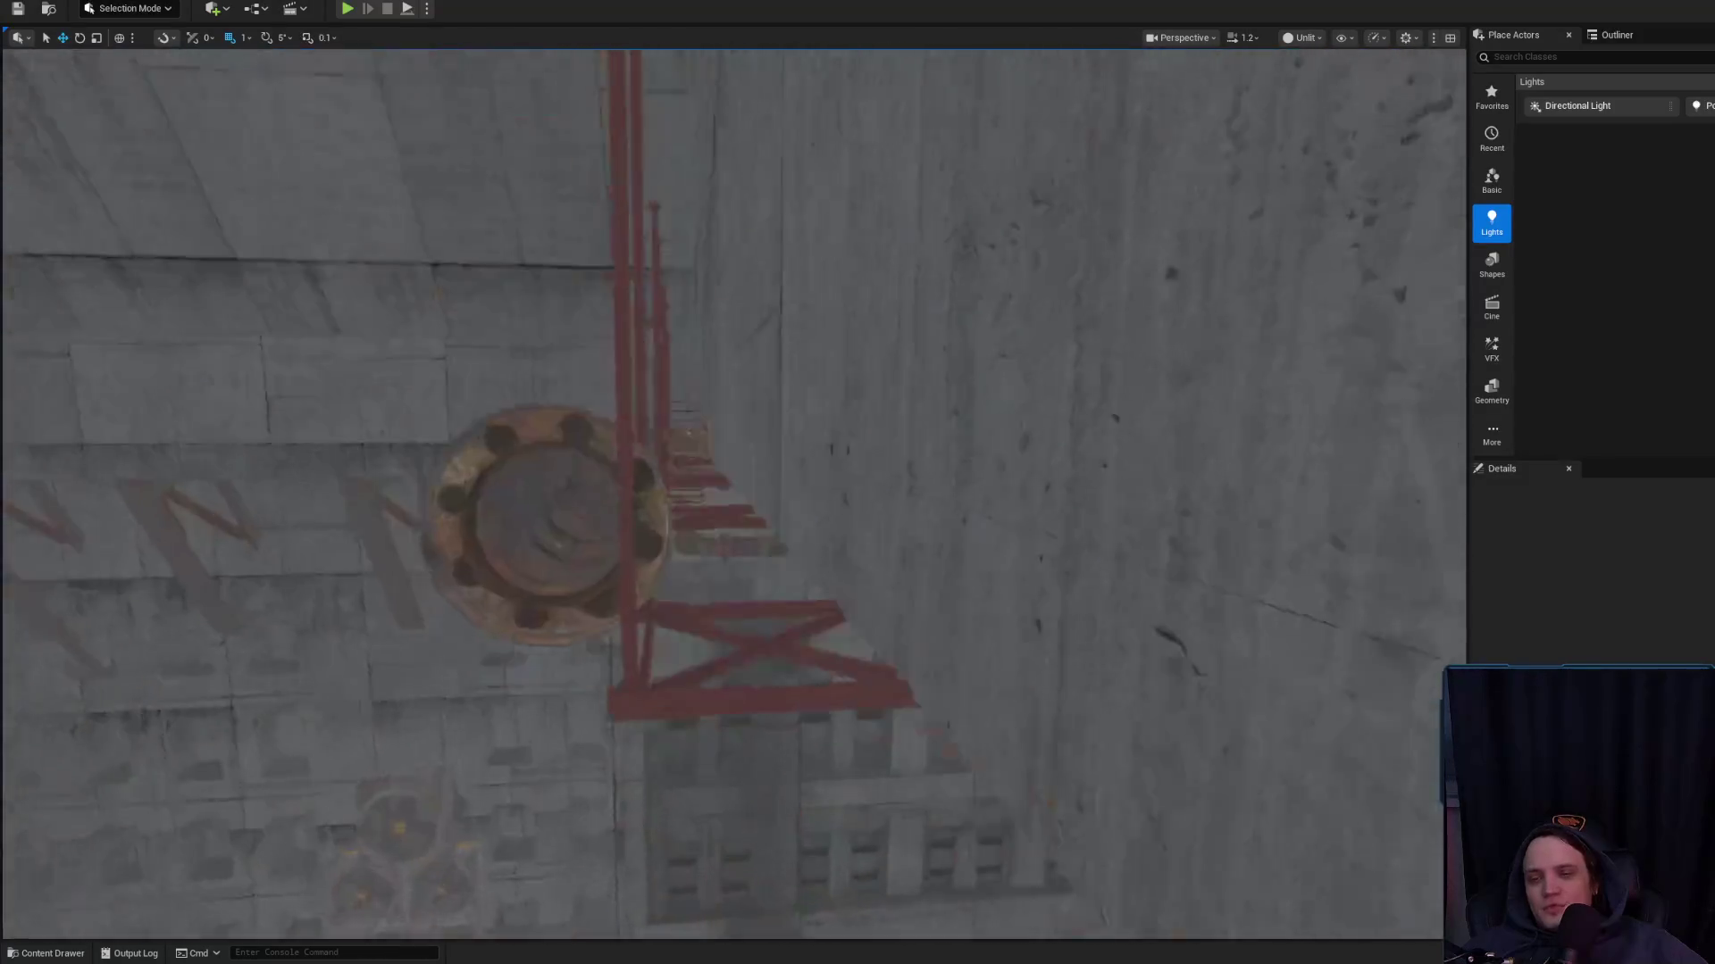
pyautogui.click(1002, 553)
pyautogui.moveTo(1002, 553); pyautogui.dragTo(1000, 550)
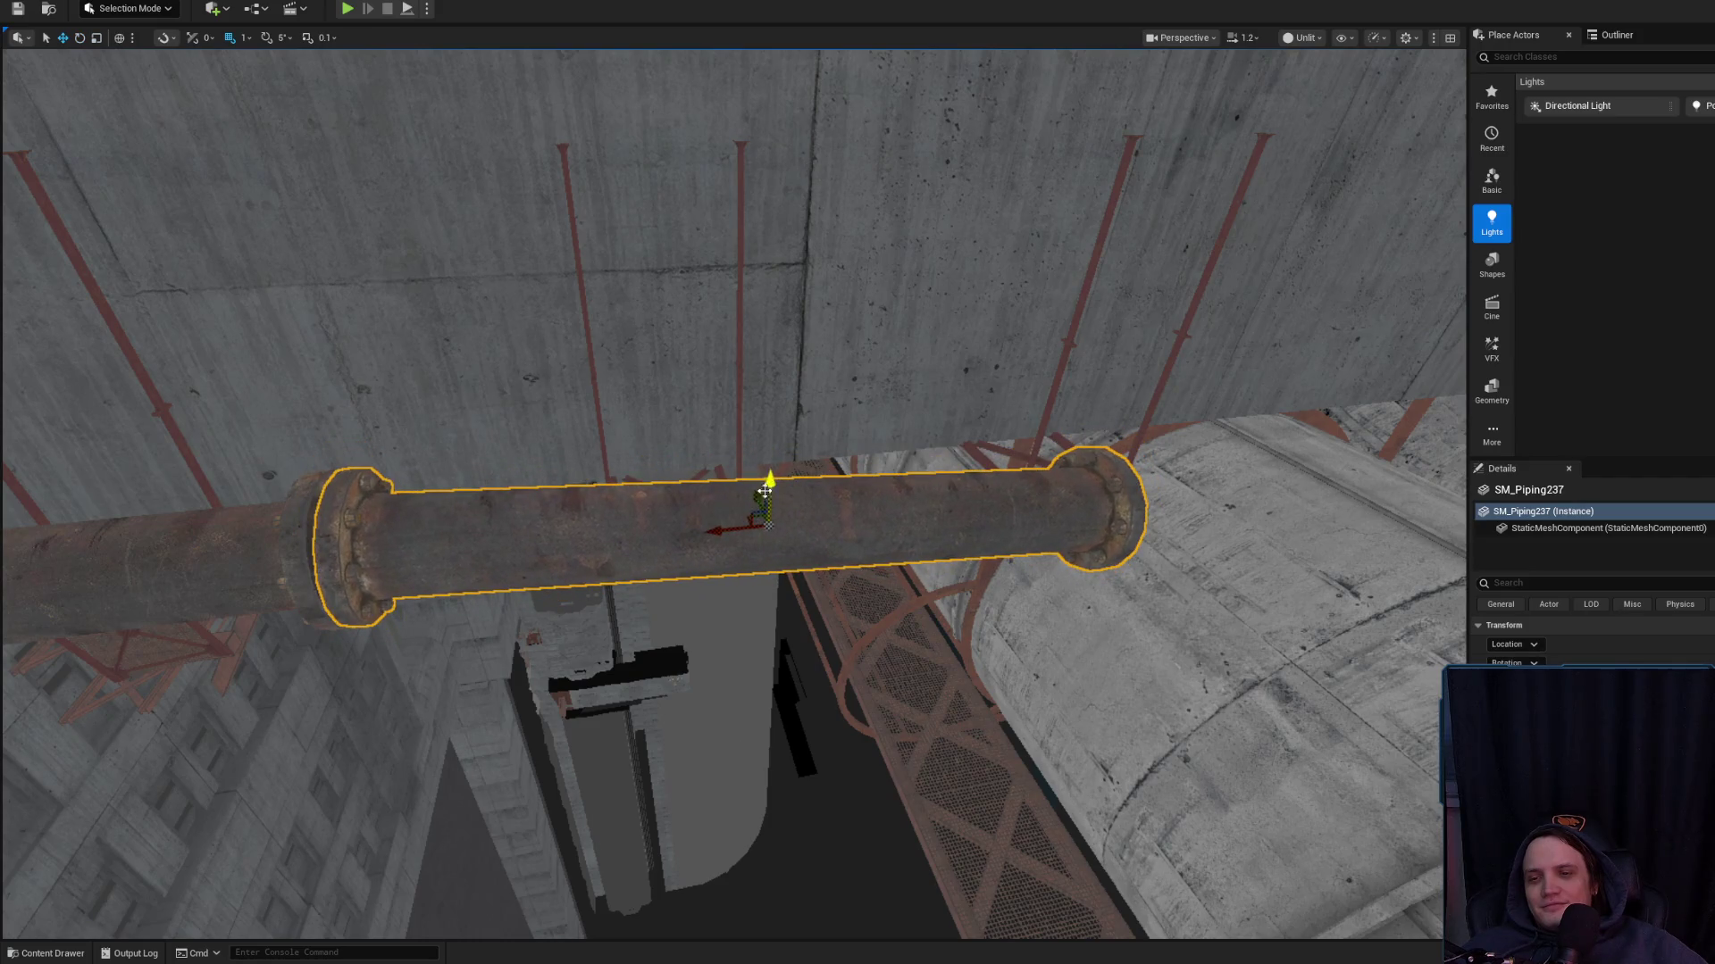
pyautogui.moveTo(710, 529)
pyautogui.mouseDown()
pyautogui.moveTo(661, 678)
pyautogui.moveTo(717, 484)
pyautogui.moveTo(870, 480)
pyautogui.moveTo(456, 486)
pyautogui.mouseUp()
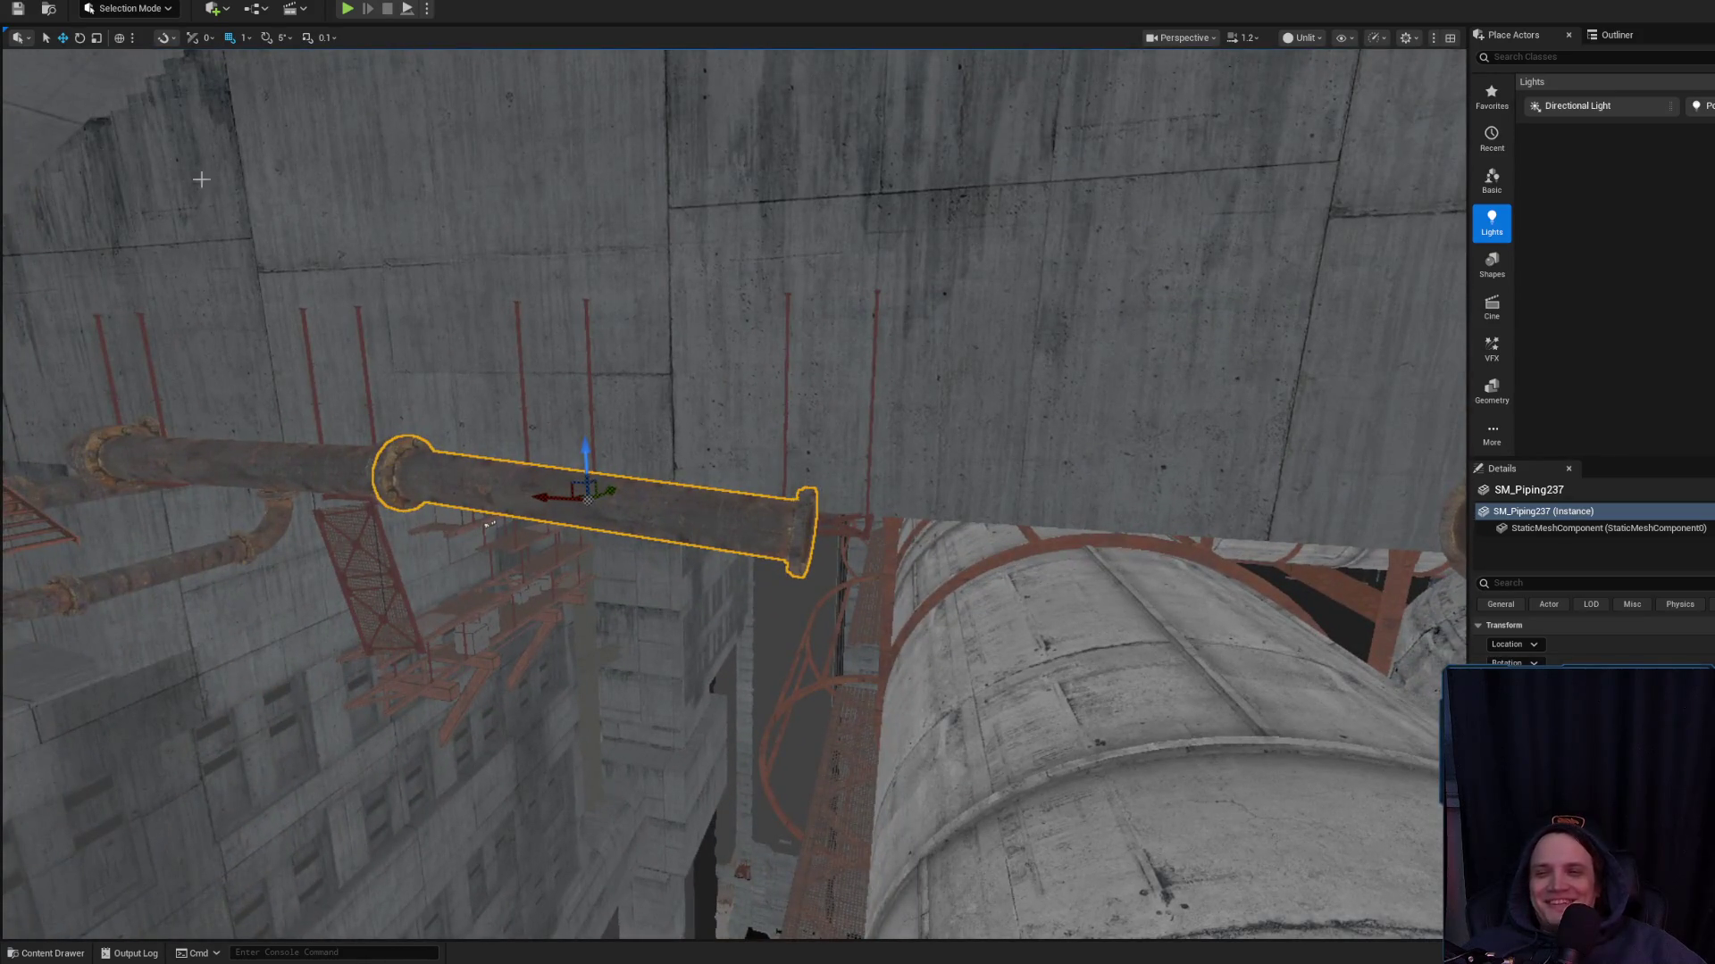
pyautogui.moveTo(536, 536); pyautogui.dragTo(678, 483)
pyautogui.moveTo(573, 505); pyautogui.dragTo(662, 504)
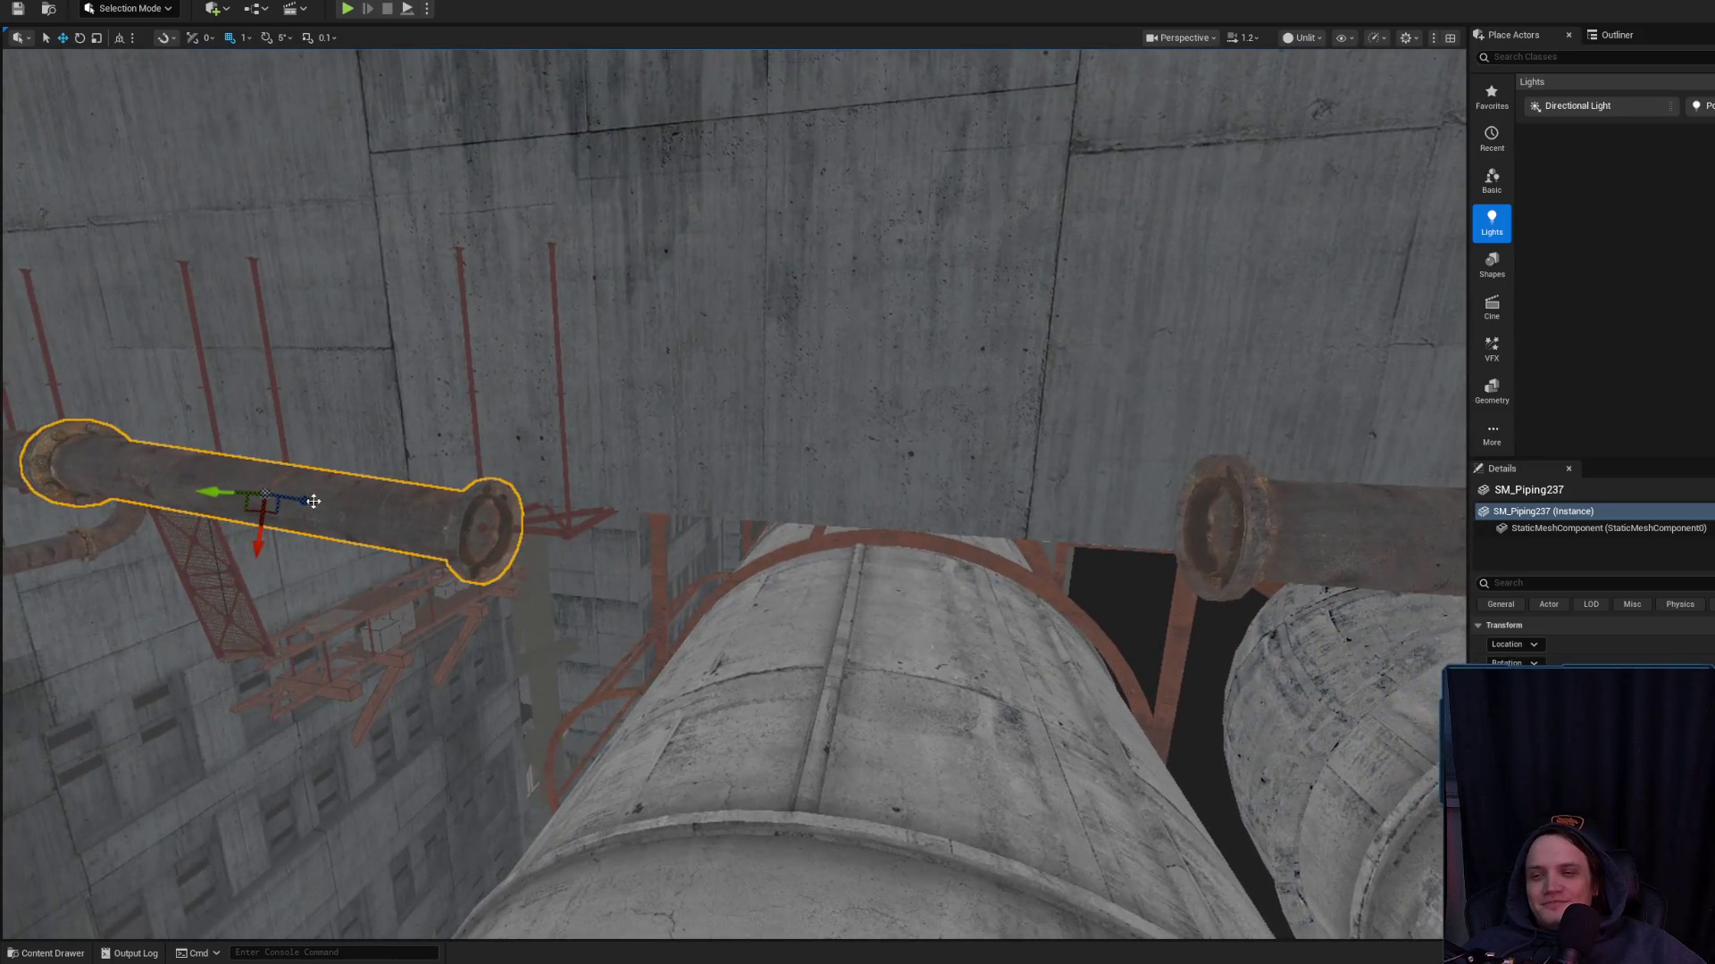
pyautogui.scroll(-2, 830, 464)
pyautogui.moveTo(857, 483)
pyautogui.mouseDown()
pyautogui.moveTo(831, 464)
pyautogui.moveTo(813, 500)
pyautogui.moveTo(858, 527)
pyautogui.moveTo(946, 507)
pyautogui.mouseUp()
pyautogui.moveTo(825, 509)
pyautogui.mouseDown()
pyautogui.moveTo(824, 464)
pyautogui.moveTo(824, 482)
pyautogui.mouseUp()
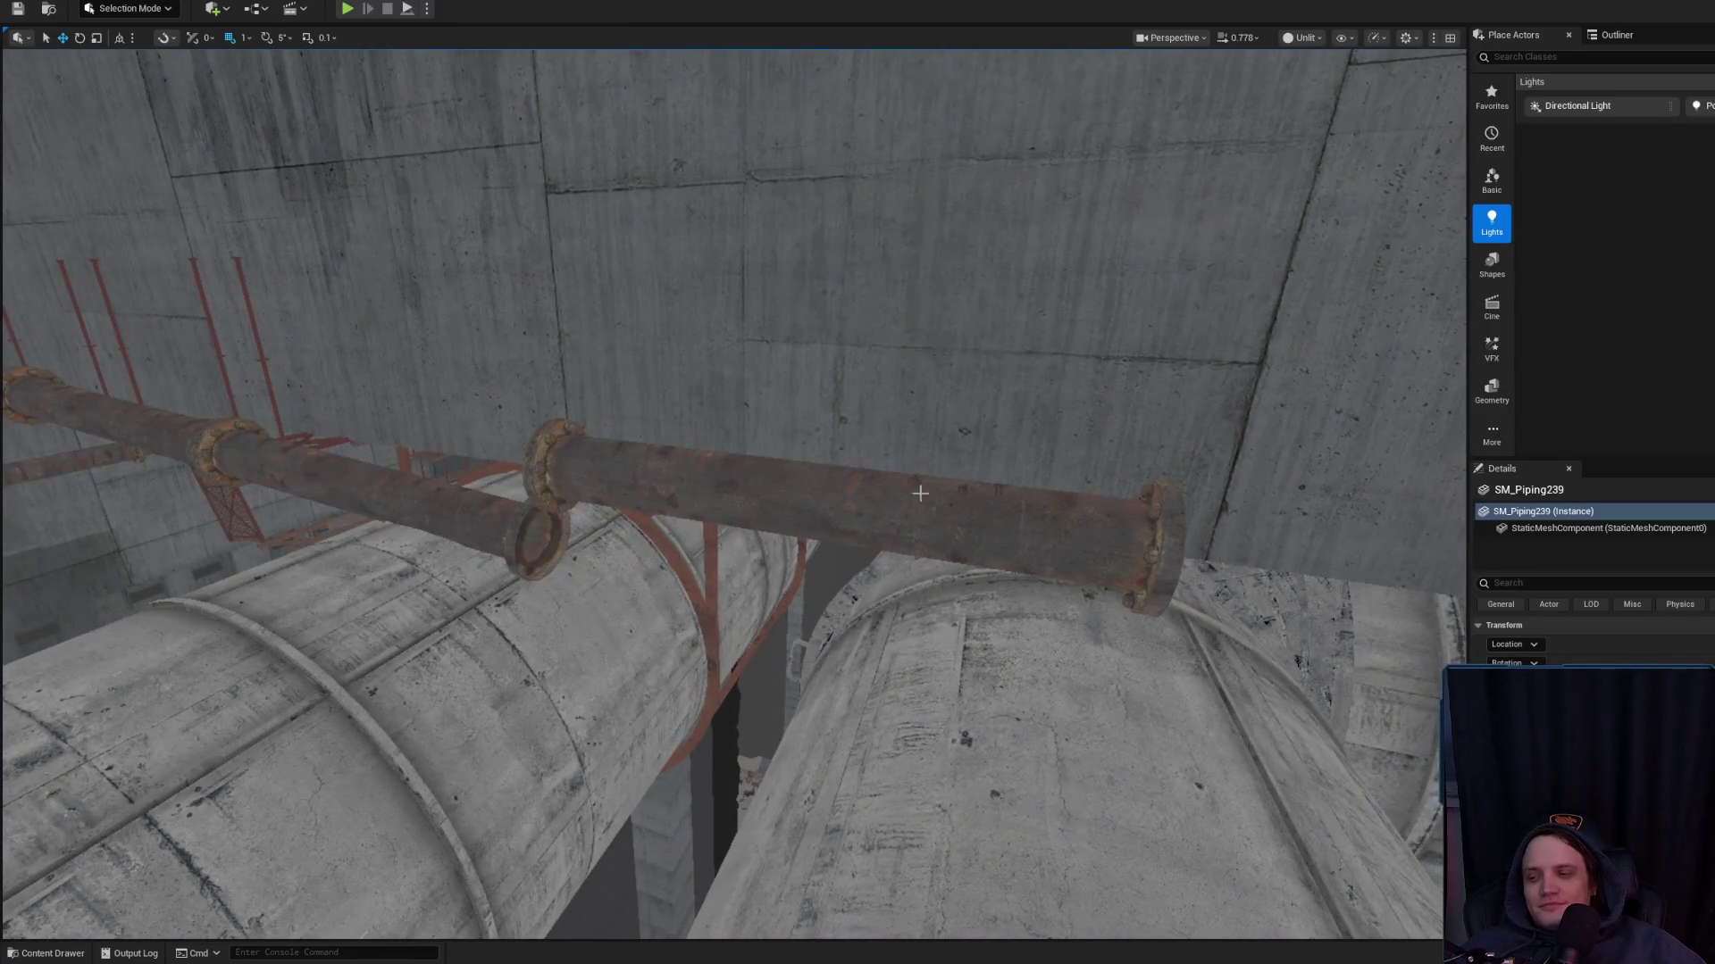
# Select SM_Piping239 together with the long lower pipe and frame them
pyautogui.click(339, 473)
pyautogui.press('f')
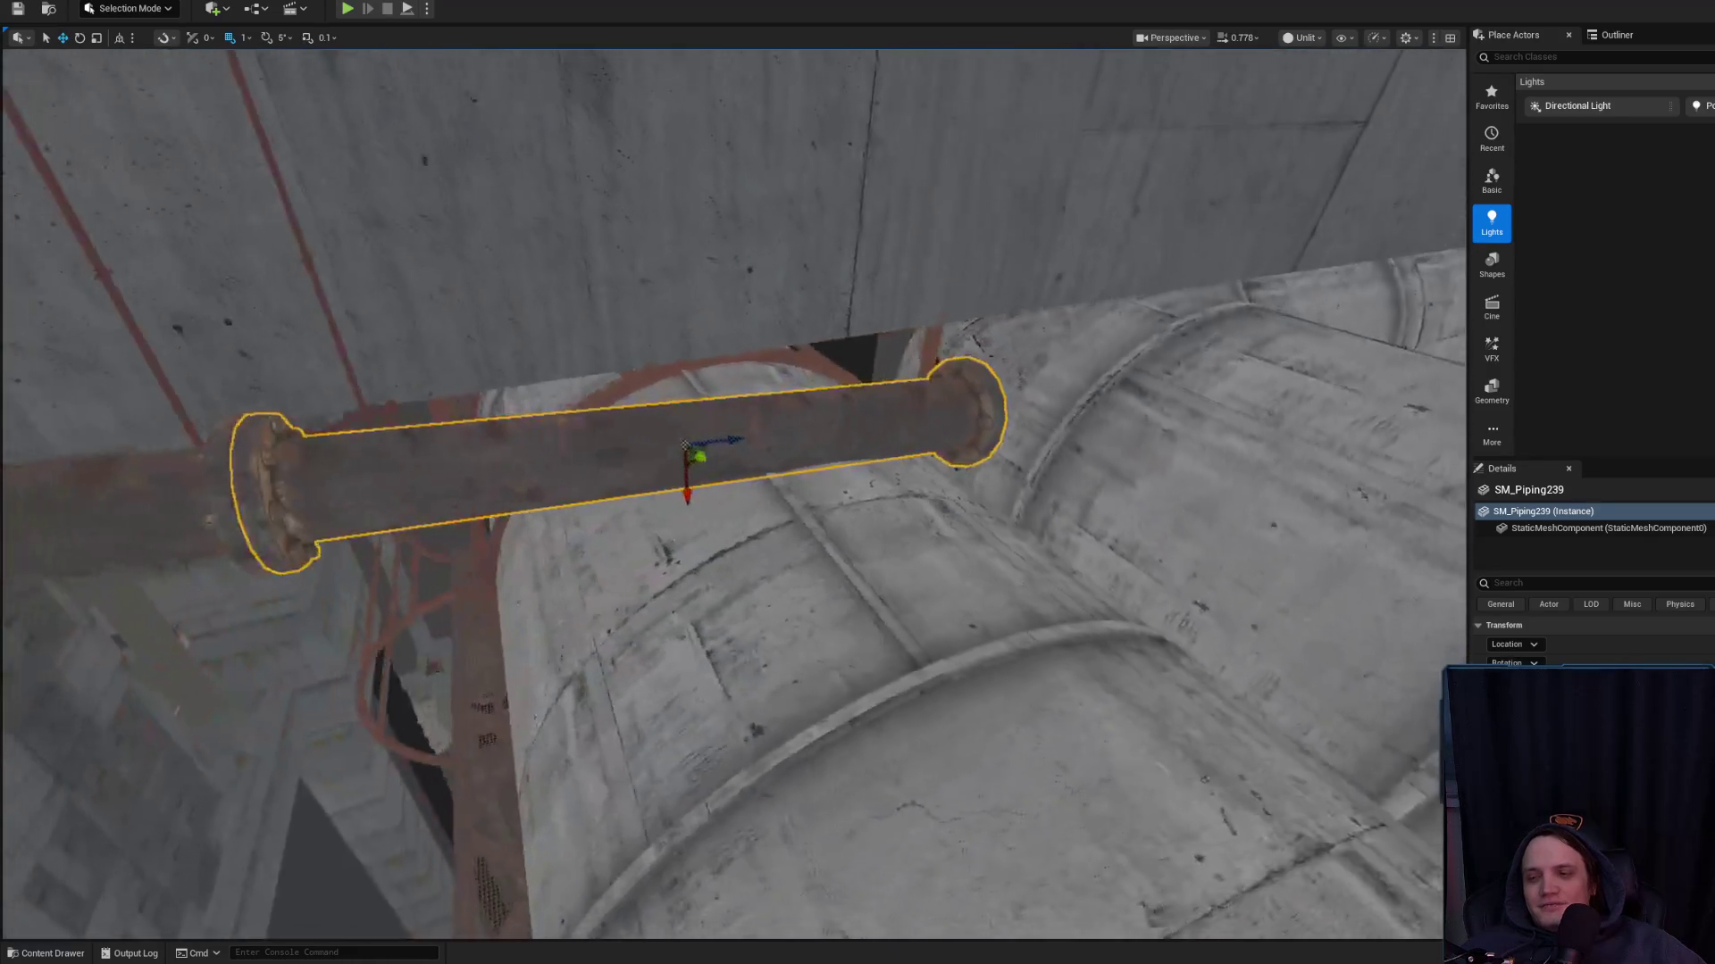
pyautogui.moveTo(492, 523); pyautogui.dragTo(473, 527)
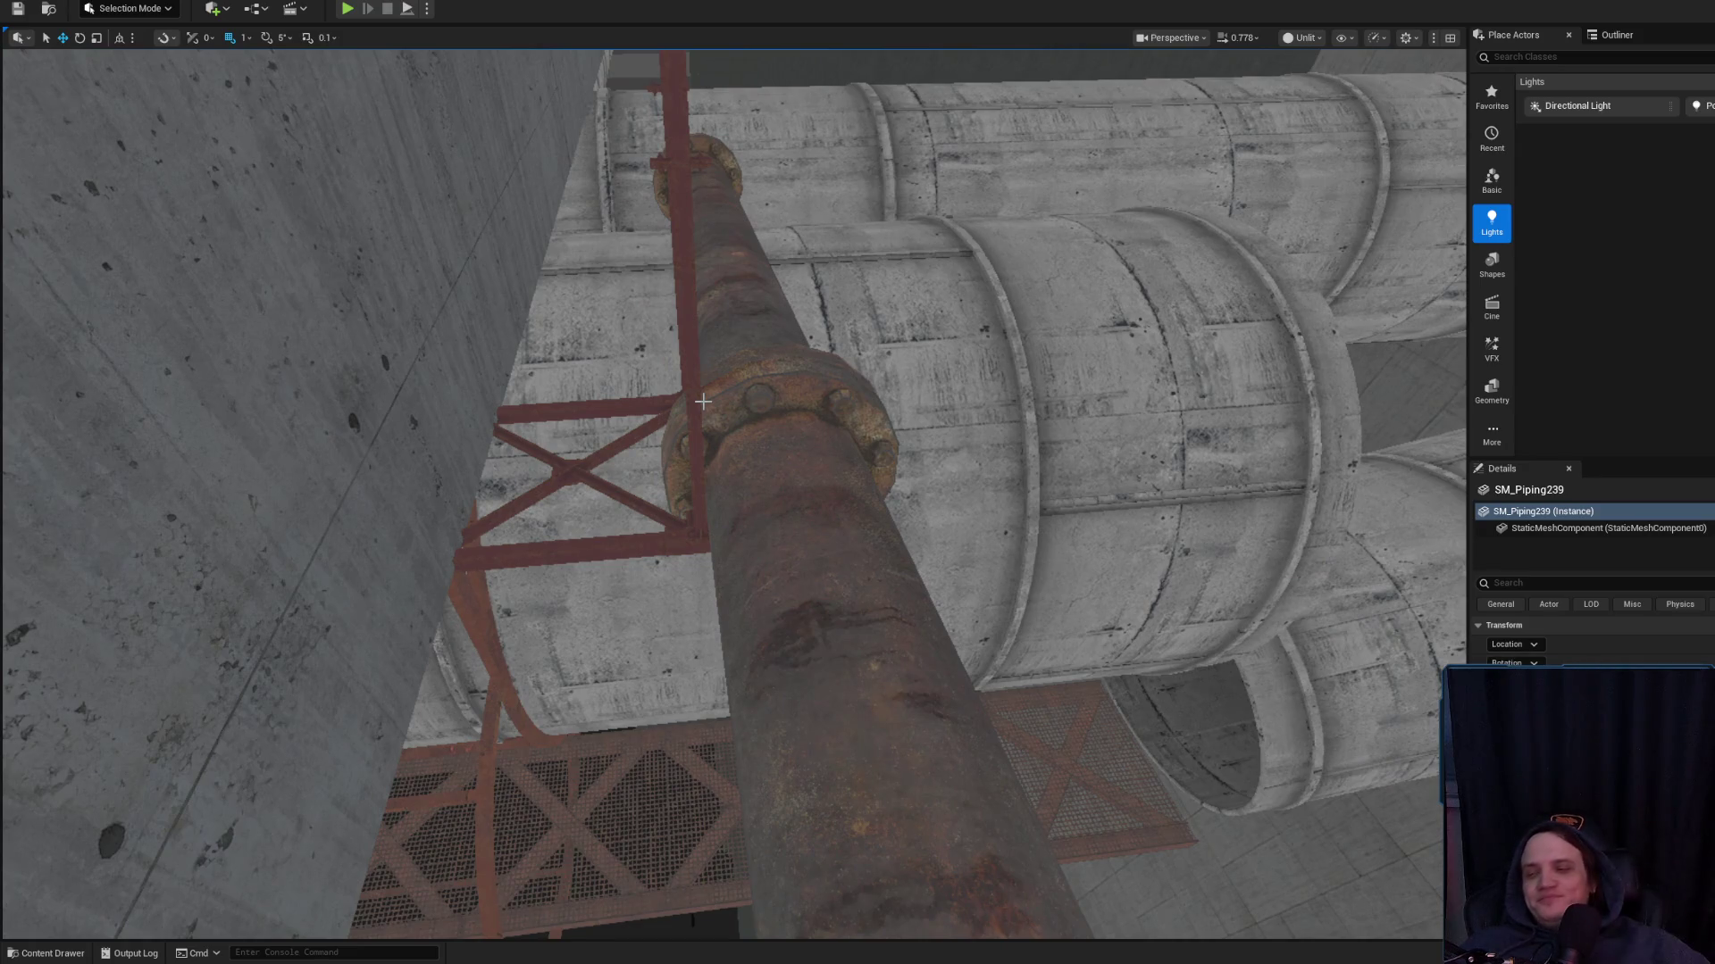
pyautogui.click(808, 440)
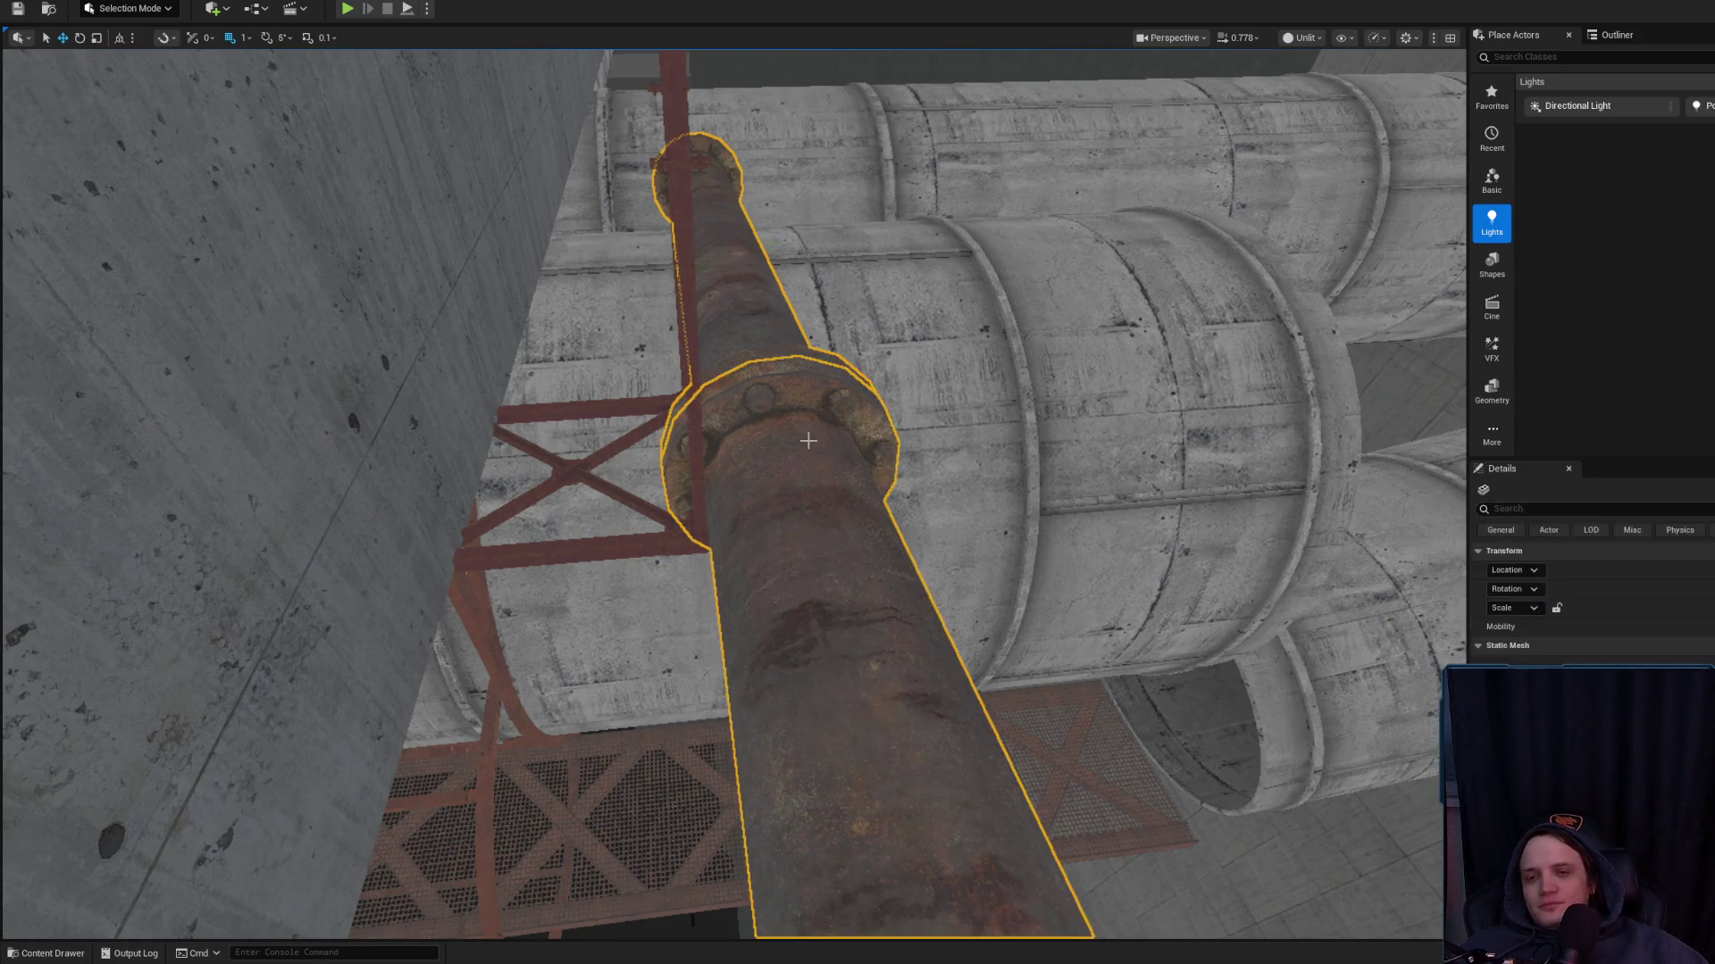
pyautogui.press('f')
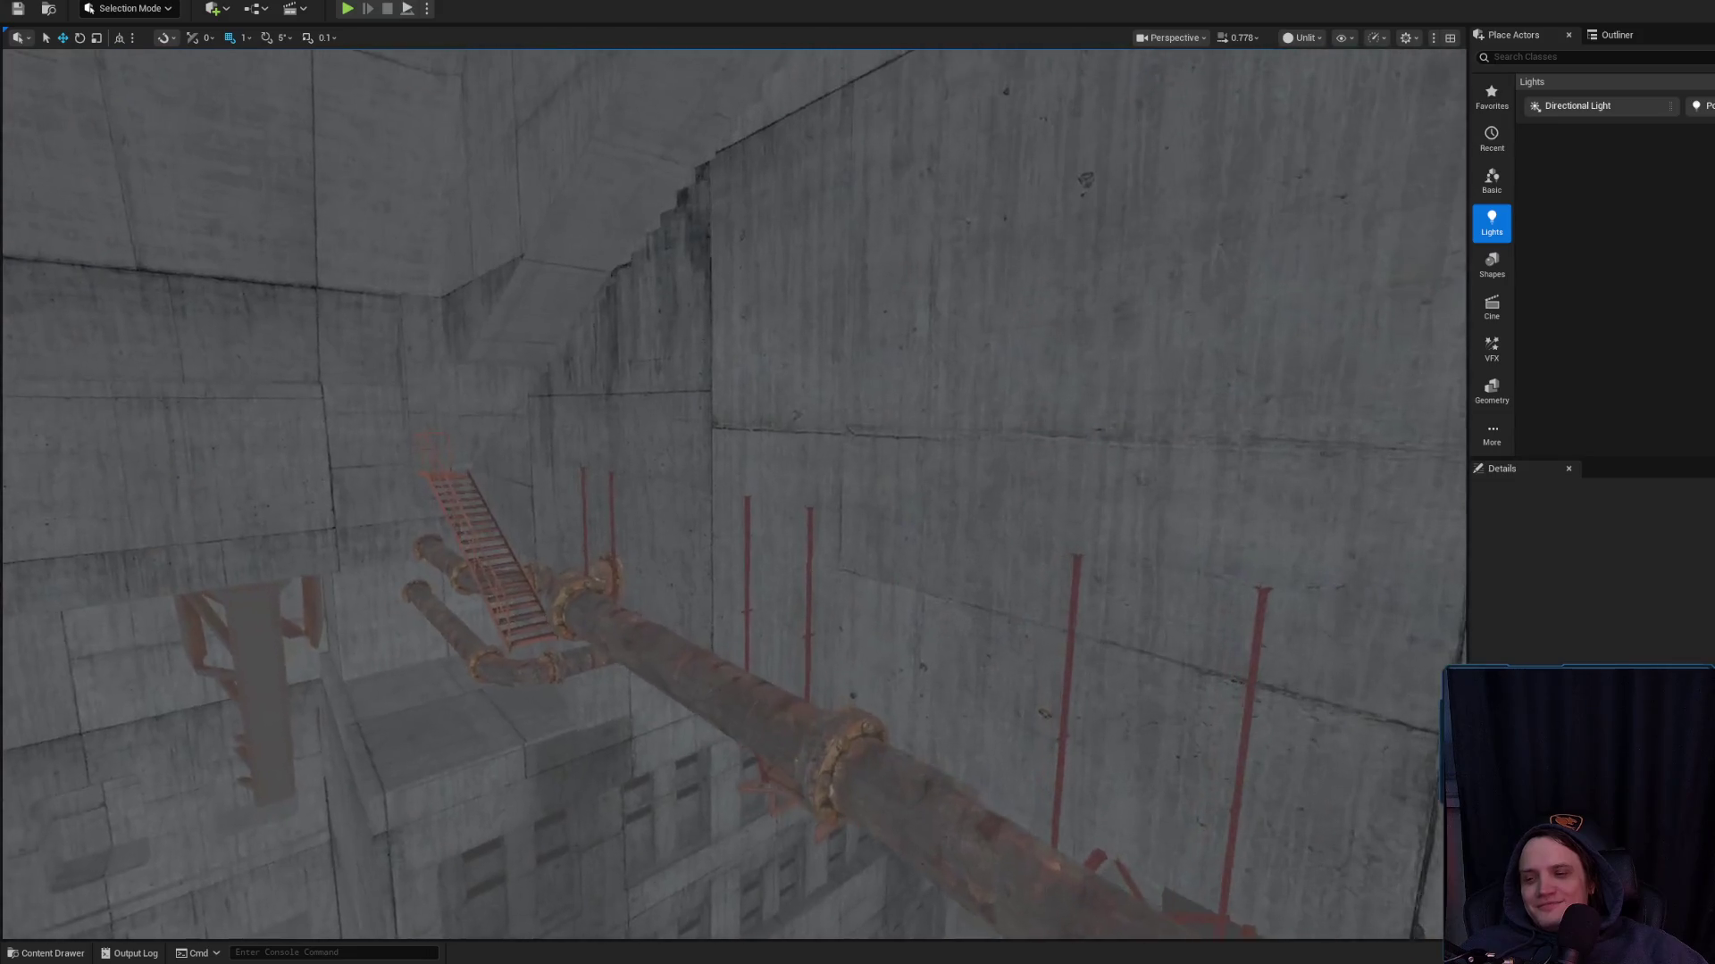
# Inspect the neighbouring pipes SM_Piping236, SM_Piping237 and SM_Piping239 in turn
pyautogui.click(716, 671)
pyautogui.click(880, 791)
pyautogui.press('f')
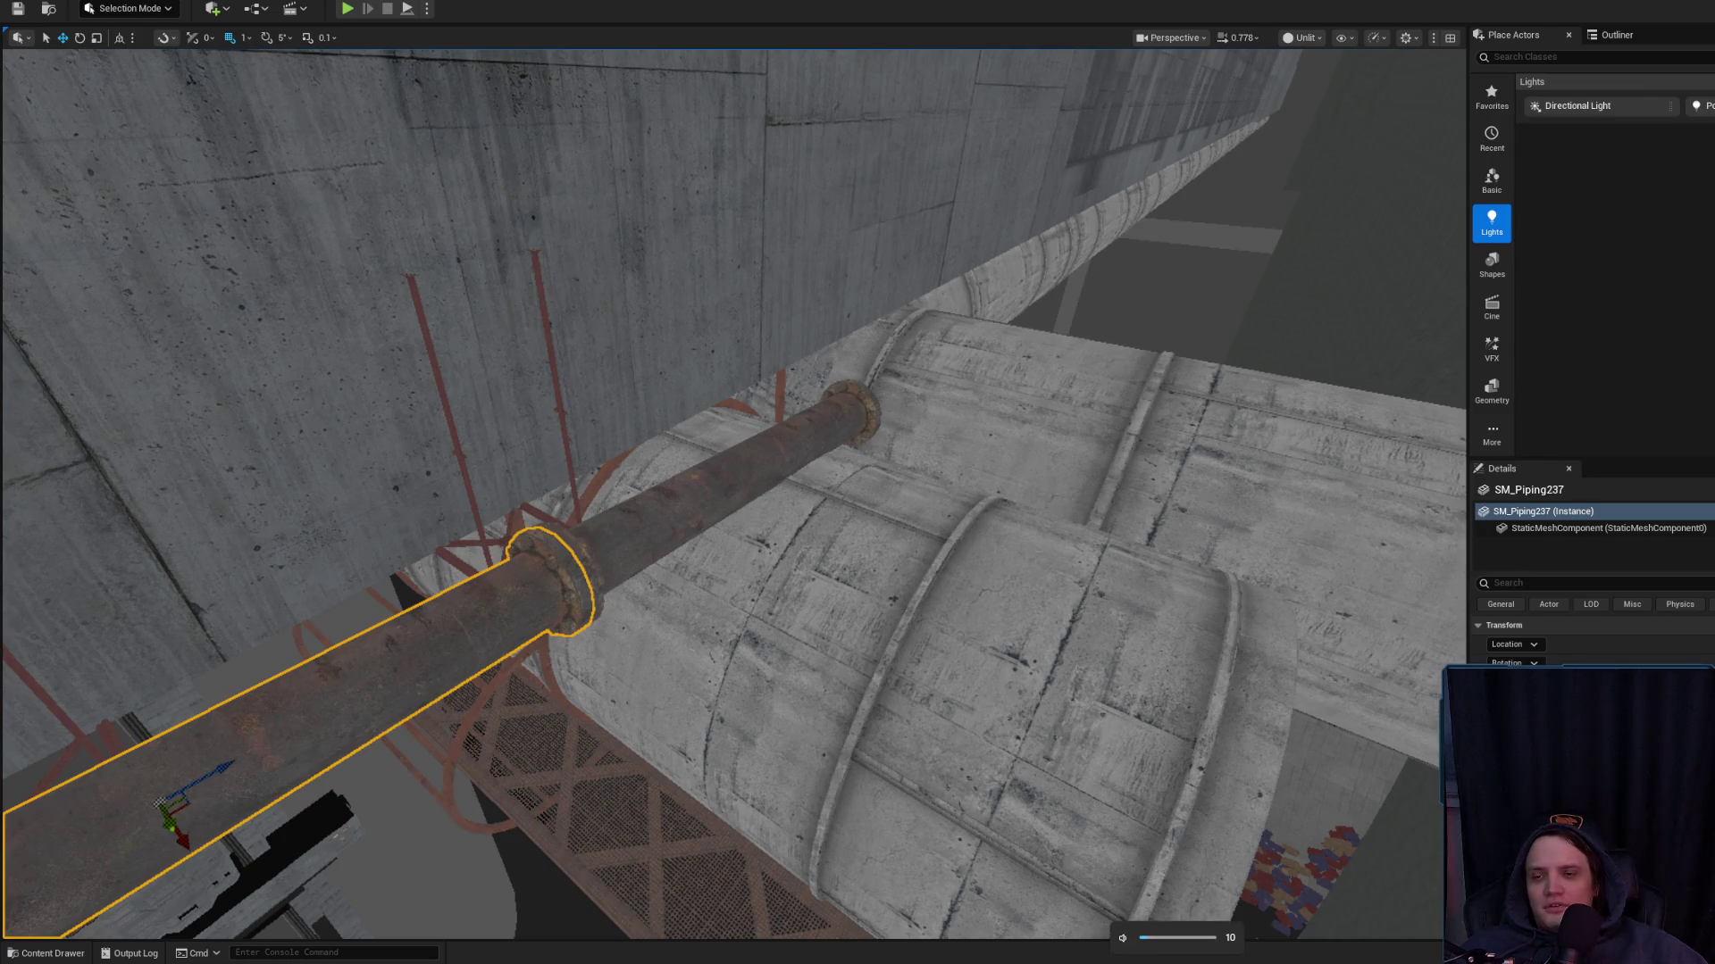
pyautogui.click(714, 491)
pyautogui.press('f')
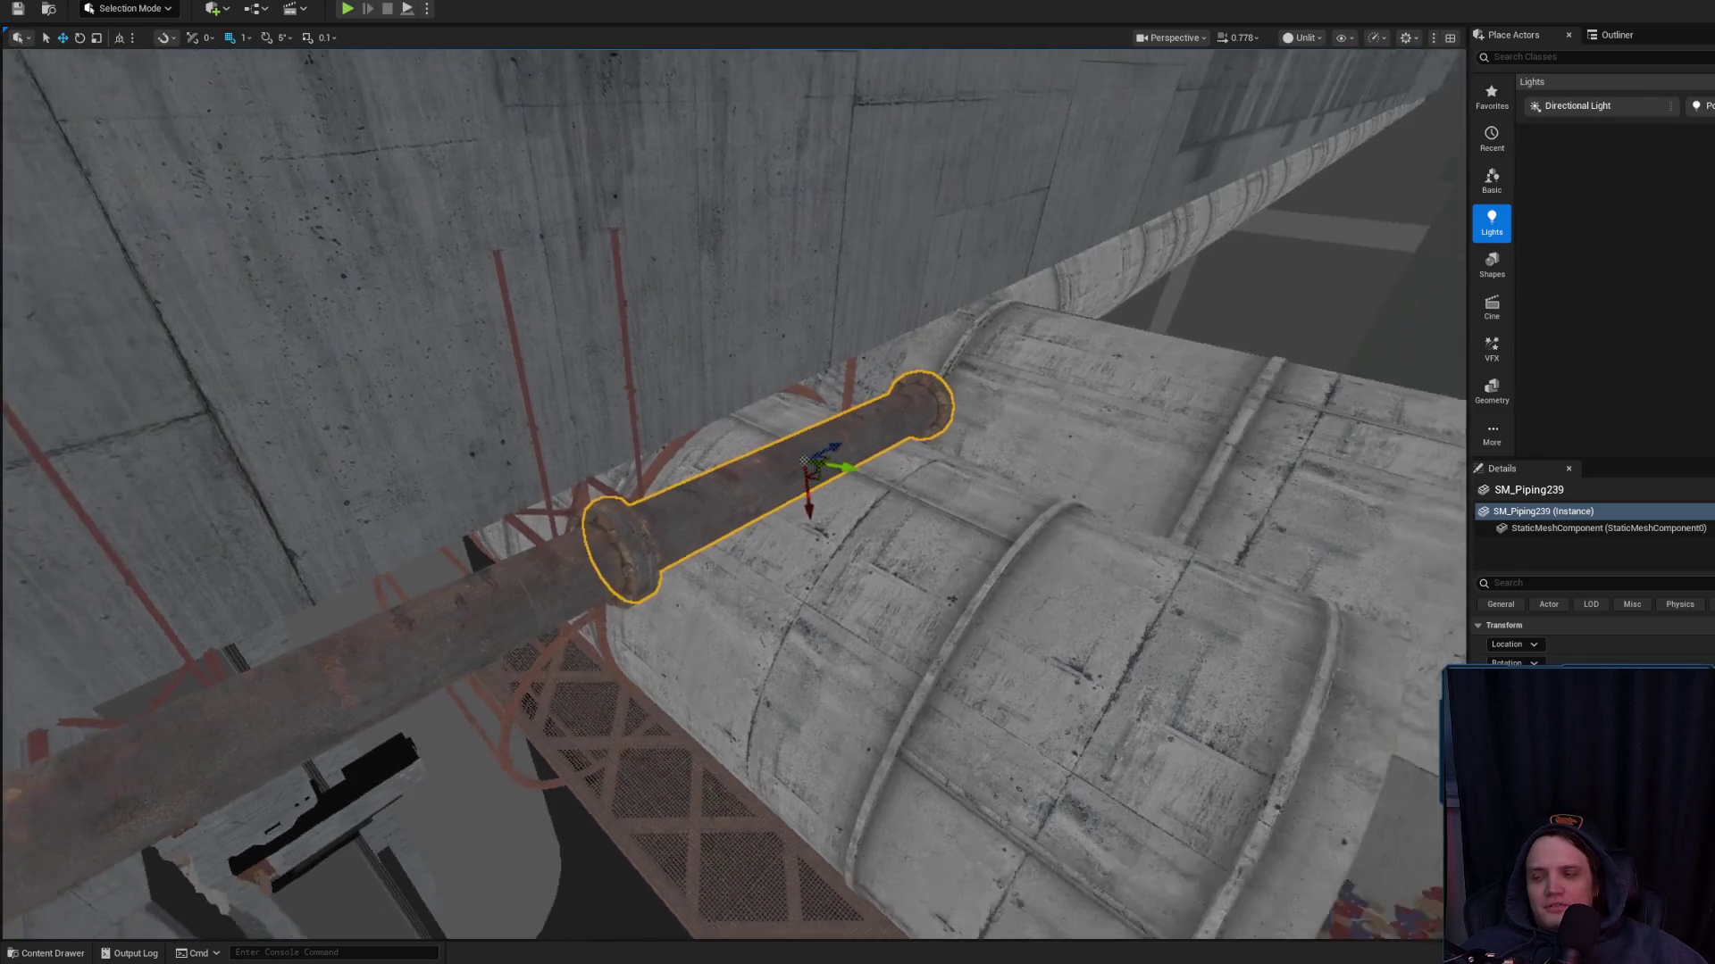
pyautogui.moveTo(357, 163); pyautogui.dragTo(259, 183)
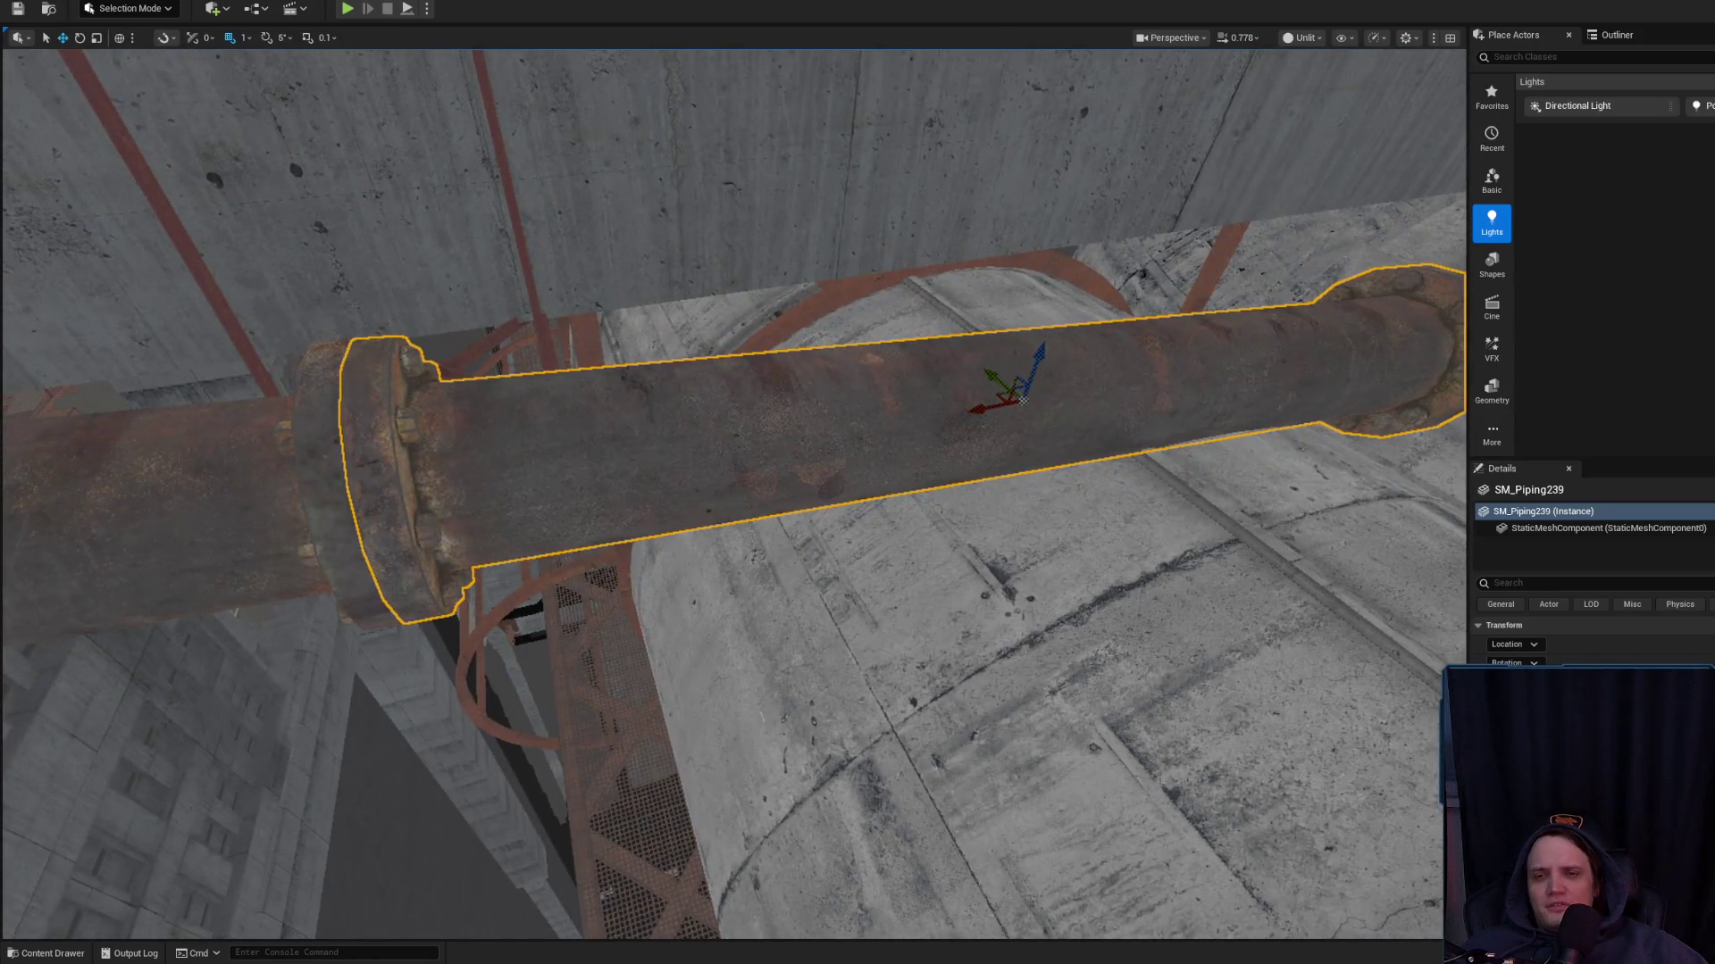
pyautogui.hotkey('alt', 'Tab')
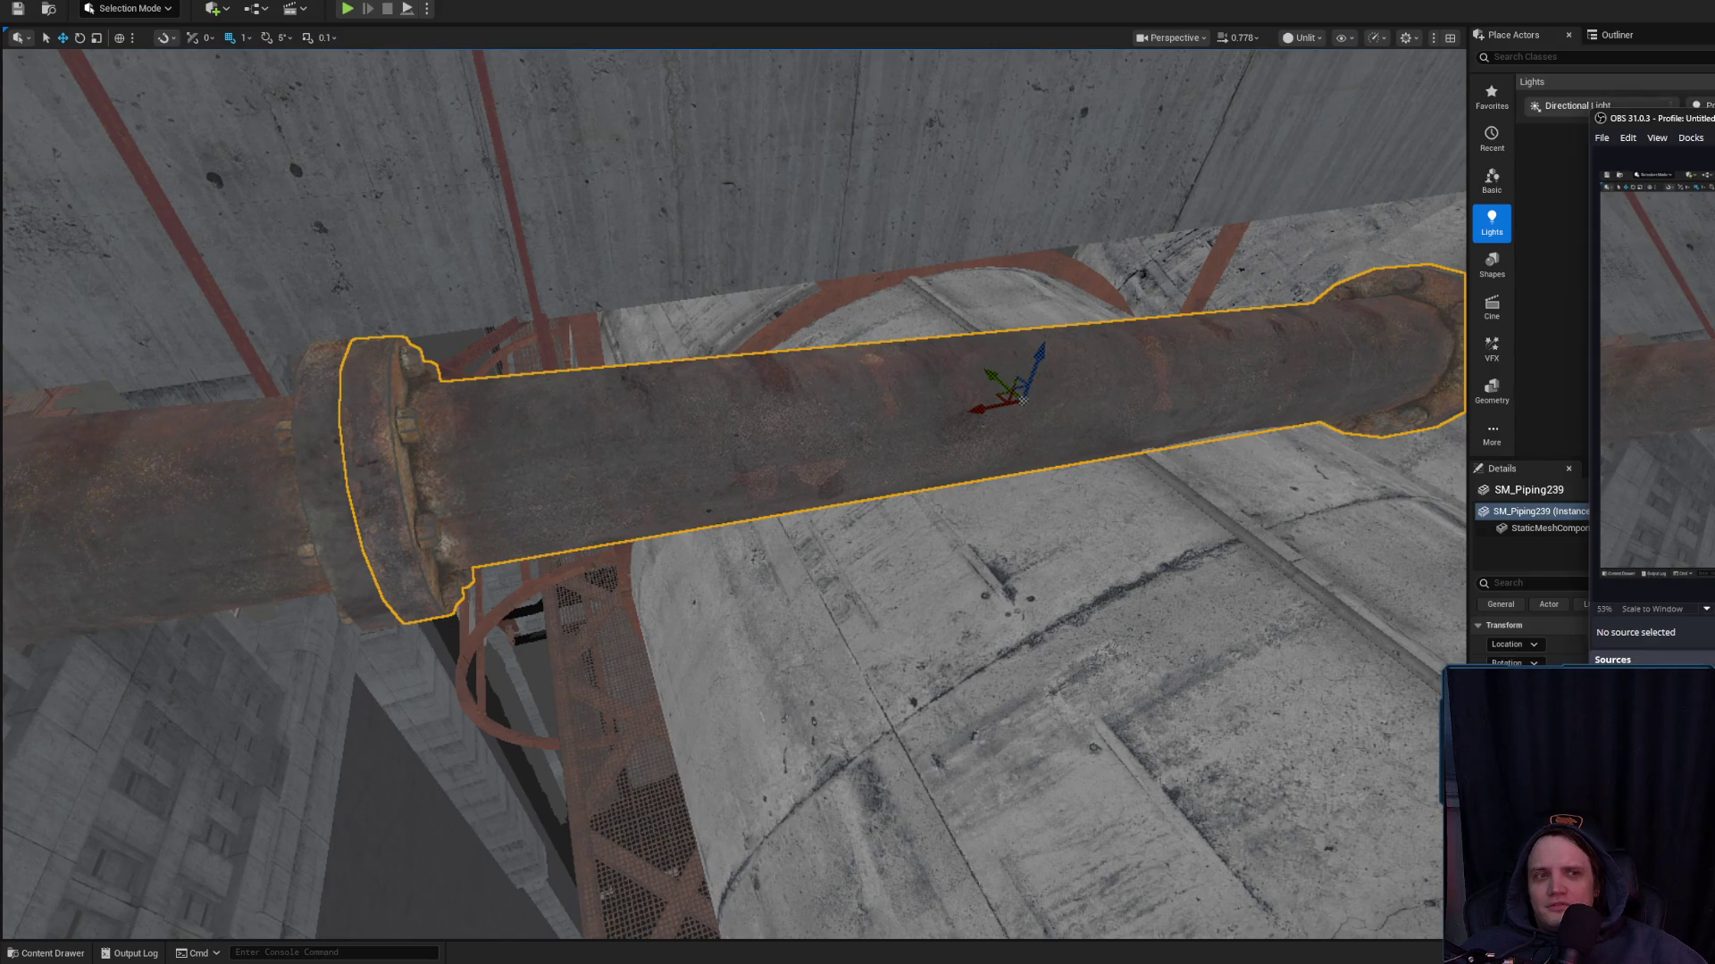
pyautogui.hotkey('alt', 'Tab')
pyautogui.moveTo(768, 482)
pyautogui.mouseDown()
pyautogui.moveTo(858, 446)
pyautogui.moveTo(1054, 450)
pyautogui.moveTo(949, 484)
pyautogui.mouseUp()
# Reselect SM_Piping239 over the concrete tanks and slide it slightly along the Y axis
pyautogui.press('e')
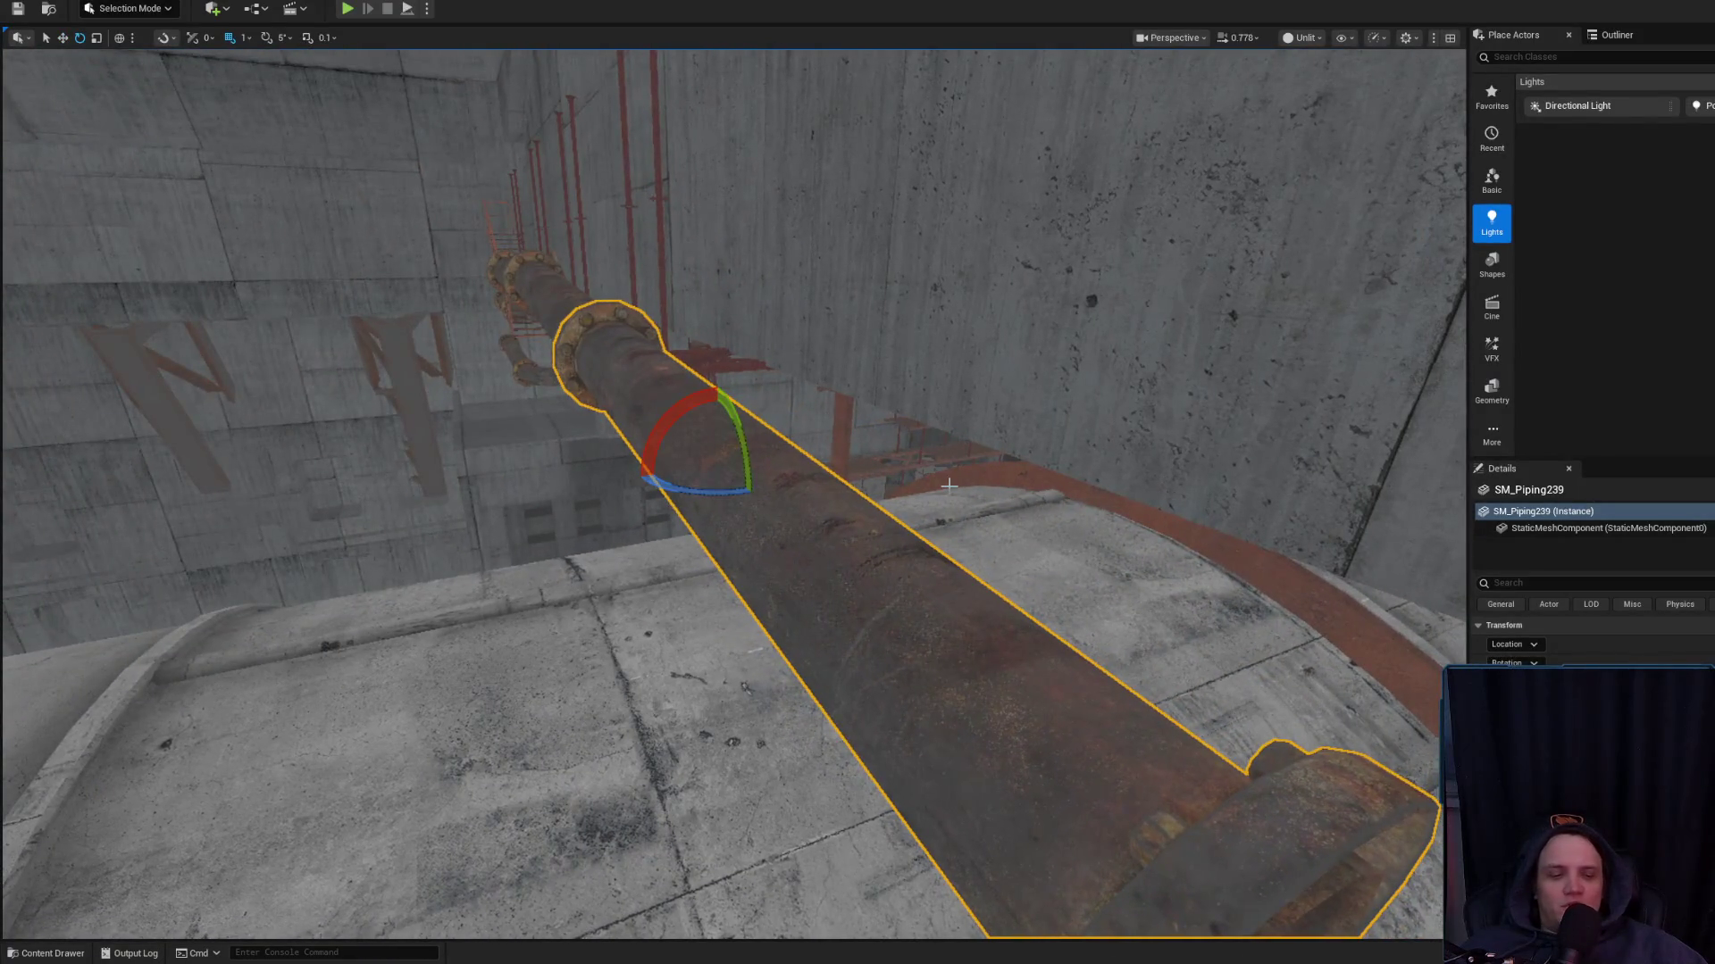
pyautogui.moveTo(454, 531); pyautogui.dragTo(464, 429)
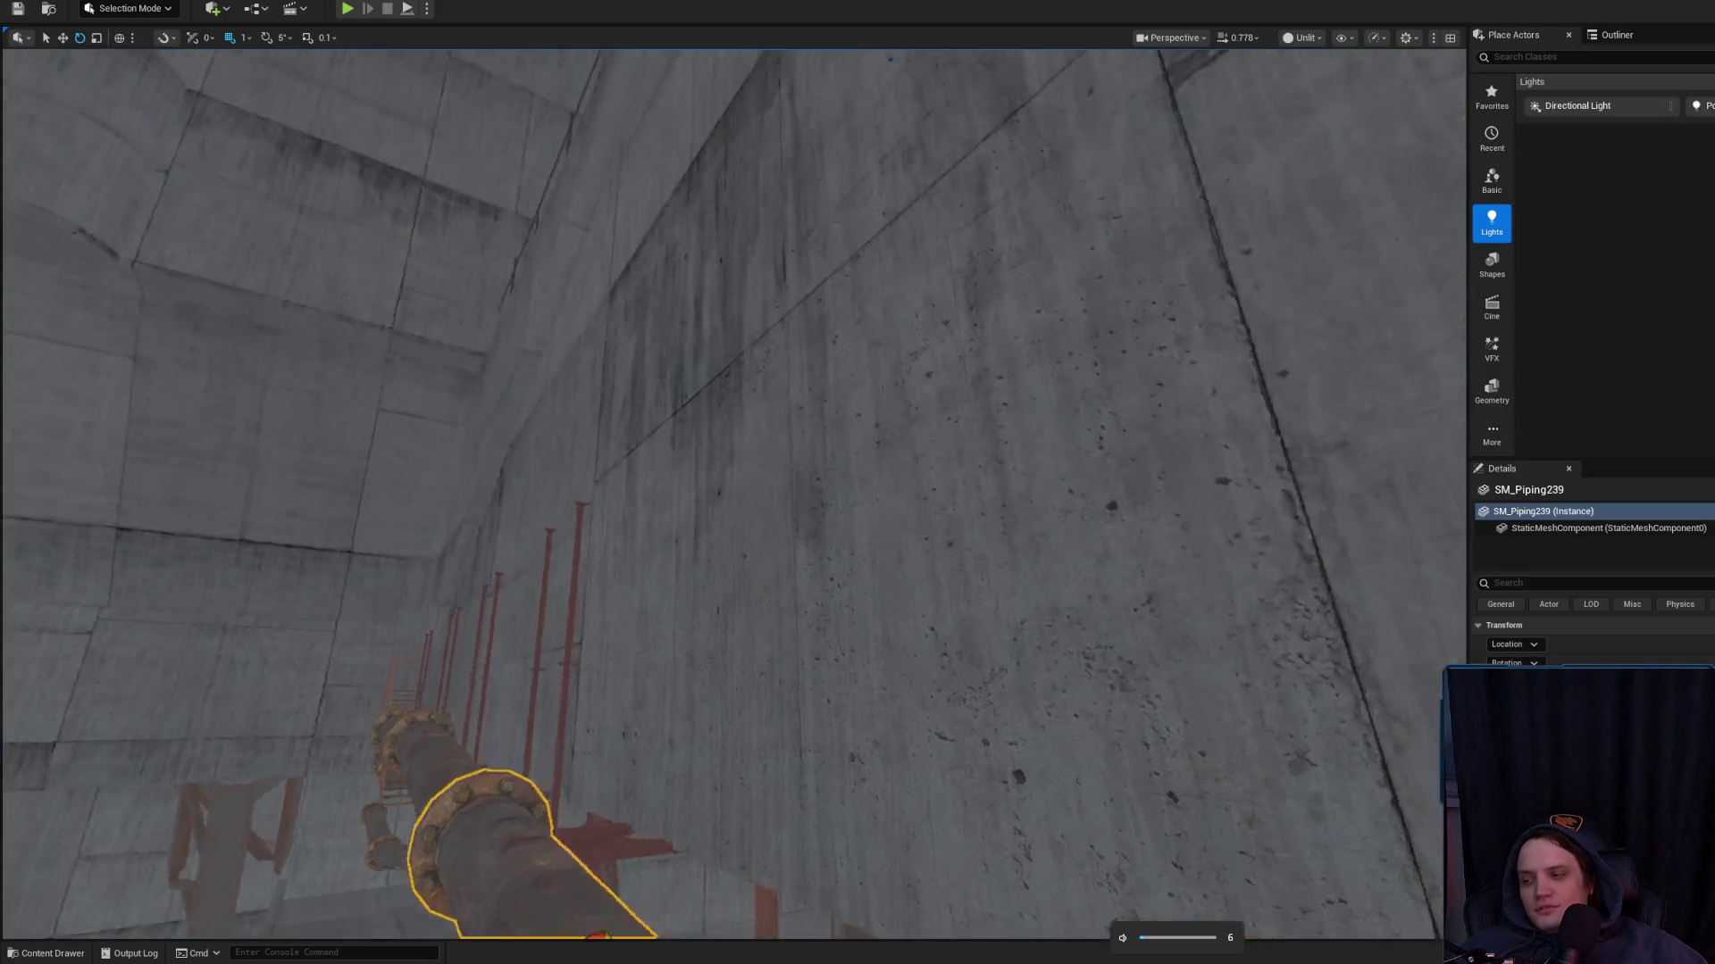
pyautogui.press('f')
pyautogui.press('Escape')
pyautogui.moveTo(623, 603); pyautogui.dragTo(623, 602)
pyautogui.click(841, 282)
pyautogui.moveTo(841, 283); pyautogui.dragTo(835, 318)
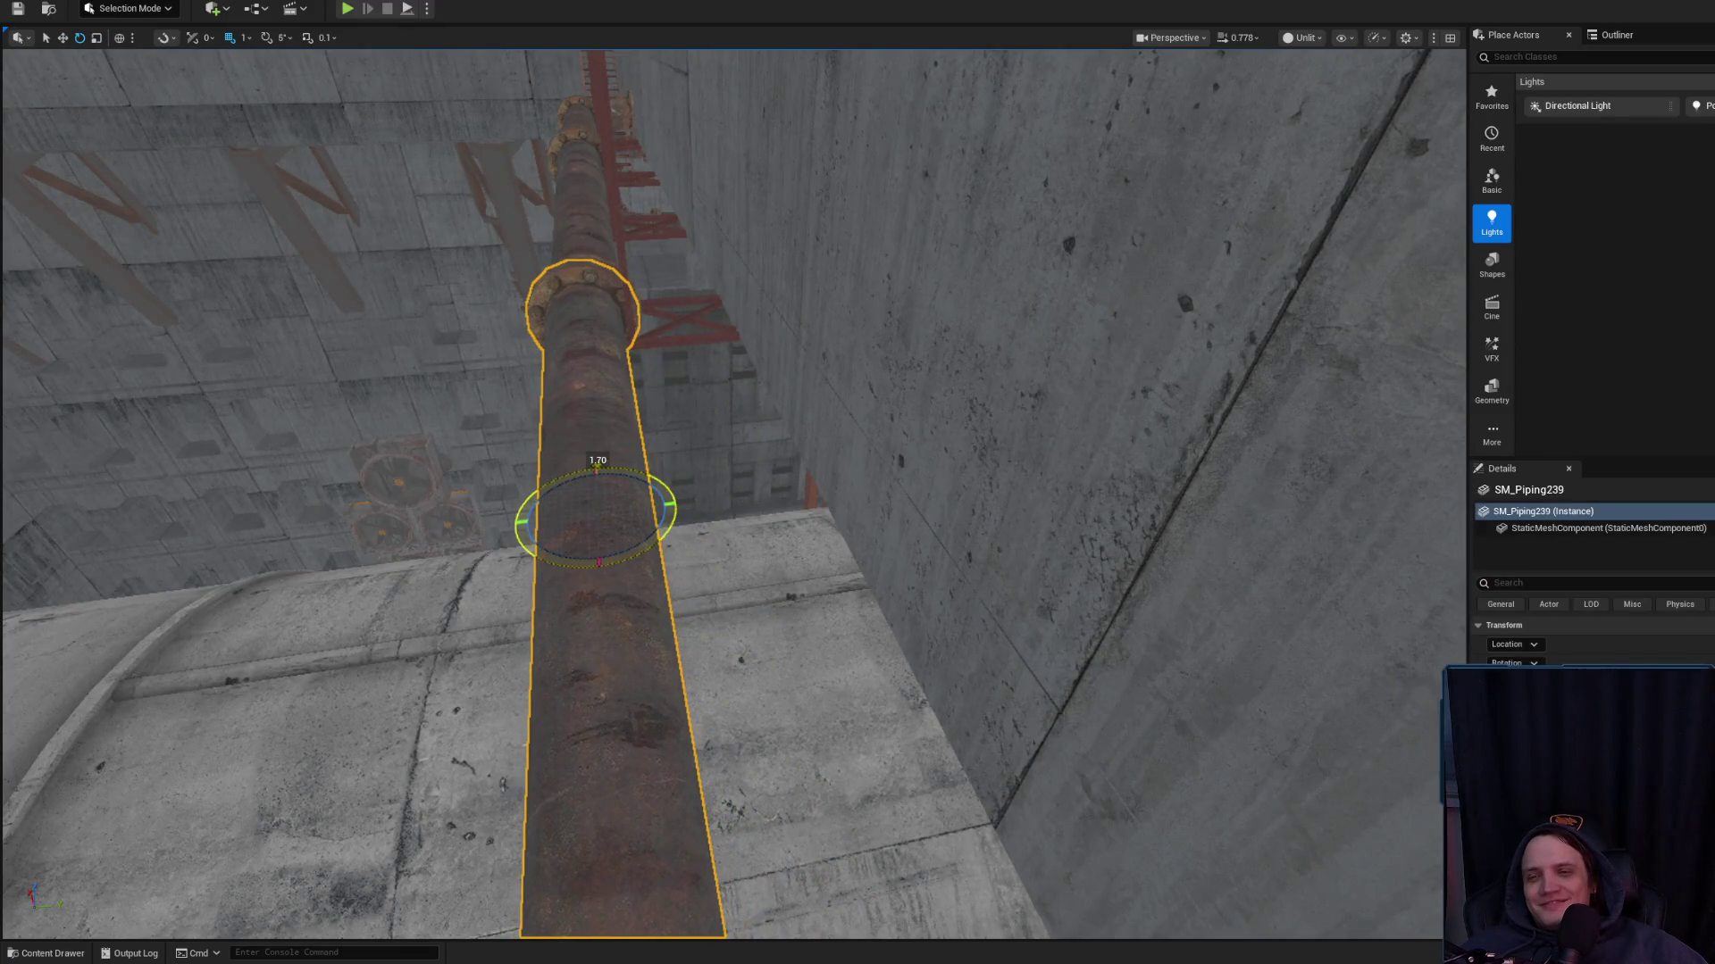
pyautogui.moveTo(646, 511); pyautogui.dragTo(665, 536)
# Multi-select the catwalk support, the vertical and angled hanger rods, and the X-braced frame
pyautogui.click(738, 520)
pyautogui.keyDown('ctrl'); pyautogui.click(720, 470); pyautogui.keyUp('ctrl')
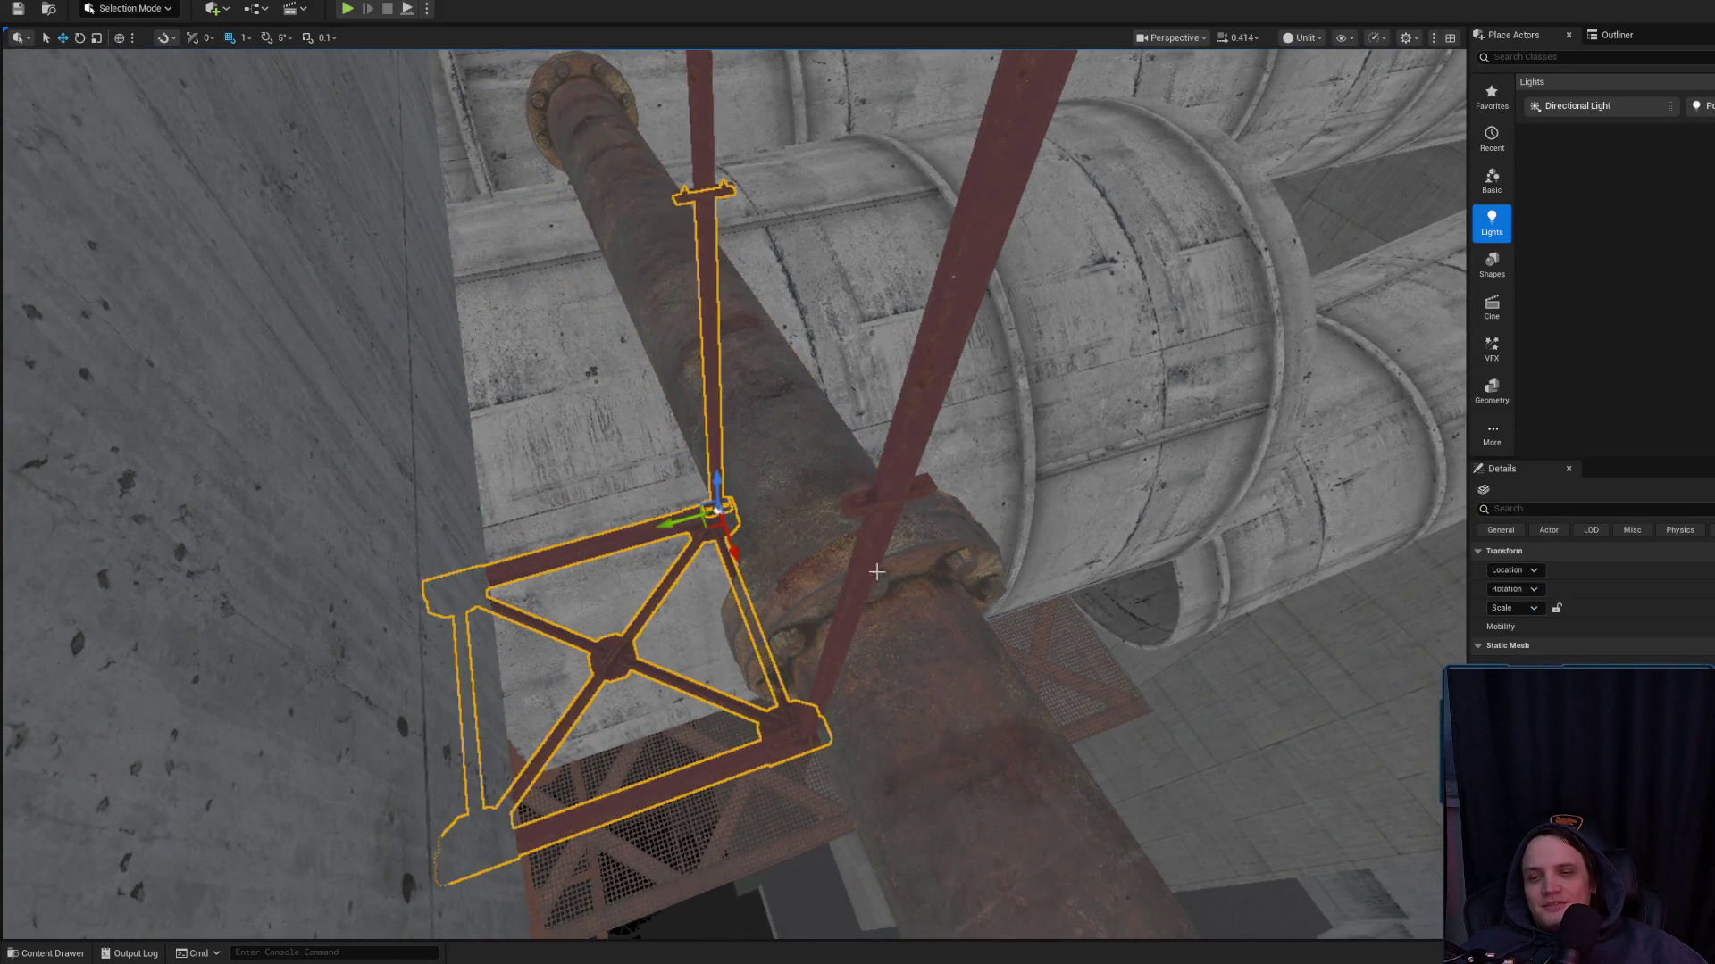
pyautogui.keyDown('ctrl'); pyautogui.click(879, 586); pyautogui.keyUp('ctrl')
pyautogui.moveTo(911, 395); pyautogui.dragTo(892, 498)
pyautogui.click(808, 793)
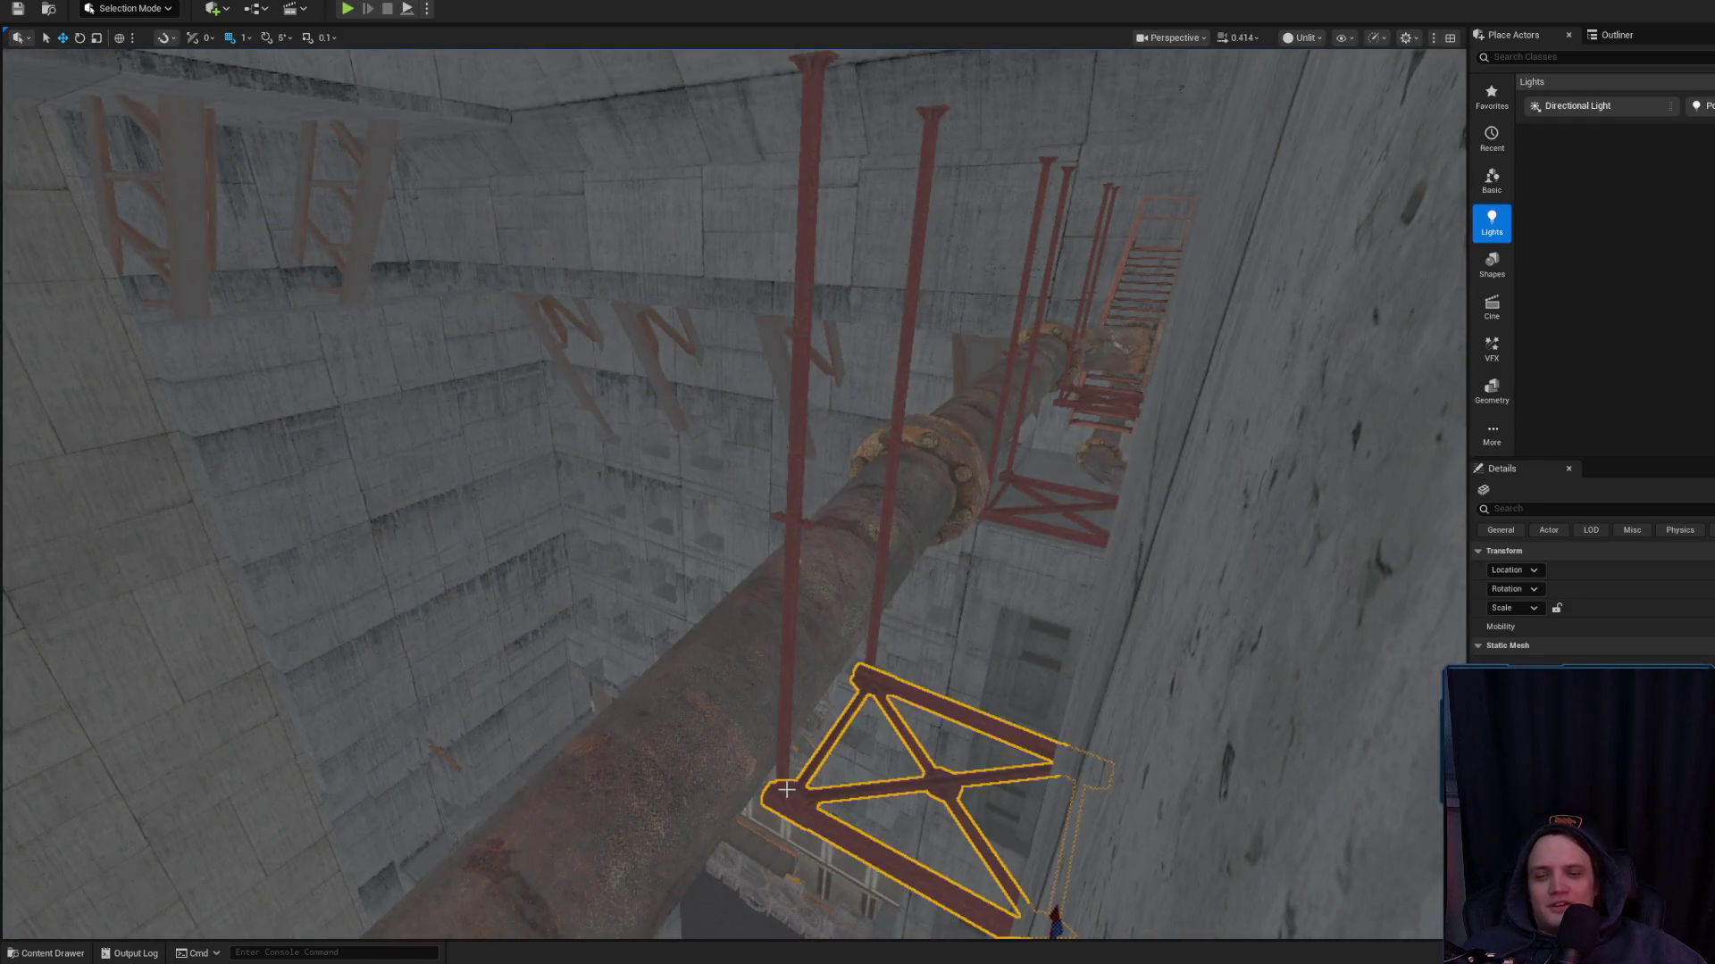
pyautogui.keyDown('ctrl'); pyautogui.click(804, 633); pyautogui.keyUp('ctrl')
pyautogui.keyDown('ctrl'); pyautogui.click(792, 447); pyautogui.keyUp('ctrl')
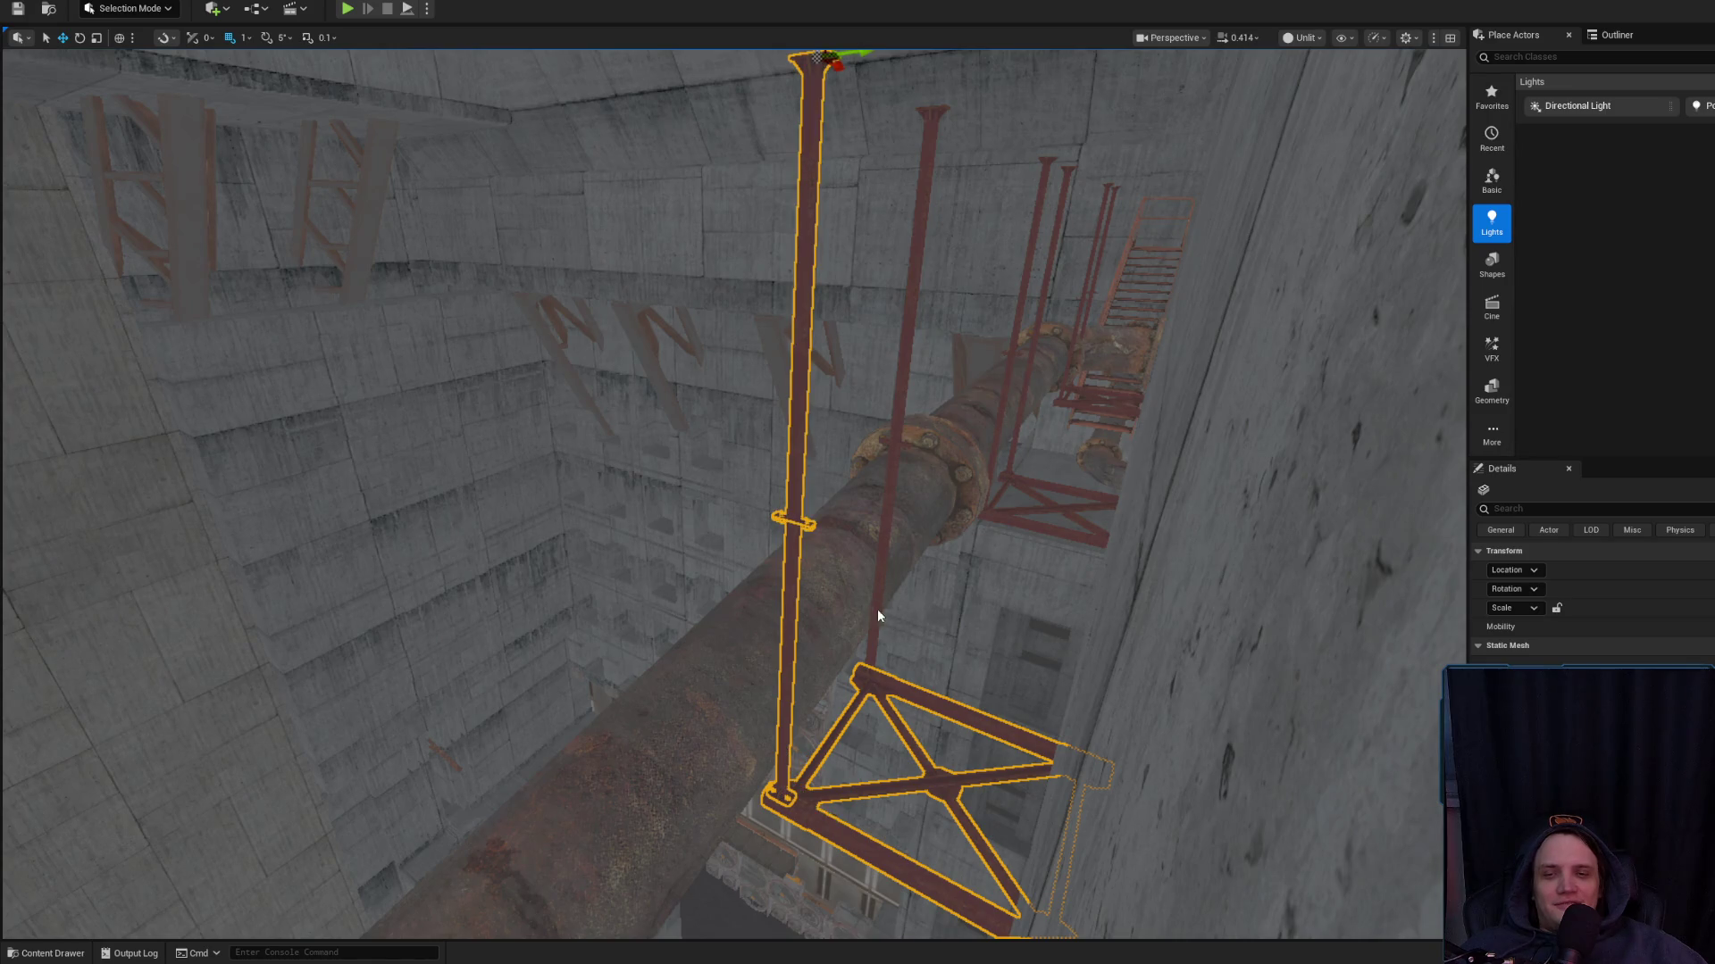
pyautogui.keyDown('ctrl'); pyautogui.click(876, 609); pyautogui.keyUp('ctrl')
pyautogui.moveTo(900, 391); pyautogui.dragTo(697, 513)
# Add the X-braced frame by the flange and the left hanger rod, leaving out the wall slab
pyautogui.click(657, 502)
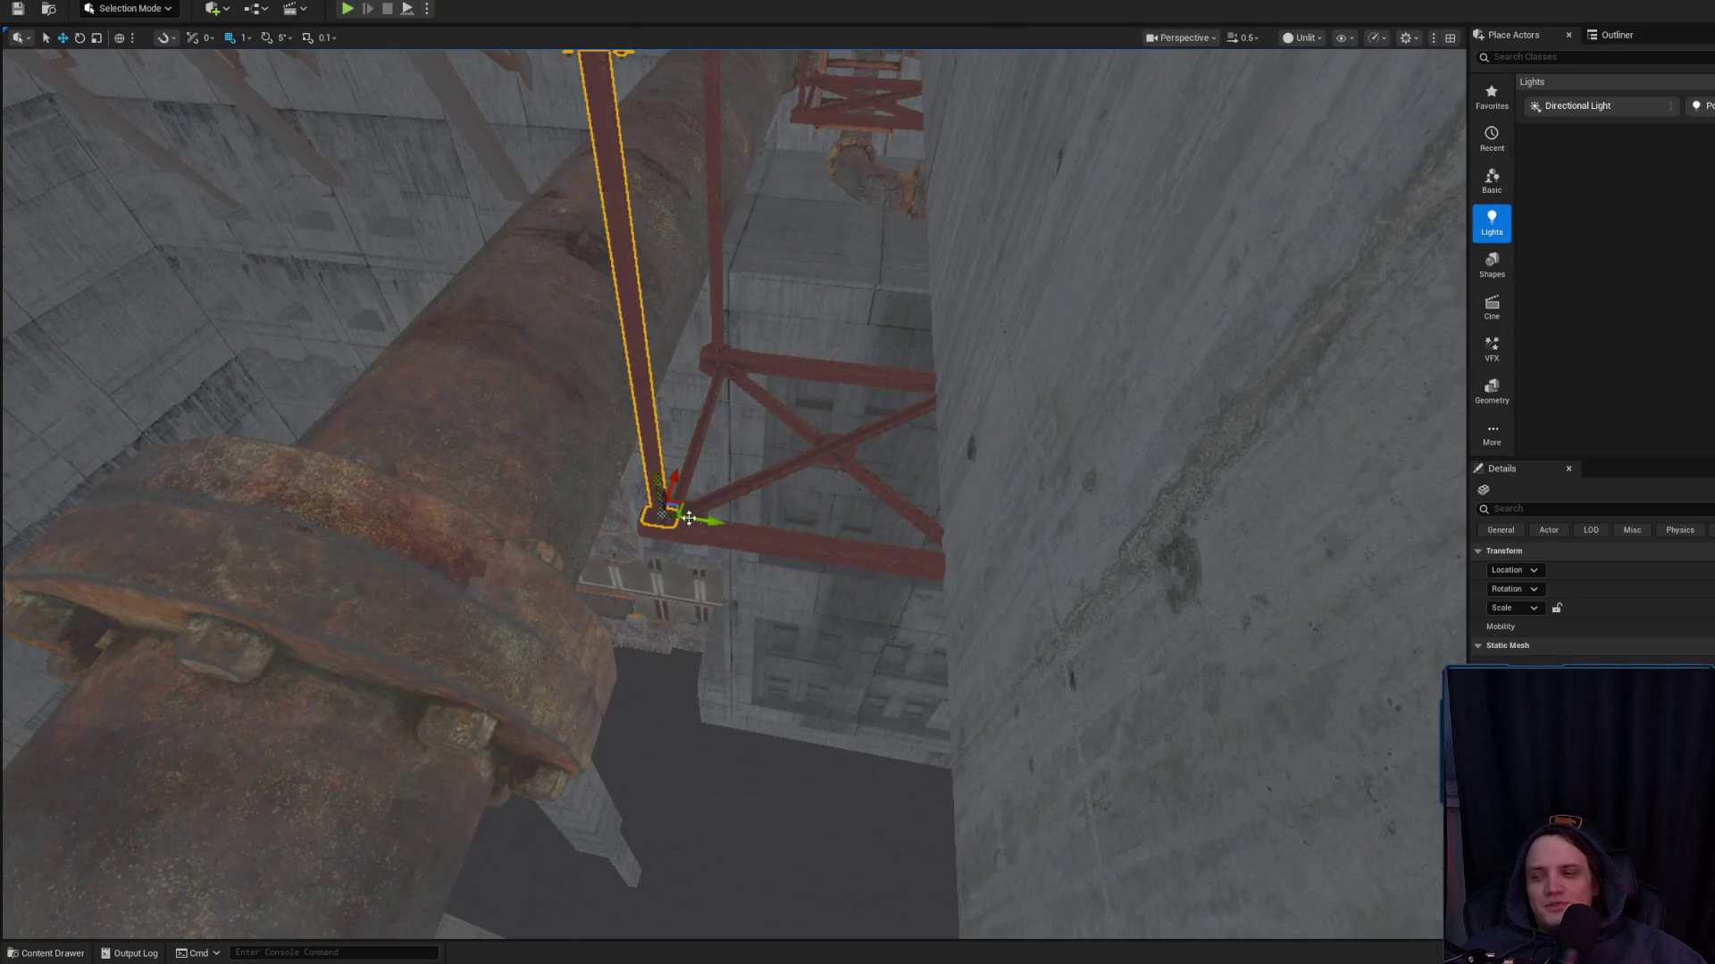
pyautogui.press('f')
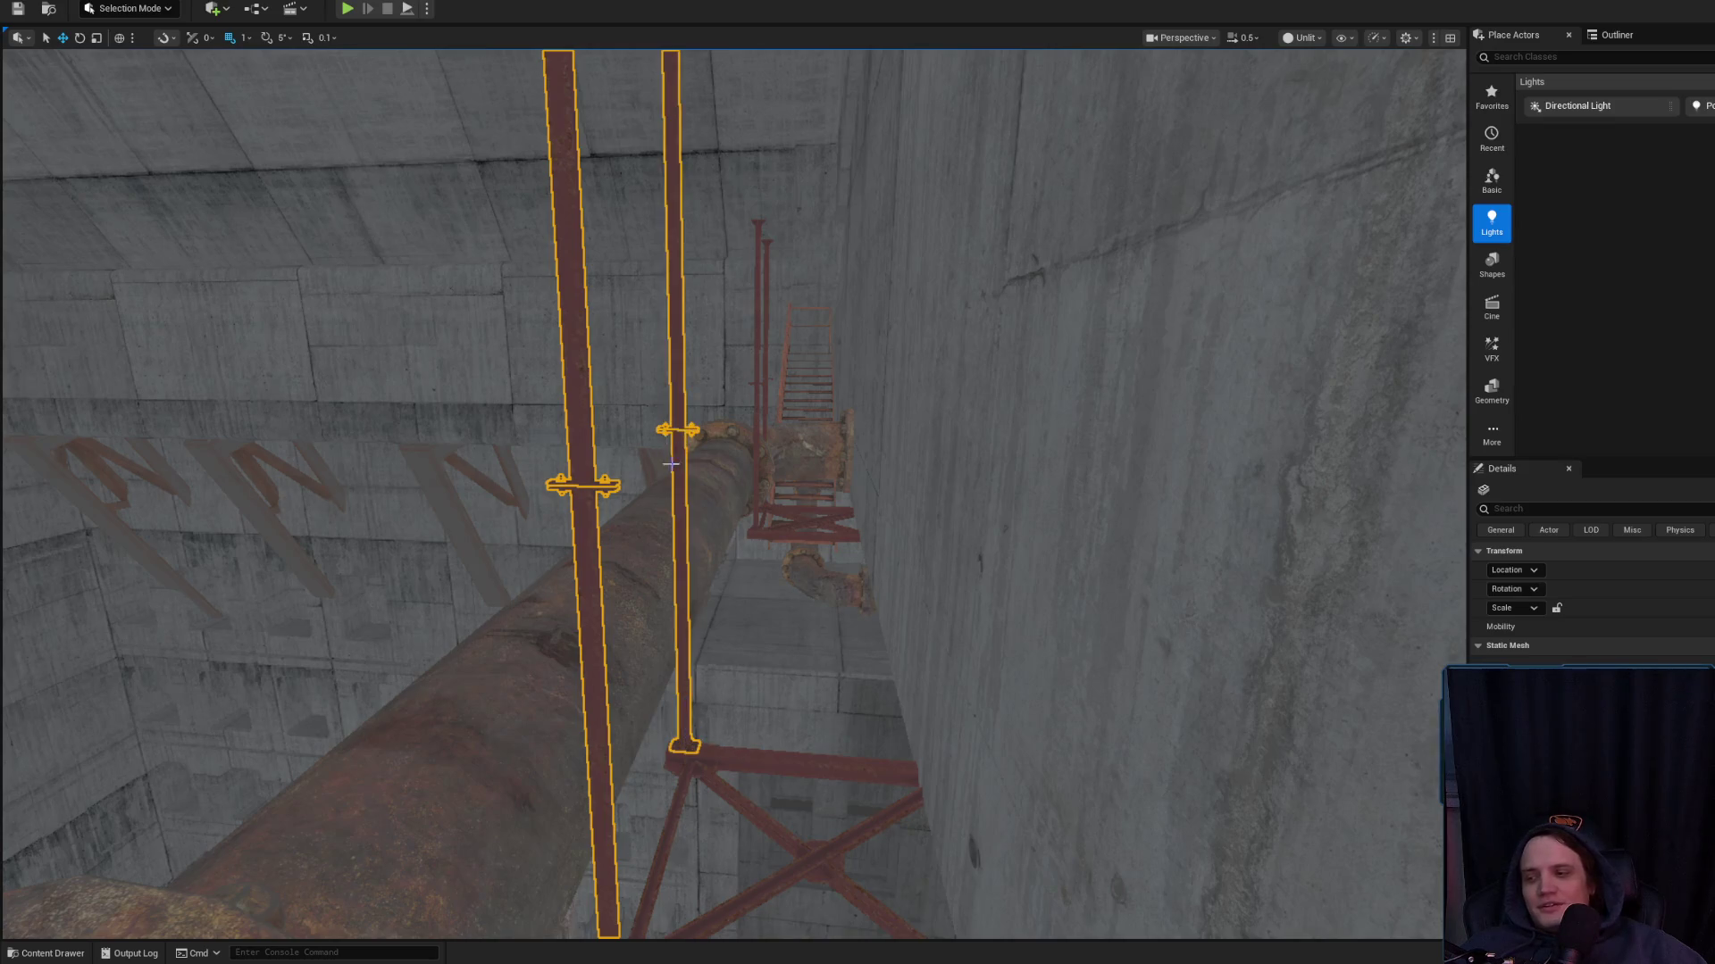
pyautogui.moveTo(684, 401); pyautogui.dragTo(684, 420)
pyautogui.moveTo(708, 546); pyautogui.dragTo(627, 638)
pyautogui.click(640, 622)
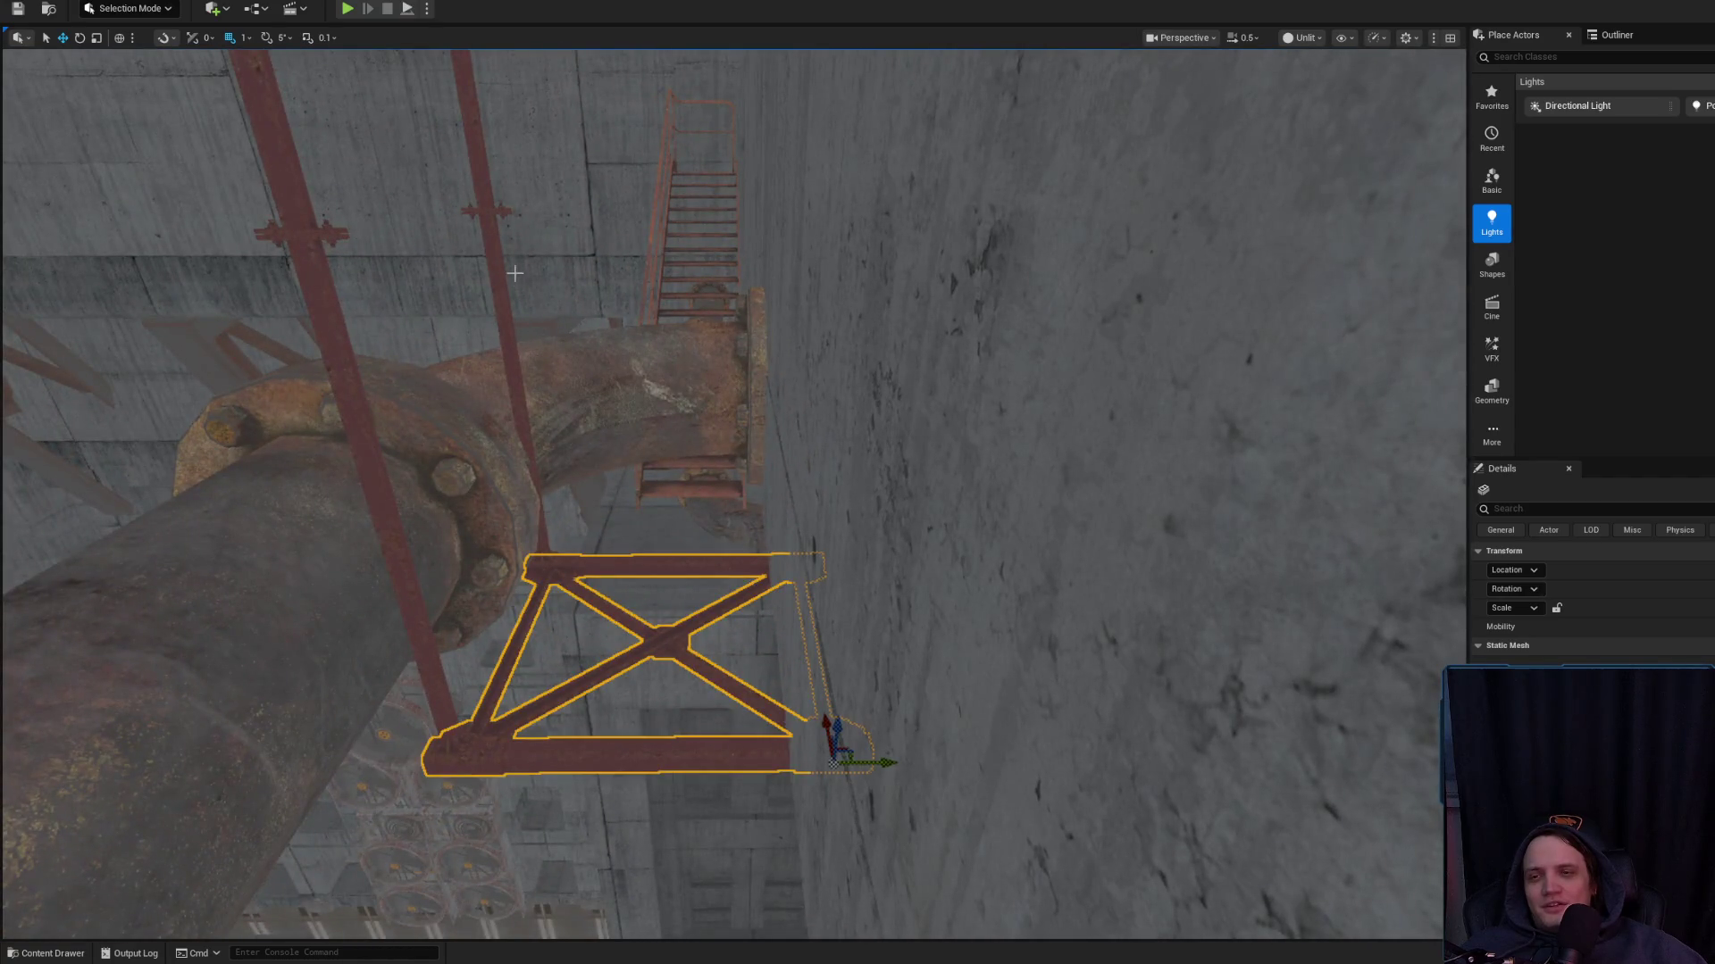
pyautogui.moveTo(490, 248); pyautogui.dragTo(490, 215)
pyautogui.keyDown('ctrl'); pyautogui.click(498, 514); pyautogui.keyUp('ctrl')
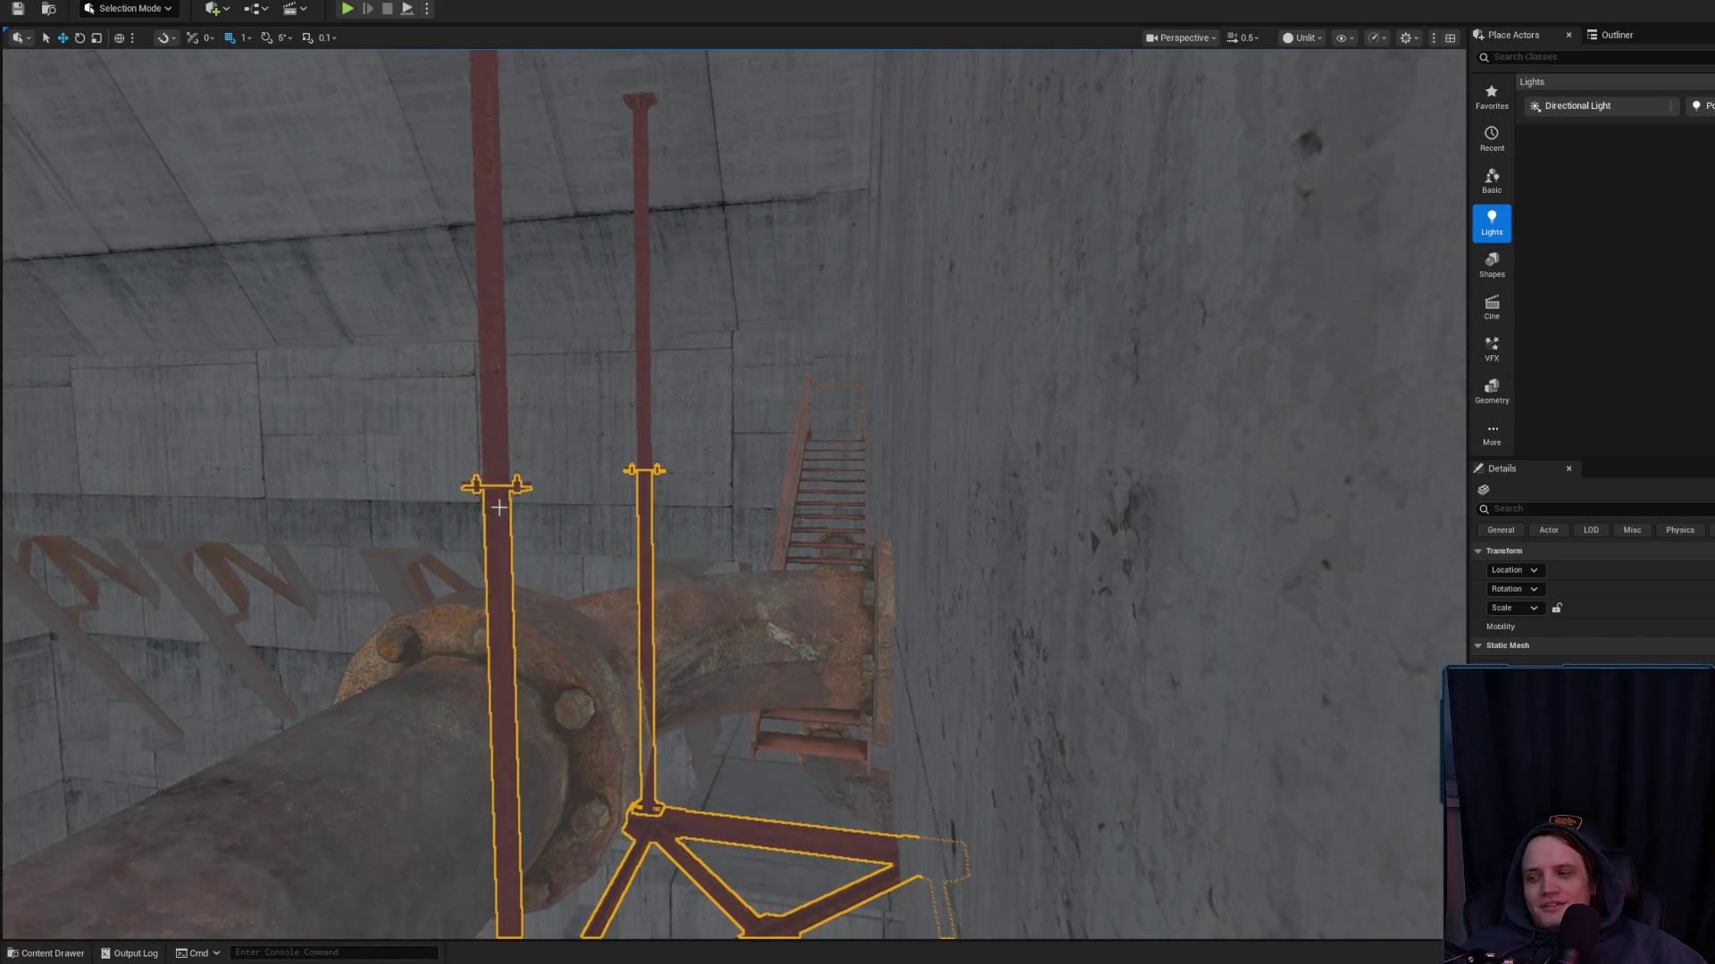
pyautogui.keyDown('ctrl'); pyautogui.click(584, 423); pyautogui.keyUp('ctrl')
pyautogui.keyDown('ctrl'); pyautogui.click(634, 426); pyautogui.keyUp('ctrl')
# Shift the selected rod frames slightly sideways along the pipe
pyautogui.moveTo(494, 425)
pyautogui.mouseDown()
pyautogui.moveTo(742, 375)
pyautogui.moveTo(574, 289)
pyautogui.moveTo(748, 329)
pyautogui.mouseUp()
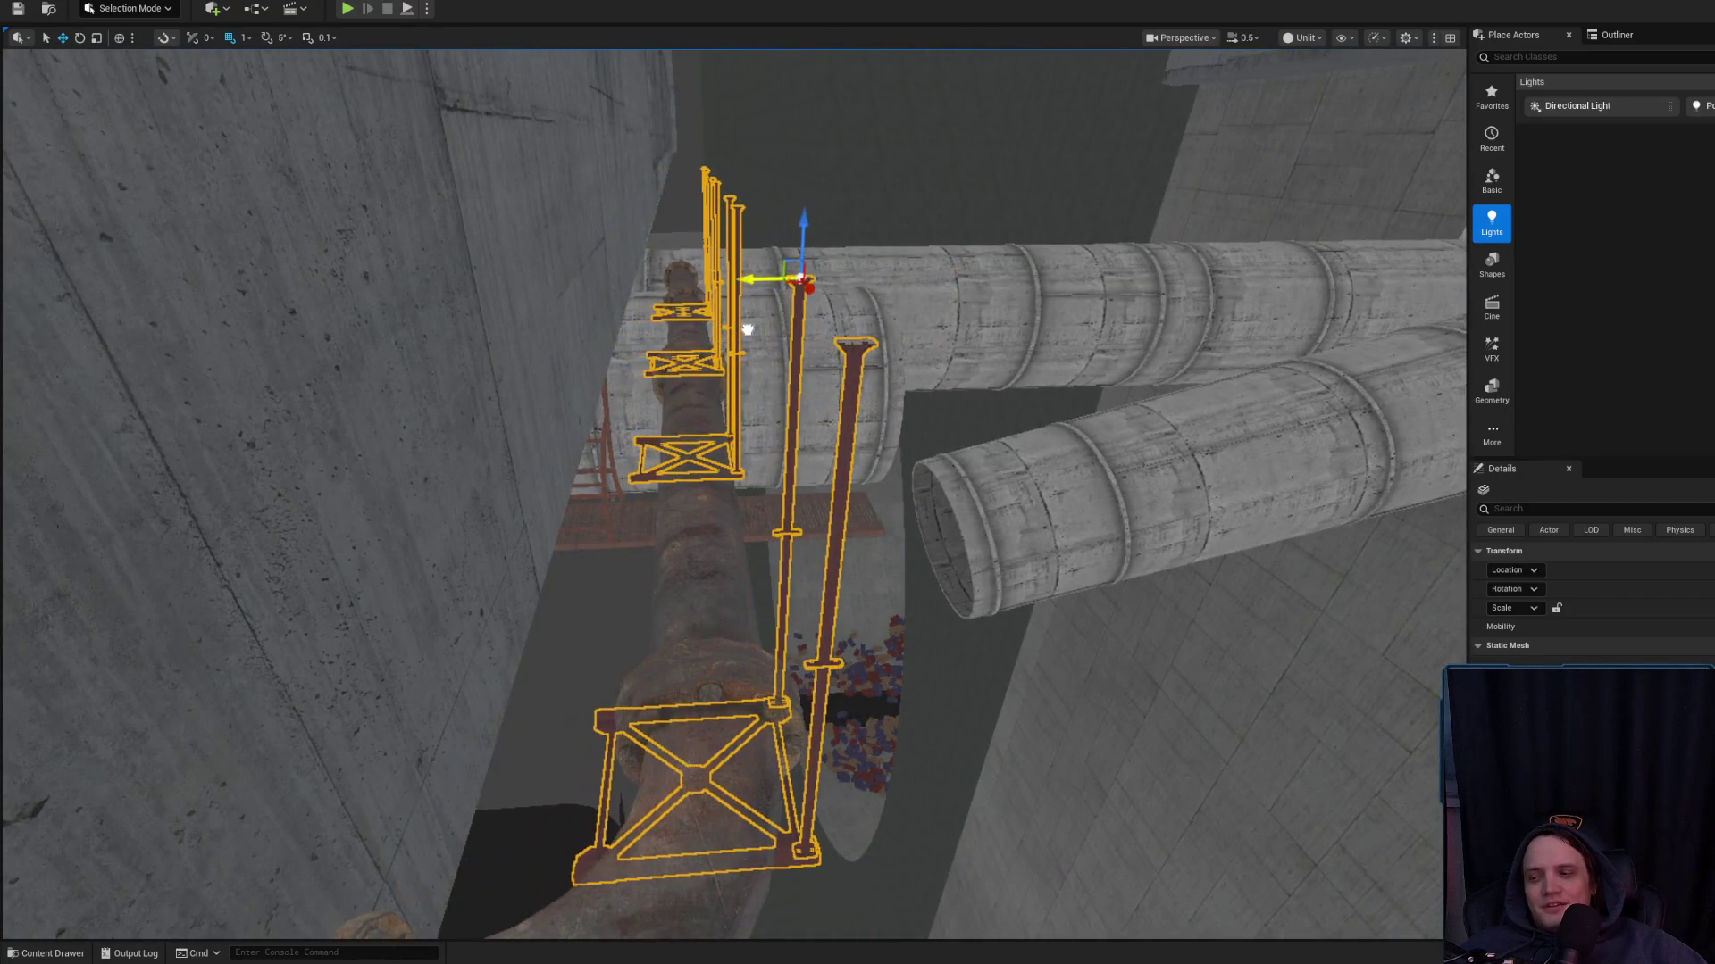
pyautogui.scroll(1, 741, 486)
pyautogui.moveTo(732, 491)
pyautogui.mouseDown()
pyautogui.moveTo(768, 554)
pyautogui.moveTo(795, 500)
pyautogui.moveTo(755, 424)
pyautogui.mouseUp()
pyautogui.moveTo(714, 332); pyautogui.dragTo(698, 367)
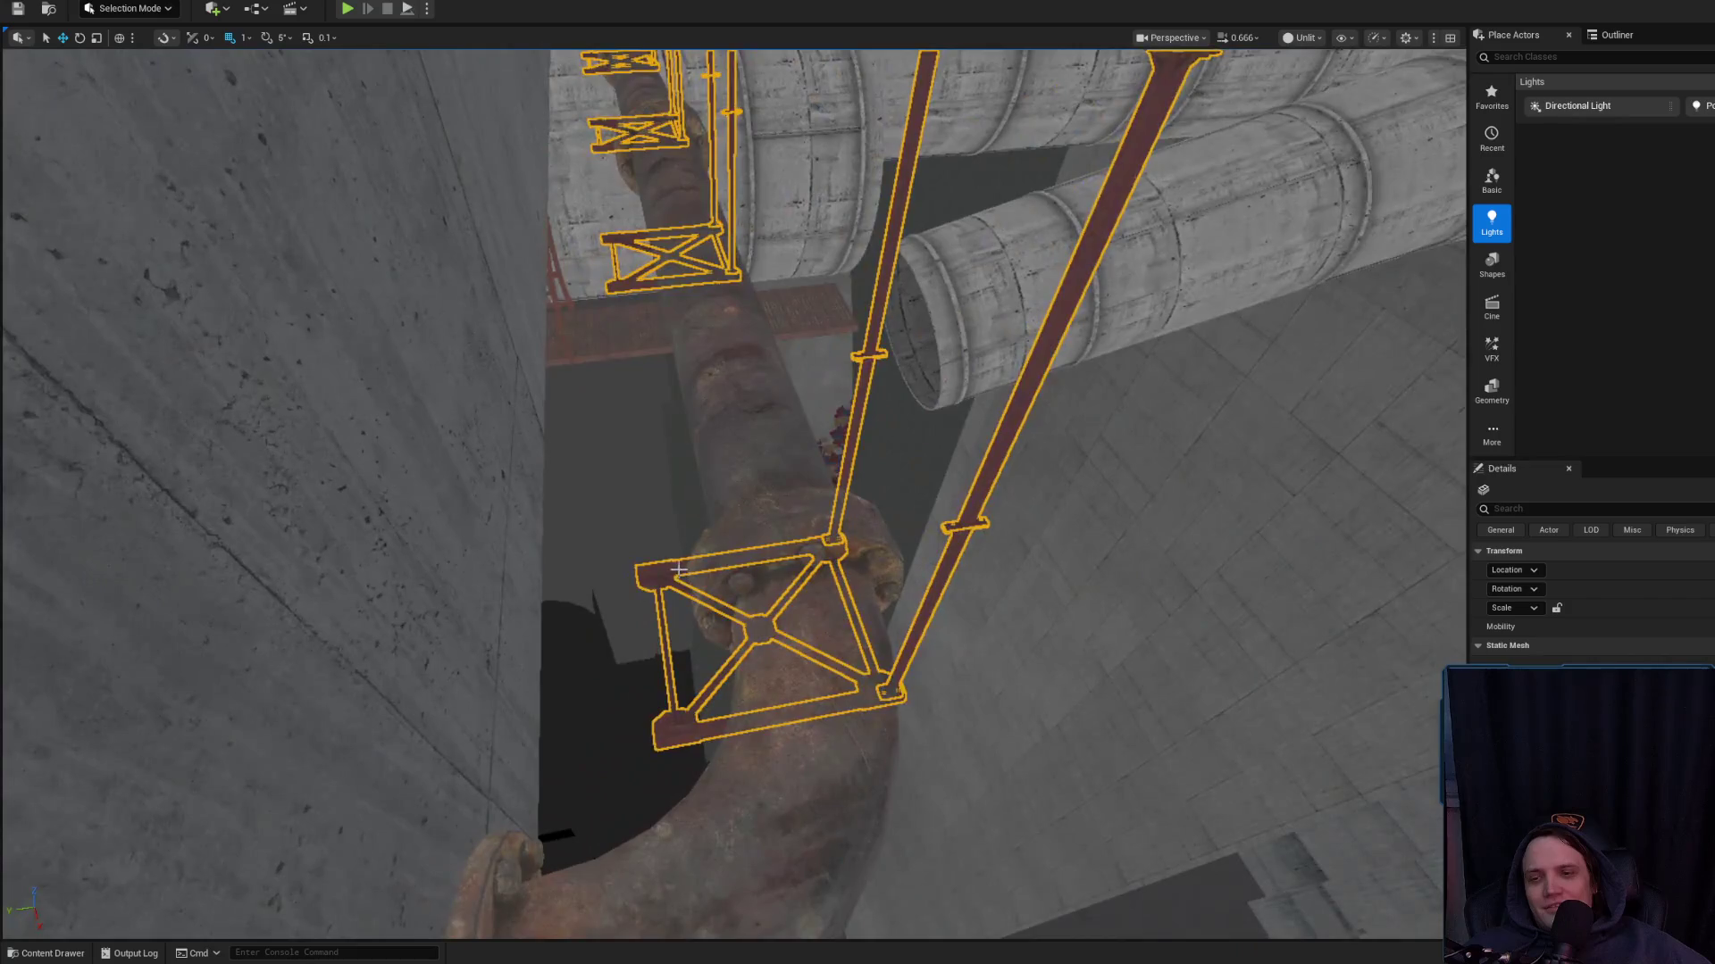
# Try moving the support frames with 10-unit grid snapping, then undo the move
pyautogui.click(678, 569)
pyautogui.moveTo(645, 533); pyautogui.dragTo(684, 366)
pyautogui.press('w')
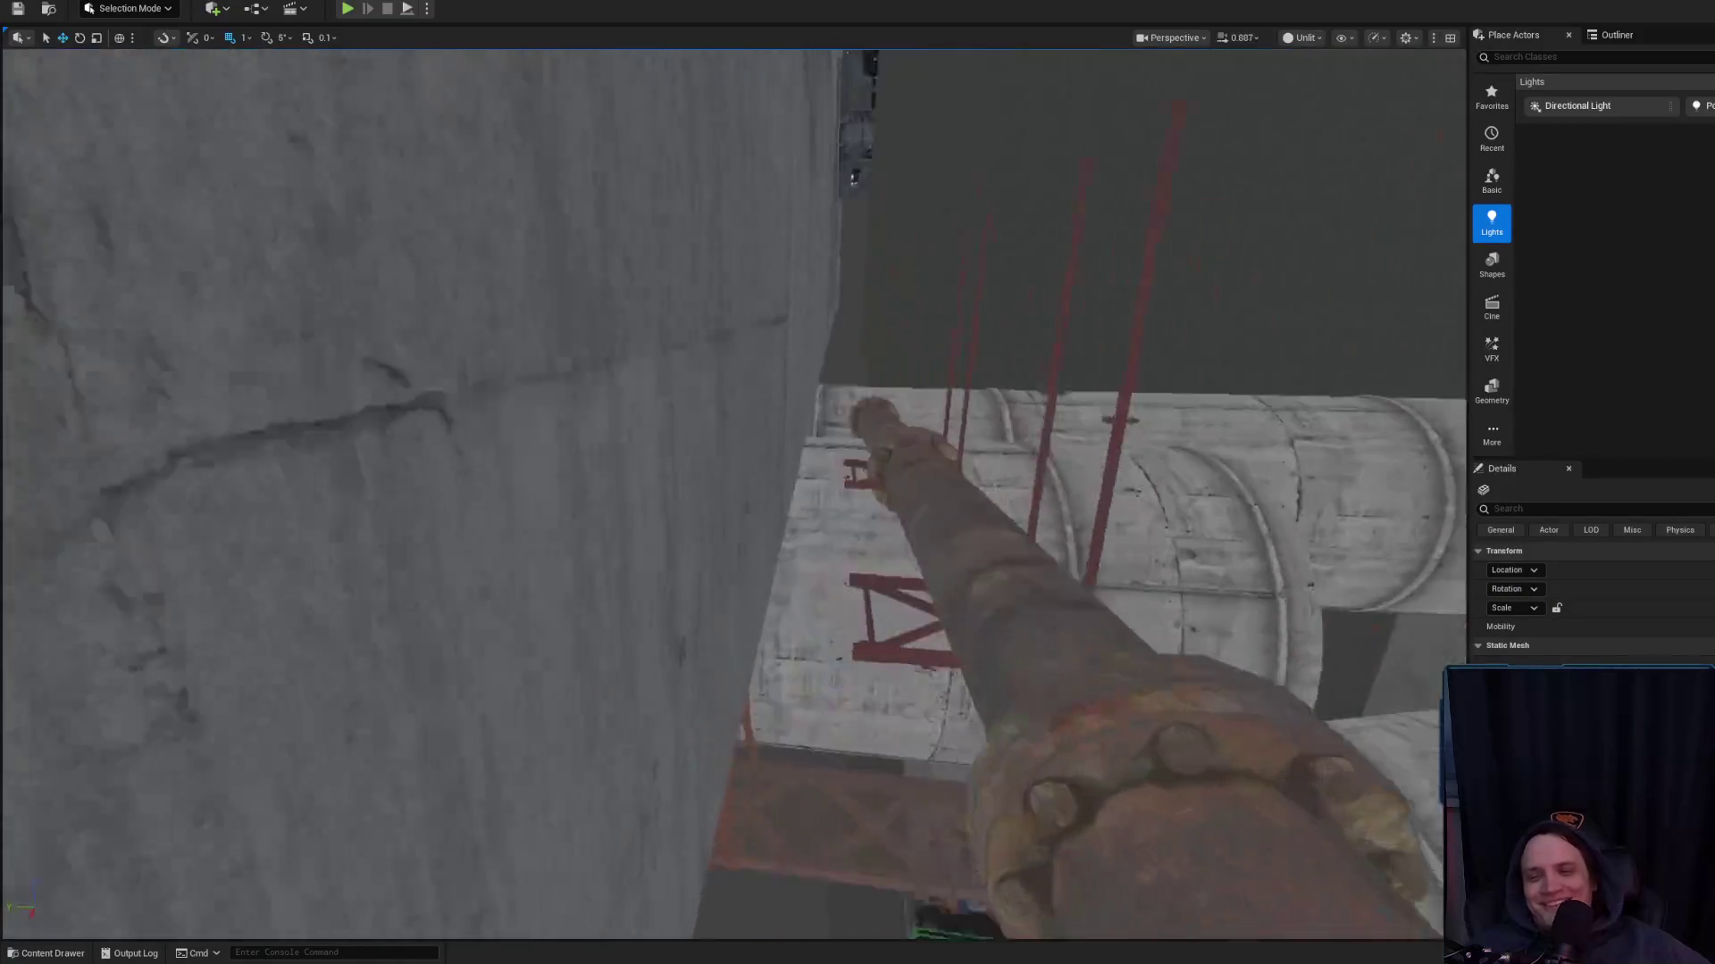
pyautogui.moveTo(844, 525); pyautogui.dragTo(843, 525)
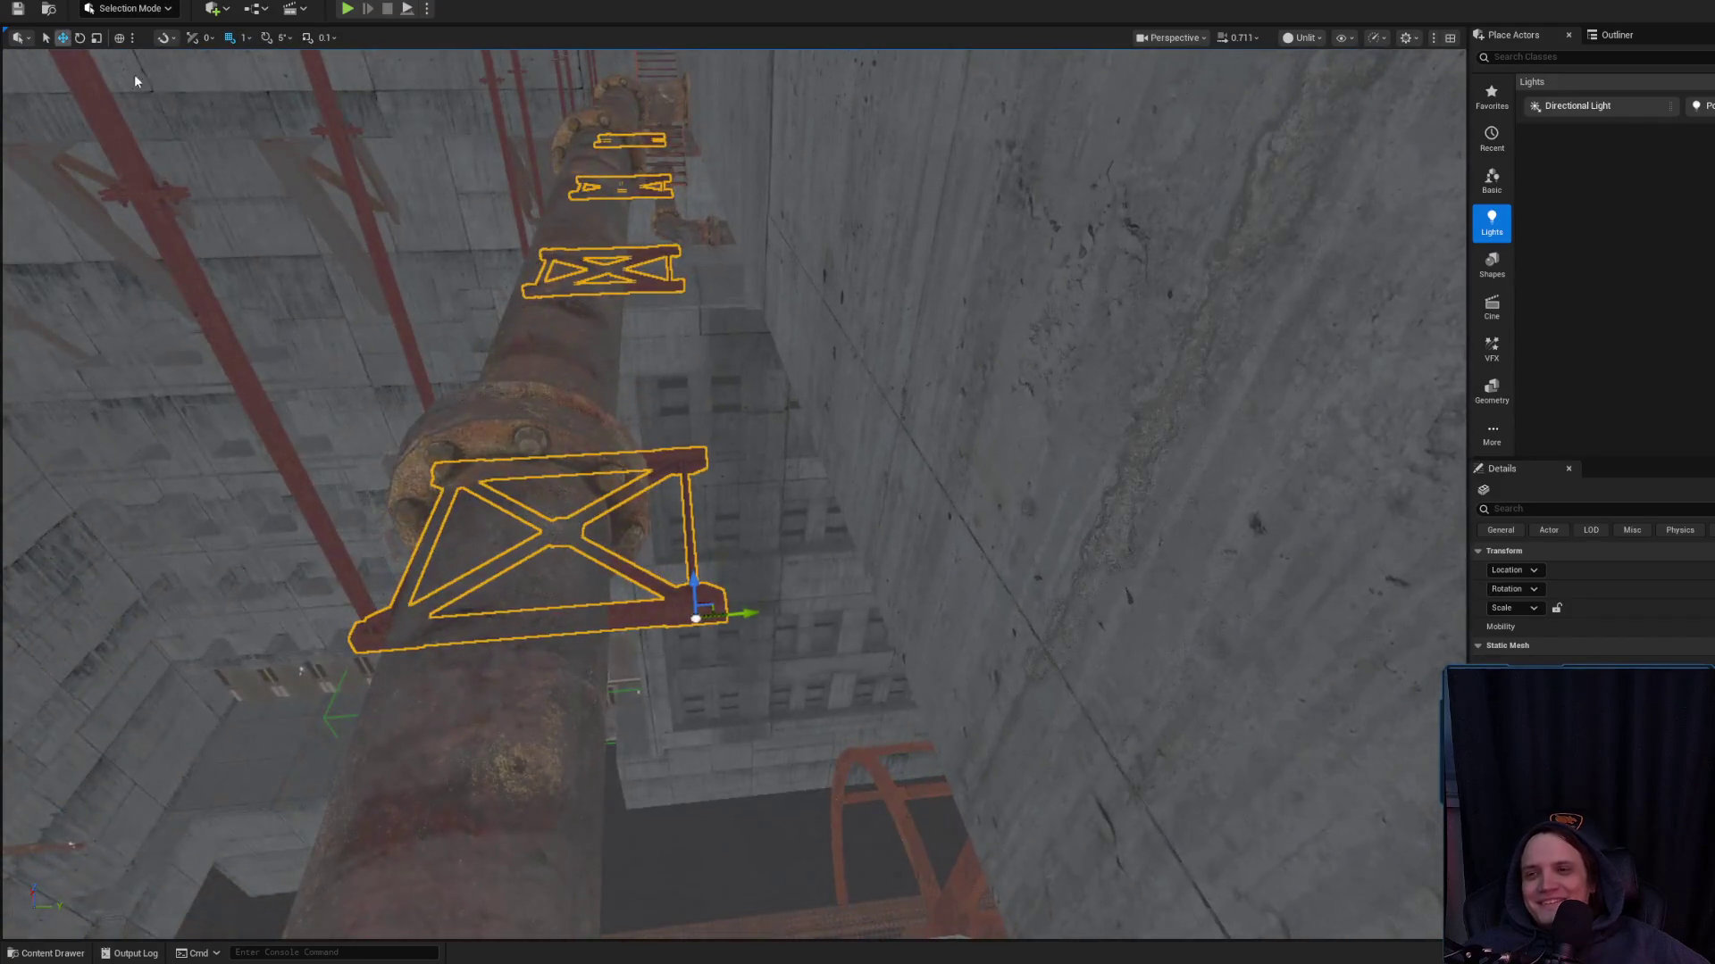
pyautogui.click(244, 38)
pyautogui.click(282, 123)
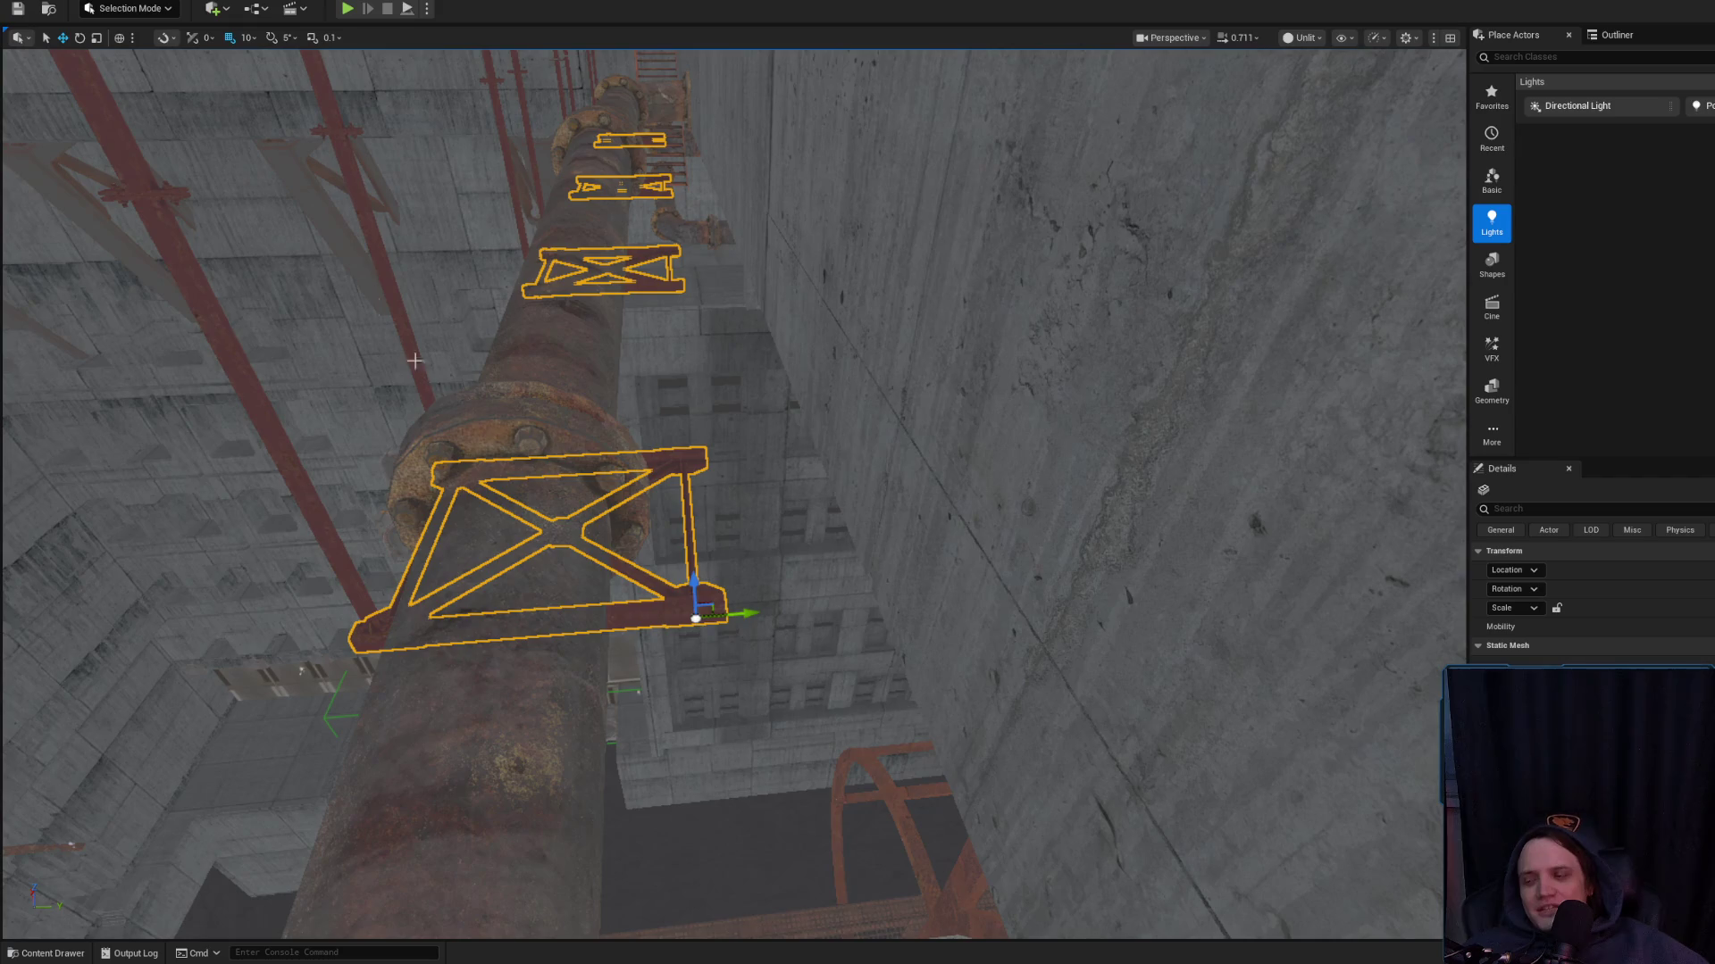
pyautogui.moveTo(760, 619)
pyautogui.mouseDown()
pyautogui.moveTo(765, 601)
pyautogui.moveTo(1084, 593)
pyautogui.mouseUp()
pyautogui.scroll(2, 1083, 593)
pyautogui.scroll(-2, 704, 521)
pyautogui.hotkey('ctrl', 'z')
pyautogui.hotkey('ctrl', 'y')
pyautogui.hotkey('ctrl', 'z')
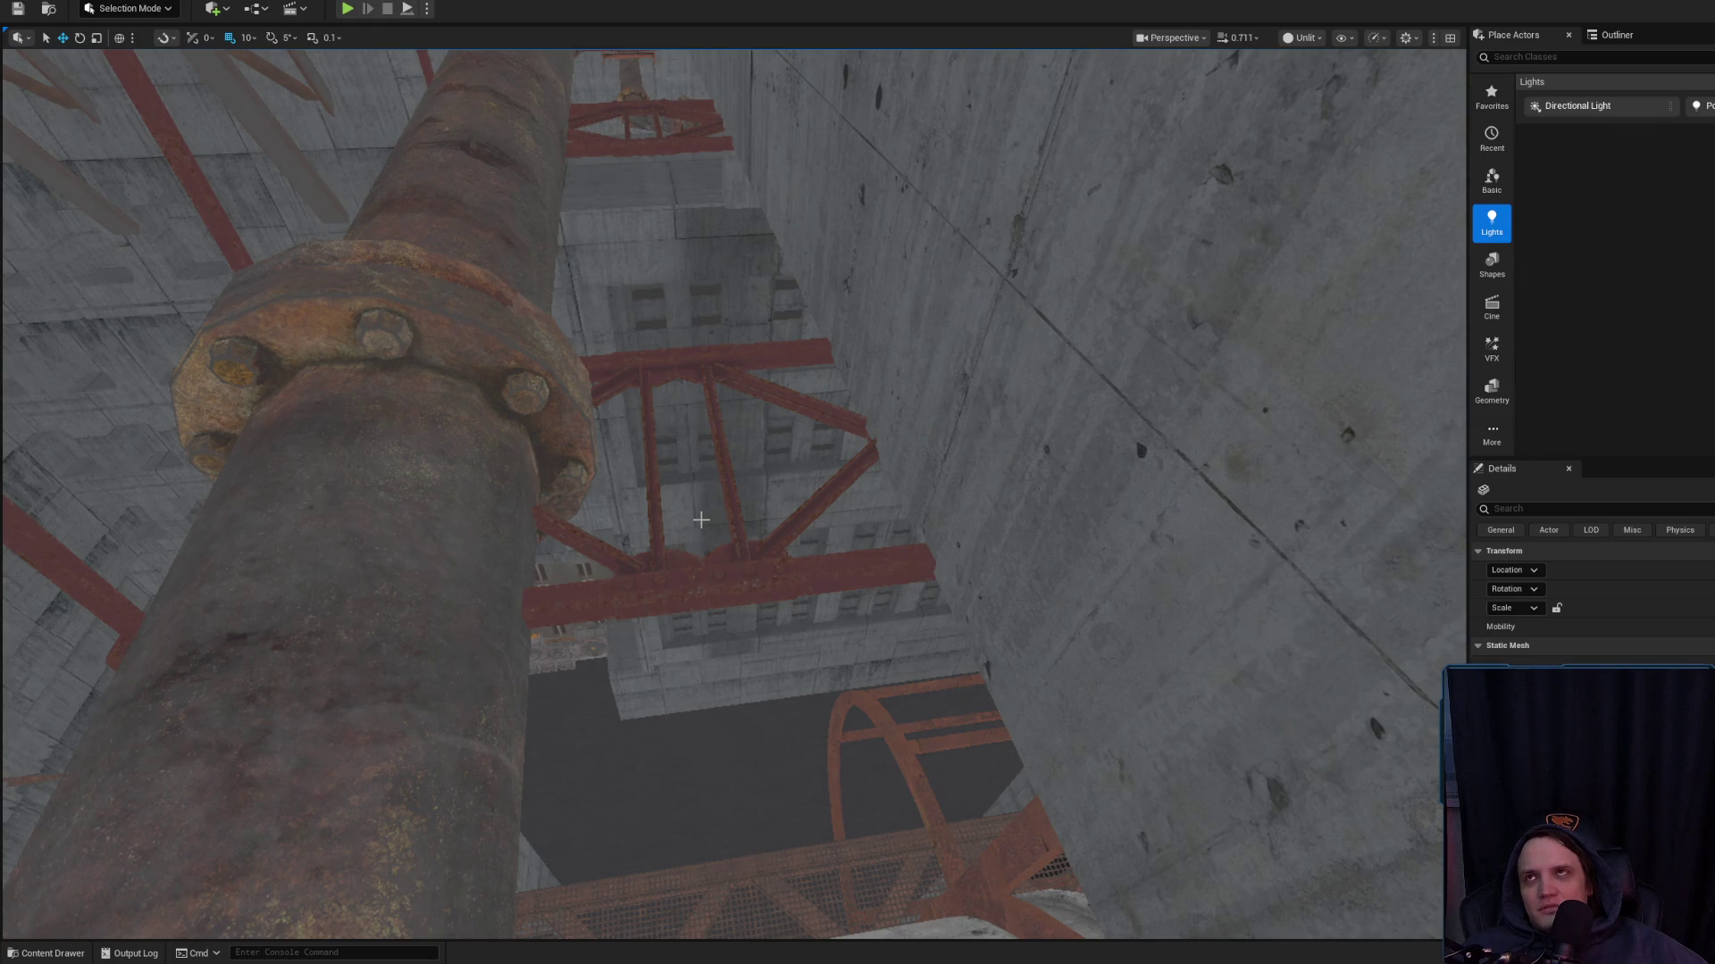
# Select the red truss beside the pipe and set grid snapping back to 1 unit
pyautogui.moveTo(701, 520)
pyautogui.mouseDown()
pyautogui.moveTo(685, 536)
pyautogui.moveTo(729, 586)
pyautogui.moveTo(701, 567)
pyautogui.moveTo(783, 623)
pyautogui.moveTo(768, 607)
pyautogui.mouseUp()
pyautogui.scroll(-2, 723, 580)
pyautogui.scroll(-1, 775, 620)
pyautogui.click(777, 616)
pyautogui.click(244, 38)
pyautogui.click(265, 91)
# Nudge the red truss slightly toward the concrete wall below the pipe flange
pyautogui.moveTo(1071, 447); pyautogui.dragTo(1425, 463)
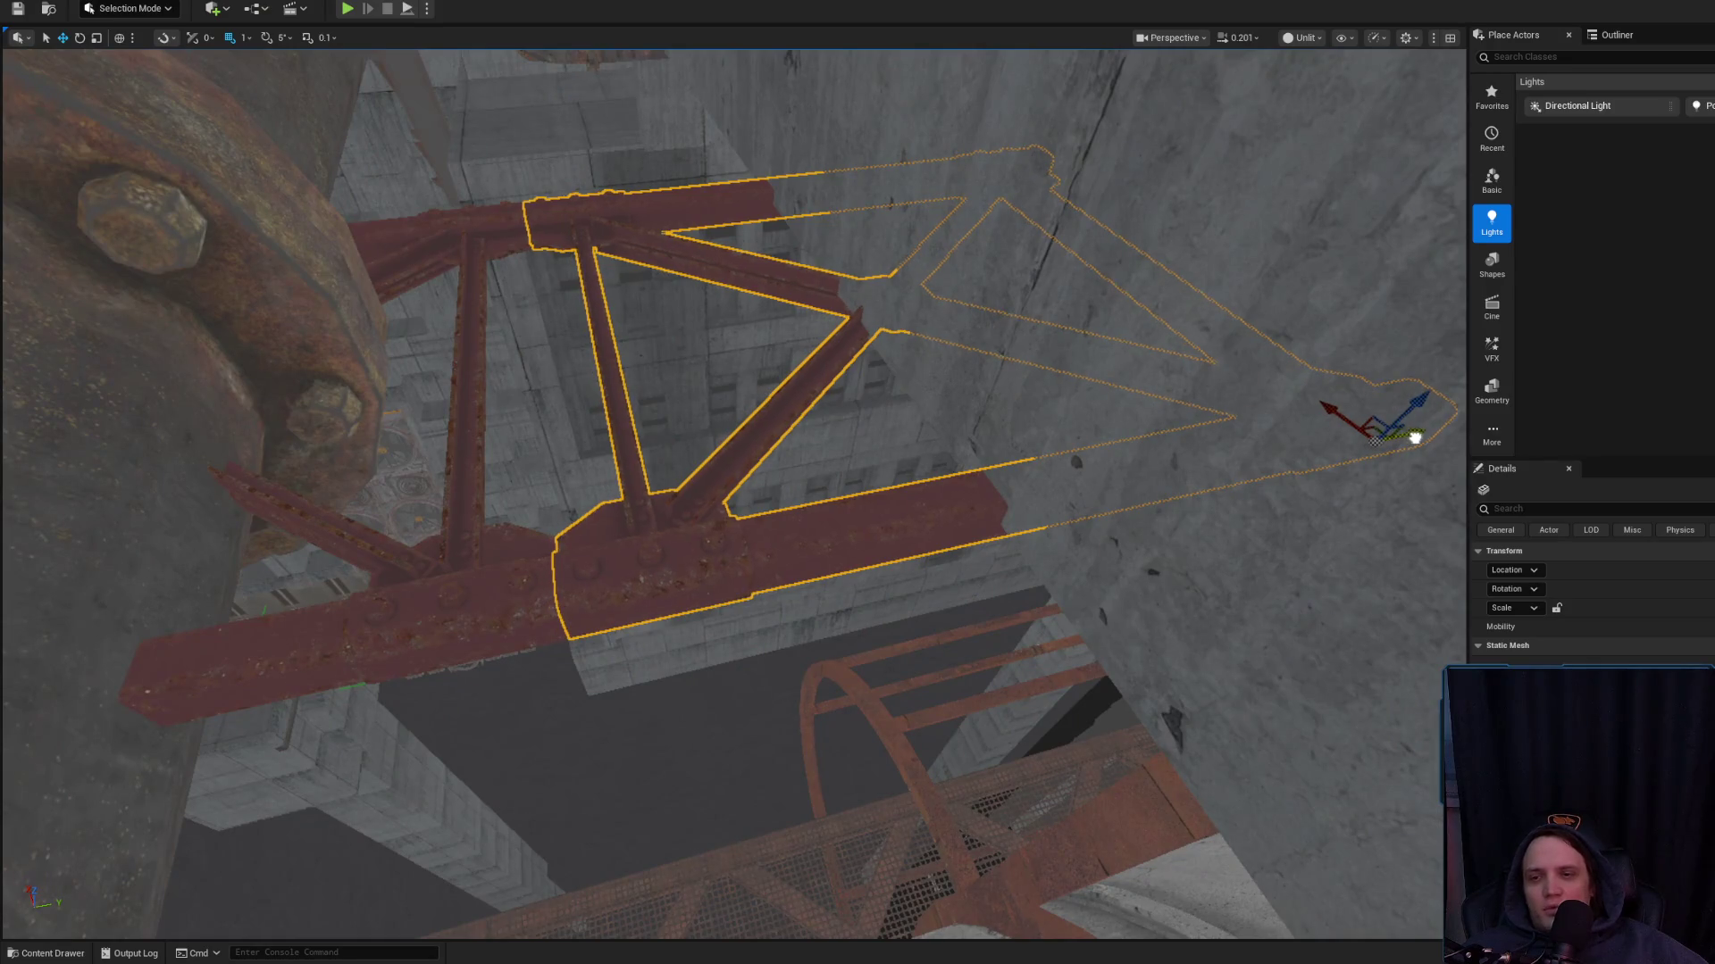
pyautogui.moveTo(754, 558); pyautogui.dragTo(1234, 462)
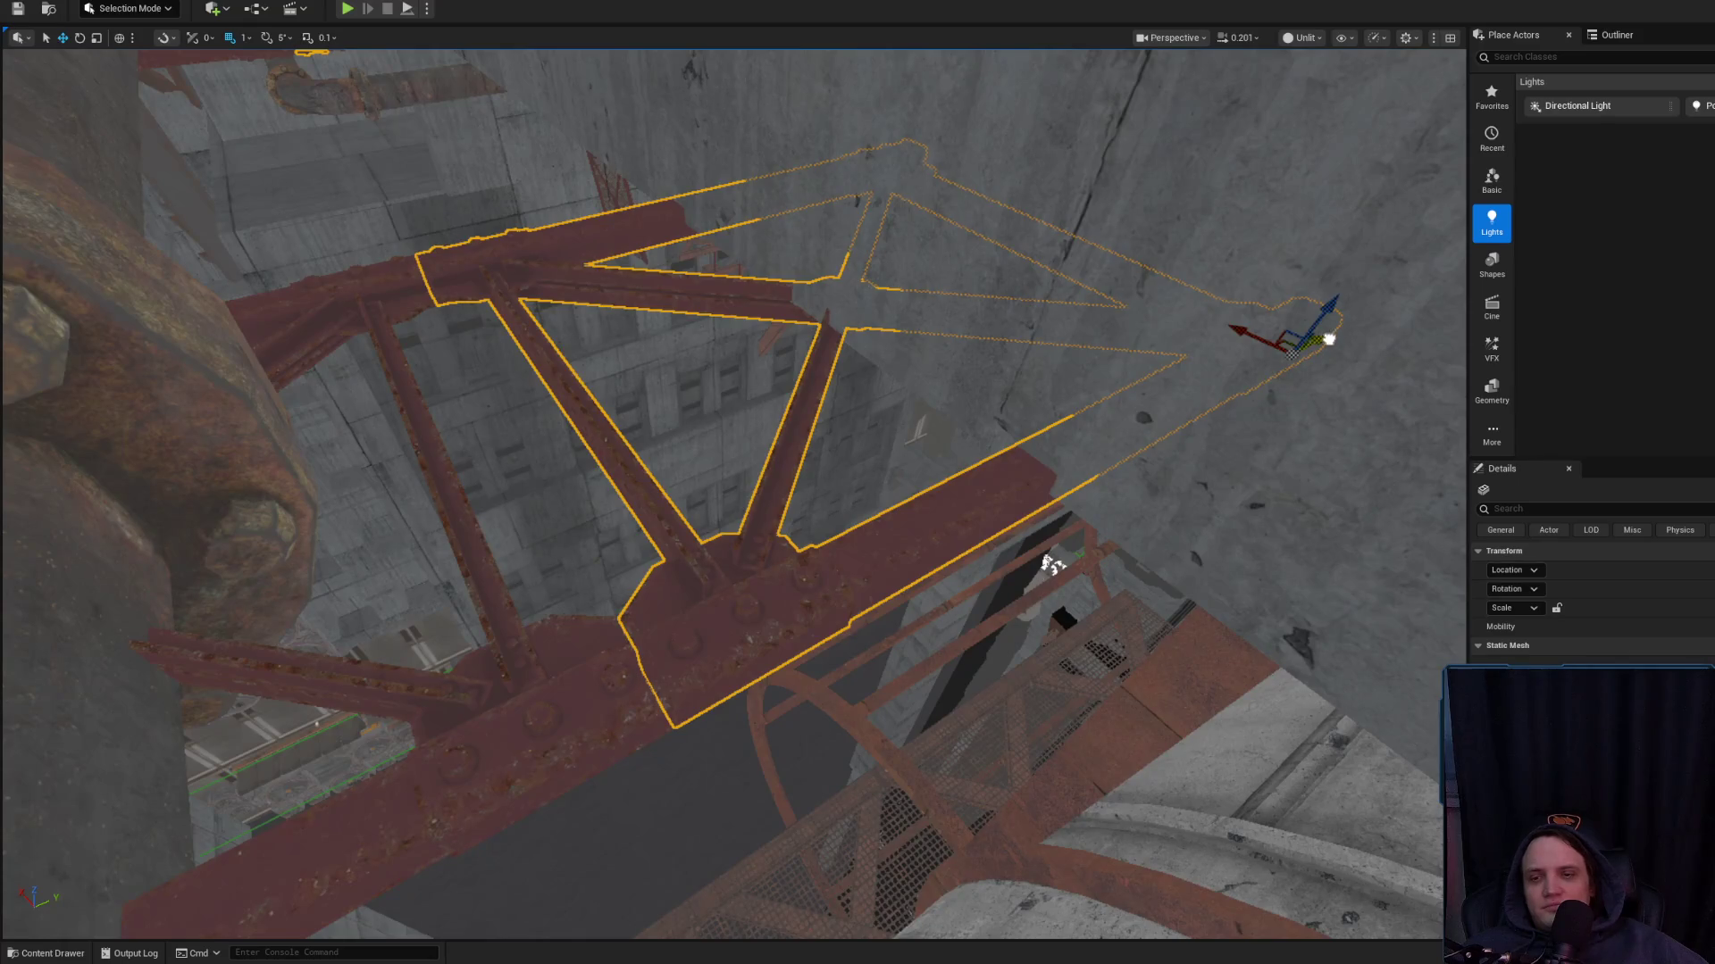
pyautogui.moveTo(1333, 340); pyautogui.dragTo(1336, 340)
pyautogui.moveTo(864, 468)
pyautogui.mouseDown()
pyautogui.moveTo(864, 545)
pyautogui.moveTo(840, 603)
pyautogui.mouseUp()
pyautogui.moveTo(703, 630)
pyautogui.mouseDown()
pyautogui.moveTo(703, 665)
pyautogui.moveTo(727, 636)
pyautogui.moveTo(662, 654)
pyautogui.mouseUp()
pyautogui.scroll(2, 703, 639)
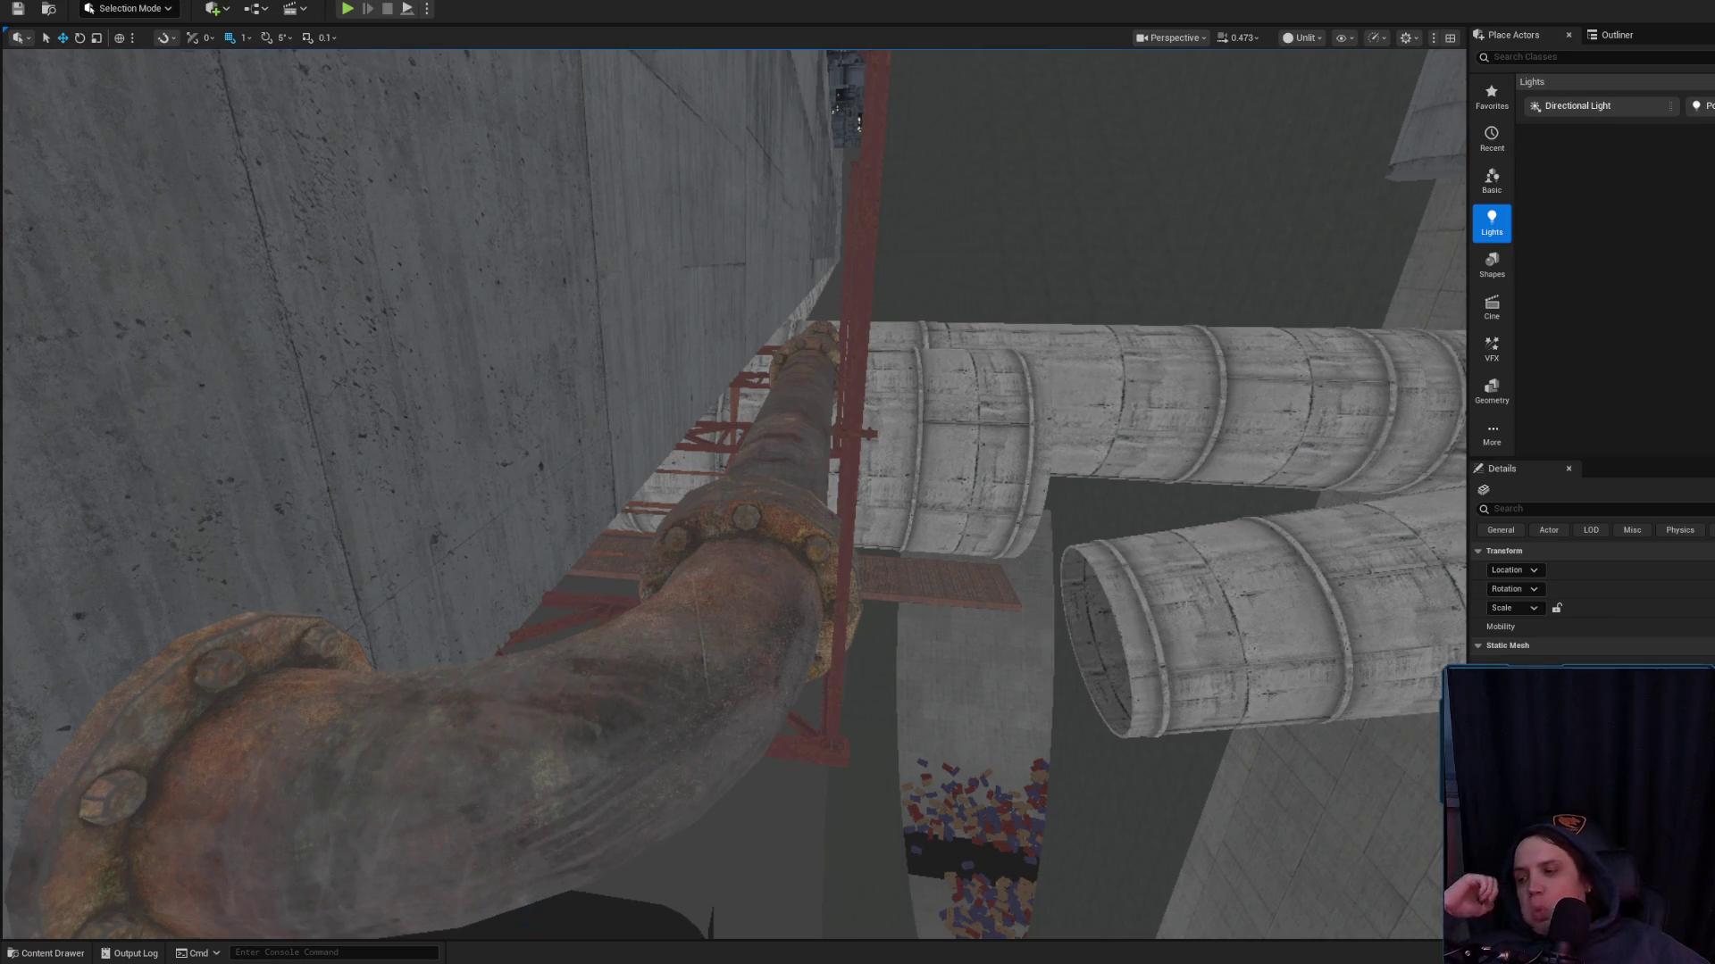
pyautogui.moveTo(1098, 706)
pyautogui.mouseDown()
pyautogui.moveTo(1100, 671)
pyautogui.moveTo(1081, 669)
pyautogui.mouseUp()
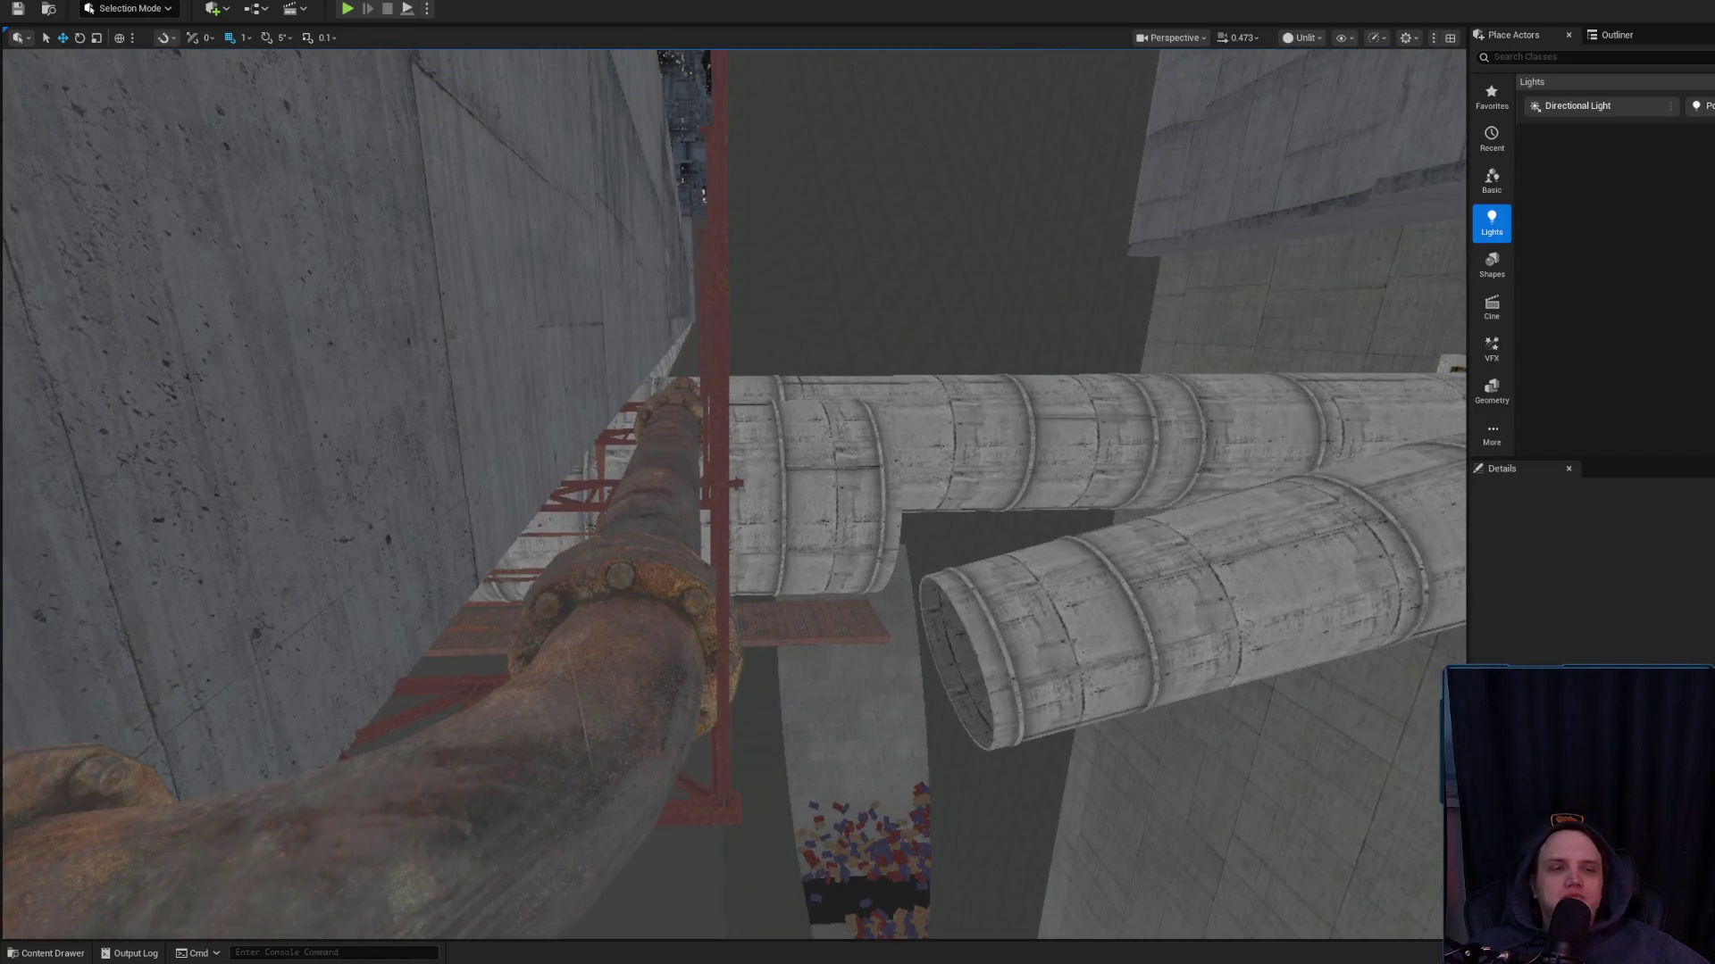
pyautogui.scroll(2, 734, 494)
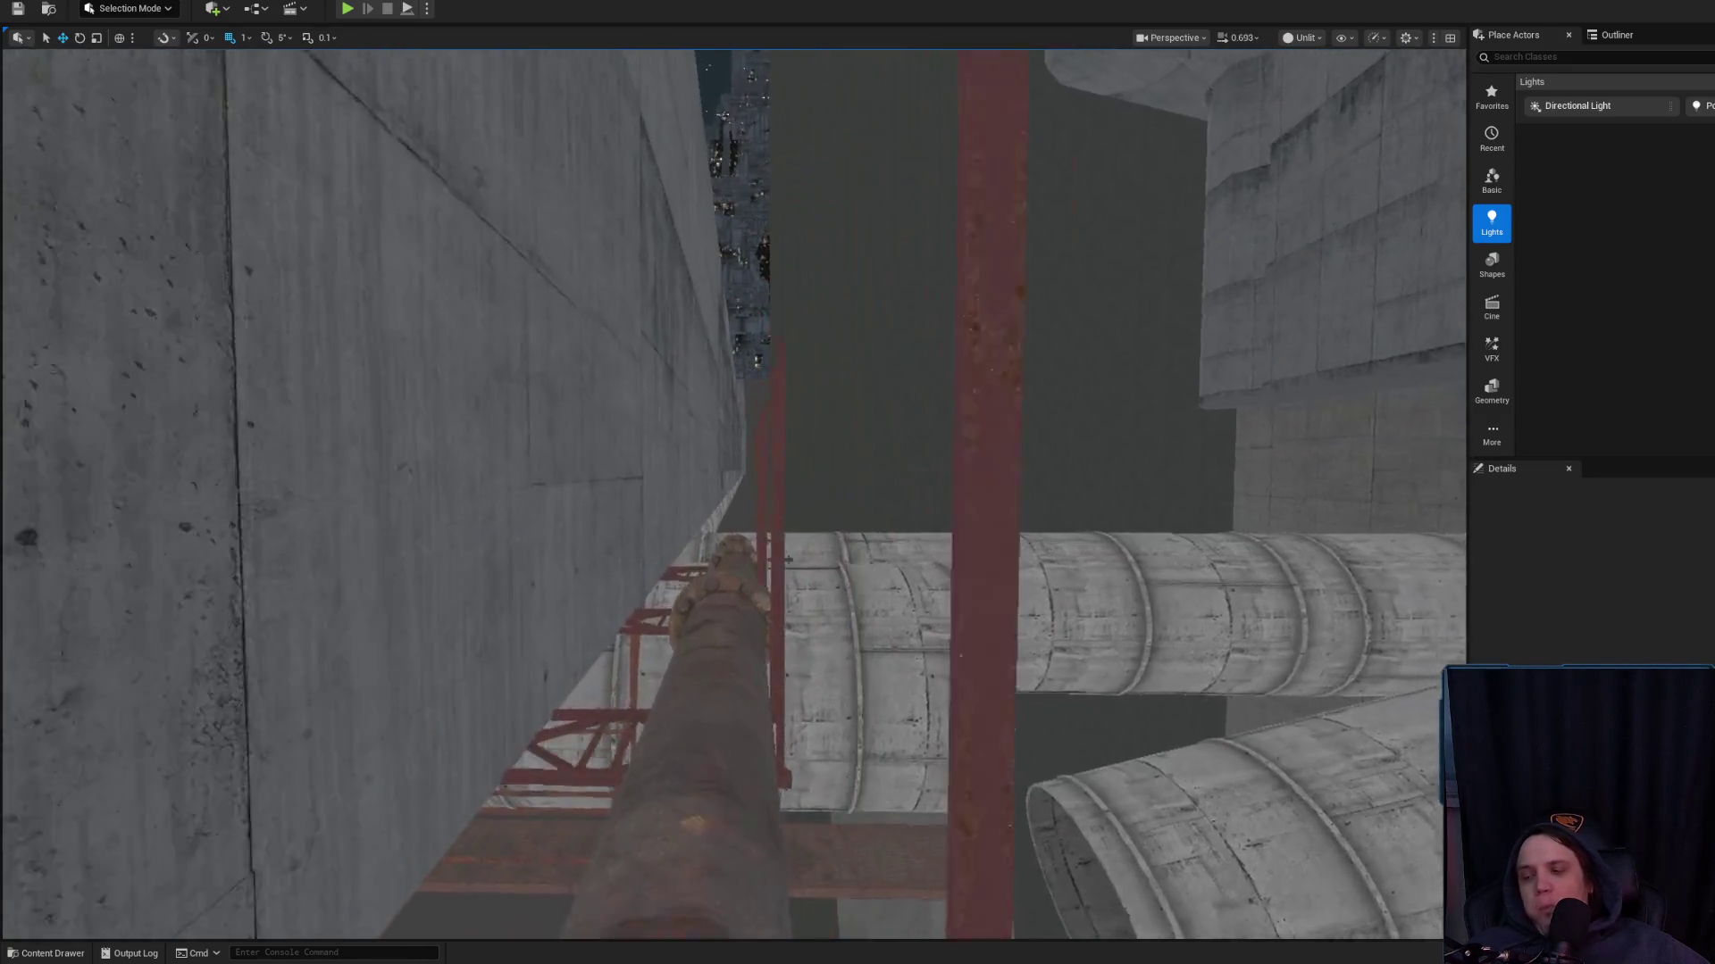
pyautogui.scroll(-1, 734, 494)
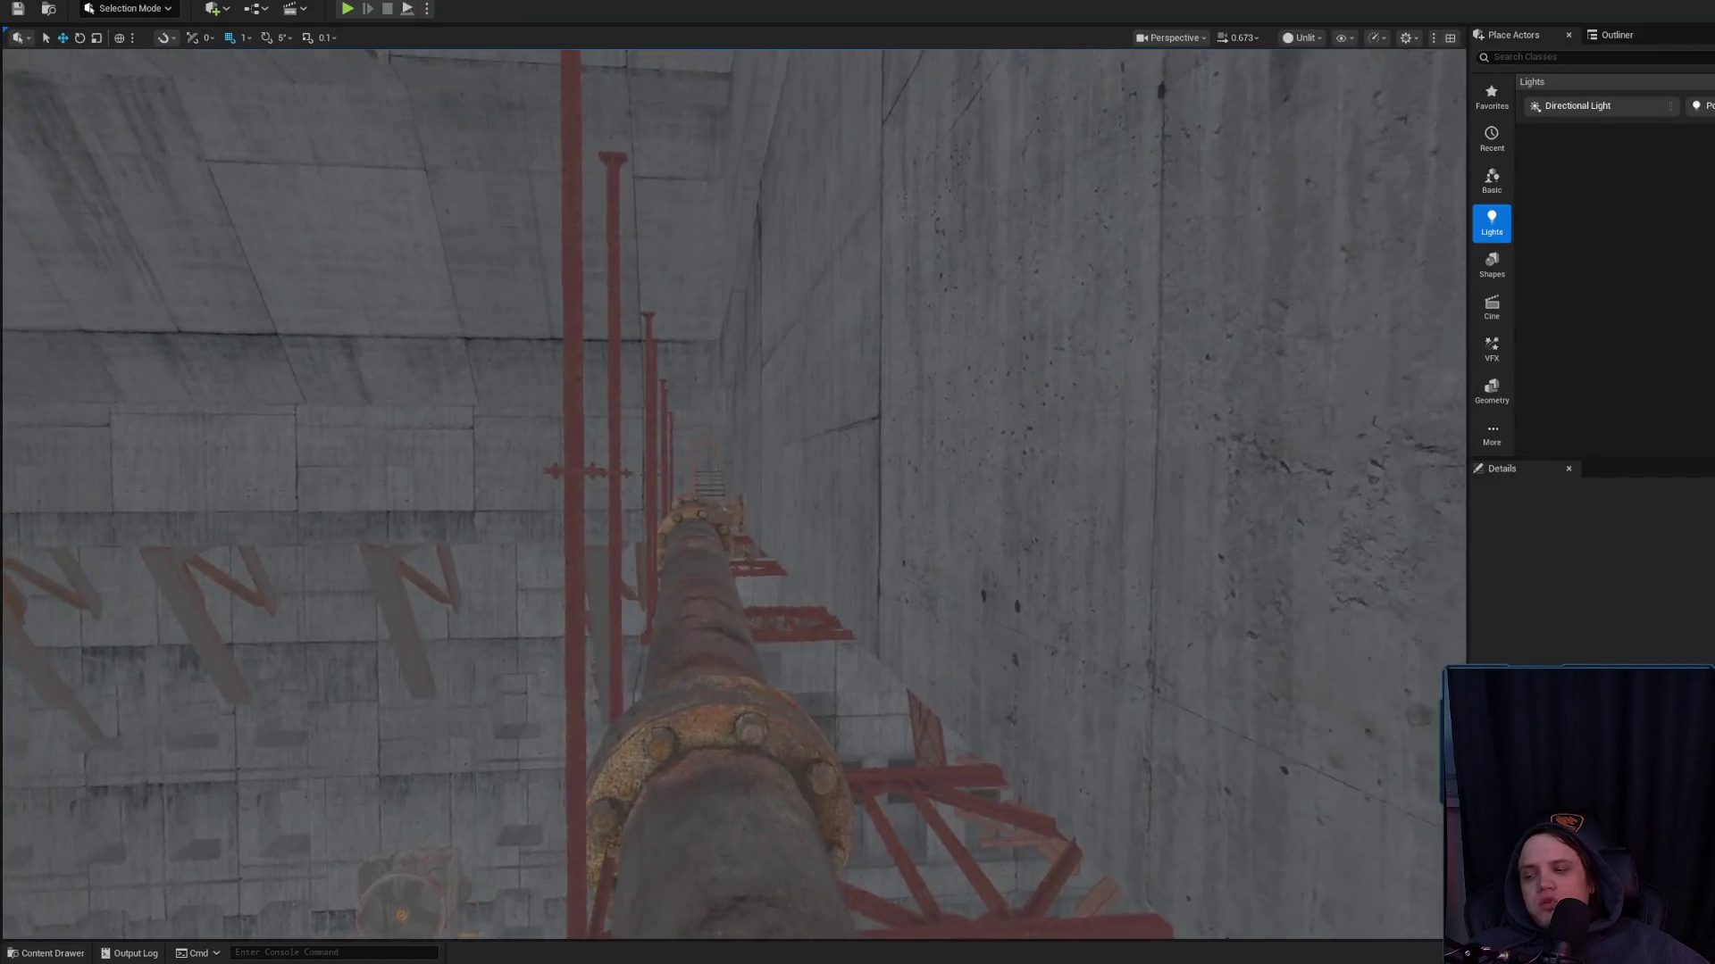
pyautogui.scroll(-2, 734, 493)
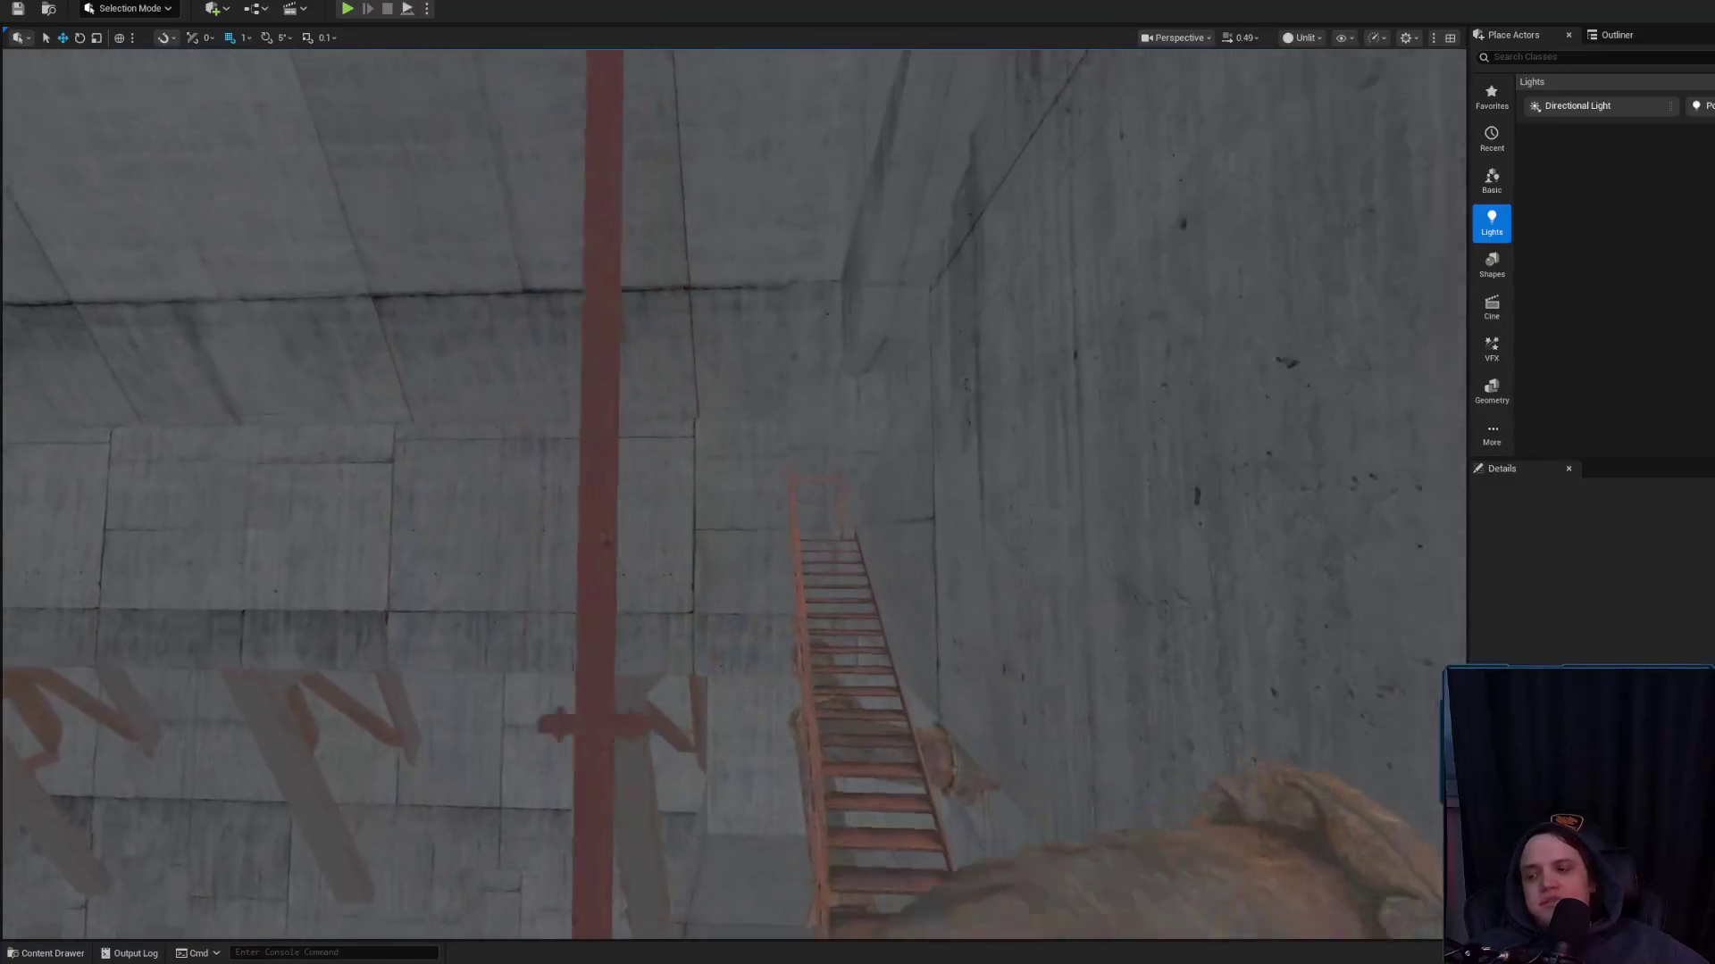
pyautogui.scroll(2, 734, 494)
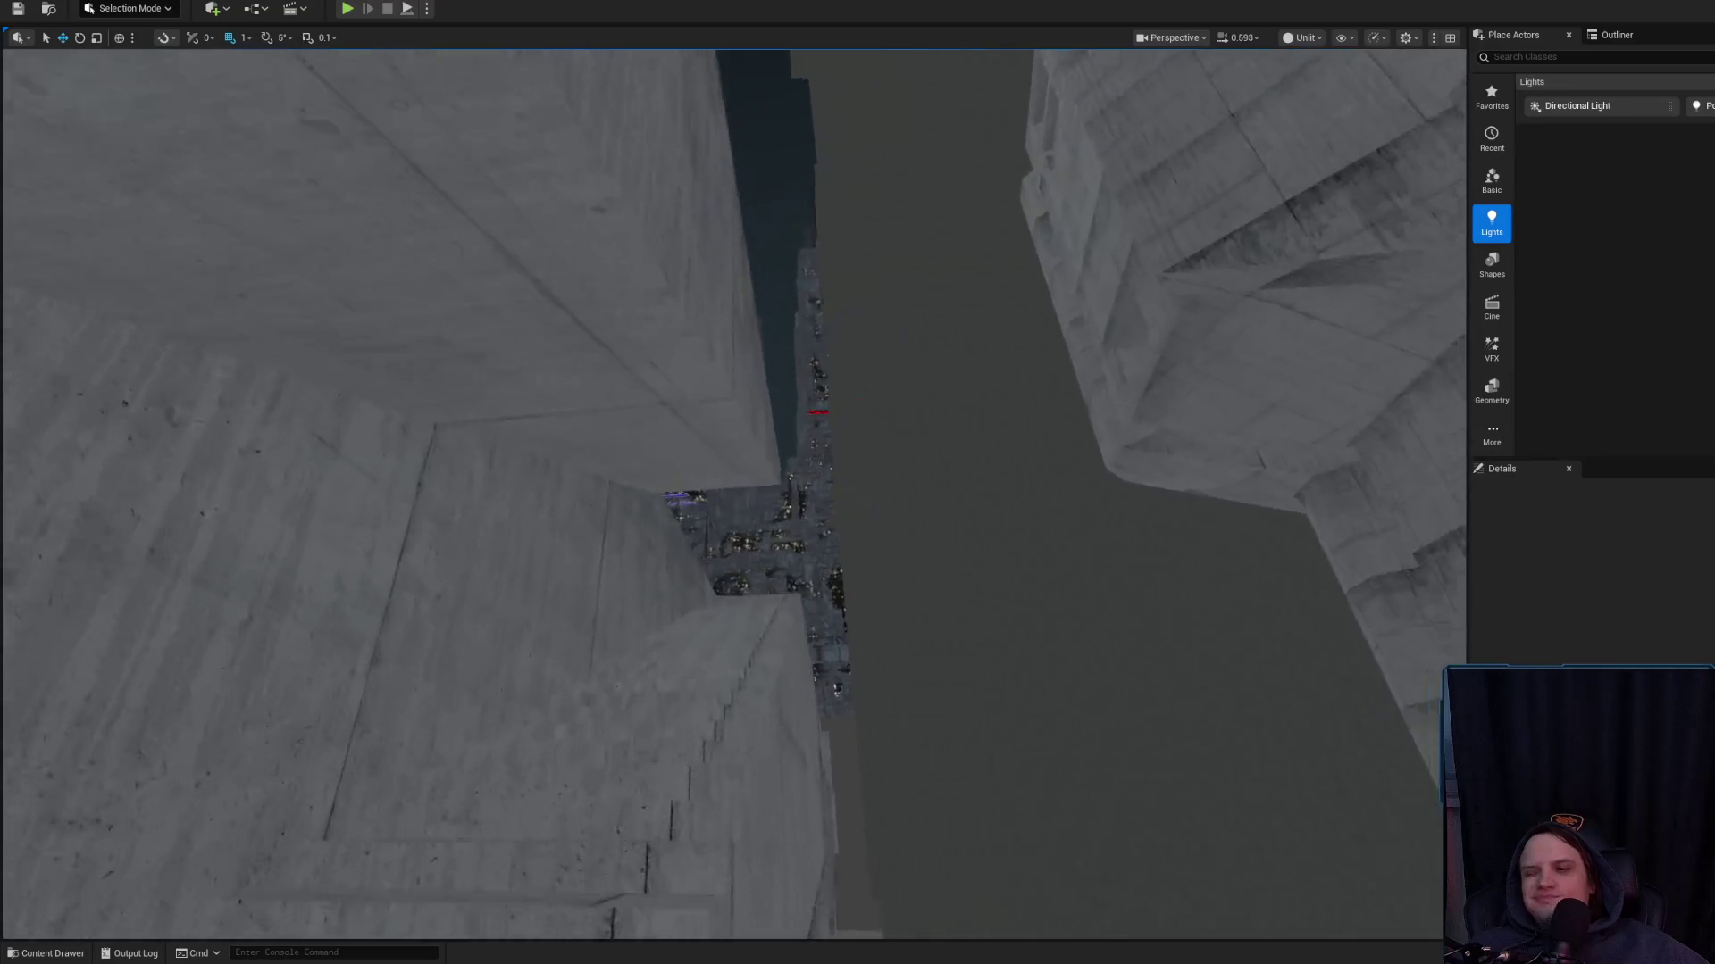
pyautogui.scroll(2, 734, 494)
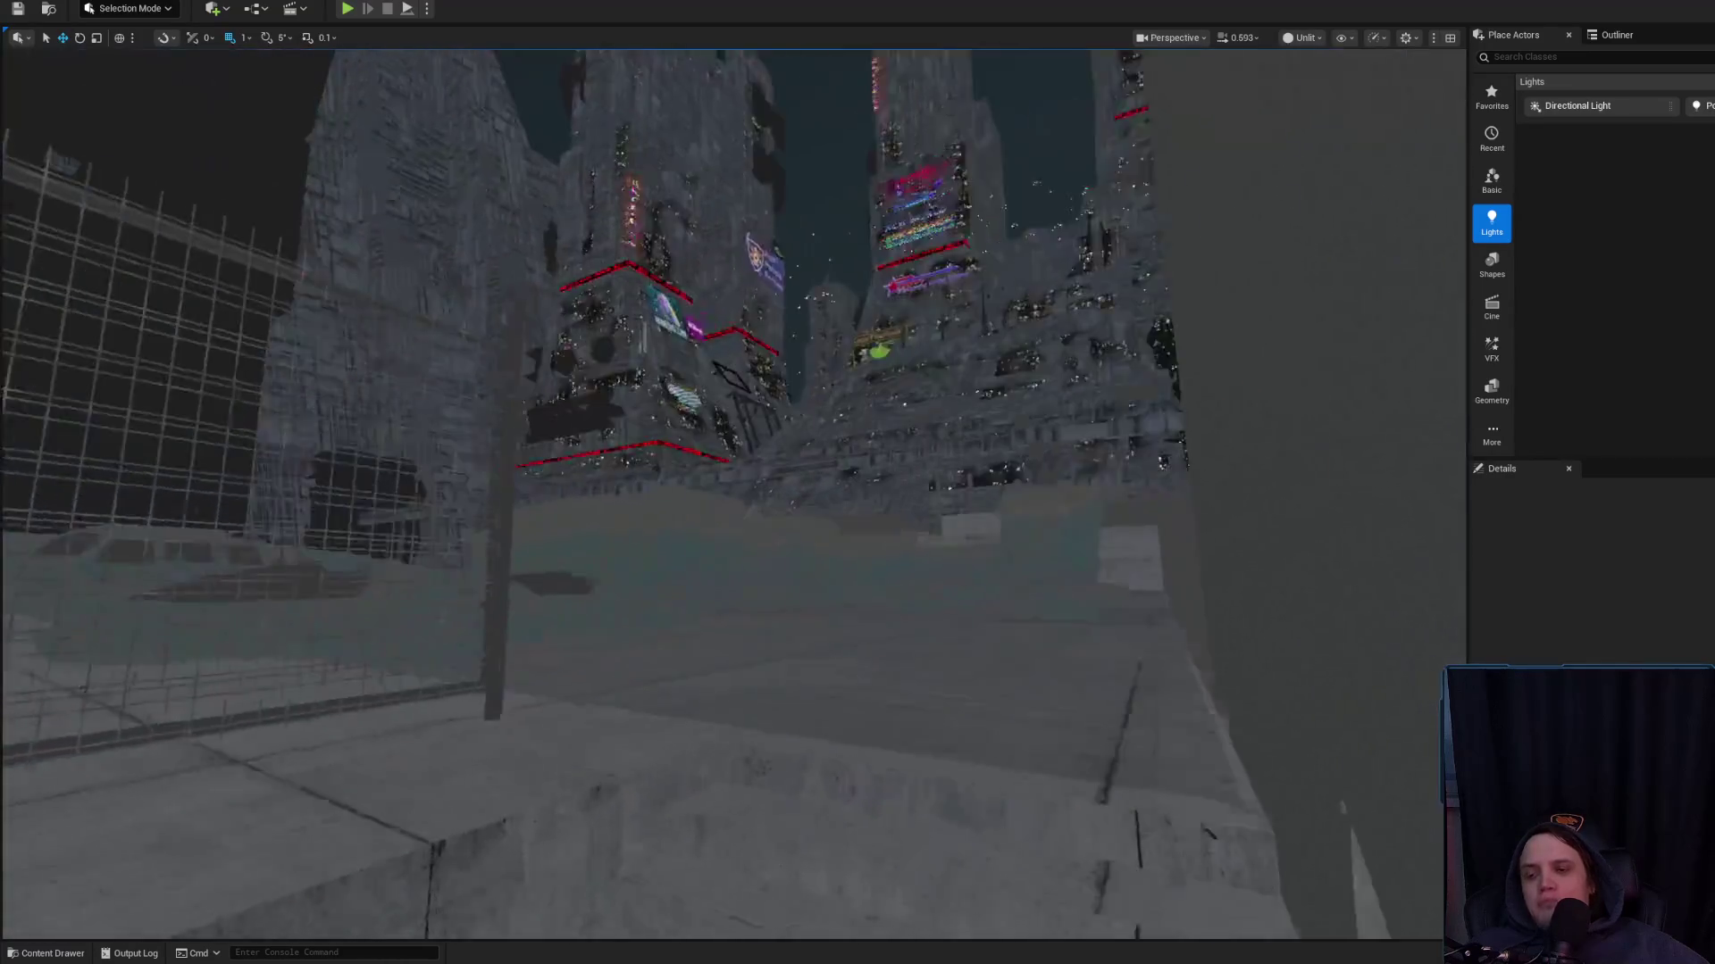
pyautogui.scroll(-2, 734, 494)
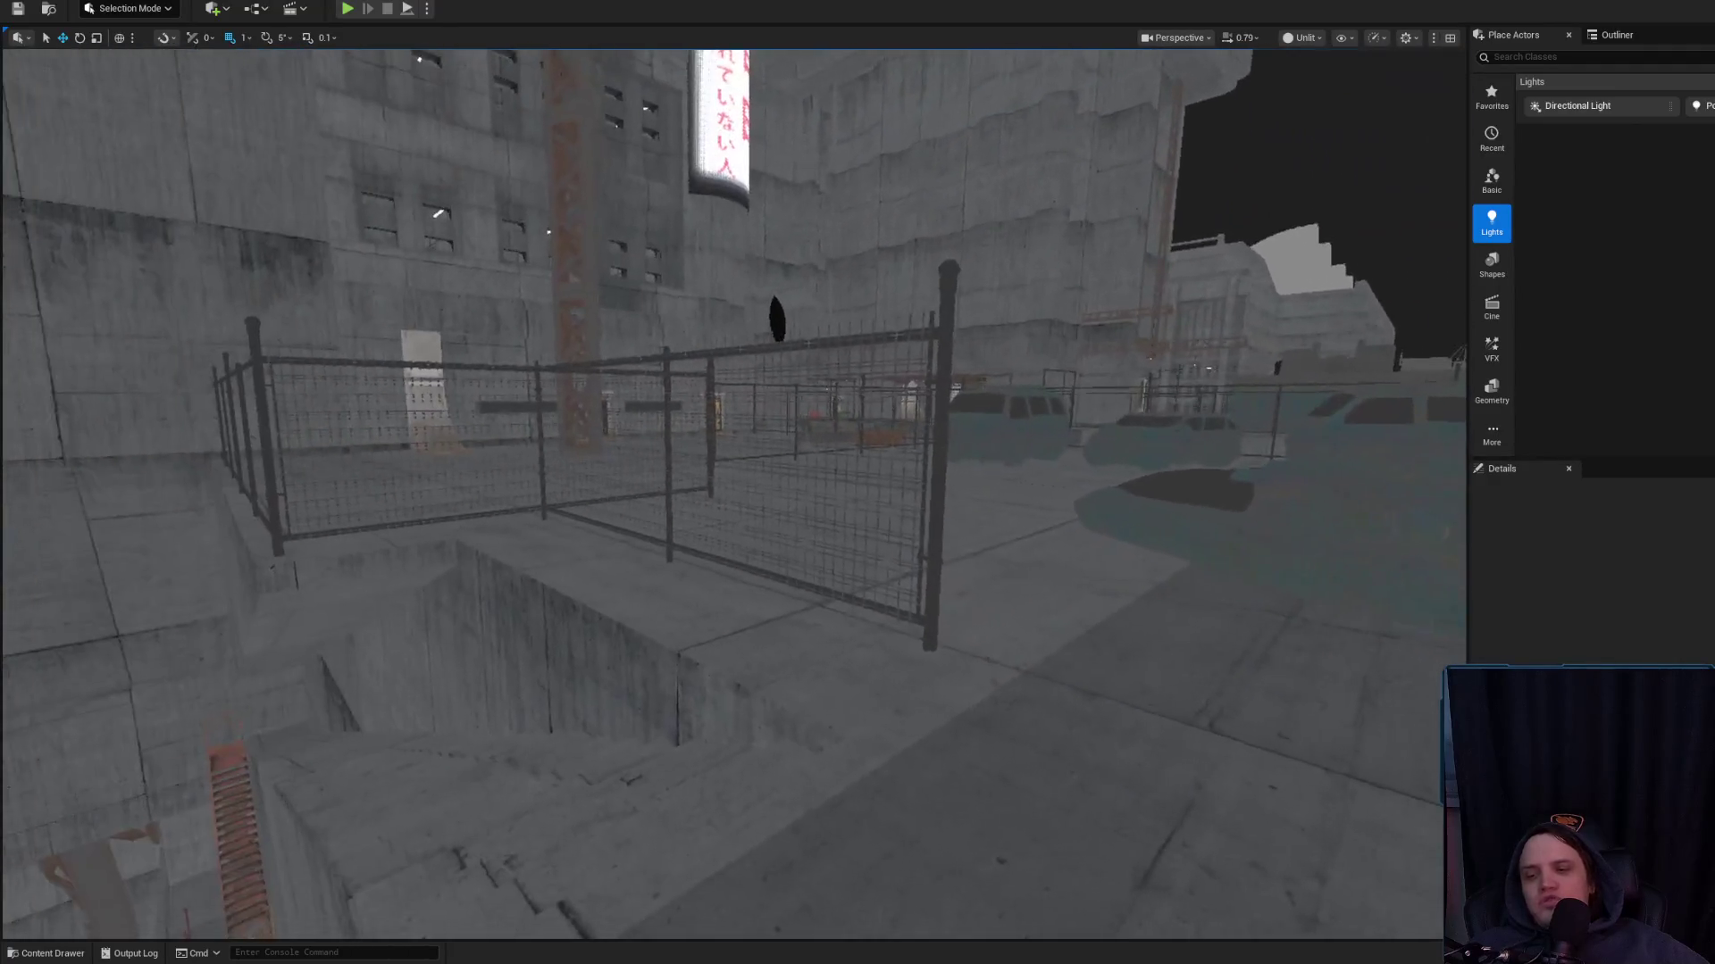
pyautogui.scroll(2, 734, 494)
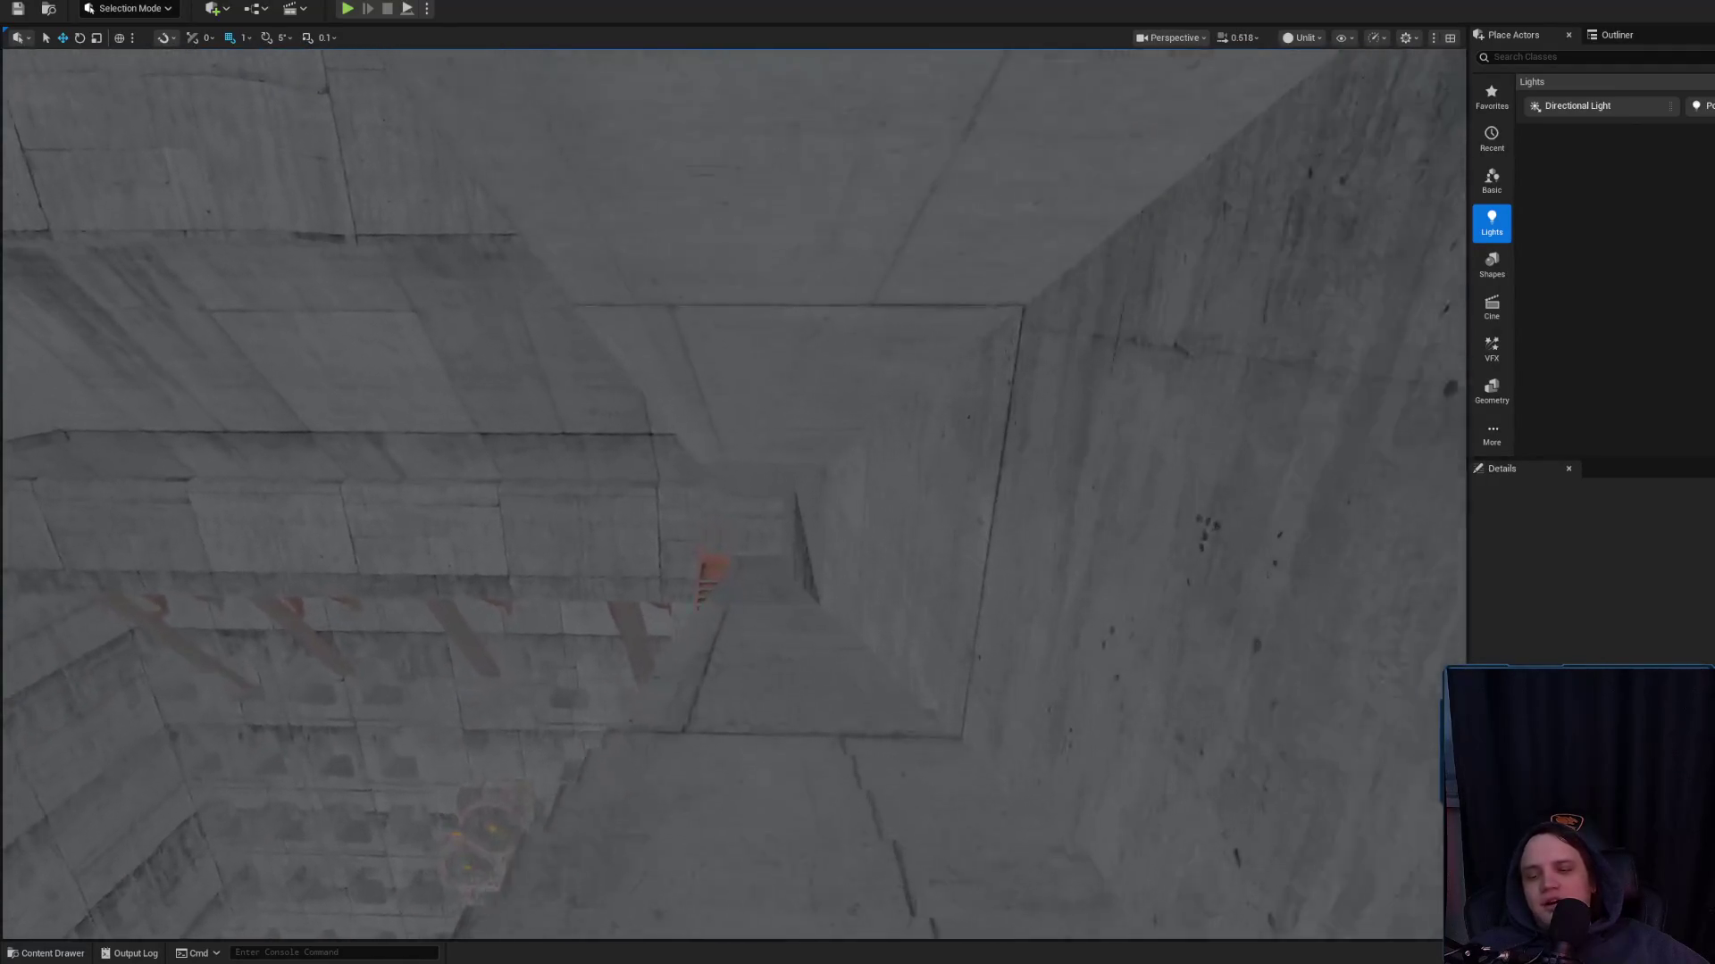
pyautogui.scroll(-2, 734, 494)
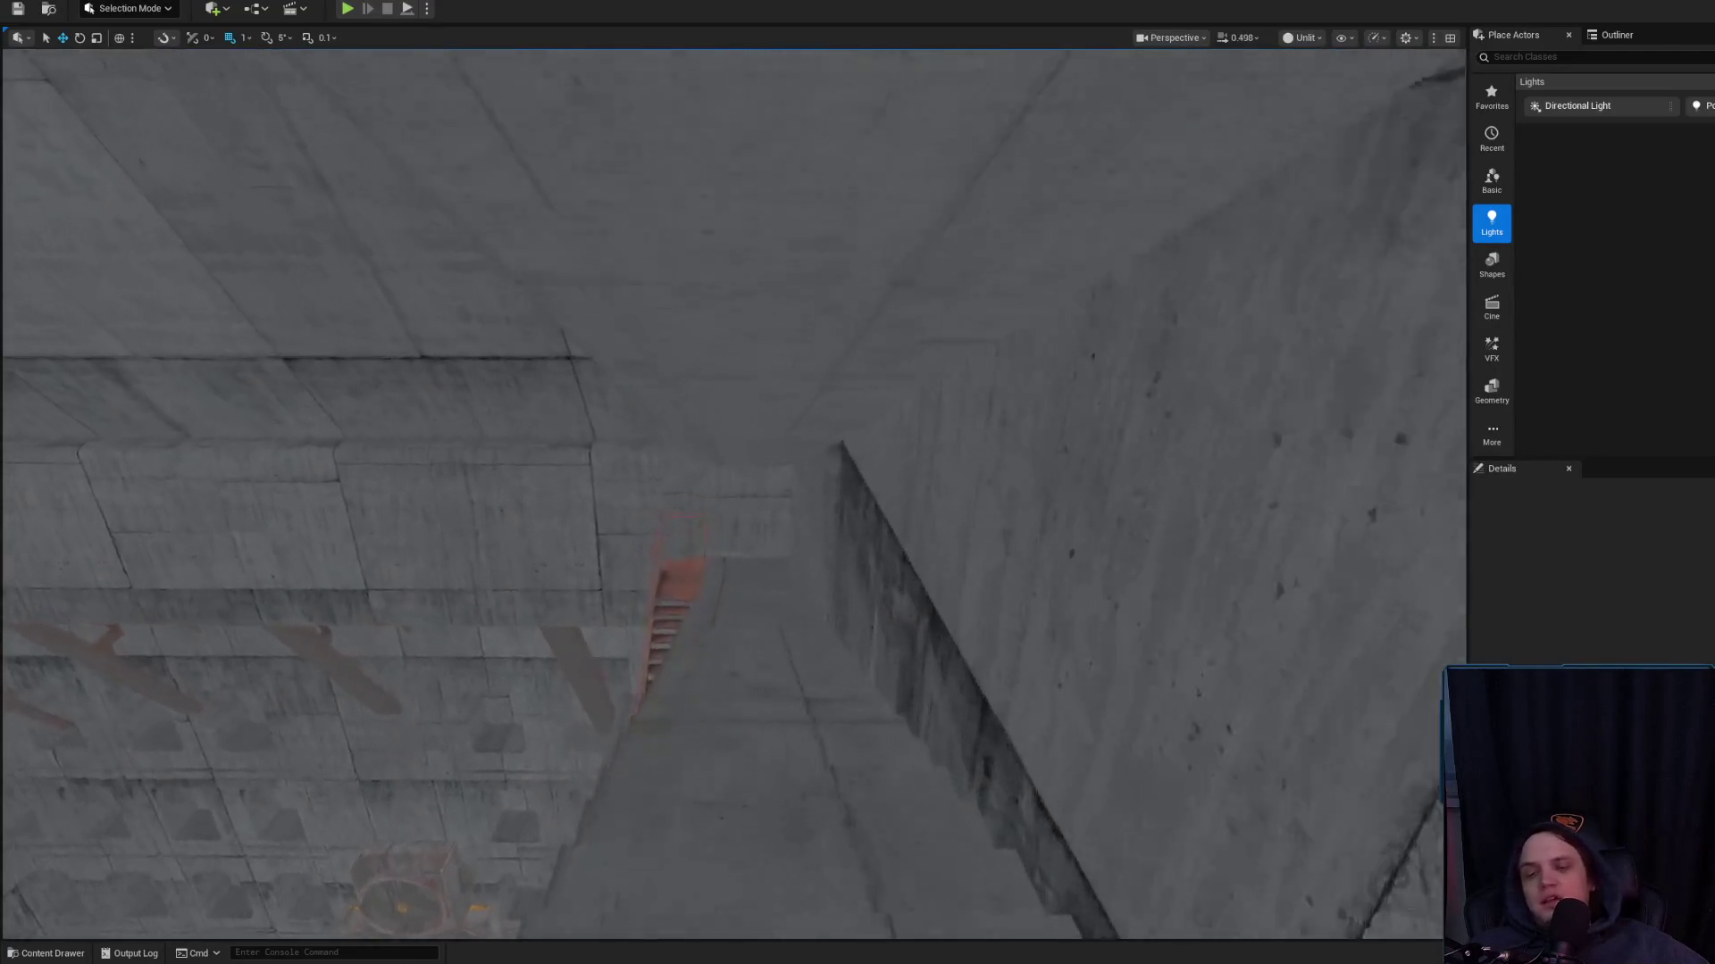
pyautogui.moveTo(859, 619)
pyautogui.mouseDown()
pyautogui.moveTo(831, 580)
pyautogui.moveTo(859, 619)
pyautogui.mouseUp()
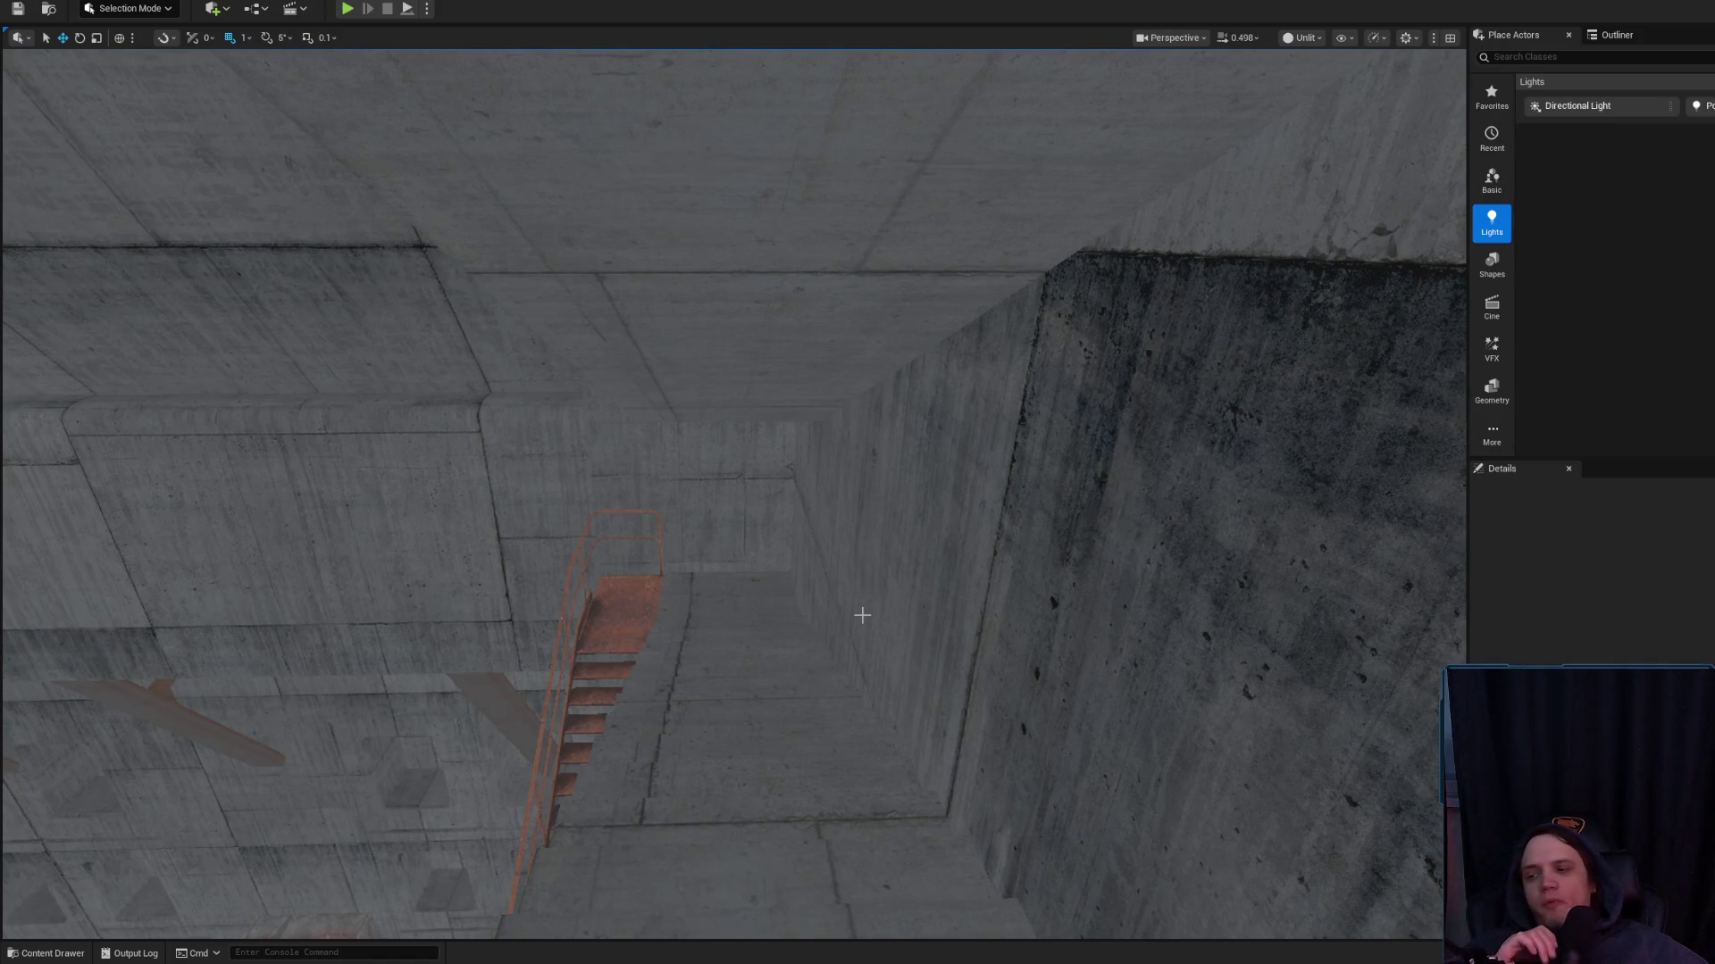
pyautogui.scroll(-1, 858, 645)
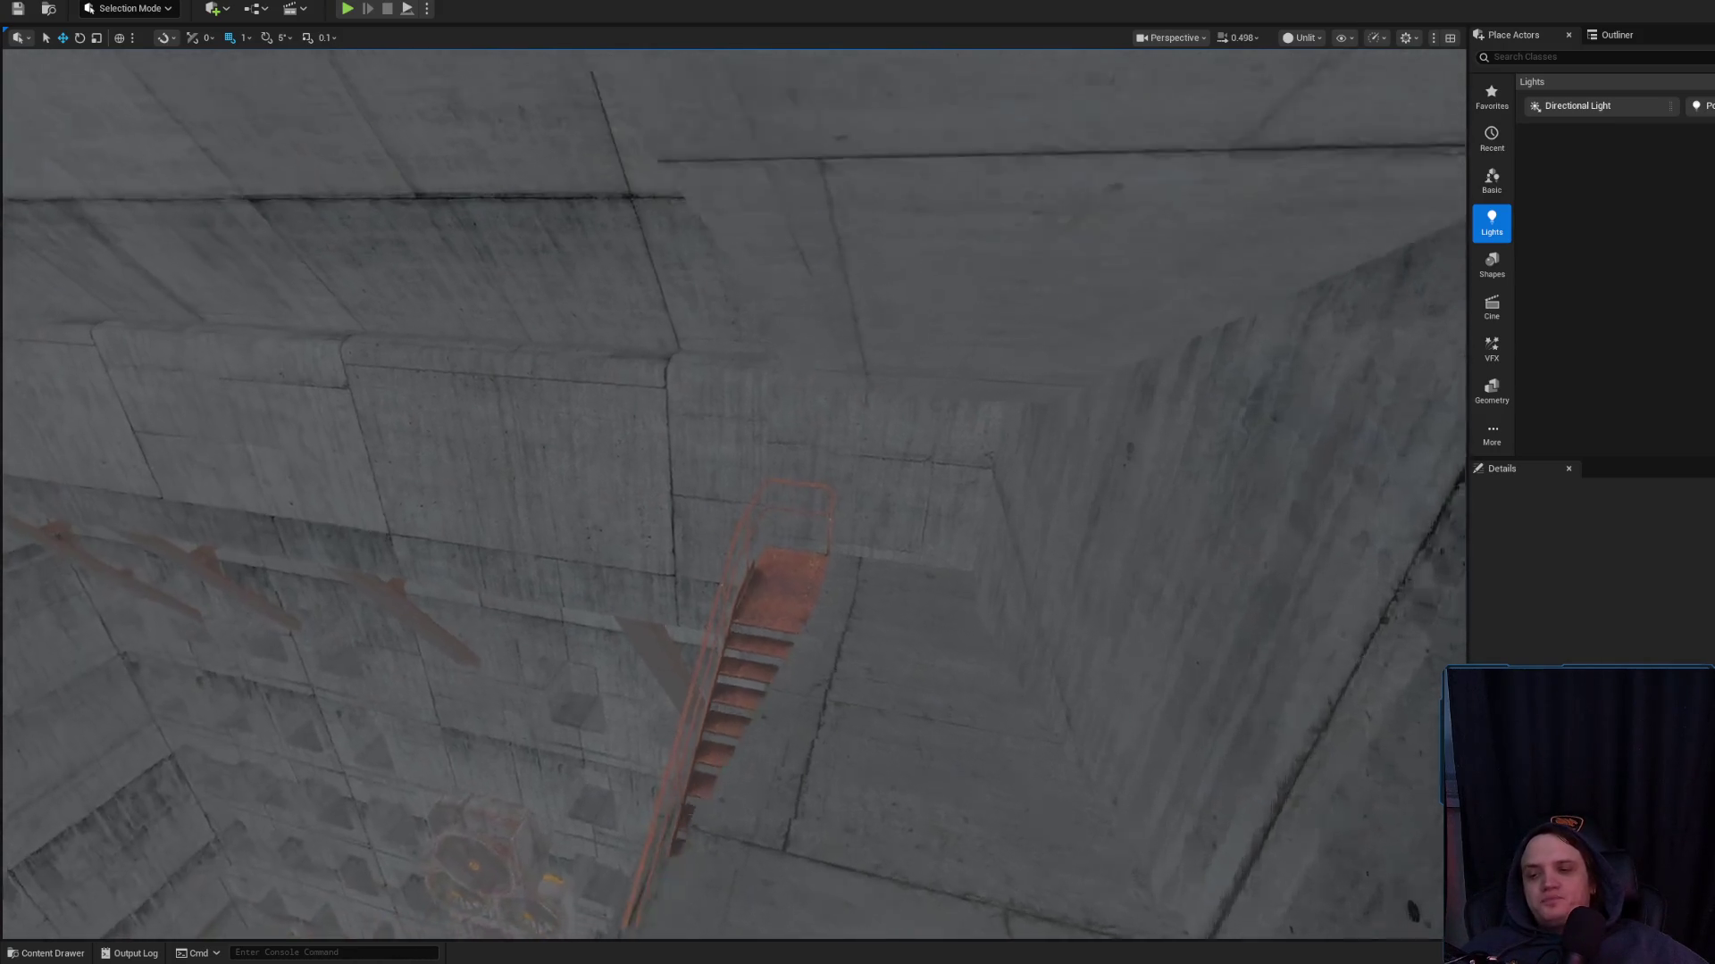
pyautogui.scroll(2, 734, 494)
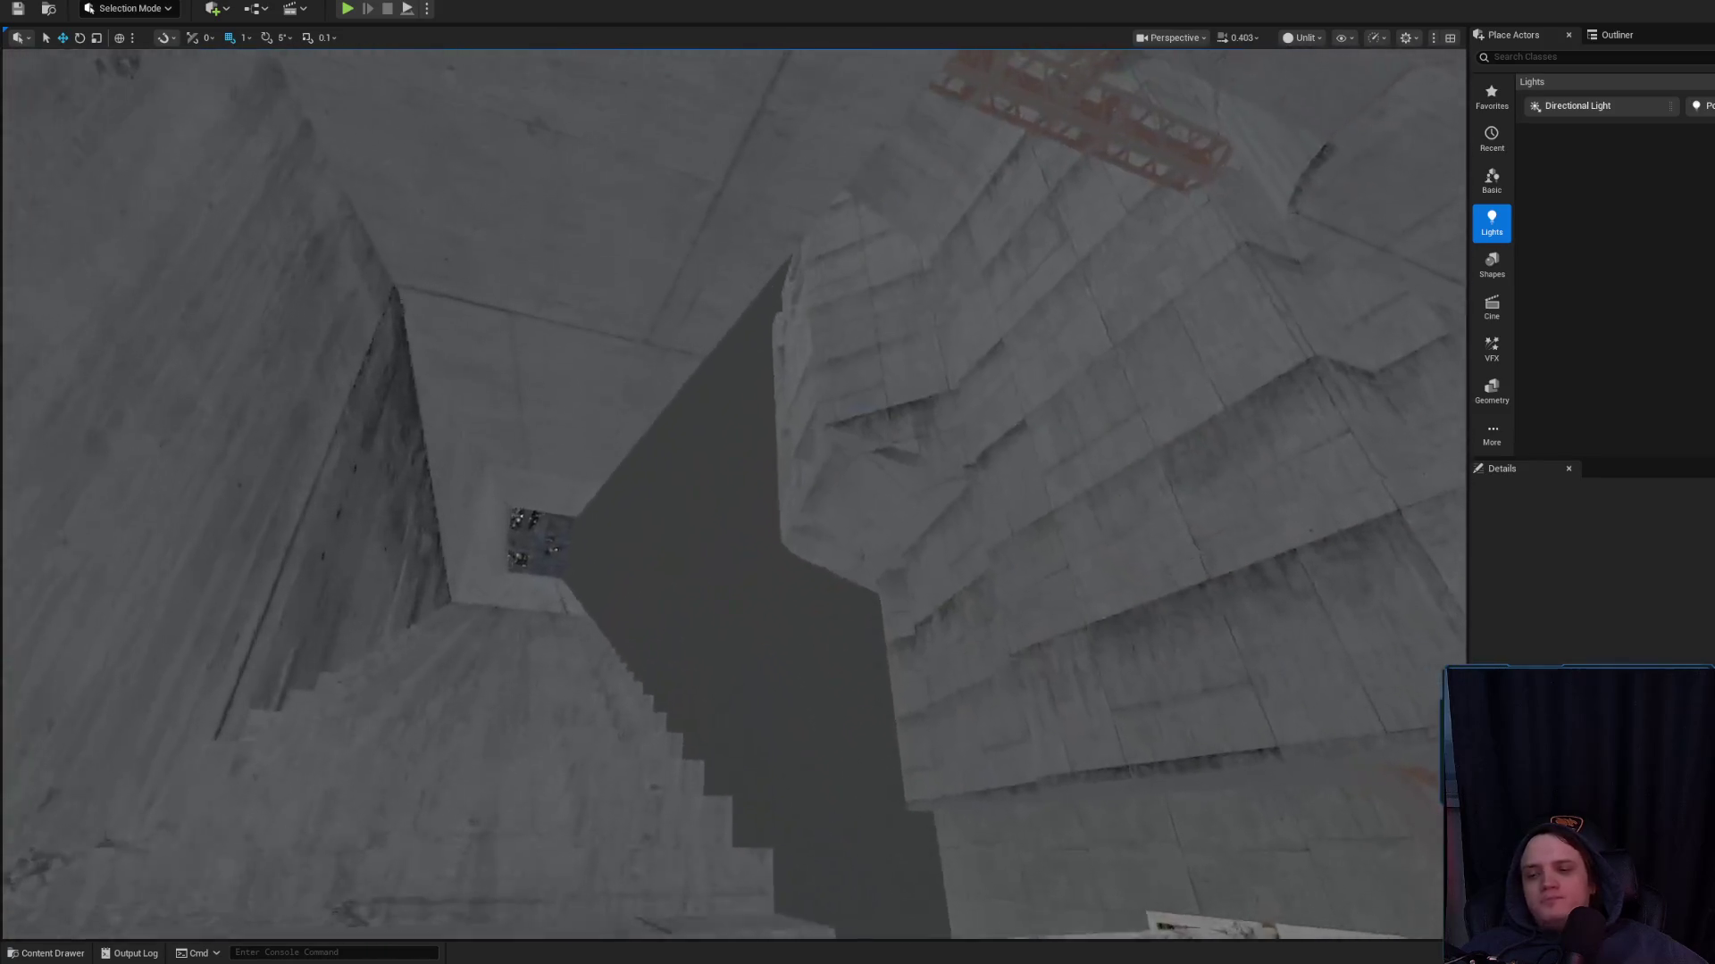
pyautogui.moveTo(857, 483); pyautogui.dragTo(858, 411)
pyautogui.moveTo(819, 696)
pyautogui.mouseDown()
pyautogui.moveTo(786, 683)
pyautogui.moveTo(598, 701)
pyautogui.mouseUp()
pyautogui.scroll(1, 785, 683)
pyautogui.moveTo(858, 482)
pyautogui.mouseDown()
pyautogui.moveTo(803, 487)
pyautogui.moveTo(784, 682)
pyautogui.moveTo(781, 532)
pyautogui.mouseUp()
pyautogui.scroll(-1, 804, 487)
pyautogui.scroll(-1, 784, 536)
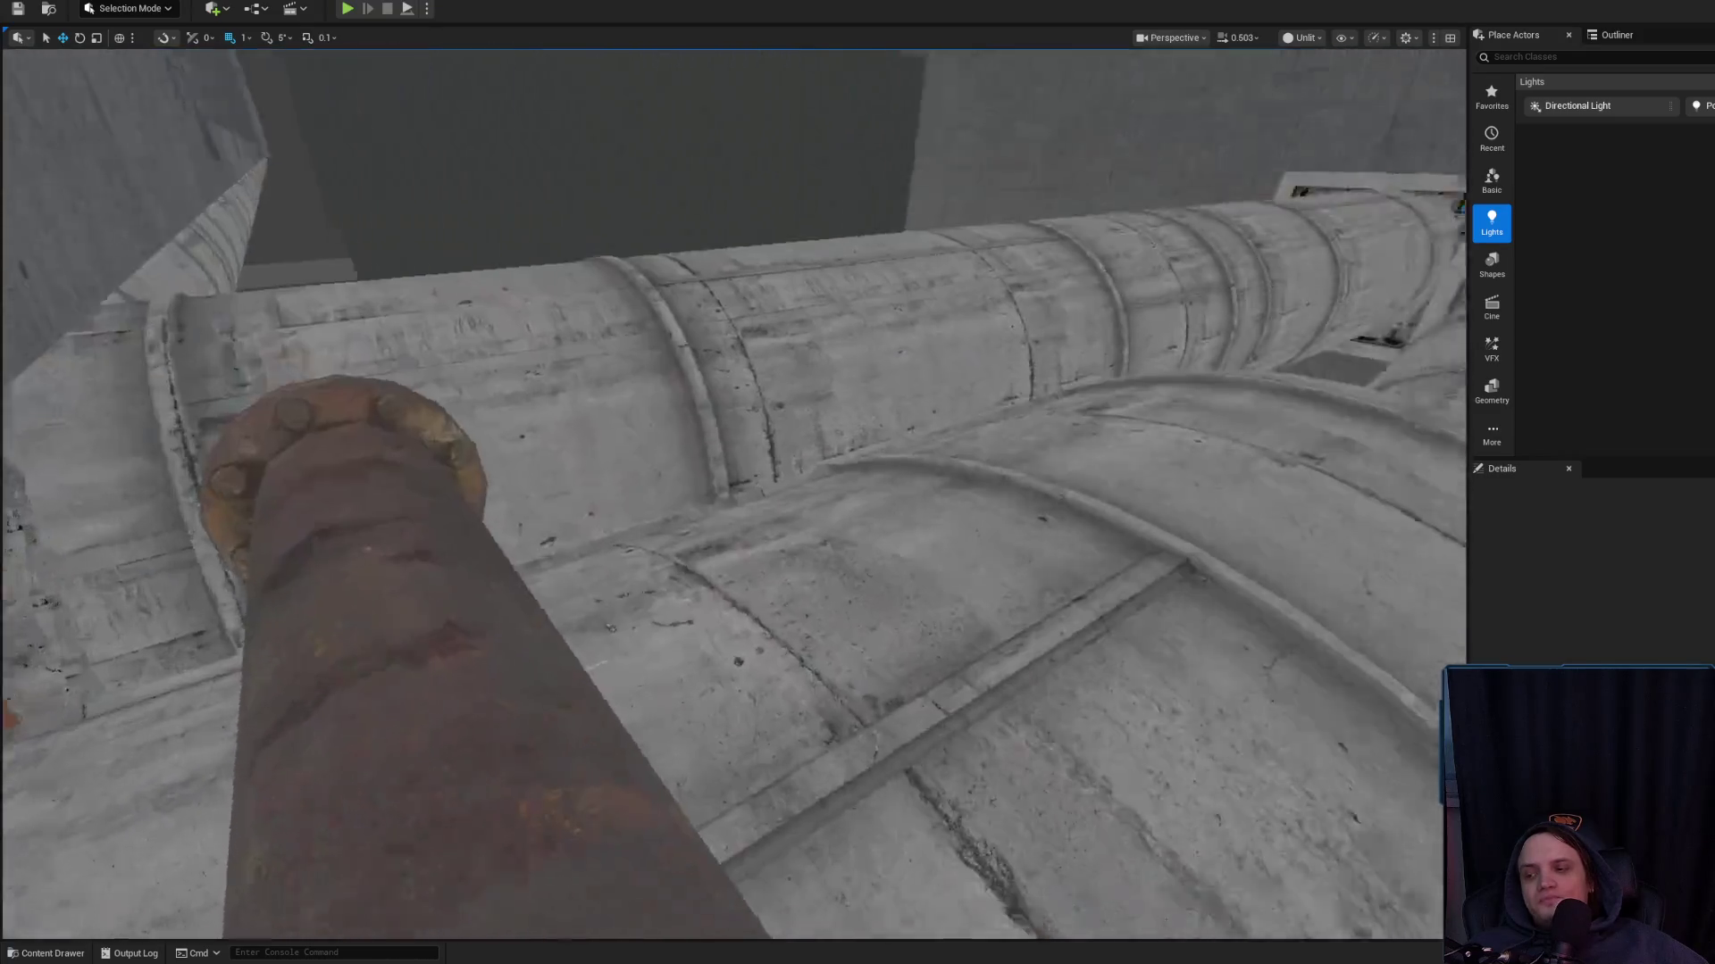
pyautogui.moveTo(777, 705); pyautogui.dragTo(777, 704)
pyautogui.scroll(-1, 777, 705)
pyautogui.scroll(2, 777, 705)
pyautogui.scroll(-2, 777, 704)
pyautogui.scroll(2, 777, 704)
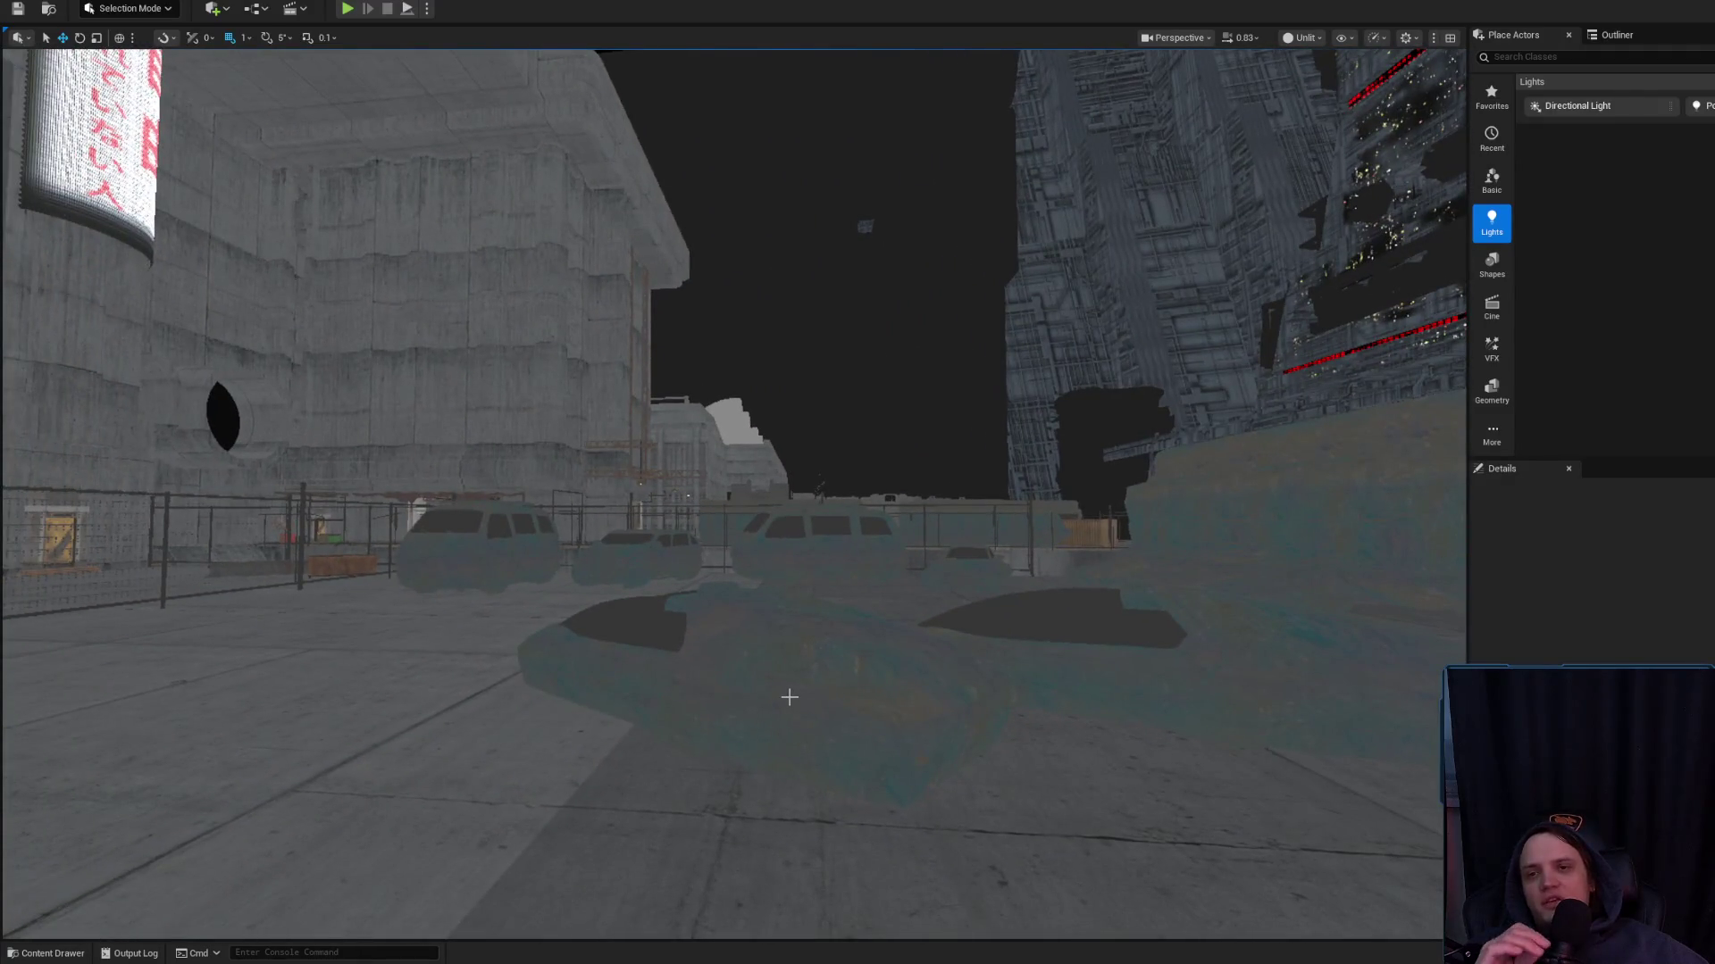
pyautogui.click(904, 297)
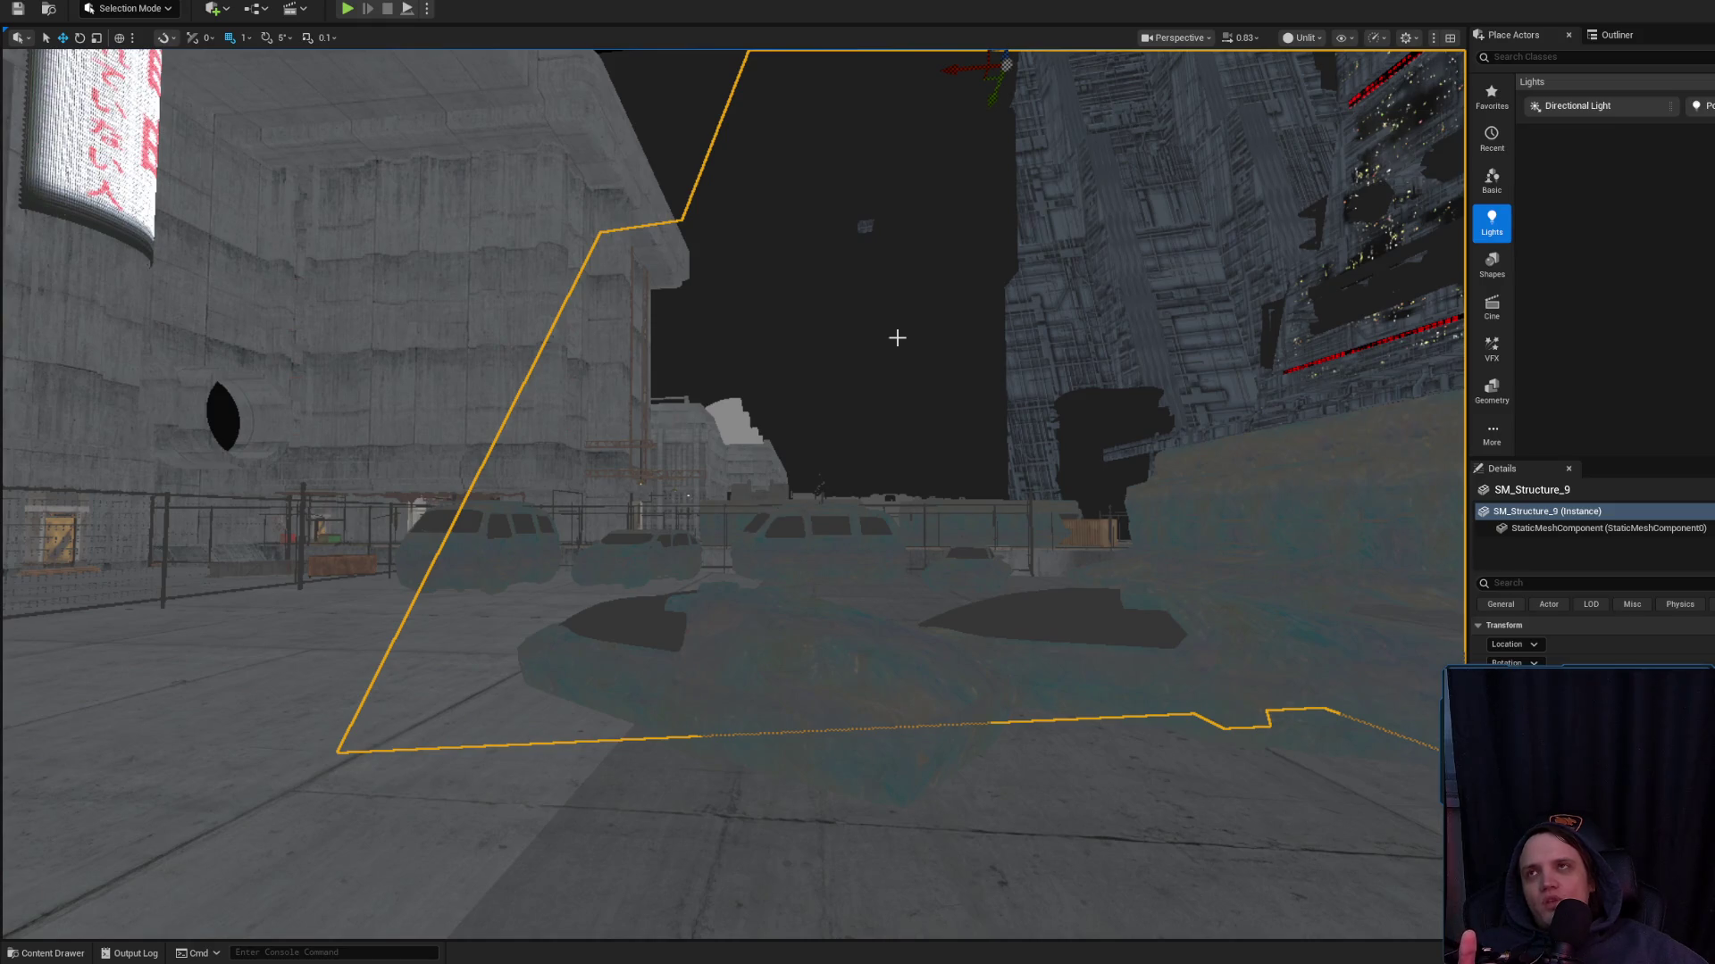
pyautogui.moveTo(897, 338)
pyautogui.mouseDown()
pyautogui.moveTo(806, 455)
pyautogui.moveTo(866, 424)
pyautogui.moveTo(881, 495)
pyautogui.moveTo(902, 388)
pyautogui.moveTo(888, 460)
pyautogui.mouseUp()
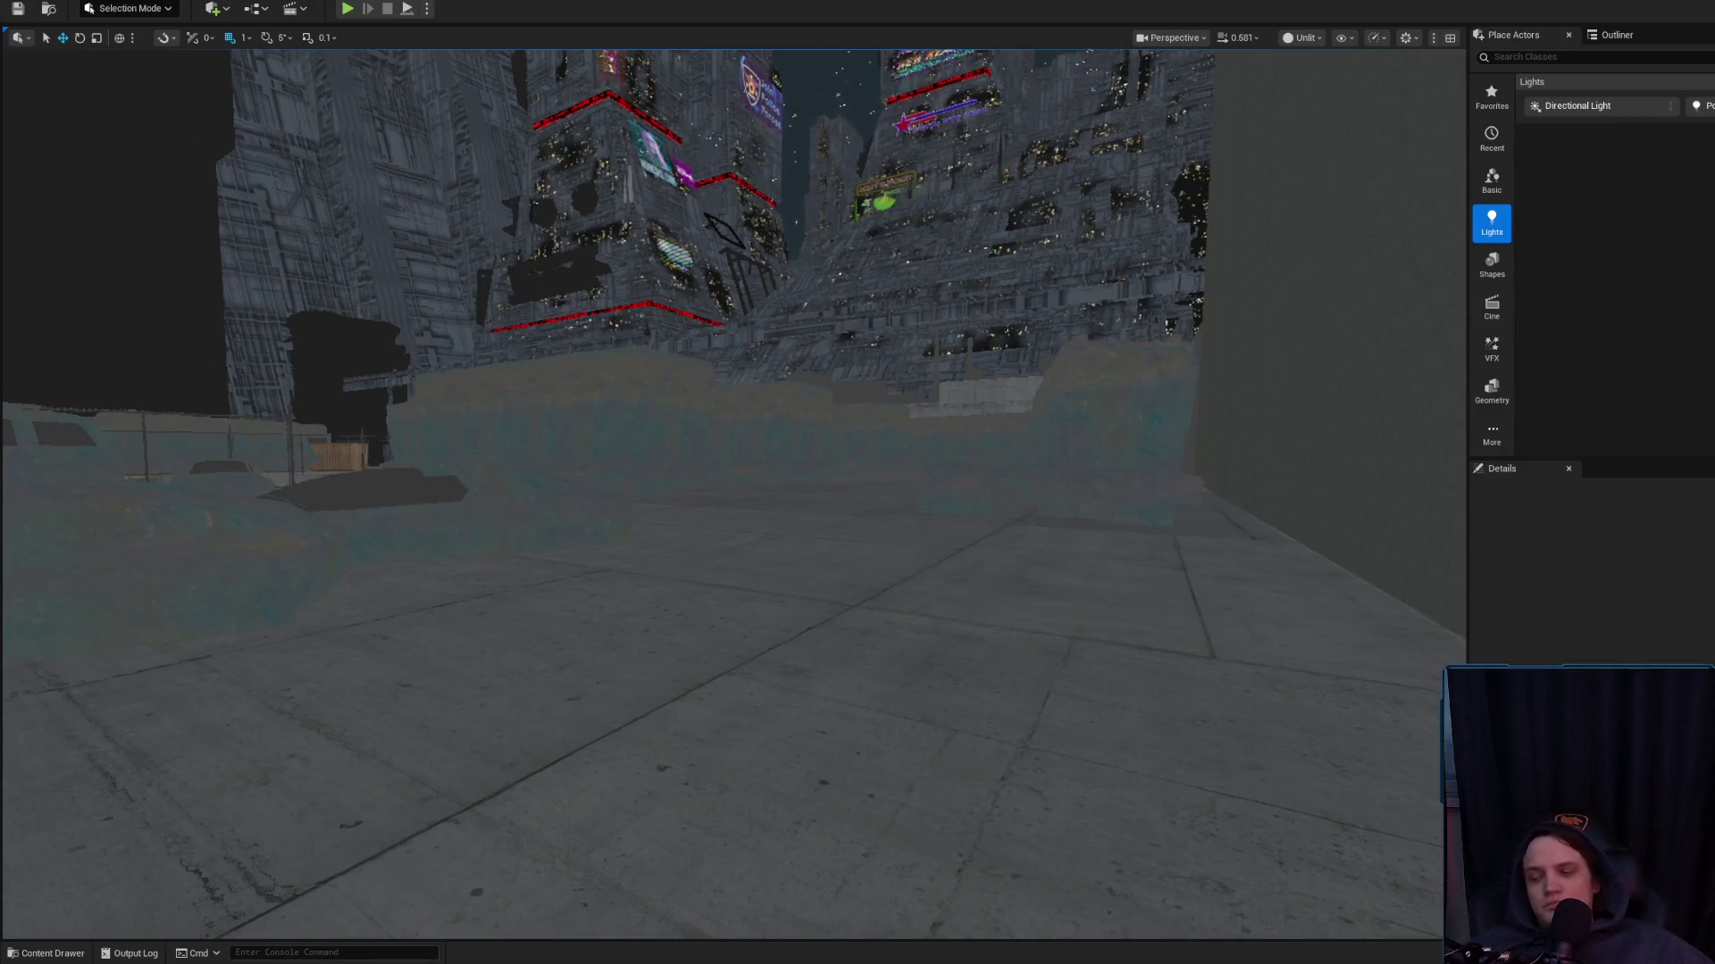
pyautogui.scroll(-2, 733, 491)
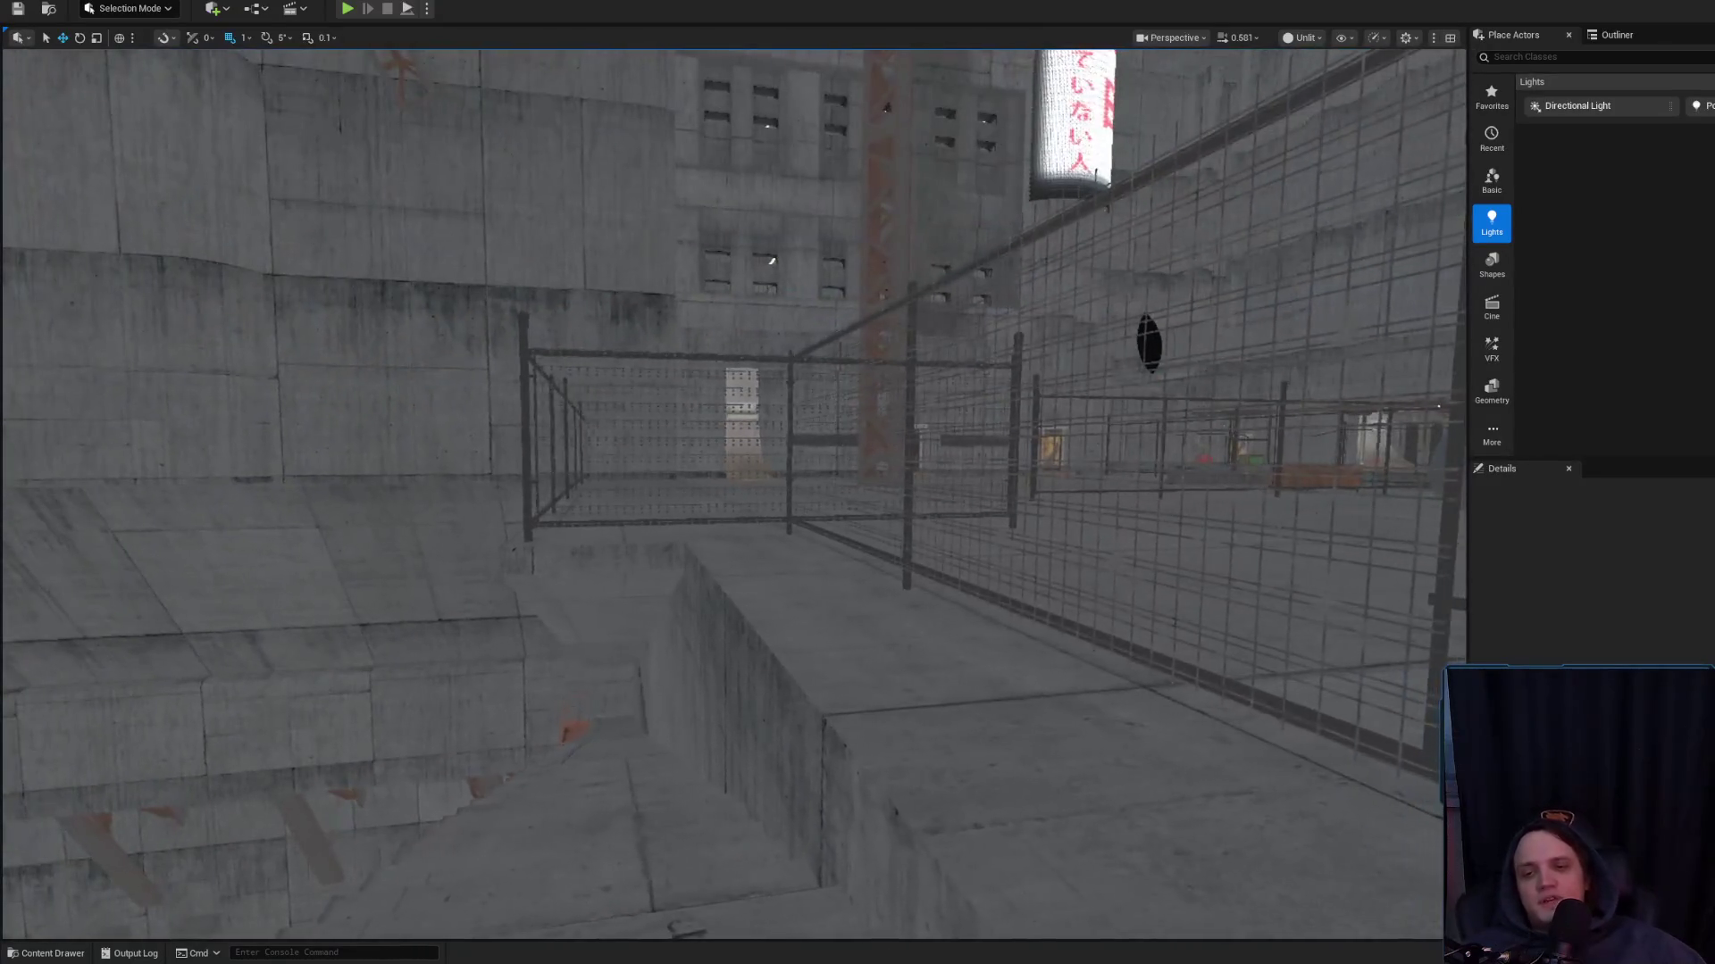
pyautogui.press('w')
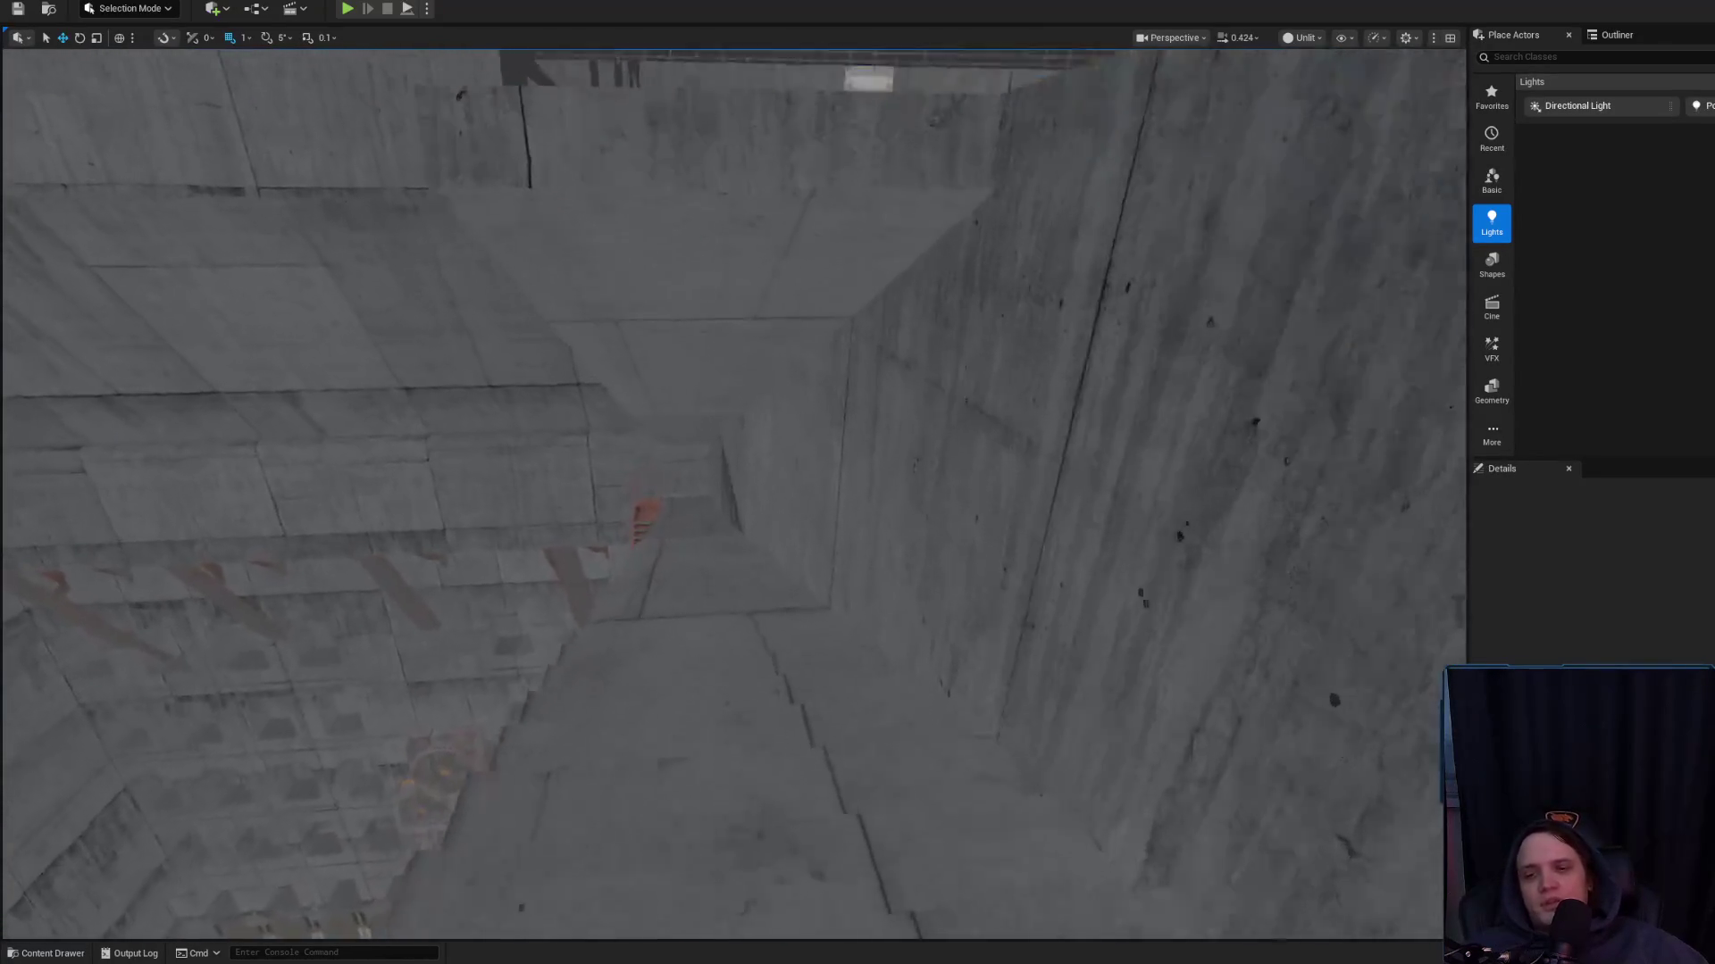
pyautogui.press('w')
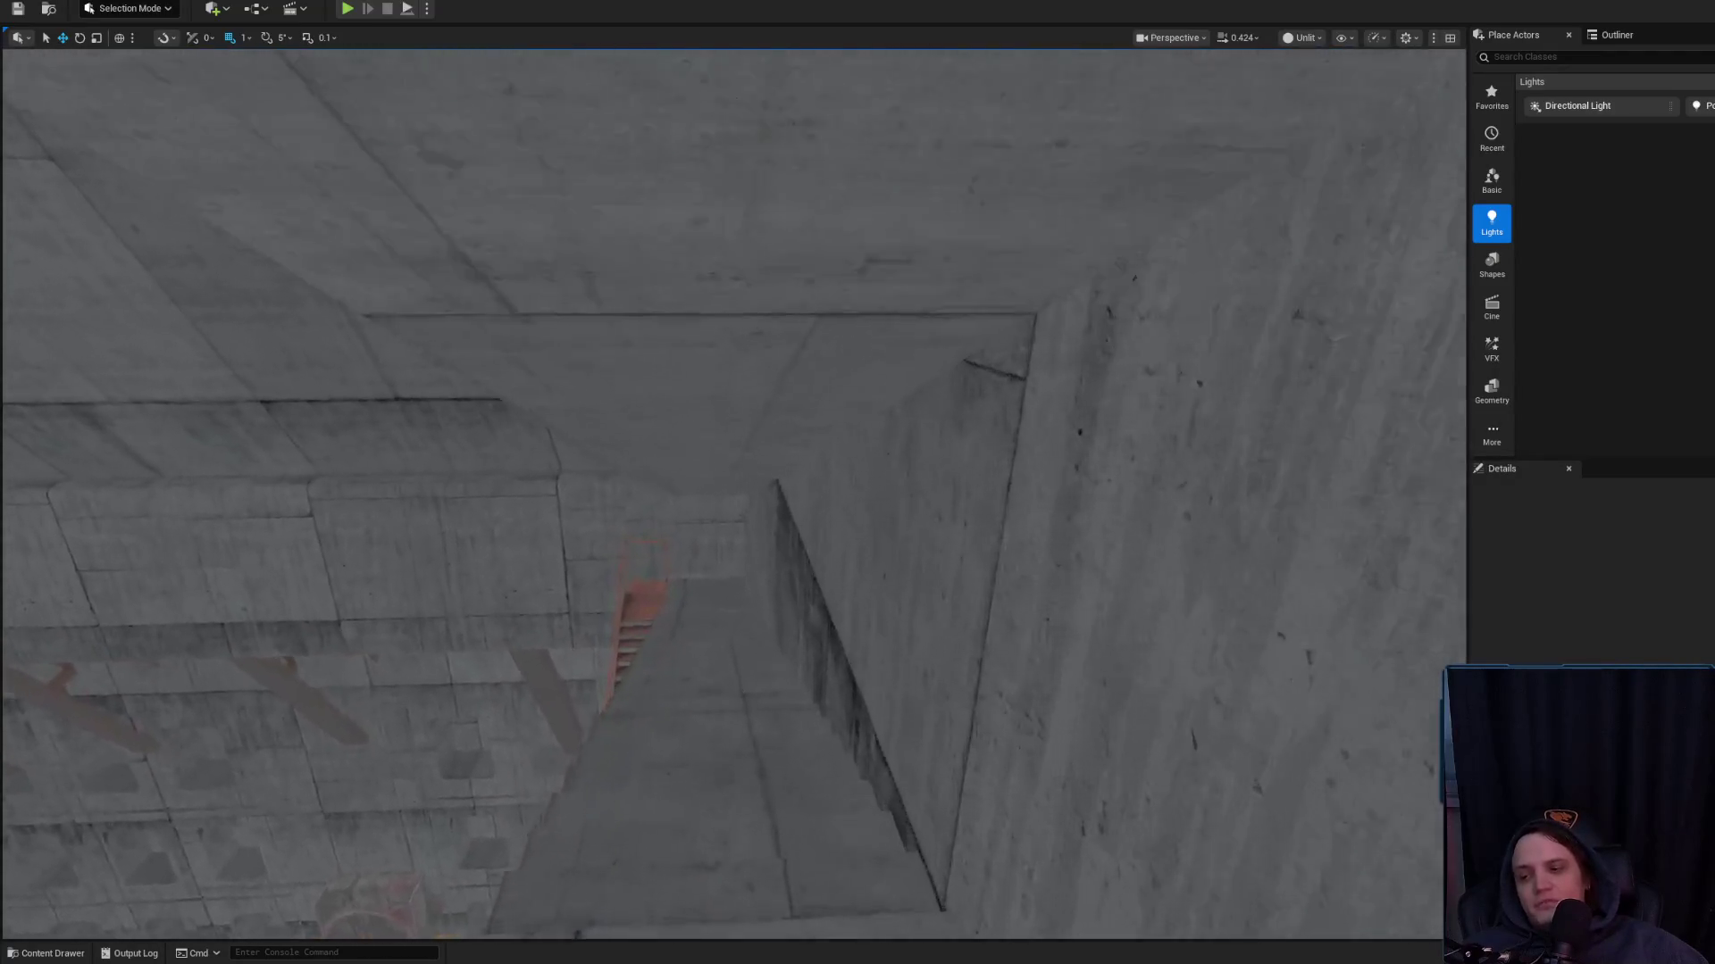
pyautogui.press('w')
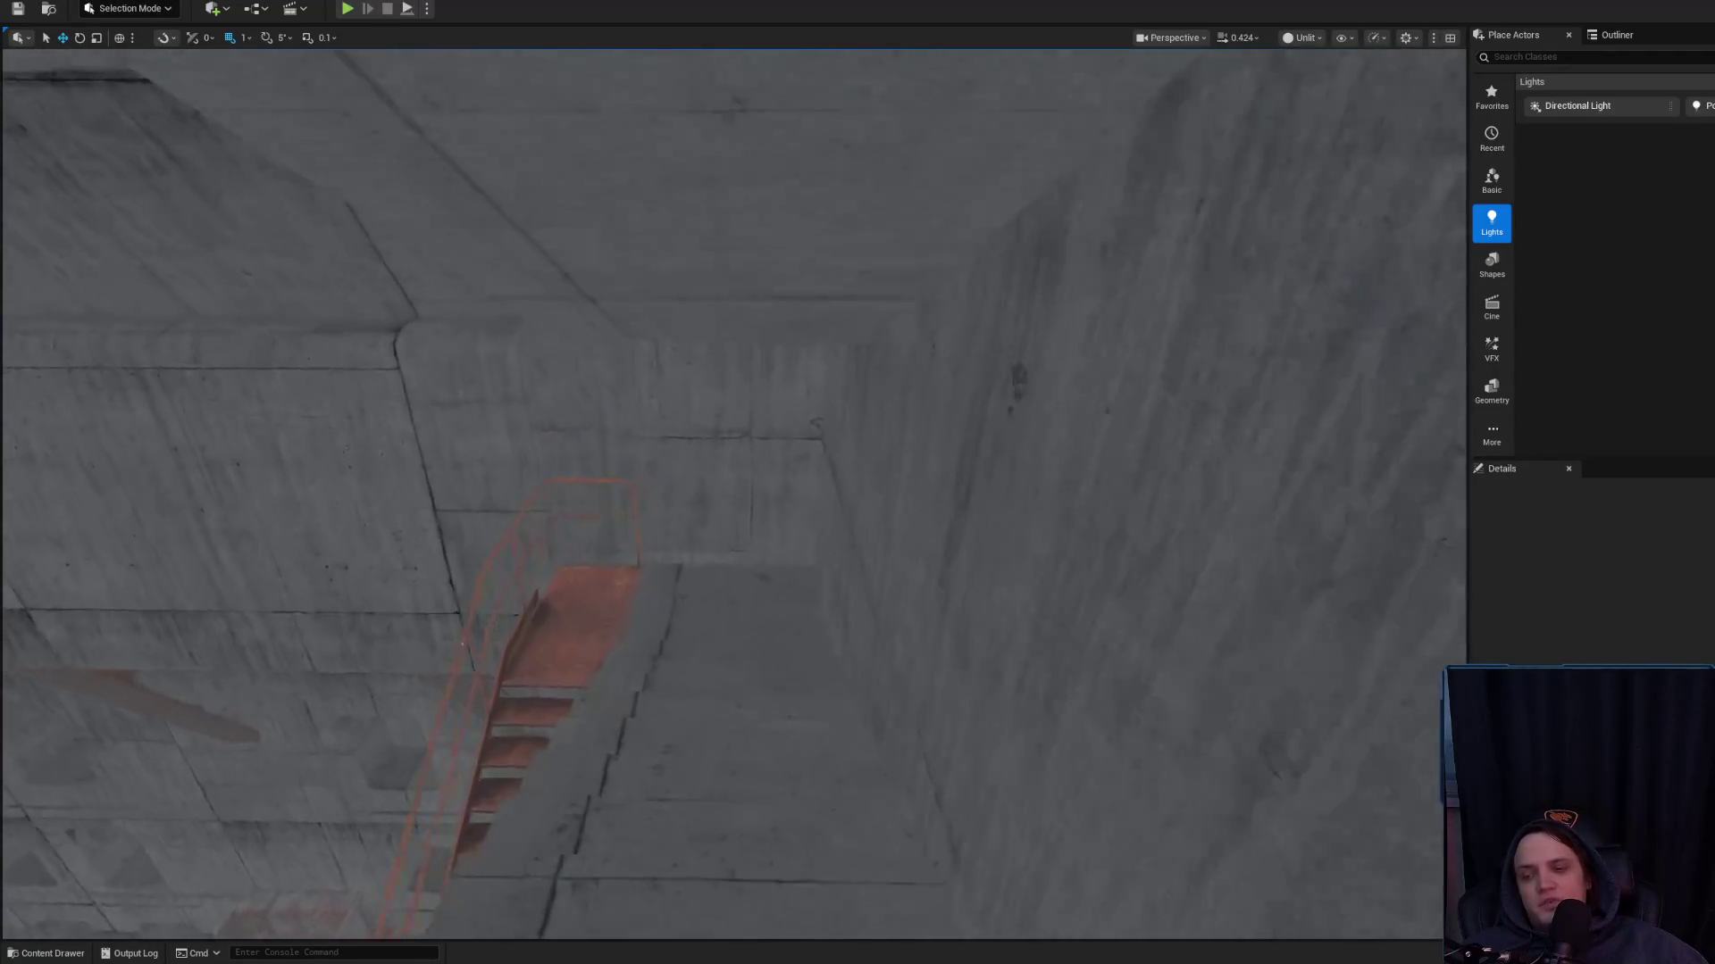
pyautogui.press('w')
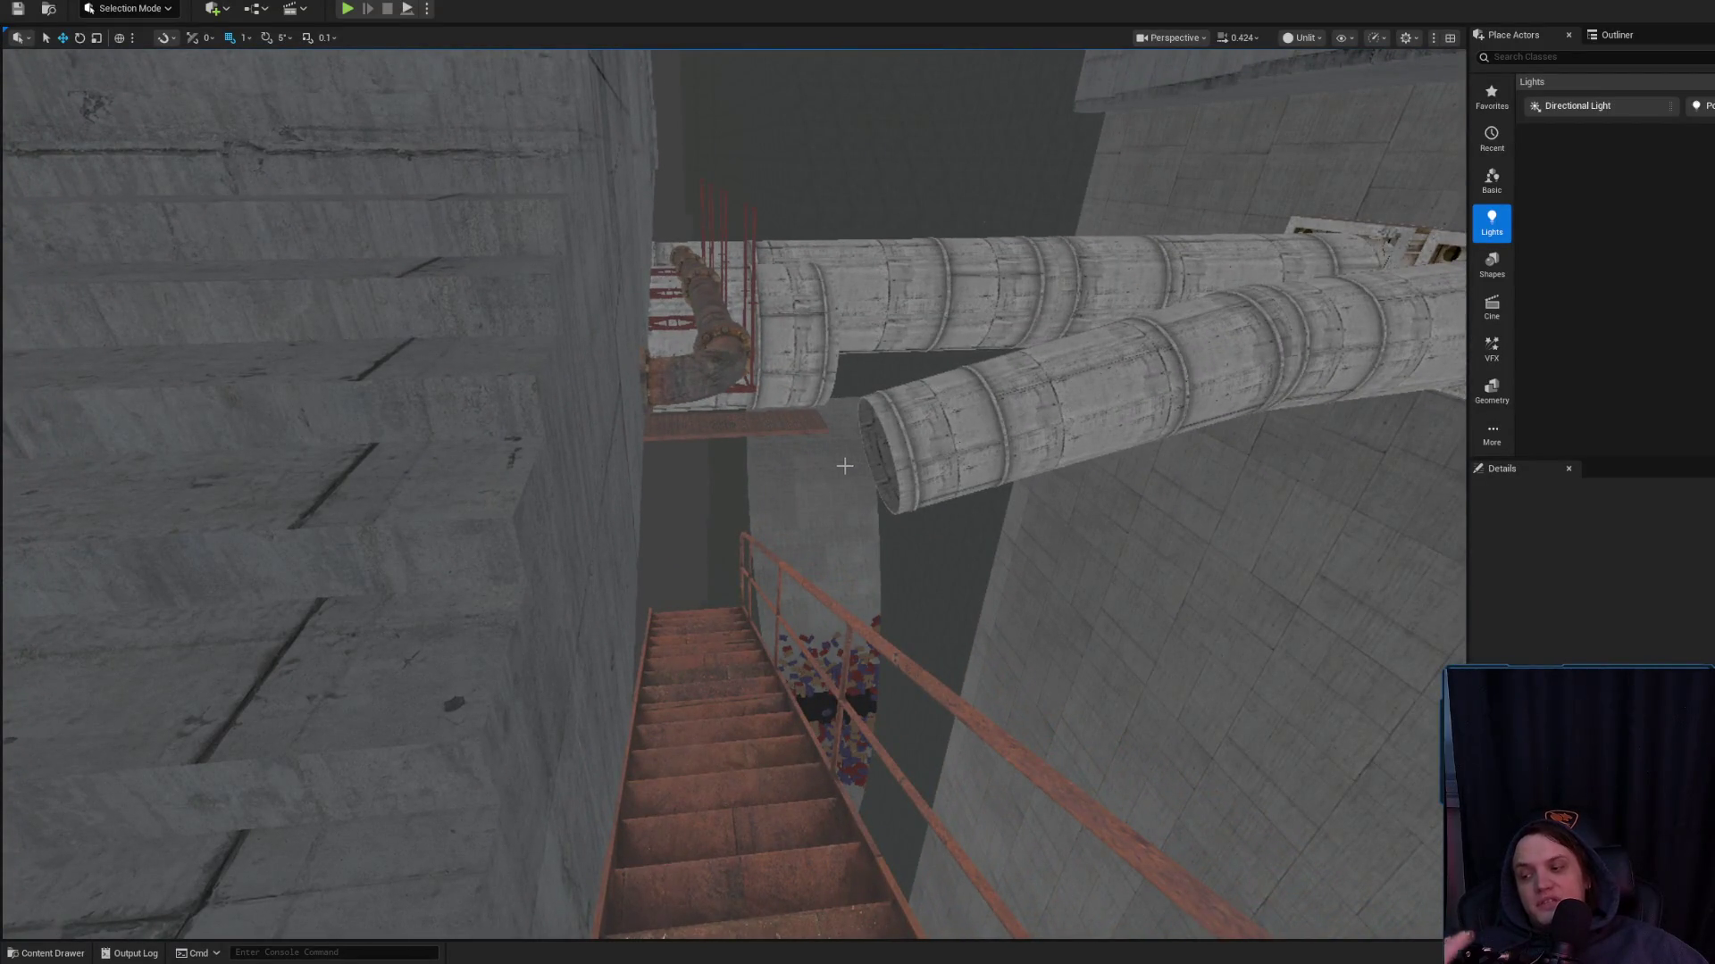
pyautogui.press('w')
pyautogui.scroll(1, 858, 455)
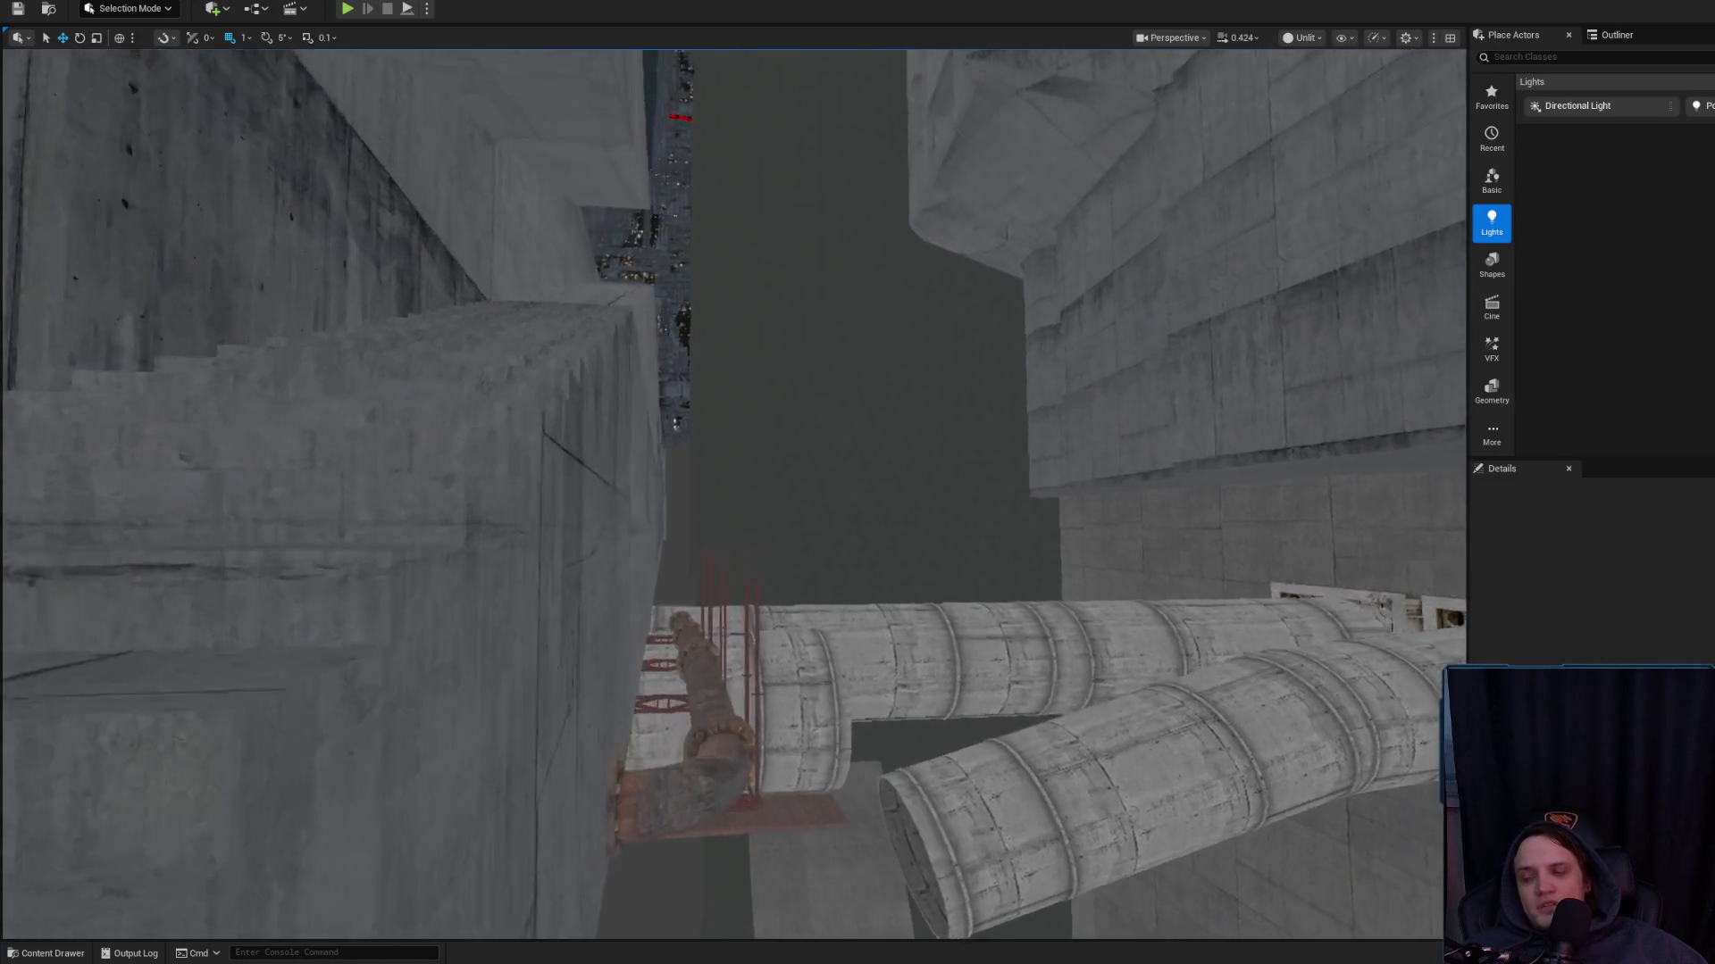
pyautogui.press('w')
pyautogui.scroll(-2, 732, 492)
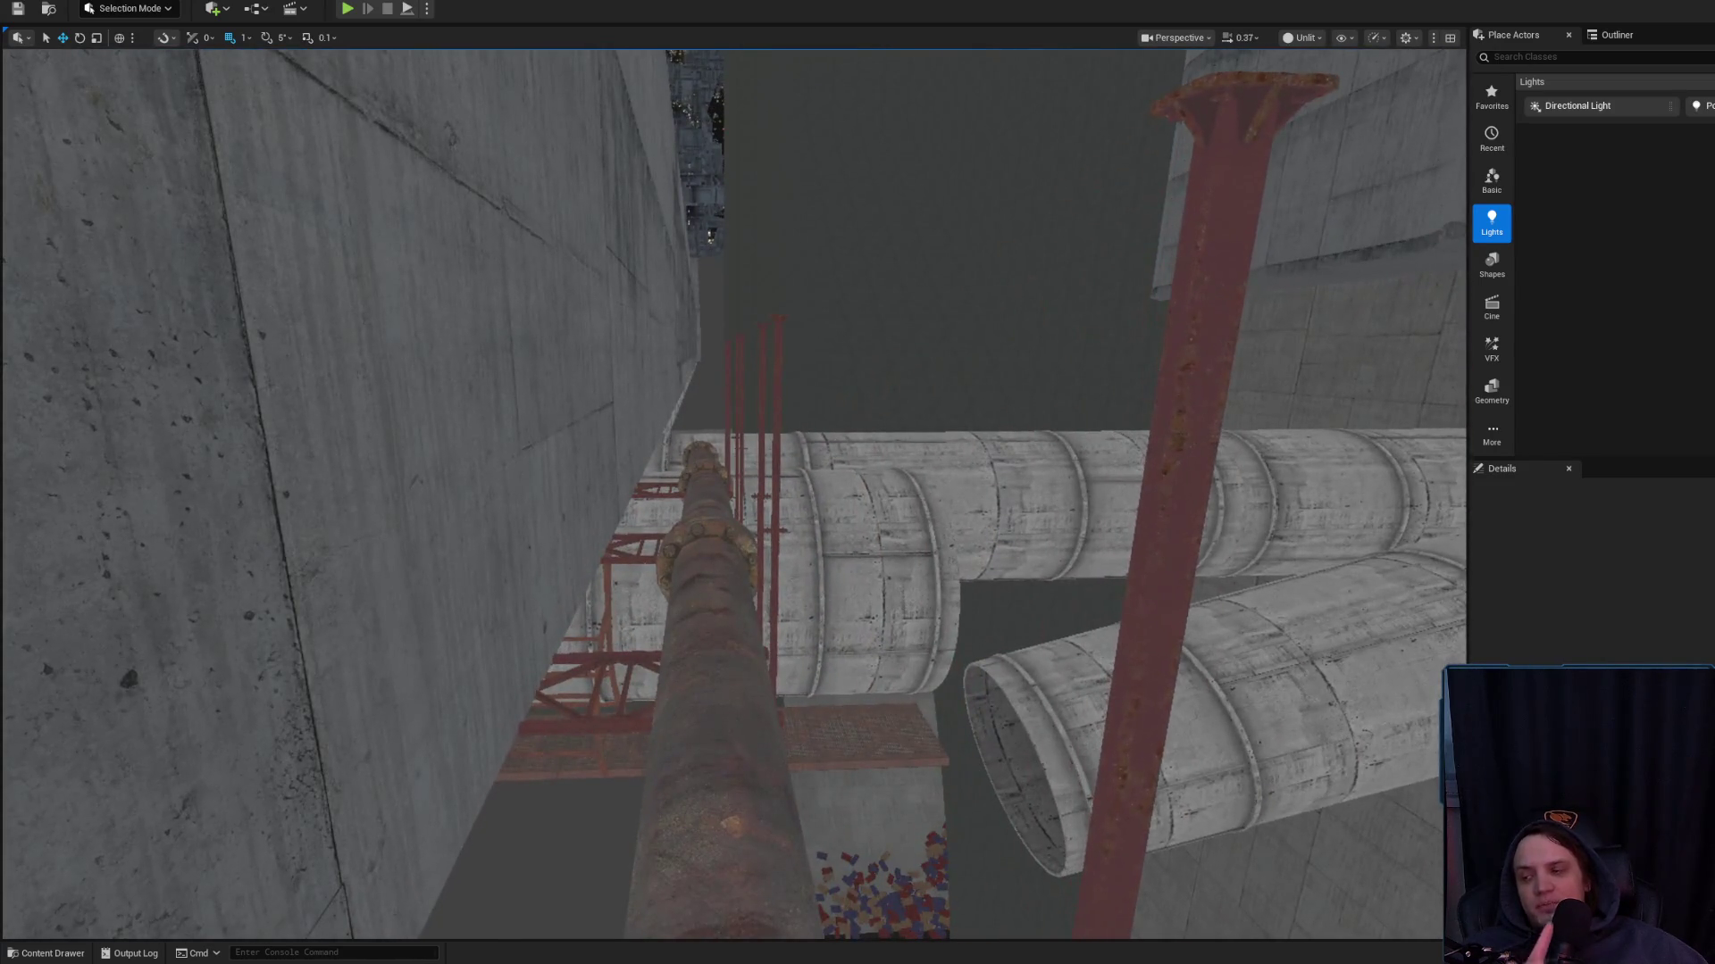
pyautogui.press('w')
pyautogui.scroll(-1, 732, 491)
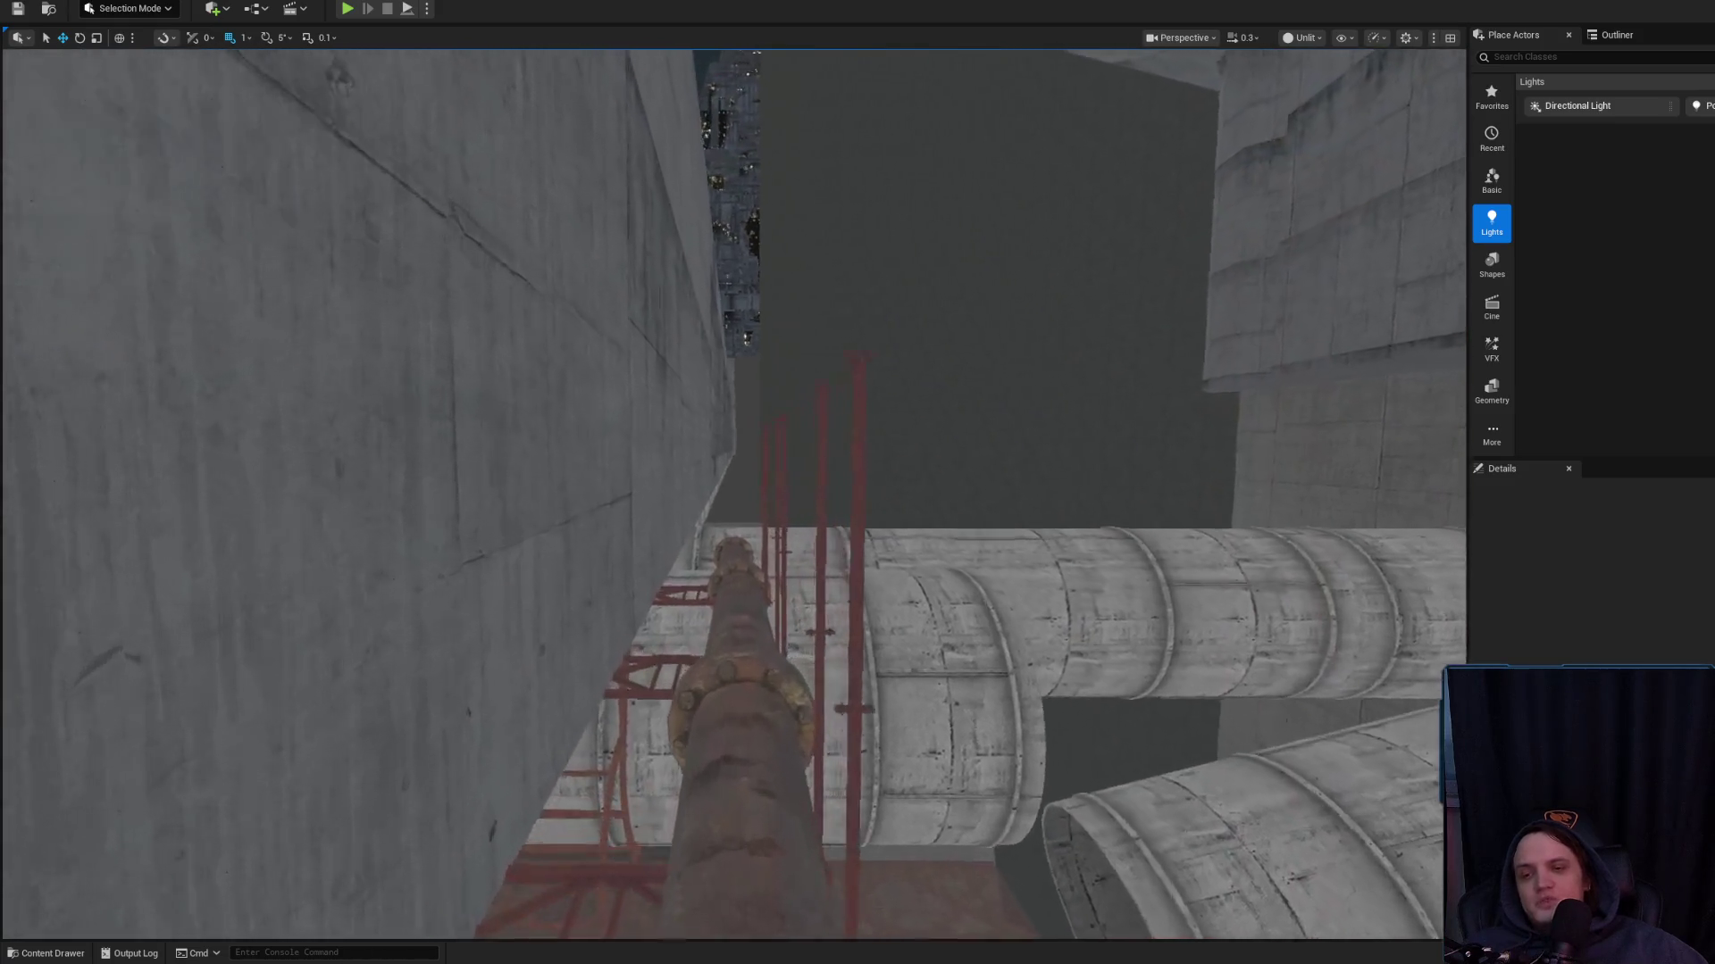
pyautogui.press('w')
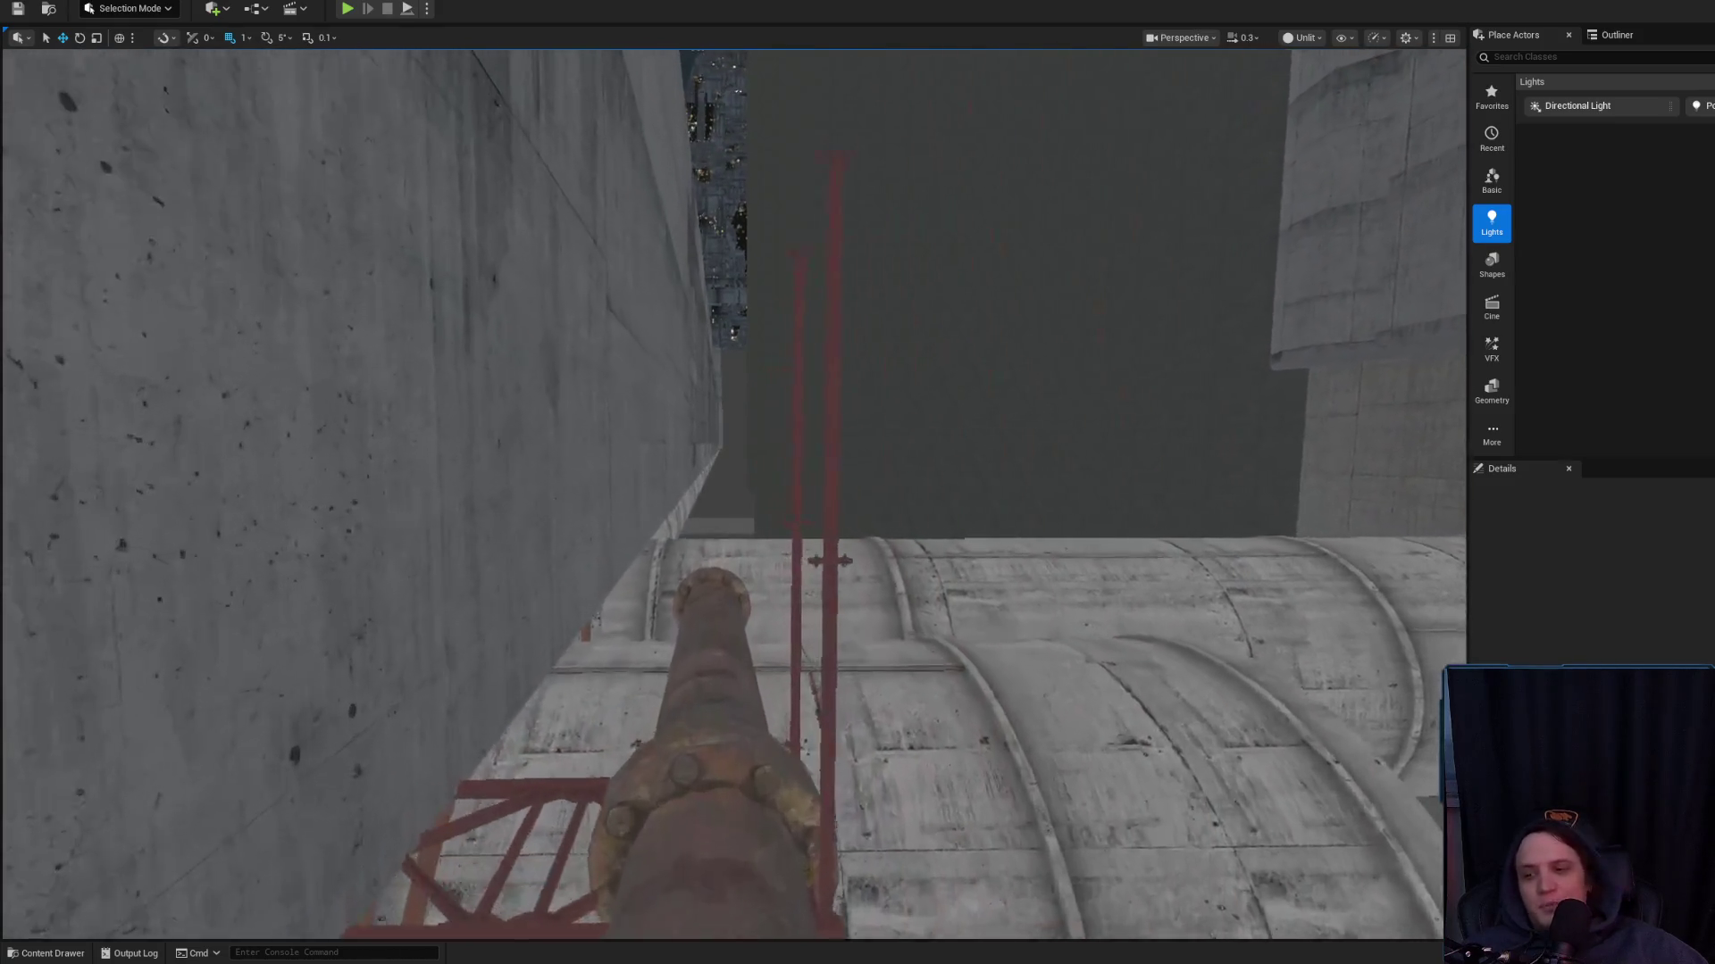
pyautogui.press('w')
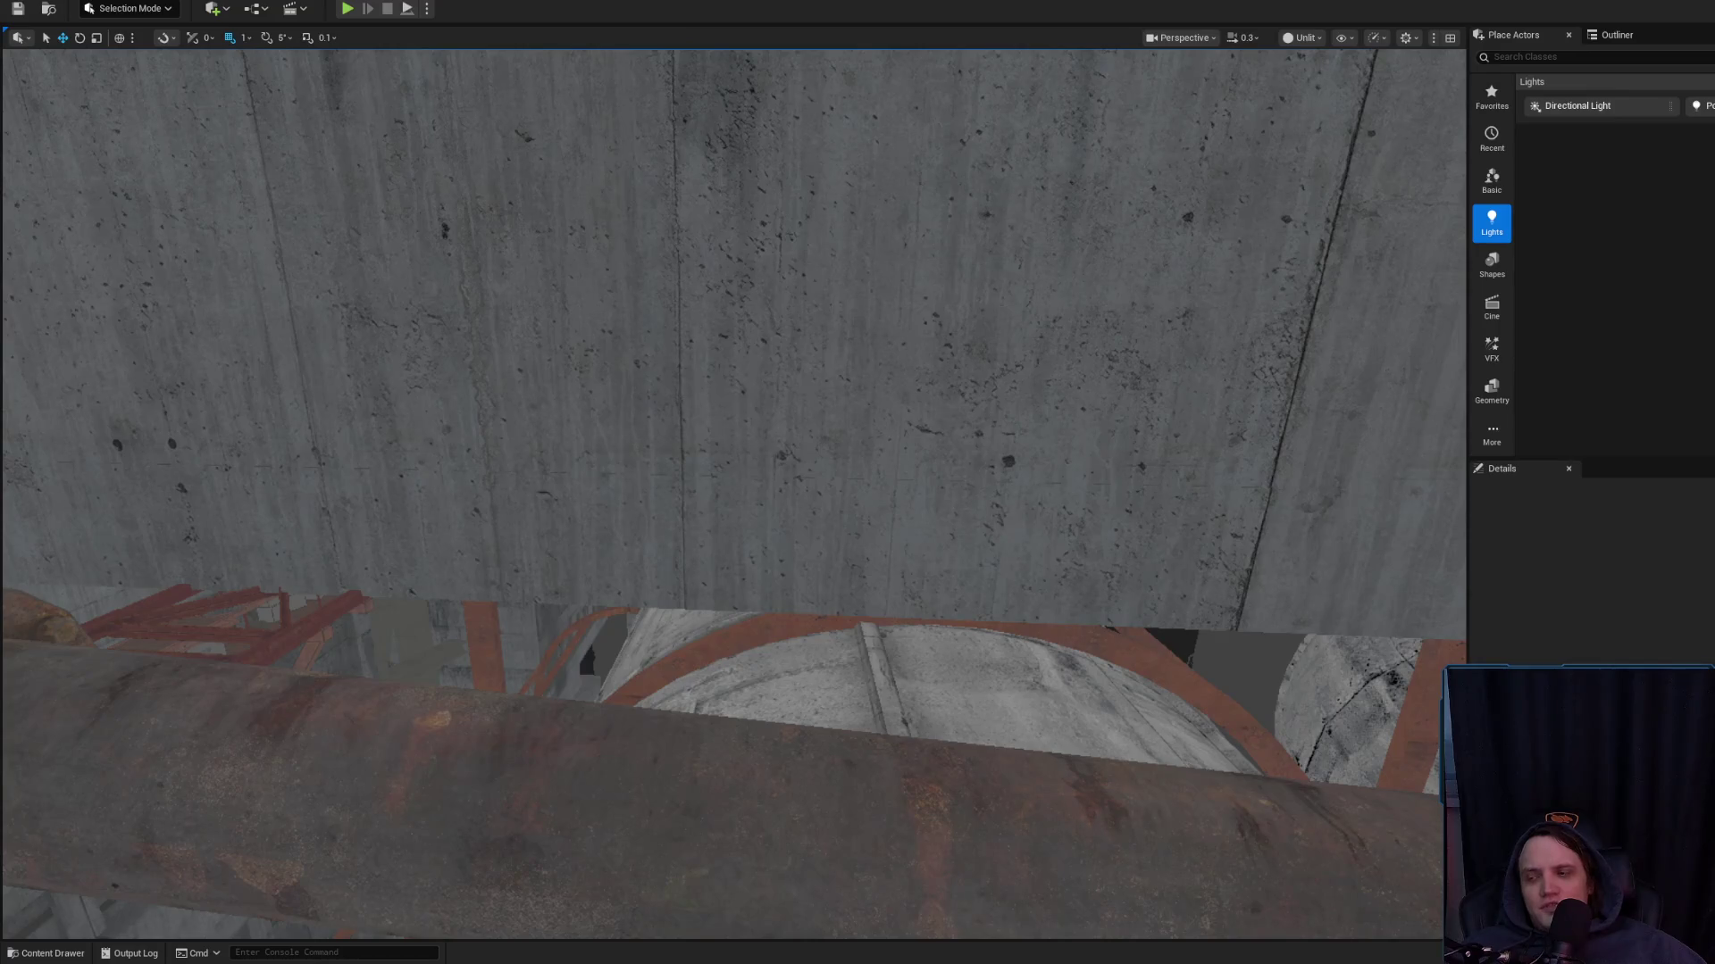
pyautogui.scroll(-2, 732, 491)
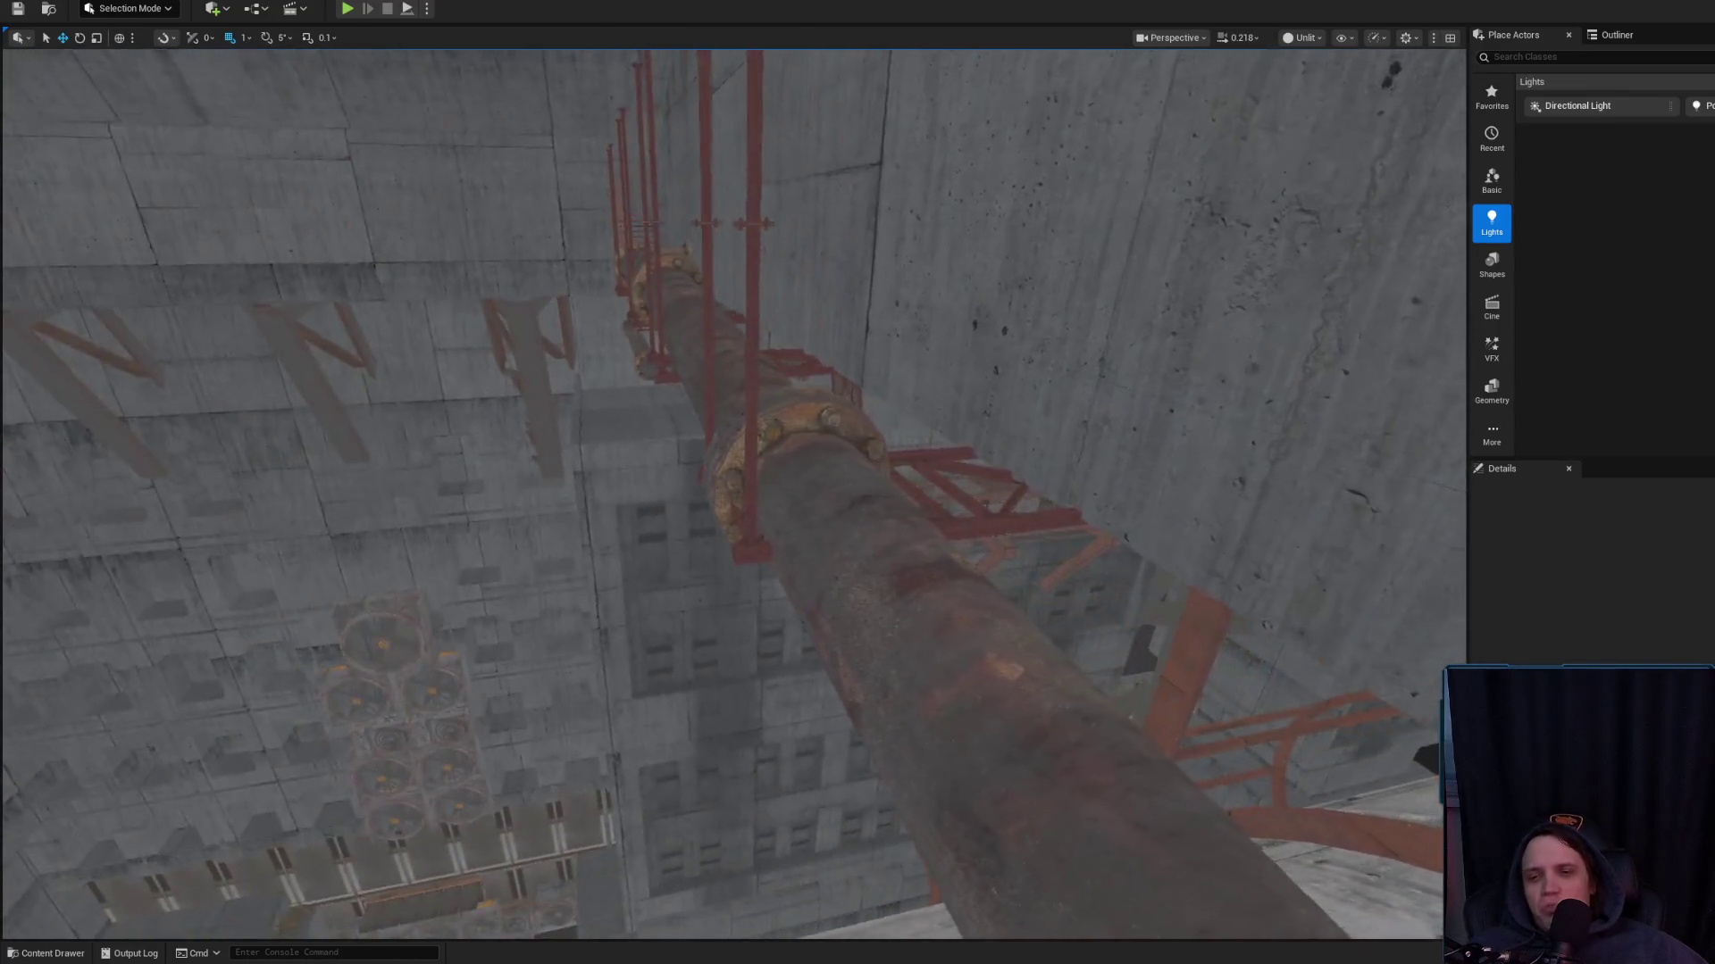
pyautogui.scroll(2, 732, 492)
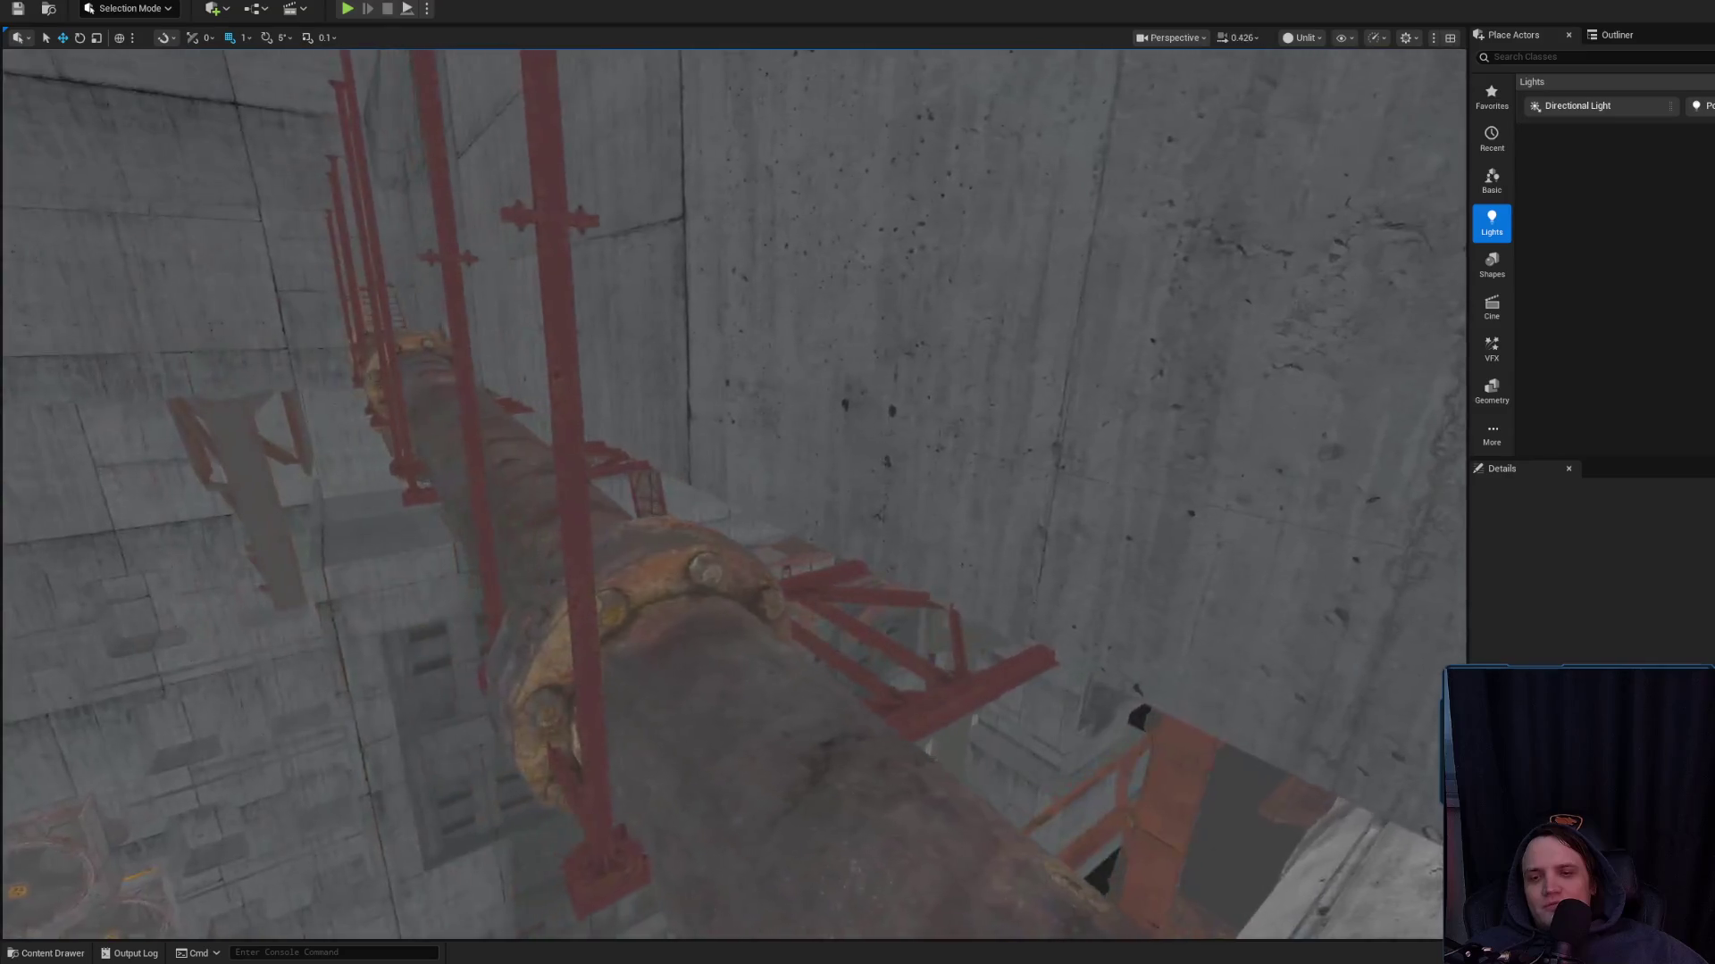
pyautogui.scroll(2, 733, 491)
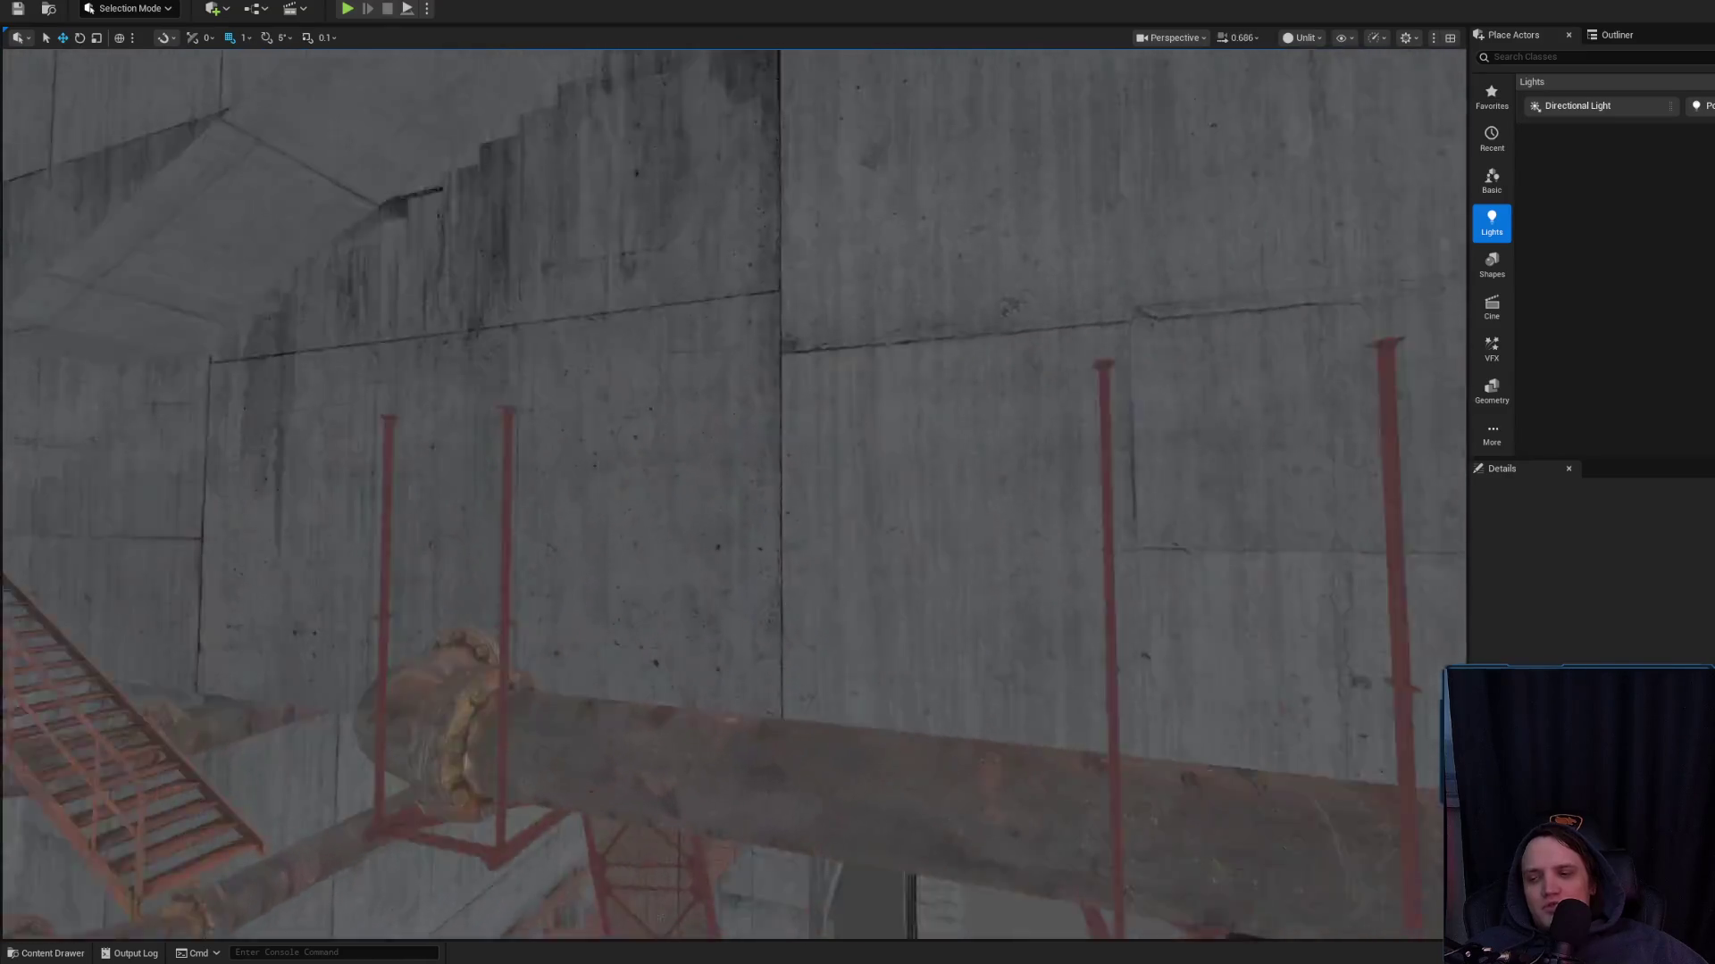
pyautogui.moveTo(810, 483); pyautogui.dragTo(810, 467)
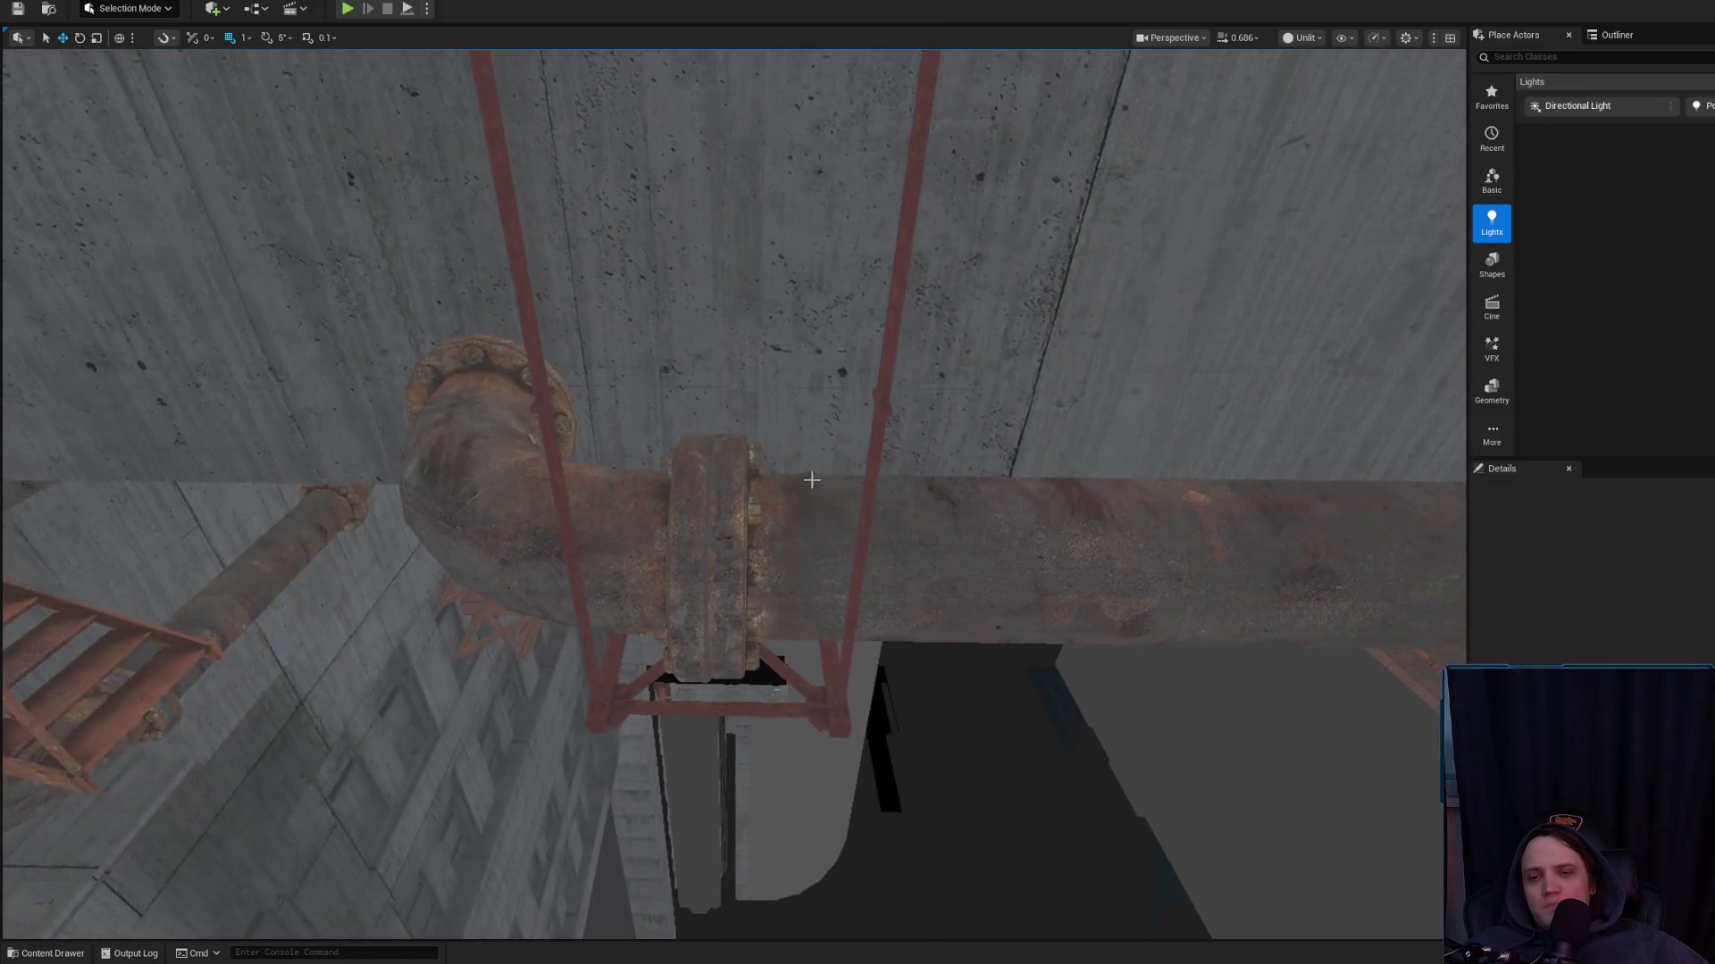
pyautogui.moveTo(723, 552); pyautogui.dragTo(400, 547)
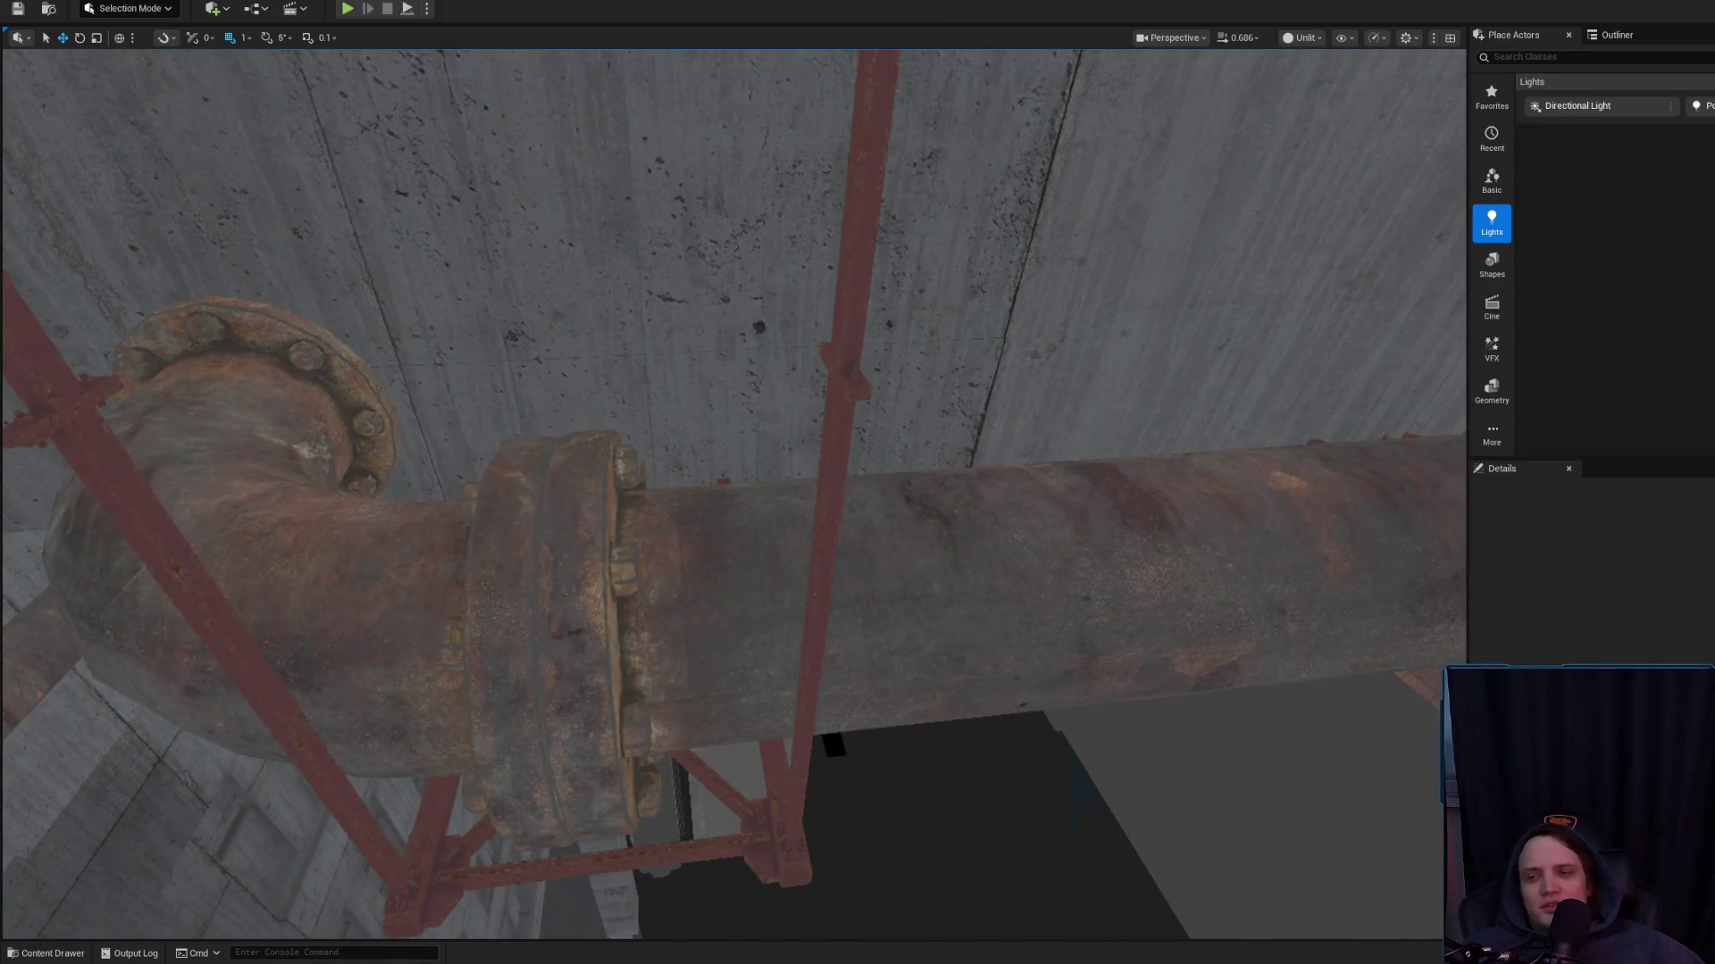
pyautogui.click(586, 556)
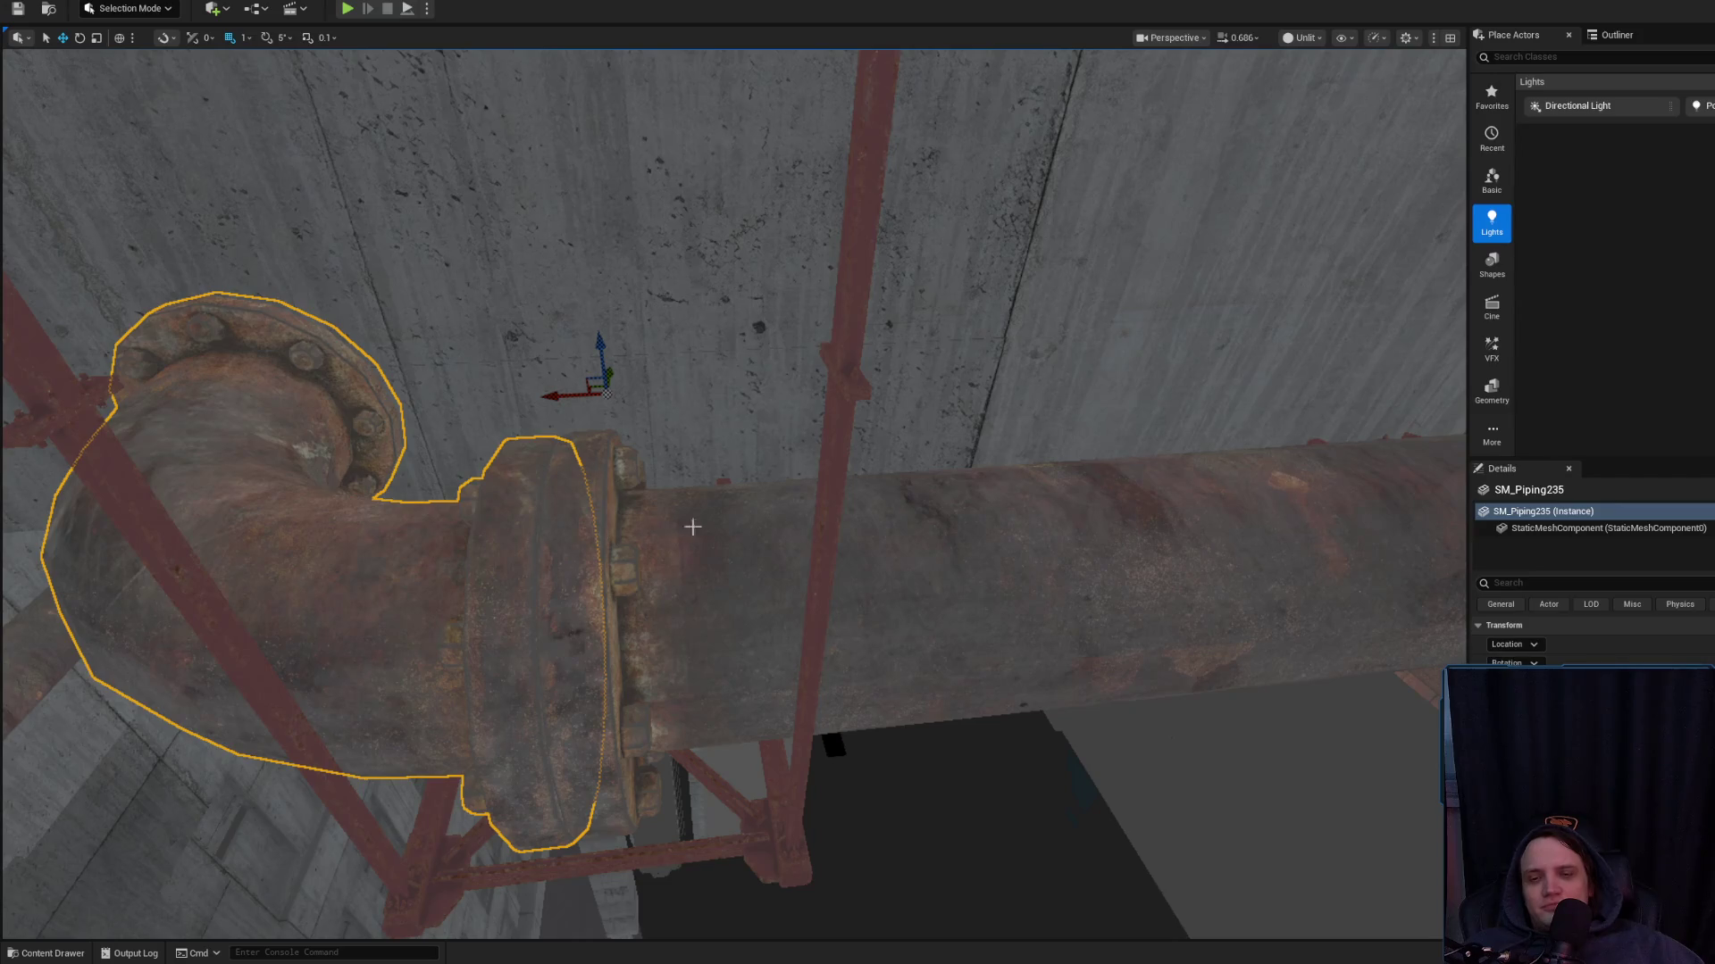
pyautogui.click(860, 380)
pyautogui.moveTo(860, 380)
pyautogui.mouseDown()
pyautogui.moveTo(643, 397)
pyautogui.moveTo(698, 411)
pyautogui.mouseUp()
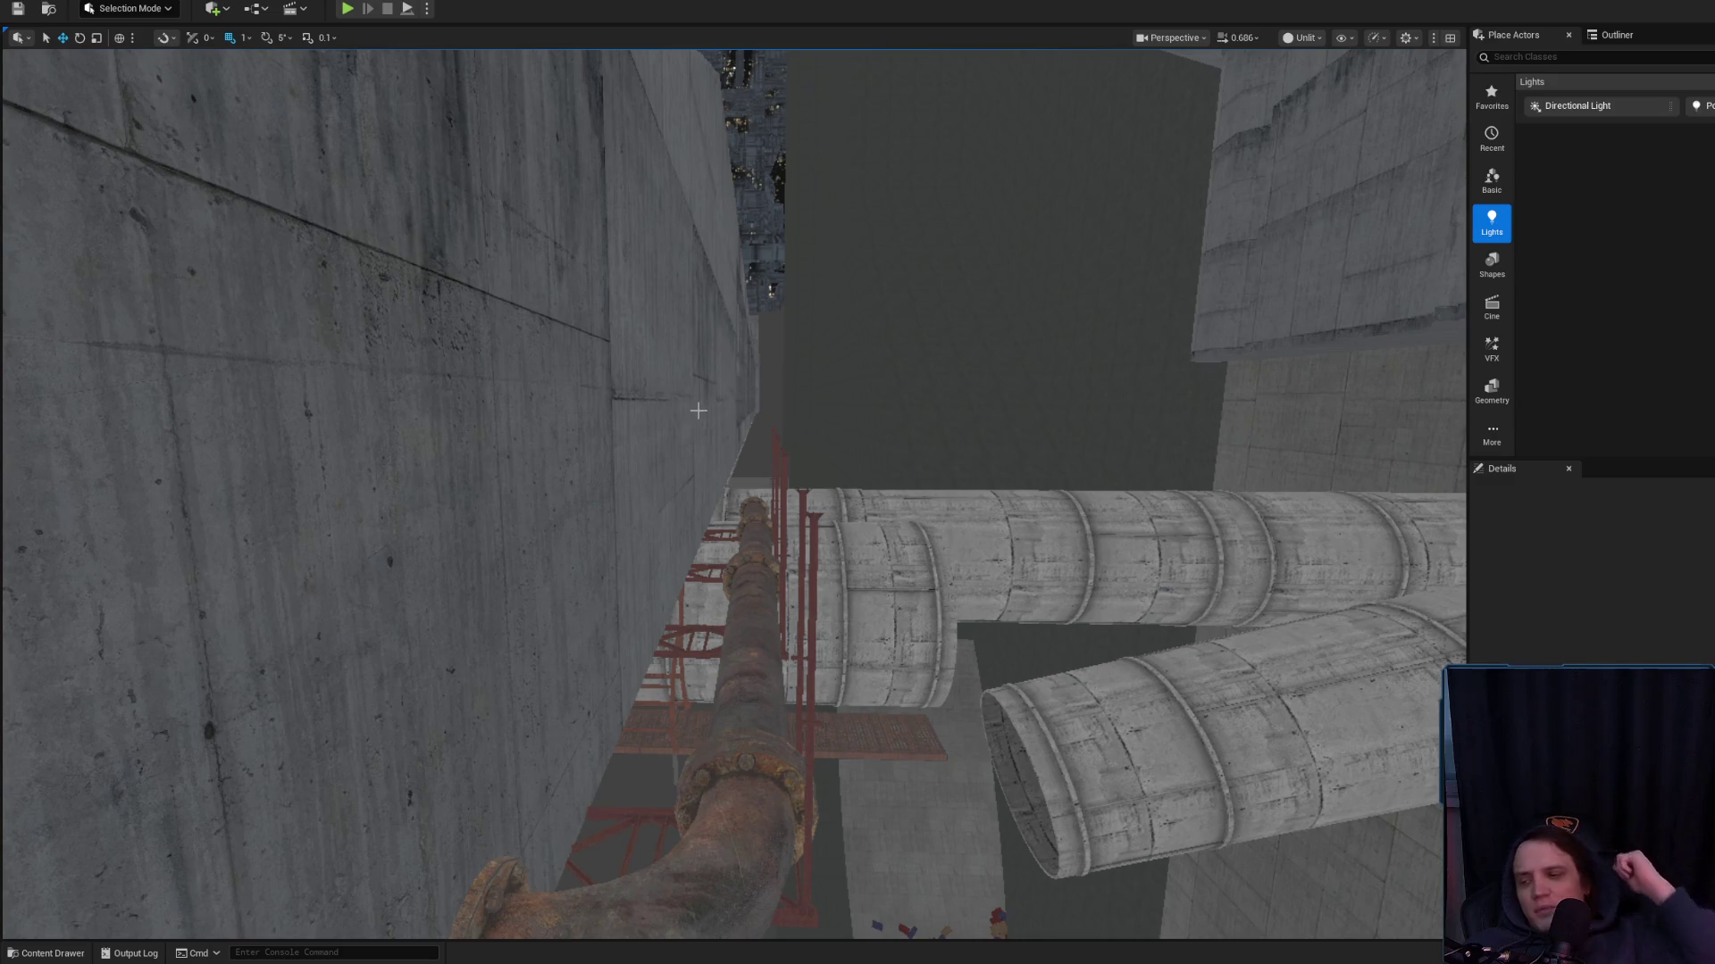
# Inspect the concrete walls Cube1587 and Cube1820 around the pipes and red supports
pyautogui.moveTo(696, 421); pyautogui.dragTo(701, 511)
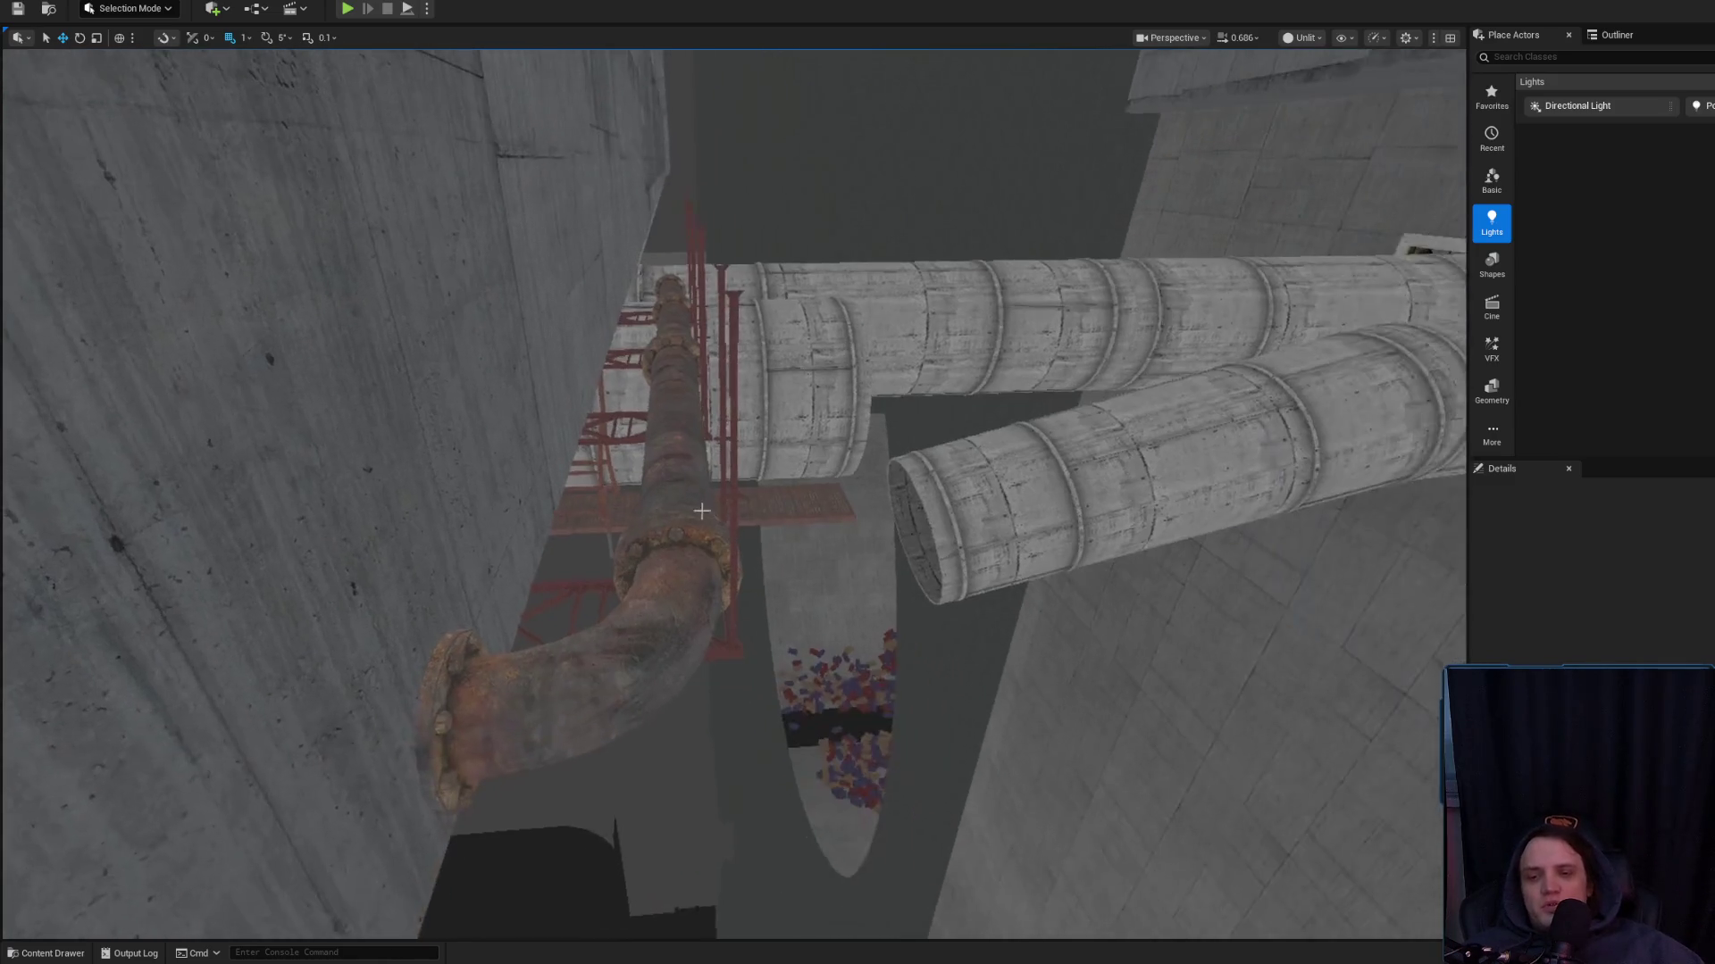
pyautogui.click(547, 451)
pyautogui.moveTo(547, 451); pyautogui.dragTo(573, 490)
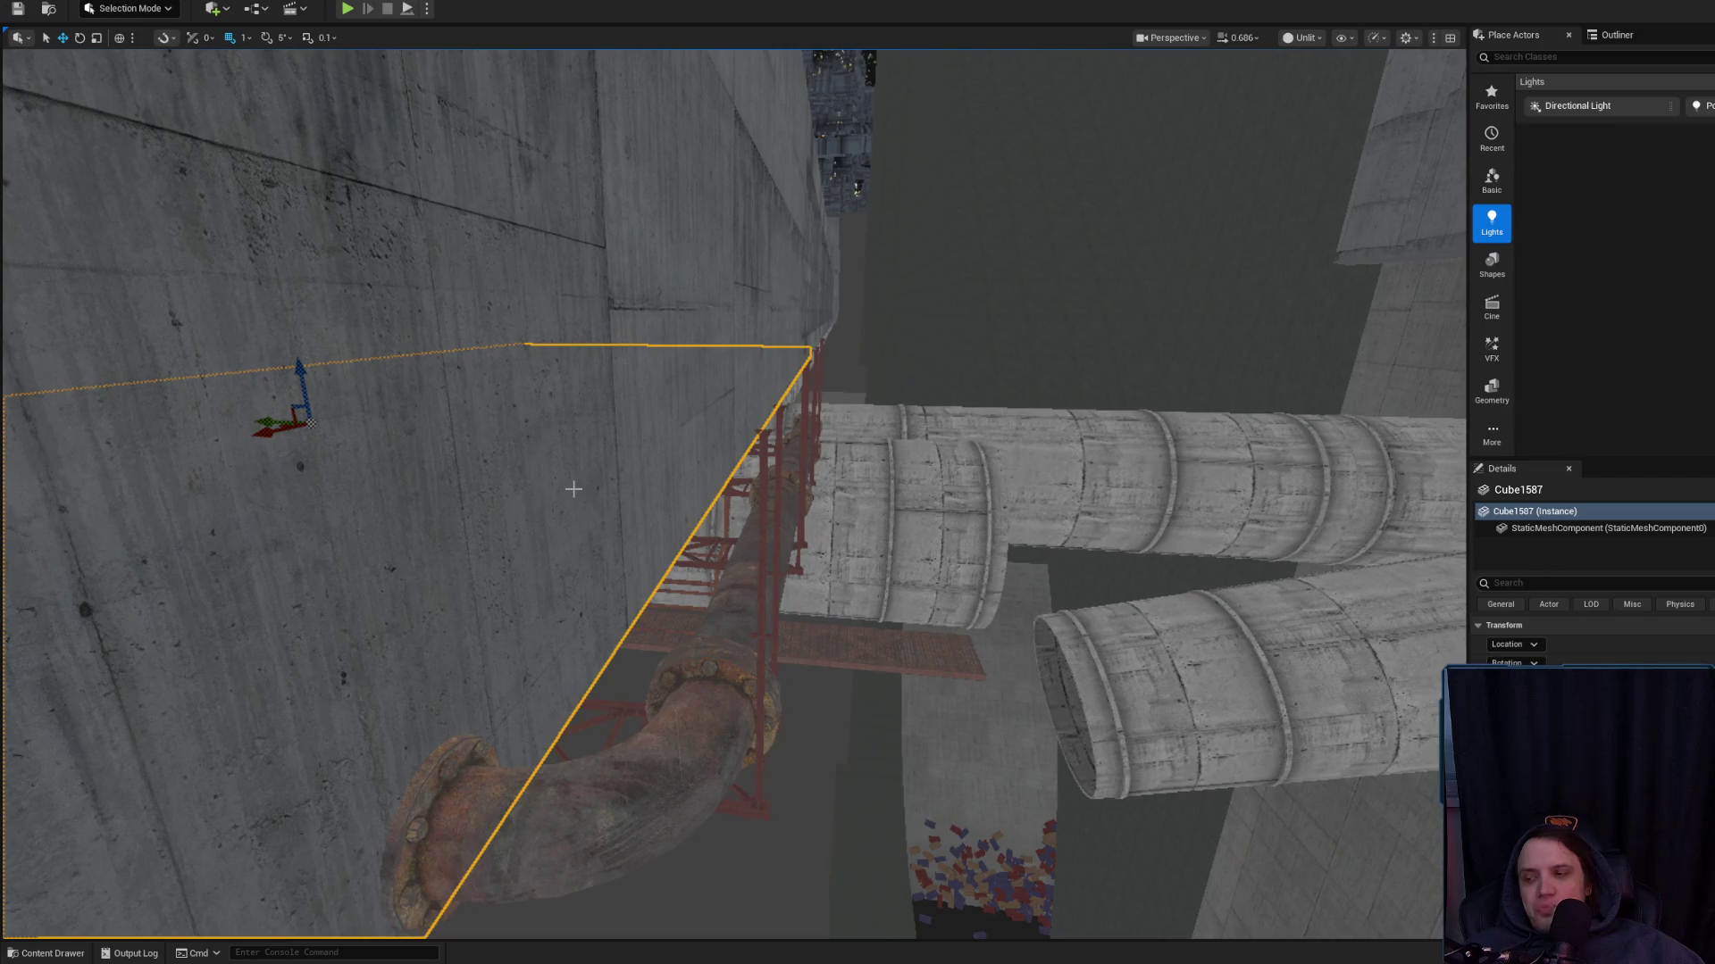
pyautogui.press('Escape')
pyautogui.moveTo(665, 525)
pyautogui.mouseDown()
pyautogui.moveTo(665, 500)
pyautogui.moveTo(665, 536)
pyautogui.moveTo(629, 523)
pyautogui.moveTo(640, 537)
pyautogui.moveTo(364, 500)
pyautogui.mouseUp()
pyautogui.click(602, 518)
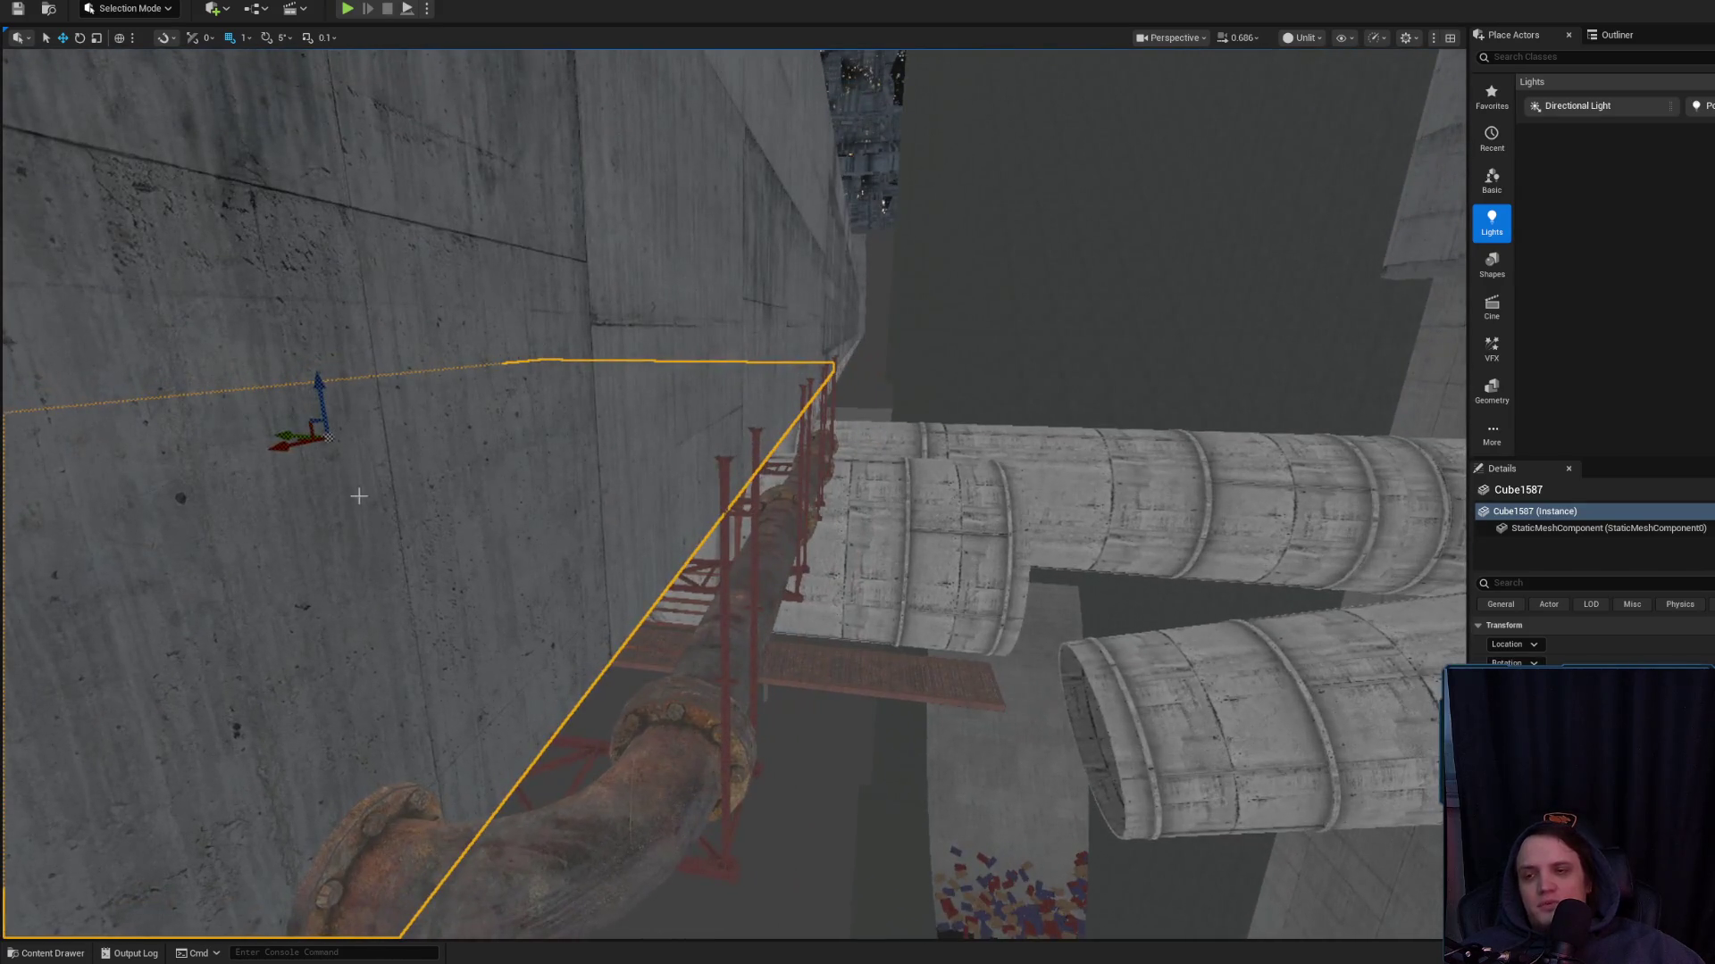
pyautogui.moveTo(482, 509)
pyautogui.mouseDown()
pyautogui.moveTo(464, 500)
pyautogui.moveTo(428, 572)
pyautogui.mouseUp()
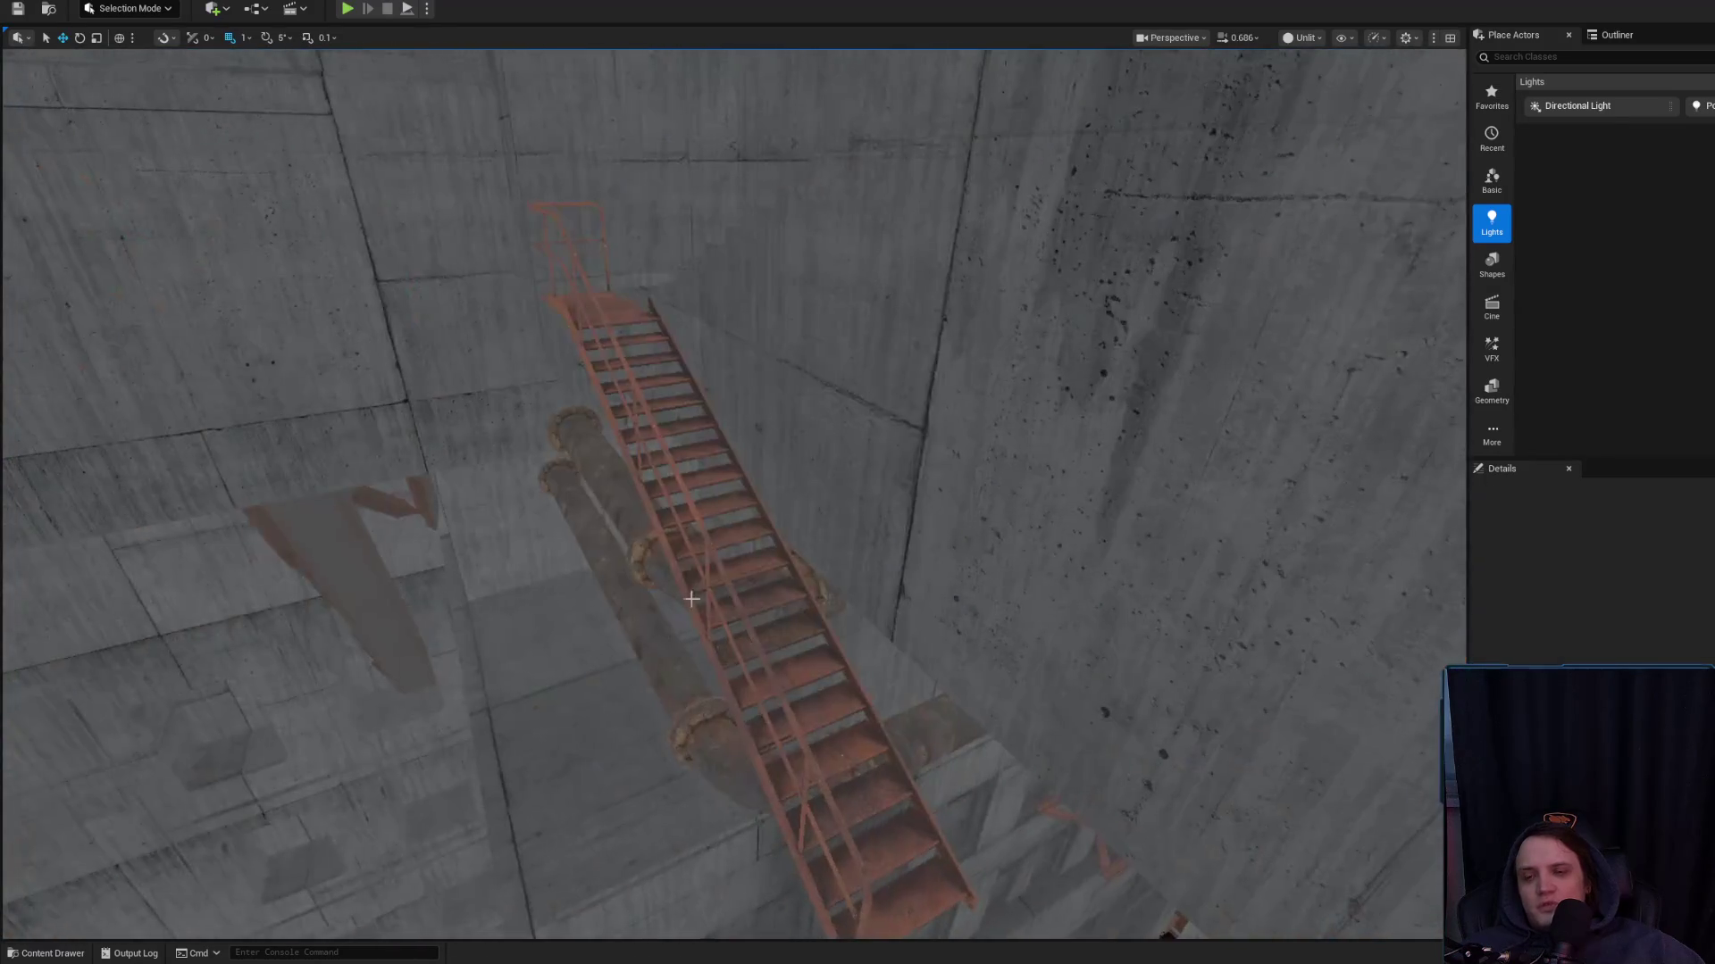
pyautogui.click(268, 580)
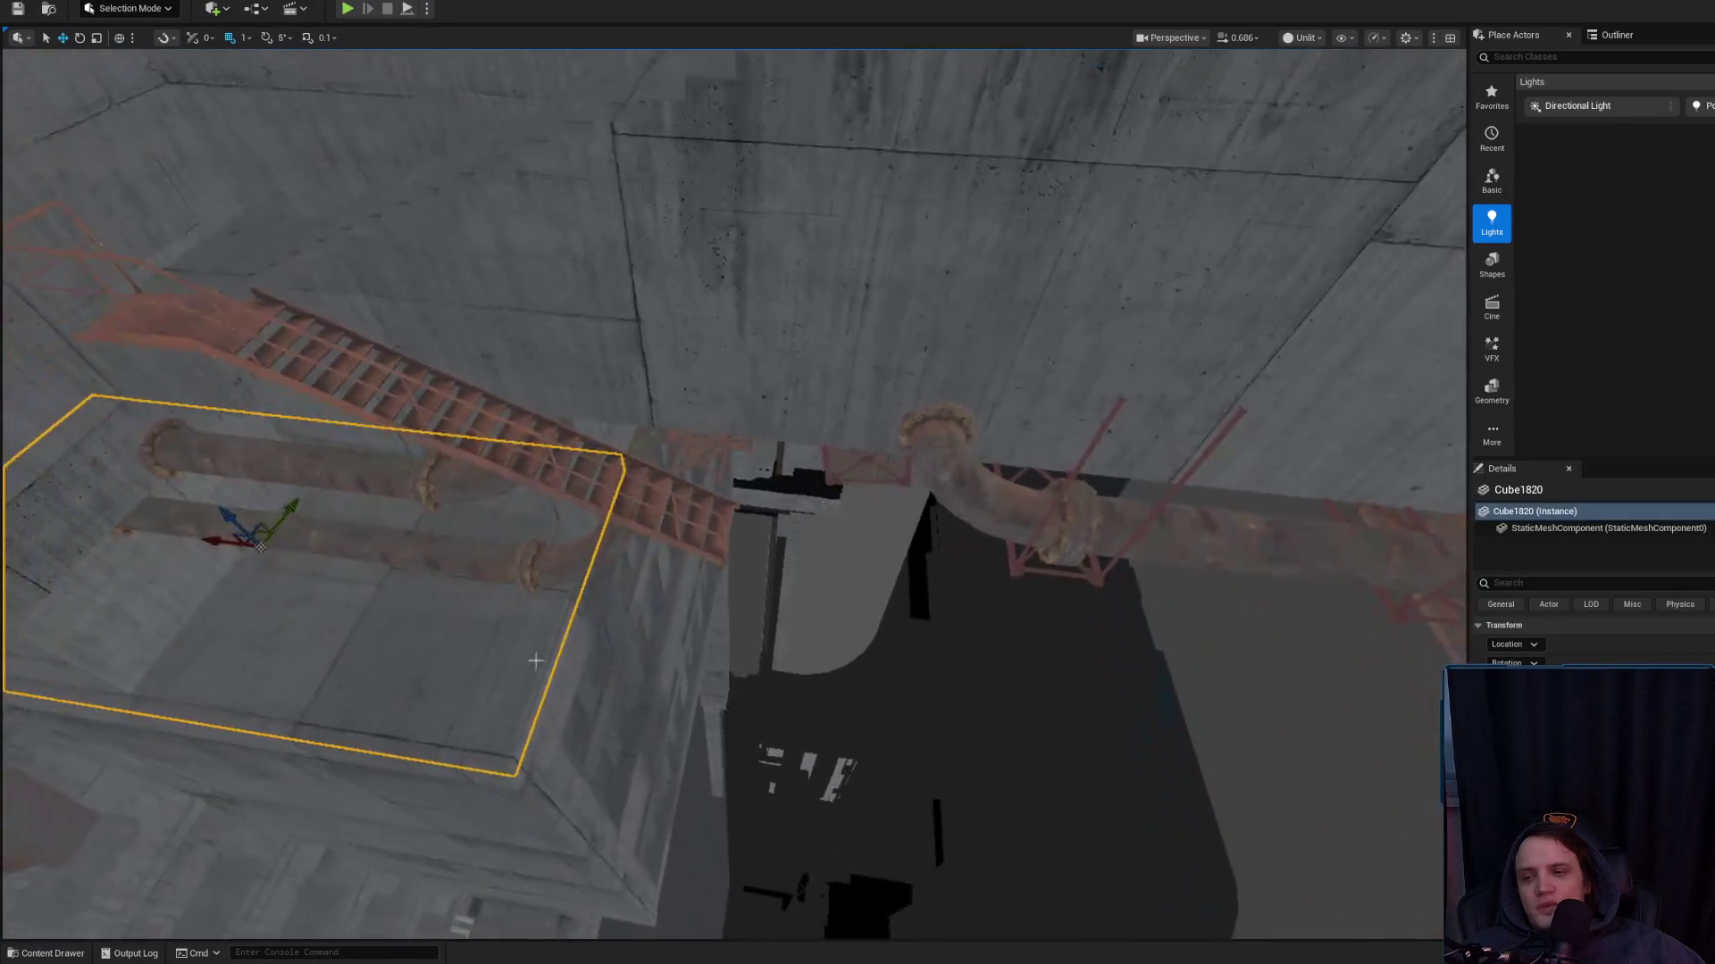
pyautogui.moveTo(148, 533)
pyautogui.mouseDown()
pyautogui.moveTo(918, 745)
pyautogui.moveTo(977, 575)
pyautogui.moveTo(913, 548)
pyautogui.mouseUp()
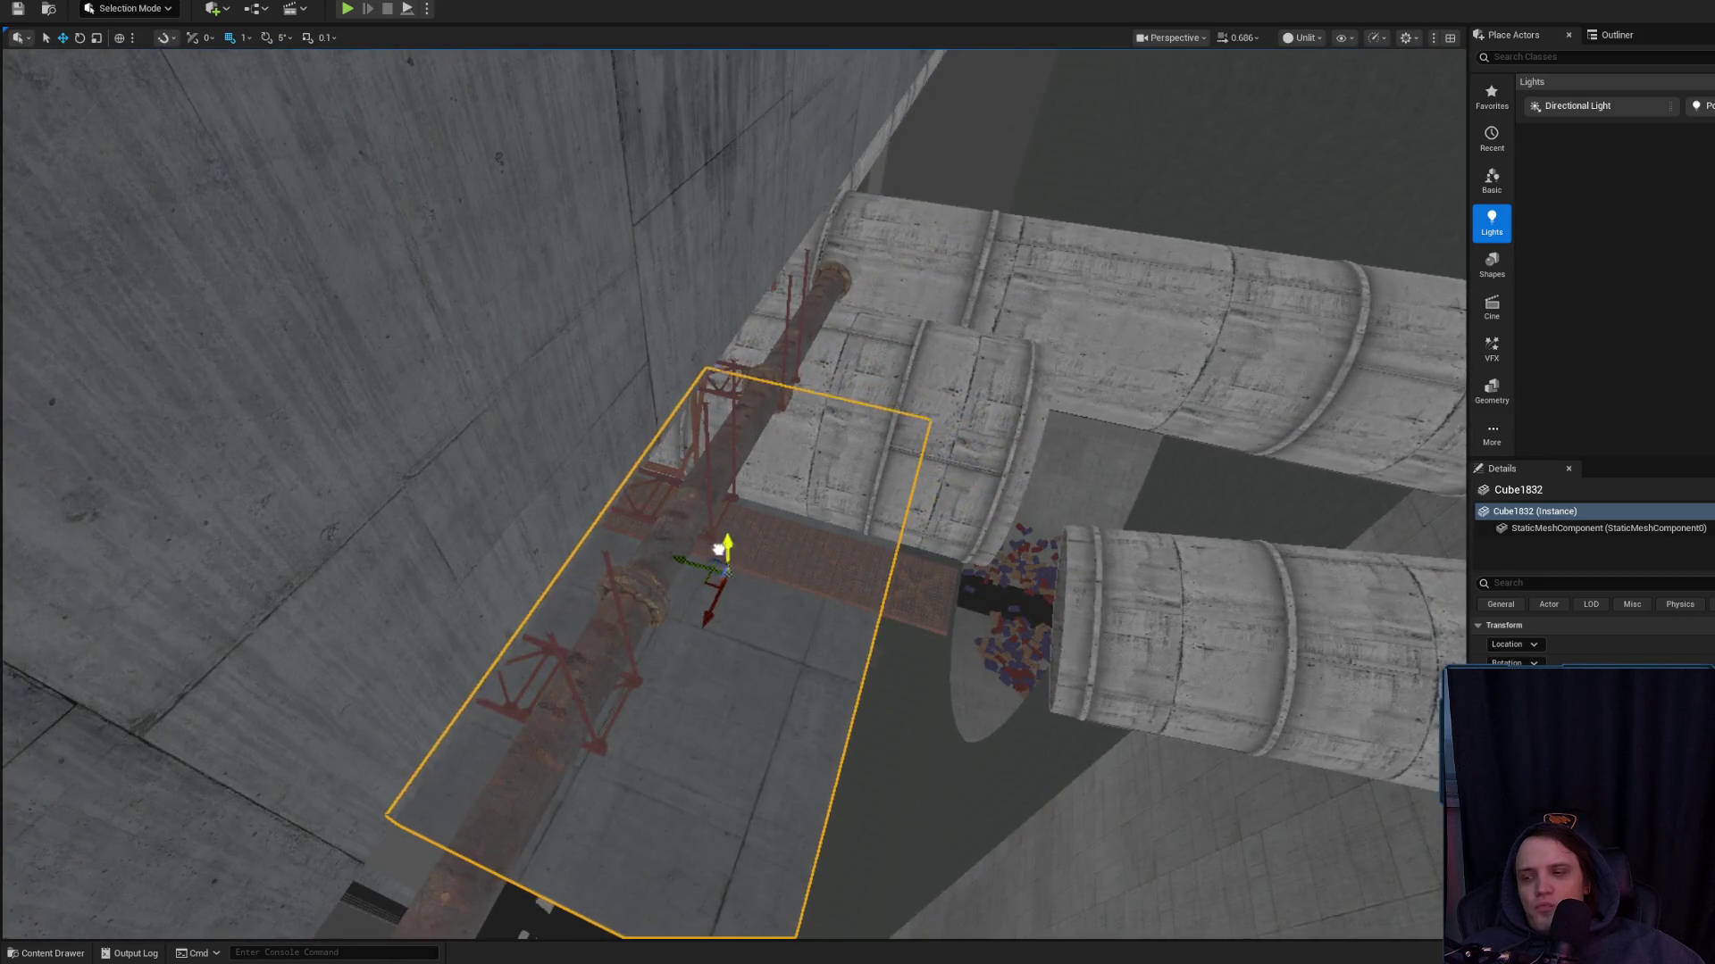
# Narrow wall block Cube1832 with the scale gizmo and check it from several angles
pyautogui.moveTo(737, 396); pyautogui.dragTo(737, 396)
pyautogui.press('e')
pyautogui.moveTo(742, 220); pyautogui.dragTo(775, 221)
pyautogui.moveTo(827, 292); pyautogui.dragTo(827, 292)
pyautogui.scroll(1, 827, 292)
pyautogui.moveTo(890, 397); pyautogui.dragTo(891, 398)
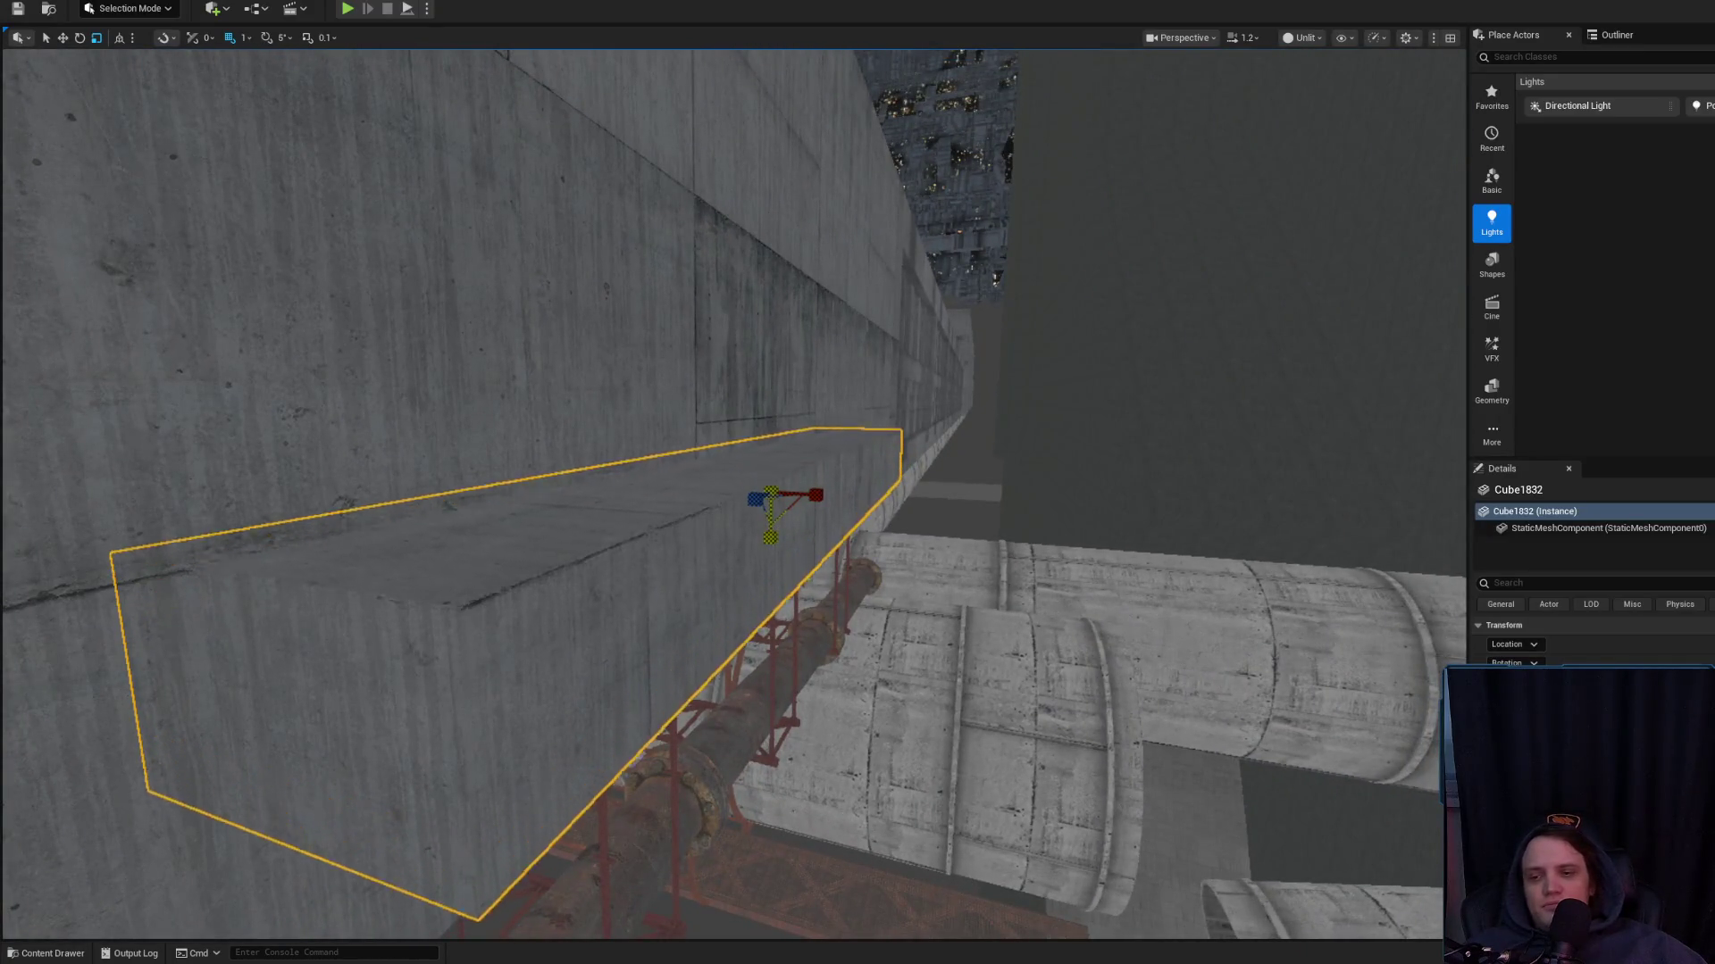
pyautogui.moveTo(776, 358); pyautogui.dragTo(830, 359)
pyautogui.scroll(-2, 785, 354)
pyautogui.moveTo(887, 449); pyautogui.dragTo(886, 448)
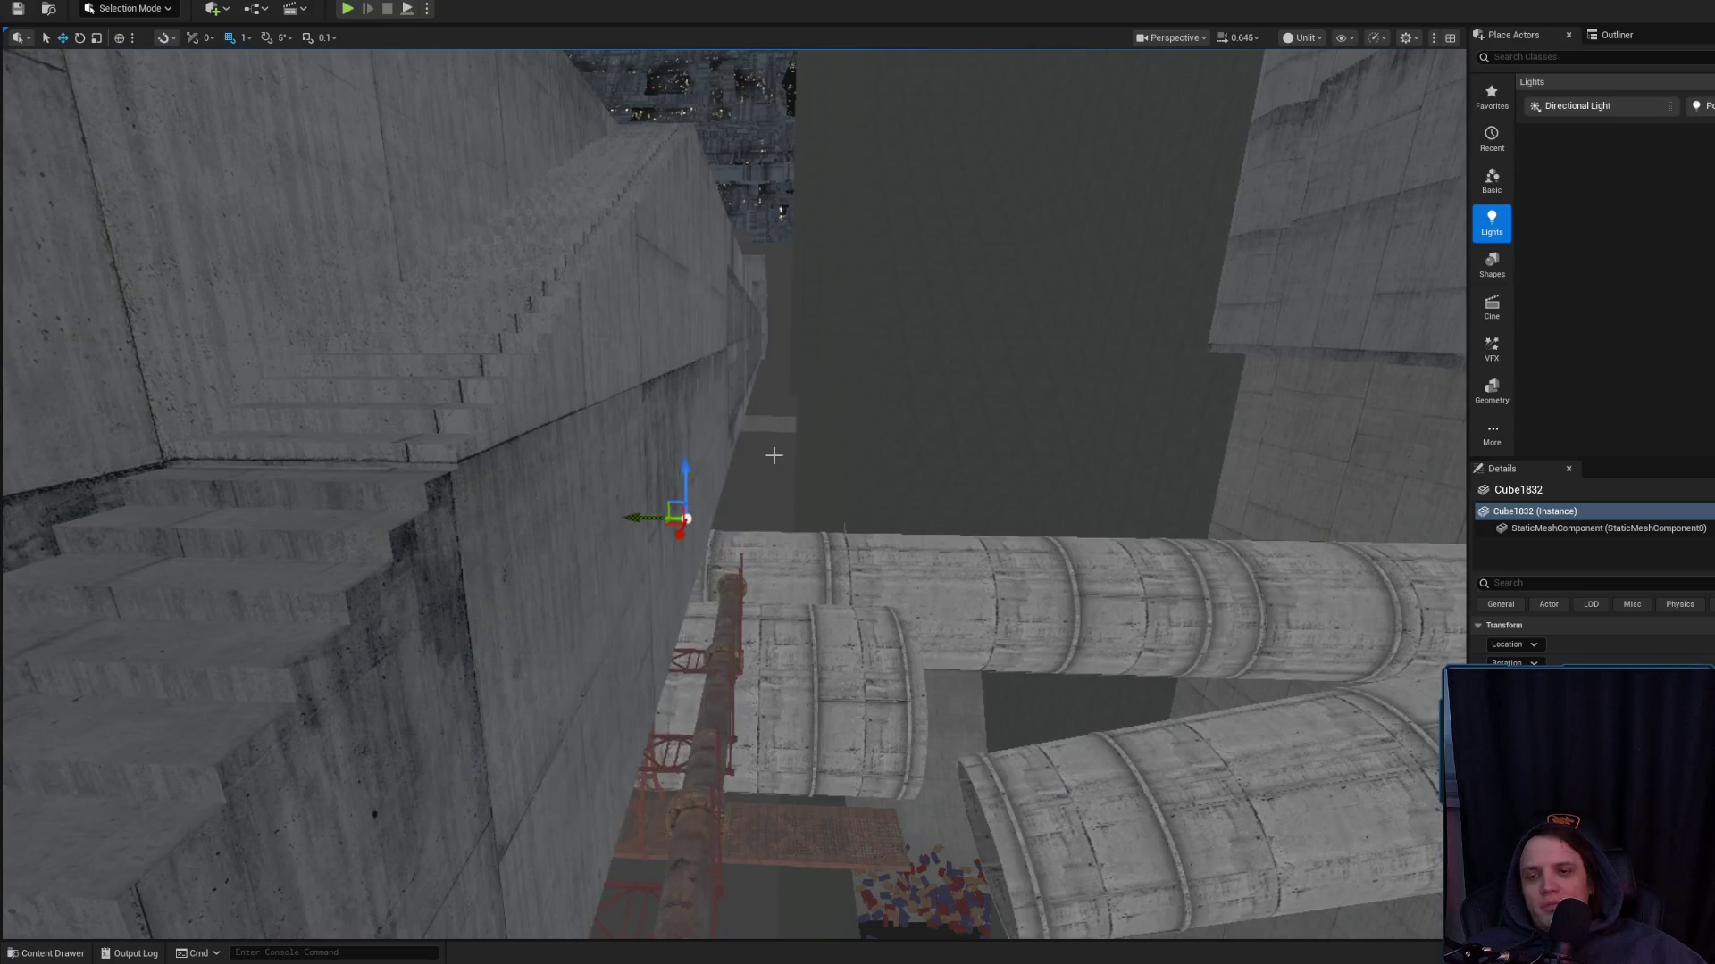
pyautogui.moveTo(784, 521); pyautogui.dragTo(785, 523)
pyautogui.moveTo(668, 443); pyautogui.dragTo(667, 444)
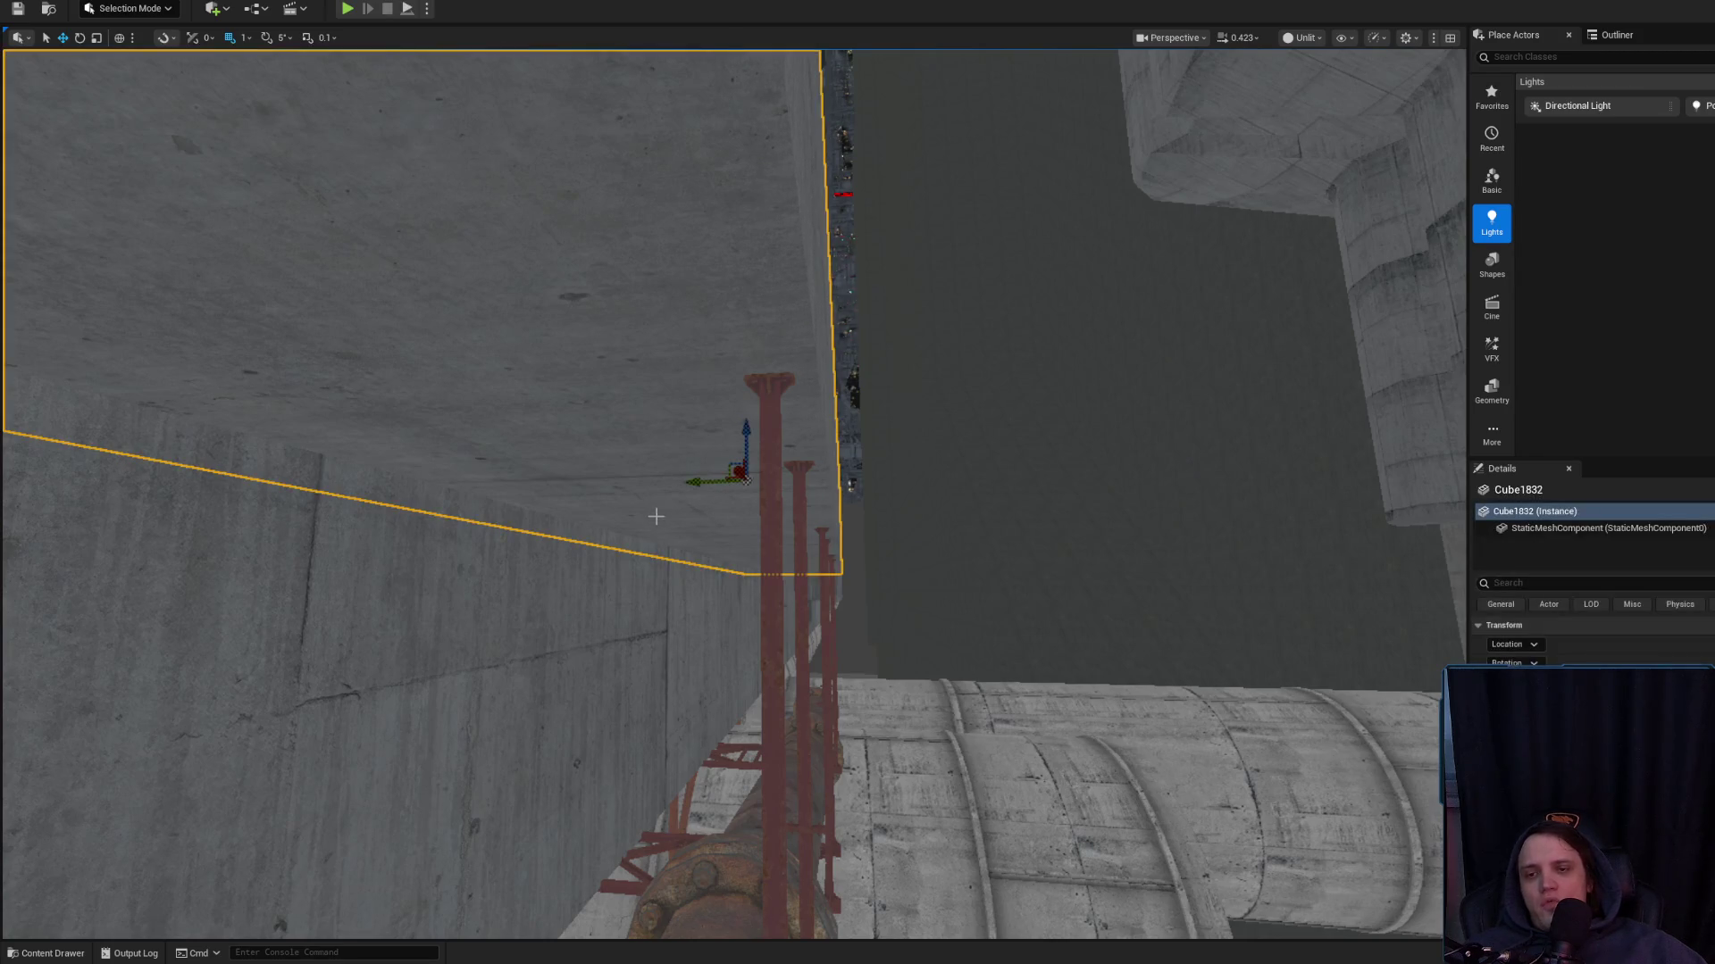
pyautogui.moveTo(697, 492); pyautogui.dragTo(758, 498)
# Select the pipe SM_Piping239
pyautogui.click(580, 553)
pyautogui.moveTo(579, 553); pyautogui.dragTo(685, 511)
pyautogui.press('Escape')
pyautogui.click(717, 471)
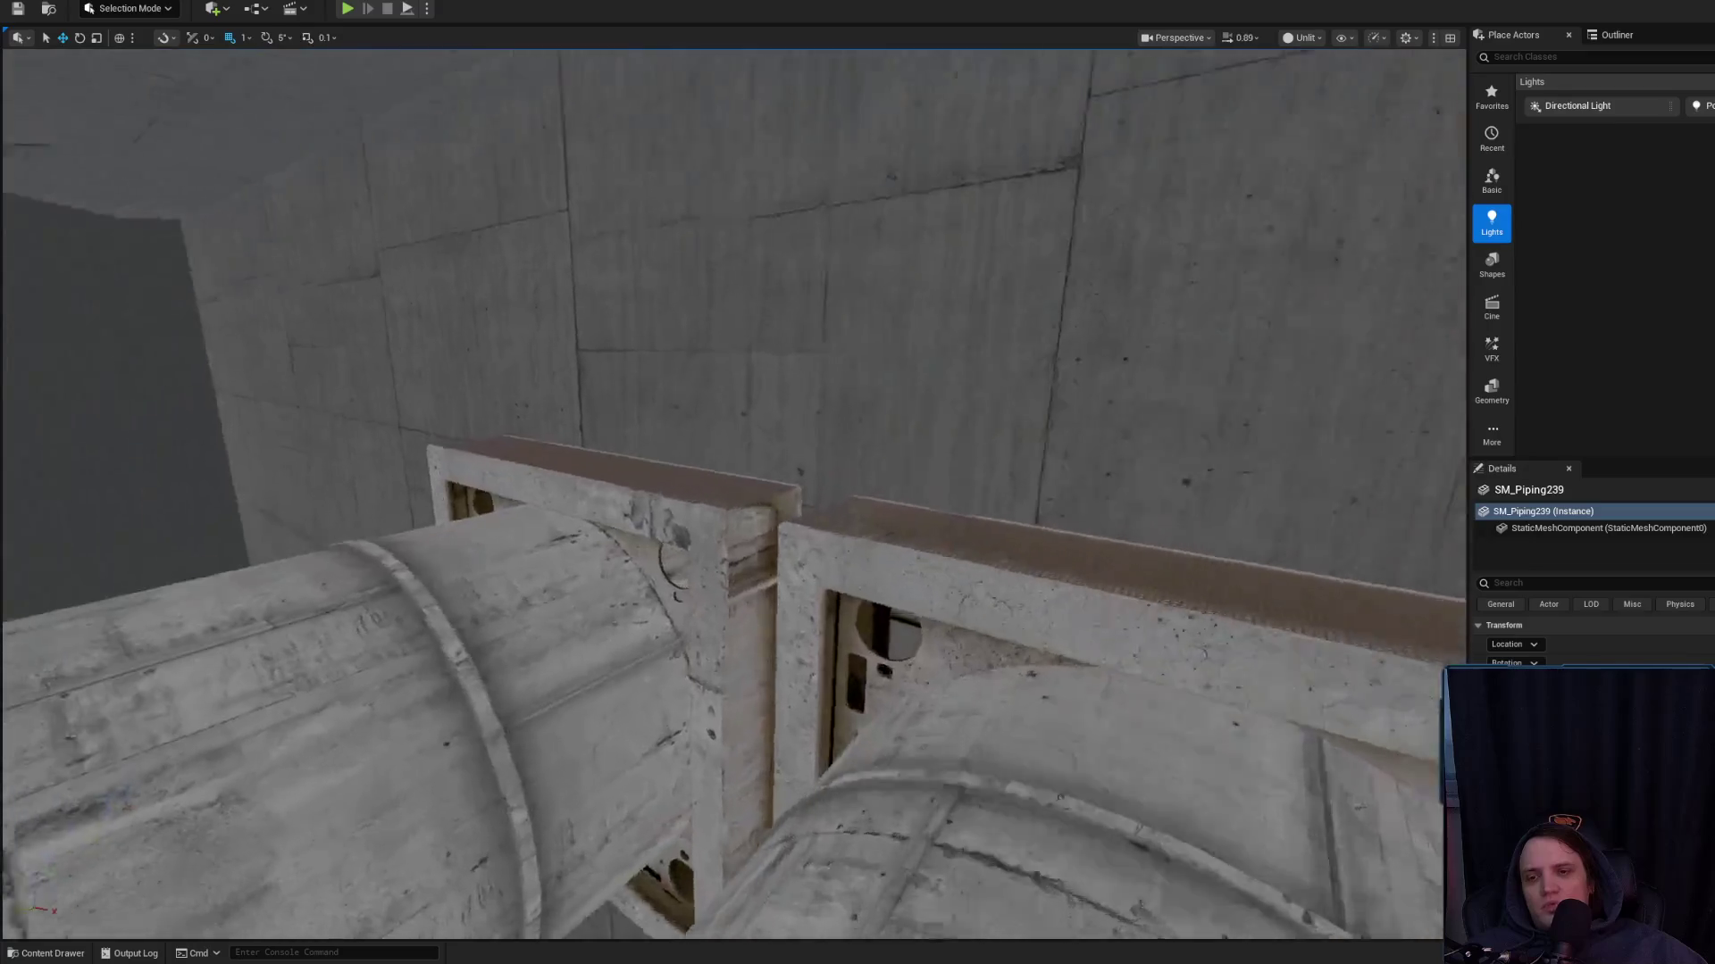
# Fly to the pipe and select and frame the adjoining straight section SM_Piping237
pyautogui.press('w')
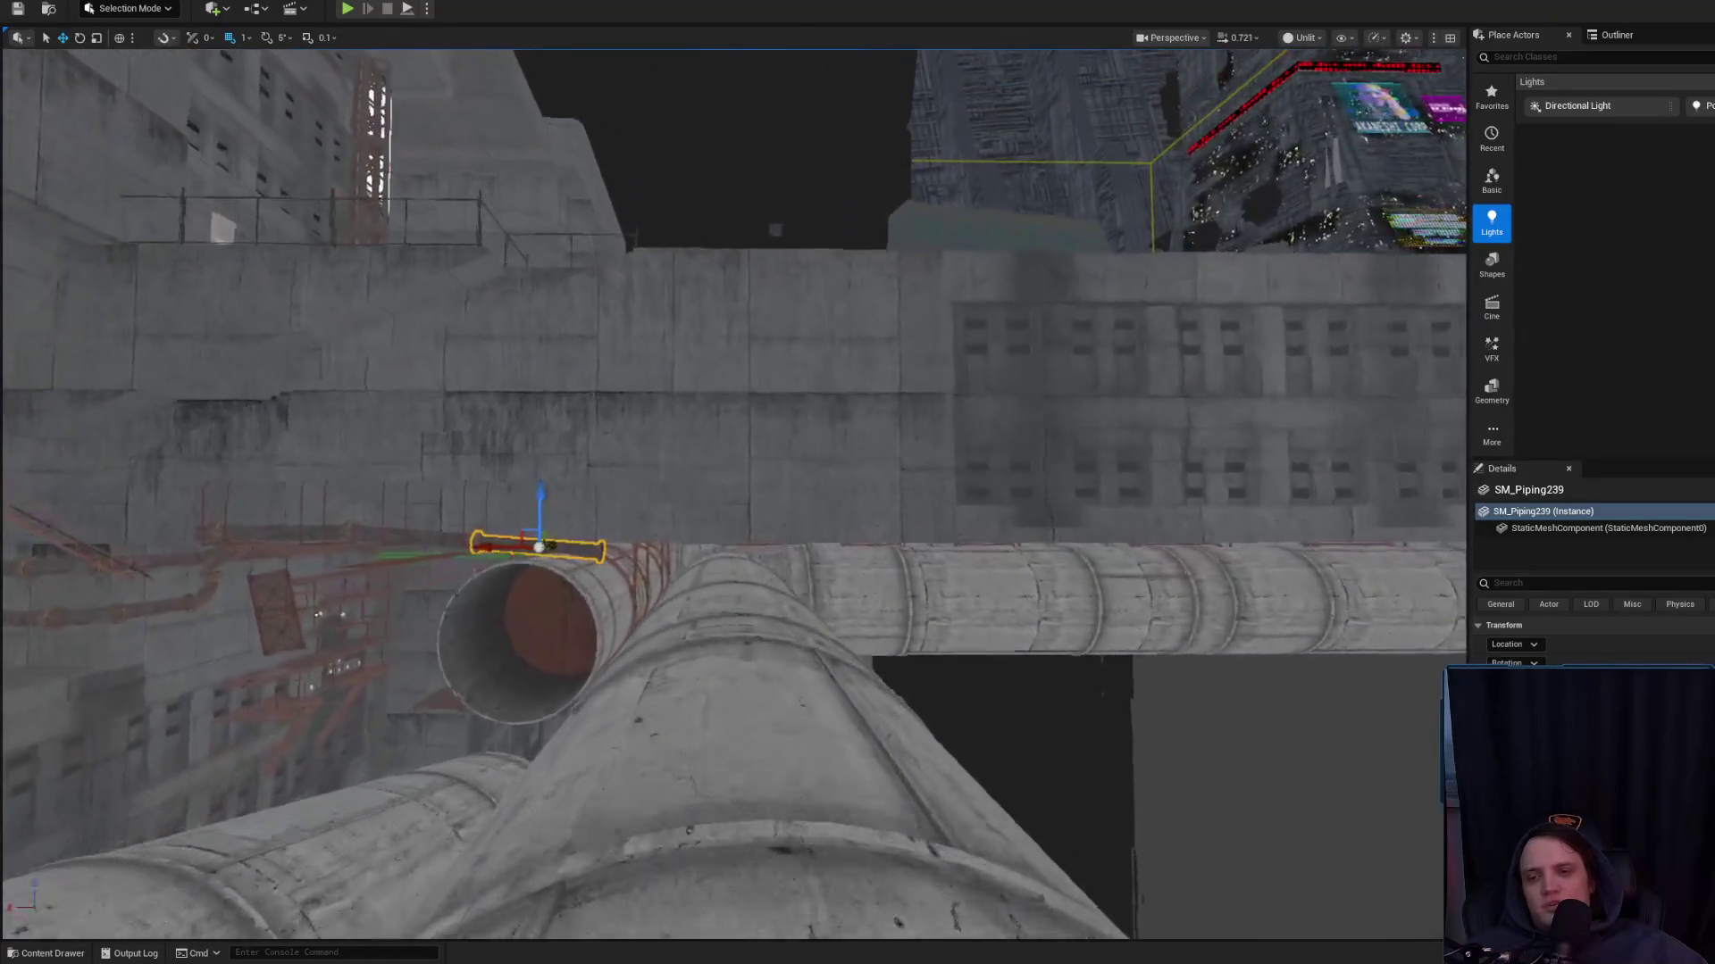
pyautogui.press('w')
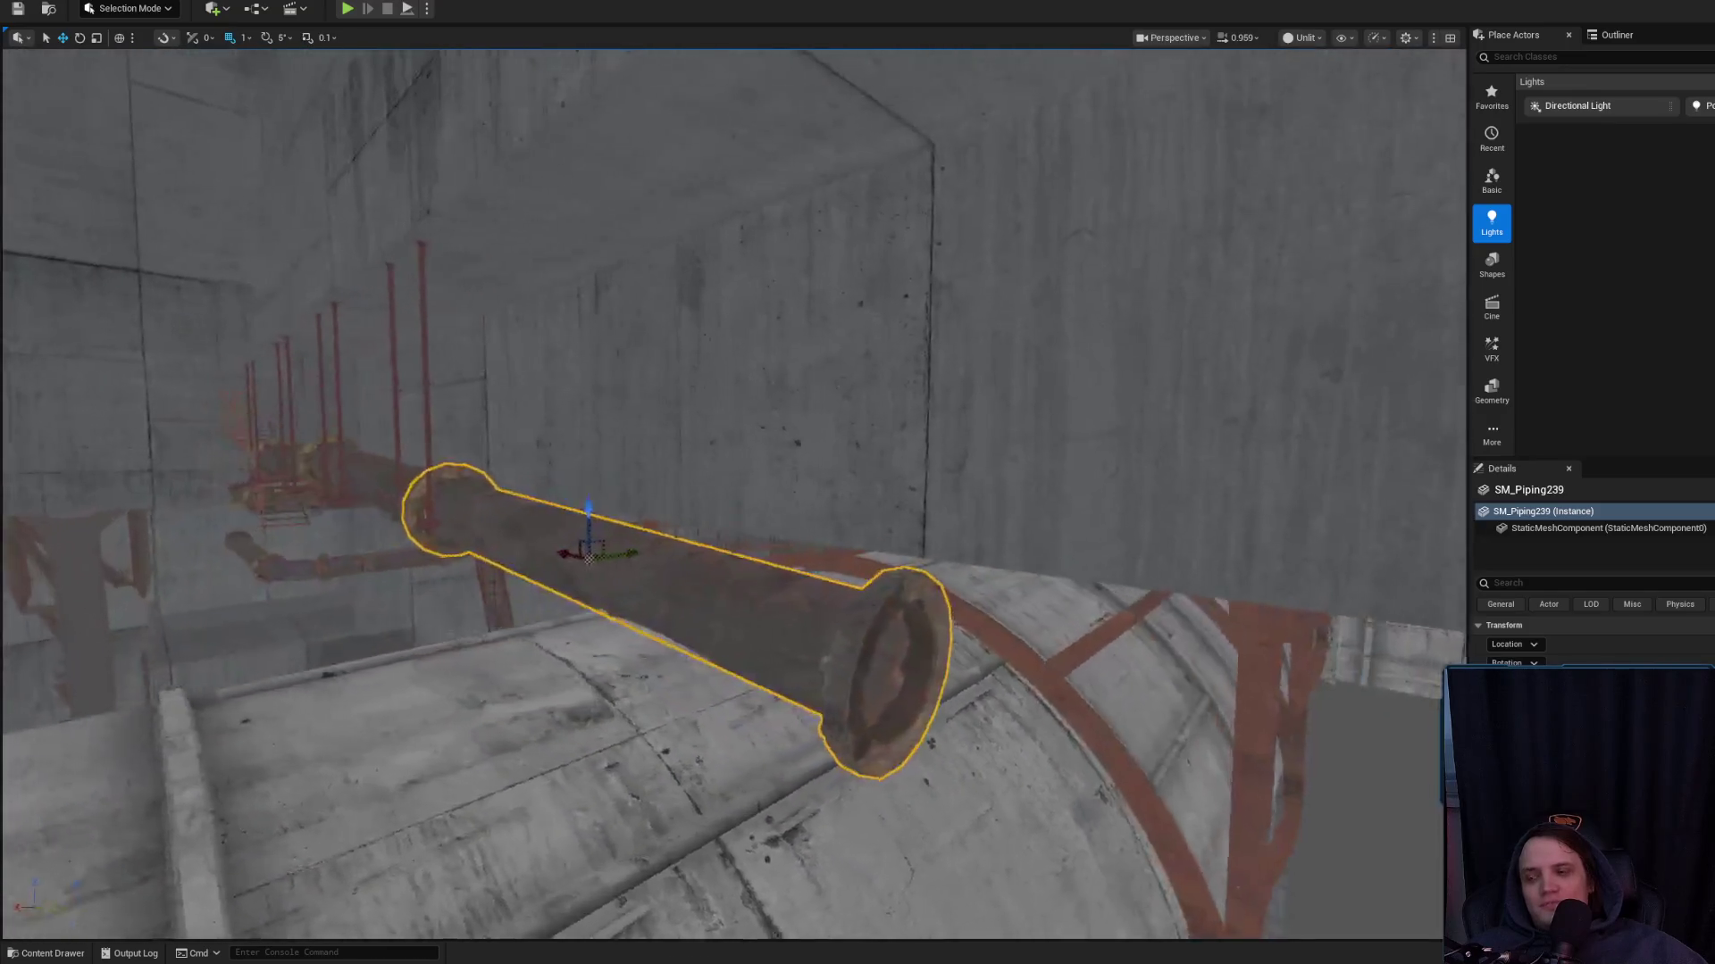
pyautogui.scroll(-5, 684, 543)
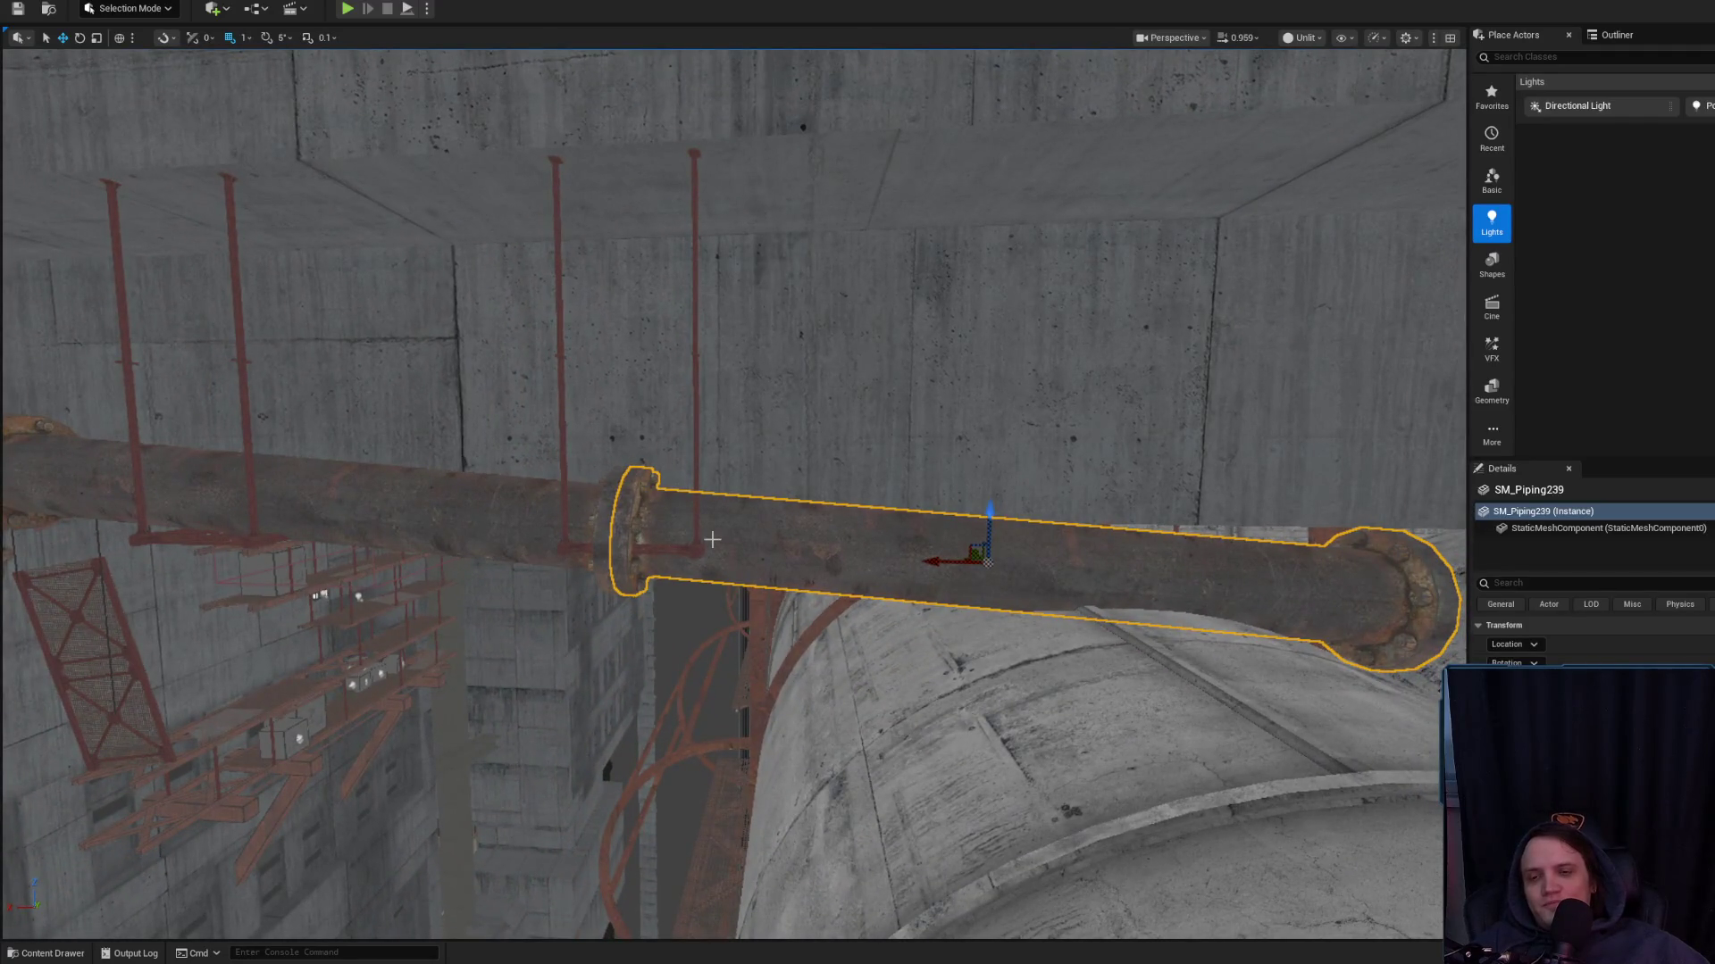
pyautogui.click(525, 522)
pyautogui.press('f')
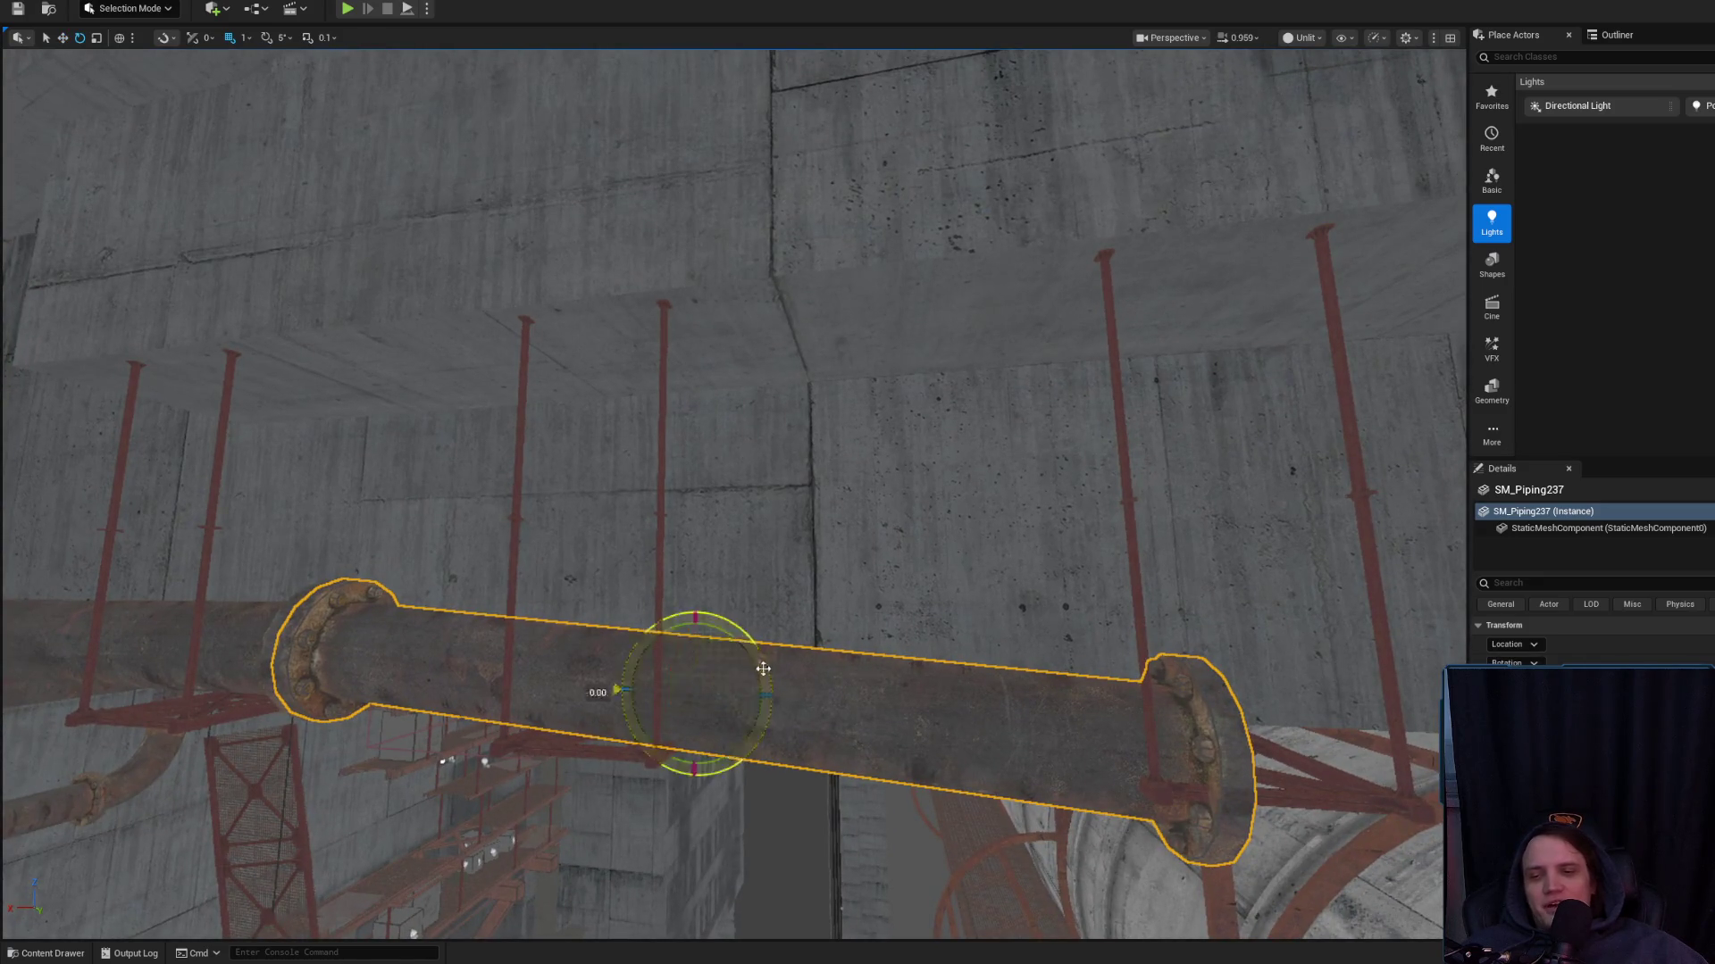
# Re-tilt the pipe section so its left end rises, then lower it slightly
pyautogui.moveTo(763, 669); pyautogui.dragTo(746, 672)
pyautogui.press('r')
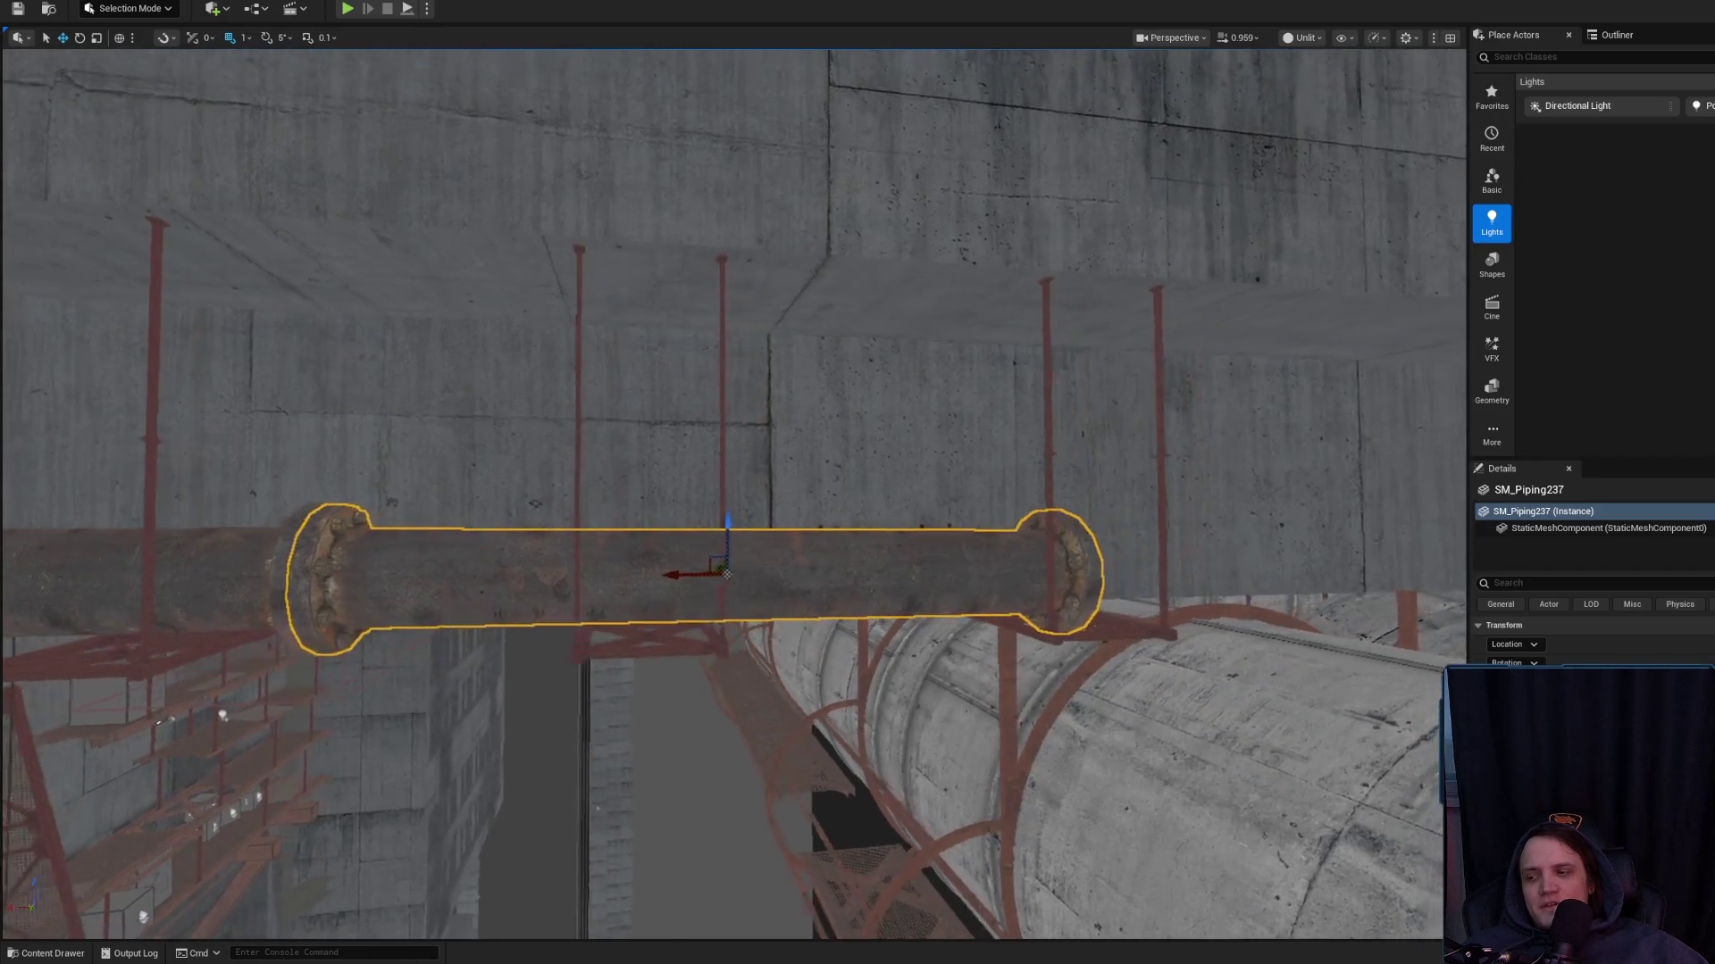
pyautogui.moveTo(653, 541); pyautogui.dragTo(595, 574)
pyautogui.press('r')
pyautogui.moveTo(713, 535); pyautogui.dragTo(605, 601)
pyautogui.press('w')
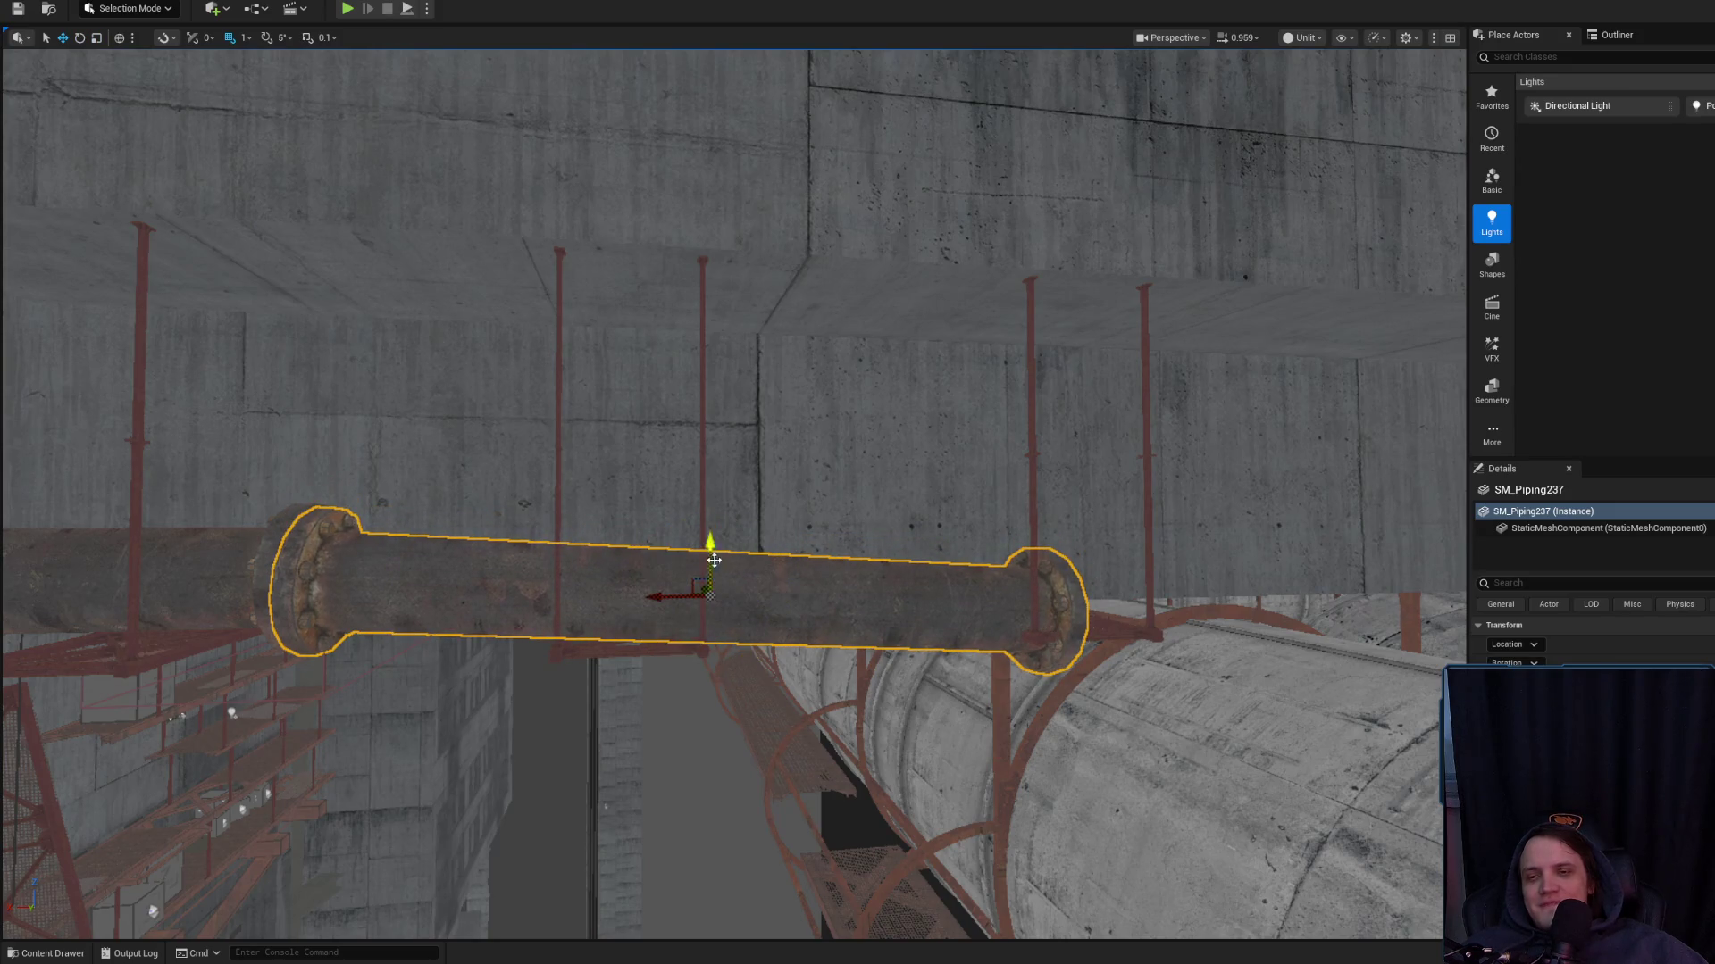
pyautogui.press('Escape')
# Look toward the pipe flange and briefly select a steel support frame
pyautogui.moveTo(738, 601)
pyautogui.mouseDown()
pyautogui.moveTo(671, 632)
pyautogui.moveTo(766, 602)
pyautogui.mouseUp()
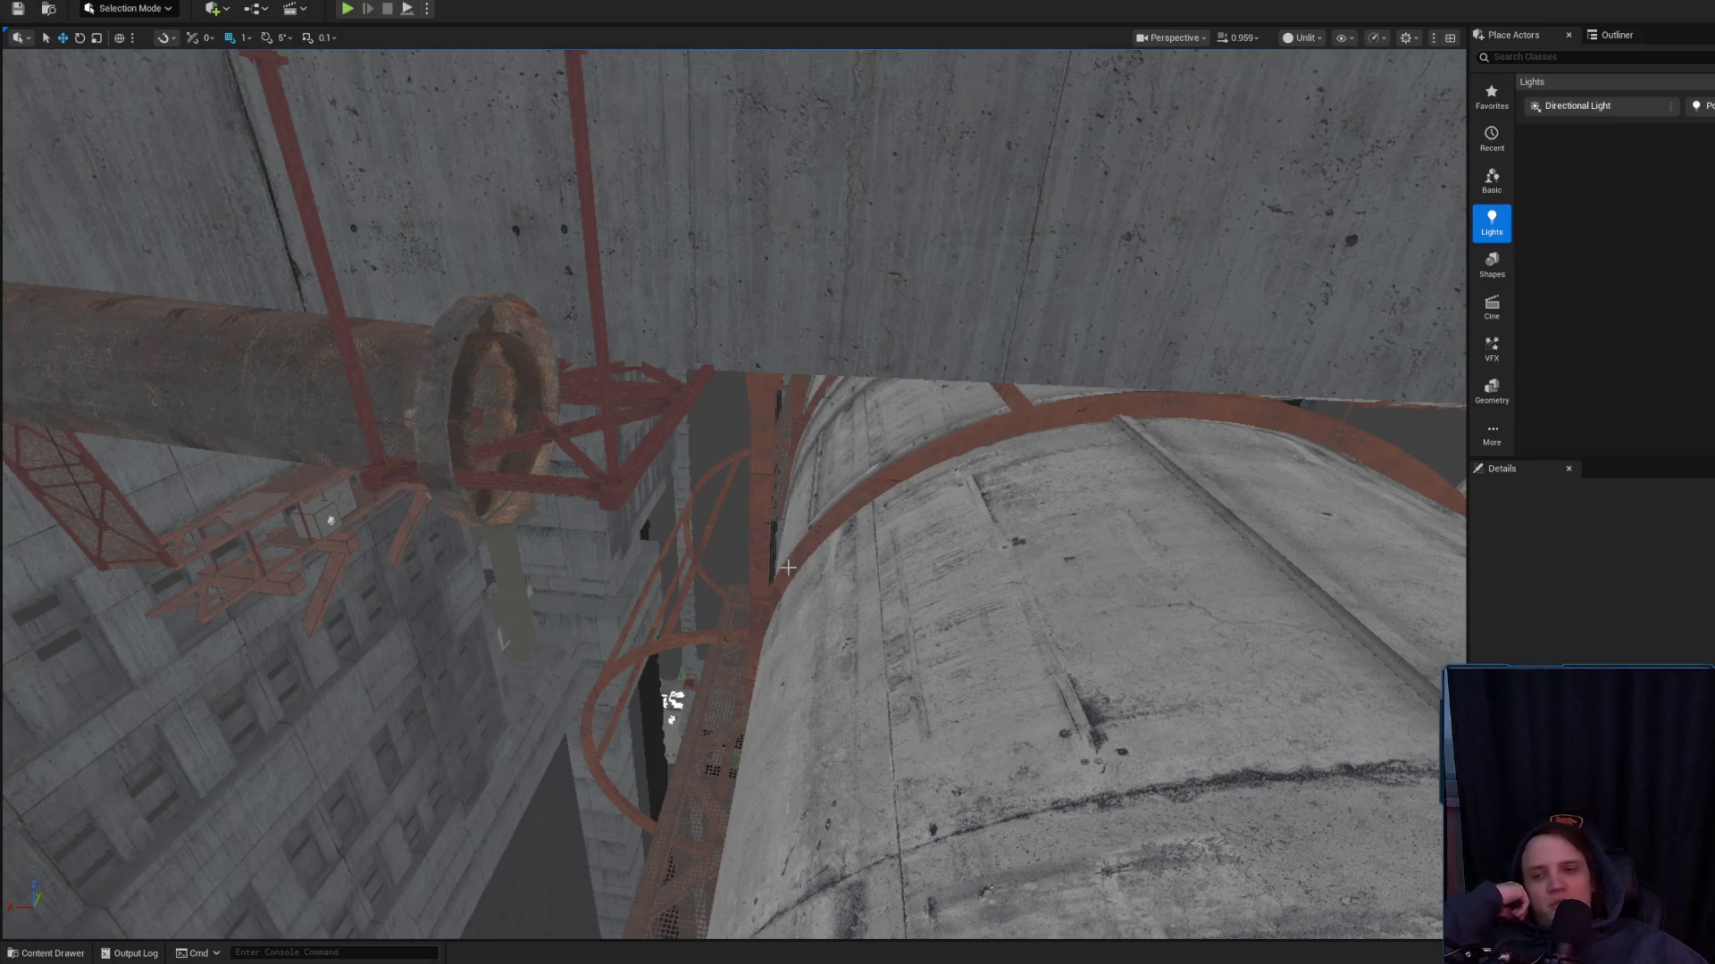
pyautogui.moveTo(786, 565)
pyautogui.mouseDown()
pyautogui.moveTo(758, 597)
pyautogui.moveTo(798, 643)
pyautogui.mouseUp()
pyautogui.click(758, 597)
pyautogui.press('Escape')
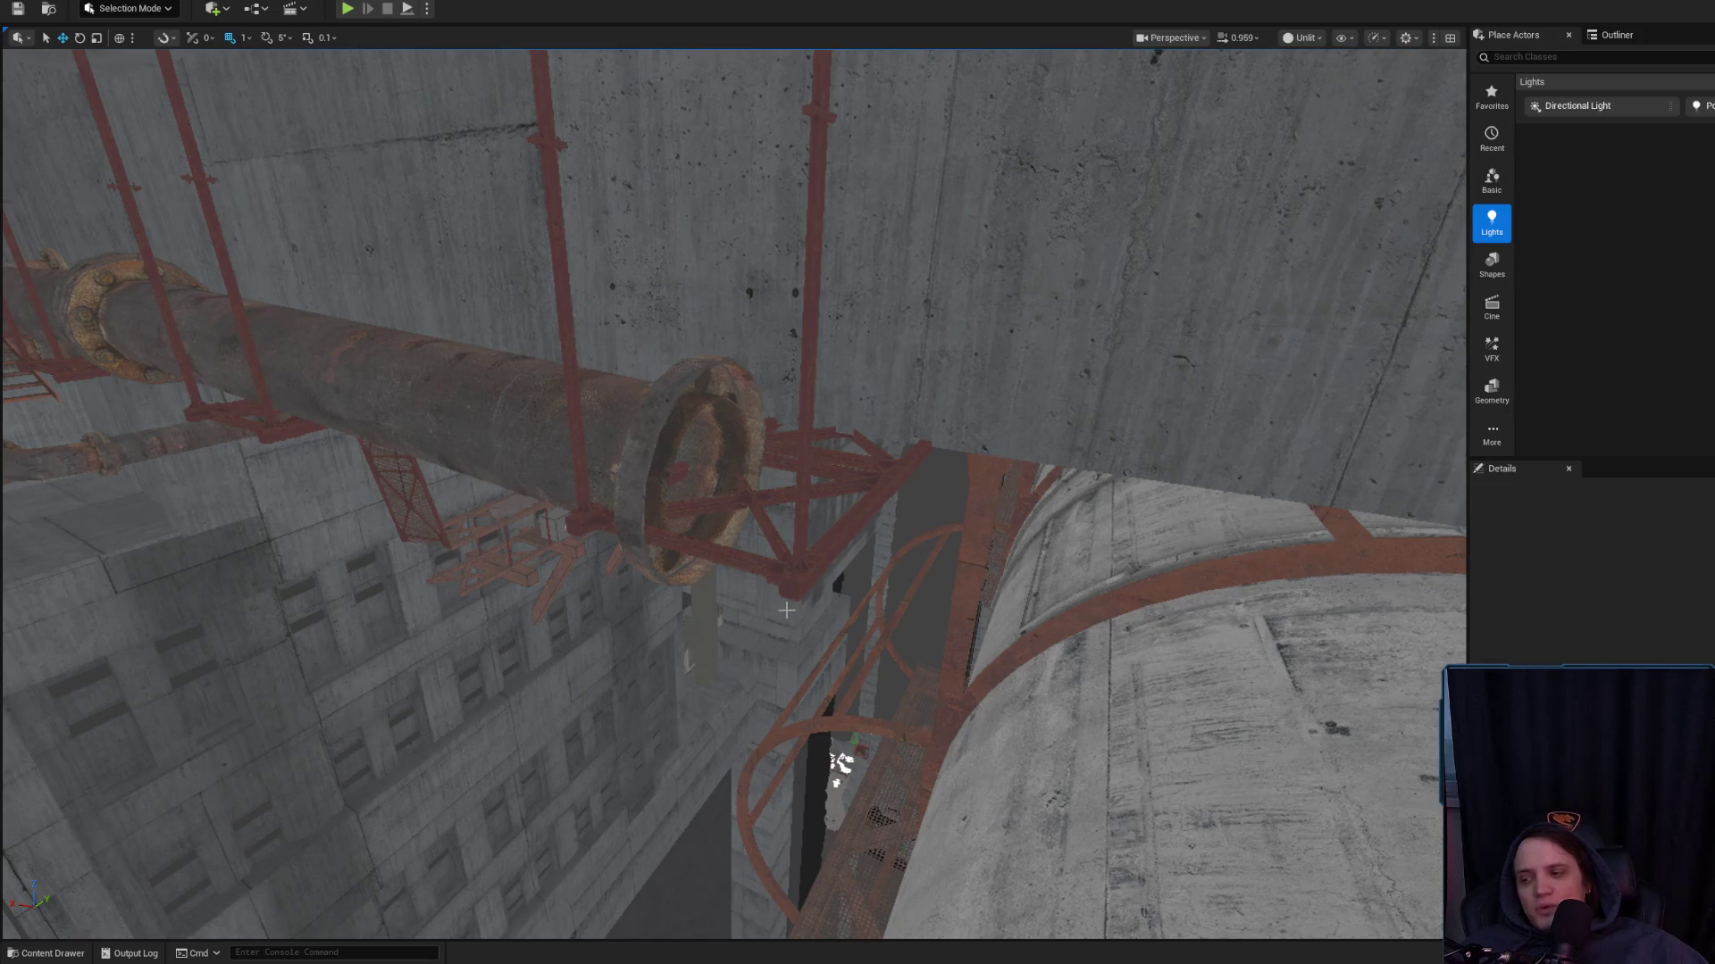
# Select the two catwalk frames and both vertical poles under the pipe to inspect them
pyautogui.click(851, 515)
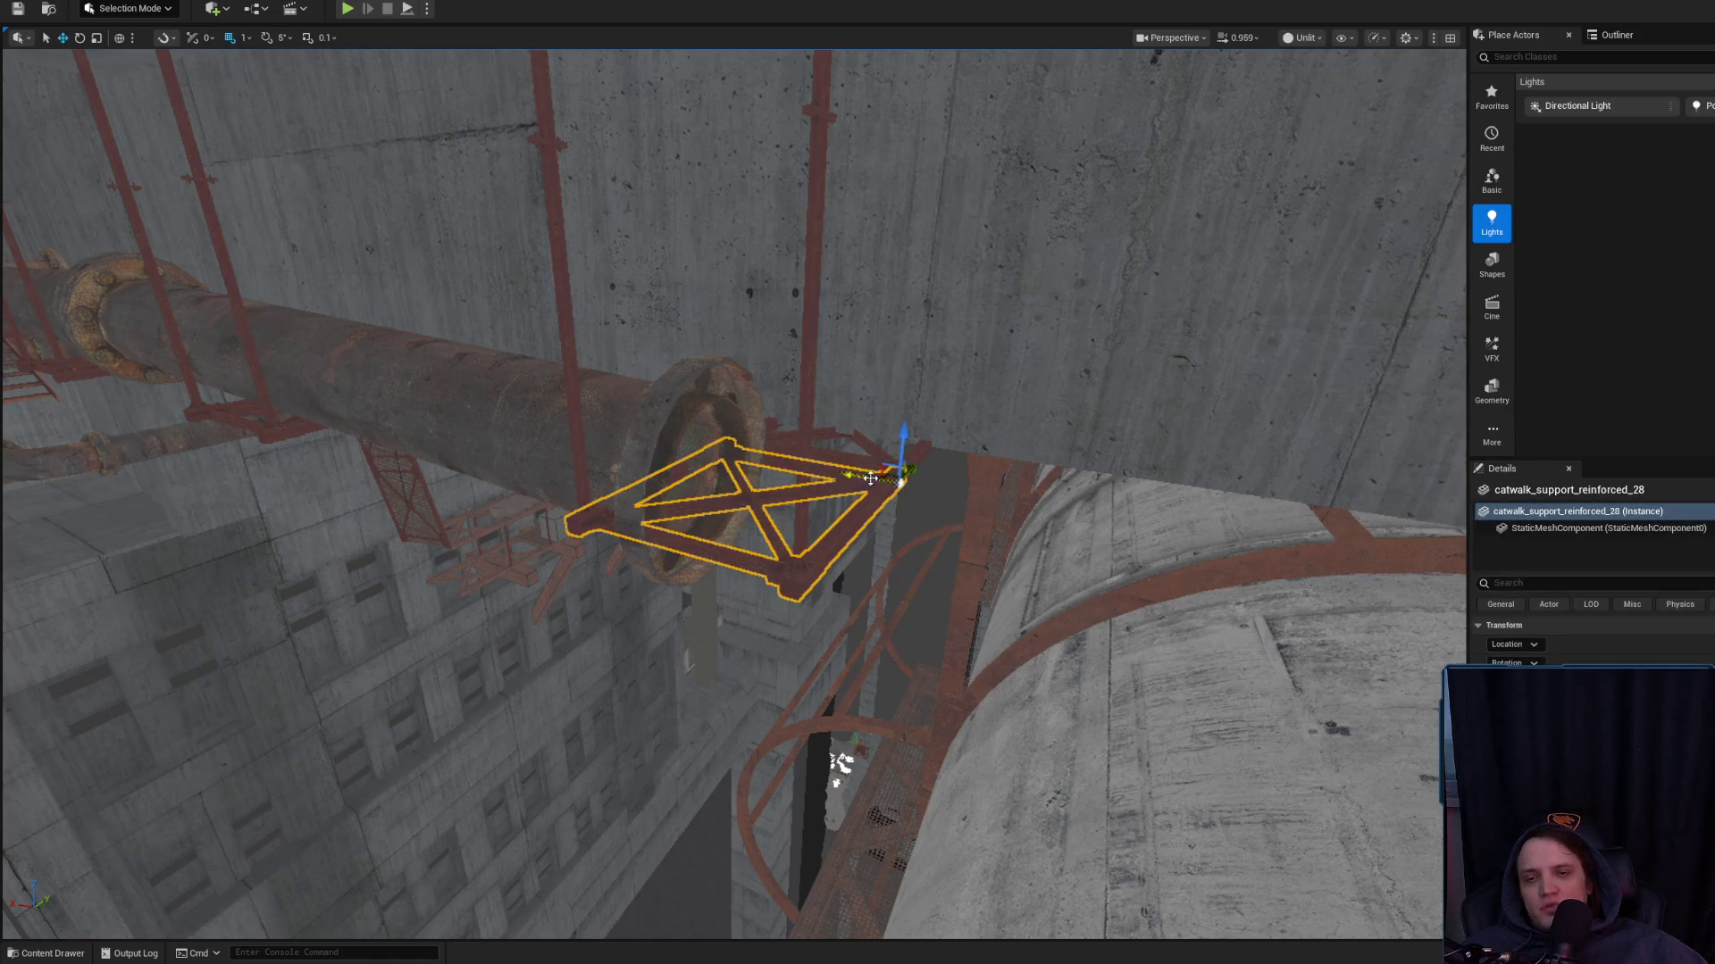
pyautogui.keyDown('ctrl'); pyautogui.click(791, 453); pyautogui.keyUp('ctrl')
pyautogui.keyDown('ctrl'); pyautogui.click(791, 504); pyautogui.keyUp('ctrl')
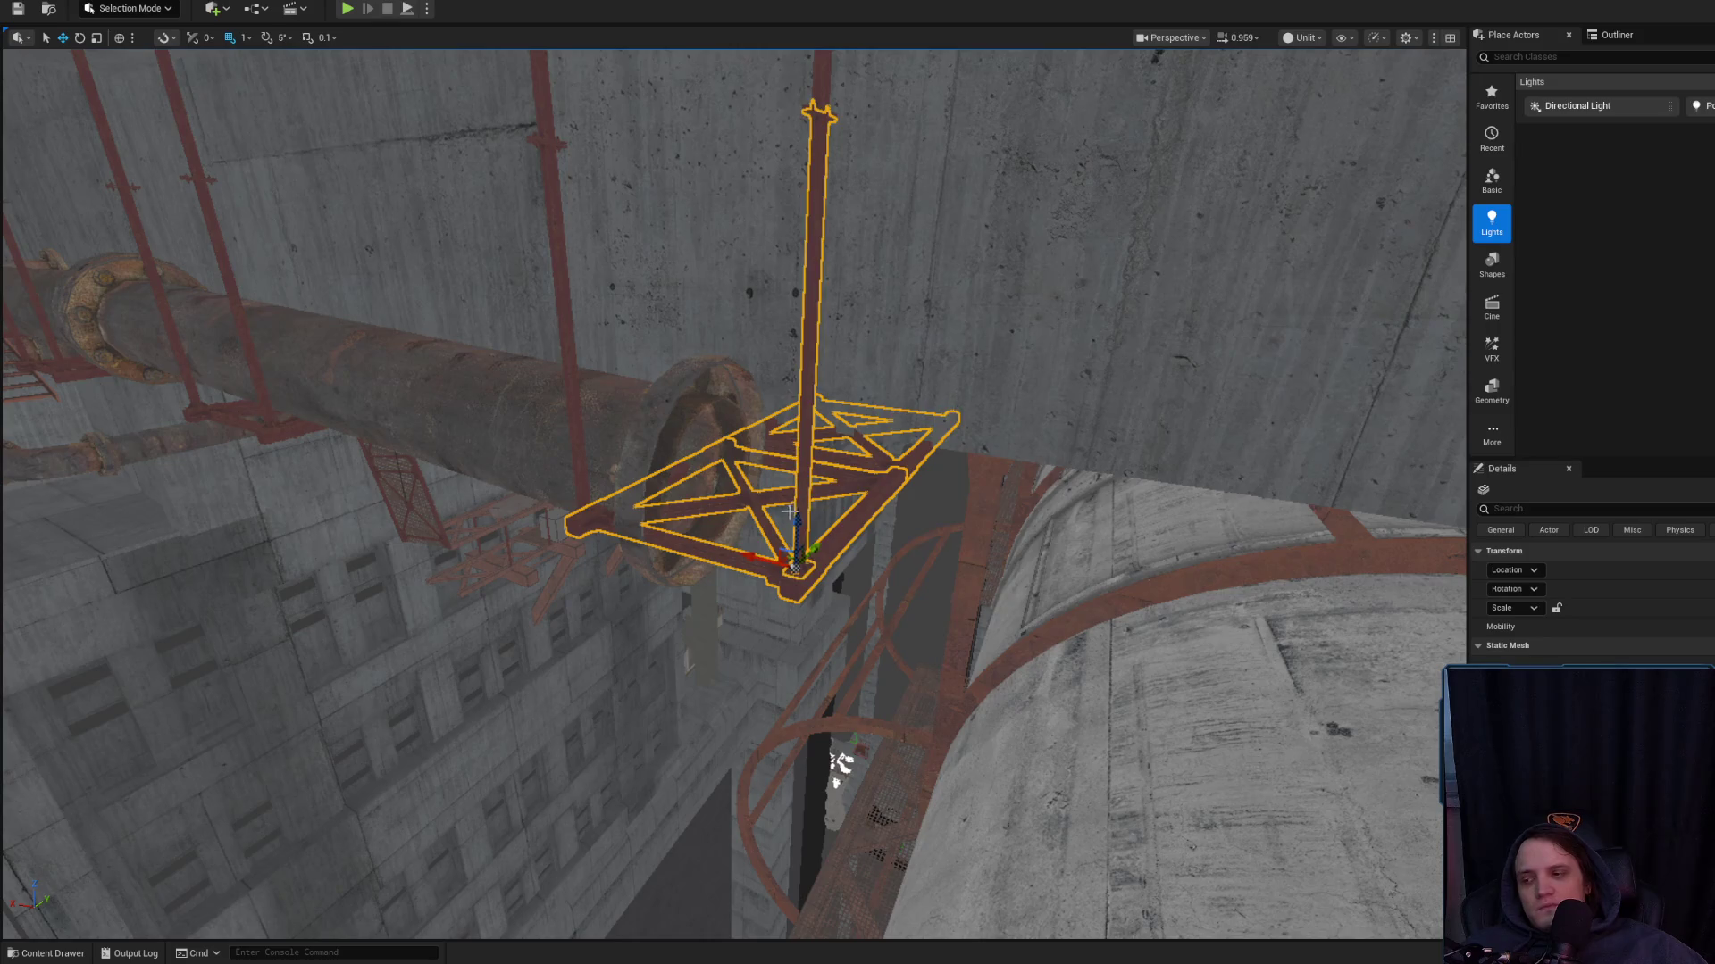
pyautogui.keyDown('ctrl'); pyautogui.click(571, 390); pyautogui.keyUp('ctrl')
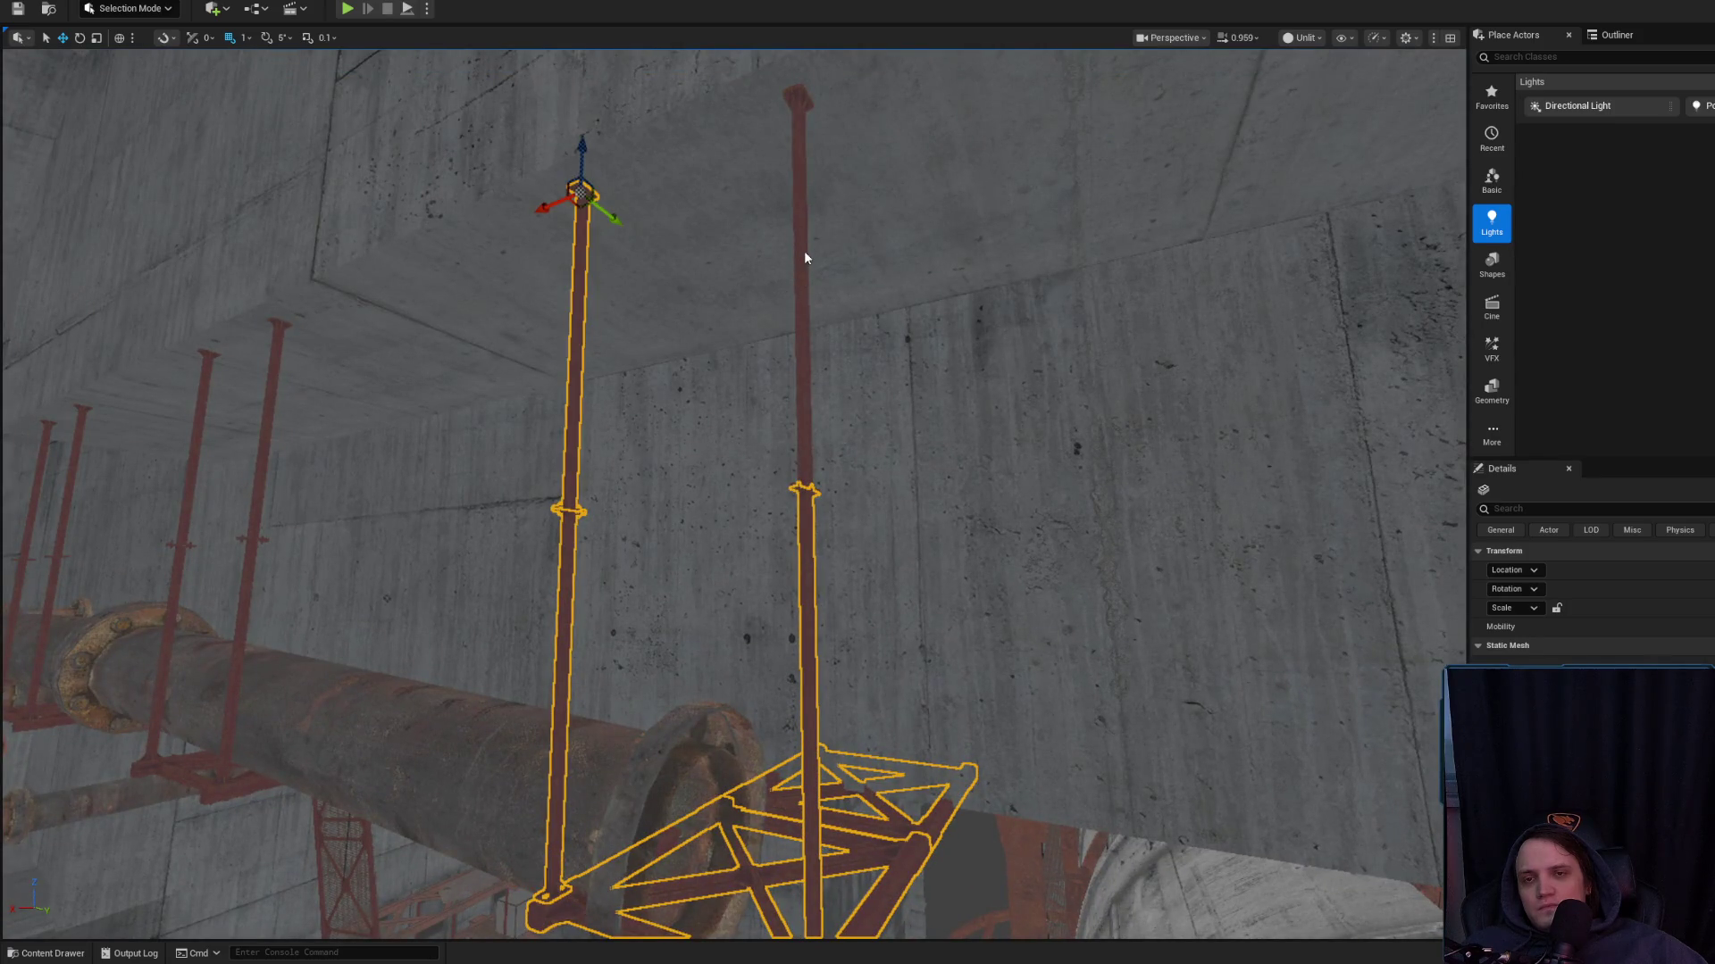
pyautogui.moveTo(804, 252)
pyautogui.mouseDown()
pyautogui.moveTo(815, 822)
pyautogui.moveTo(785, 658)
pyautogui.mouseUp()
pyautogui.moveTo(831, 238)
pyautogui.mouseDown()
pyautogui.moveTo(831, 161)
pyautogui.moveTo(832, 239)
pyautogui.mouseUp()
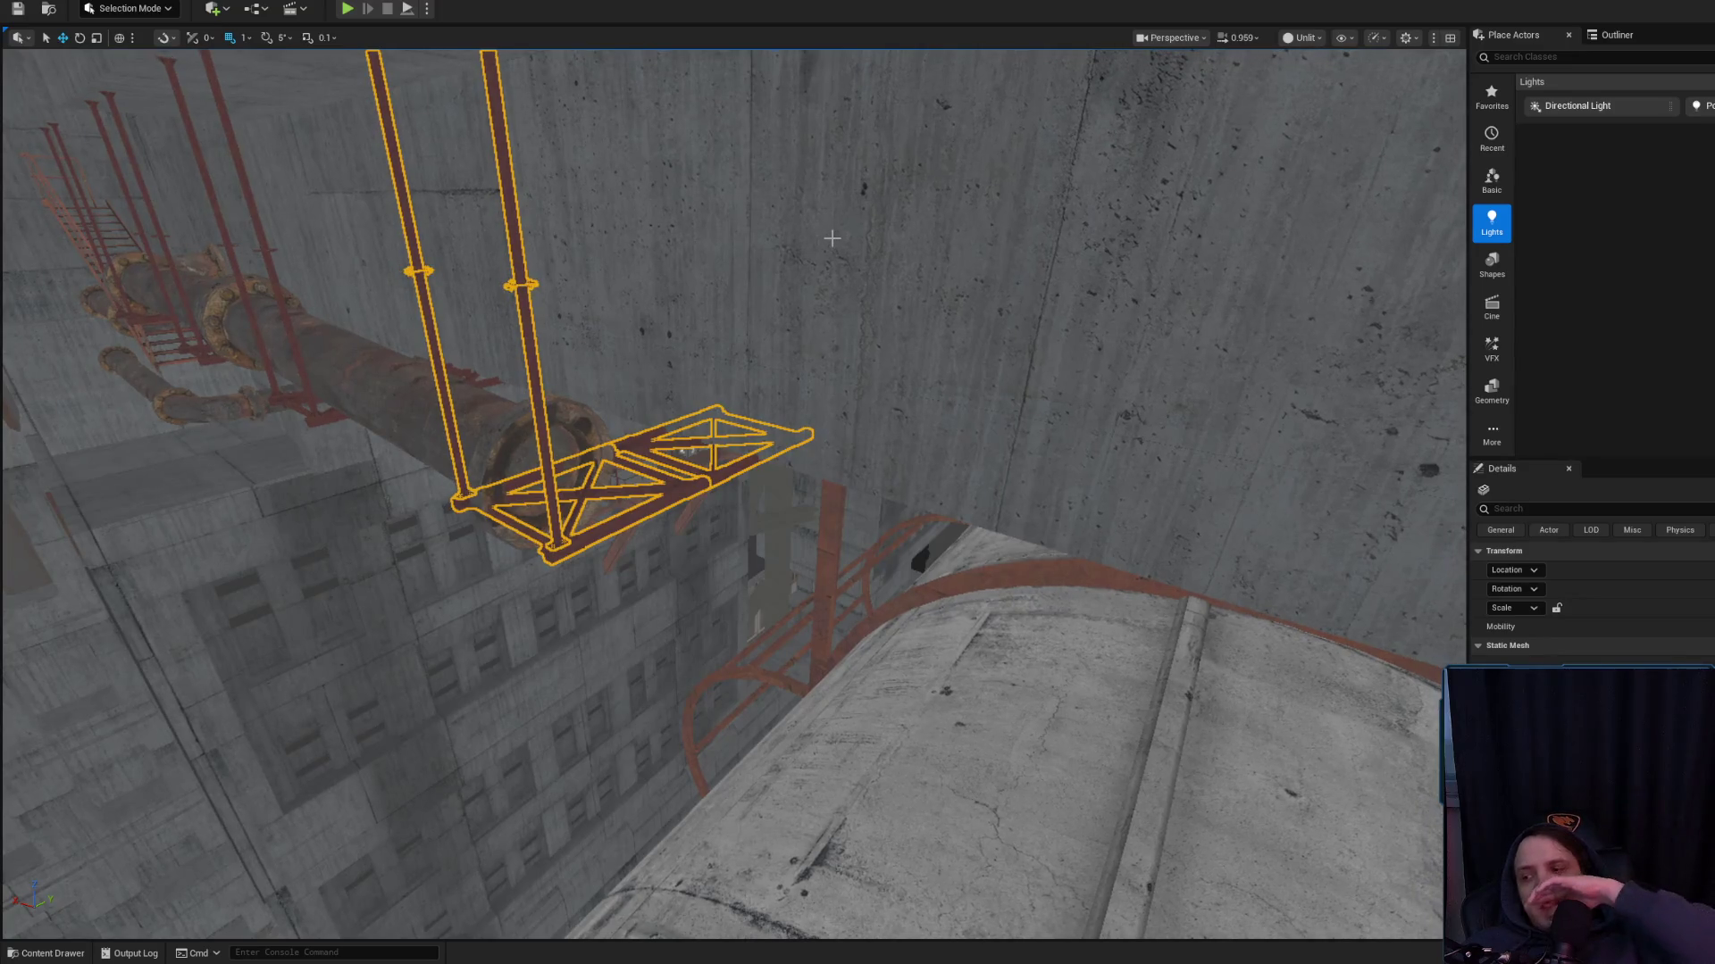
pyautogui.moveTo(715, 309); pyautogui.dragTo(665, 268)
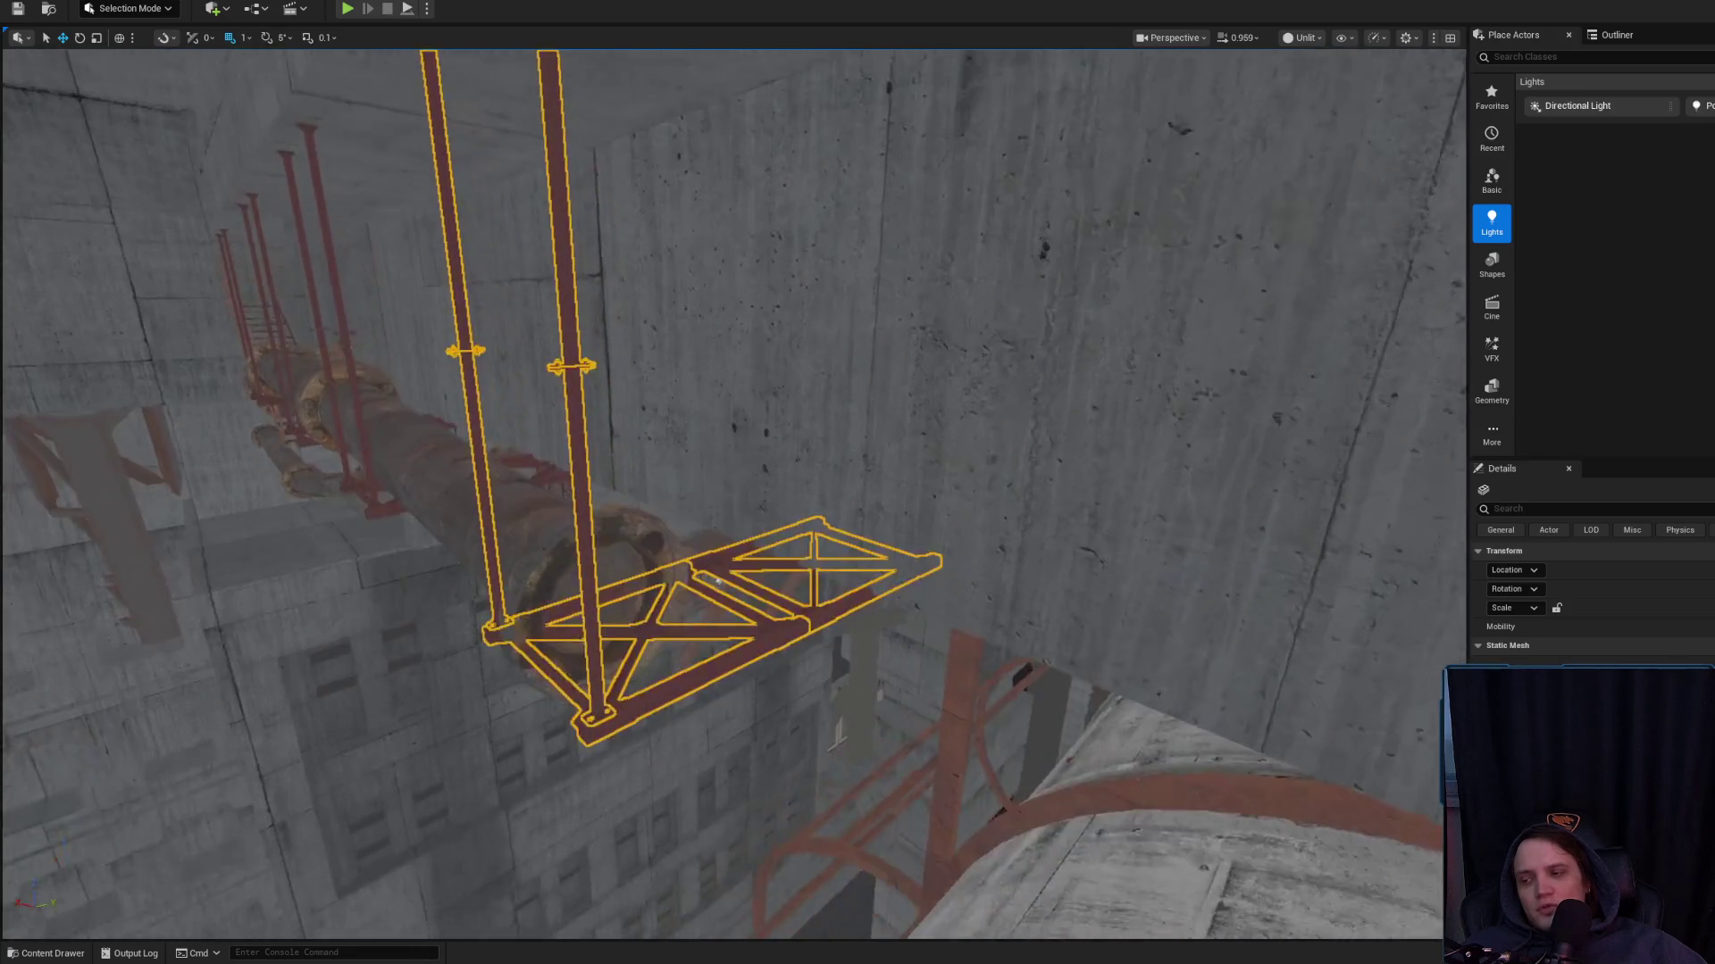
pyautogui.press('Delete')
pyautogui.hotkey('ctrl', 'z')
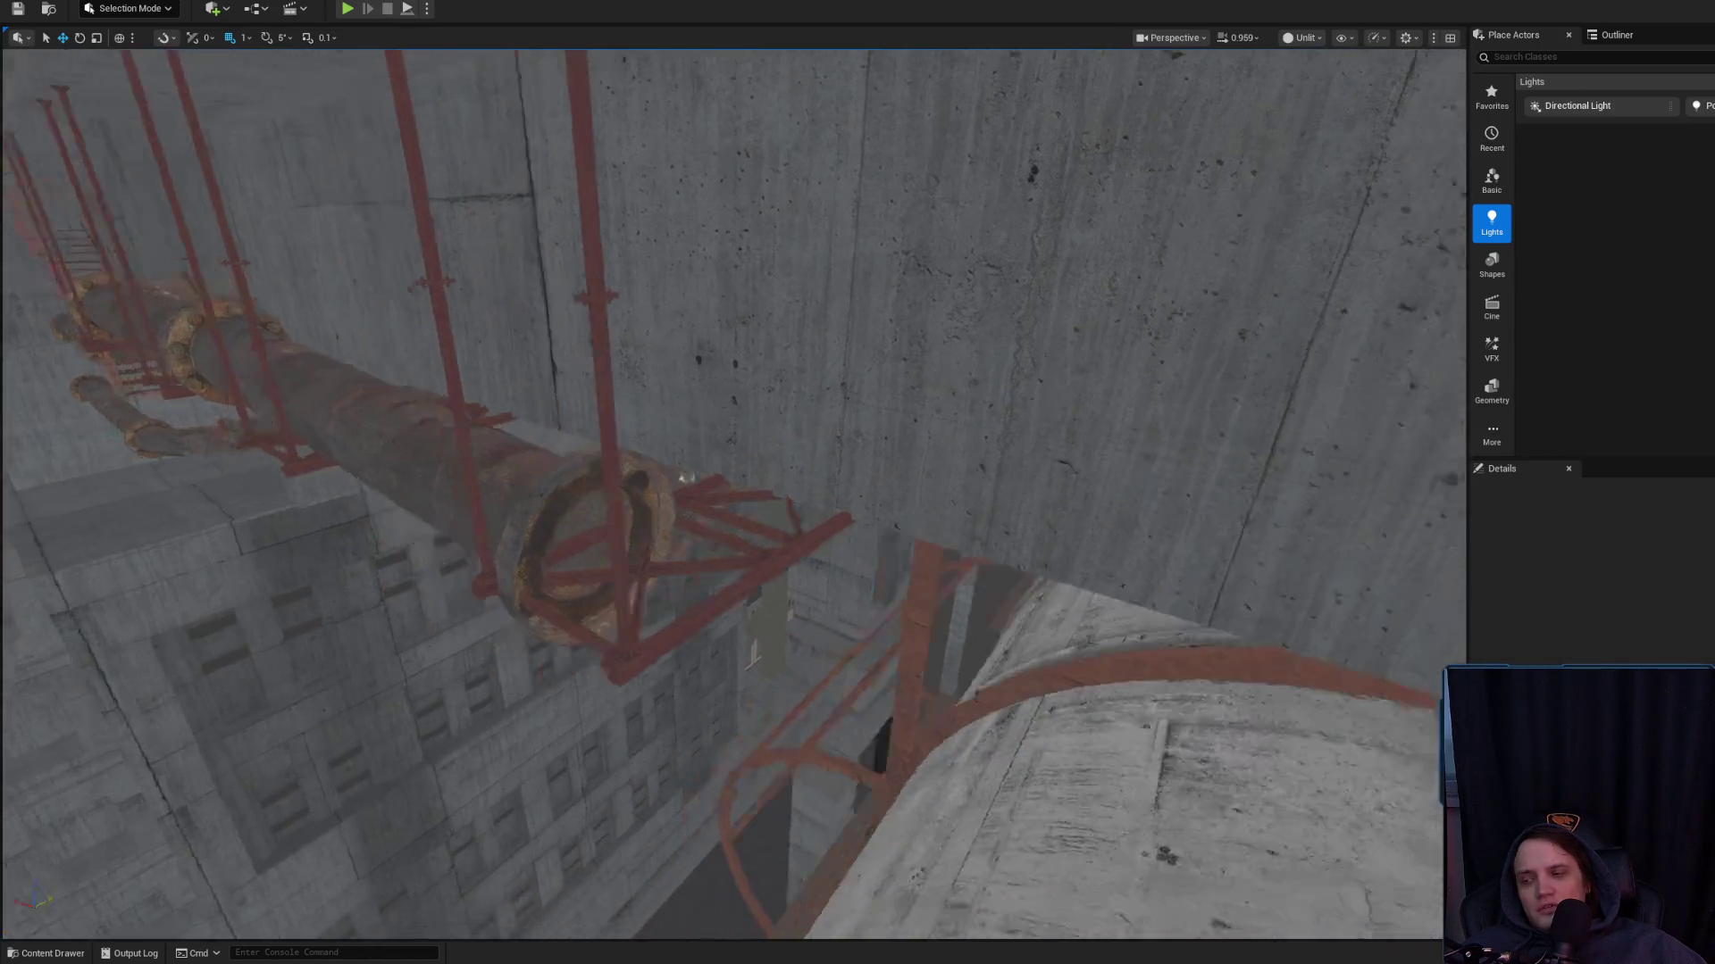
pyautogui.moveTo(715, 358); pyautogui.dragTo(697, 348)
# Rotate SM_Piping237 by about 1.84 degrees
pyautogui.click(402, 482)
pyautogui.moveTo(402, 482); pyautogui.dragTo(446, 496)
pyautogui.moveTo(553, 561); pyautogui.dragTo(531, 563)
pyautogui.moveTo(582, 499); pyautogui.dragTo(606, 515)
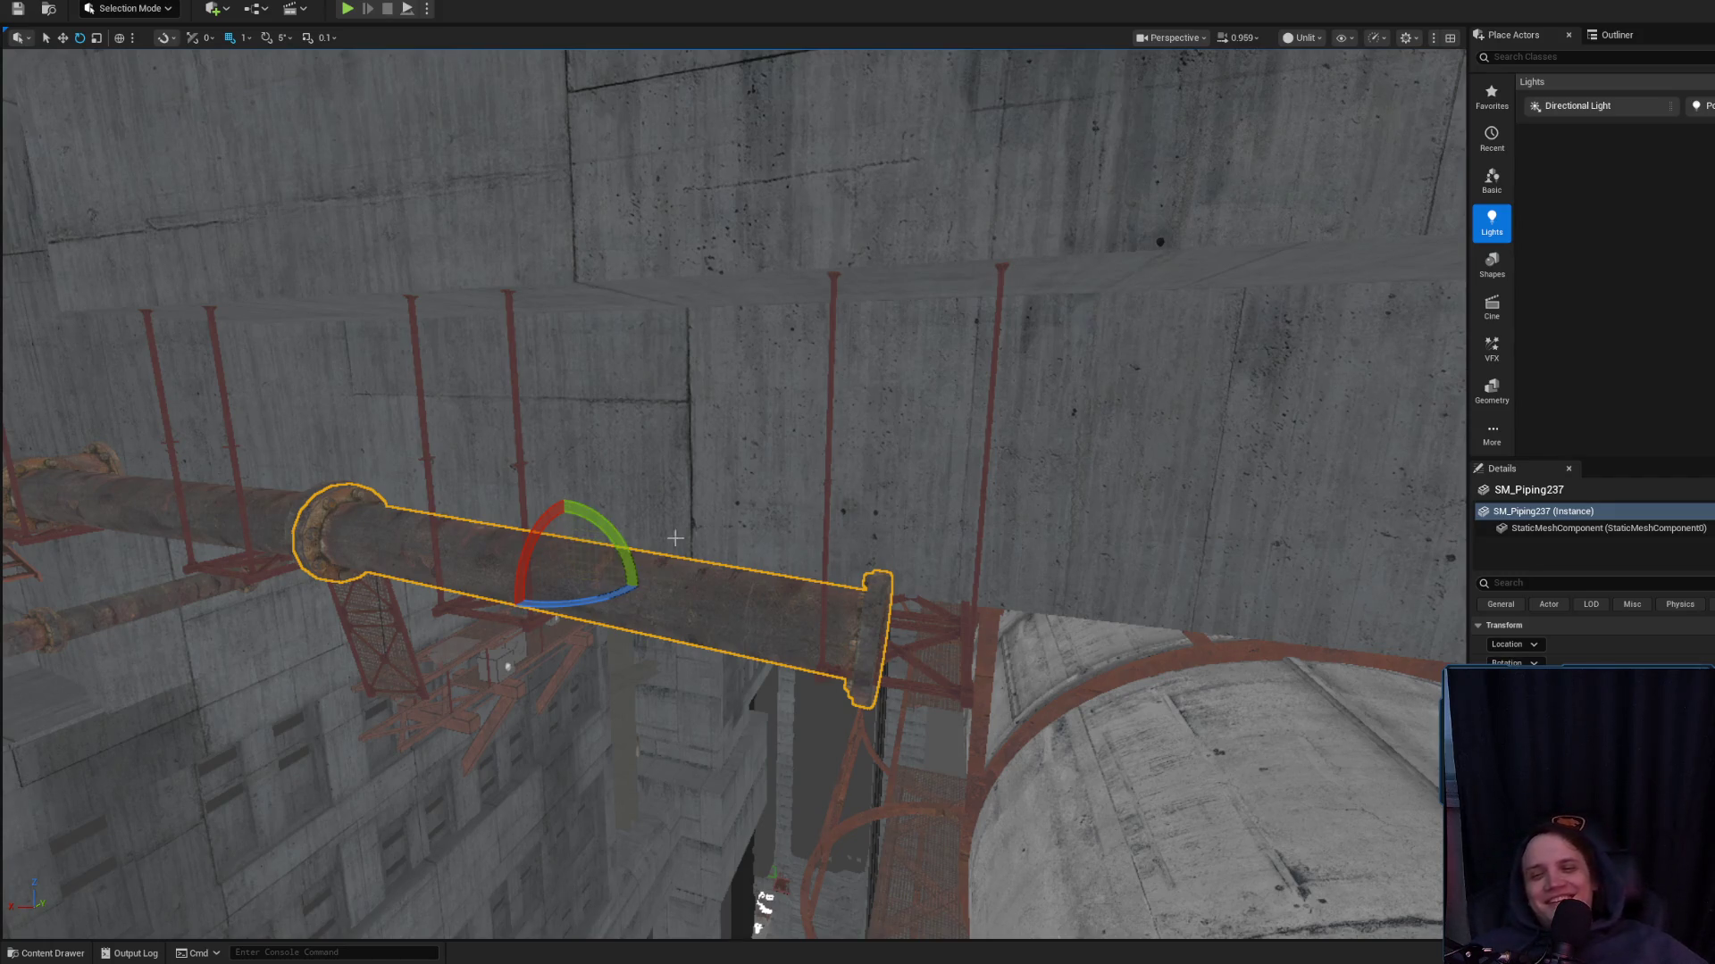
# Undo an accidental shift of the straight pipe and frame it in view
pyautogui.moveTo(605, 514)
pyautogui.mouseDown()
pyautogui.moveTo(710, 460)
pyautogui.moveTo(819, 593)
pyautogui.mouseUp()
pyautogui.moveTo(509, 494)
pyautogui.mouseDown()
pyautogui.moveTo(453, 445)
pyautogui.moveTo(391, 439)
pyautogui.moveTo(497, 475)
pyautogui.mouseUp()
pyautogui.hotkey('ctrl', 'z')
pyautogui.press('f')
pyautogui.moveTo(563, 551)
pyautogui.mouseDown()
pyautogui.moveTo(563, 527)
pyautogui.moveTo(563, 551)
pyautogui.moveTo(602, 565)
pyautogui.mouseUp()
pyautogui.press('g')
pyautogui.press('g')
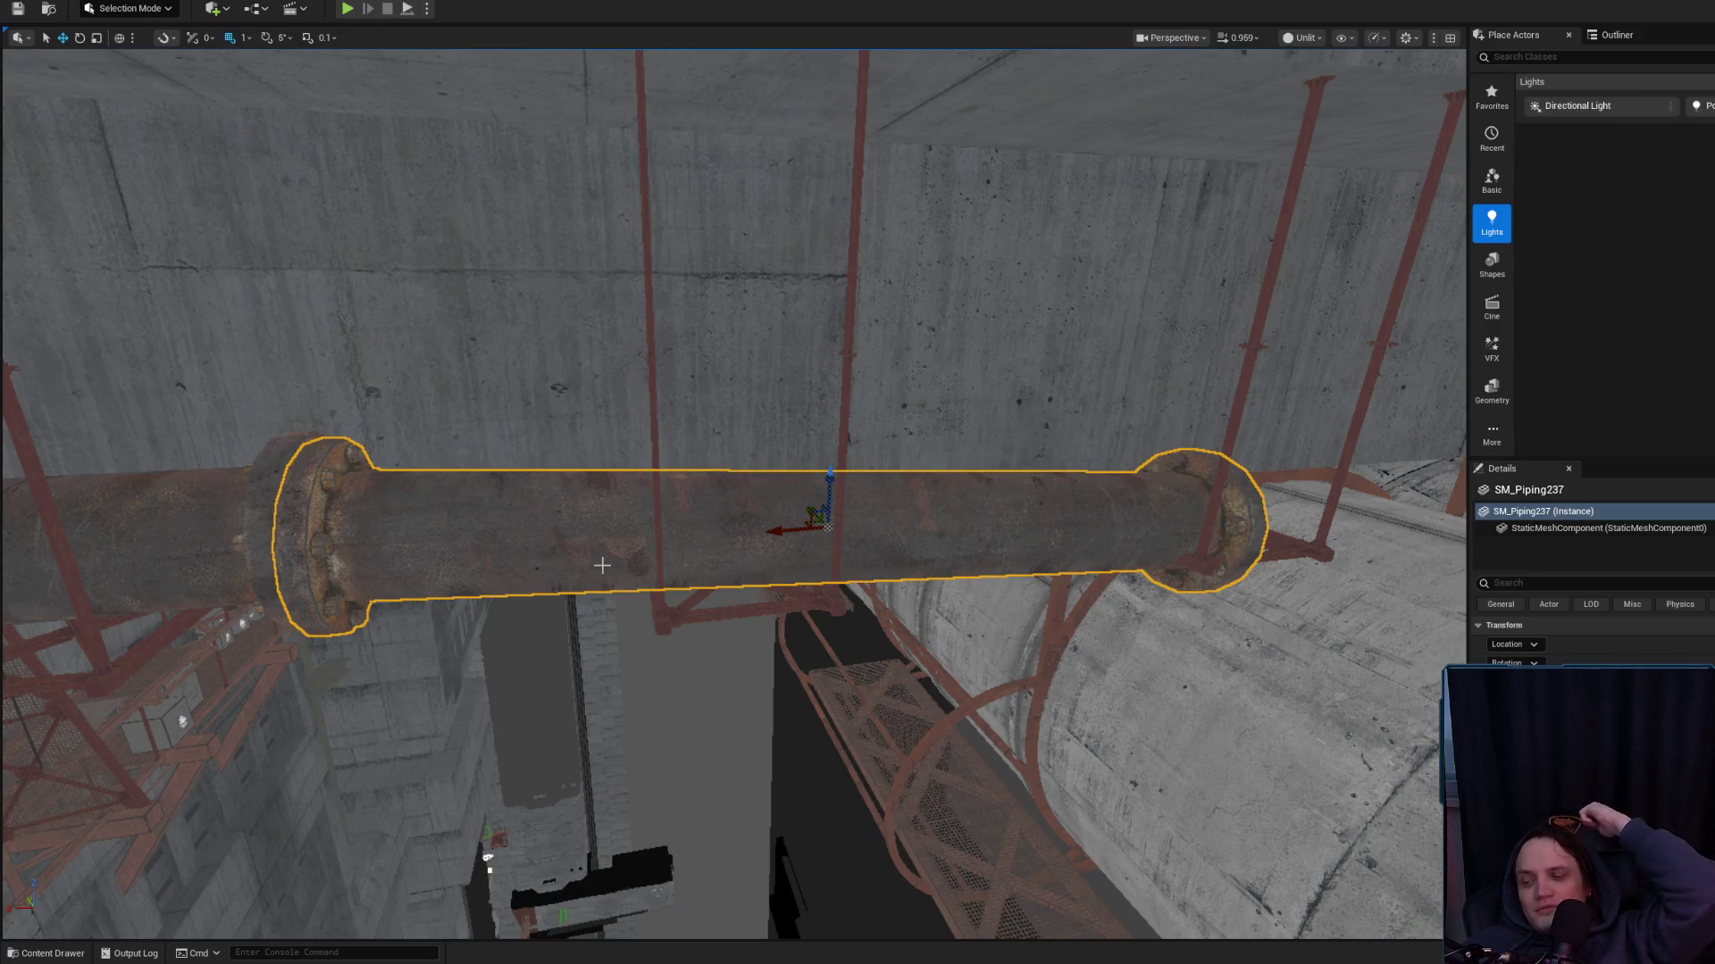
pyautogui.moveTo(591, 549)
pyautogui.mouseDown()
pyautogui.moveTo(679, 636)
pyautogui.moveTo(630, 609)
pyautogui.moveTo(650, 620)
pyautogui.moveTo(499, 610)
pyautogui.mouseUp()
pyautogui.press('Escape')
# Rotate SM_Piping237 by about -3.98 degrees to meet its neighbour
pyautogui.click(630, 609)
pyautogui.moveTo(300, 514); pyautogui.dragTo(179, 545)
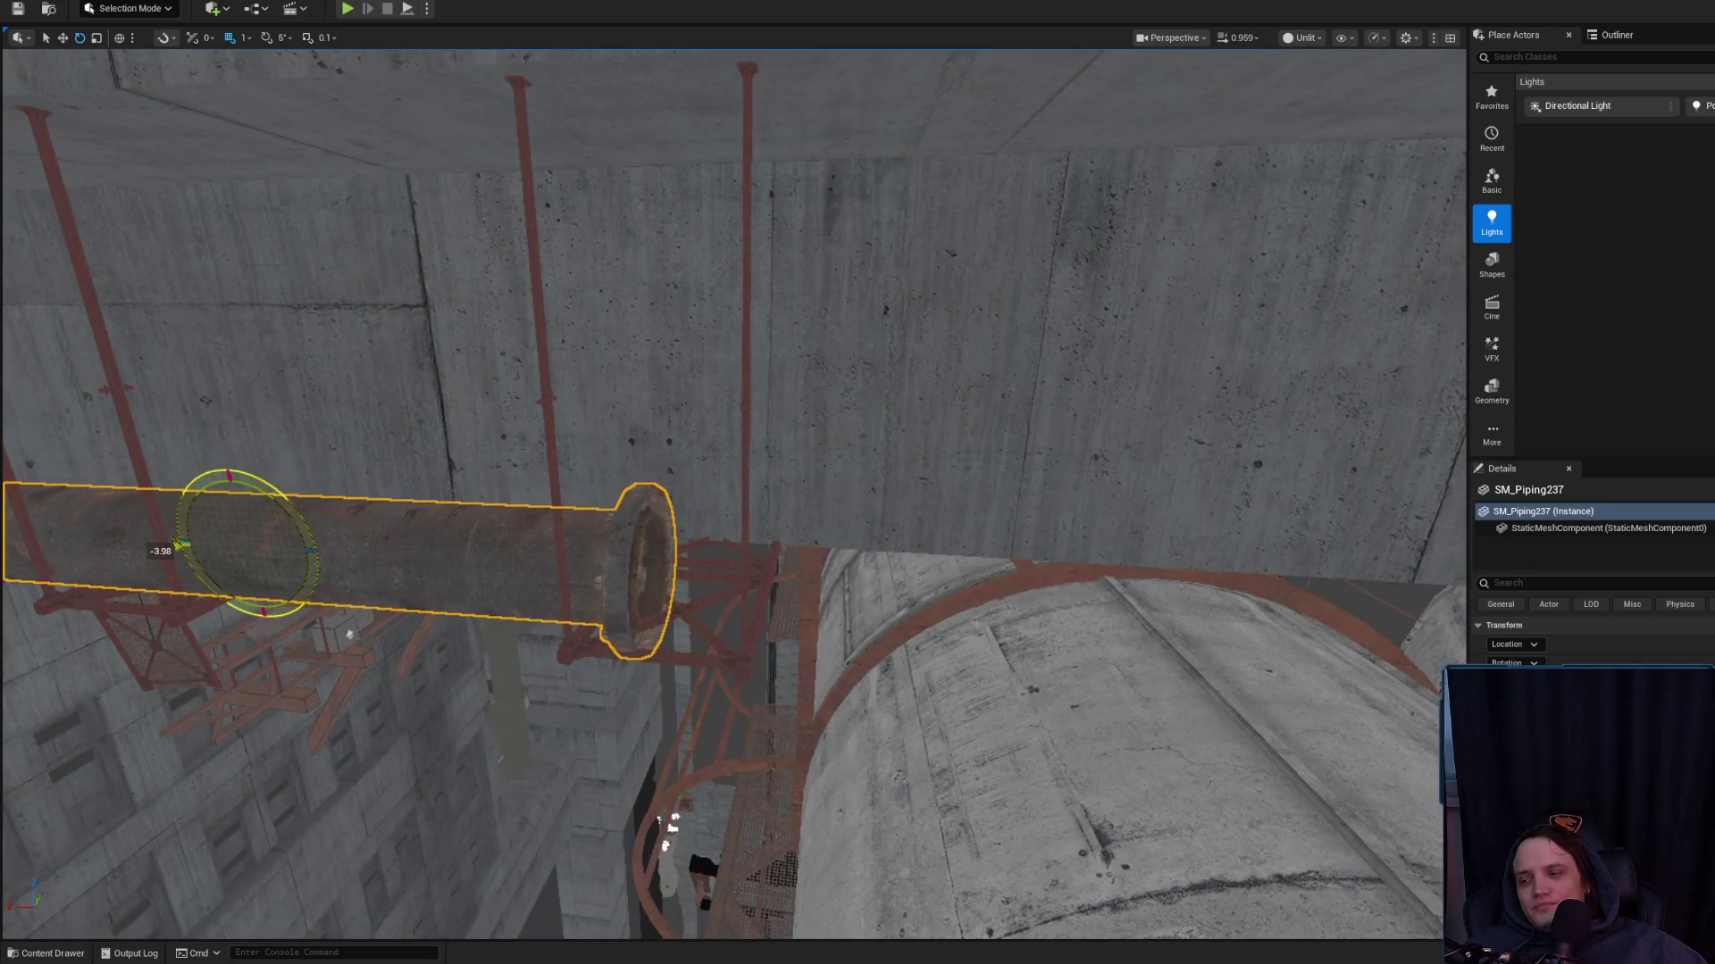
pyautogui.press('r')
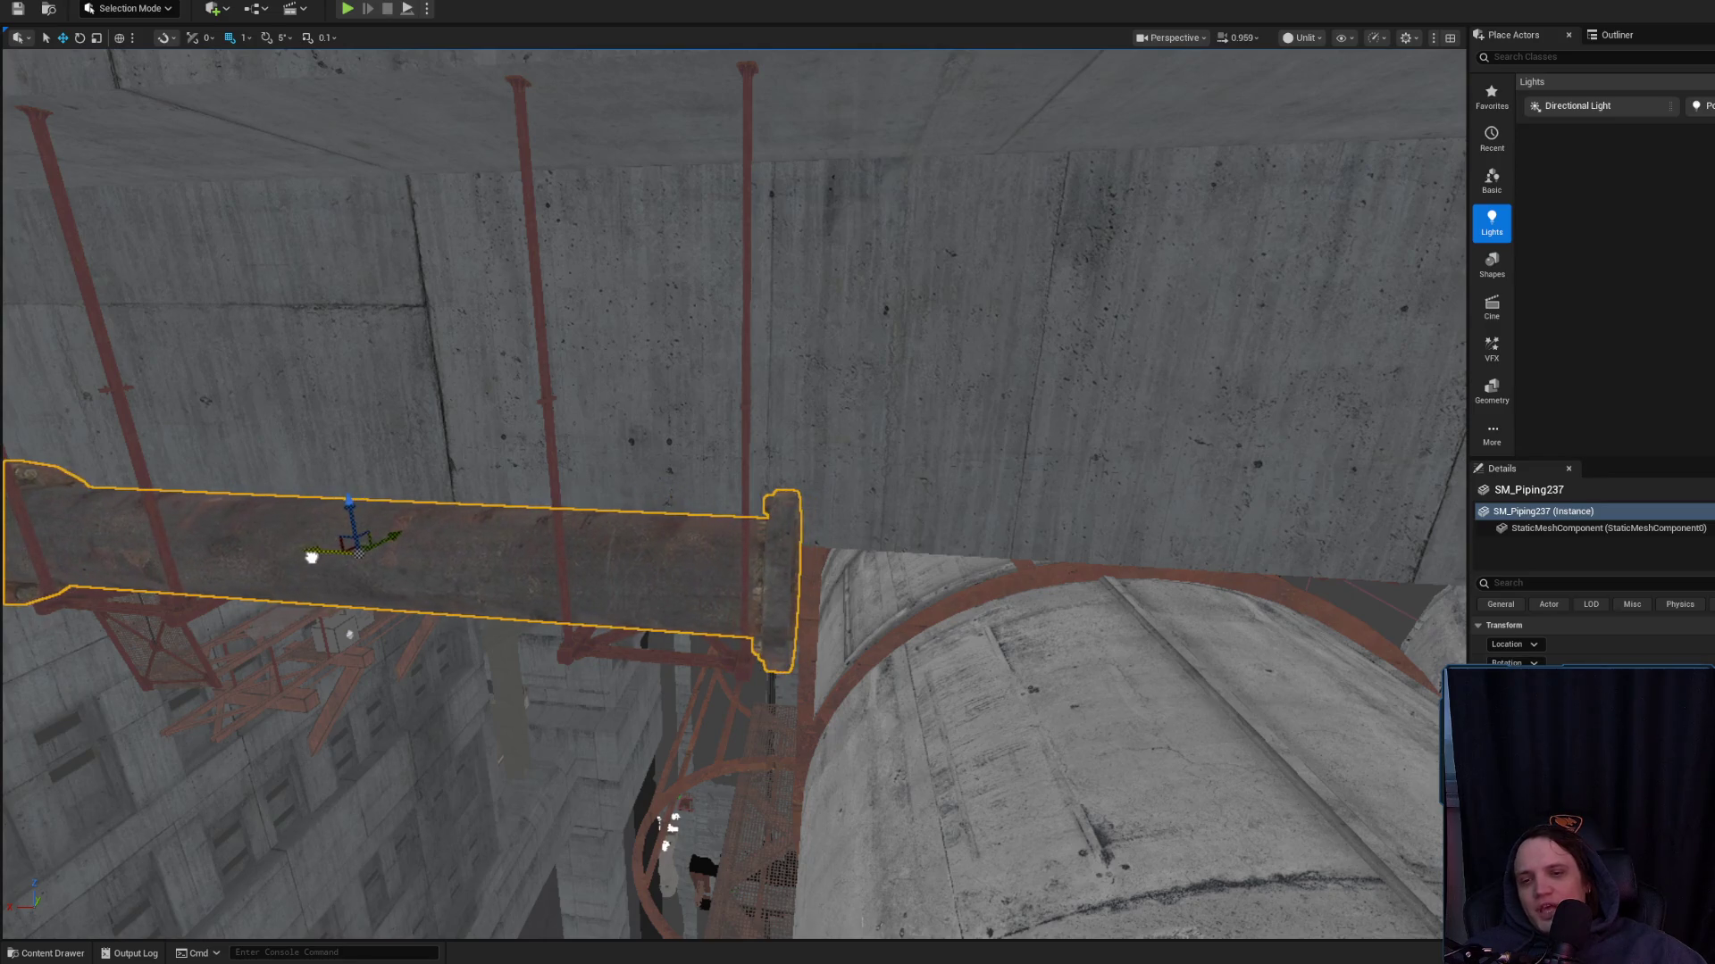
pyautogui.moveTo(317, 561)
pyautogui.mouseDown()
pyautogui.moveTo(323, 446)
pyautogui.moveTo(324, 500)
pyautogui.moveTo(323, 482)
pyautogui.moveTo(184, 437)
pyautogui.mouseUp()
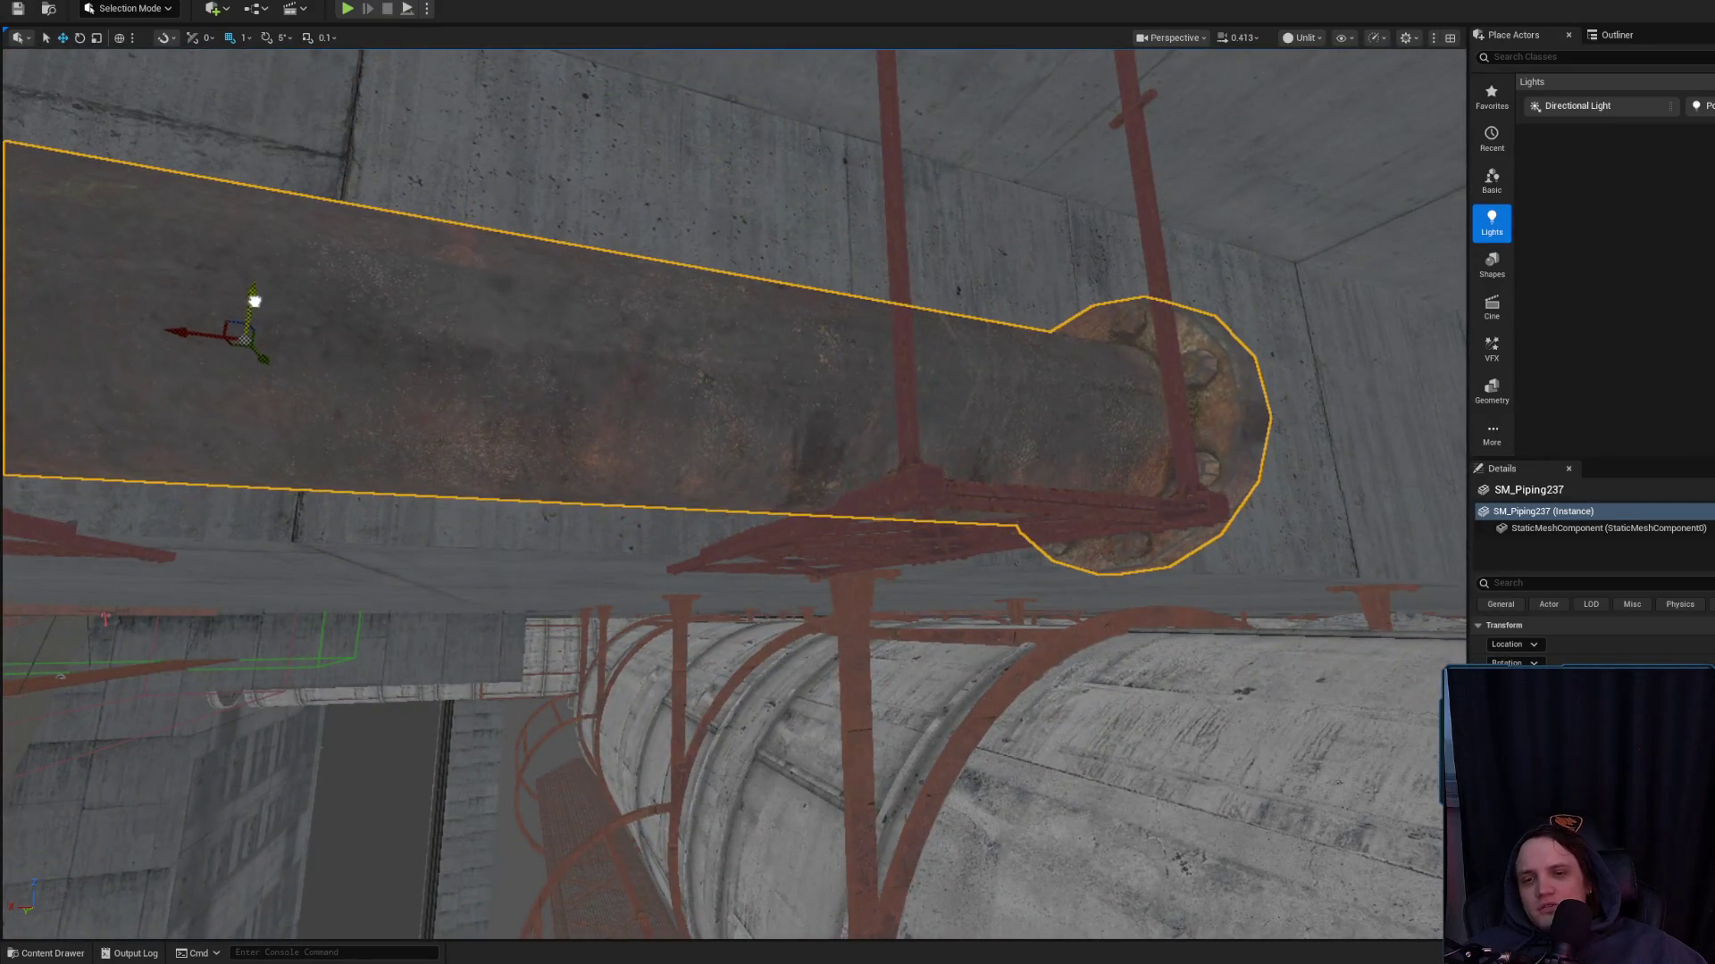
pyautogui.moveTo(248, 293)
pyautogui.mouseDown()
pyautogui.moveTo(473, 835)
pyautogui.moveTo(726, 820)
pyautogui.mouseUp()
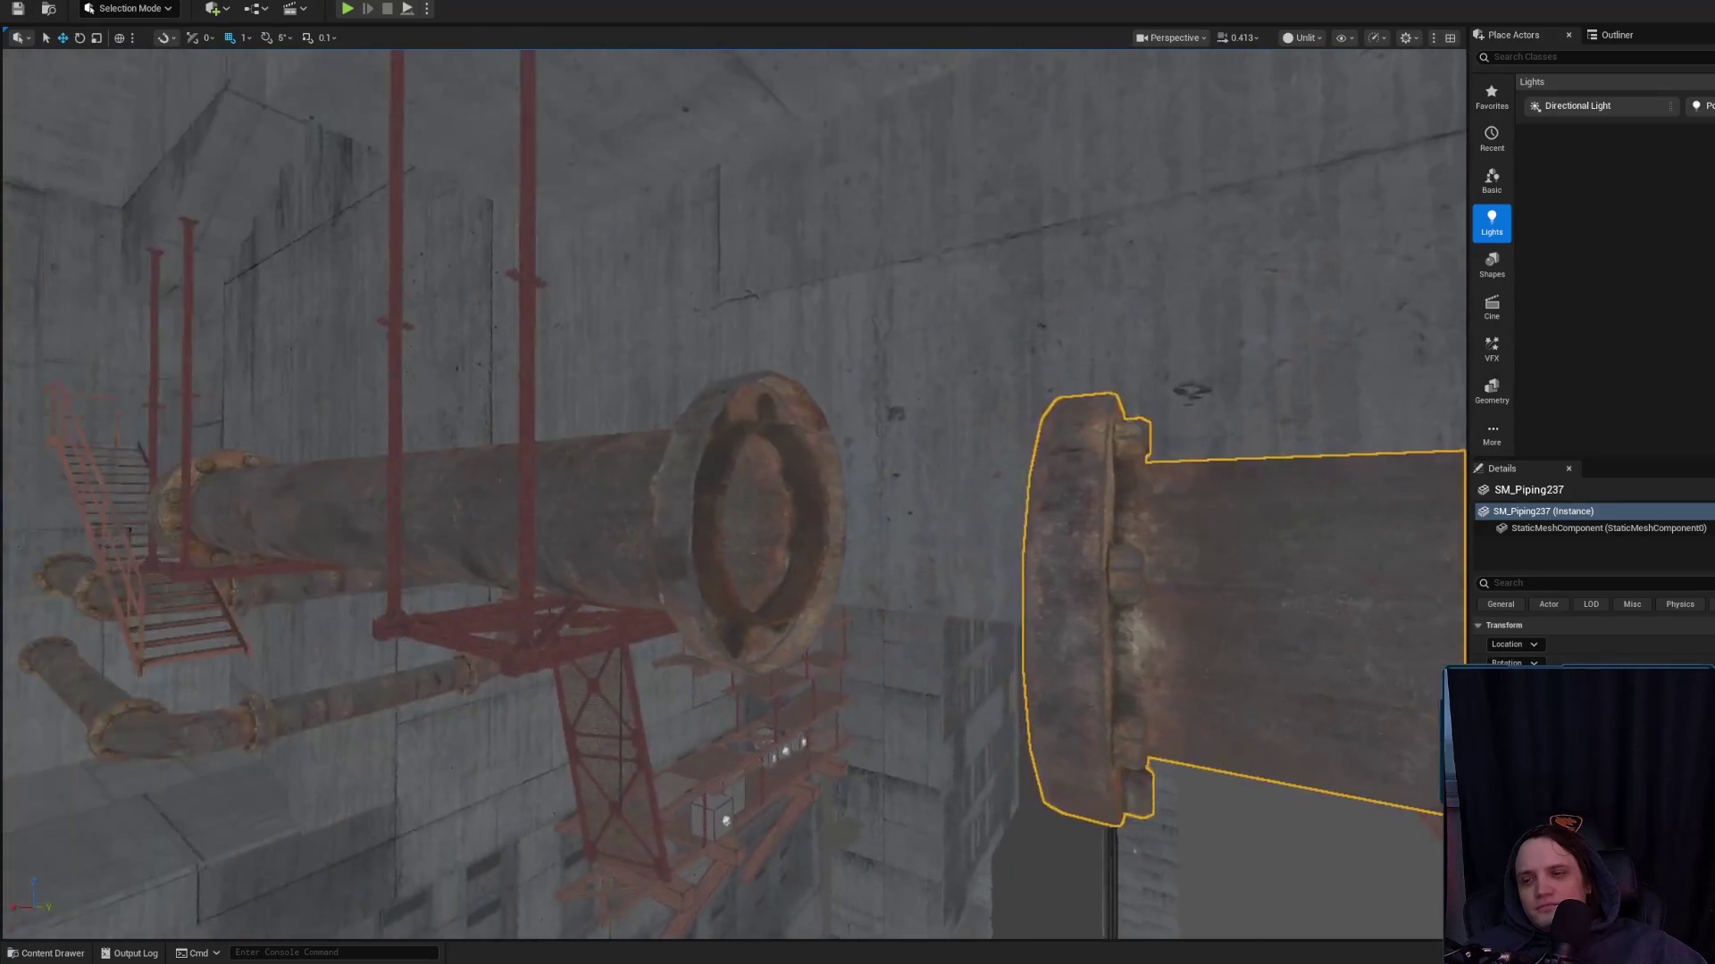
# Frame SM_Piping236 and orbit around the joint between the two sections
pyautogui.click(536, 500)
pyautogui.press('f')
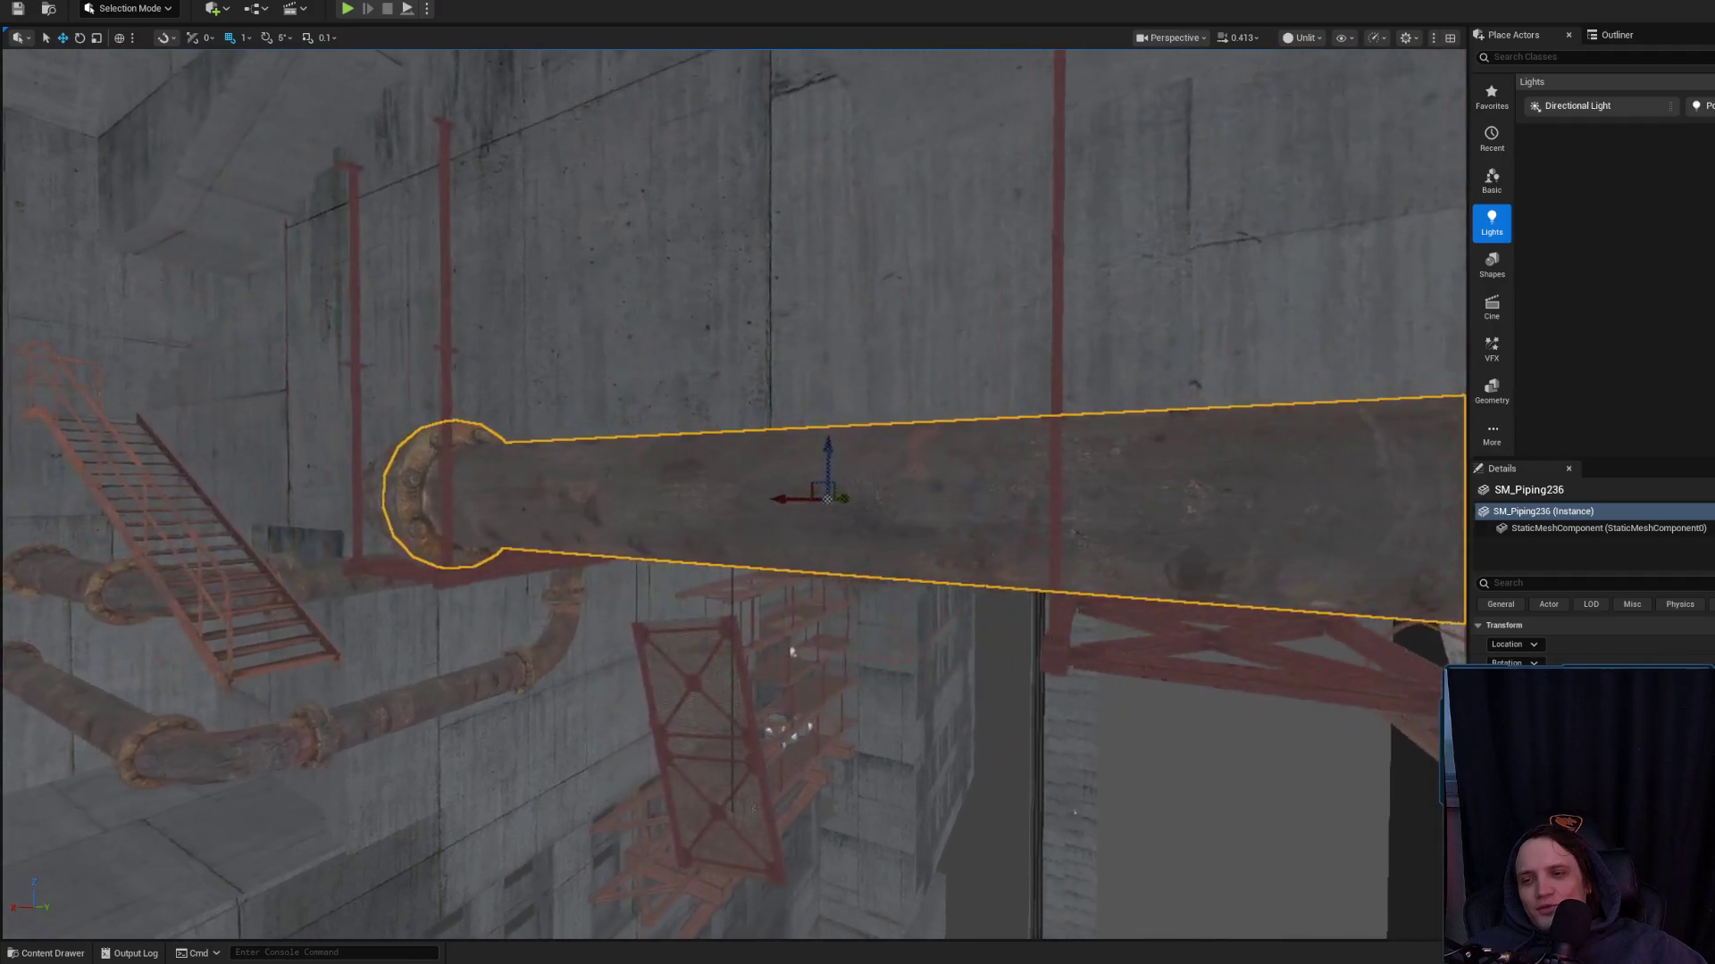
pyautogui.moveTo(508, 499)
pyautogui.mouseDown()
pyautogui.moveTo(562, 474)
pyautogui.moveTo(508, 500)
pyautogui.mouseUp()
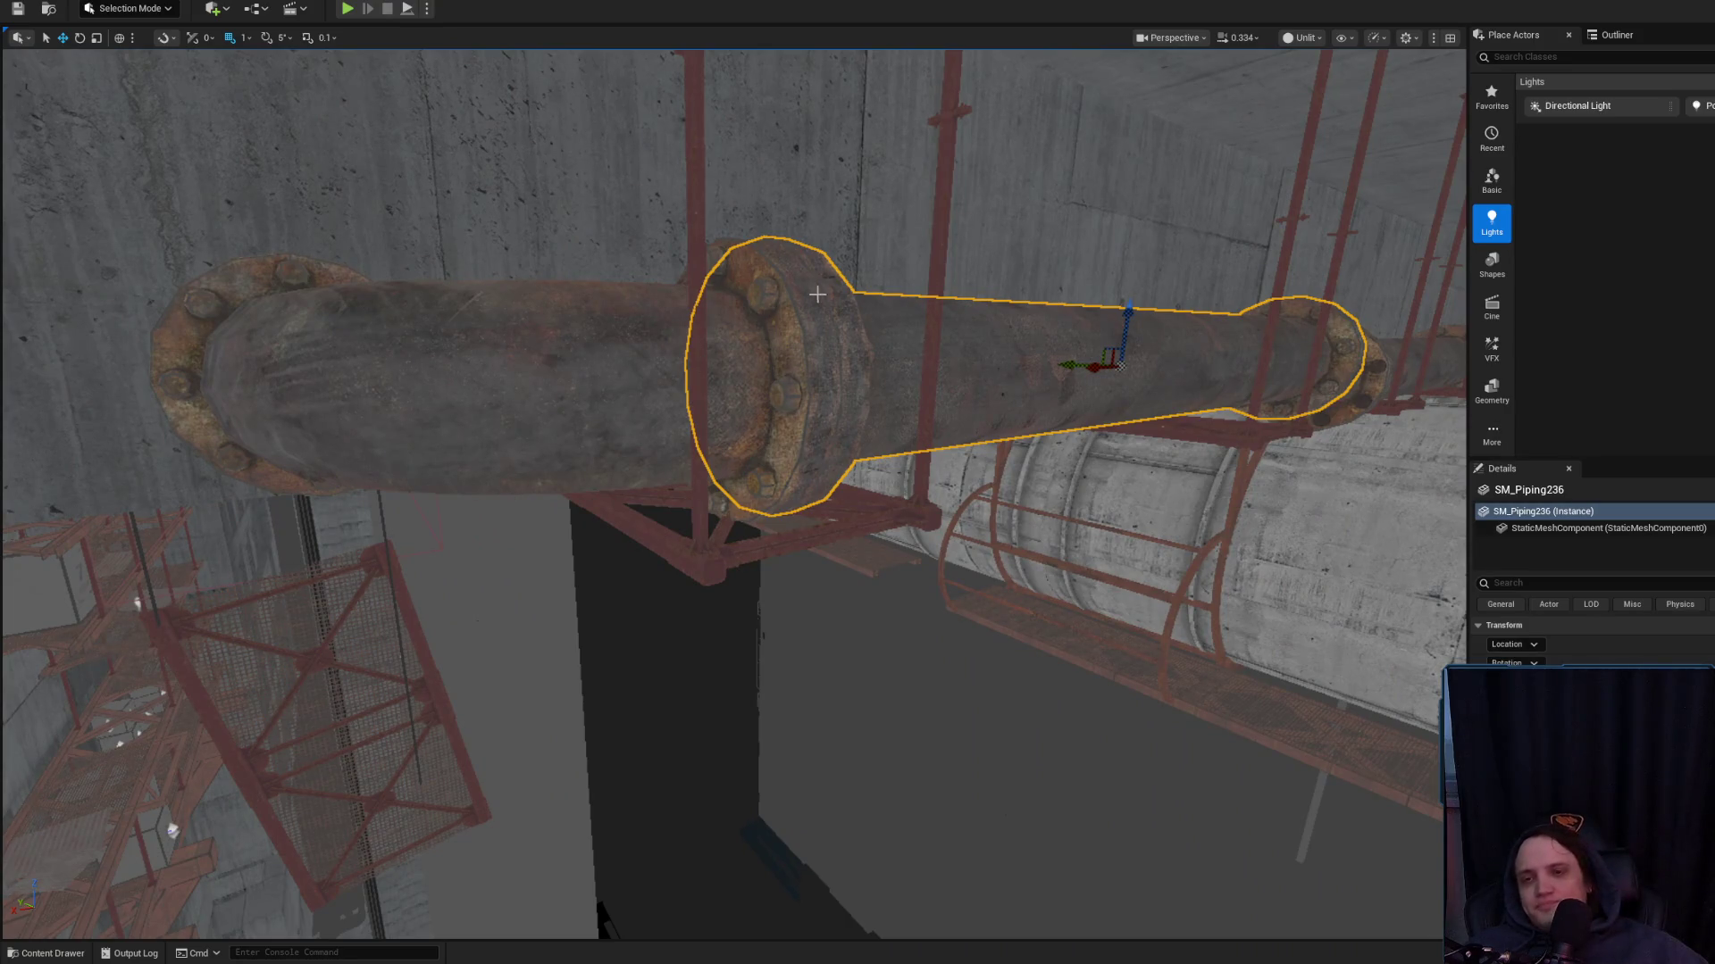
pyautogui.moveTo(601, 356)
pyautogui.mouseDown()
pyautogui.moveTo(723, 437)
pyautogui.moveTo(687, 419)
pyautogui.mouseUp()
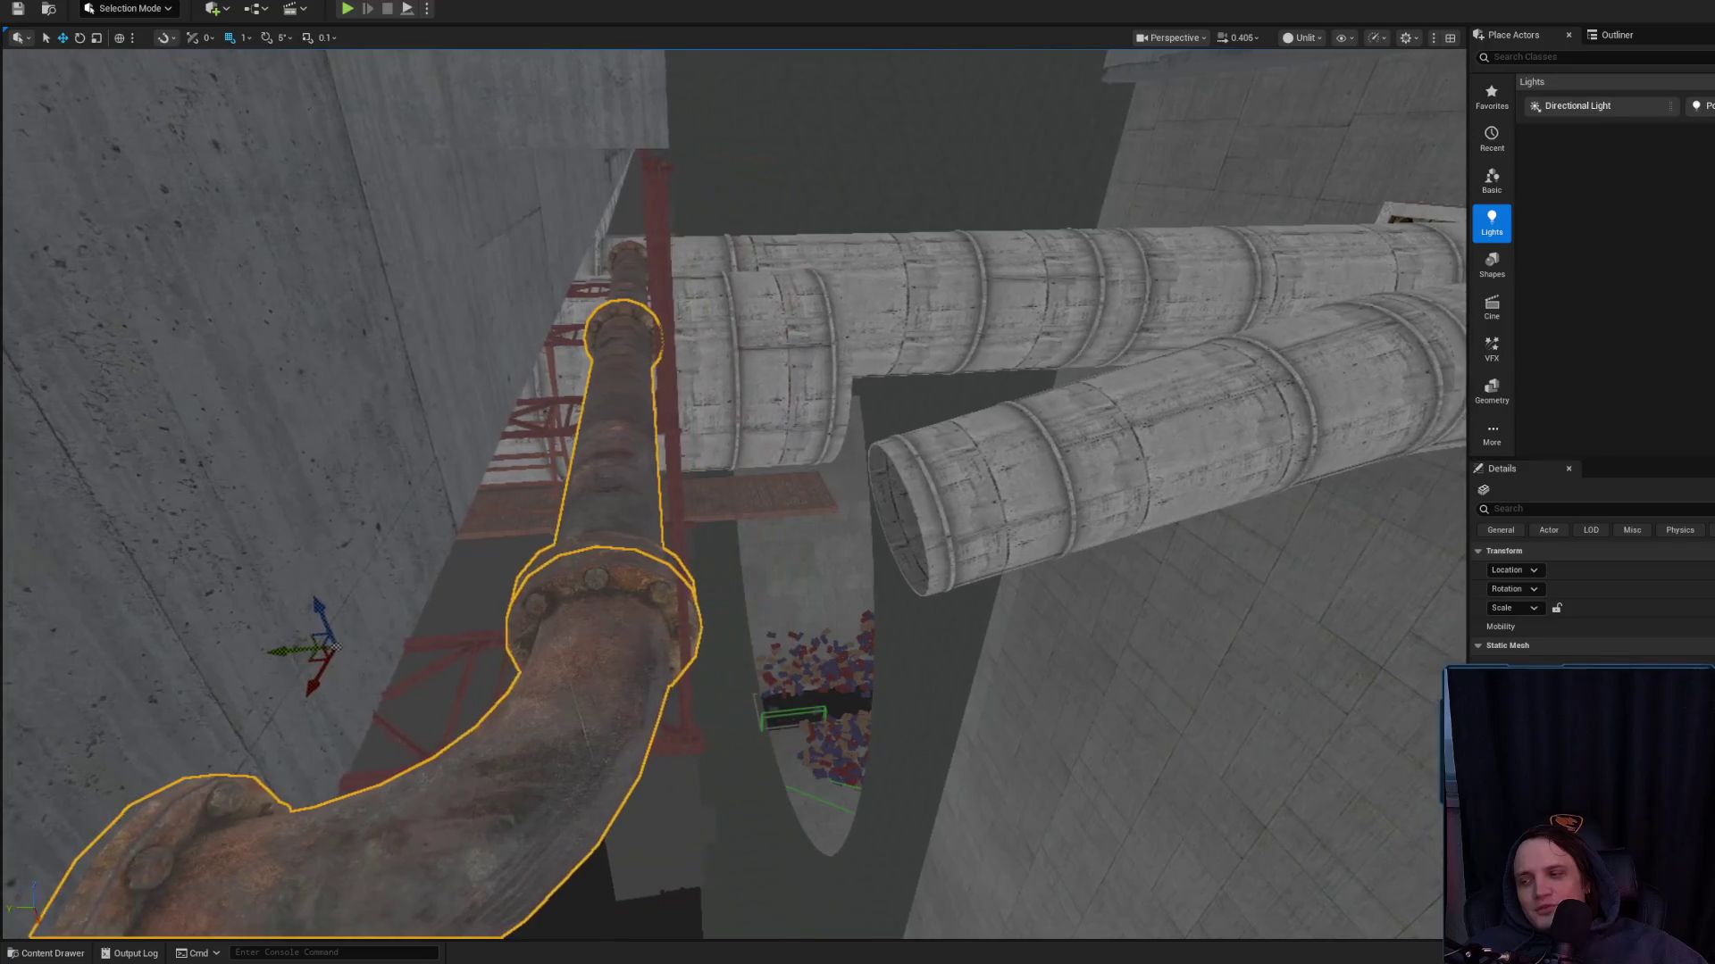
pyautogui.moveTo(617, 358); pyautogui.dragTo(614, 356)
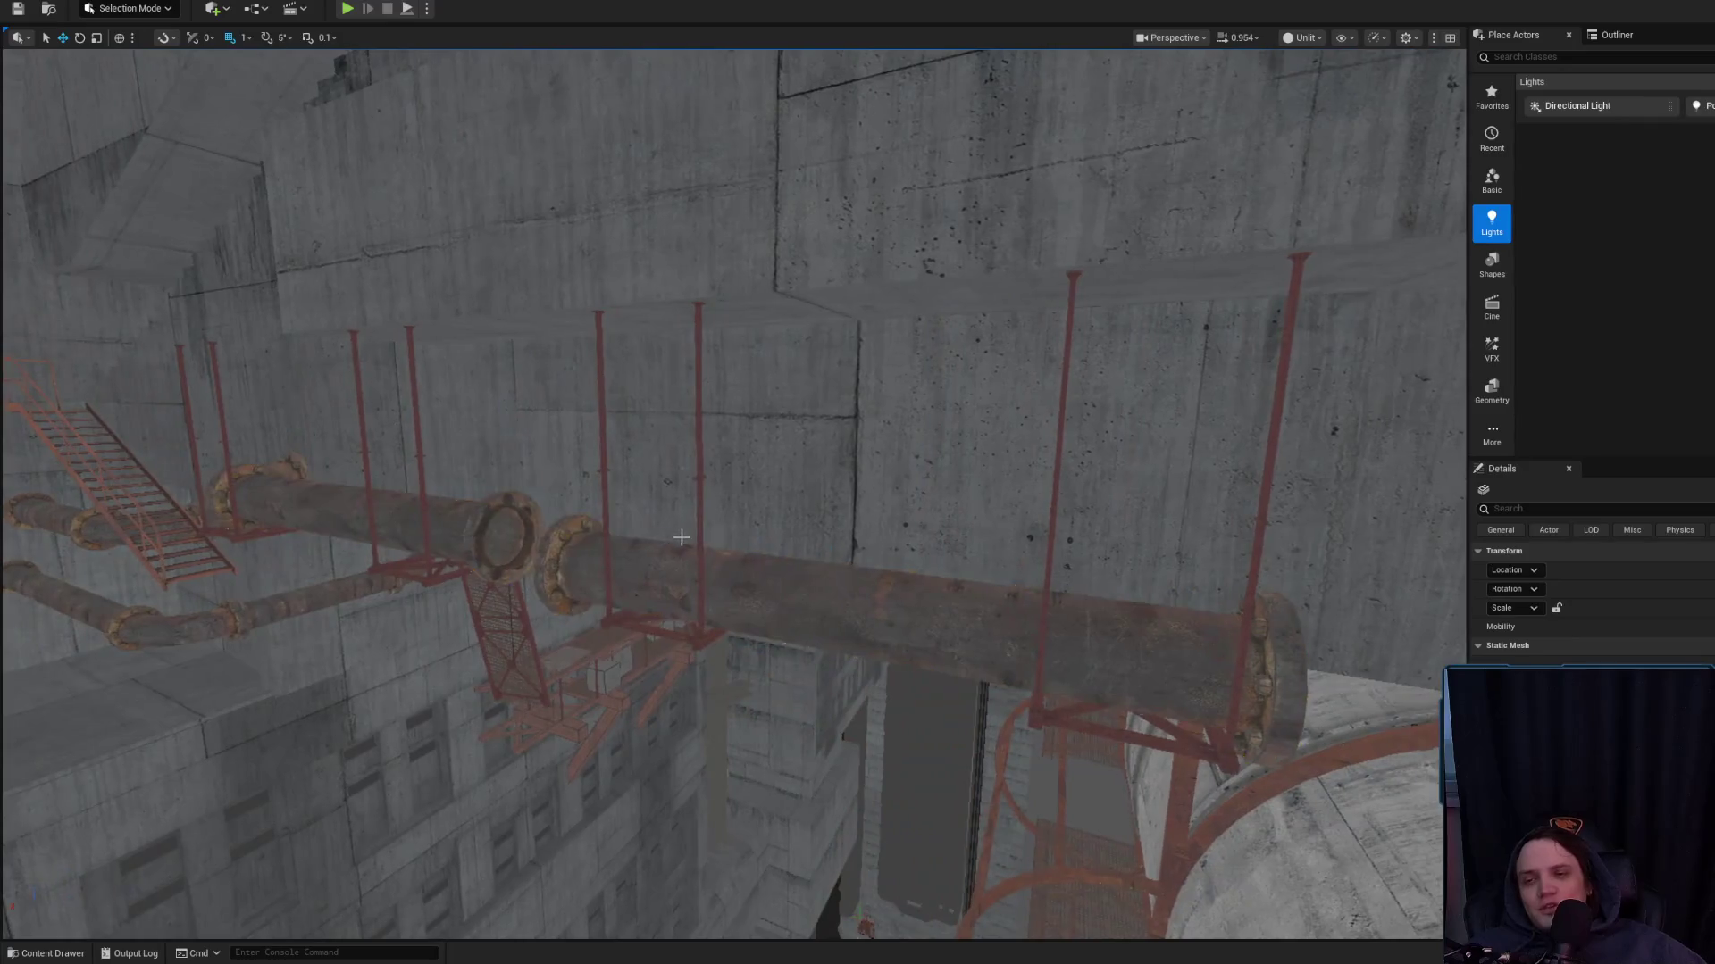
# Check the elbow piece and the adjoining straight pipe
pyautogui.press('Escape')
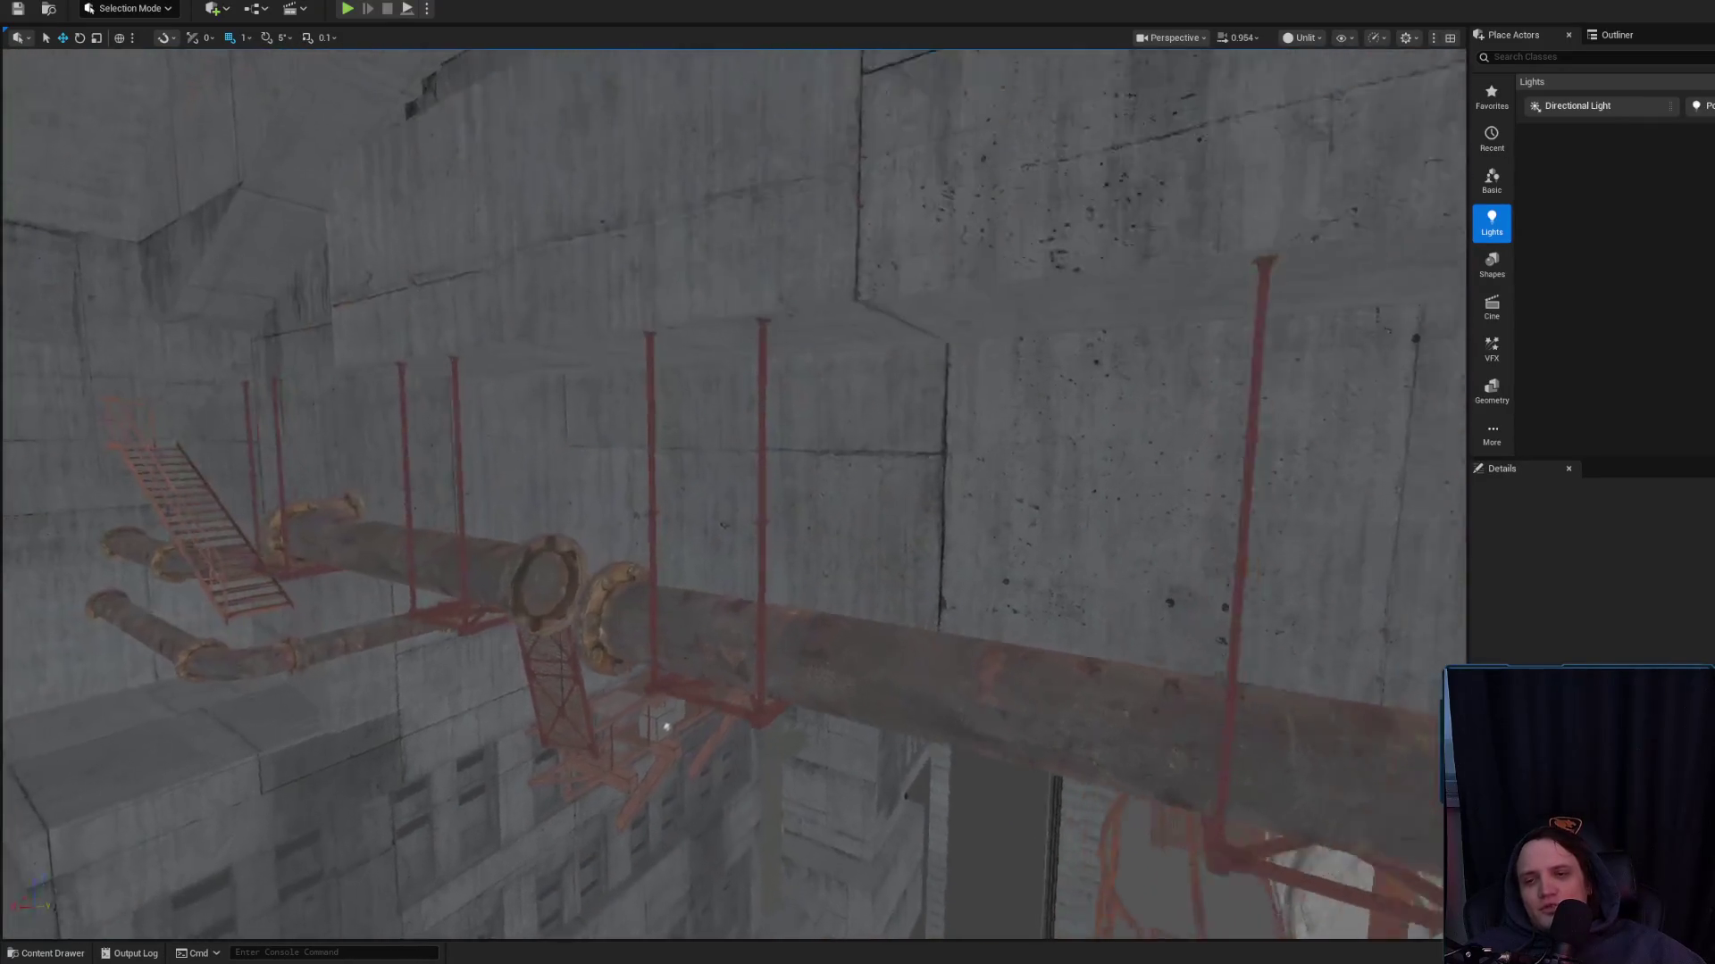
pyautogui.press('s')
pyautogui.scroll(-2, 732, 491)
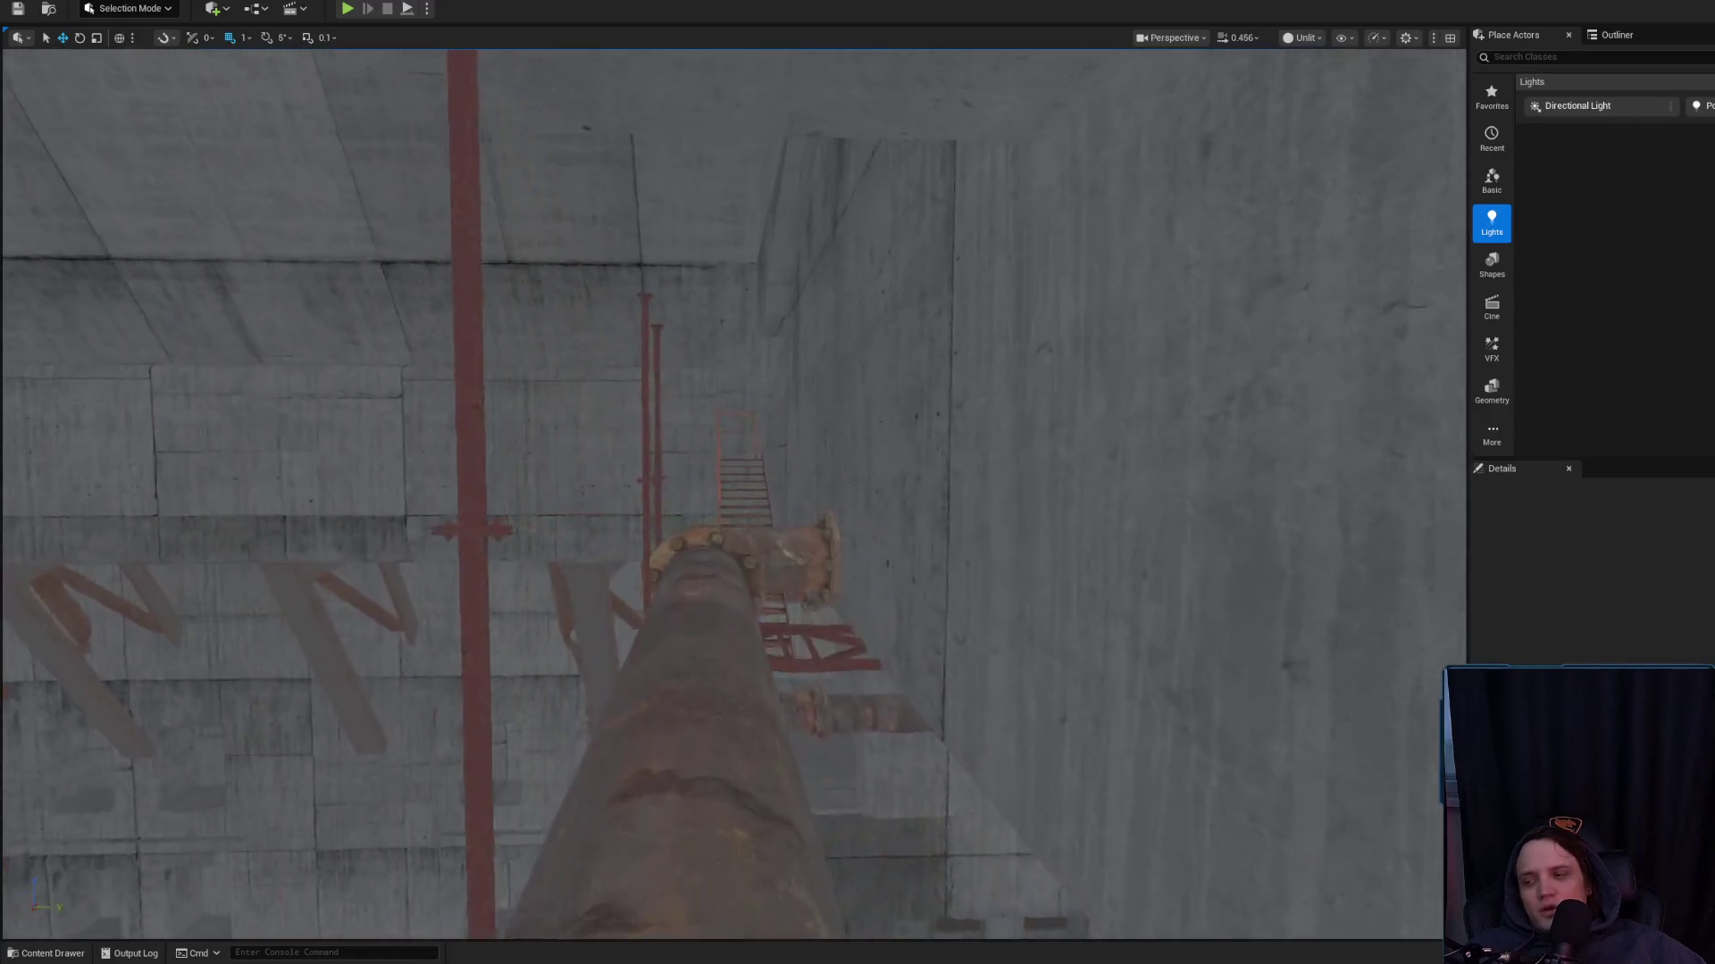
pyautogui.press('w')
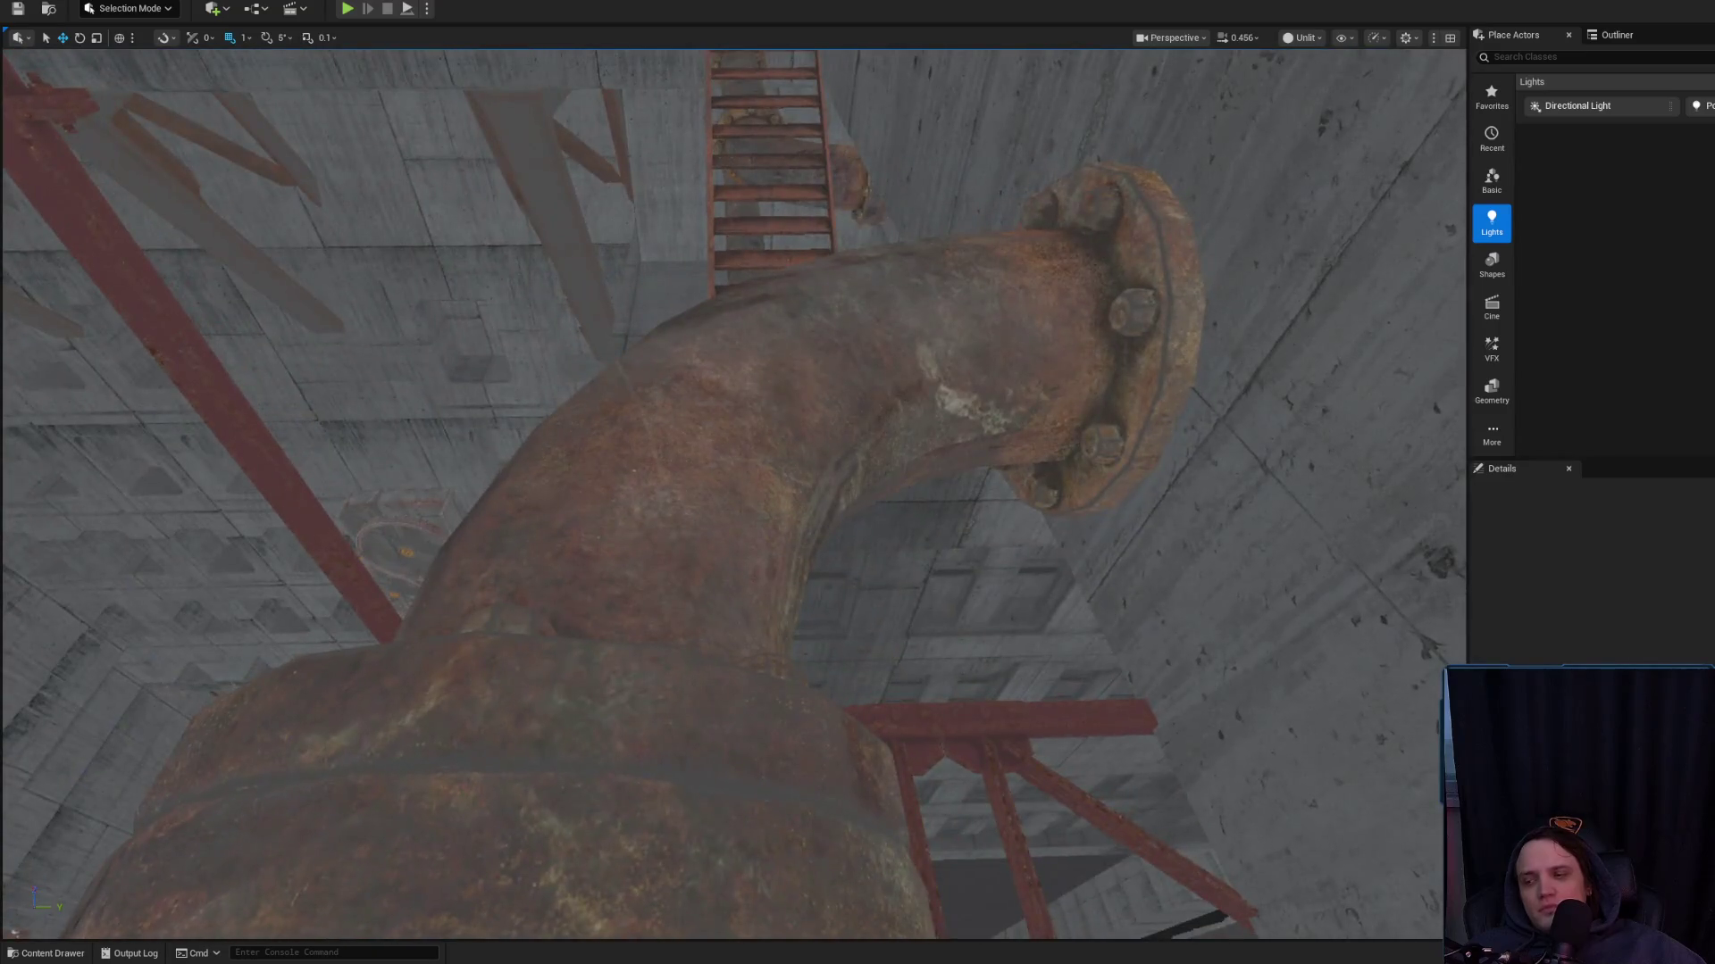
pyautogui.click(679, 447)
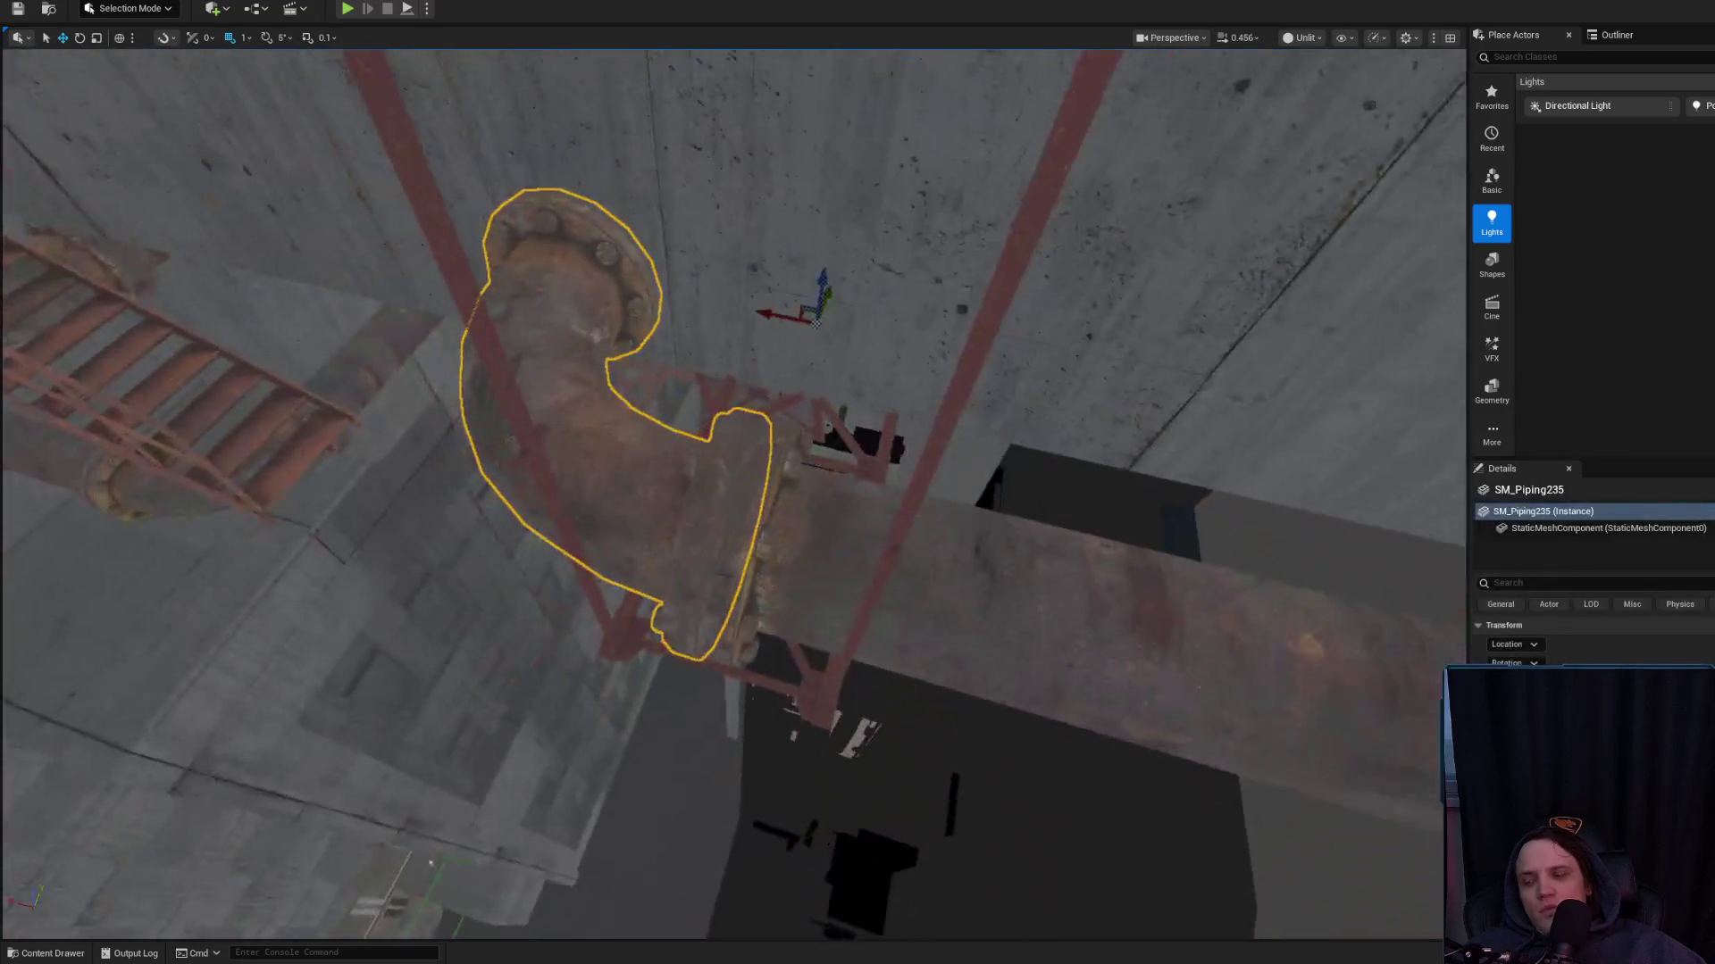
pyautogui.press('Escape')
pyautogui.click(823, 493)
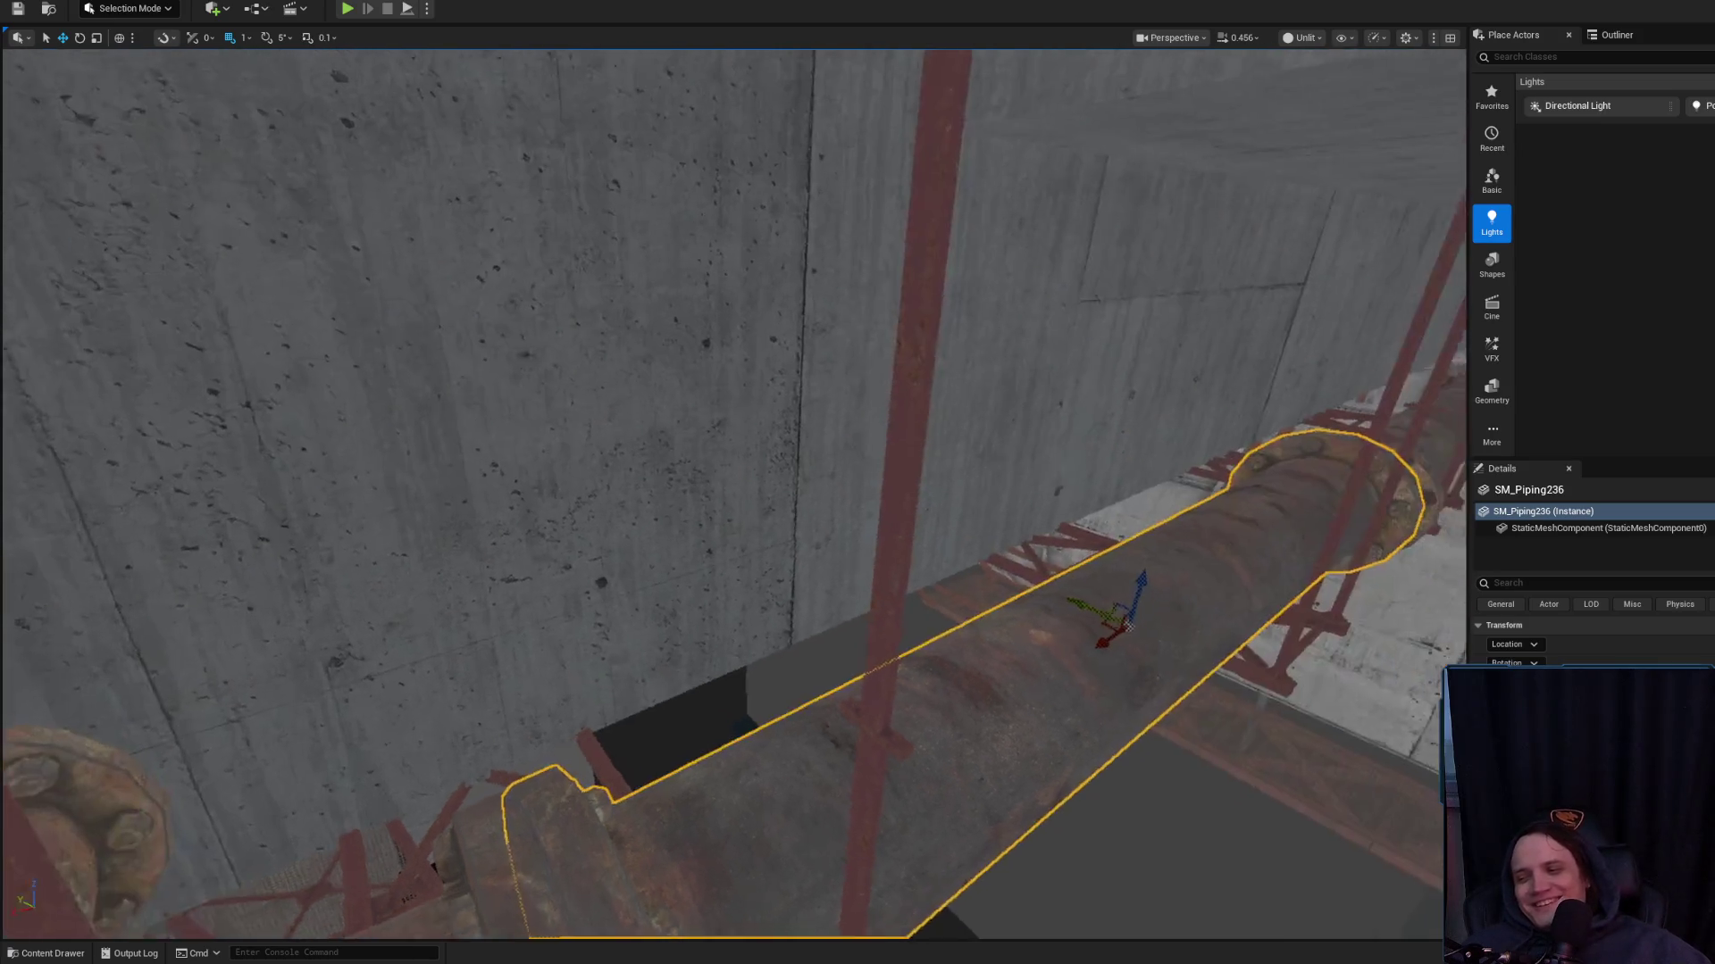
pyautogui.press('Escape')
# Check the straight section near the flange, then launch Play-In-Editor with Alt+P
pyautogui.moveTo(808, 693)
pyautogui.mouseDown()
pyautogui.moveTo(849, 684)
pyautogui.moveTo(958, 451)
pyautogui.moveTo(848, 500)
pyautogui.moveTo(777, 447)
pyautogui.moveTo(545, 526)
pyautogui.moveTo(721, 434)
pyautogui.moveTo(754, 601)
pyautogui.moveTo(700, 735)
pyautogui.moveTo(750, 602)
pyautogui.mouseUp()
pyautogui.click(958, 451)
pyautogui.press('Escape')
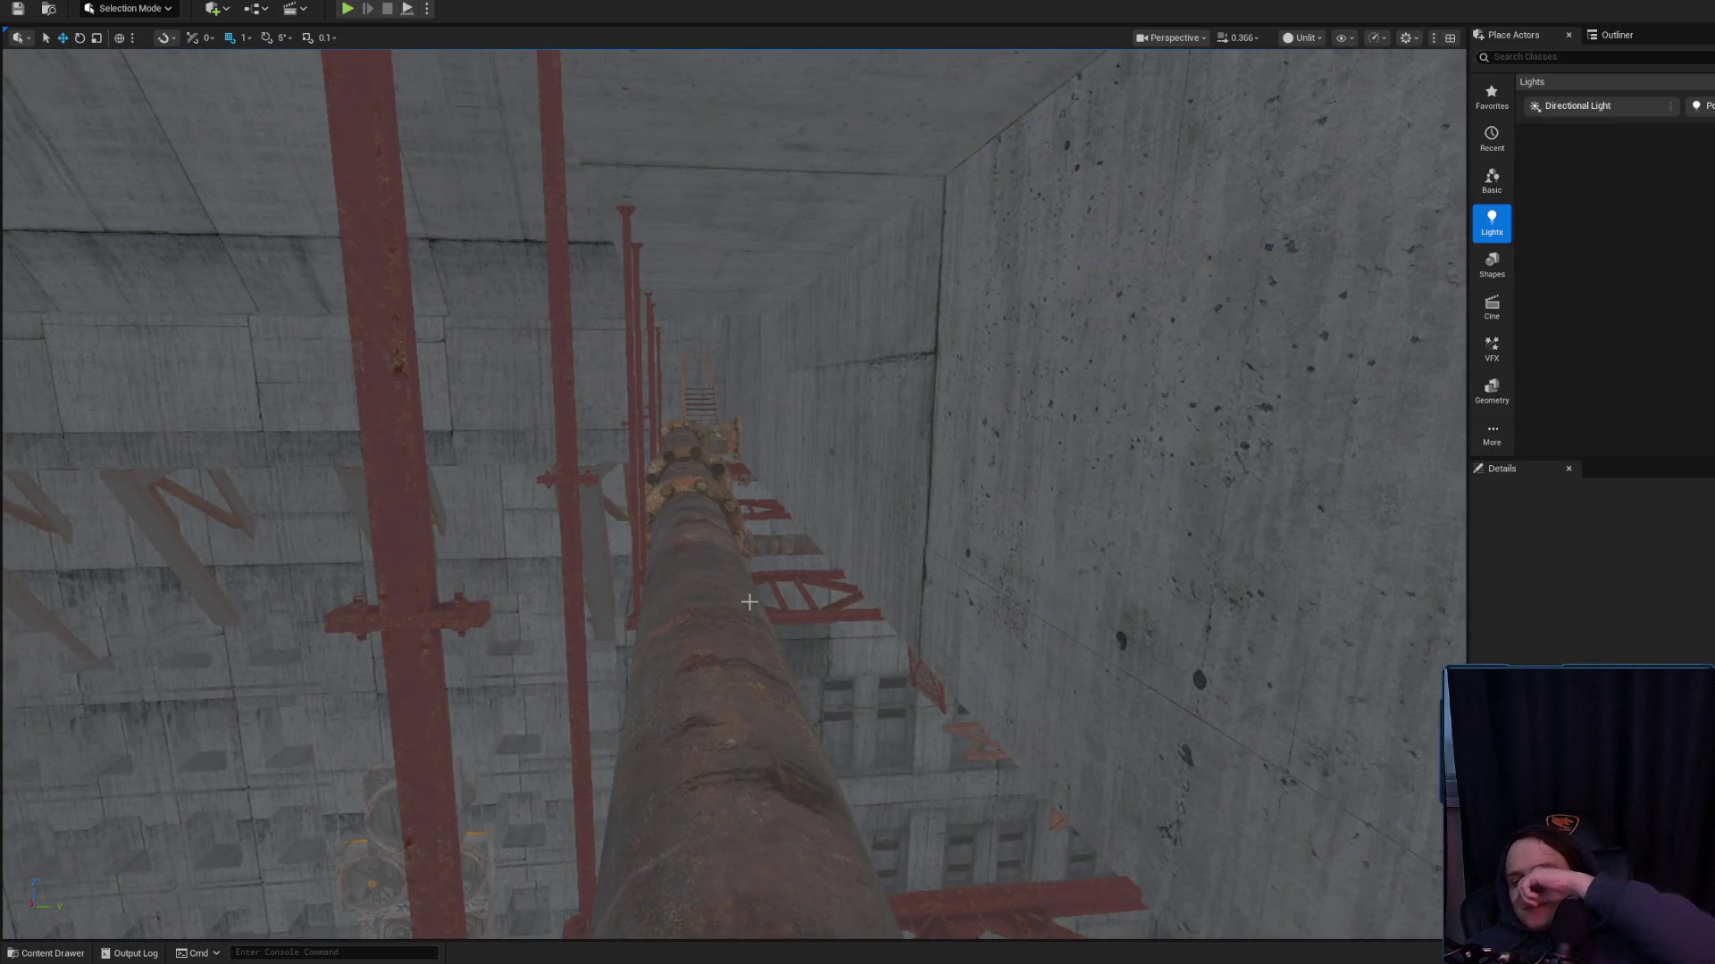
pyautogui.moveTo(749, 602)
pyautogui.mouseDown()
pyautogui.moveTo(749, 504)
pyautogui.moveTo(748, 830)
pyautogui.mouseUp()
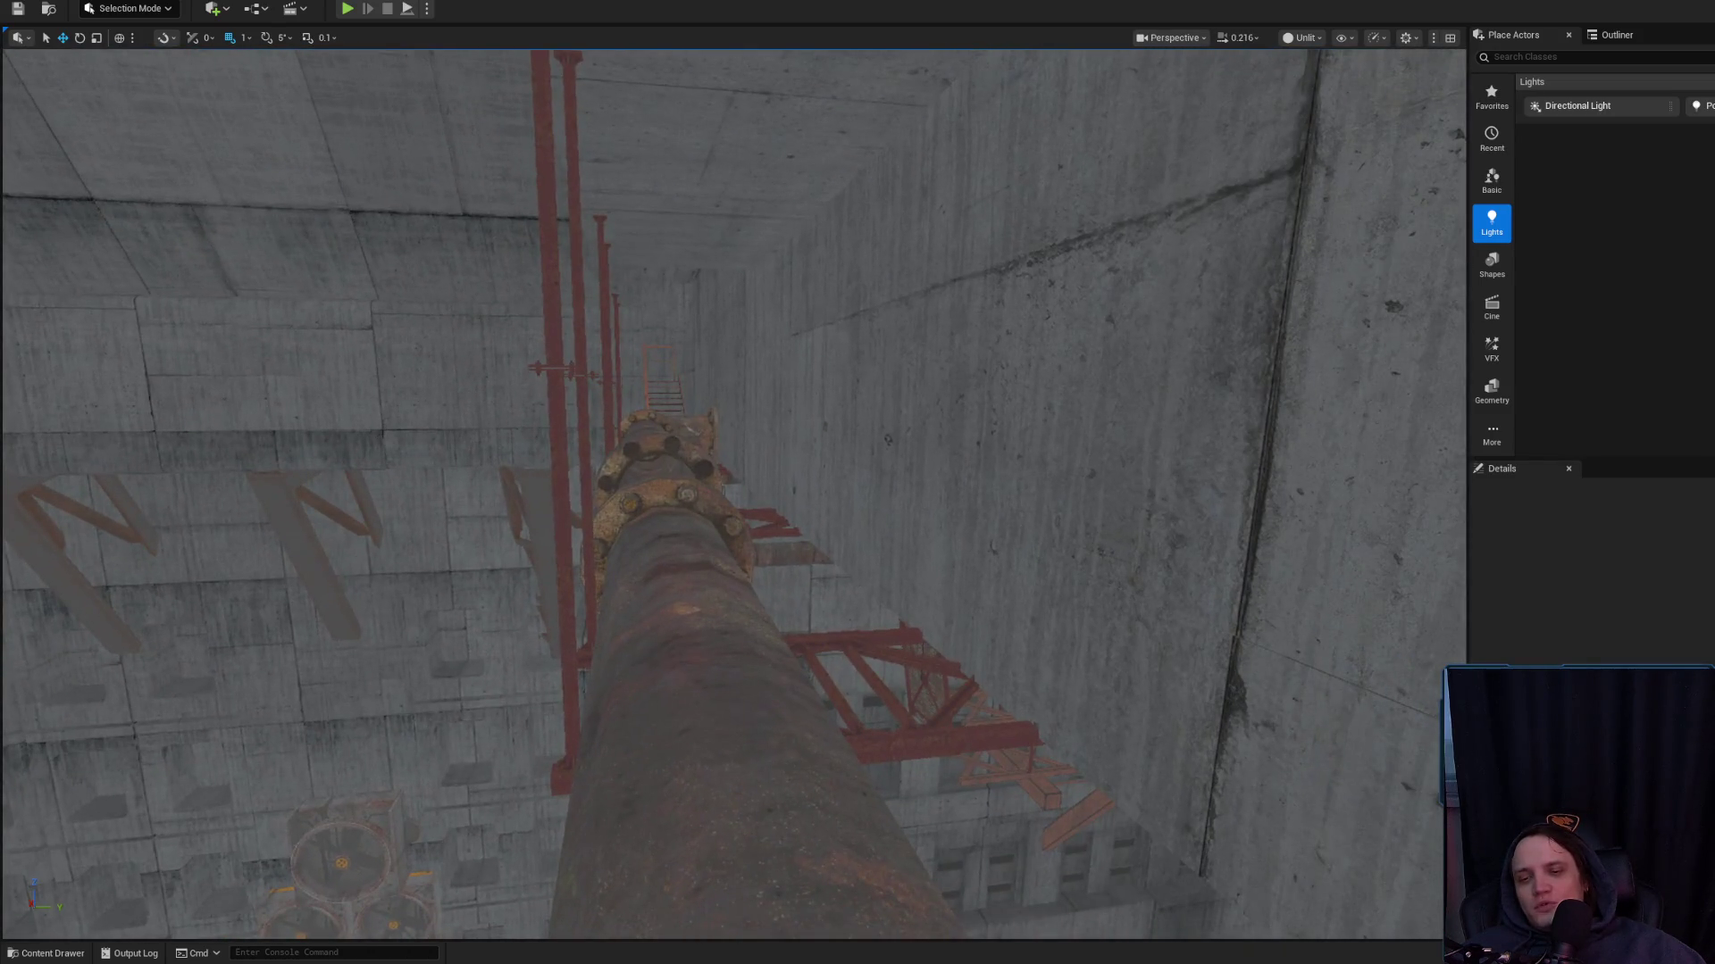
pyautogui.rightClick(773, 840)
pyautogui.press('Escape')
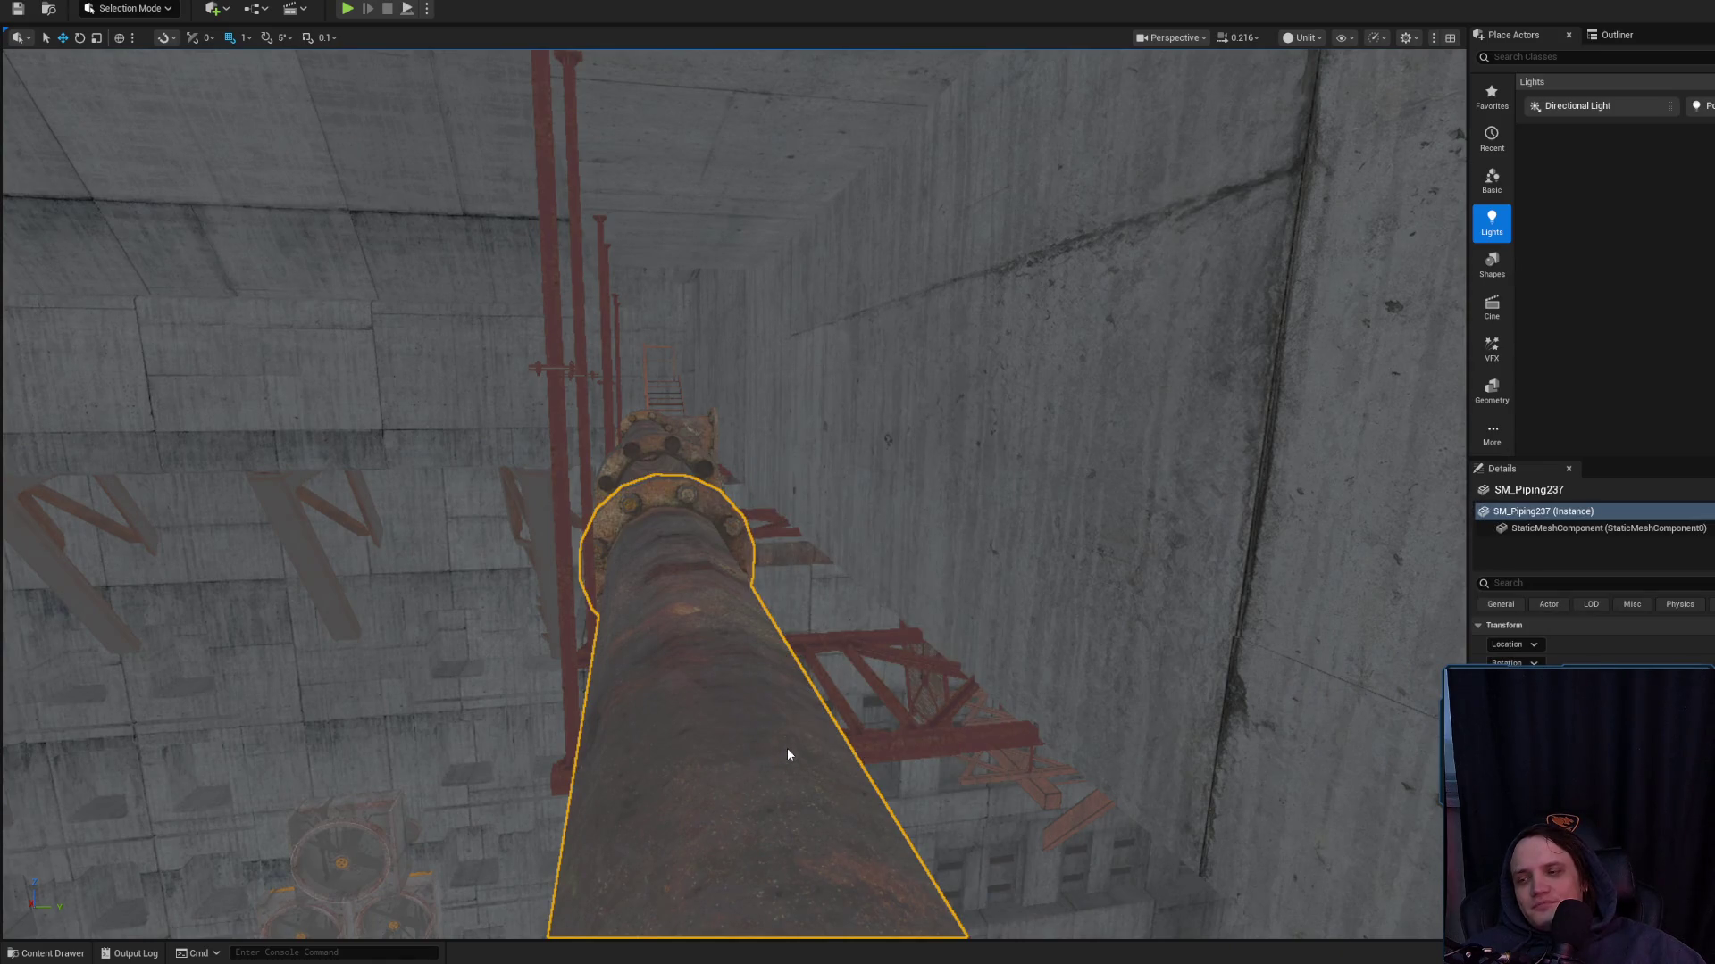
pyautogui.hotkey('alt', 'p')
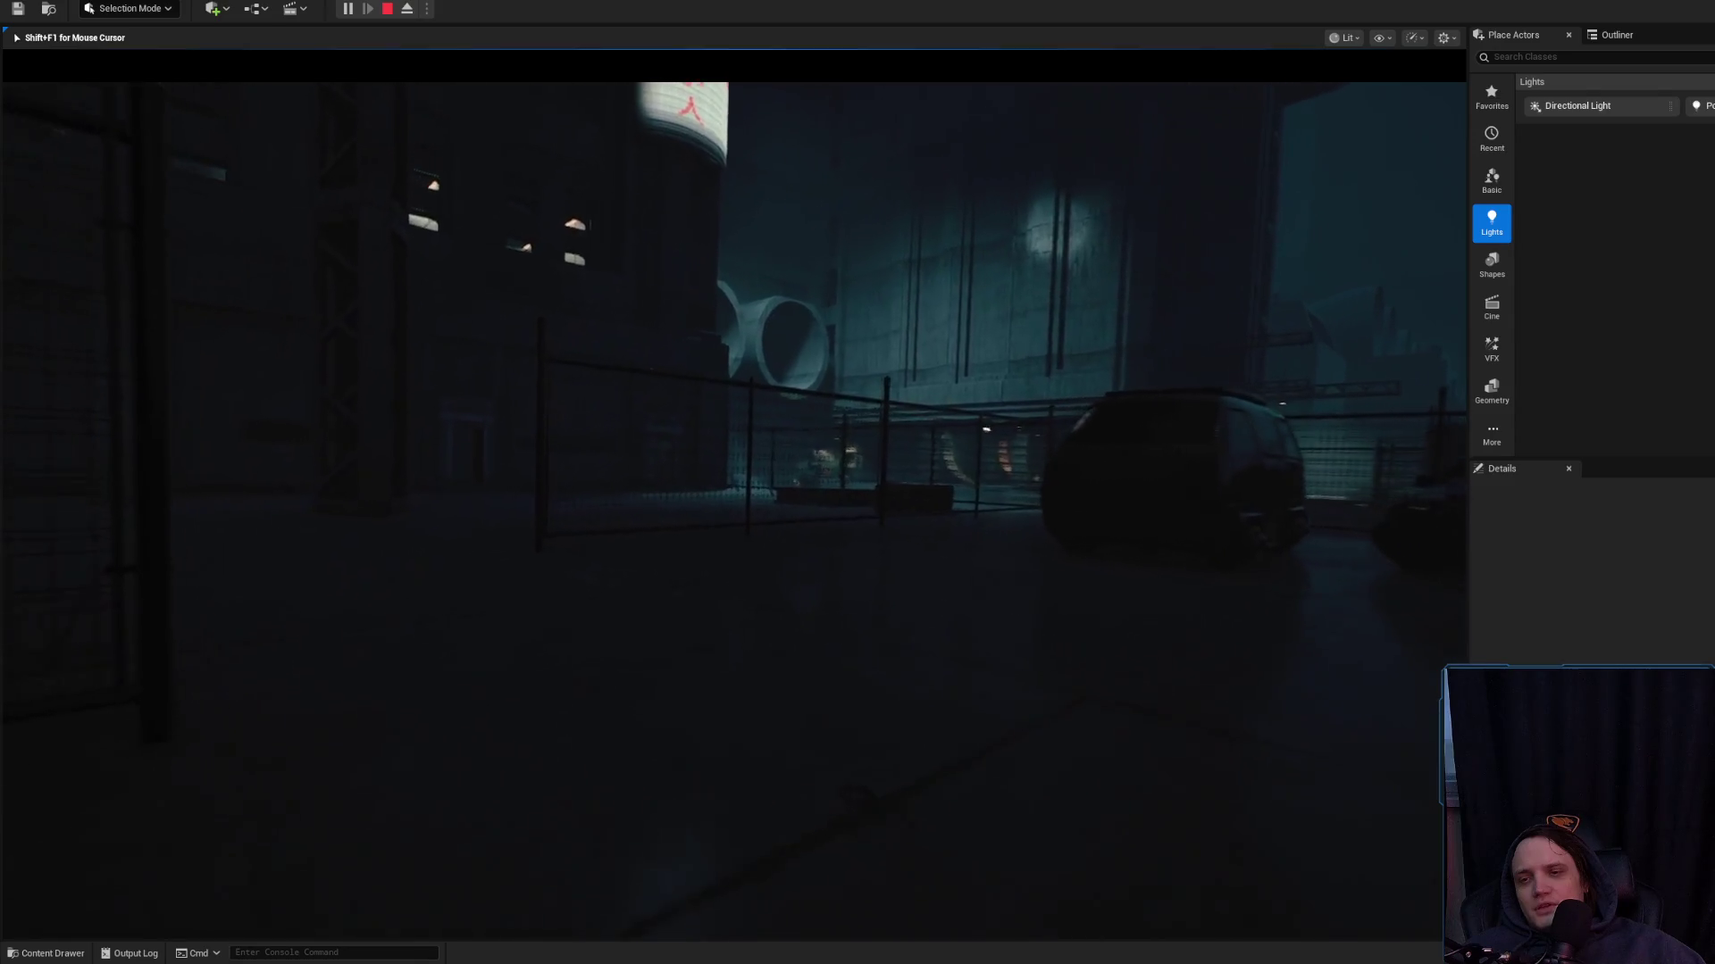
# Stop Play-In-Editor and select the concrete ledge Cube1832 above the pipe shaft
pyautogui.hotkey('shift', 'F1')
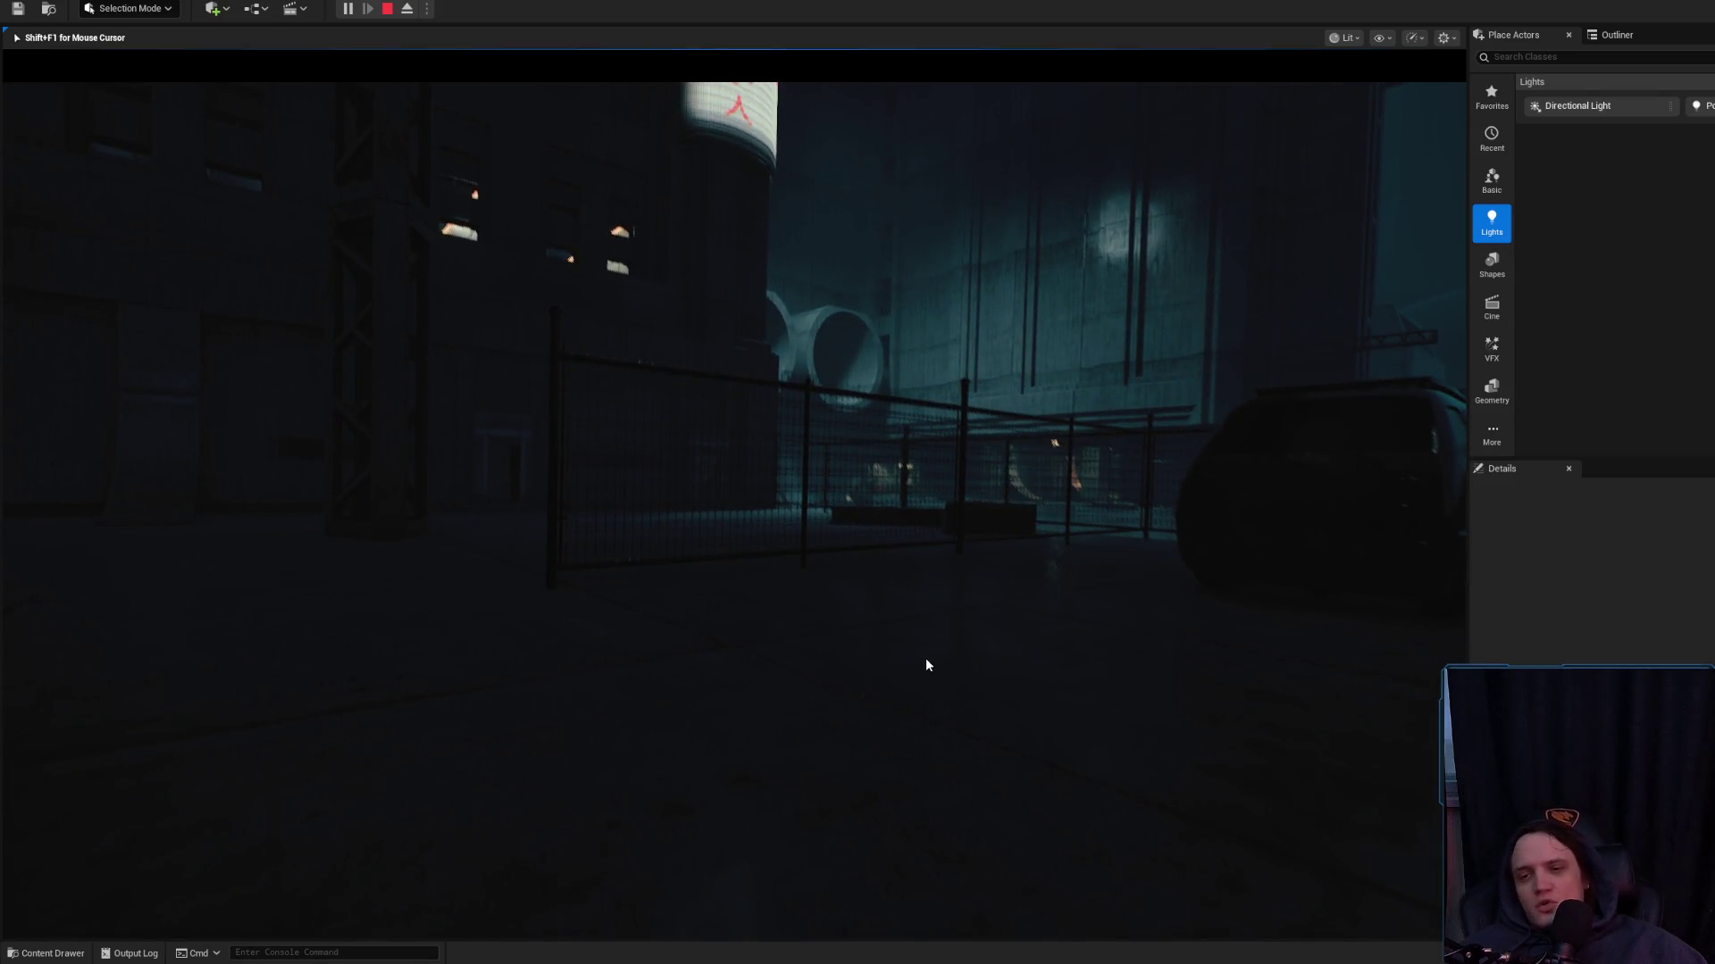
pyautogui.press('Escape')
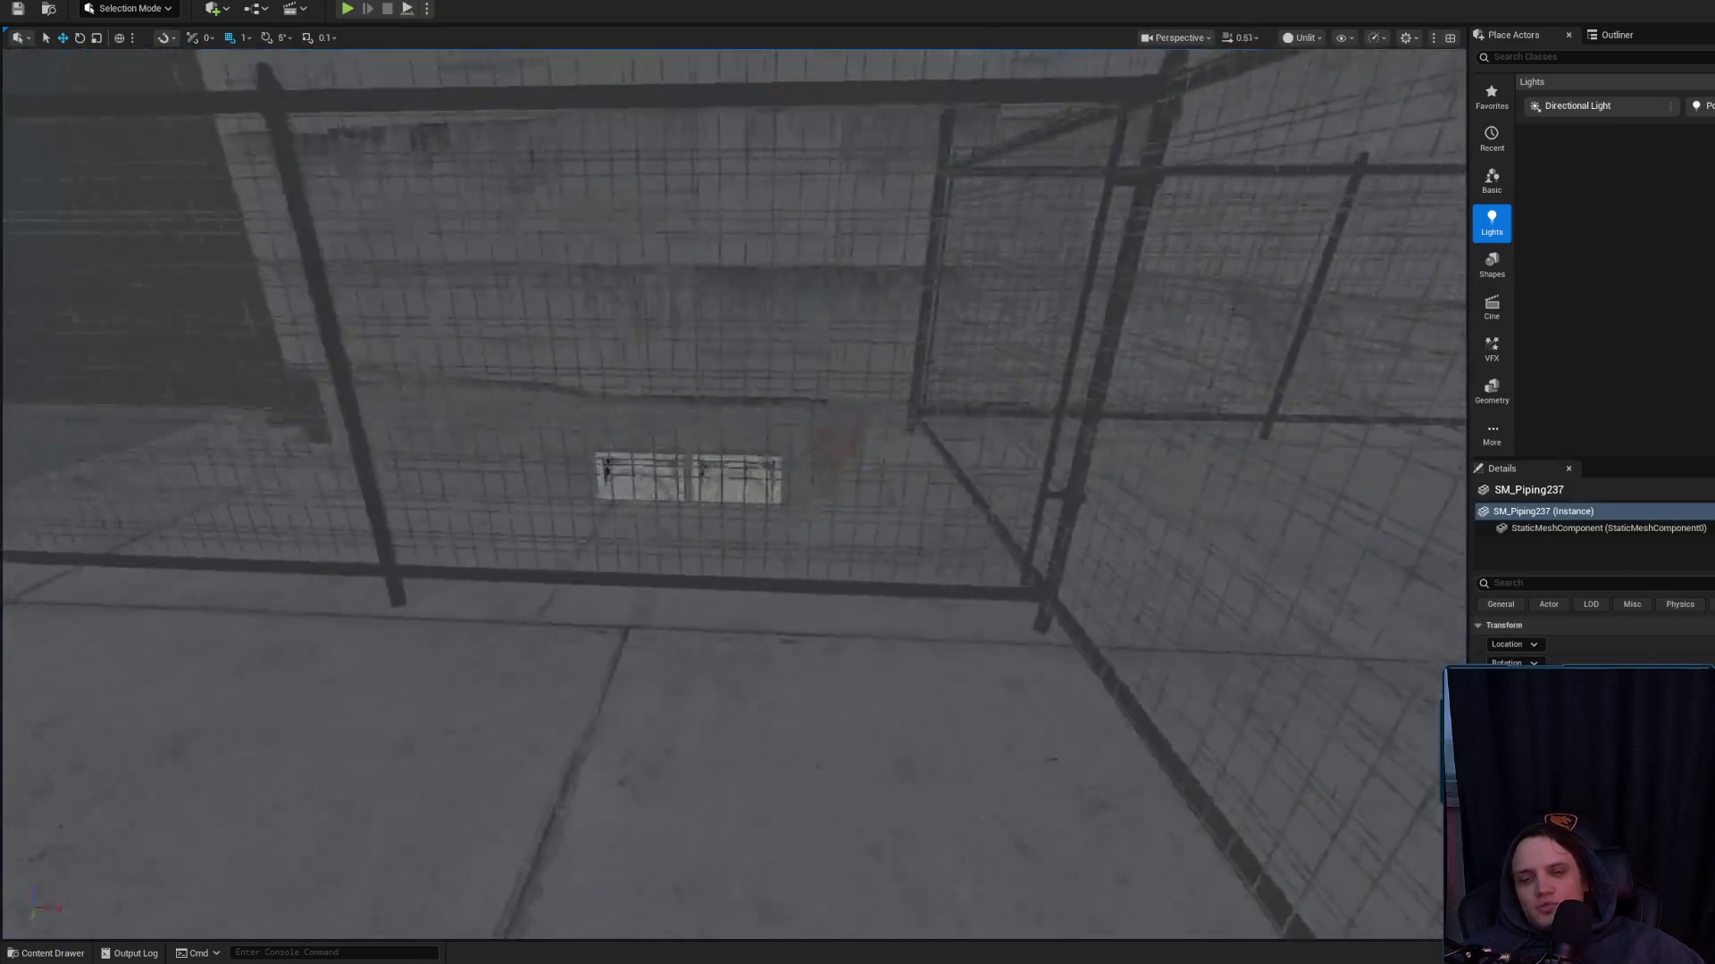
pyautogui.press('f')
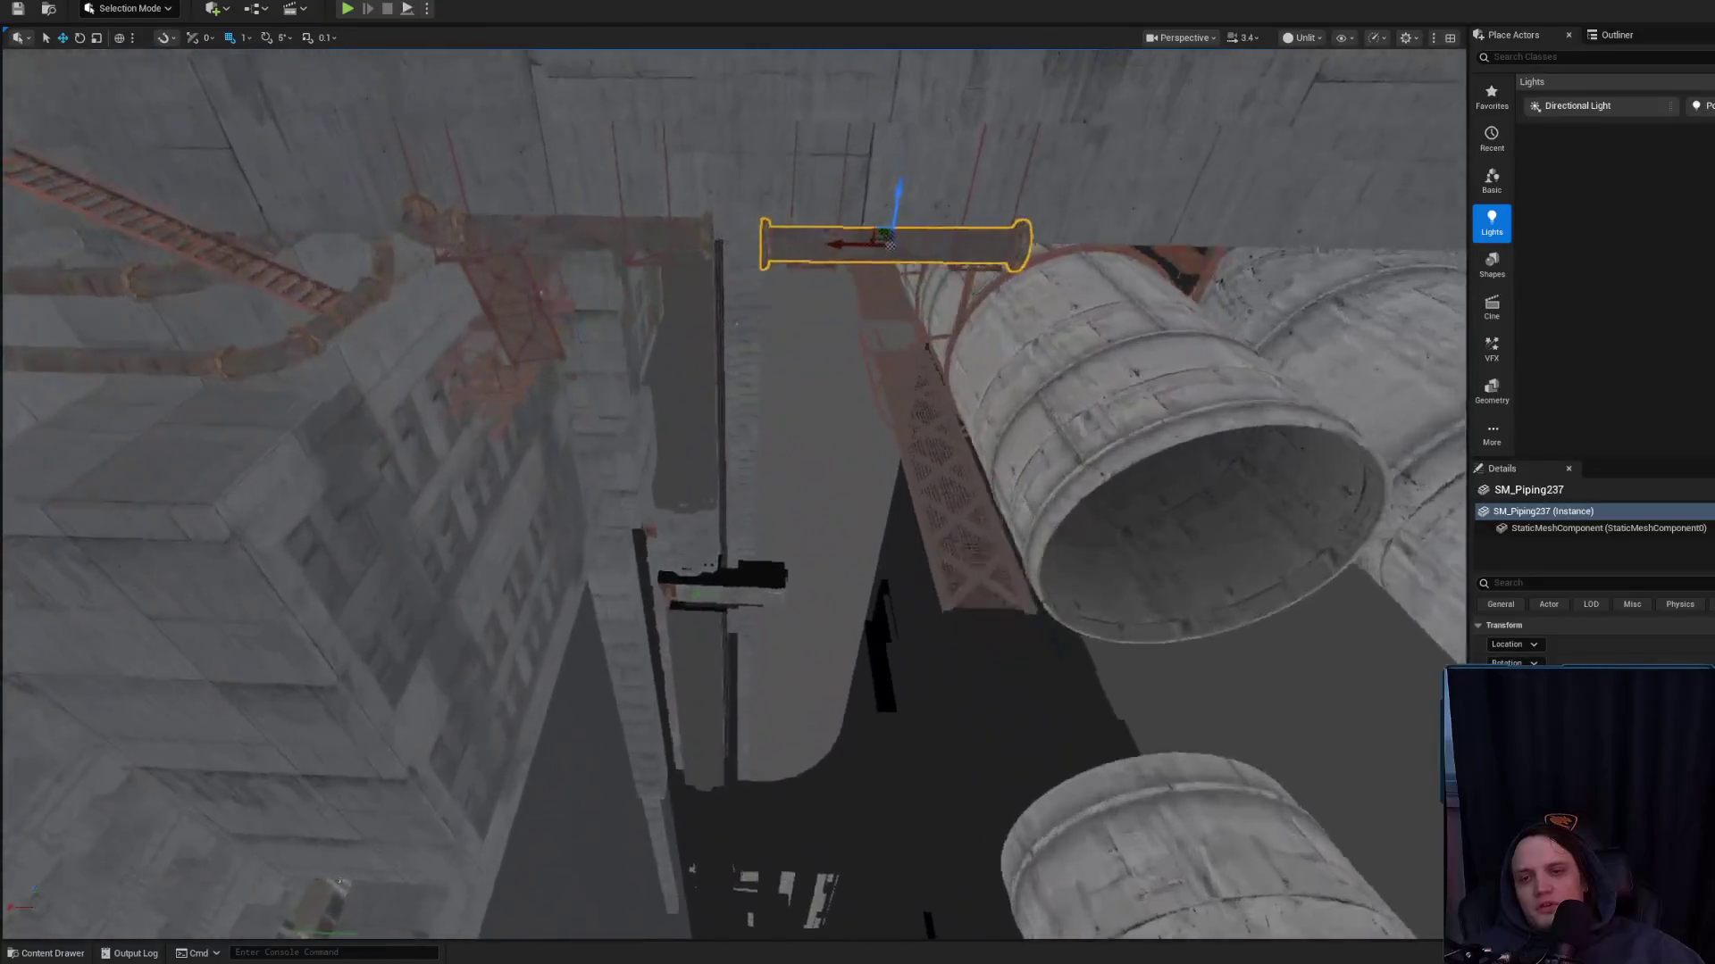
pyautogui.click(672, 478)
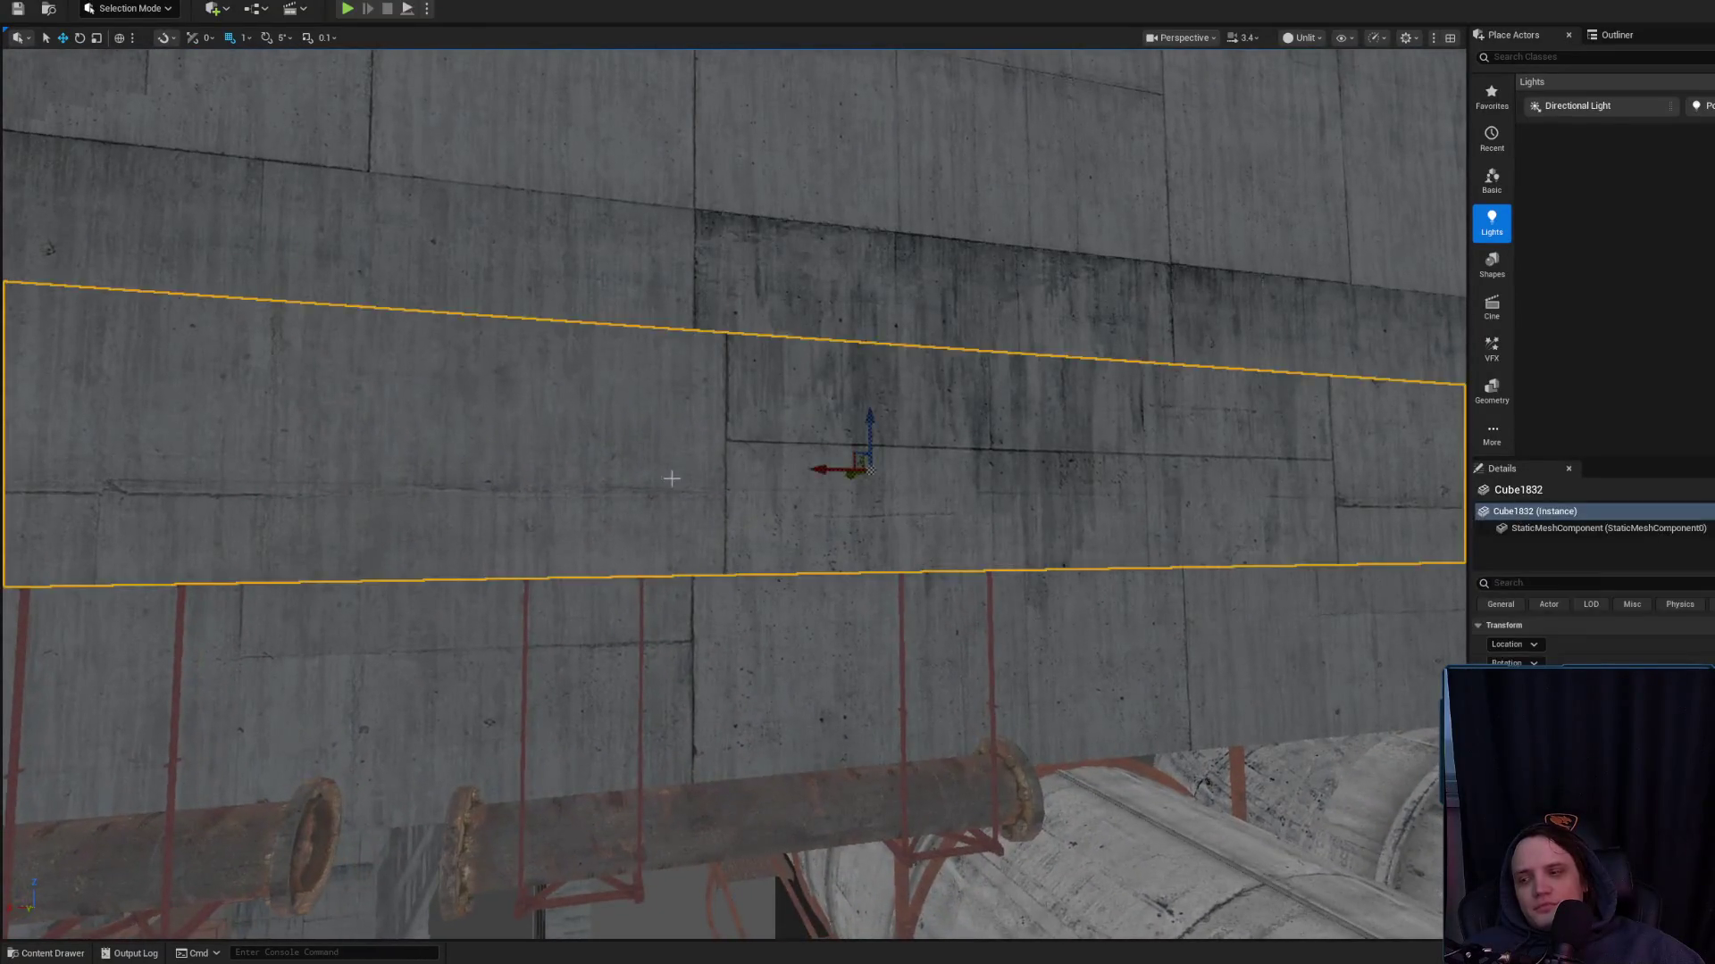
pyautogui.moveTo(672, 478); pyautogui.dragTo(746, 572)
pyautogui.moveTo(655, 484)
pyautogui.mouseDown()
pyautogui.moveTo(669, 568)
pyautogui.moveTo(684, 543)
pyautogui.moveTo(738, 624)
pyautogui.moveTo(831, 584)
pyautogui.mouseUp()
pyautogui.scroll(-3, 664, 545)
# Lower ledge Cube1832 down the wall to just above the red hanger rods
pyautogui.press('w')
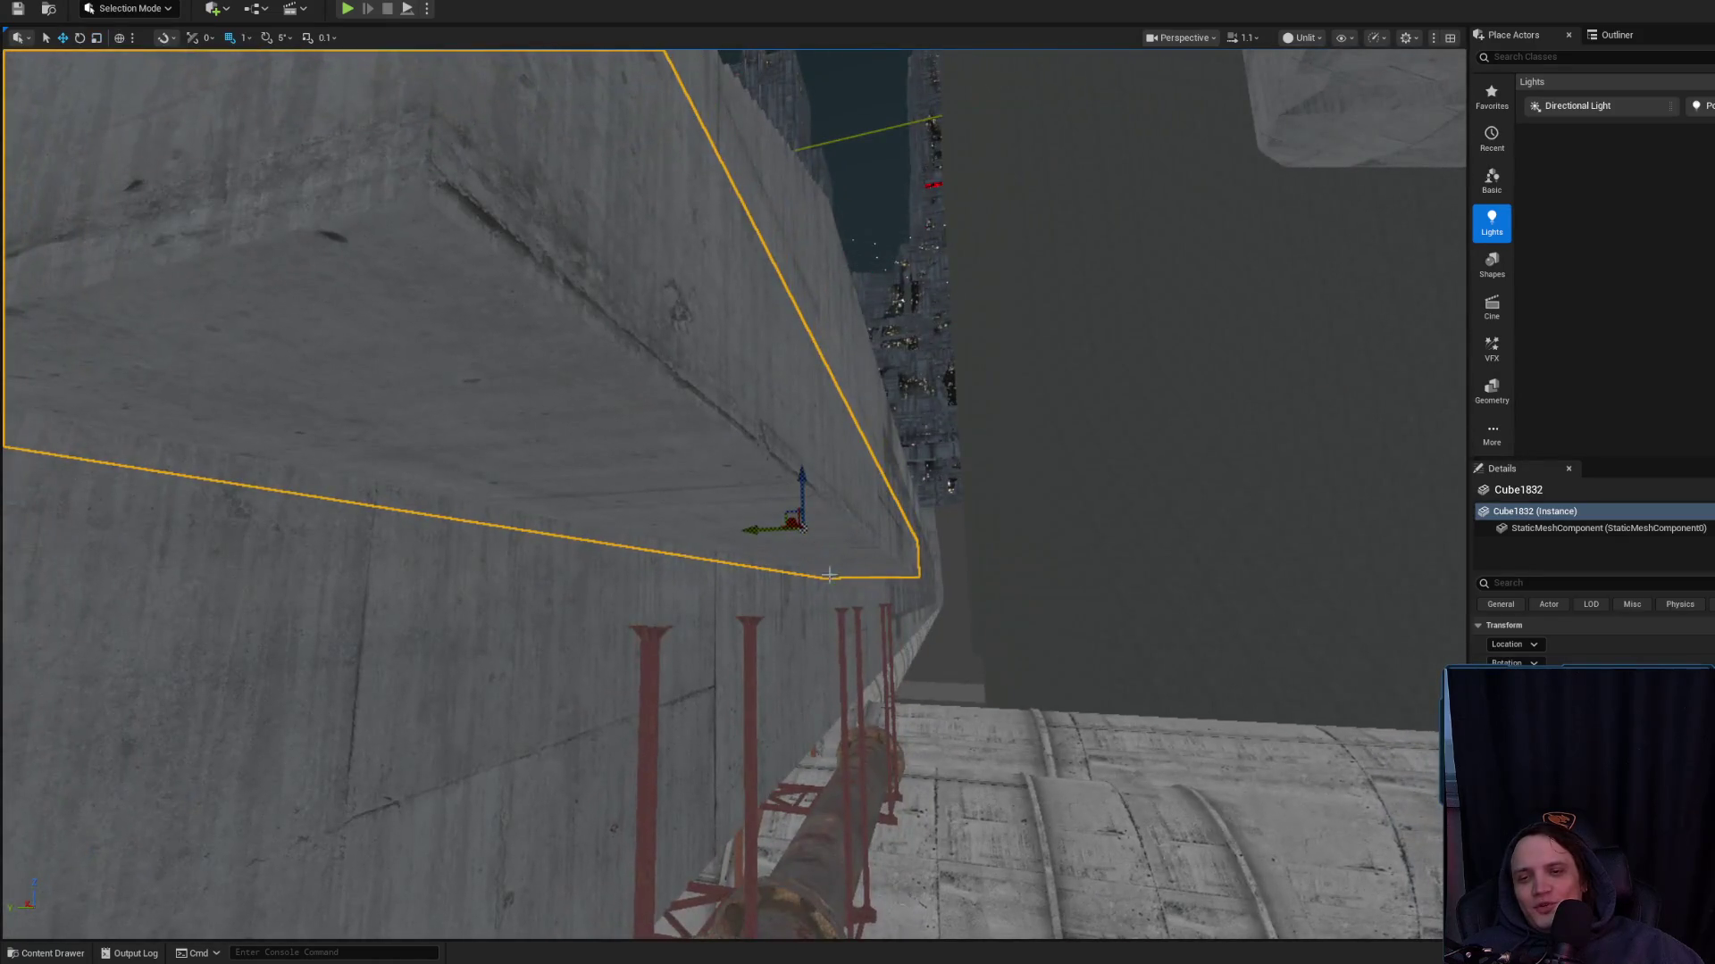
pyautogui.moveTo(803, 485)
pyautogui.mouseDown()
pyautogui.moveTo(807, 522)
pyautogui.moveTo(895, 498)
pyautogui.moveTo(915, 471)
pyautogui.mouseUp()
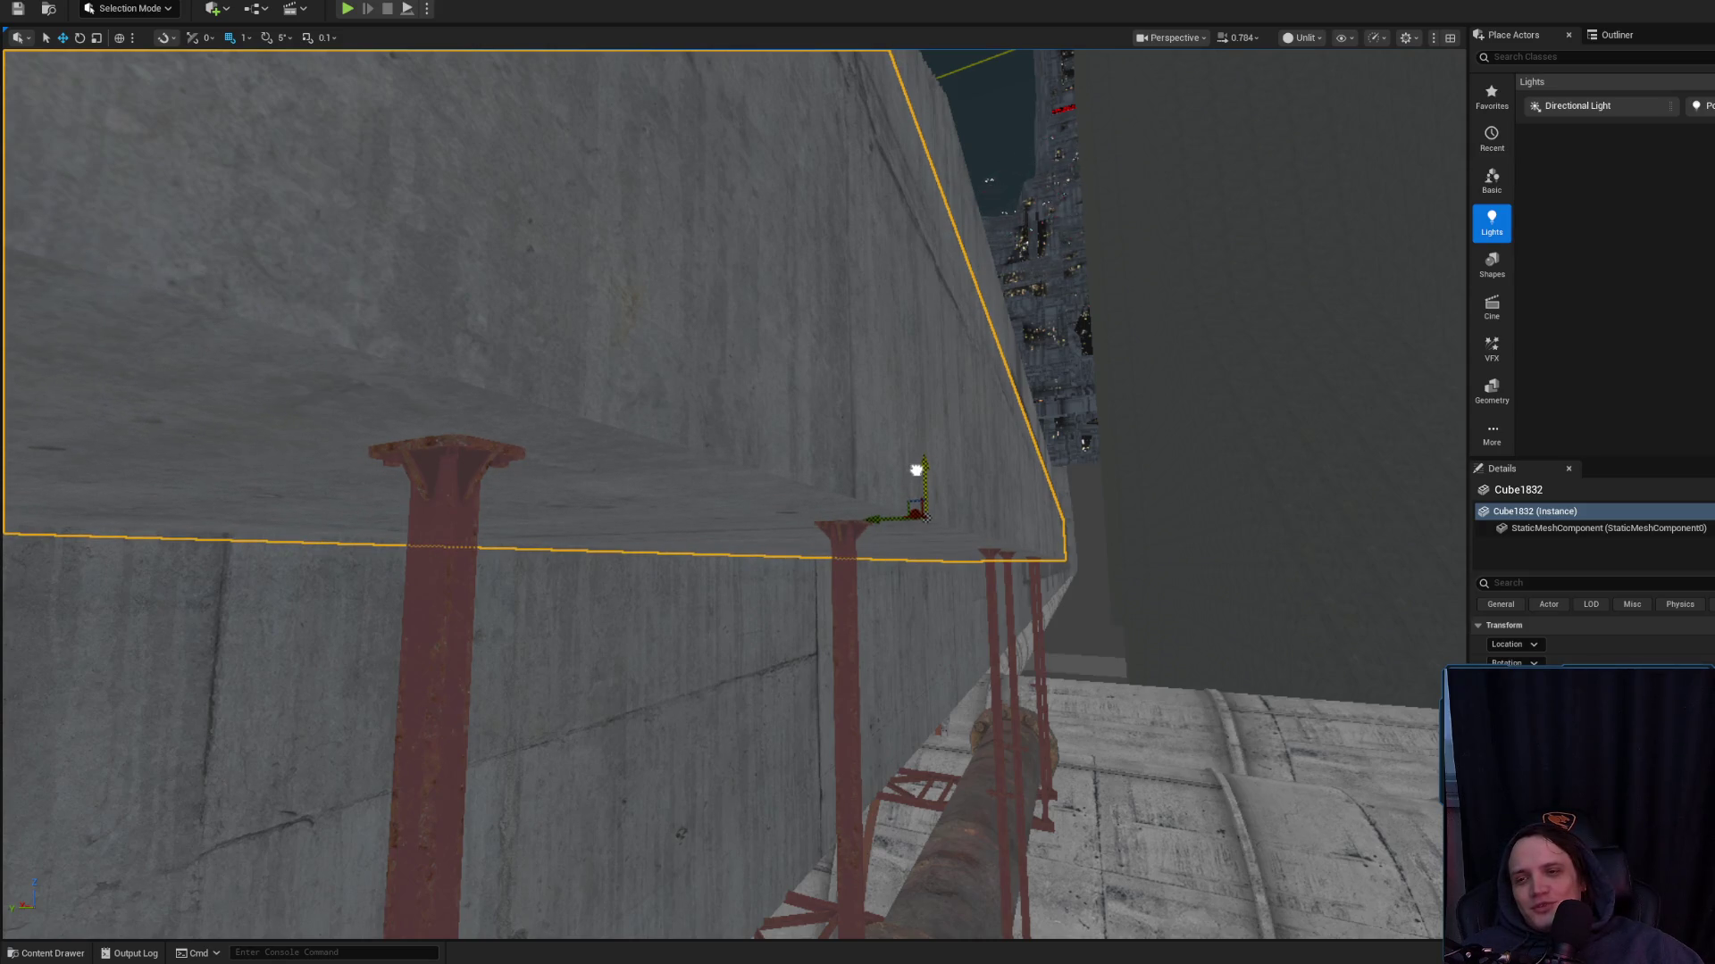
pyautogui.scroll(-5, 916, 470)
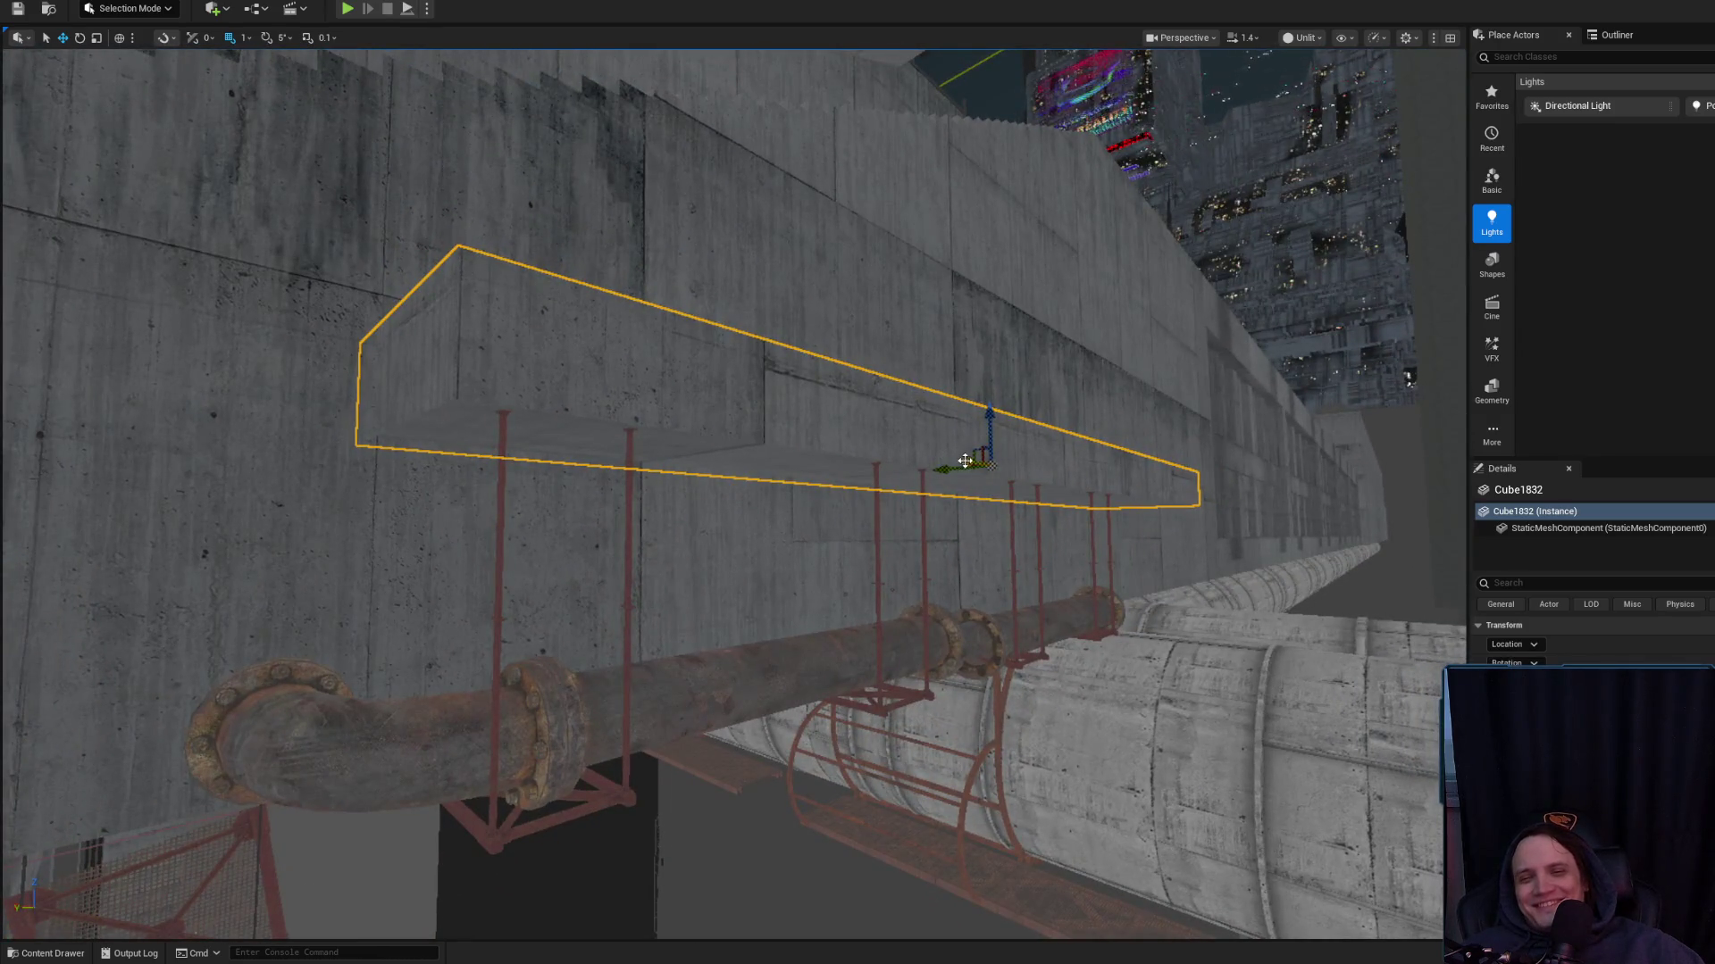
pyautogui.scroll(3, 734, 494)
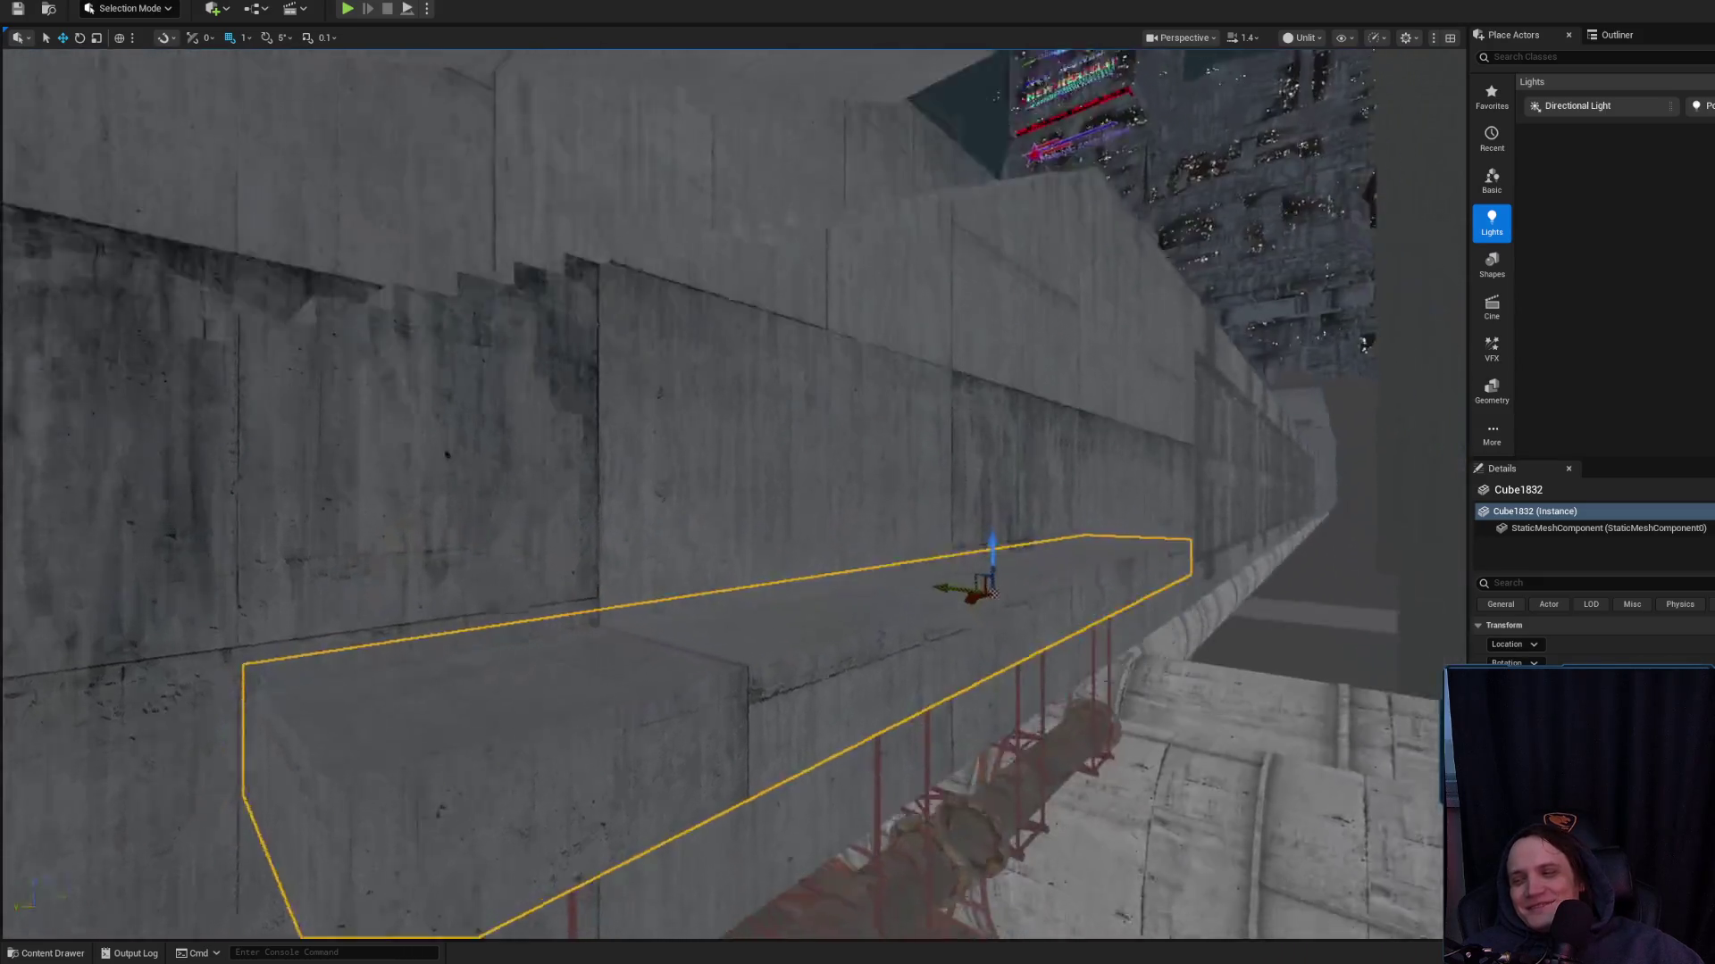
pyautogui.scroll(3, 734, 494)
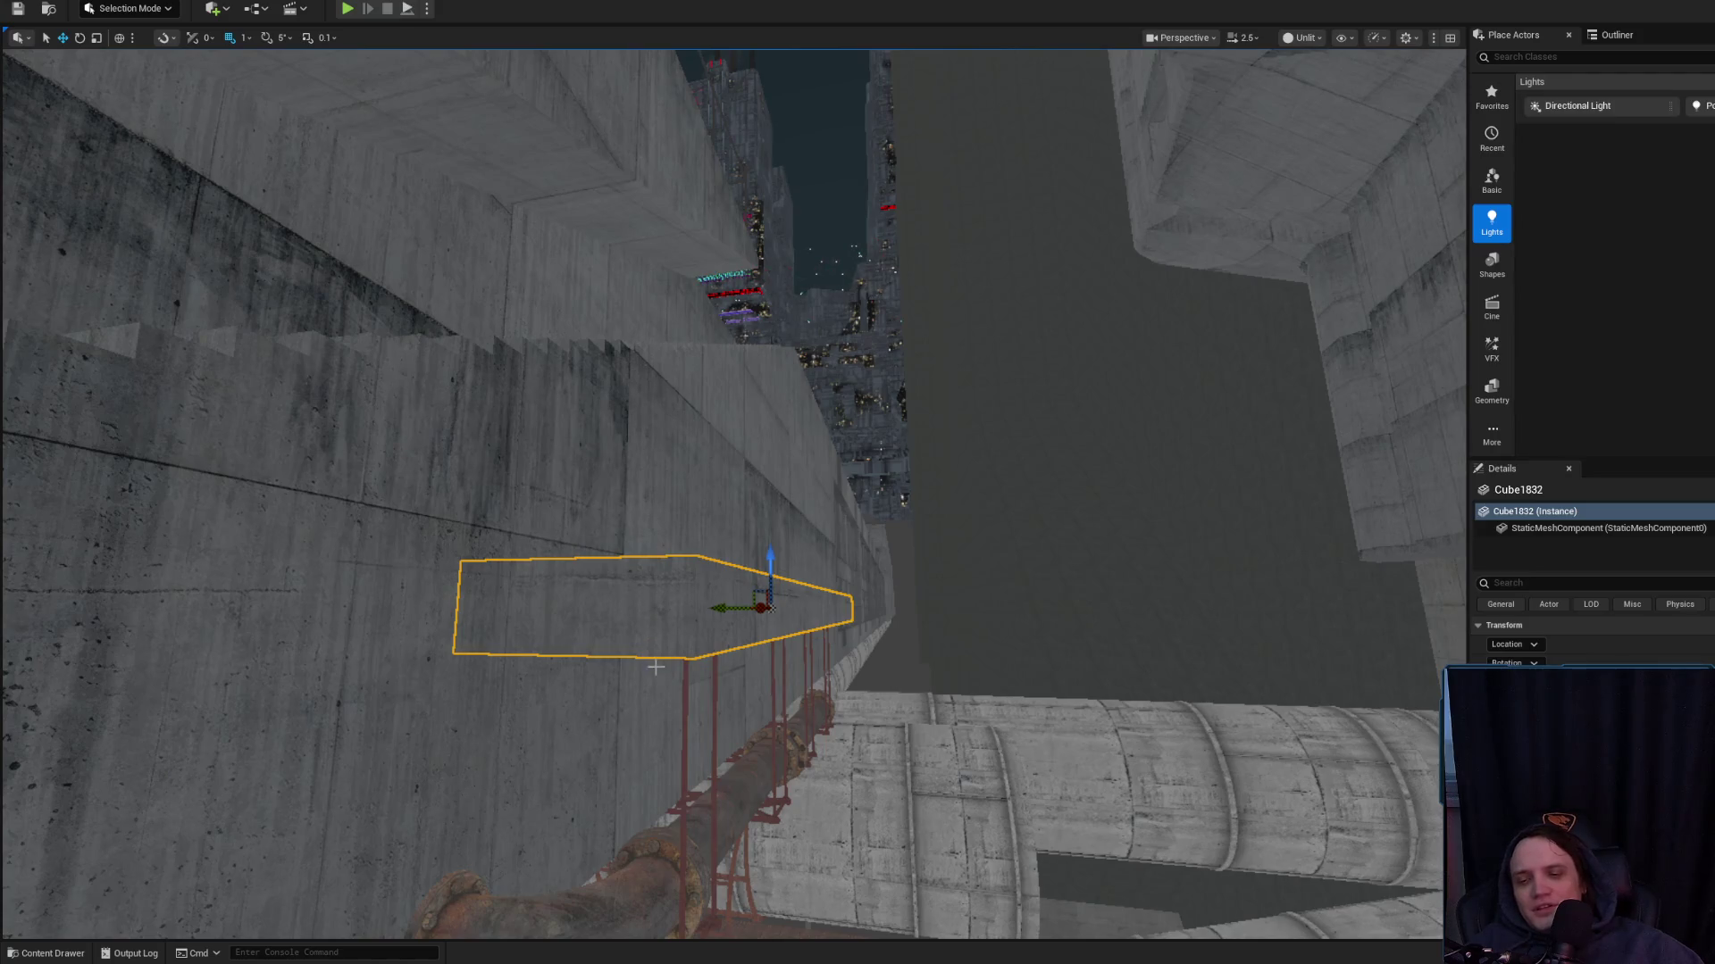
pyautogui.press('Escape')
pyautogui.click(694, 464)
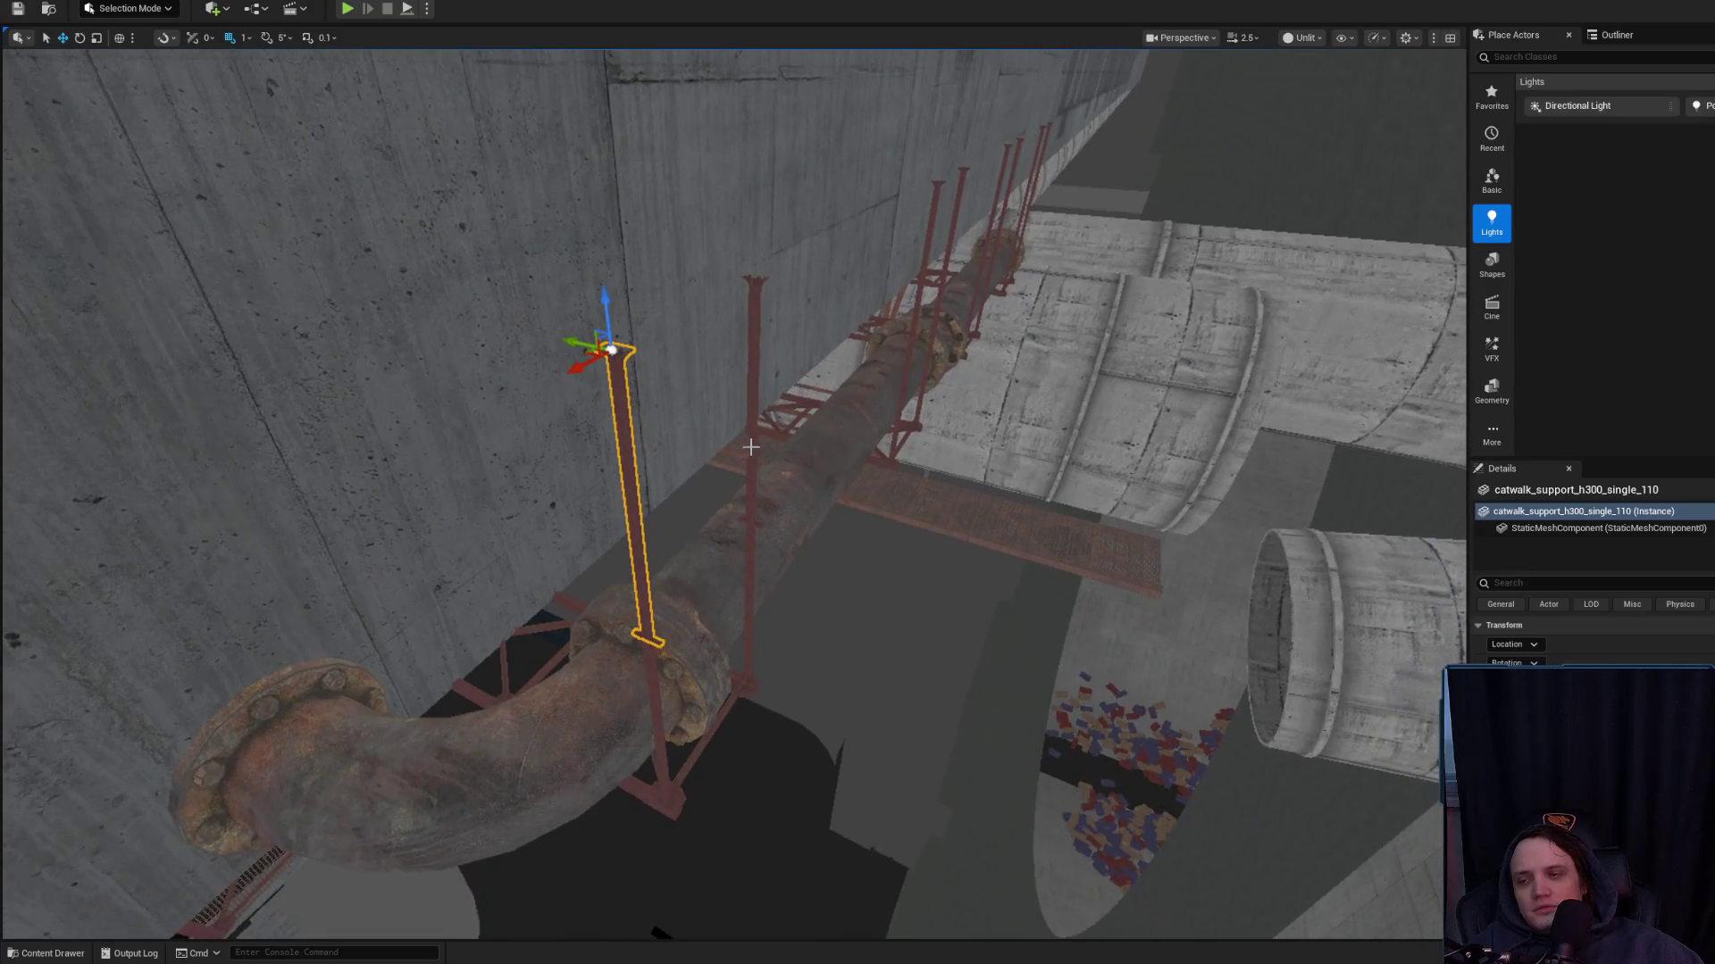
pyautogui.click(757, 332)
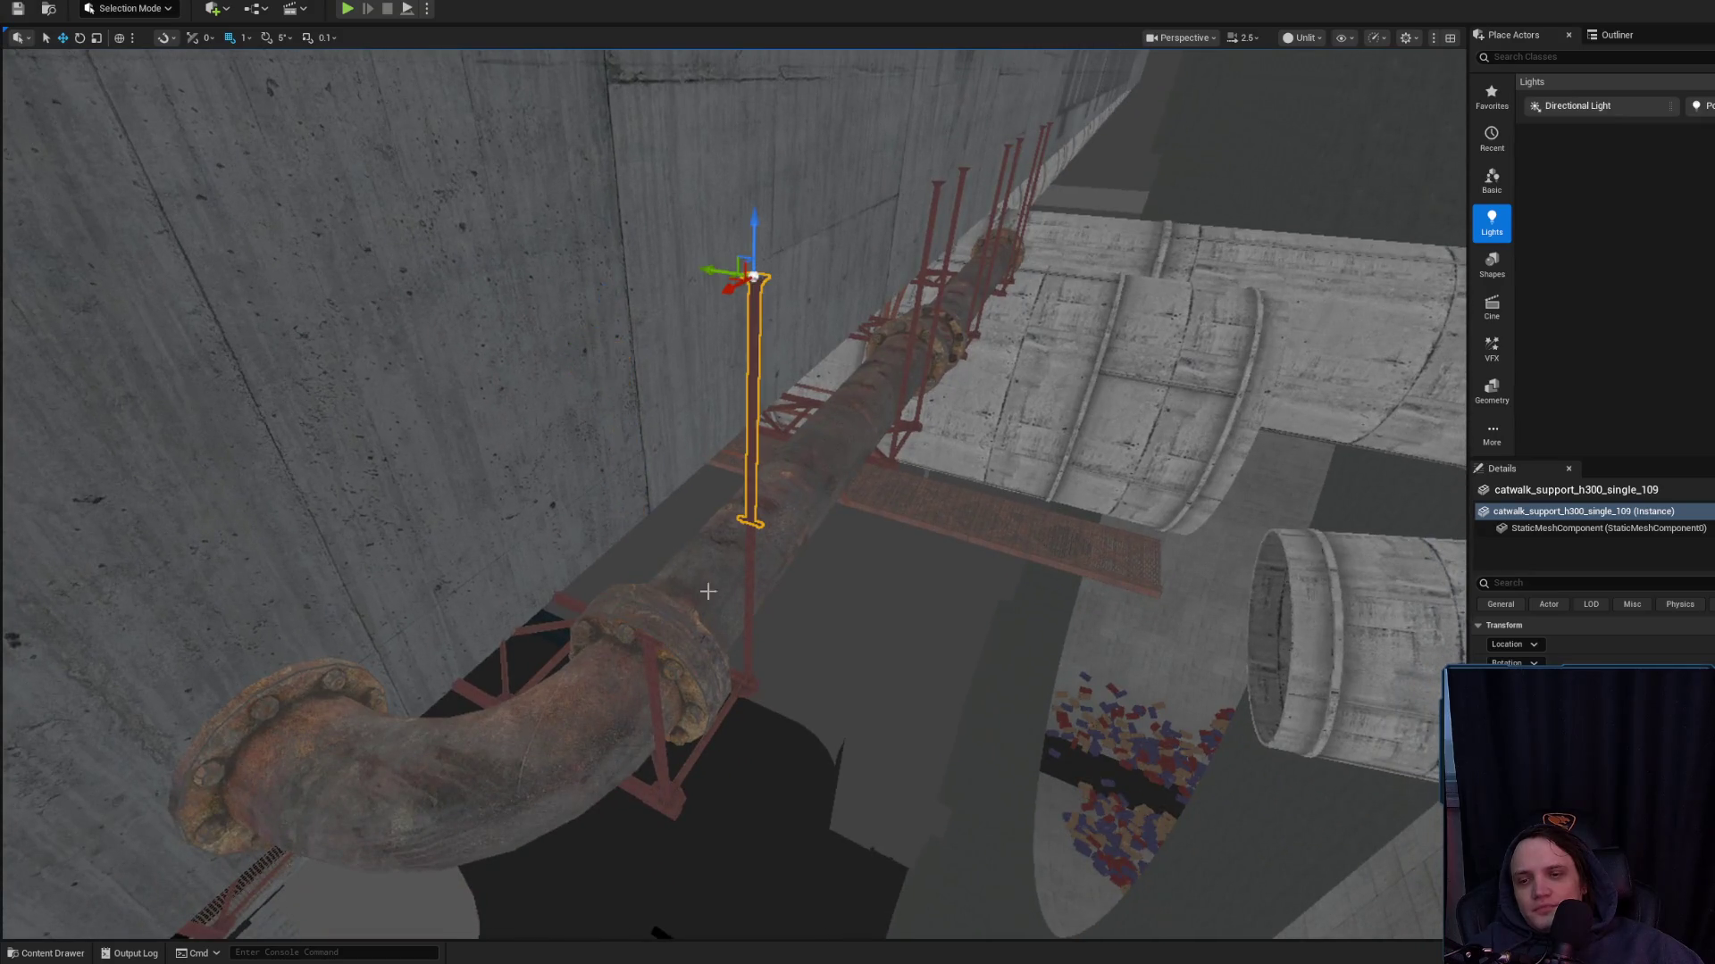
pyautogui.click(646, 652)
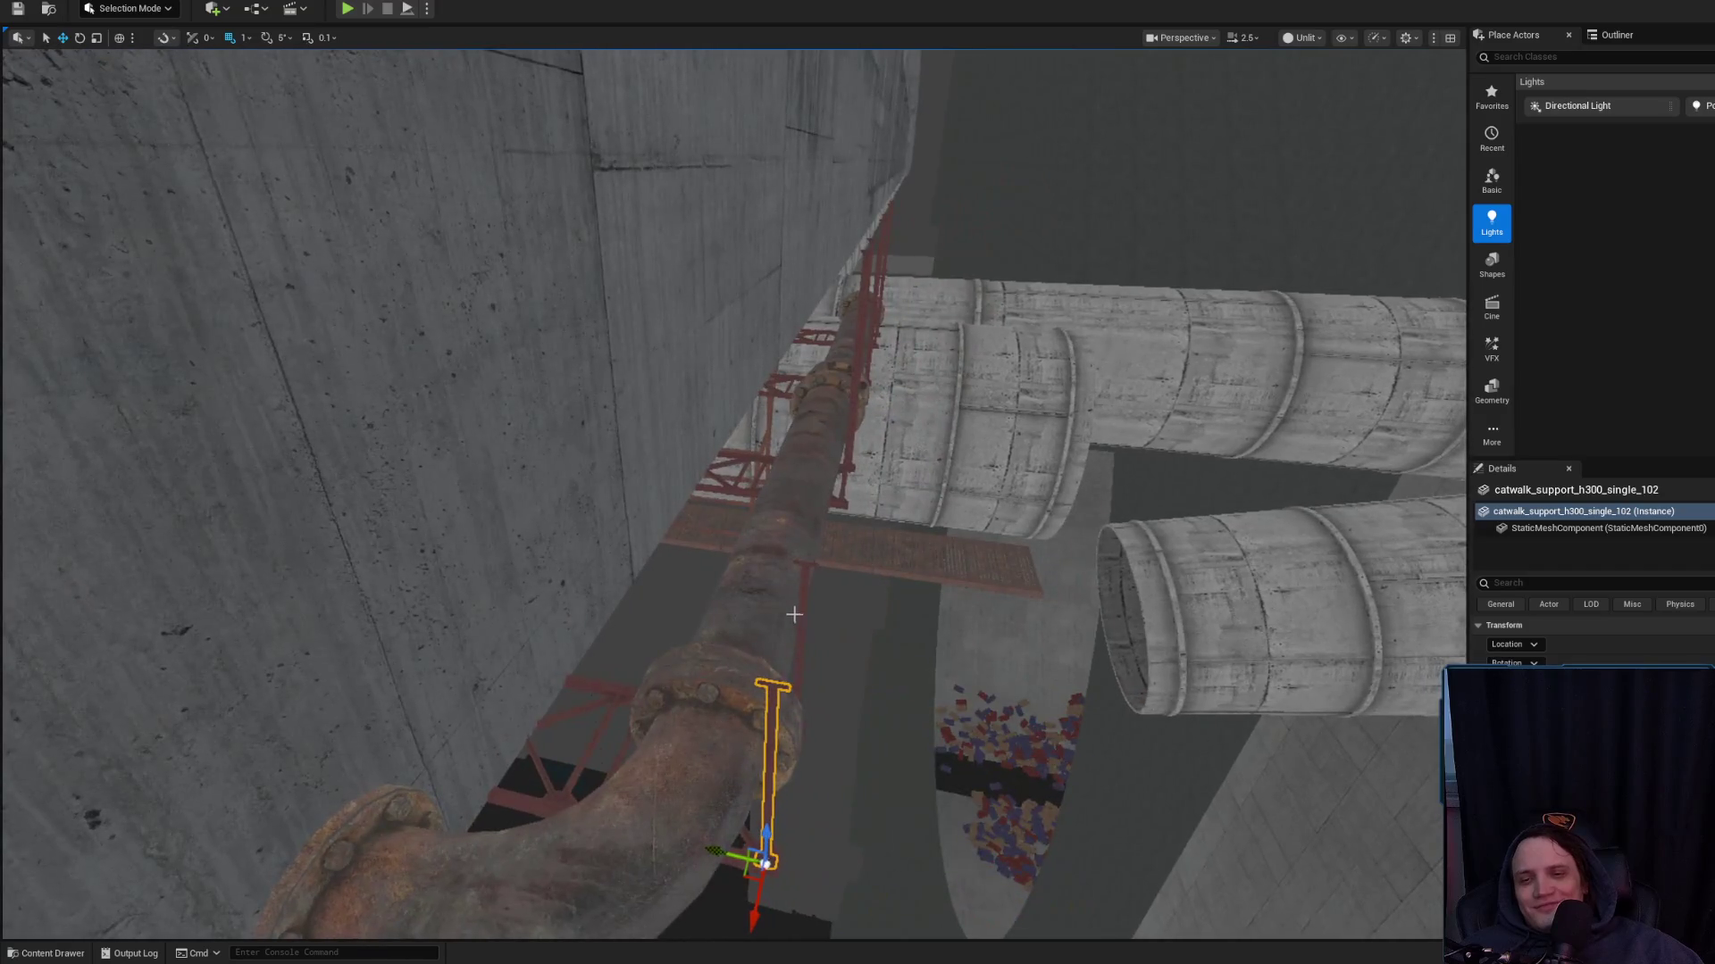
pyautogui.moveTo(804, 562); pyautogui.dragTo(590, 630)
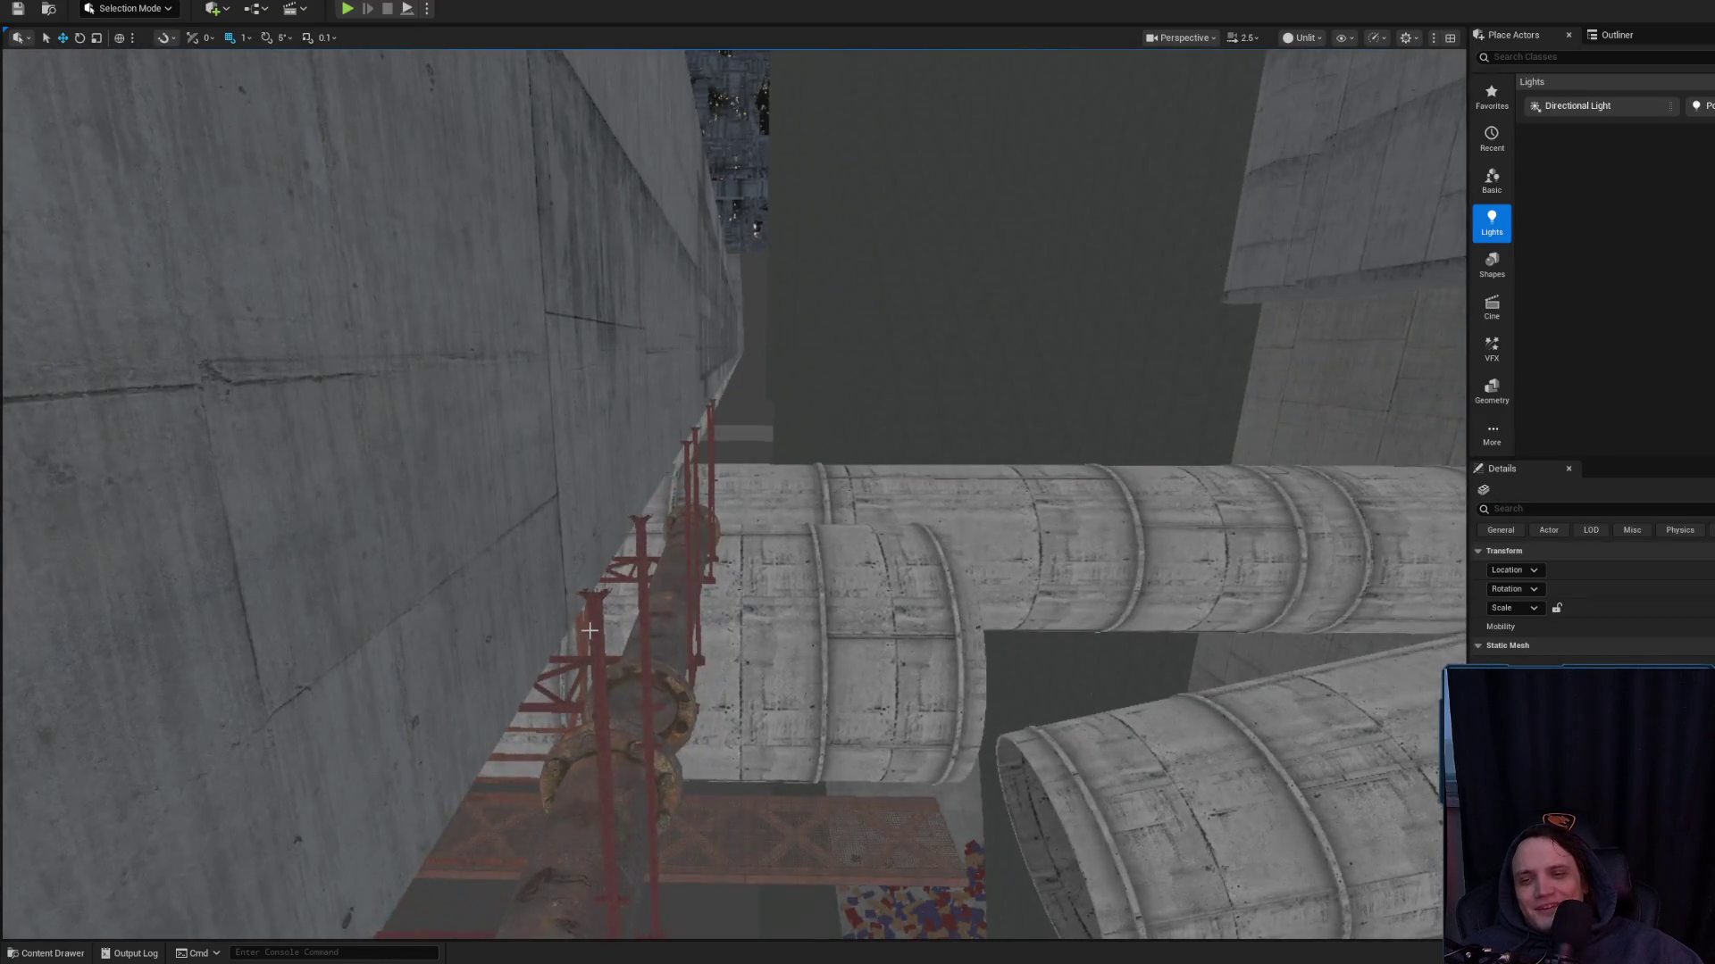
pyautogui.moveTo(642, 532)
pyautogui.mouseDown()
pyautogui.moveTo(563, 524)
pyautogui.moveTo(629, 551)
pyautogui.mouseUp()
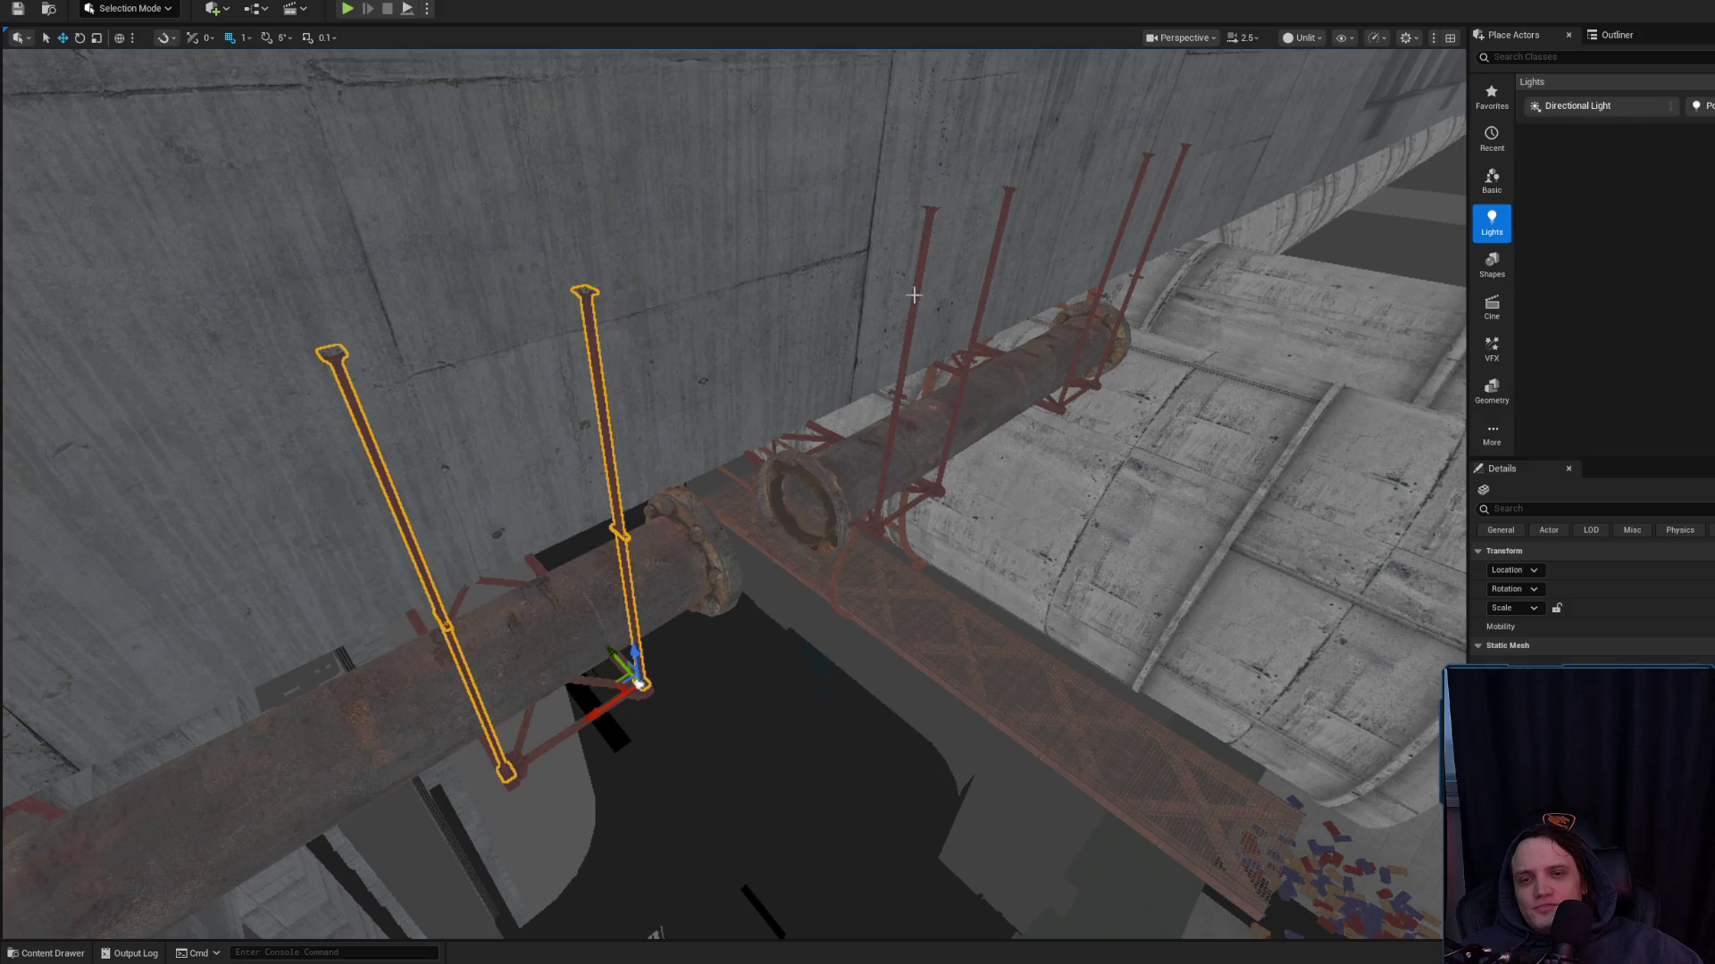
pyautogui.keyDown('ctrl'); pyautogui.click(958, 386); pyautogui.keyUp('ctrl')
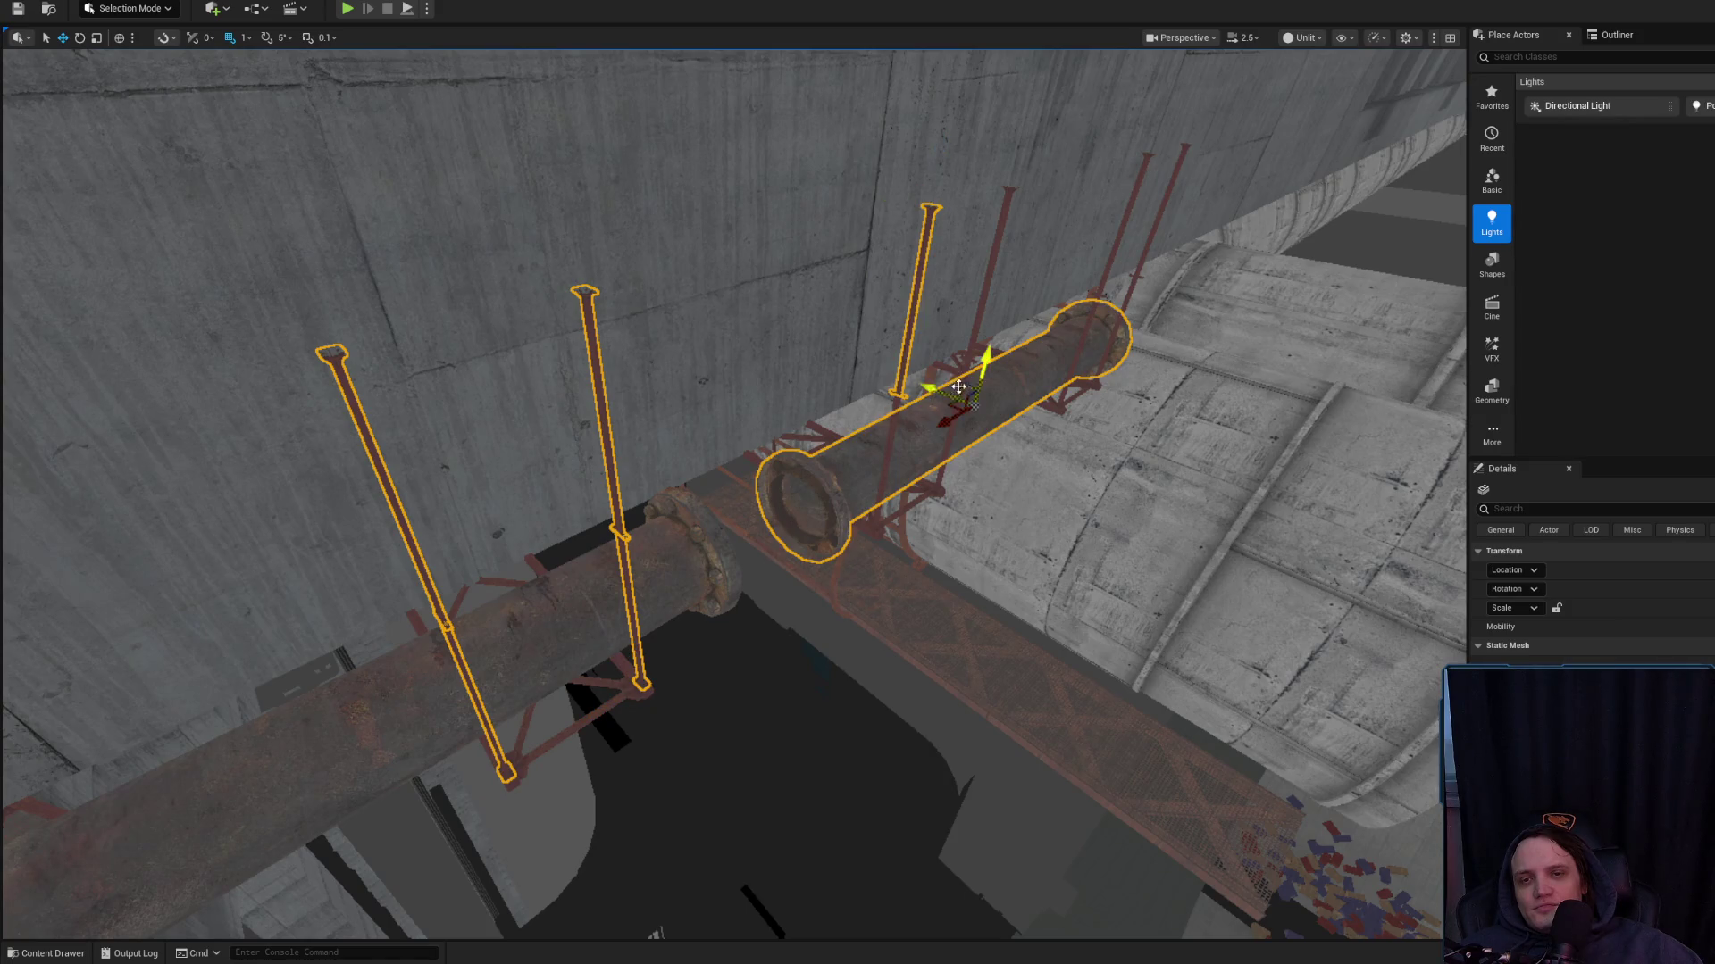
pyautogui.keyDown('ctrl'); pyautogui.click(896, 407); pyautogui.keyUp('ctrl')
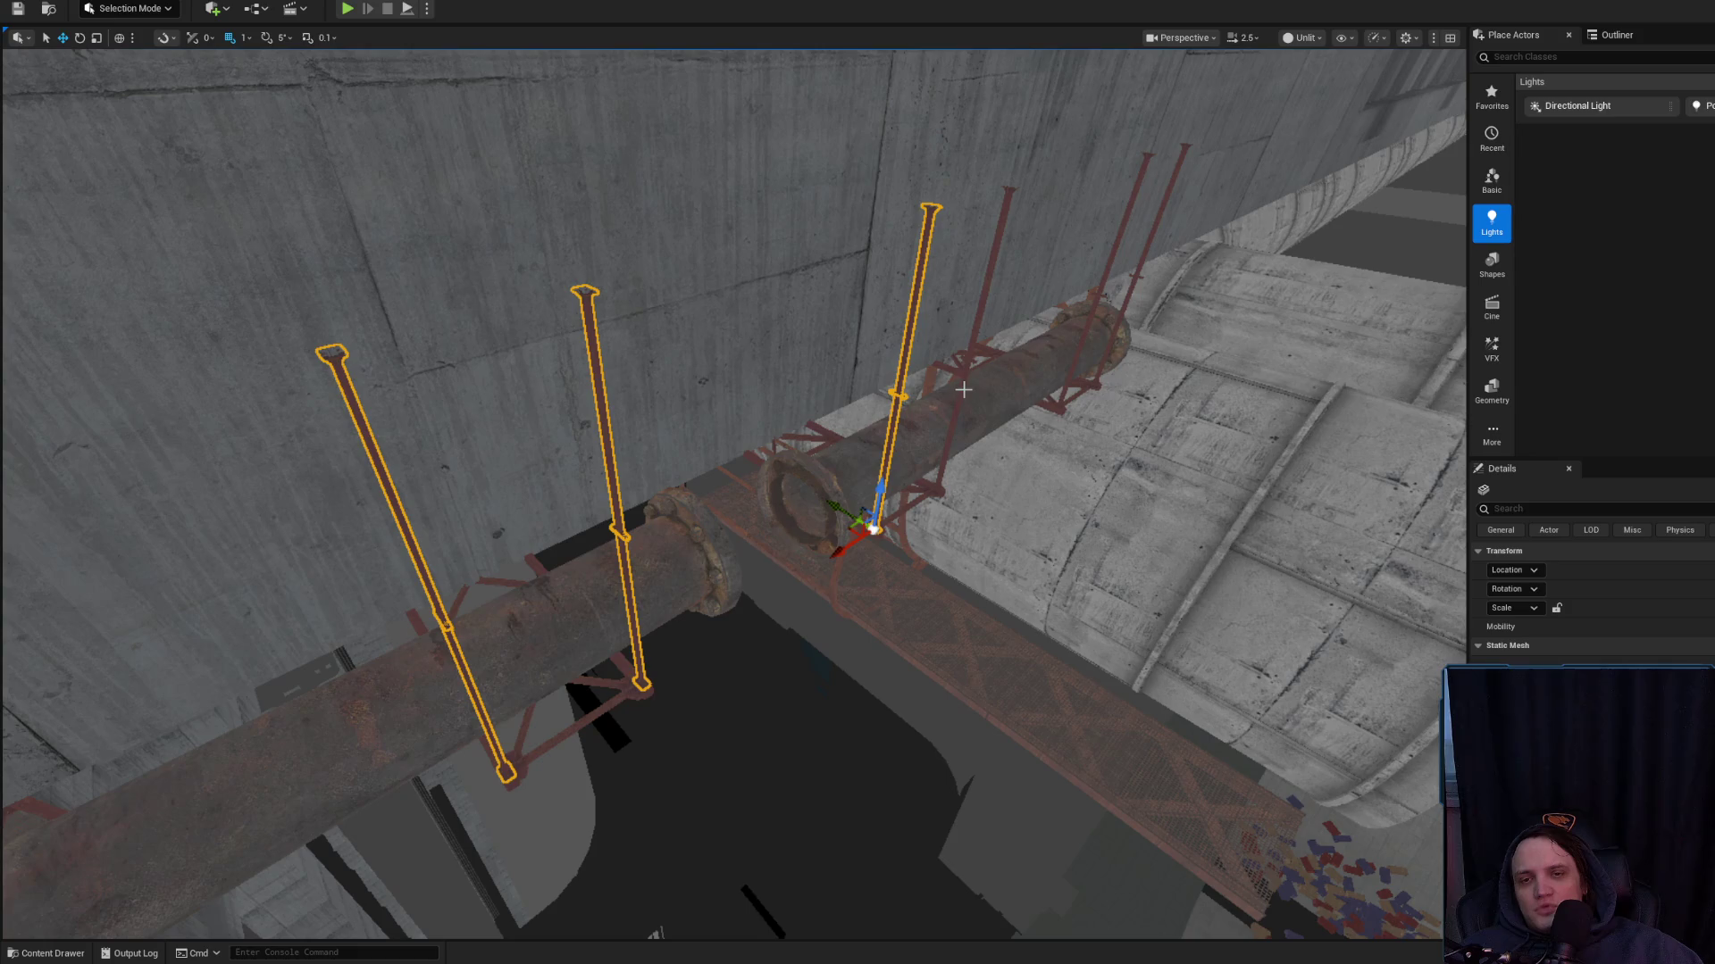
pyautogui.moveTo(973, 348); pyautogui.dragTo(929, 419)
pyautogui.click(707, 699)
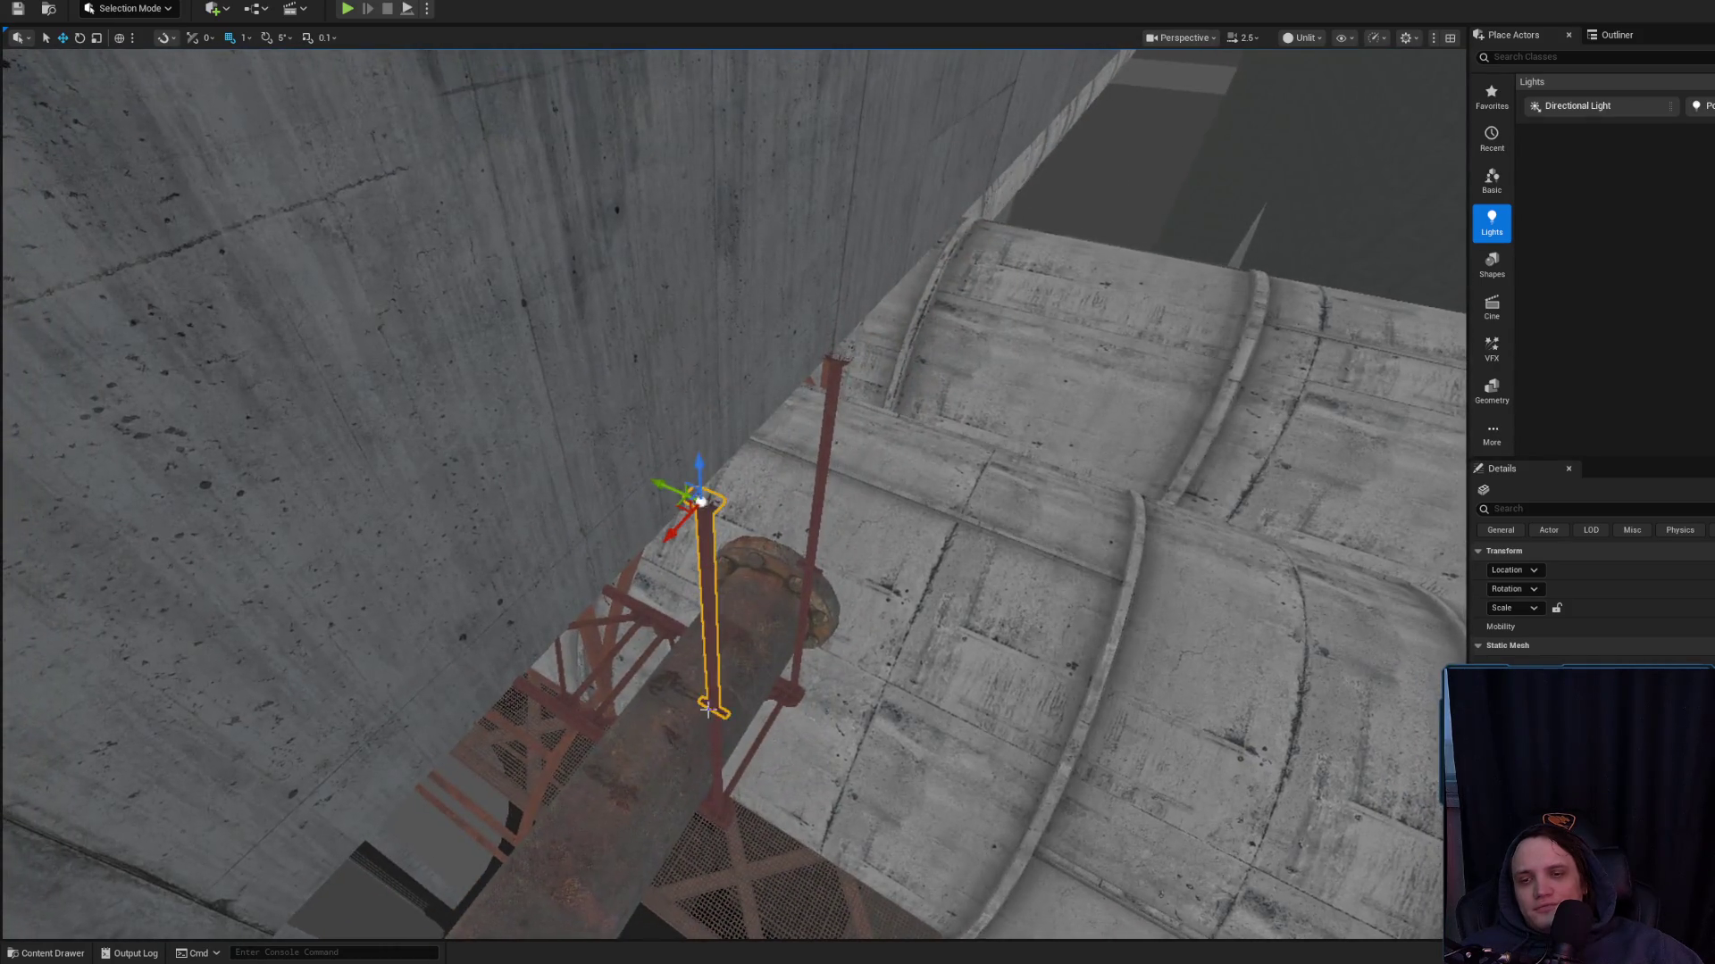
pyautogui.moveTo(821, 512); pyautogui.dragTo(808, 486)
pyautogui.press('Escape')
pyautogui.moveTo(801, 569)
pyautogui.mouseDown()
pyautogui.moveTo(750, 500)
pyautogui.moveTo(791, 578)
pyautogui.moveTo(773, 552)
pyautogui.moveTo(749, 561)
pyautogui.mouseUp()
pyautogui.click(791, 578)
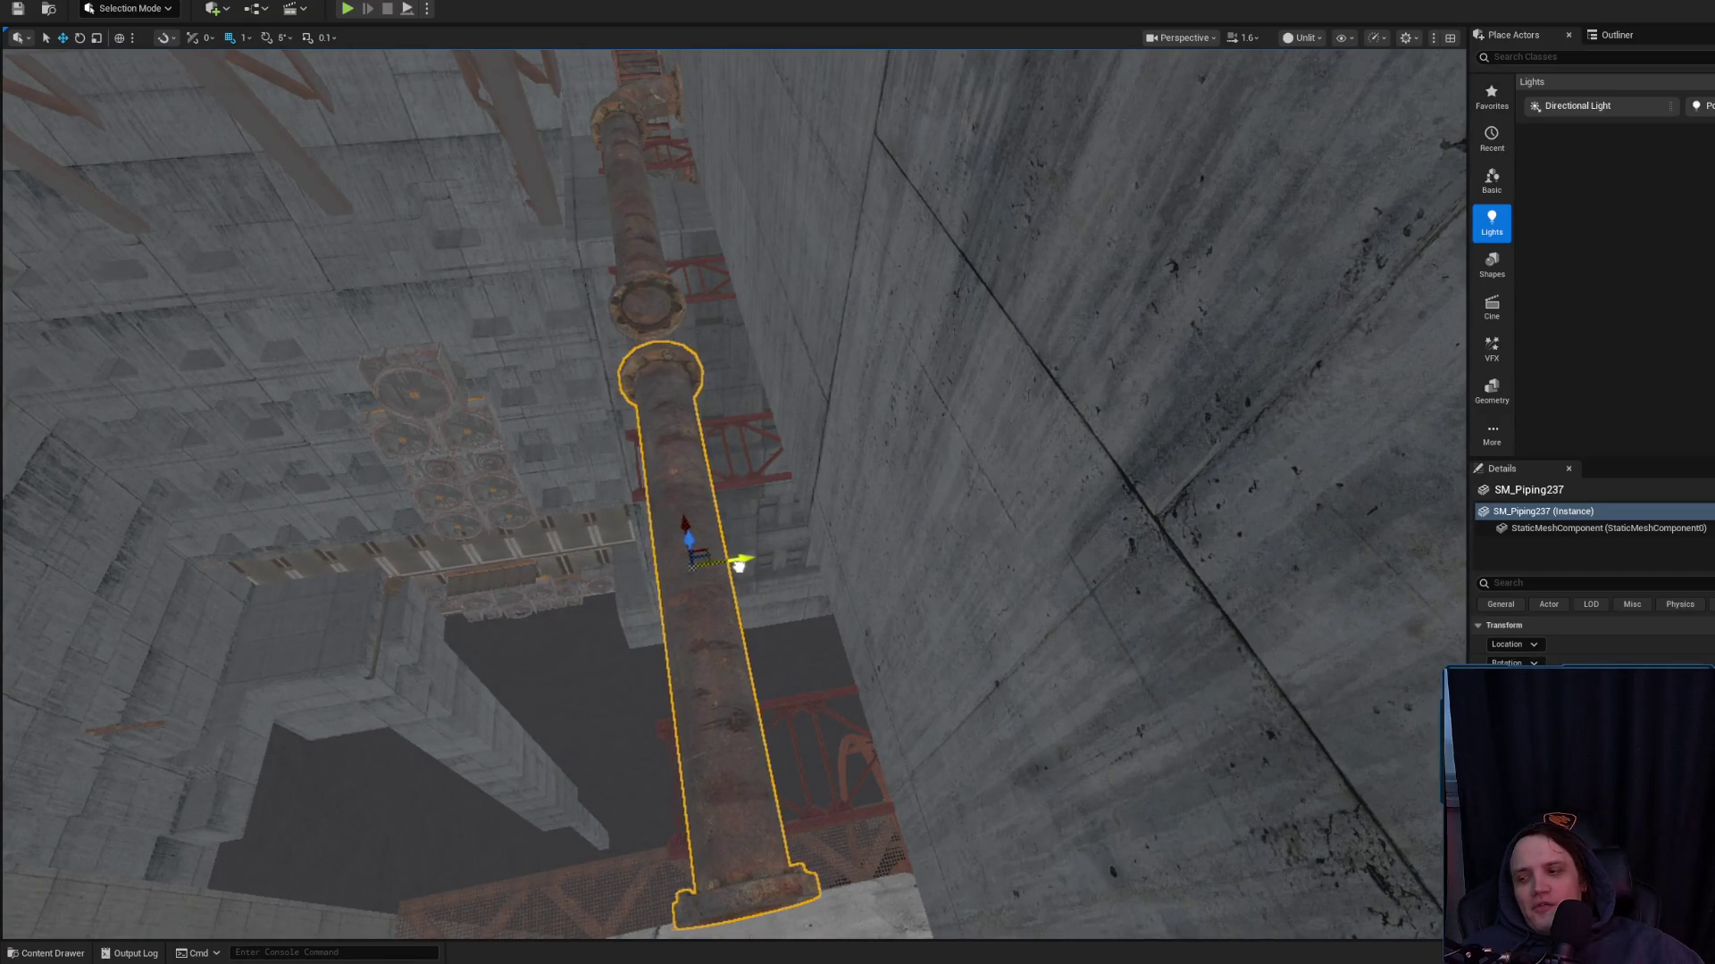
# Rotate pipe segment SM_Piping237 by about 2.19 degrees, then deselect it
pyautogui.moveTo(750, 566); pyautogui.dragTo(685, 560)
pyautogui.press('Escape')
pyautogui.click(750, 566)
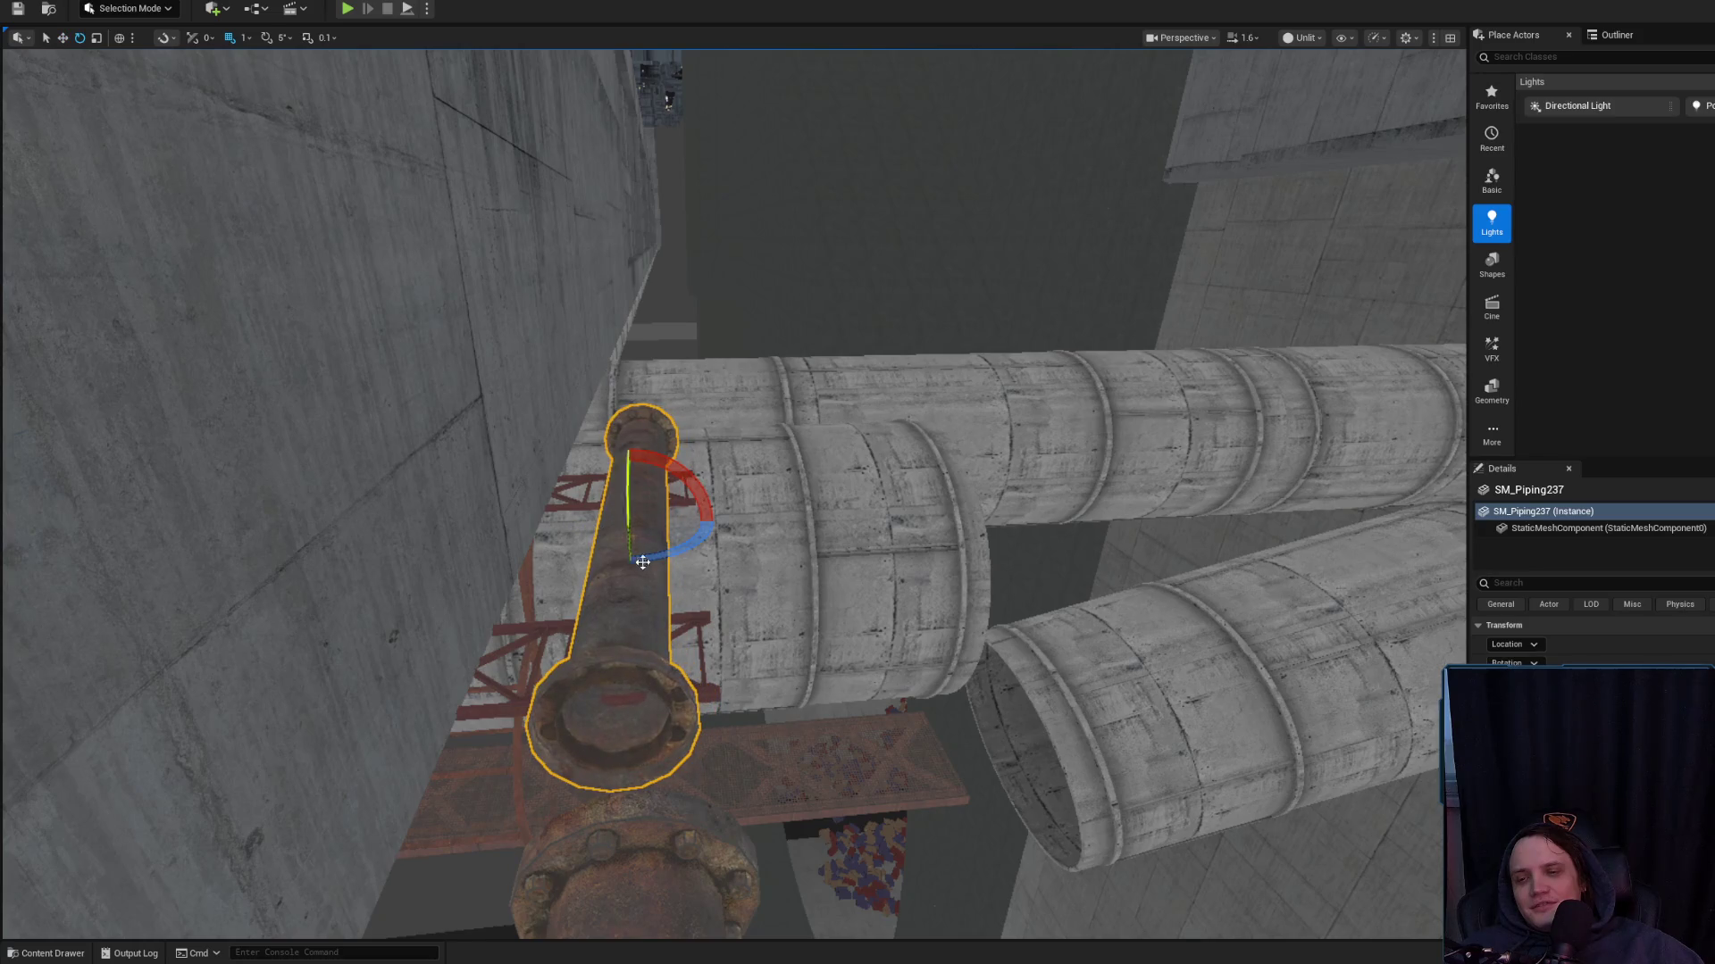
pyautogui.moveTo(641, 563); pyautogui.dragTo(628, 564)
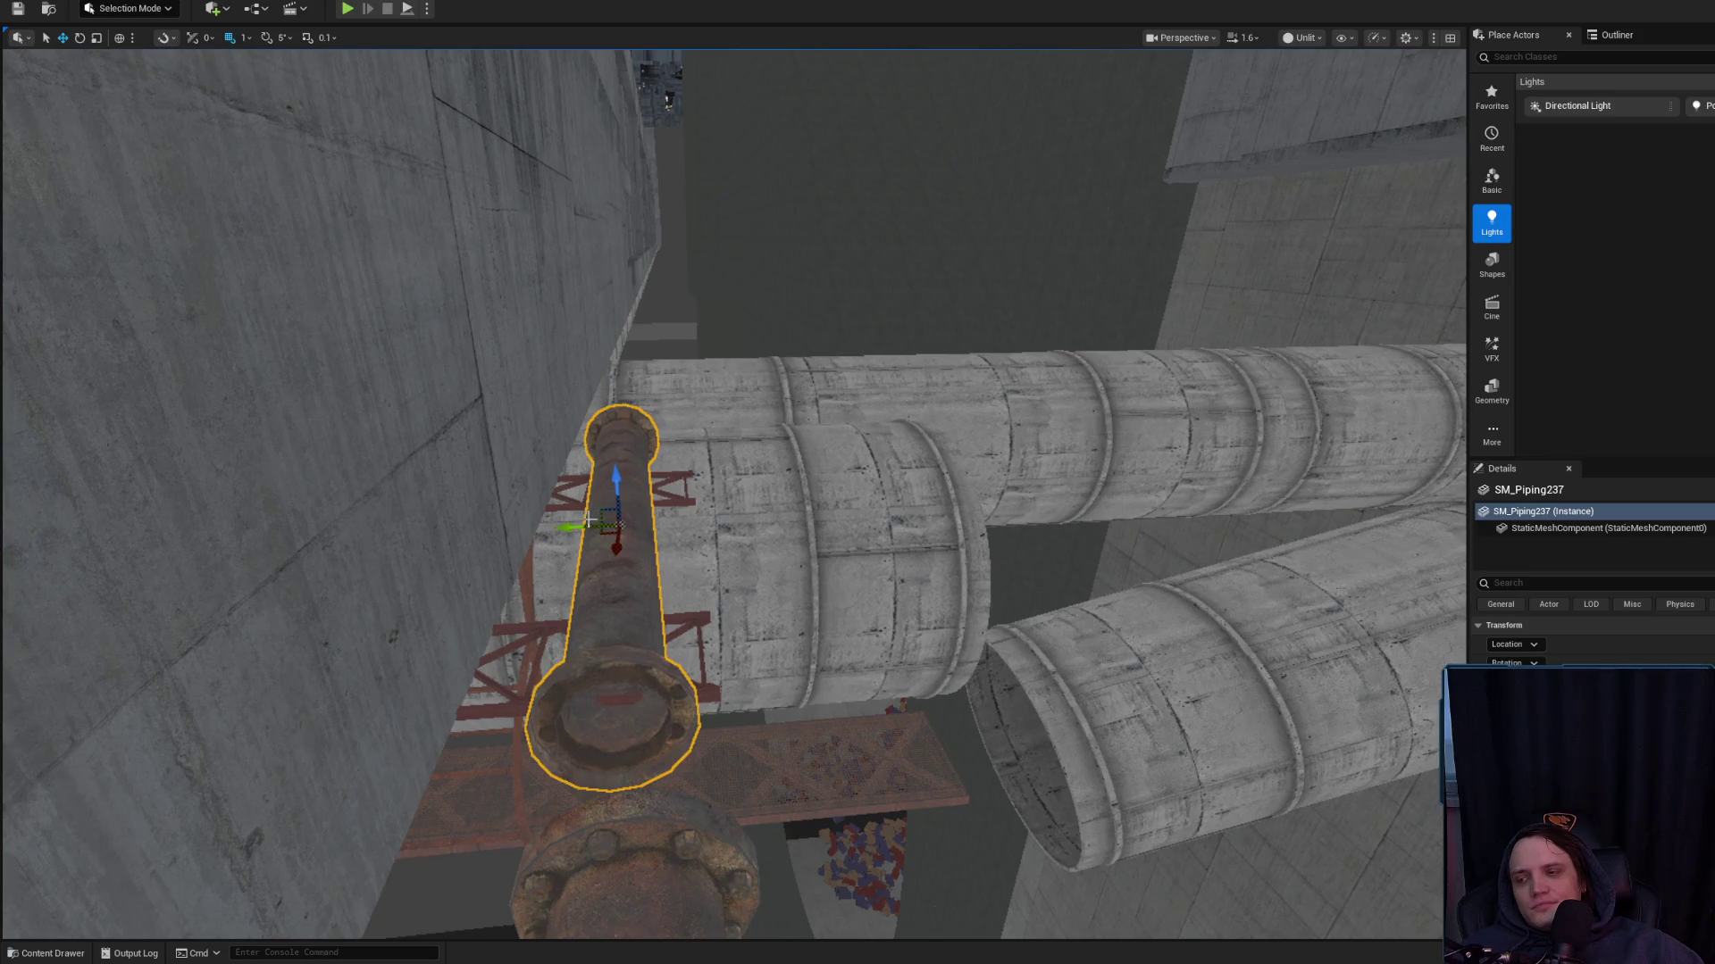
pyautogui.press('Escape')
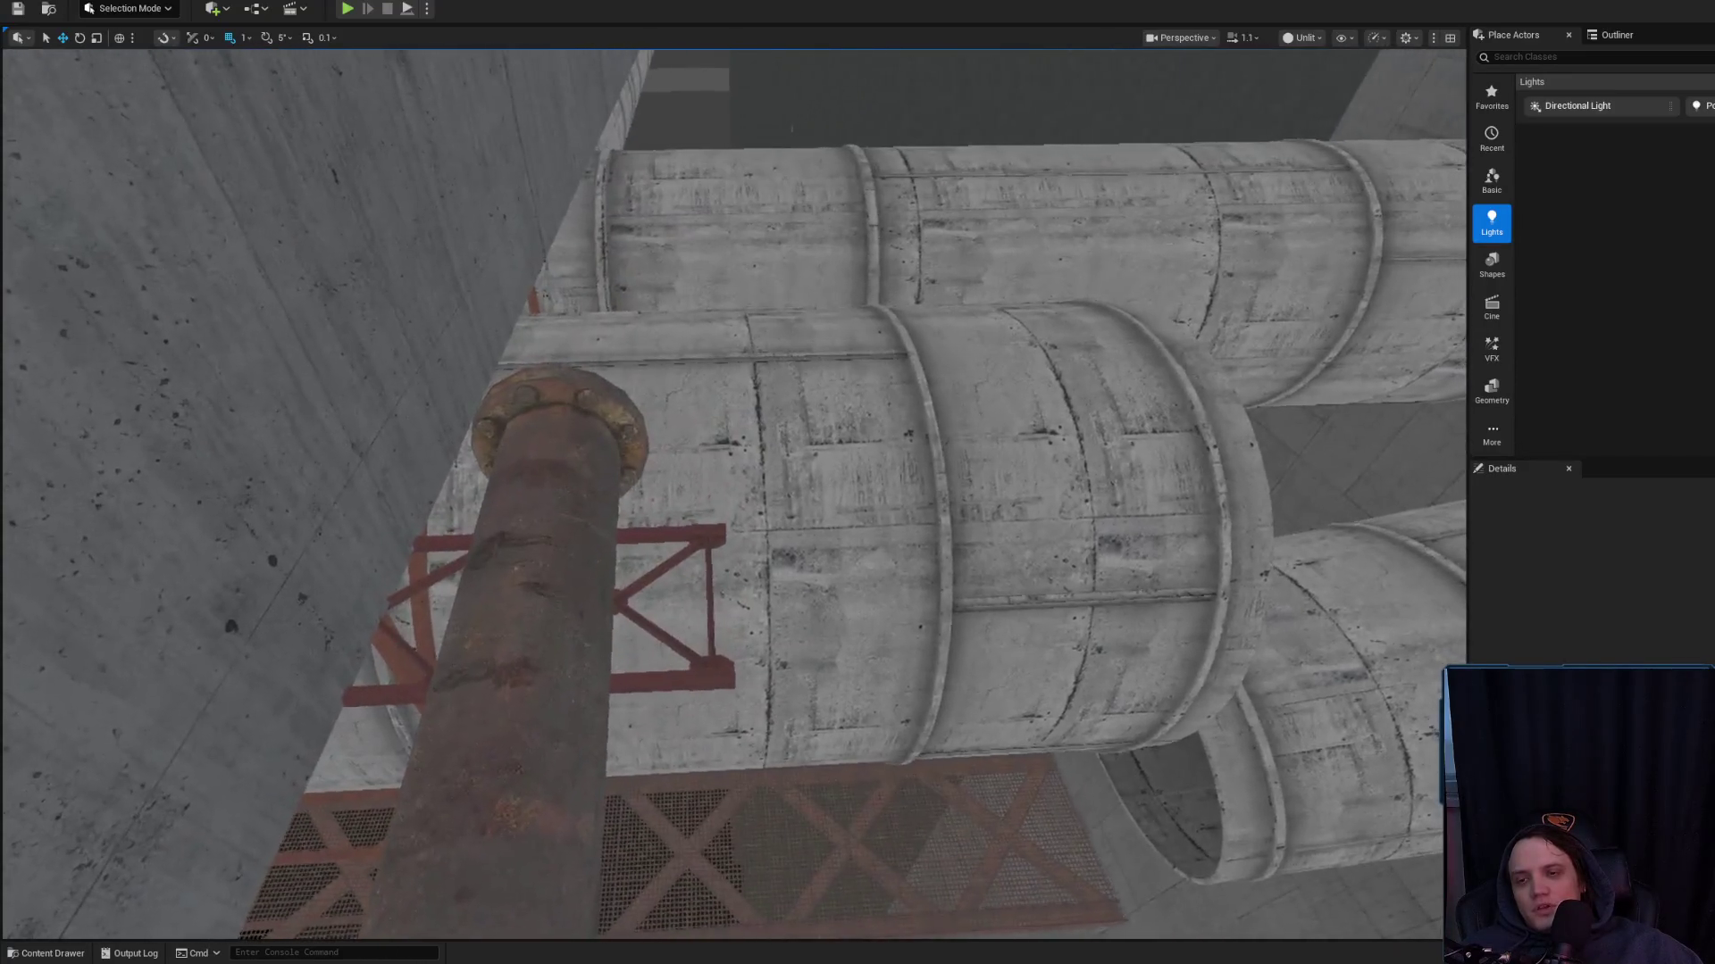
# Select the rusty pipe segment SM_Piping237 and pan along the pipe run to the two flanged pipes
pyautogui.click(535, 625)
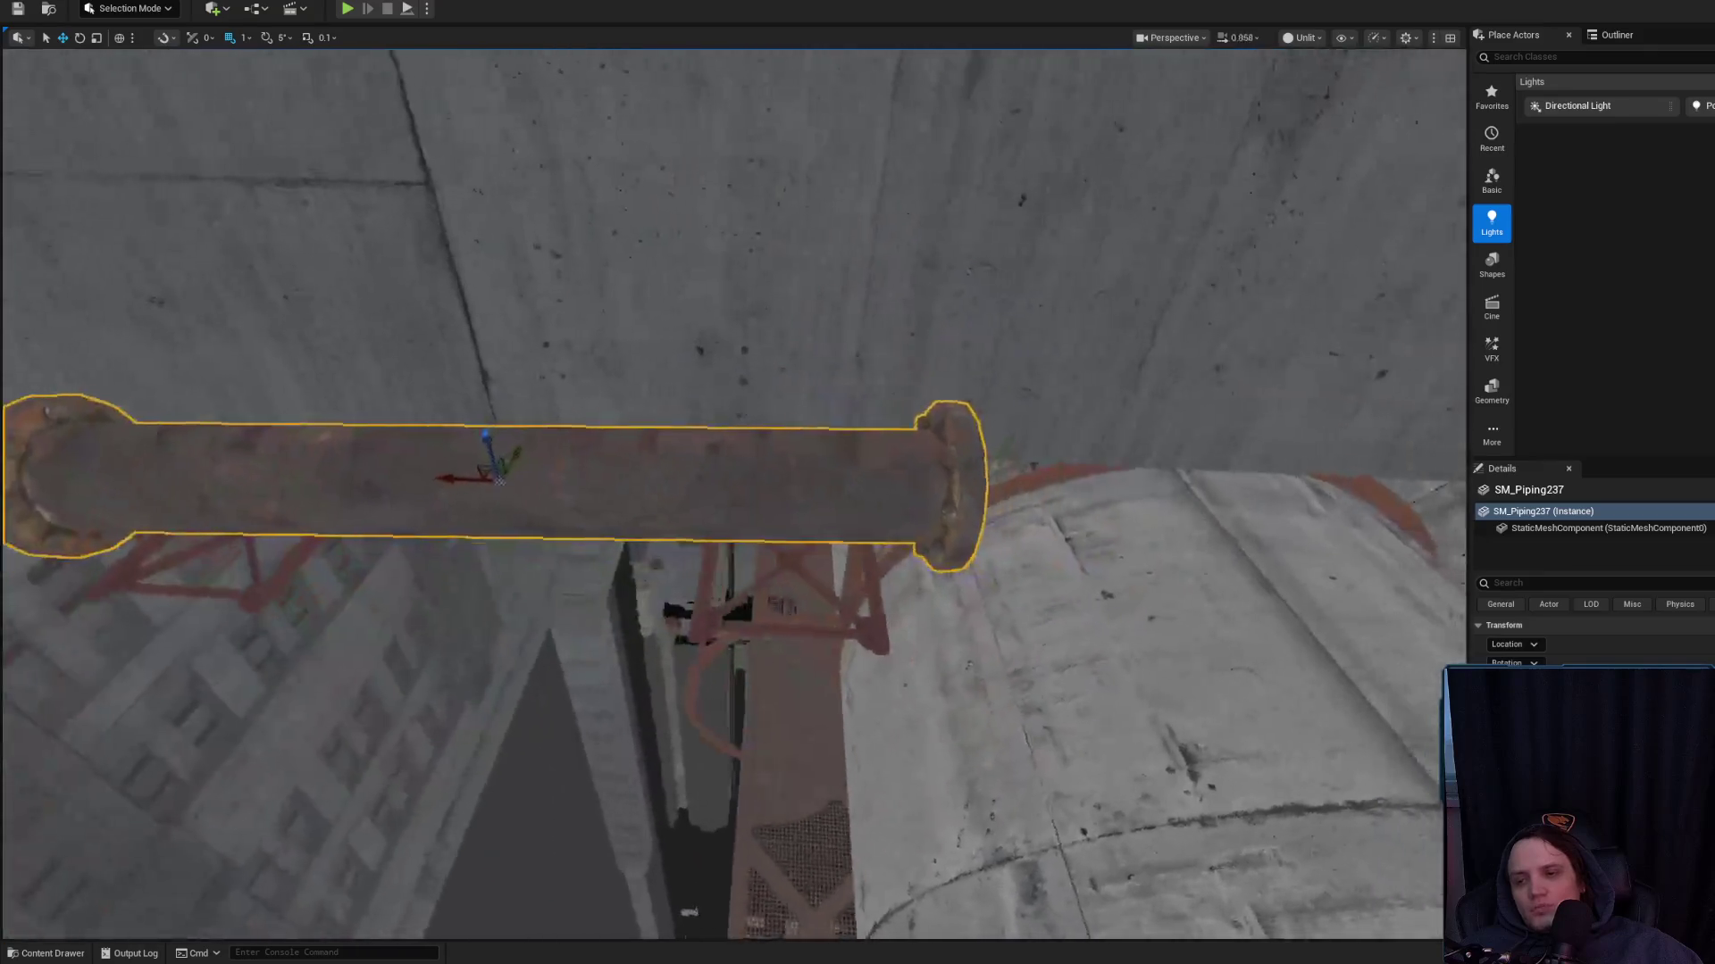
pyautogui.scroll(-2, 732, 492)
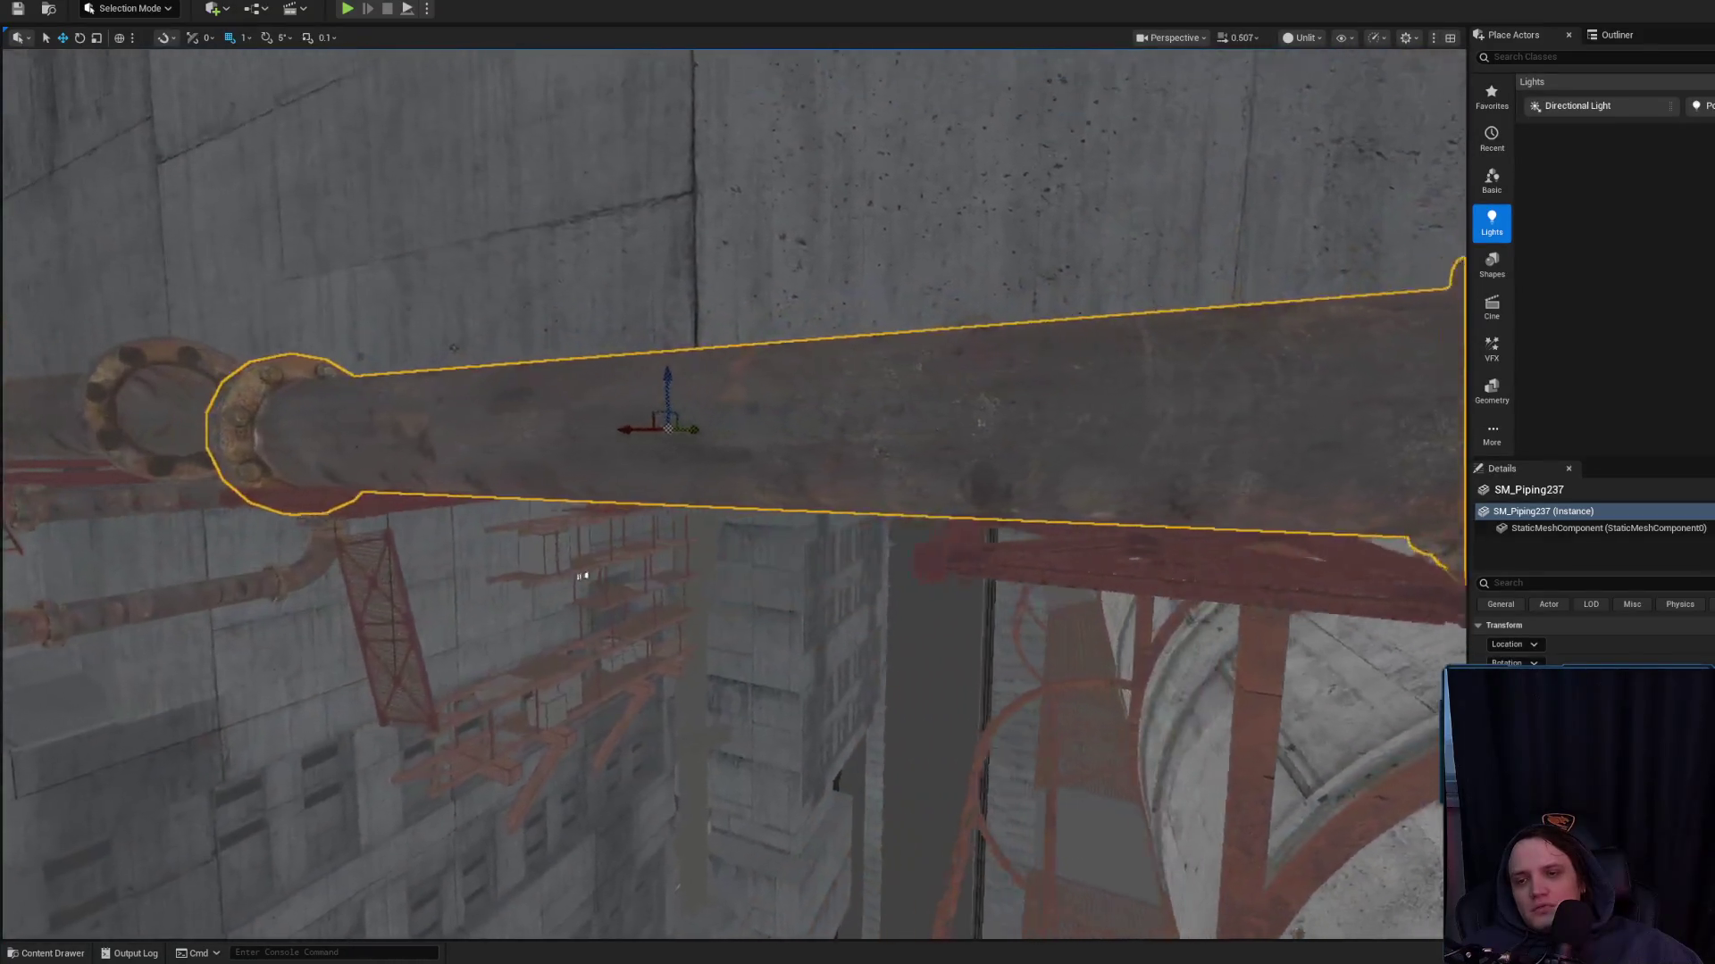
pyautogui.scroll(-2, 606, 583)
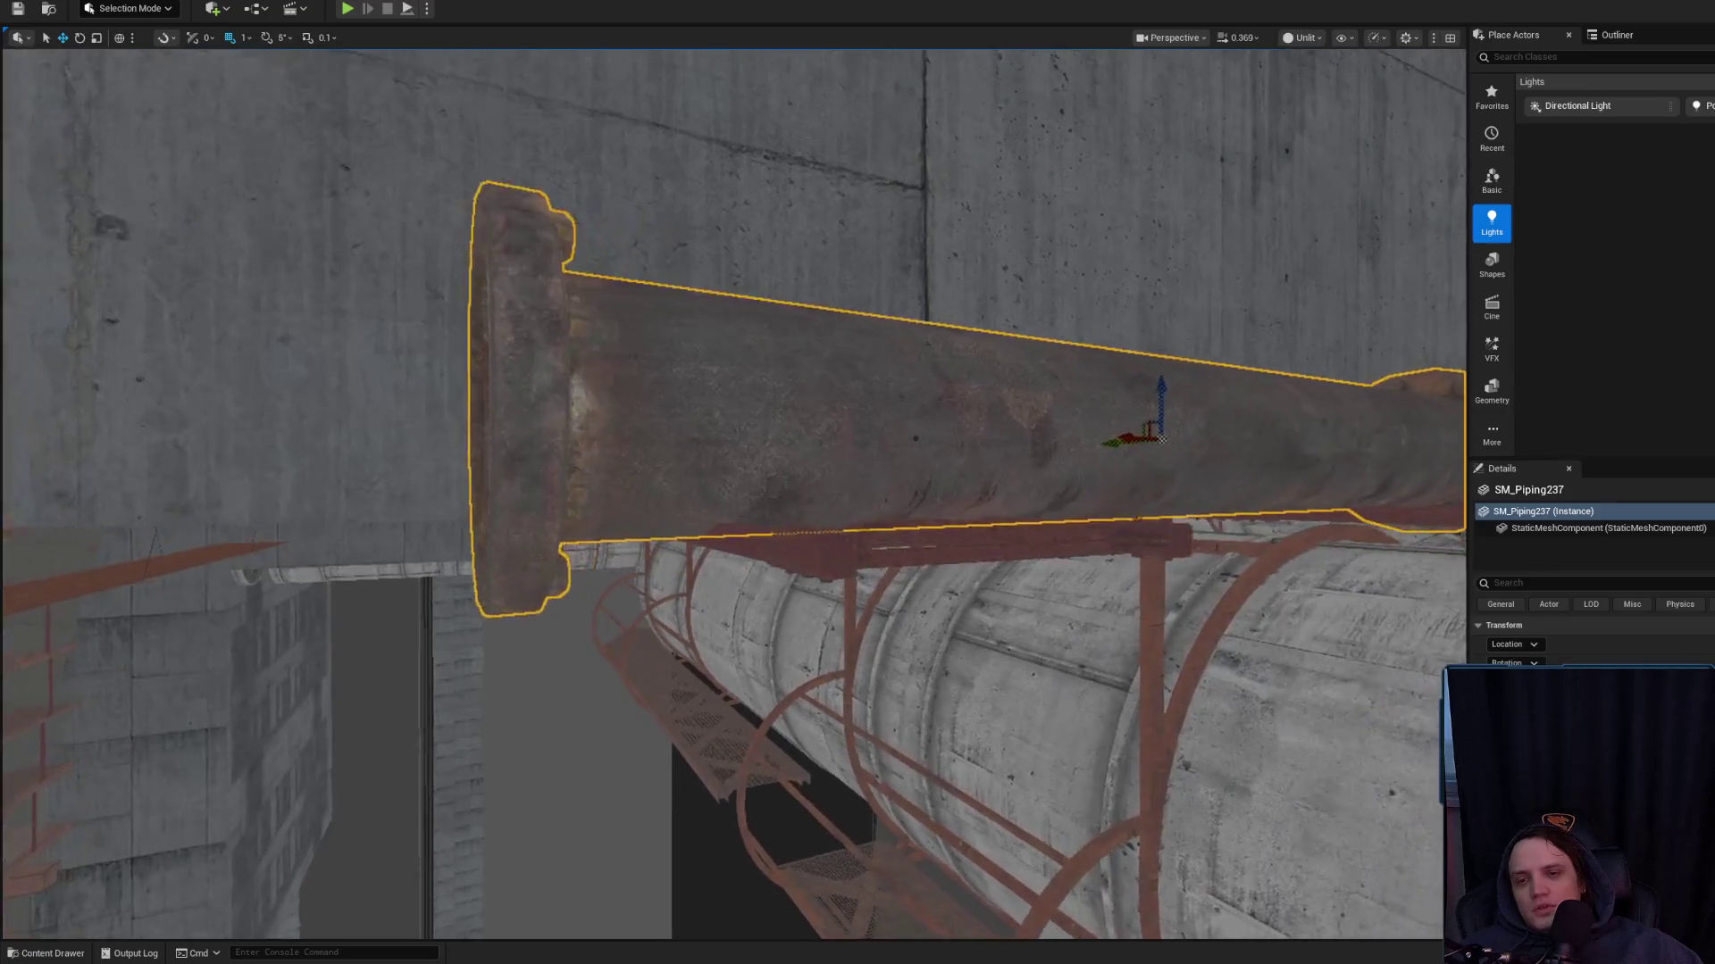
pyautogui.moveTo(786, 531); pyautogui.dragTo(821, 527)
pyautogui.moveTo(1148, 391); pyautogui.dragTo(1237, 377)
pyautogui.moveTo(920, 504); pyautogui.dragTo(892, 505)
# Frame the adjoining pipe SM_Piping236 and inspect it from the side along the concrete wall
pyautogui.click(849, 491)
pyautogui.press('f')
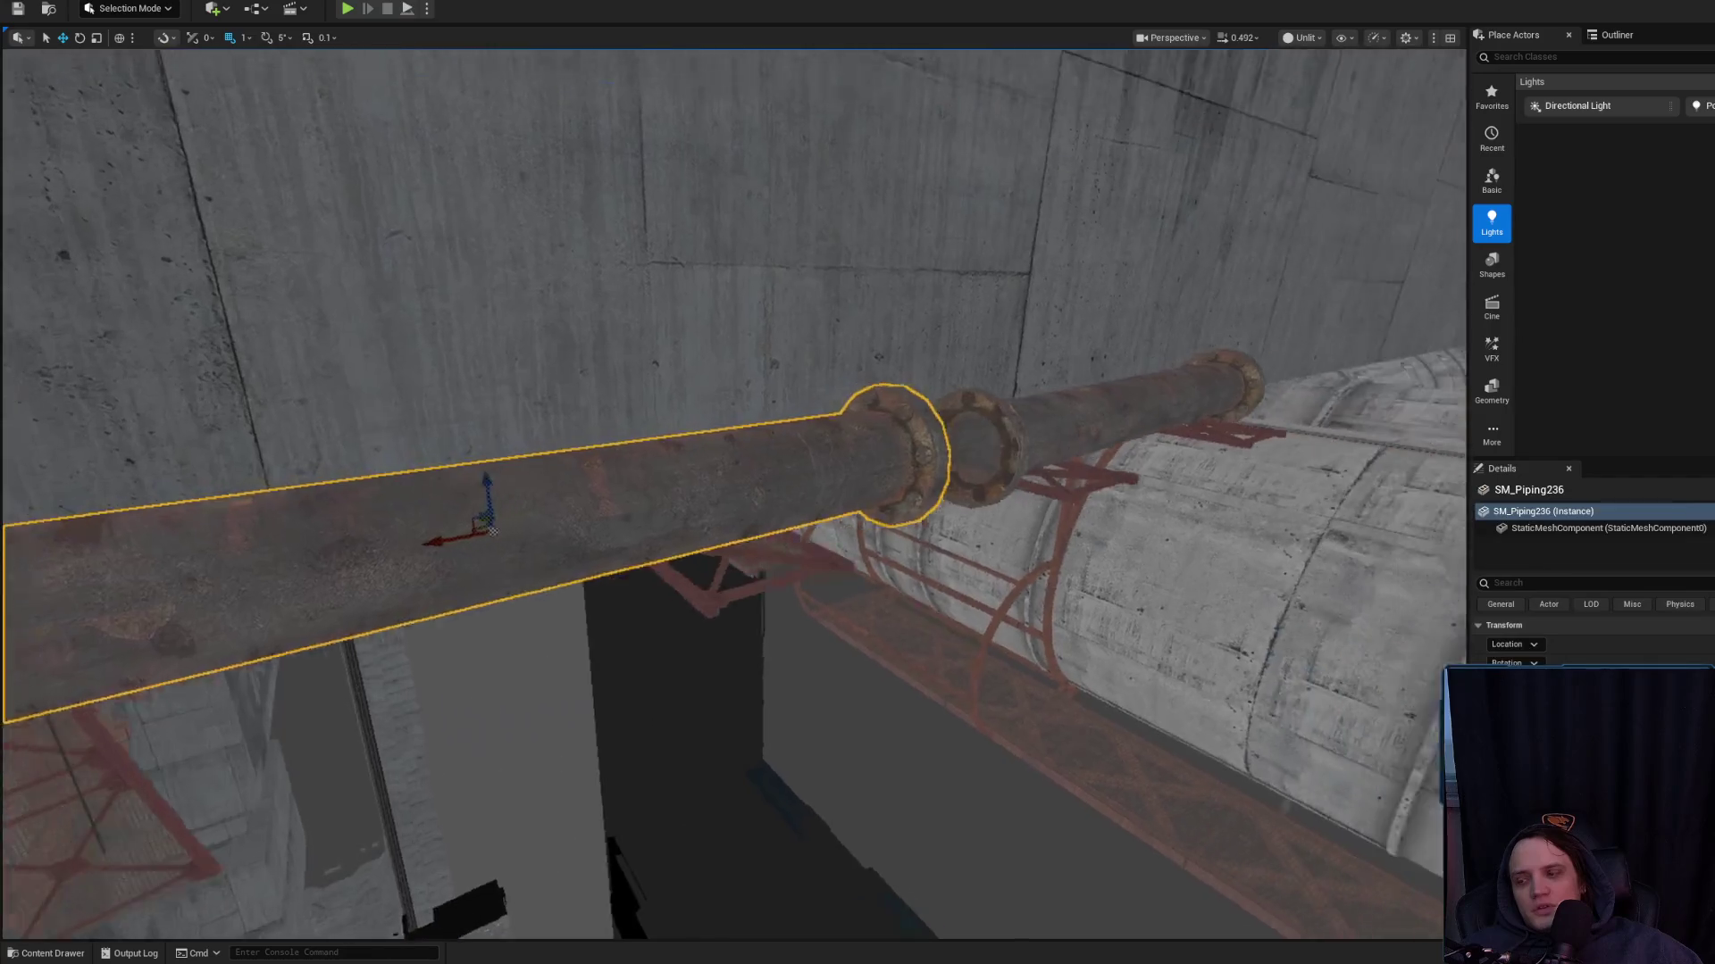
pyautogui.scroll(-2, 734, 494)
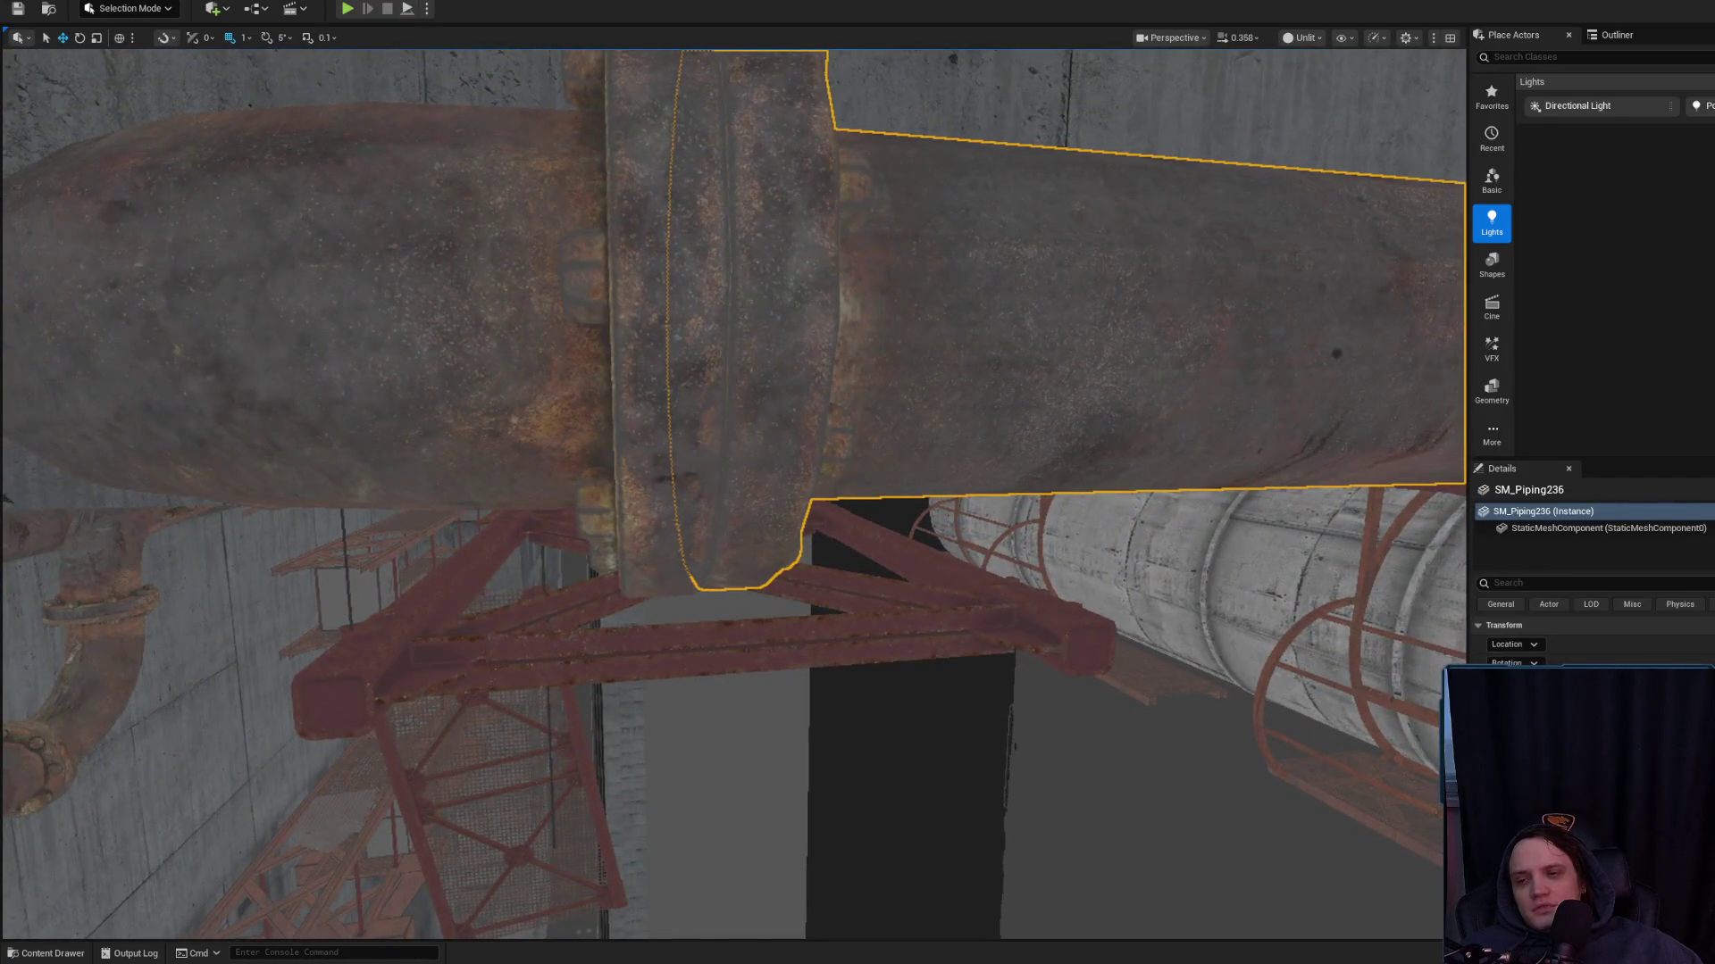
pyautogui.moveTo(847, 489); pyautogui.dragTo(848, 490)
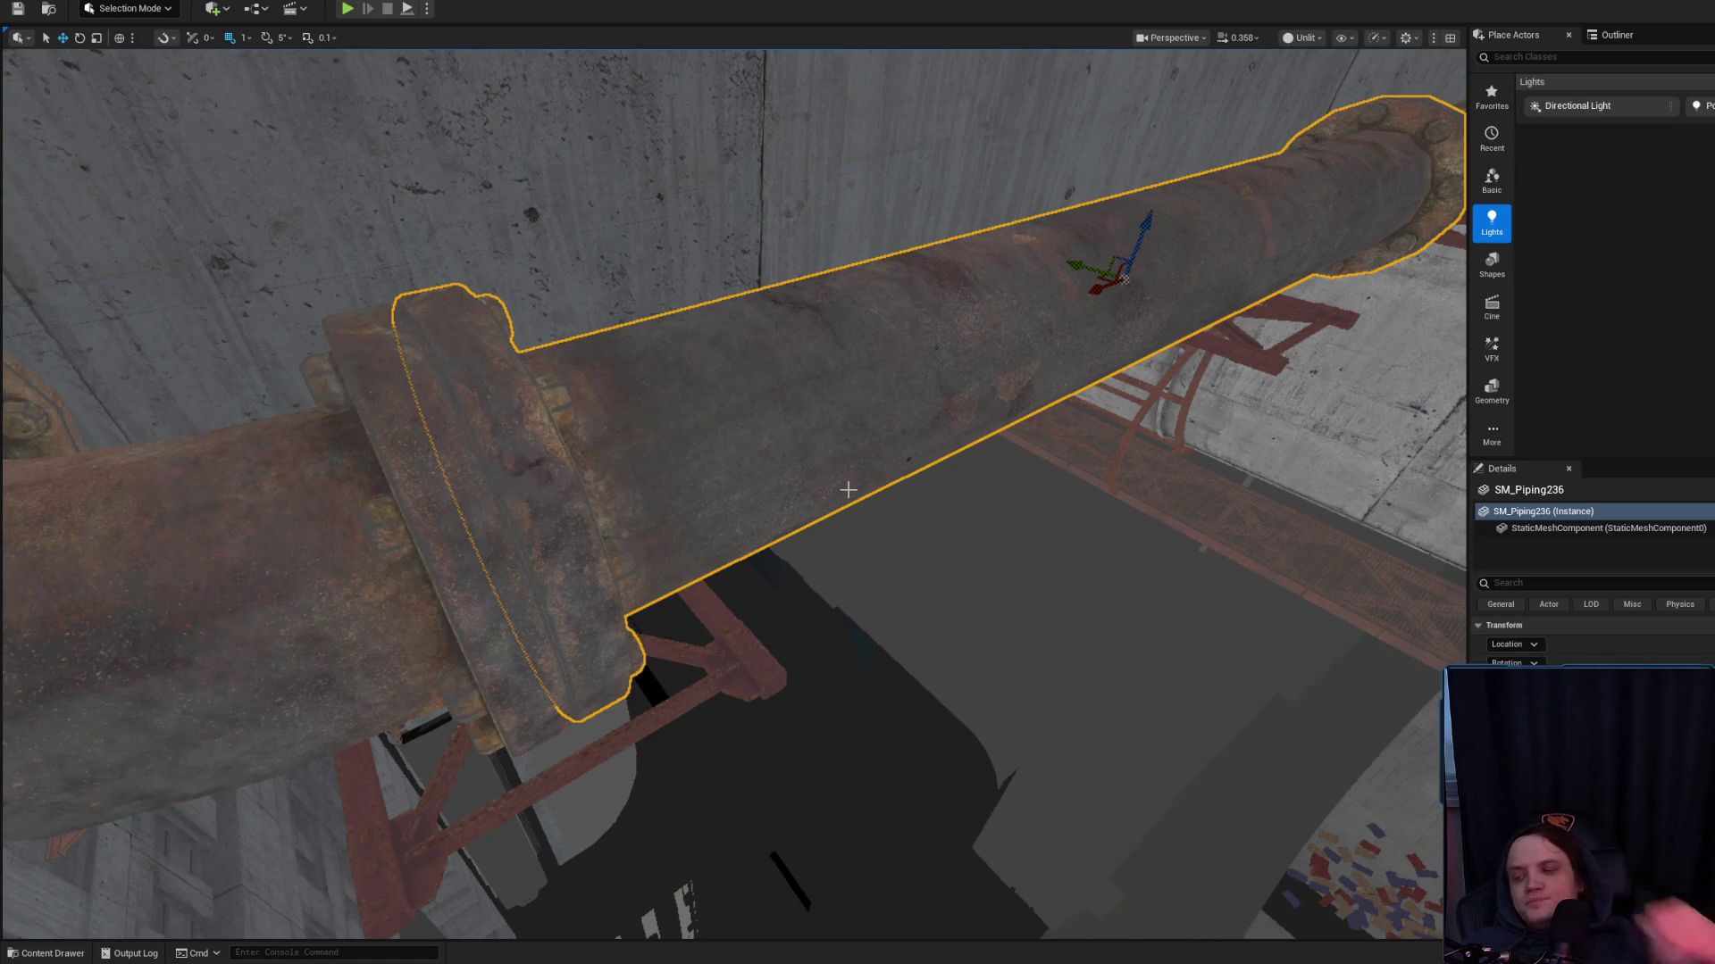
pyautogui.moveTo(847, 489)
pyautogui.mouseDown()
pyautogui.moveTo(834, 428)
pyautogui.moveTo(625, 420)
pyautogui.moveTo(704, 605)
pyautogui.moveTo(483, 631)
pyautogui.moveTo(489, 588)
pyautogui.mouseUp()
# Frame the short segment SM_Piping237, check its end near the tanks, and delete it
pyautogui.click(788, 413)
pyautogui.press('f')
pyautogui.click(483, 630)
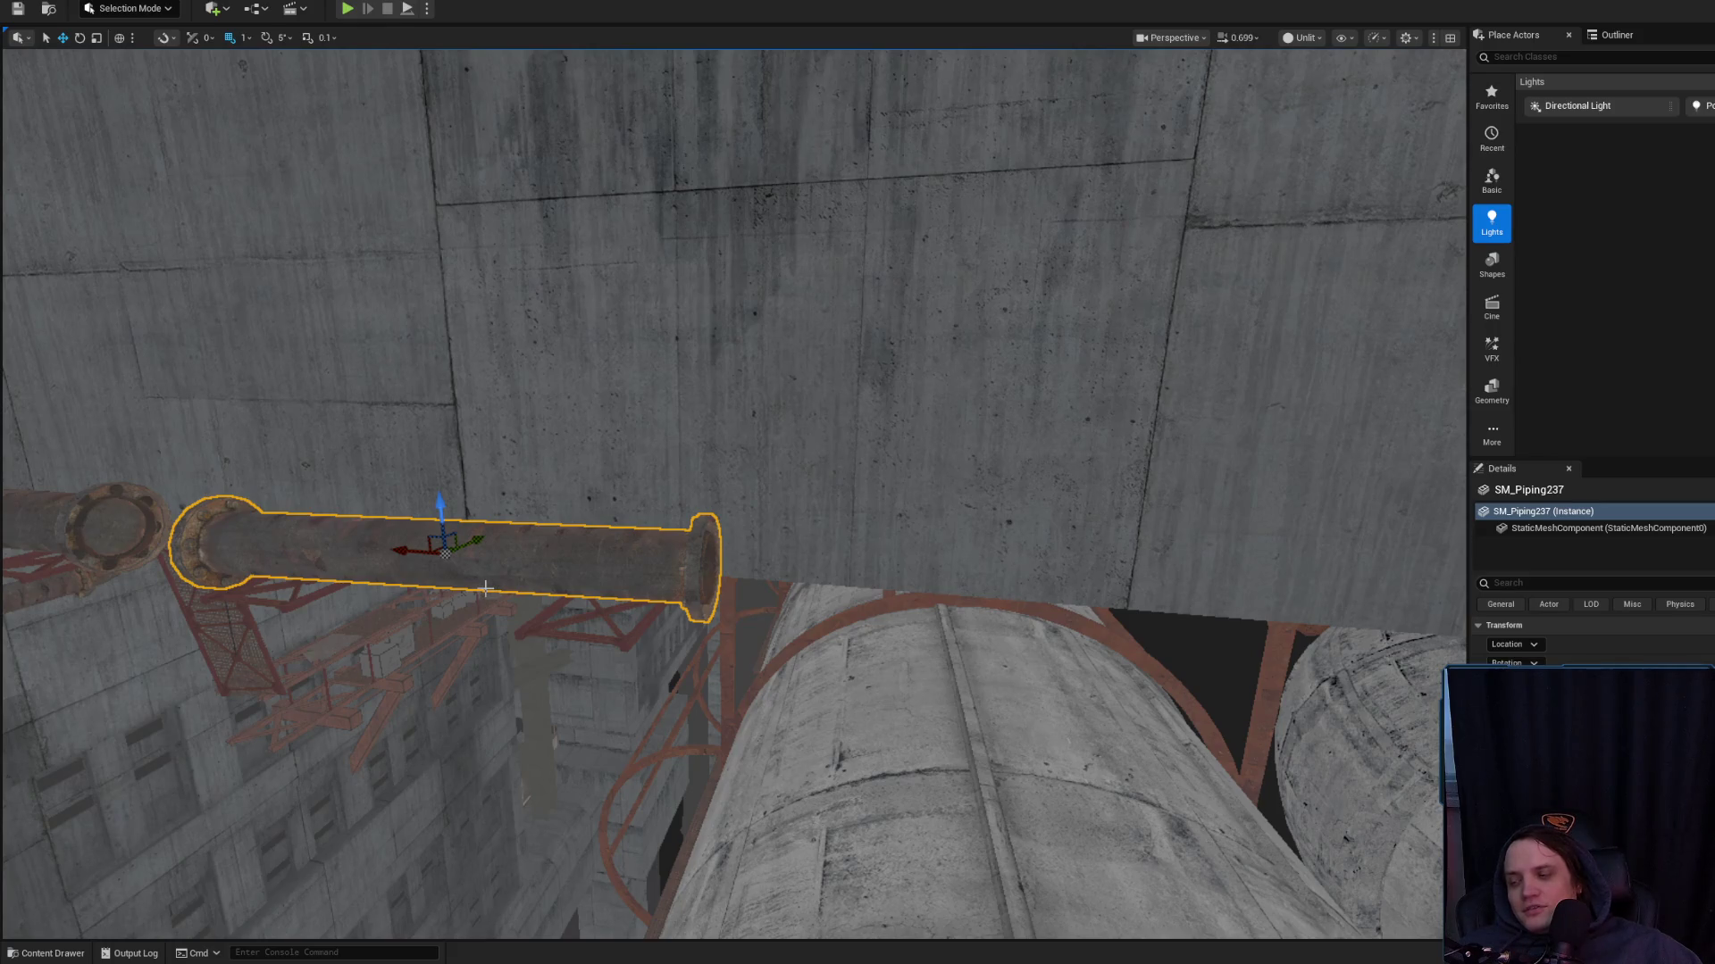
pyautogui.moveTo(513, 589); pyautogui.dragTo(586, 590)
pyautogui.press('Delete')
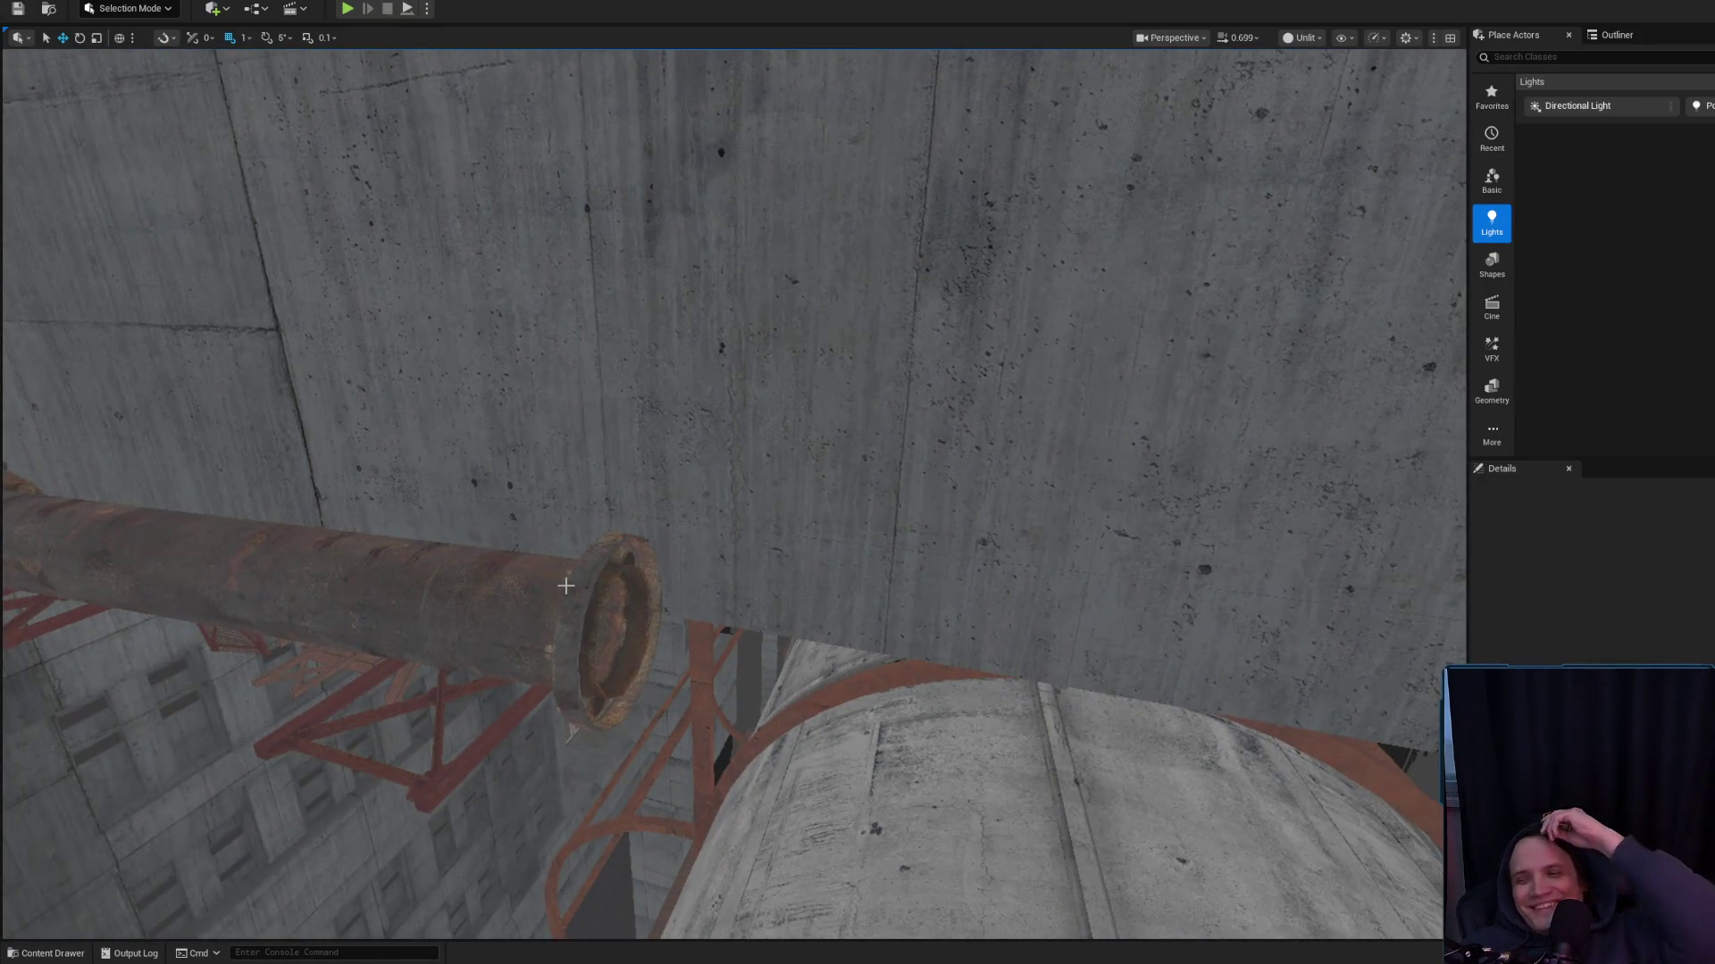